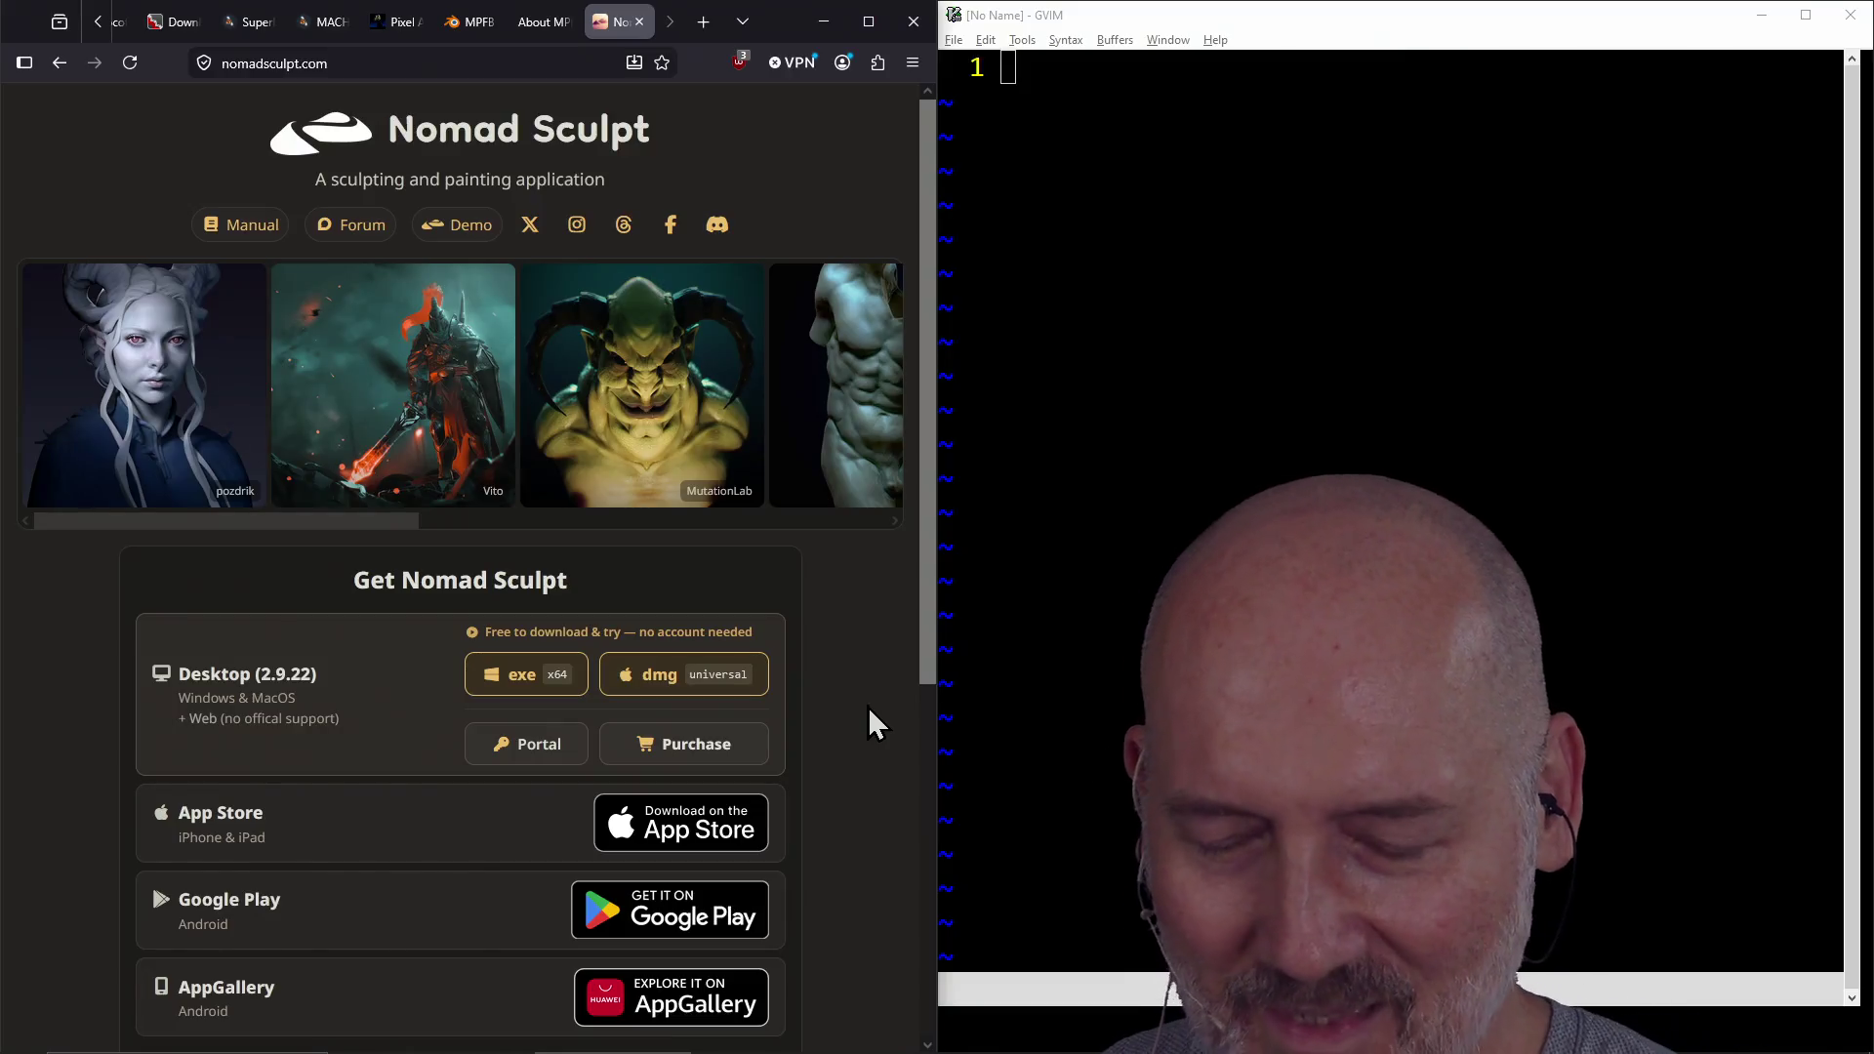
# Scroll the nomadsculpt.com page to the Get Nomad Sculpt section for Desktop 2.9.22
pyautogui.scroll(-2, 869, 706)
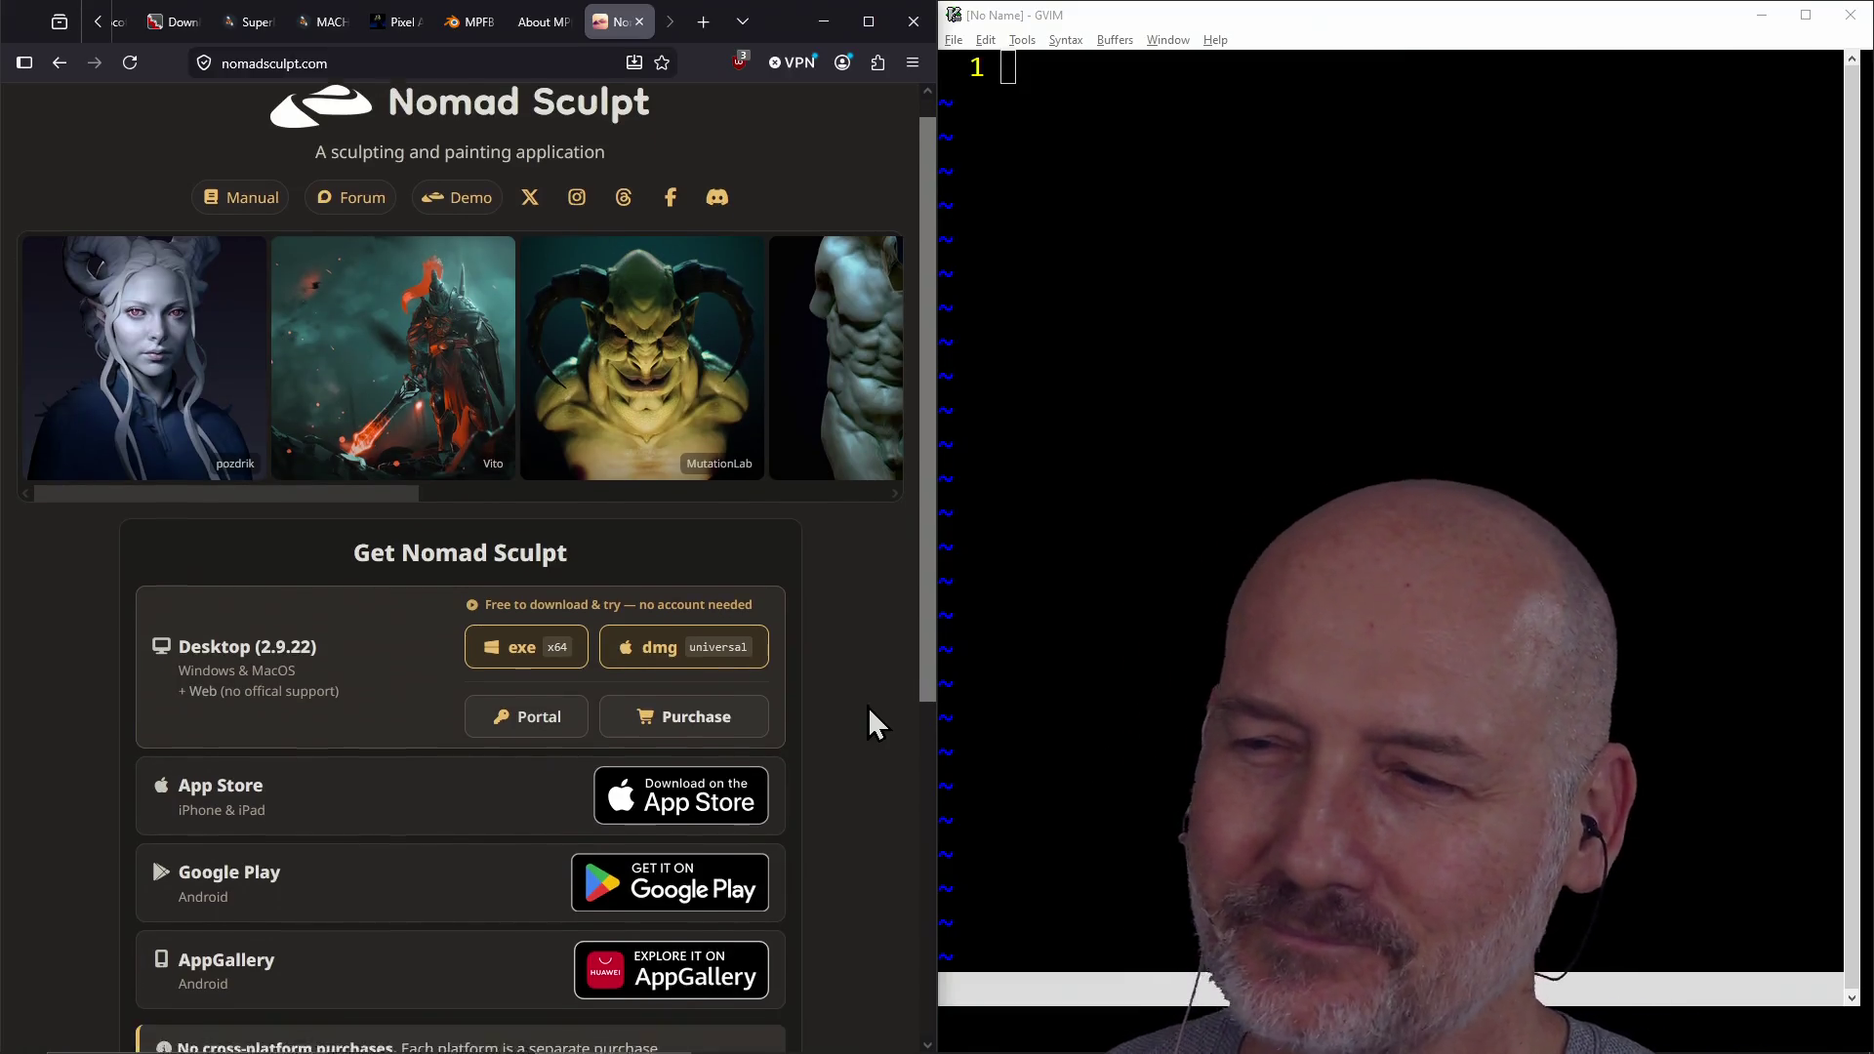
pyautogui.scroll(2, 869, 707)
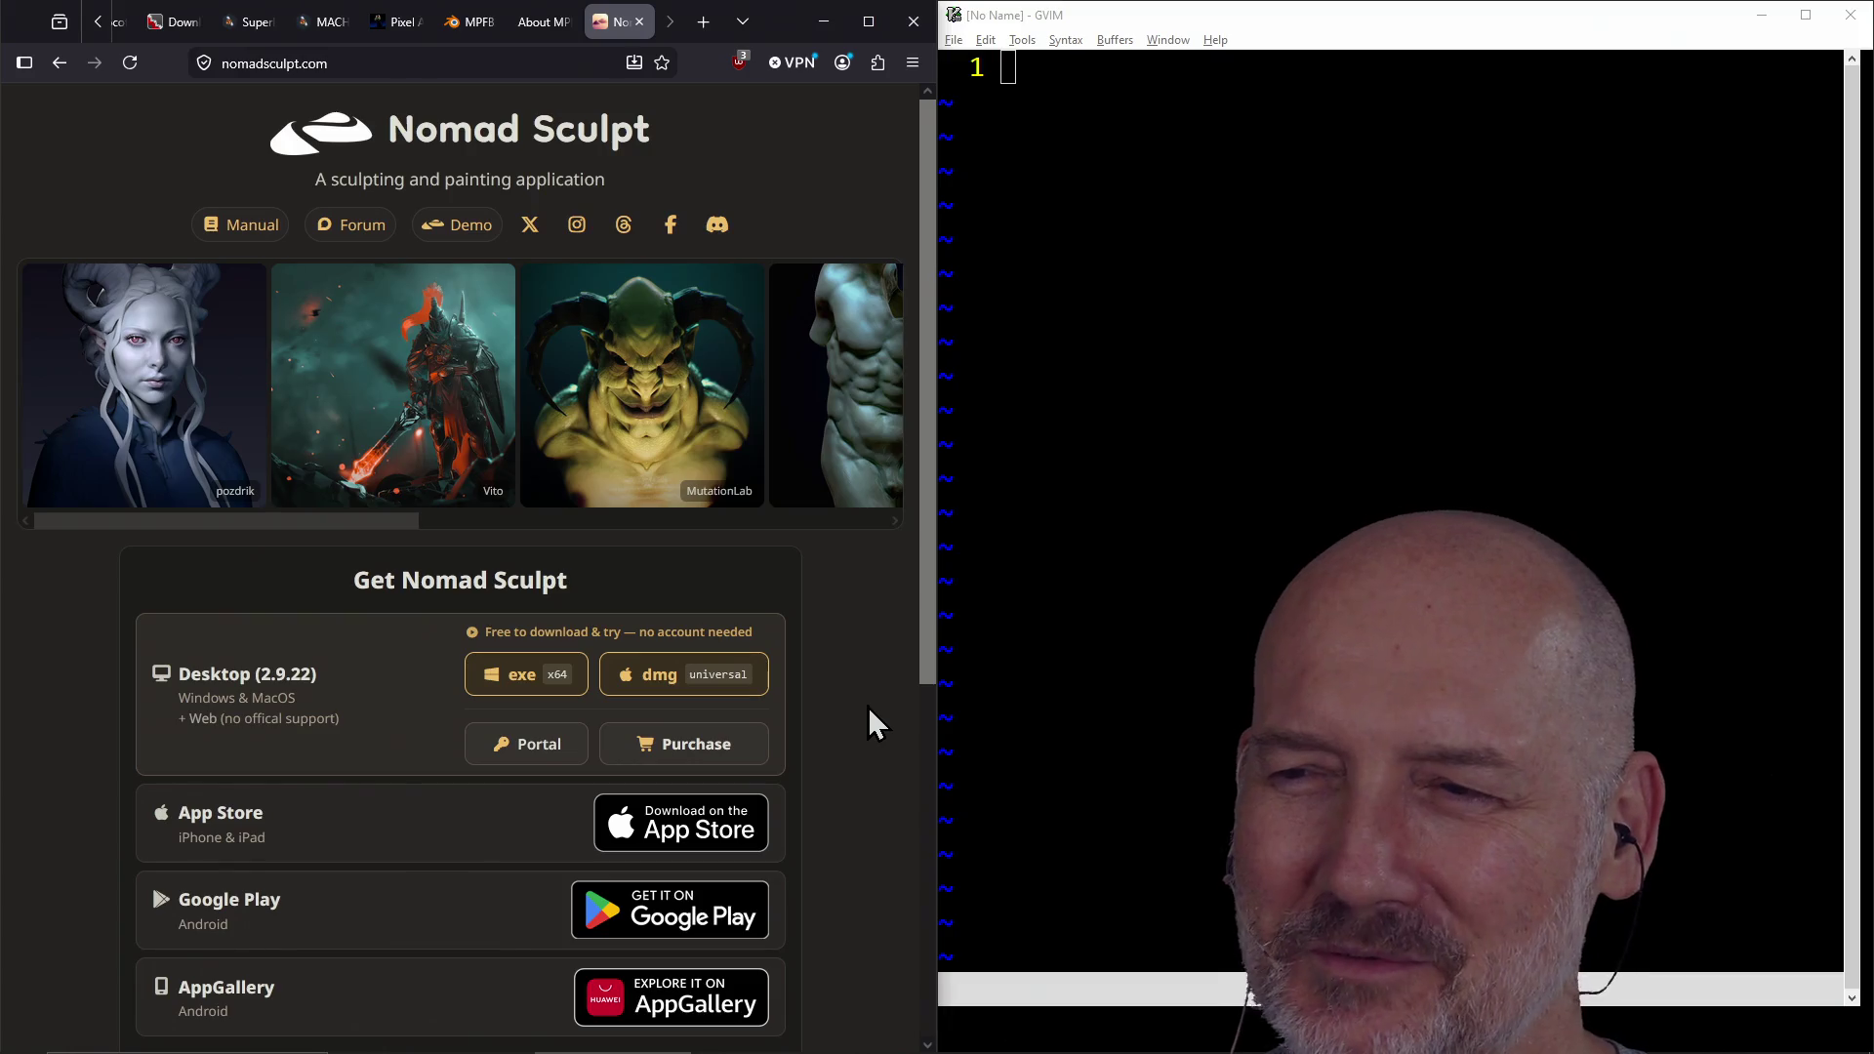
pyautogui.scroll(-4, 869, 707)
pyautogui.scroll(-1, 869, 706)
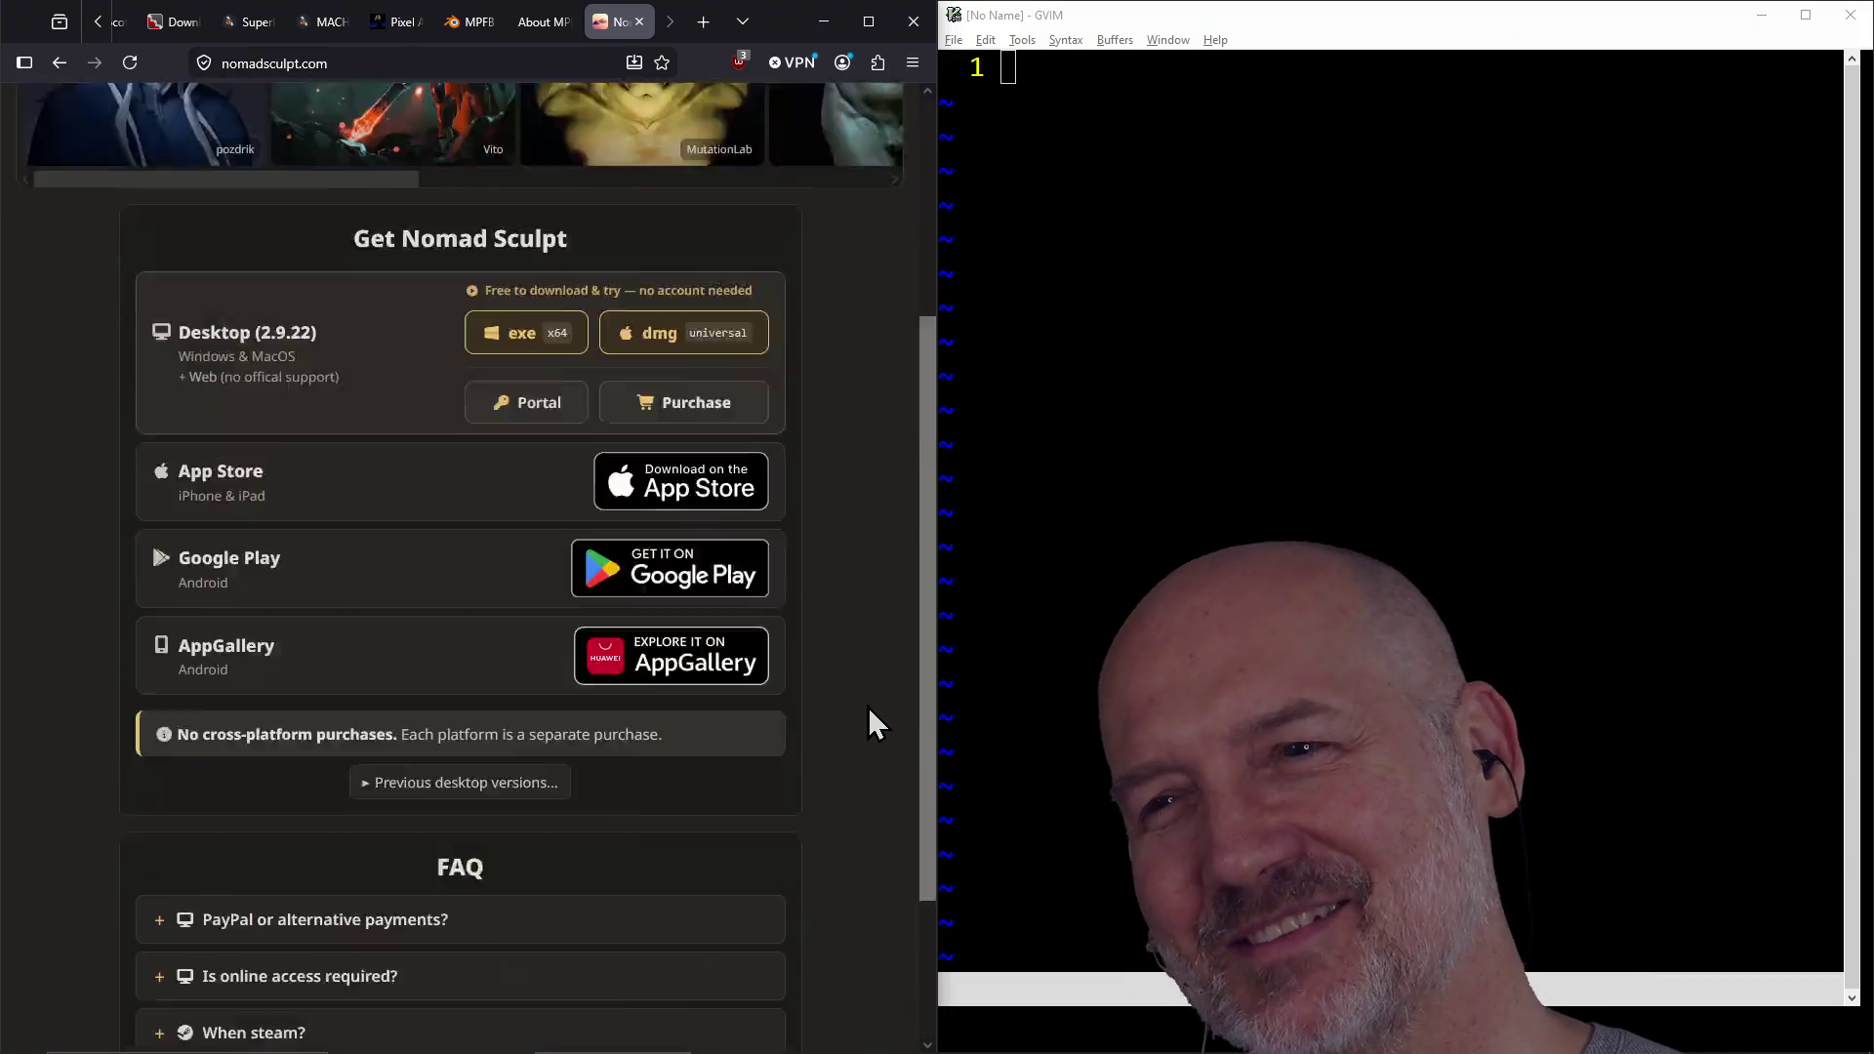
pyautogui.scroll(5, 869, 707)
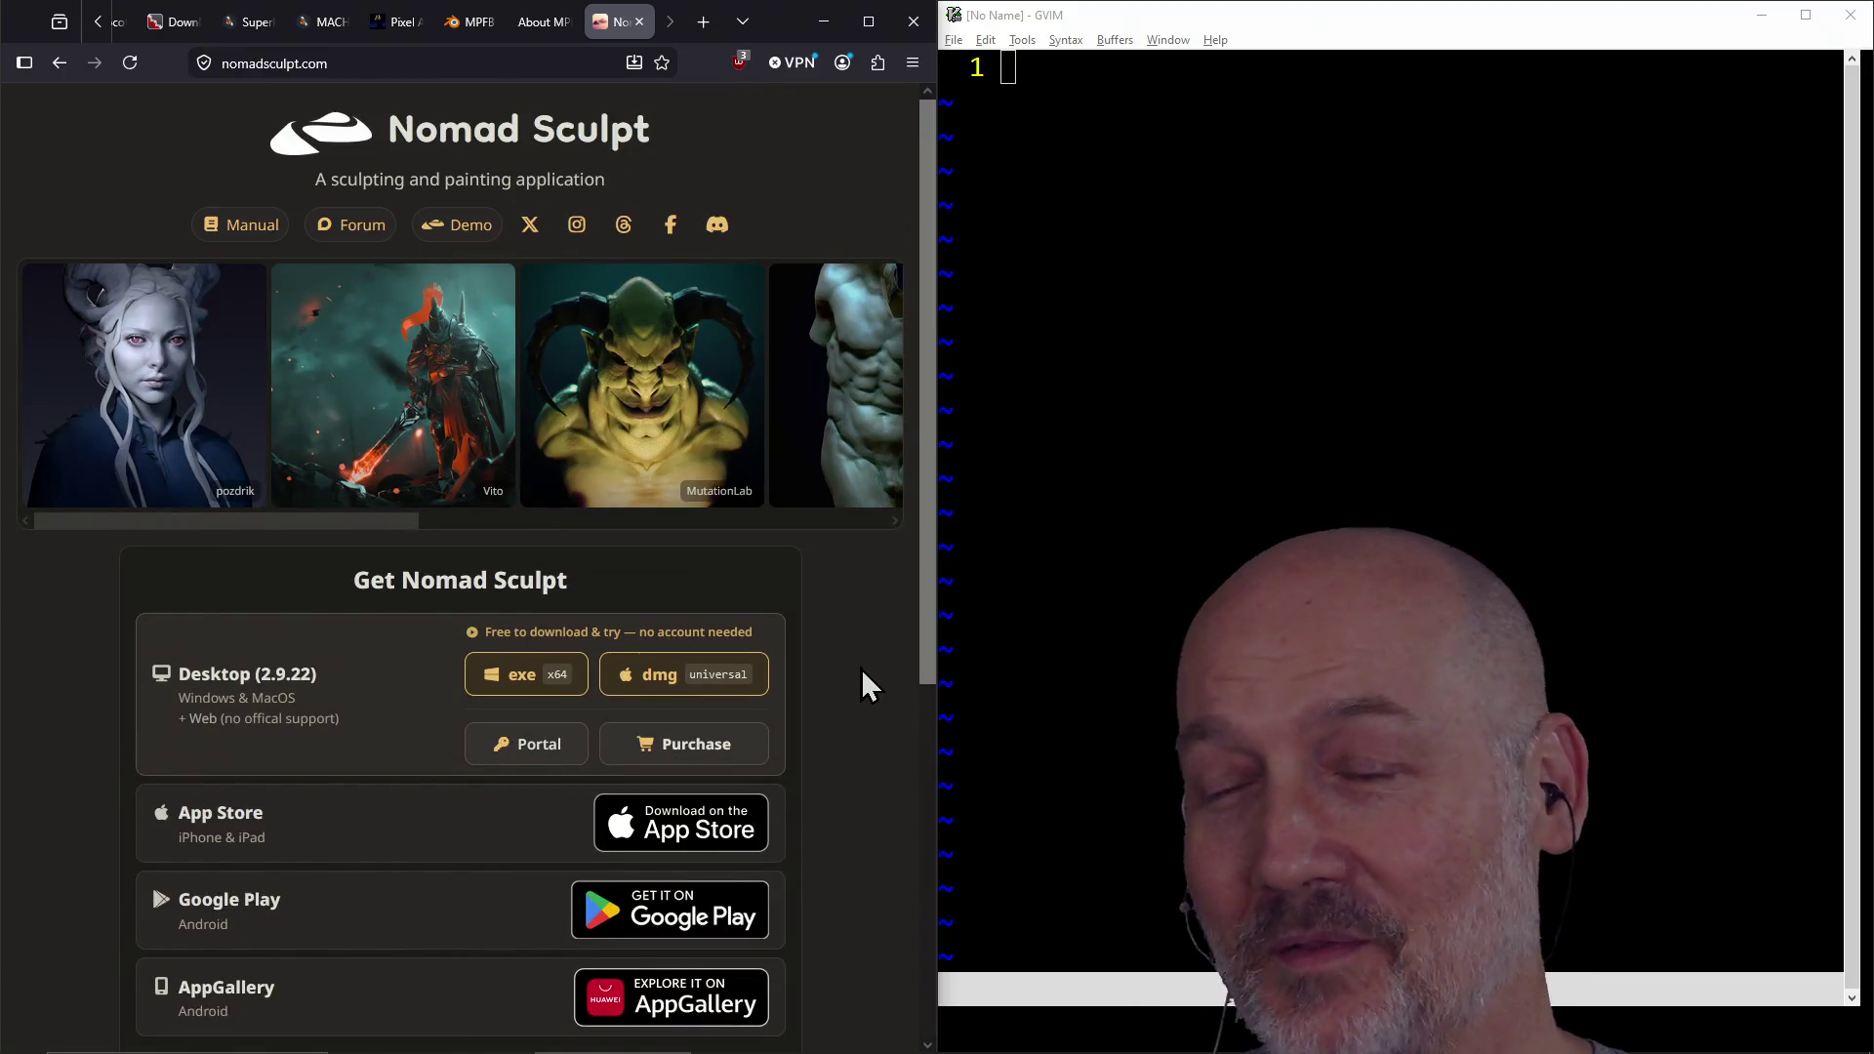
pyautogui.click(1278, 366)
pyautogui.click(846, 218)
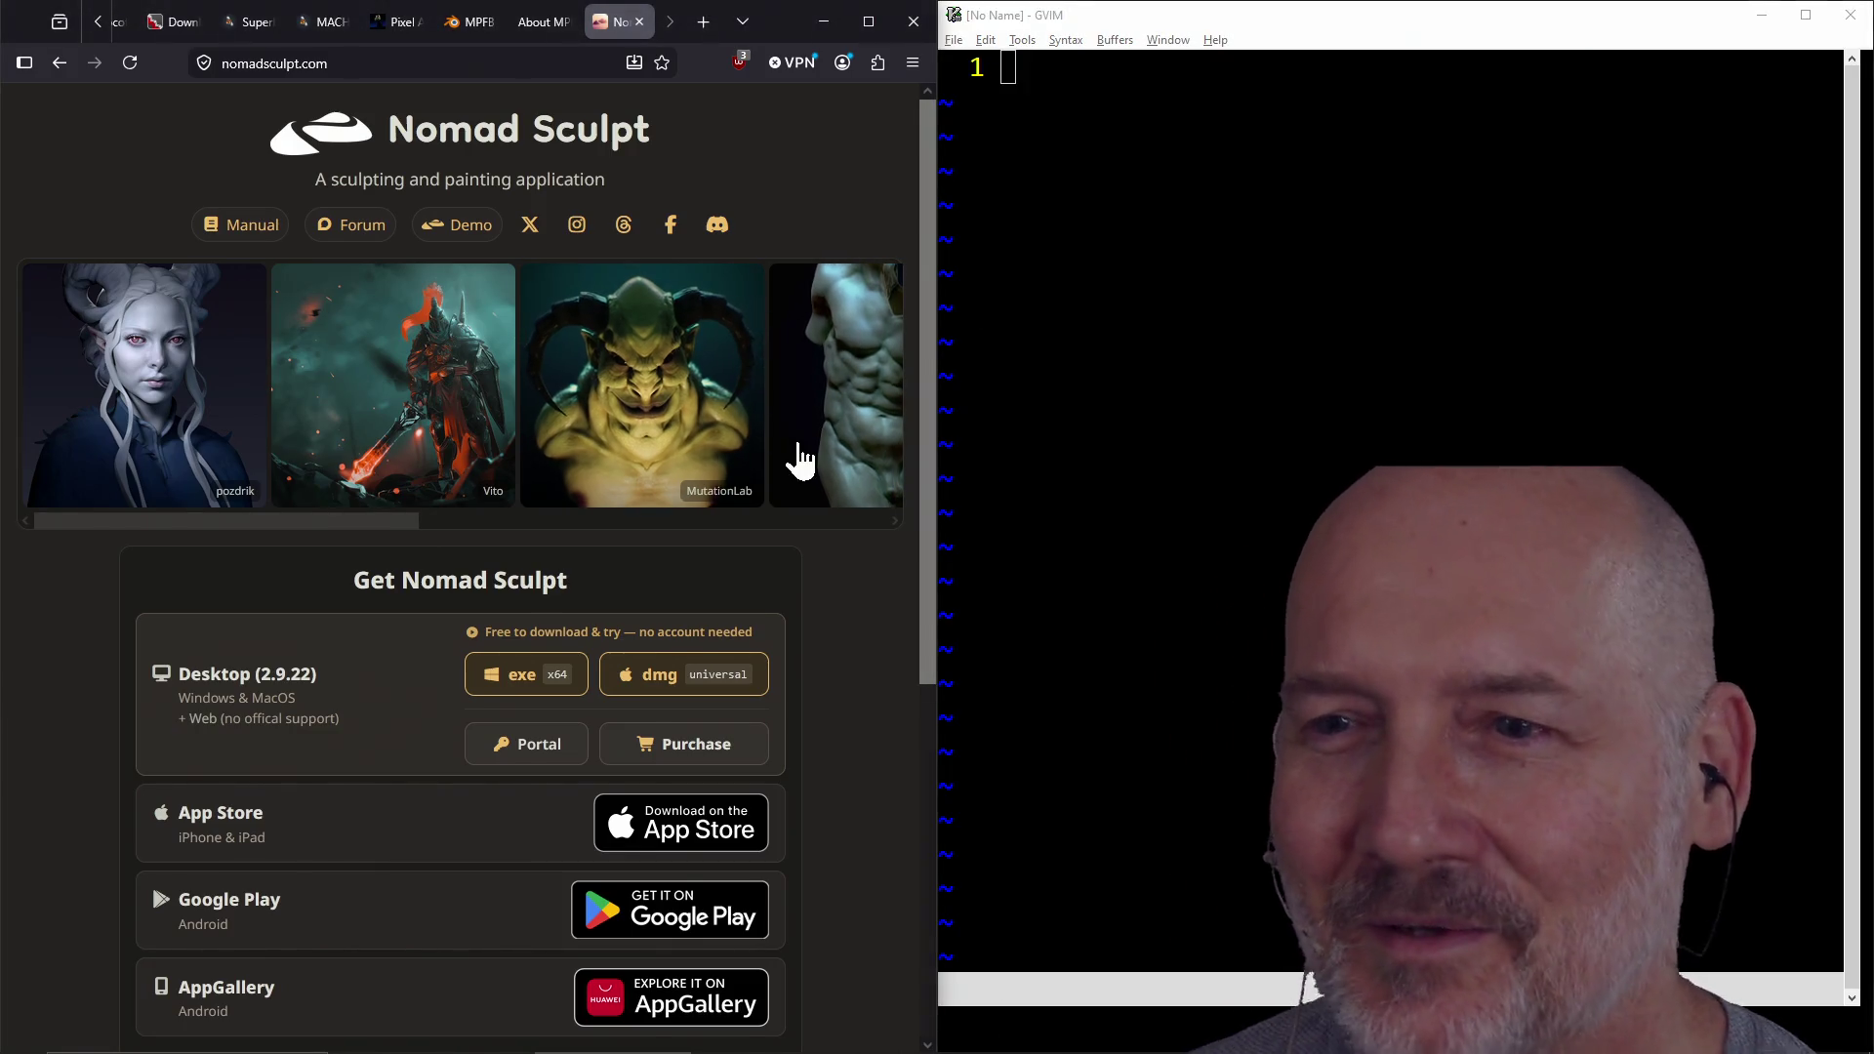
pyautogui.scroll(-2, 804, 460)
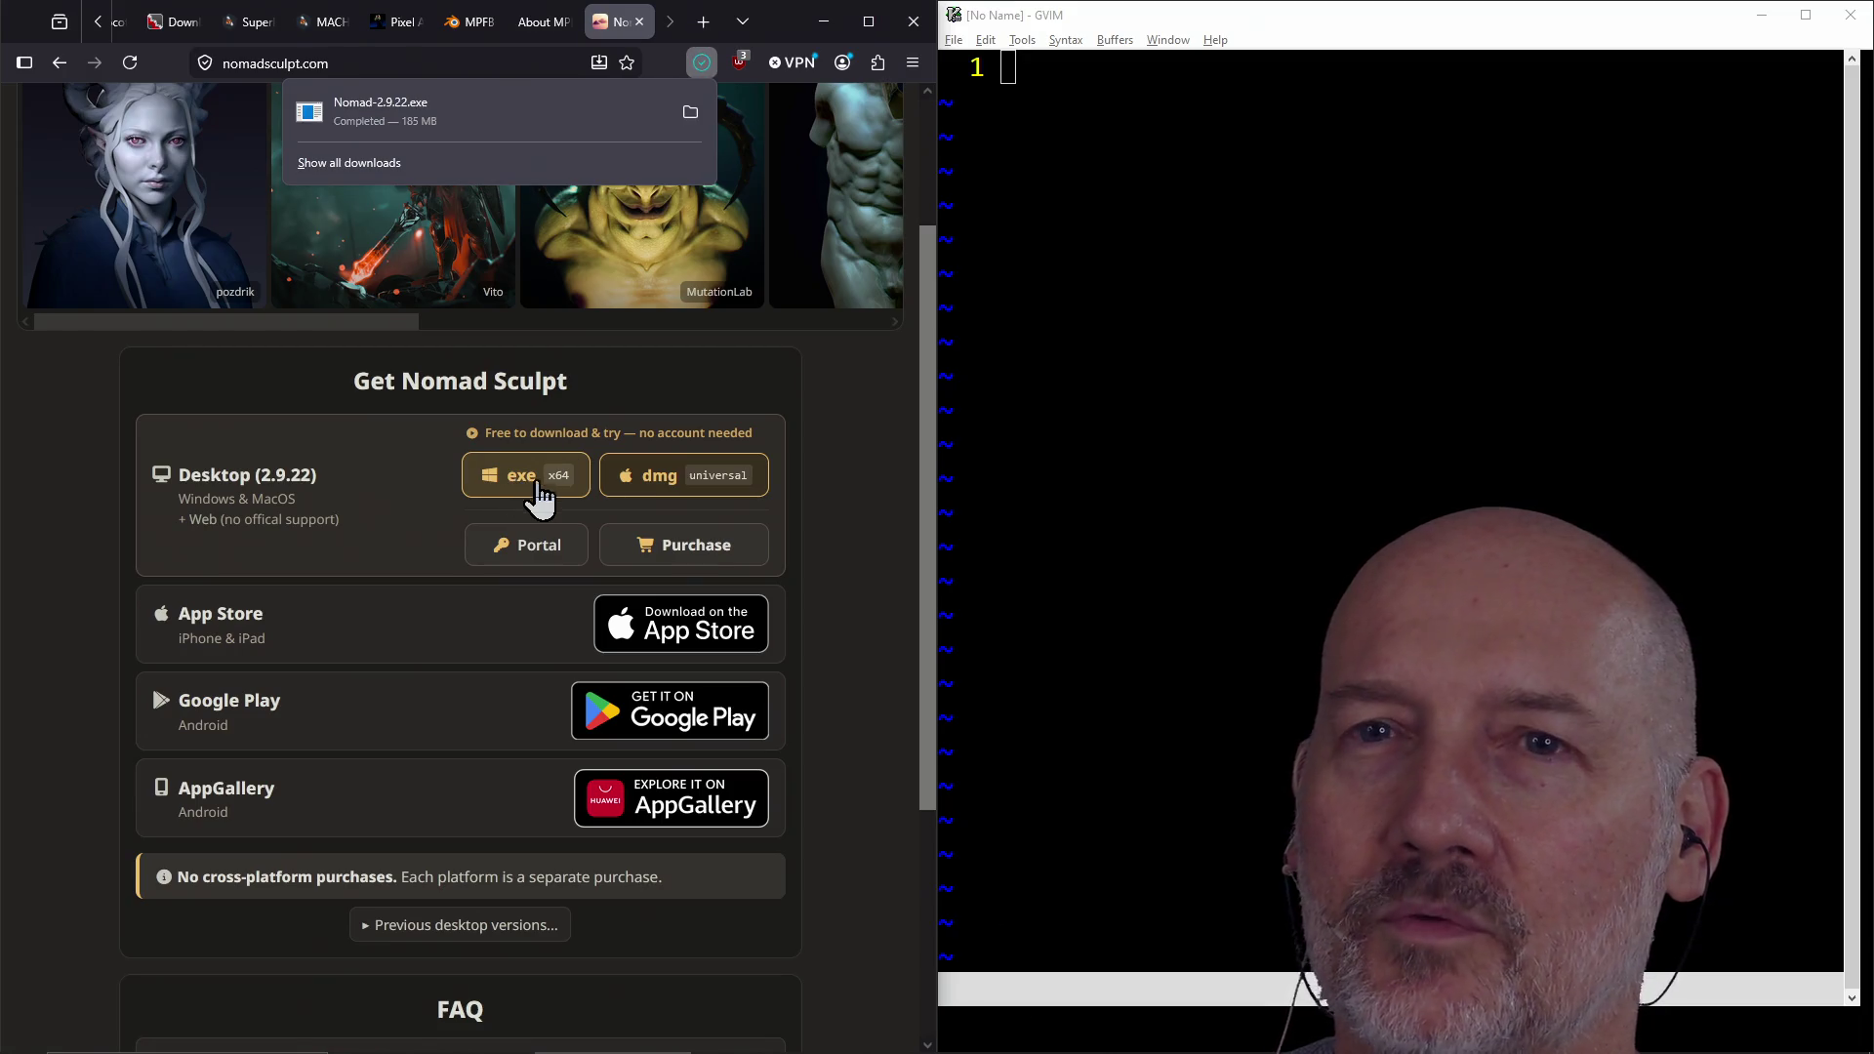
# Show Nomad-2.9.22.exe in its Downloads folder and move the Explorer window off screen
pyautogui.click(692, 112)
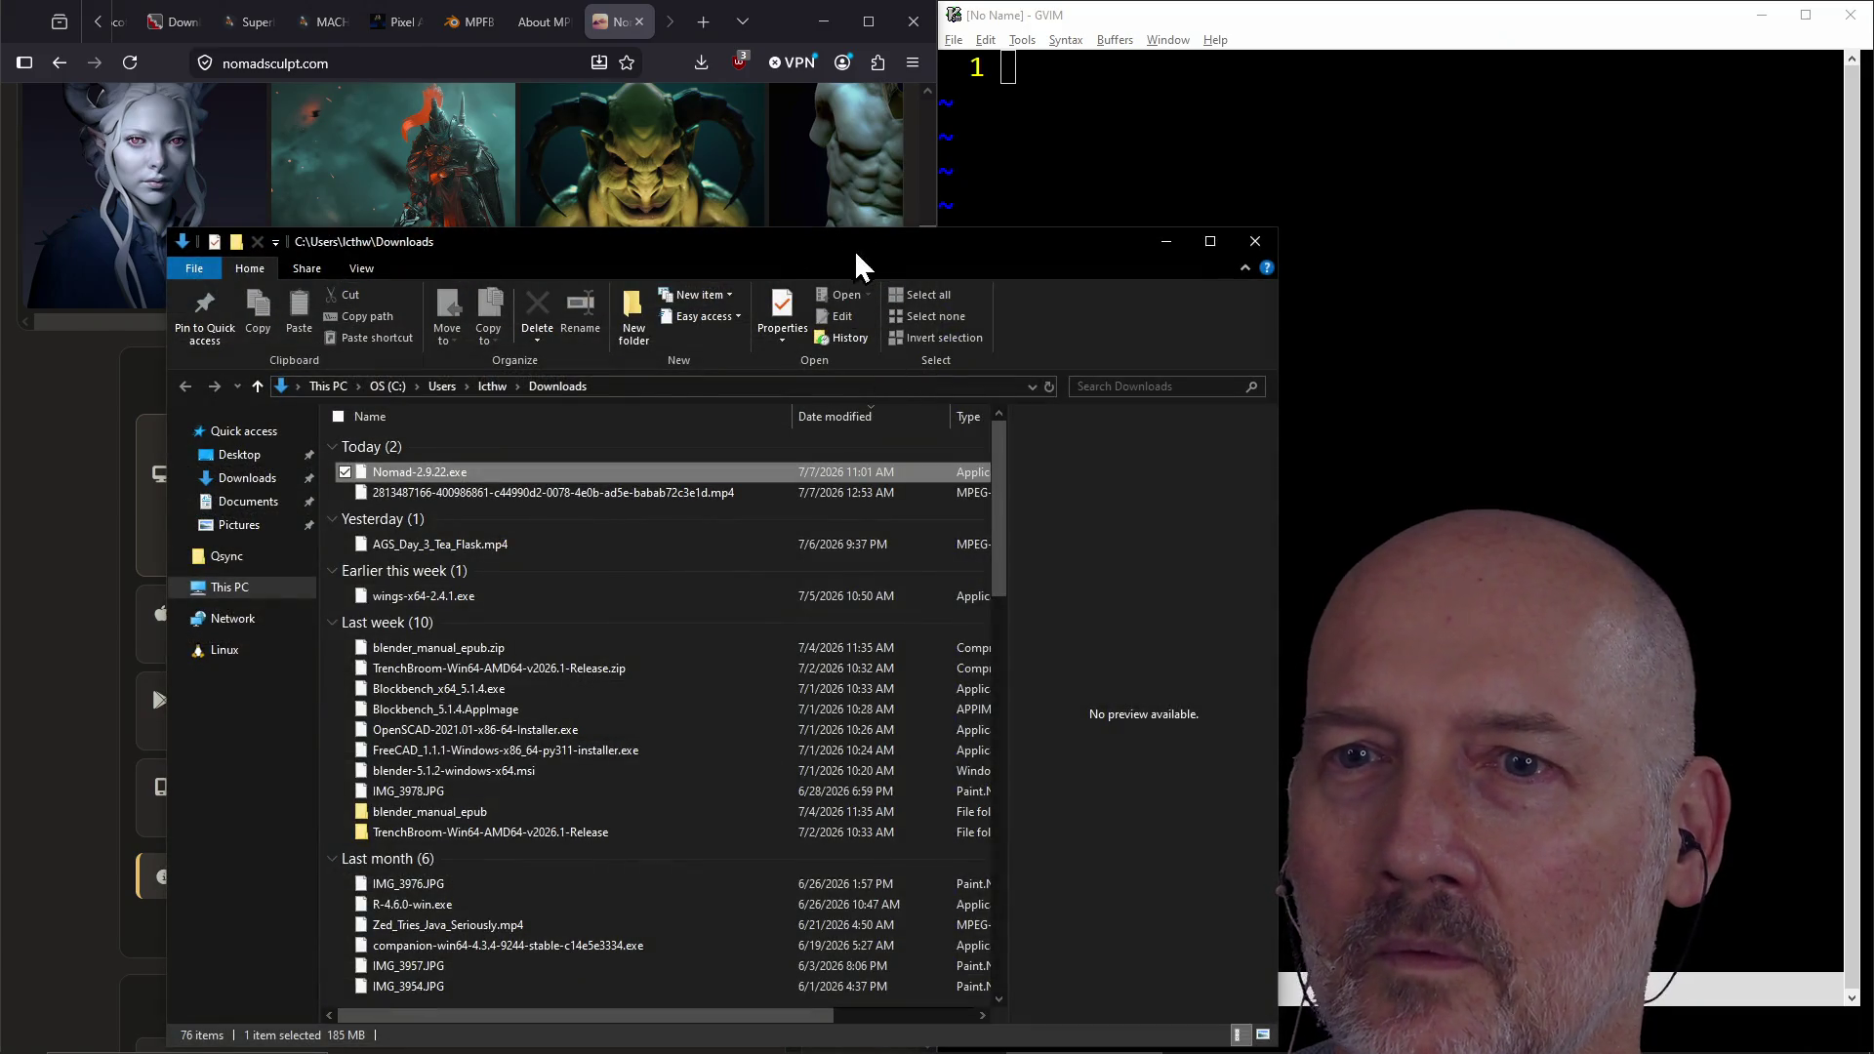
pyautogui.moveTo(822, 248)
pyautogui.mouseDown()
pyautogui.moveTo(1109, 330)
pyautogui.moveTo(1873, 181)
pyautogui.moveTo(1873, 157)
pyautogui.mouseUp()
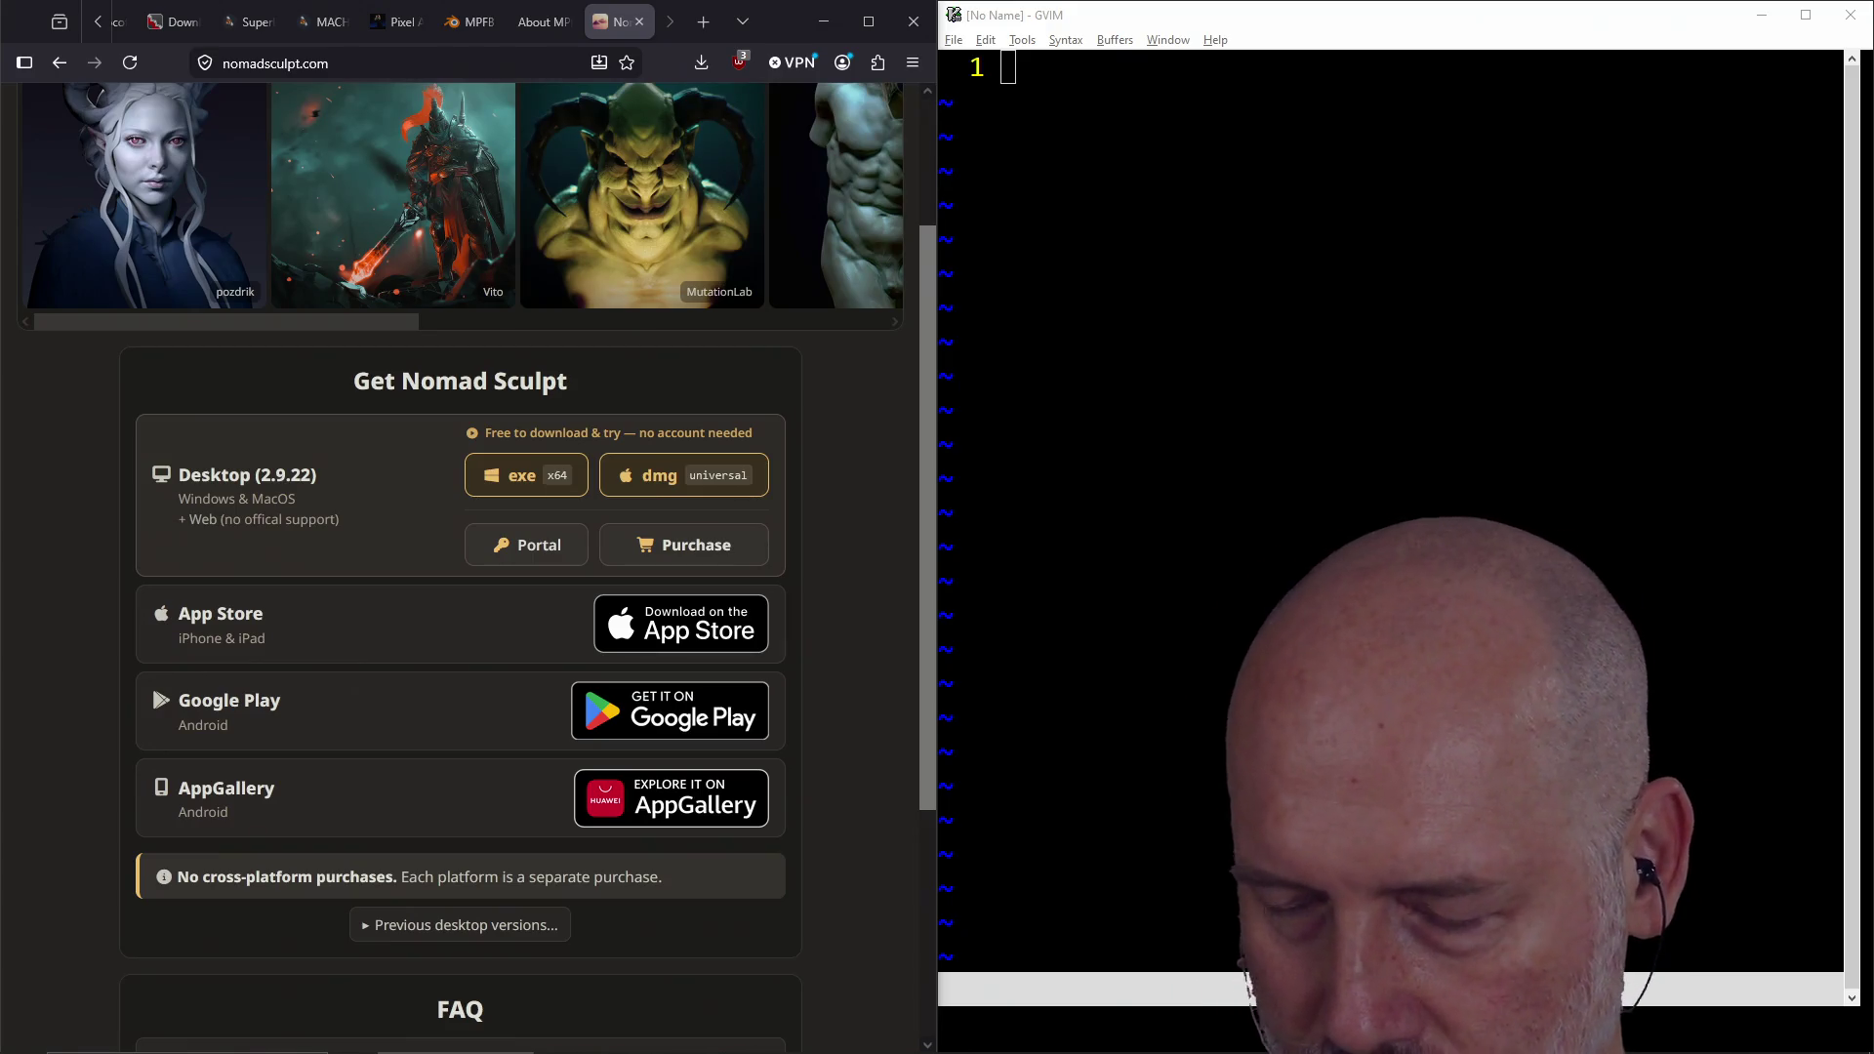
pyautogui.hotkey('alt', 'Tab')
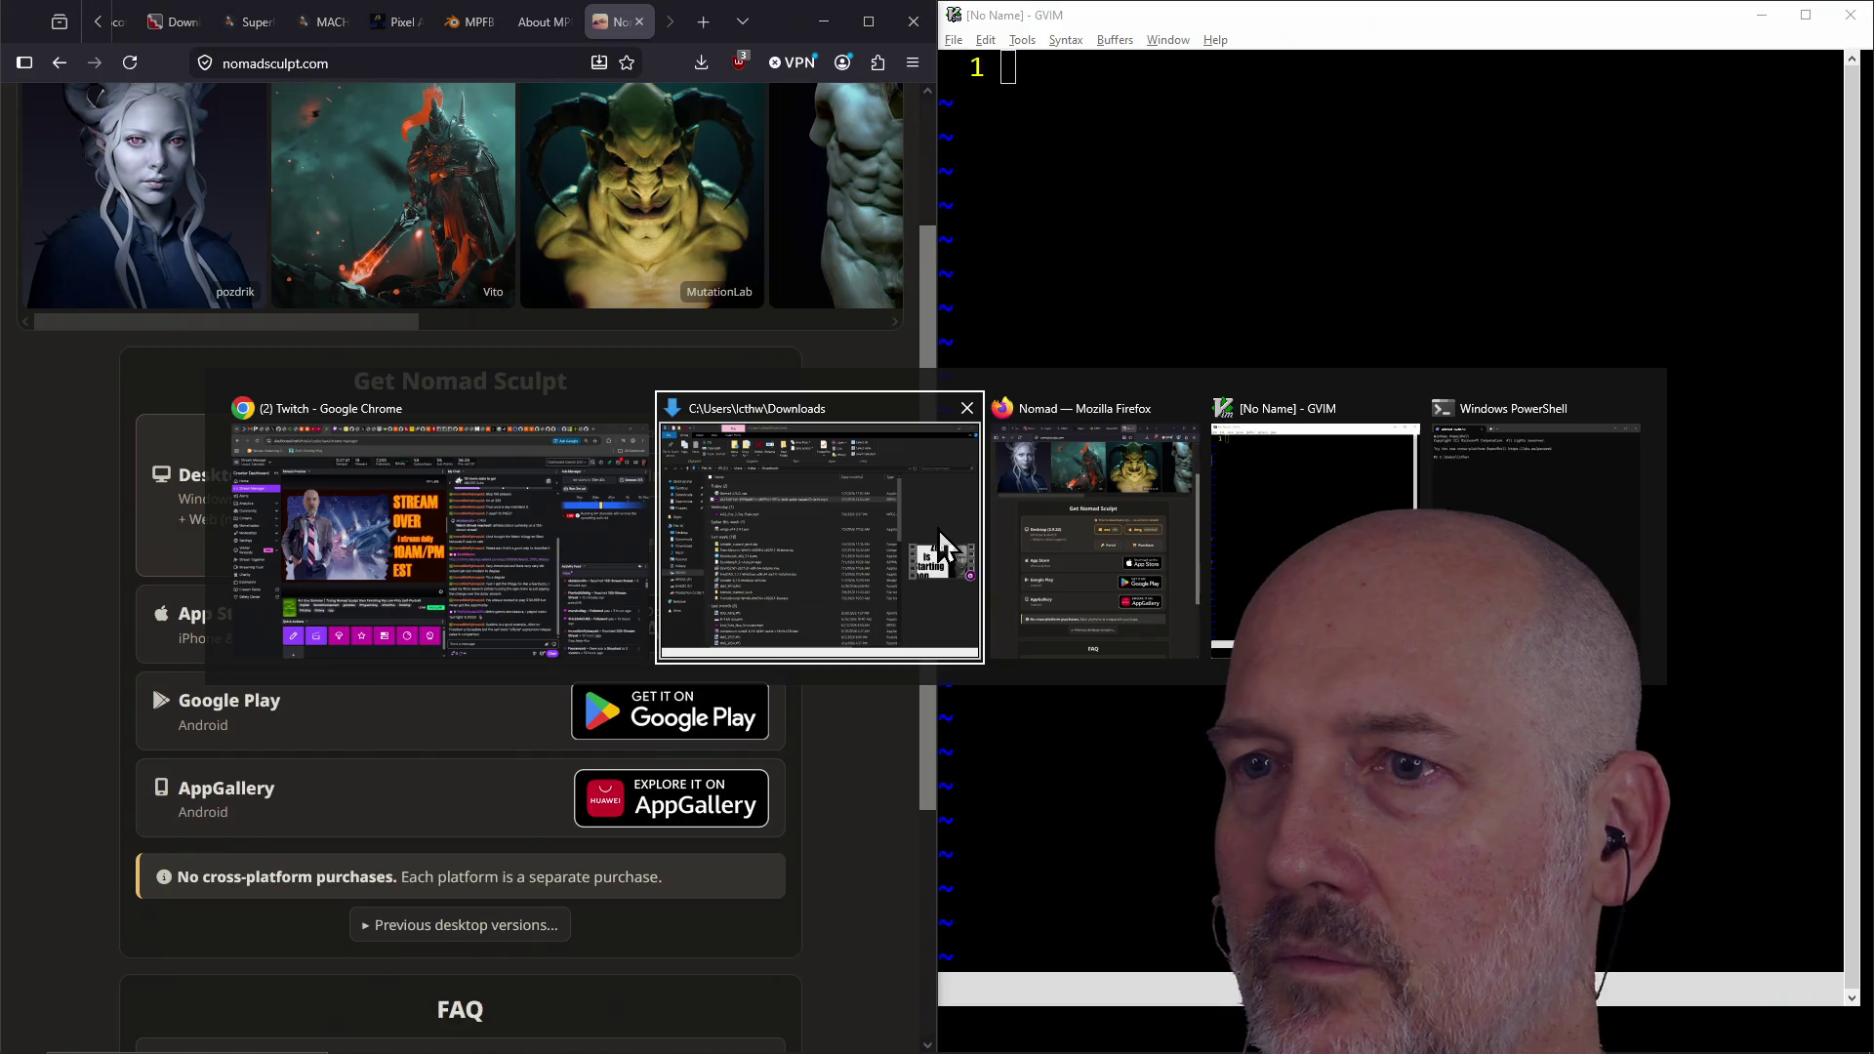
pyautogui.press('Escape')
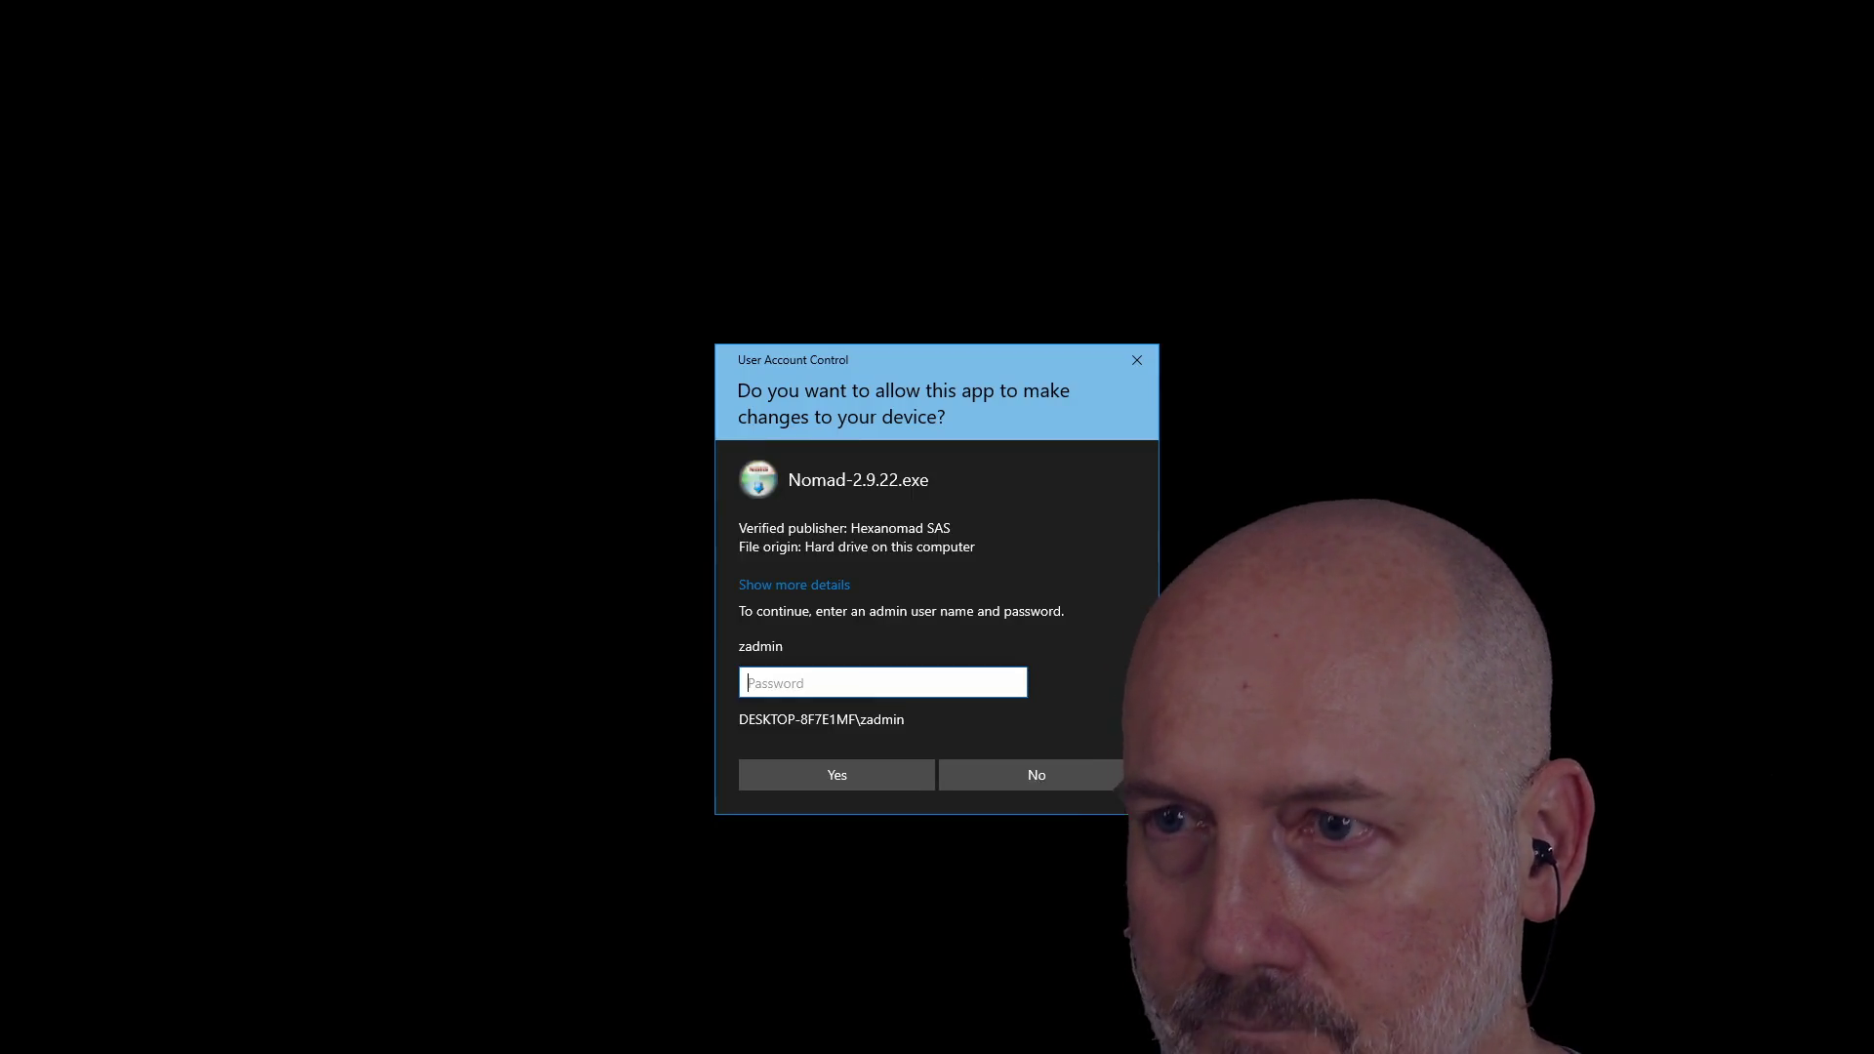
# Move the User Account Control prompt for the Nomad installer off screen
pyautogui.moveTo(962, 377); pyautogui.dragTo(1873, 245)
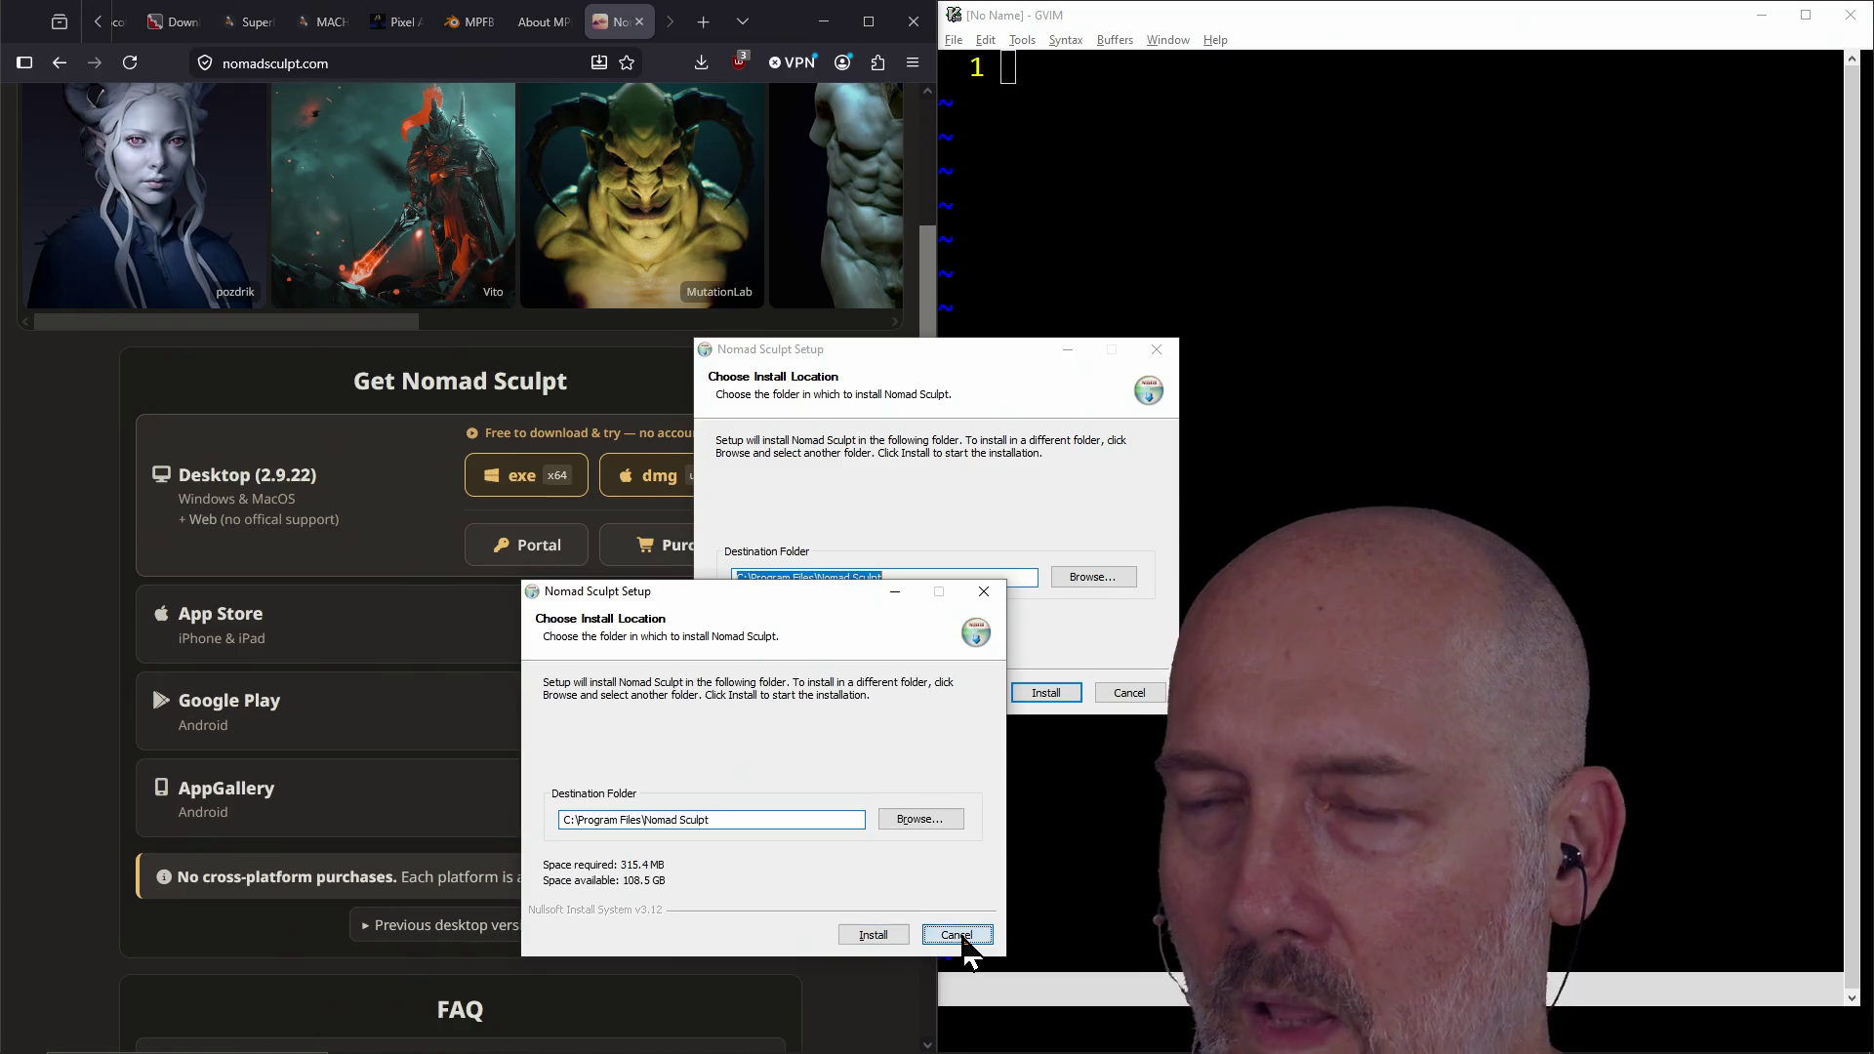
# Close the duplicate setup, install into C:\Program Files\Nomad Sculpt, and launch Nomad Sculpt
pyautogui.click(961, 937)
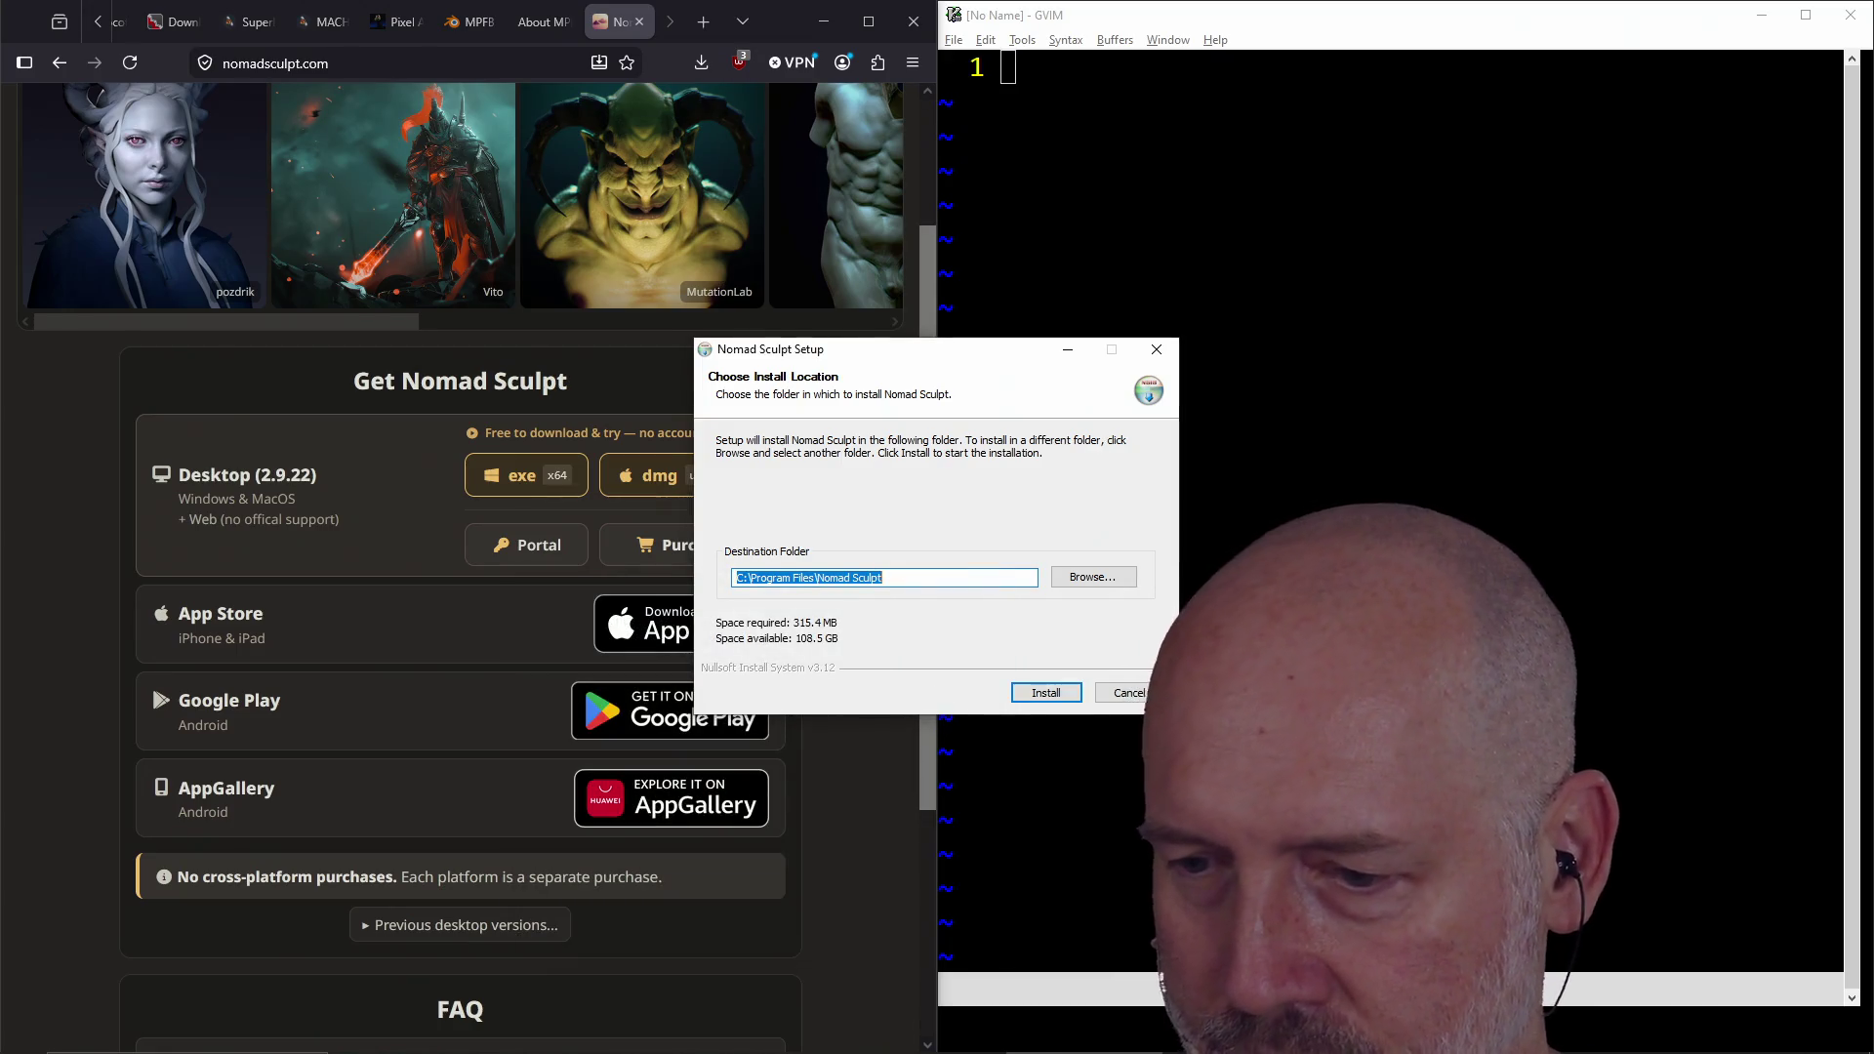
pyautogui.click(1008, 387)
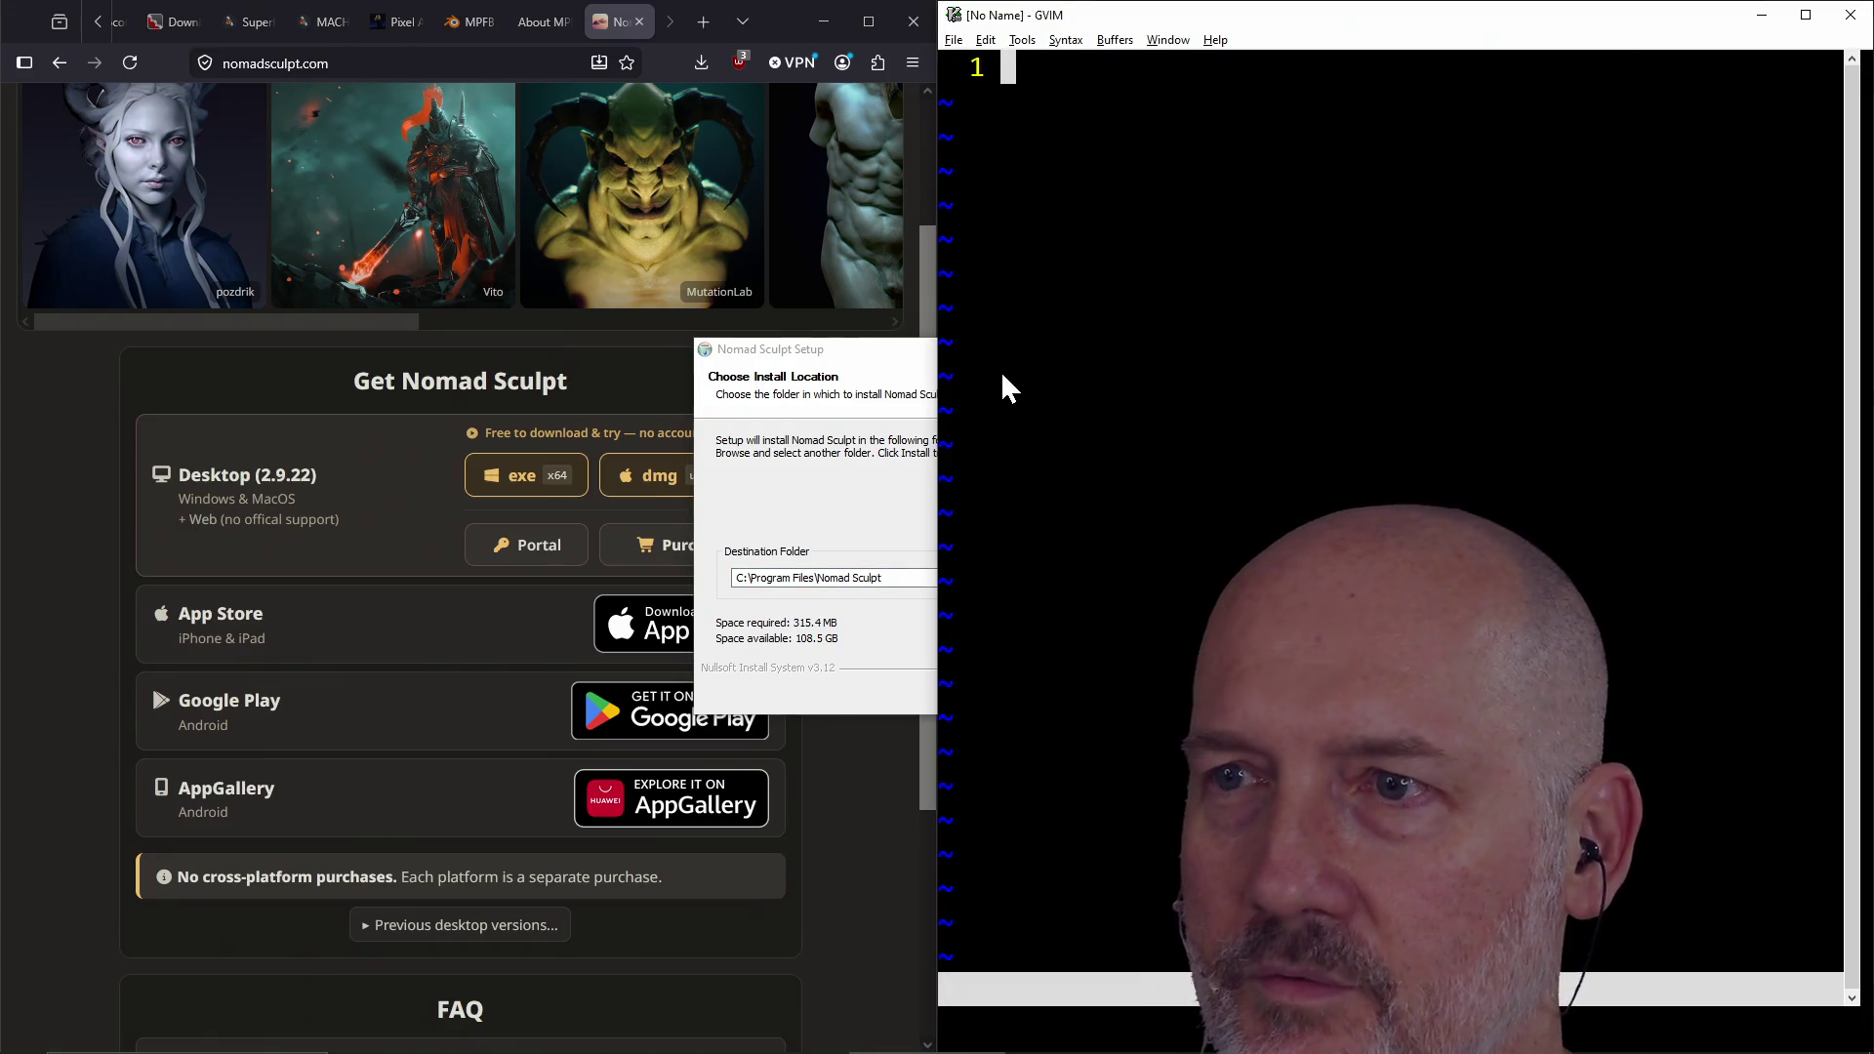
pyautogui.click(857, 382)
pyautogui.click(1047, 693)
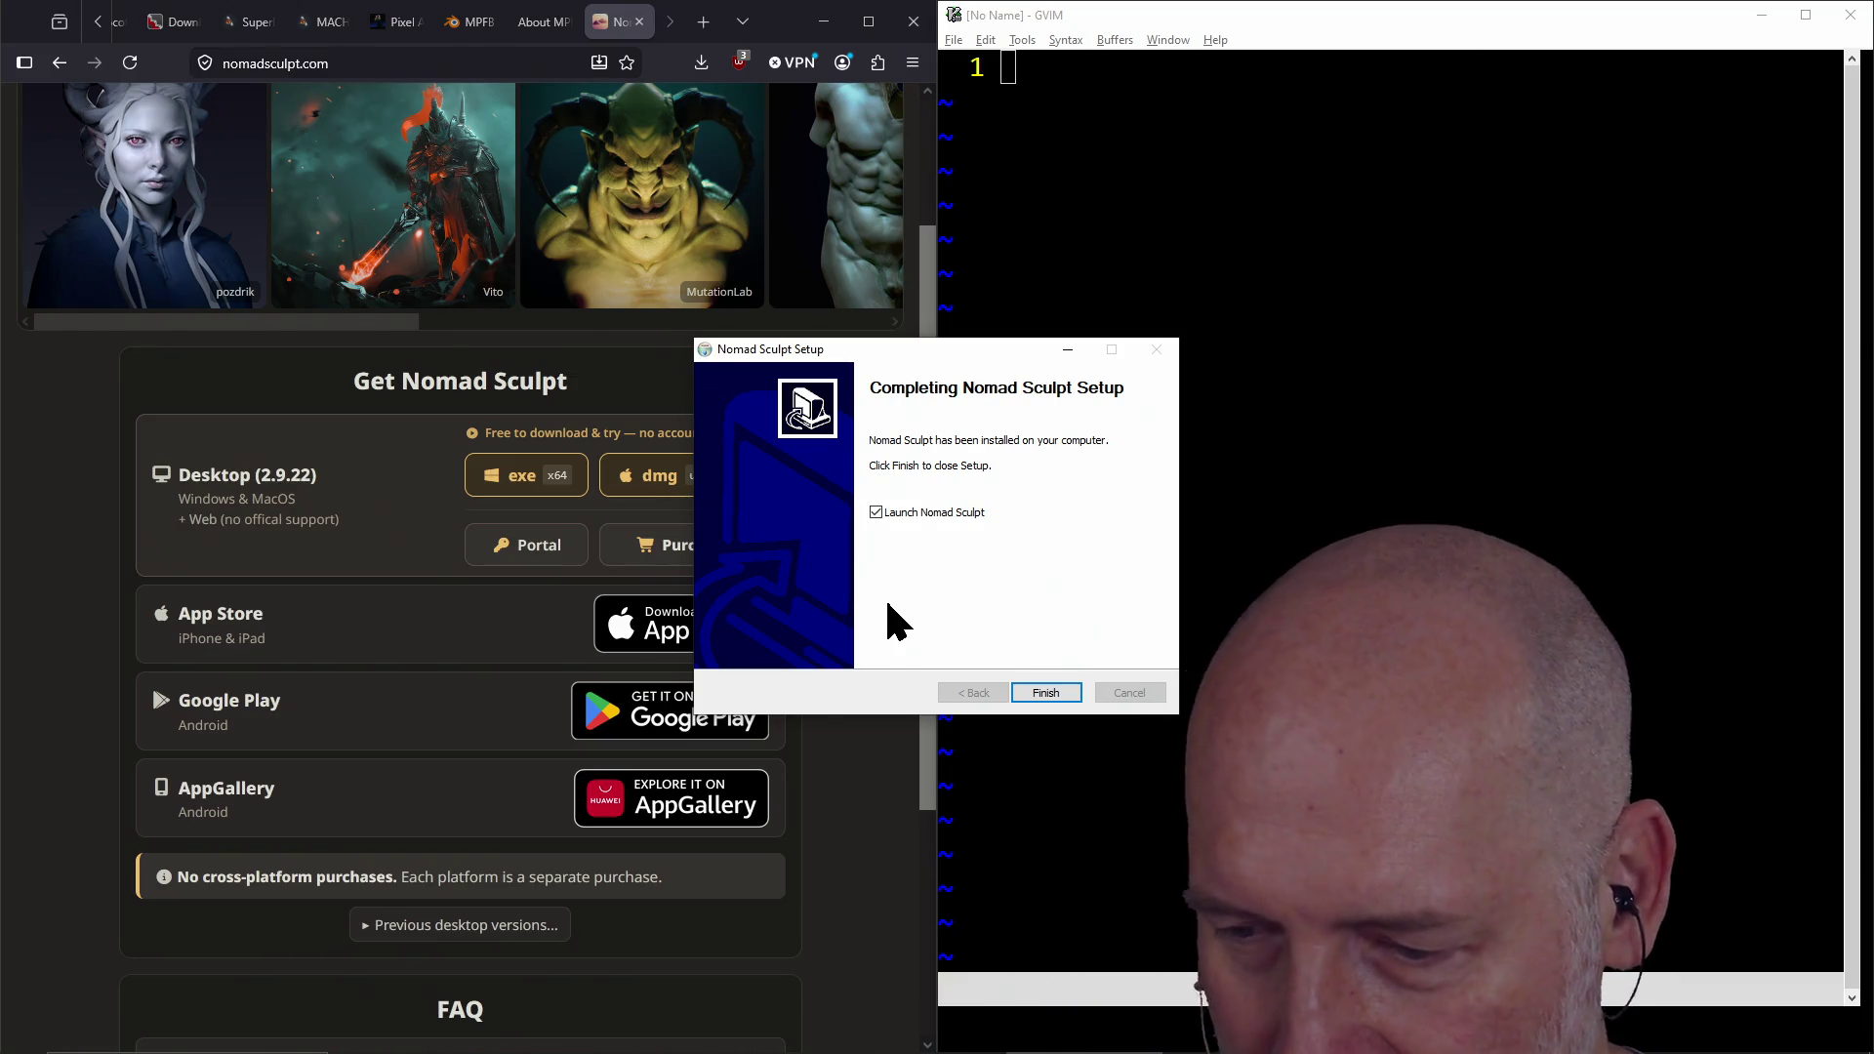
pyautogui.click(1047, 693)
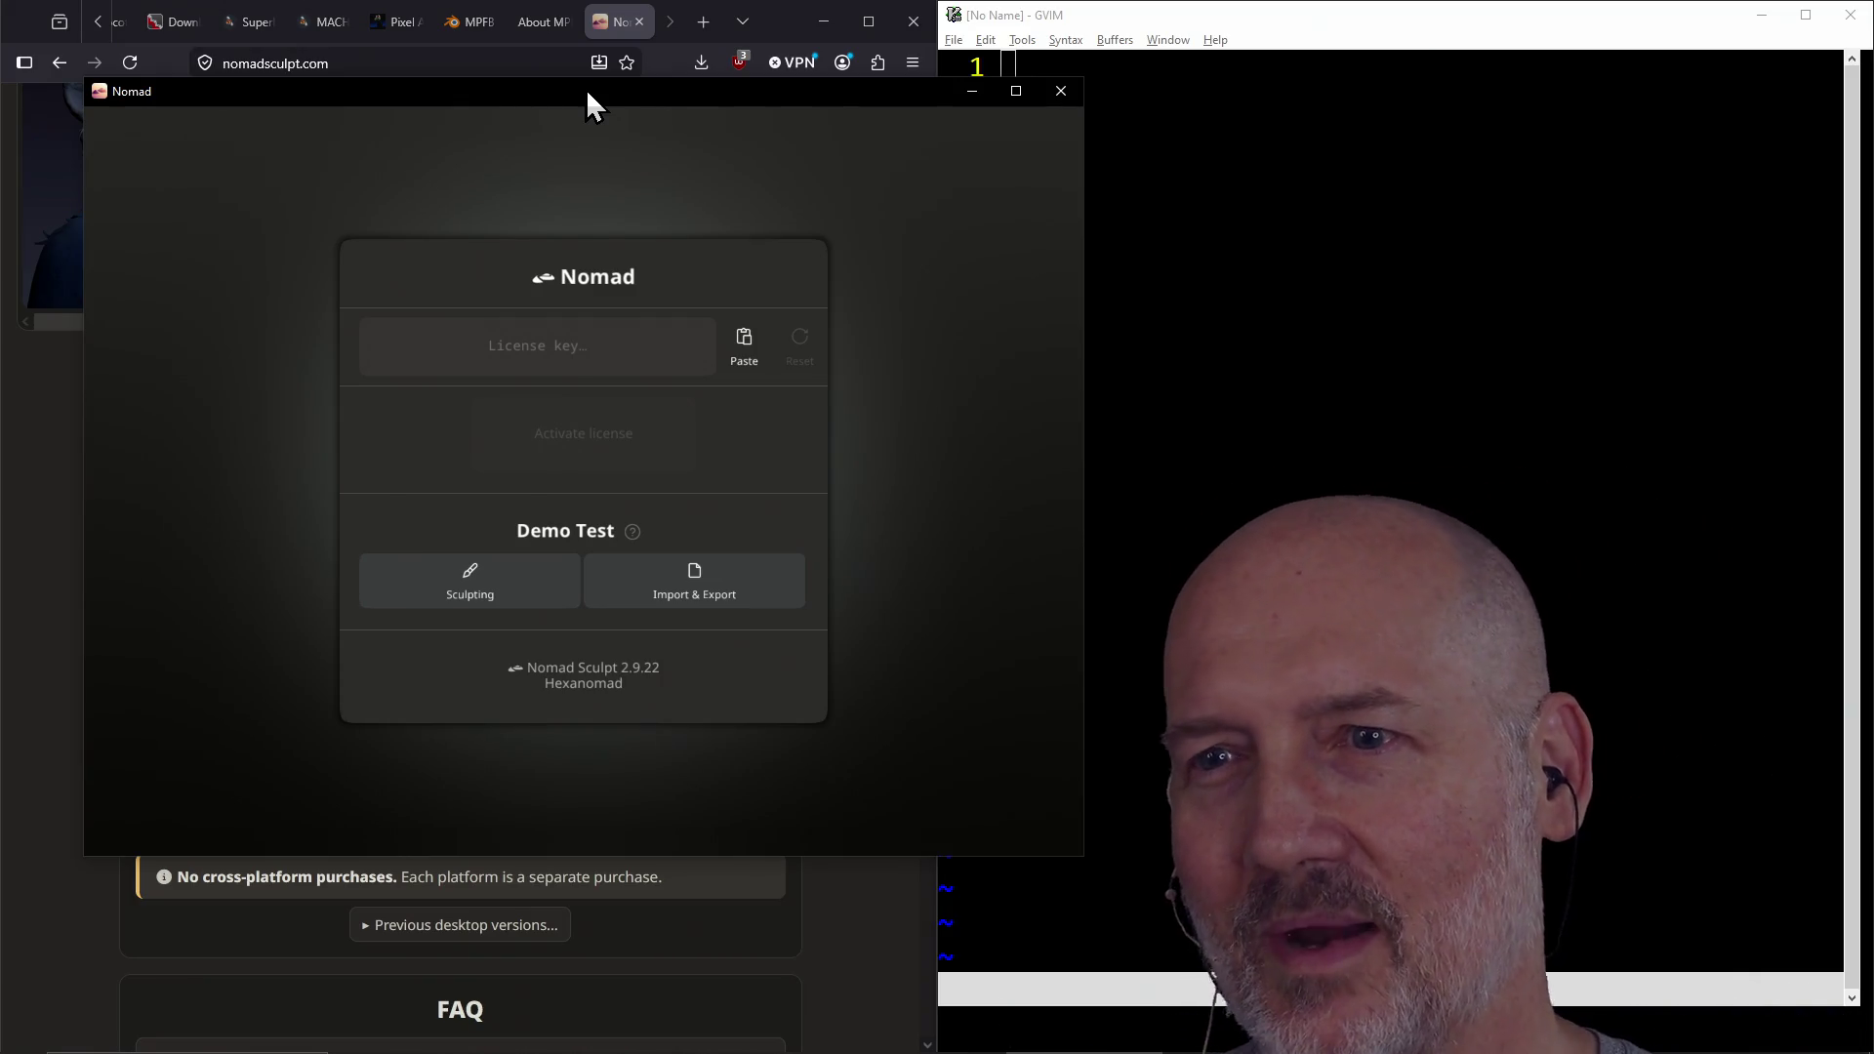
# Maximize Nomad and confirm starting the Sculpting demo under Demo Test
pyautogui.click(1021, 92)
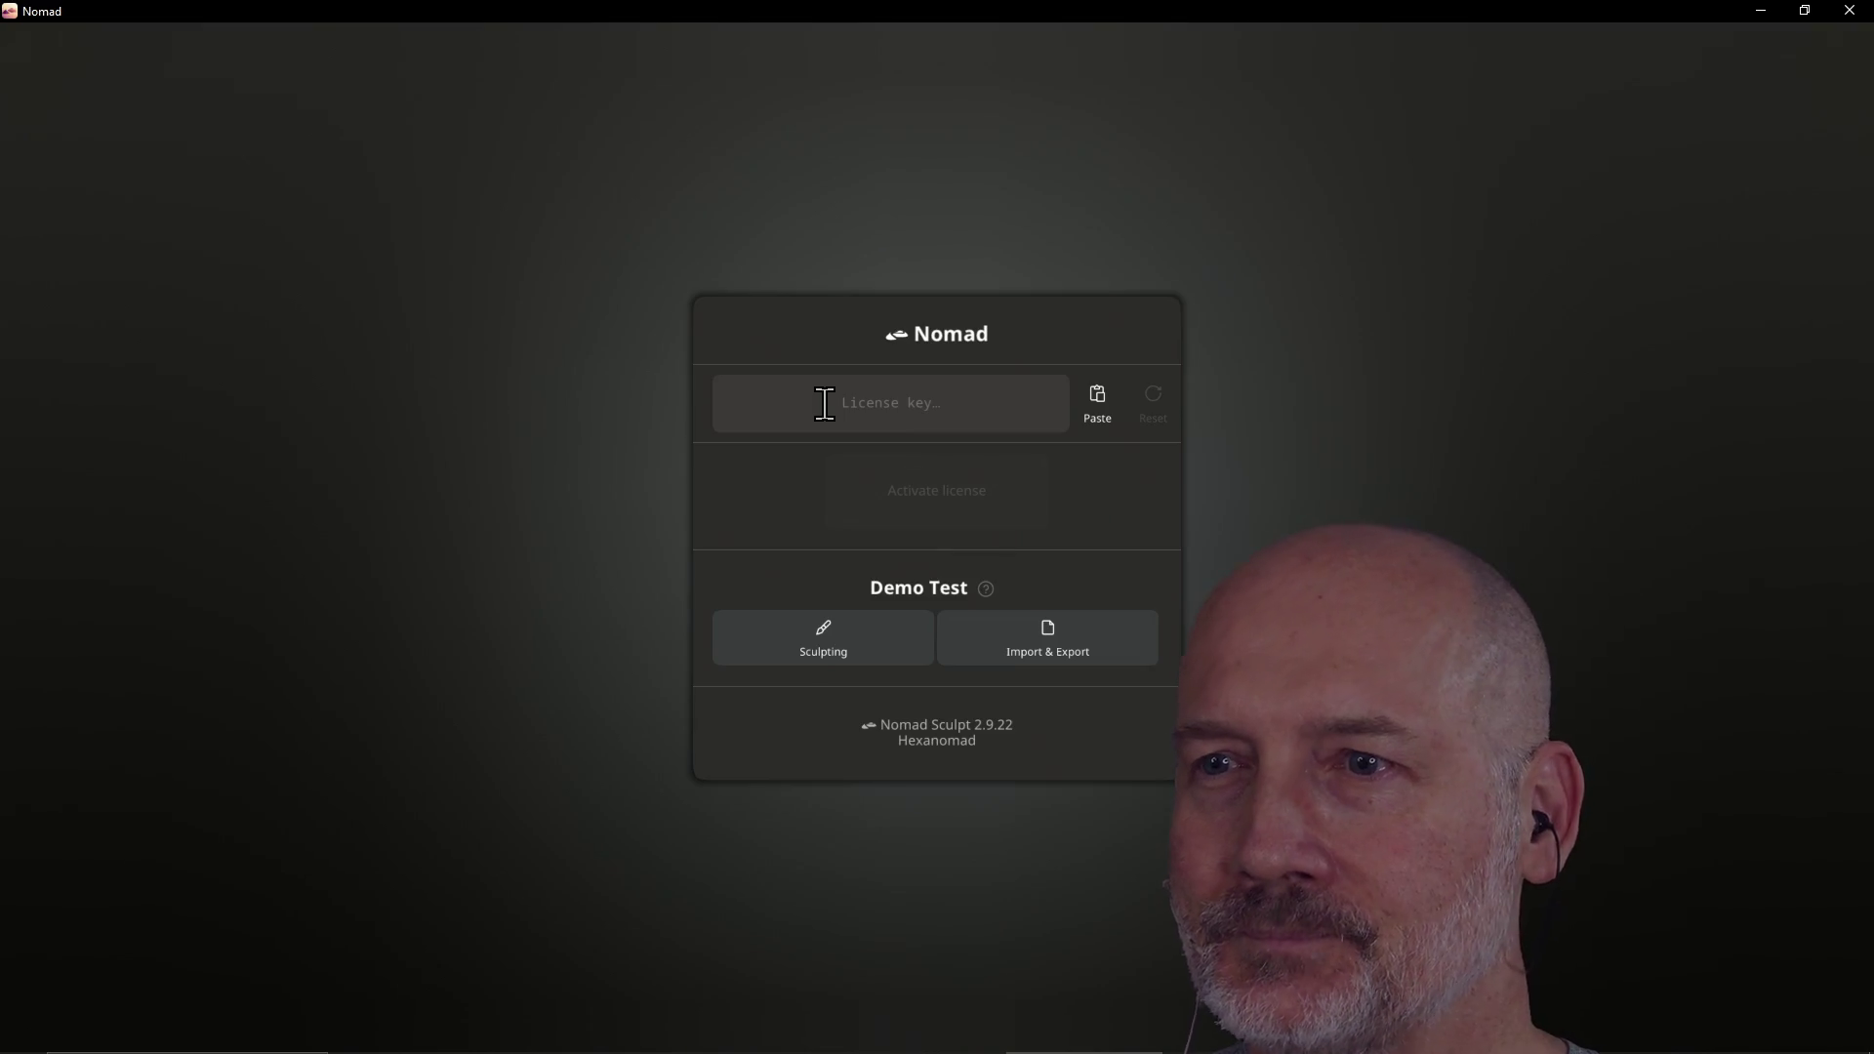
pyautogui.click(830, 647)
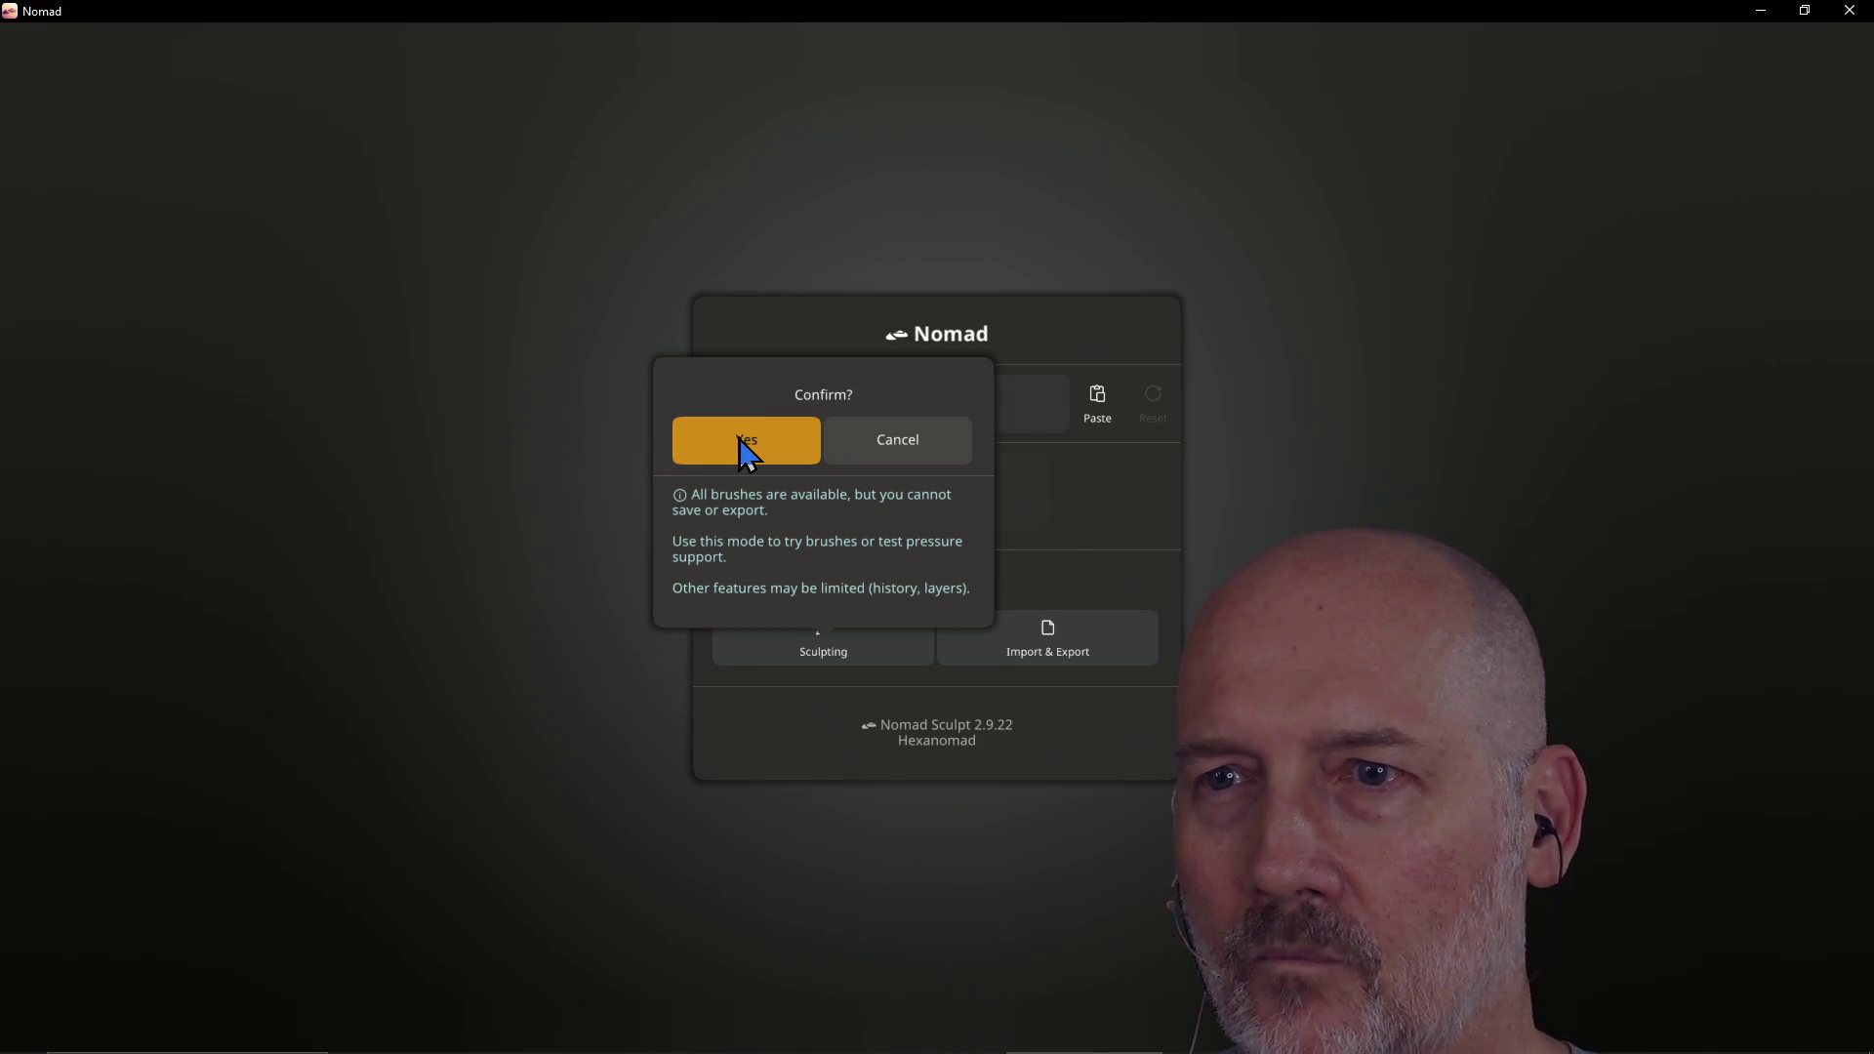
pyautogui.click(745, 444)
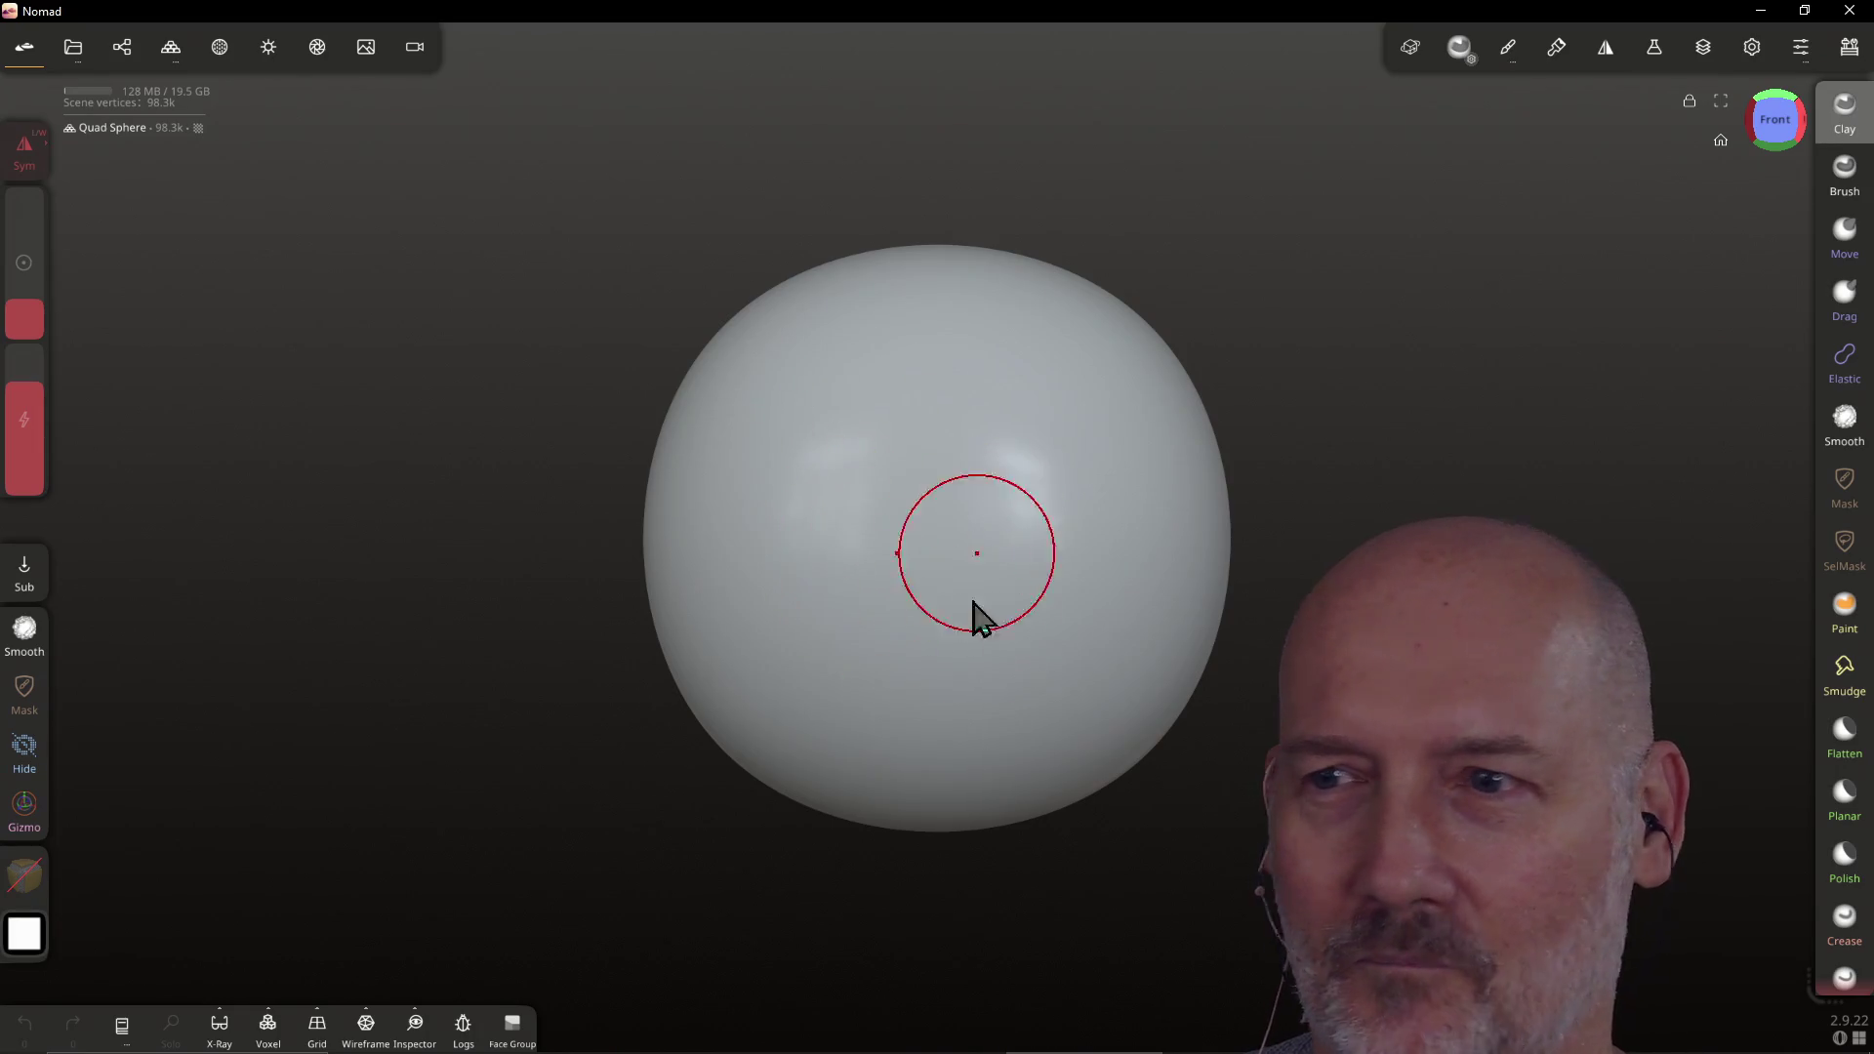
pyautogui.scroll(-4, 881, 431)
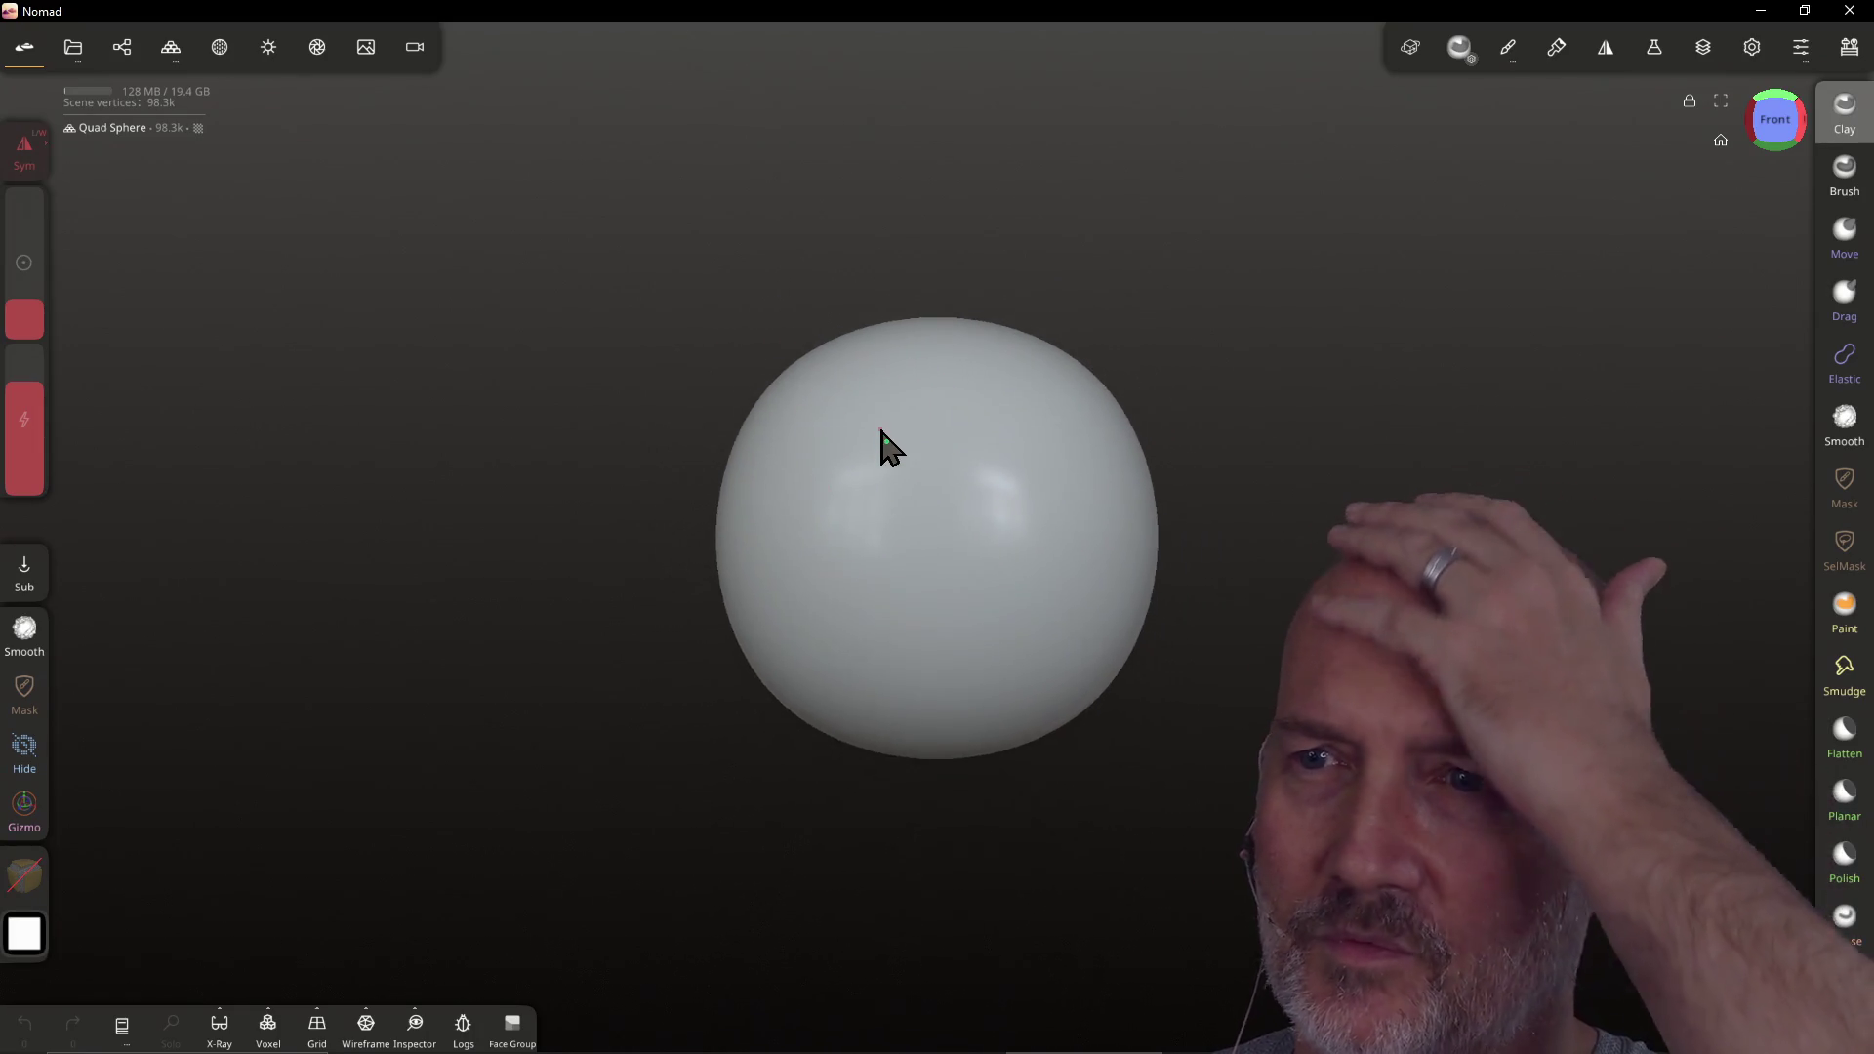
pyautogui.scroll(5, 880, 431)
pyautogui.scroll(-2, 880, 431)
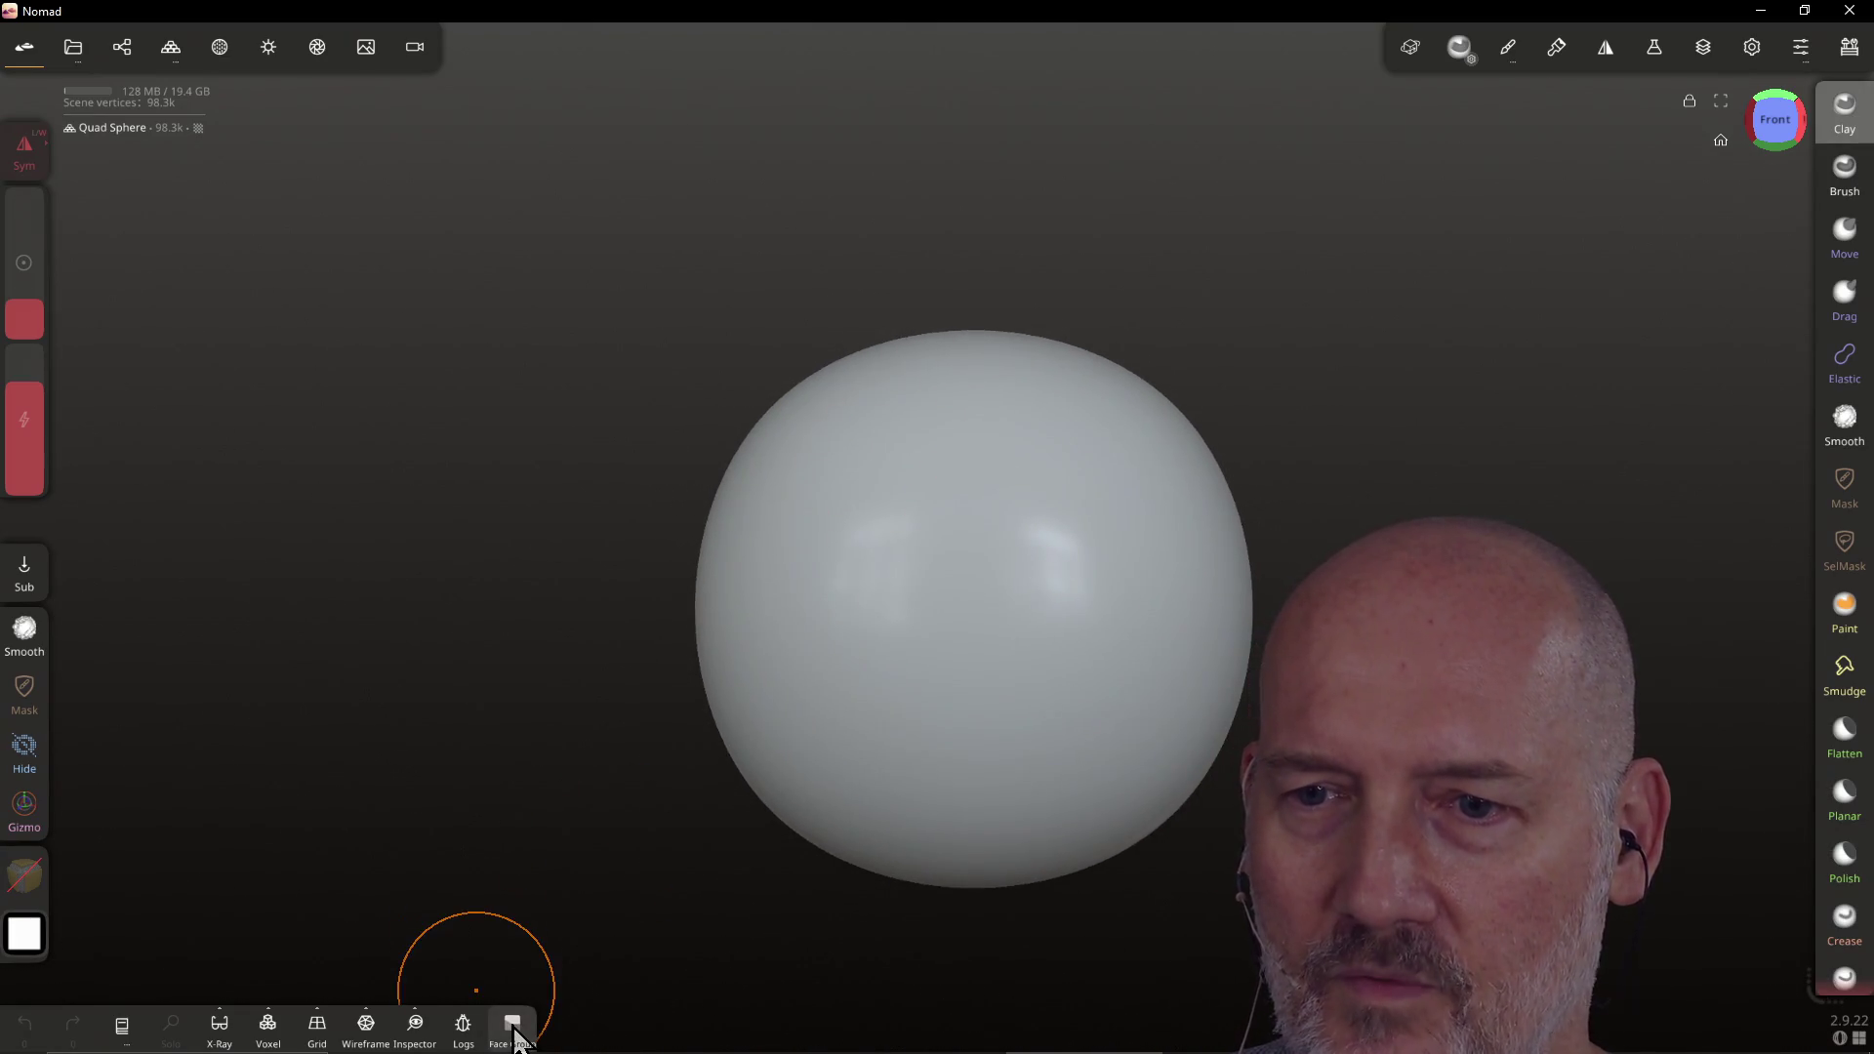
pyautogui.click(513, 1027)
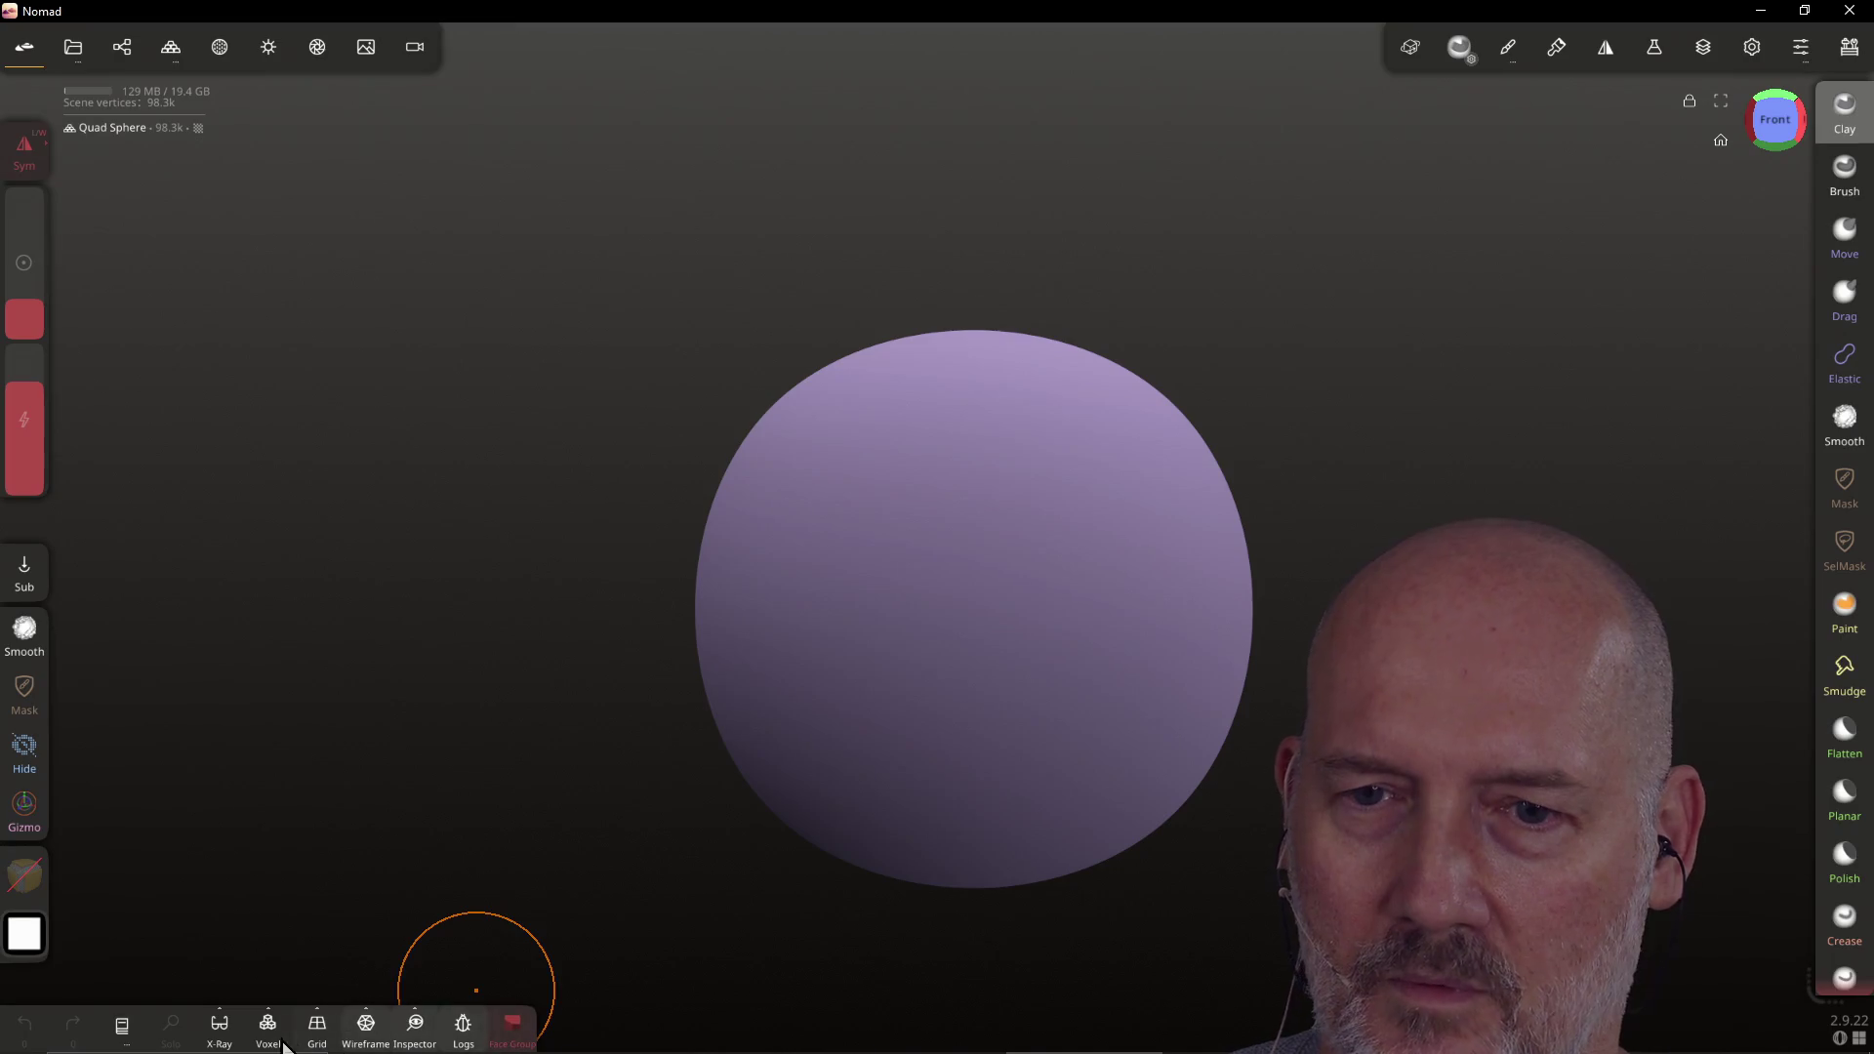
pyautogui.click(219, 1035)
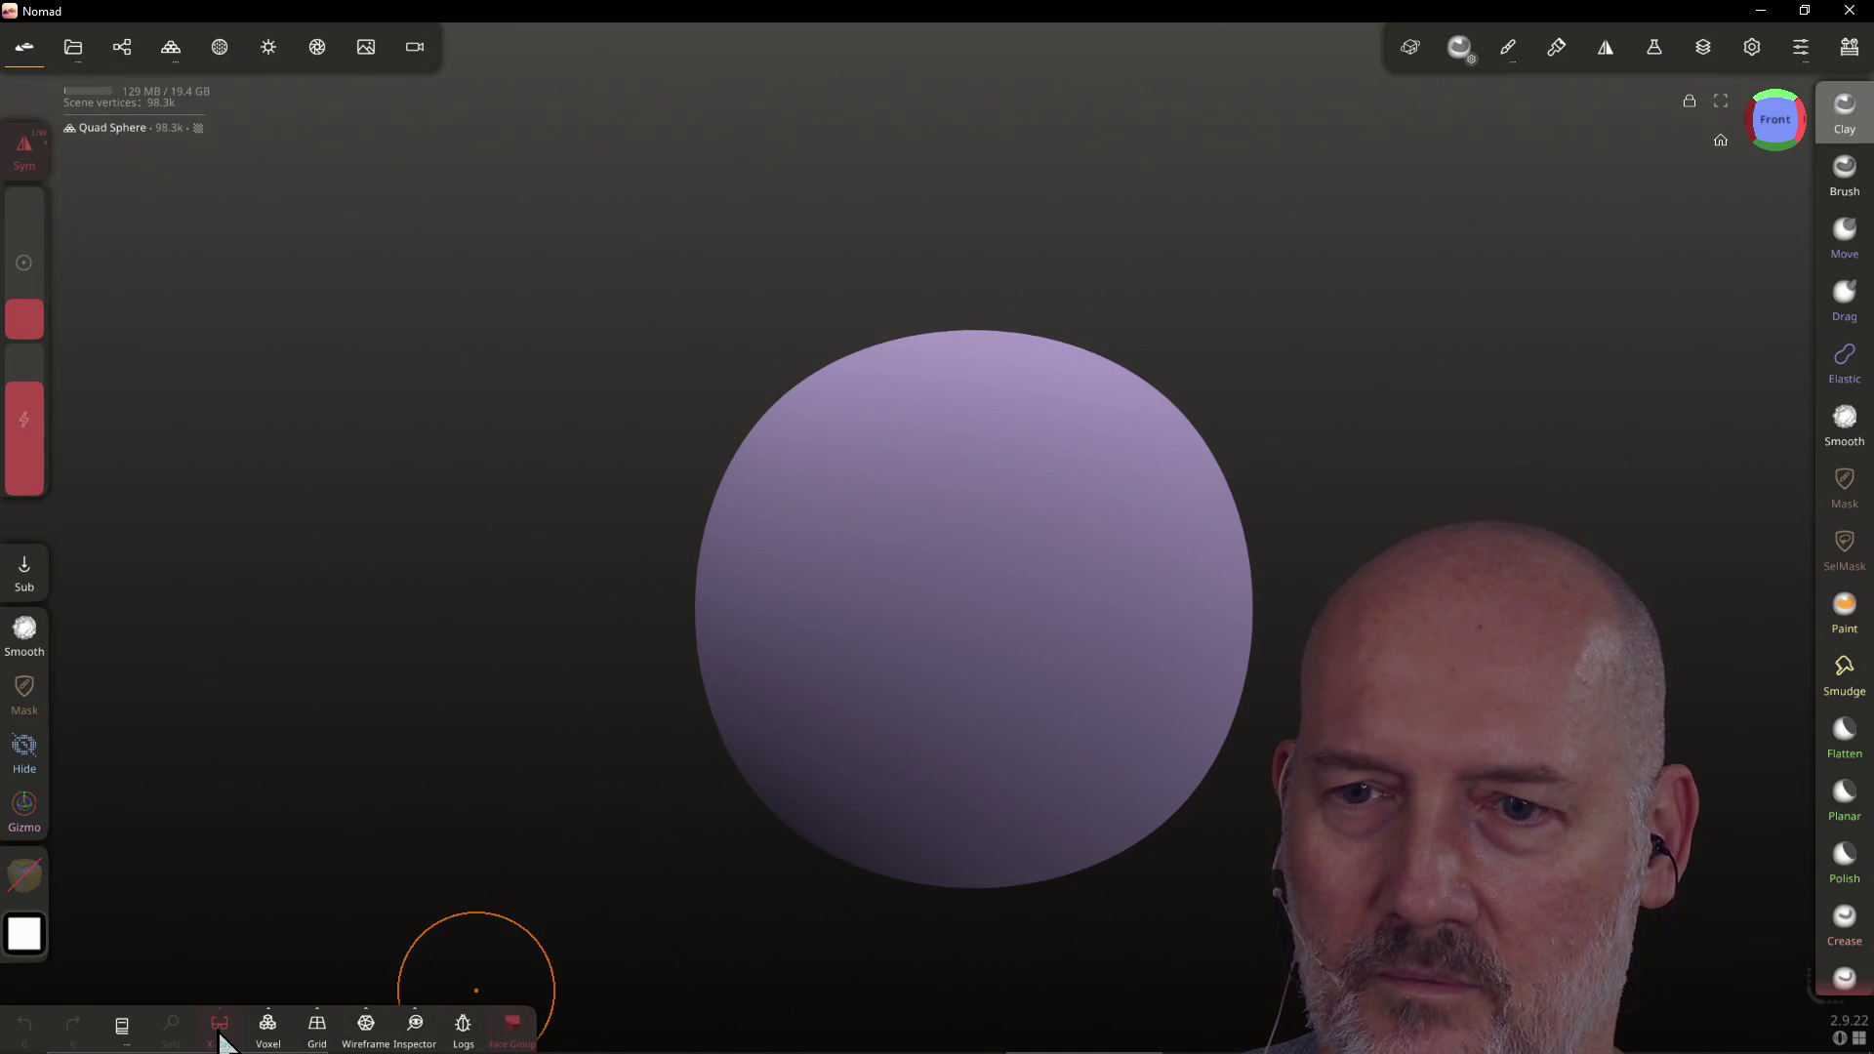
pyautogui.click(510, 1035)
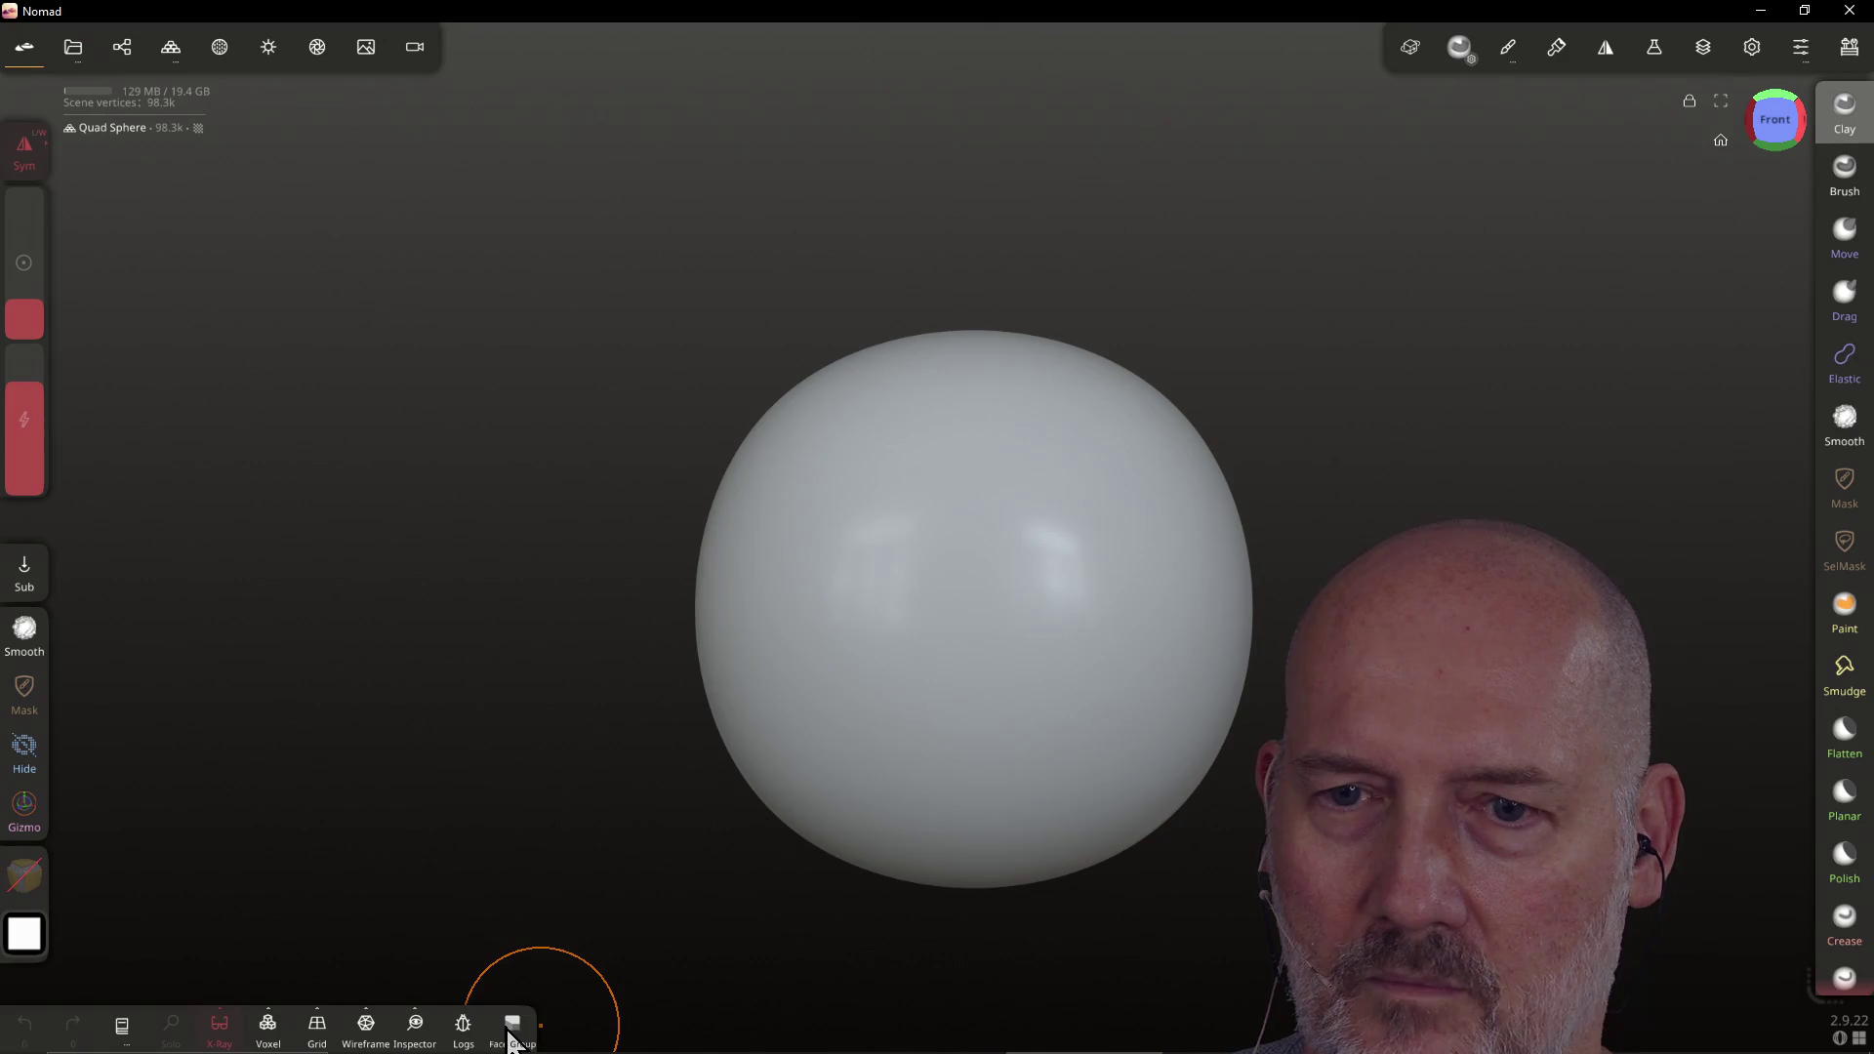
pyautogui.click(266, 1030)
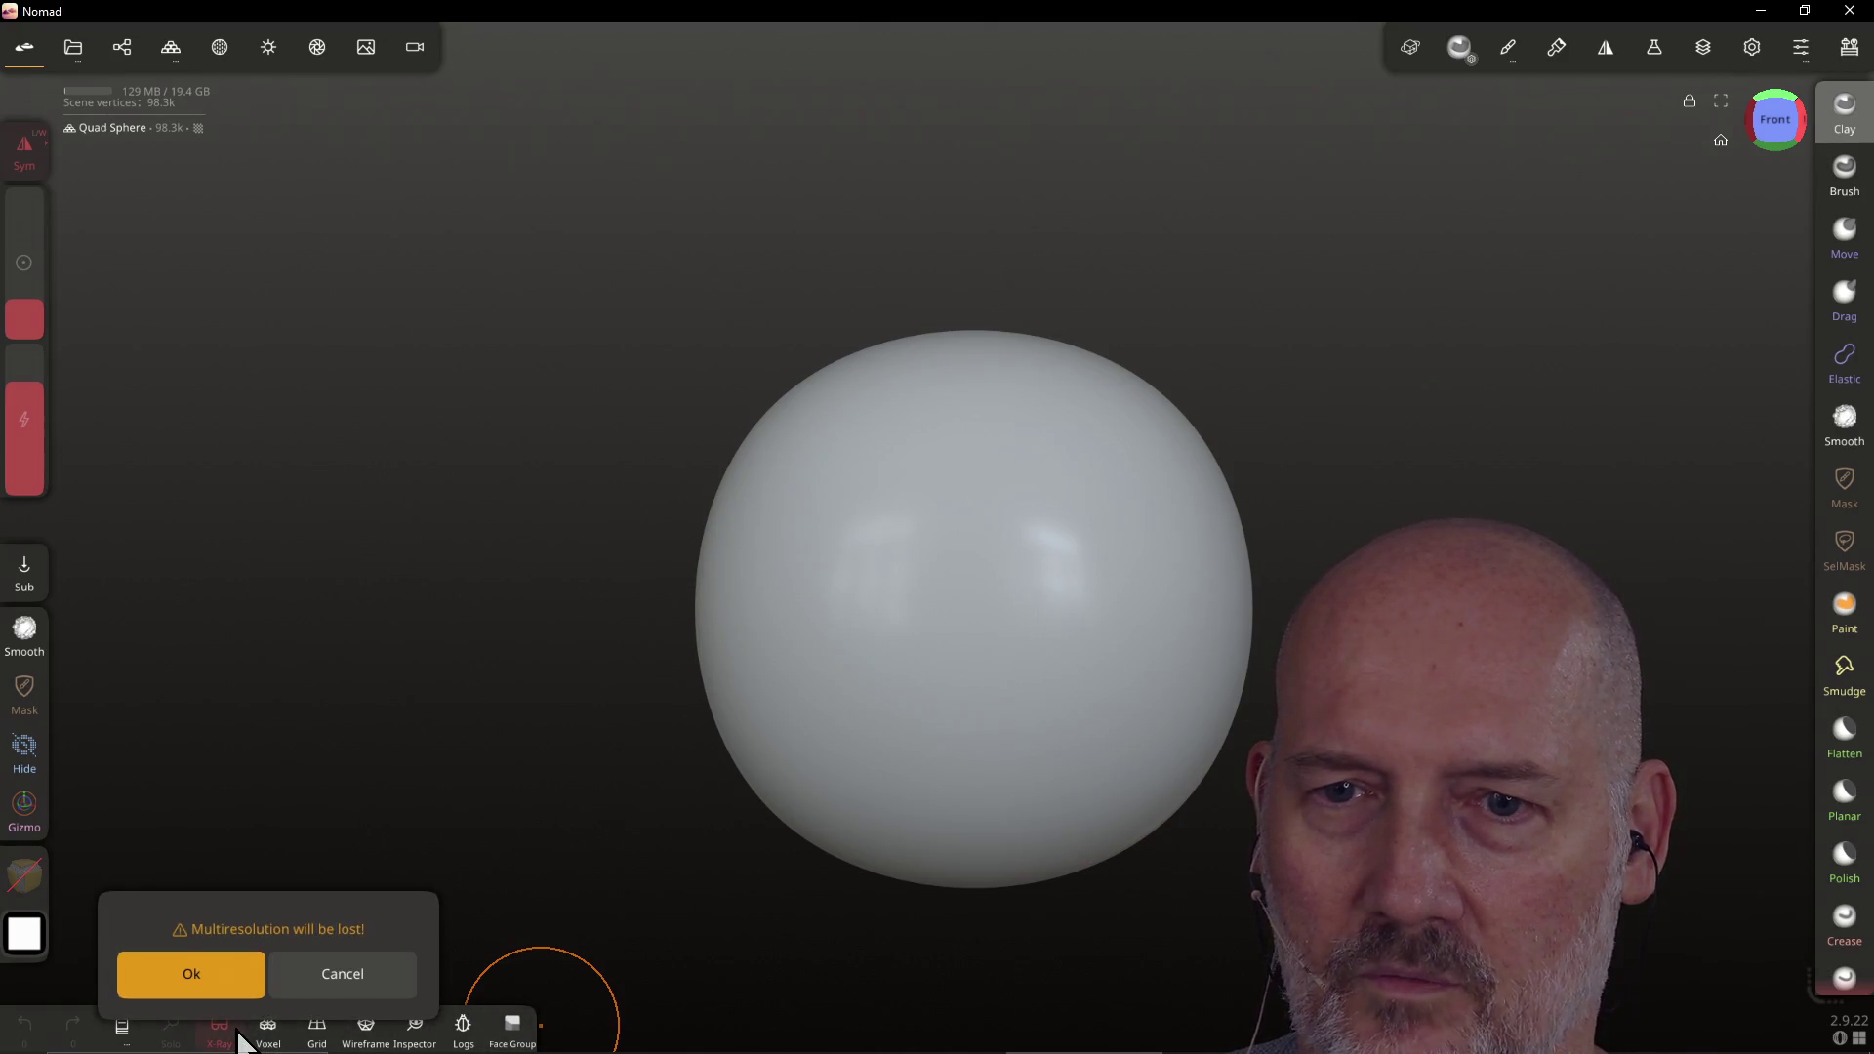
pyautogui.click(316, 973)
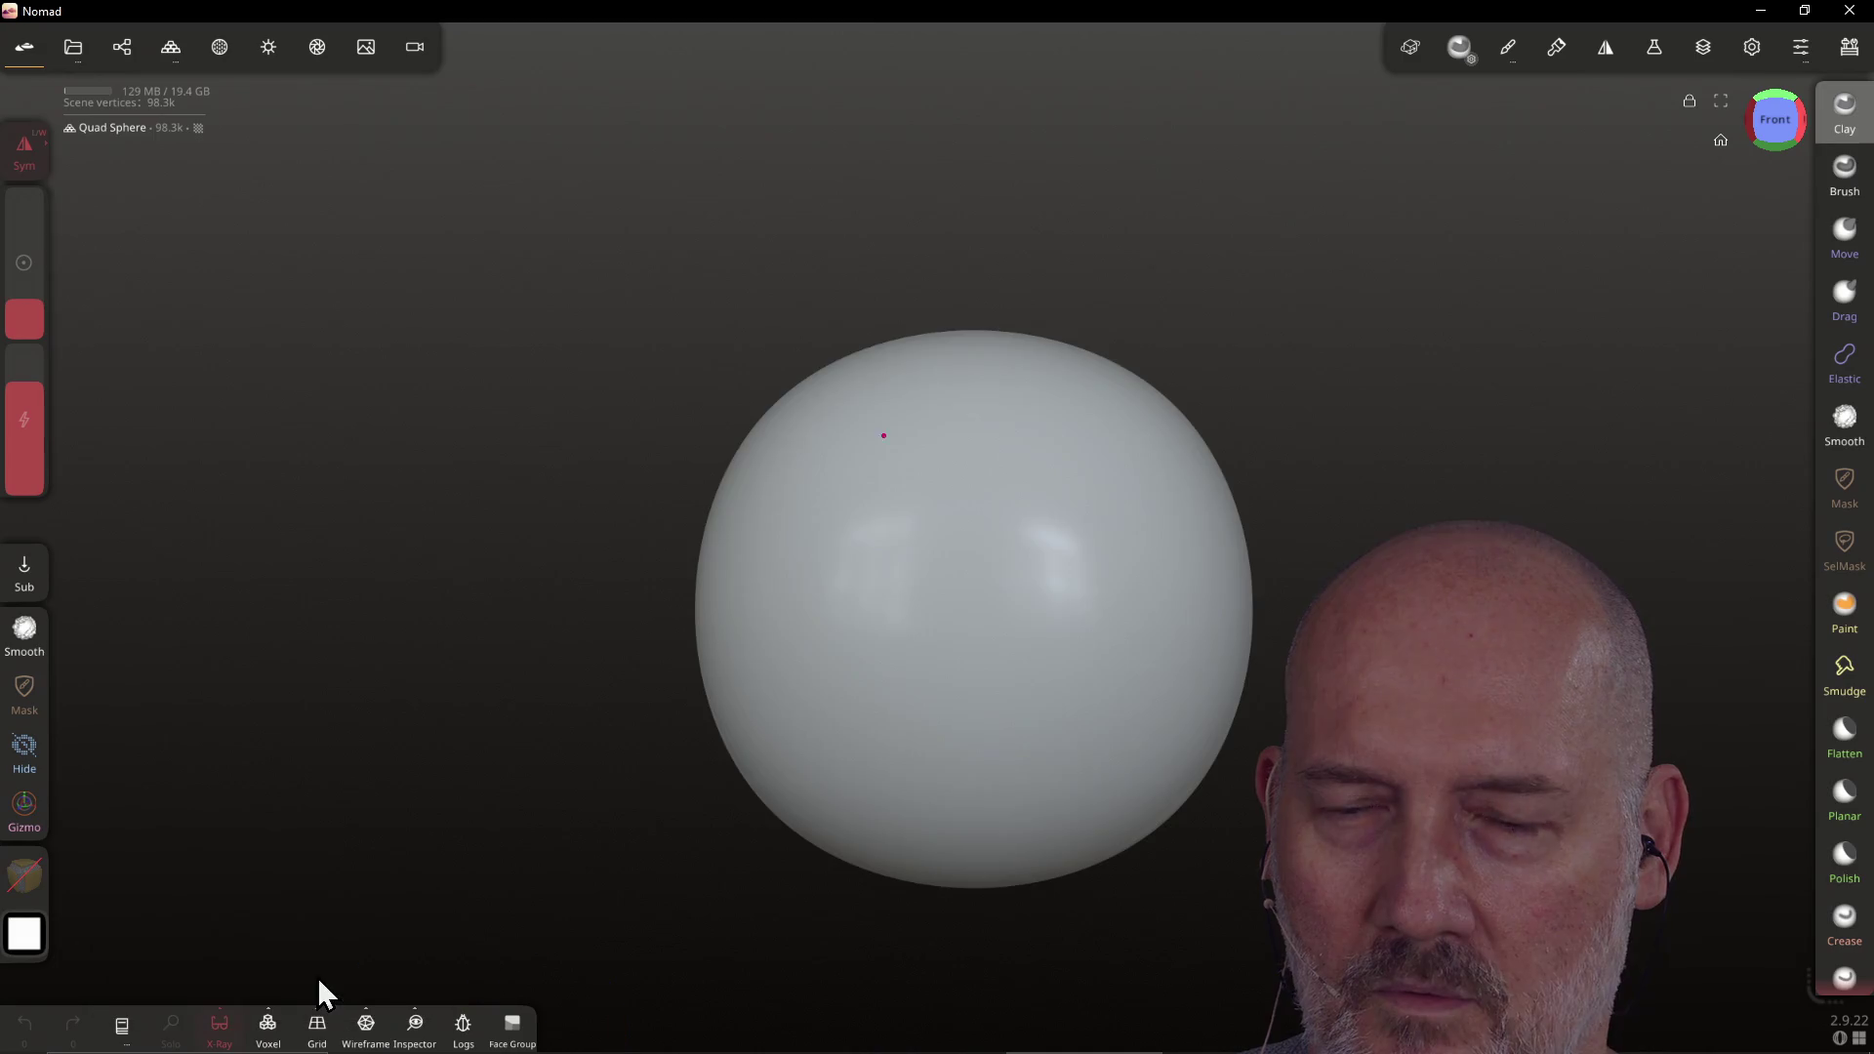
pyautogui.click(322, 1034)
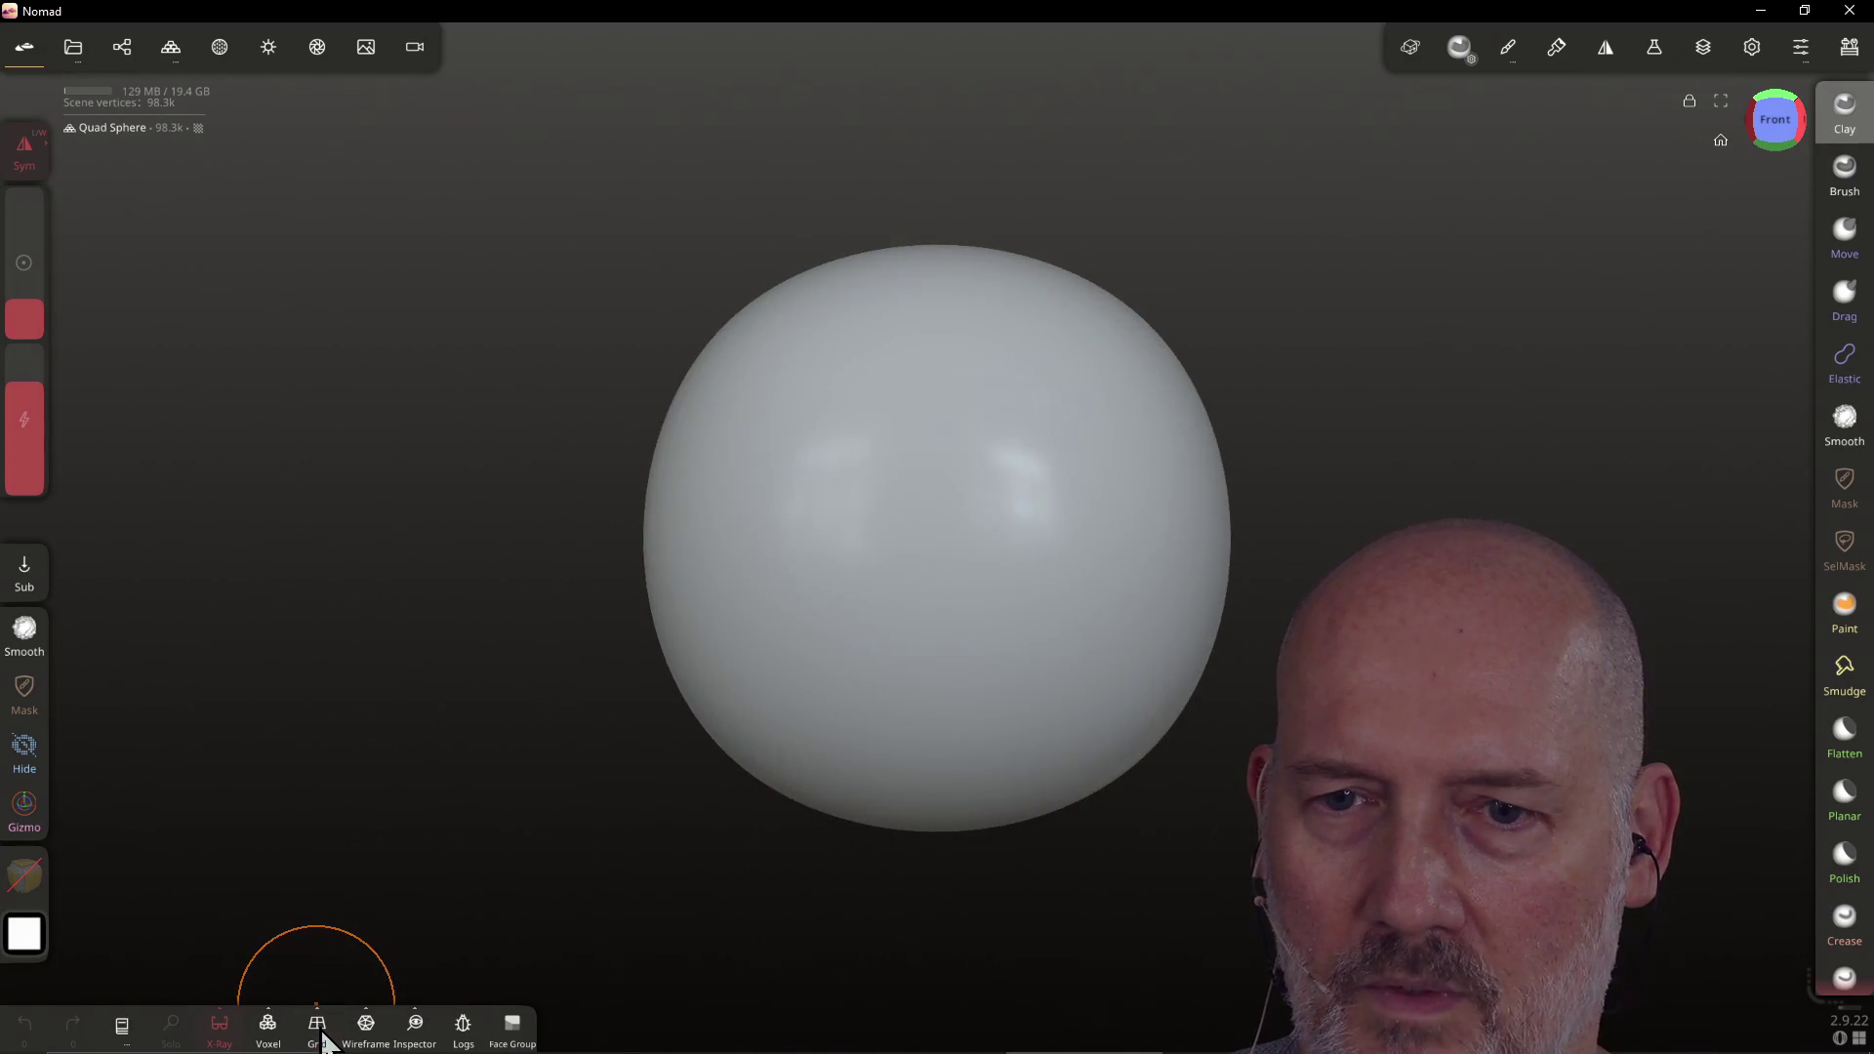
pyautogui.click(367, 1037)
pyautogui.click(368, 1040)
pyautogui.click(367, 1037)
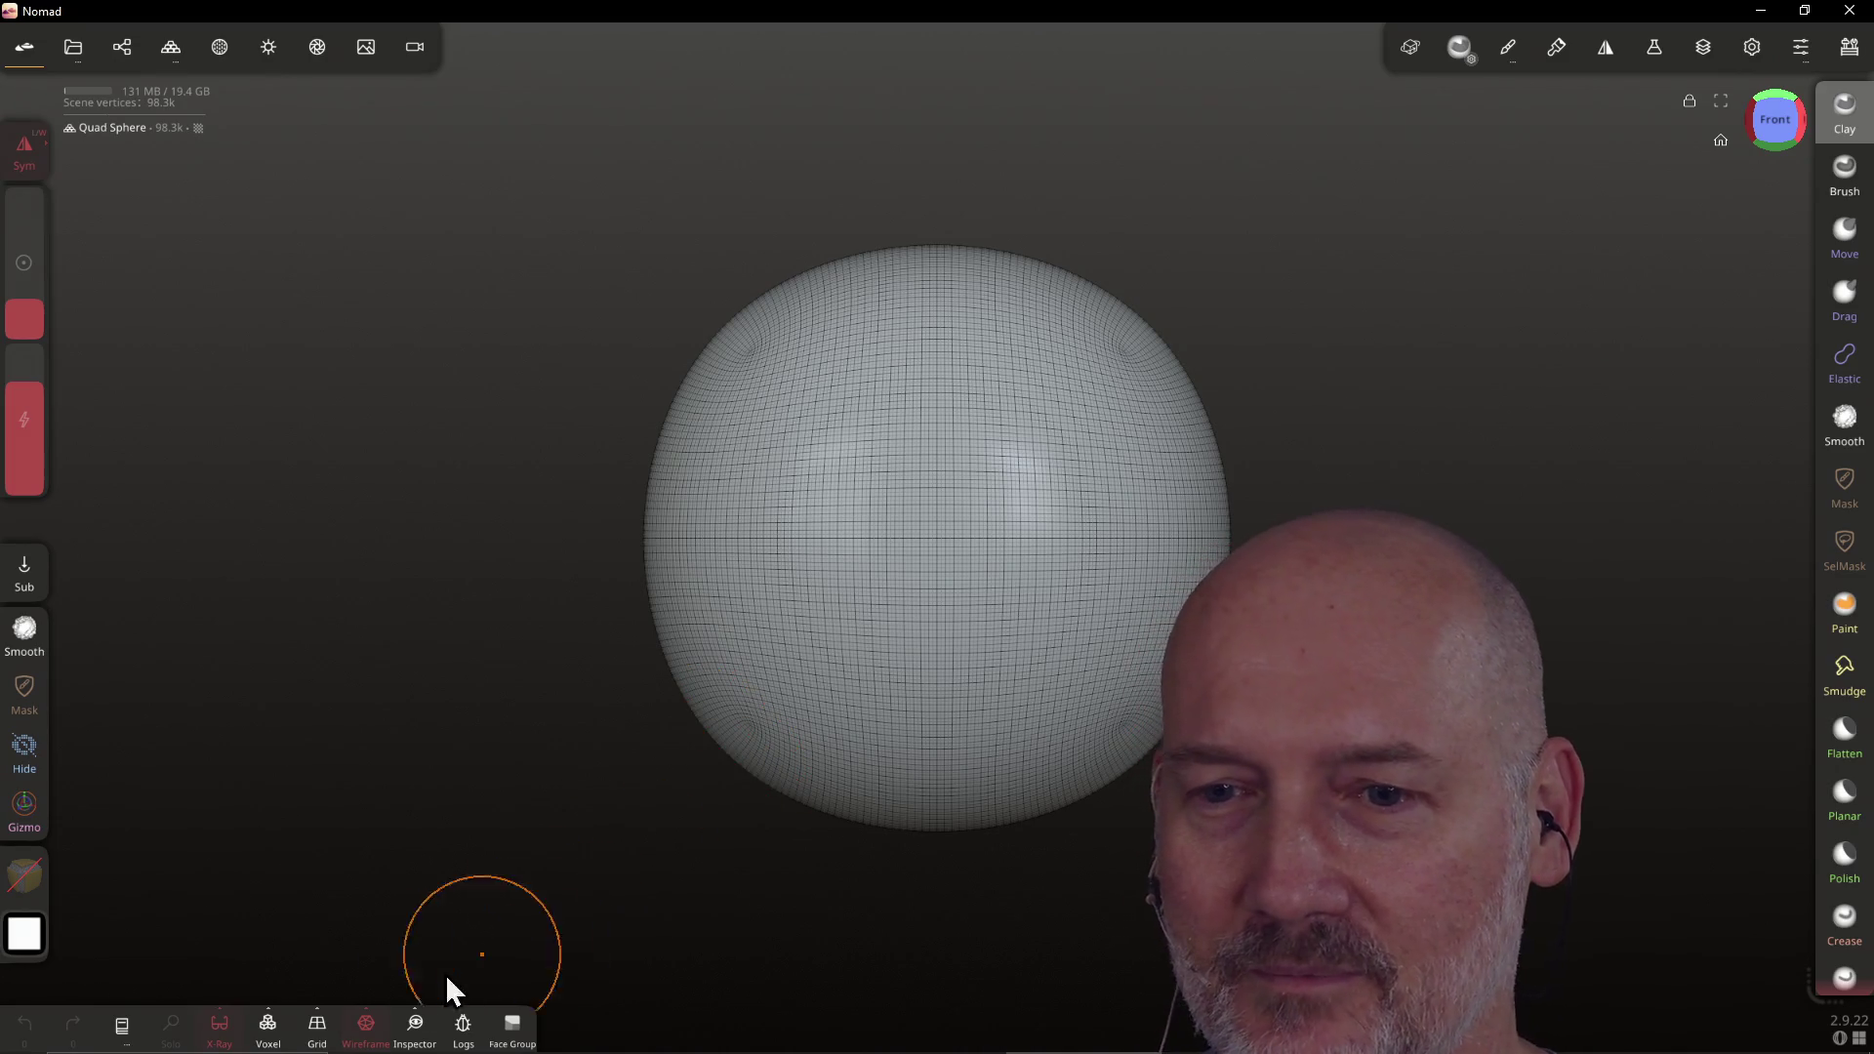
pyautogui.click(367, 1030)
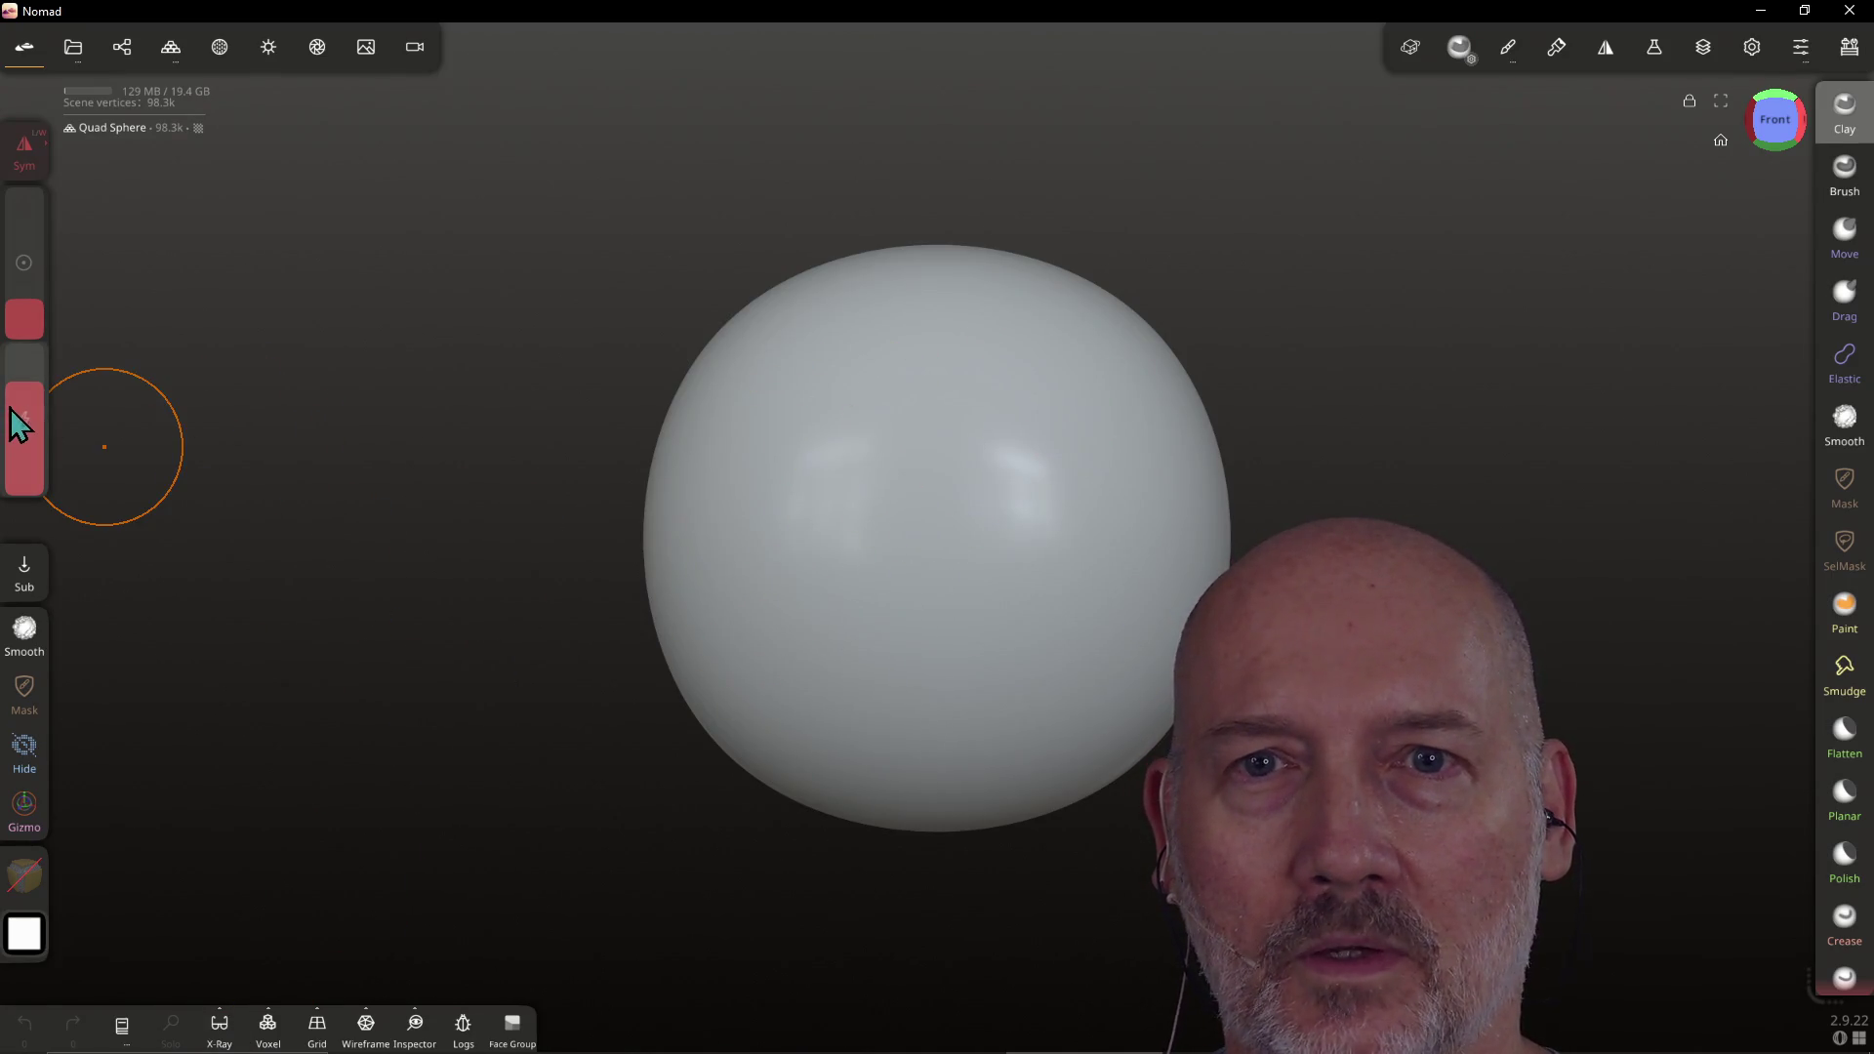
# Mirror the sphere, toggle symmetry off and back on, and close the Sym panel
pyautogui.moveTo(26, 429)
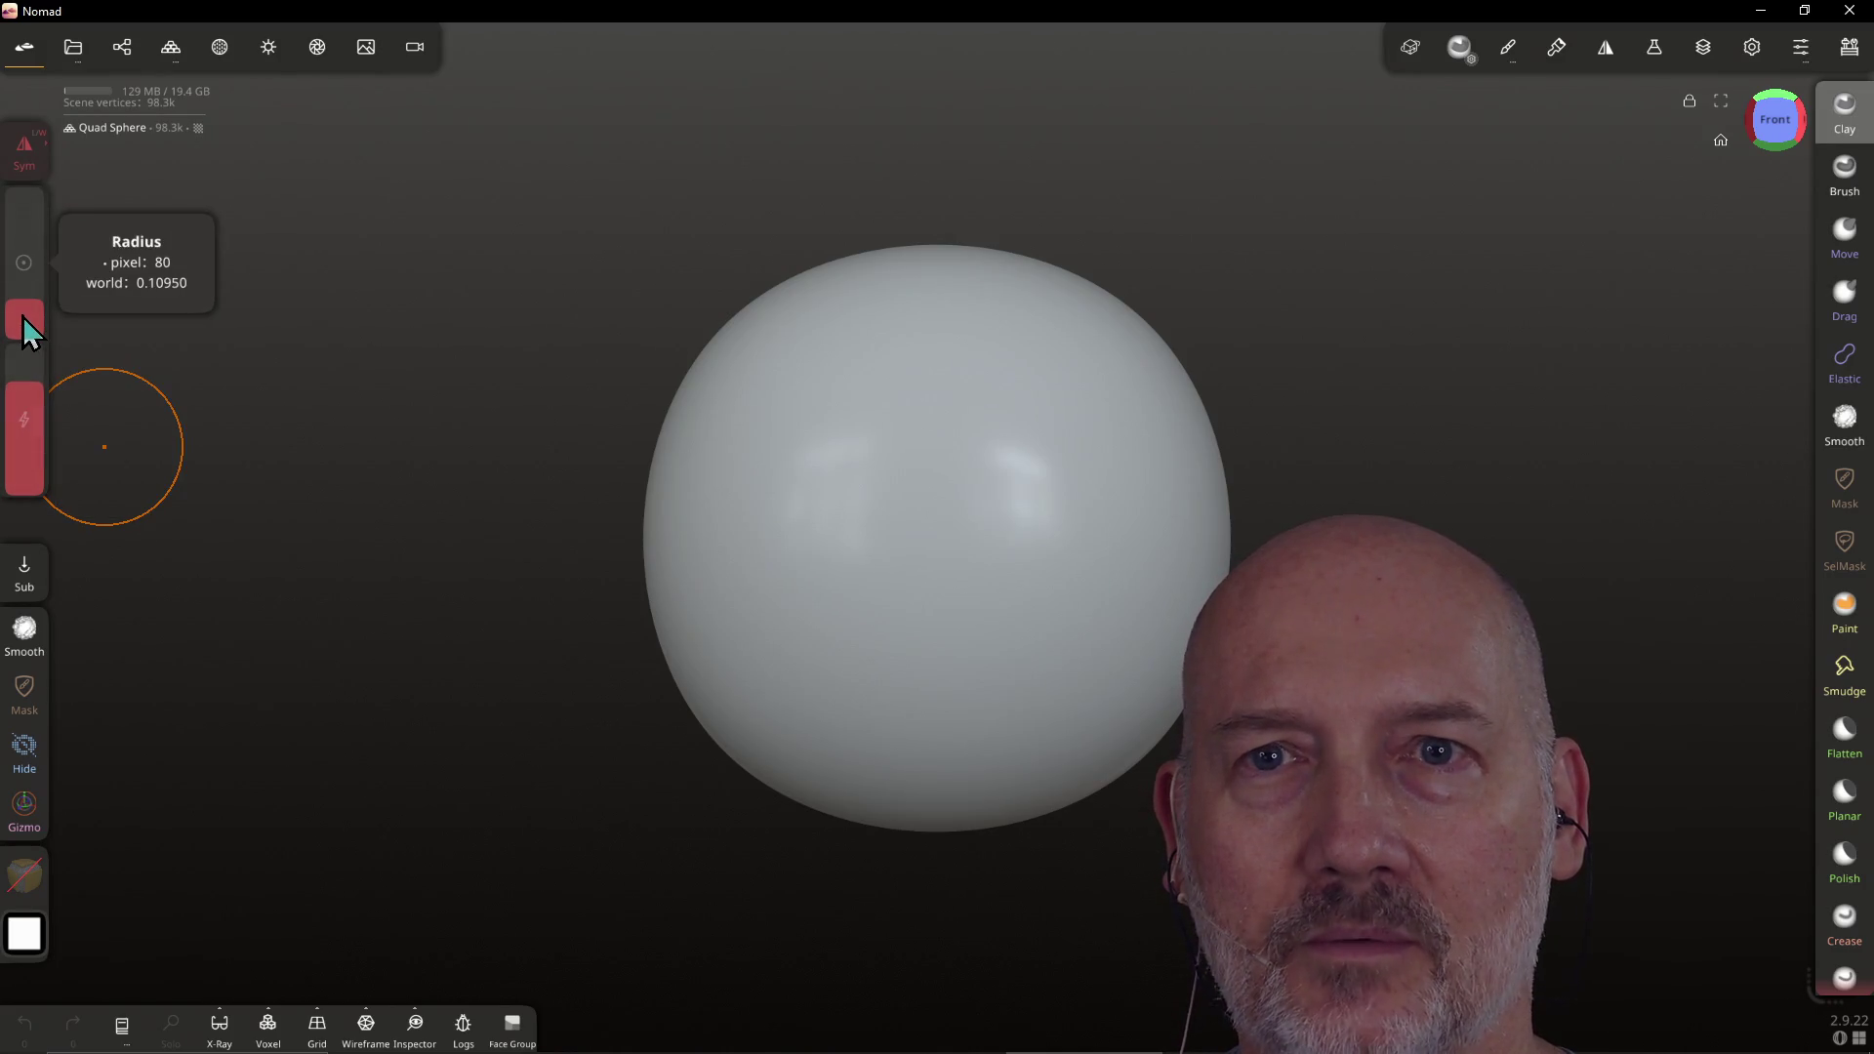
pyautogui.click(31, 161)
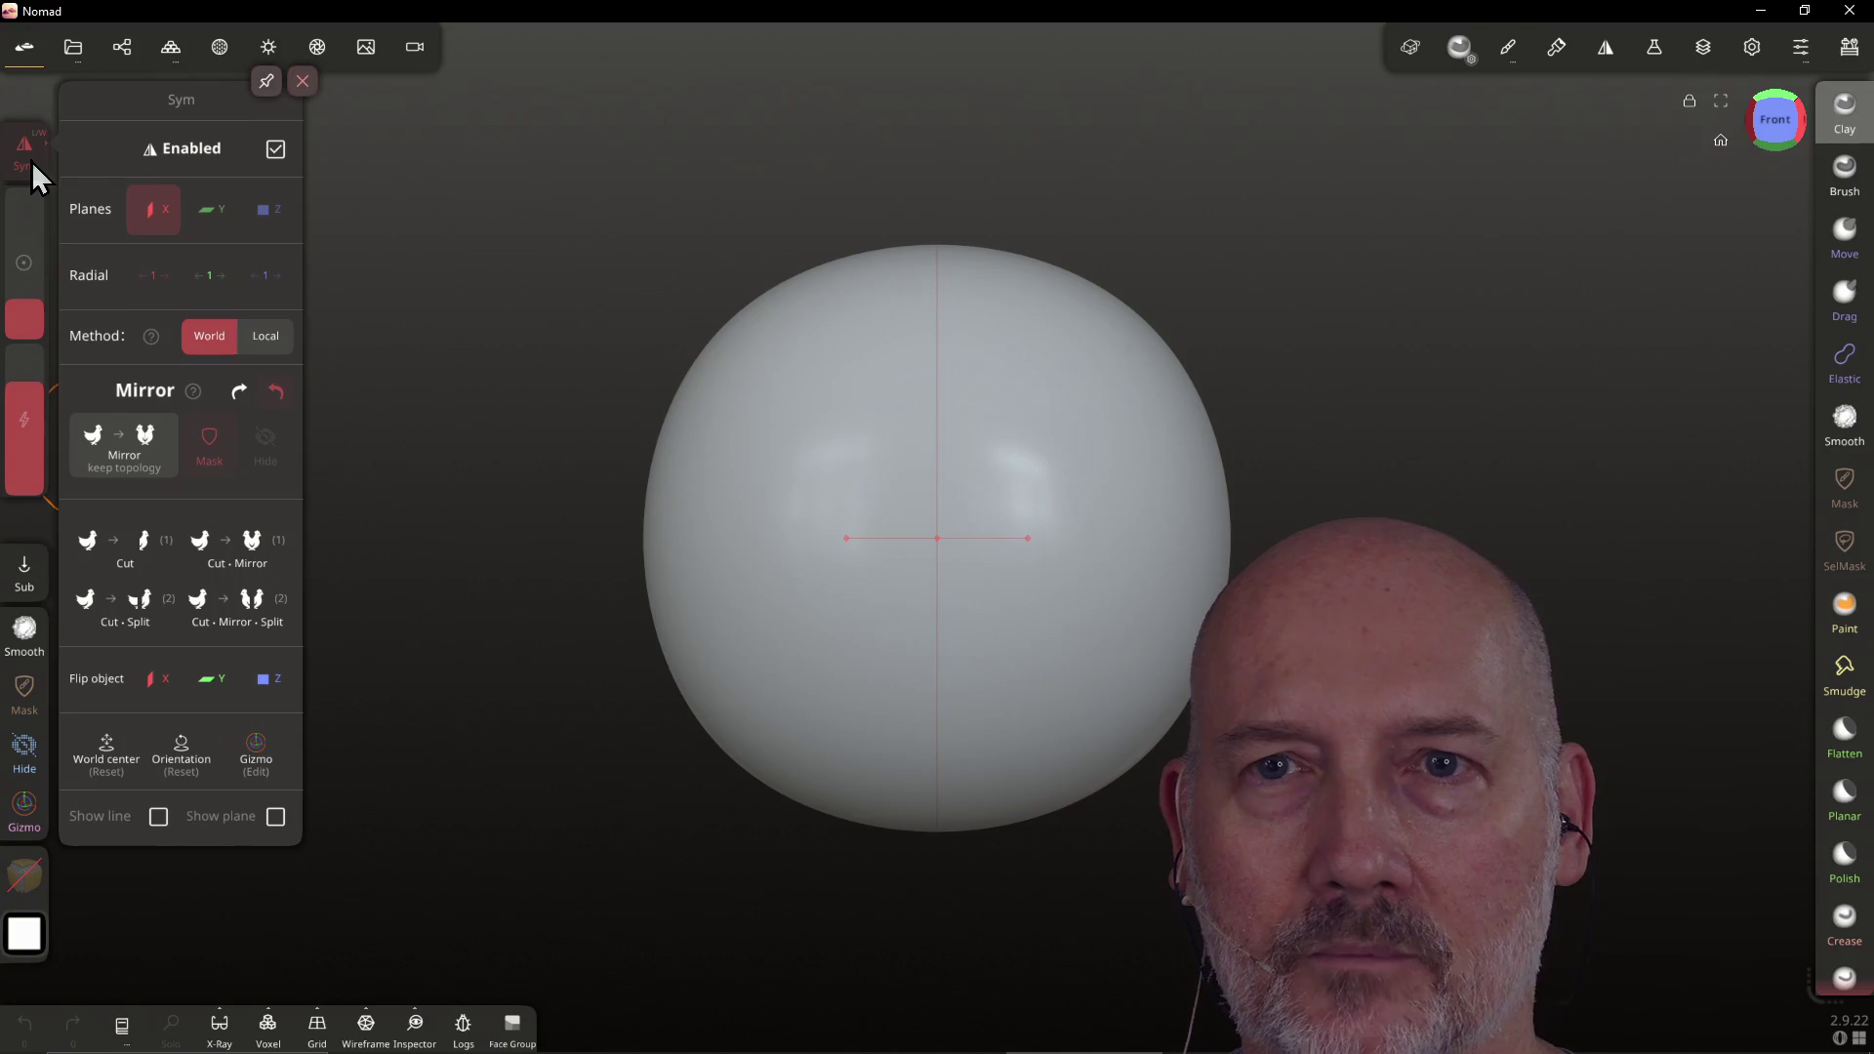
pyautogui.click(137, 444)
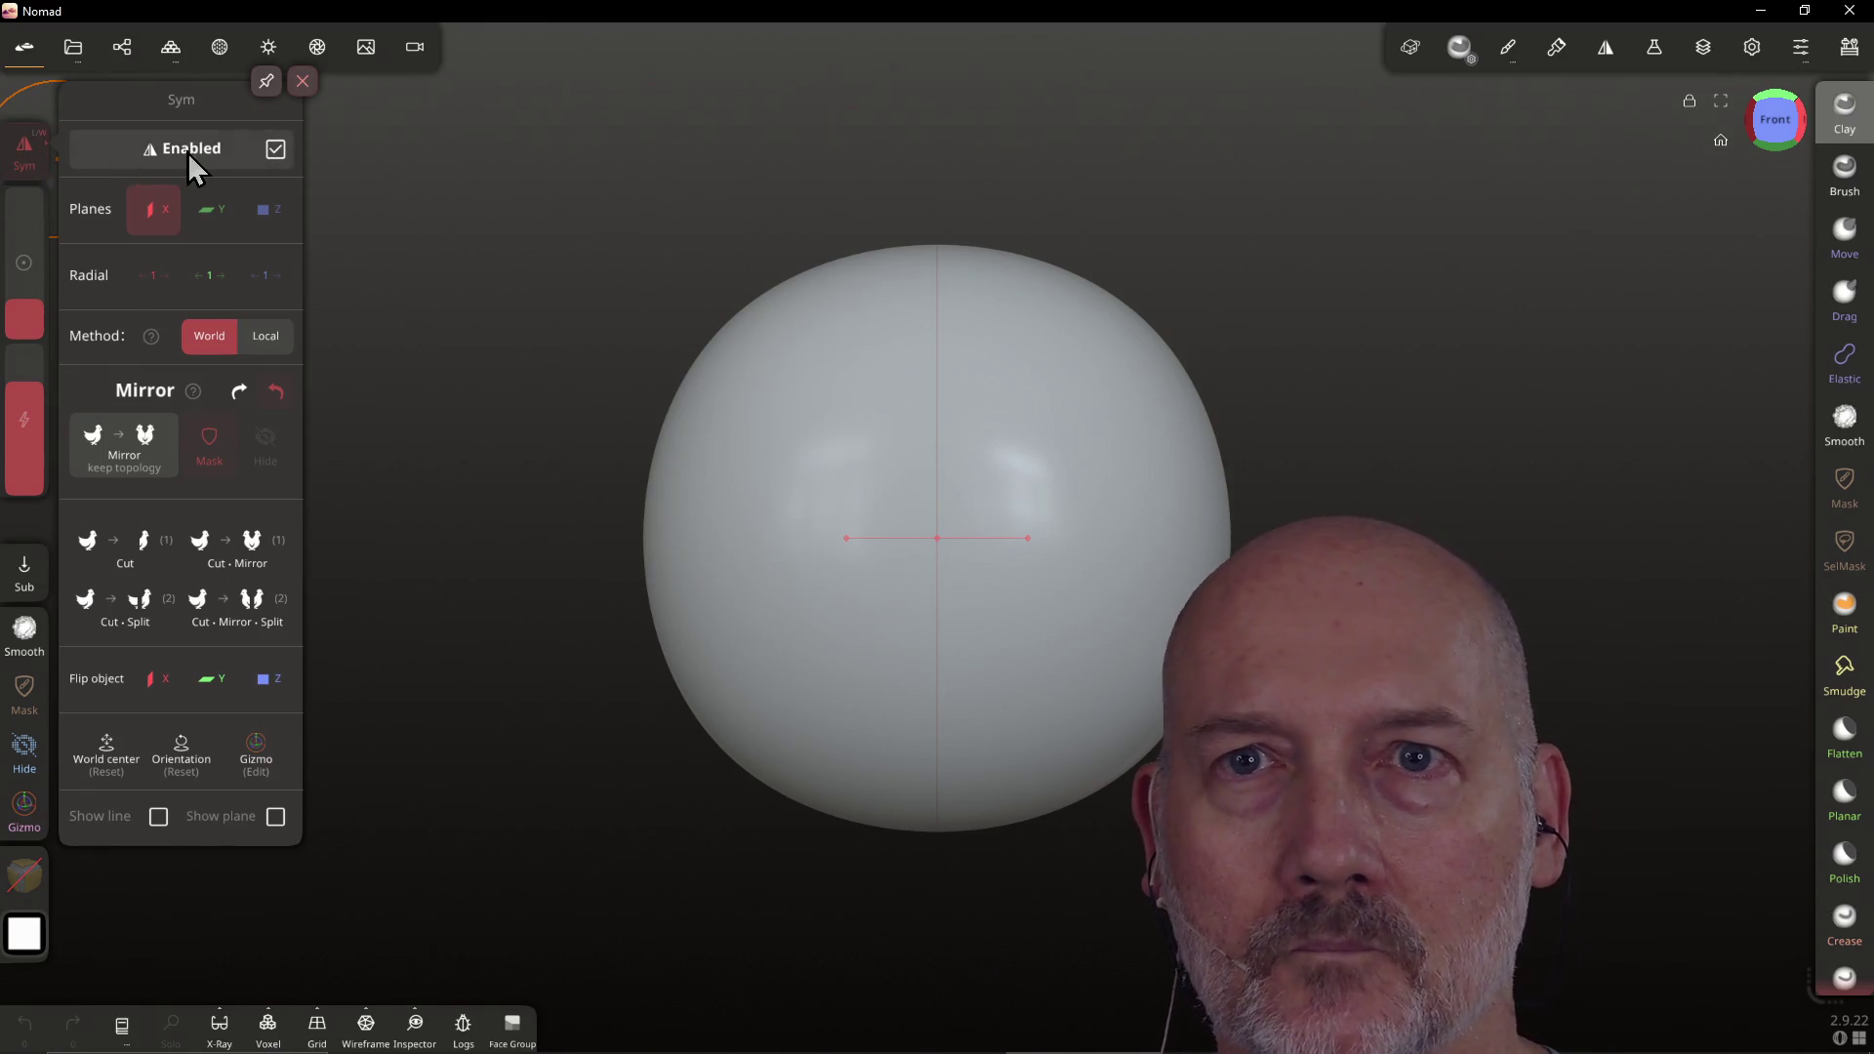
pyautogui.click(214, 150)
pyautogui.click(214, 150)
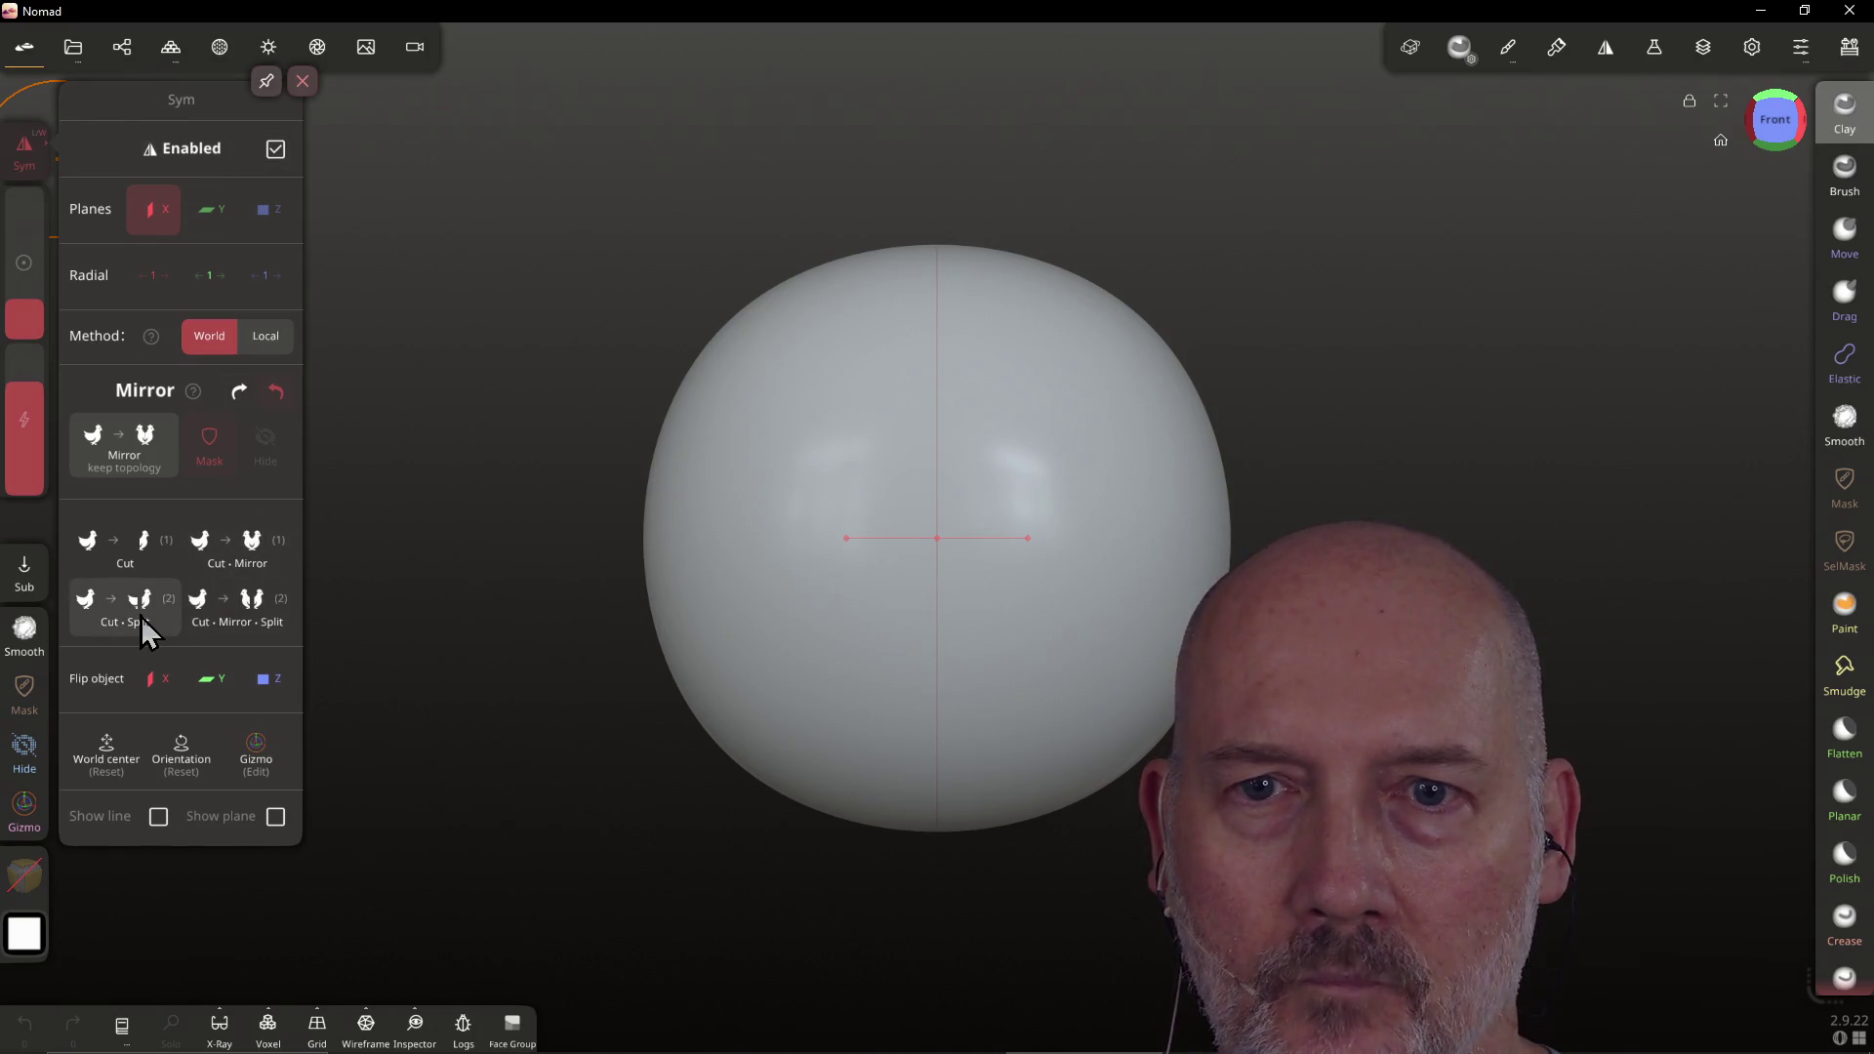
pyautogui.click(35, 164)
# Carve Clay grooves across the front of the sphere
pyautogui.moveTo(773, 520)
pyautogui.mouseDown()
pyautogui.moveTo(882, 557)
pyautogui.moveTo(977, 564)
pyautogui.moveTo(964, 553)
pyautogui.mouseUp()
pyautogui.moveTo(864, 589)
pyautogui.mouseDown()
pyautogui.moveTo(825, 586)
pyautogui.moveTo(832, 564)
pyautogui.mouseUp()
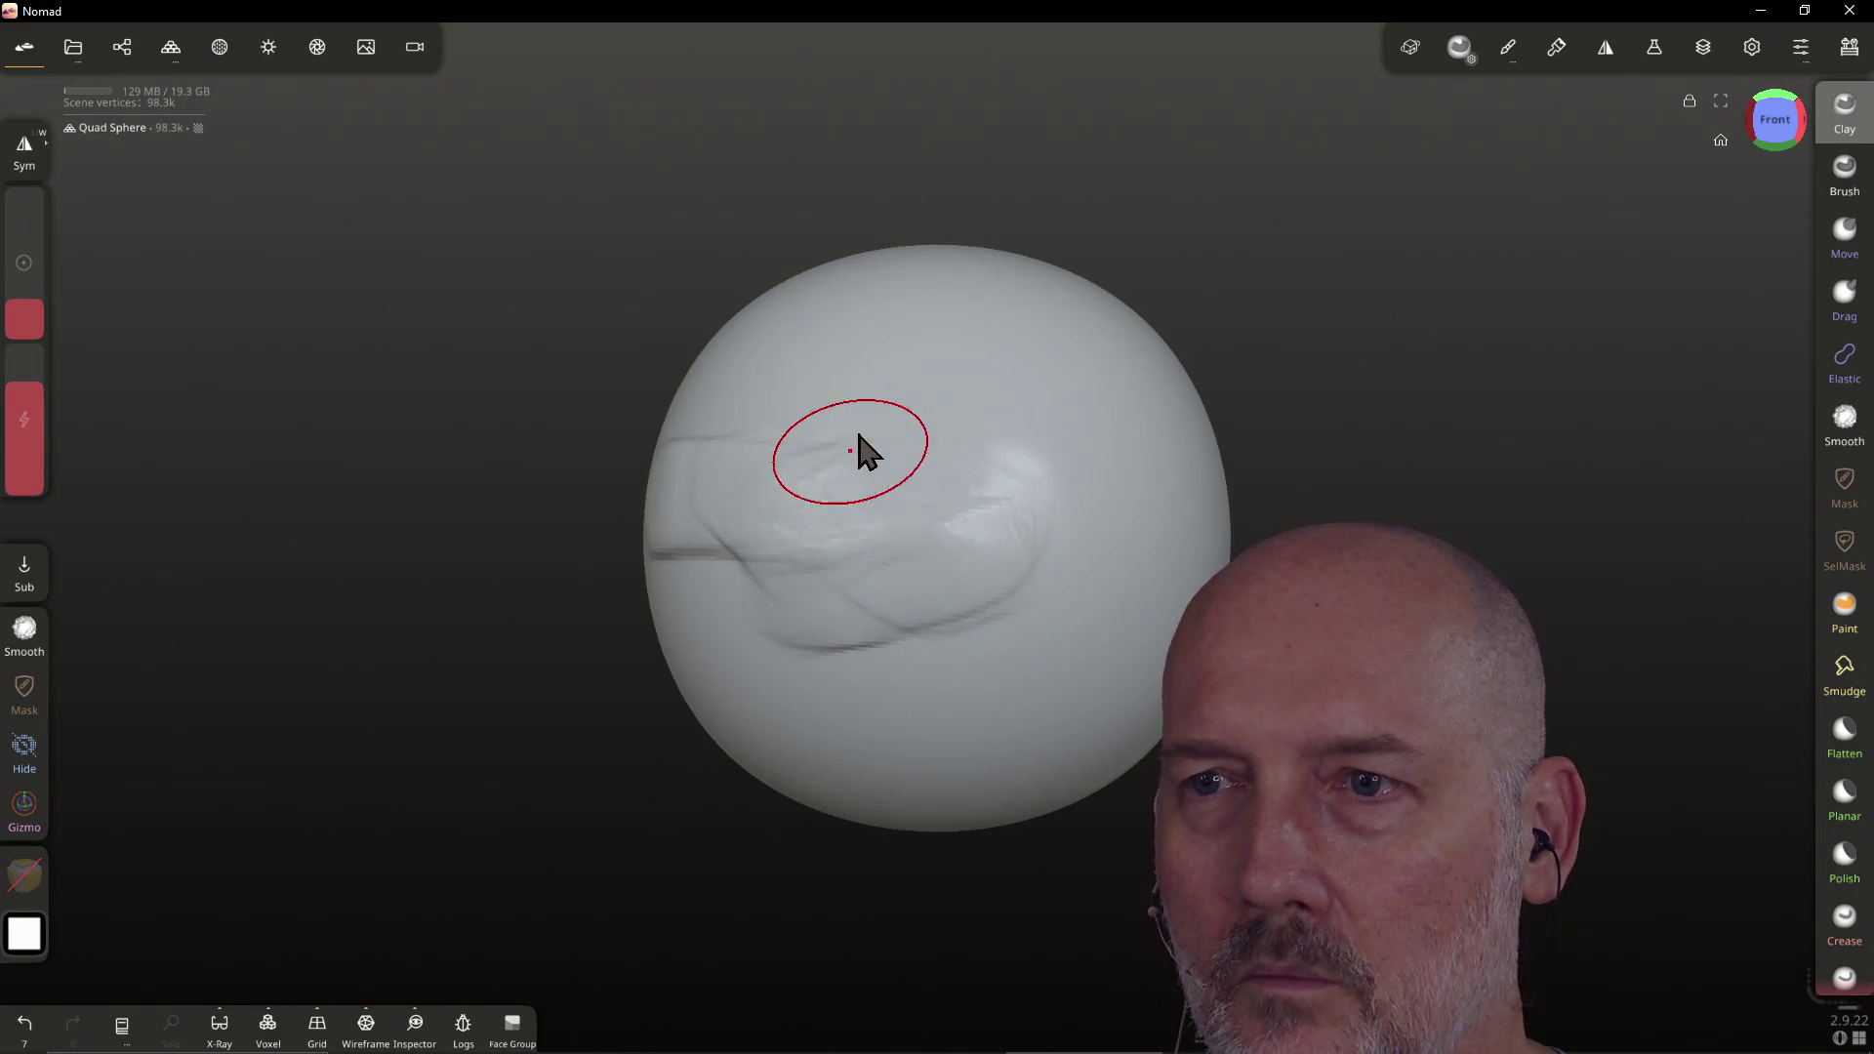
pyautogui.moveTo(740, 398); pyautogui.dragTo(951, 323)
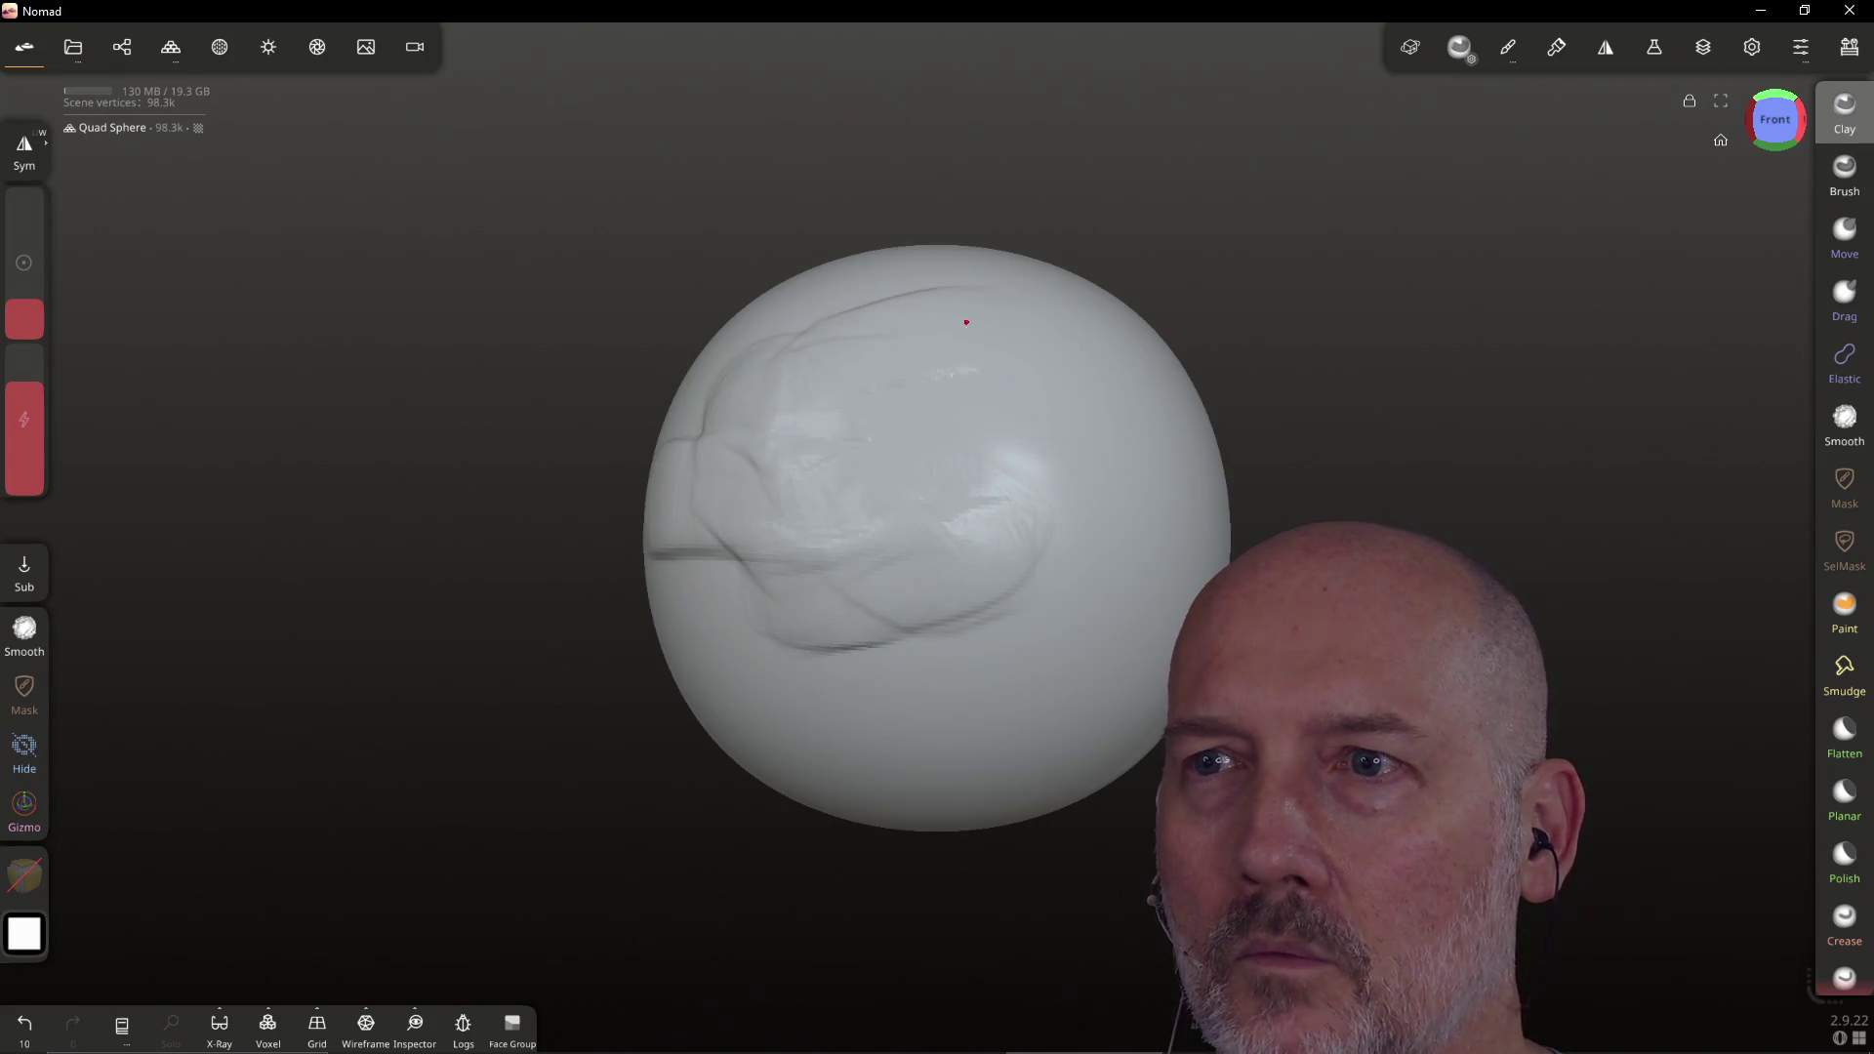
pyautogui.moveTo(990, 388); pyautogui.dragTo(908, 285)
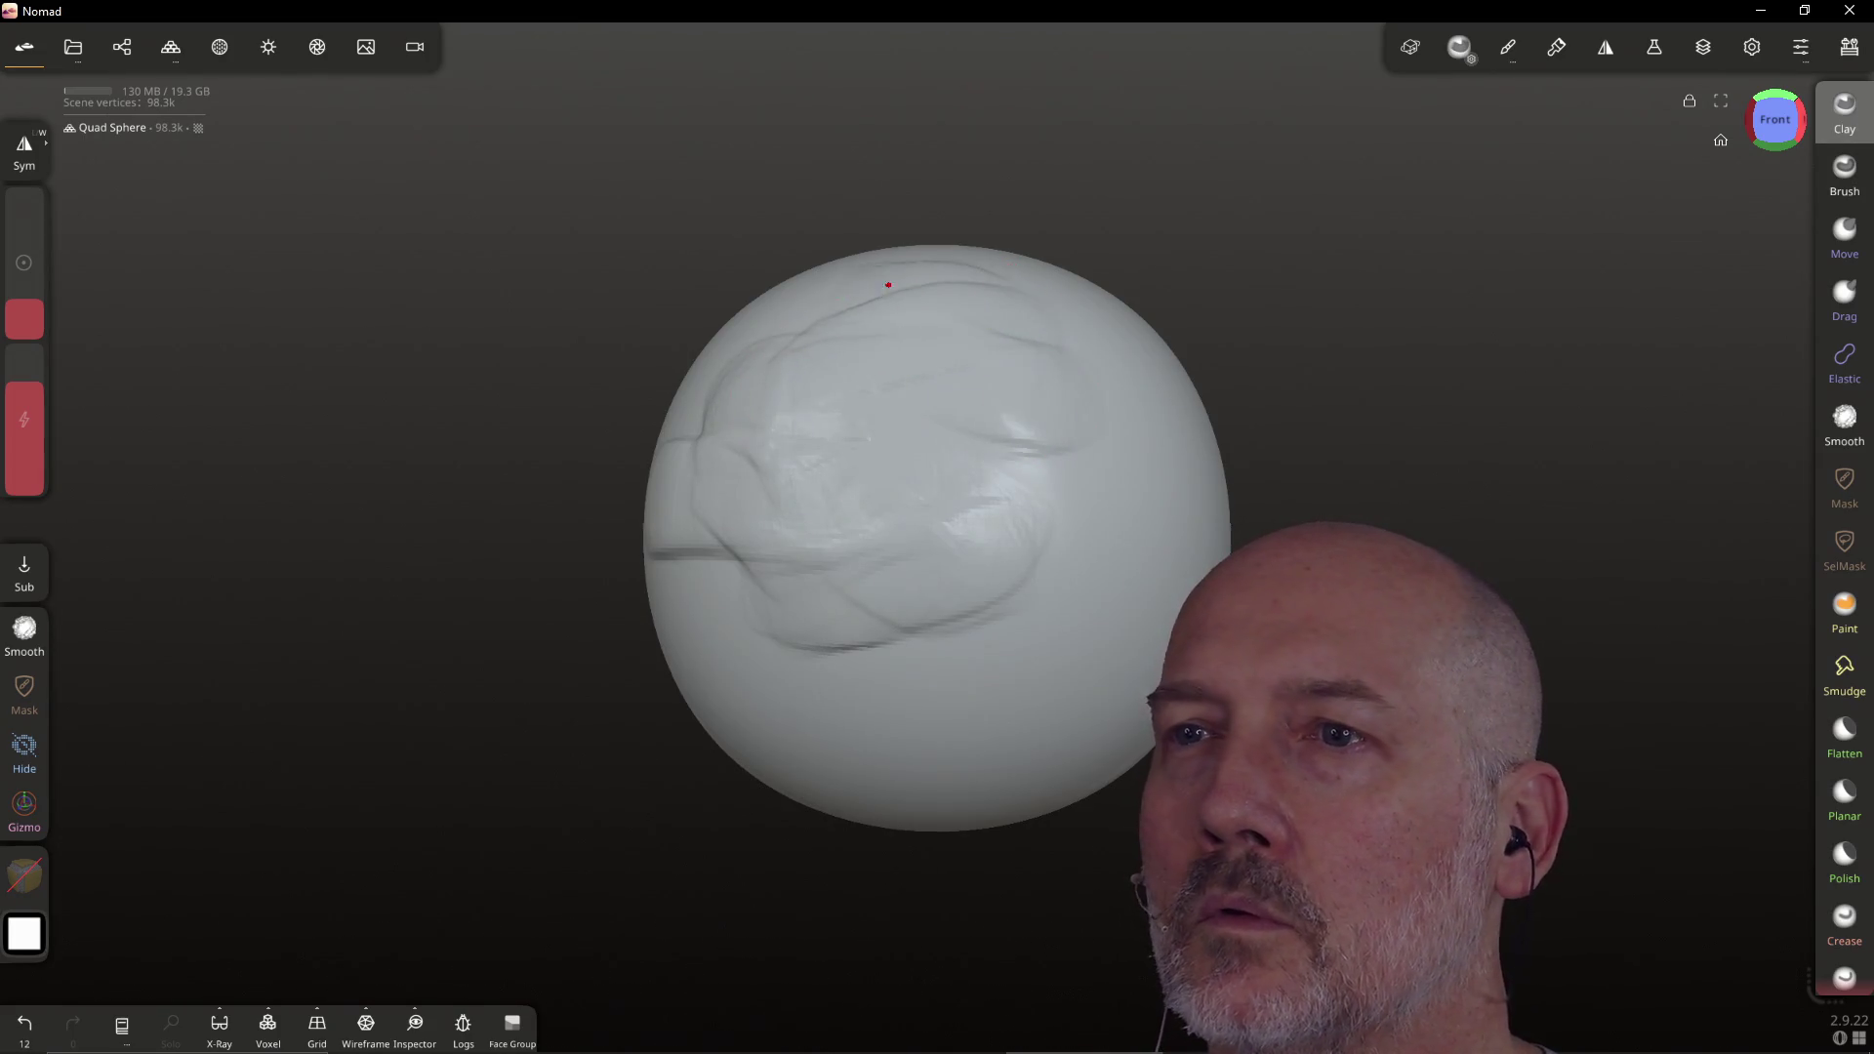
pyautogui.moveTo(850, 471)
pyautogui.mouseDown()
pyautogui.moveTo(849, 518)
pyautogui.moveTo(917, 423)
pyautogui.moveTo(808, 496)
pyautogui.mouseUp()
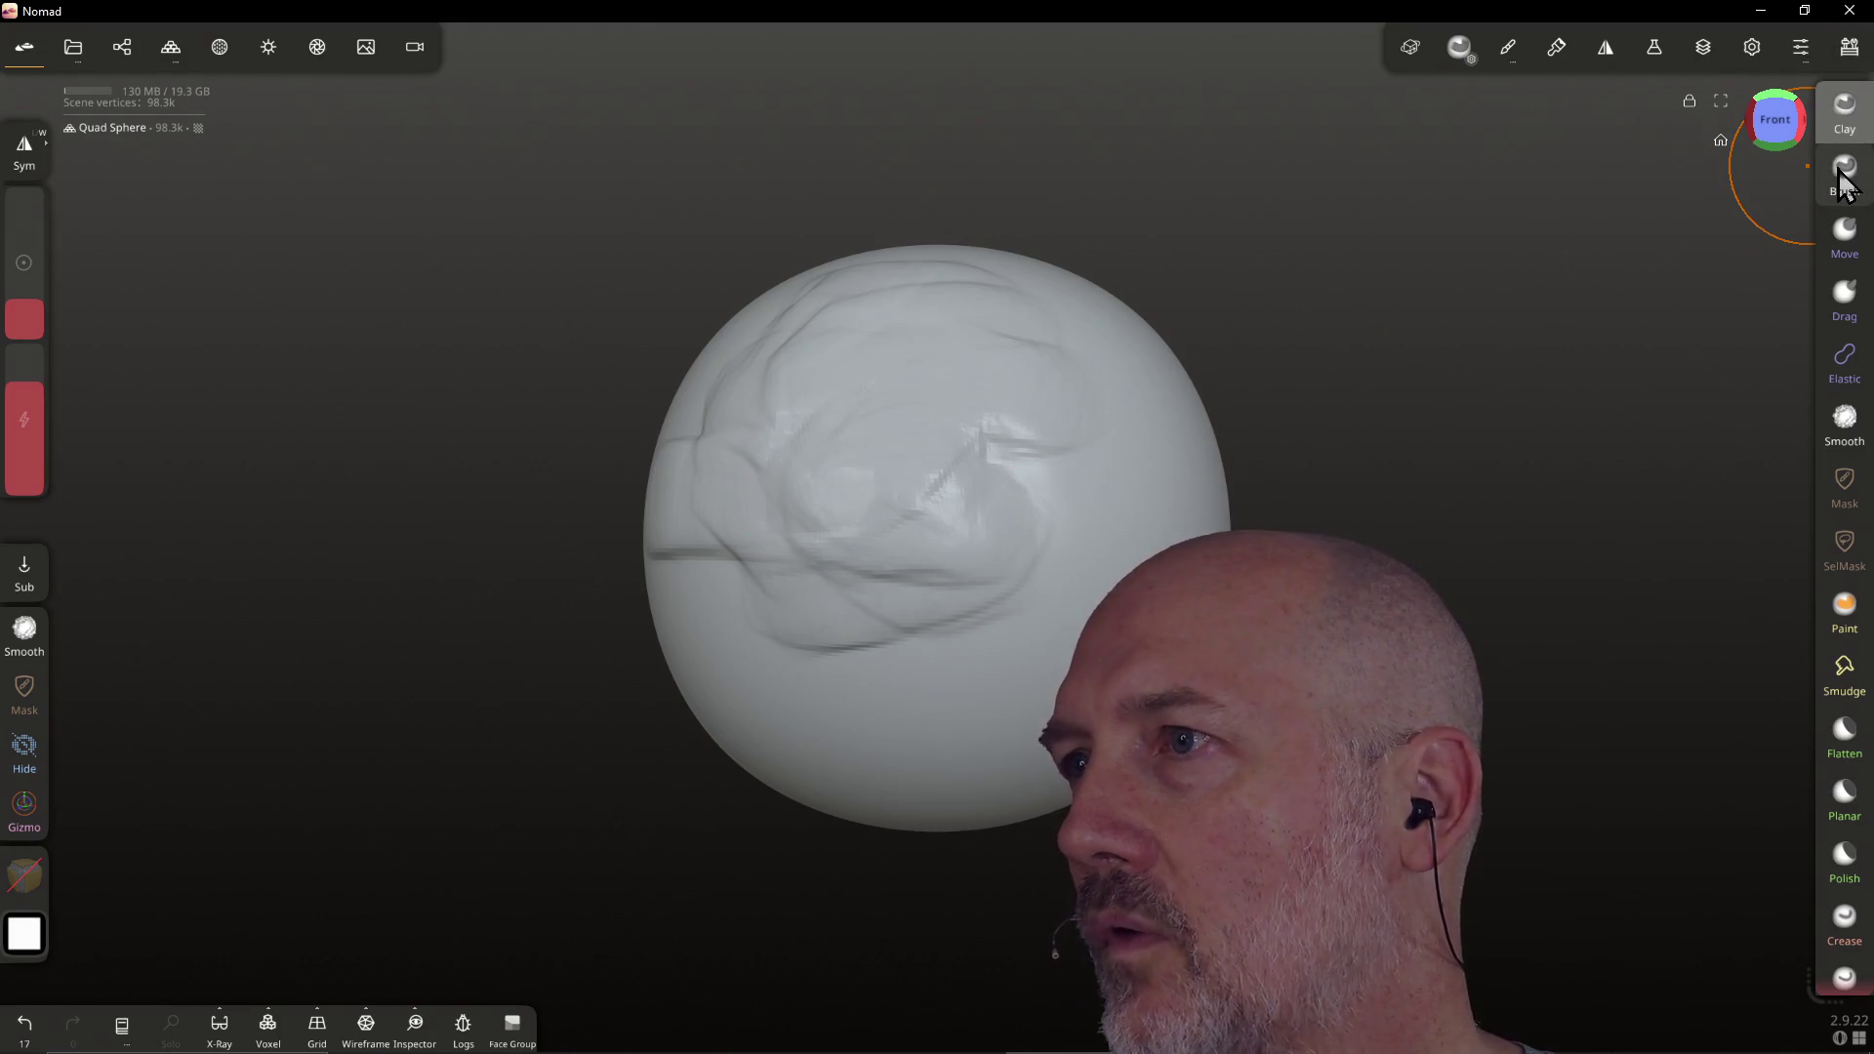
# Build a raised central blob with the standard Brush, then enlarge it from the right view
pyautogui.click(1845, 175)
pyautogui.moveTo(1074, 396)
pyautogui.mouseDown()
pyautogui.moveTo(1034, 452)
pyautogui.moveTo(928, 423)
pyautogui.moveTo(878, 459)
pyautogui.mouseUp()
pyautogui.click(1802, 119)
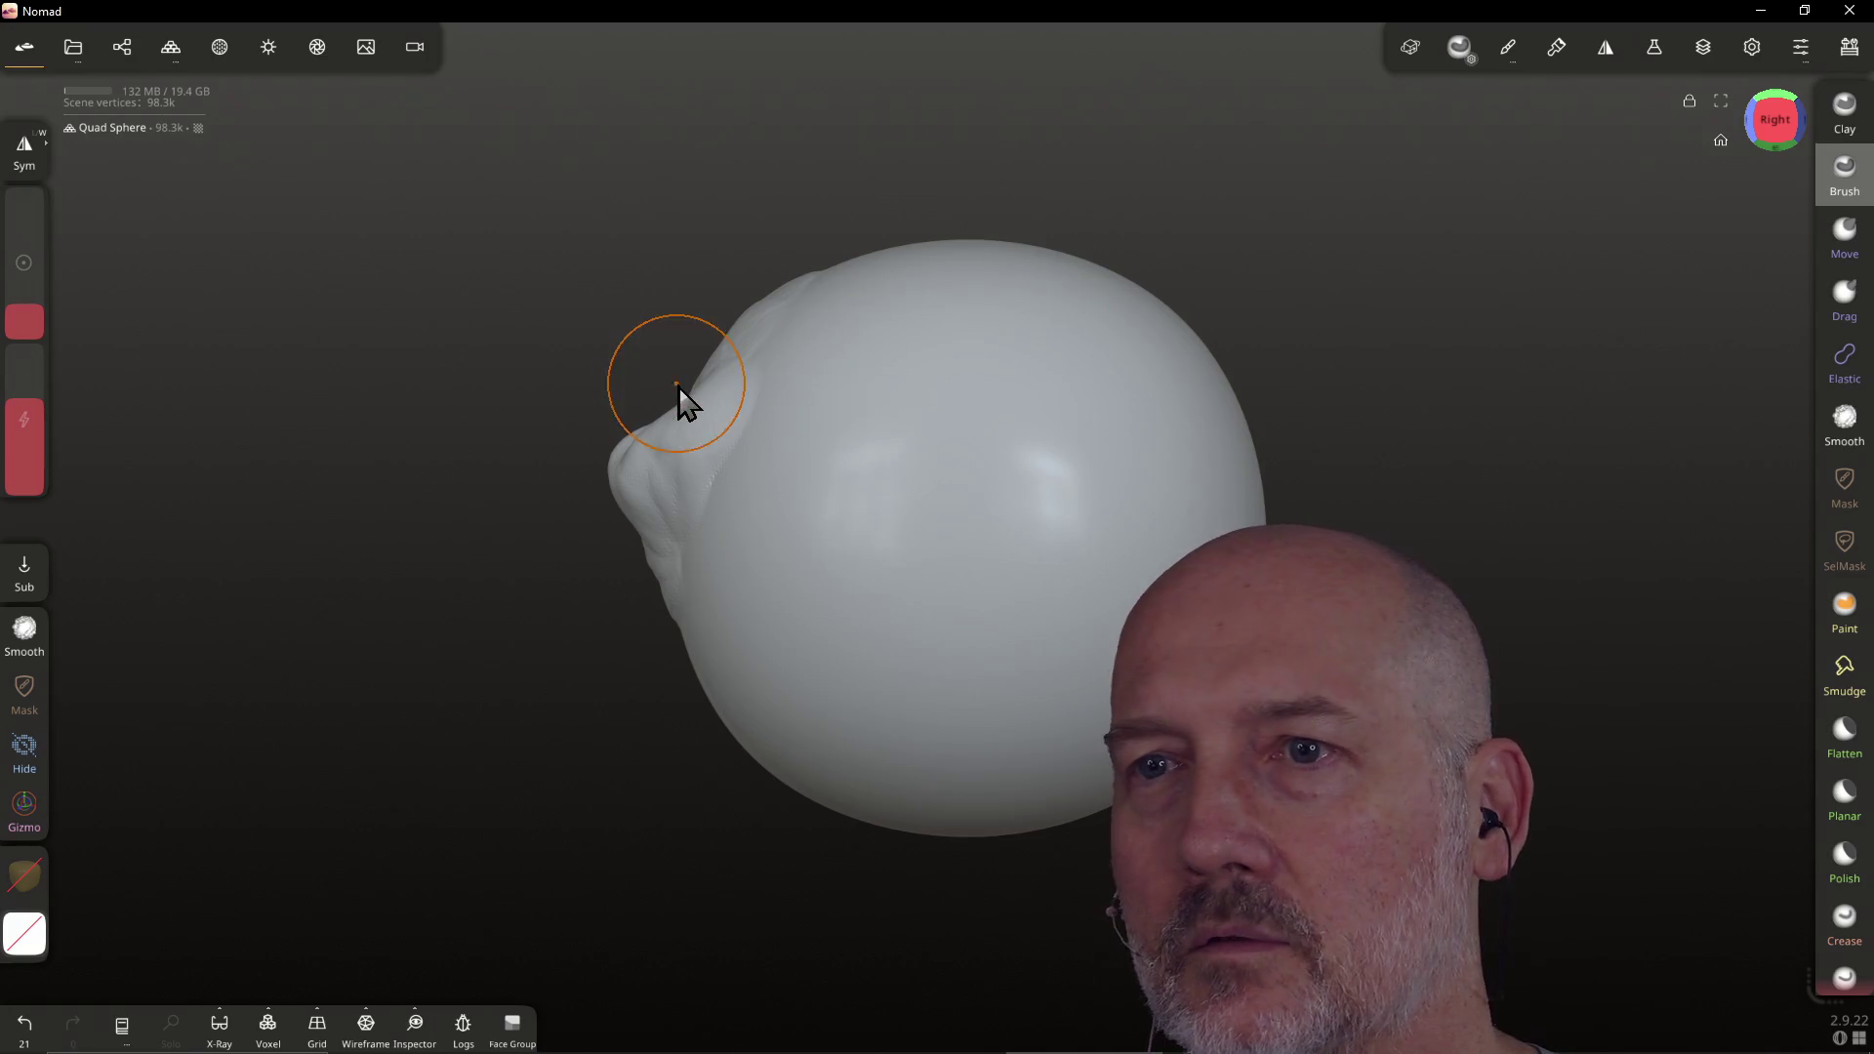
pyautogui.moveTo(748, 395); pyautogui.dragTo(722, 361)
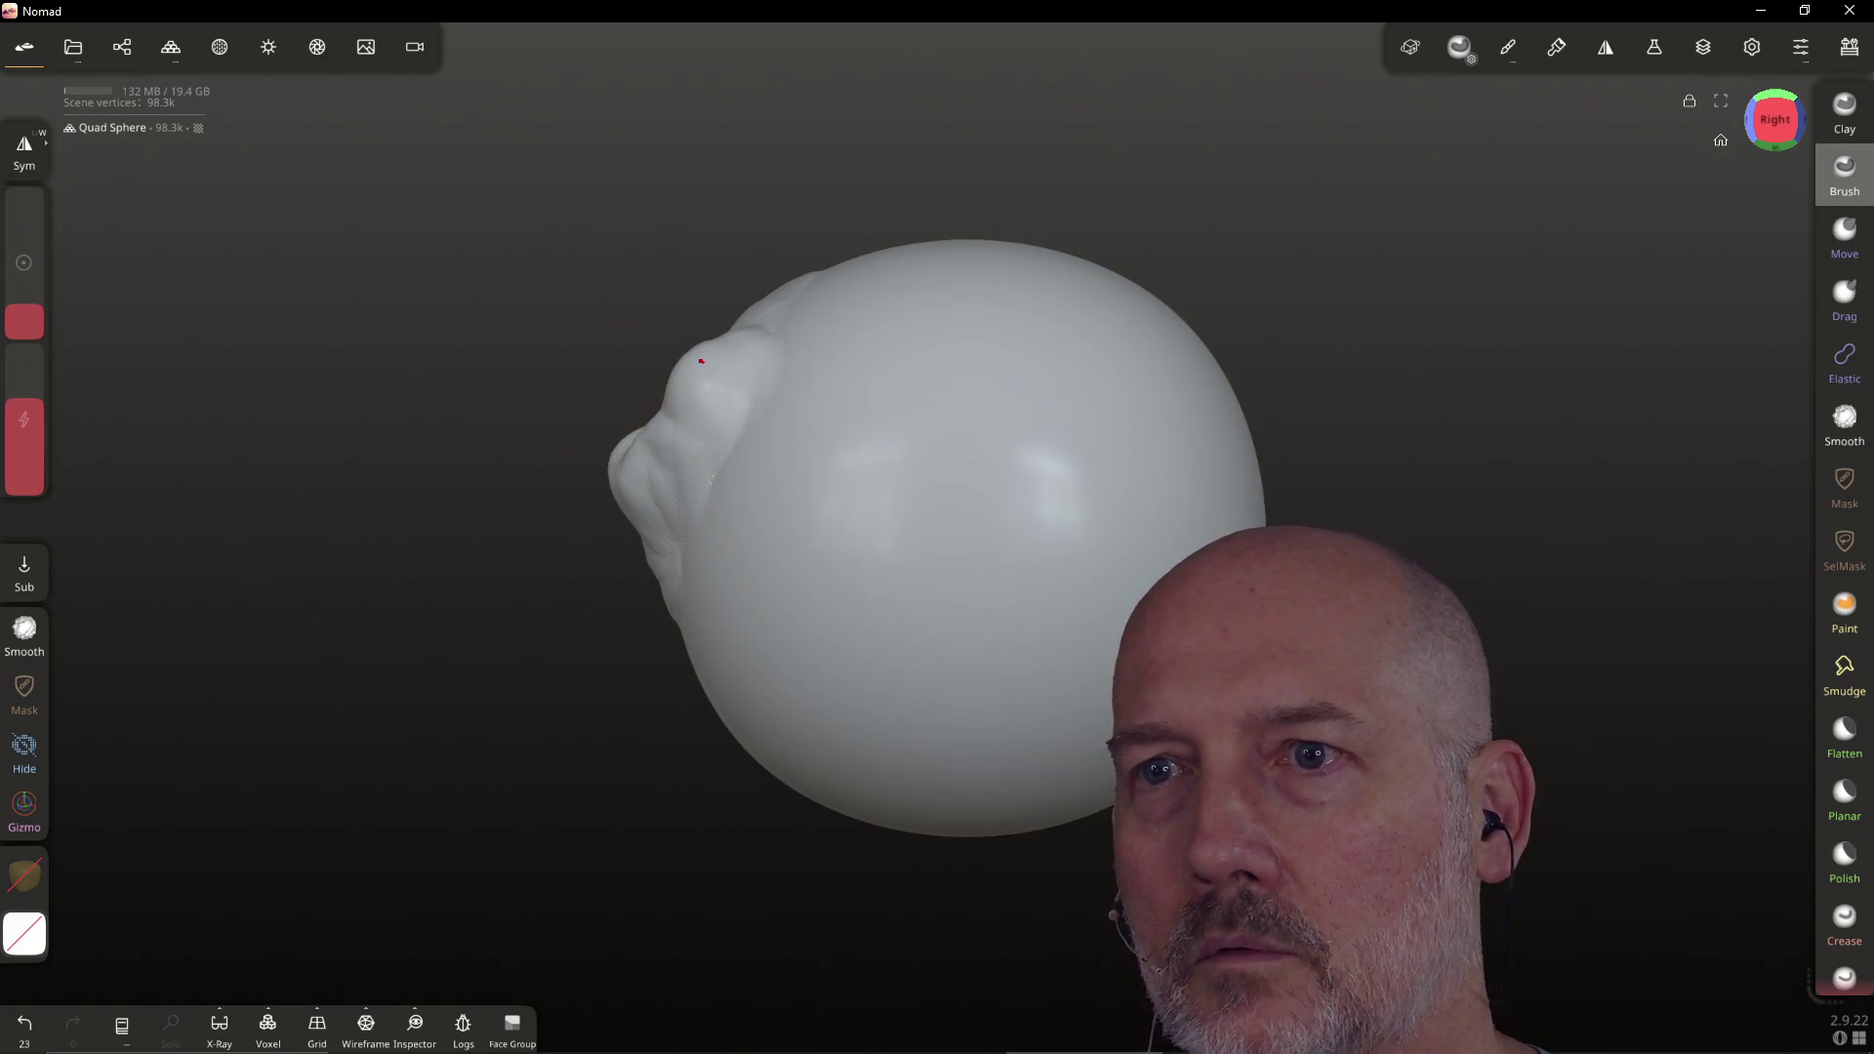
# Shape the bump on the sphere's left edge with the Move and Drag brushes
pyautogui.click(1845, 236)
pyautogui.moveTo(688, 420)
pyautogui.mouseDown()
pyautogui.moveTo(631, 435)
pyautogui.moveTo(699, 384)
pyautogui.moveTo(730, 315)
pyautogui.mouseUp()
pyautogui.moveTo(619, 500); pyautogui.dragTo(646, 507)
pyautogui.moveTo(648, 583); pyautogui.dragTo(677, 620)
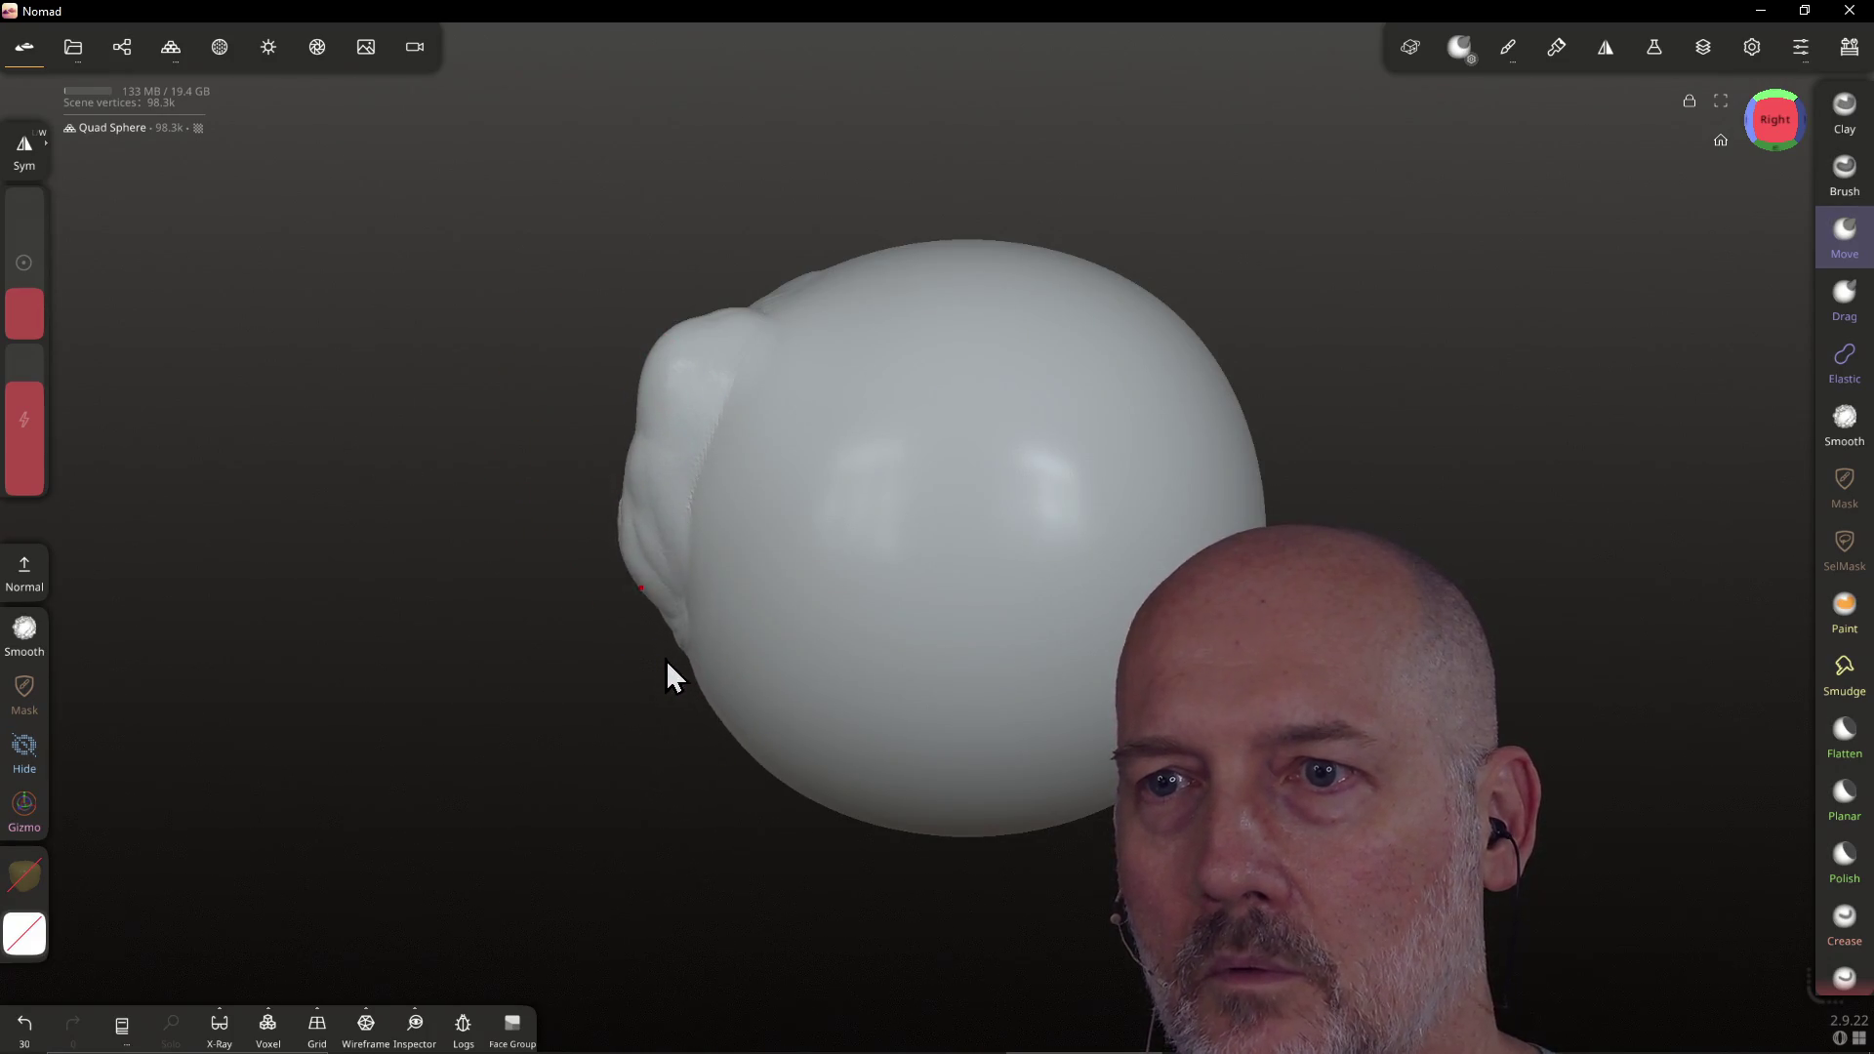
pyautogui.moveTo(754, 738); pyautogui.dragTo(786, 690)
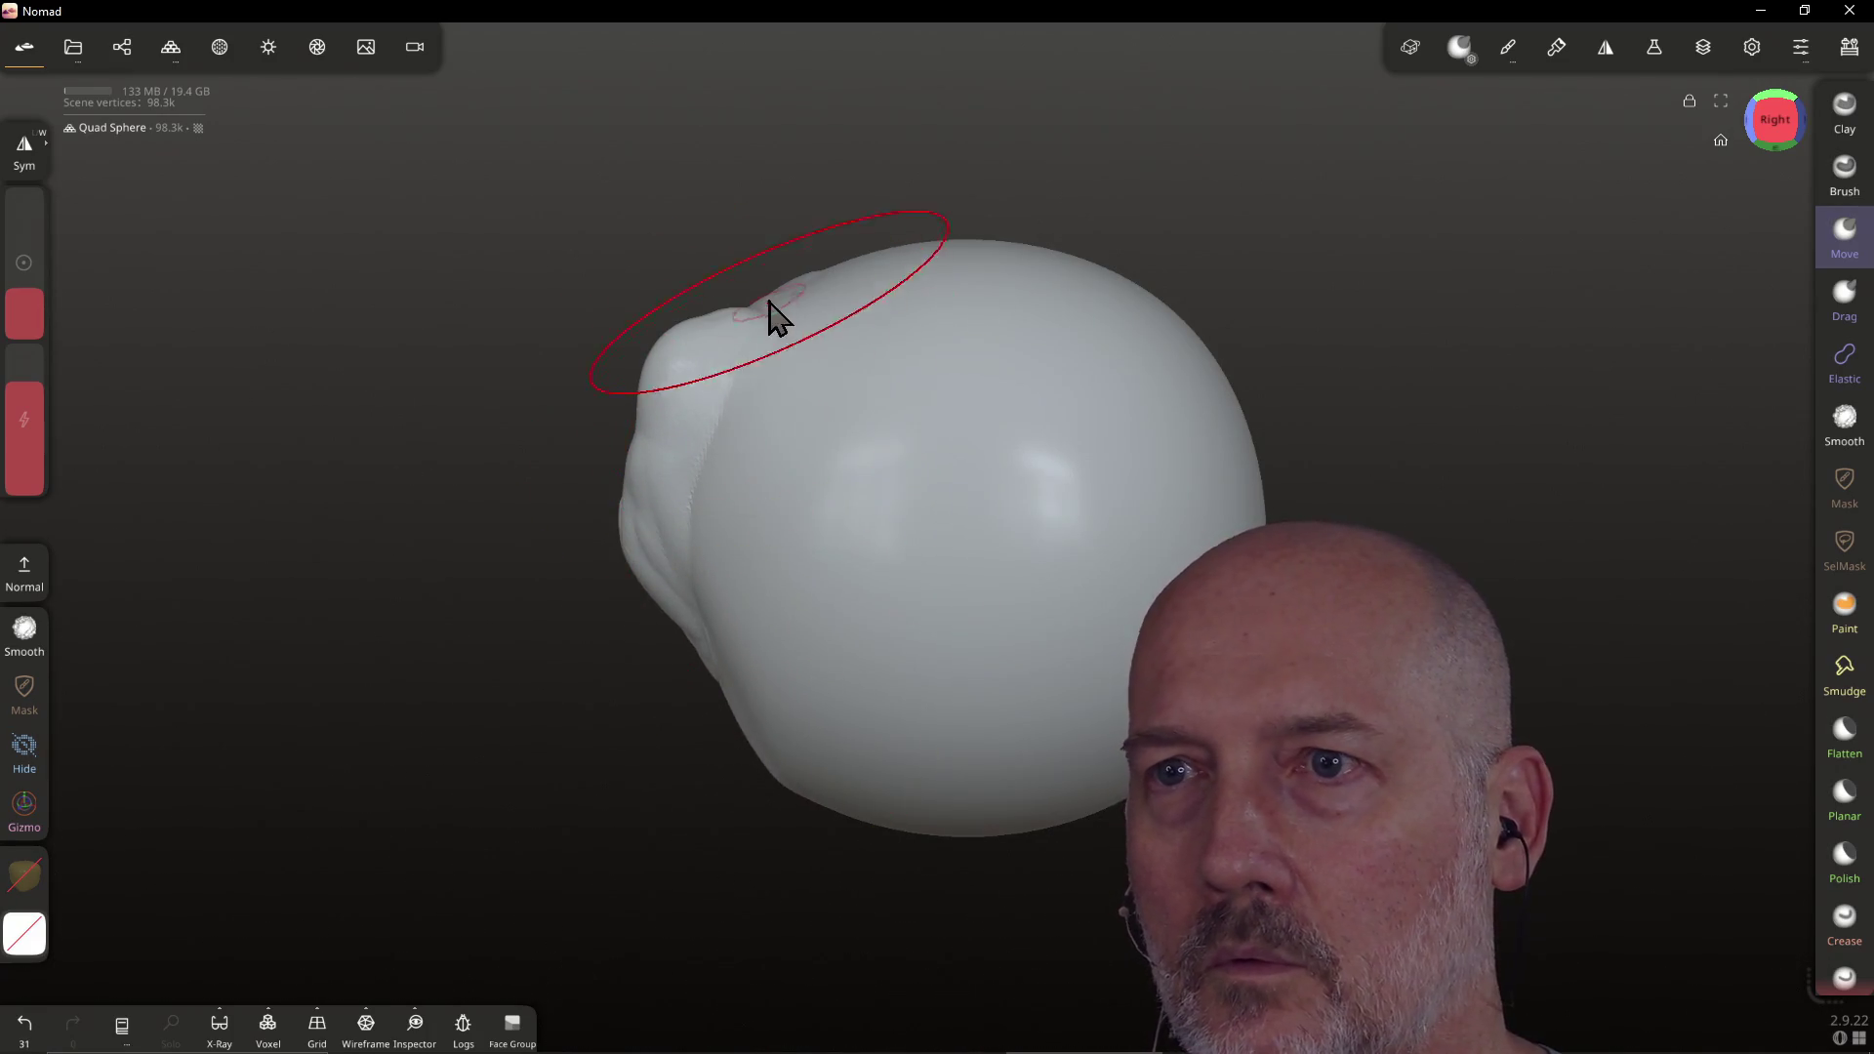
pyautogui.moveTo(699, 337)
pyautogui.mouseDown()
pyautogui.moveTo(669, 385)
pyautogui.moveTo(683, 371)
pyautogui.mouseUp()
pyautogui.click(1845, 293)
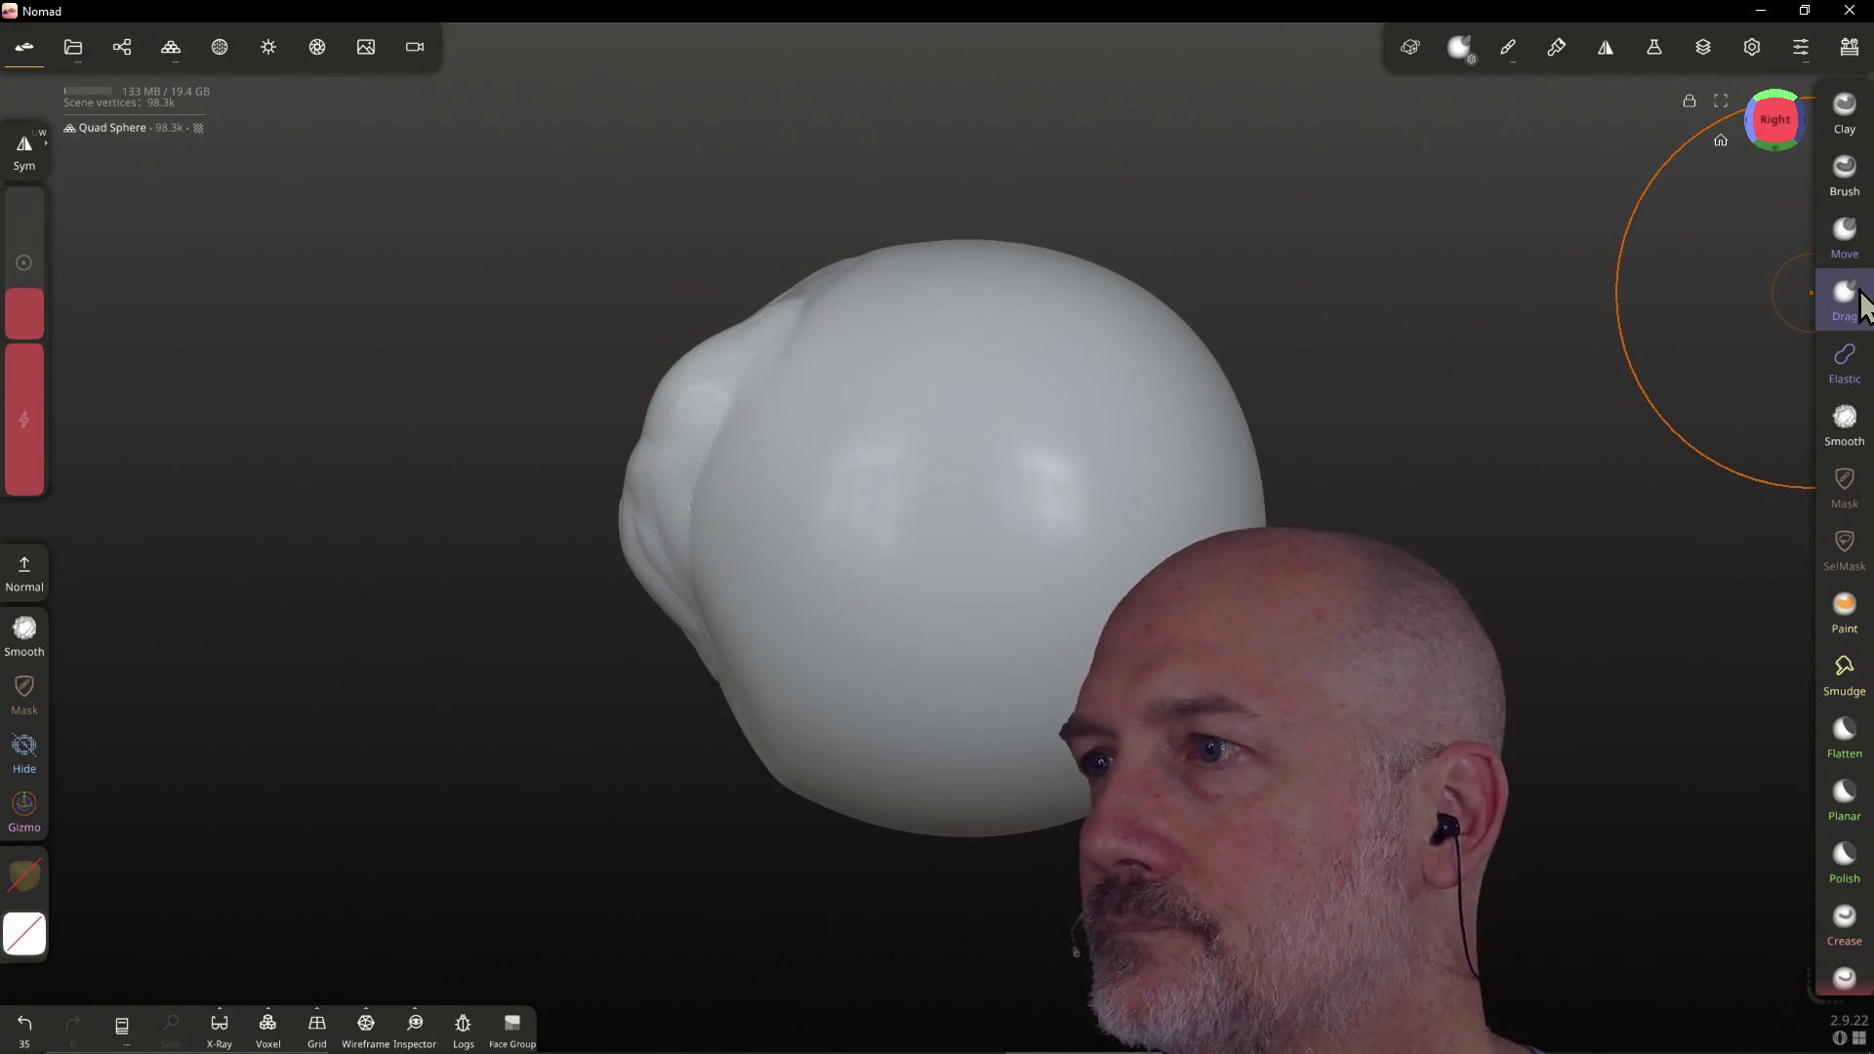
pyautogui.moveTo(669, 419); pyautogui.dragTo(698, 488)
pyautogui.moveTo(771, 430); pyautogui.dragTo(801, 436)
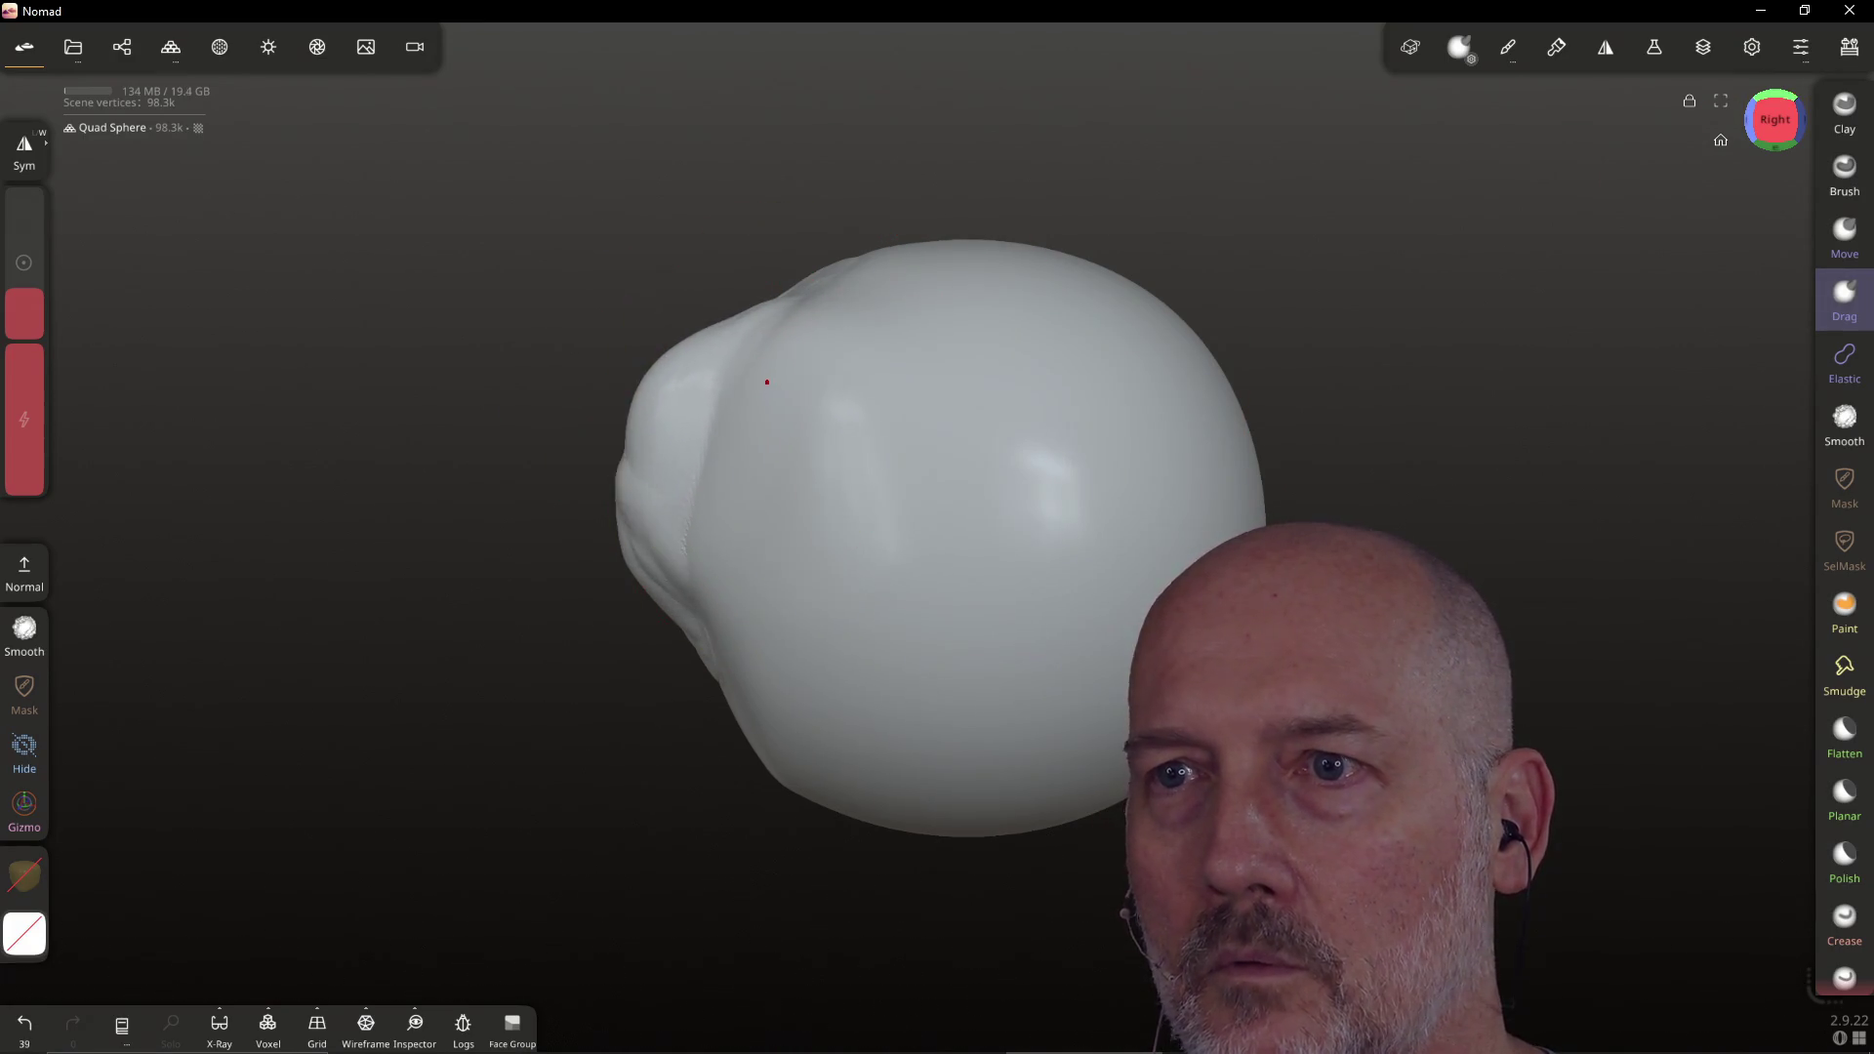
# Stretch the top and the bulge with the Elastic brush, checking below, above and front views
pyautogui.click(1844, 361)
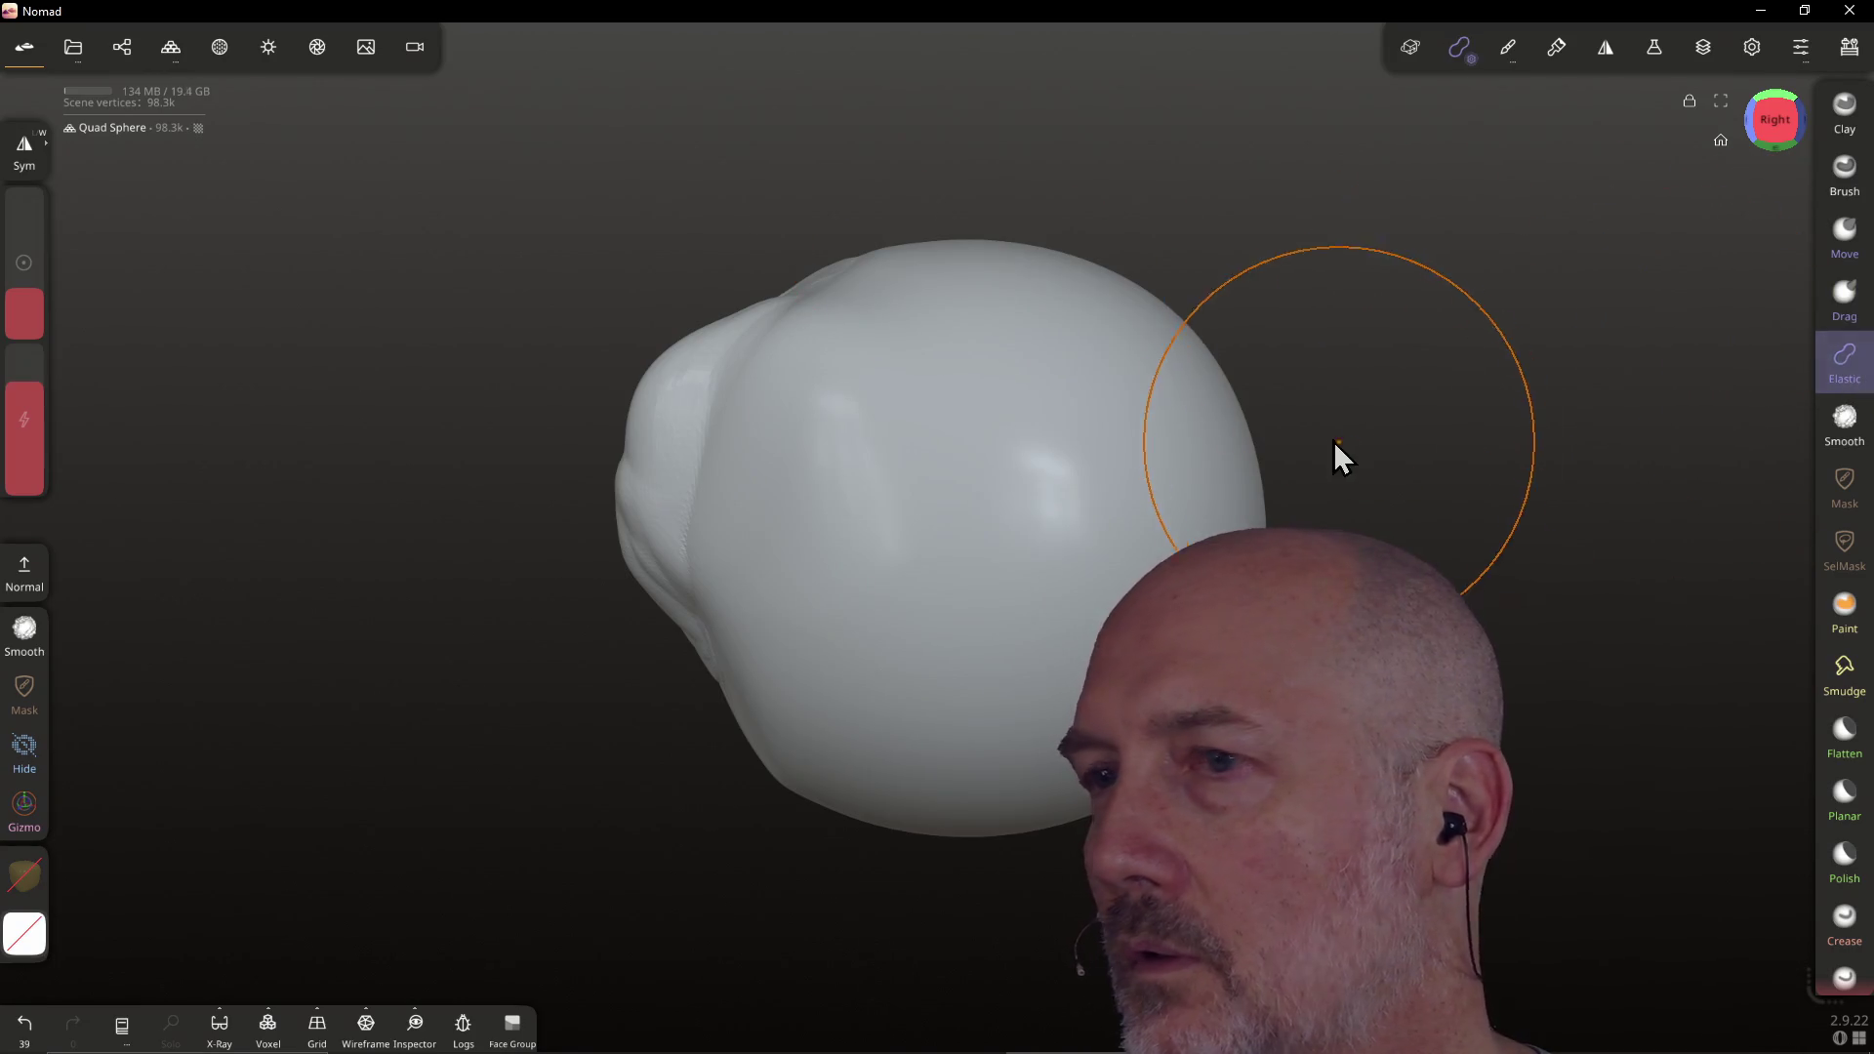
pyautogui.moveTo(954, 393)
pyautogui.mouseDown()
pyautogui.moveTo(878, 276)
pyautogui.moveTo(954, 280)
pyautogui.mouseUp()
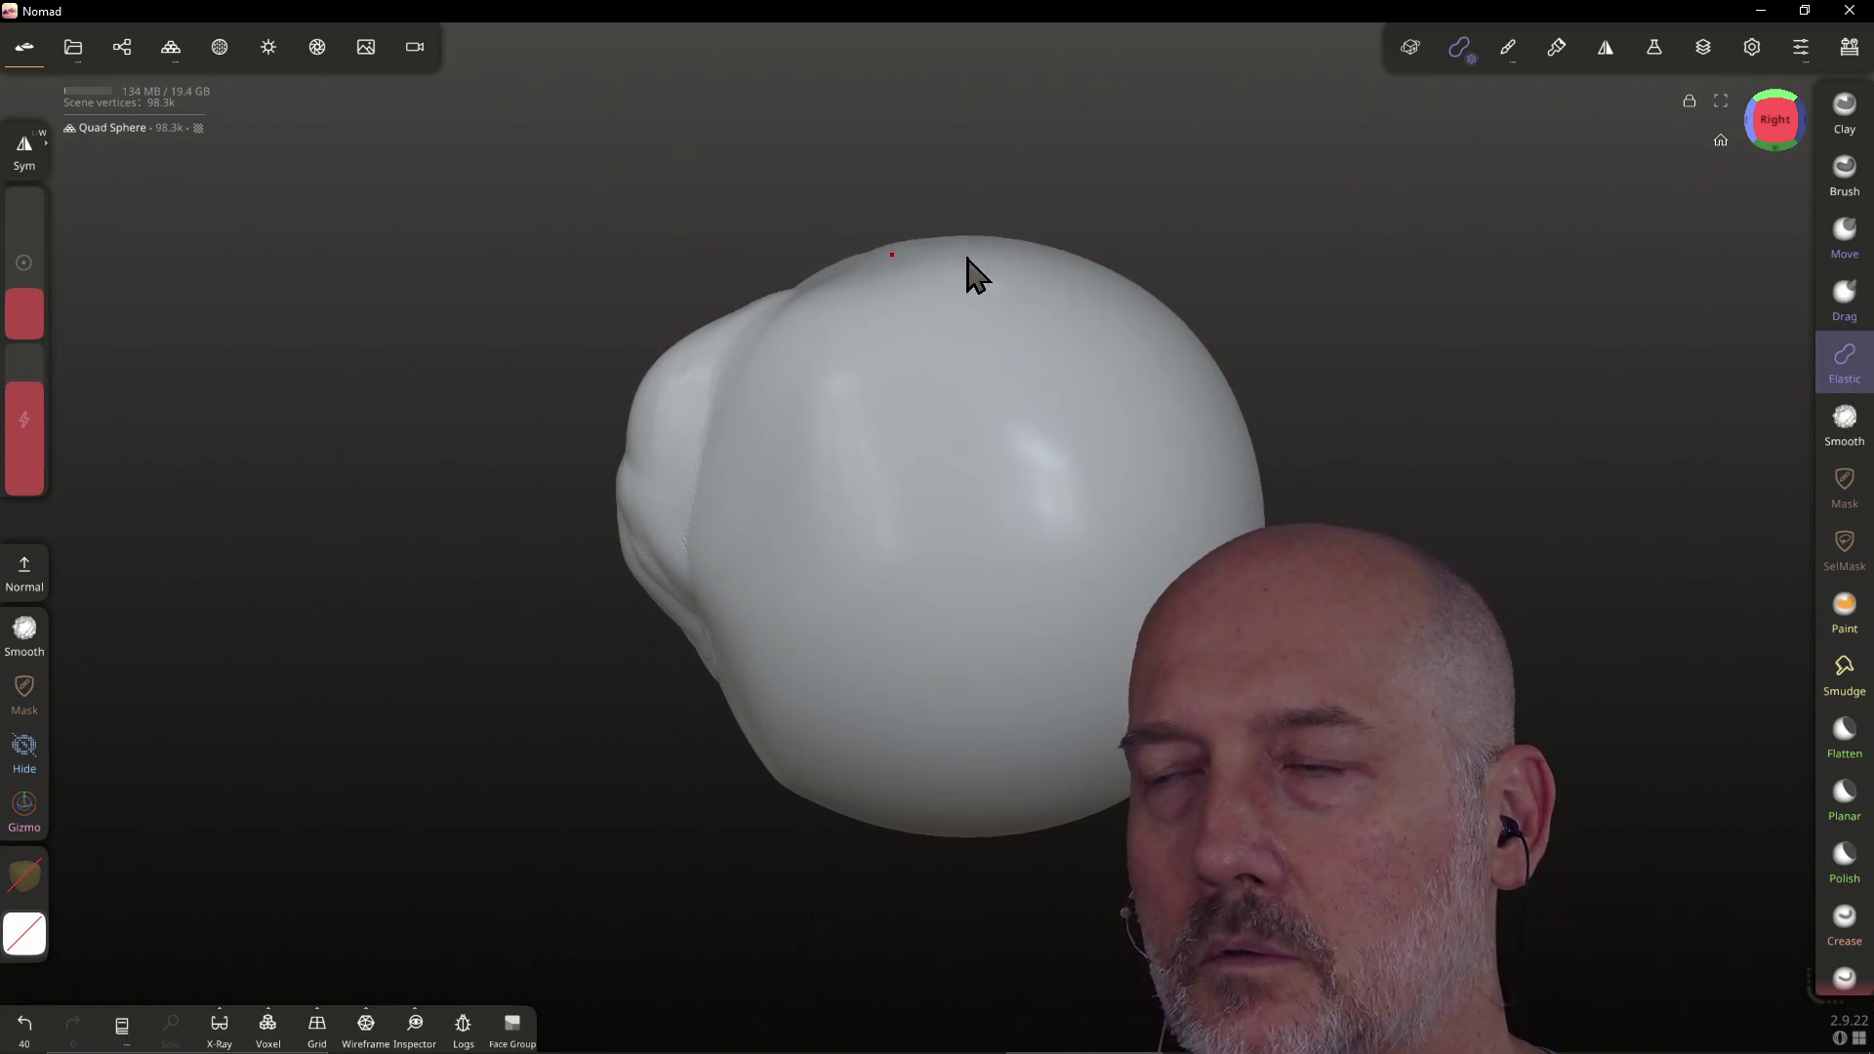
pyautogui.moveTo(1783, 144); pyautogui.dragTo(1807, 192)
pyautogui.click(1776, 146)
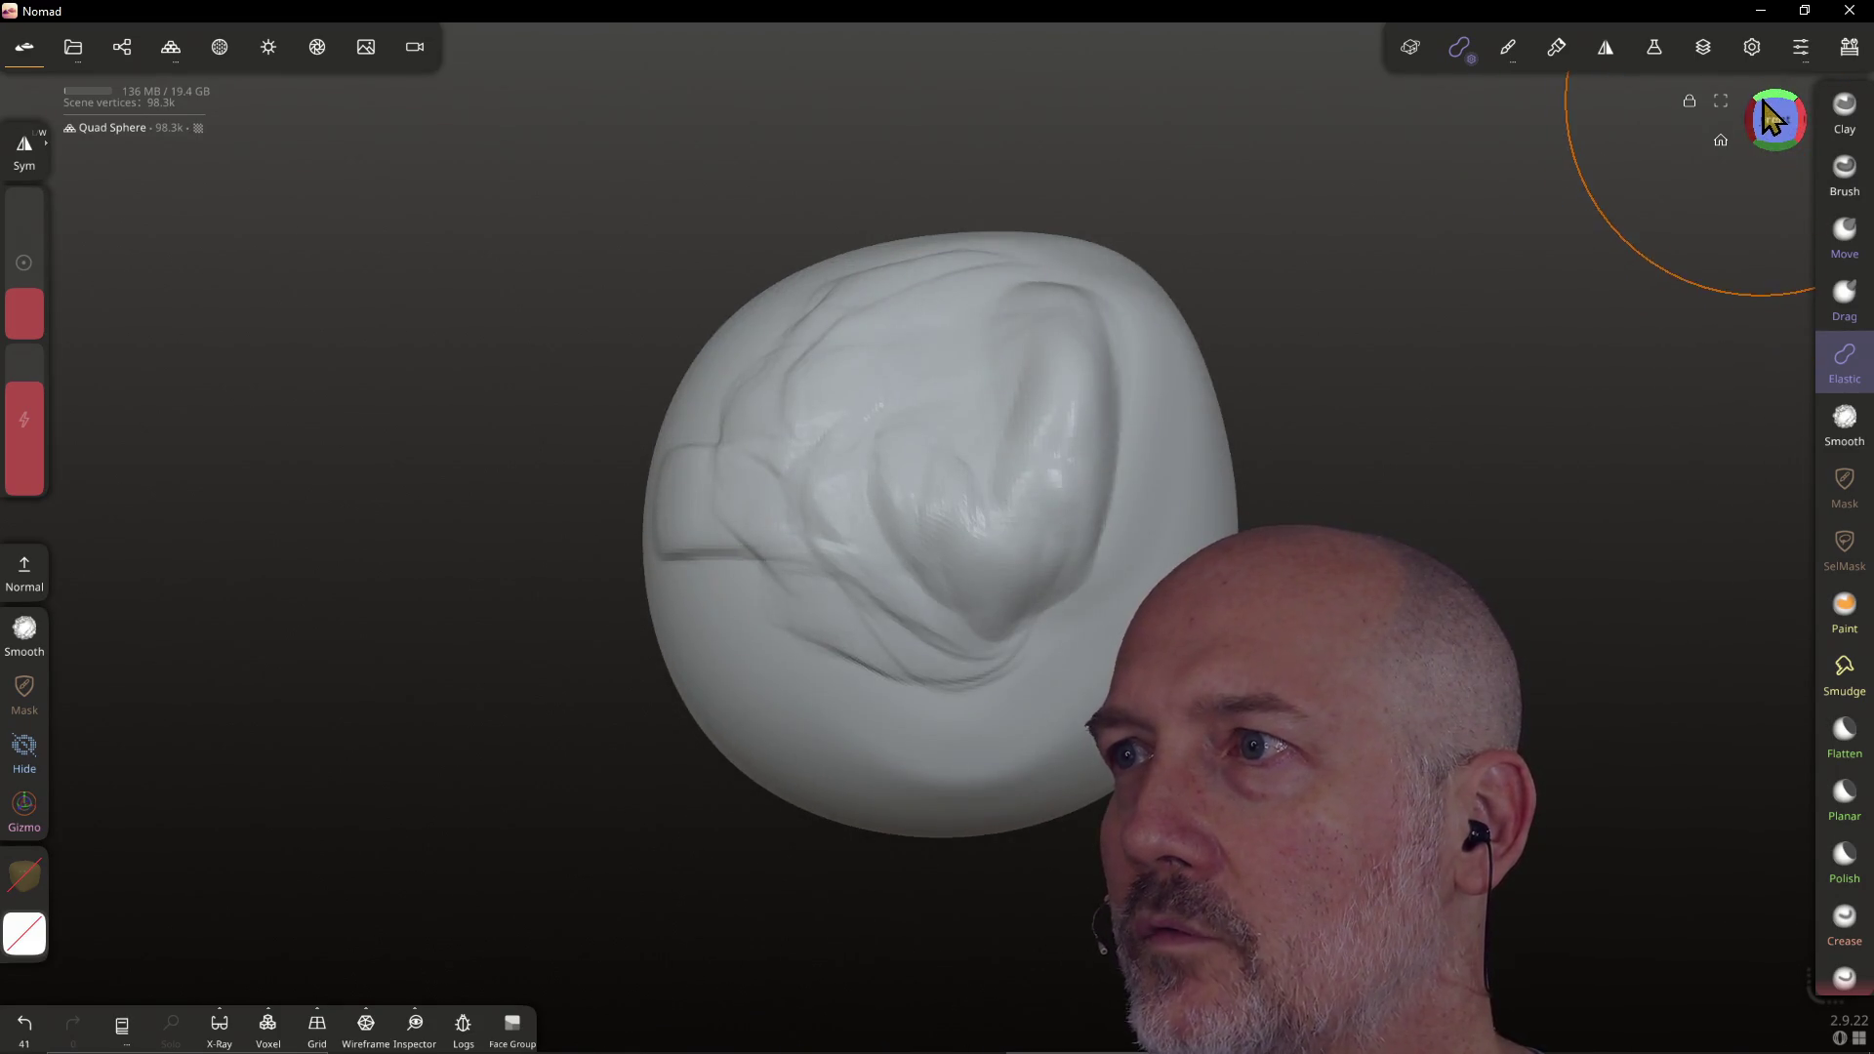
pyautogui.click(1774, 137)
pyautogui.click(1771, 149)
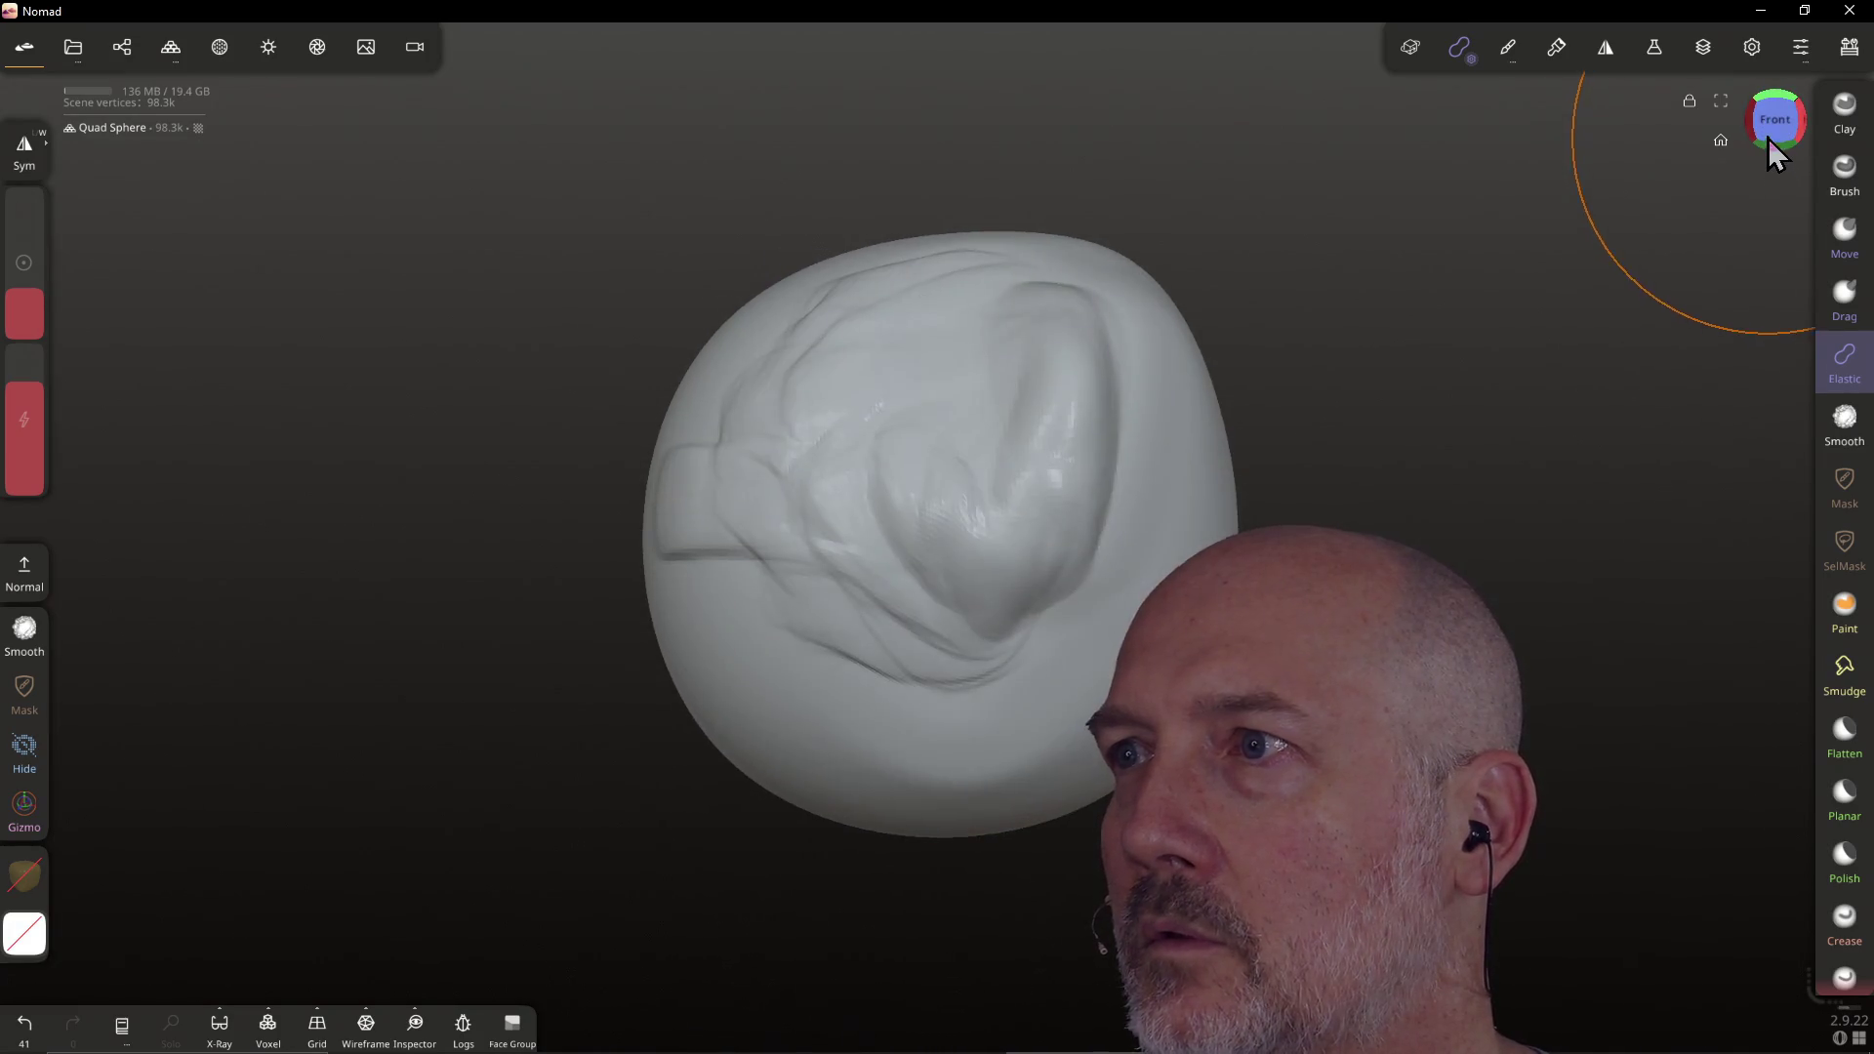
pyautogui.moveTo(1169, 430)
pyautogui.mouseDown()
pyautogui.moveTo(985, 488)
pyautogui.moveTo(992, 452)
pyautogui.moveTo(870, 419)
pyautogui.moveTo(841, 375)
pyautogui.moveTo(770, 419)
pyautogui.moveTo(762, 489)
pyautogui.moveTo(811, 582)
pyautogui.moveTo(792, 576)
pyautogui.moveTo(1028, 547)
pyautogui.moveTo(1046, 465)
pyautogui.moveTo(908, 381)
pyautogui.mouseUp()
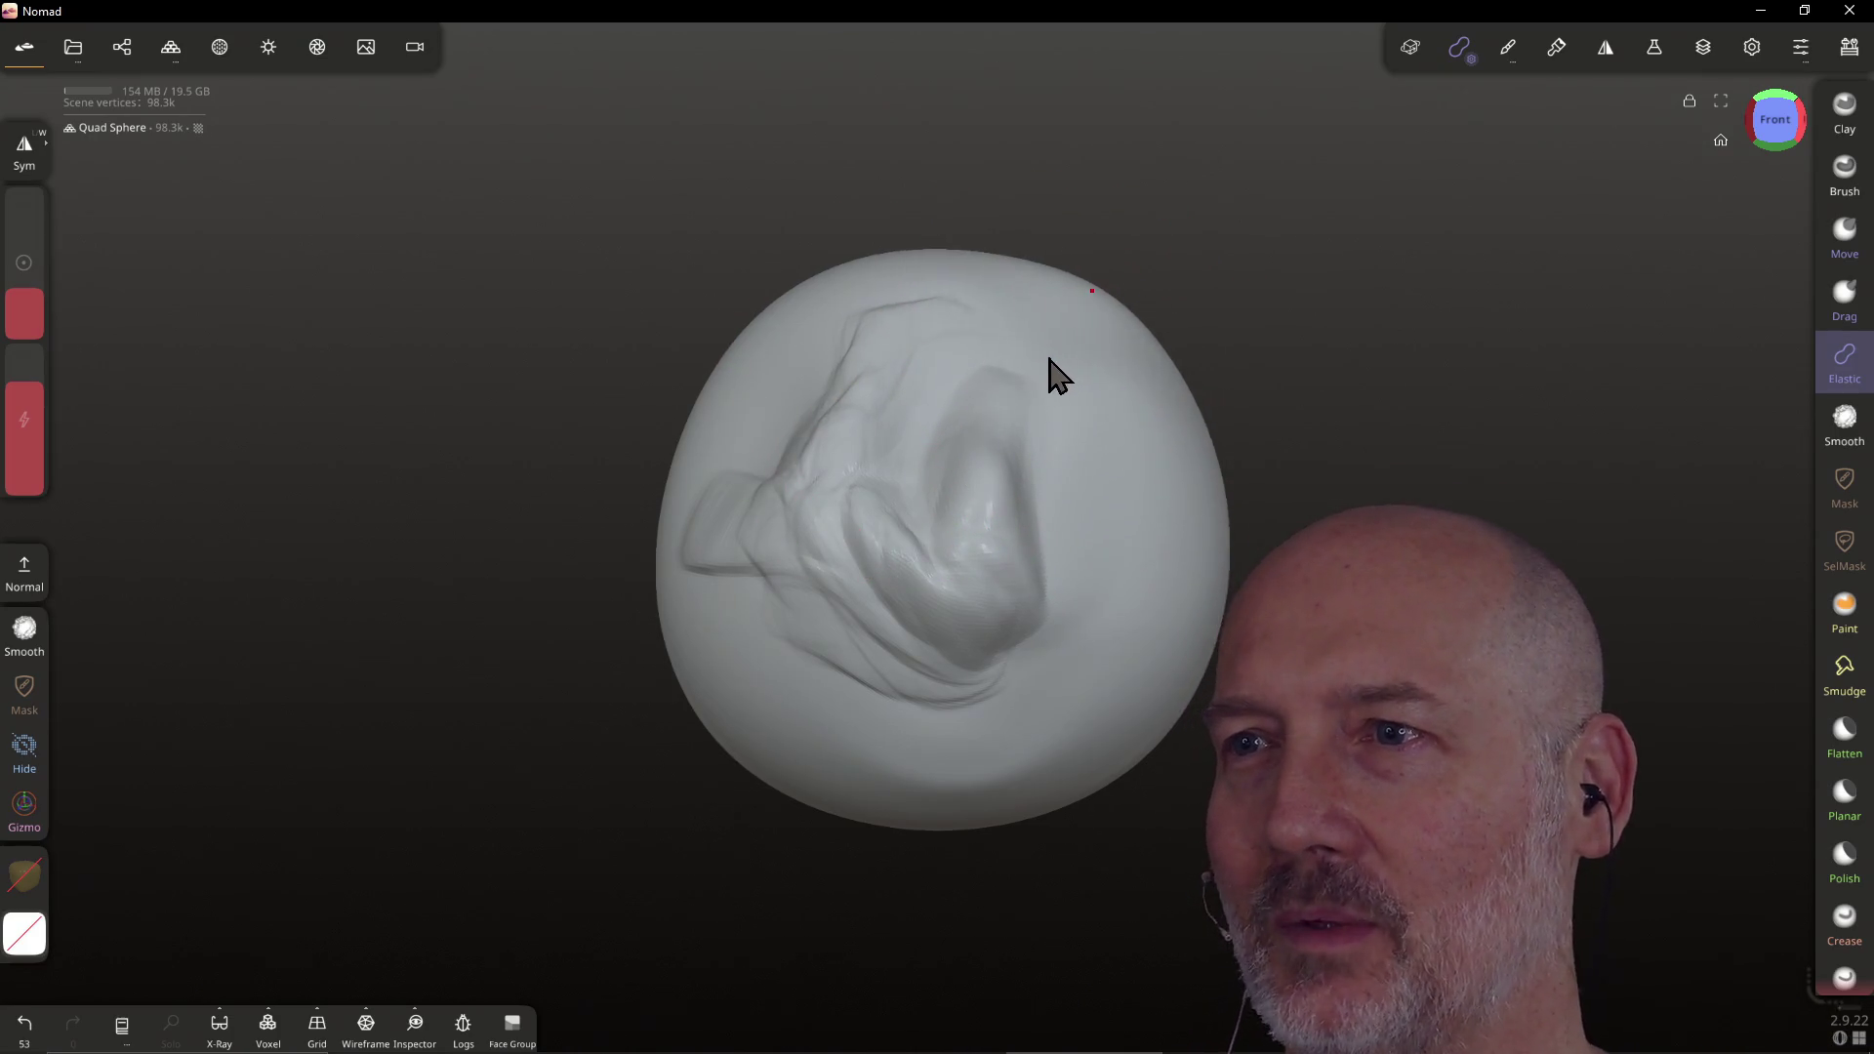
pyautogui.moveTo(1134, 308)
pyautogui.mouseDown()
pyautogui.moveTo(1100, 364)
pyautogui.moveTo(1033, 368)
pyautogui.moveTo(1047, 456)
pyautogui.moveTo(941, 500)
pyautogui.mouseUp()
# Reshape the top of the bulge and its central ridges with Elastic strokes
pyautogui.moveTo(1045, 527)
pyautogui.mouseDown()
pyautogui.moveTo(1097, 536)
pyautogui.moveTo(1109, 510)
pyautogui.moveTo(1074, 541)
pyautogui.mouseUp()
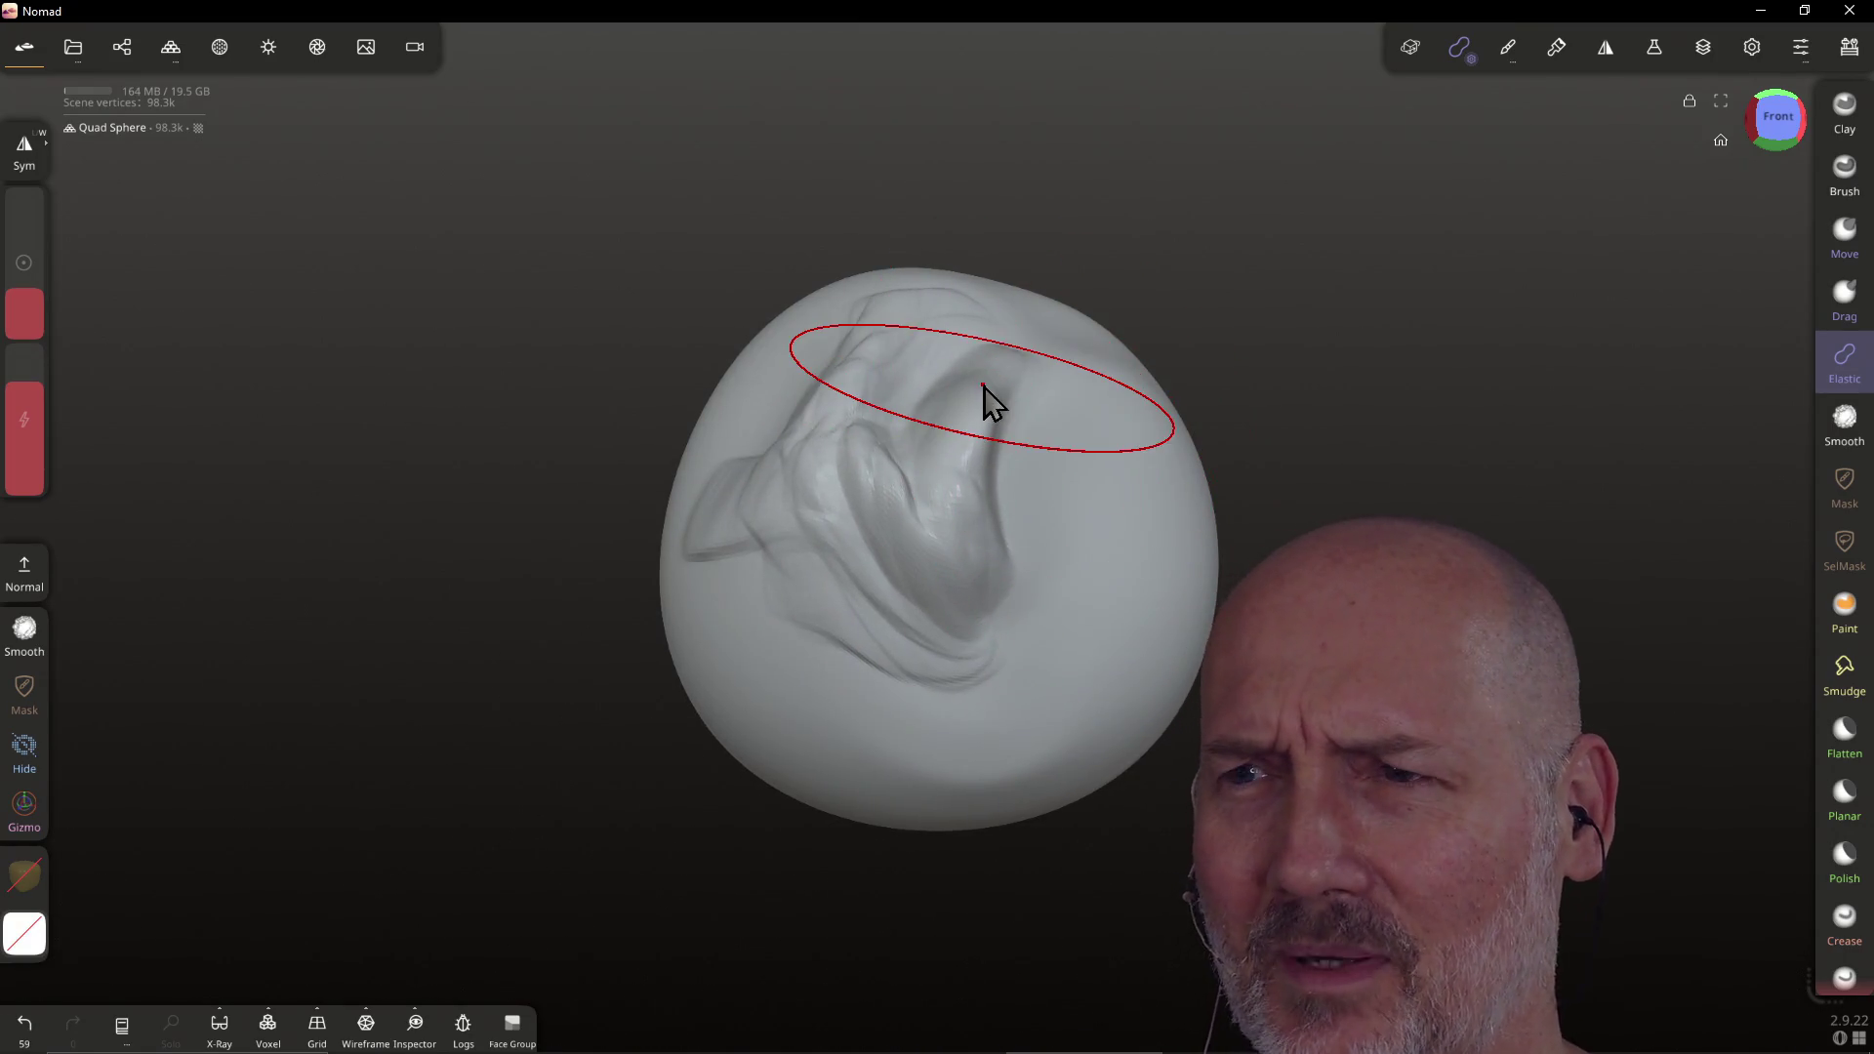
pyautogui.moveTo(998, 429)
pyautogui.mouseDown()
pyautogui.moveTo(994, 359)
pyautogui.moveTo(787, 364)
pyautogui.moveTo(726, 430)
pyautogui.moveTo(690, 523)
pyautogui.moveTo(865, 677)
pyautogui.moveTo(1064, 569)
pyautogui.moveTo(1150, 502)
pyautogui.moveTo(1138, 469)
pyautogui.mouseUp()
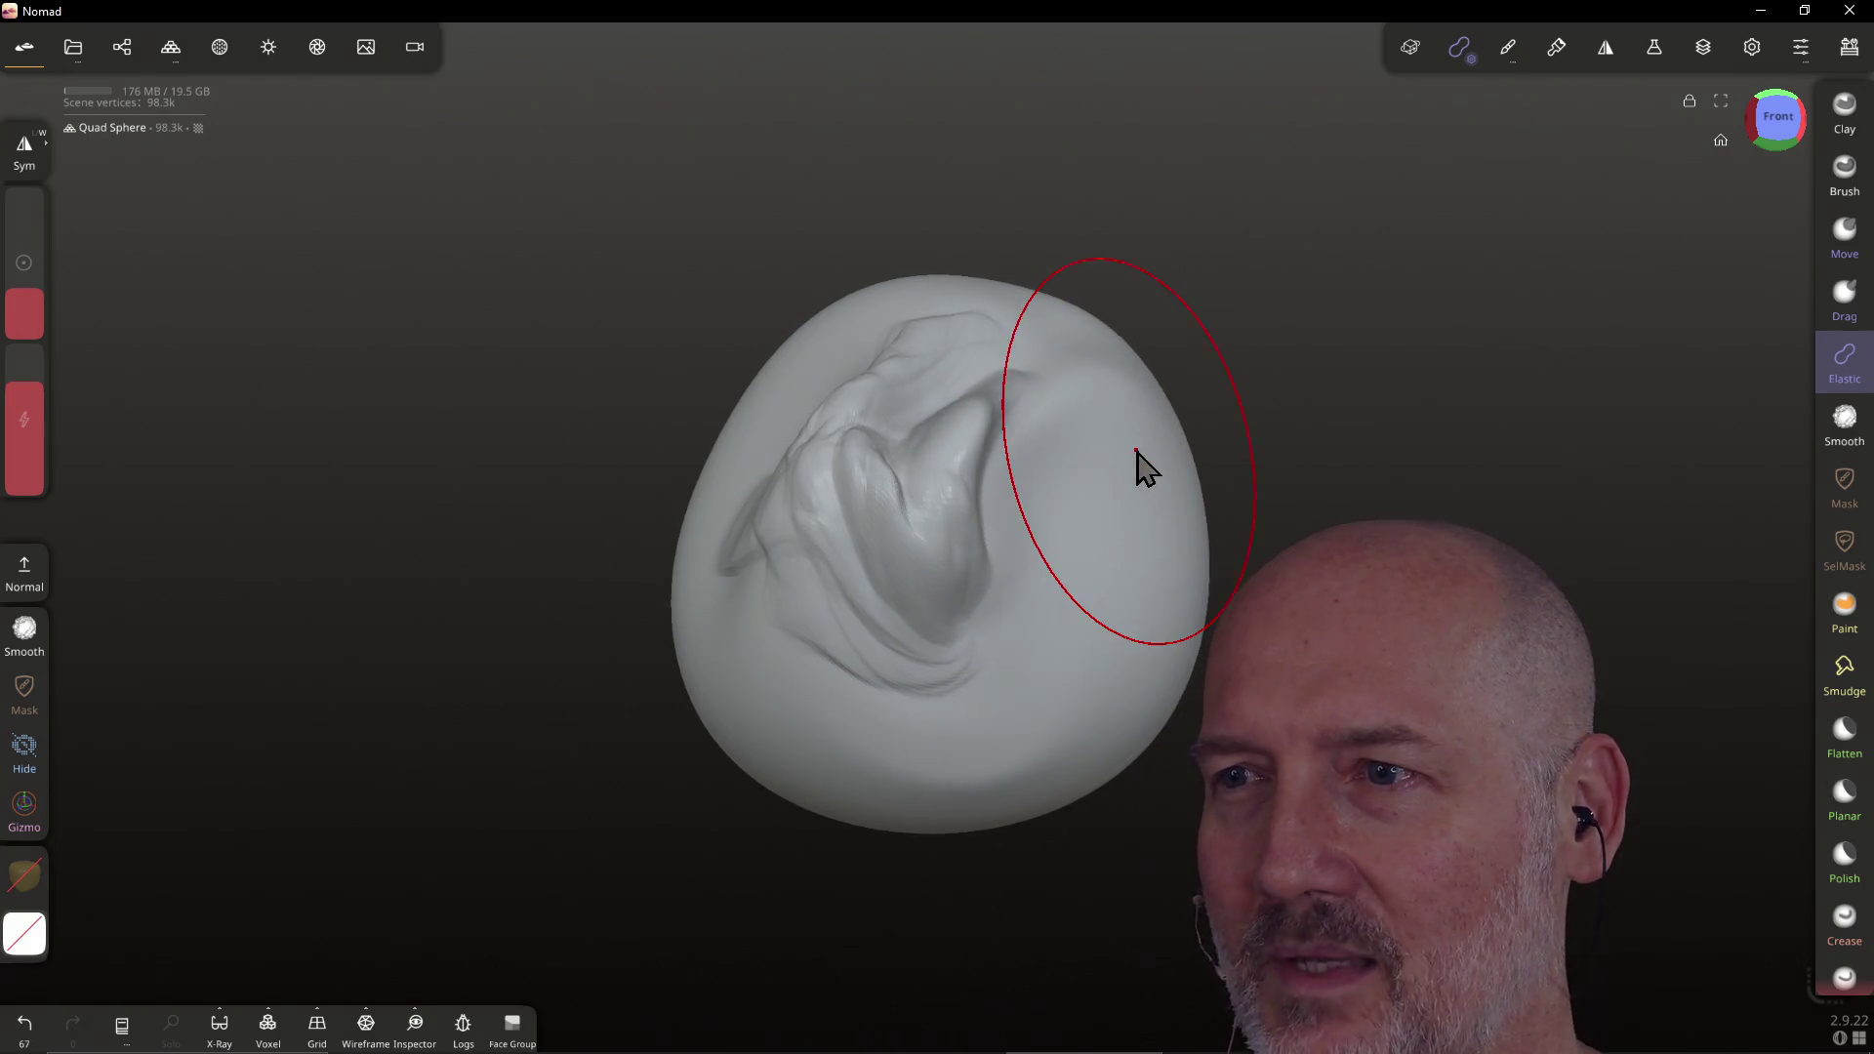
pyautogui.moveTo(1138, 468); pyautogui.dragTo(1109, 485, button='right')
pyautogui.moveTo(1066, 452)
pyautogui.mouseDown()
pyautogui.moveTo(1033, 472)
pyautogui.moveTo(1058, 427)
pyautogui.mouseUp()
pyautogui.moveTo(1058, 427)
pyautogui.mouseDown(button='right')
pyautogui.moveTo(1171, 531)
pyautogui.moveTo(955, 400)
pyautogui.moveTo(990, 423)
pyautogui.mouseUp(button='right')
pyautogui.moveTo(990, 423)
pyautogui.mouseDown()
pyautogui.moveTo(924, 602)
pyautogui.moveTo(954, 419)
pyautogui.moveTo(875, 419)
pyautogui.mouseUp()
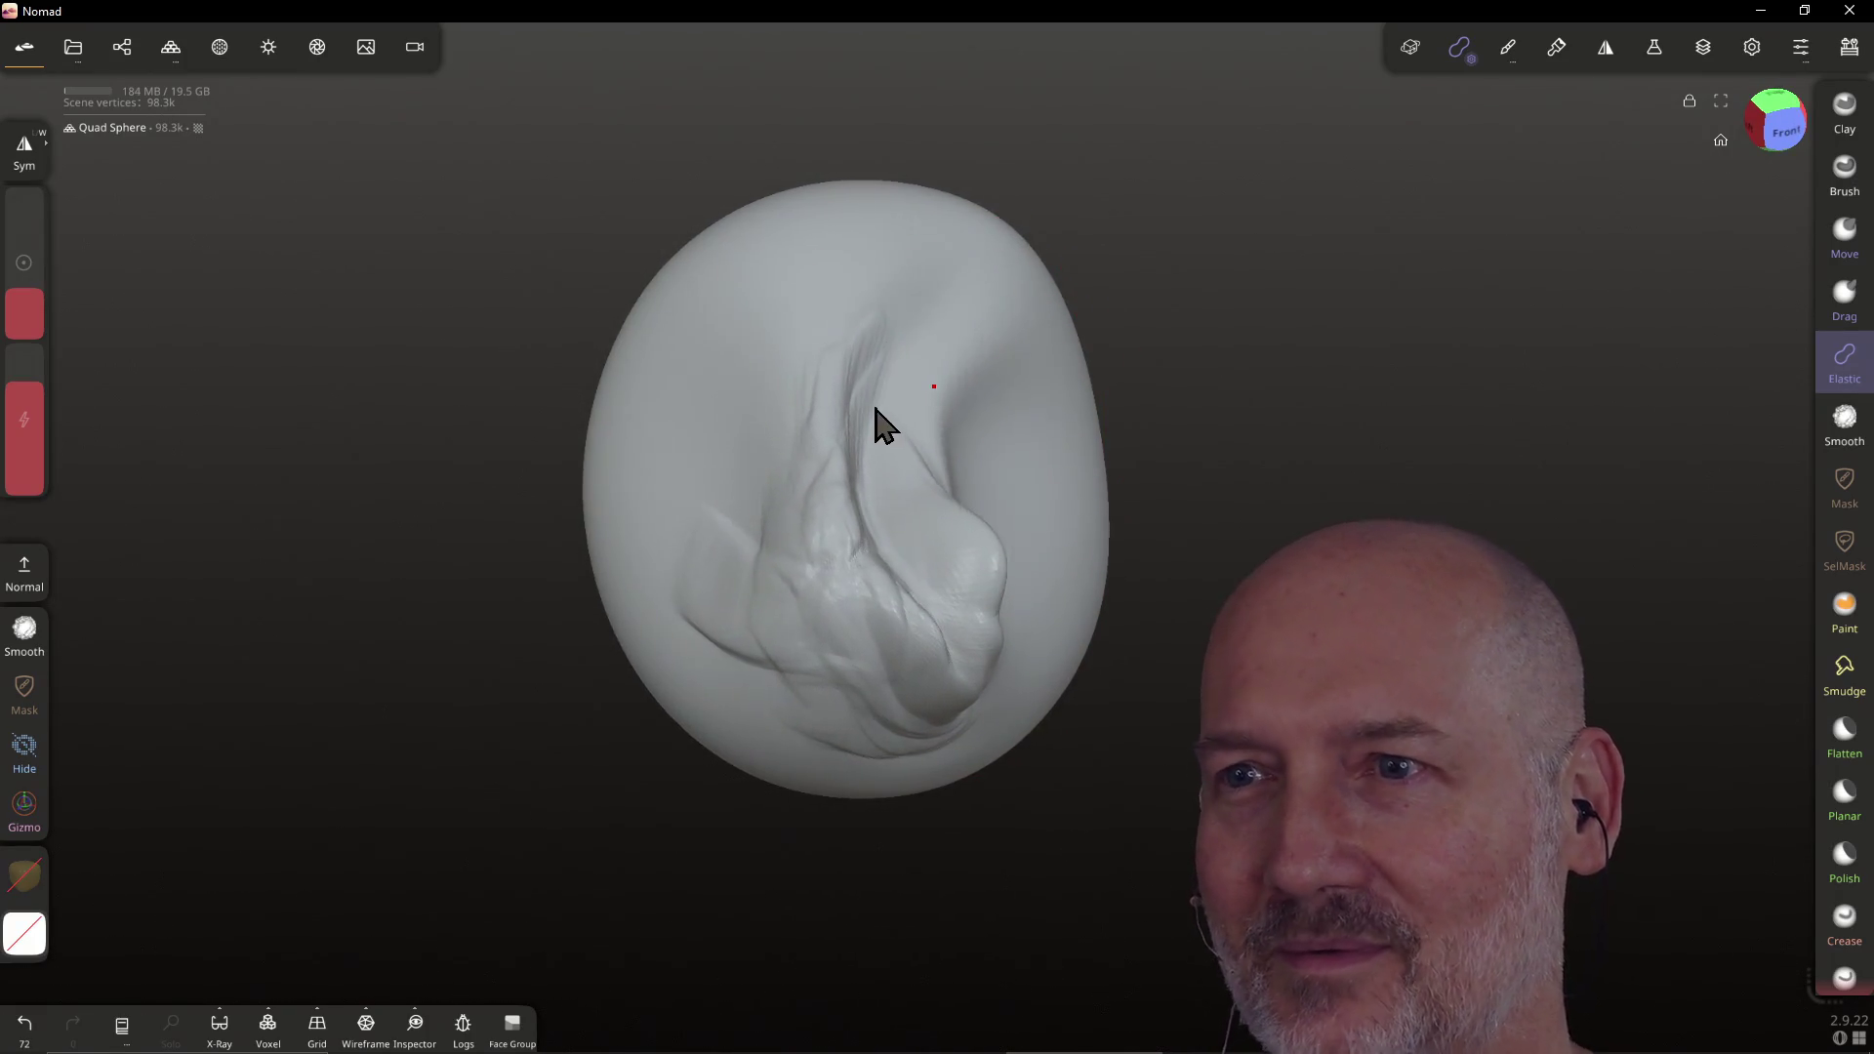
pyautogui.moveTo(853, 419)
pyautogui.mouseDown(button='right')
pyautogui.moveTo(833, 365)
pyautogui.moveTo(794, 510)
pyautogui.moveTo(812, 410)
pyautogui.moveTo(841, 582)
pyautogui.moveTo(883, 430)
pyautogui.moveTo(866, 565)
pyautogui.moveTo(794, 728)
pyautogui.mouseUp(button='right')
# Pull the tip down-left into a long snout and curl its end
pyautogui.moveTo(855, 629)
pyautogui.mouseDown()
pyautogui.moveTo(757, 816)
pyautogui.moveTo(758, 758)
pyautogui.moveTo(678, 786)
pyautogui.moveTo(778, 683)
pyautogui.moveTo(590, 770)
pyautogui.moveTo(1021, 573)
pyautogui.mouseUp()
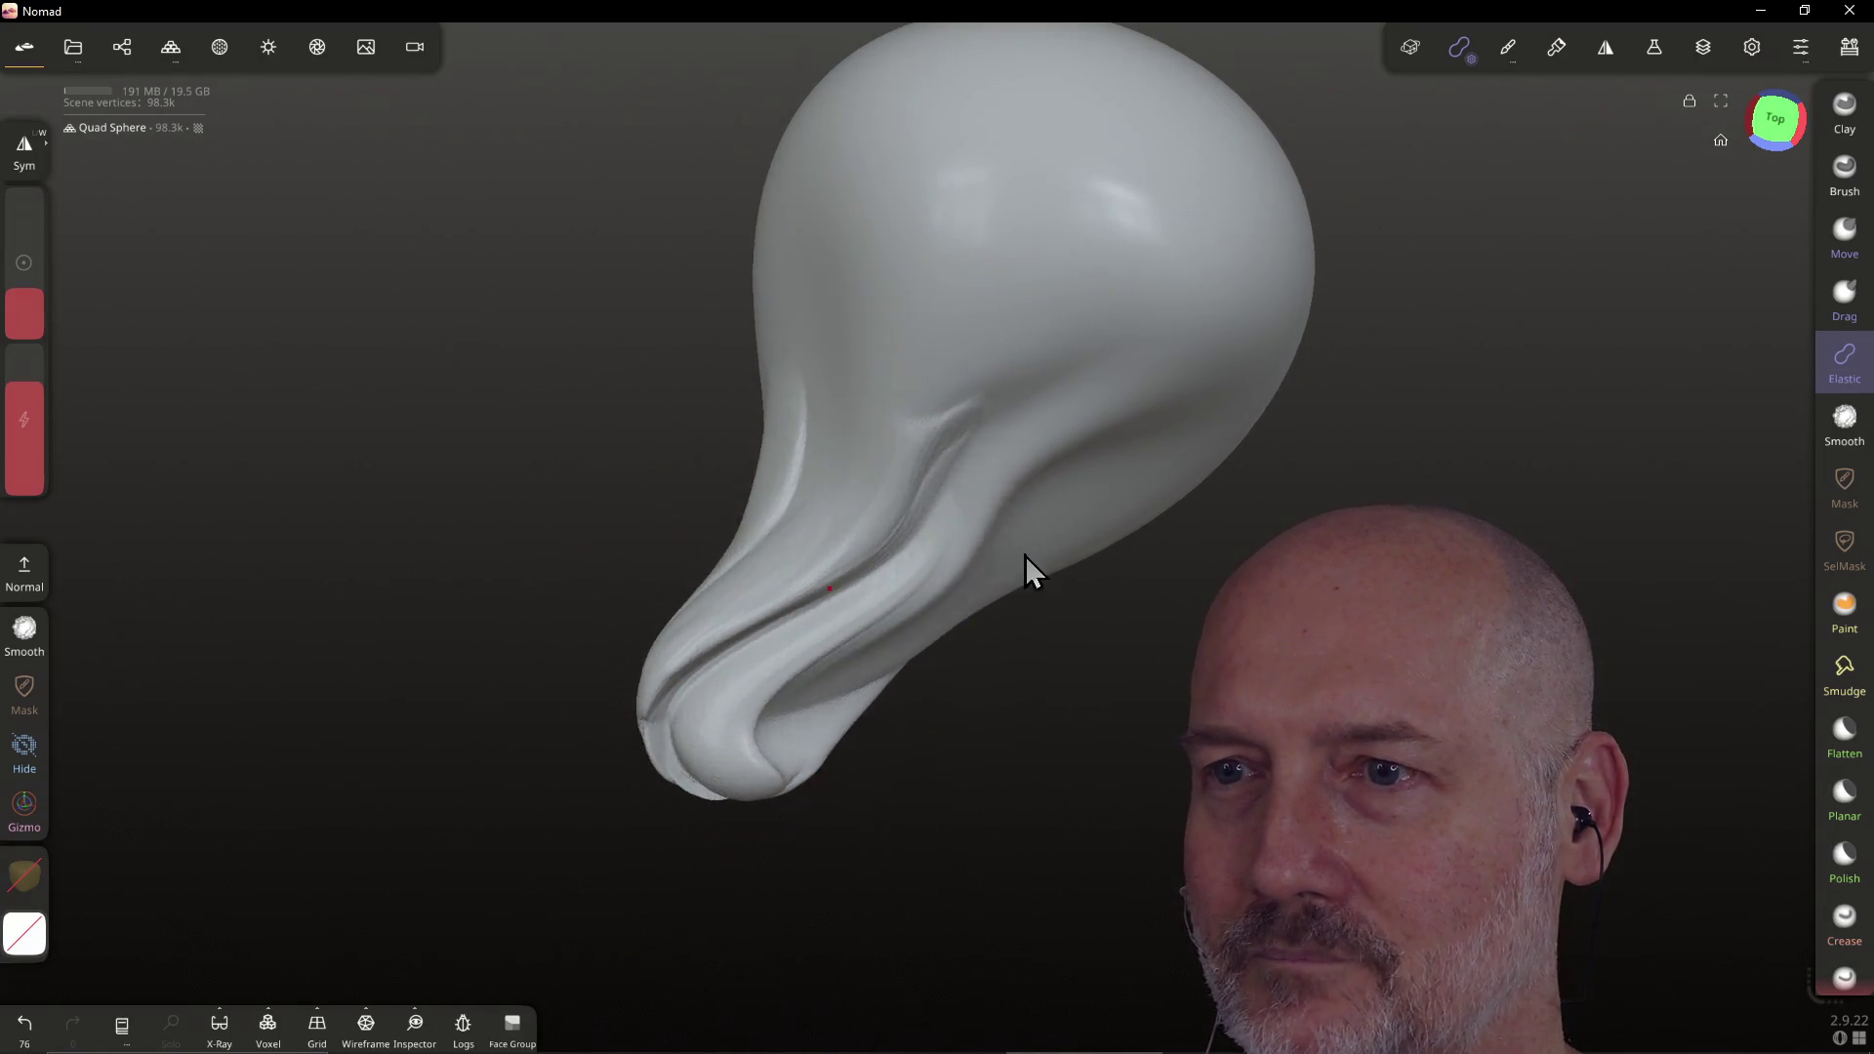
pyautogui.moveTo(1021, 363)
pyautogui.mouseDown()
pyautogui.moveTo(986, 224)
pyautogui.moveTo(987, 368)
pyautogui.moveTo(912, 472)
pyautogui.mouseUp()
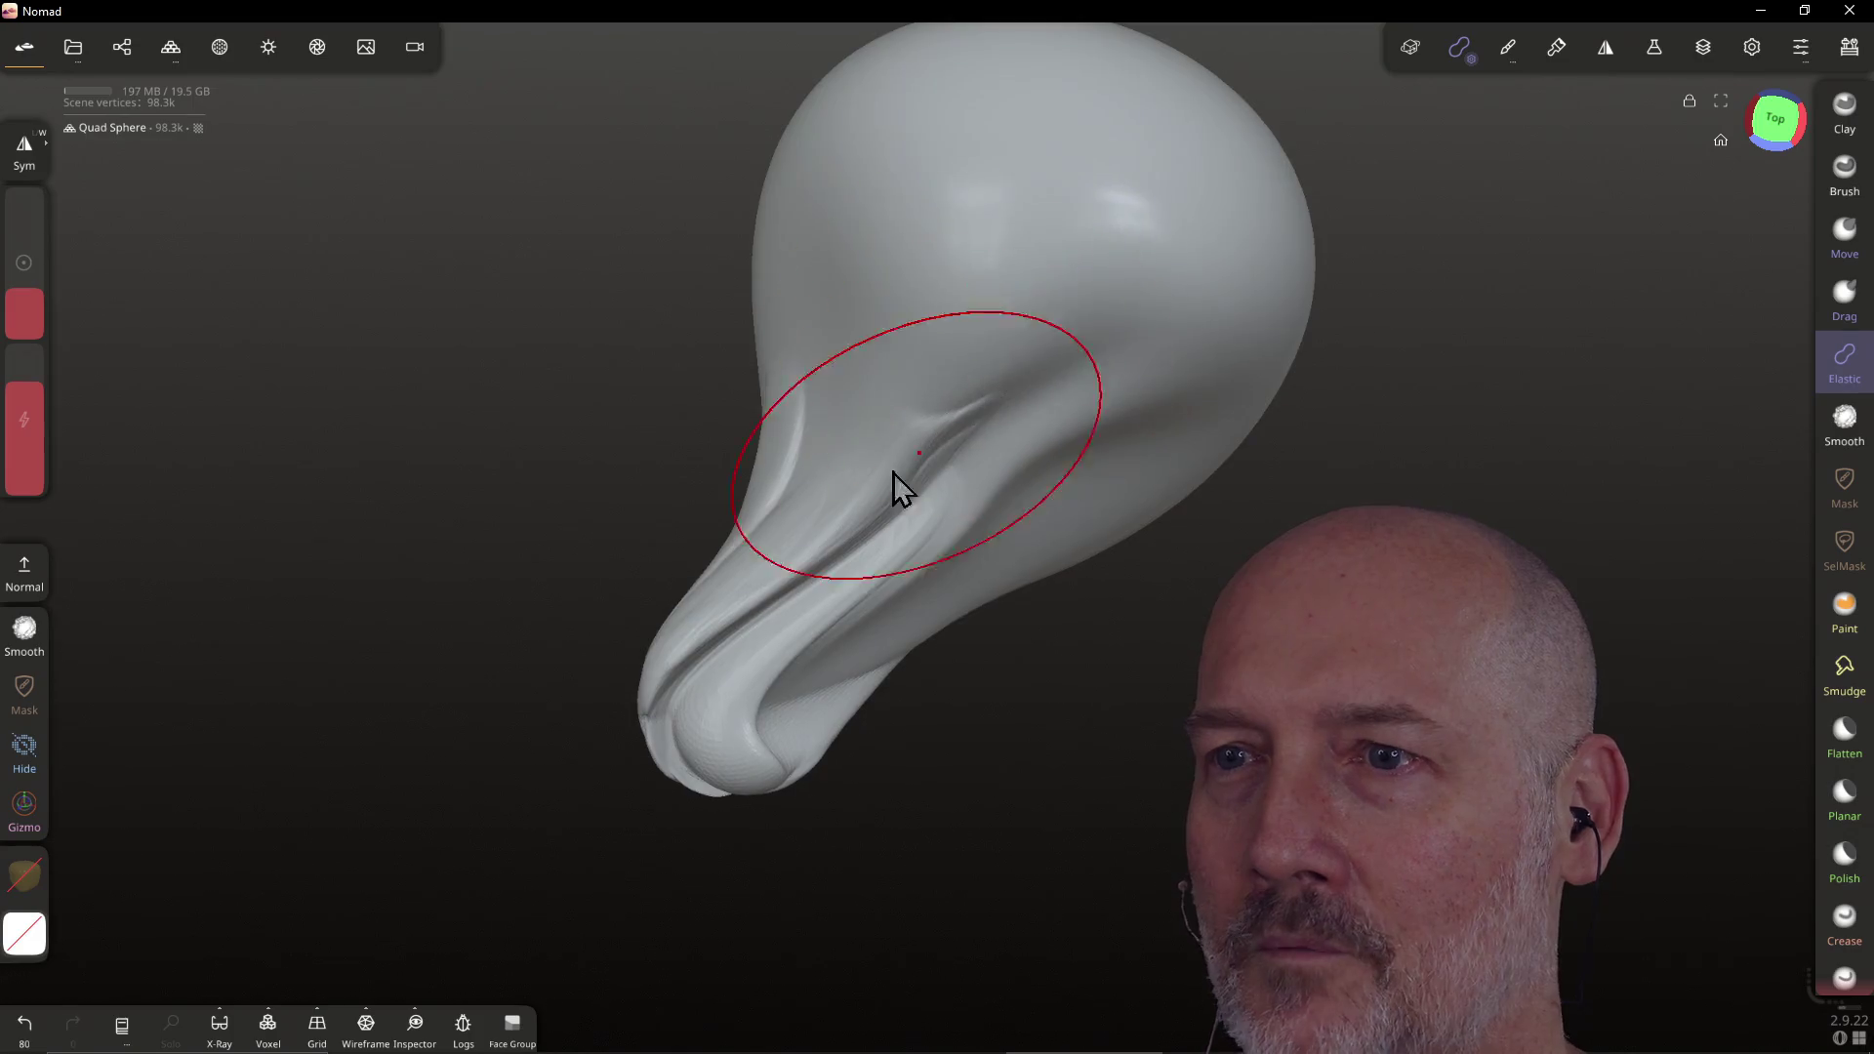
pyautogui.moveTo(911, 472); pyautogui.dragTo(992, 276, button='right')
pyautogui.moveTo(992, 276); pyautogui.dragTo(896, 440)
pyautogui.moveTo(896, 440)
pyautogui.mouseDown(button='right')
pyautogui.moveTo(866, 472)
pyautogui.moveTo(887, 469)
pyautogui.moveTo(891, 619)
pyautogui.moveTo(1010, 628)
pyautogui.mouseUp(button='right')
pyautogui.moveTo(1010, 627)
pyautogui.mouseDown()
pyautogui.moveTo(1204, 511)
pyautogui.moveTo(911, 720)
pyautogui.moveTo(920, 761)
pyautogui.moveTo(786, 813)
pyautogui.moveTo(724, 648)
pyautogui.moveTo(753, 665)
pyautogui.mouseUp()
pyautogui.moveTo(753, 665); pyautogui.dragTo(832, 556, button='right')
pyautogui.moveTo(833, 557); pyautogui.dragTo(891, 368)
pyautogui.moveTo(891, 368); pyautogui.dragTo(954, 558, button='right')
pyautogui.moveTo(947, 543)
pyautogui.mouseDown()
pyautogui.moveTo(1045, 585)
pyautogui.moveTo(1066, 657)
pyautogui.moveTo(1067, 531)
pyautogui.mouseUp()
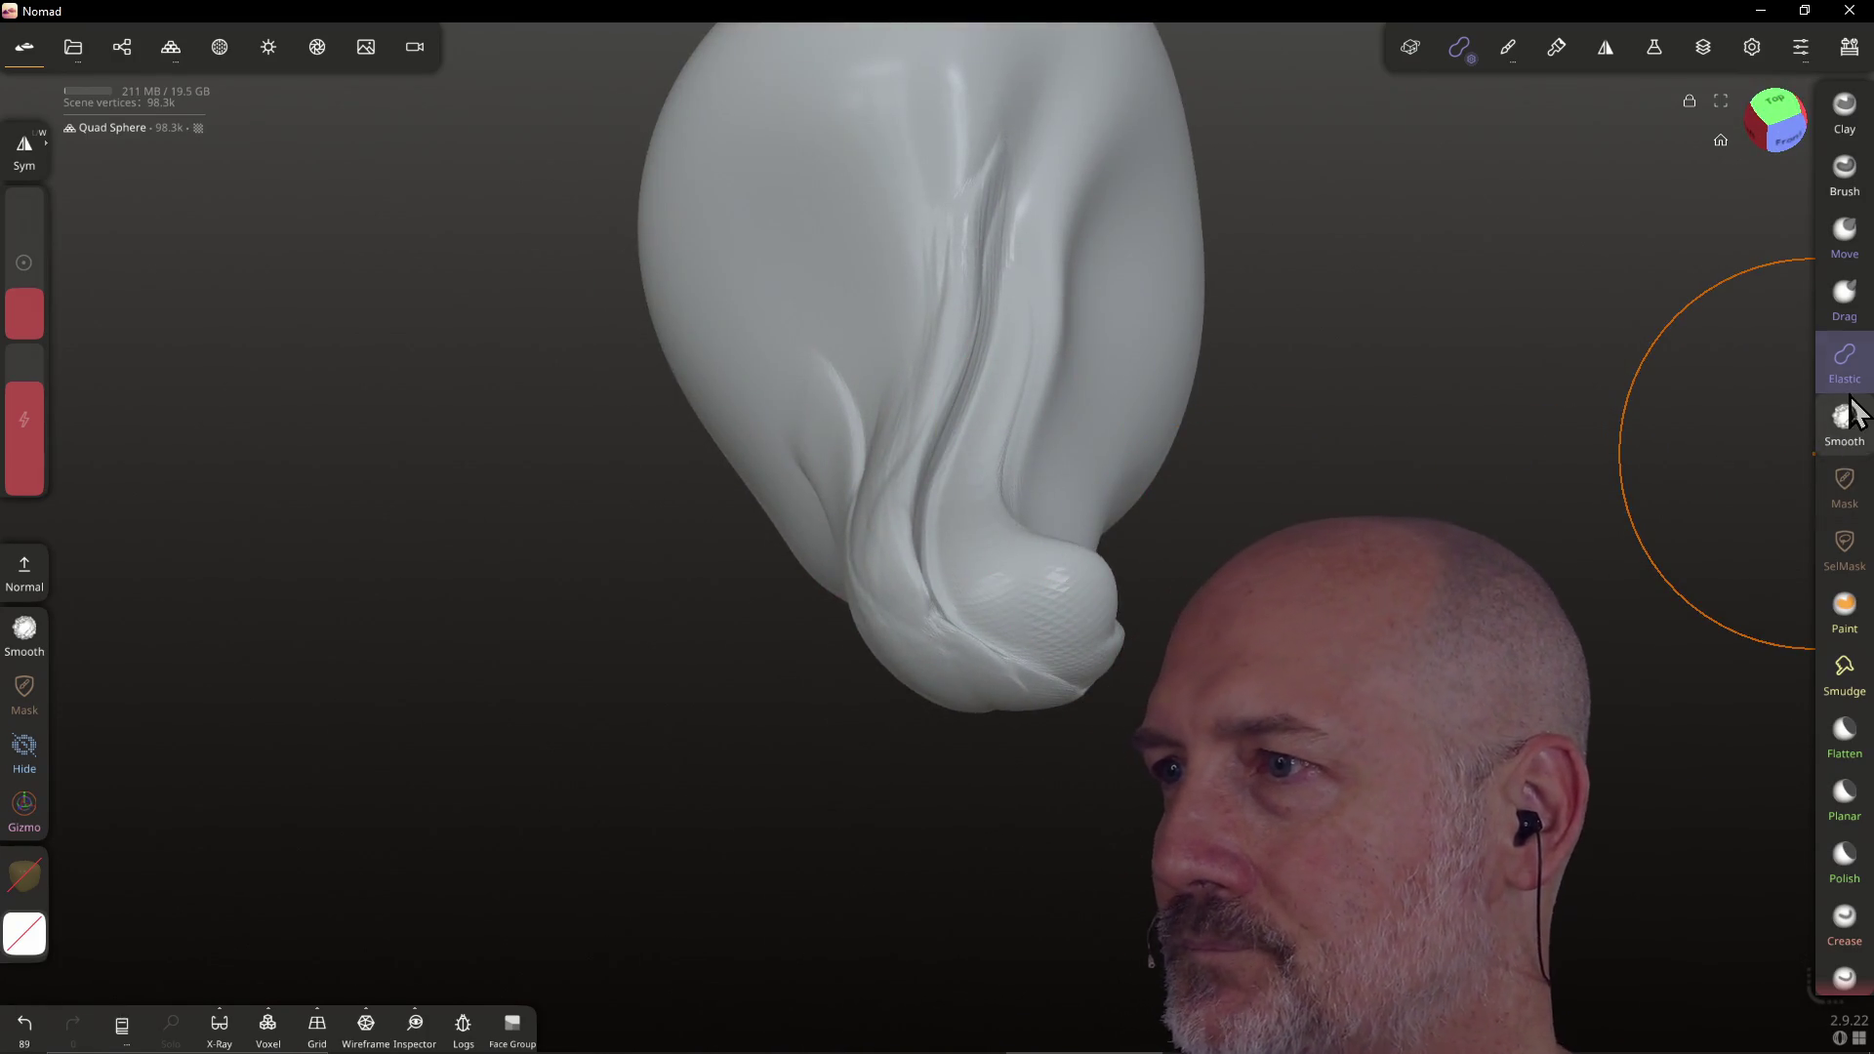
# Smooth the creases along the snout and its left side with the Smooth brush
pyautogui.click(1845, 419)
pyautogui.moveTo(942, 578); pyautogui.dragTo(916, 477)
pyautogui.moveTo(982, 336); pyautogui.dragTo(940, 450)
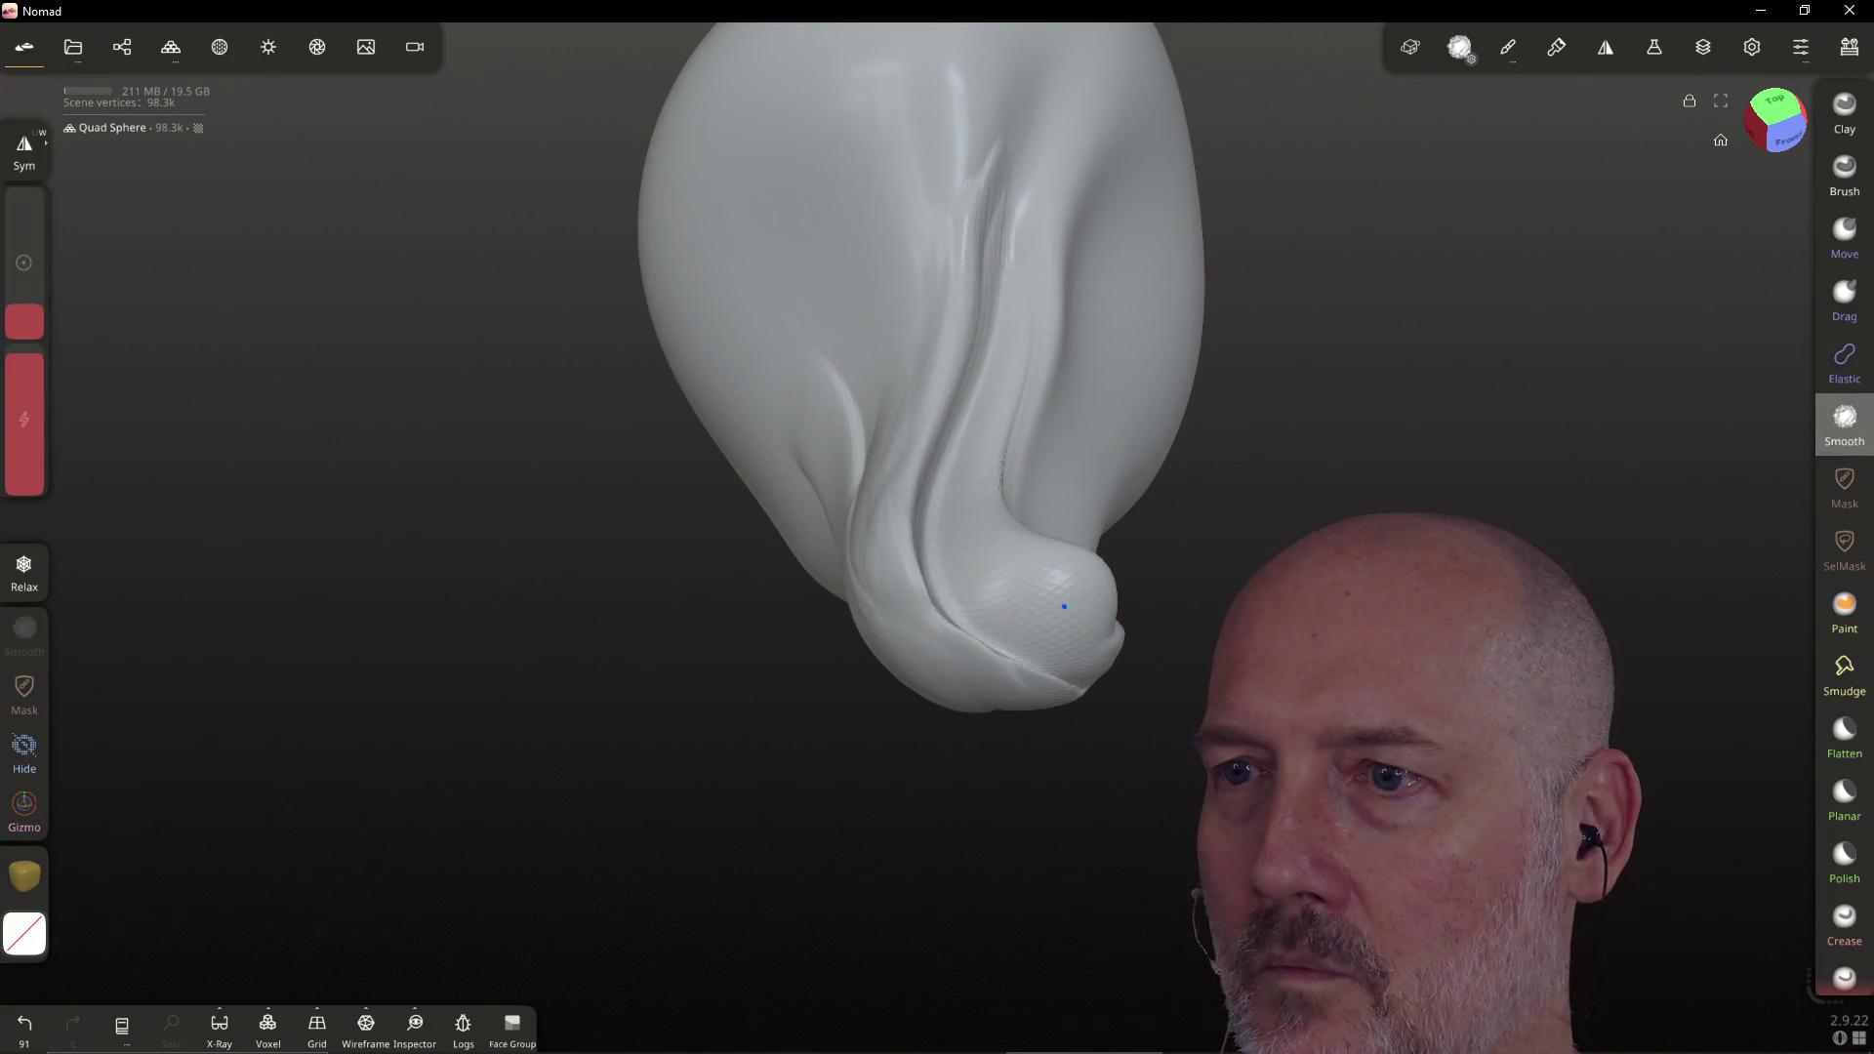
pyautogui.moveTo(992, 556); pyautogui.dragTo(1081, 589)
pyautogui.moveTo(964, 595)
pyautogui.mouseDown()
pyautogui.moveTo(1004, 523)
pyautogui.moveTo(1008, 256)
pyautogui.mouseUp()
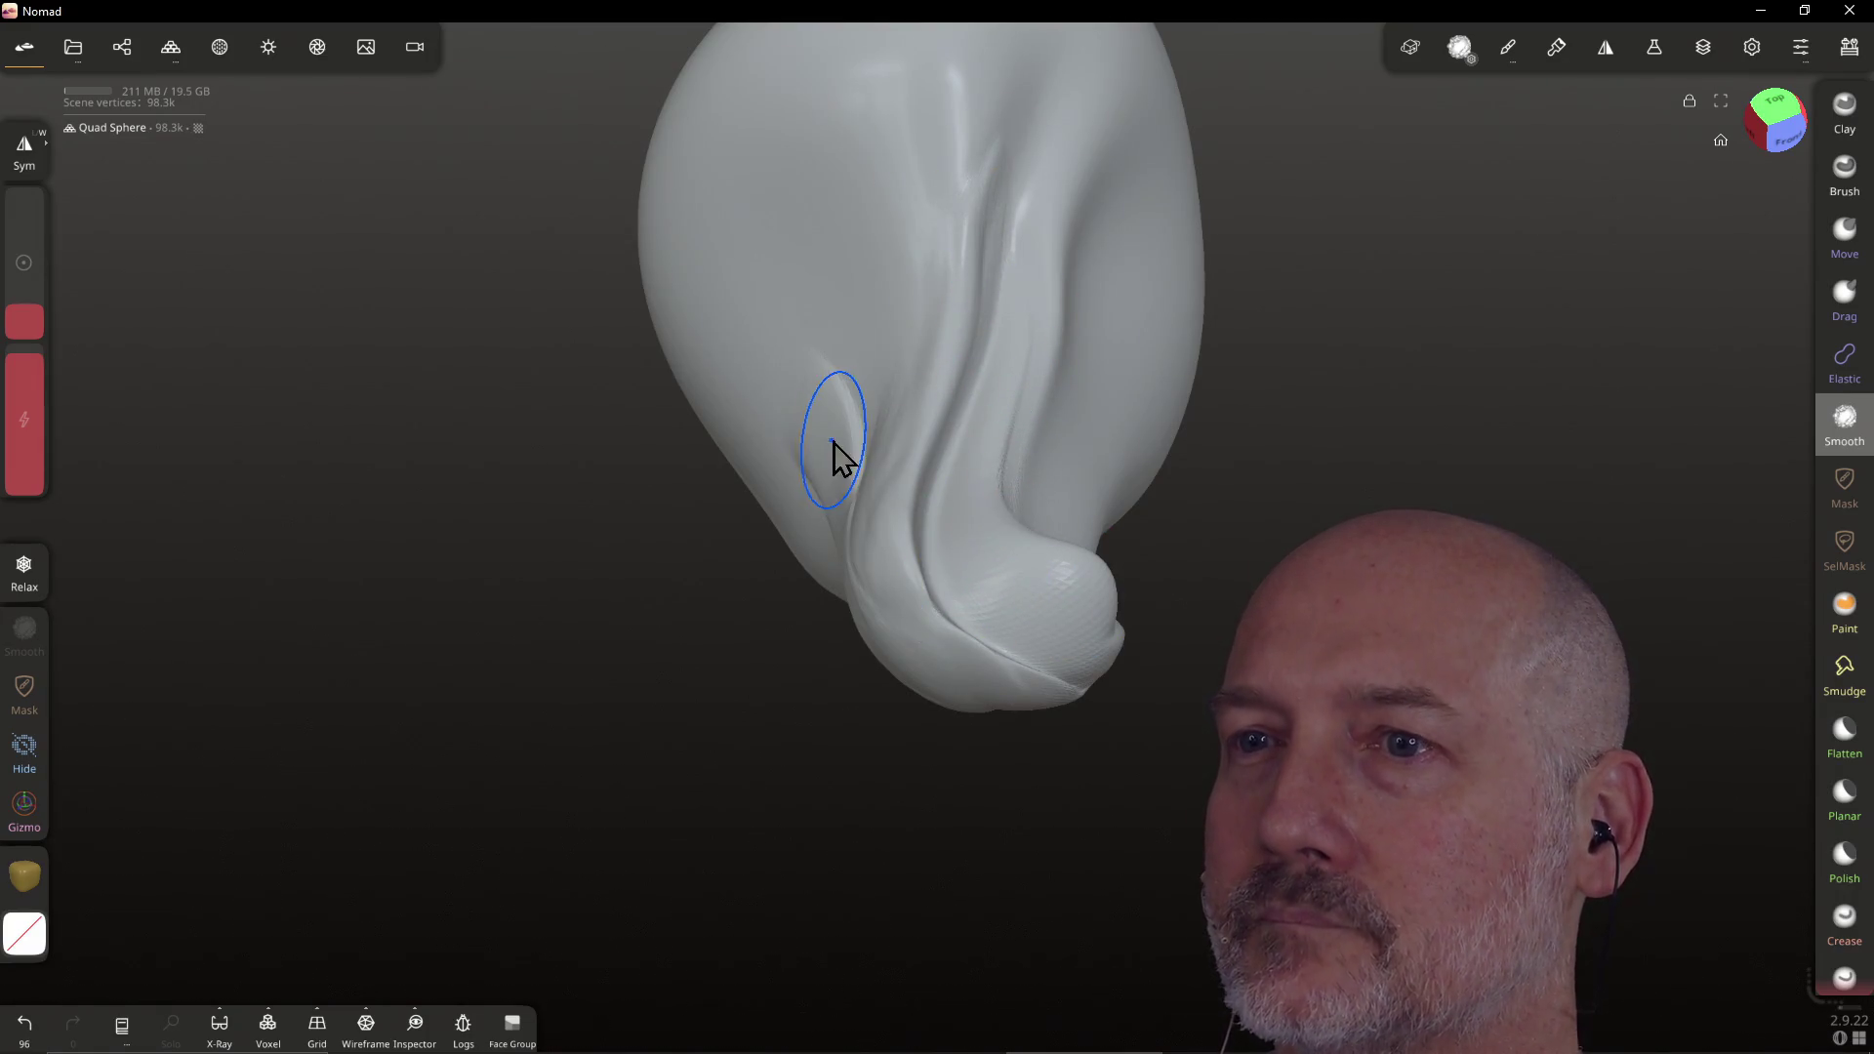
pyautogui.moveTo(828, 439); pyautogui.dragTo(838, 490)
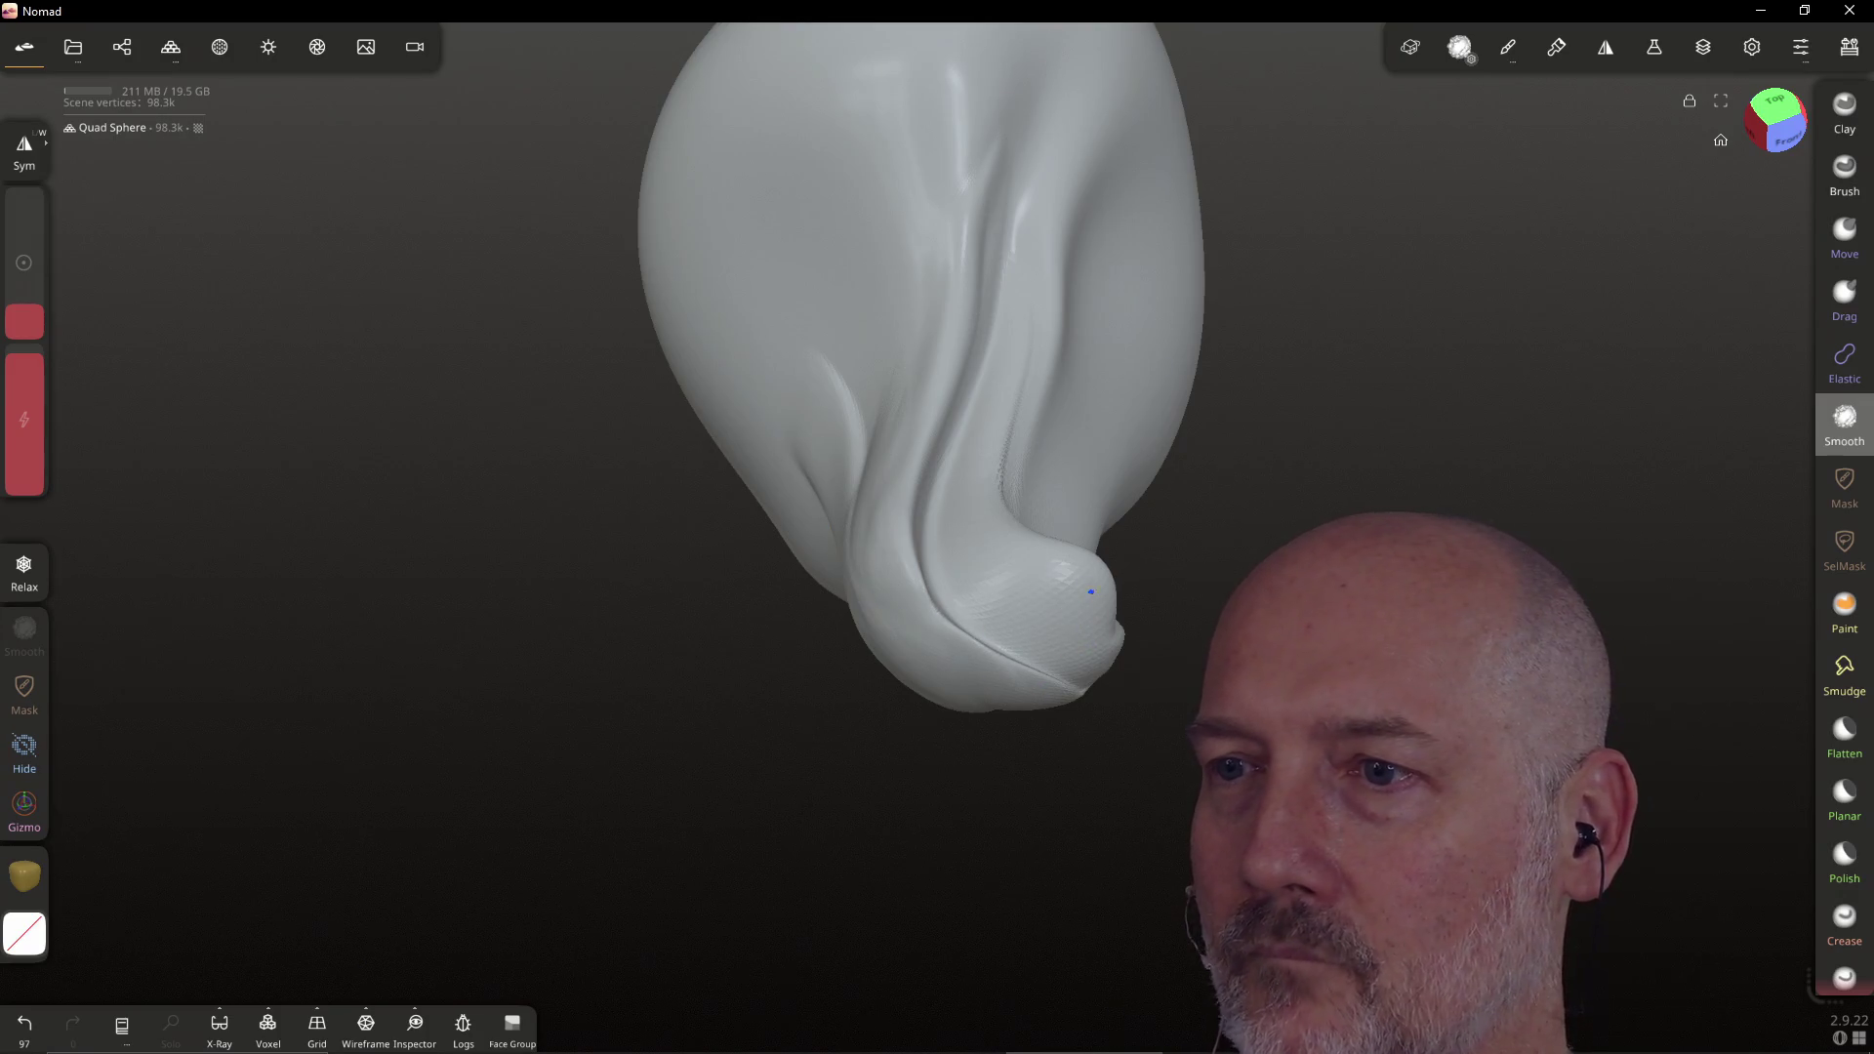
pyautogui.moveTo(912, 552)
pyautogui.mouseDown(button='right')
pyautogui.moveTo(962, 335)
pyautogui.moveTo(893, 451)
pyautogui.mouseUp(button='right')
pyautogui.moveTo(883, 790); pyautogui.dragTo(976, 707)
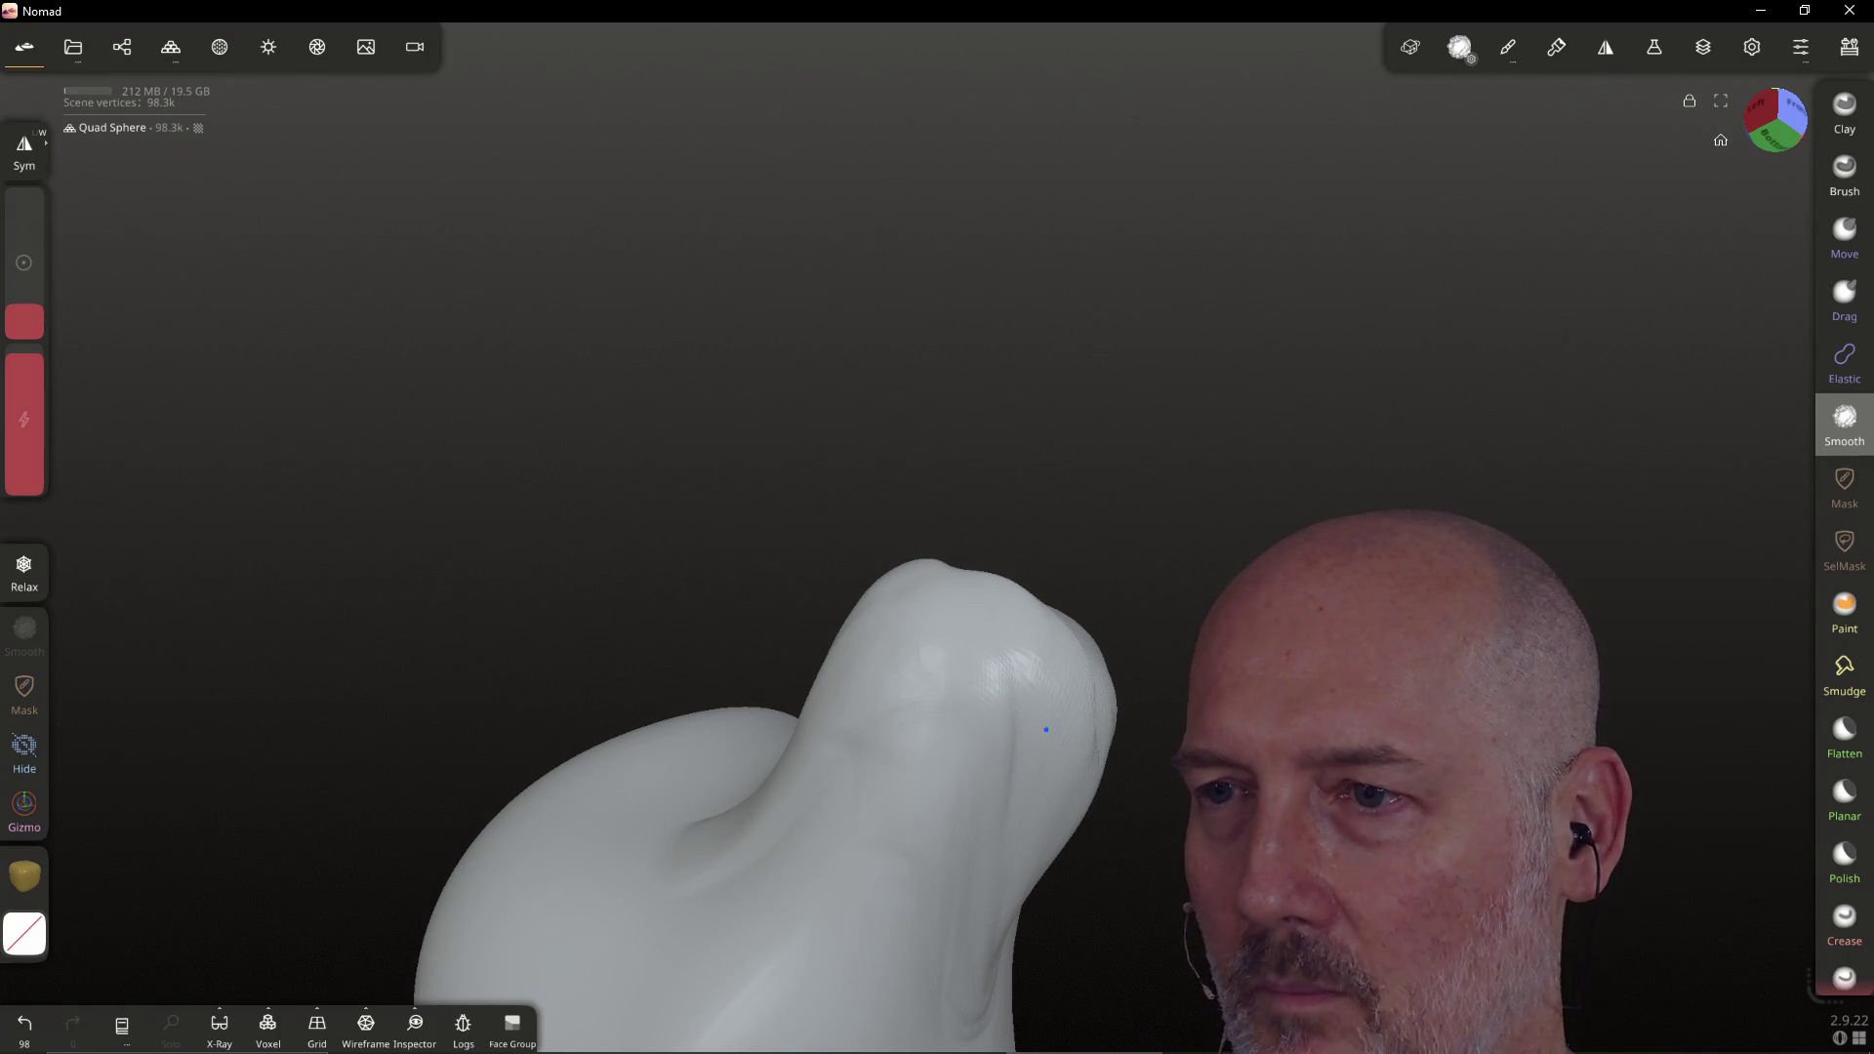
pyautogui.moveTo(844, 873); pyautogui.dragTo(750, 822)
# Smooth the bulge and fold near the snout tip, orbiting back to a front view
pyautogui.moveTo(954, 711)
pyautogui.mouseDown(button='right')
pyautogui.moveTo(1004, 770)
pyautogui.moveTo(857, 770)
pyautogui.moveTo(981, 591)
pyautogui.moveTo(1181, 722)
pyautogui.mouseUp(button='right')
pyautogui.moveTo(1129, 584); pyautogui.dragTo(998, 484)
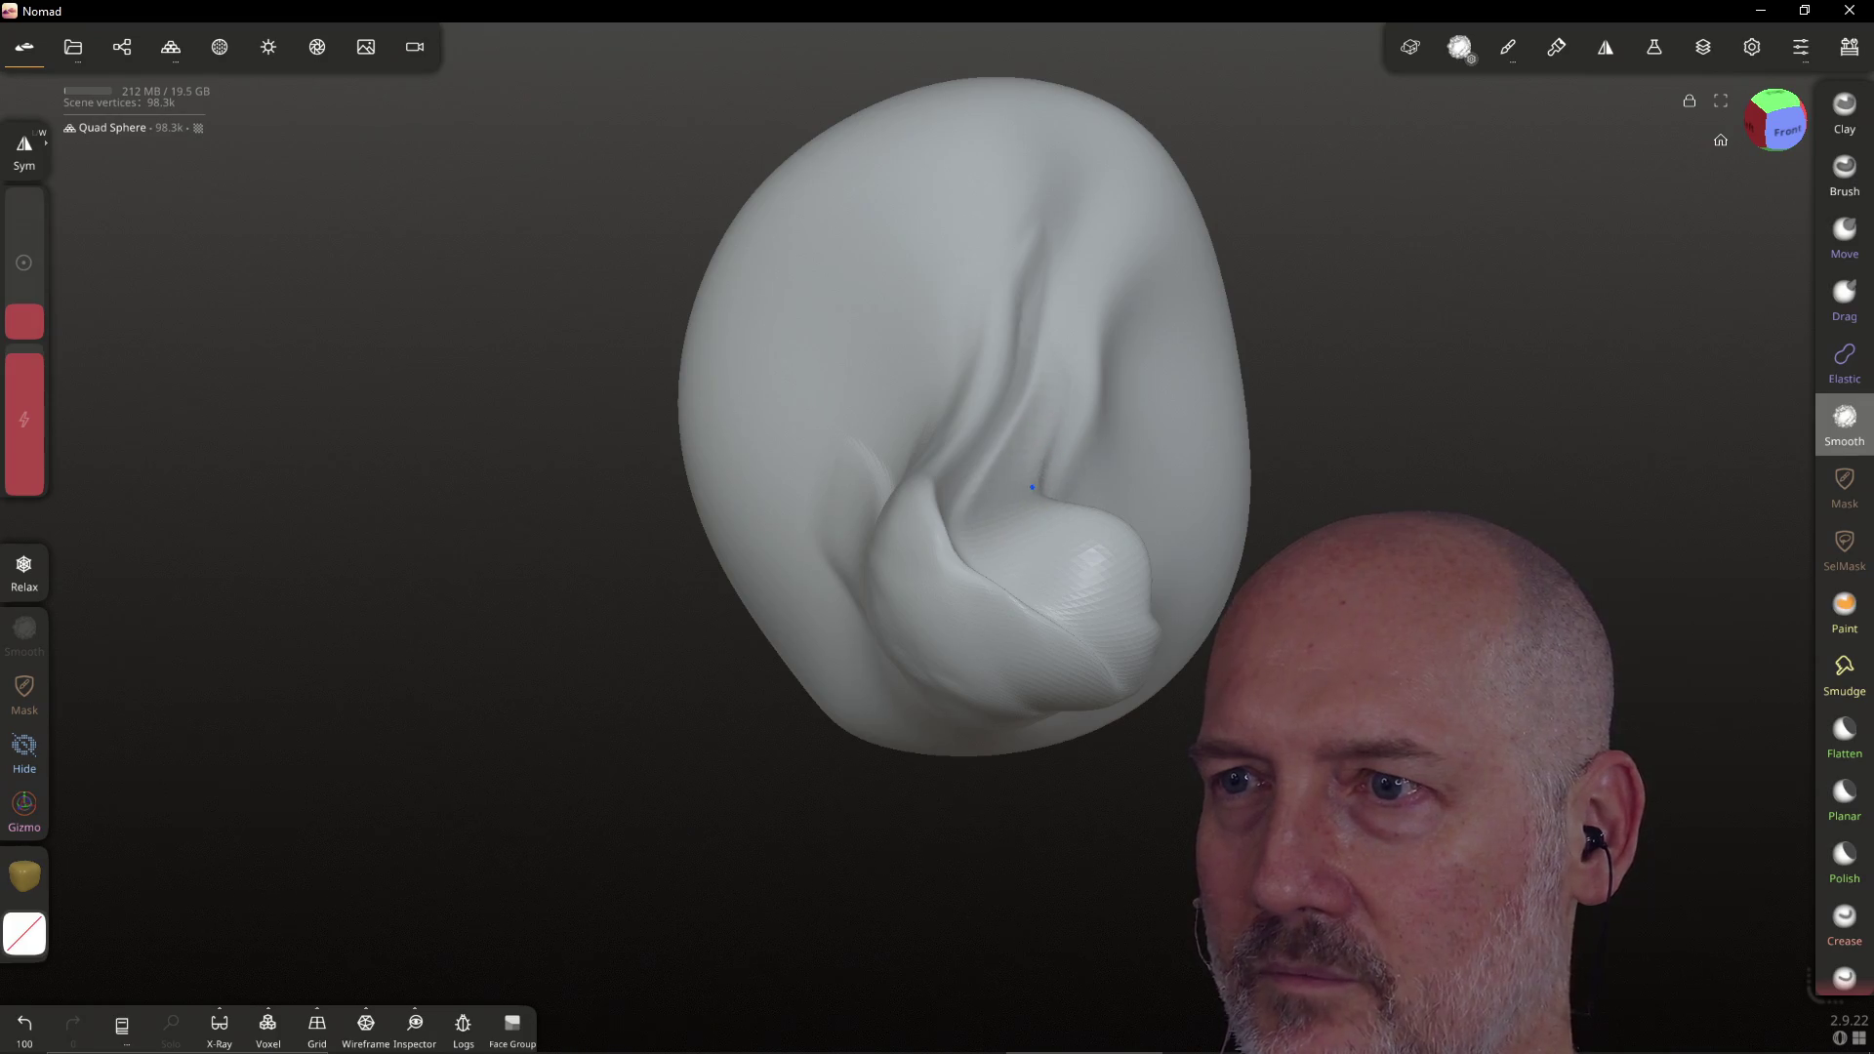
pyautogui.moveTo(1093, 437); pyautogui.dragTo(975, 463, button='right')
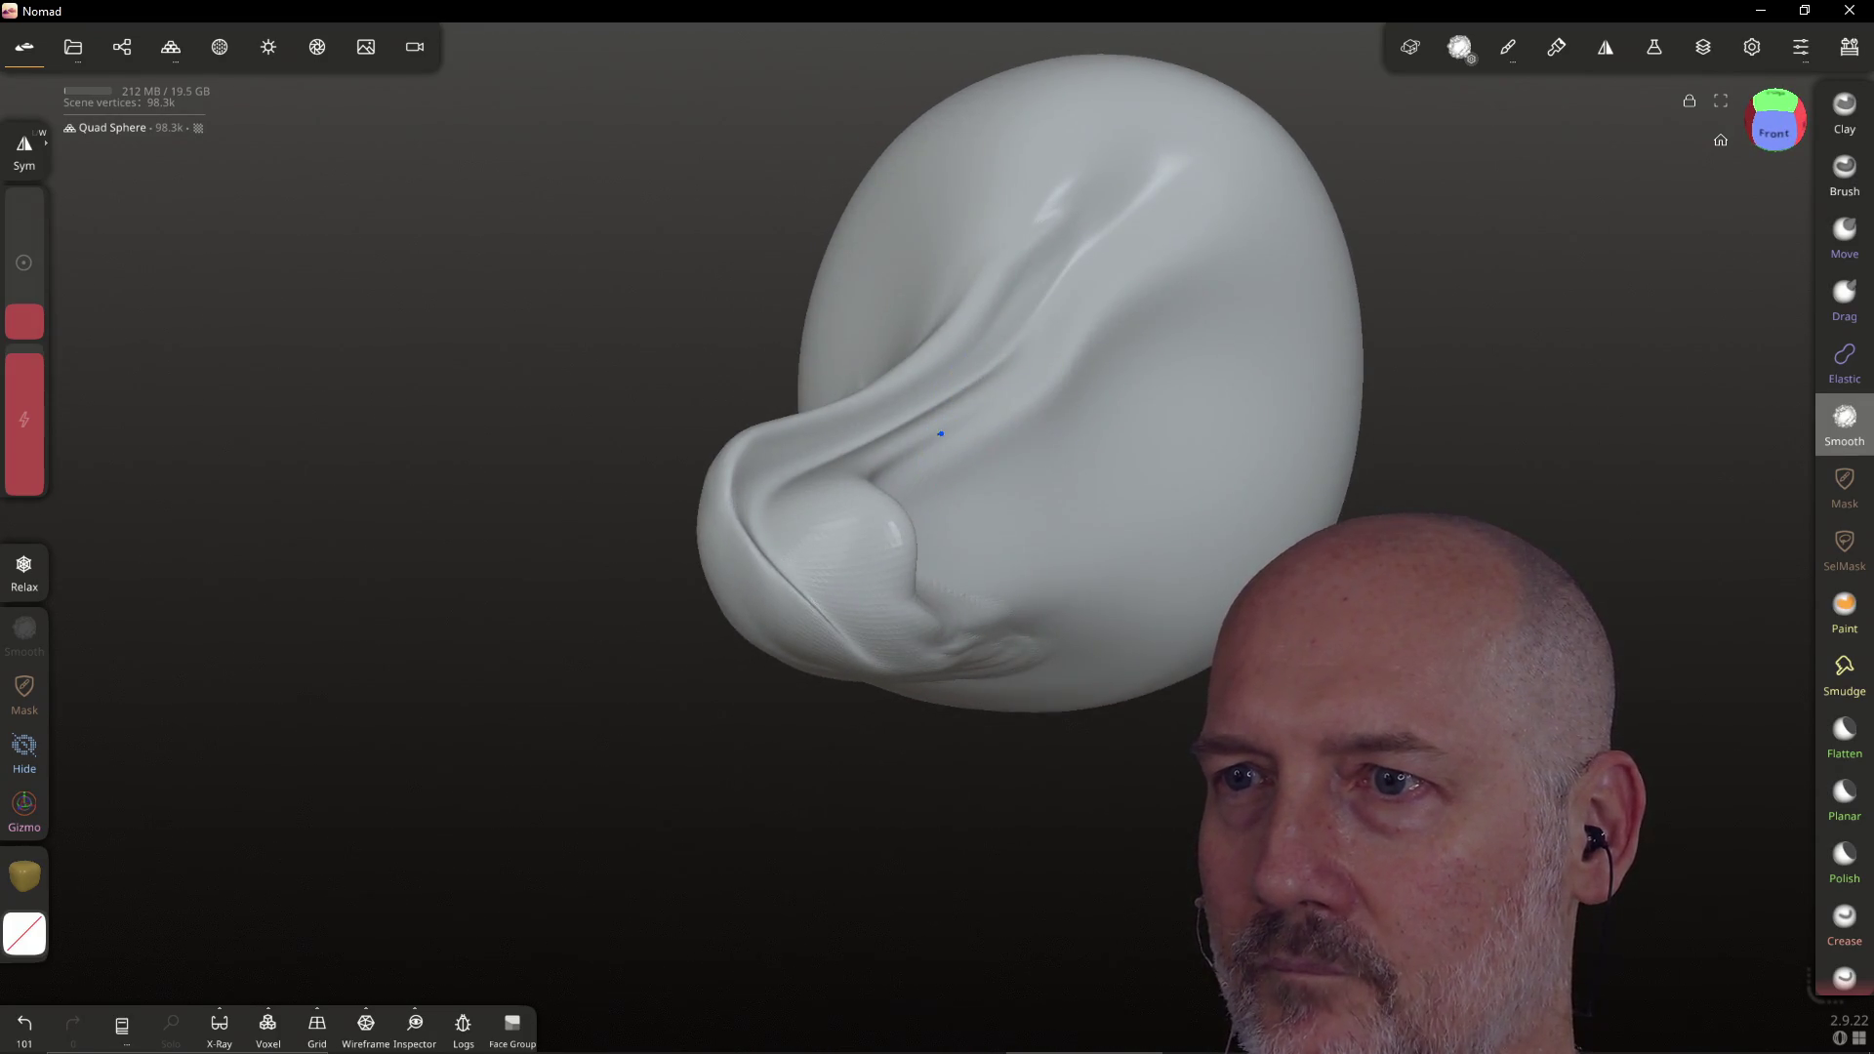
pyautogui.moveTo(882, 452); pyautogui.dragTo(1015, 547)
pyautogui.moveTo(1015, 546)
pyautogui.mouseDown(button='right')
pyautogui.moveTo(955, 536)
pyautogui.moveTo(932, 591)
pyautogui.mouseUp(button='right')
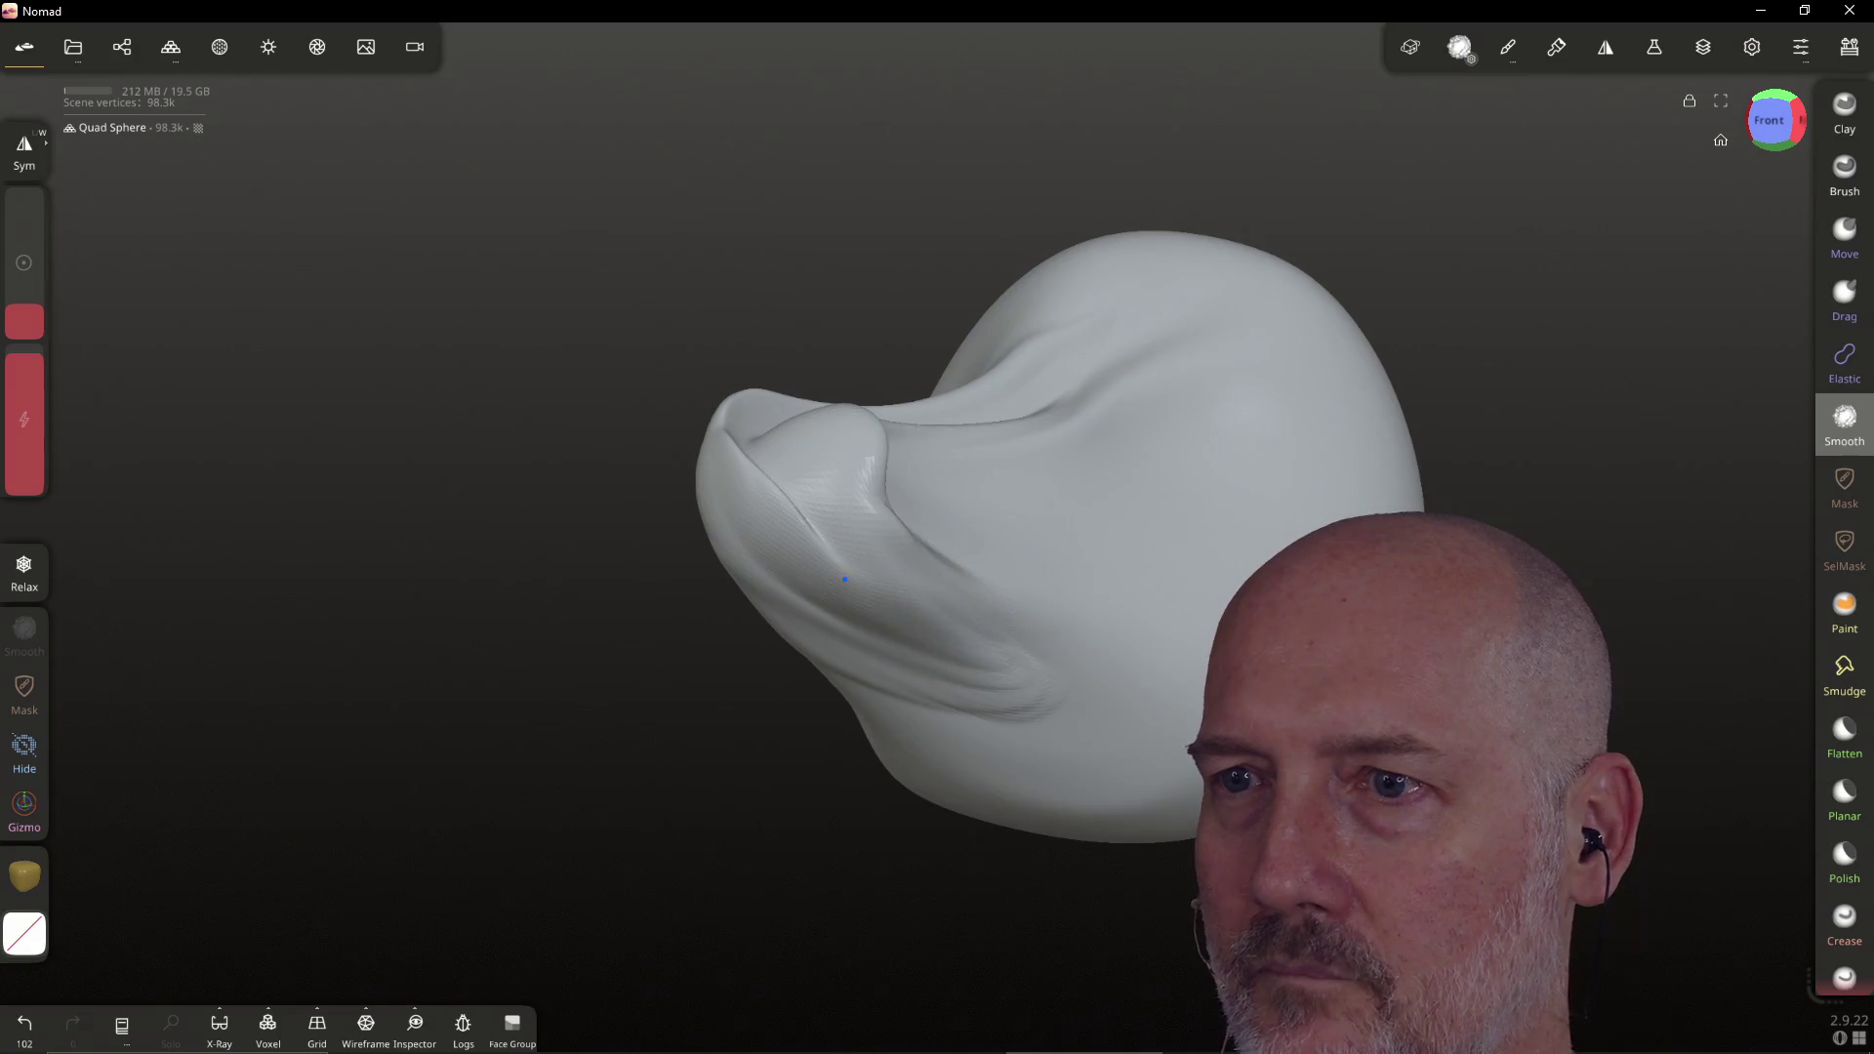
pyautogui.moveTo(908, 533); pyautogui.dragTo(1079, 501)
pyautogui.moveTo(1080, 502)
pyautogui.mouseDown(button='right')
pyautogui.moveTo(970, 531)
pyautogui.moveTo(1260, 469)
pyautogui.moveTo(993, 418)
pyautogui.moveTo(1108, 494)
pyautogui.moveTo(970, 507)
pyautogui.moveTo(1113, 452)
pyautogui.moveTo(689, 663)
pyautogui.moveTo(711, 619)
pyautogui.moveTo(657, 611)
pyautogui.moveTo(845, 576)
pyautogui.moveTo(662, 584)
pyautogui.mouseUp(button='right')
pyautogui.moveTo(838, 553); pyautogui.dragTo(748, 528, button='right')
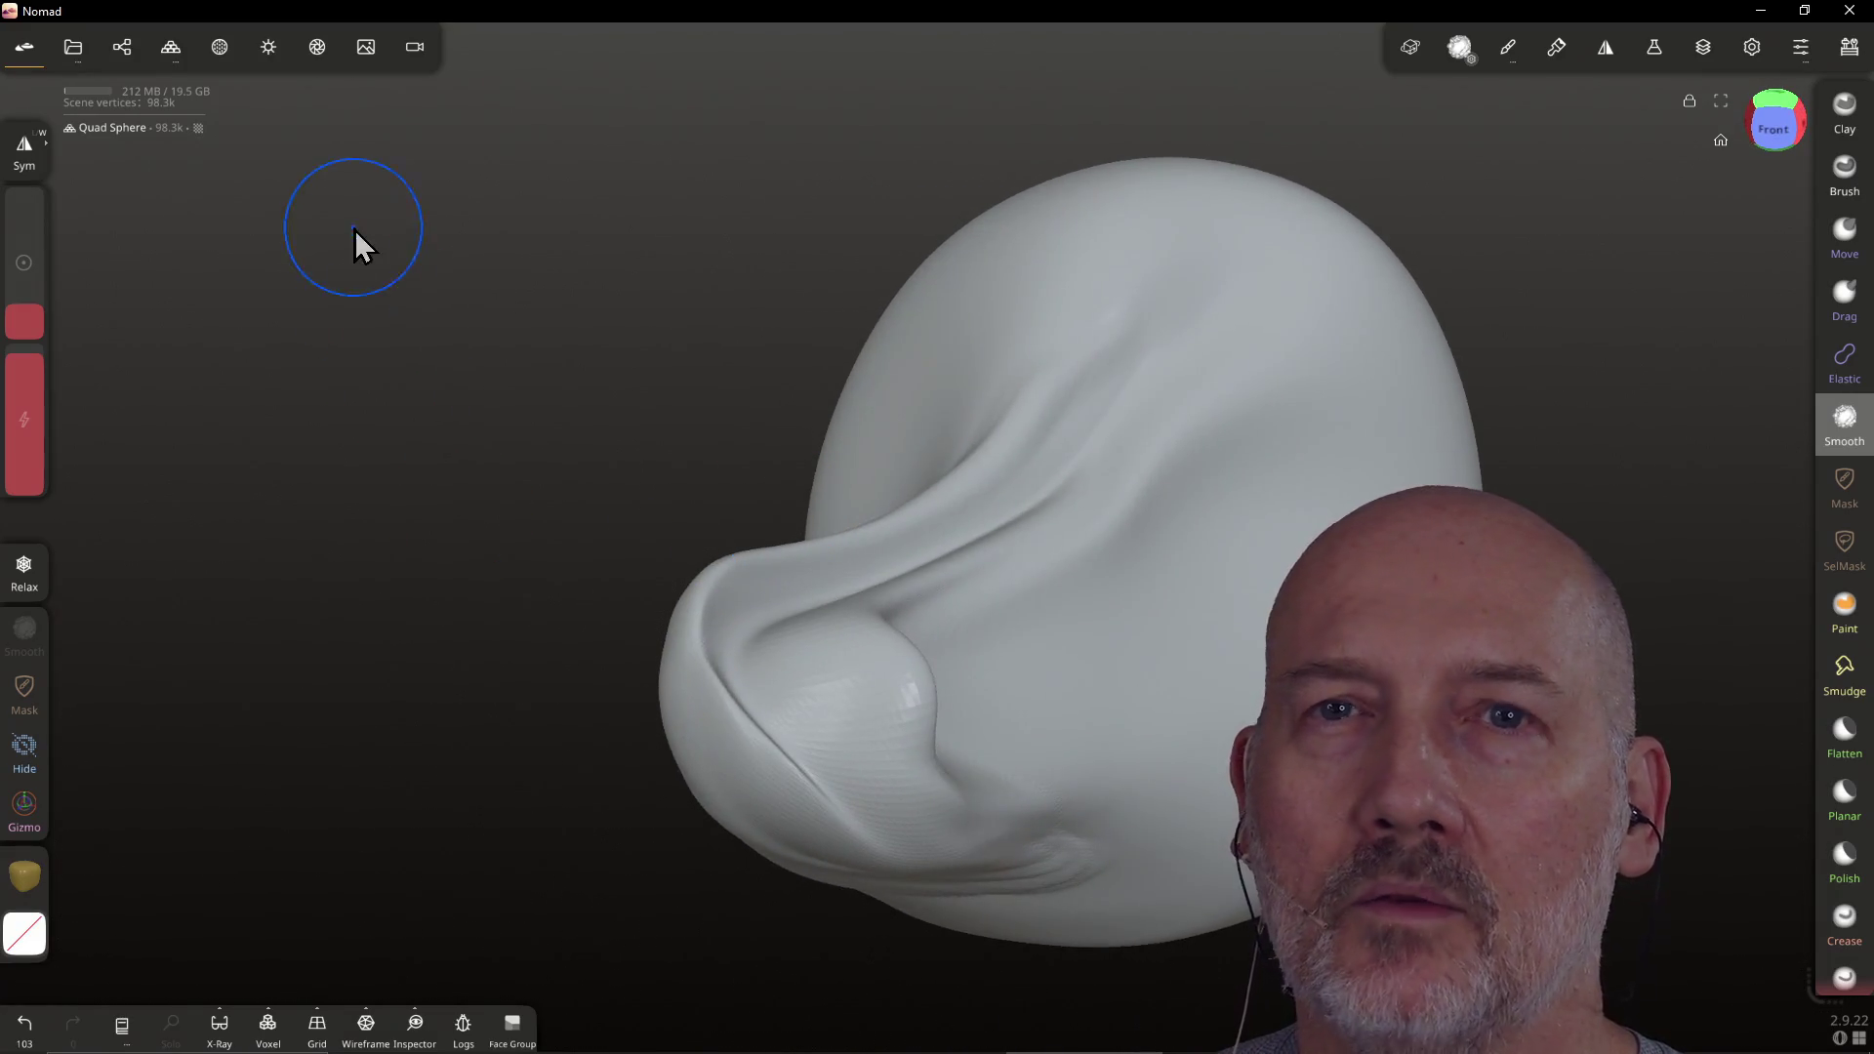
# Check the Interface and Symmetry panels, then orbit out to see the whole head
pyautogui.click(1801, 49)
pyautogui.click(1800, 51)
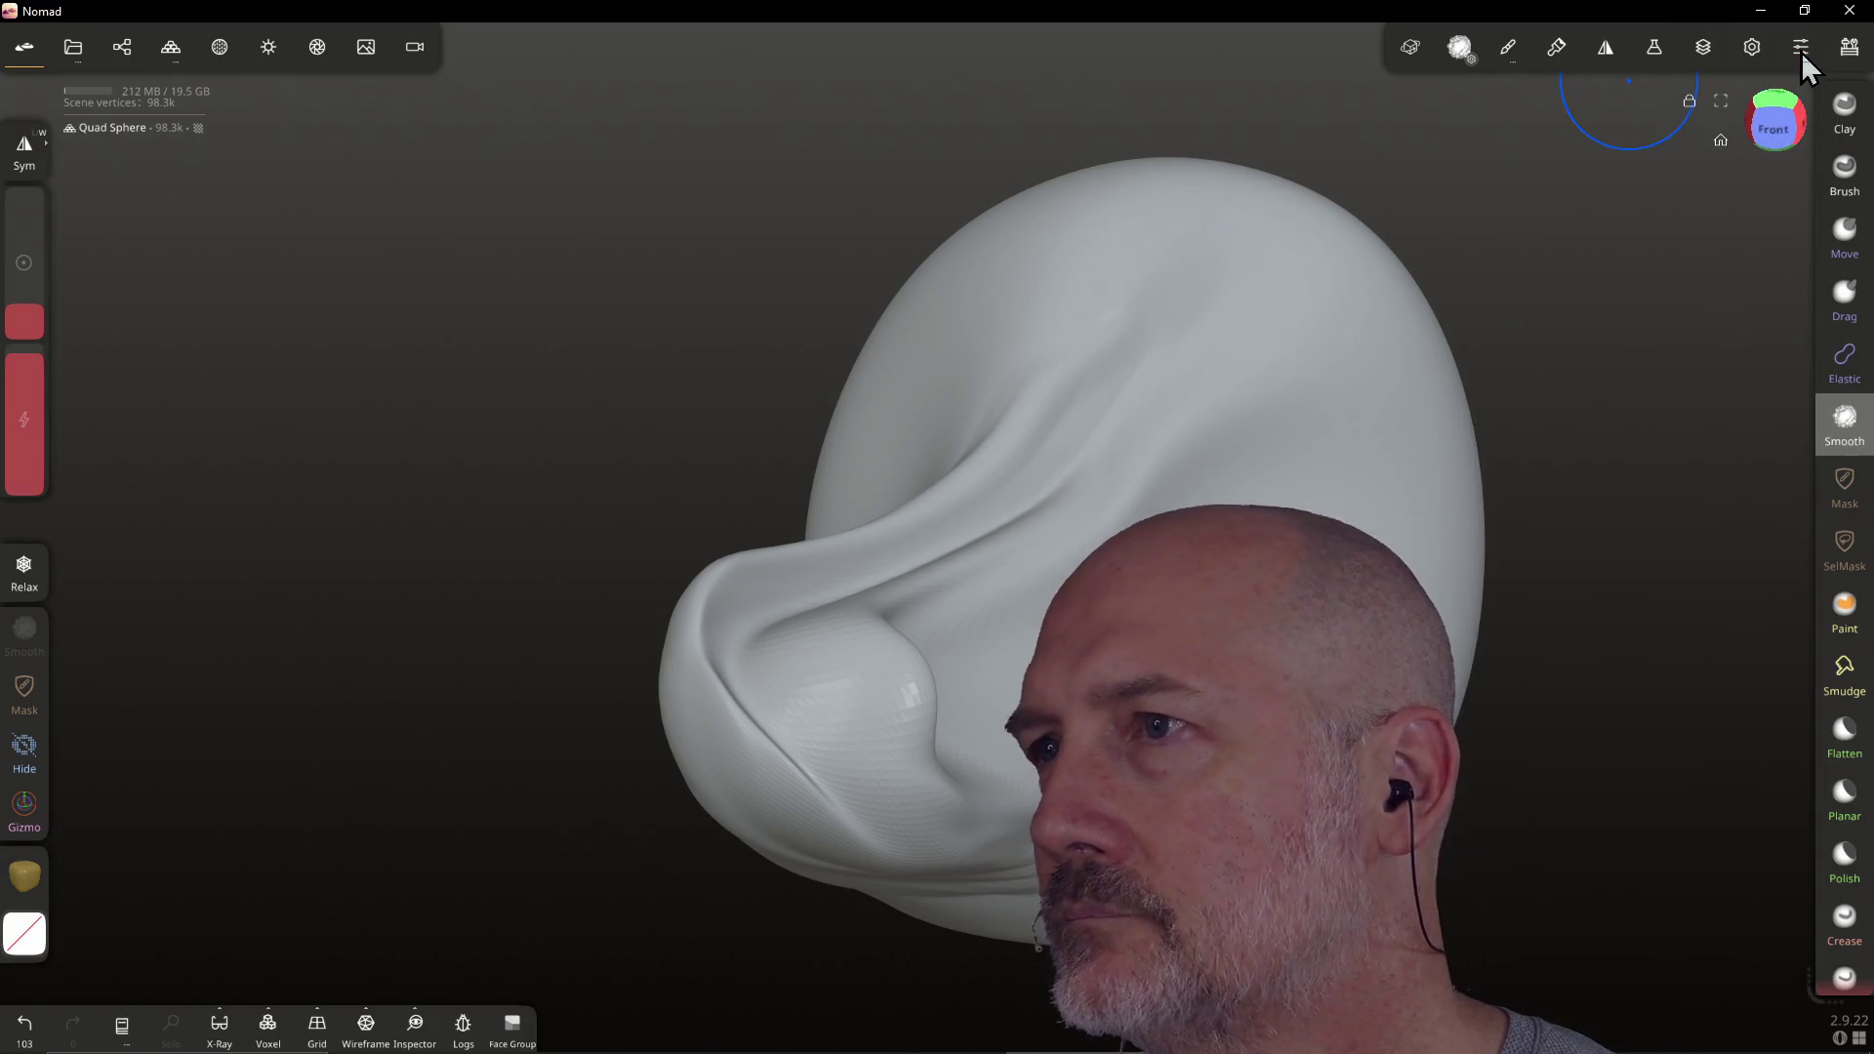
pyautogui.click(1602, 50)
pyautogui.click(1602, 50)
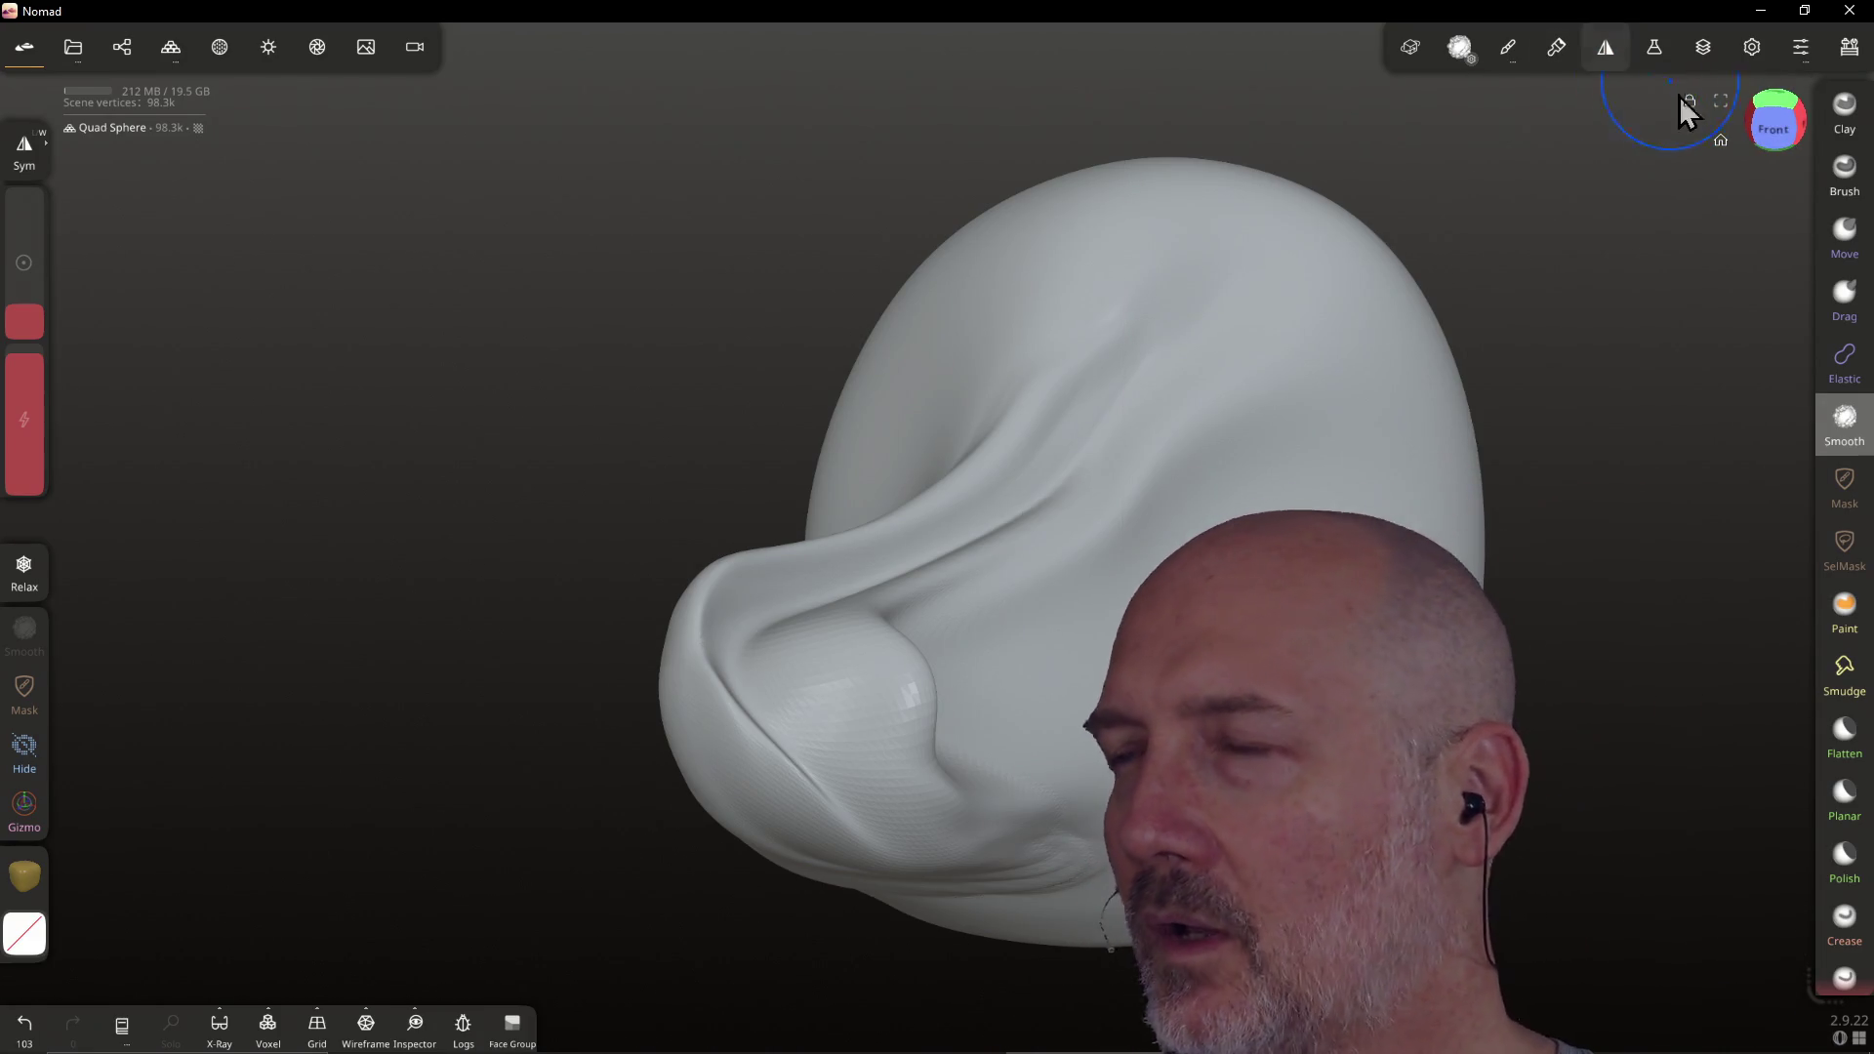
pyautogui.click(1771, 132)
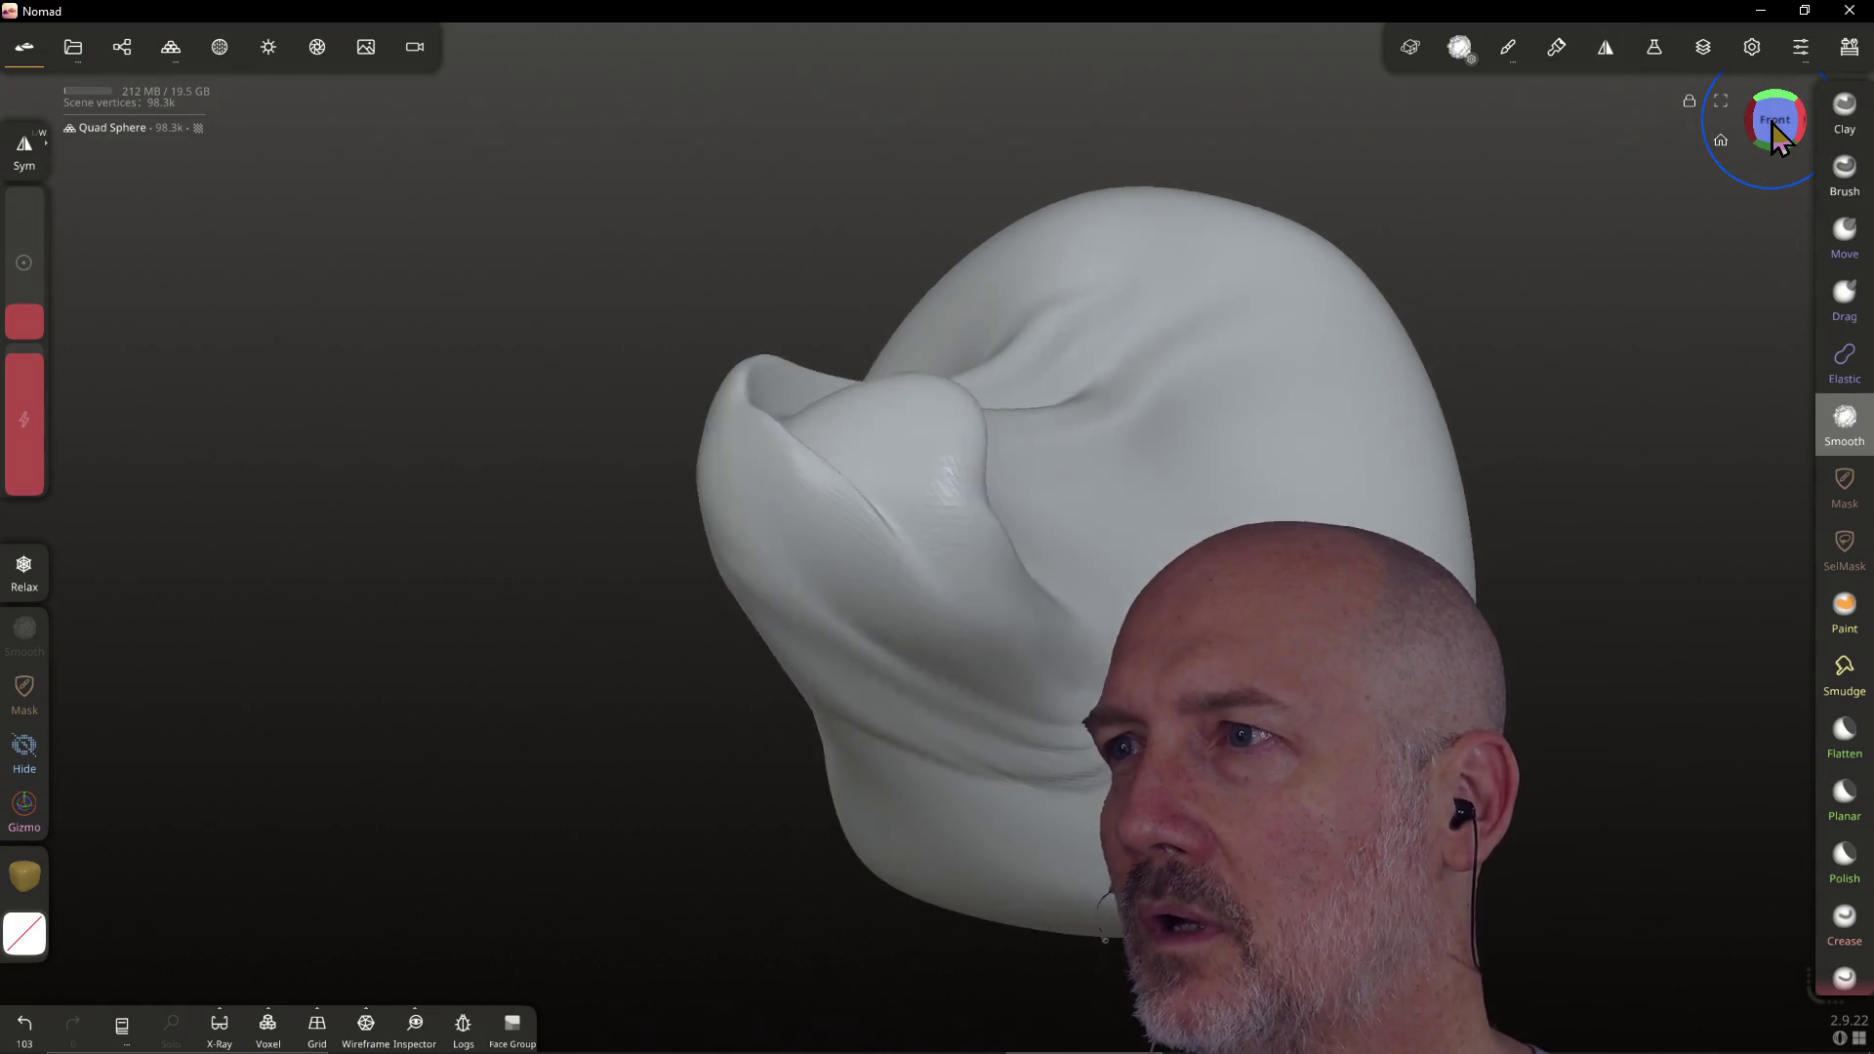
pyautogui.moveTo(927, 503)
pyautogui.mouseDown(button='right')
pyautogui.moveTo(888, 536)
pyautogui.moveTo(971, 502)
pyautogui.moveTo(870, 484)
pyautogui.mouseUp(button='right')
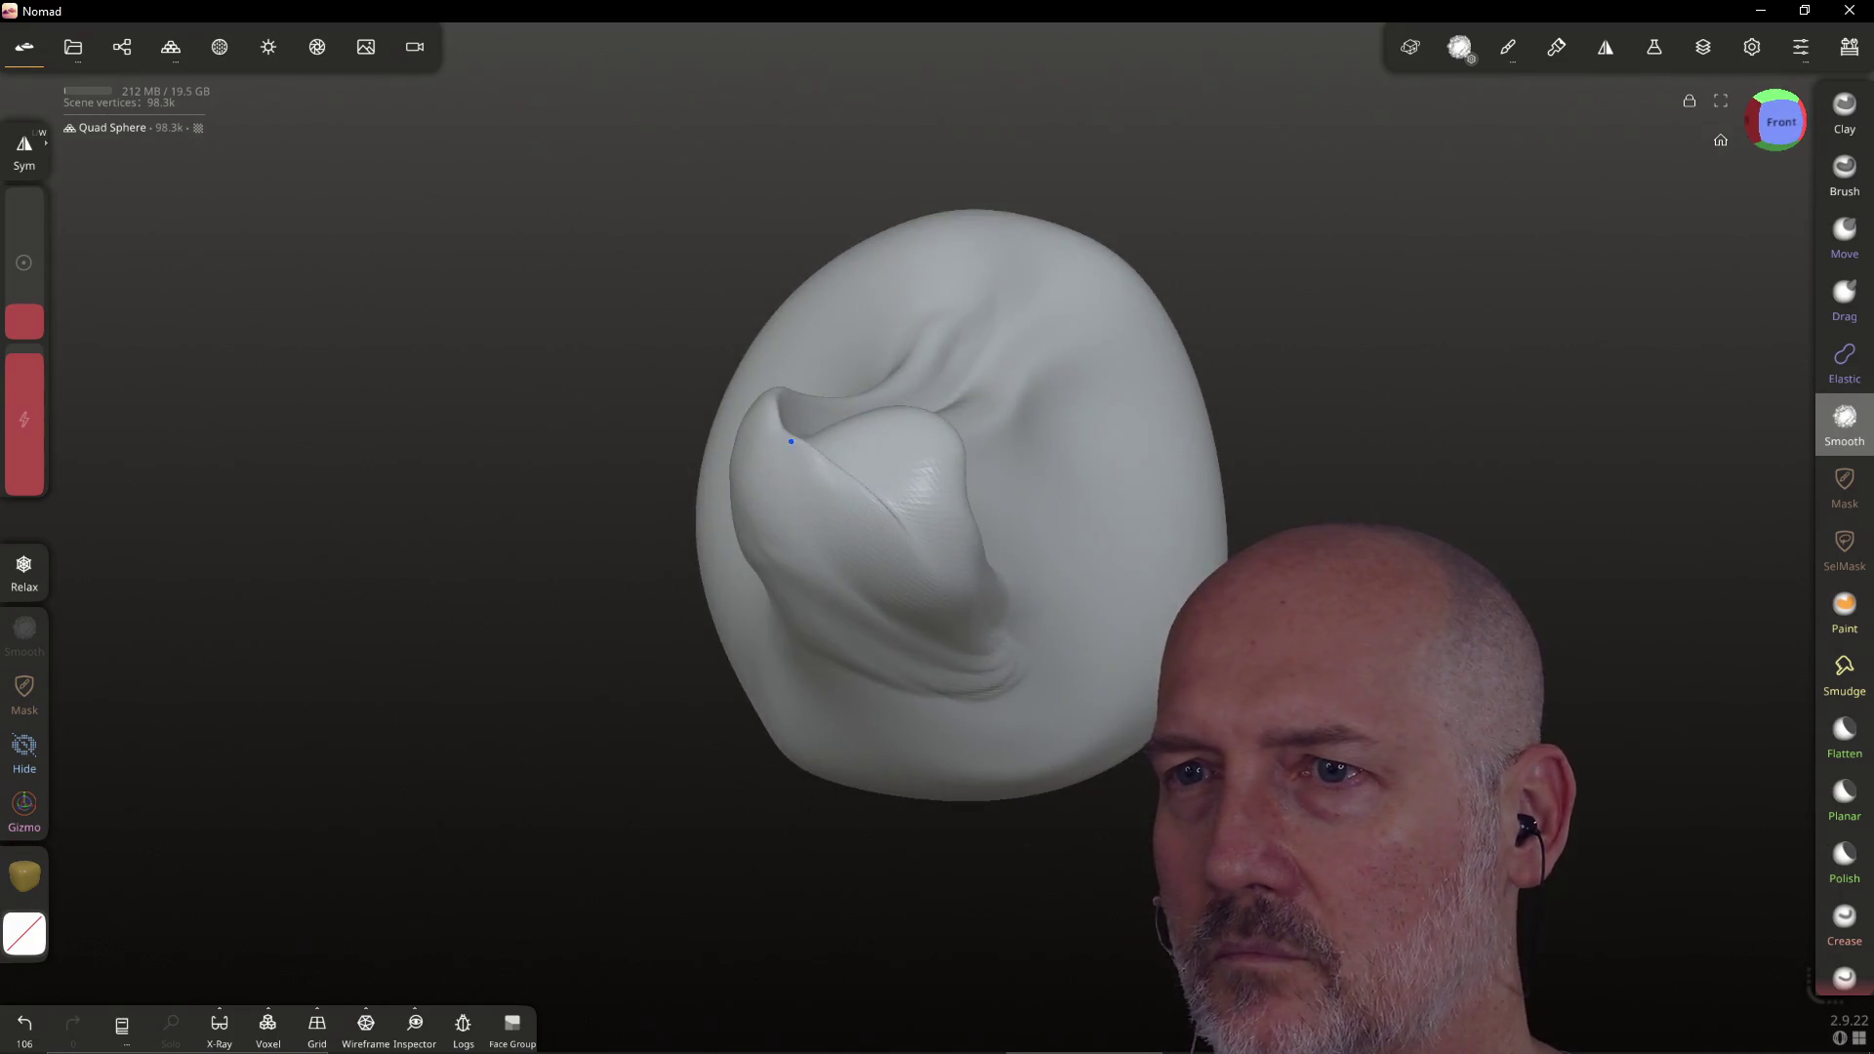
pyautogui.moveTo(1045, 426)
pyautogui.mouseDown(button='right')
pyautogui.moveTo(1005, 435)
pyautogui.moveTo(1356, 252)
pyautogui.mouseUp(button='right')
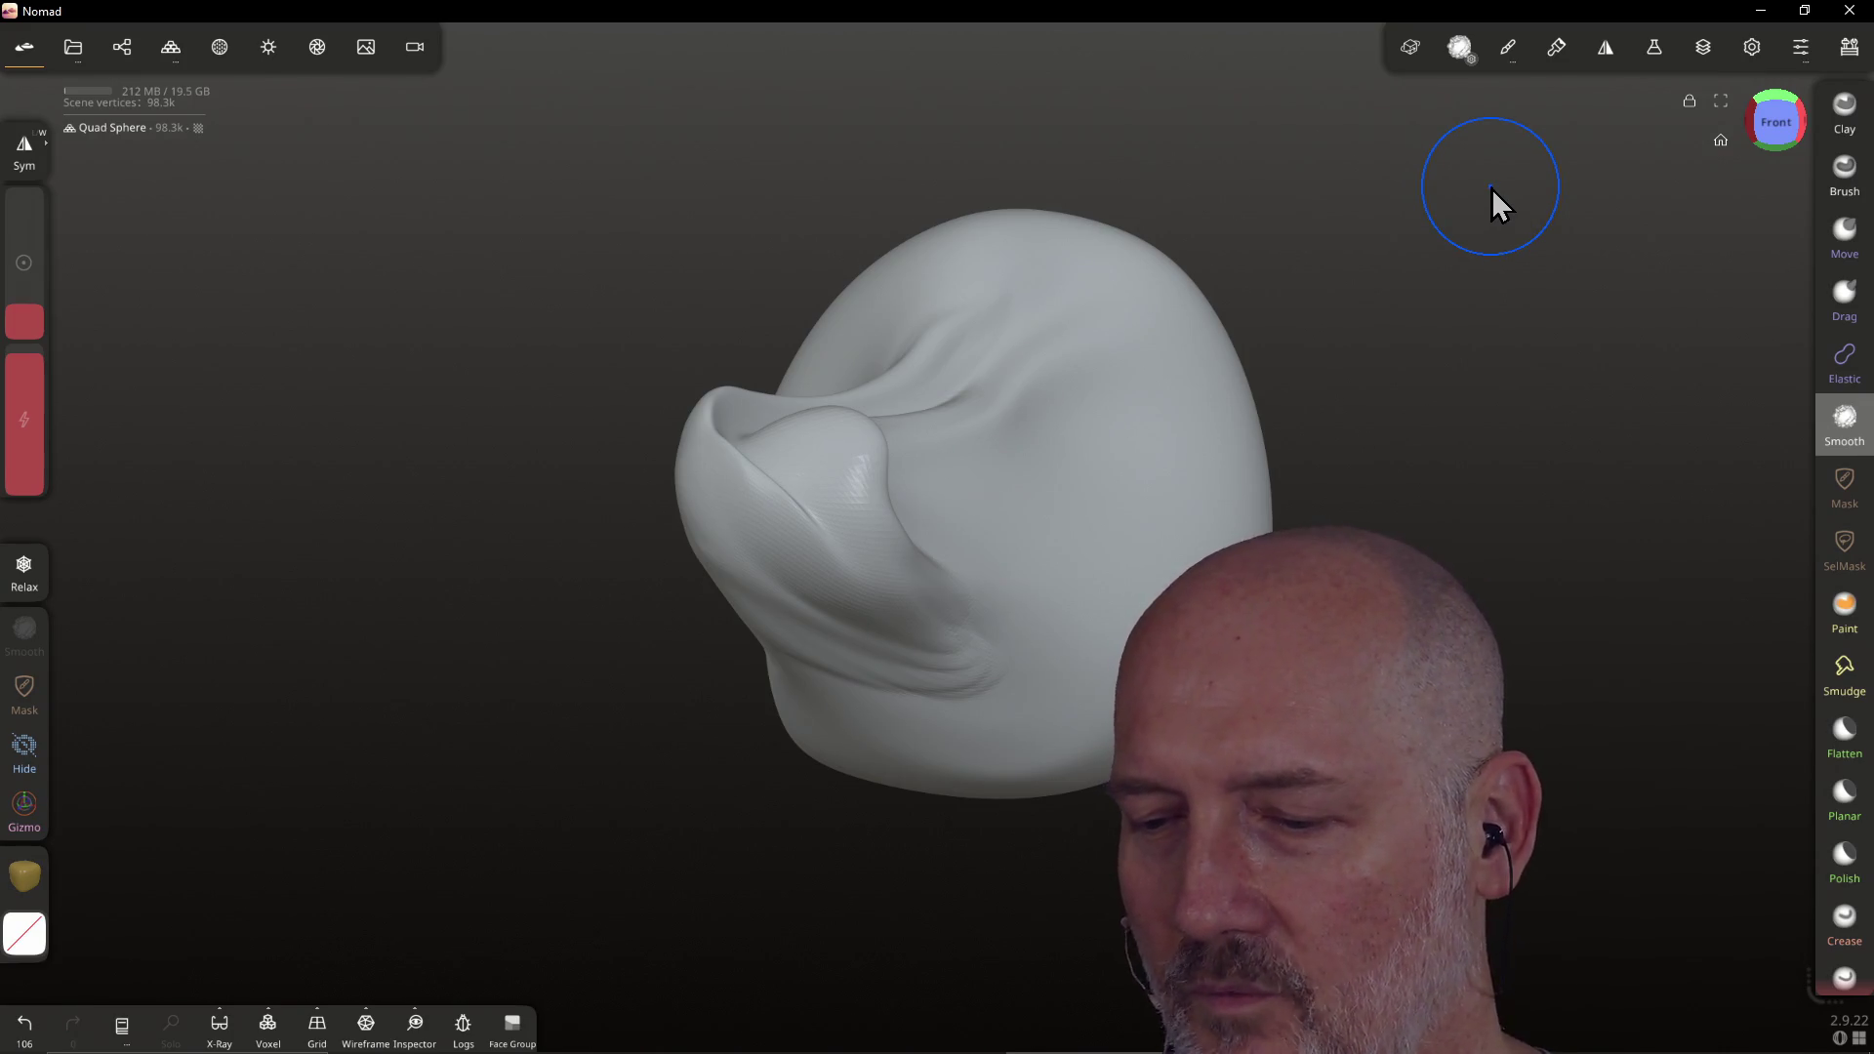
# View the head from front and back, then smooth its lower side
pyautogui.click(1774, 119)
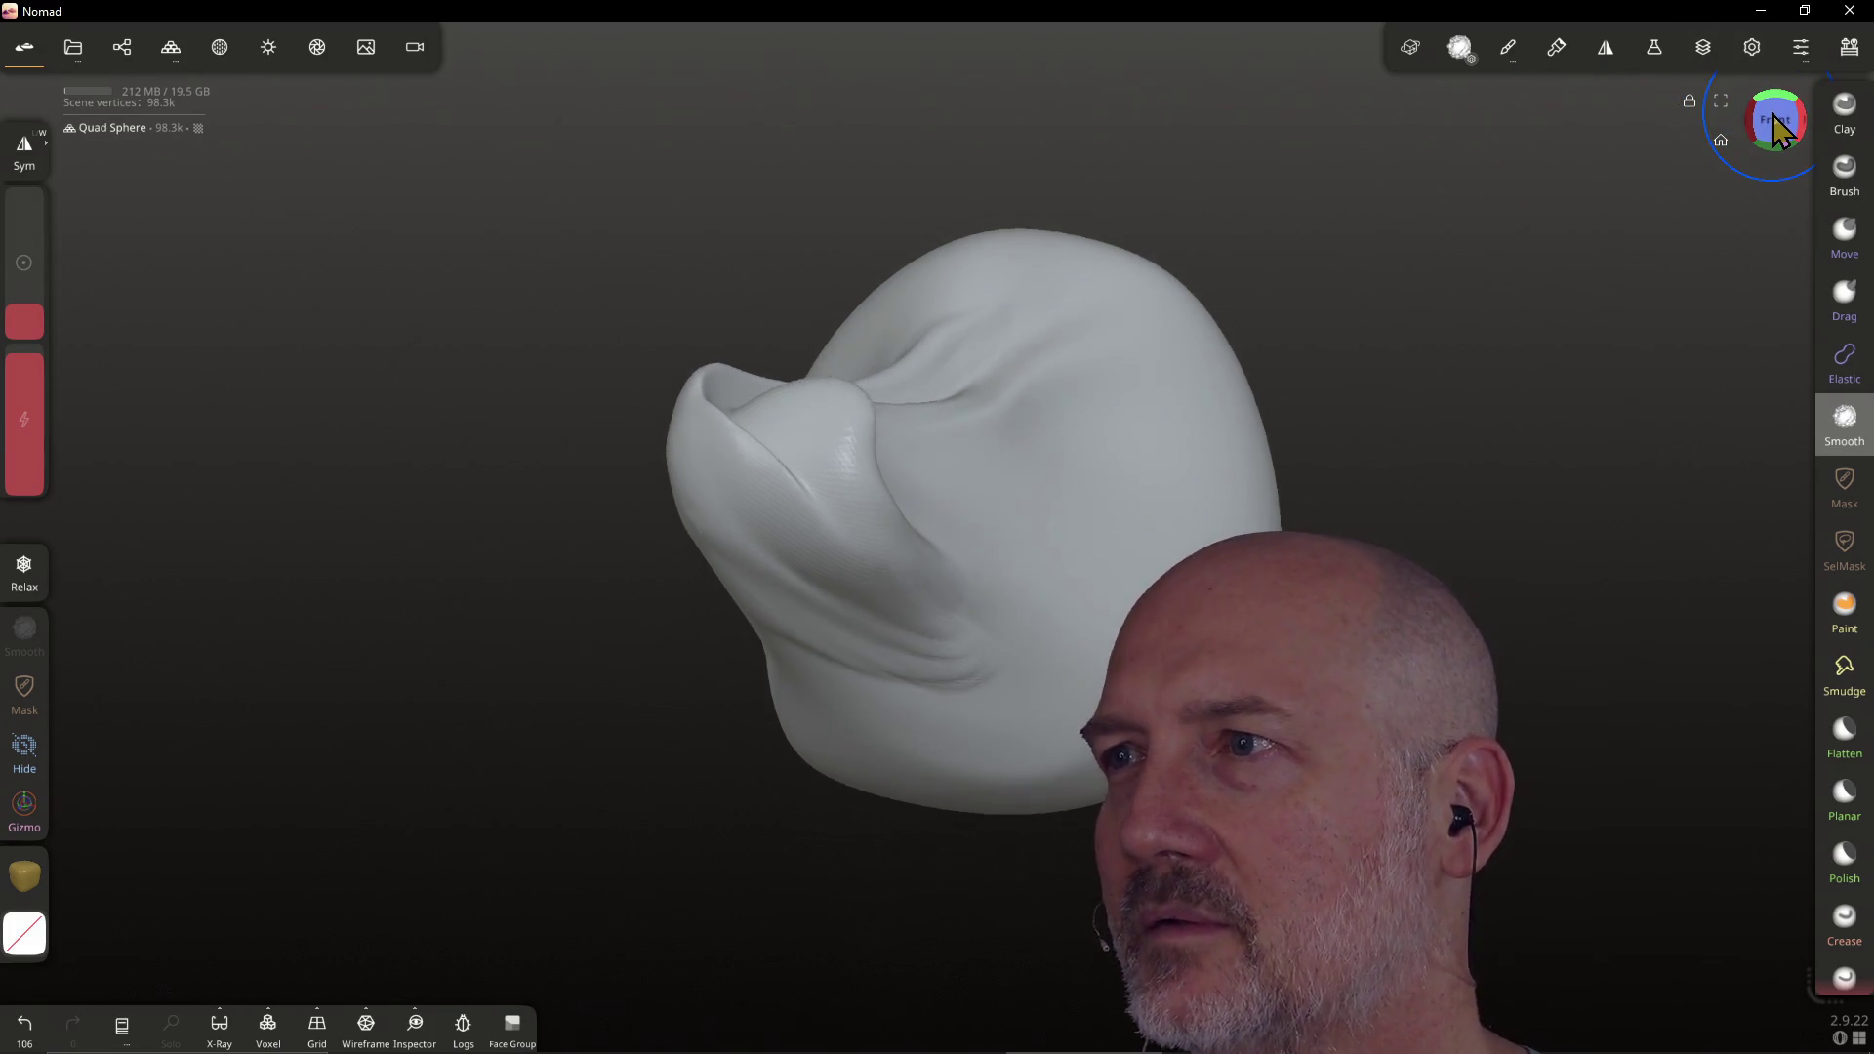
pyautogui.click(1773, 115)
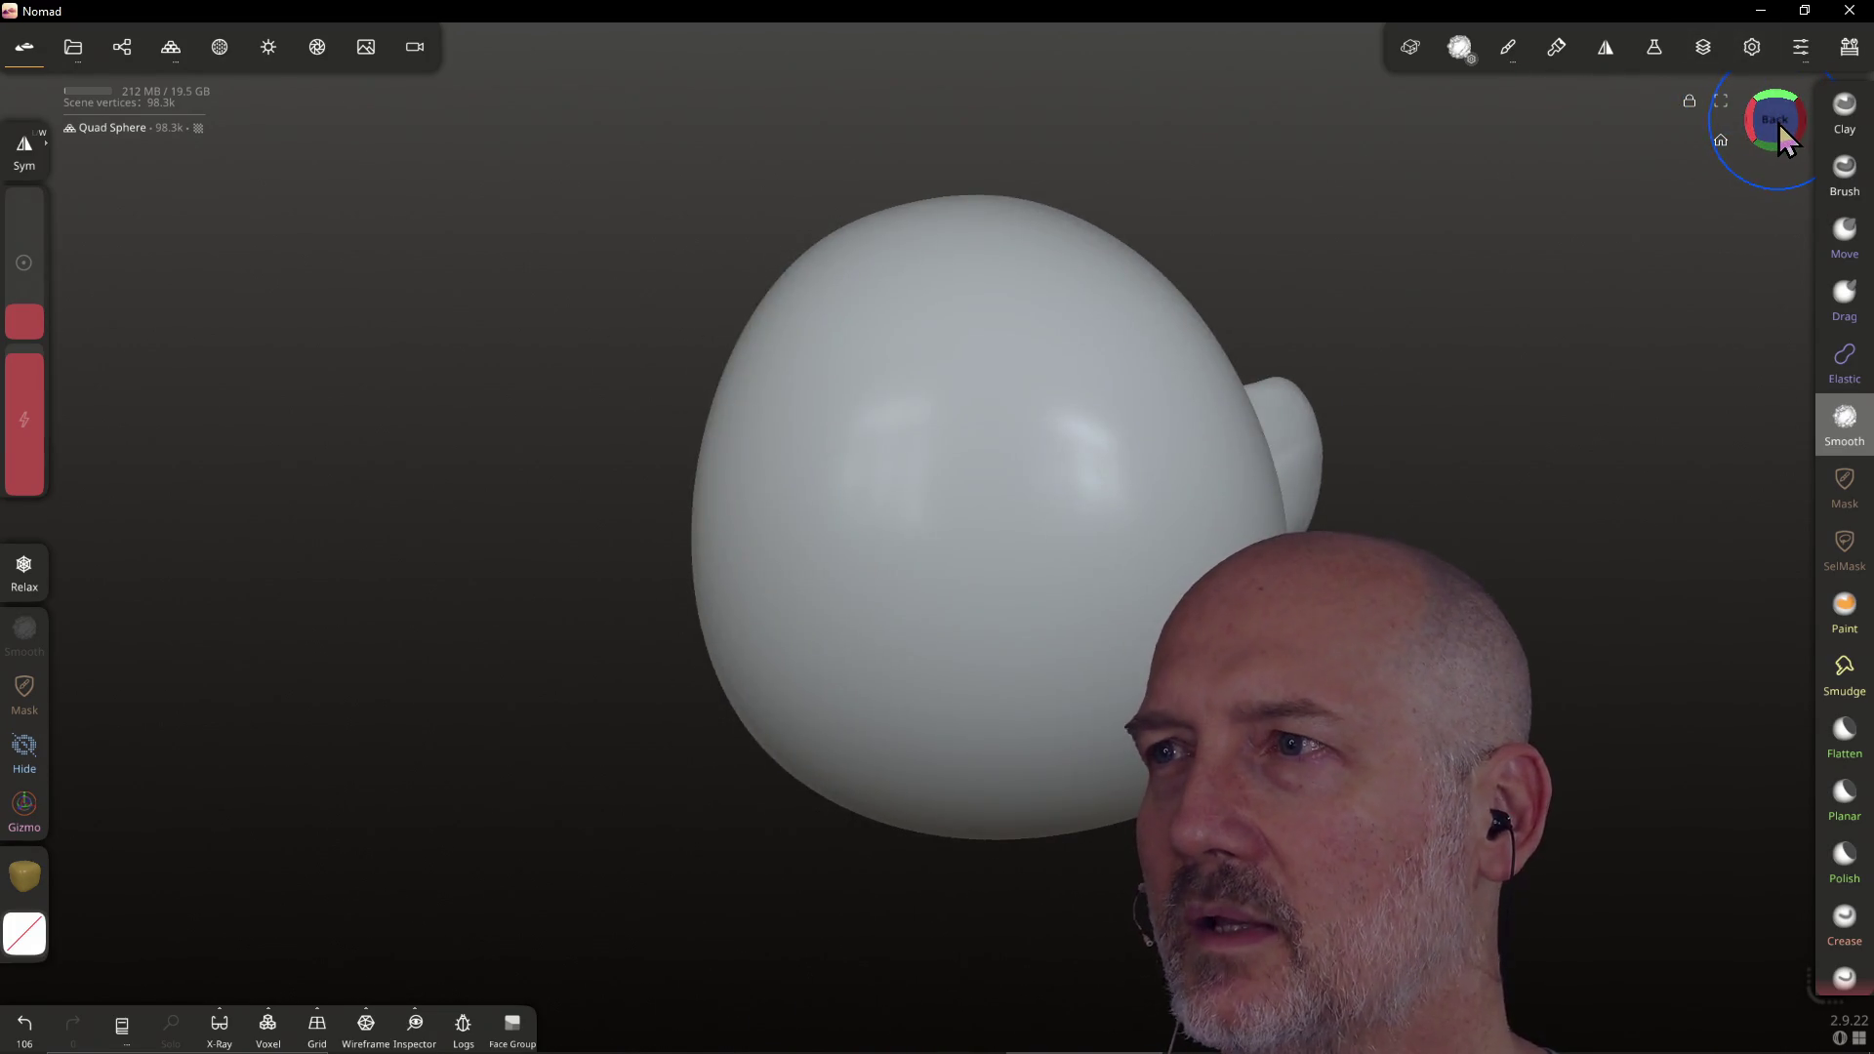
pyautogui.click(1777, 124)
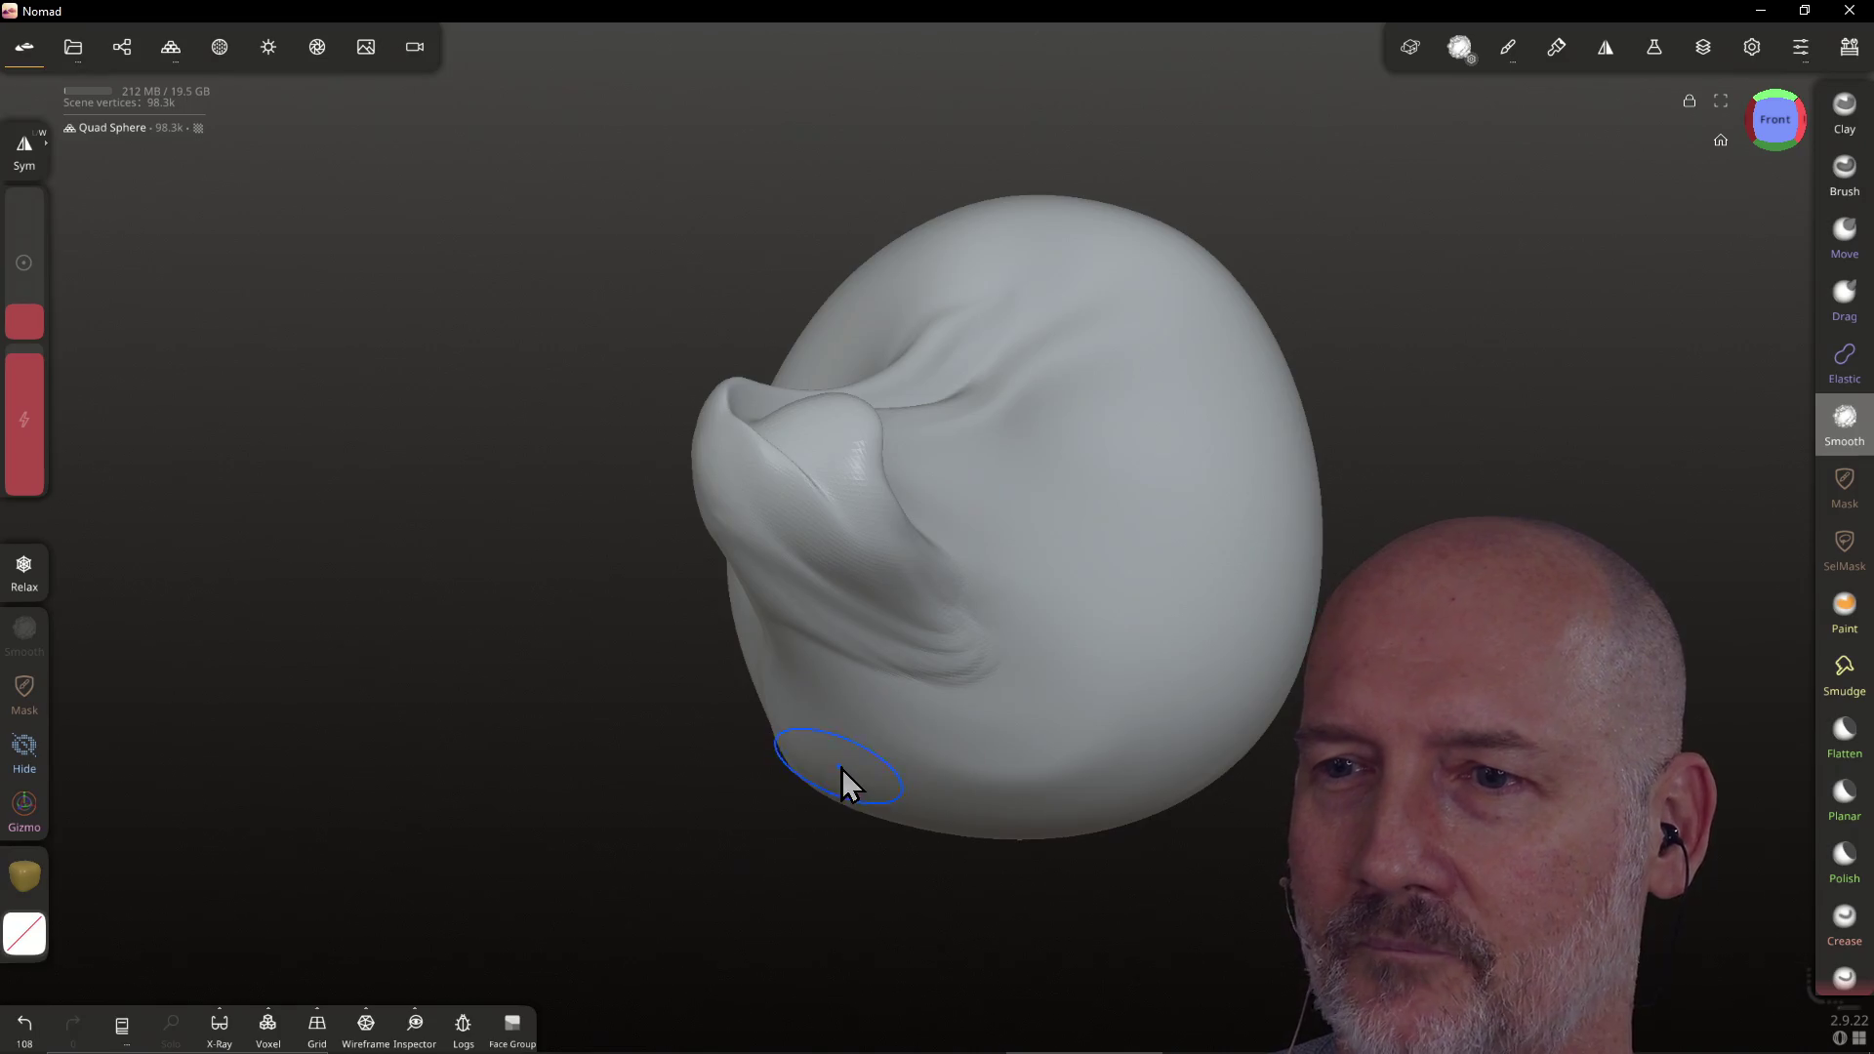
pyautogui.moveTo(839, 781); pyautogui.dragTo(823, 778)
pyautogui.moveTo(822, 777)
pyautogui.mouseDown(button='right')
pyautogui.moveTo(865, 767)
pyautogui.moveTo(810, 773)
pyautogui.mouseUp(button='right')
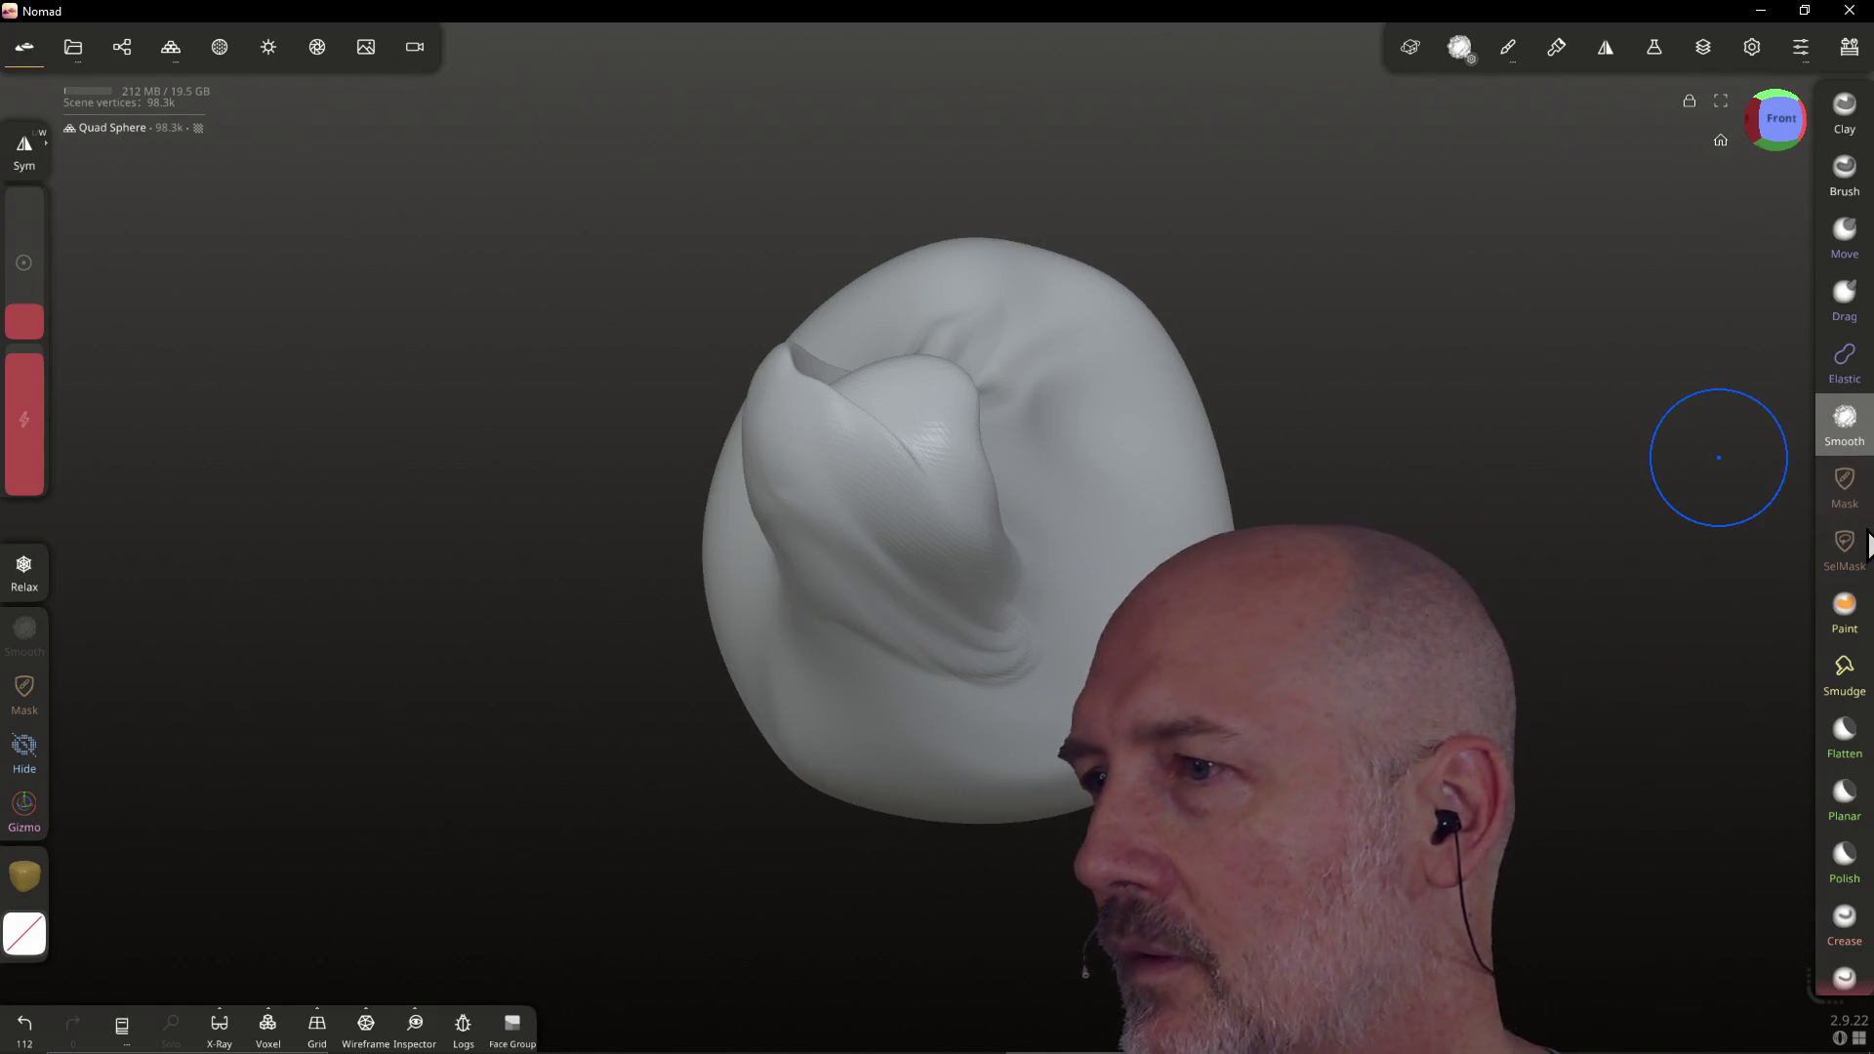
pyautogui.click(1845, 610)
# Paint a yellow patch on the head's right side and smudge its lower tip upward
pyautogui.moveTo(1108, 417)
pyautogui.mouseDown()
pyautogui.moveTo(1064, 430)
pyautogui.moveTo(1150, 510)
pyautogui.moveTo(1156, 556)
pyautogui.mouseUp()
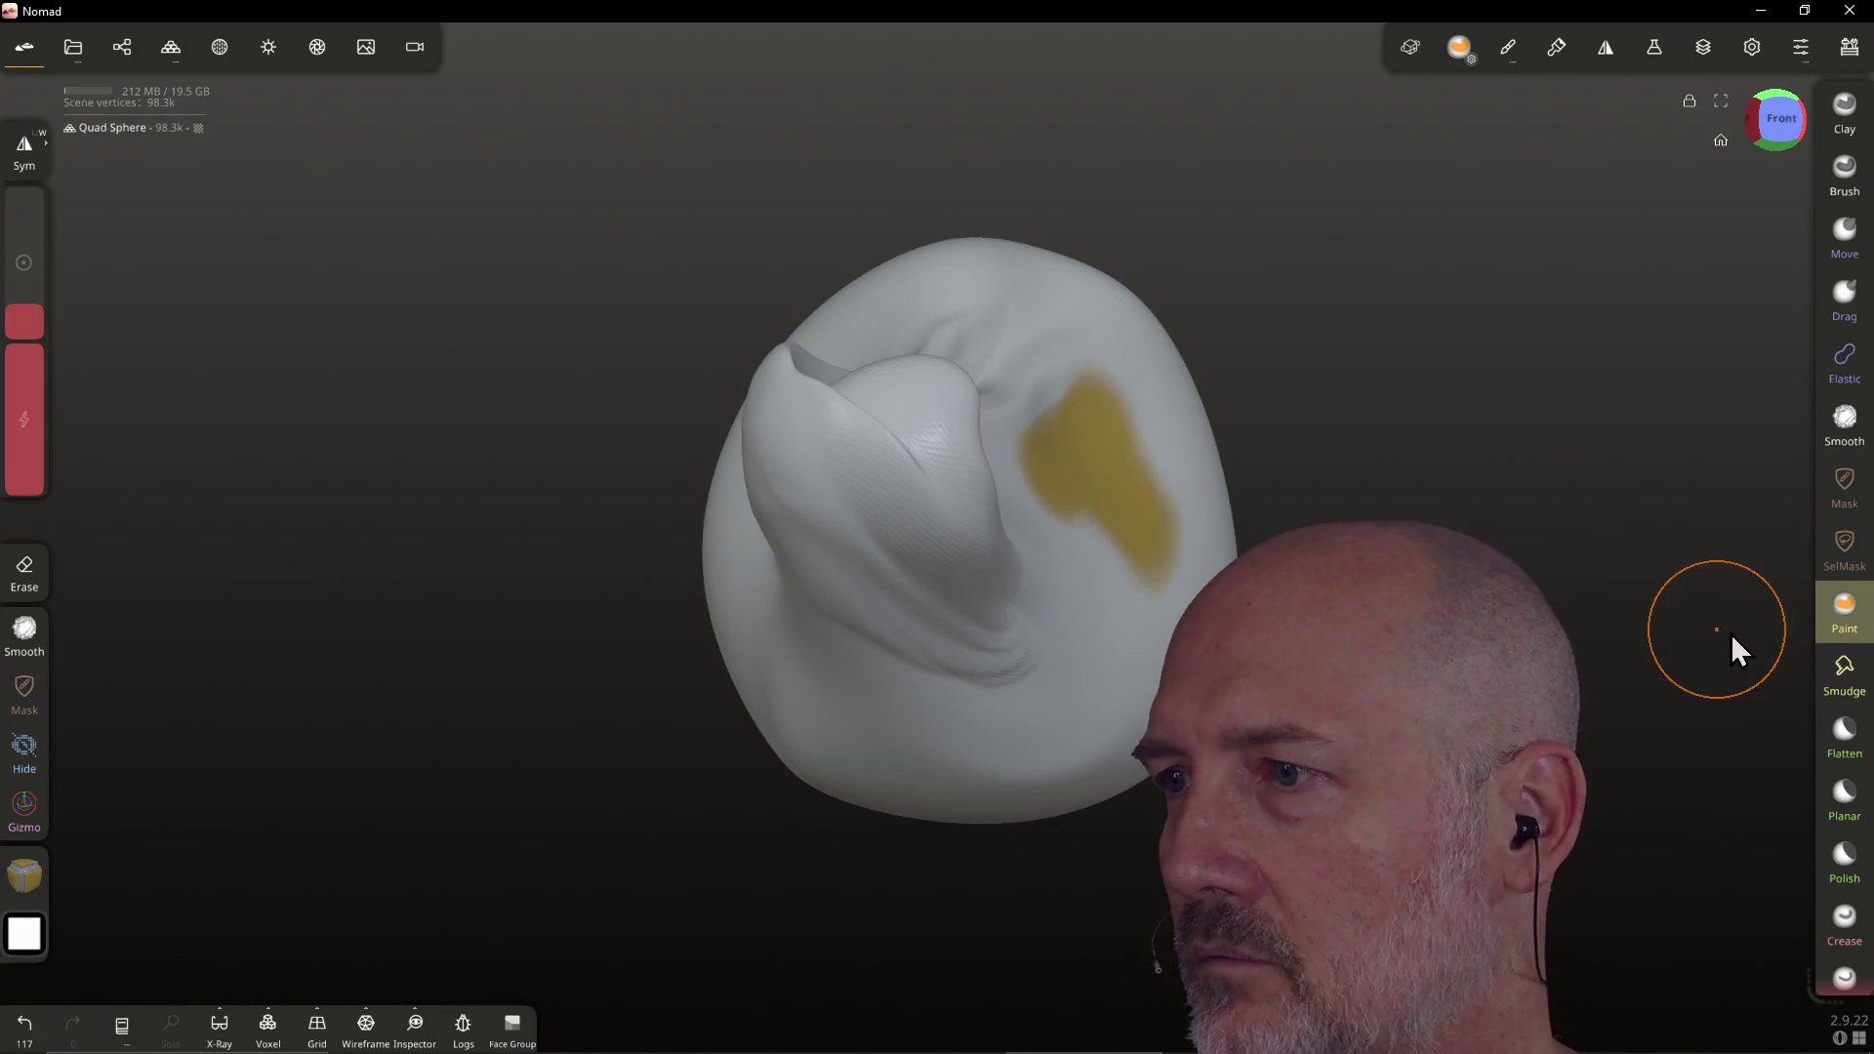
pyautogui.click(1844, 674)
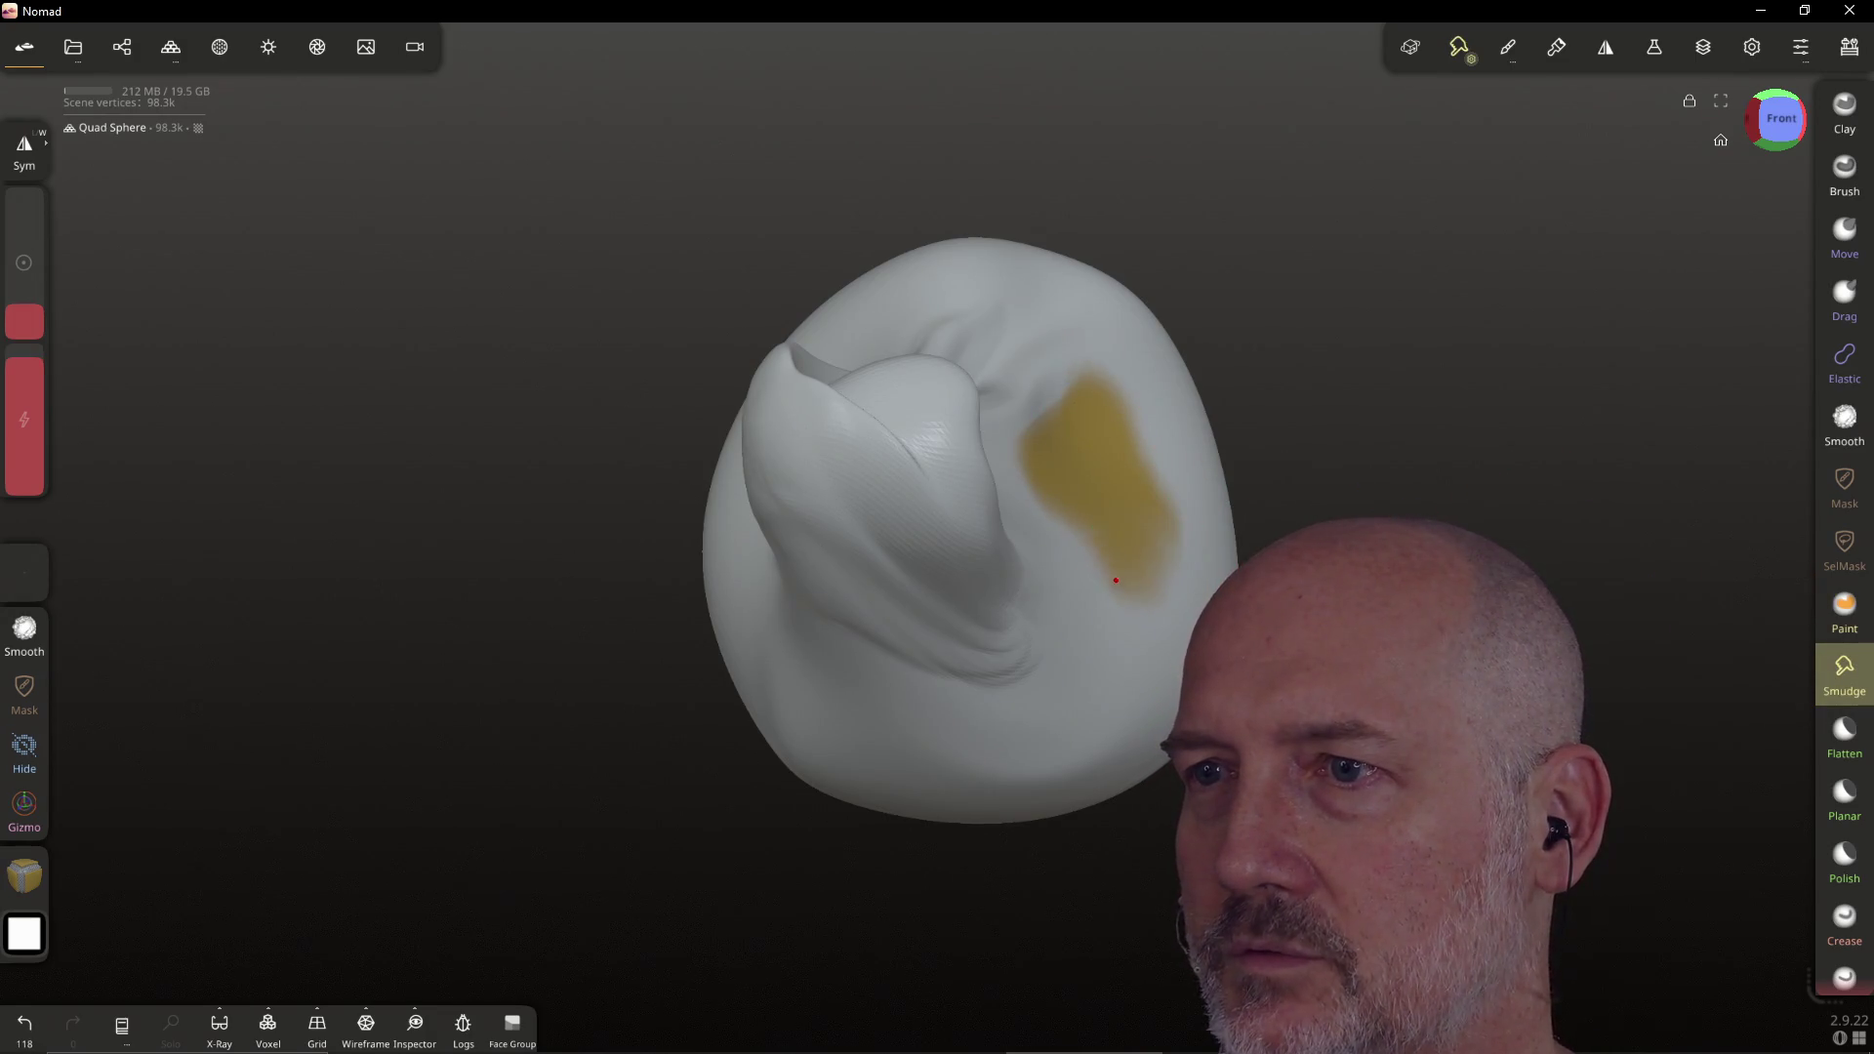
pyautogui.moveTo(1144, 596); pyautogui.dragTo(1163, 527)
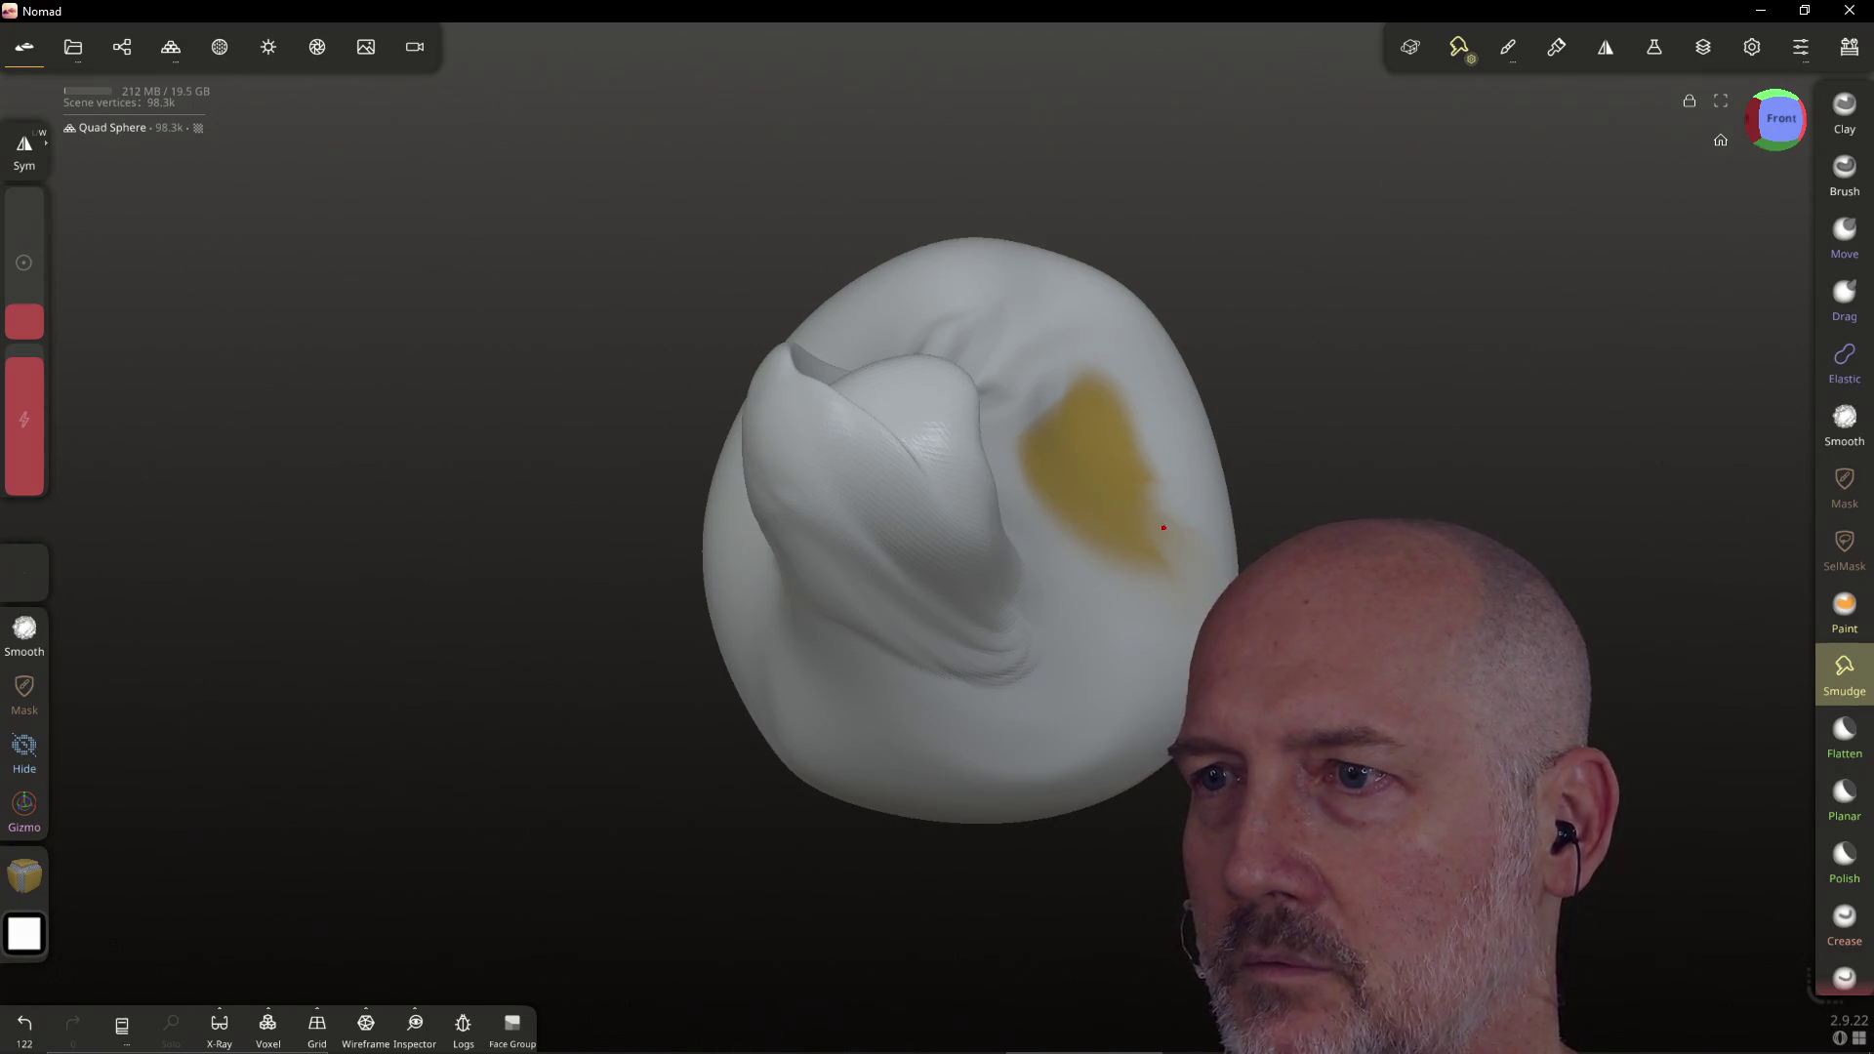
# Flatten the surface around the yellow patch and soften the ridge on the snout
pyautogui.click(1844, 734)
pyautogui.moveTo(1181, 507); pyautogui.dragTo(1152, 440)
pyautogui.moveTo(1054, 547); pyautogui.dragTo(1105, 498)
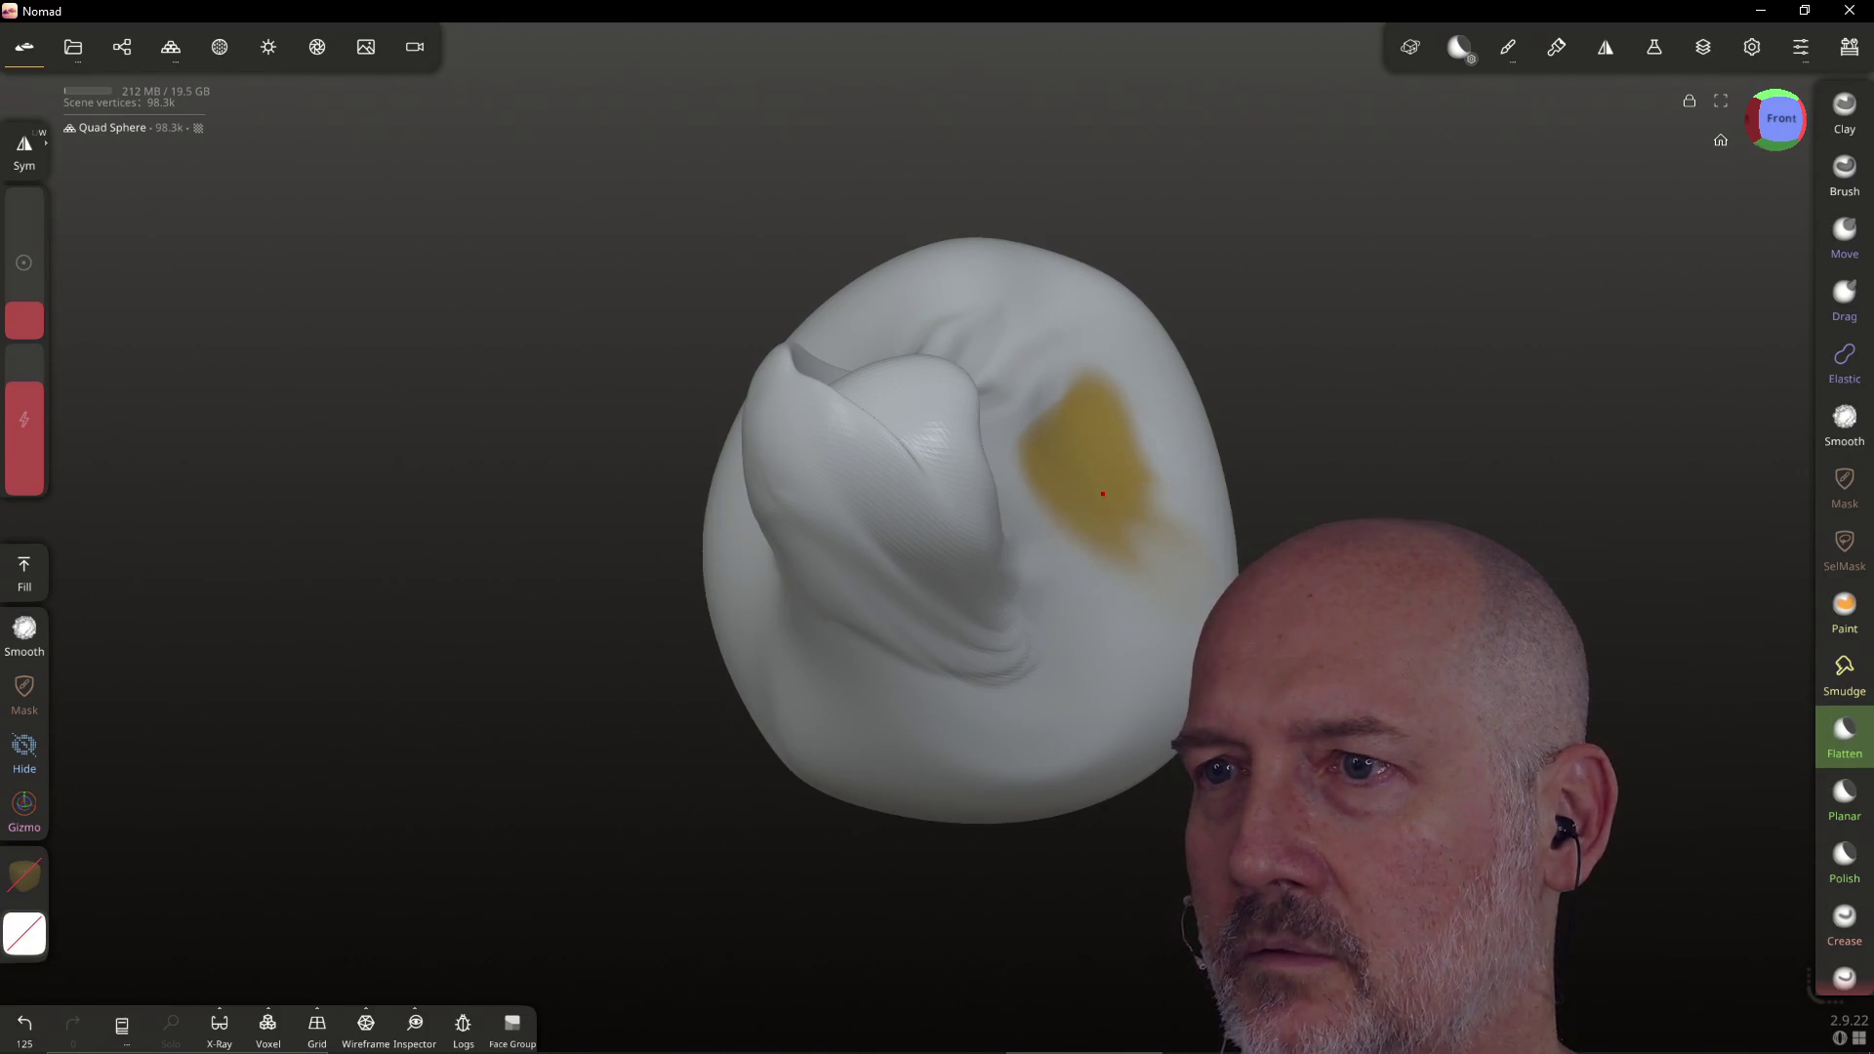
pyautogui.moveTo(979, 550); pyautogui.dragTo(957, 395)
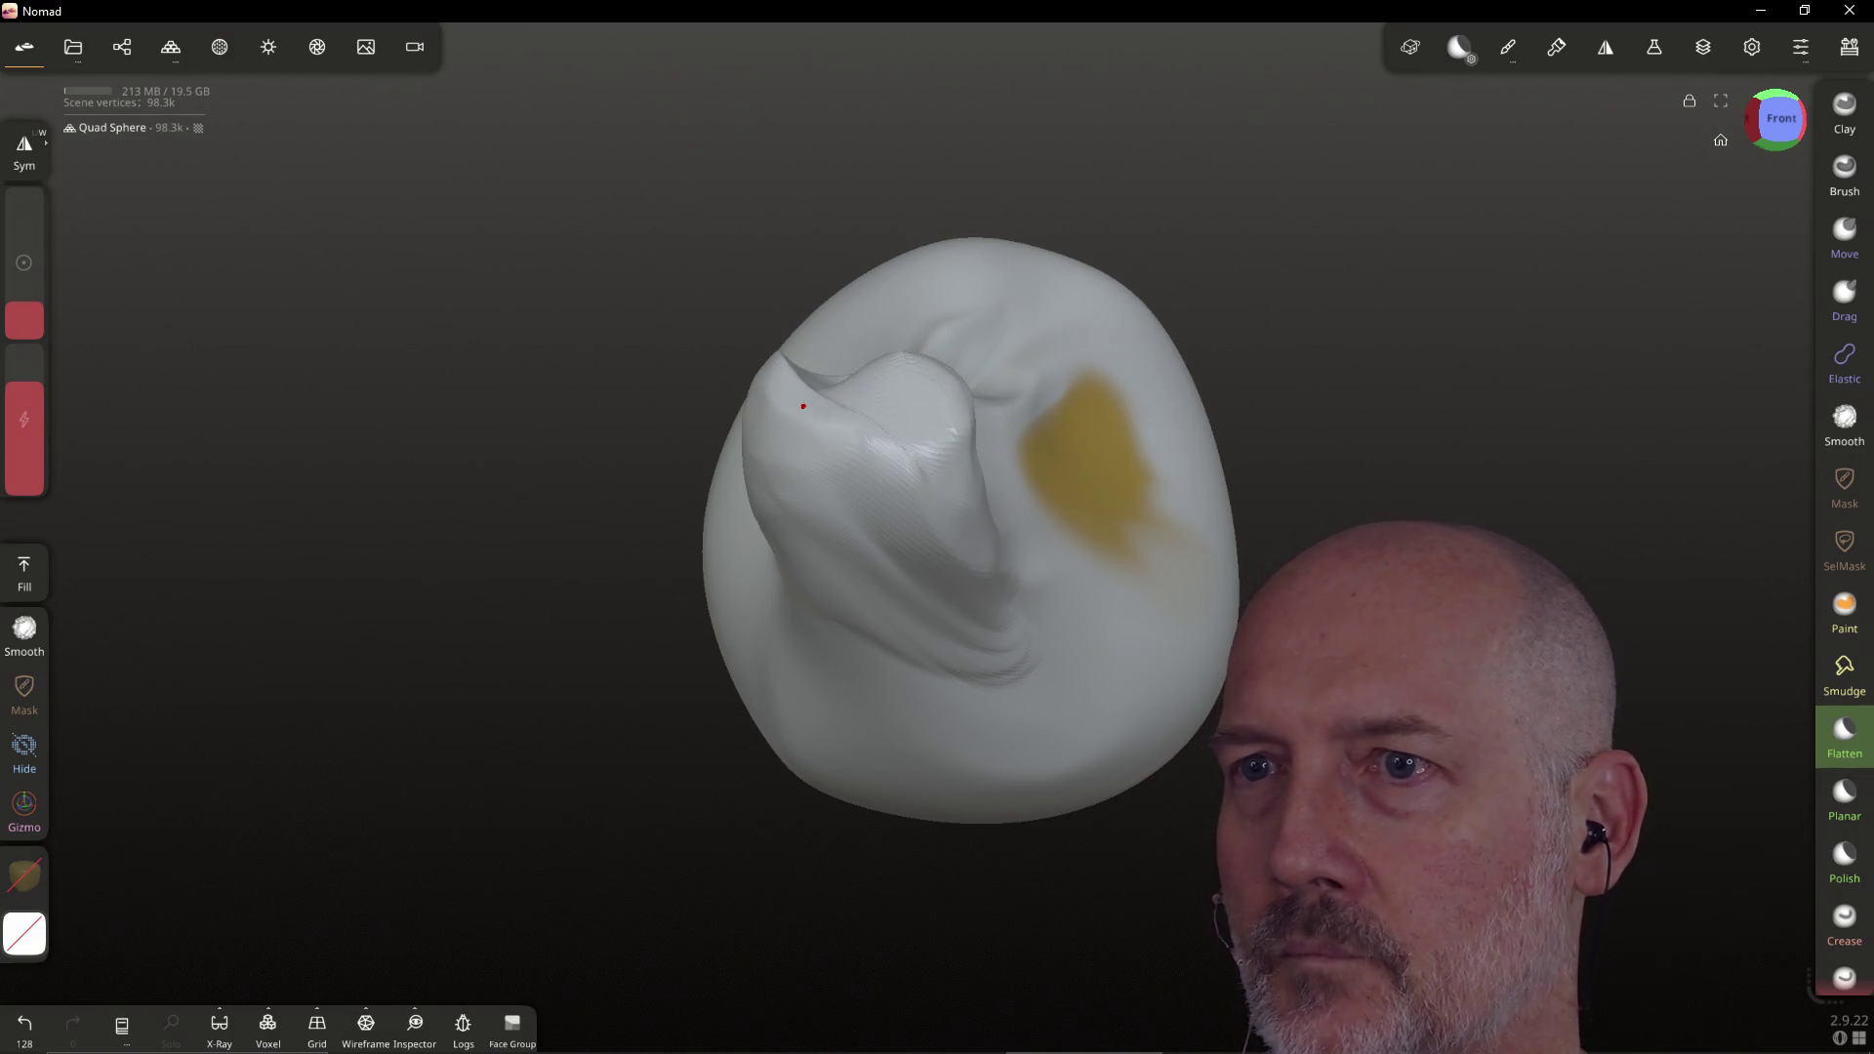
pyautogui.moveTo(886, 472); pyautogui.dragTo(973, 436)
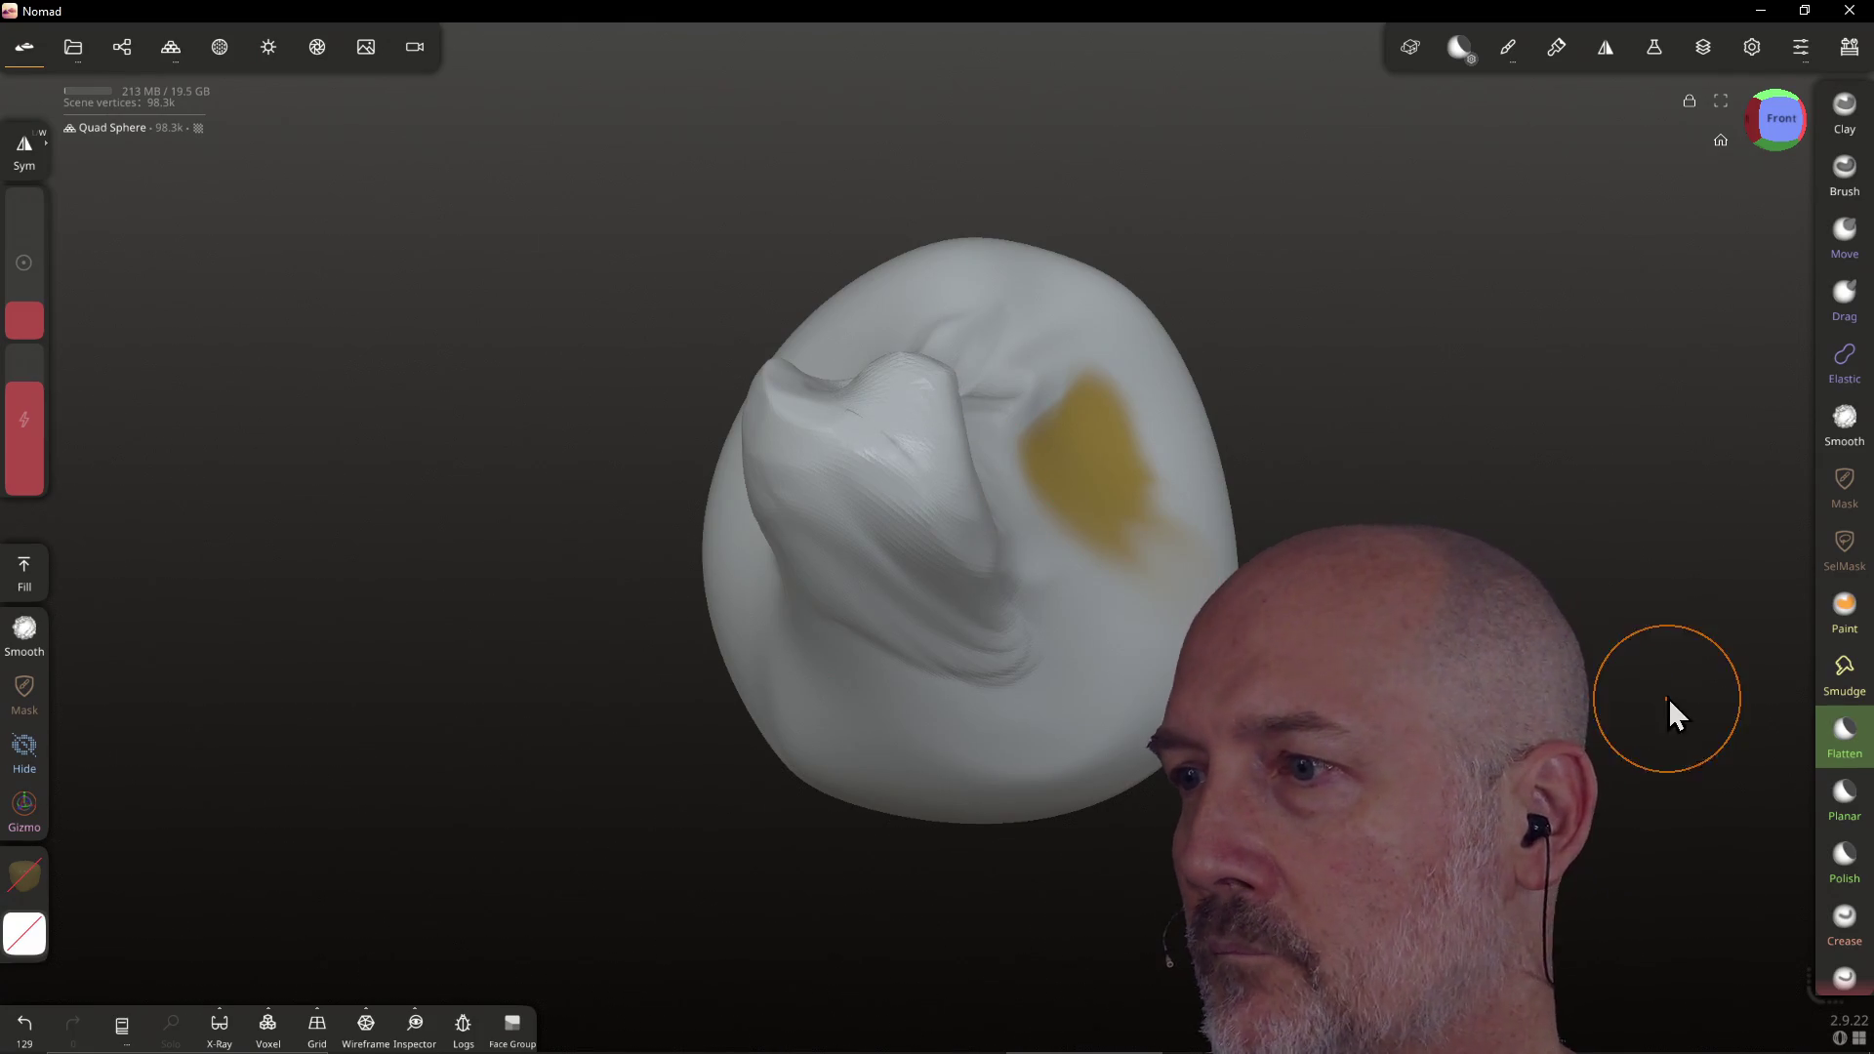
# Plane down the snout's upper knob with Planar and polish its lower knob
pyautogui.click(1852, 806)
pyautogui.moveTo(966, 469)
pyautogui.mouseDown()
pyautogui.moveTo(903, 503)
pyautogui.moveTo(883, 561)
pyautogui.moveTo(1012, 611)
pyautogui.mouseUp()
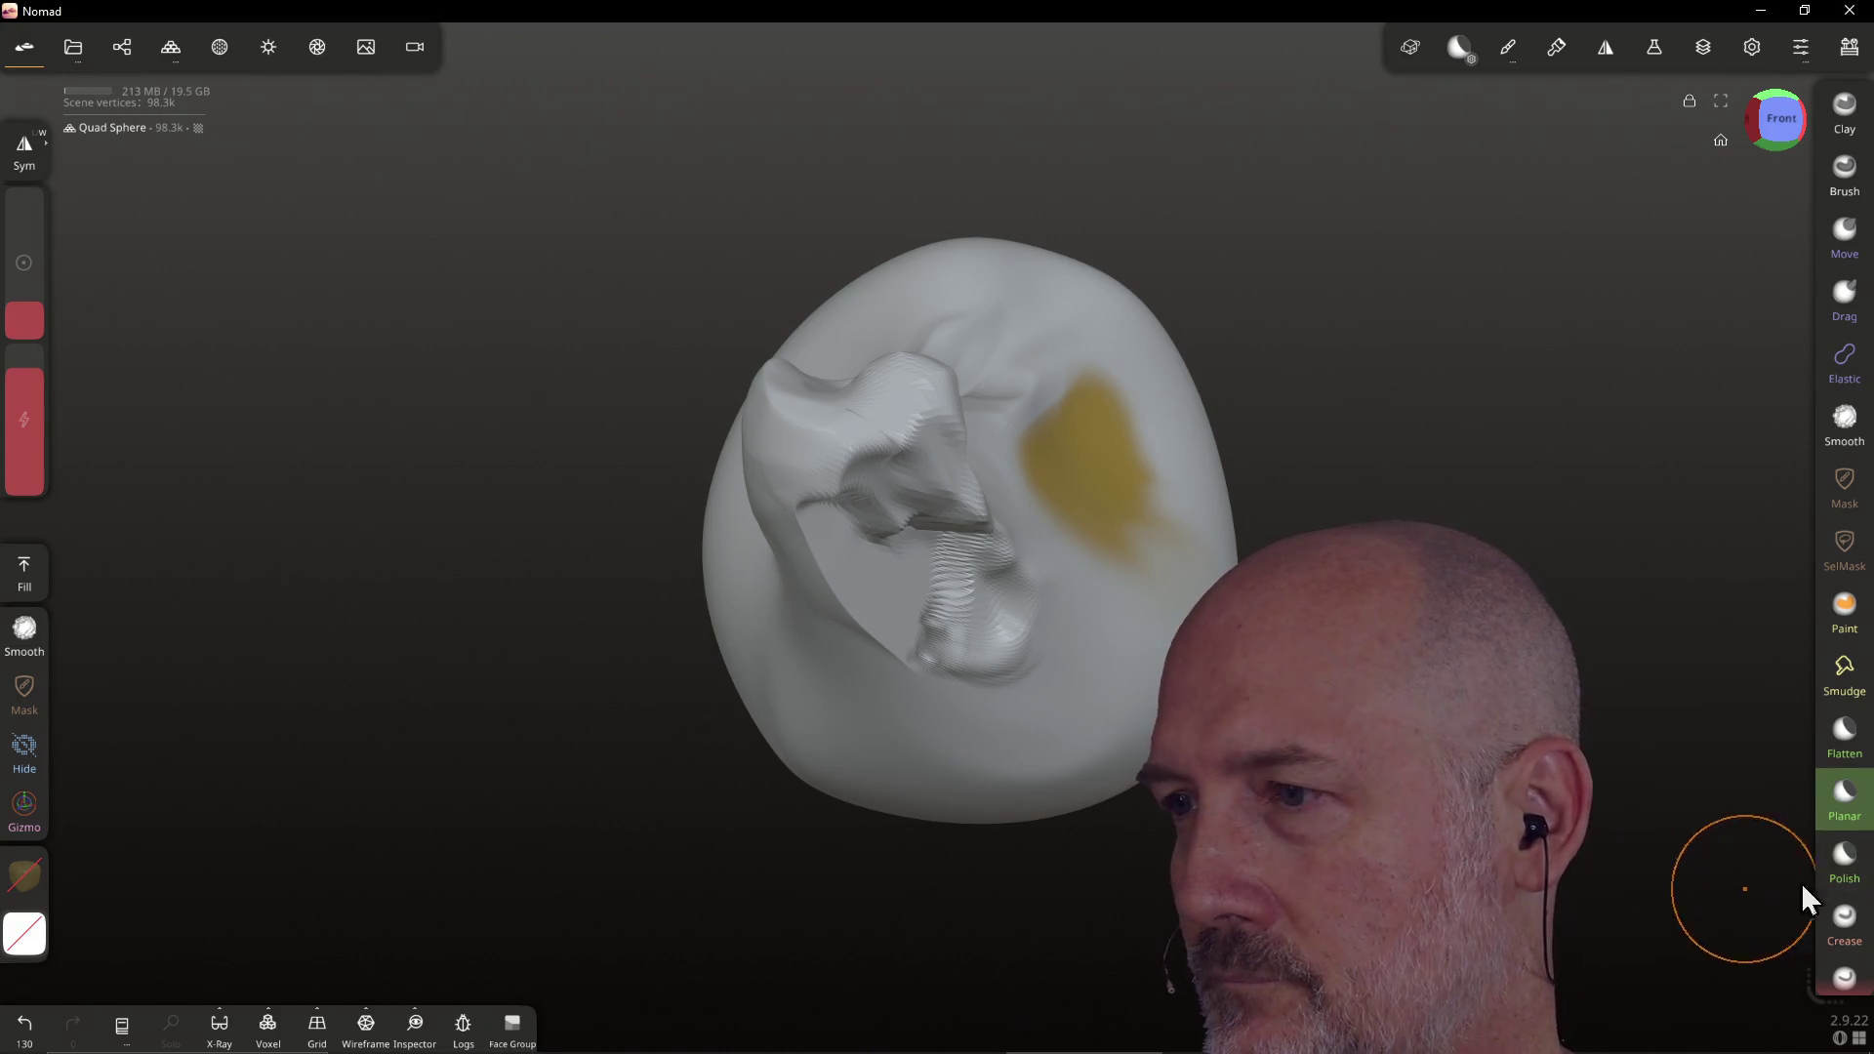
pyautogui.click(1845, 859)
pyautogui.moveTo(985, 551)
pyautogui.mouseDown()
pyautogui.moveTo(942, 649)
pyautogui.moveTo(972, 565)
pyautogui.moveTo(962, 503)
pyautogui.moveTo(996, 546)
pyautogui.moveTo(893, 449)
pyautogui.moveTo(926, 412)
pyautogui.moveTo(889, 425)
pyautogui.moveTo(923, 439)
pyautogui.moveTo(913, 374)
pyautogui.mouseUp()
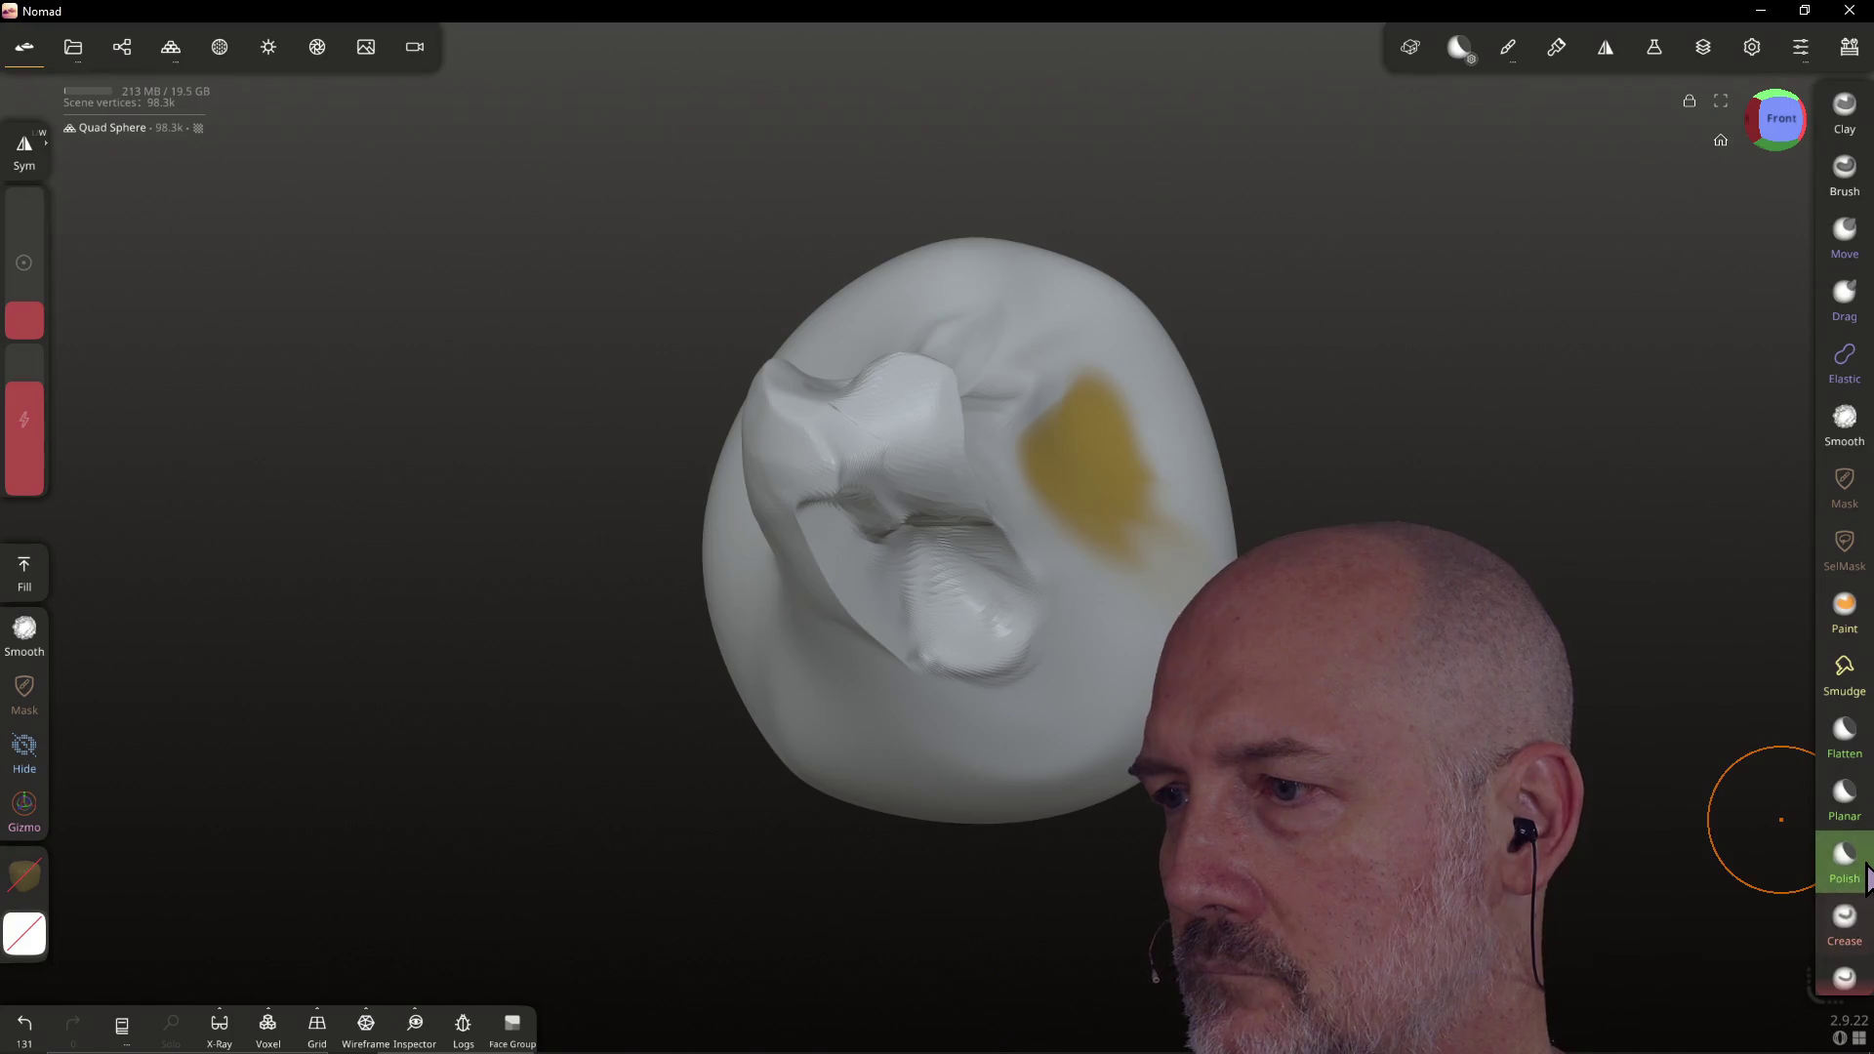
pyautogui.scroll(-3, 1845, 888)
pyautogui.scroll(-3, 1841, 882)
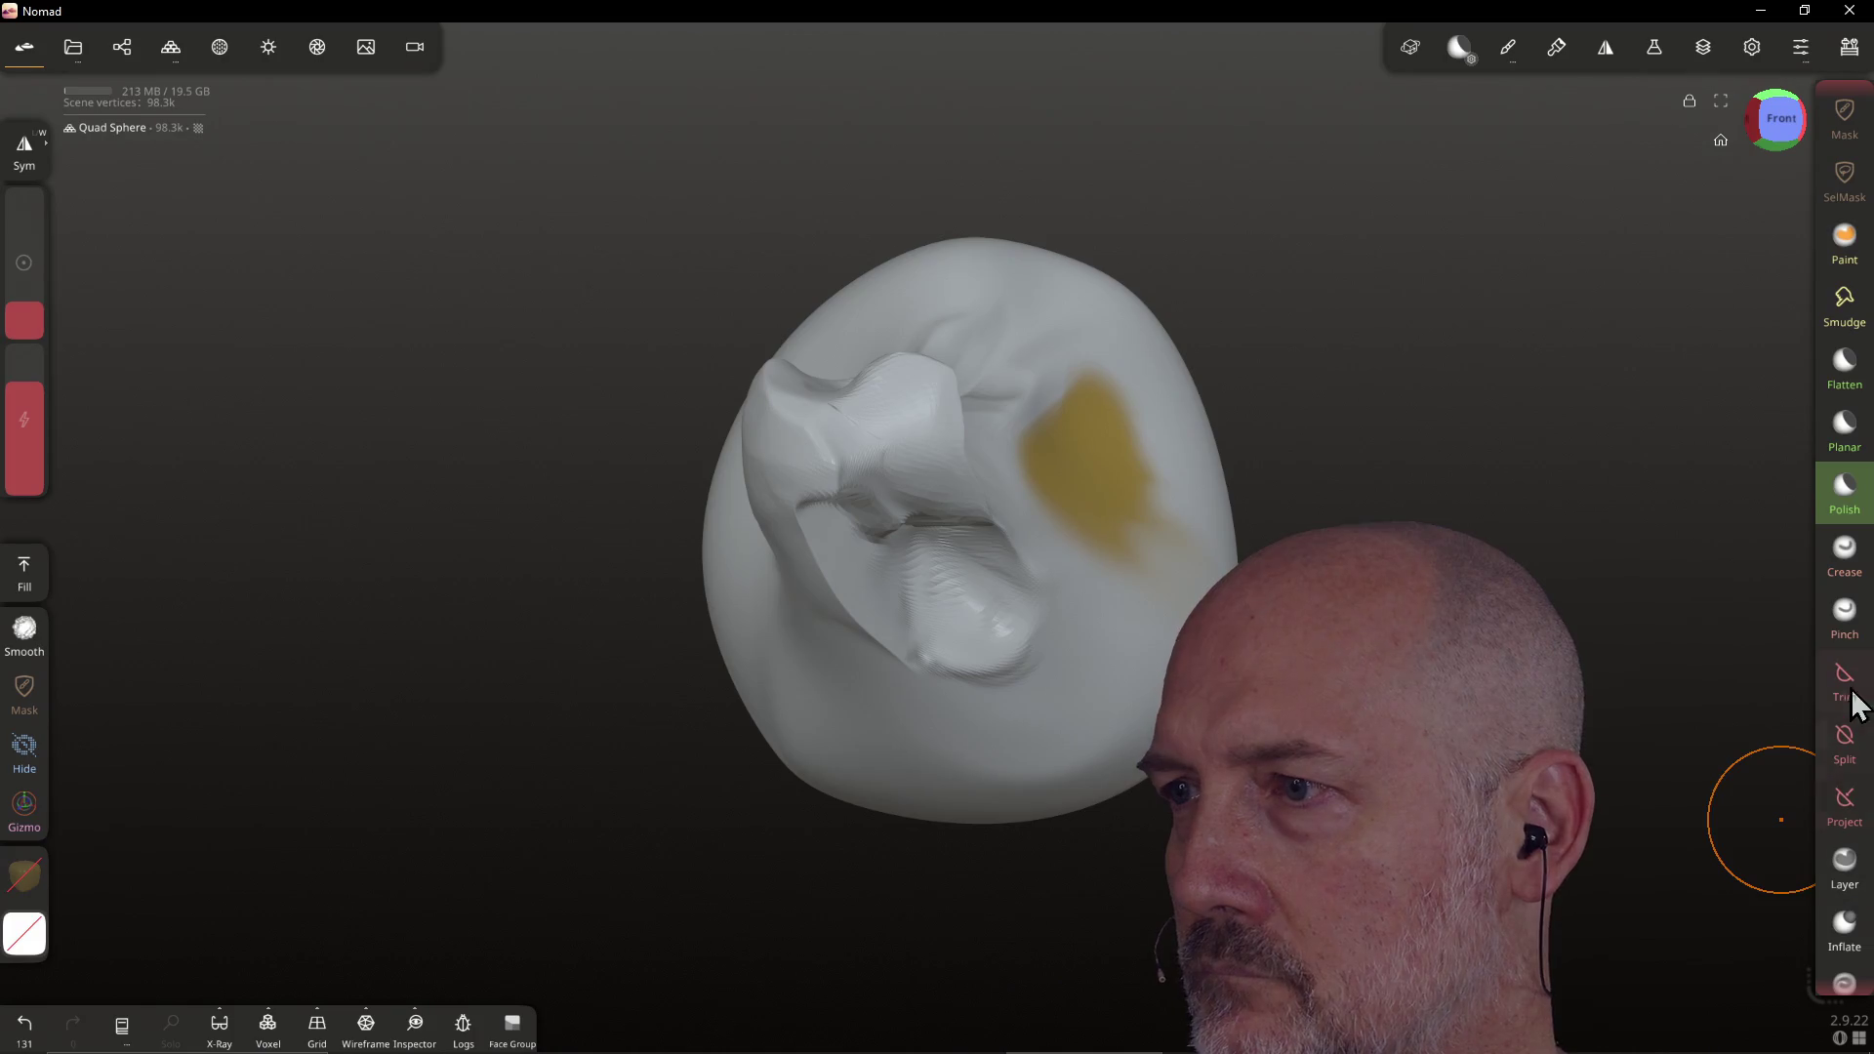
# Lasso-trim a region off the upper head in orthographic view, then return to Front view
pyautogui.click(1853, 701)
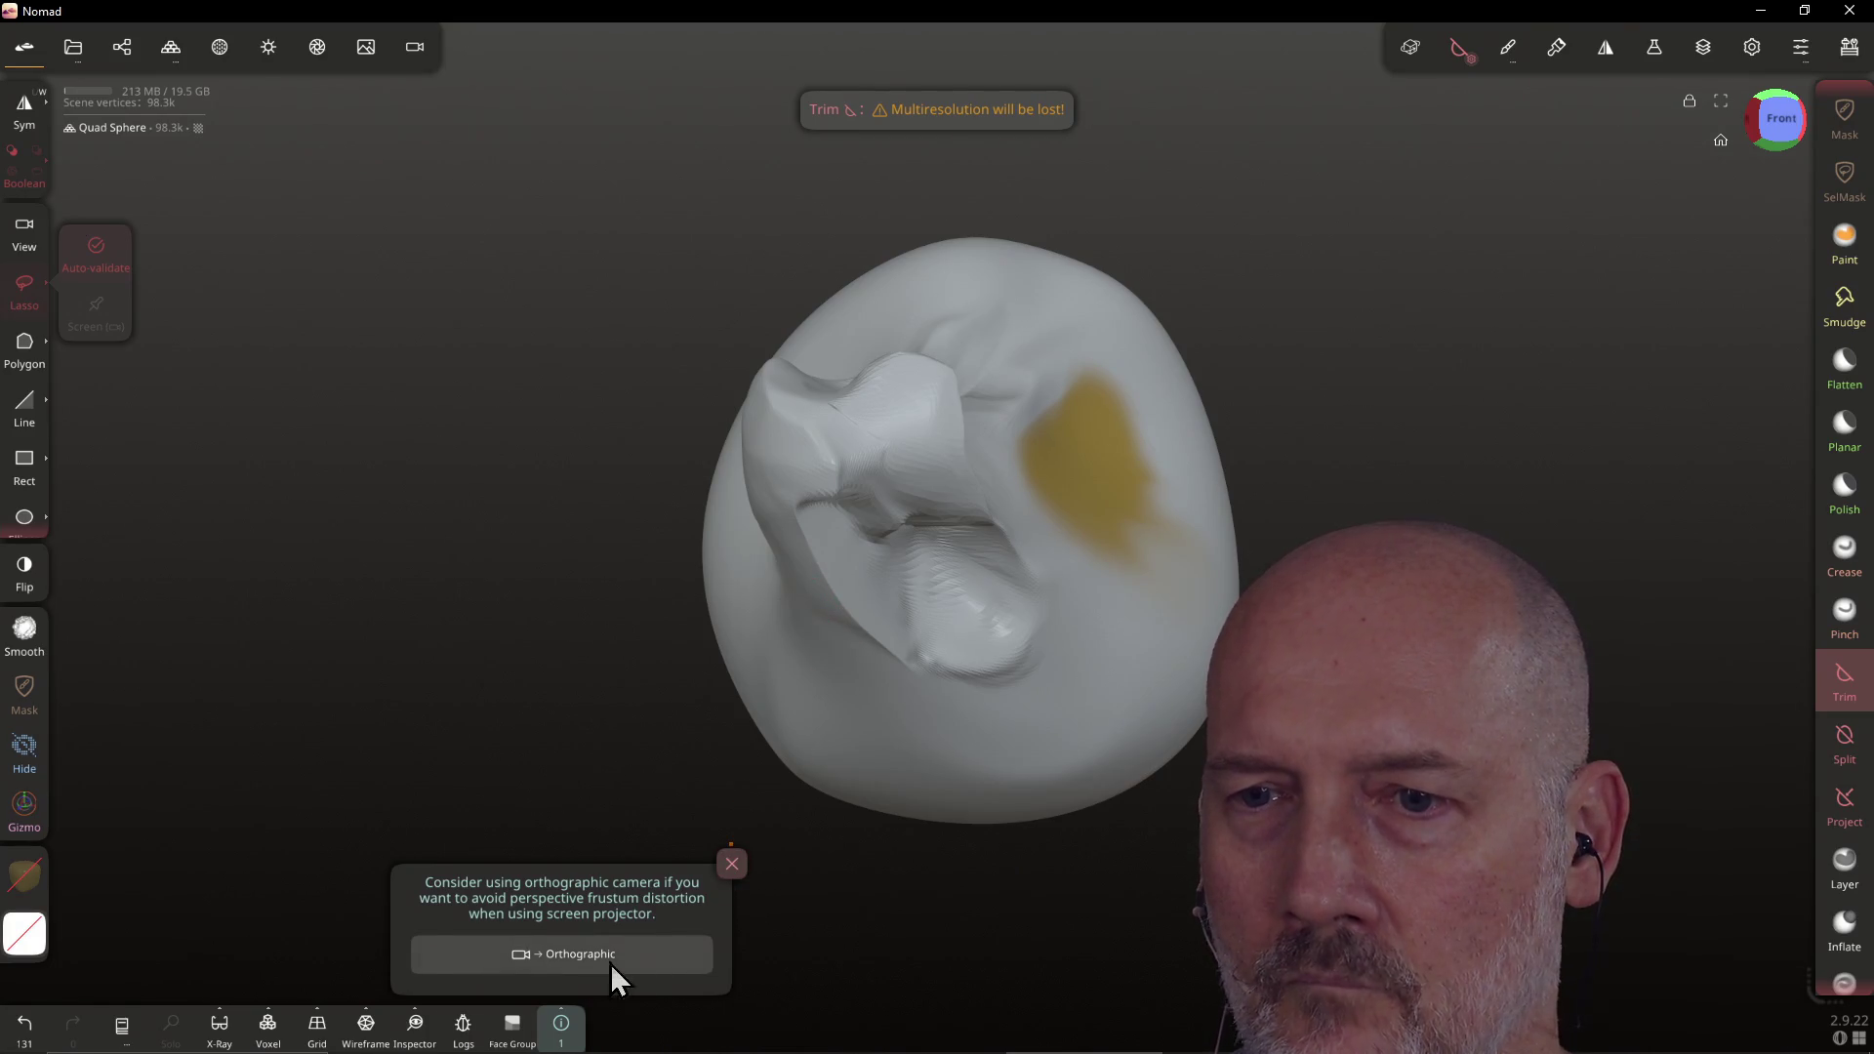
pyautogui.click(568, 960)
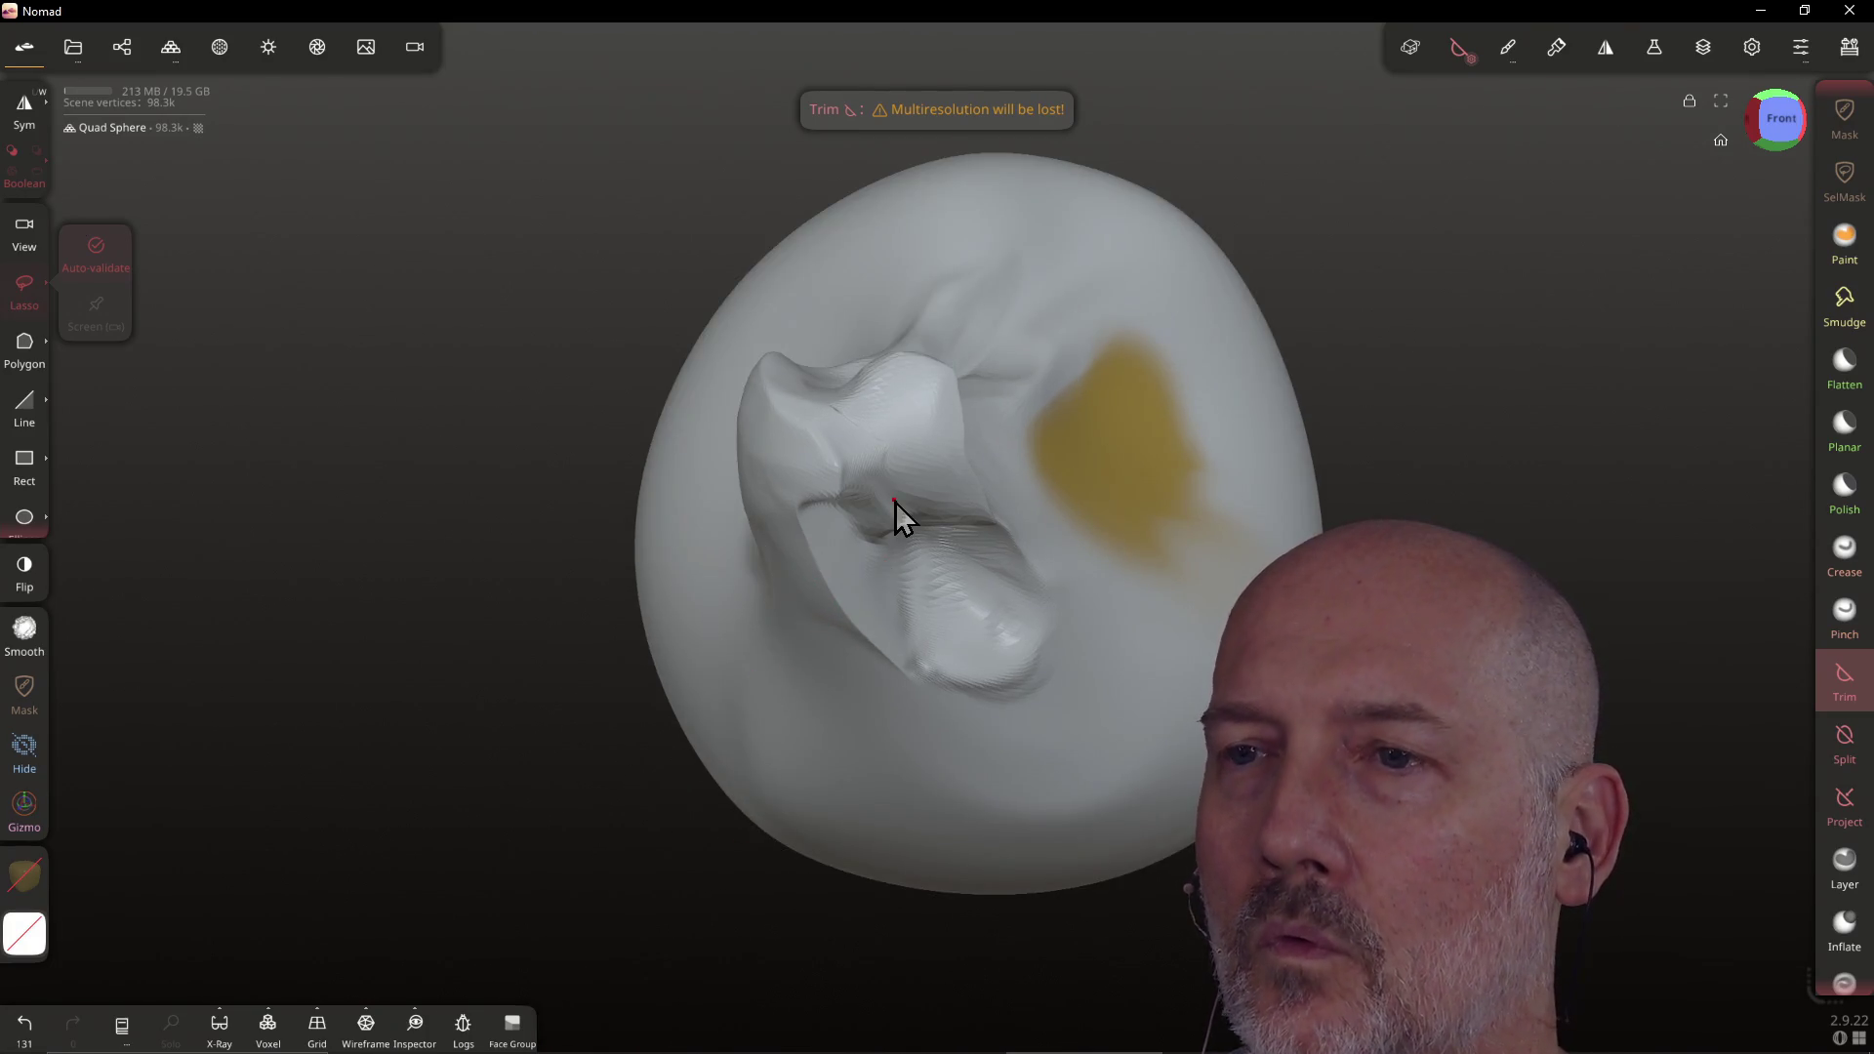
pyautogui.moveTo(978, 485)
pyautogui.mouseDown()
pyautogui.moveTo(1088, 503)
pyautogui.moveTo(1157, 314)
pyautogui.moveTo(903, 261)
pyautogui.mouseUp()
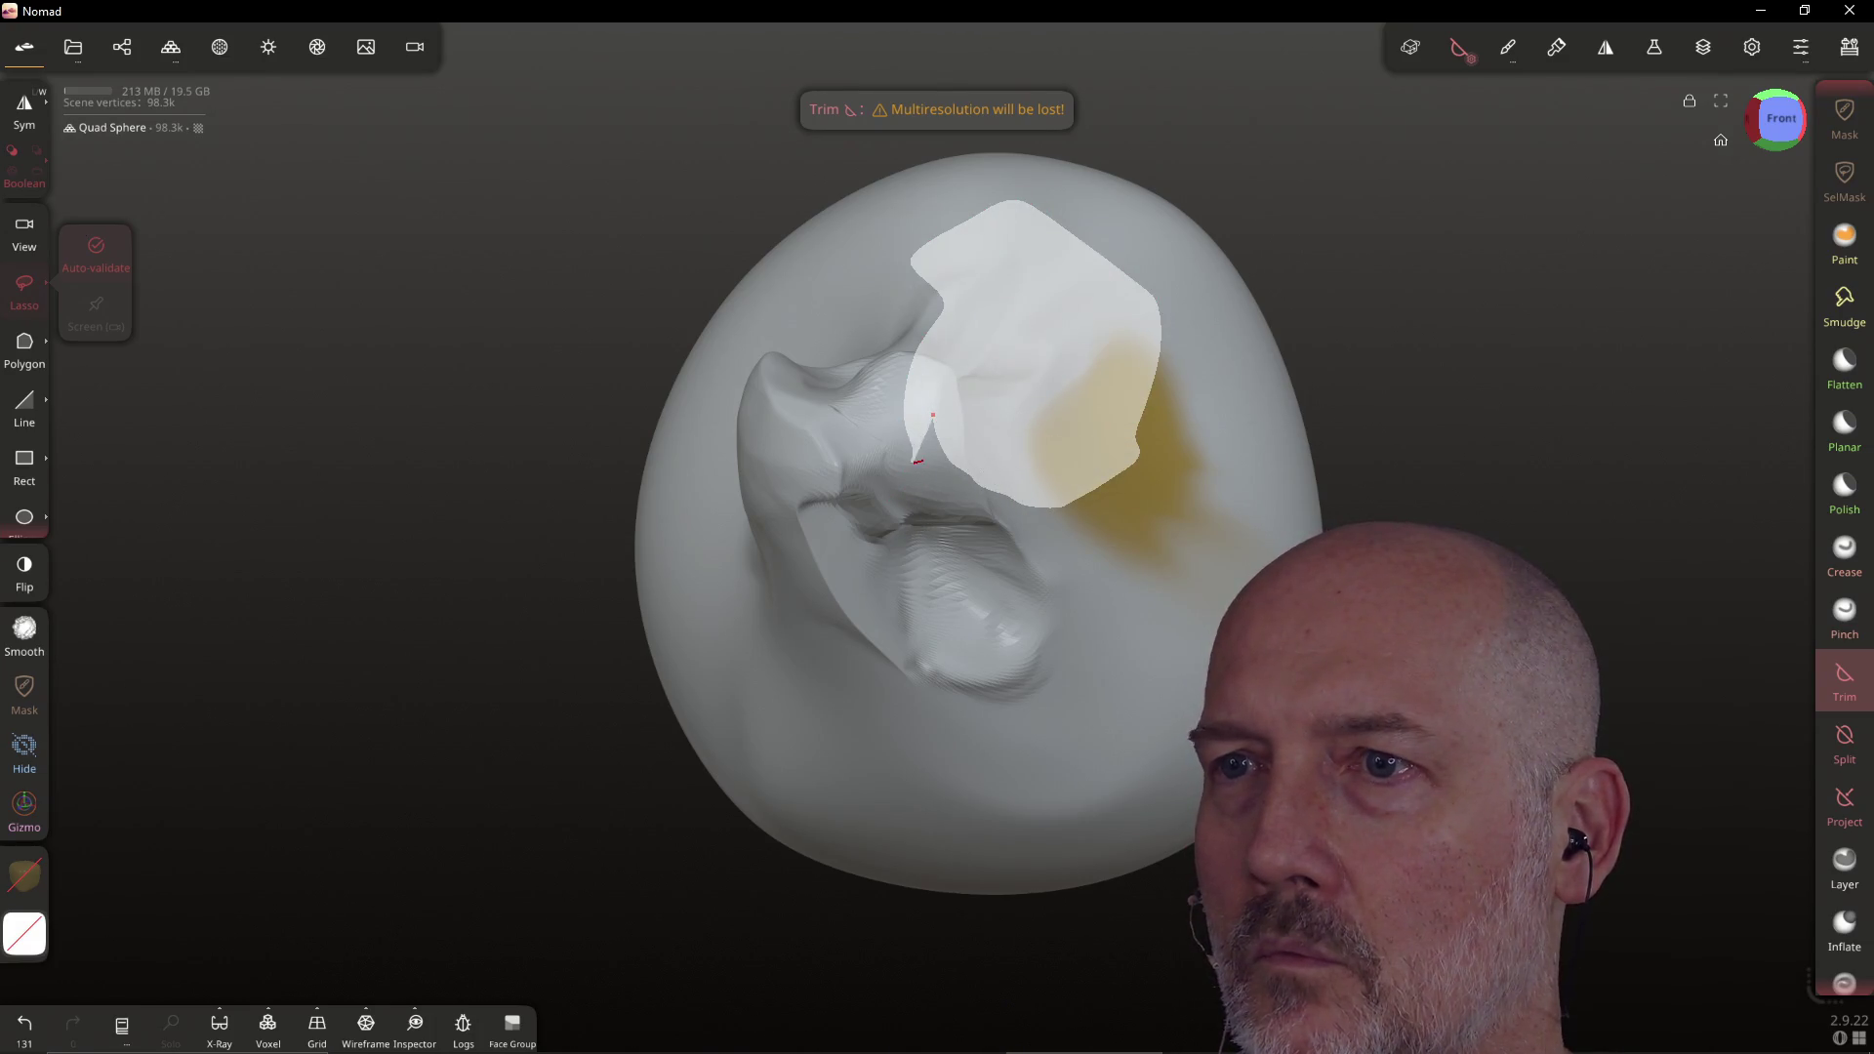
pyautogui.moveTo(961, 473); pyautogui.dragTo(967, 478)
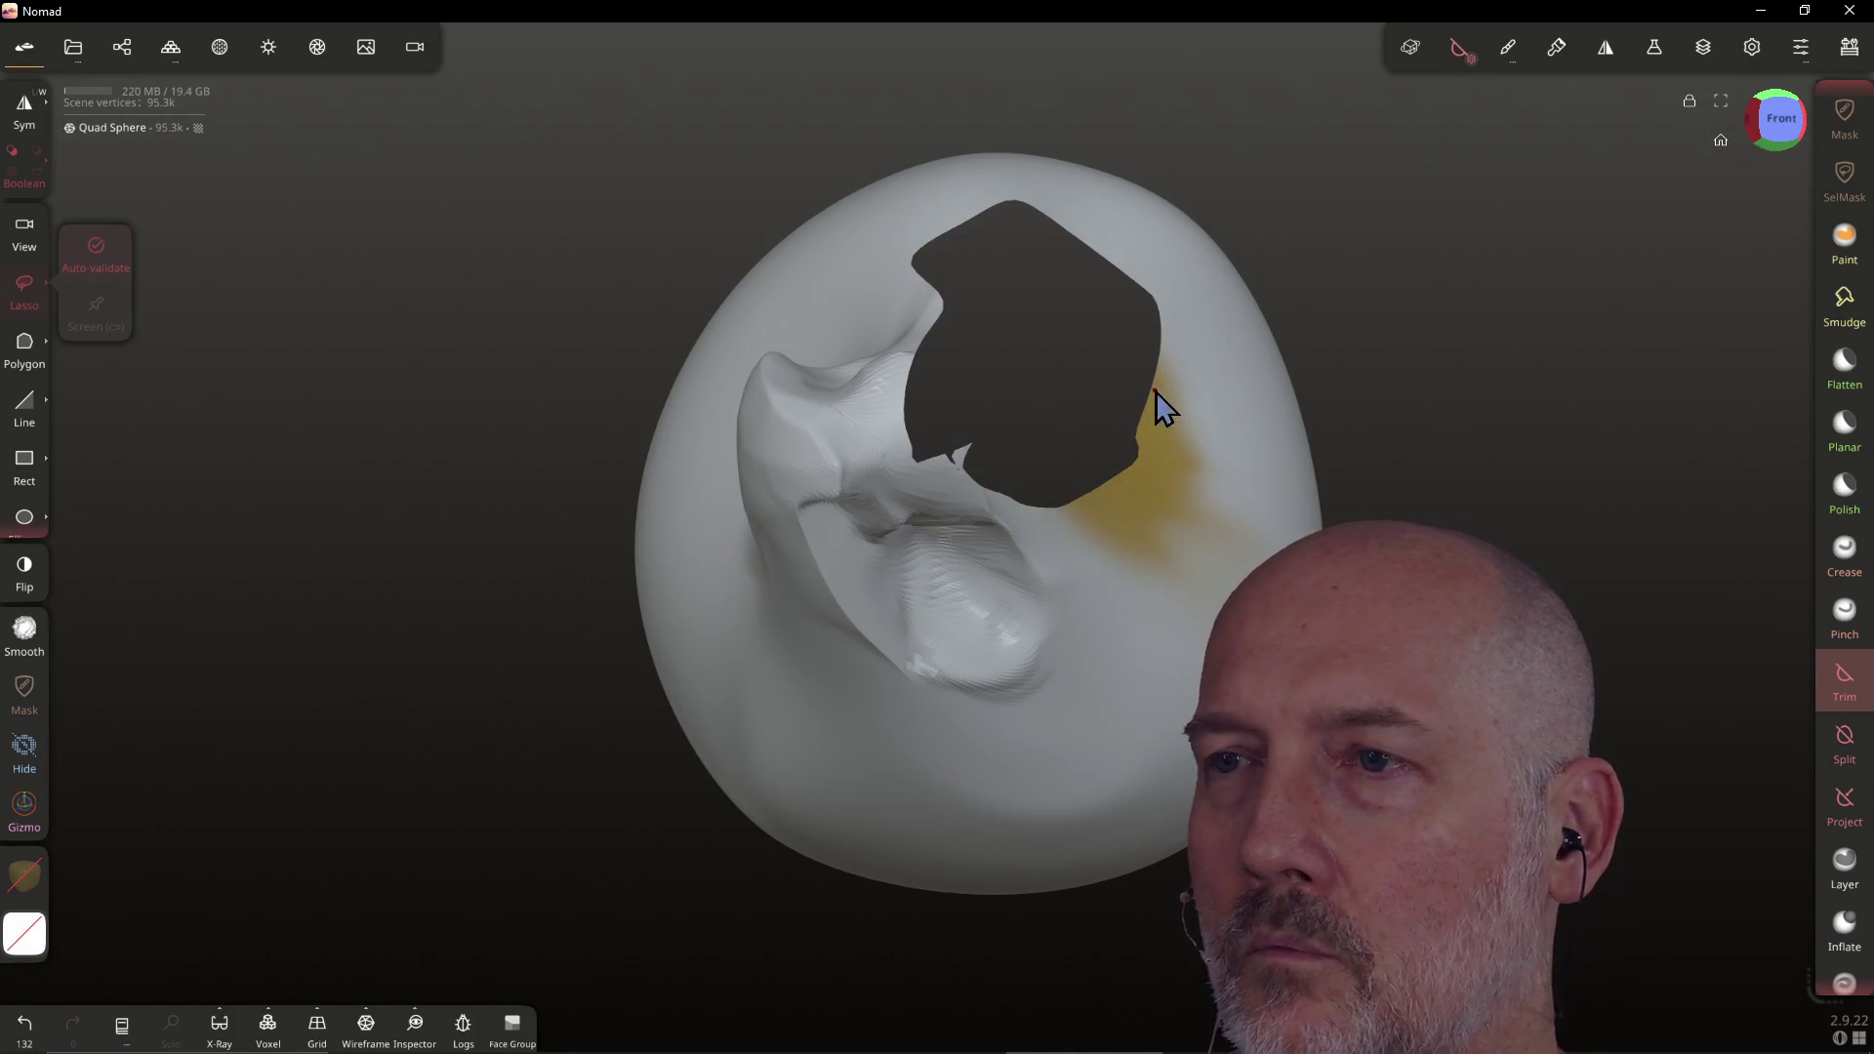
pyautogui.moveTo(1088, 355)
pyautogui.mouseDown(button='right')
pyautogui.moveTo(1054, 400)
pyautogui.moveTo(1135, 338)
pyautogui.moveTo(778, 439)
pyautogui.moveTo(833, 443)
pyautogui.moveTo(1092, 276)
pyautogui.moveTo(1243, 398)
pyautogui.moveTo(1175, 412)
pyautogui.moveTo(824, 381)
pyautogui.moveTo(939, 391)
pyautogui.mouseUp(button='right')
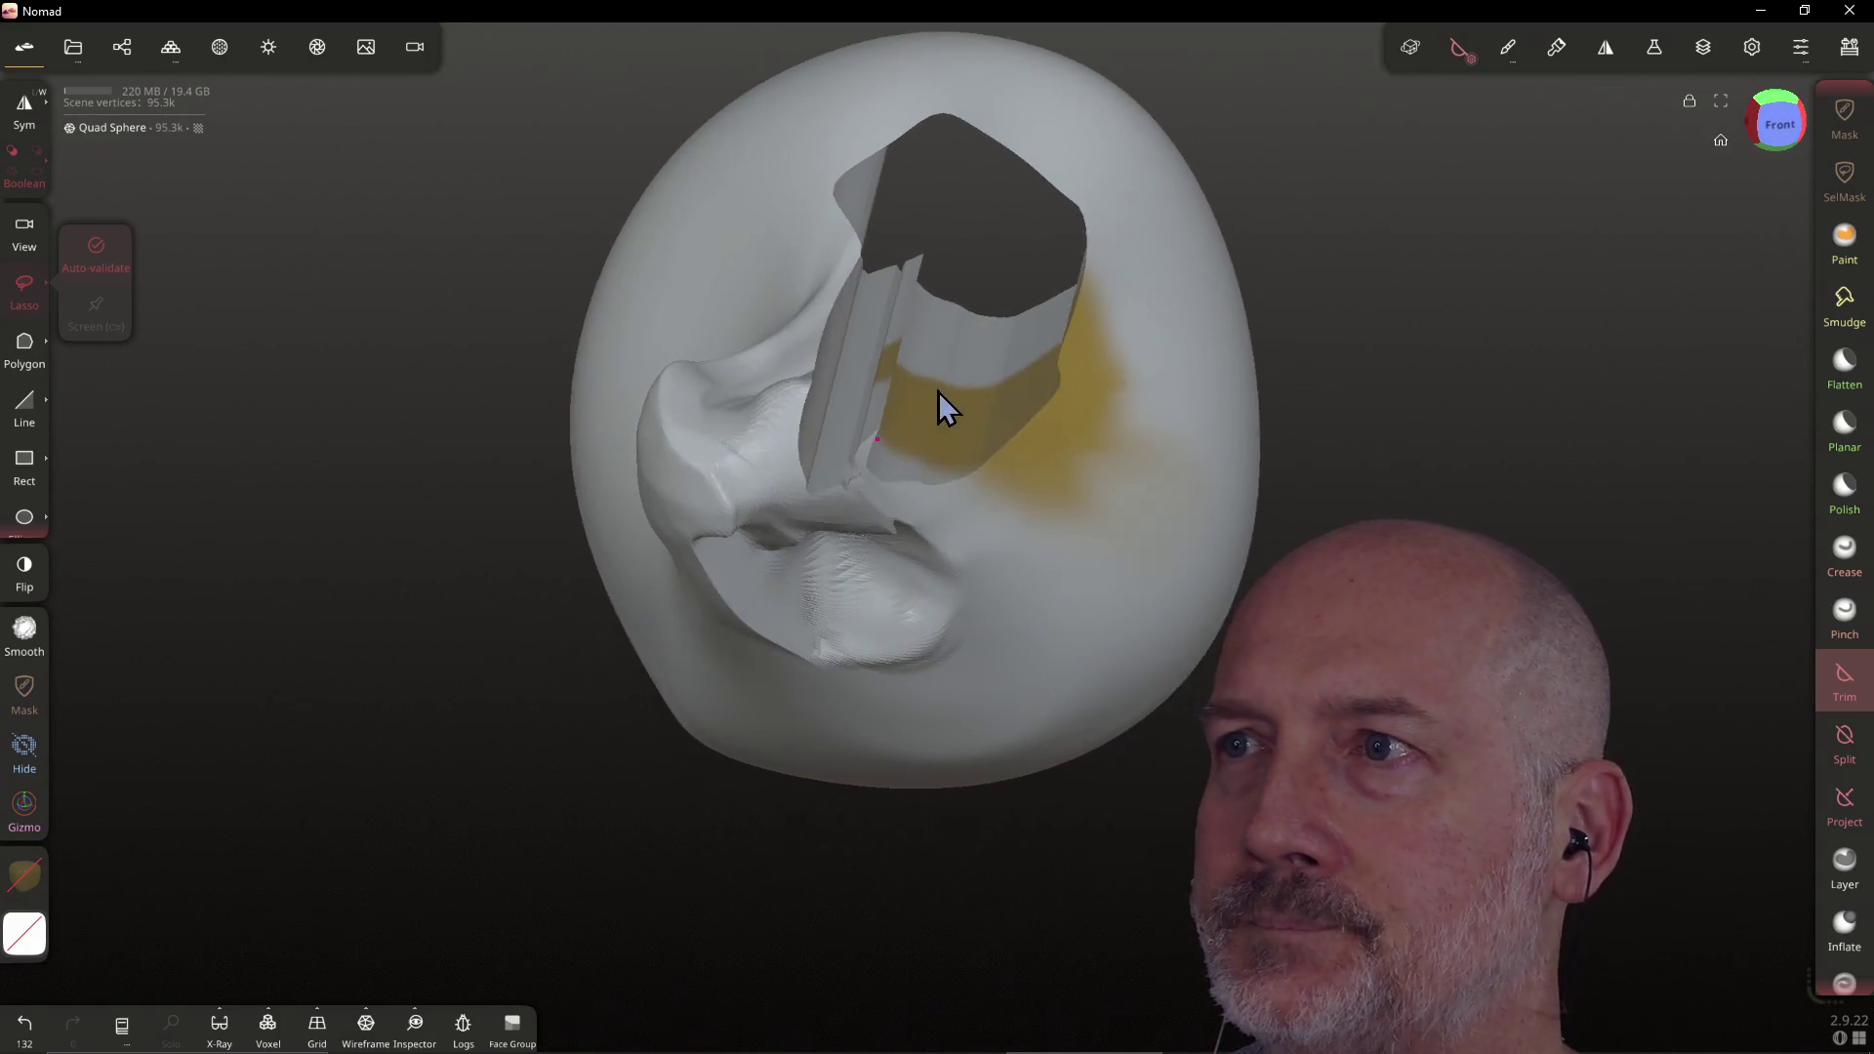
pyautogui.click(1789, 135)
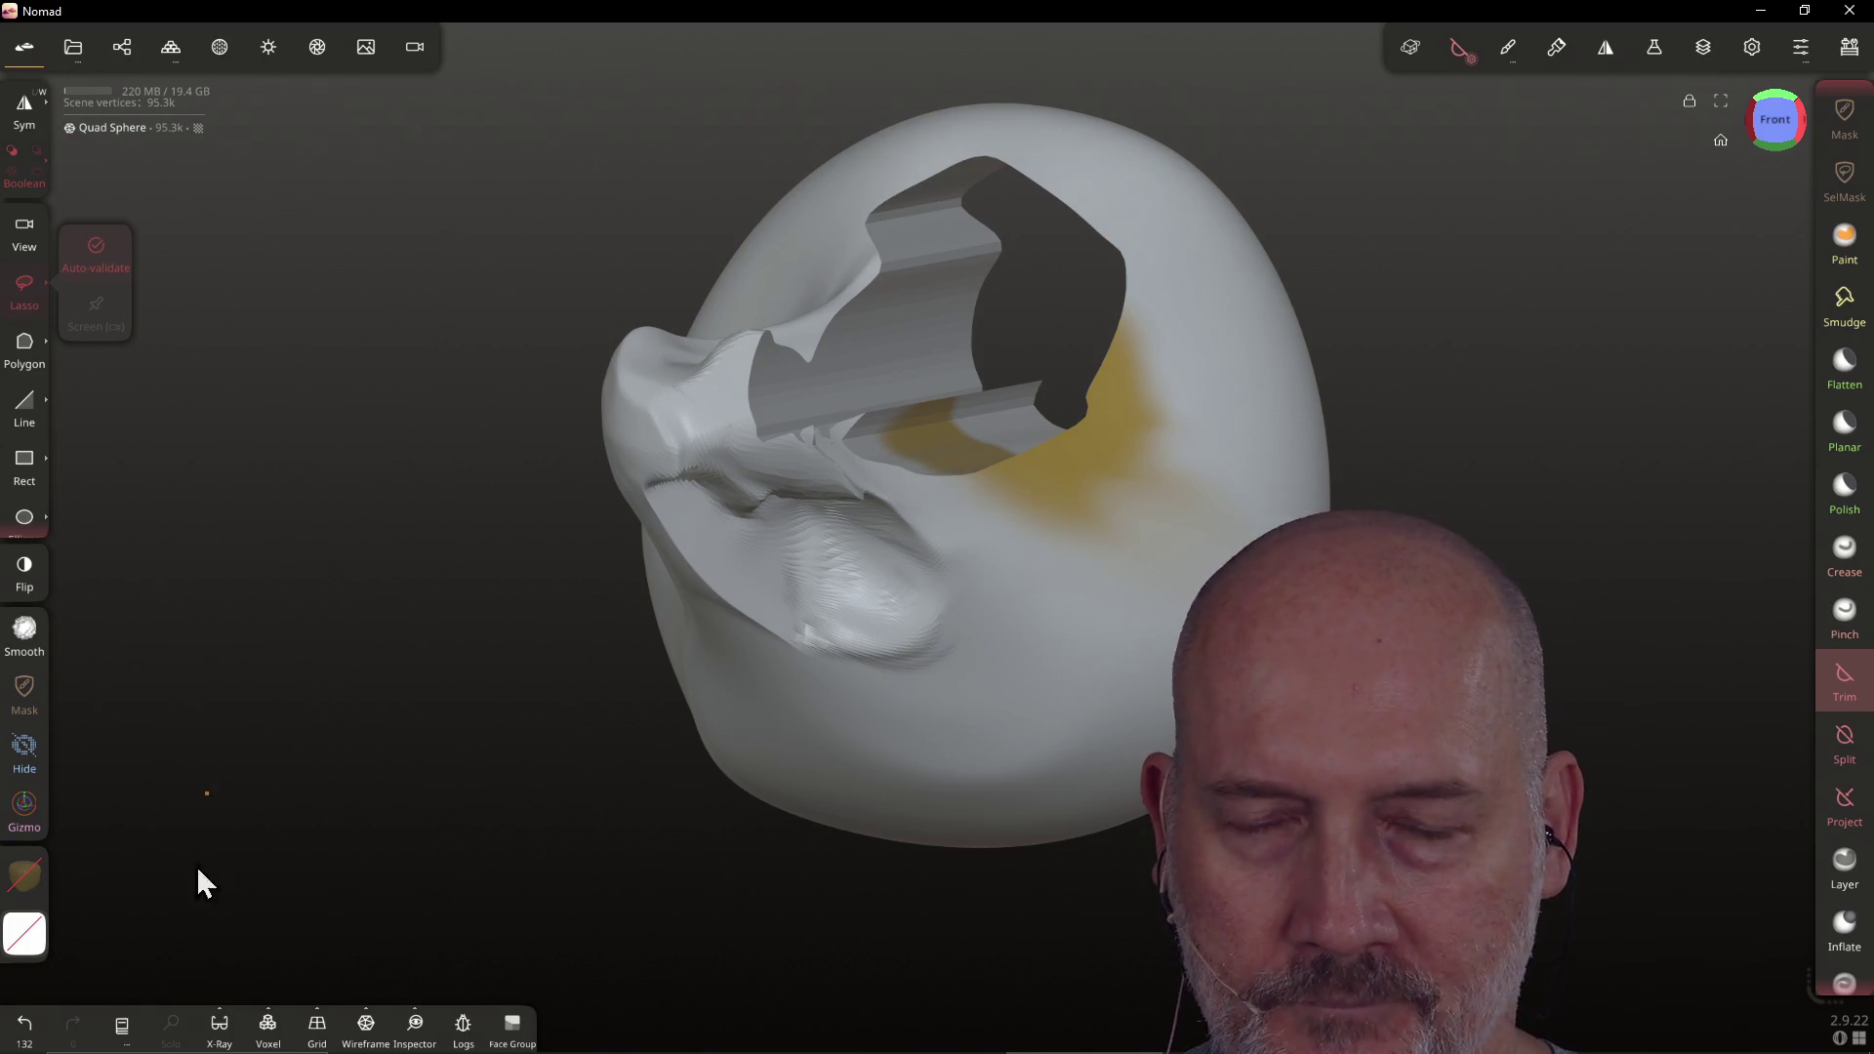
# Lock the camera view and lasso-trim a larger region from the upper head
pyautogui.click(123, 1027)
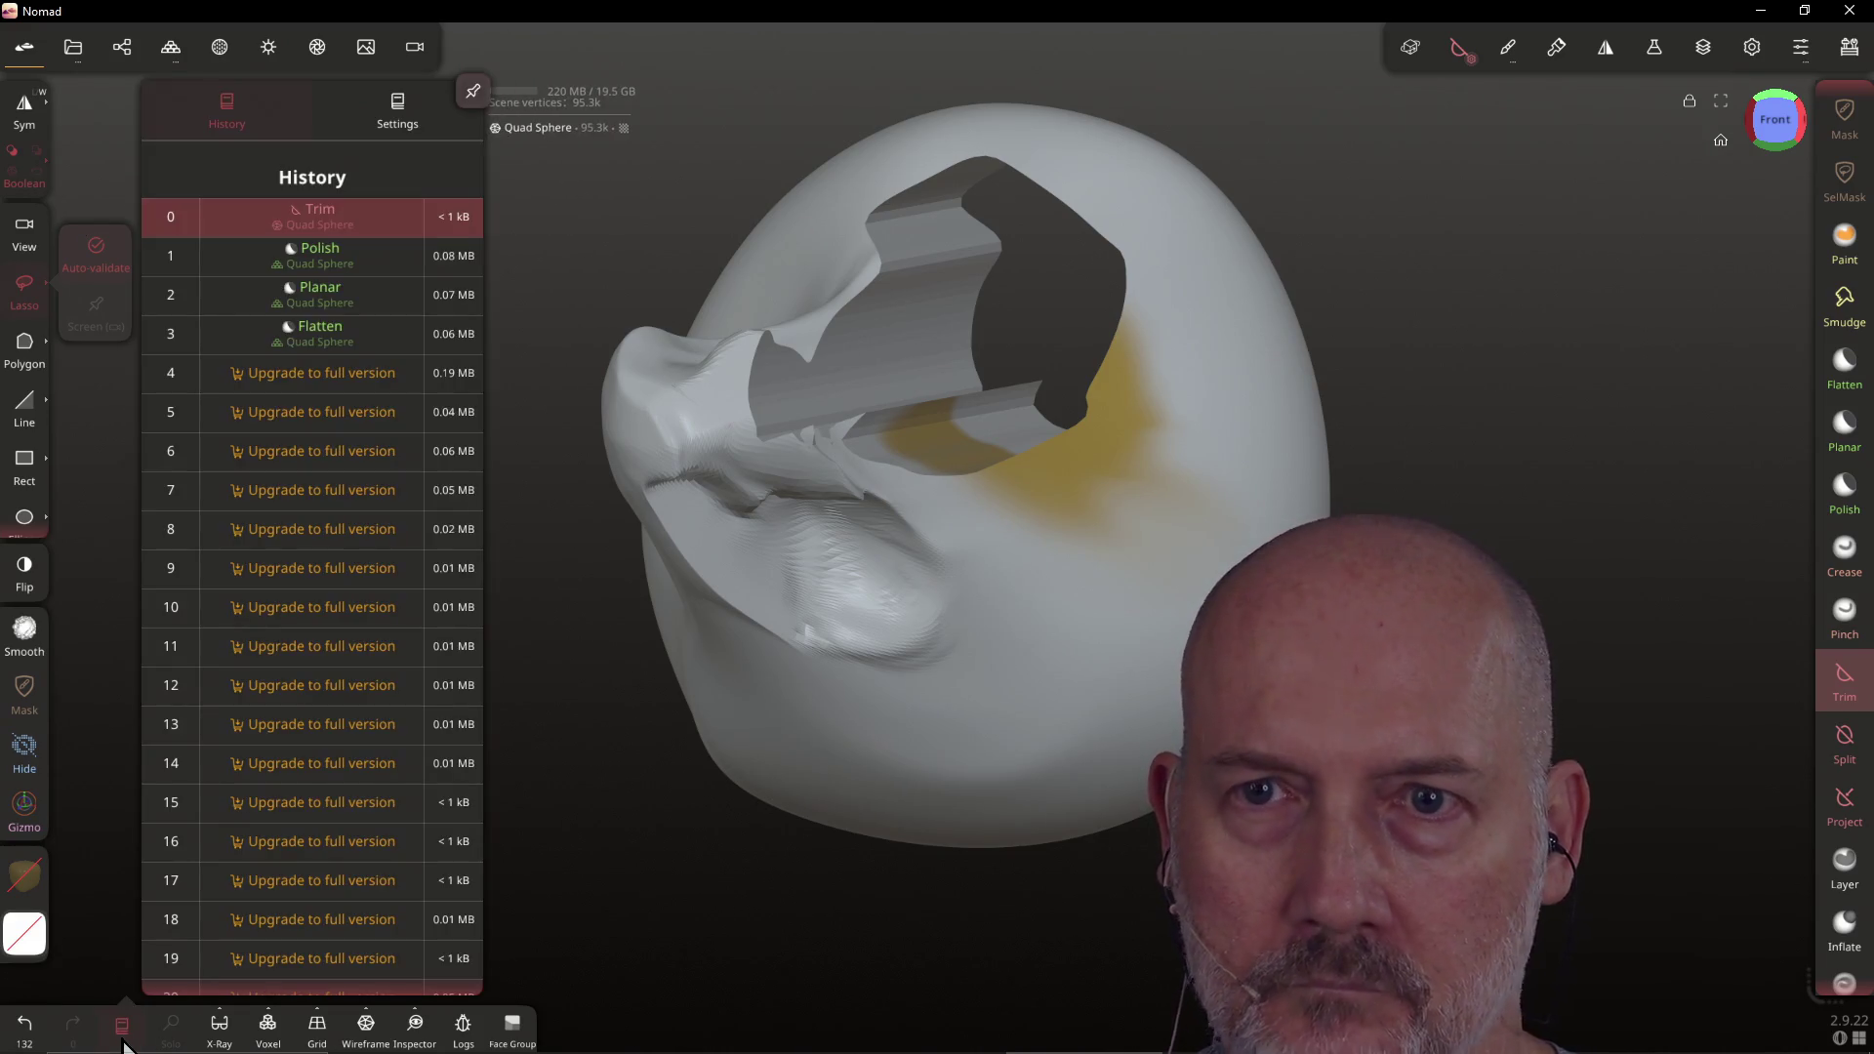
pyautogui.click(124, 1043)
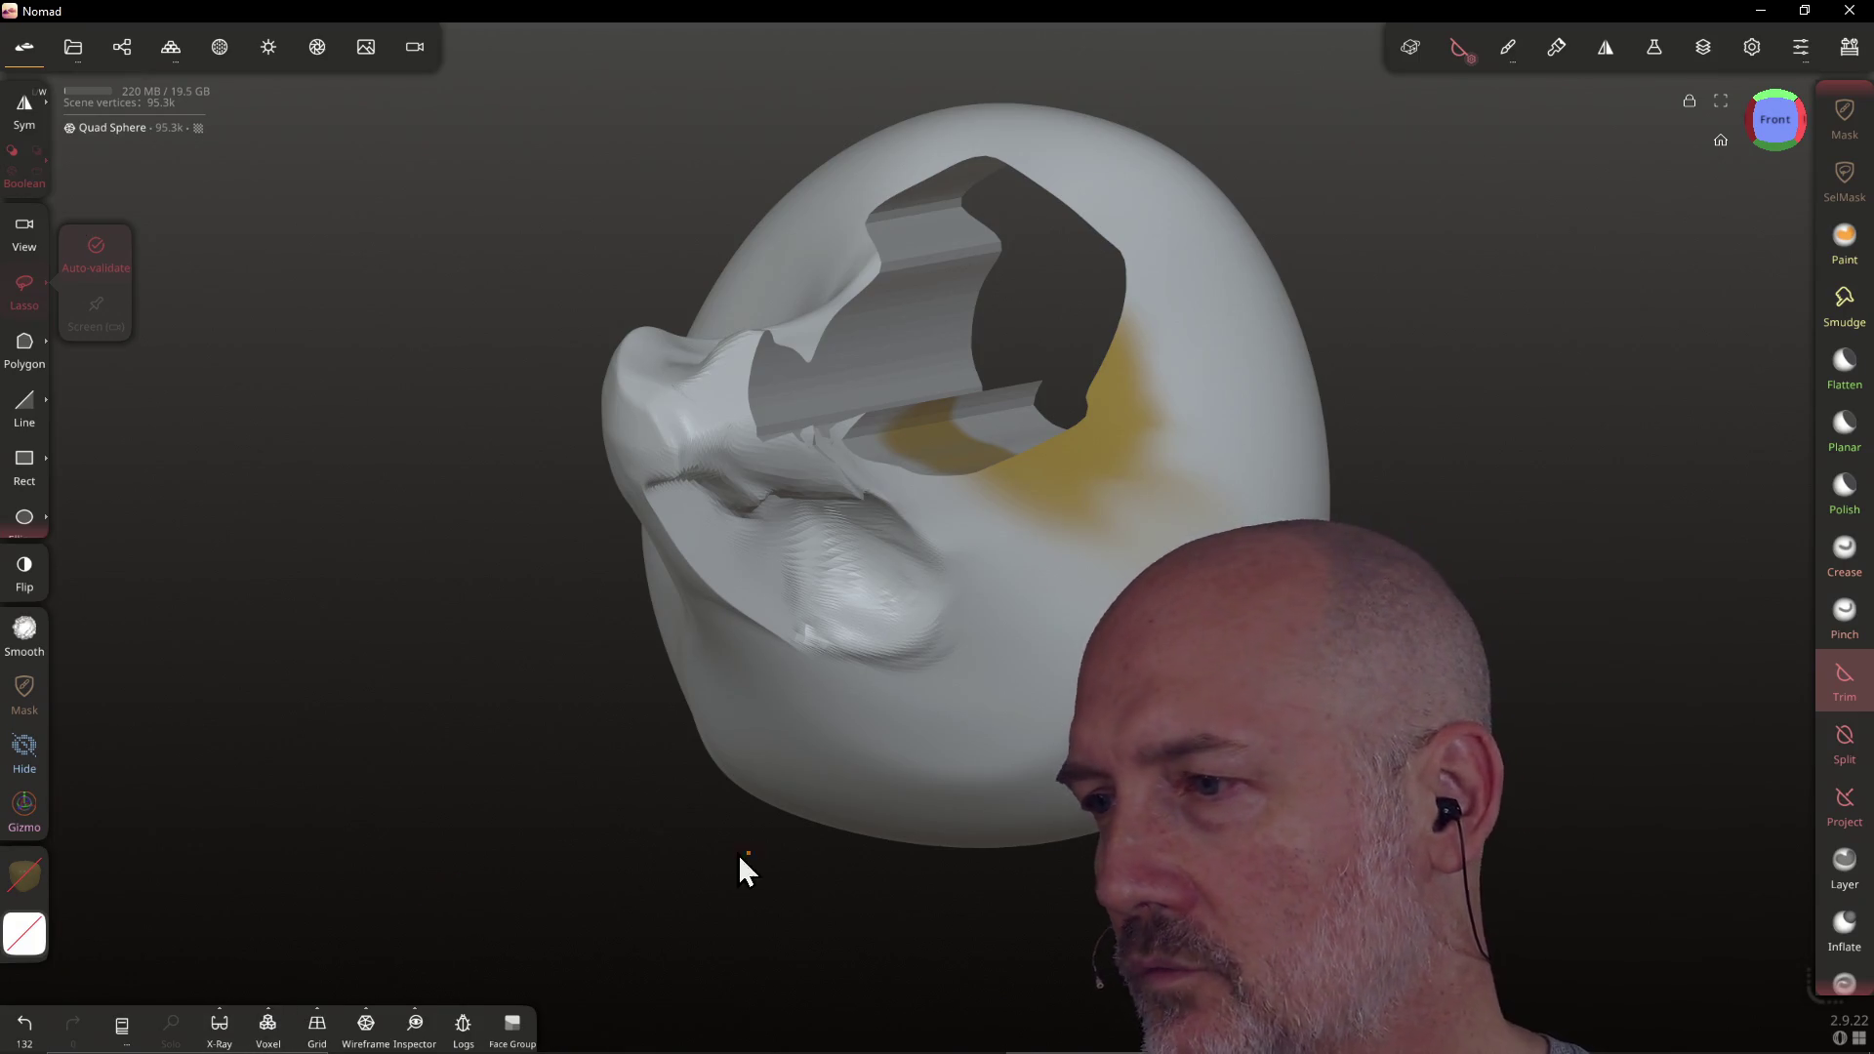
pyautogui.scroll(5, 1833, 522)
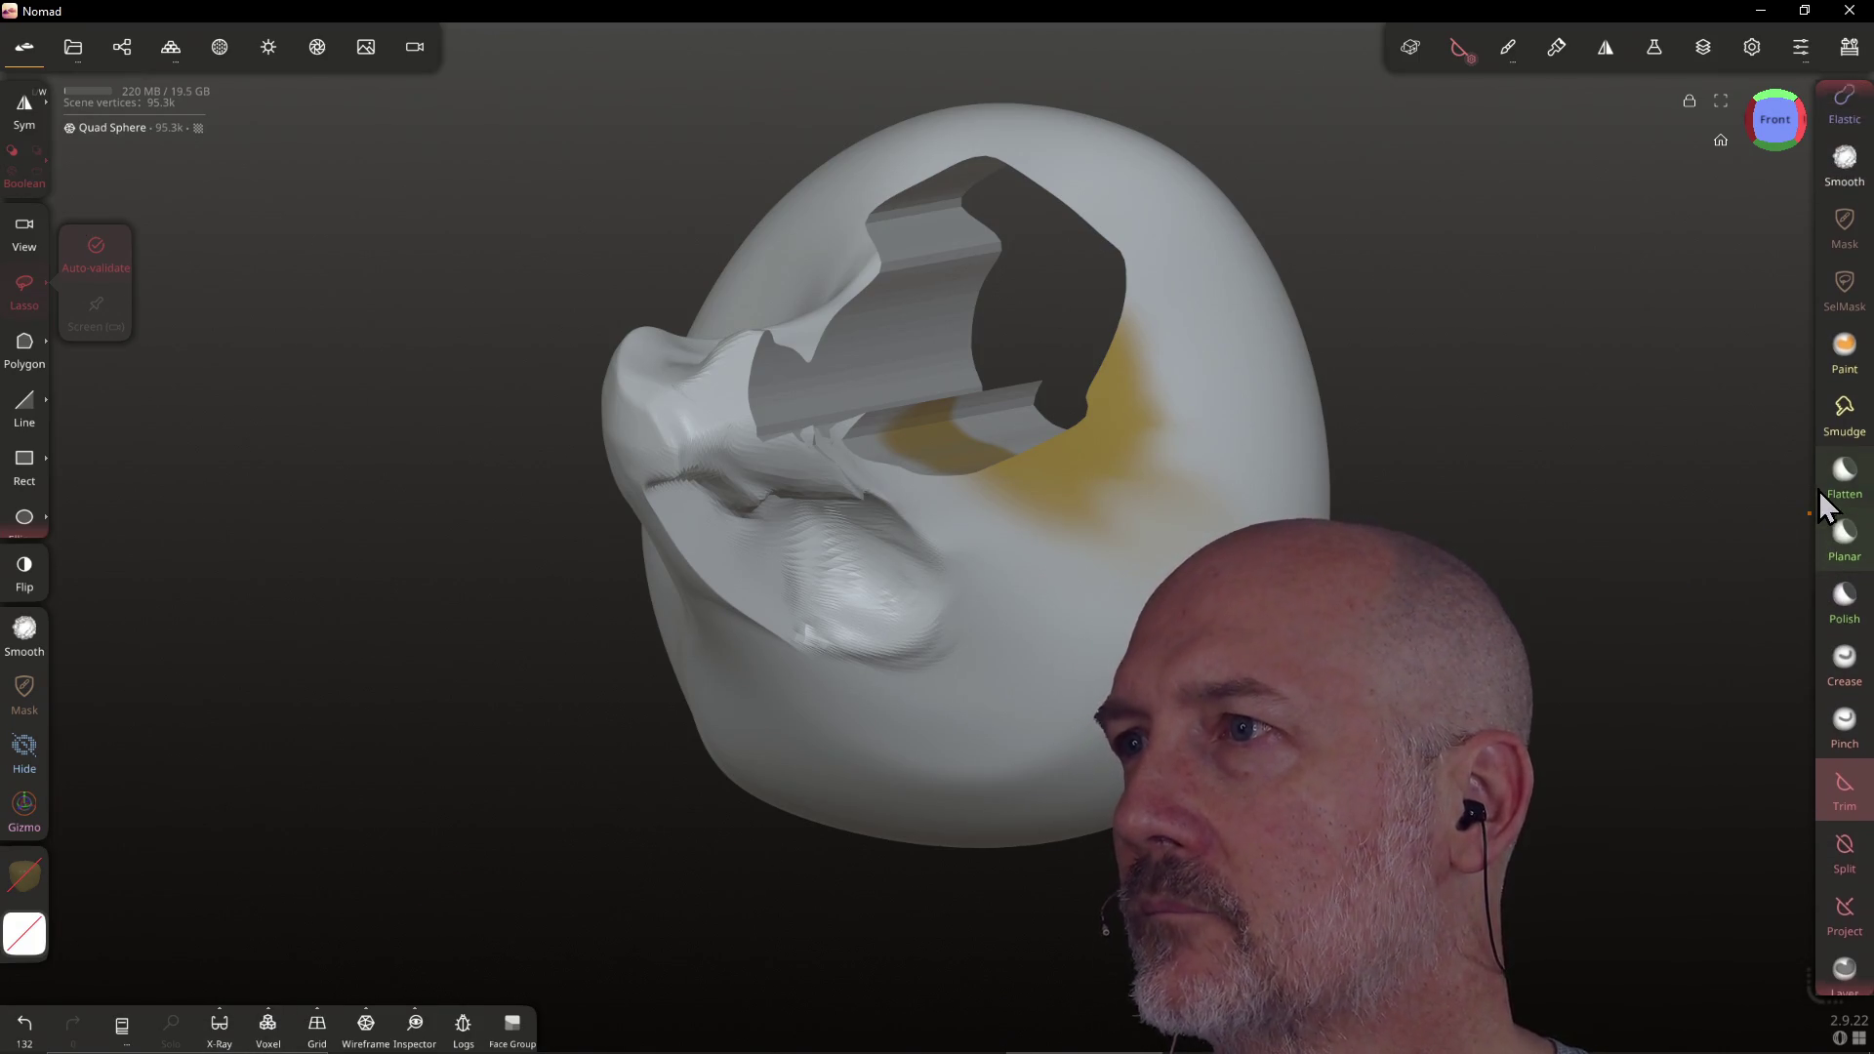
pyautogui.scroll(1, 1822, 508)
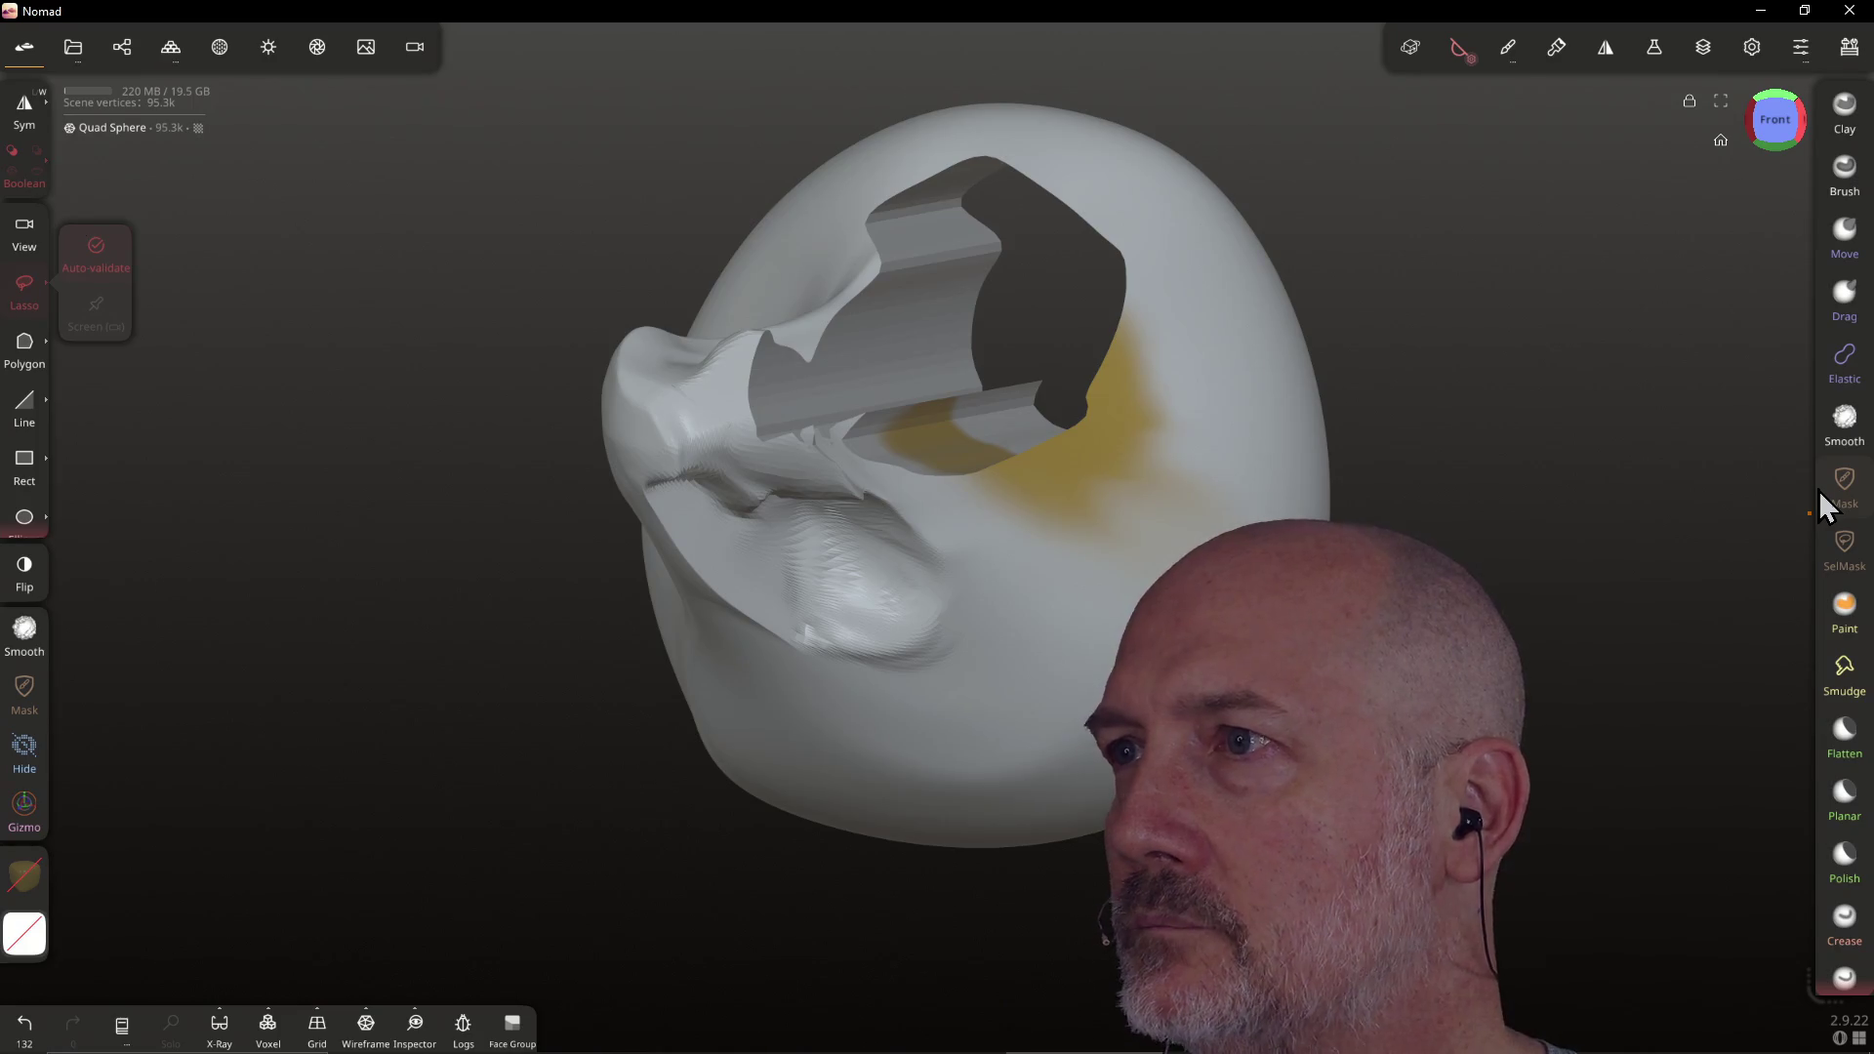
pyautogui.click(1689, 101)
pyautogui.moveTo(1133, 311)
pyautogui.mouseDown()
pyautogui.moveTo(973, 401)
pyautogui.moveTo(1123, 574)
pyautogui.moveTo(1149, 277)
pyautogui.moveTo(1198, 262)
pyautogui.moveTo(1118, 449)
pyautogui.moveTo(1070, 379)
pyautogui.moveTo(1169, 422)
pyautogui.mouseUp()
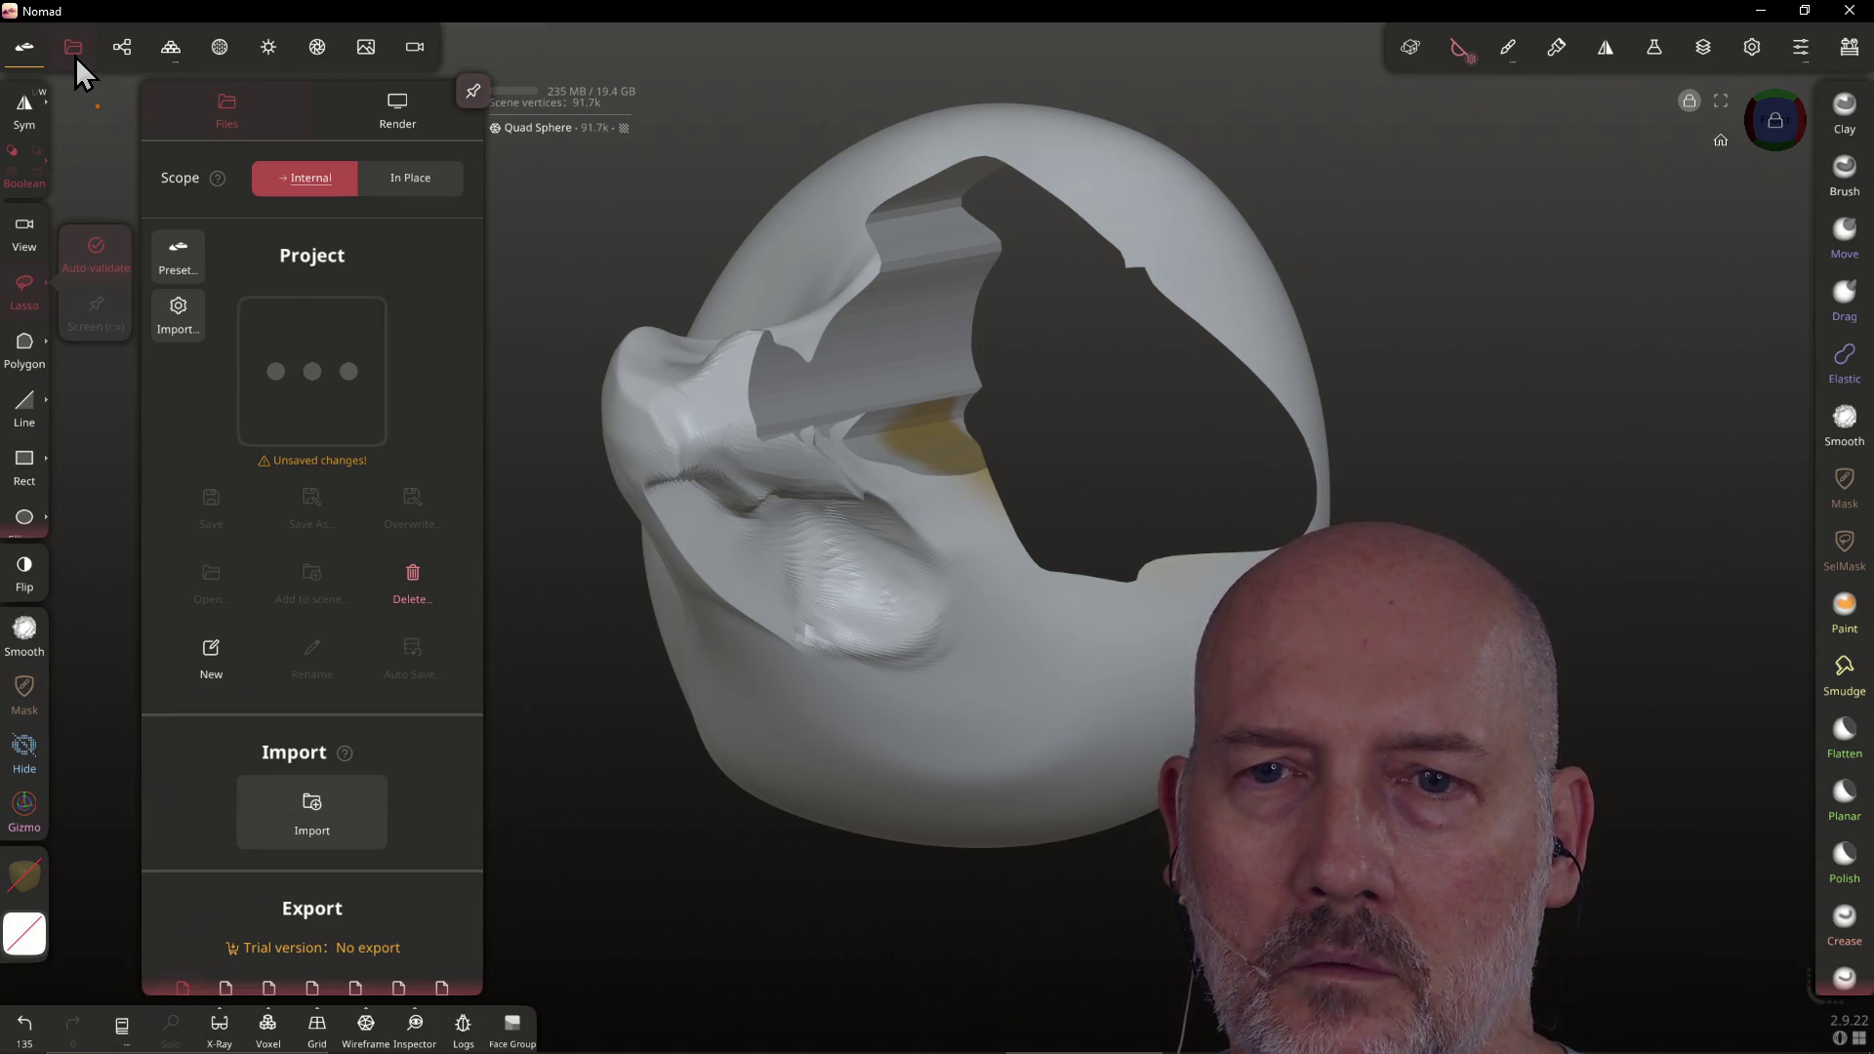
# Discard the sculpt for a new scene with a plain sphere and open Background settings
pyautogui.click(217, 658)
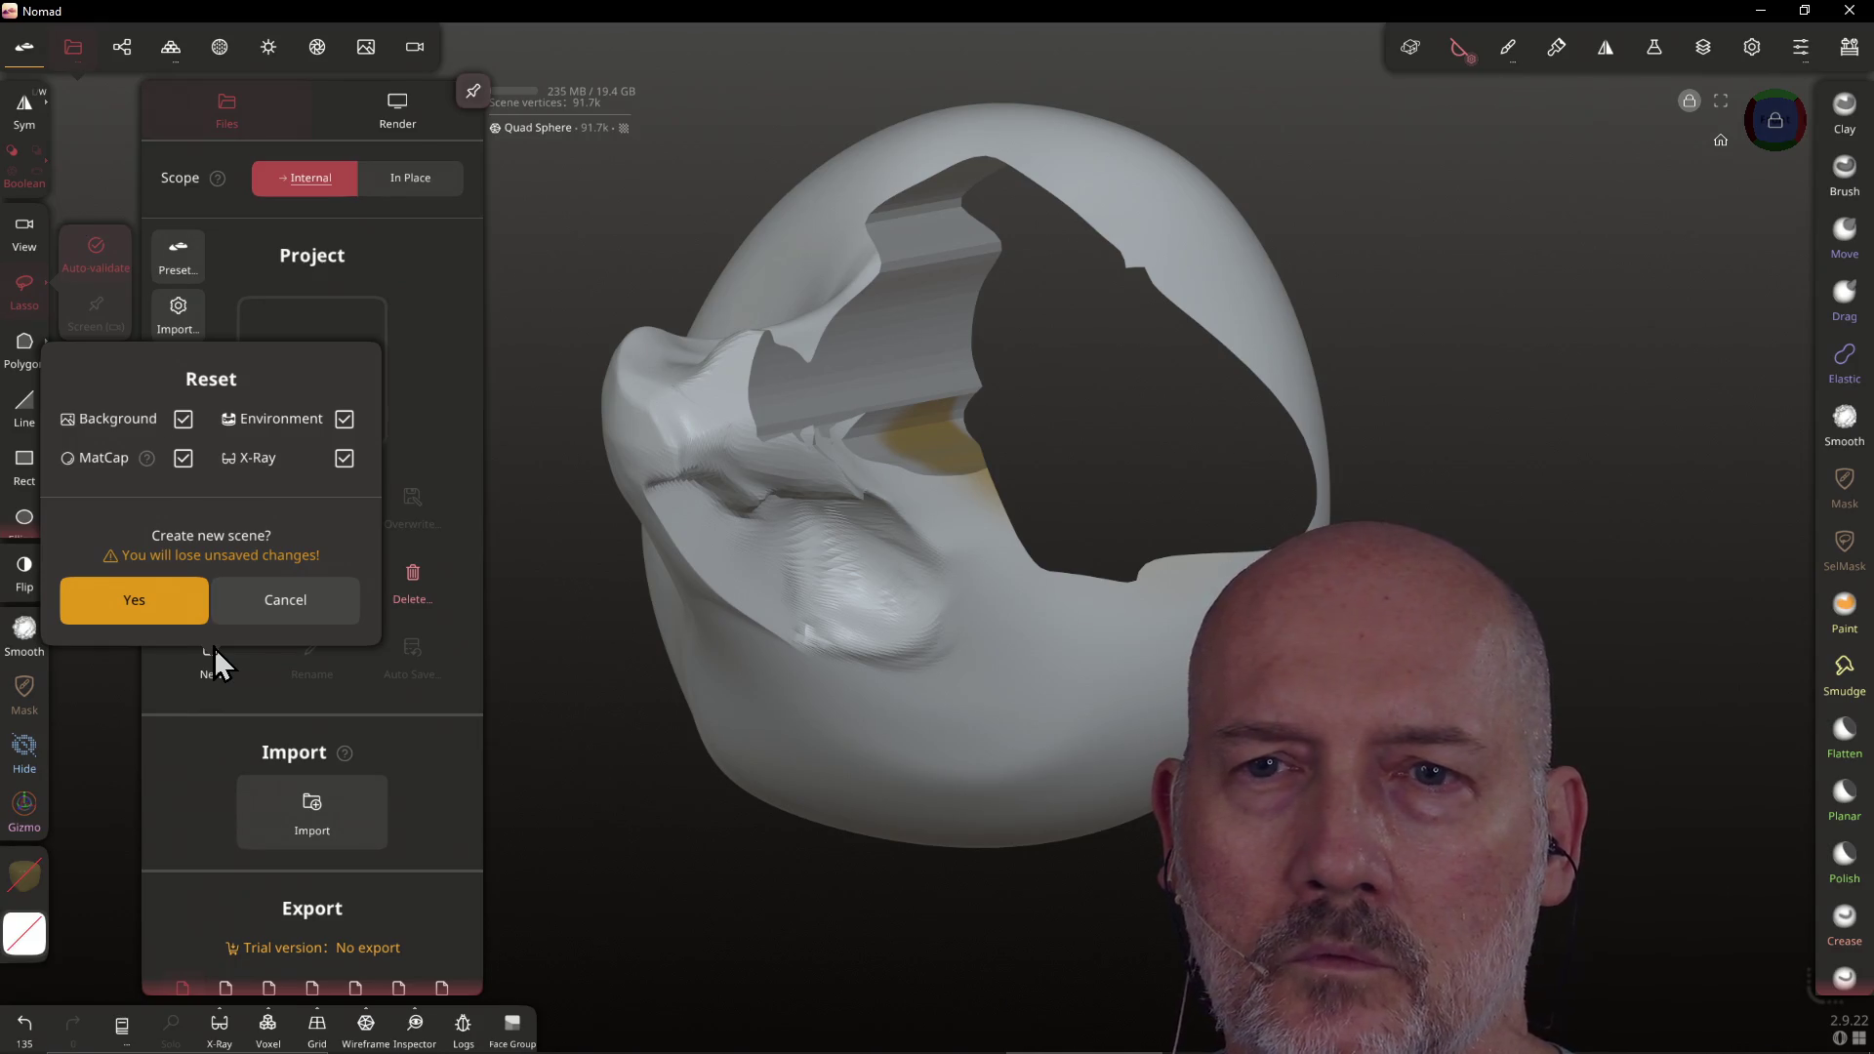
pyautogui.click(125, 611)
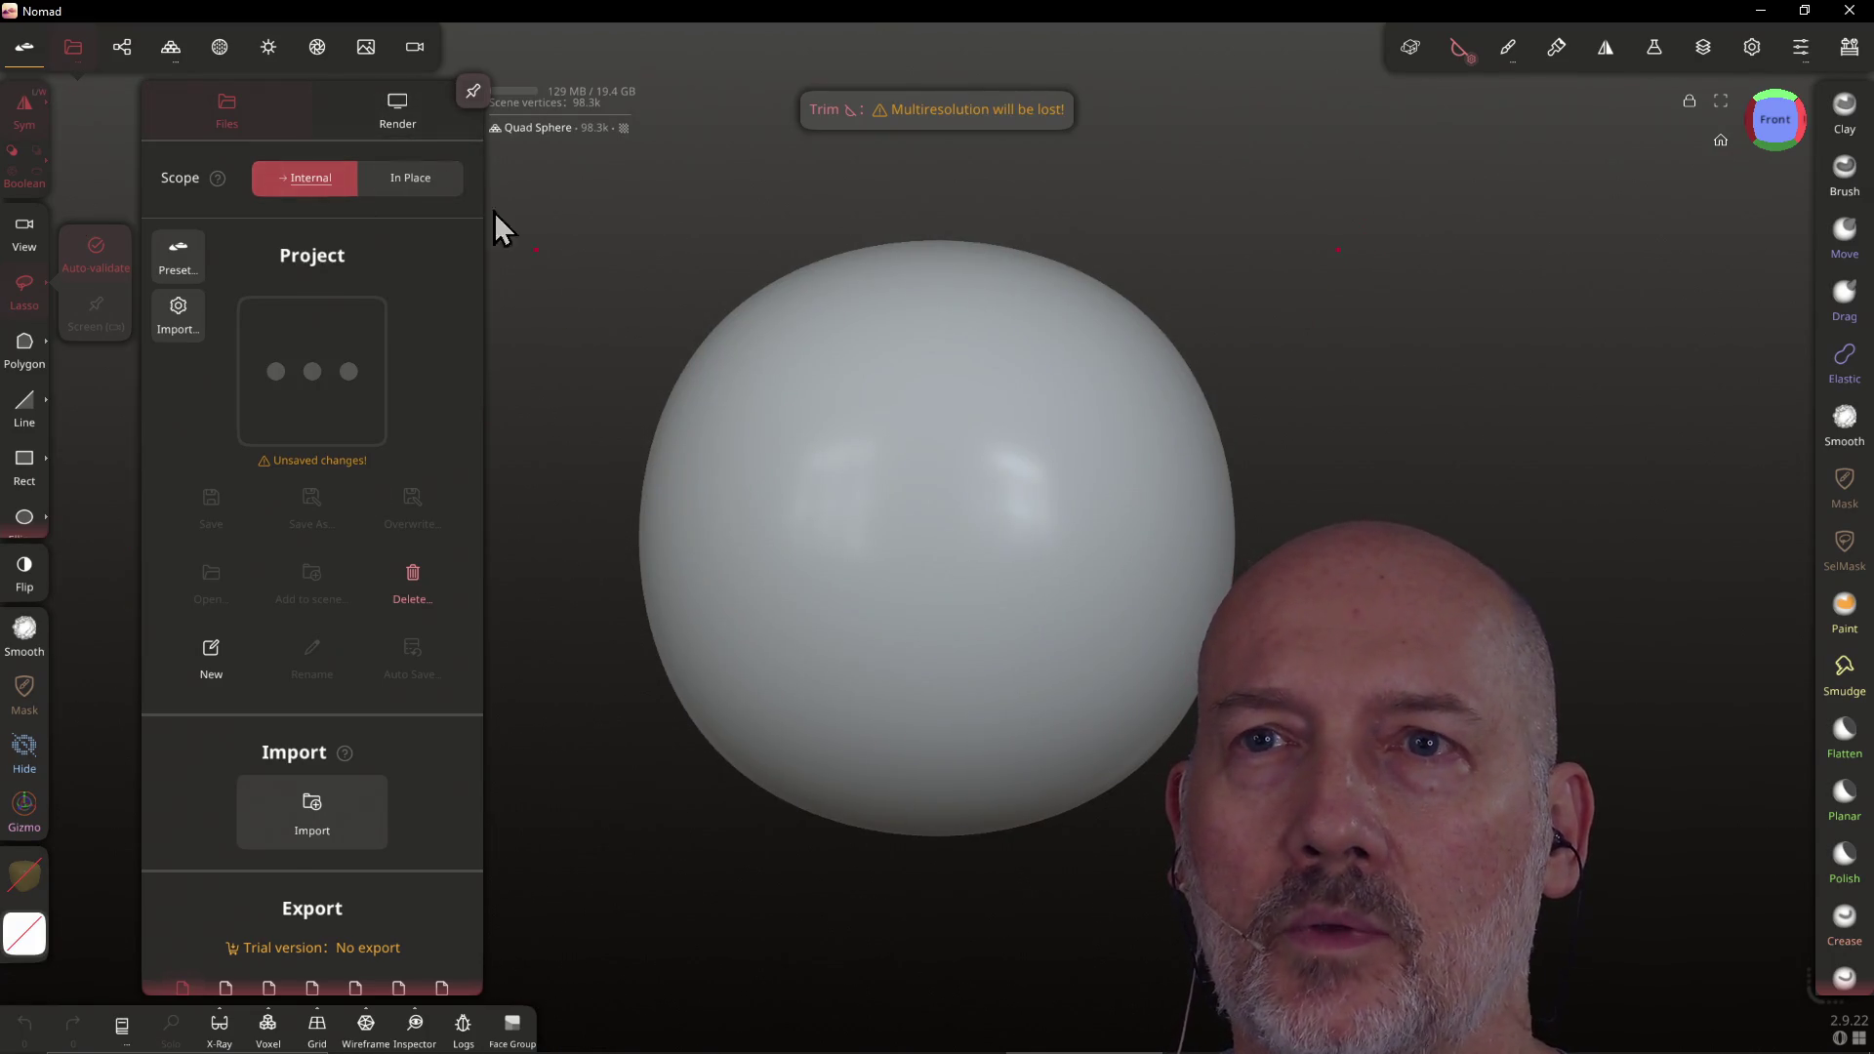
pyautogui.click(72, 54)
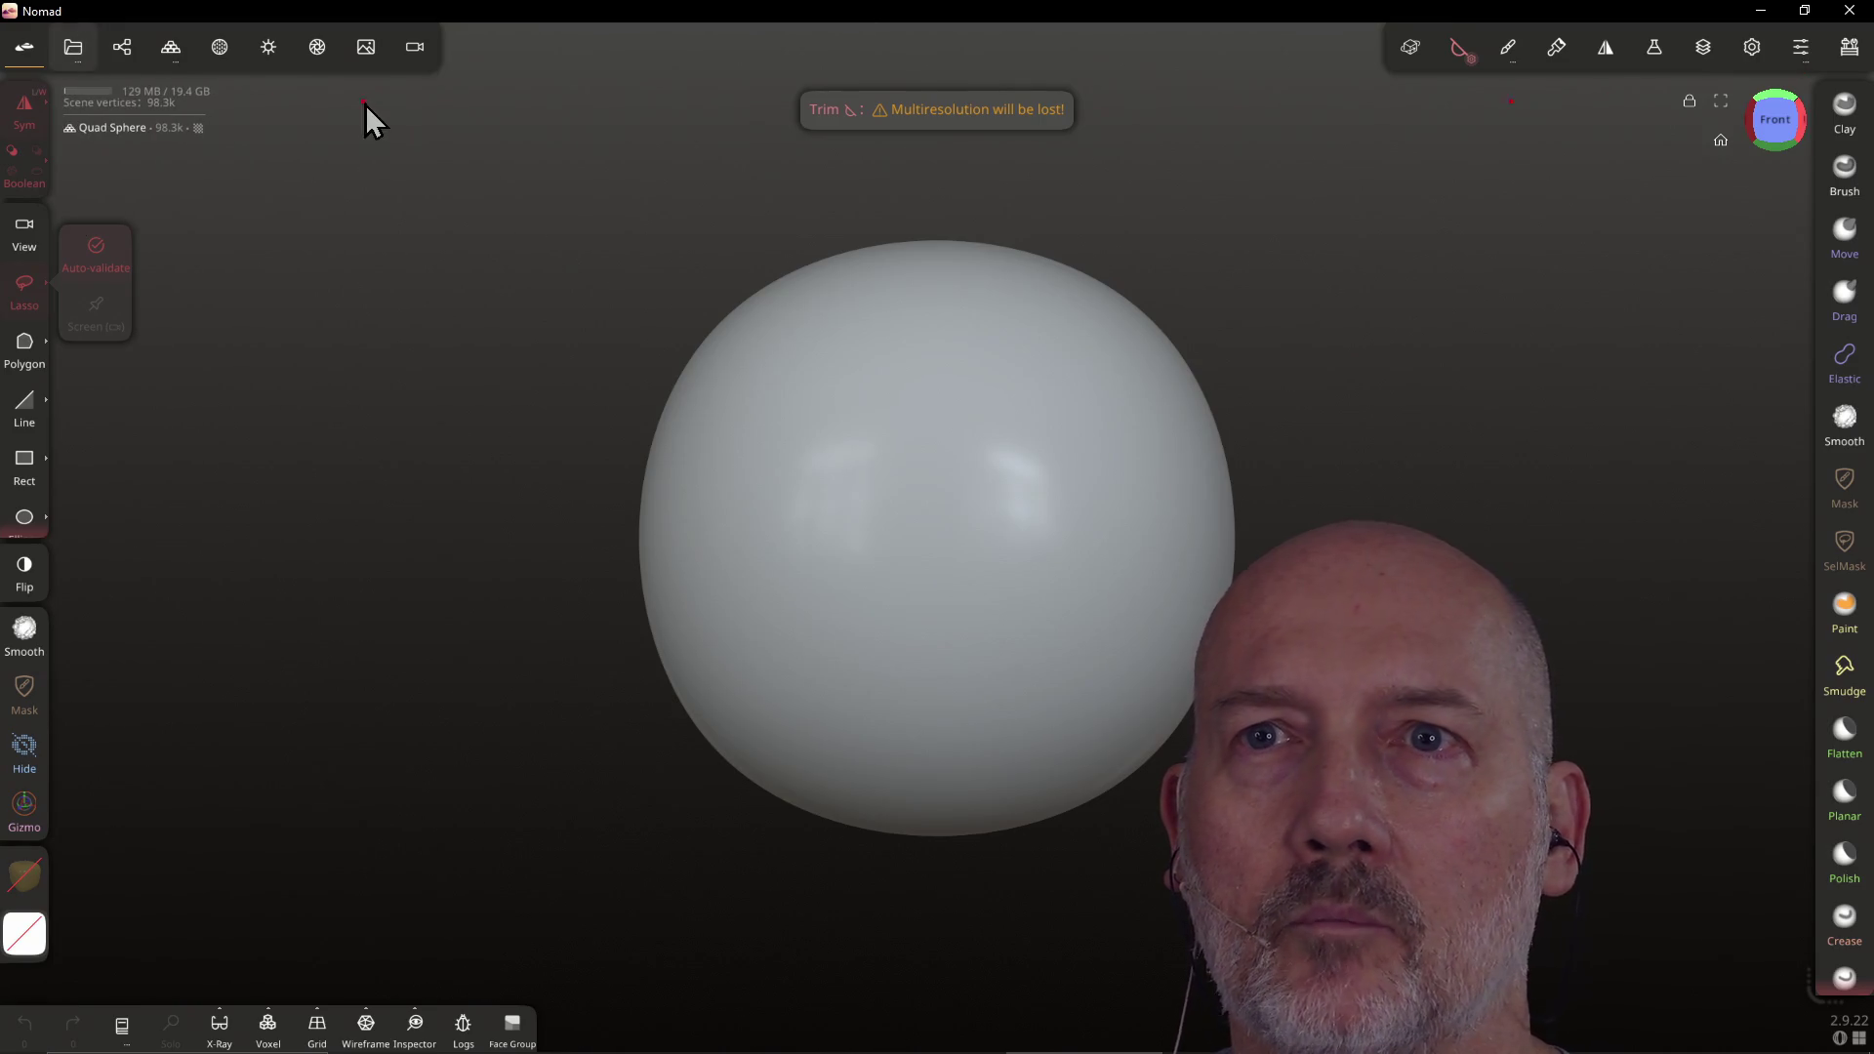
pyautogui.click(365, 48)
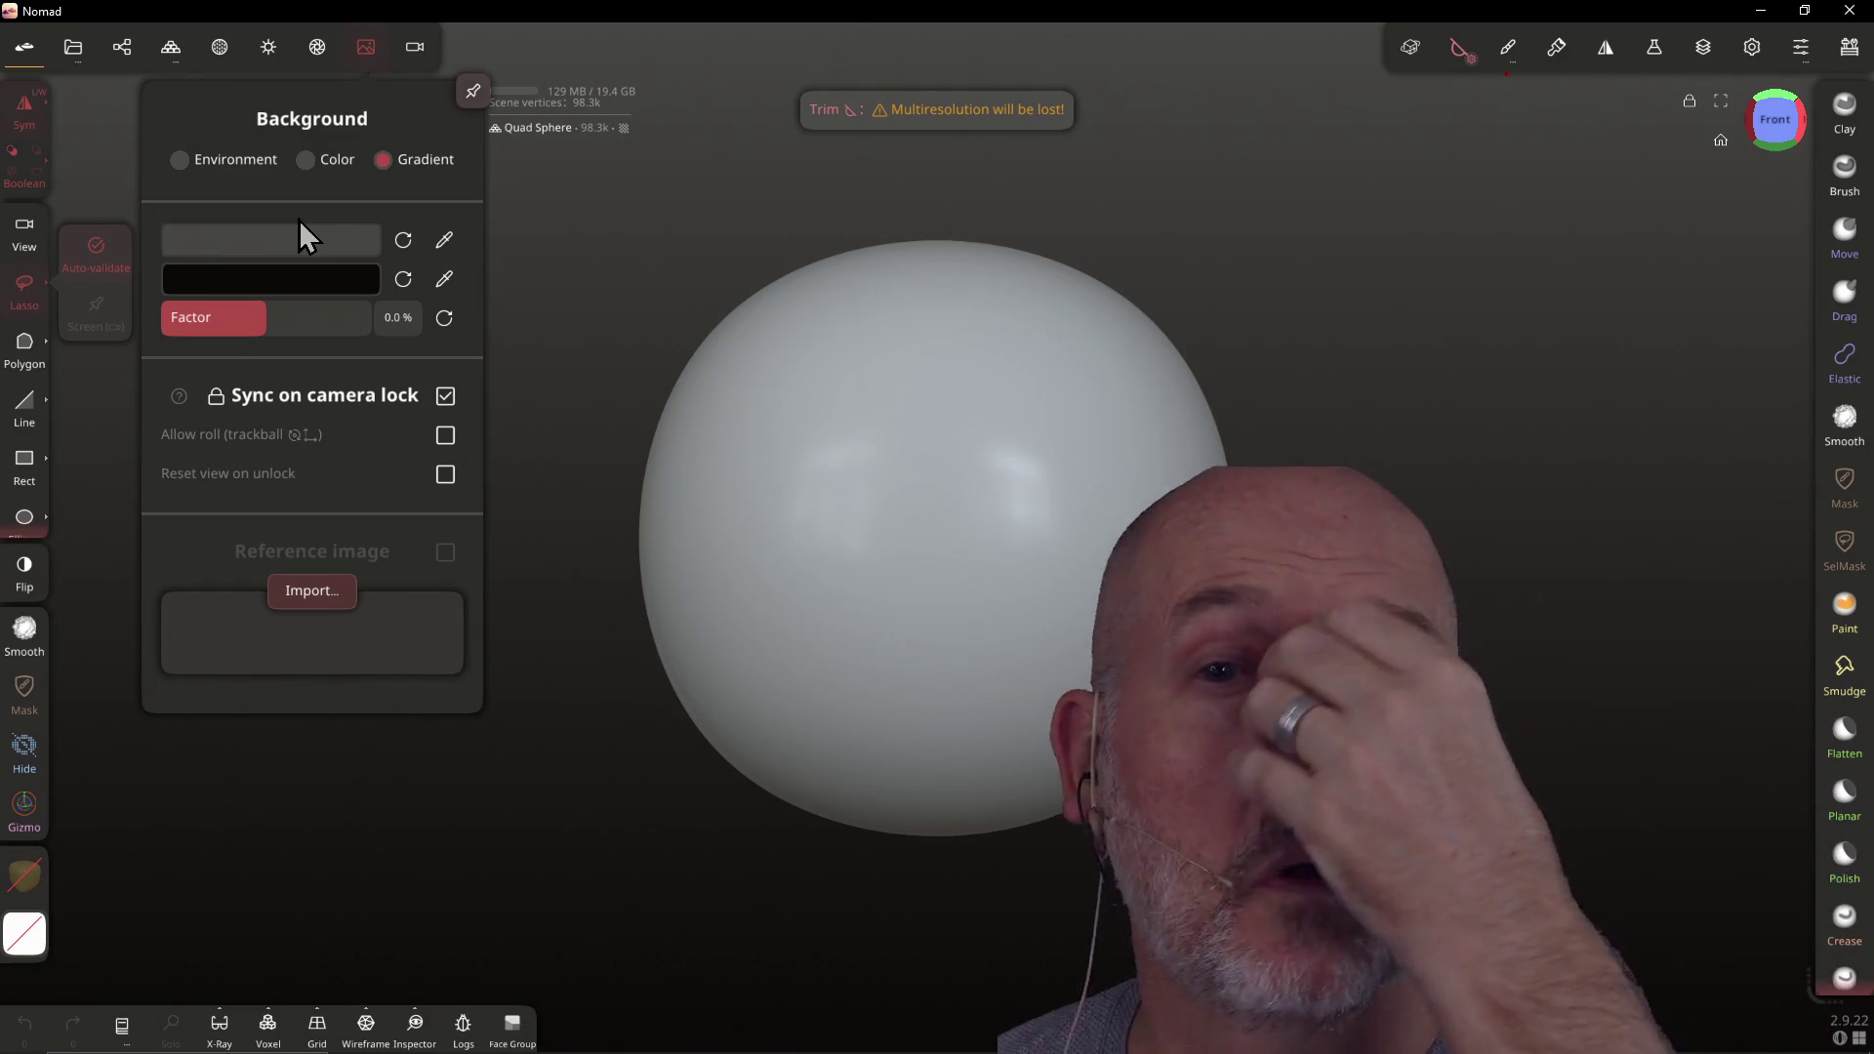
# Open the reference image import window and try typed folder paths like 'Projects/learn-blender' and 'C:\Users\lcthw\Projects\learn-blender'
pyautogui.click(318, 599)
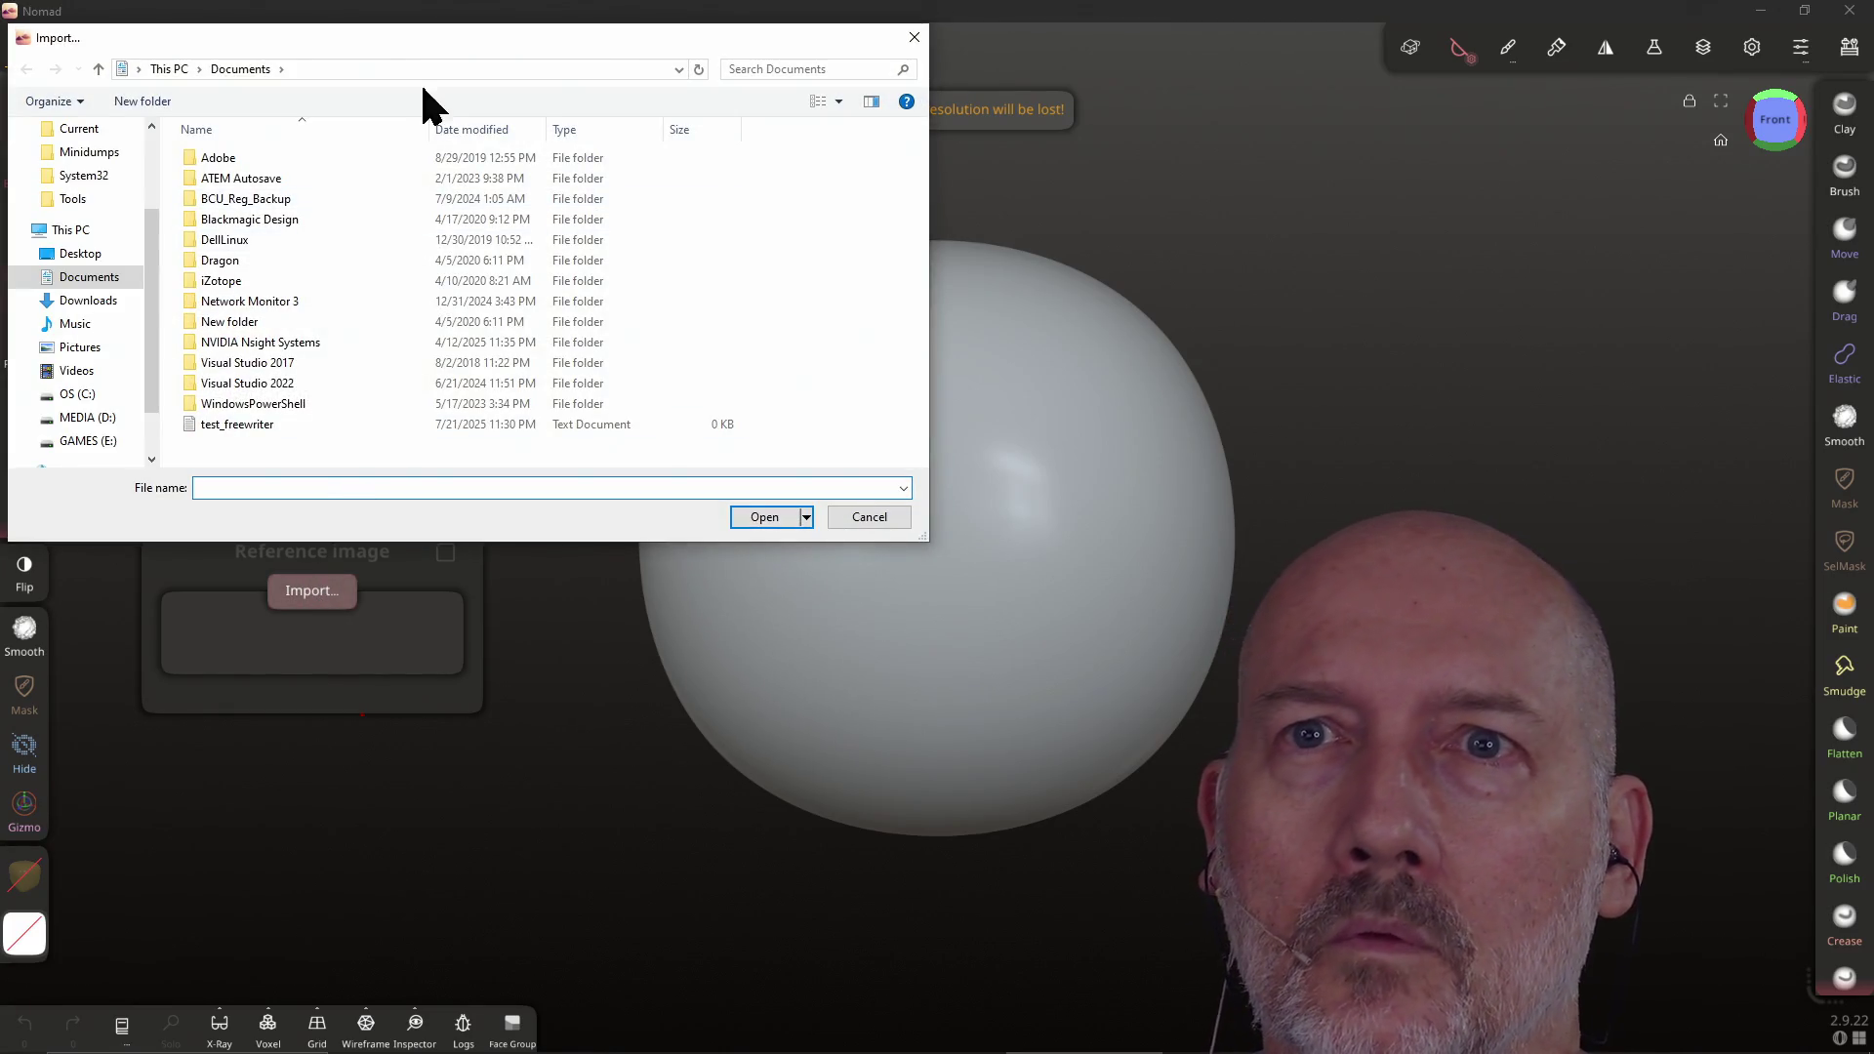
pyautogui.moveTo(414, 39); pyautogui.dragTo(449, 107)
pyautogui.click(442, 138)
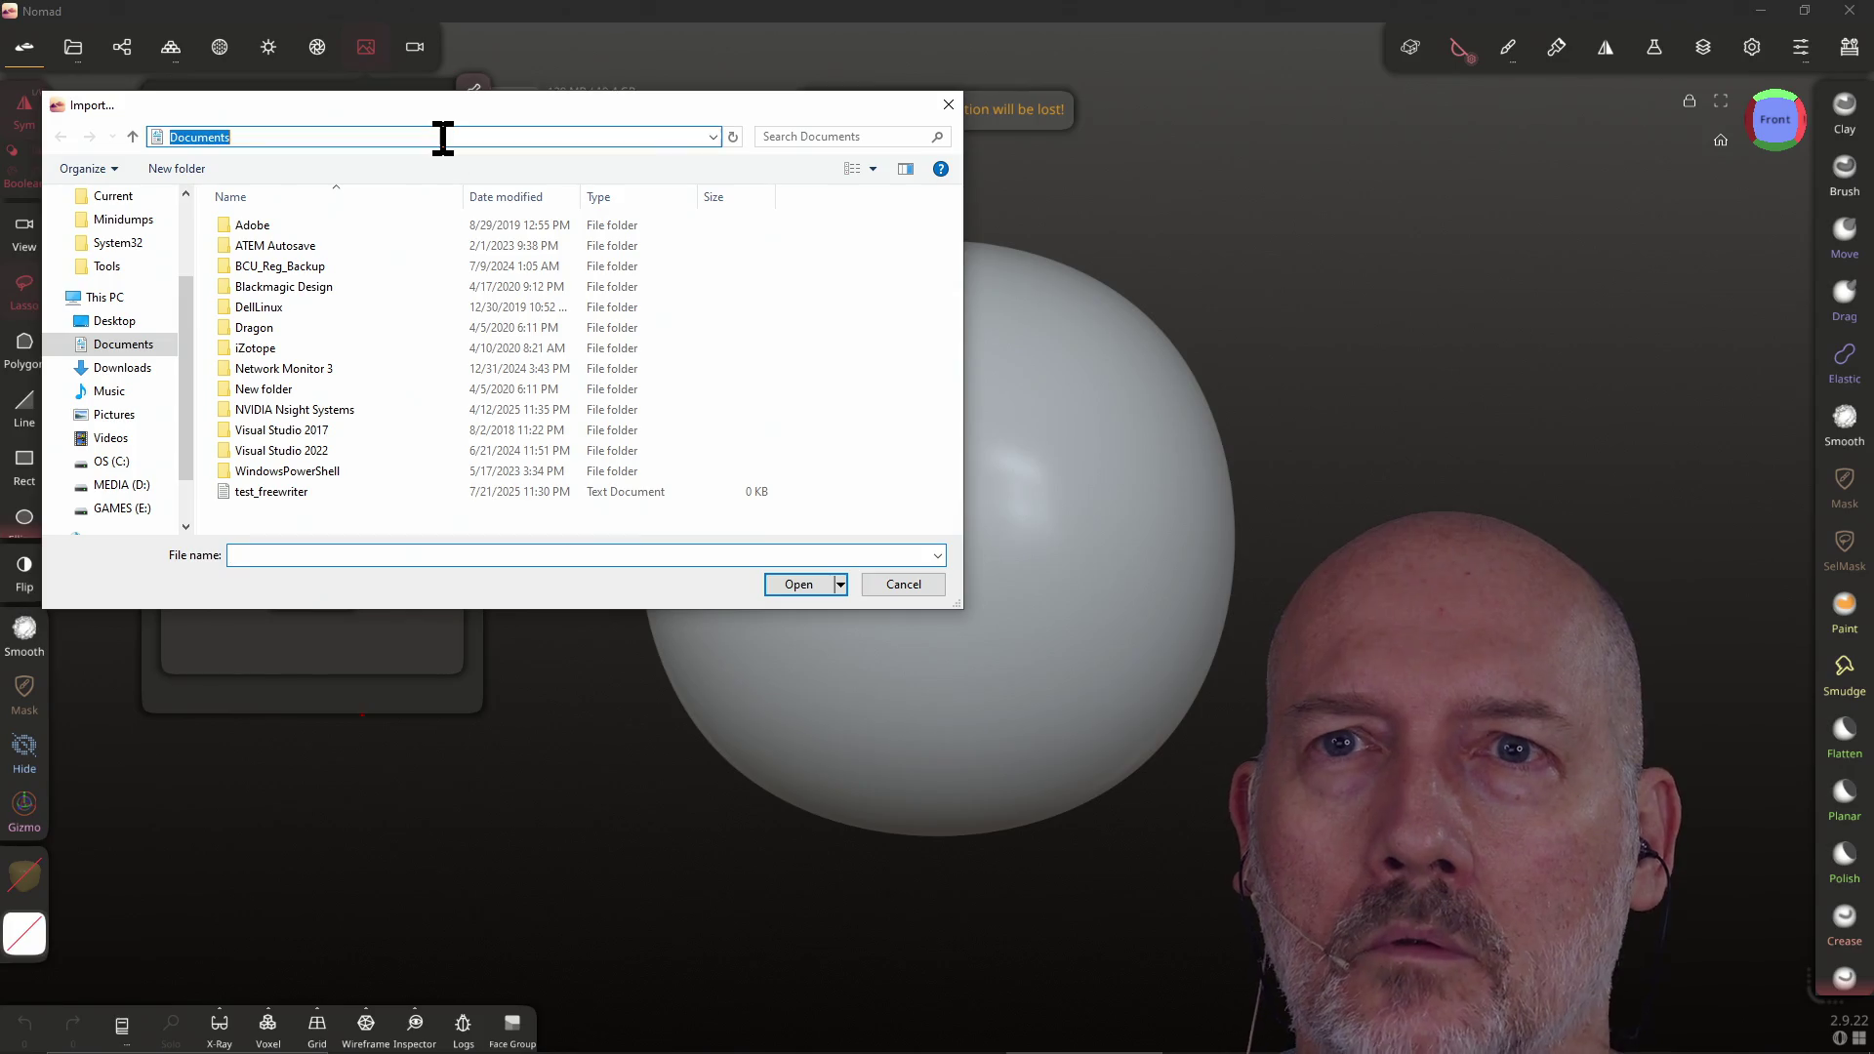
pyautogui.write('Pro')
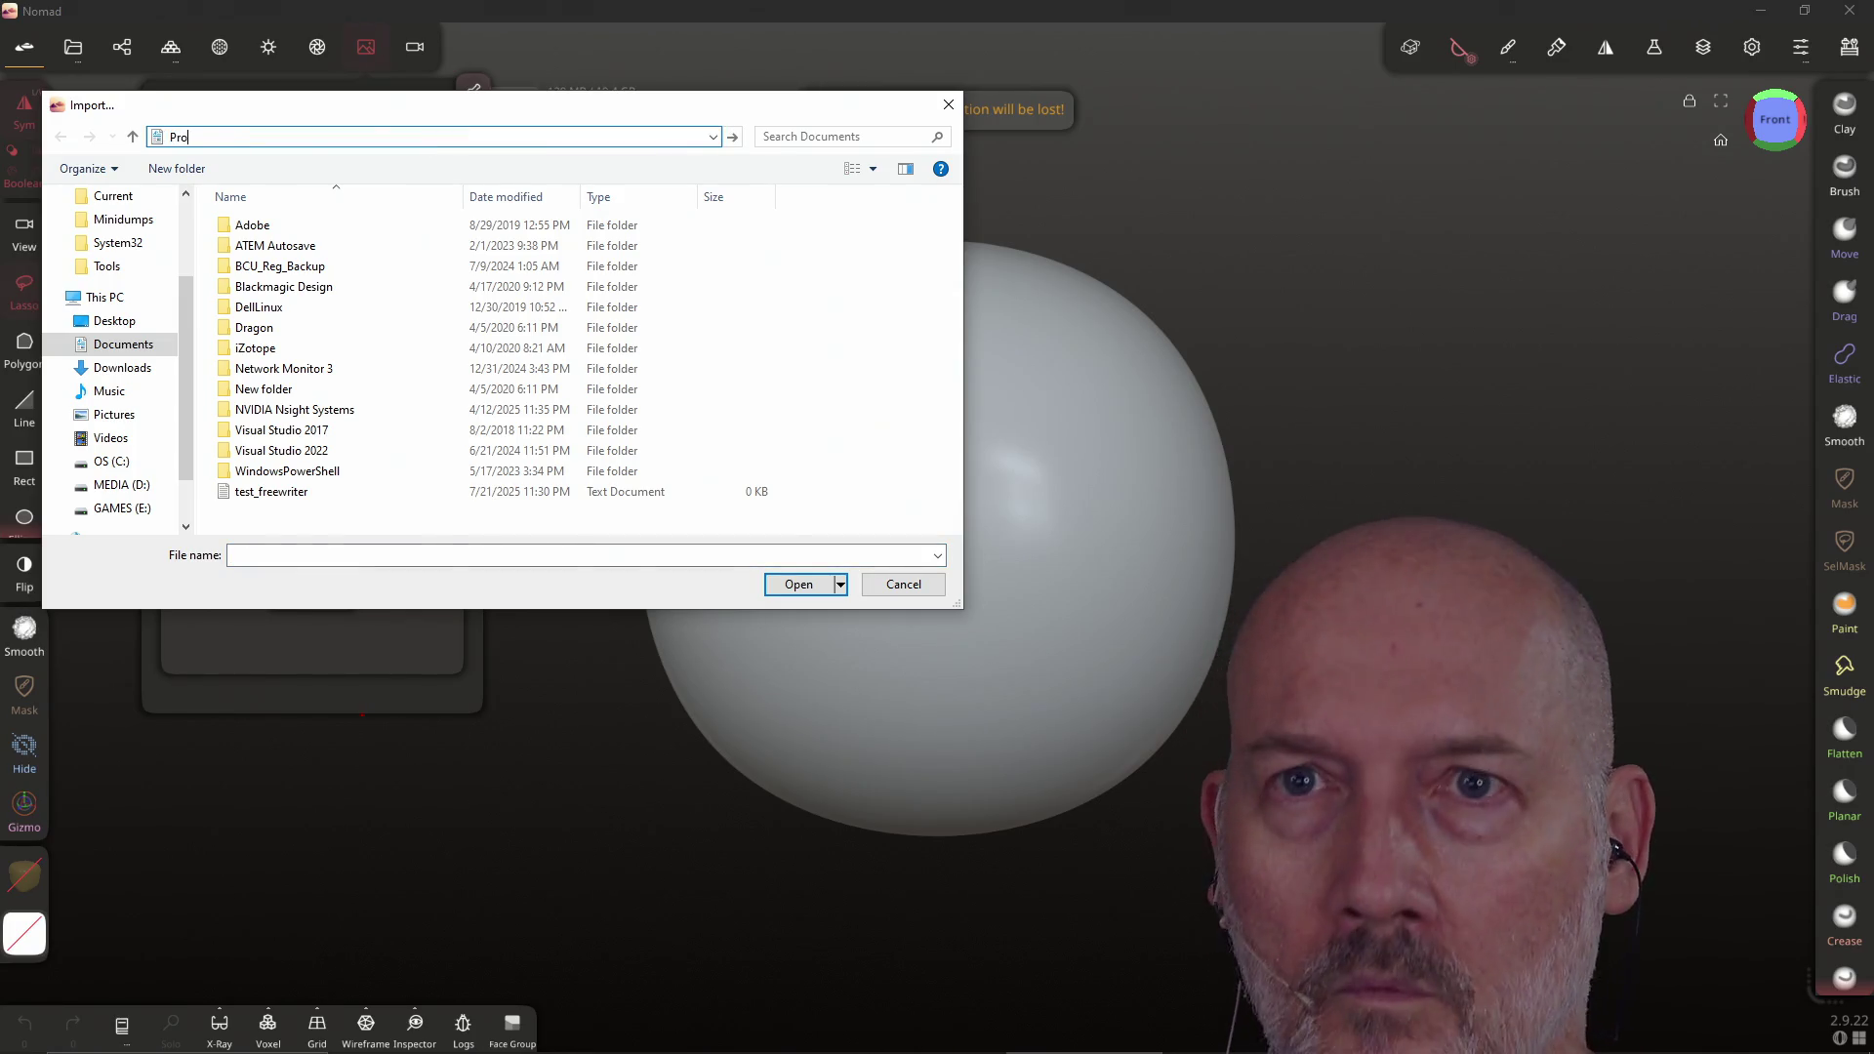
pyautogui.write('jects/learn-blender')
pyautogui.press('Return')
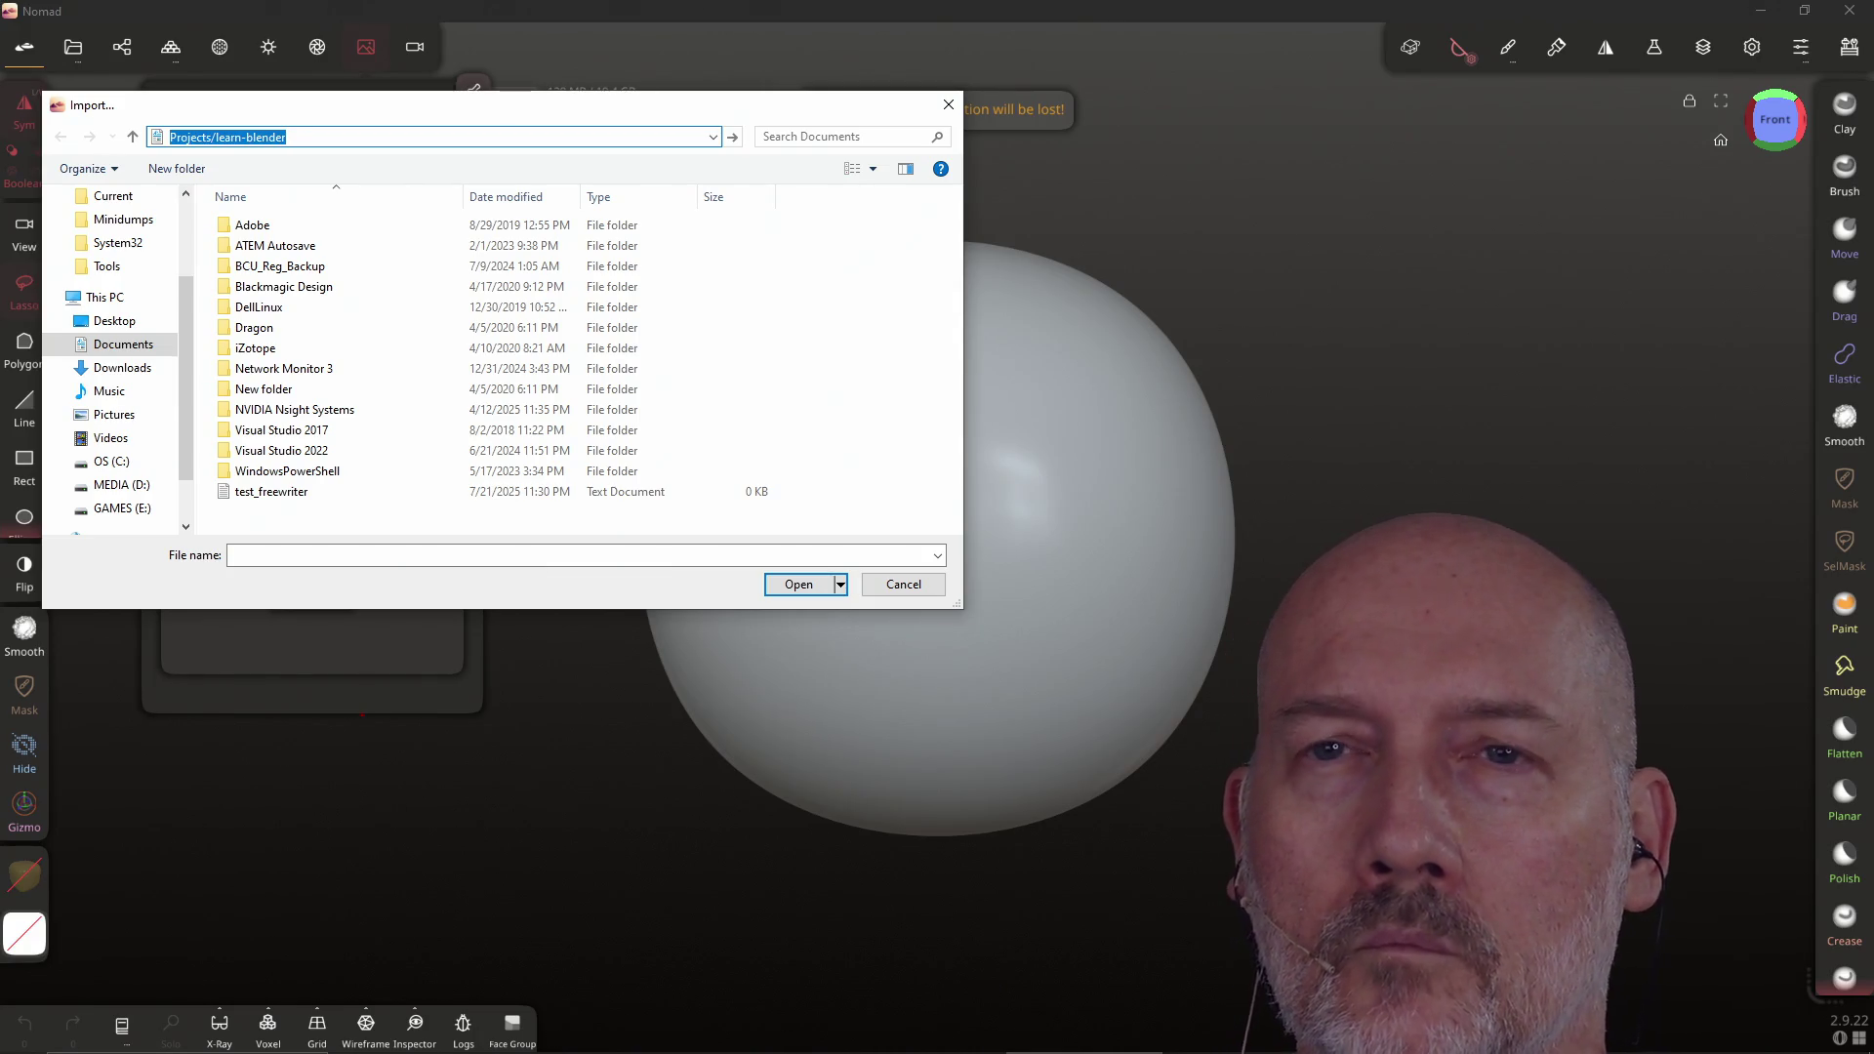
pyautogui.click(394, 138)
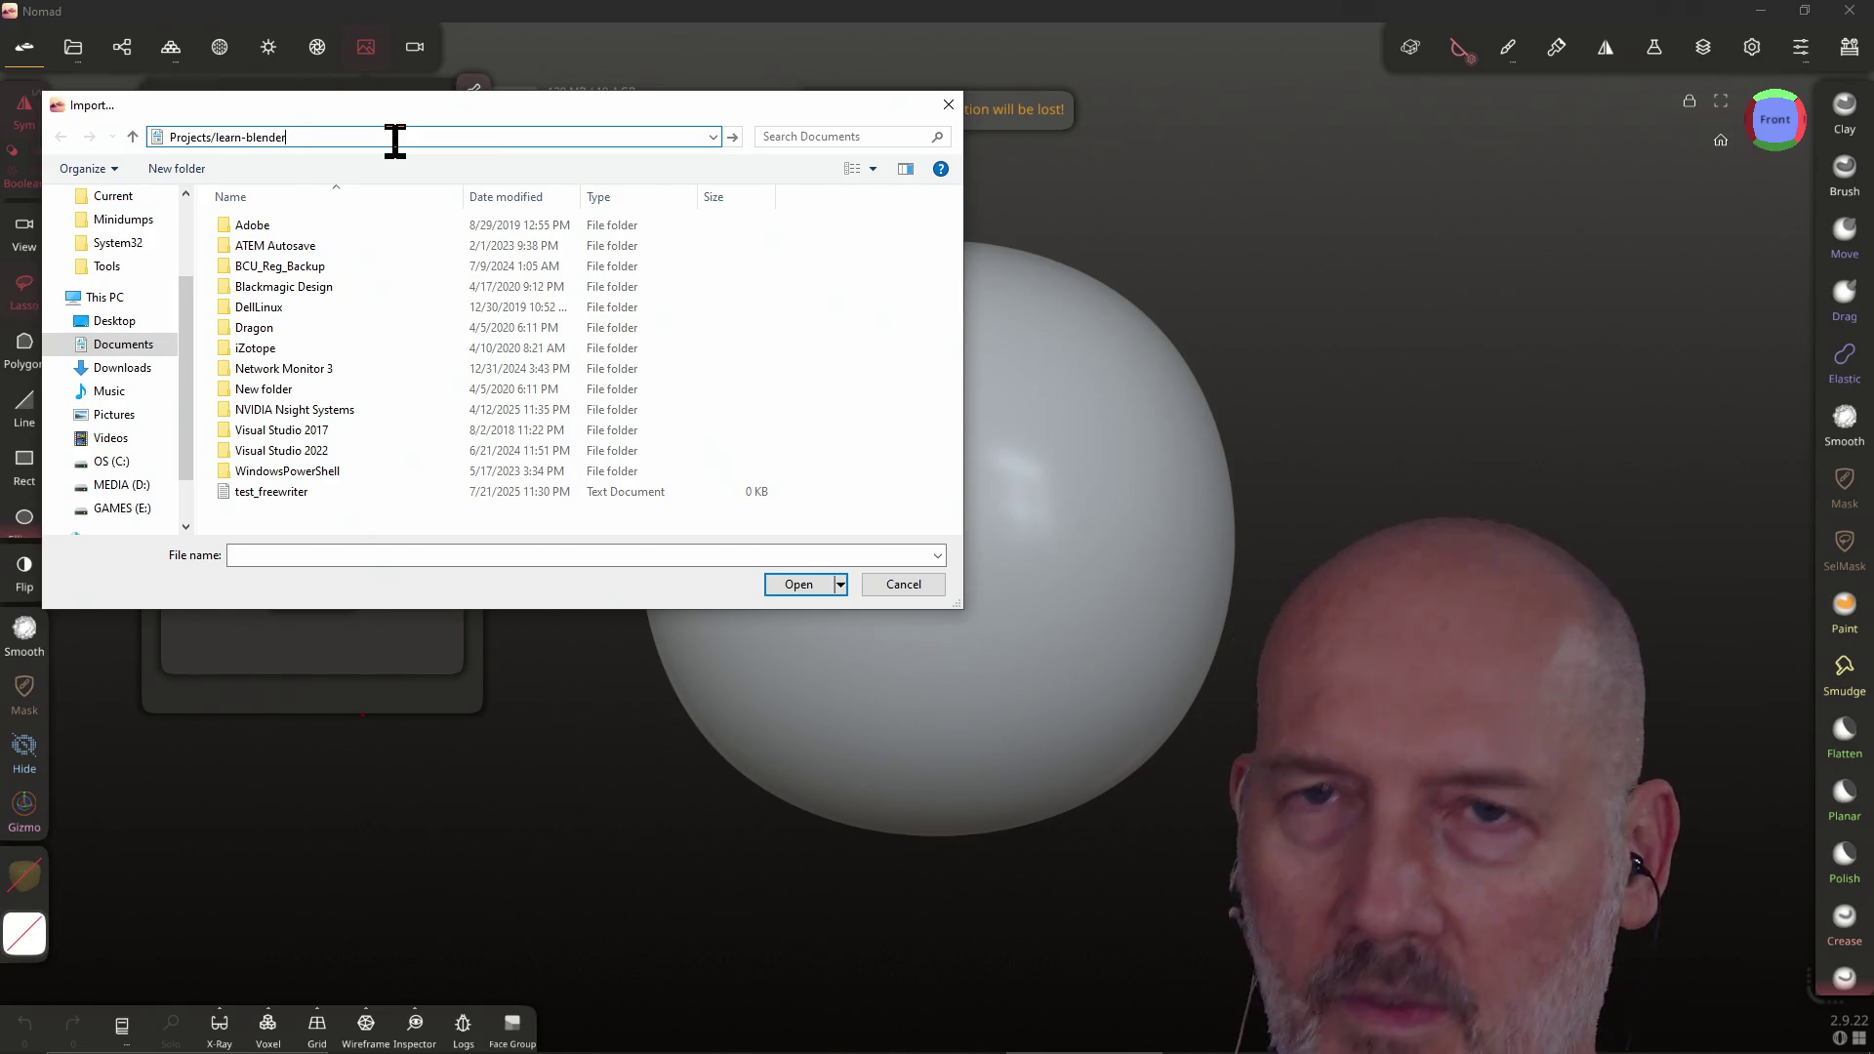
pyautogui.press('BackSpace')
pyautogui.press('BackSpace')
pyautogui.press('BackSpace')
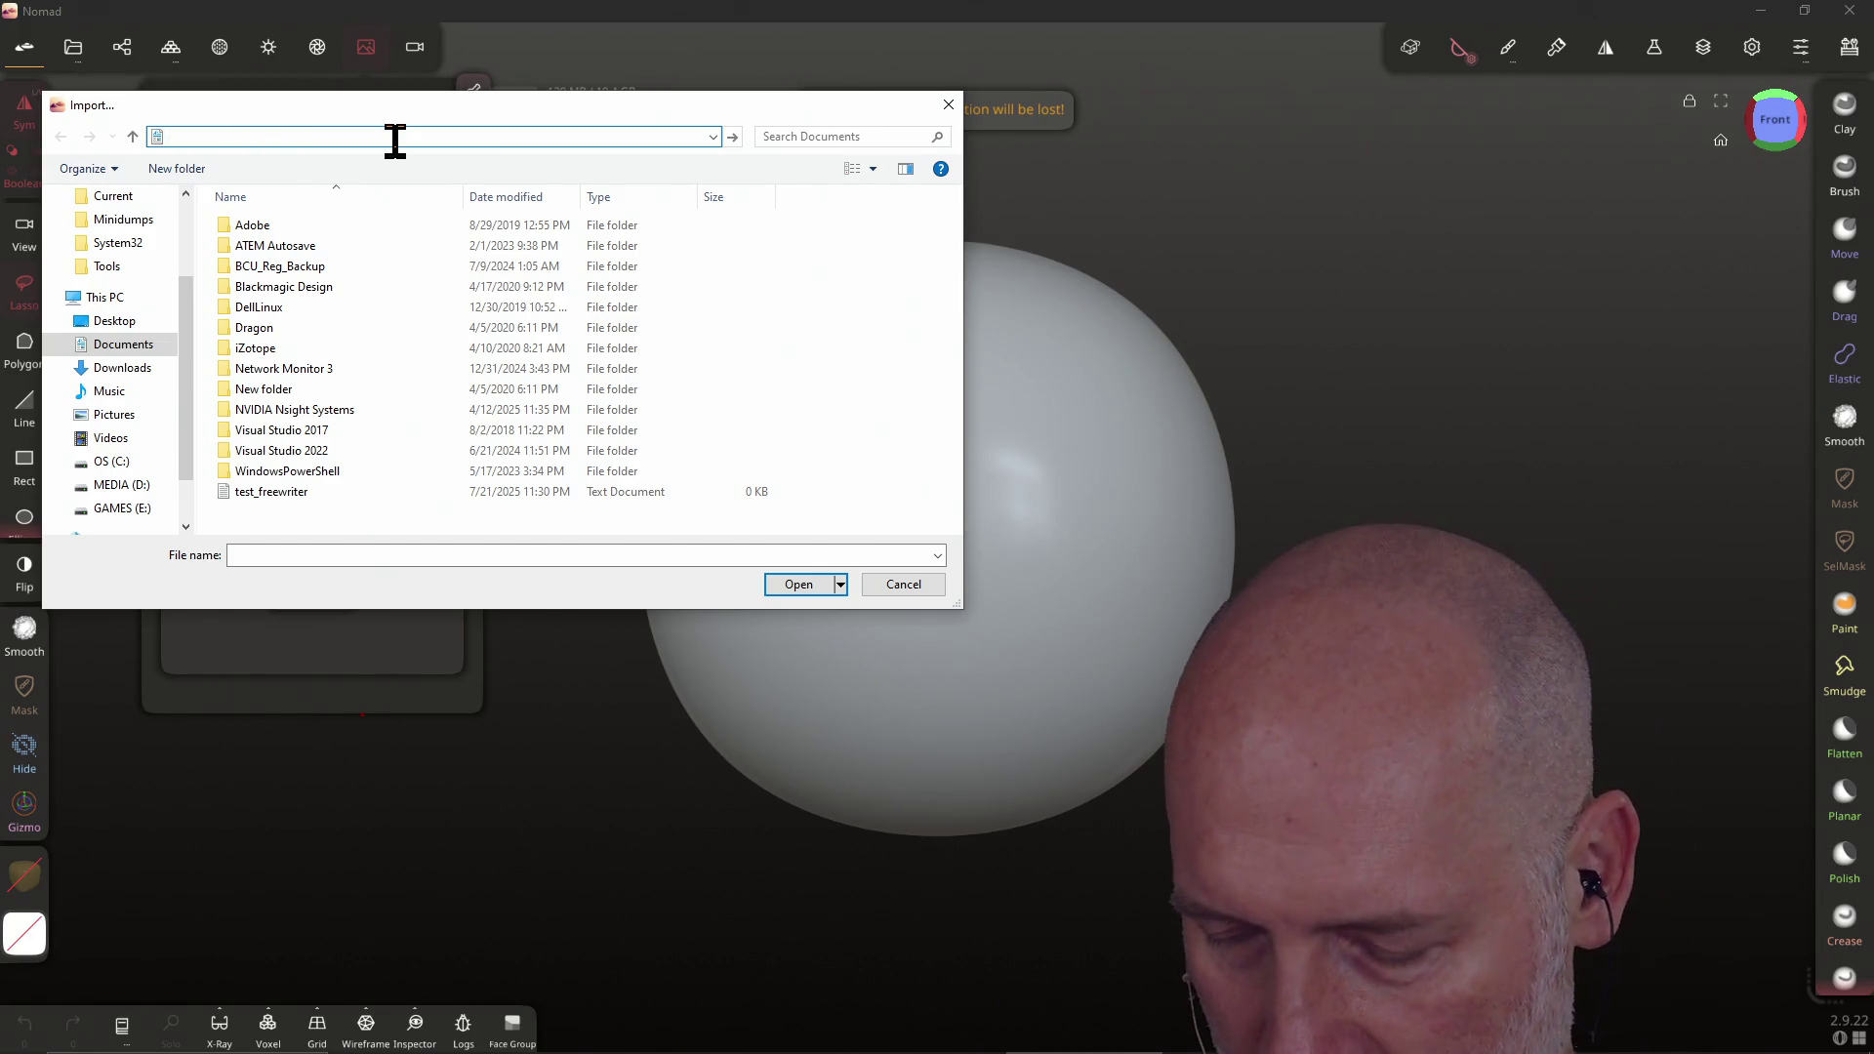
pyautogui.press('Return')
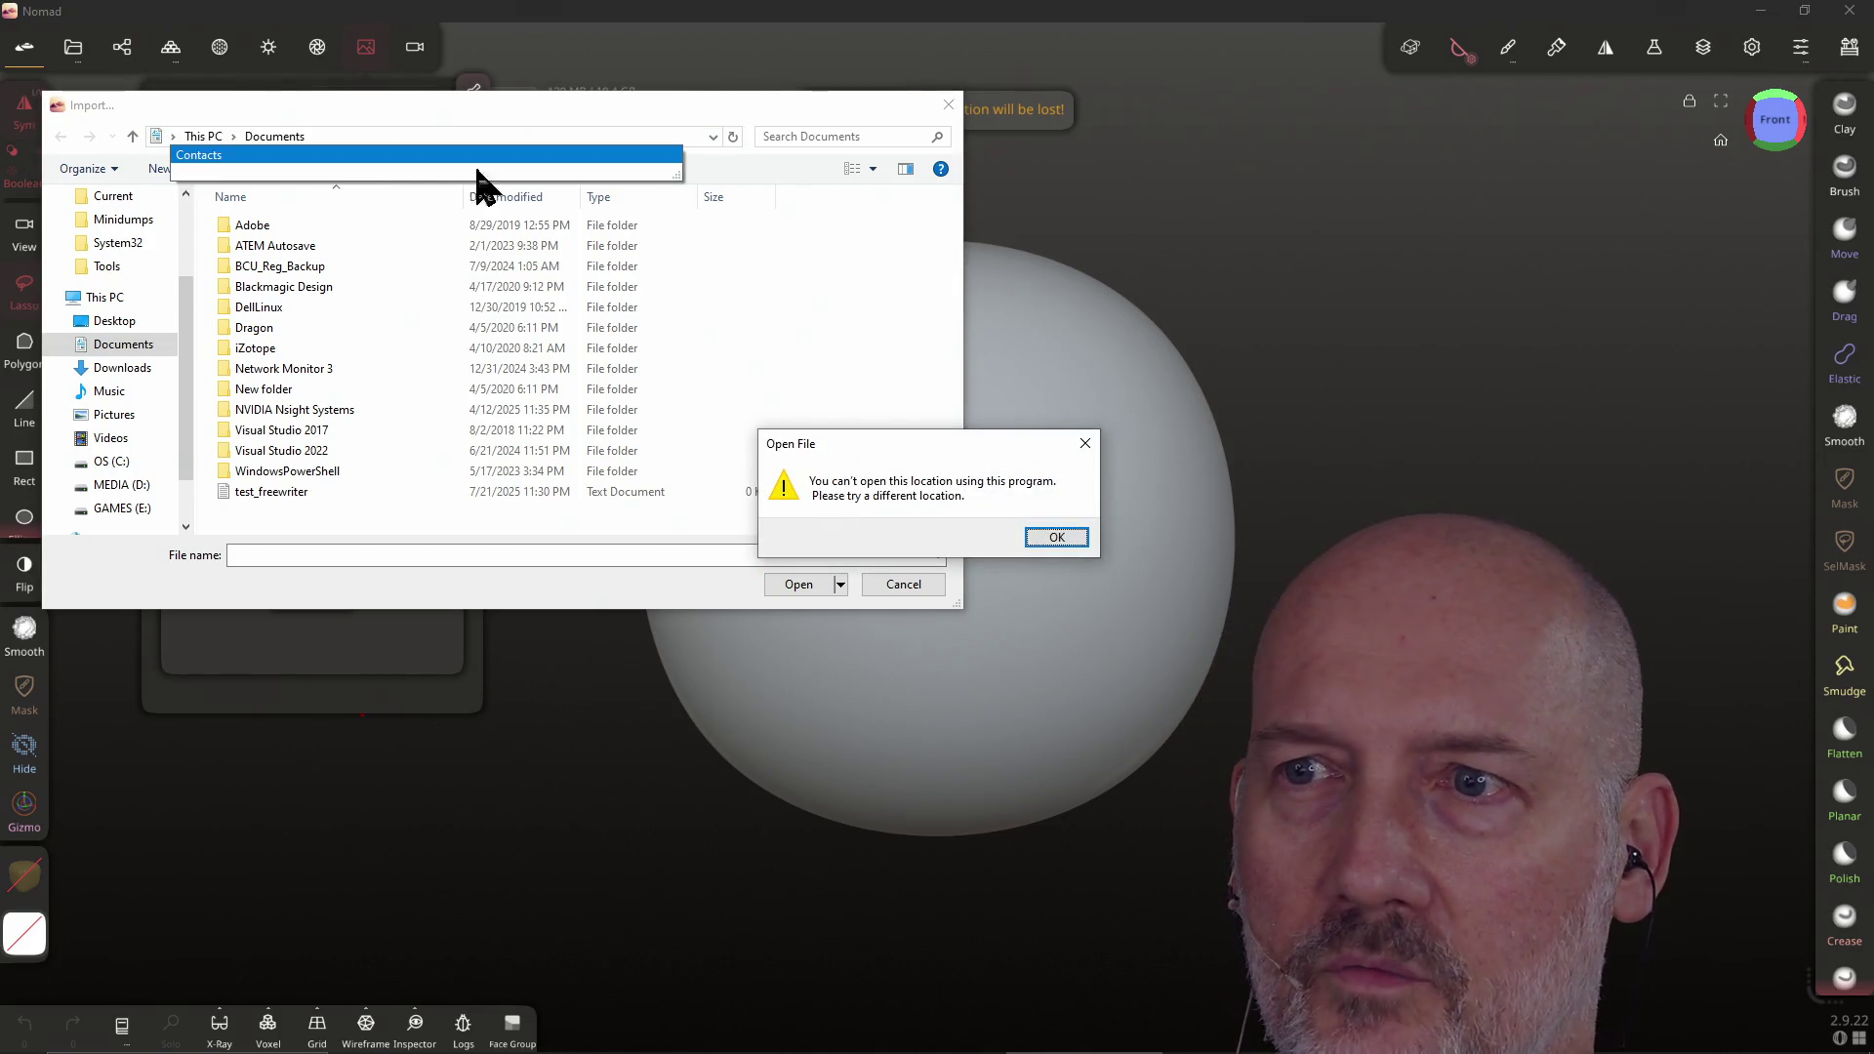
pyautogui.click(1084, 443)
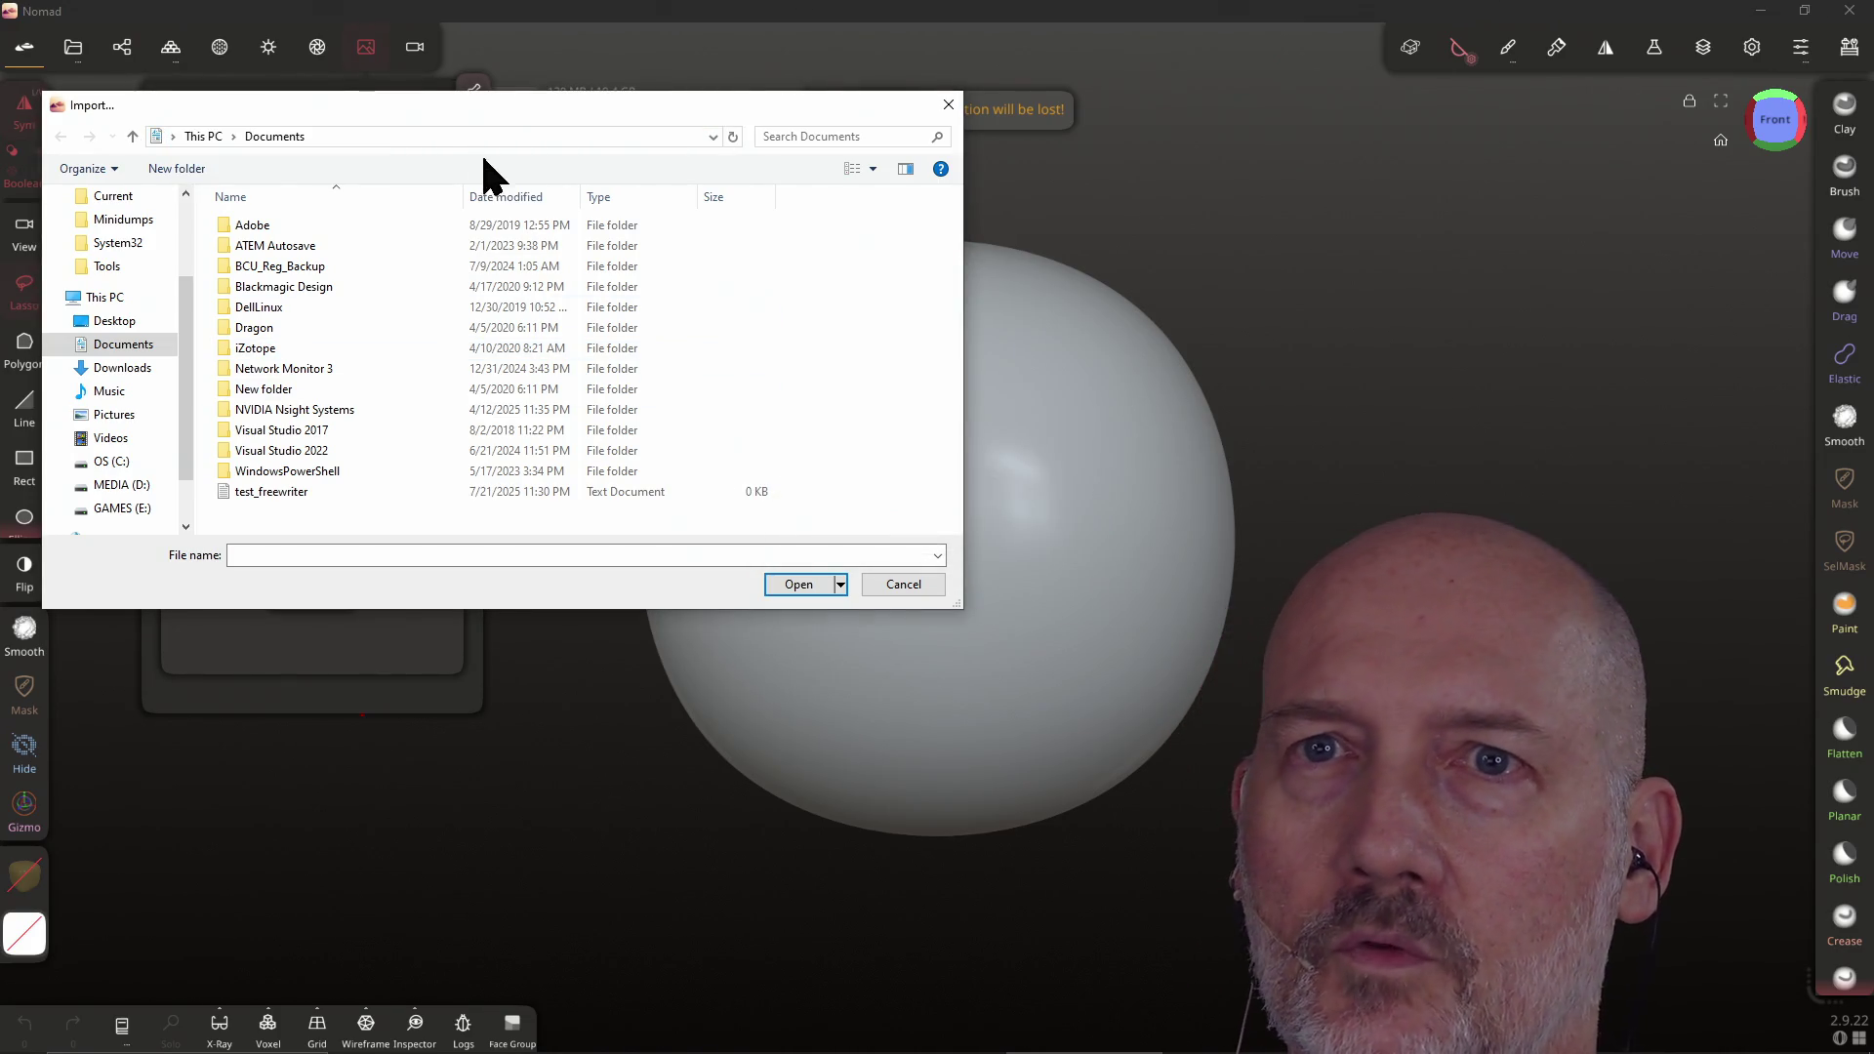
pyautogui.click(459, 138)
pyautogui.write('C:\\Users\\lcthw\\Projects\\learn-blender')
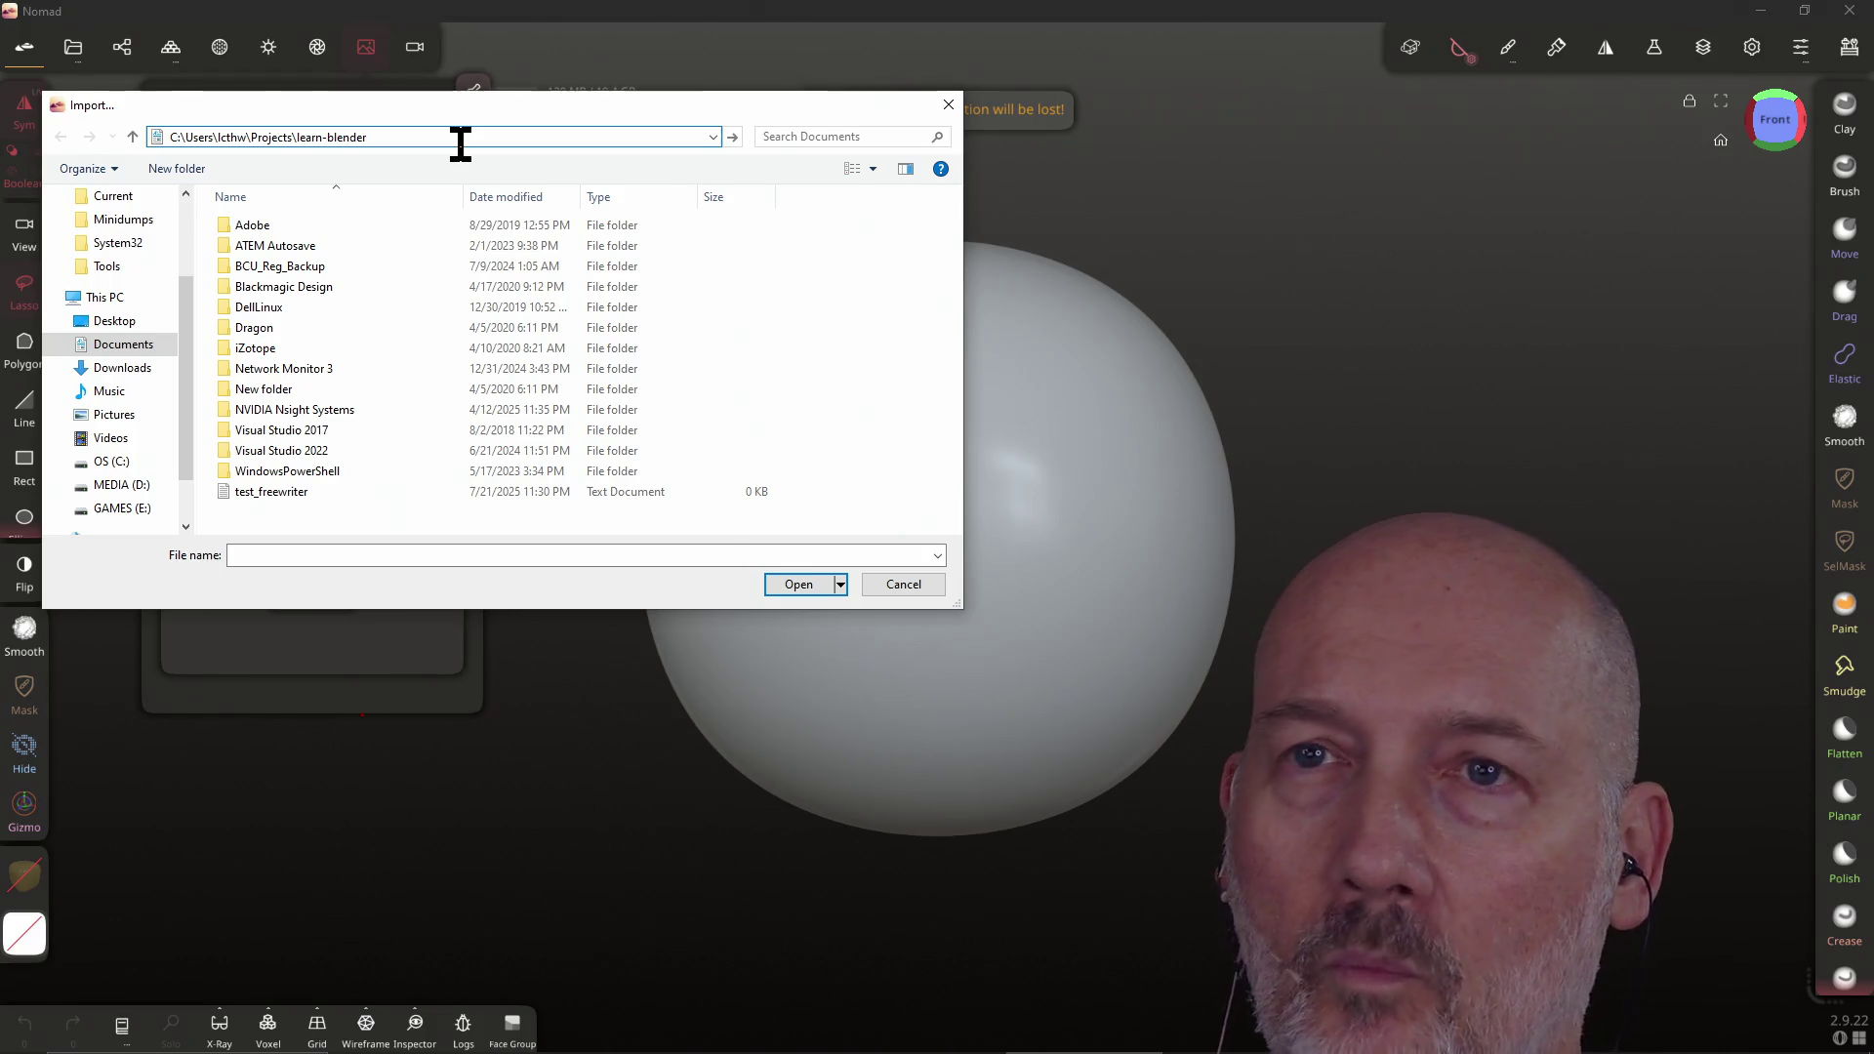
pyautogui.press('Return')
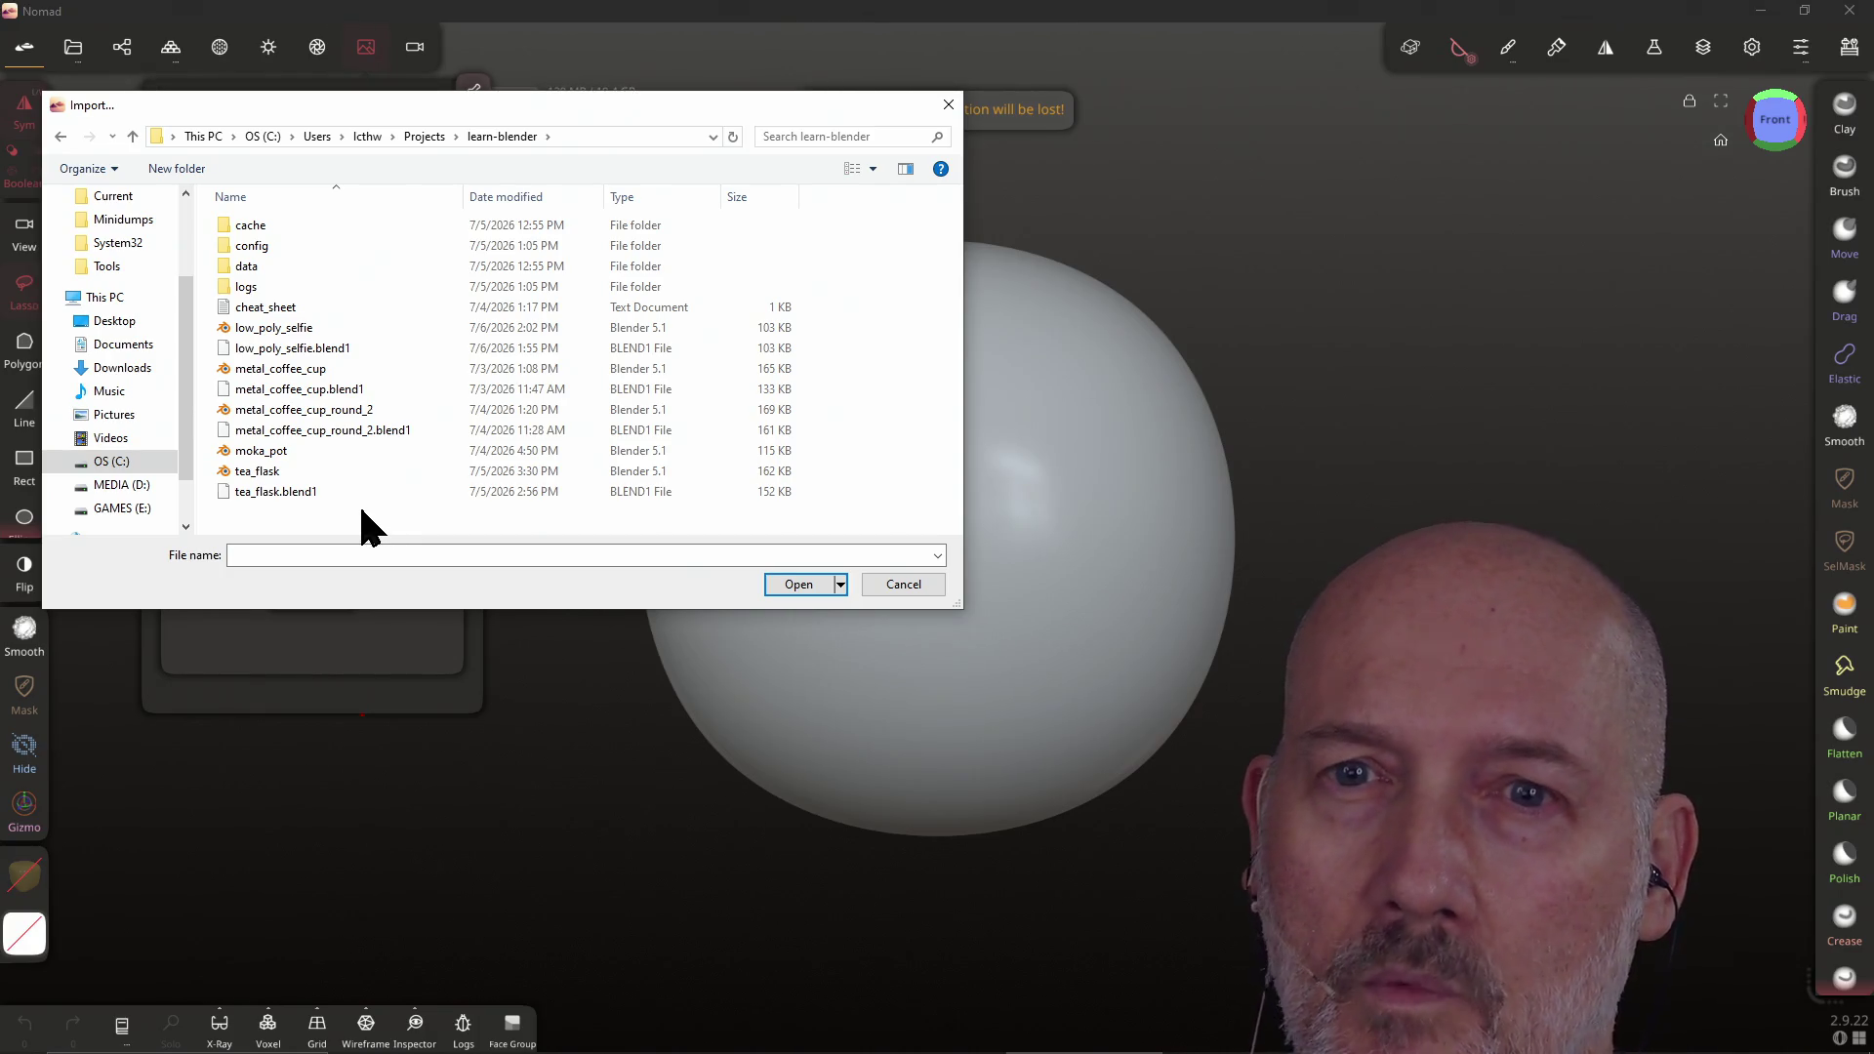
# Load Capture 1 from MEDIA (D:) > Painting4Programmers as the reference image
pyautogui.click(111, 486)
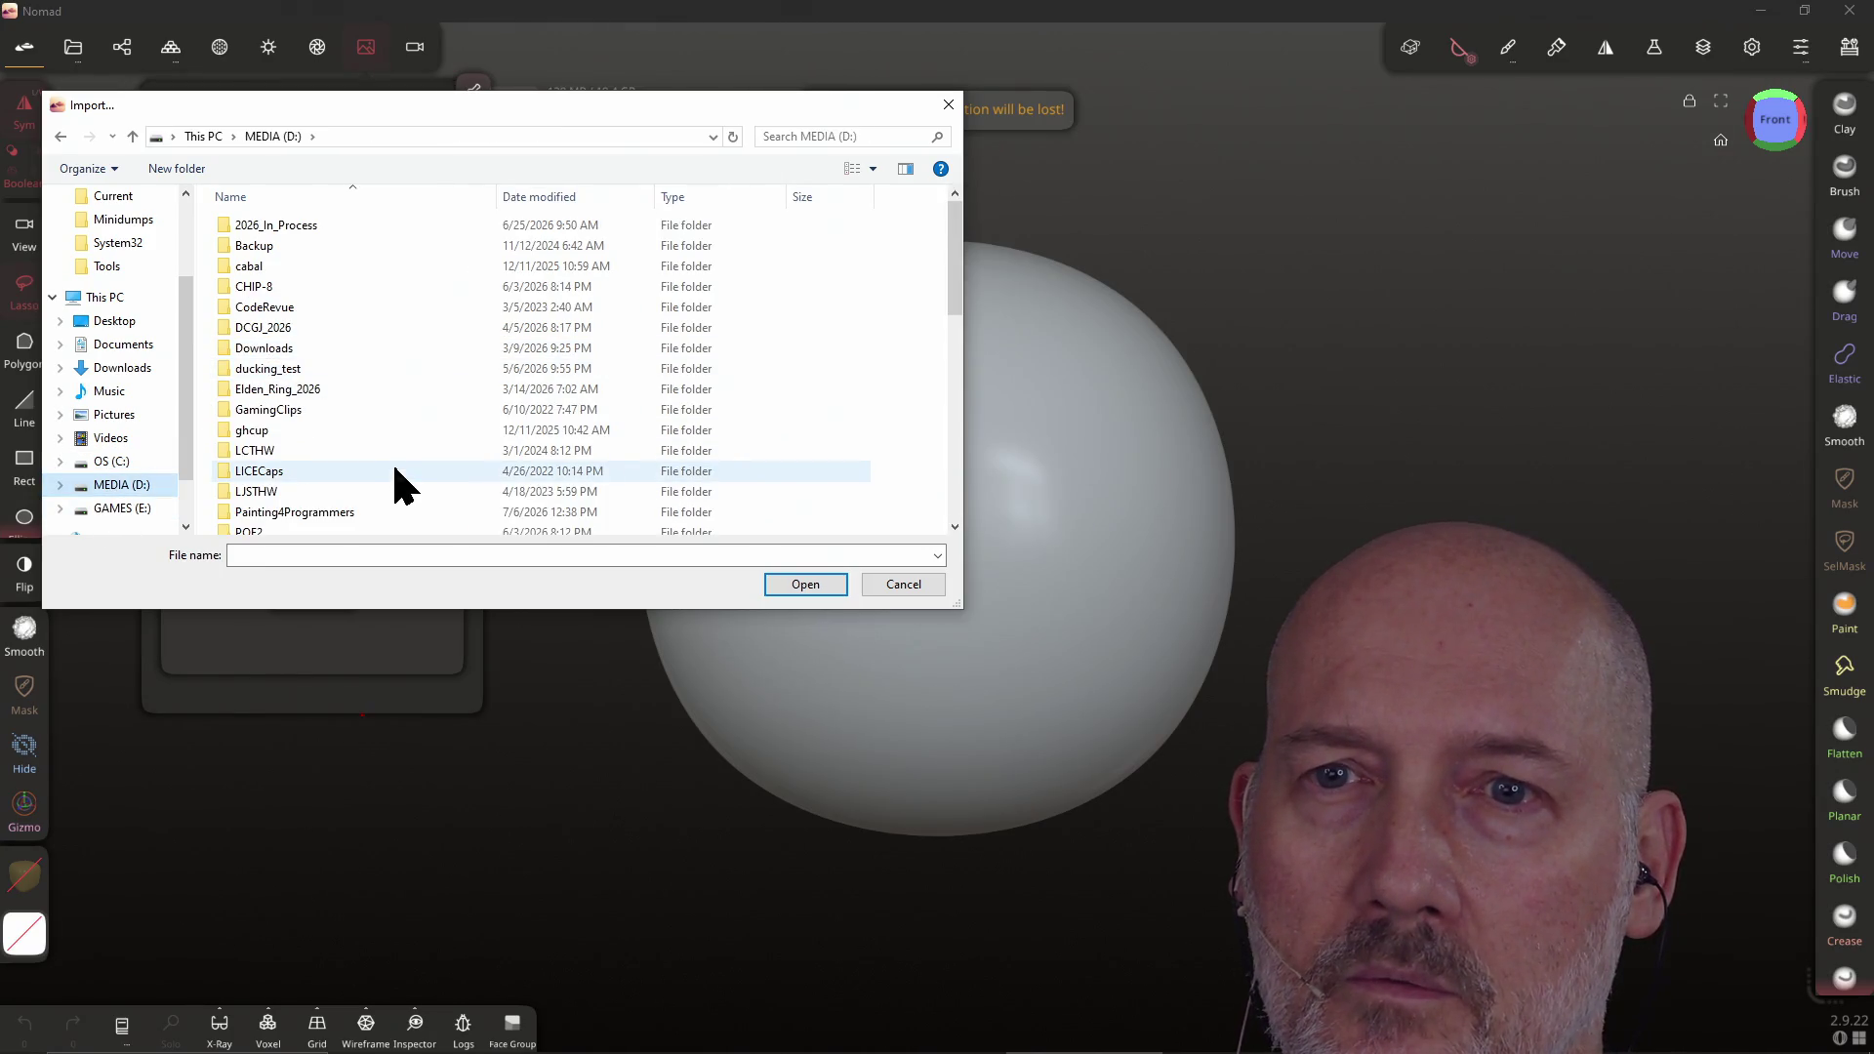
pyautogui.scroll(-2, 390, 461)
pyautogui.doubleClick(326, 400)
pyautogui.click(480, 258)
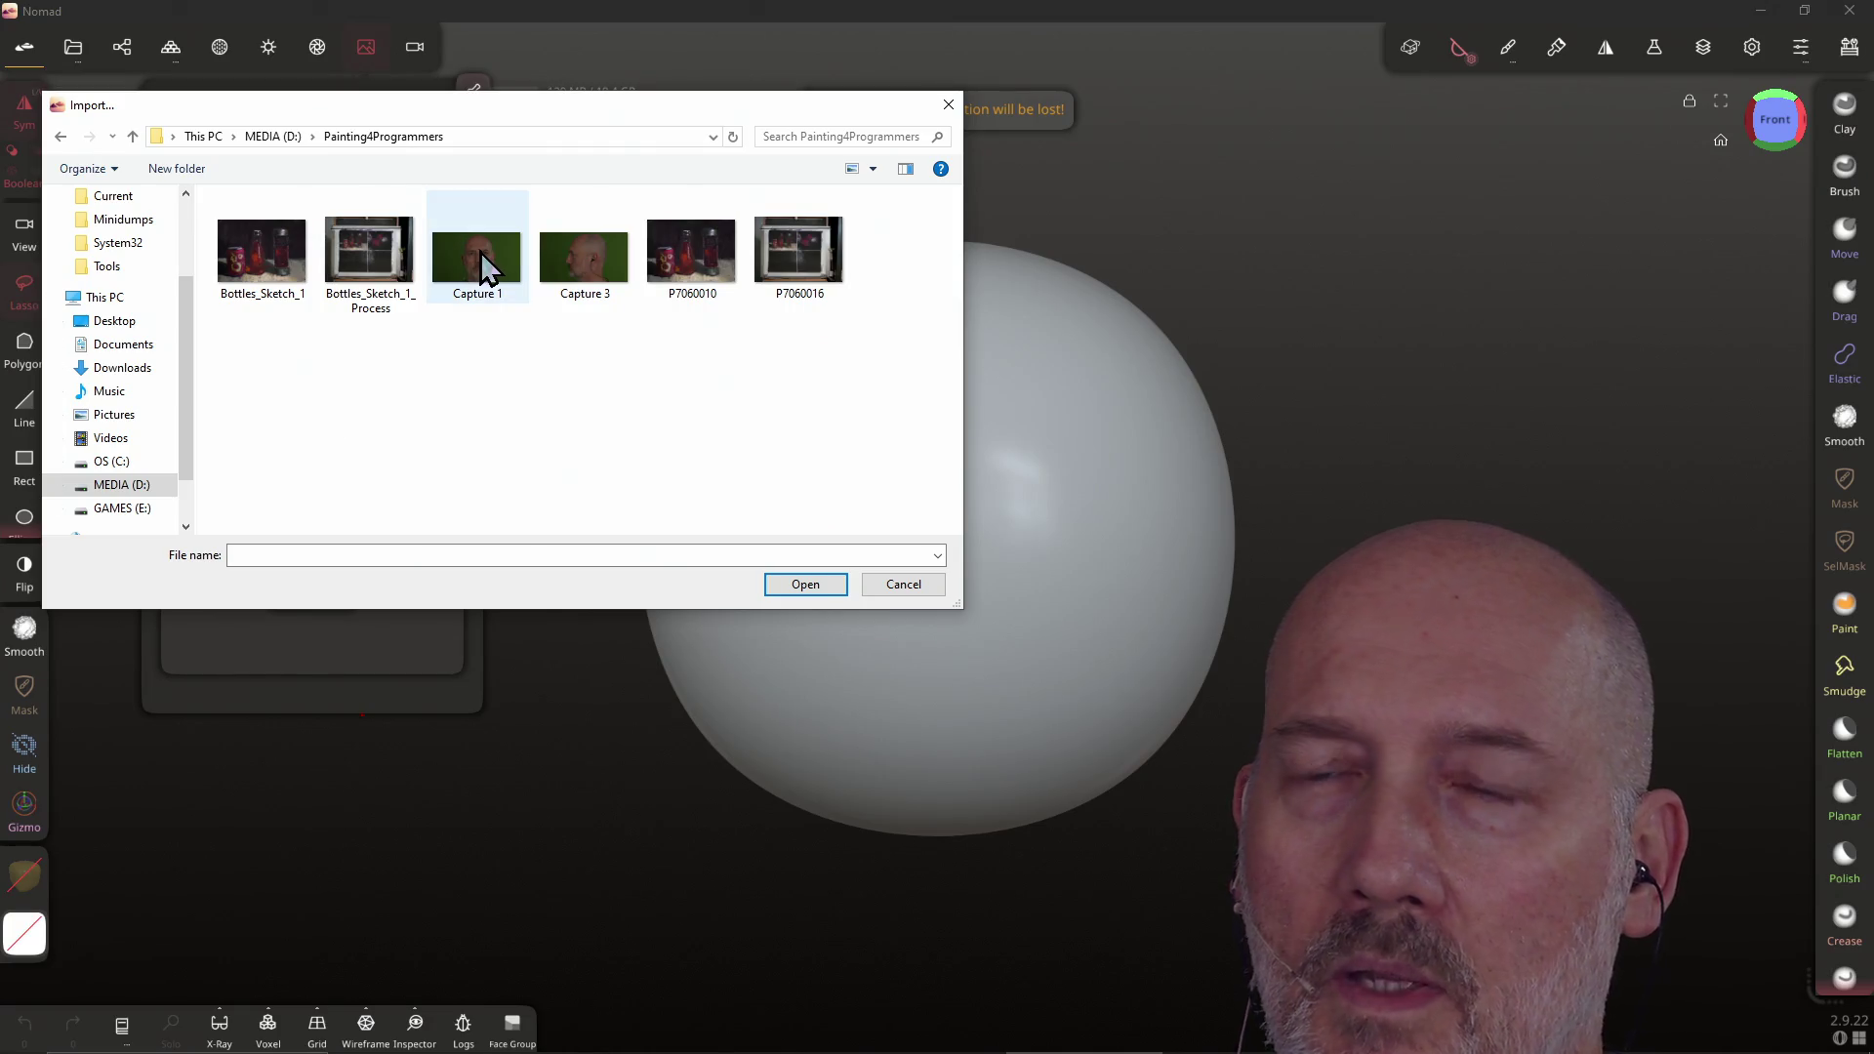
pyautogui.click(808, 586)
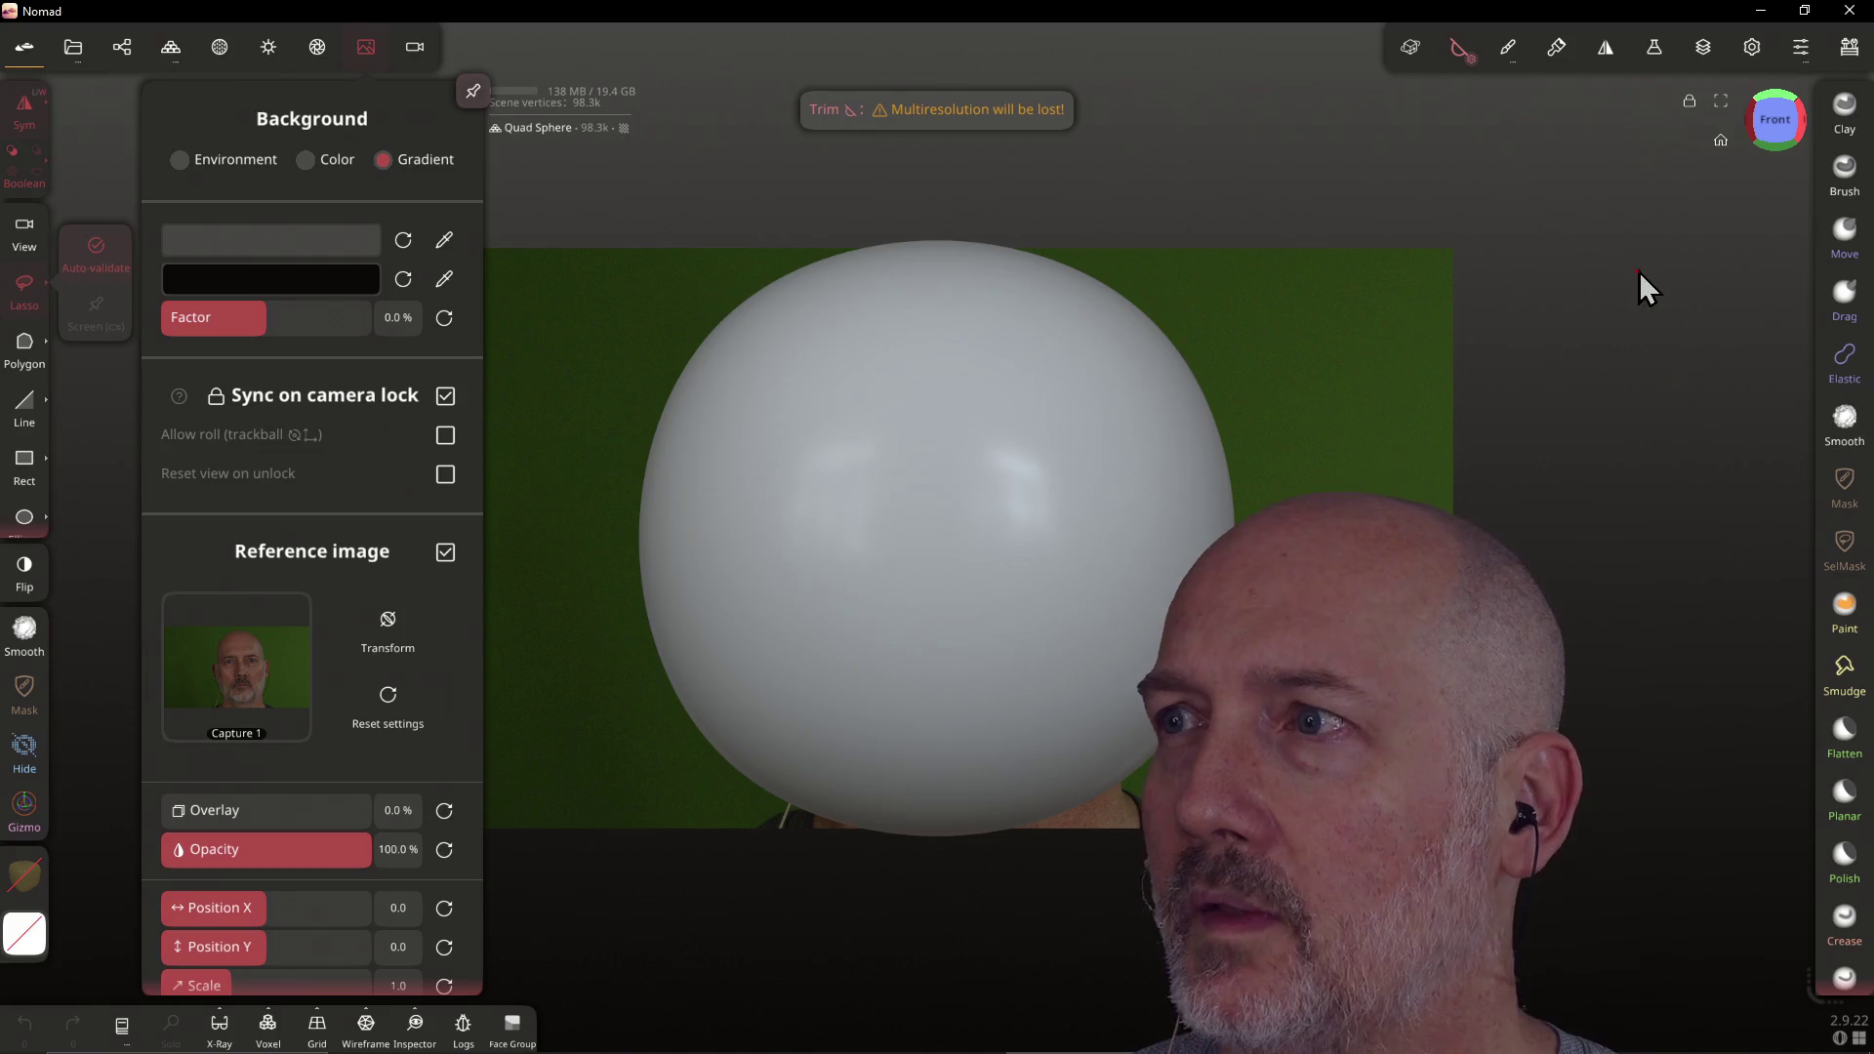
# Check the Right and Front views, then enter and leave reference image transform mode
pyautogui.click(1804, 129)
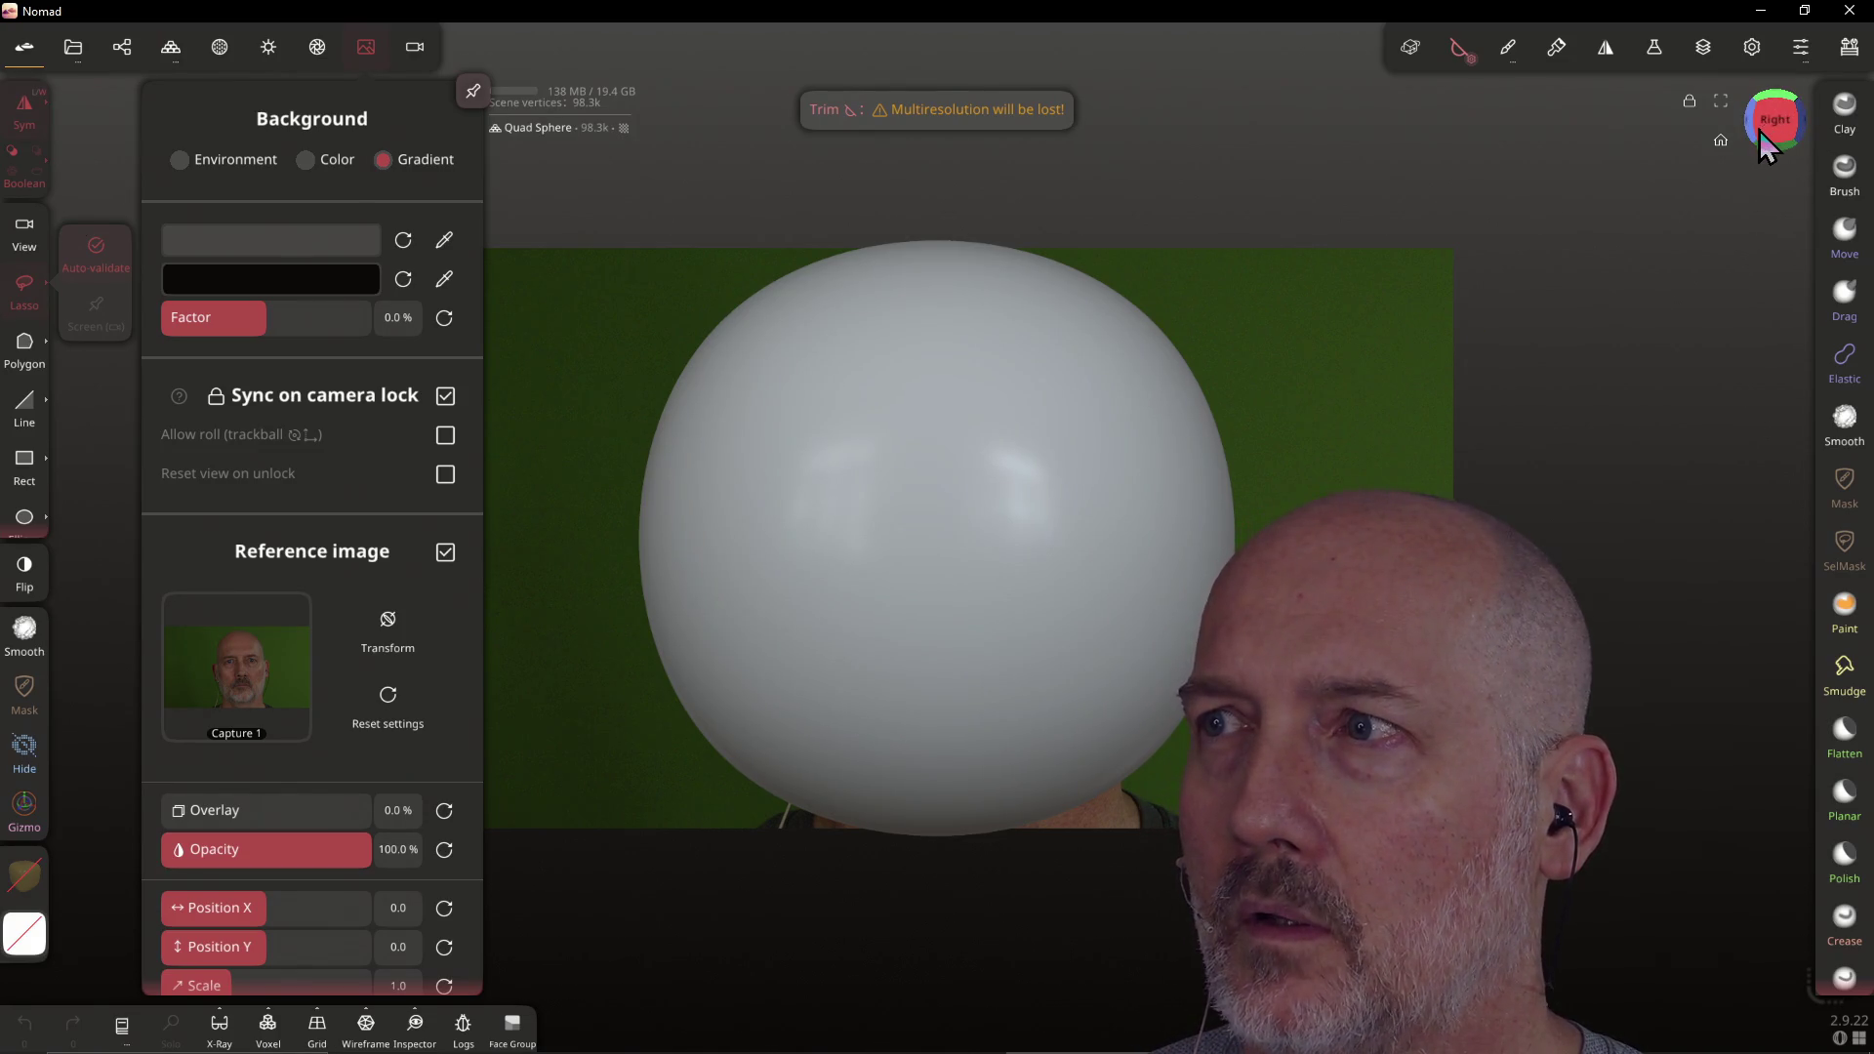
pyautogui.click(1754, 134)
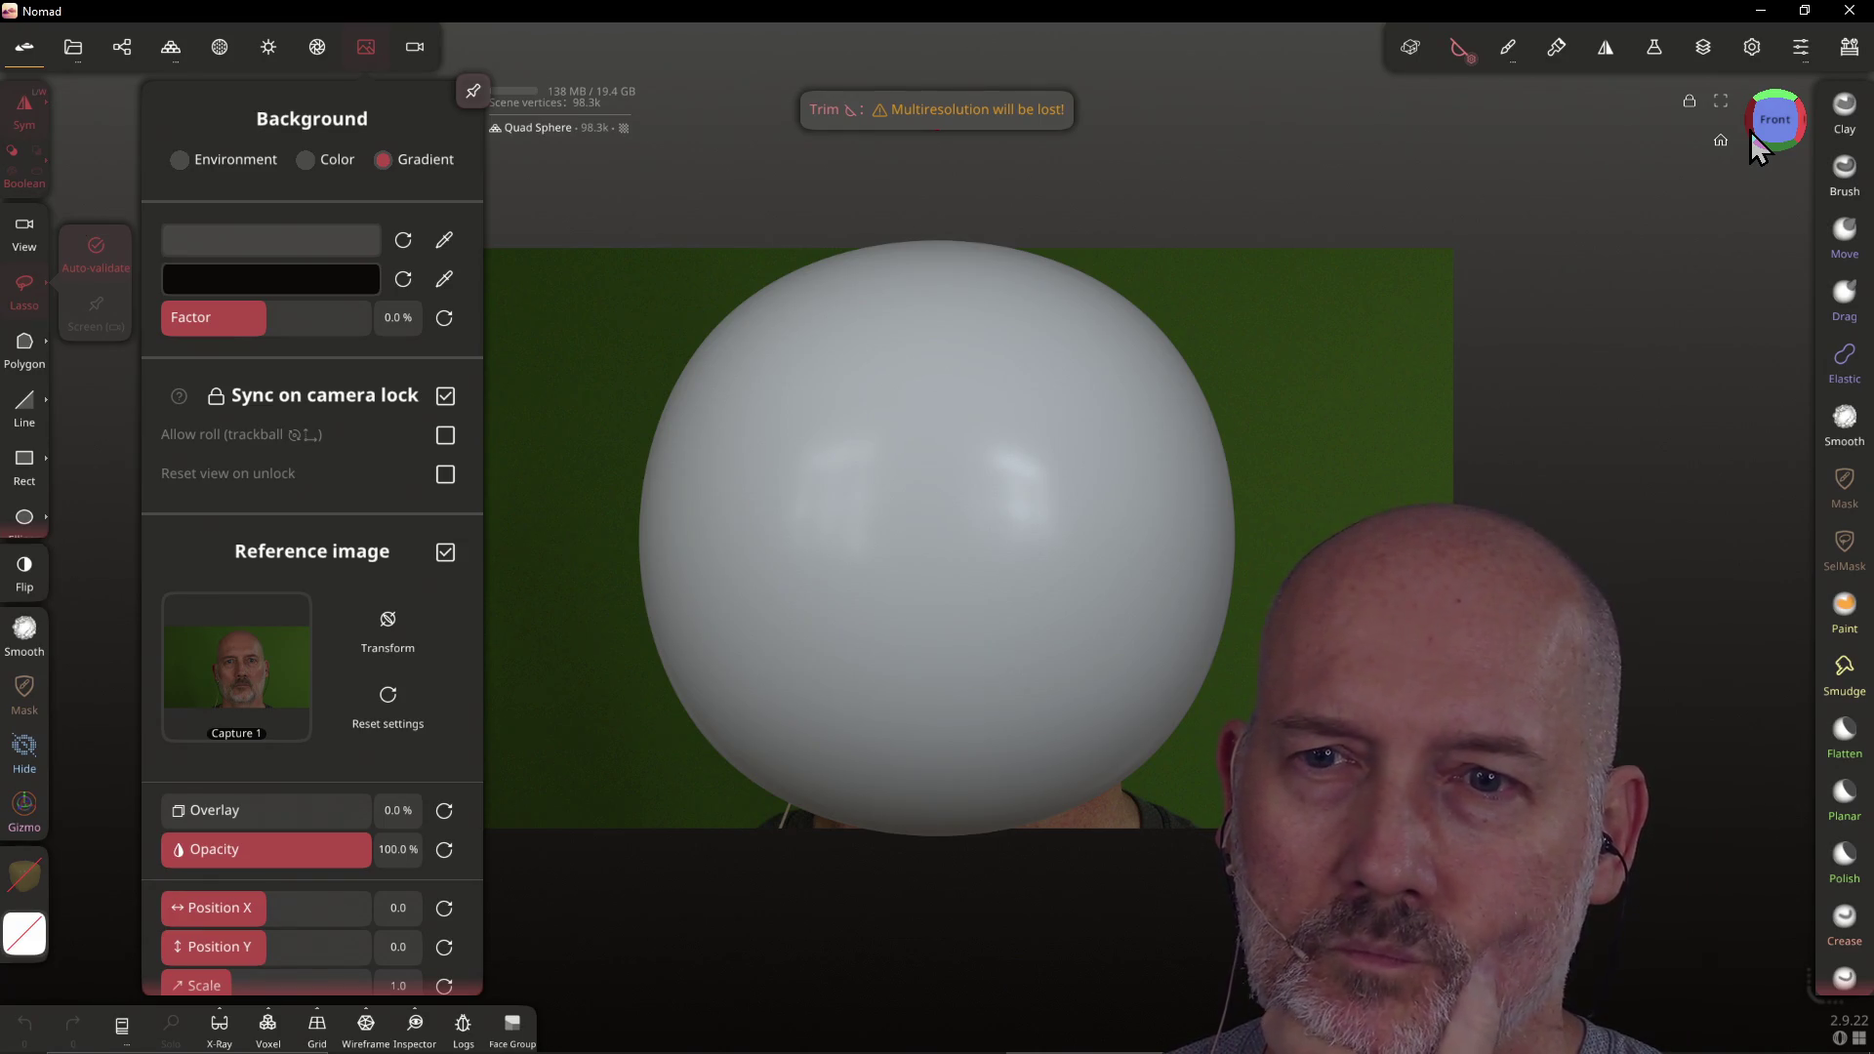
pyautogui.click(375, 630)
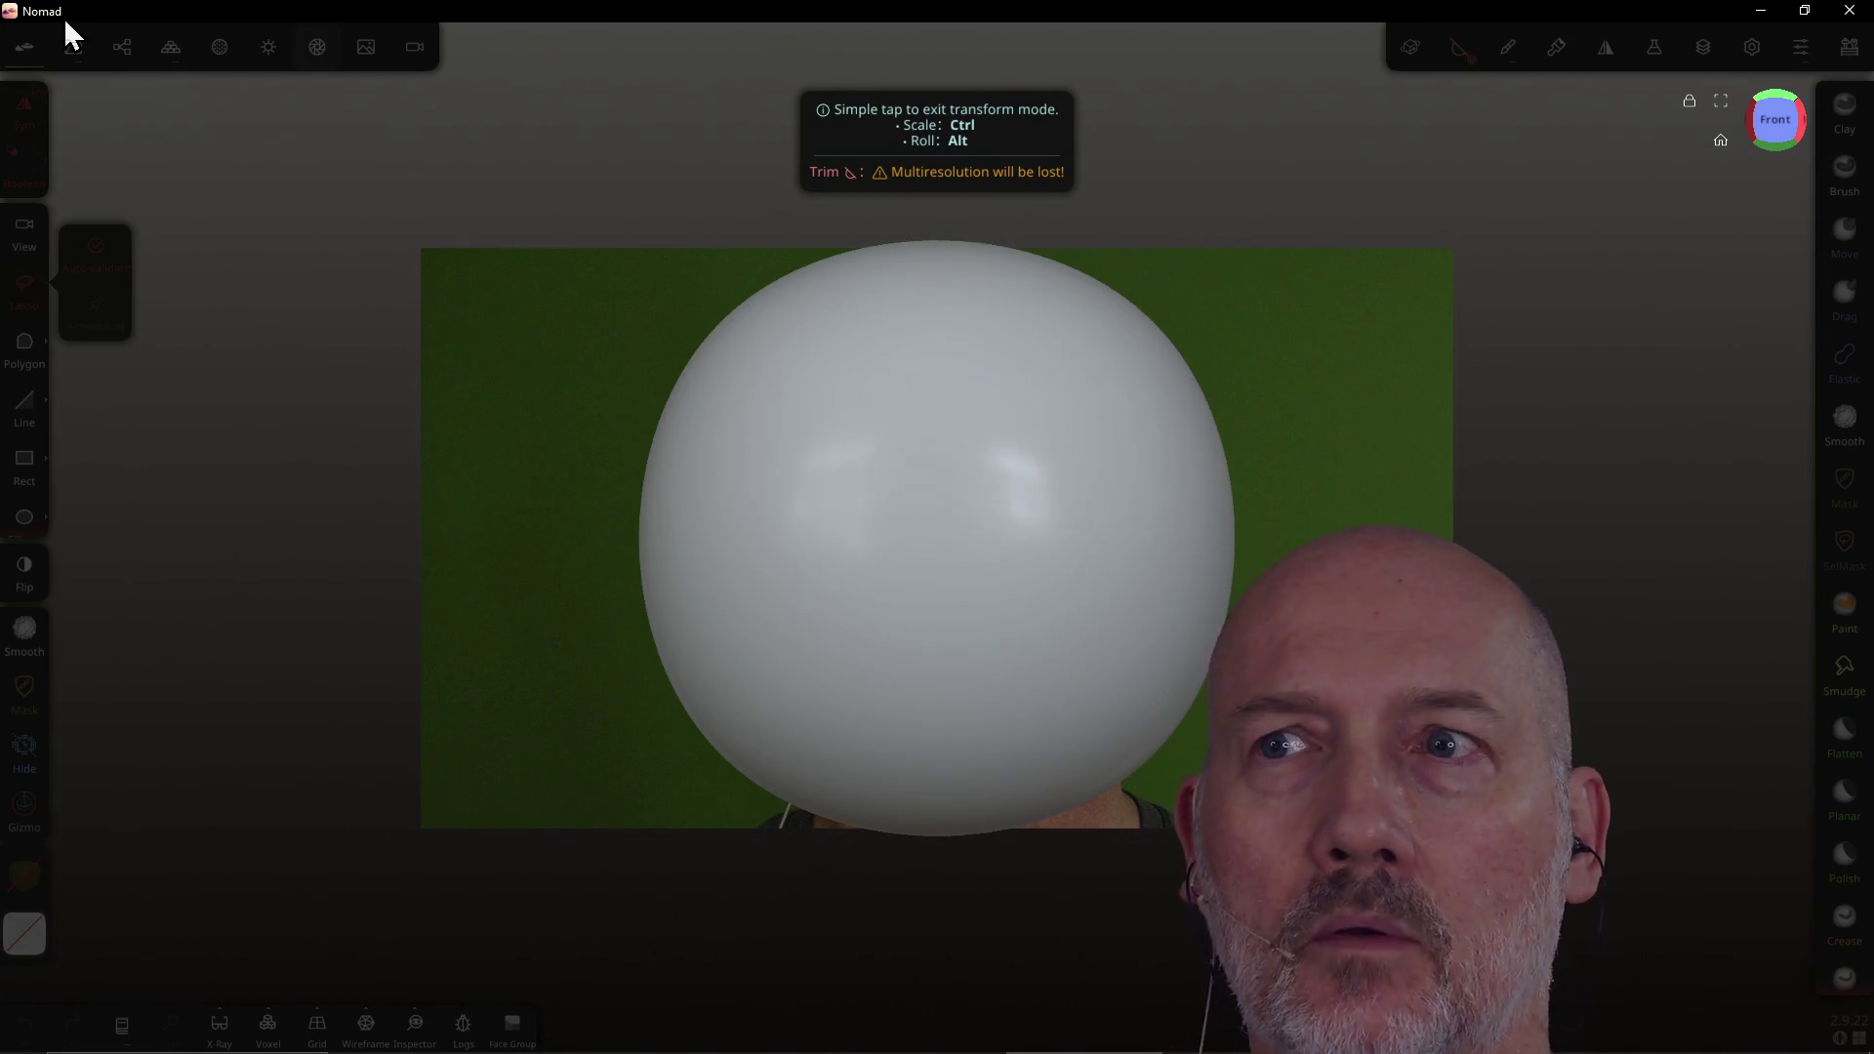
pyautogui.click(816, 115)
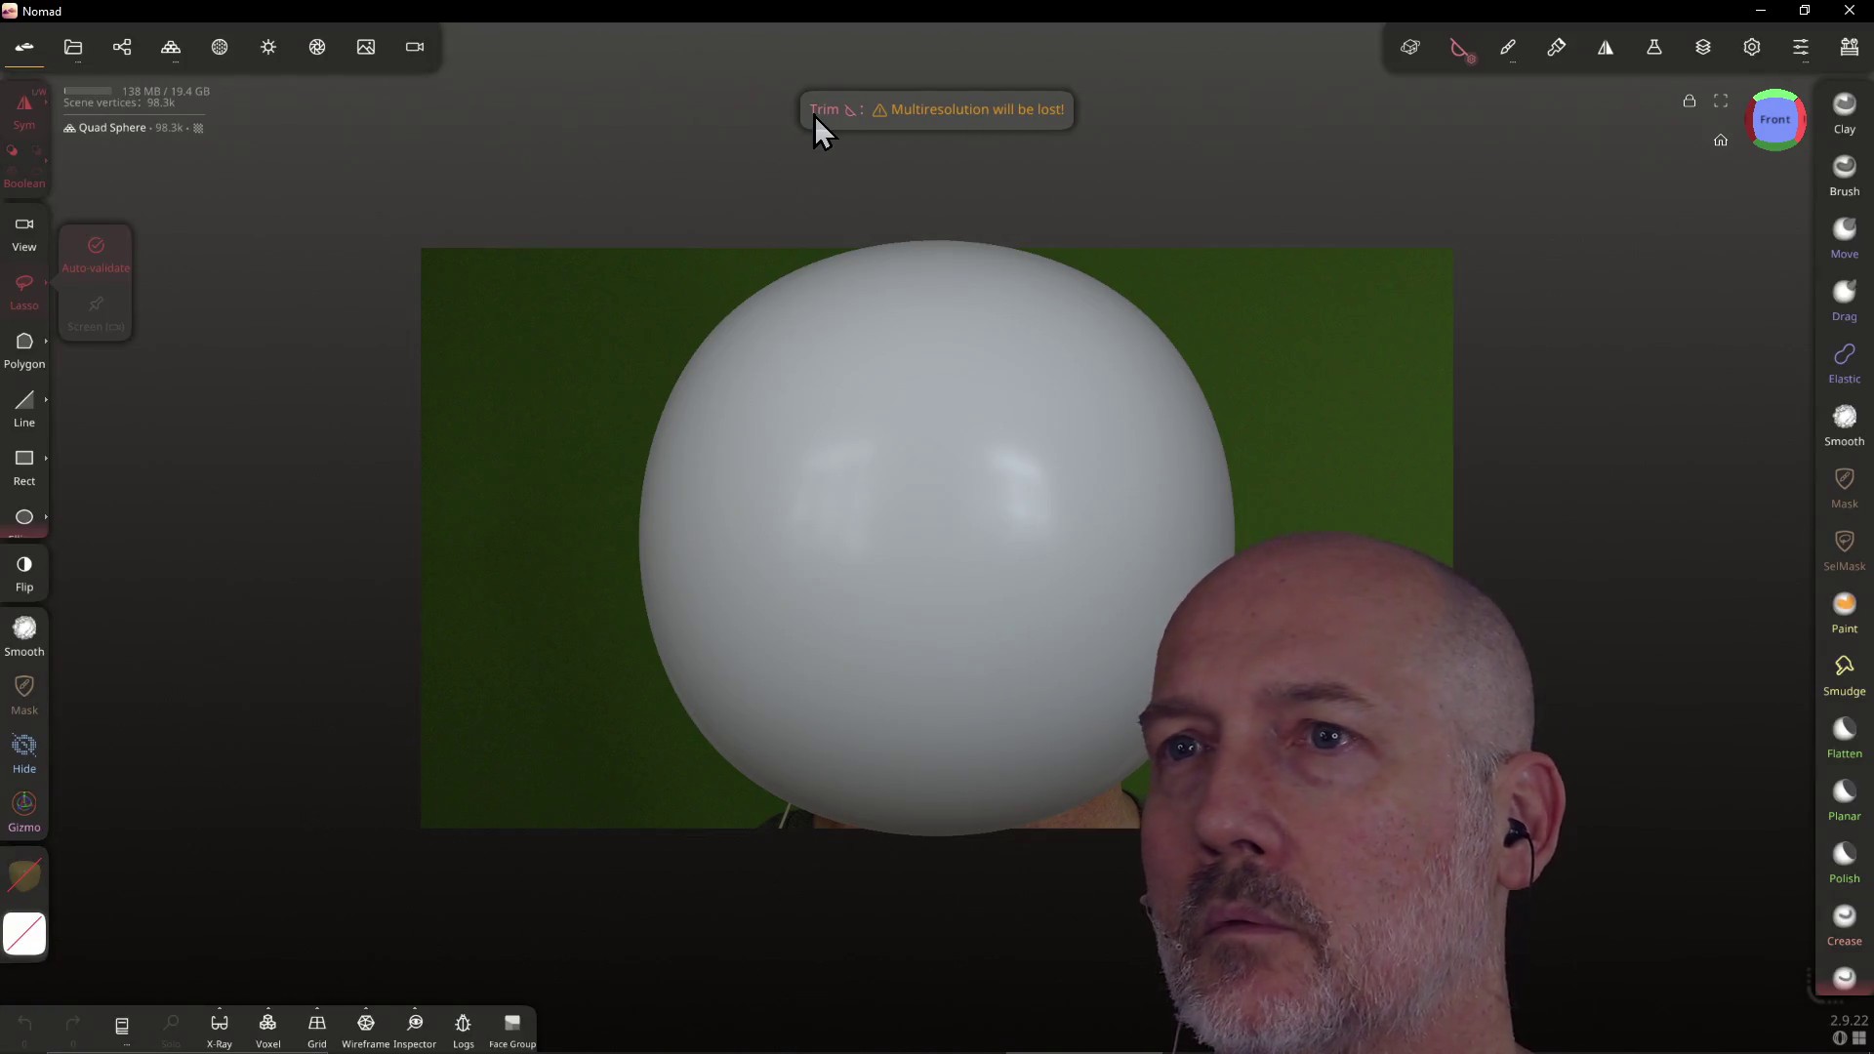
# With the Move brush, push both sides of the sphere inward symmetrically
pyautogui.click(1850, 239)
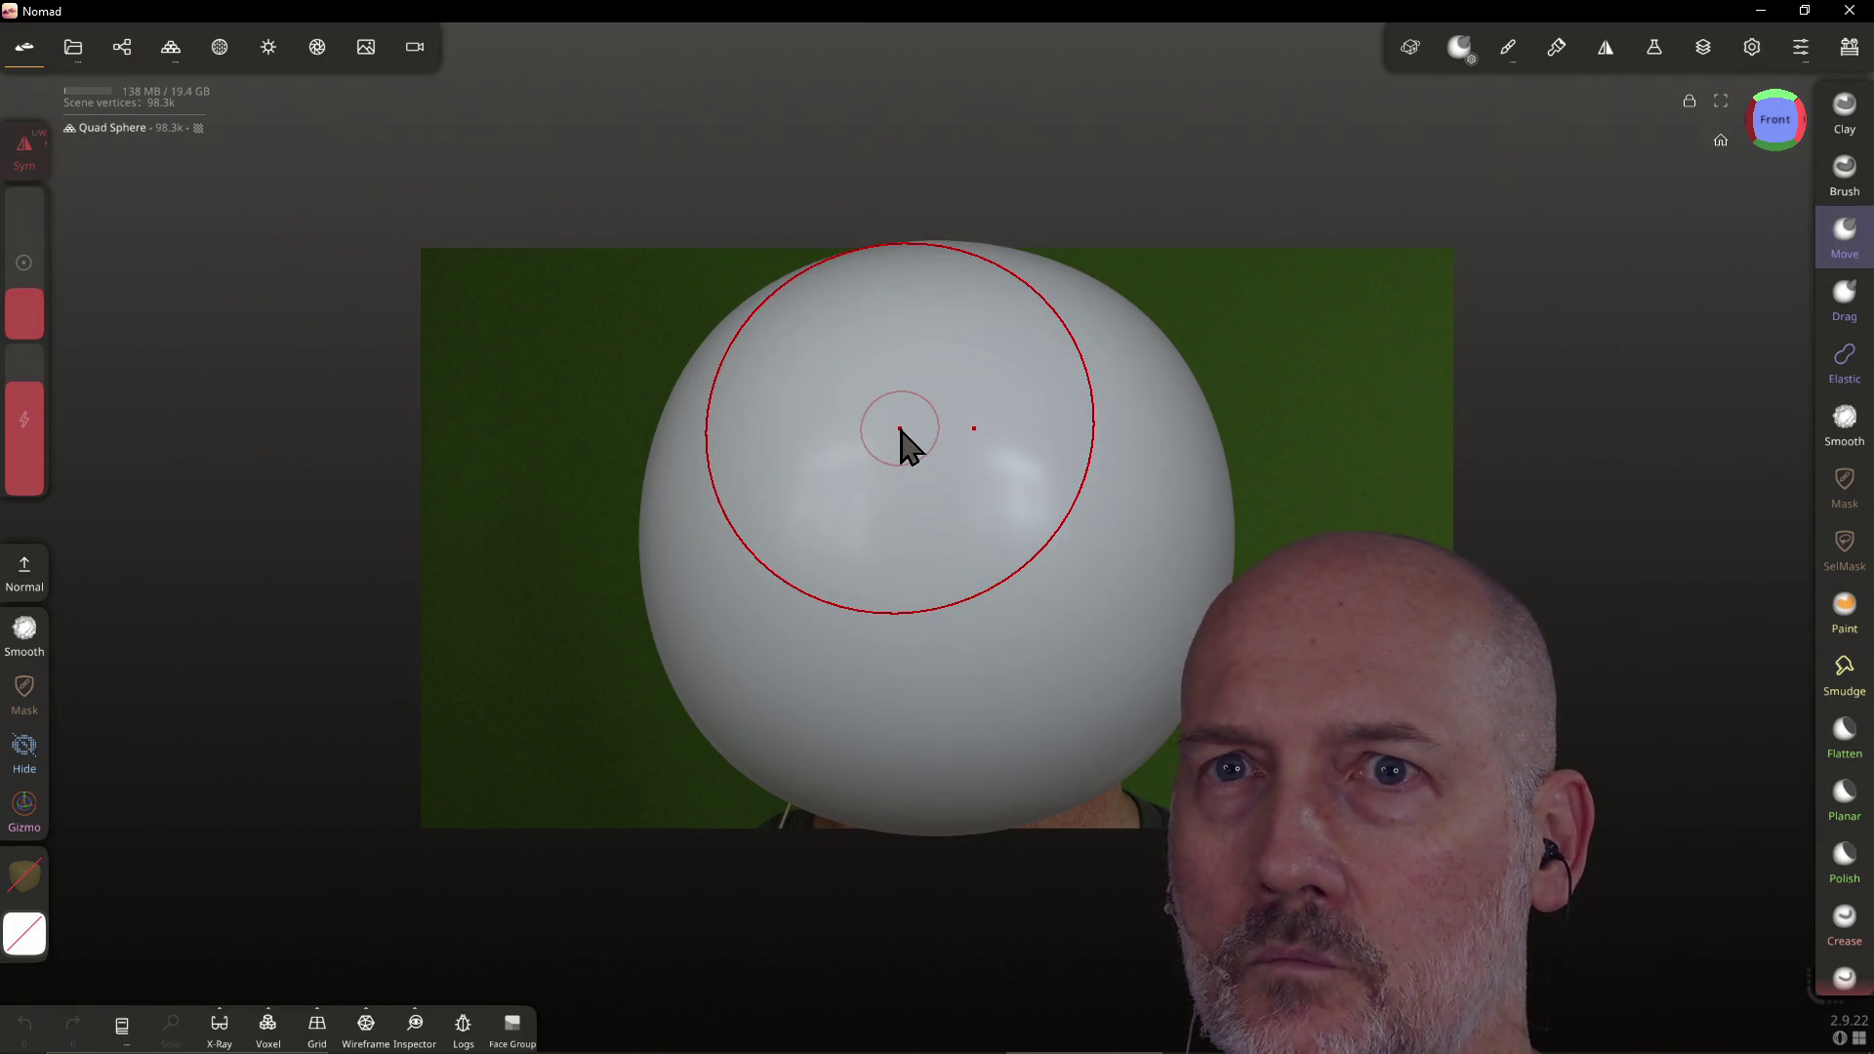
pyautogui.click(367, 49)
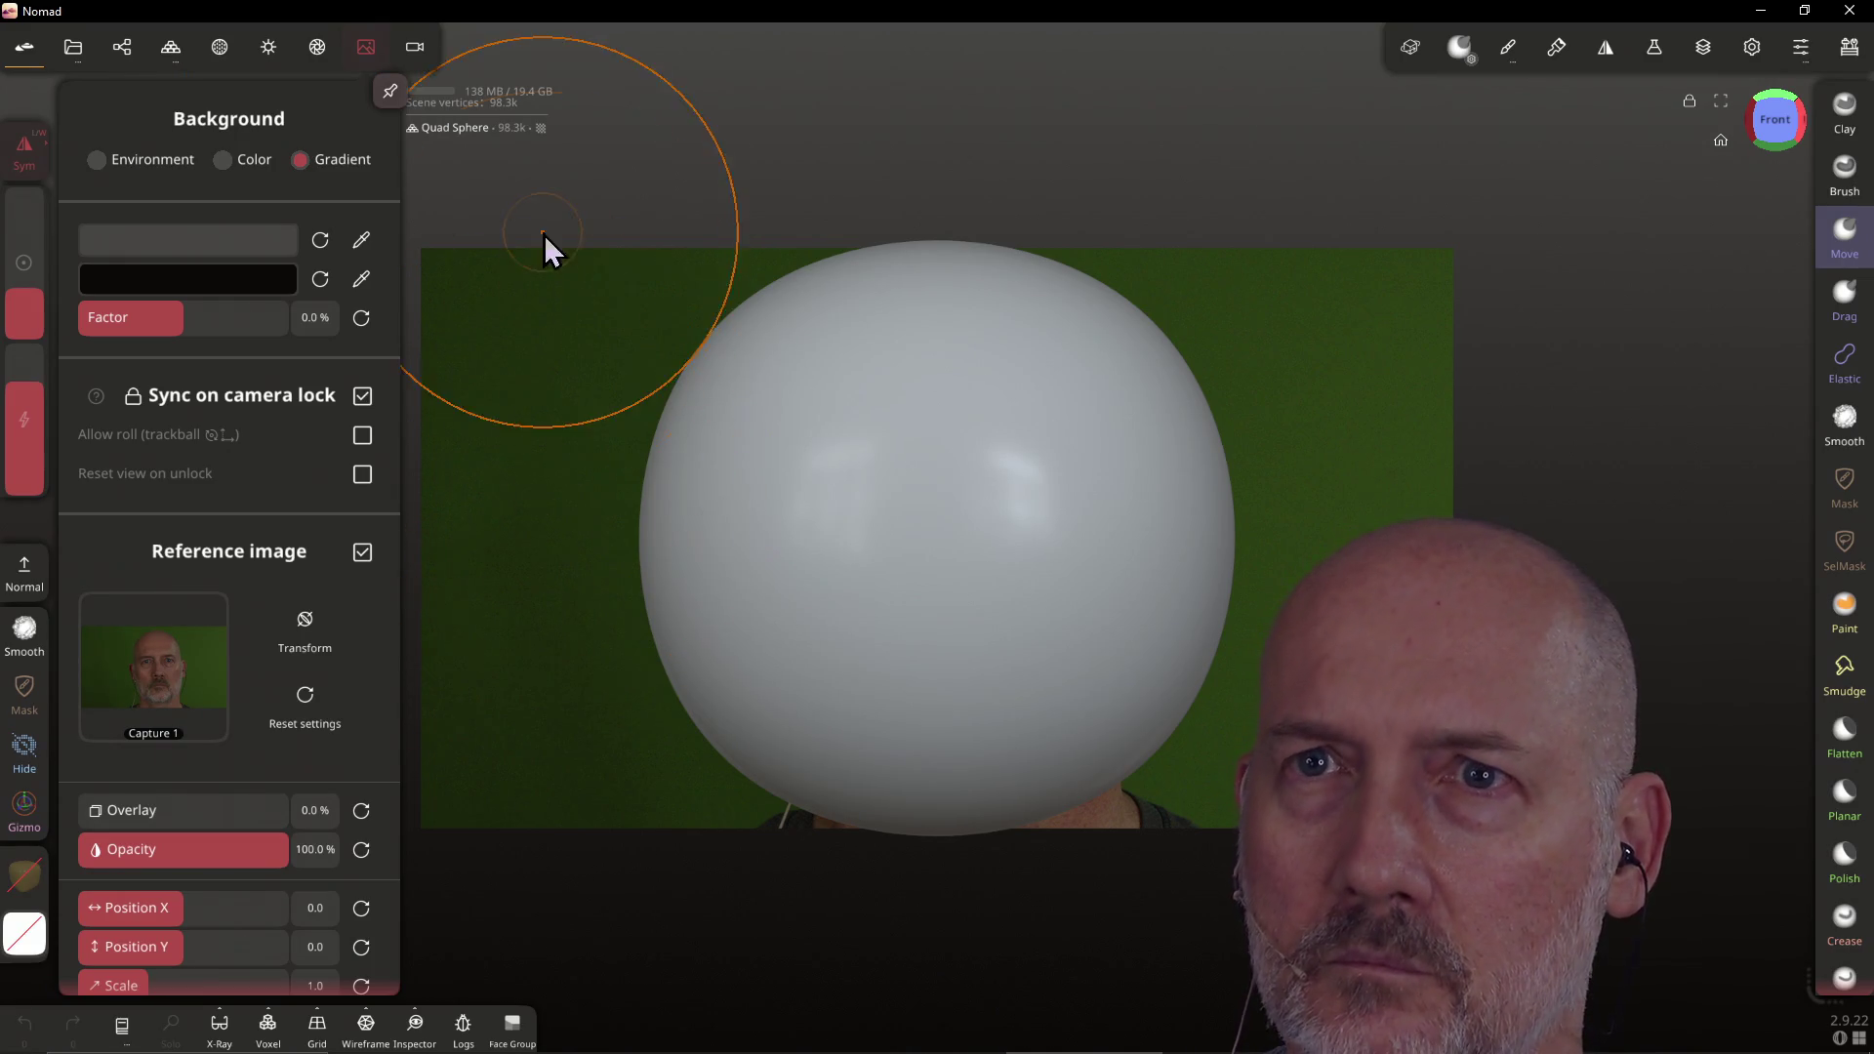
pyautogui.click(363, 56)
pyautogui.moveTo(598, 398); pyautogui.dragTo(760, 294)
pyautogui.moveTo(1297, 478); pyautogui.dragTo(1191, 492)
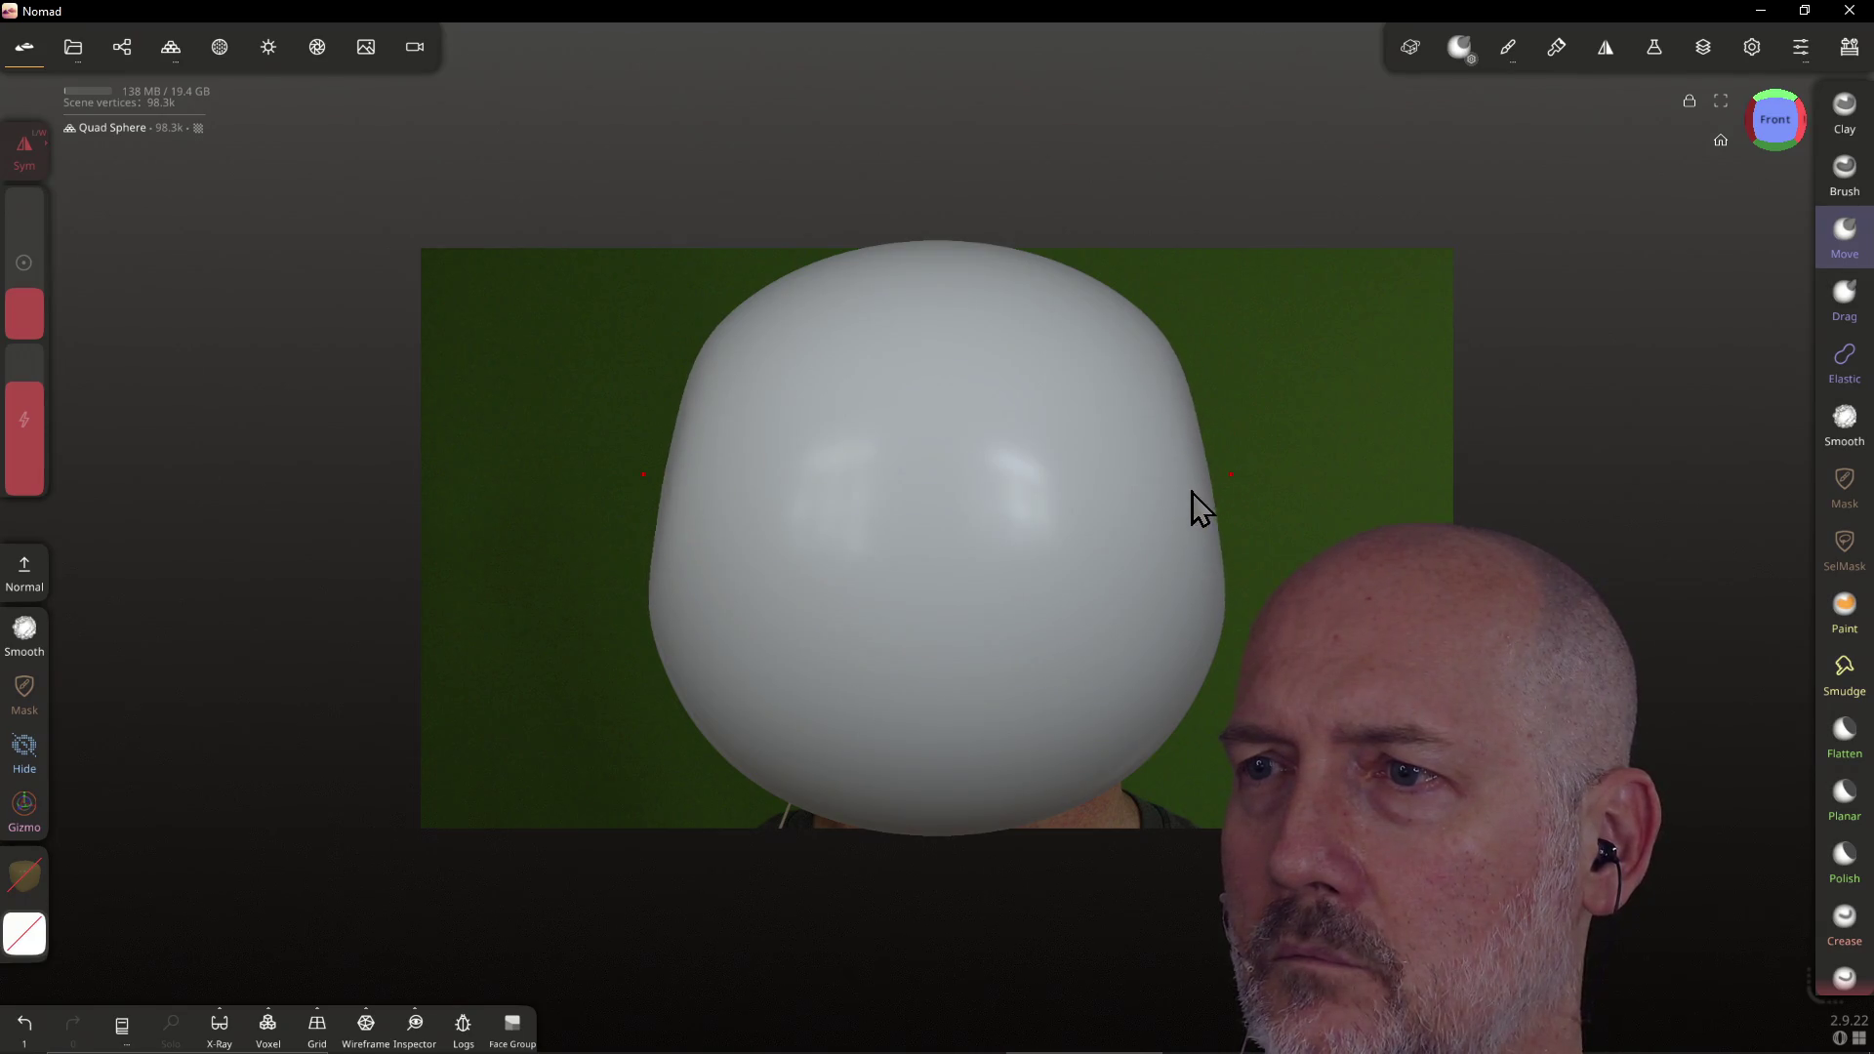
pyautogui.moveTo(1216, 400)
pyautogui.mouseDown()
pyautogui.moveTo(1158, 345)
pyautogui.moveTo(1119, 392)
pyautogui.moveTo(1071, 280)
pyautogui.moveTo(1044, 306)
pyautogui.moveTo(937, 277)
pyautogui.moveTo(1054, 292)
pyautogui.moveTo(1151, 383)
pyautogui.moveTo(1129, 410)
pyautogui.moveTo(1172, 420)
pyautogui.mouseUp()
pyautogui.moveTo(1210, 599)
pyautogui.mouseDown()
pyautogui.moveTo(1218, 629)
pyautogui.moveTo(1192, 619)
pyautogui.moveTo(1203, 691)
pyautogui.moveTo(1168, 763)
pyautogui.moveTo(1138, 730)
pyautogui.moveTo(1169, 588)
pyautogui.mouseUp()
# Pull in the upper sides, lower sides and lower edges to match the photo's oval head
pyautogui.moveTo(1203, 520)
pyautogui.mouseDown()
pyautogui.moveTo(1165, 530)
pyautogui.moveTo(1127, 496)
pyautogui.moveTo(1126, 523)
pyautogui.moveTo(1178, 527)
pyautogui.moveTo(1174, 412)
pyautogui.moveTo(1144, 382)
pyautogui.moveTo(1162, 410)
pyautogui.moveTo(992, 318)
pyautogui.moveTo(789, 342)
pyautogui.moveTo(811, 352)
pyautogui.mouseUp()
pyautogui.moveTo(719, 398); pyautogui.dragTo(743, 396)
pyautogui.moveTo(715, 488); pyautogui.dragTo(688, 542)
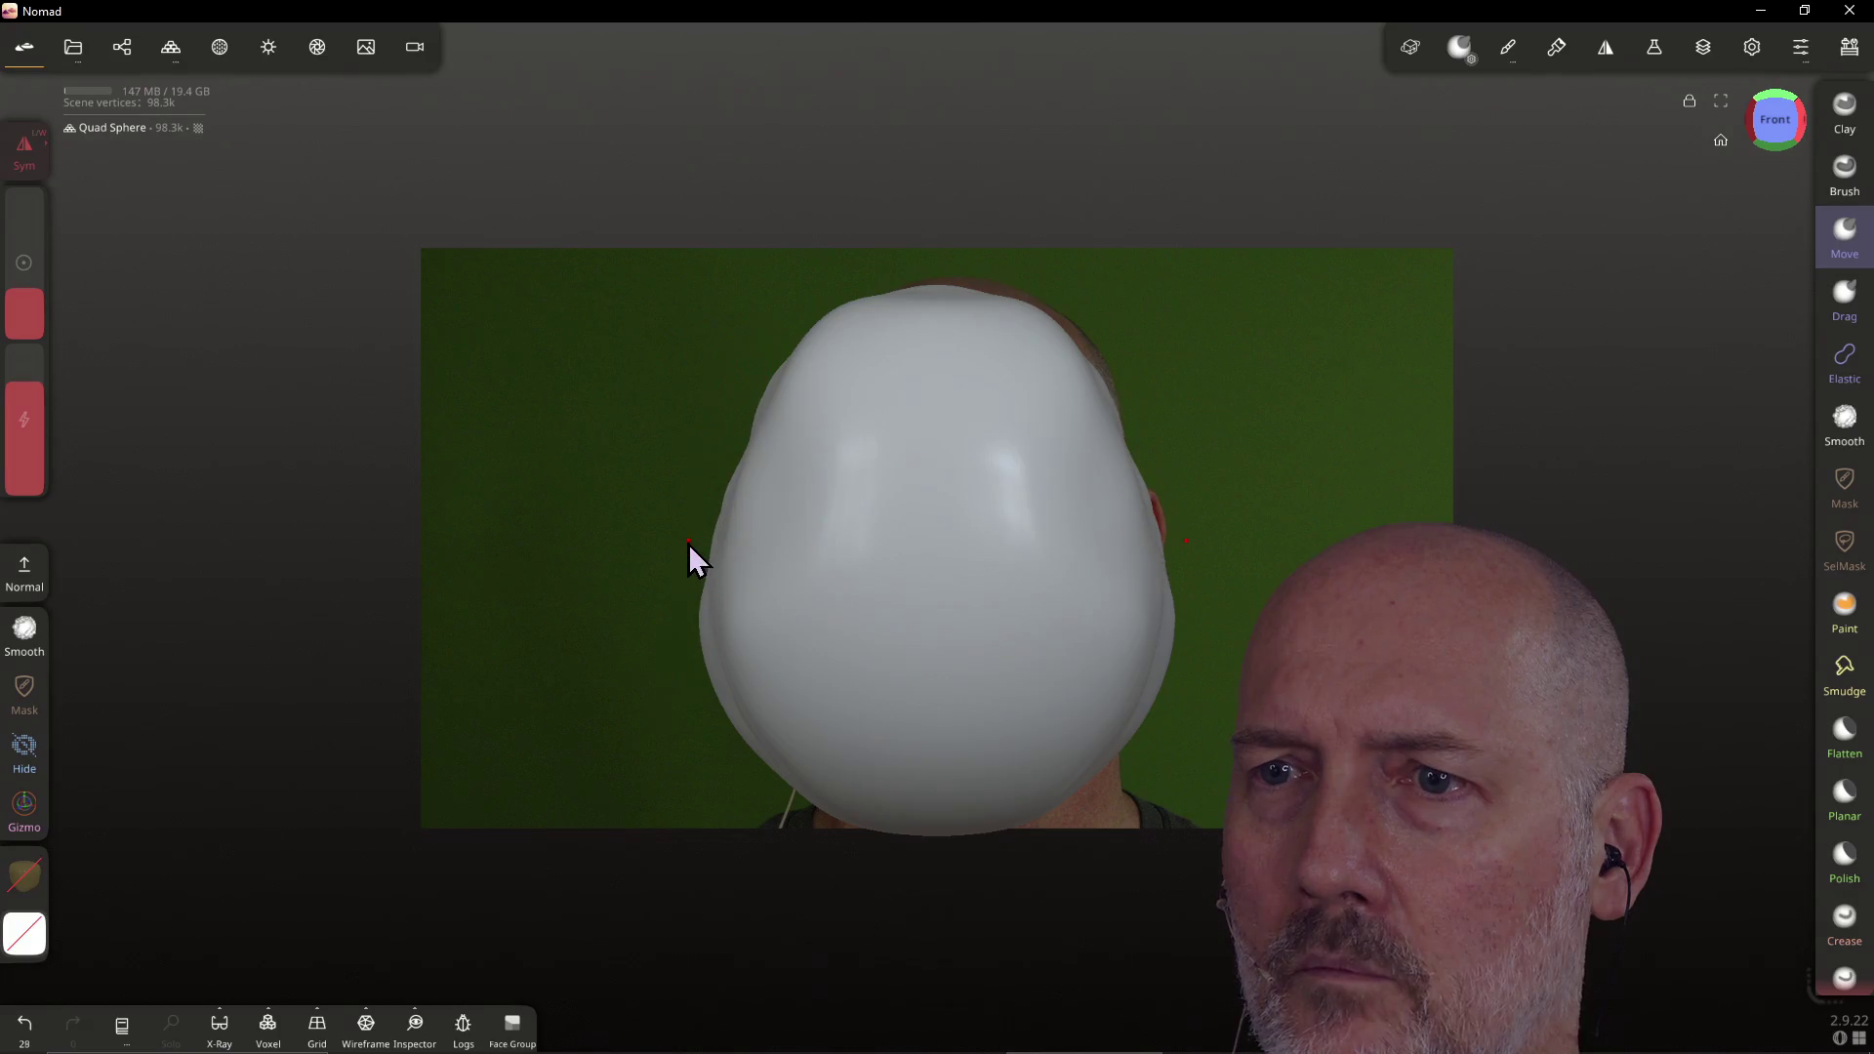
pyautogui.moveTo(693, 677)
pyautogui.mouseDown()
pyautogui.moveTo(763, 700)
pyautogui.moveTo(759, 664)
pyautogui.moveTo(779, 665)
pyautogui.moveTo(712, 556)
pyautogui.moveTo(734, 542)
pyautogui.moveTo(748, 577)
pyautogui.mouseUp()
pyautogui.moveTo(1099, 767)
pyautogui.mouseDown()
pyautogui.moveTo(1064, 740)
pyautogui.moveTo(1128, 682)
pyautogui.moveTo(1114, 665)
pyautogui.mouseUp()
pyautogui.moveTo(1145, 552); pyautogui.dragTo(1145, 478)
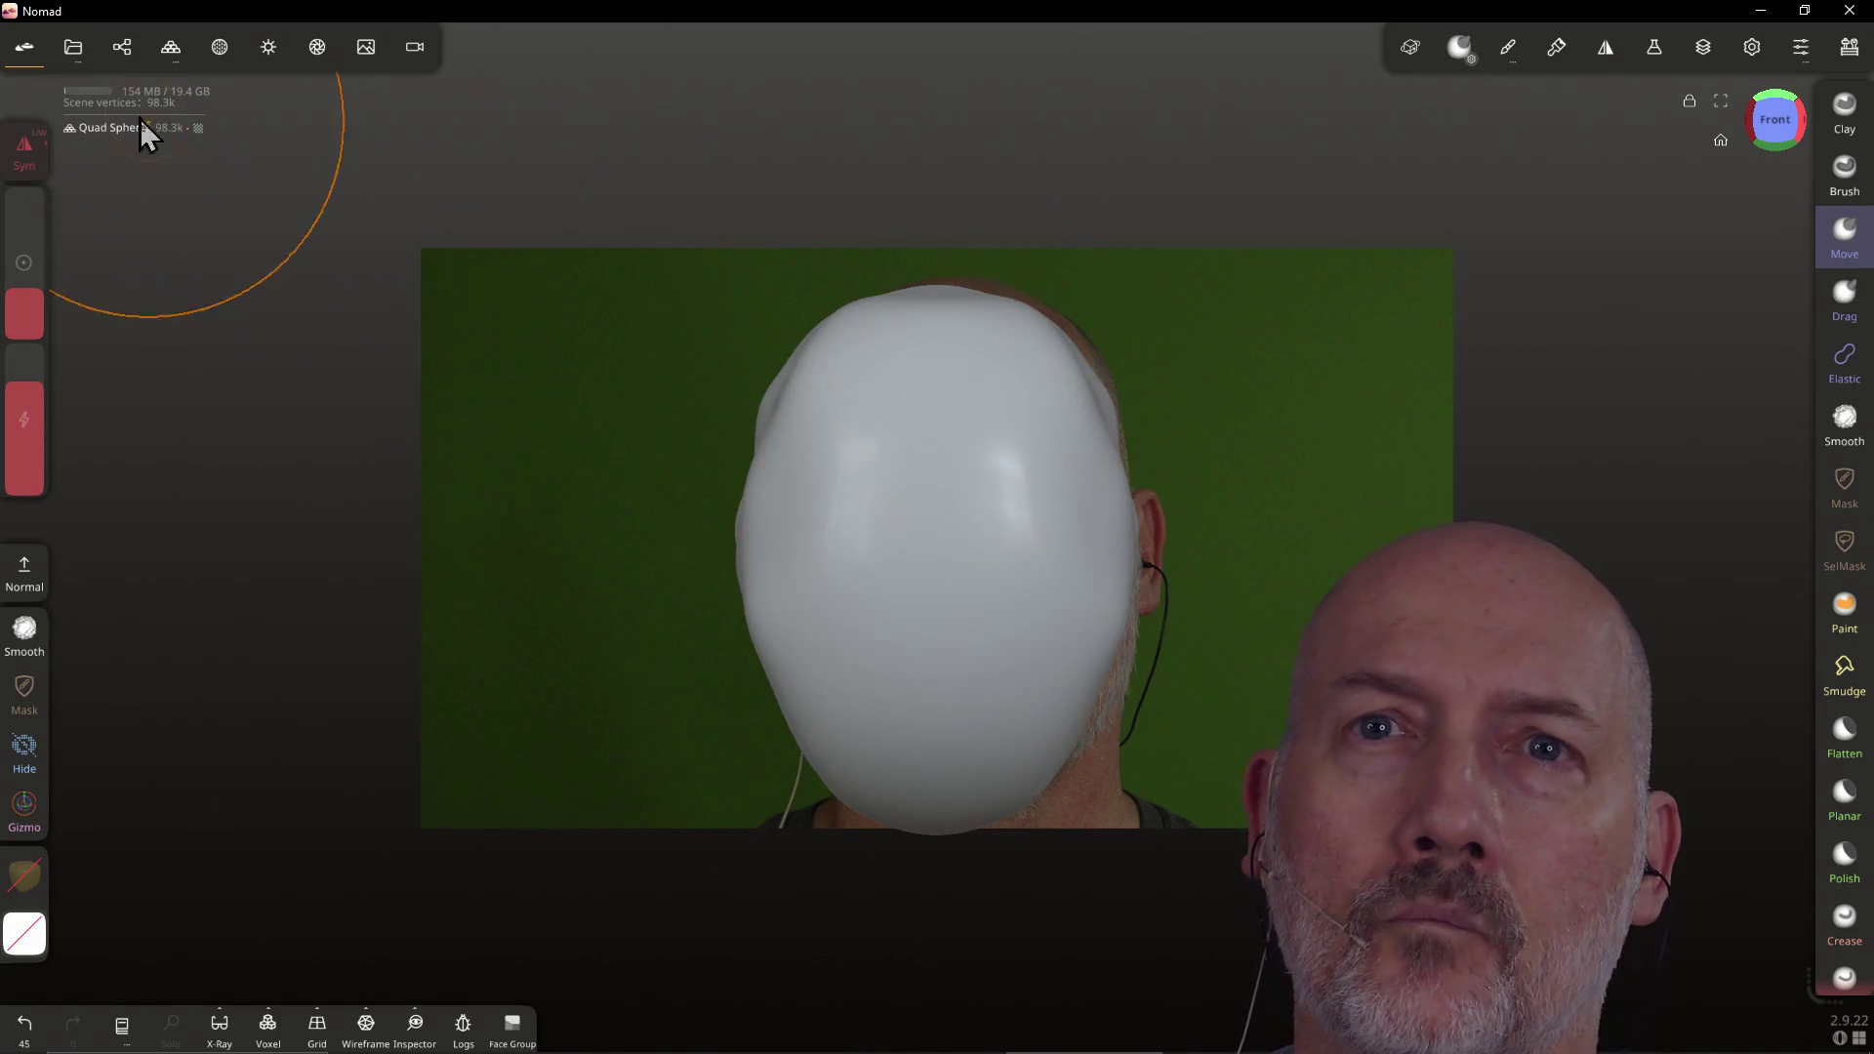
pyautogui.click(367, 53)
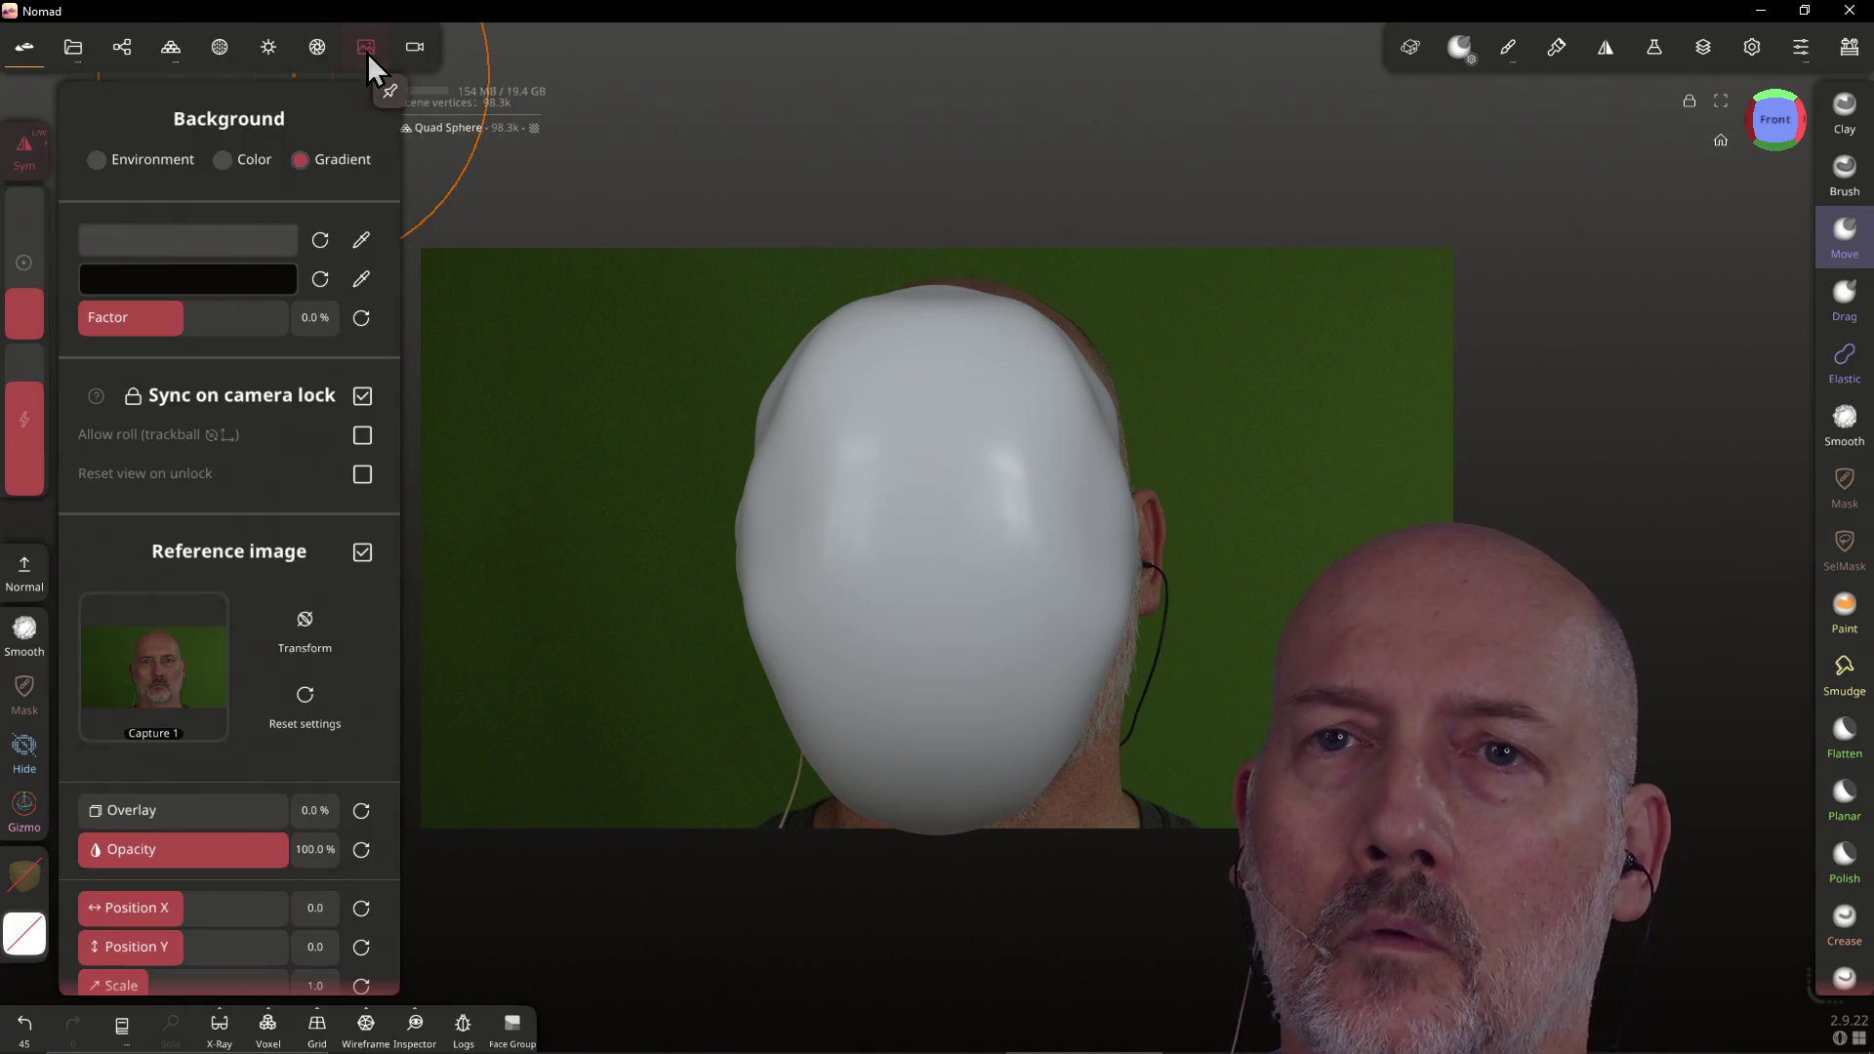
# Transform the reference photo up and left to line up with the head
pyautogui.click(309, 639)
pyautogui.moveTo(606, 653)
pyautogui.mouseDown()
pyautogui.moveTo(566, 652)
pyautogui.moveTo(583, 665)
pyautogui.mouseUp()
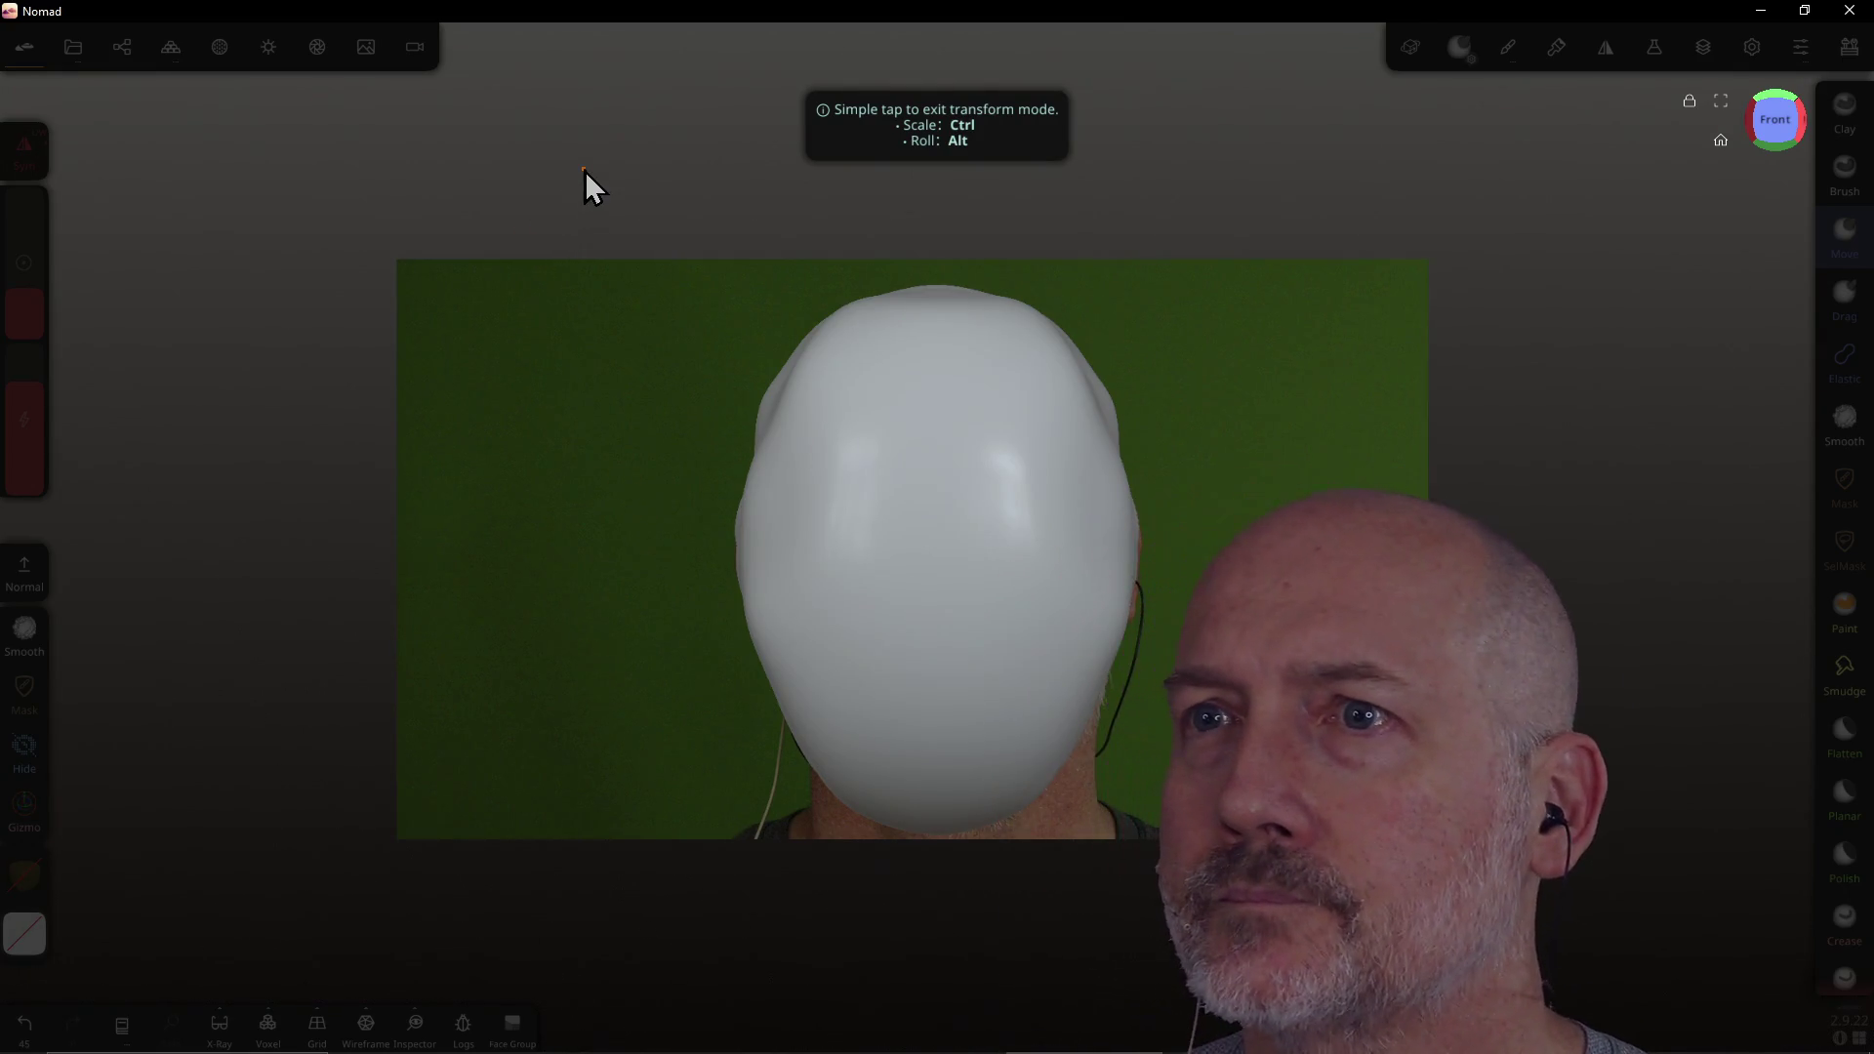
pyautogui.click(583, 172)
# Reshape the head outline and crown with Move strokes, then pull the top with Drag
pyautogui.moveTo(771, 420)
pyautogui.mouseDown()
pyautogui.moveTo(816, 460)
pyautogui.moveTo(1025, 409)
pyautogui.moveTo(1113, 401)
pyautogui.moveTo(1111, 417)
pyautogui.mouseUp()
pyautogui.moveTo(1068, 340); pyautogui.dragTo(1061, 332)
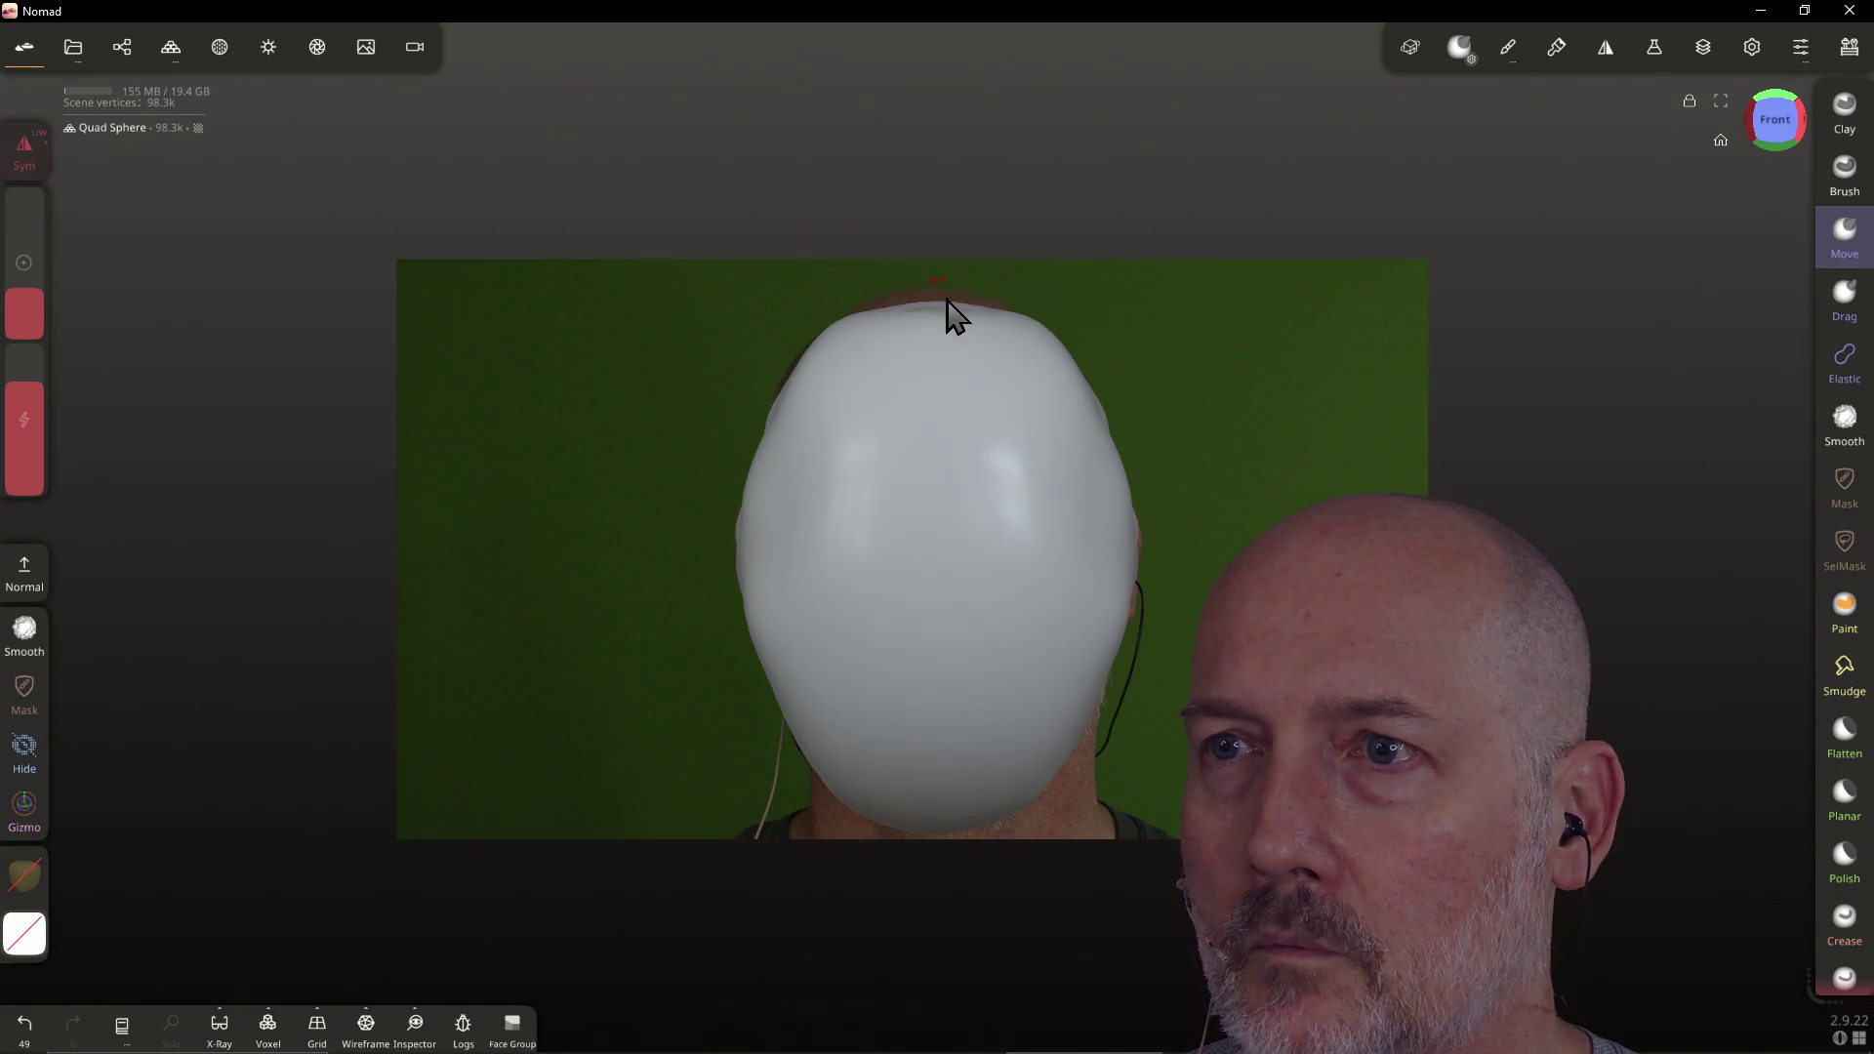
pyautogui.click(1848, 313)
pyautogui.moveTo(996, 322); pyautogui.dragTo(958, 298)
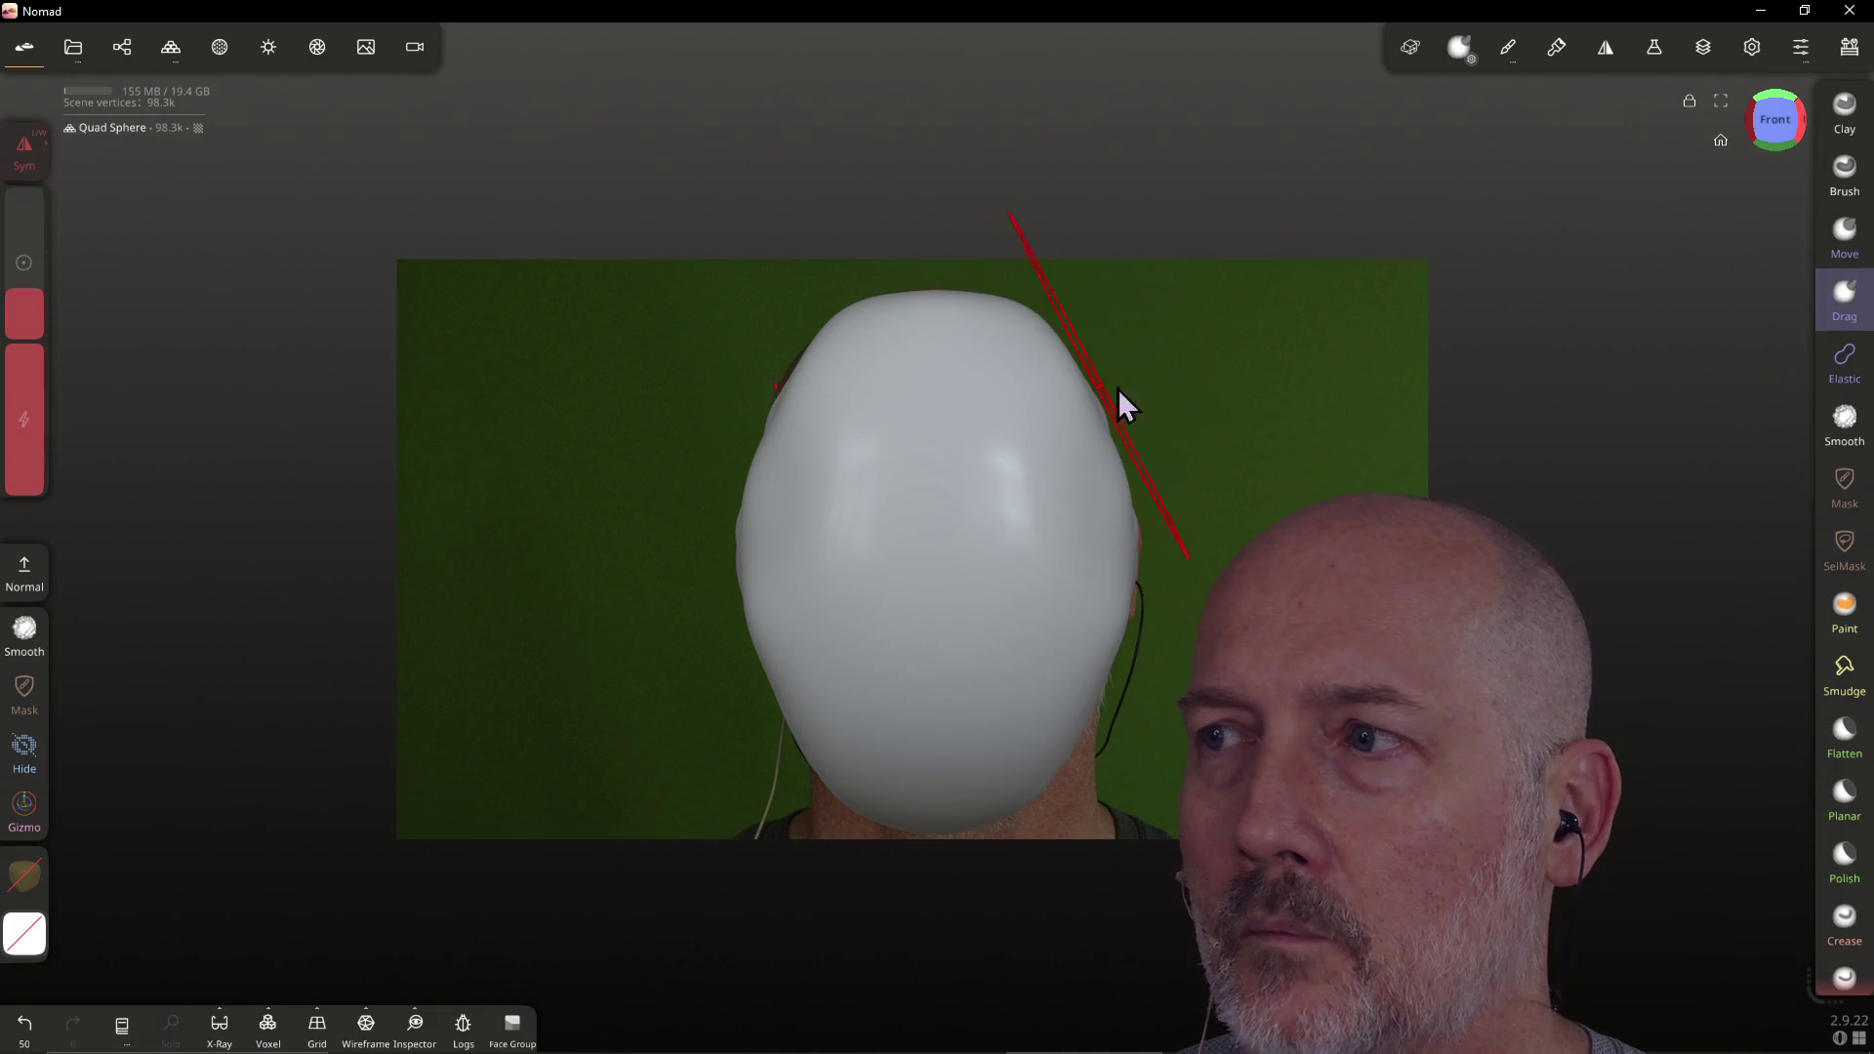
# Nudge the head's upper and lower right edge with small Move brush pushes
pyautogui.click(1845, 234)
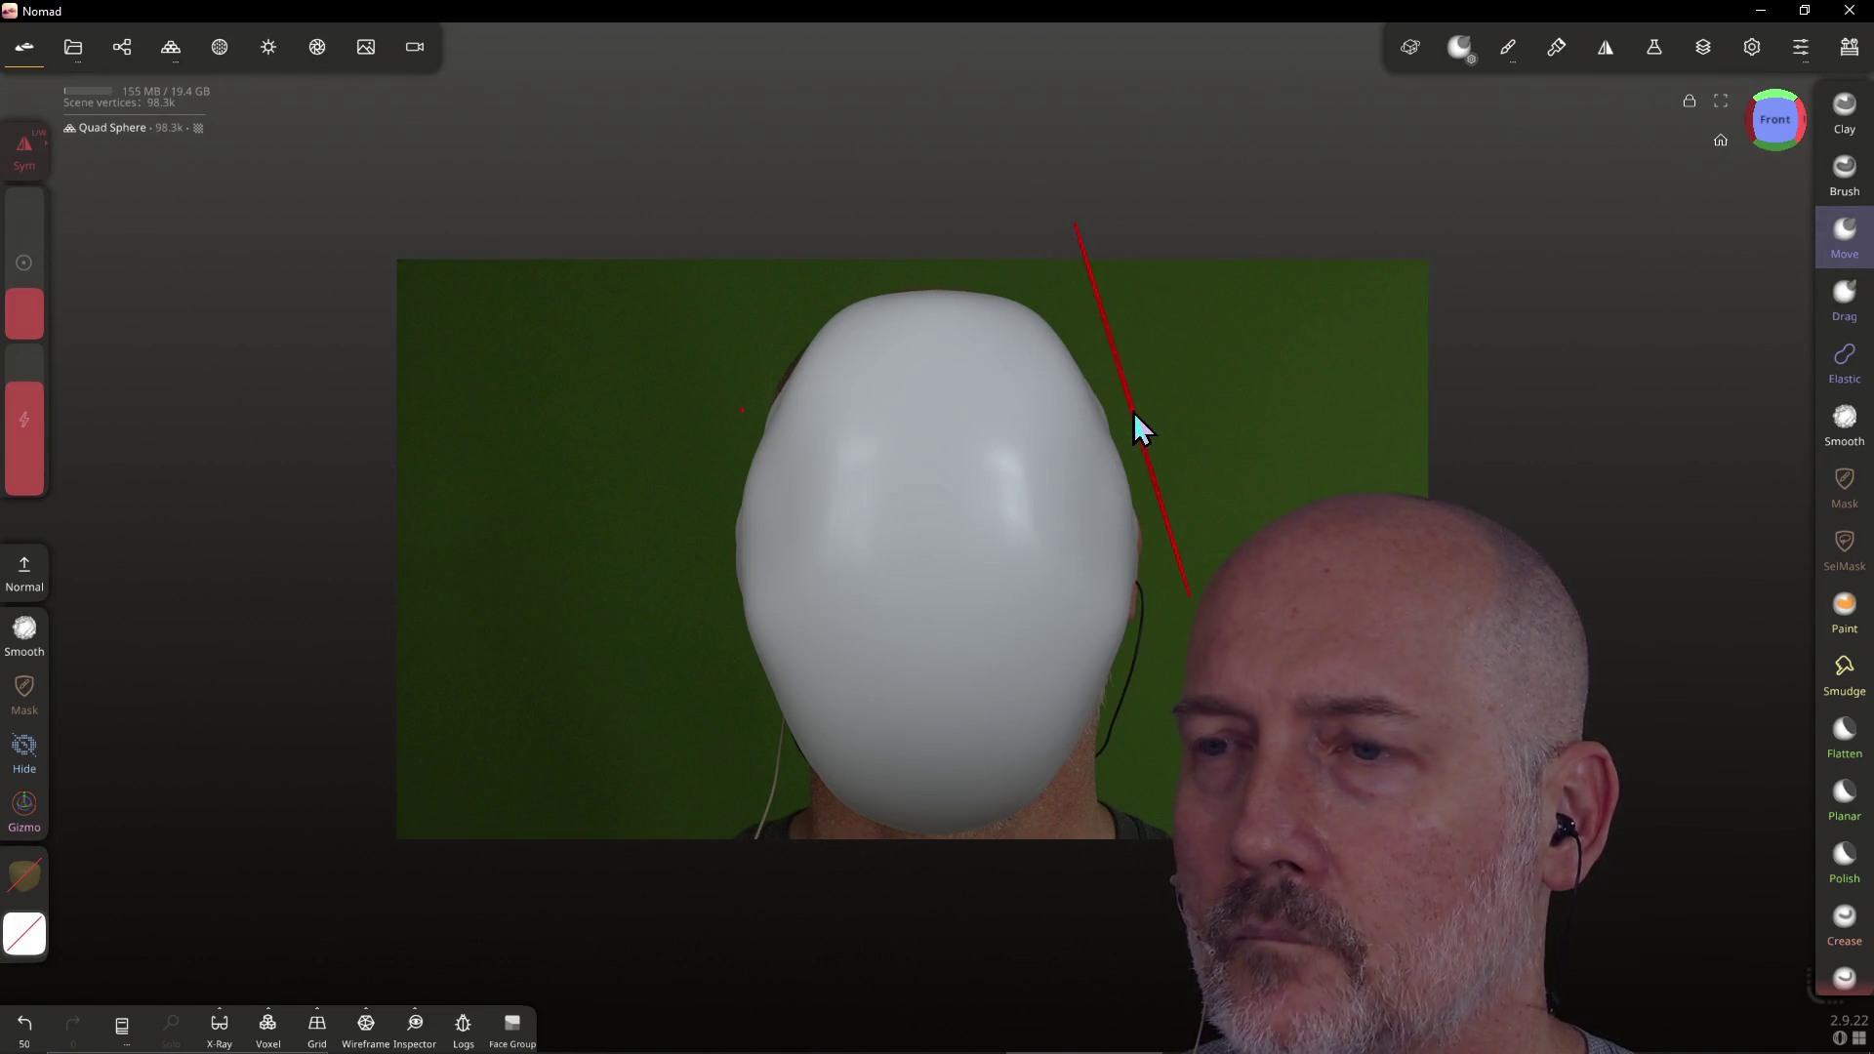
pyautogui.moveTo(1127, 425); pyautogui.dragTo(1120, 413)
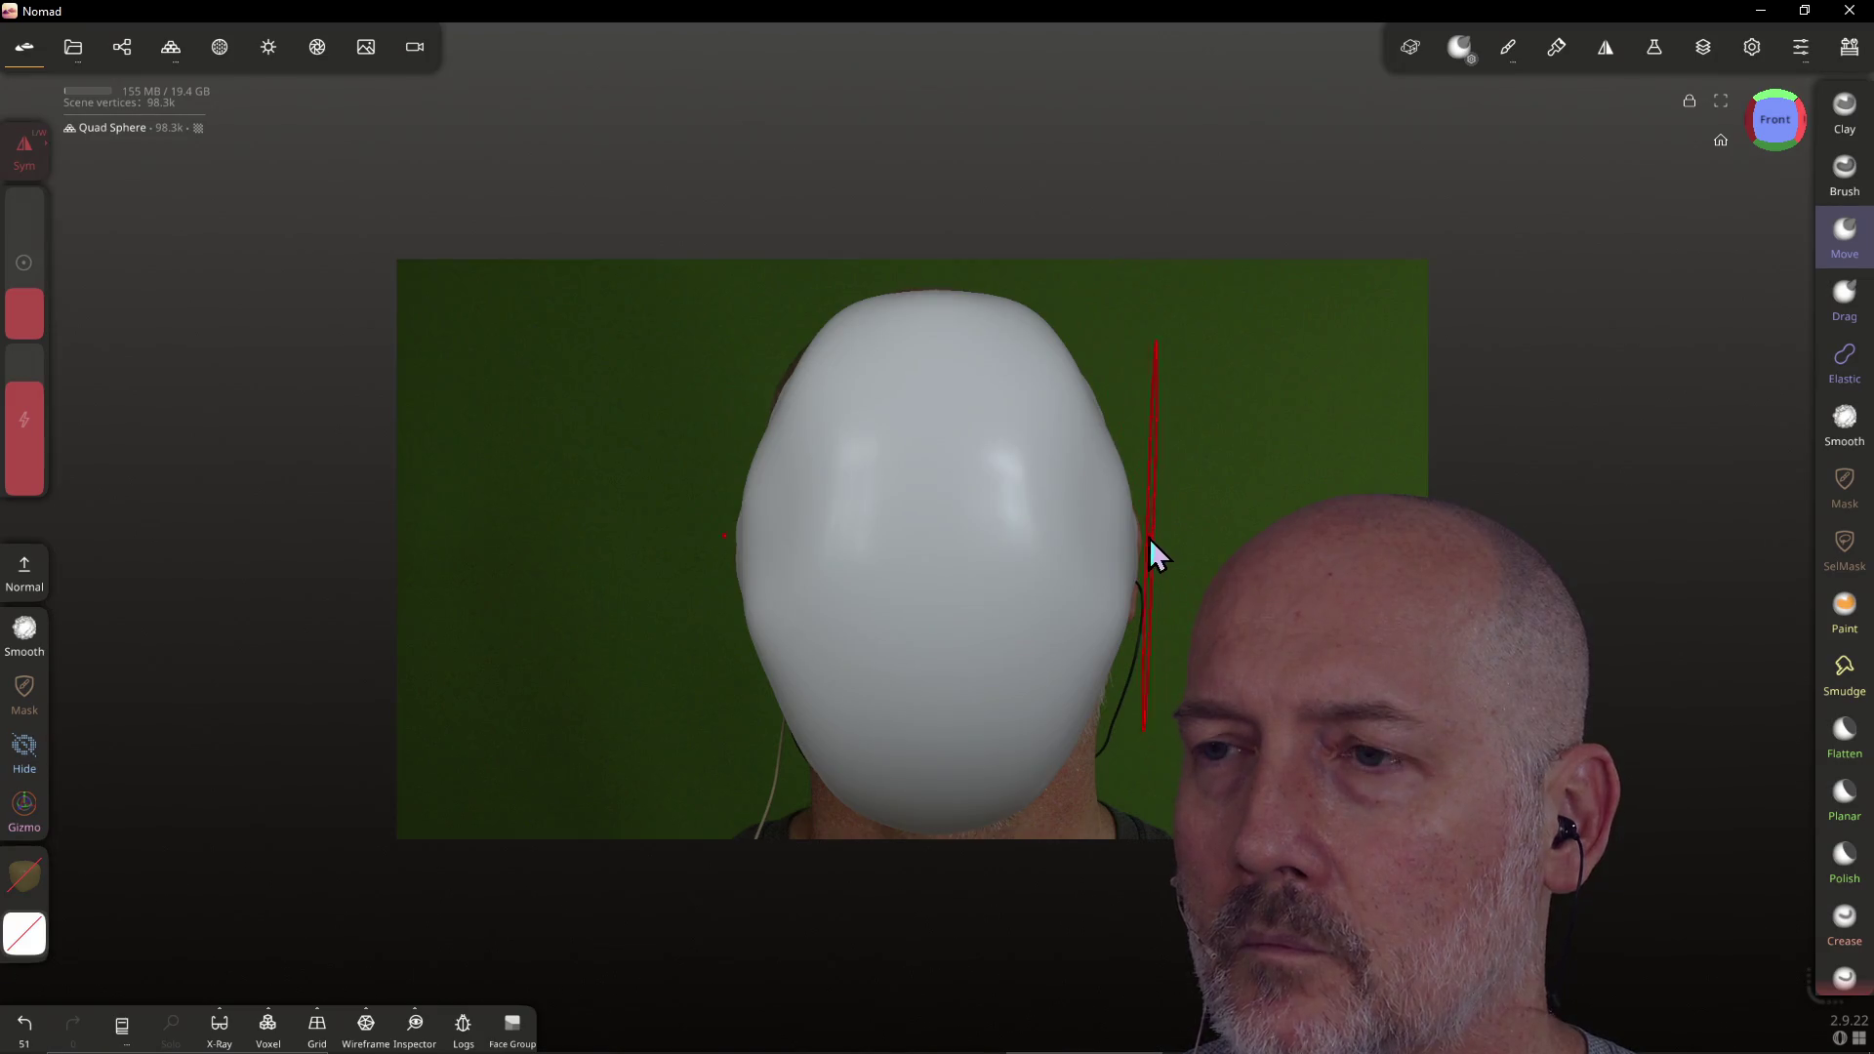
pyautogui.moveTo(1096, 752); pyautogui.dragTo(1109, 712)
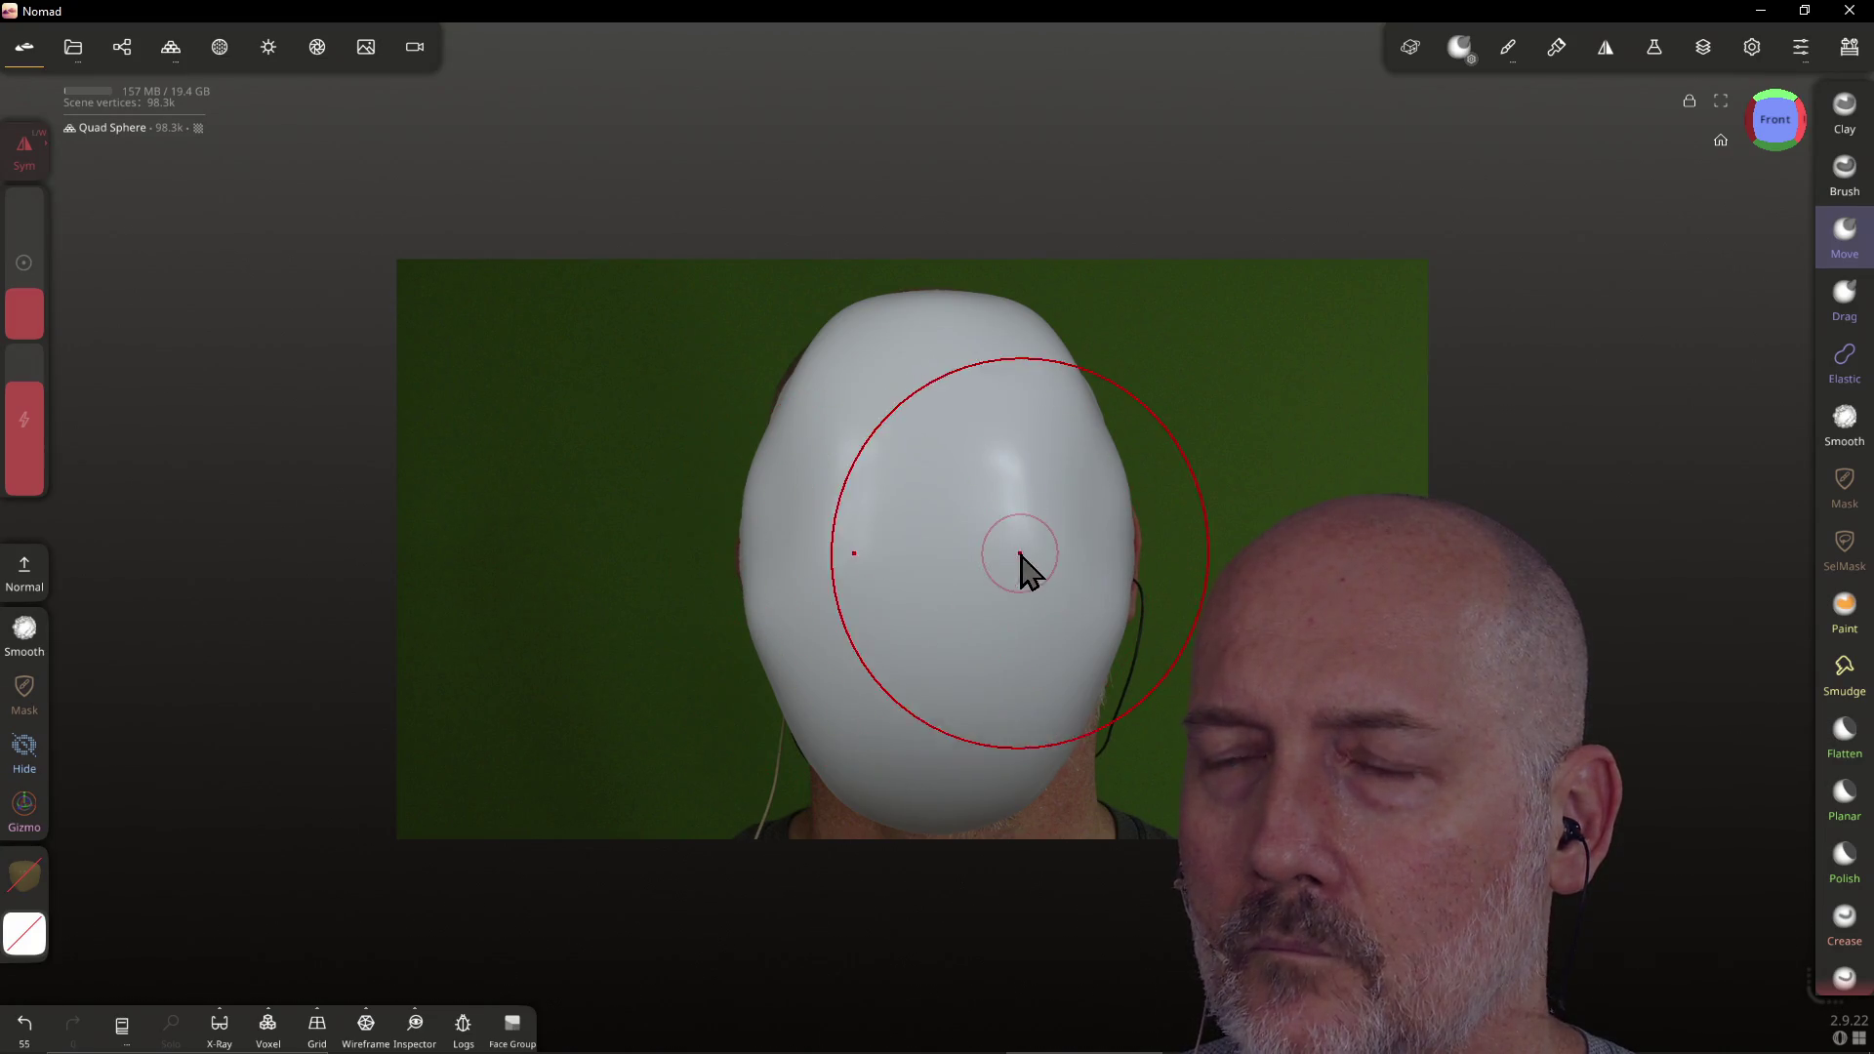
# Snap back to a straight Front view and turn on X-ray display
pyautogui.moveTo(1167, 467)
pyautogui.mouseDown()
pyautogui.moveTo(882, 677)
pyautogui.moveTo(976, 573)
pyautogui.moveTo(1194, 455)
pyautogui.moveTo(1364, 472)
pyautogui.moveTo(1157, 472)
pyautogui.moveTo(1232, 471)
pyautogui.moveTo(1201, 468)
pyautogui.mouseUp()
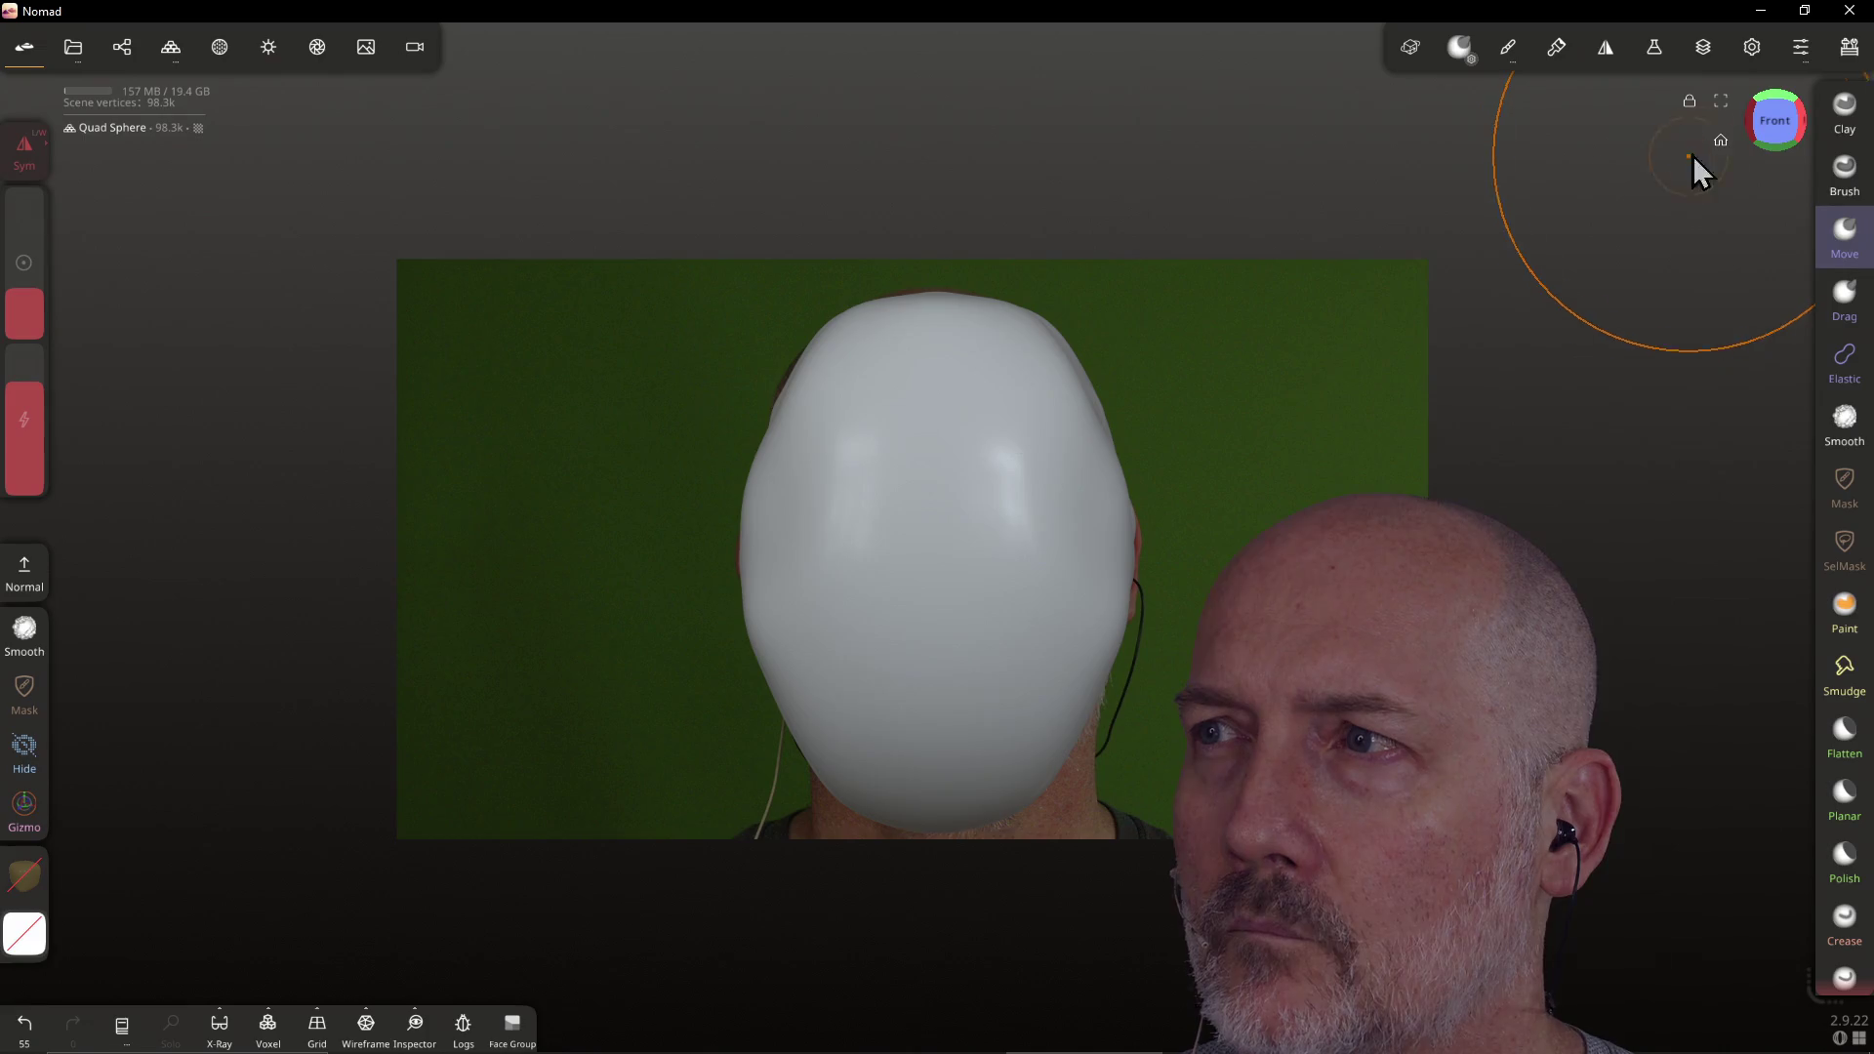
pyautogui.click(1794, 119)
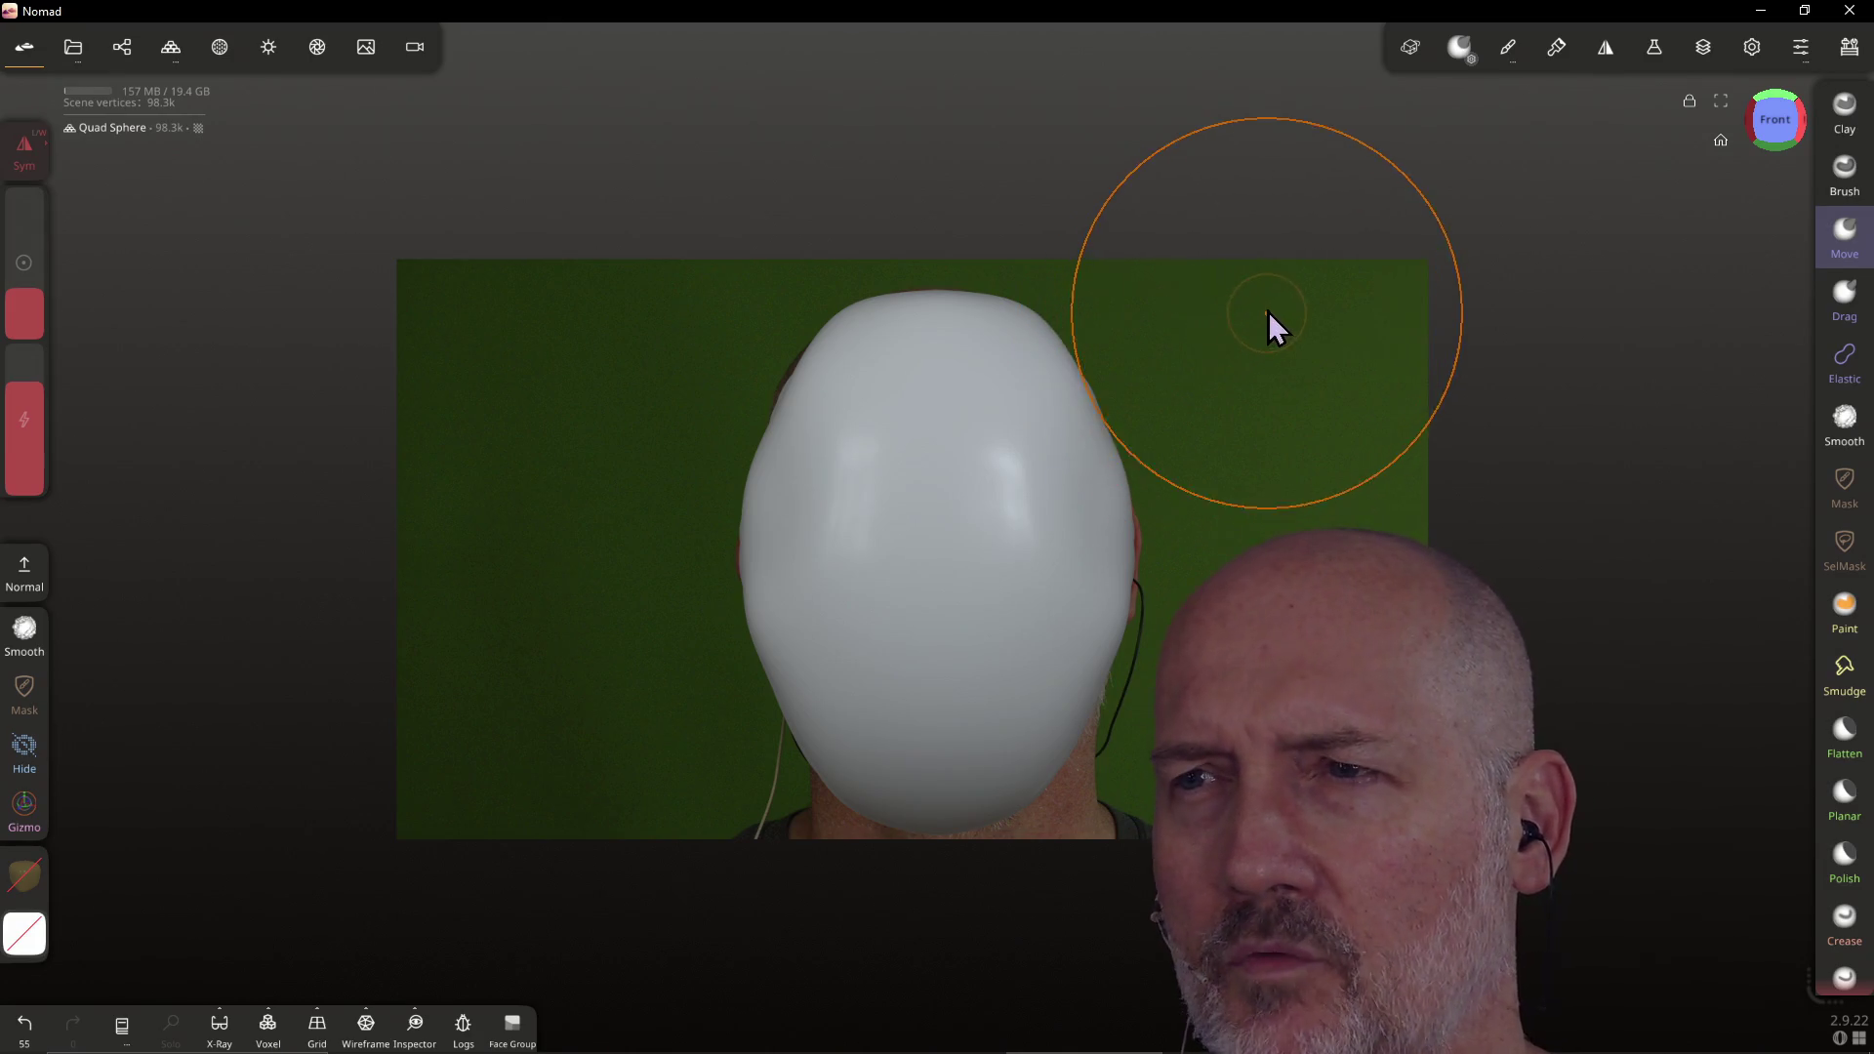
pyautogui.moveTo(1247, 342)
pyautogui.mouseDown()
pyautogui.moveTo(1167, 378)
pyautogui.moveTo(866, 657)
pyautogui.moveTo(1162, 302)
pyautogui.moveTo(1239, 355)
pyautogui.moveTo(1292, 314)
pyautogui.moveTo(1271, 322)
pyautogui.mouseUp()
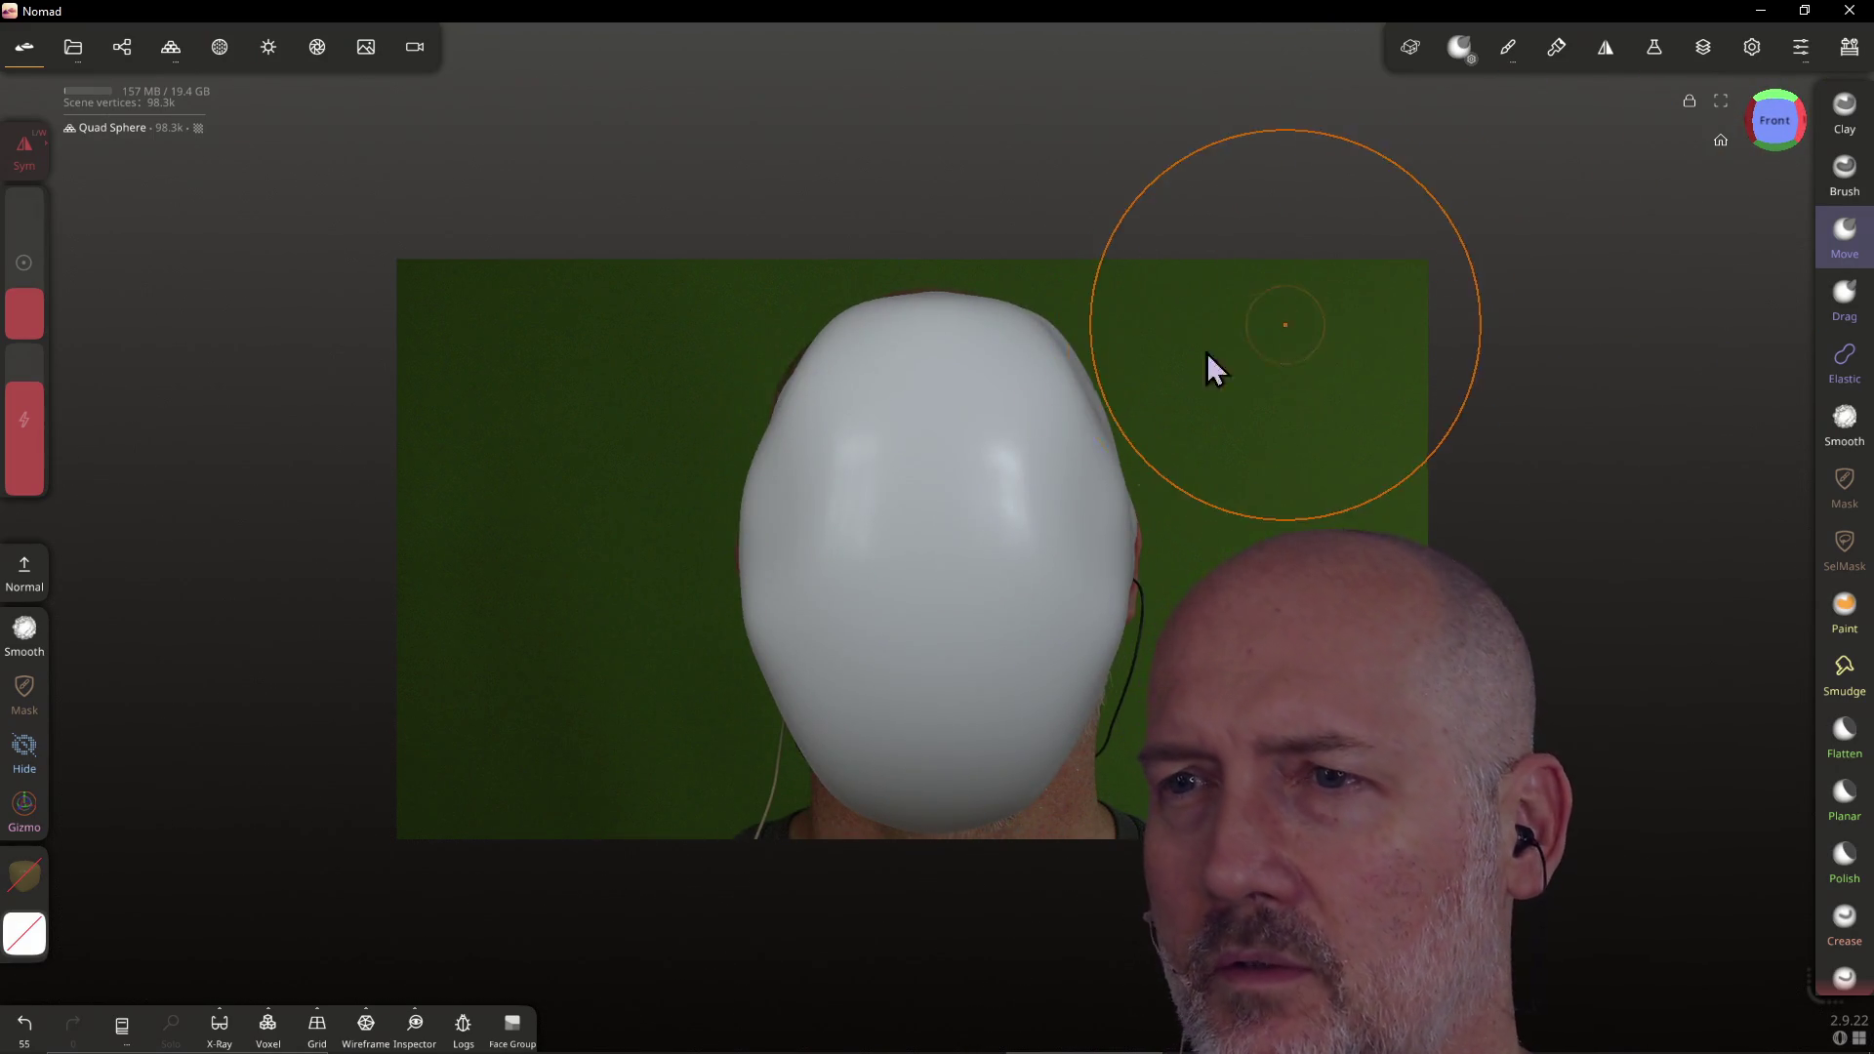
pyautogui.click(211, 1023)
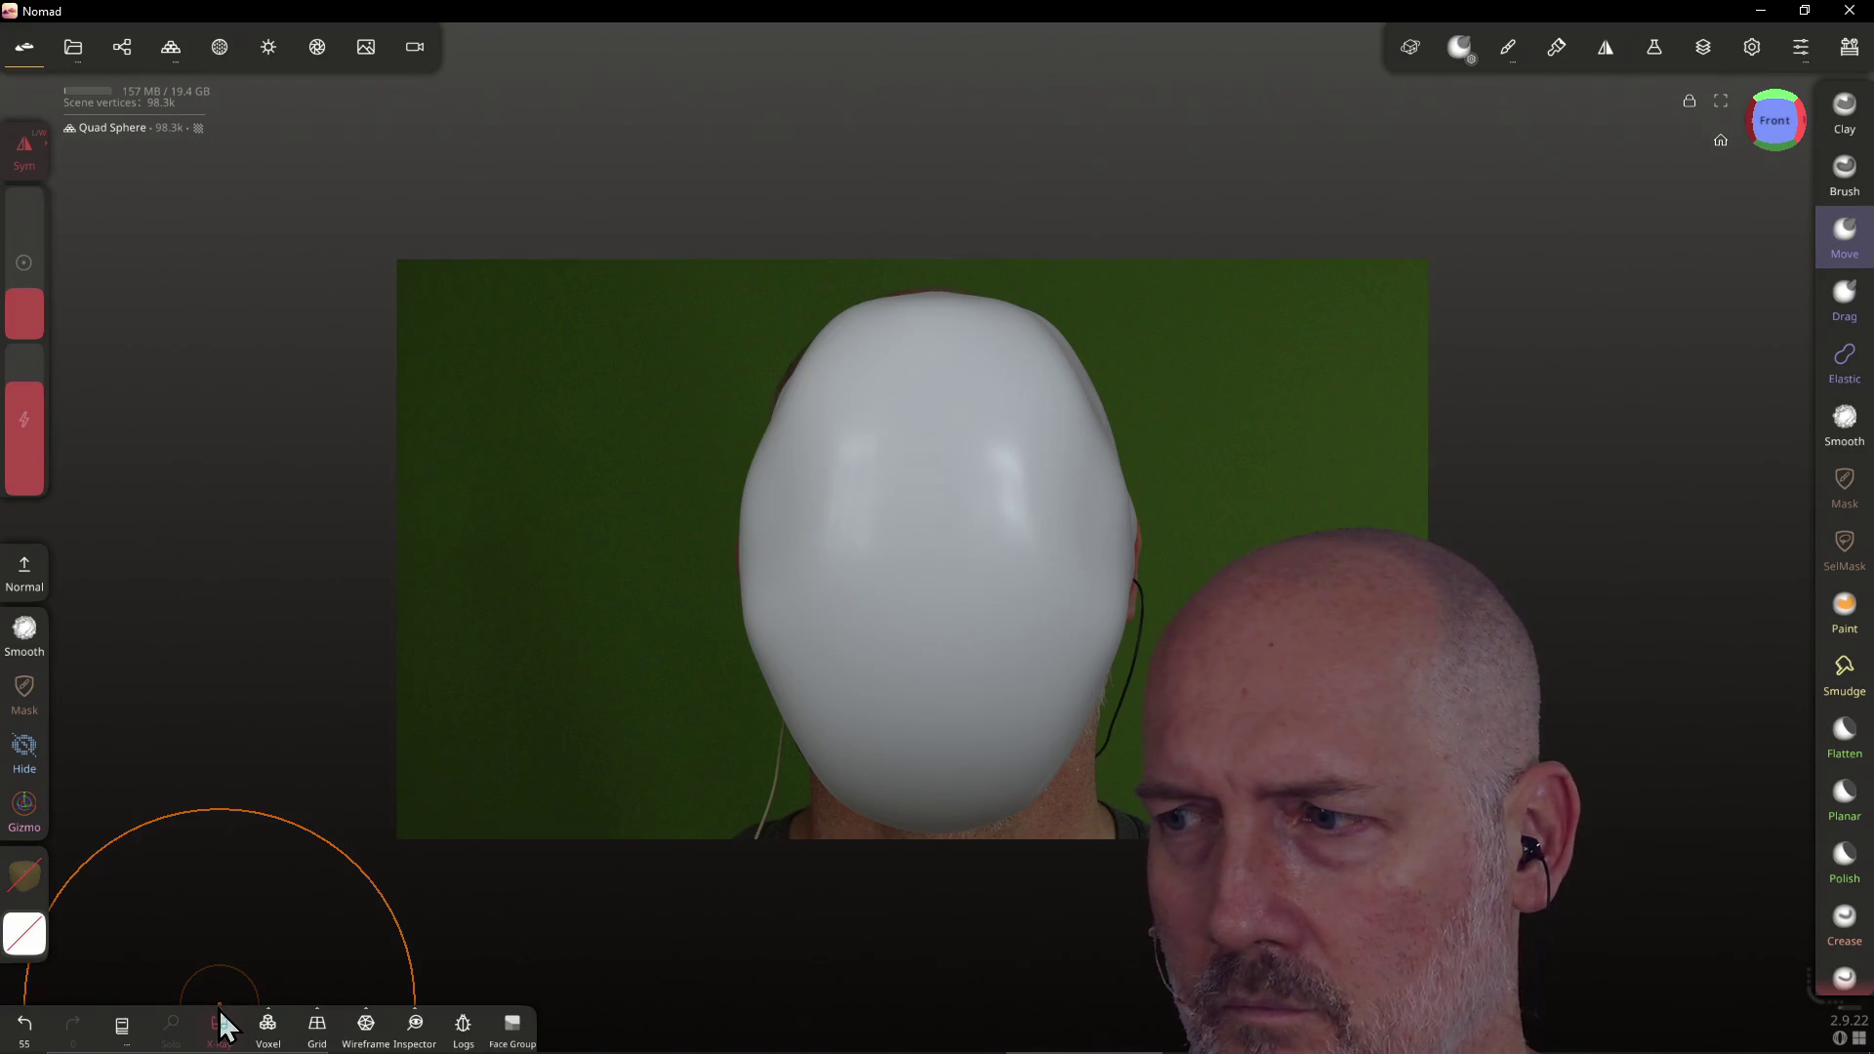
# Raise the X-ray opacity in the X-ray display settings
pyautogui.click(221, 1033)
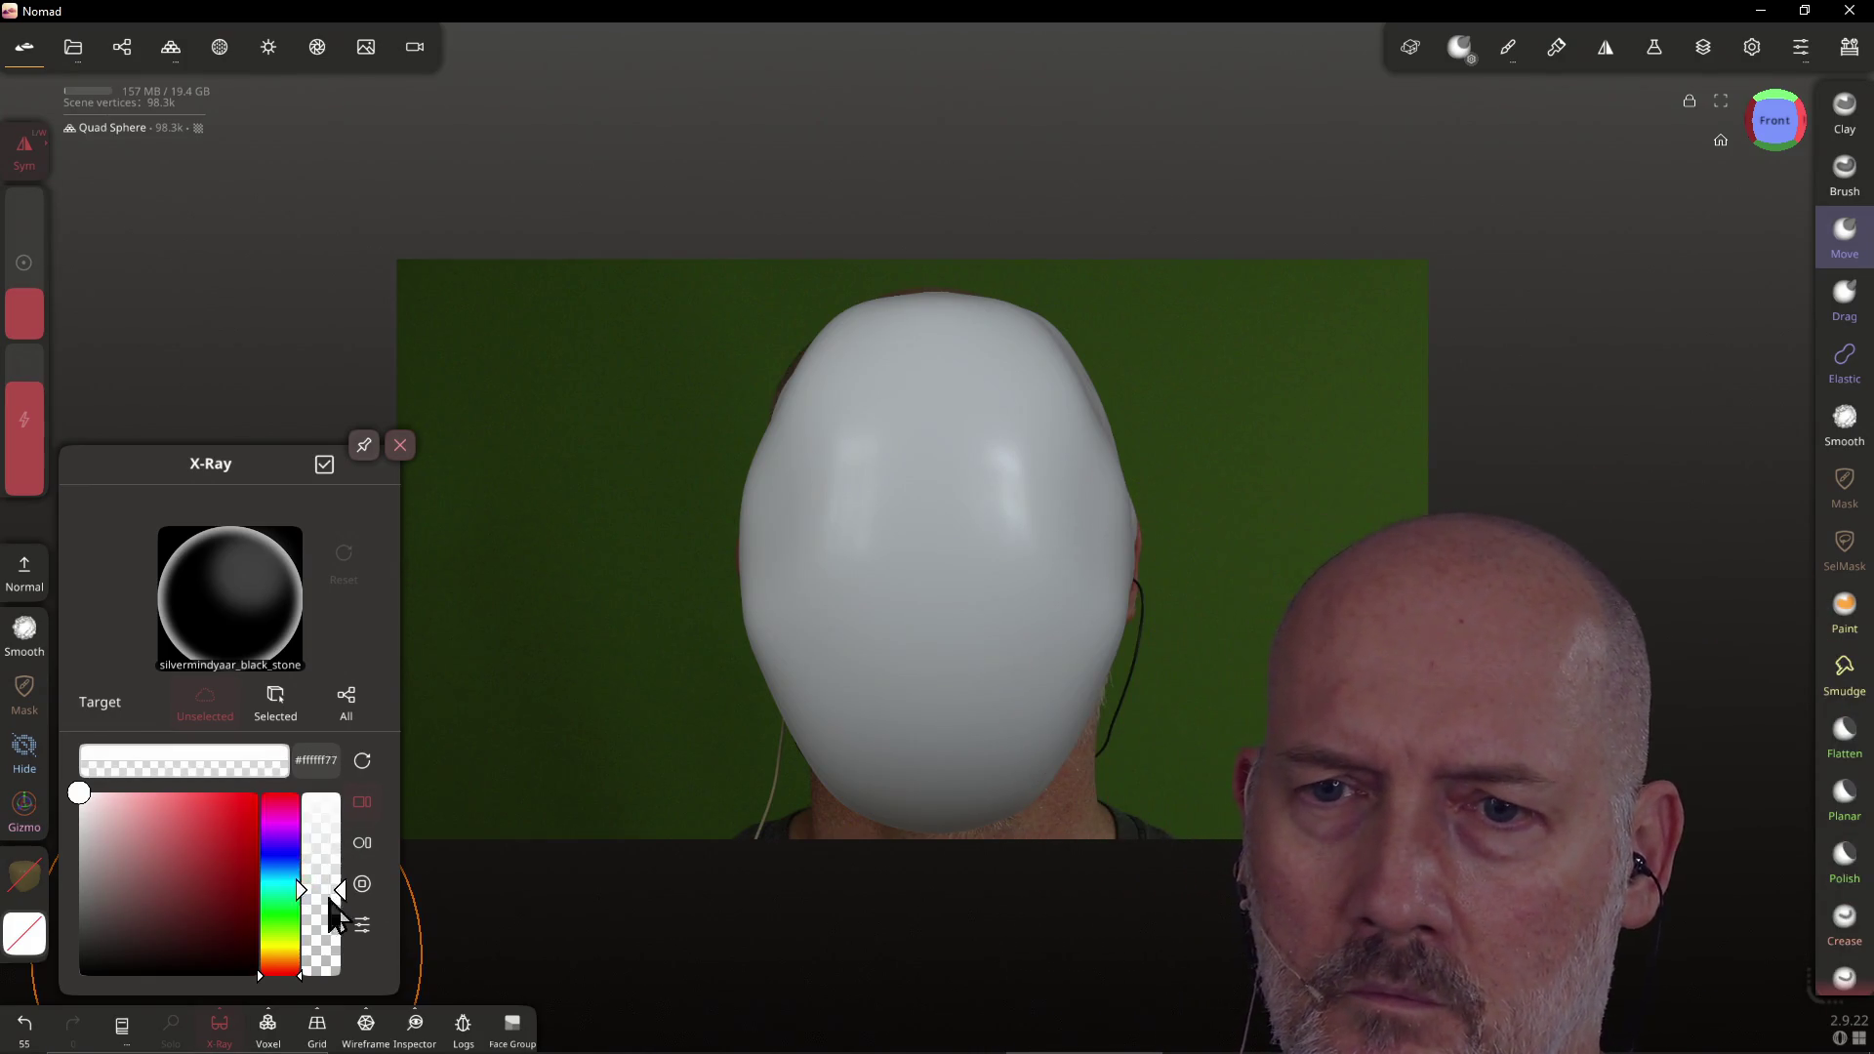
pyautogui.click(318, 853)
pyautogui.moveTo(325, 893); pyautogui.dragTo(325, 859)
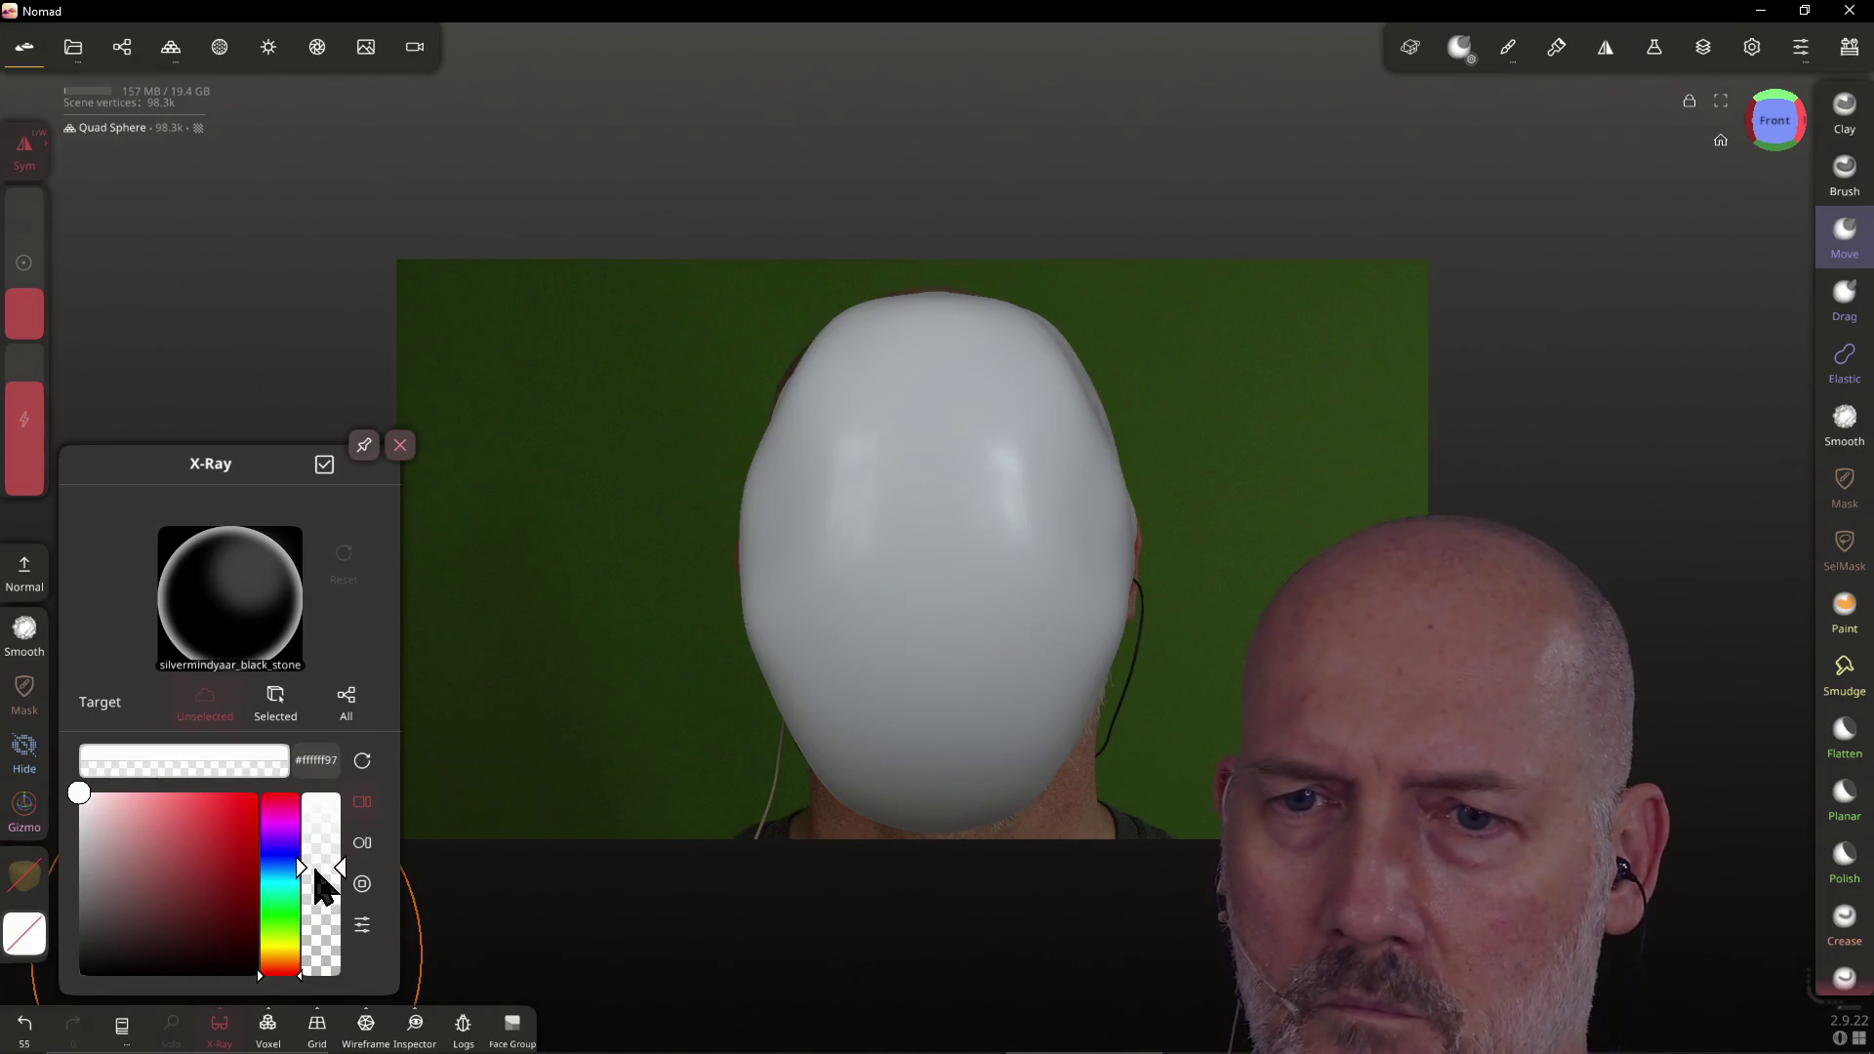
pyautogui.moveTo(313, 870); pyautogui.dragTo(322, 835)
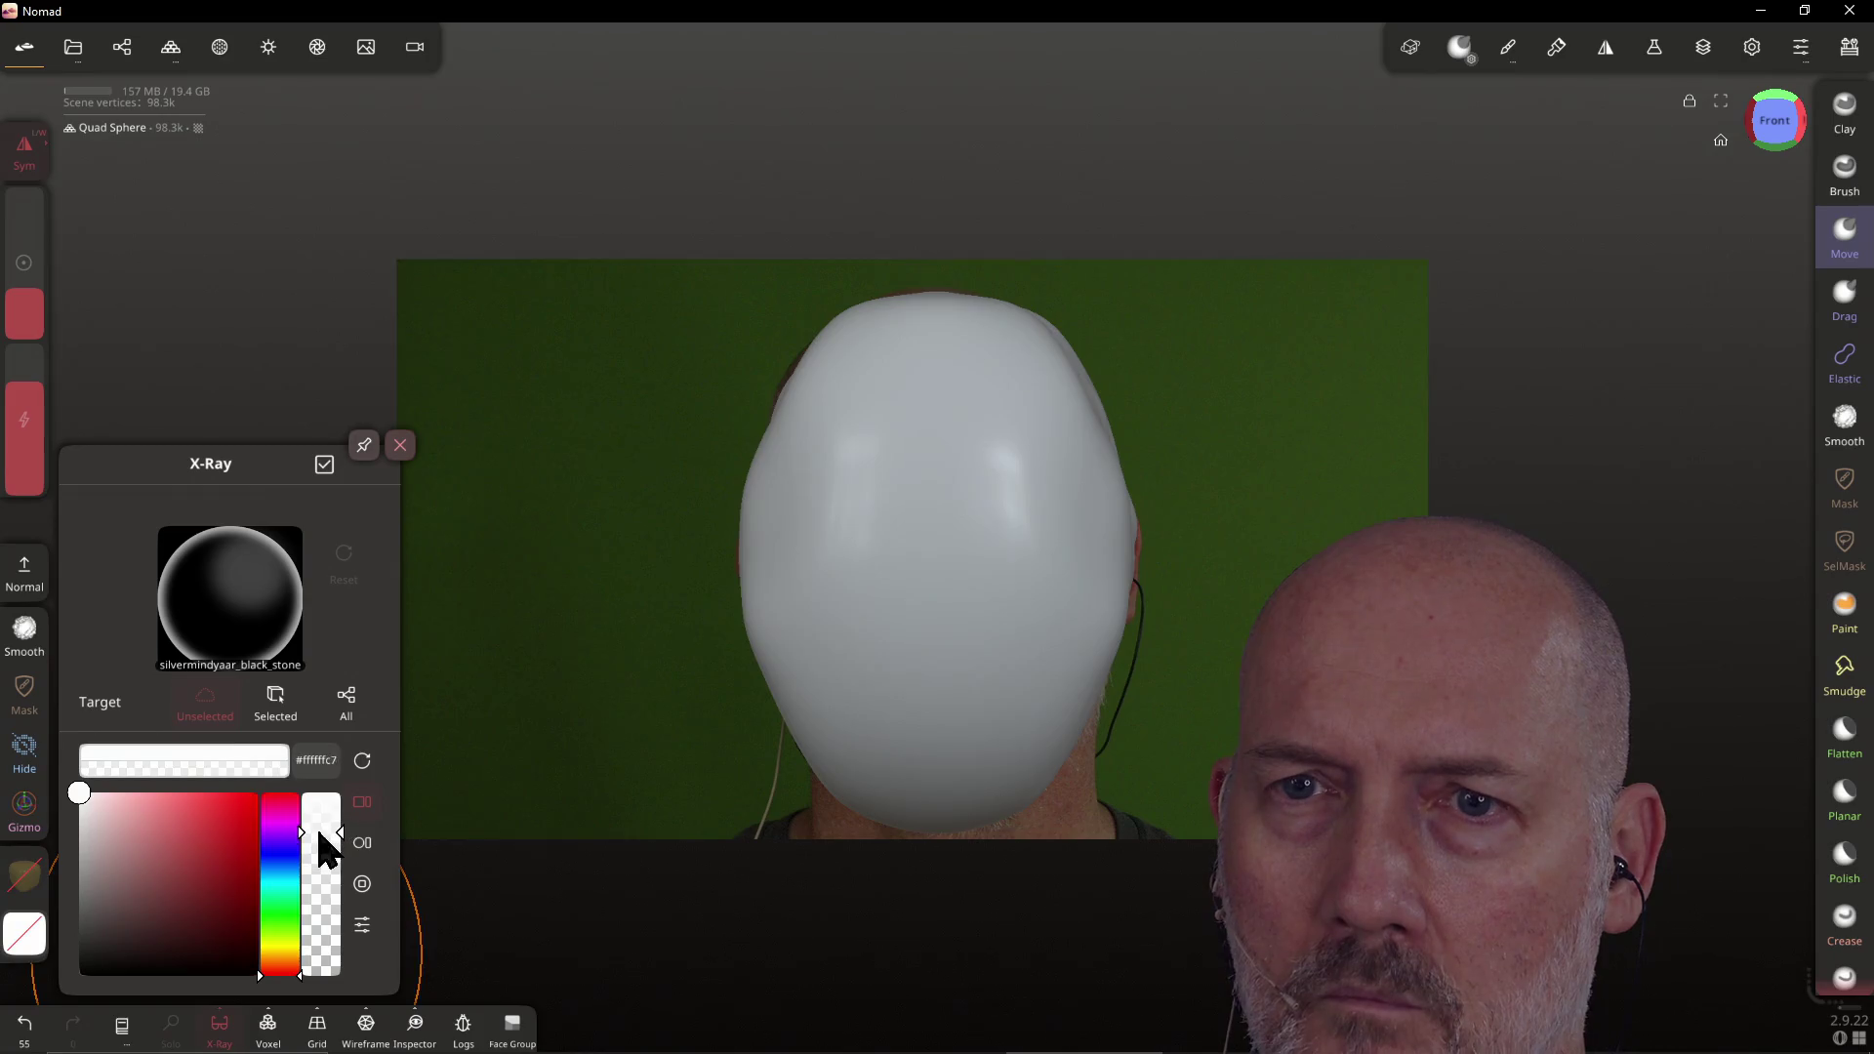
pyautogui.click(400, 445)
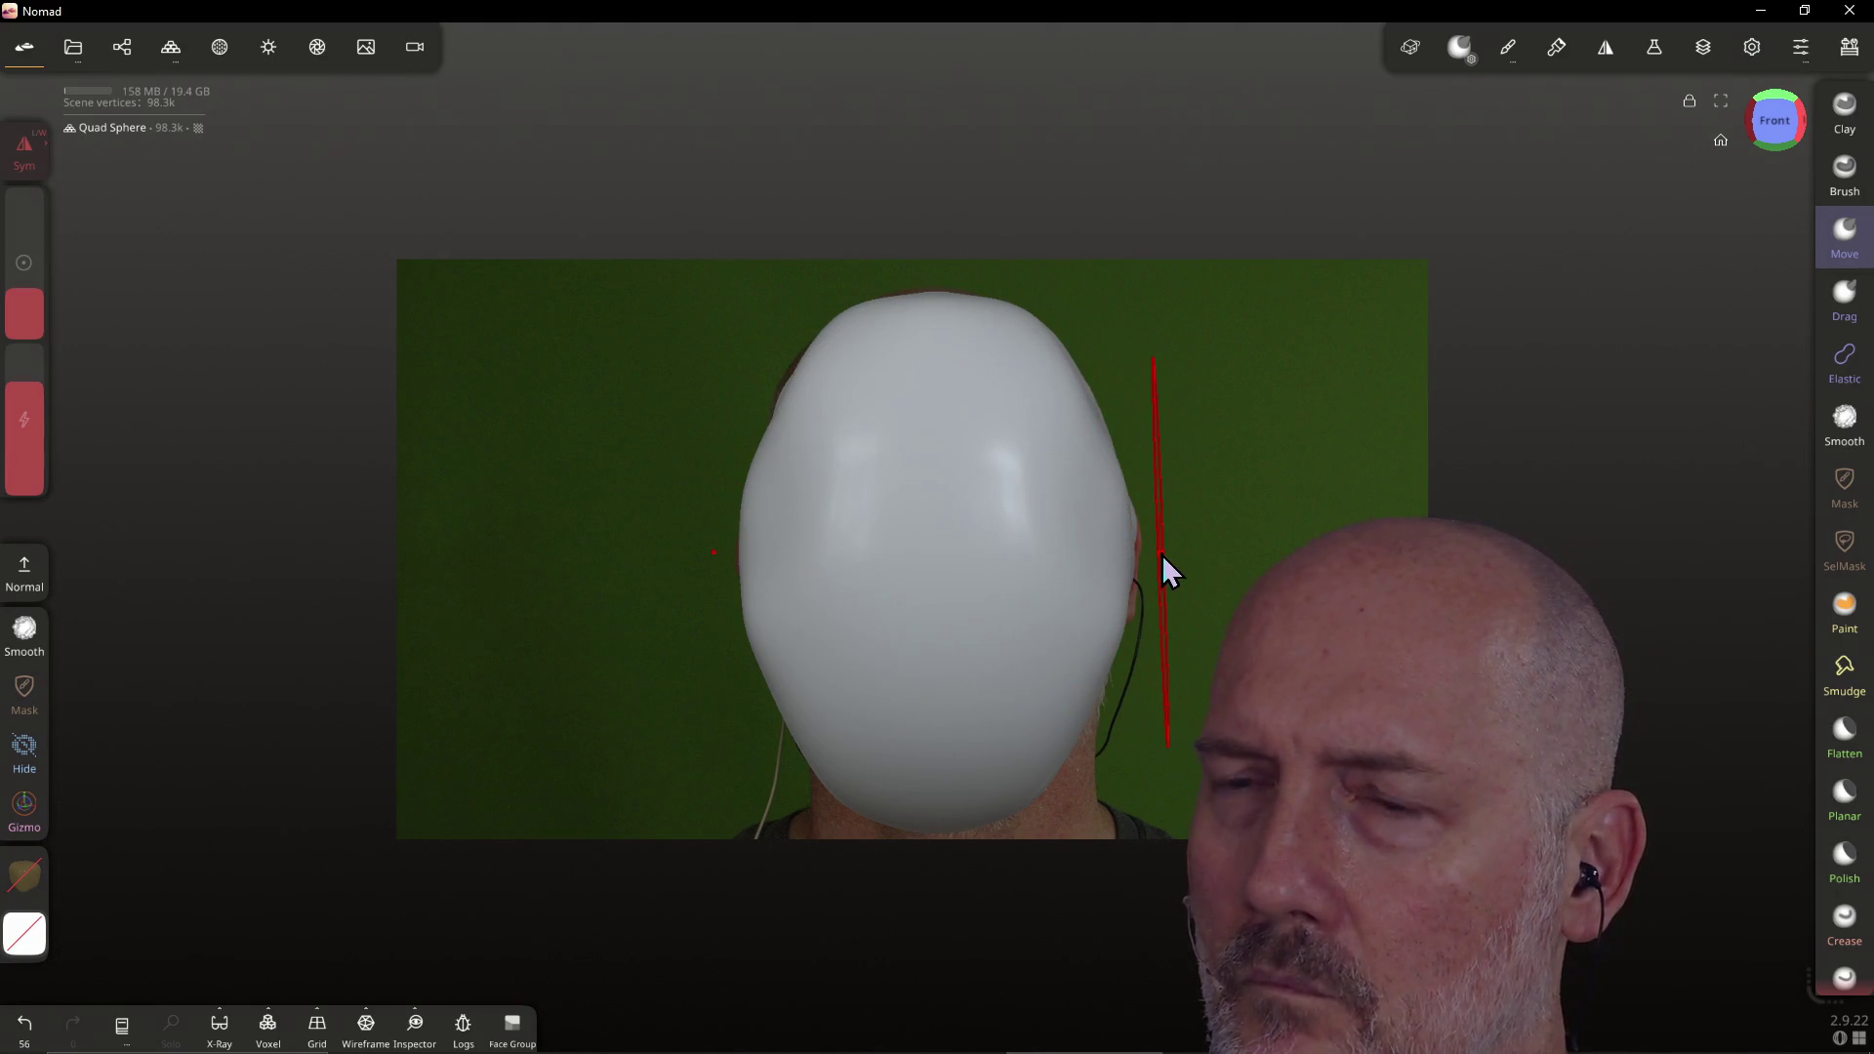
pyautogui.moveTo(1087, 535)
pyautogui.mouseDown(button='right')
pyautogui.moveTo(970, 652)
pyautogui.moveTo(1017, 478)
pyautogui.moveTo(924, 314)
pyautogui.moveTo(953, 448)
pyautogui.moveTo(934, 531)
pyautogui.moveTo(1034, 514)
pyautogui.moveTo(975, 536)
pyautogui.mouseUp(button='right')
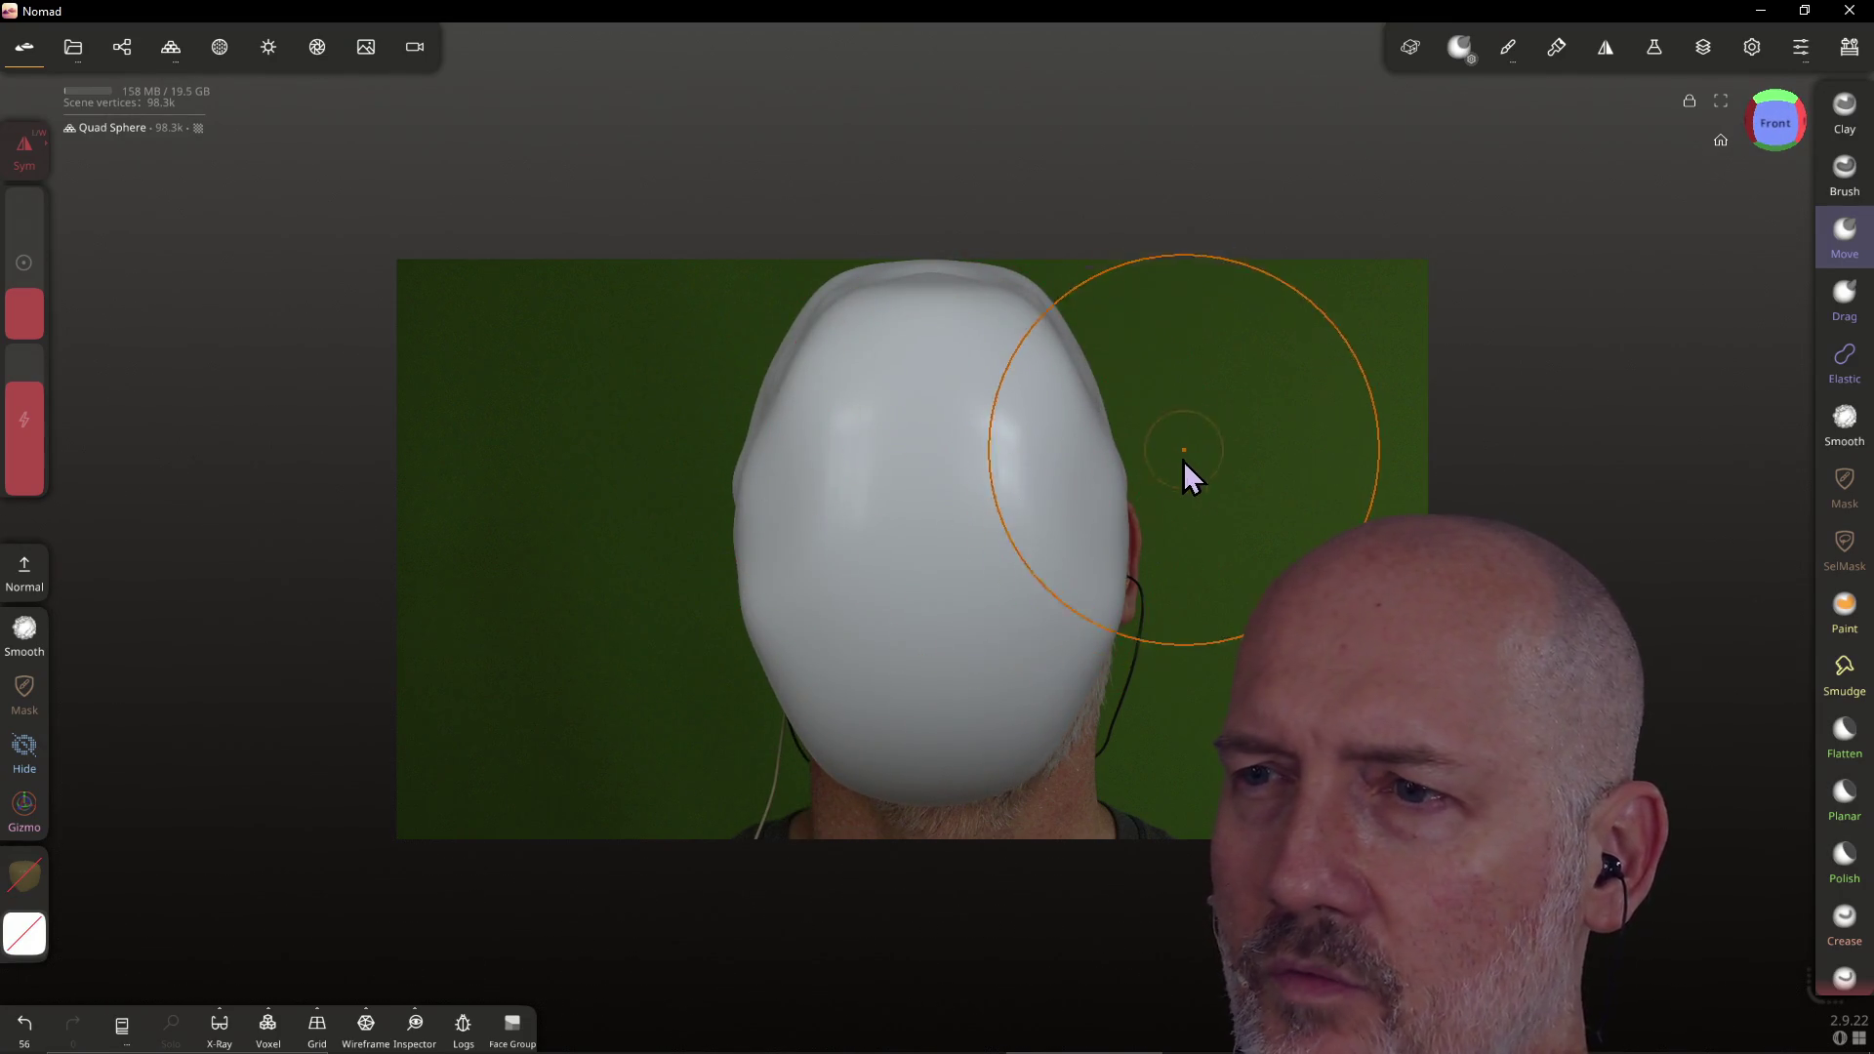
pyautogui.moveTo(1012, 468)
pyautogui.mouseDown(button='right')
pyautogui.moveTo(987, 448)
pyautogui.moveTo(1004, 435)
pyautogui.mouseUp(button='right')
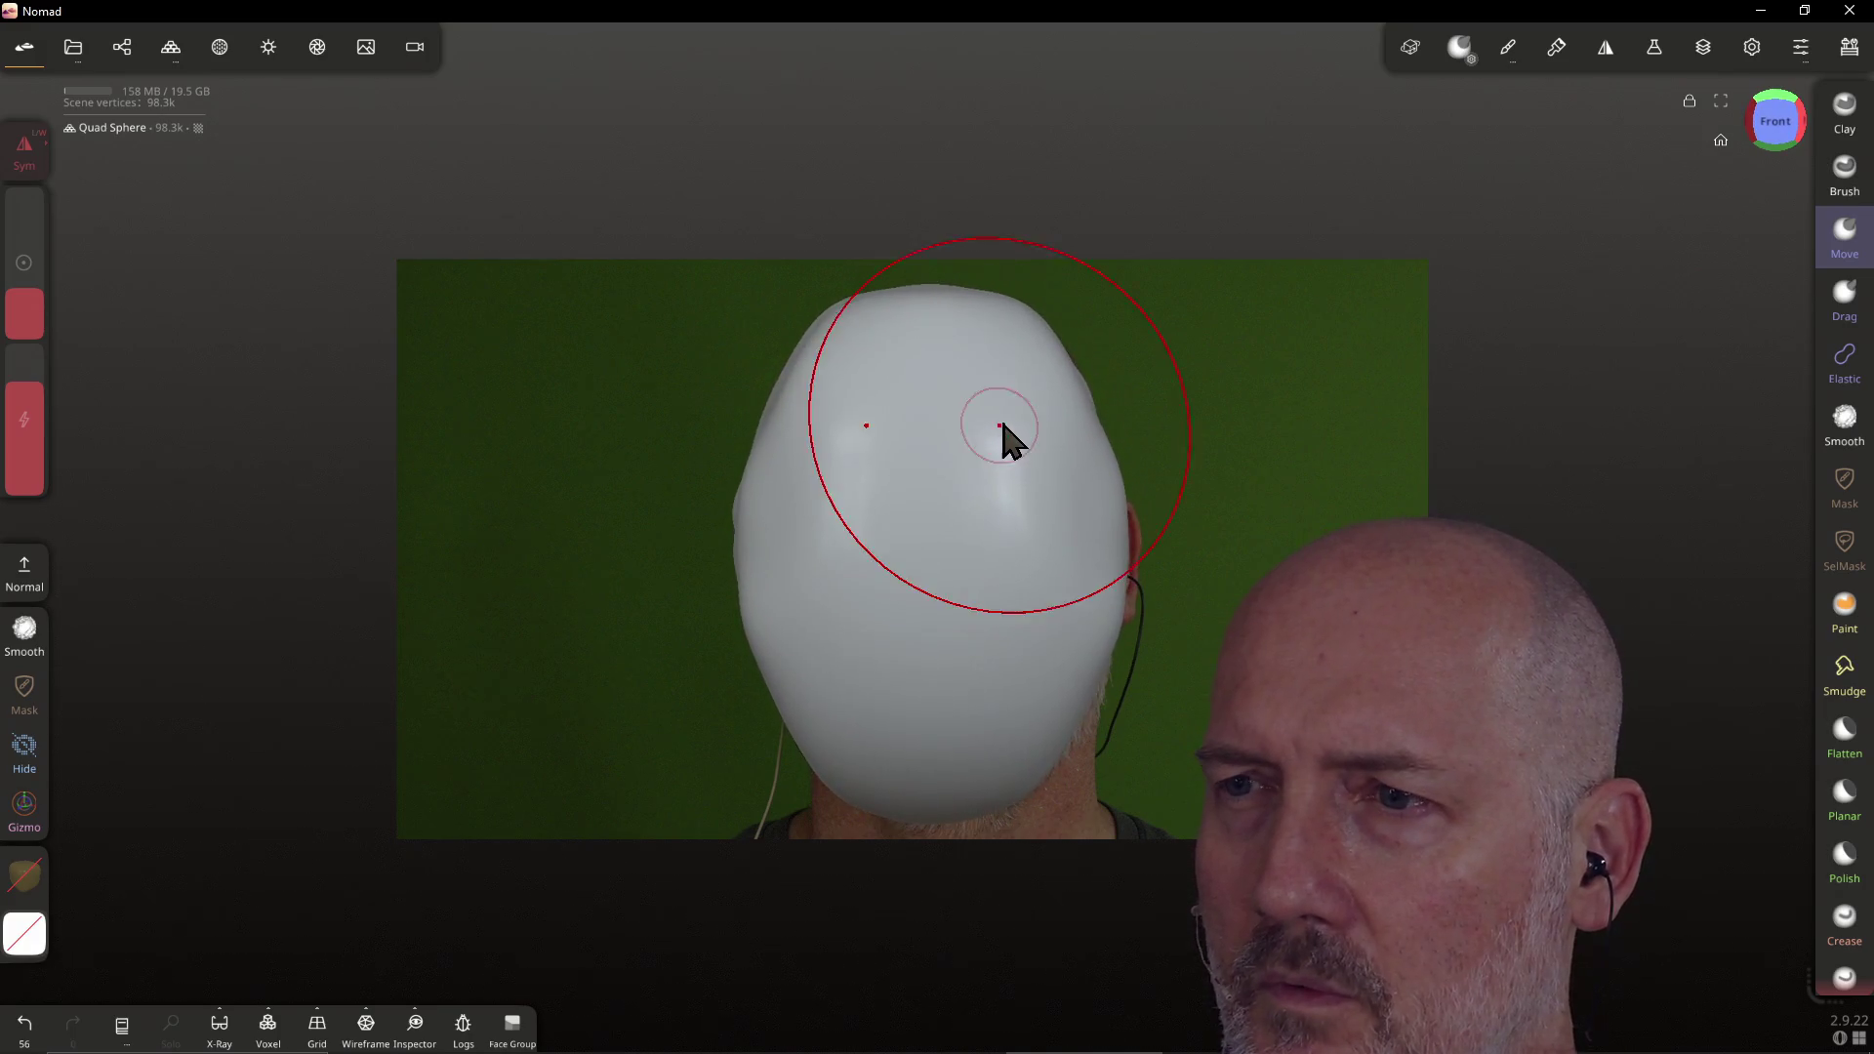
# Move the reference photo up and left beside the head using Background Transform
pyautogui.click(363, 50)
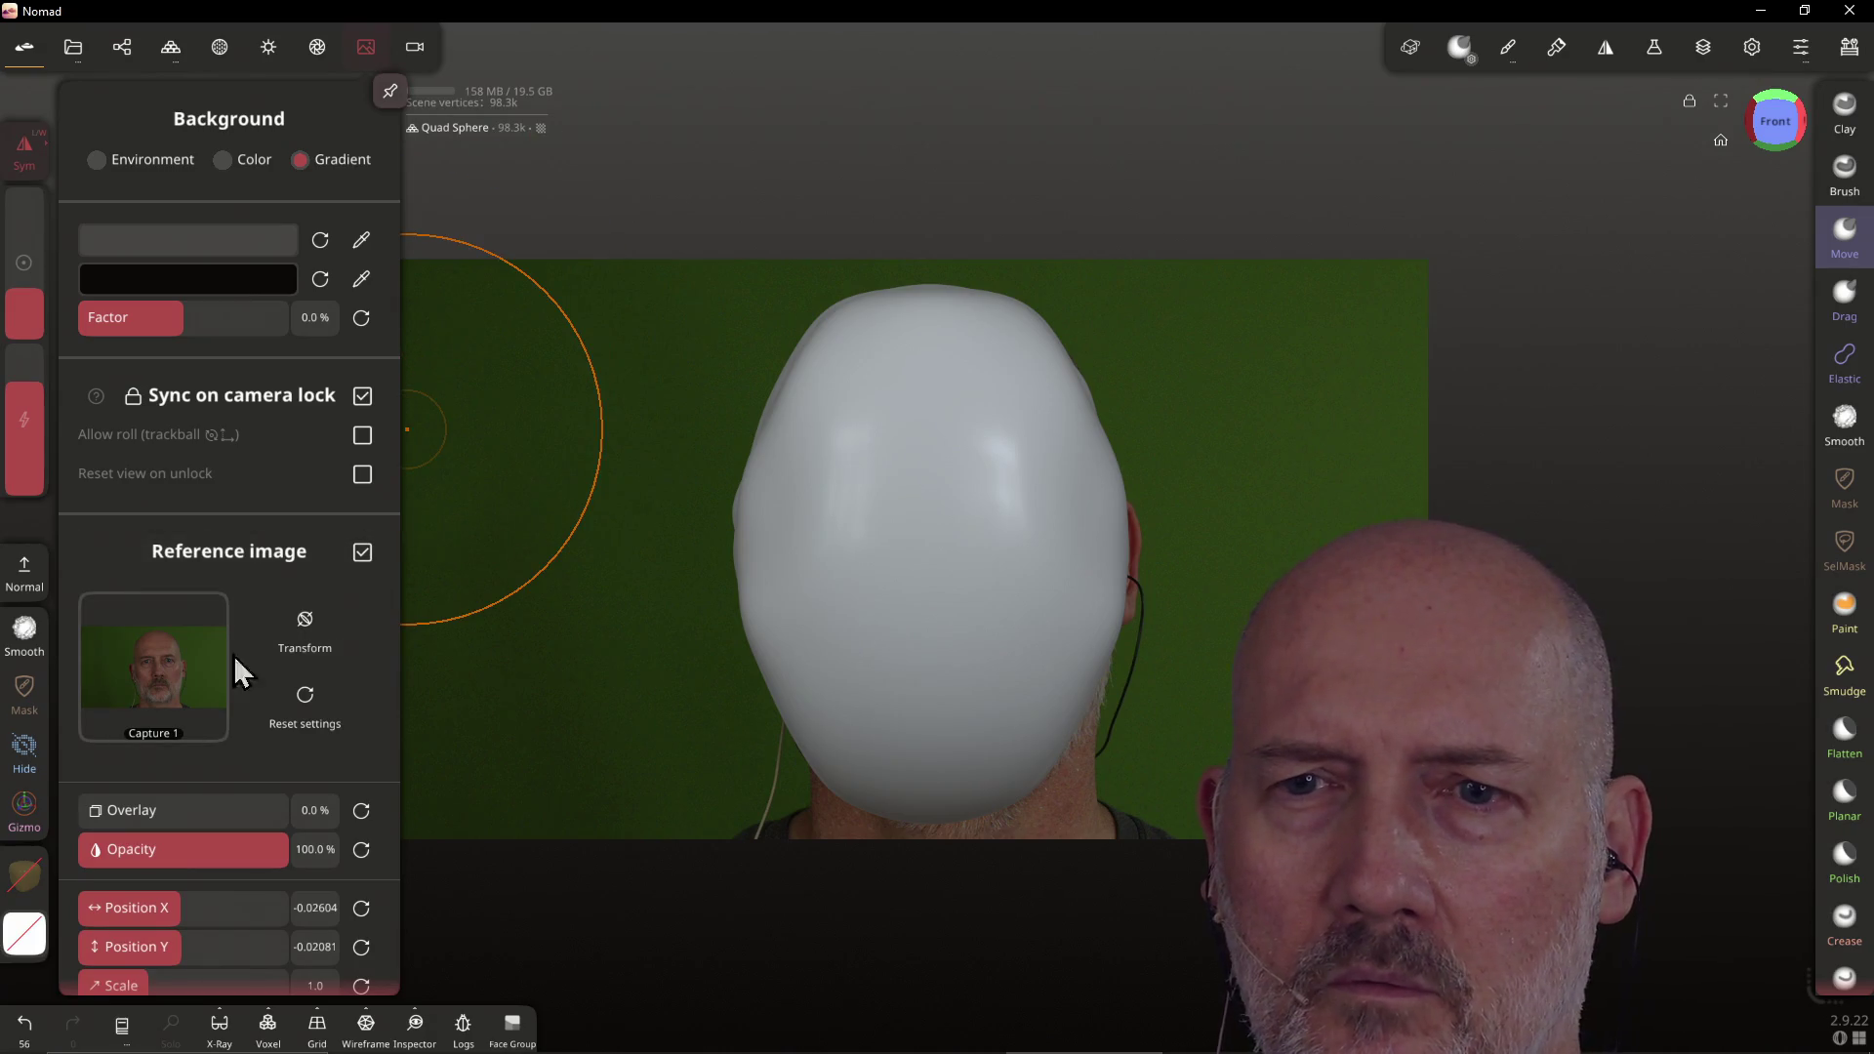
pyautogui.click(313, 631)
pyautogui.moveTo(605, 601)
pyautogui.mouseDown()
pyautogui.moveTo(233, 477)
pyautogui.moveTo(320, 562)
pyautogui.moveTo(264, 391)
pyautogui.mouseUp()
pyautogui.moveTo(108, 215)
pyautogui.mouseDown()
pyautogui.moveTo(335, 381)
pyautogui.moveTo(360, 332)
pyautogui.moveTo(274, 406)
pyautogui.moveTo(292, 421)
pyautogui.mouseUp()
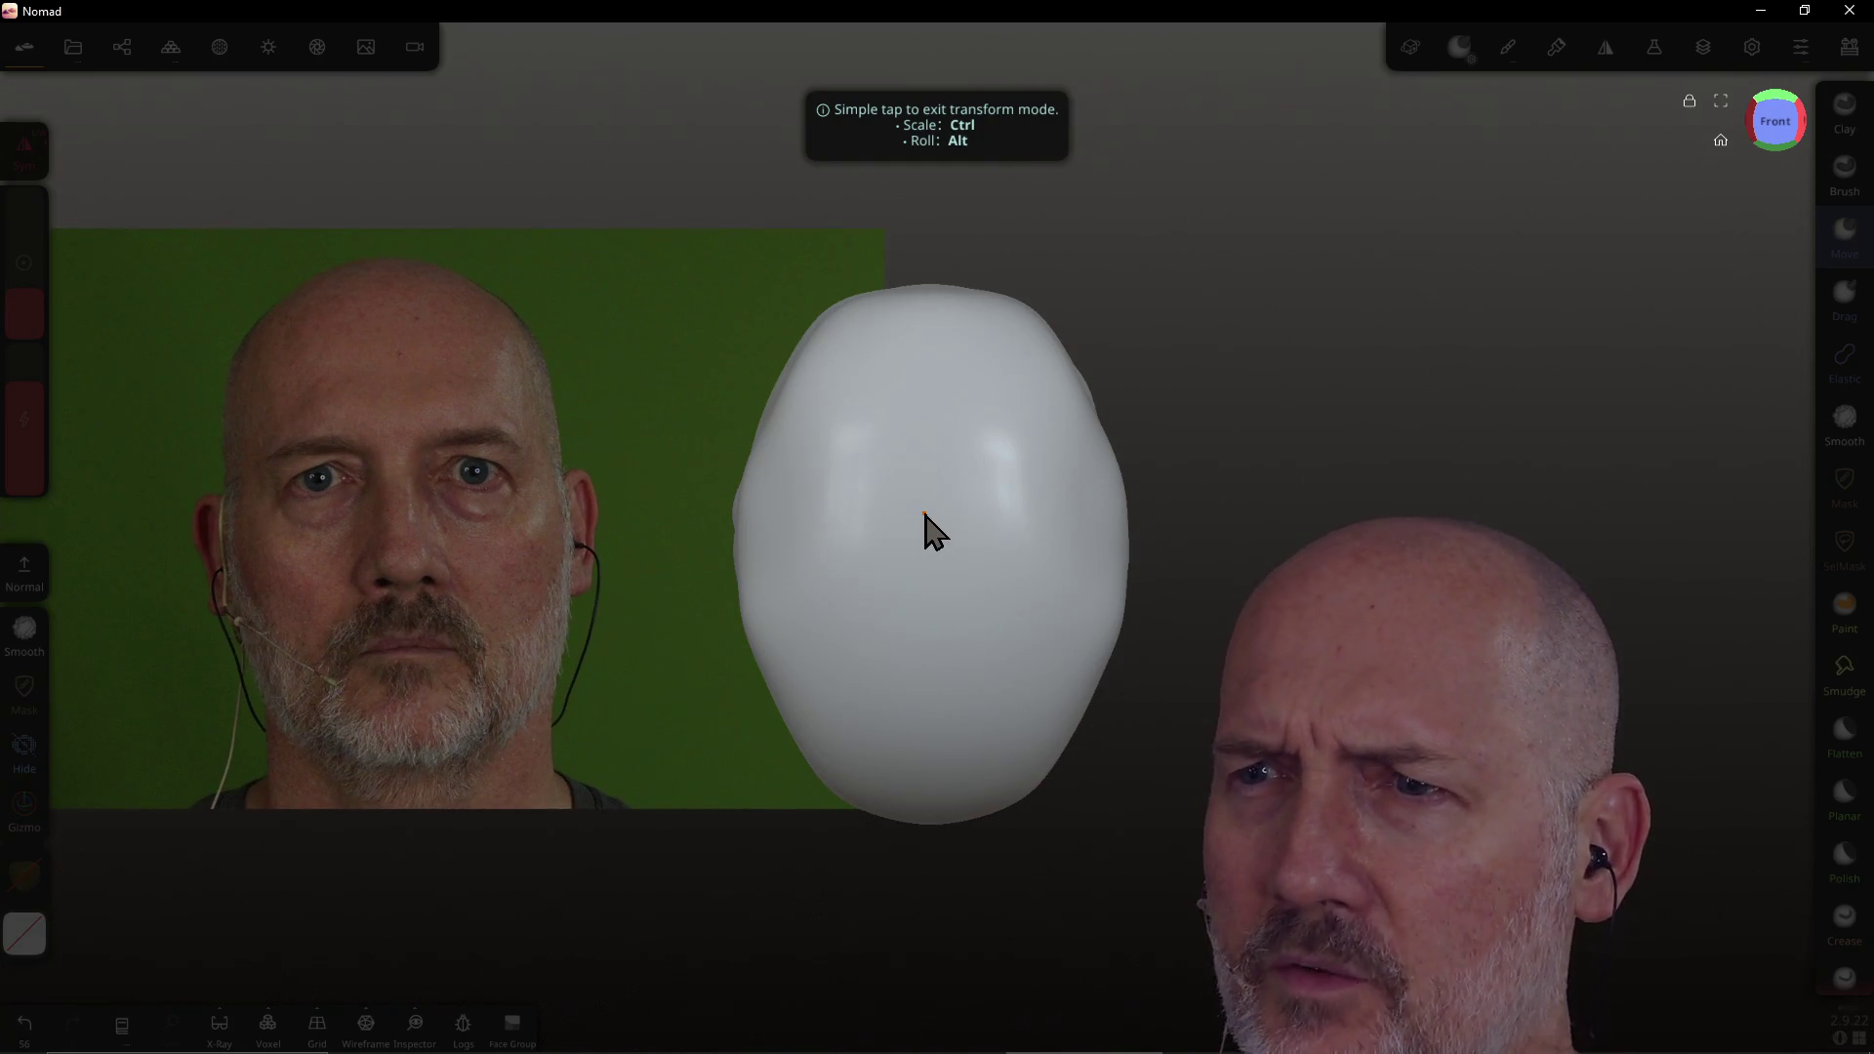
pyautogui.click(1281, 338)
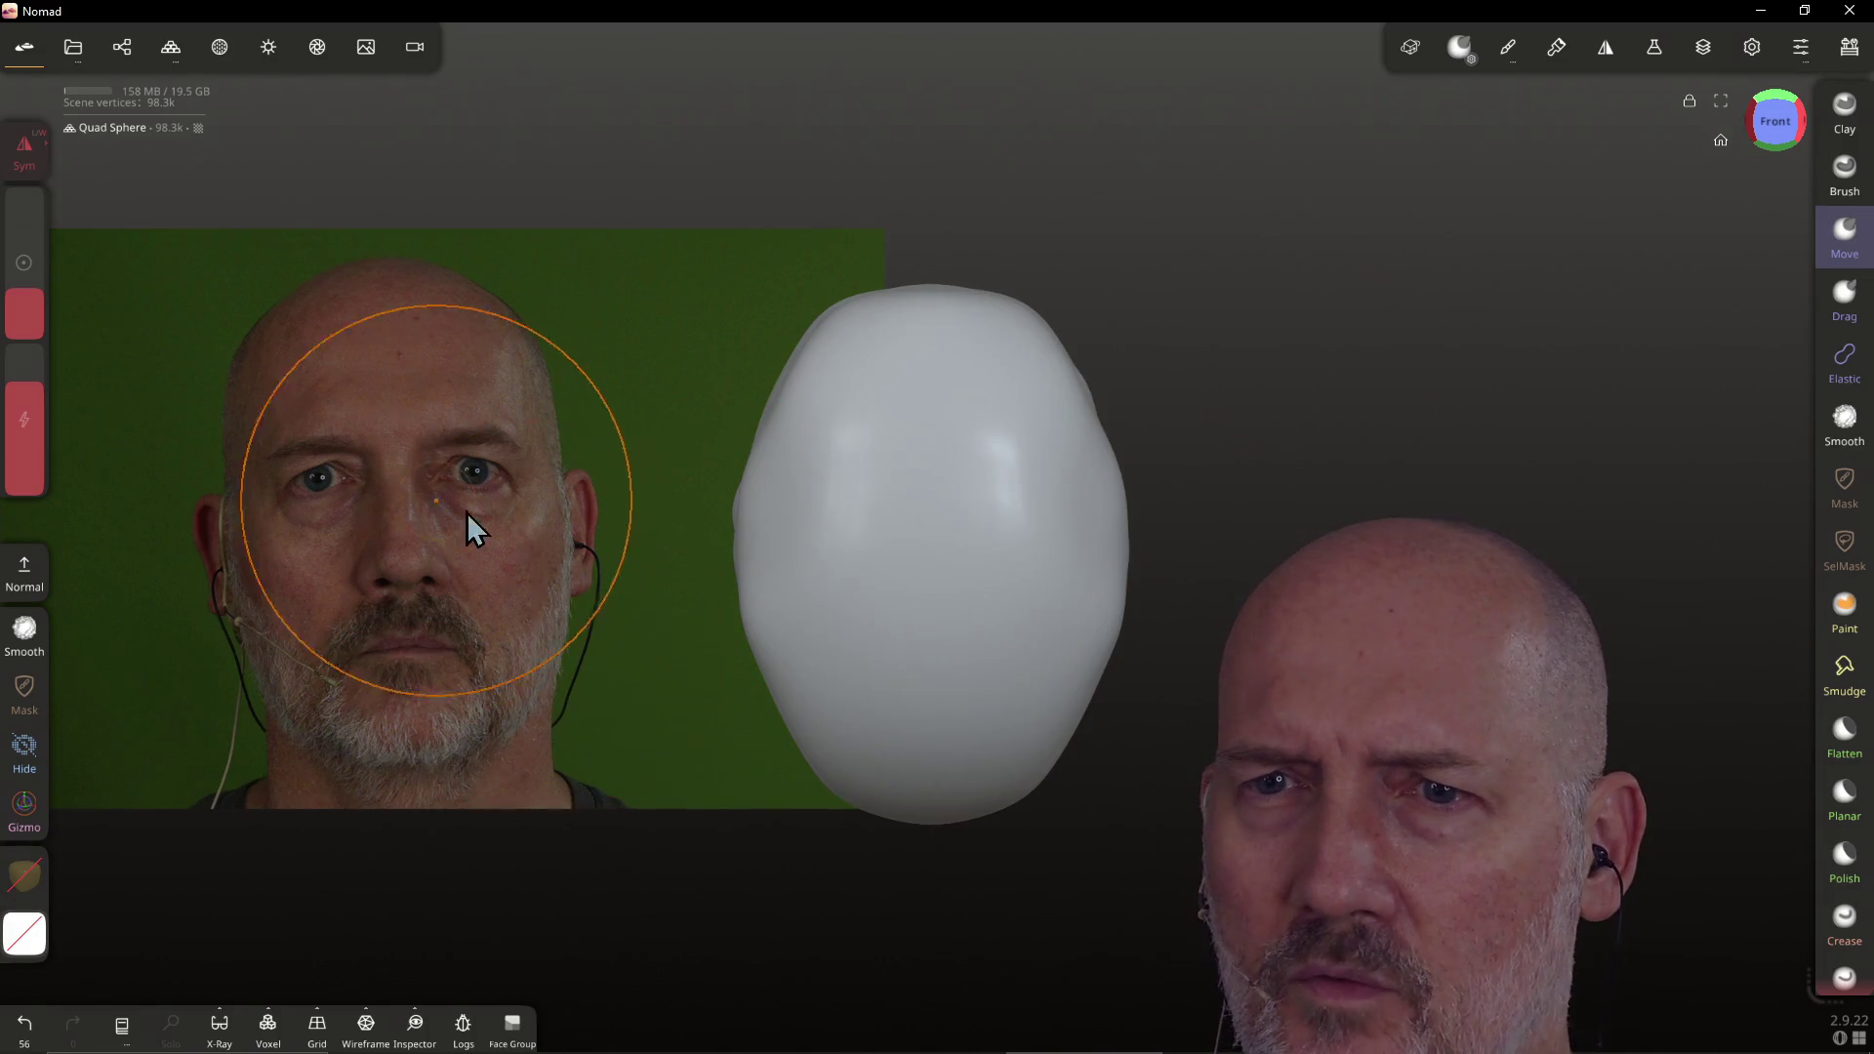
pyautogui.moveTo(1022, 506)
pyautogui.mouseDown(button='right')
pyautogui.moveTo(841, 531)
pyautogui.moveTo(886, 532)
pyautogui.mouseUp(button='right')
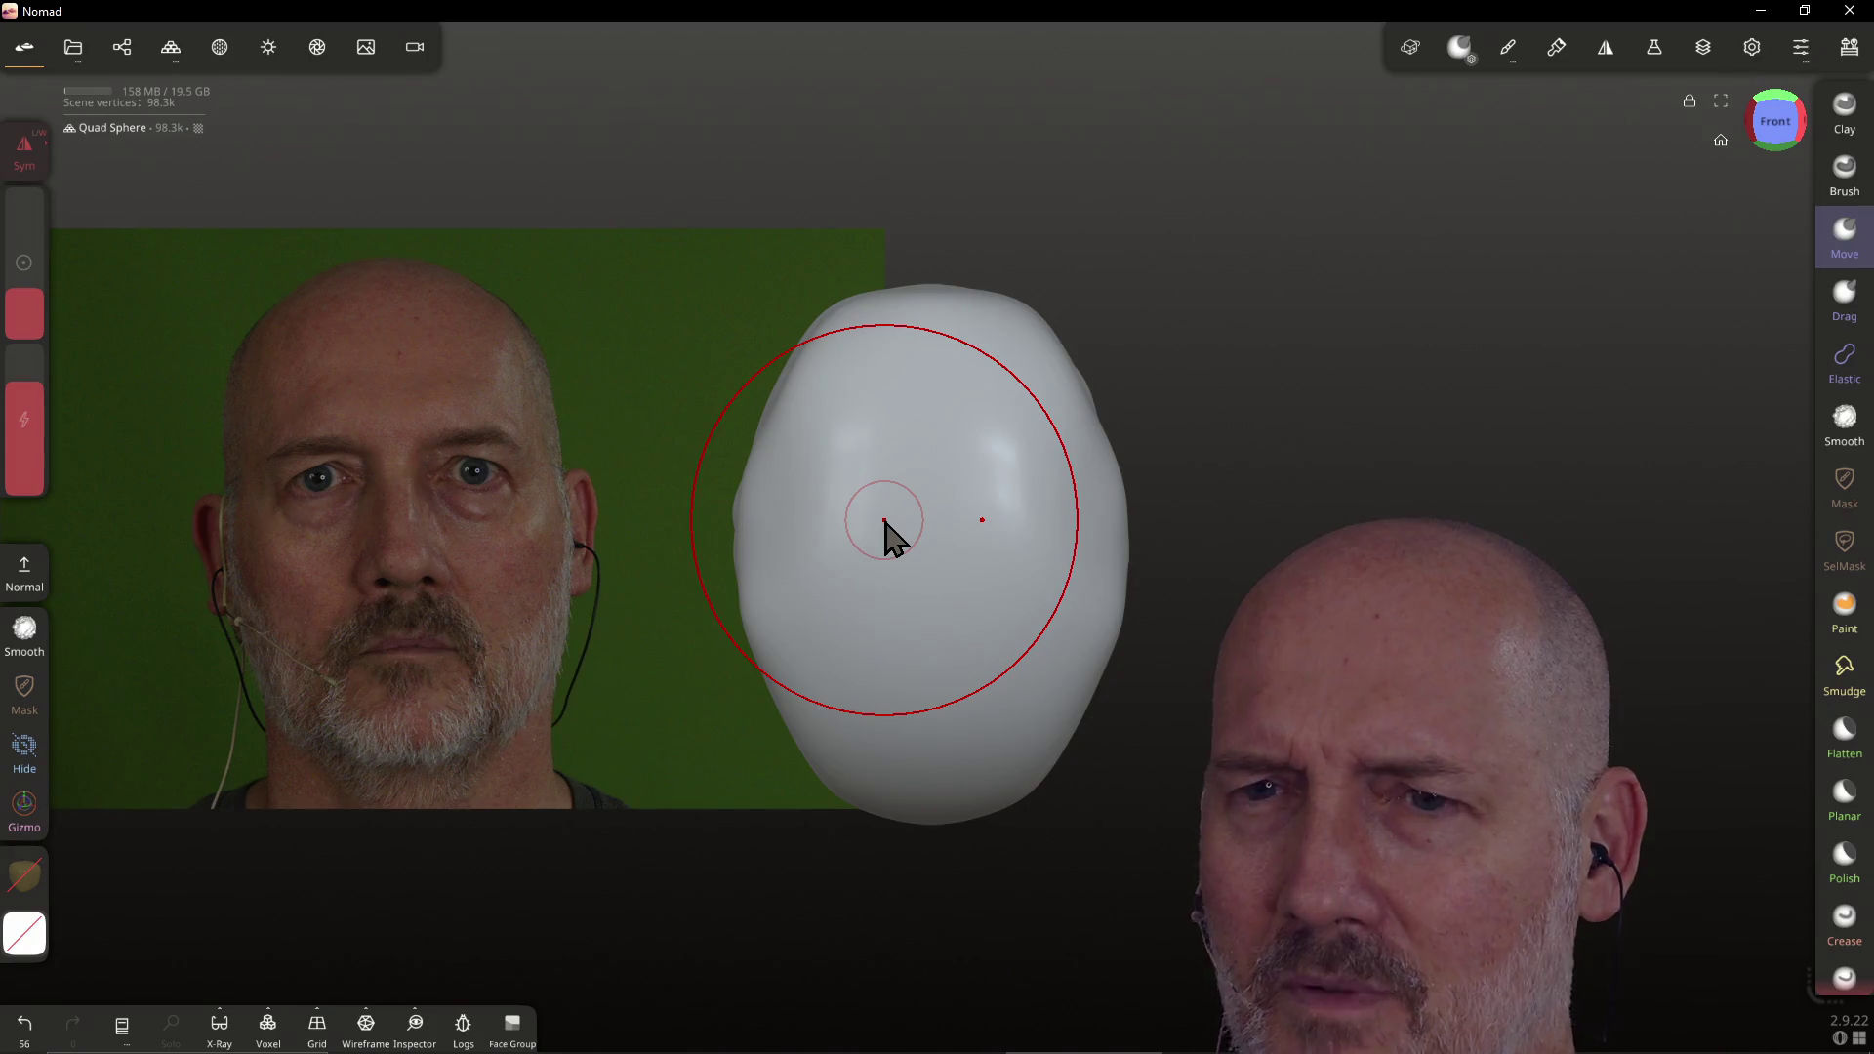
pyautogui.moveTo(891, 532)
pyautogui.mouseDown(button='right')
pyautogui.moveTo(900, 742)
pyautogui.moveTo(850, 458)
pyautogui.moveTo(940, 330)
pyautogui.moveTo(984, 383)
pyautogui.moveTo(699, 511)
pyautogui.mouseUp(button='right')
pyautogui.moveTo(808, 400)
pyautogui.mouseDown(button='right')
pyautogui.moveTo(807, 306)
pyautogui.moveTo(803, 364)
pyautogui.moveTo(899, 452)
pyautogui.moveTo(891, 414)
pyautogui.mouseUp(button='right')
# Push in the head's left side, reshape its top and pull the bottom into a point
pyautogui.moveTo(862, 343)
pyautogui.mouseDown(button='right')
pyautogui.moveTo(832, 356)
pyautogui.moveTo(877, 429)
pyautogui.mouseUp(button='right')
pyautogui.moveTo(888, 439)
pyautogui.mouseDown()
pyautogui.moveTo(765, 523)
pyautogui.moveTo(754, 589)
pyautogui.moveTo(793, 677)
pyautogui.mouseUp()
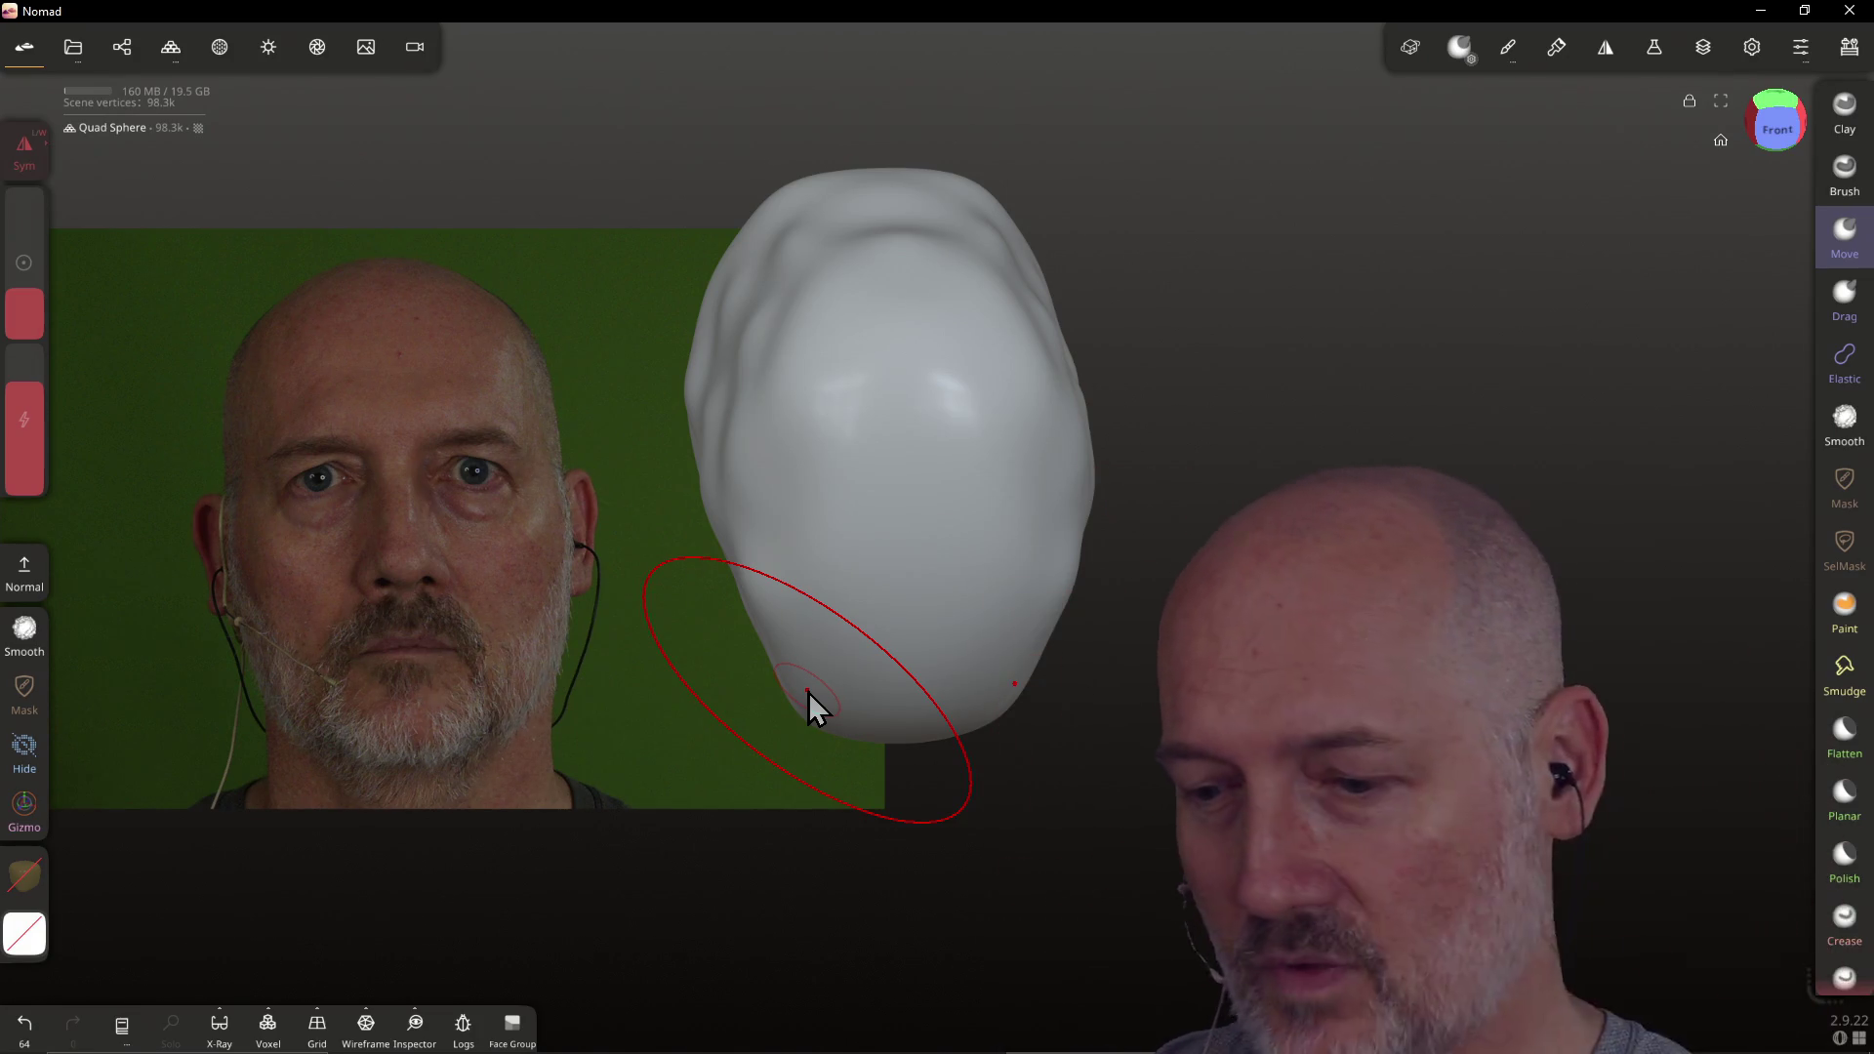
pyautogui.moveTo(812, 709)
pyautogui.mouseDown()
pyautogui.moveTo(823, 681)
pyautogui.moveTo(828, 710)
pyautogui.moveTo(841, 696)
pyautogui.mouseUp()
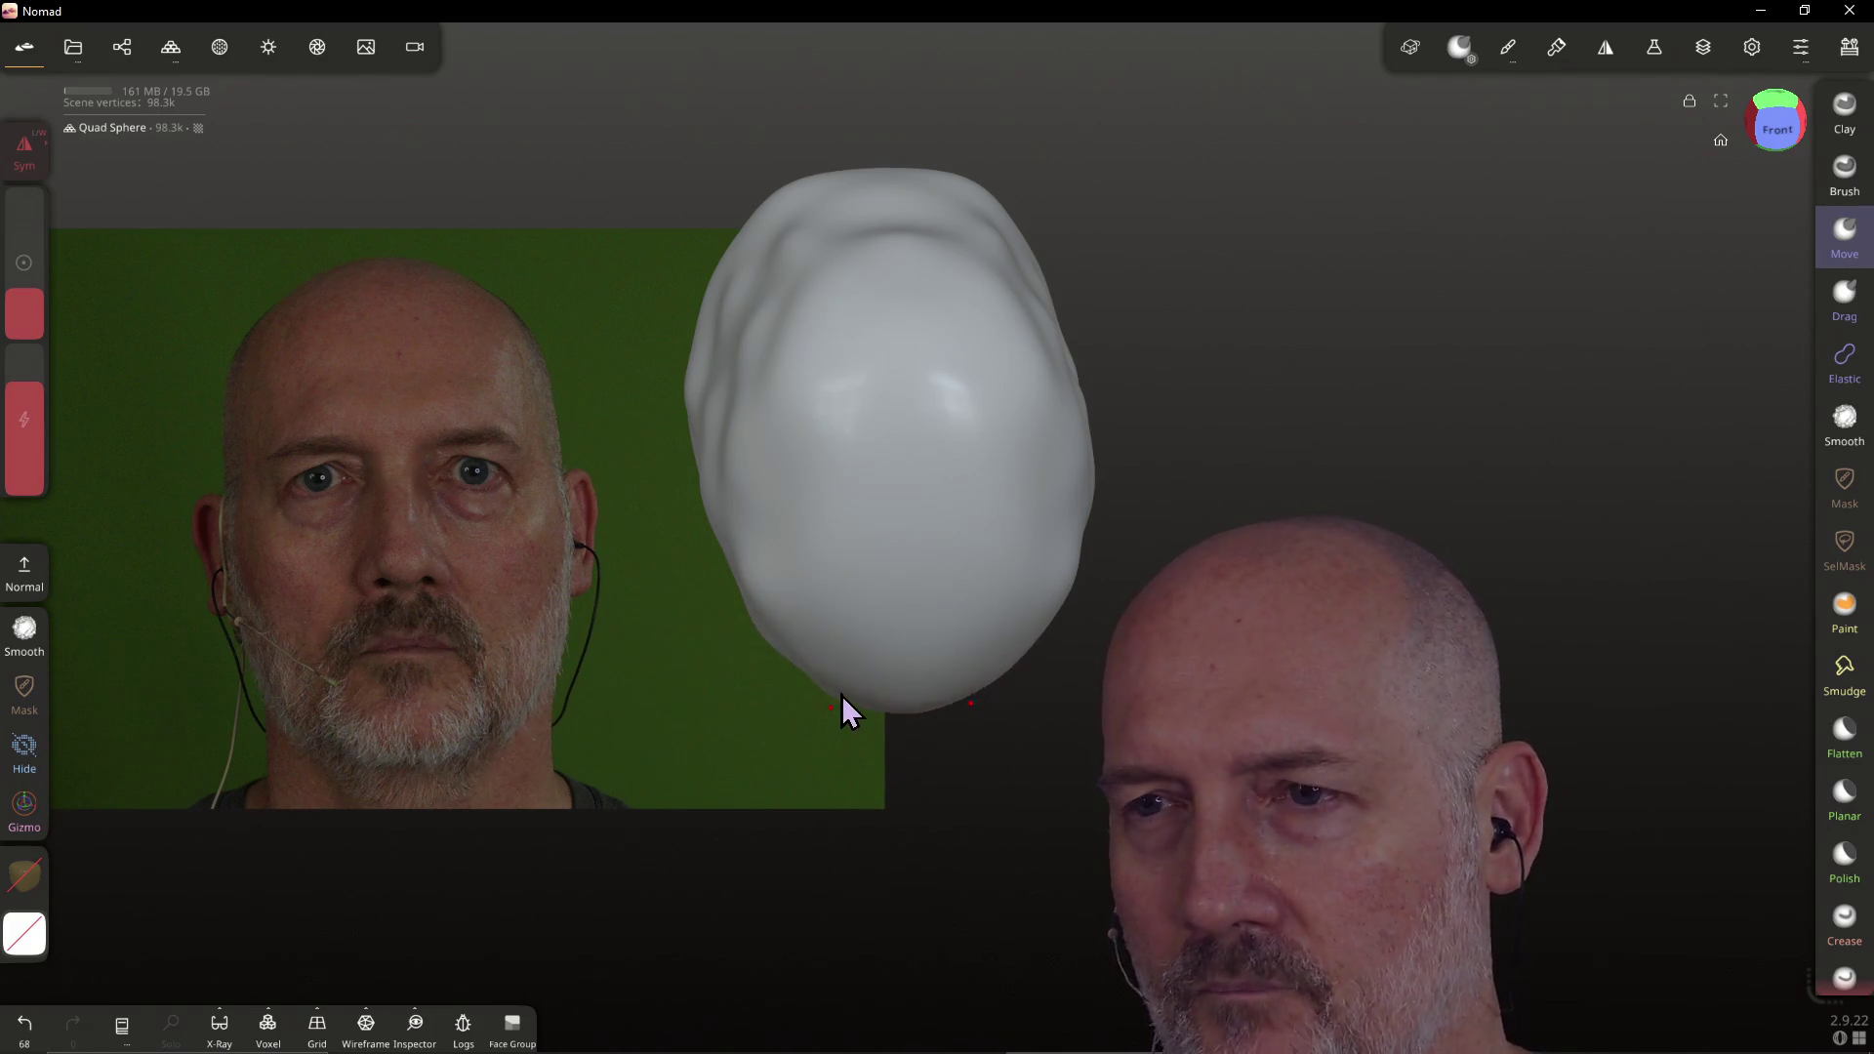
pyautogui.moveTo(856, 686)
pyautogui.mouseDown(button='right')
pyautogui.moveTo(928, 594)
pyautogui.moveTo(904, 498)
pyautogui.moveTo(904, 590)
pyautogui.moveTo(935, 420)
pyautogui.mouseUp(button='right')
pyautogui.moveTo(935, 420)
pyautogui.mouseDown()
pyautogui.moveTo(996, 326)
pyautogui.moveTo(806, 379)
pyautogui.moveTo(787, 441)
pyautogui.mouseUp()
pyautogui.moveTo(763, 570)
pyautogui.mouseDown()
pyautogui.moveTo(751, 611)
pyautogui.moveTo(781, 590)
pyautogui.moveTo(769, 650)
pyautogui.mouseUp()
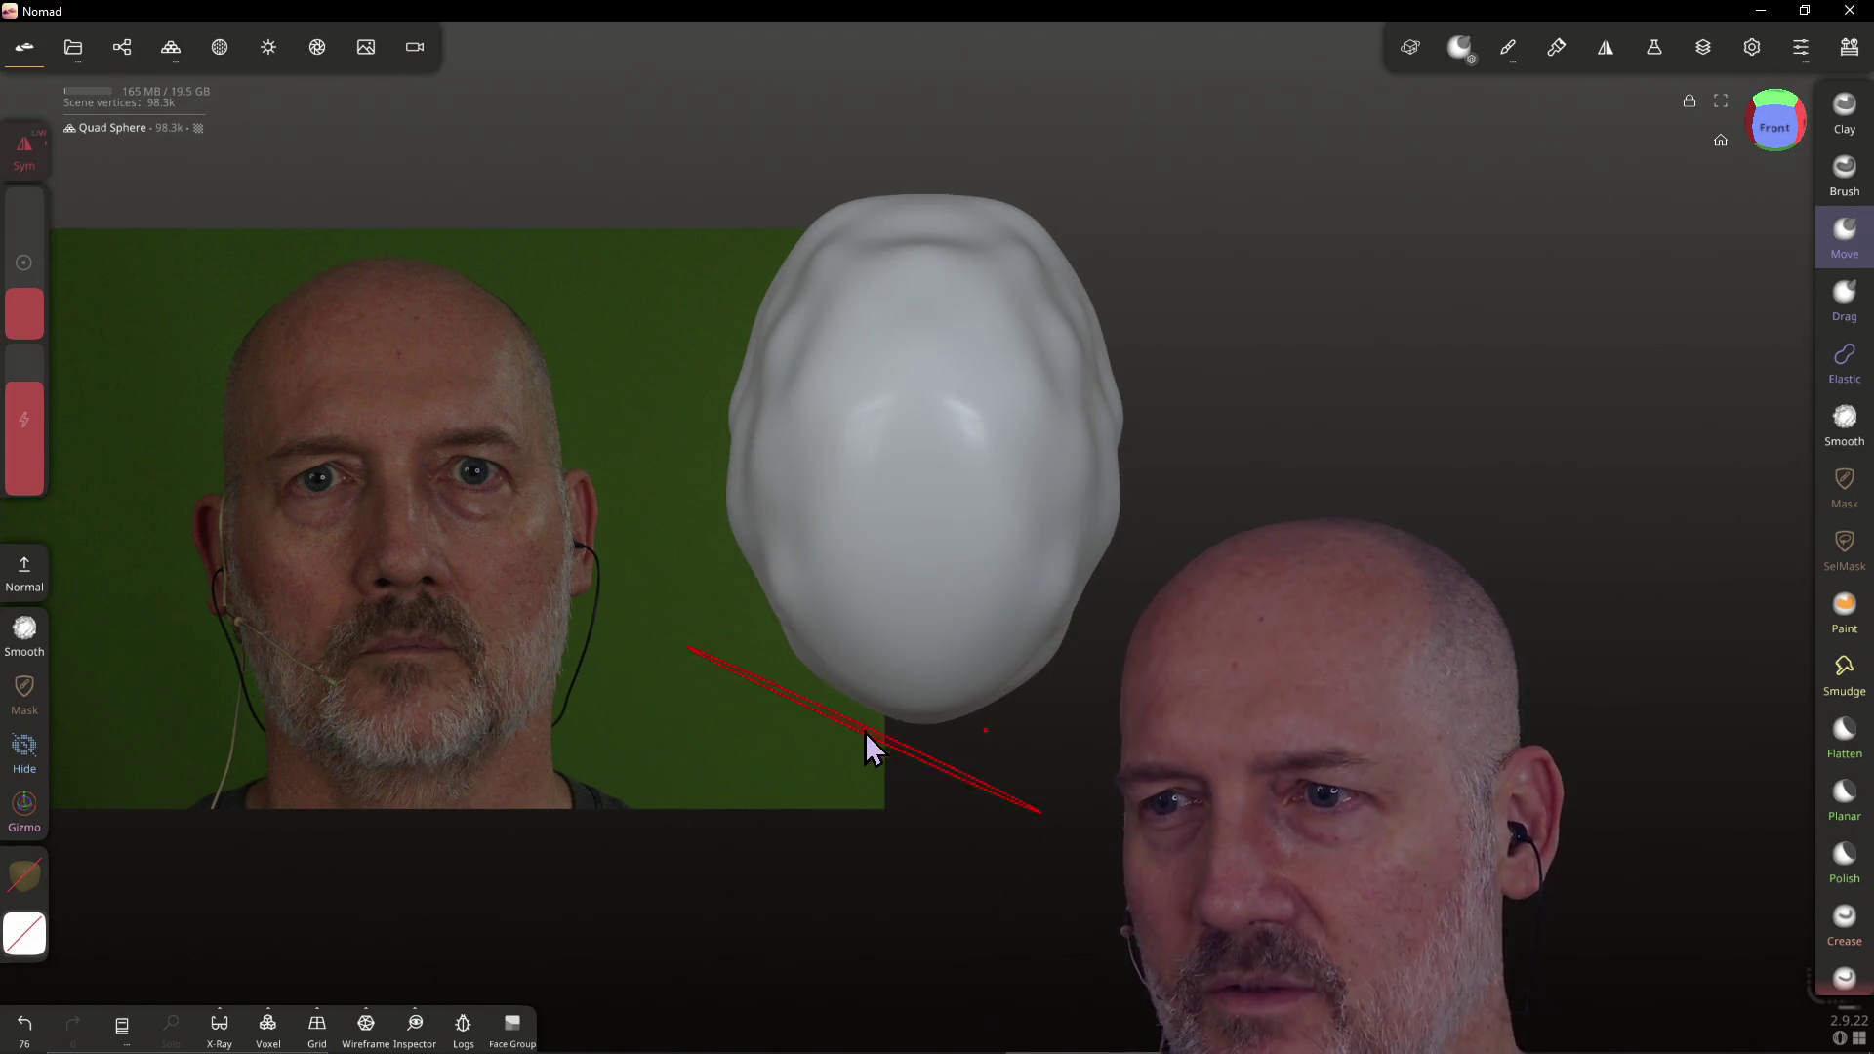
pyautogui.moveTo(865, 732); pyautogui.dragTo(922, 725)
pyautogui.moveTo(911, 752)
pyautogui.mouseDown(button='right')
pyautogui.moveTo(891, 430)
pyautogui.moveTo(921, 628)
pyautogui.moveTo(891, 615)
pyautogui.moveTo(929, 689)
pyautogui.moveTo(912, 595)
pyautogui.moveTo(1083, 469)
pyautogui.mouseUp(button='right')
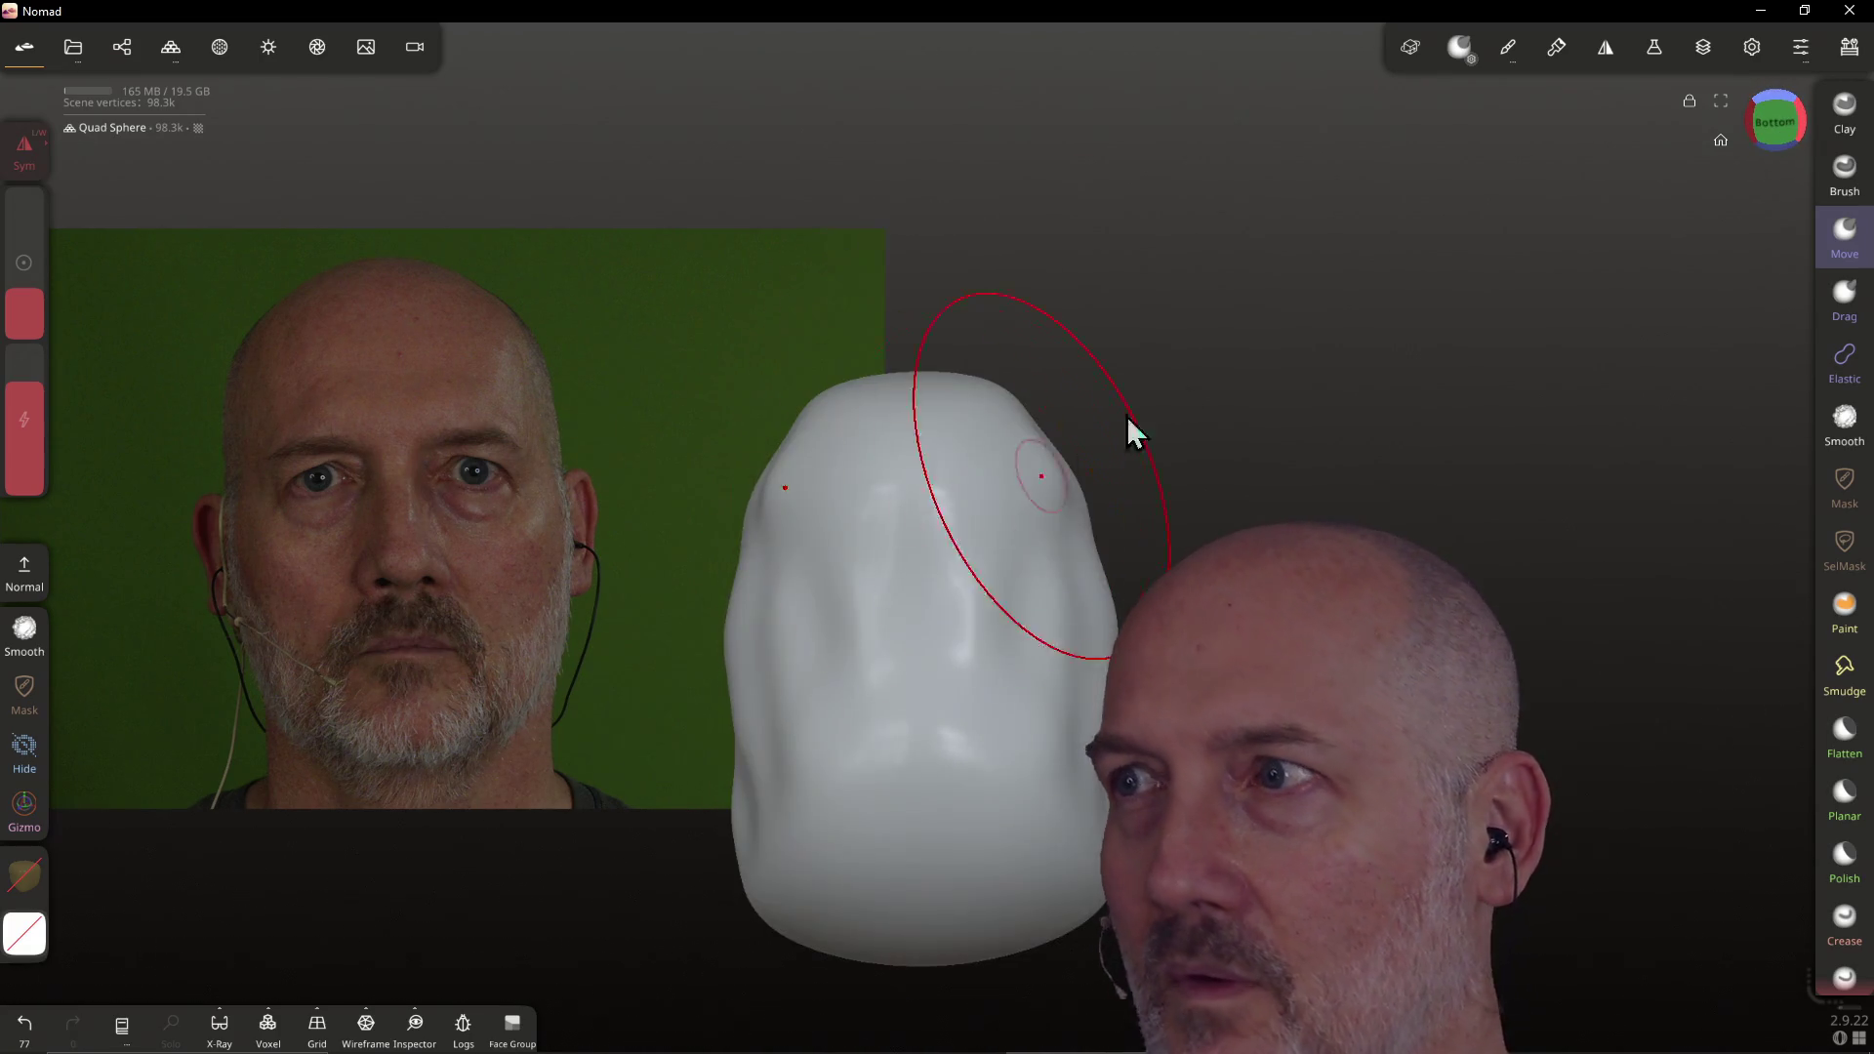
pyautogui.click(1779, 127)
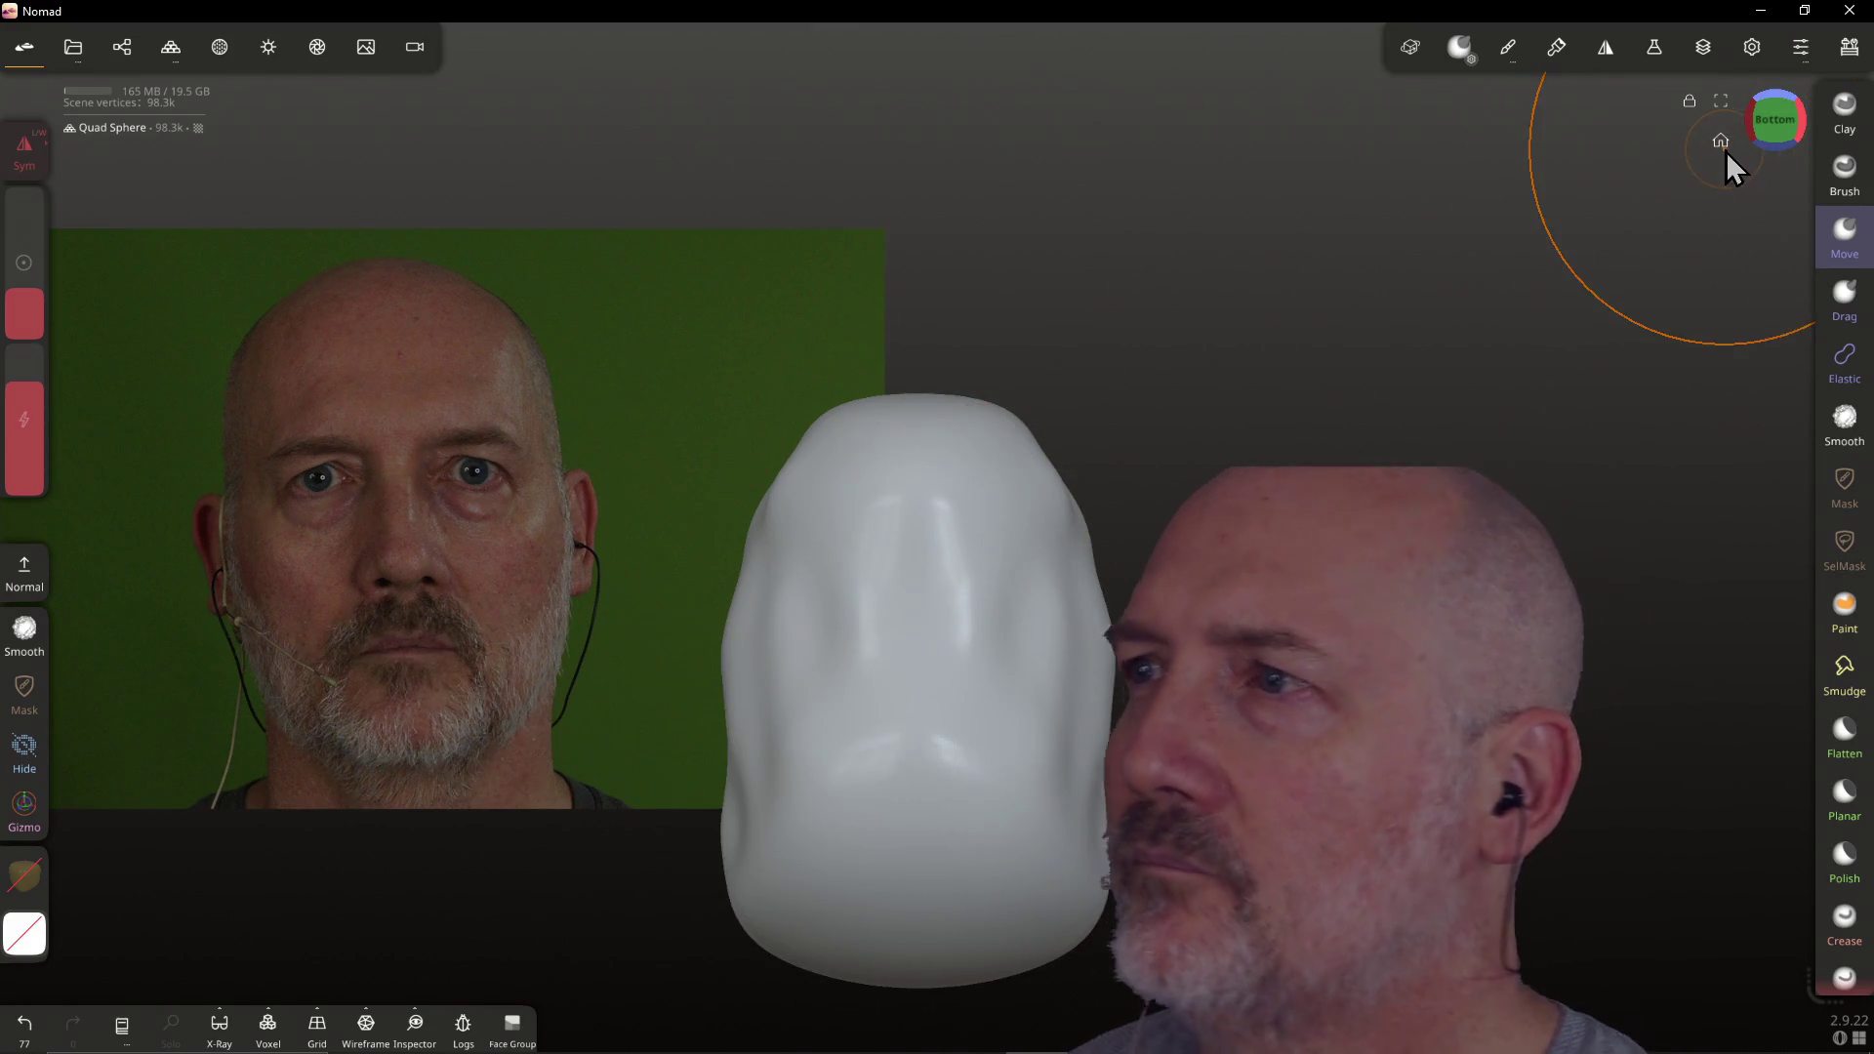
# From a top view, push and round the head's top corners and nudge its lower part
pyautogui.click(1770, 135)
pyautogui.click(1769, 135)
pyautogui.click(1770, 135)
pyautogui.click(1769, 136)
pyautogui.click(1780, 111)
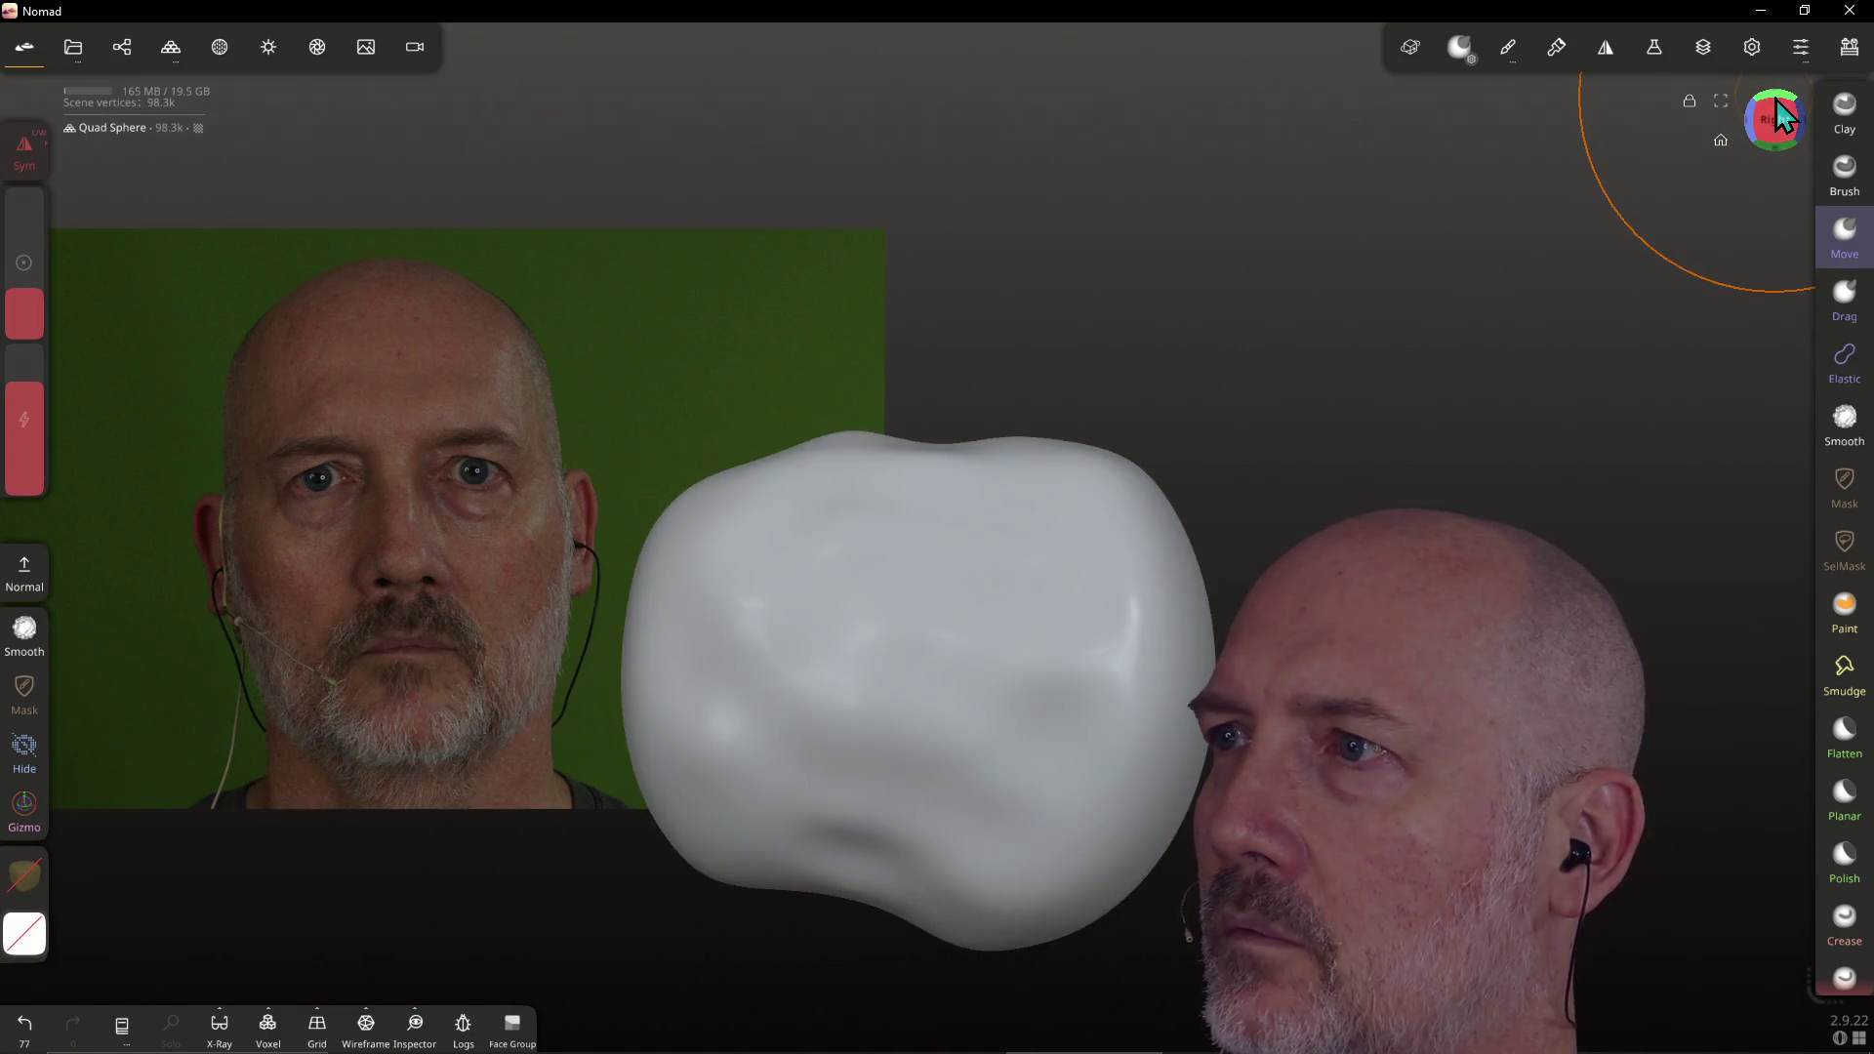
pyautogui.click(1778, 116)
pyautogui.moveTo(1066, 447)
pyautogui.mouseDown()
pyautogui.moveTo(1058, 489)
pyautogui.moveTo(1010, 455)
pyautogui.moveTo(858, 423)
pyautogui.moveTo(839, 445)
pyautogui.mouseUp()
pyautogui.moveTo(780, 513)
pyautogui.mouseDown()
pyautogui.moveTo(745, 536)
pyautogui.moveTo(745, 565)
pyautogui.mouseUp()
pyautogui.moveTo(952, 510)
pyautogui.mouseDown()
pyautogui.moveTo(1067, 468)
pyautogui.moveTo(1034, 494)
pyautogui.moveTo(932, 444)
pyautogui.mouseUp()
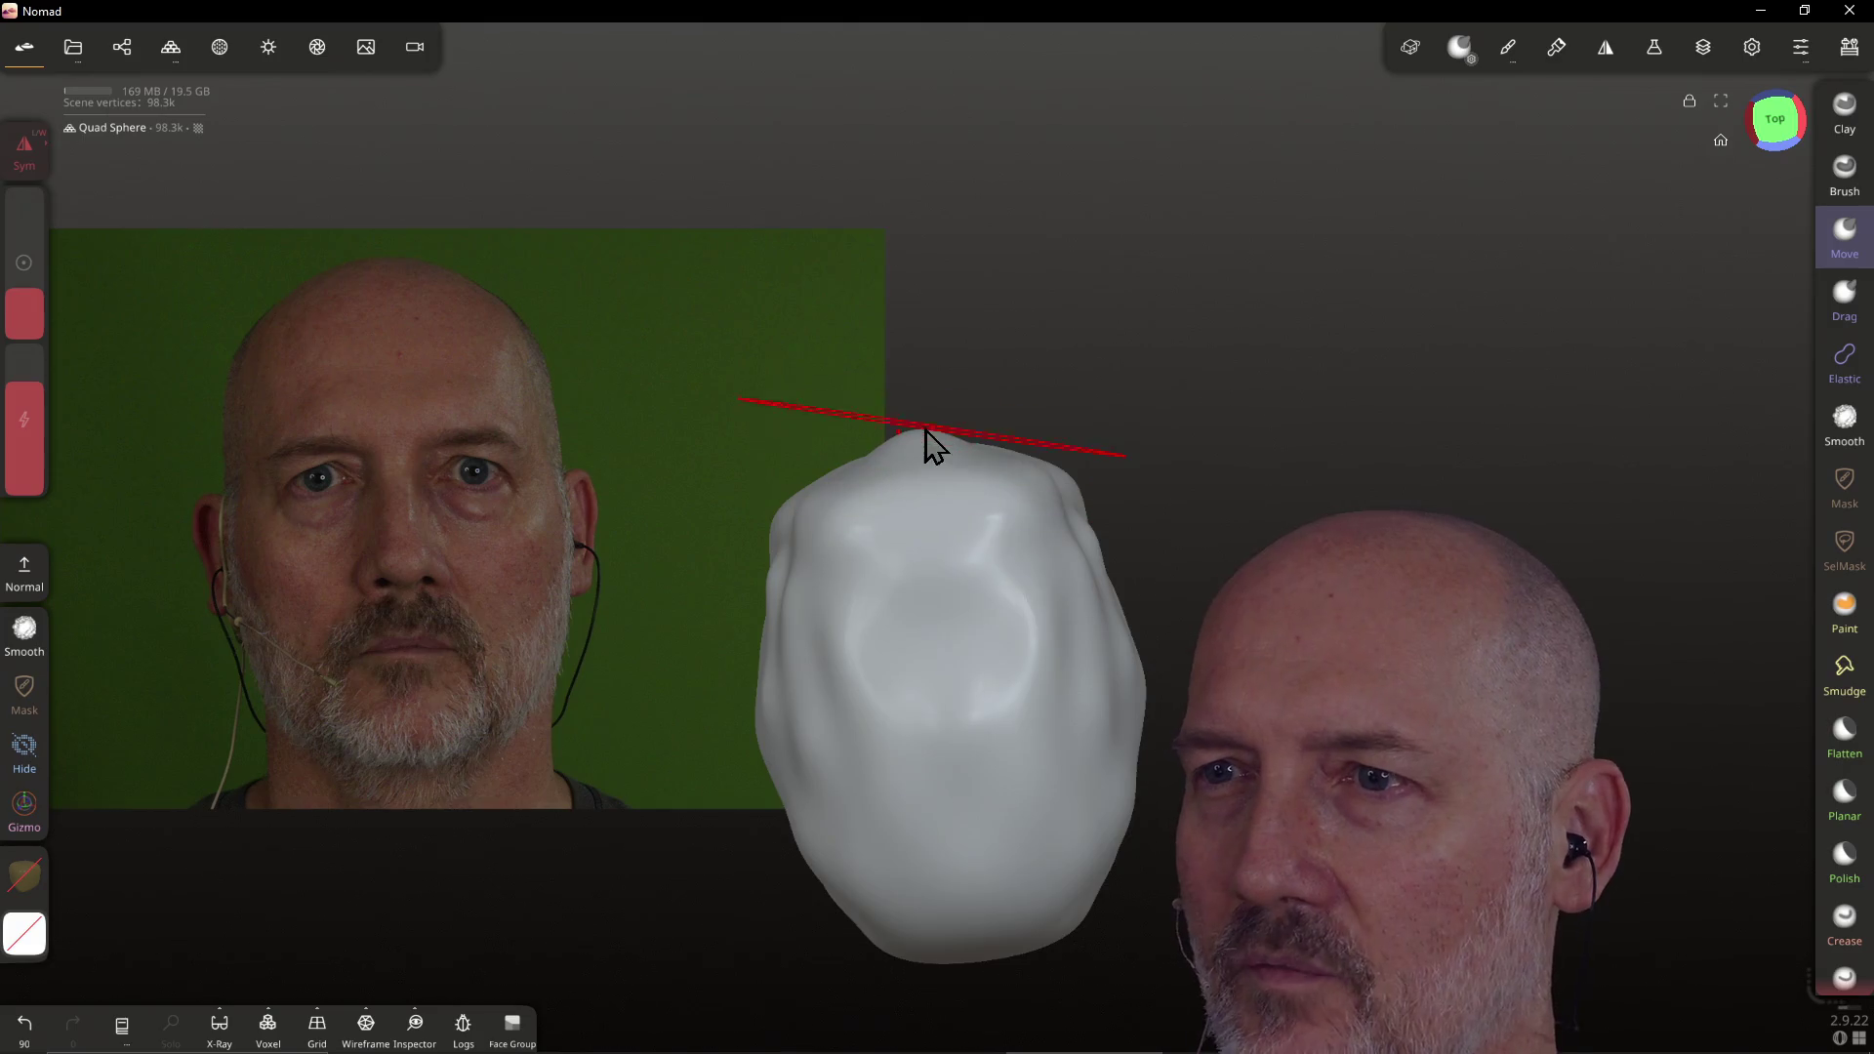
pyautogui.moveTo(1061, 485); pyautogui.dragTo(1038, 489)
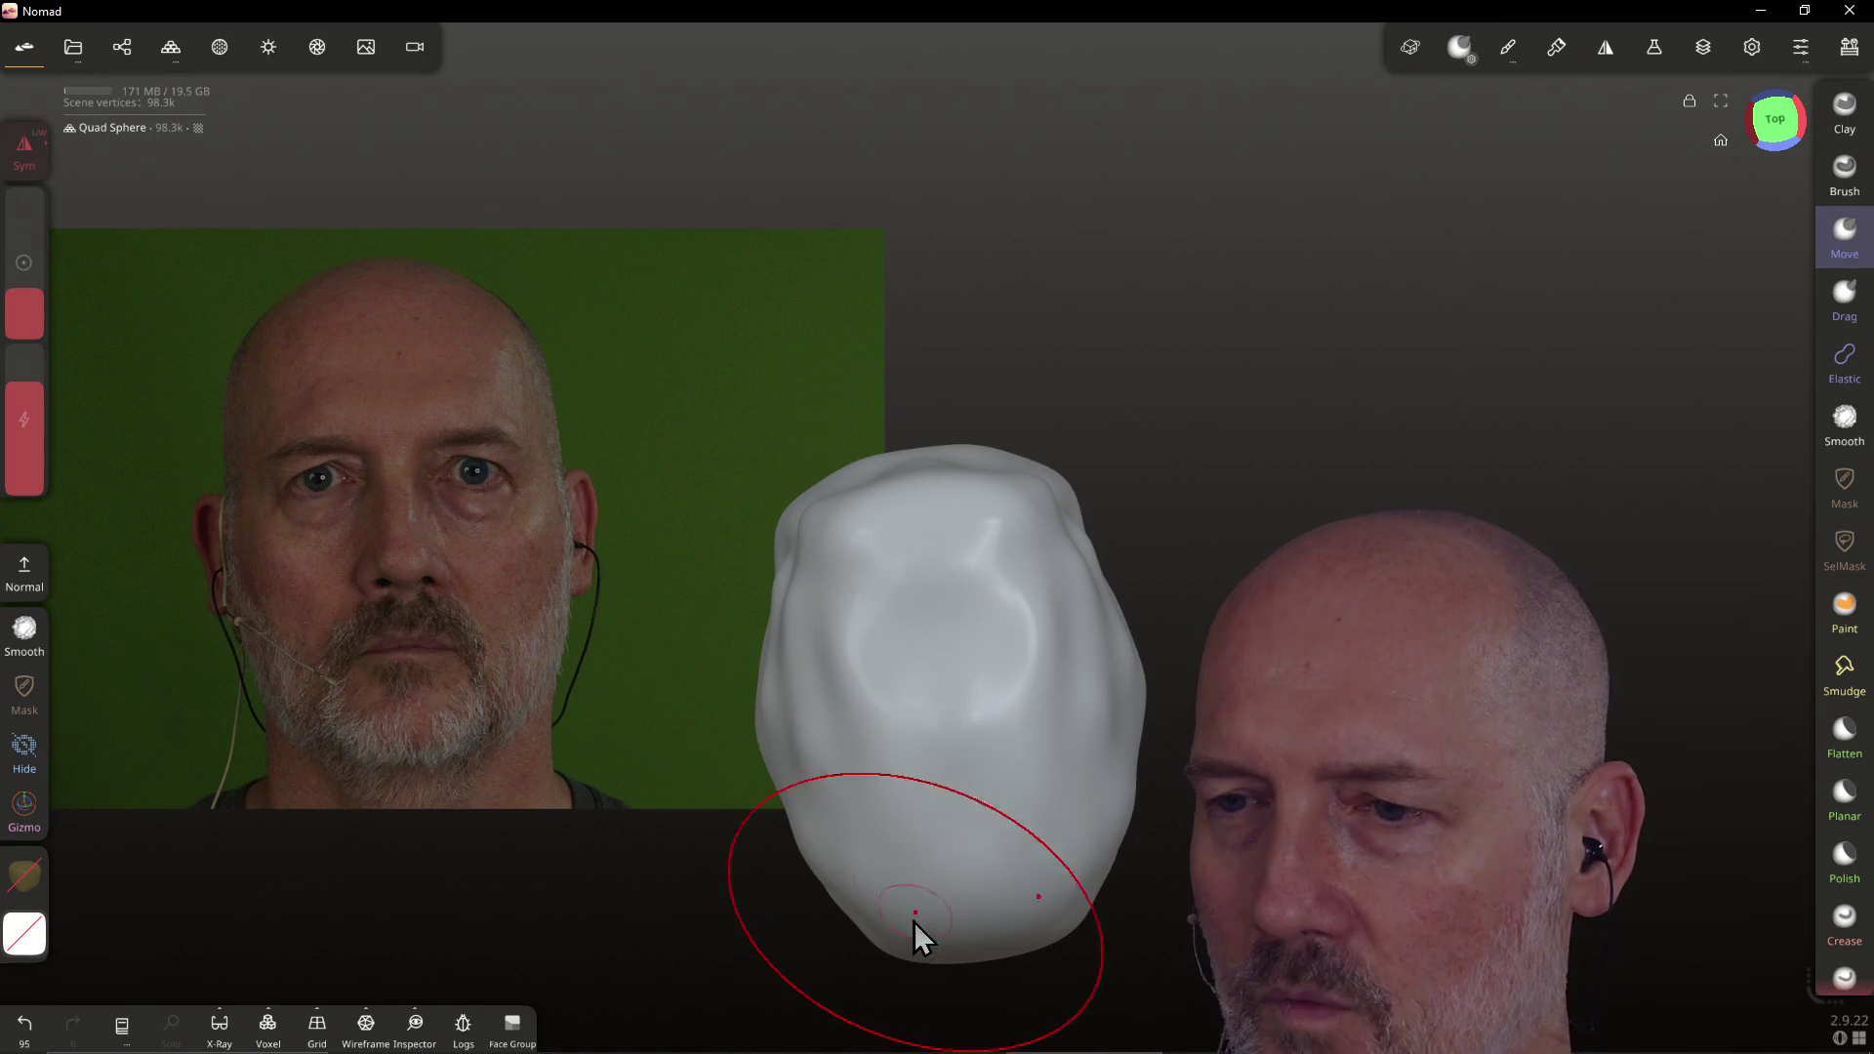
pyautogui.moveTo(872, 949)
pyautogui.mouseDown()
pyautogui.moveTo(904, 971)
pyautogui.moveTo(950, 963)
pyautogui.mouseUp()
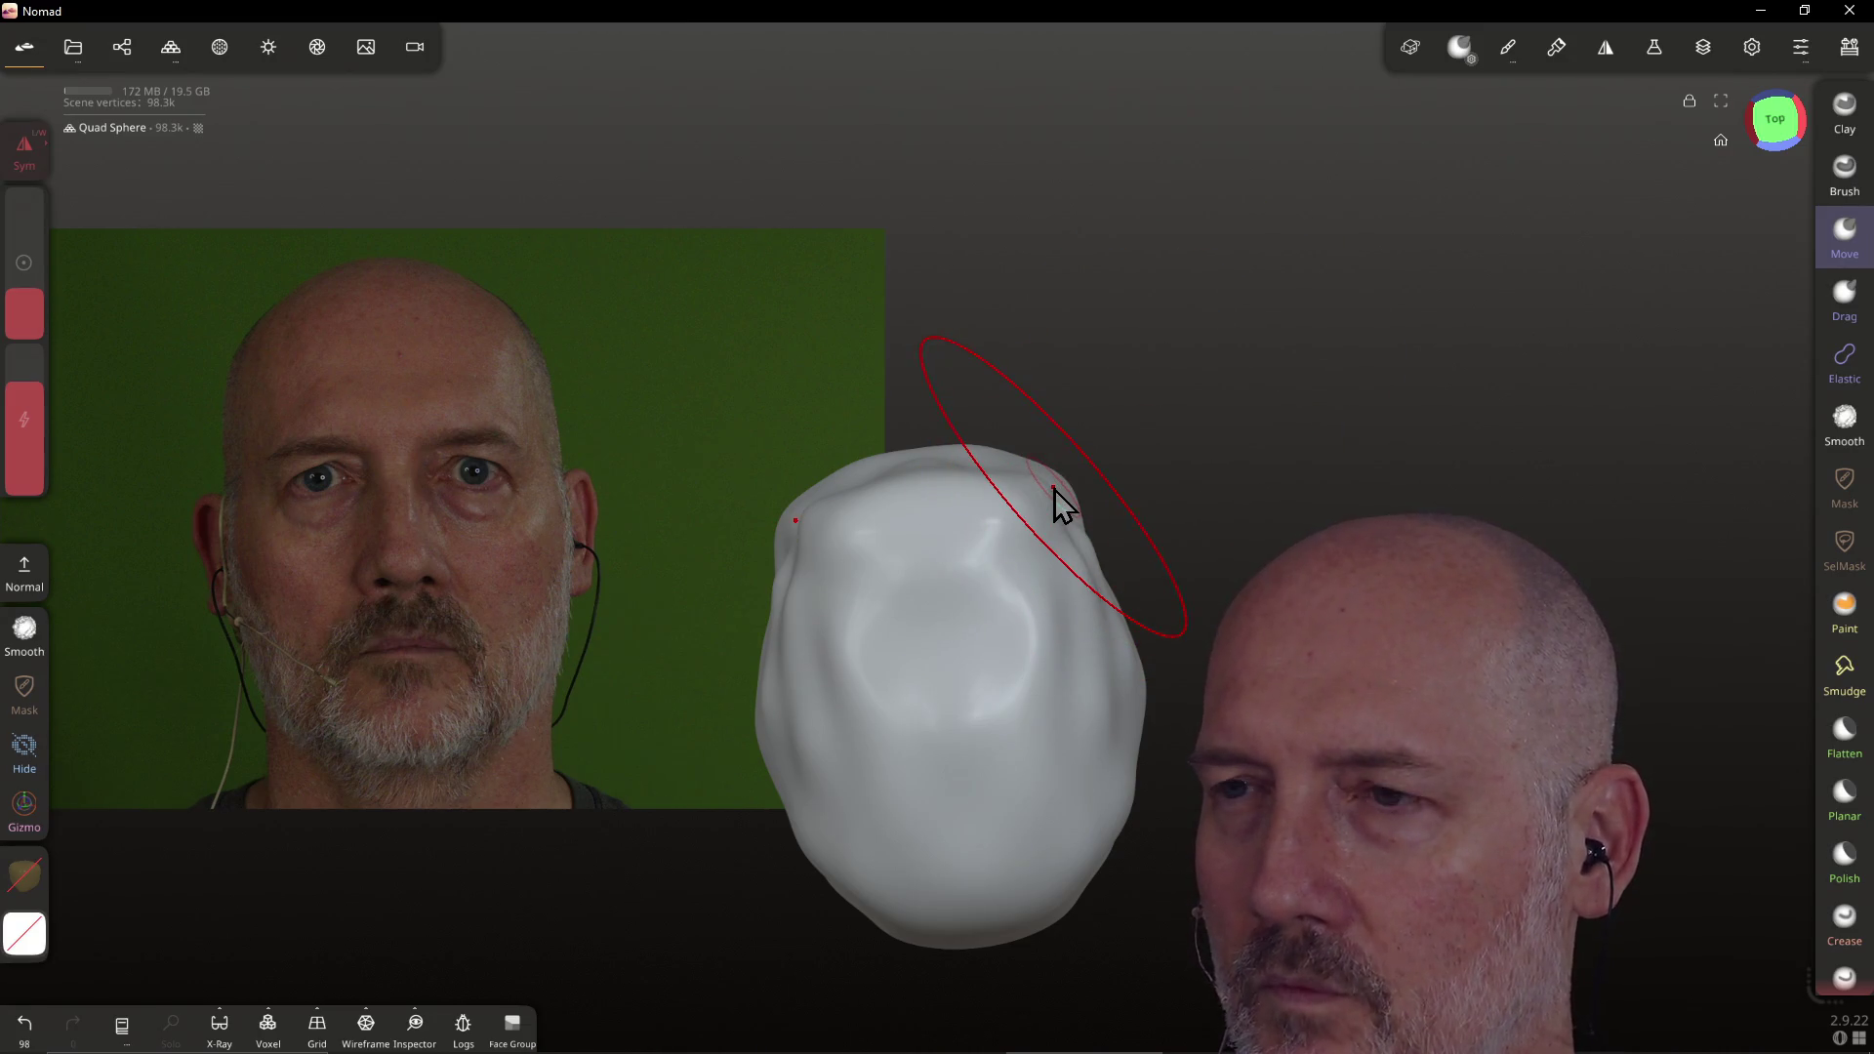
# With the Move brush, pull the head's top and upper-left edges outward symmetrically, then face the front
pyautogui.press('m')
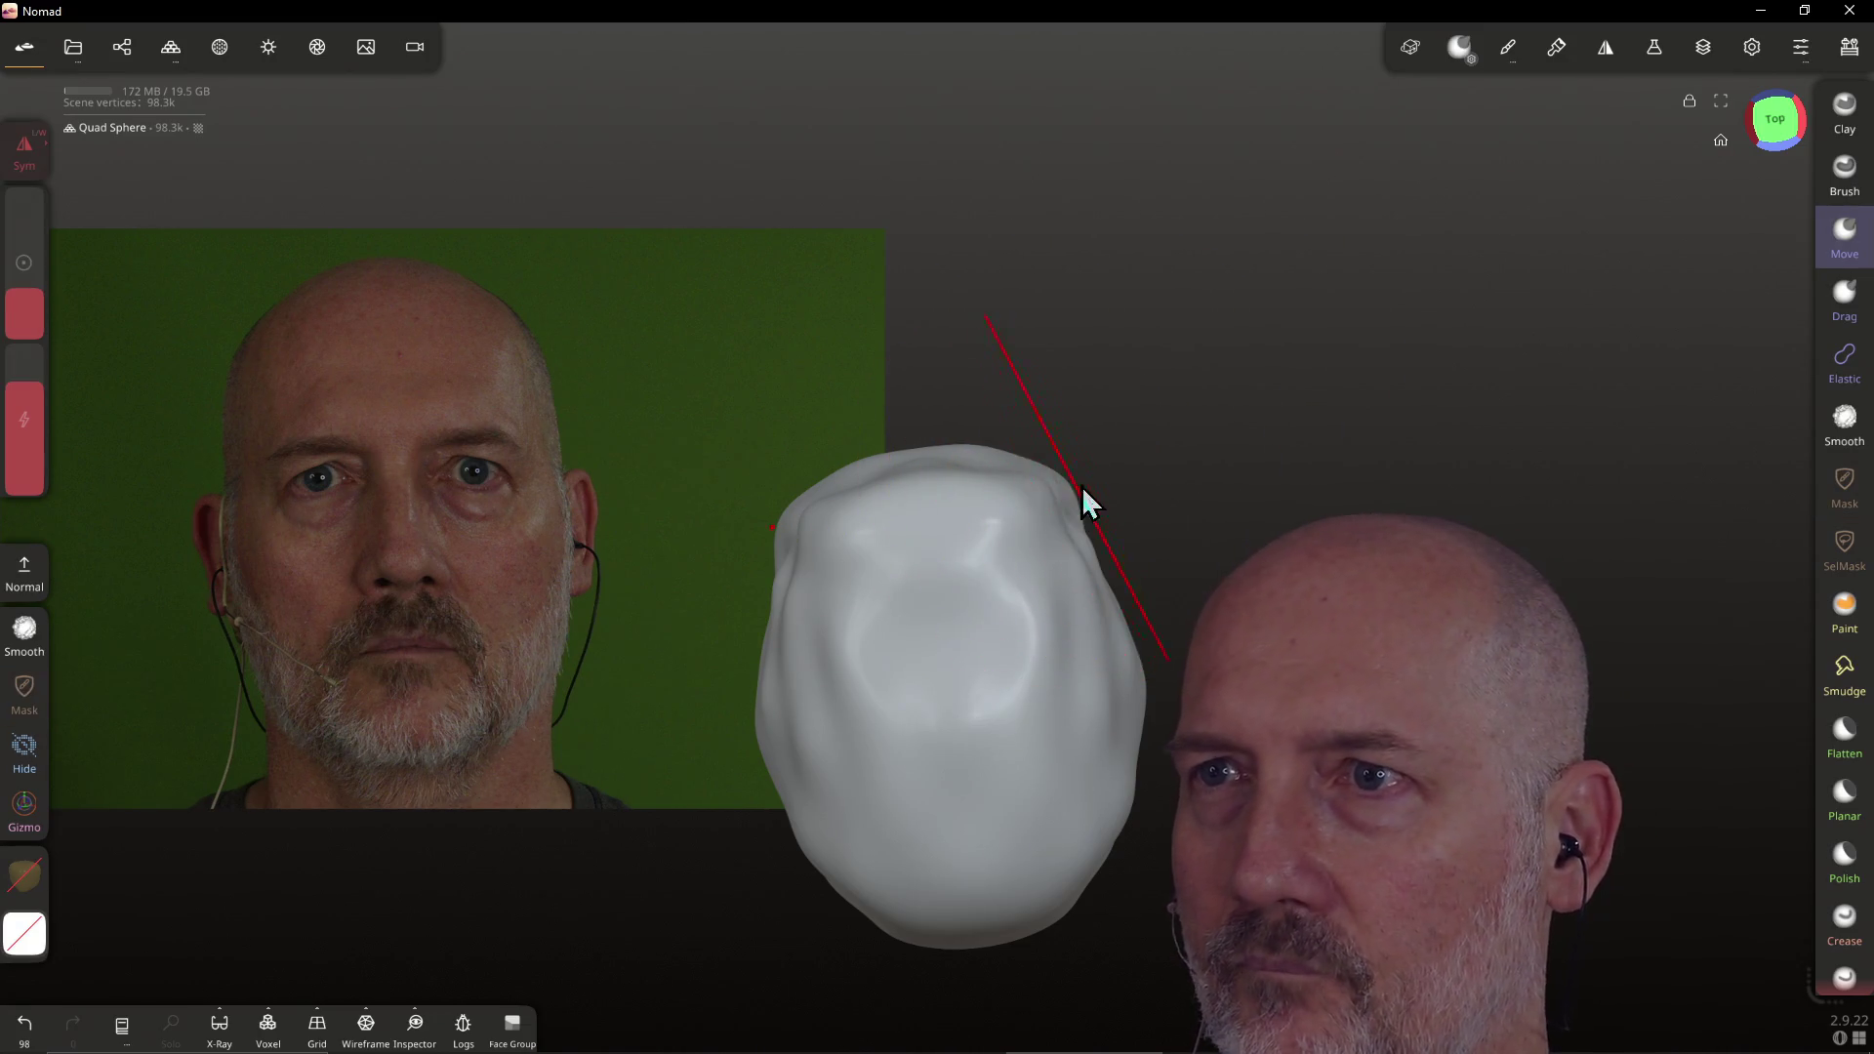
pyautogui.click(1845, 234)
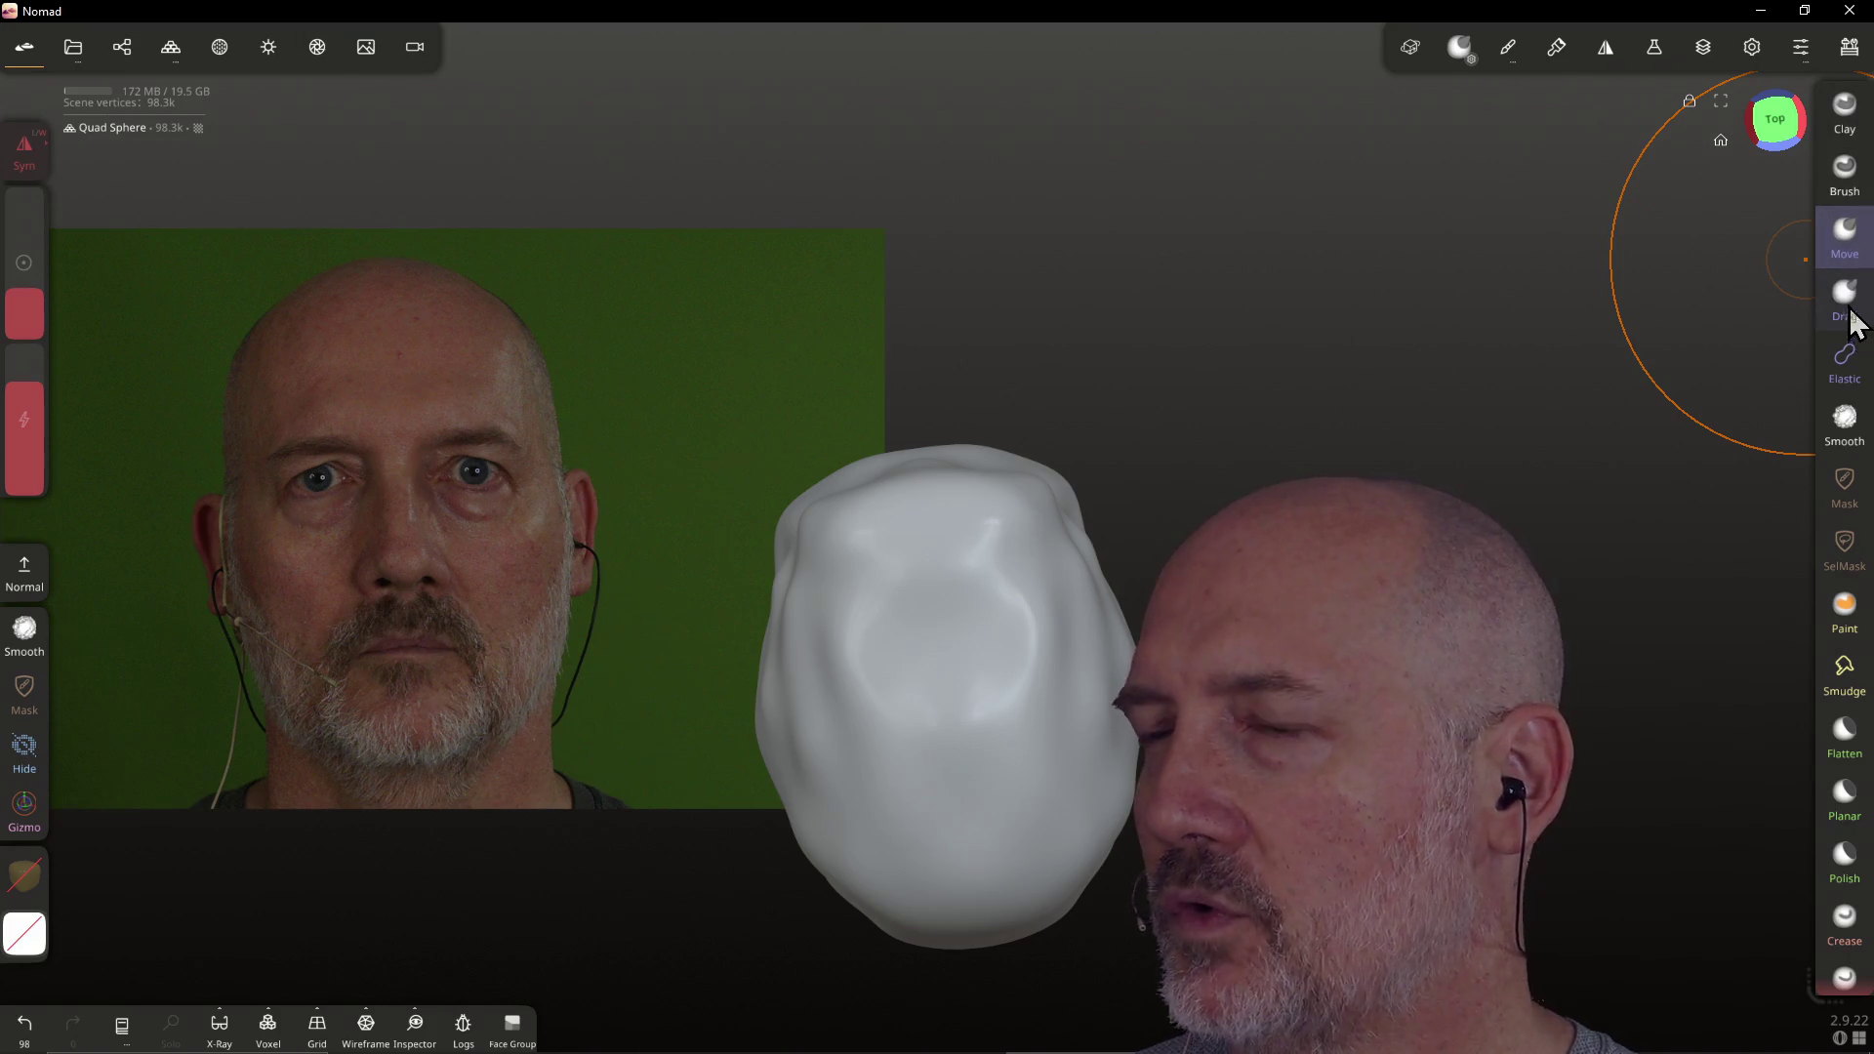
pyautogui.moveTo(937, 546)
pyautogui.mouseDown()
pyautogui.moveTo(1016, 518)
pyautogui.moveTo(1034, 535)
pyautogui.moveTo(1093, 459)
pyautogui.moveTo(1054, 468)
pyautogui.mouseUp()
pyautogui.click(1849, 304)
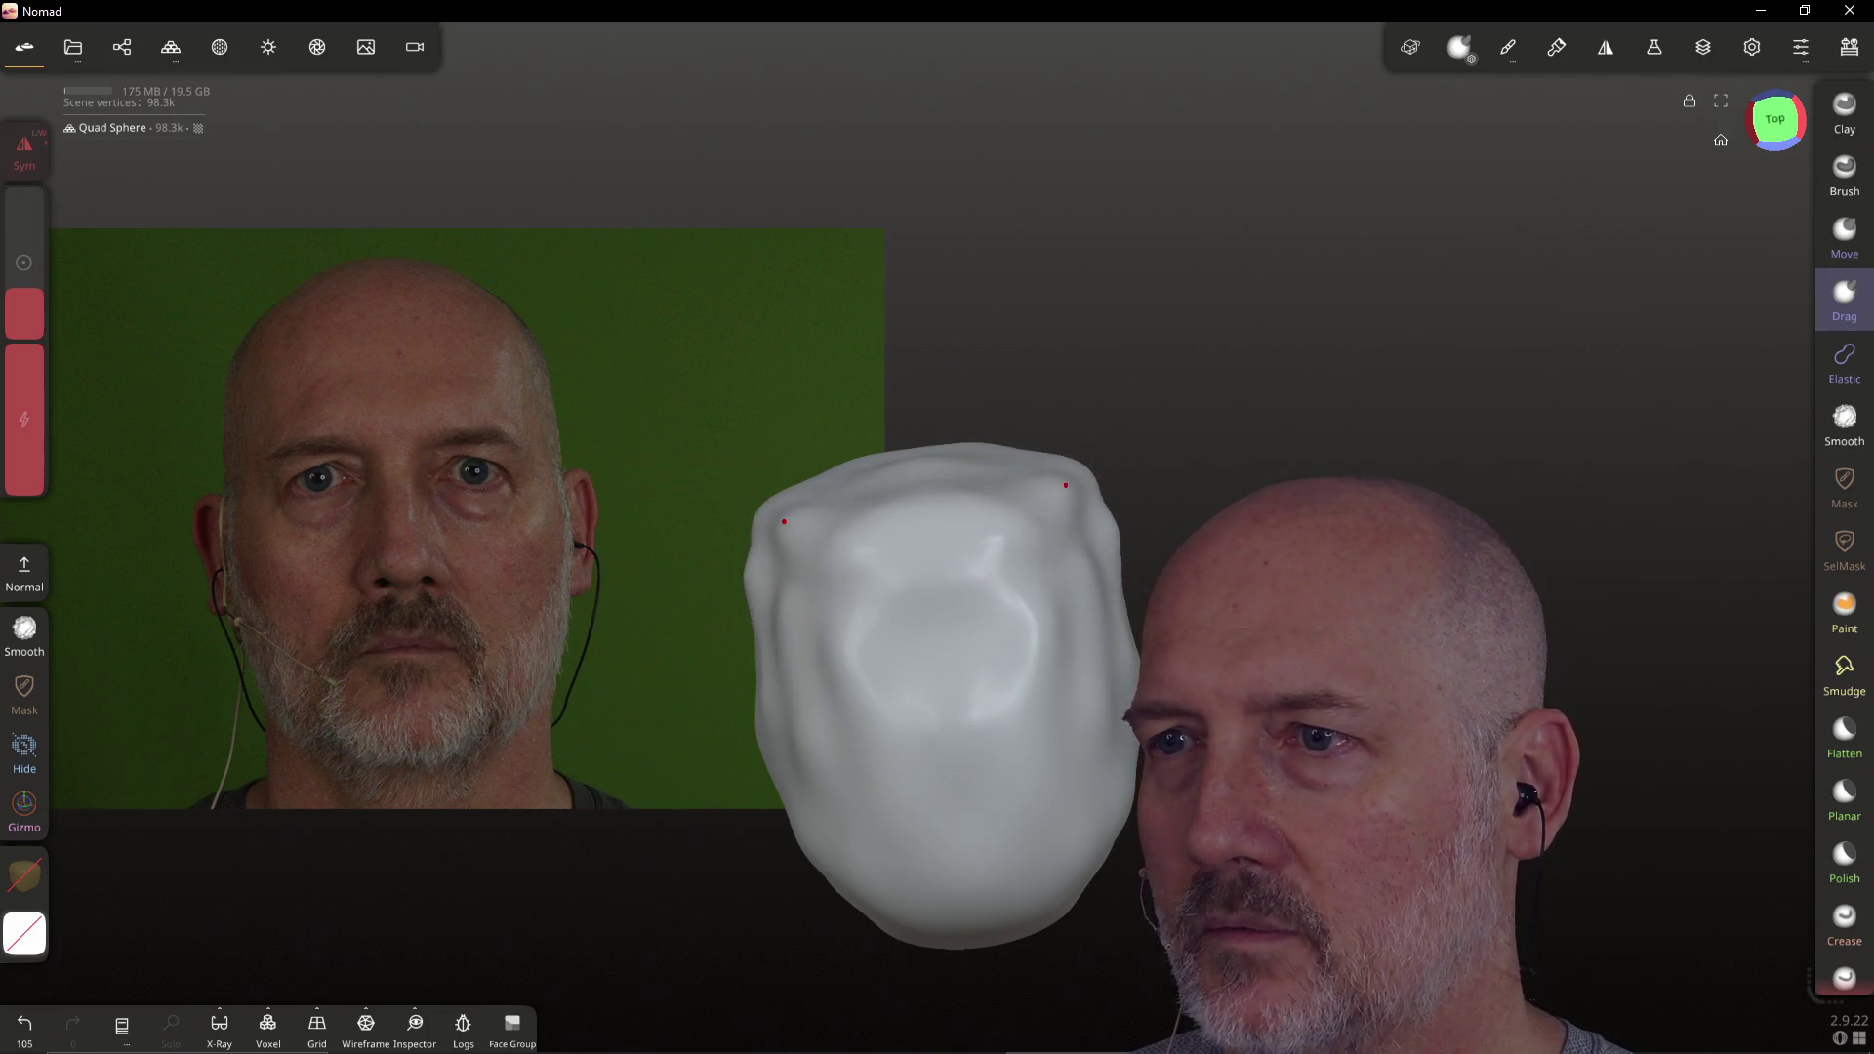
pyautogui.press('g')
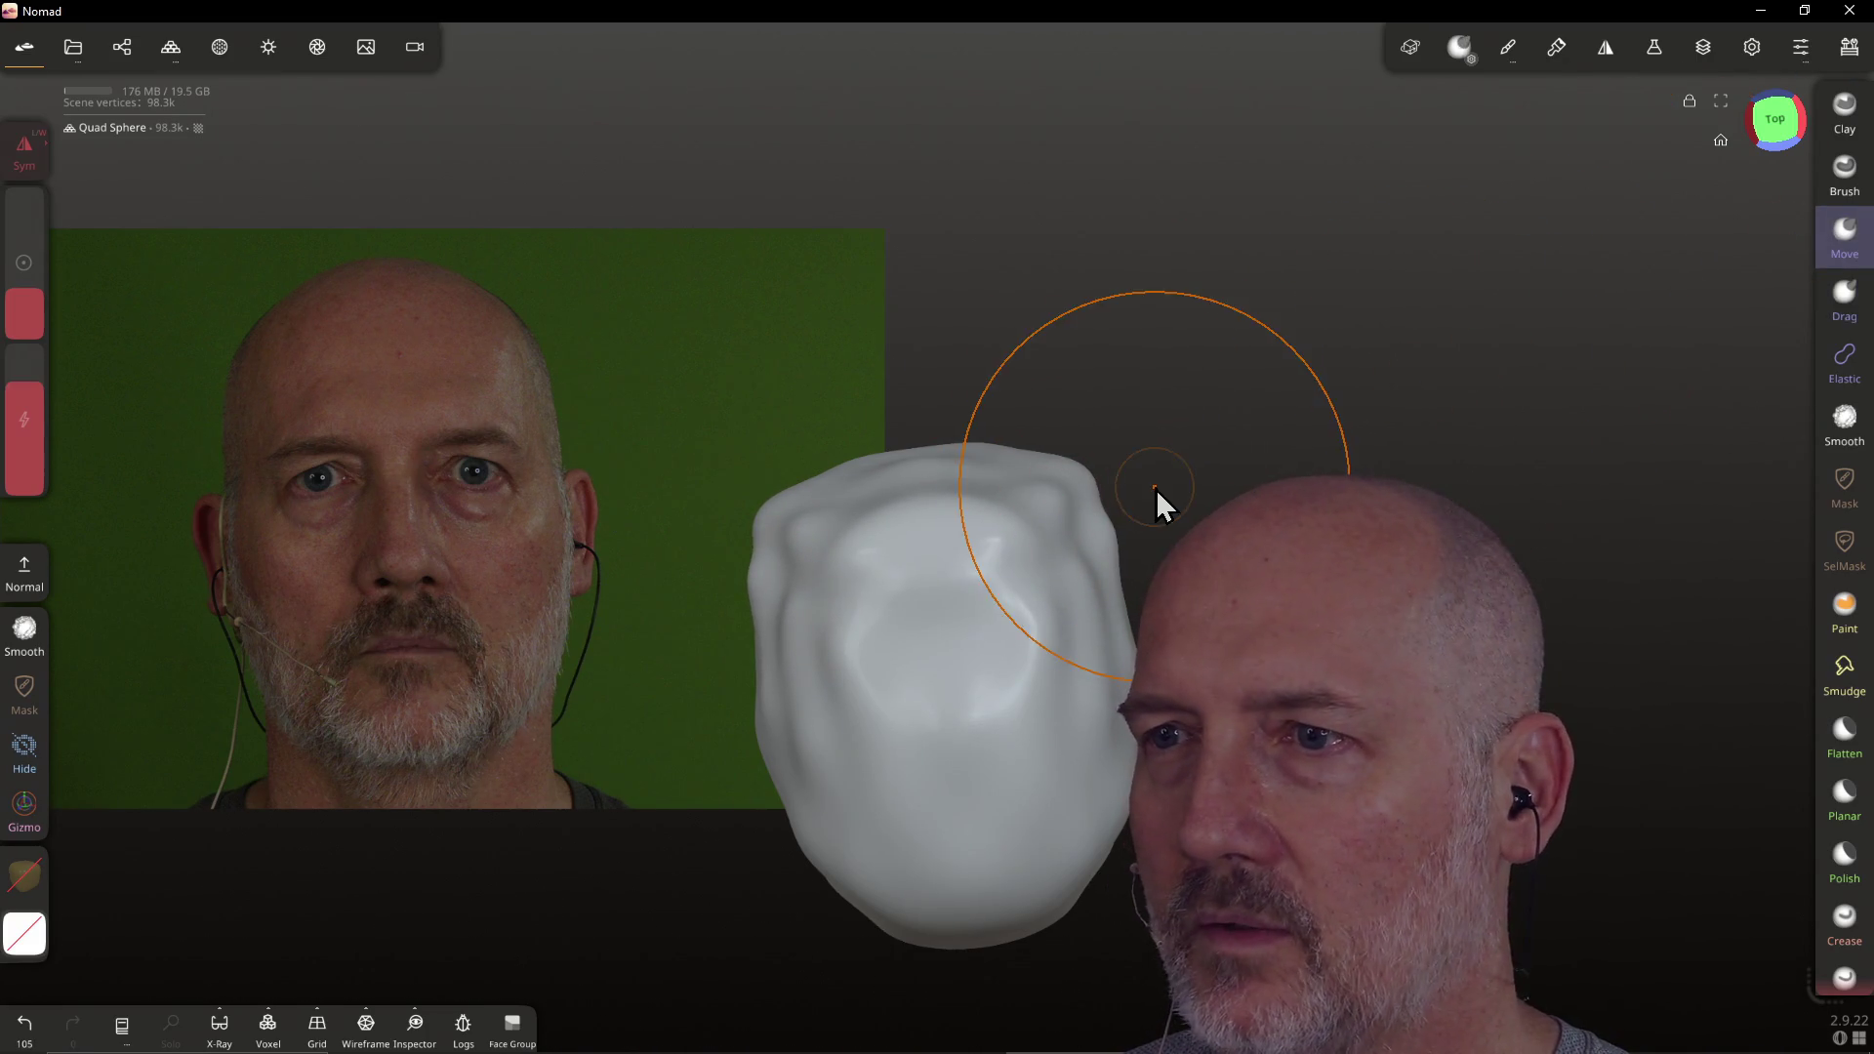
pyautogui.moveTo(1053, 517)
pyautogui.mouseDown()
pyautogui.moveTo(1081, 488)
pyautogui.moveTo(1085, 507)
pyautogui.mouseUp()
pyautogui.moveTo(1085, 507); pyautogui.dragTo(1072, 516)
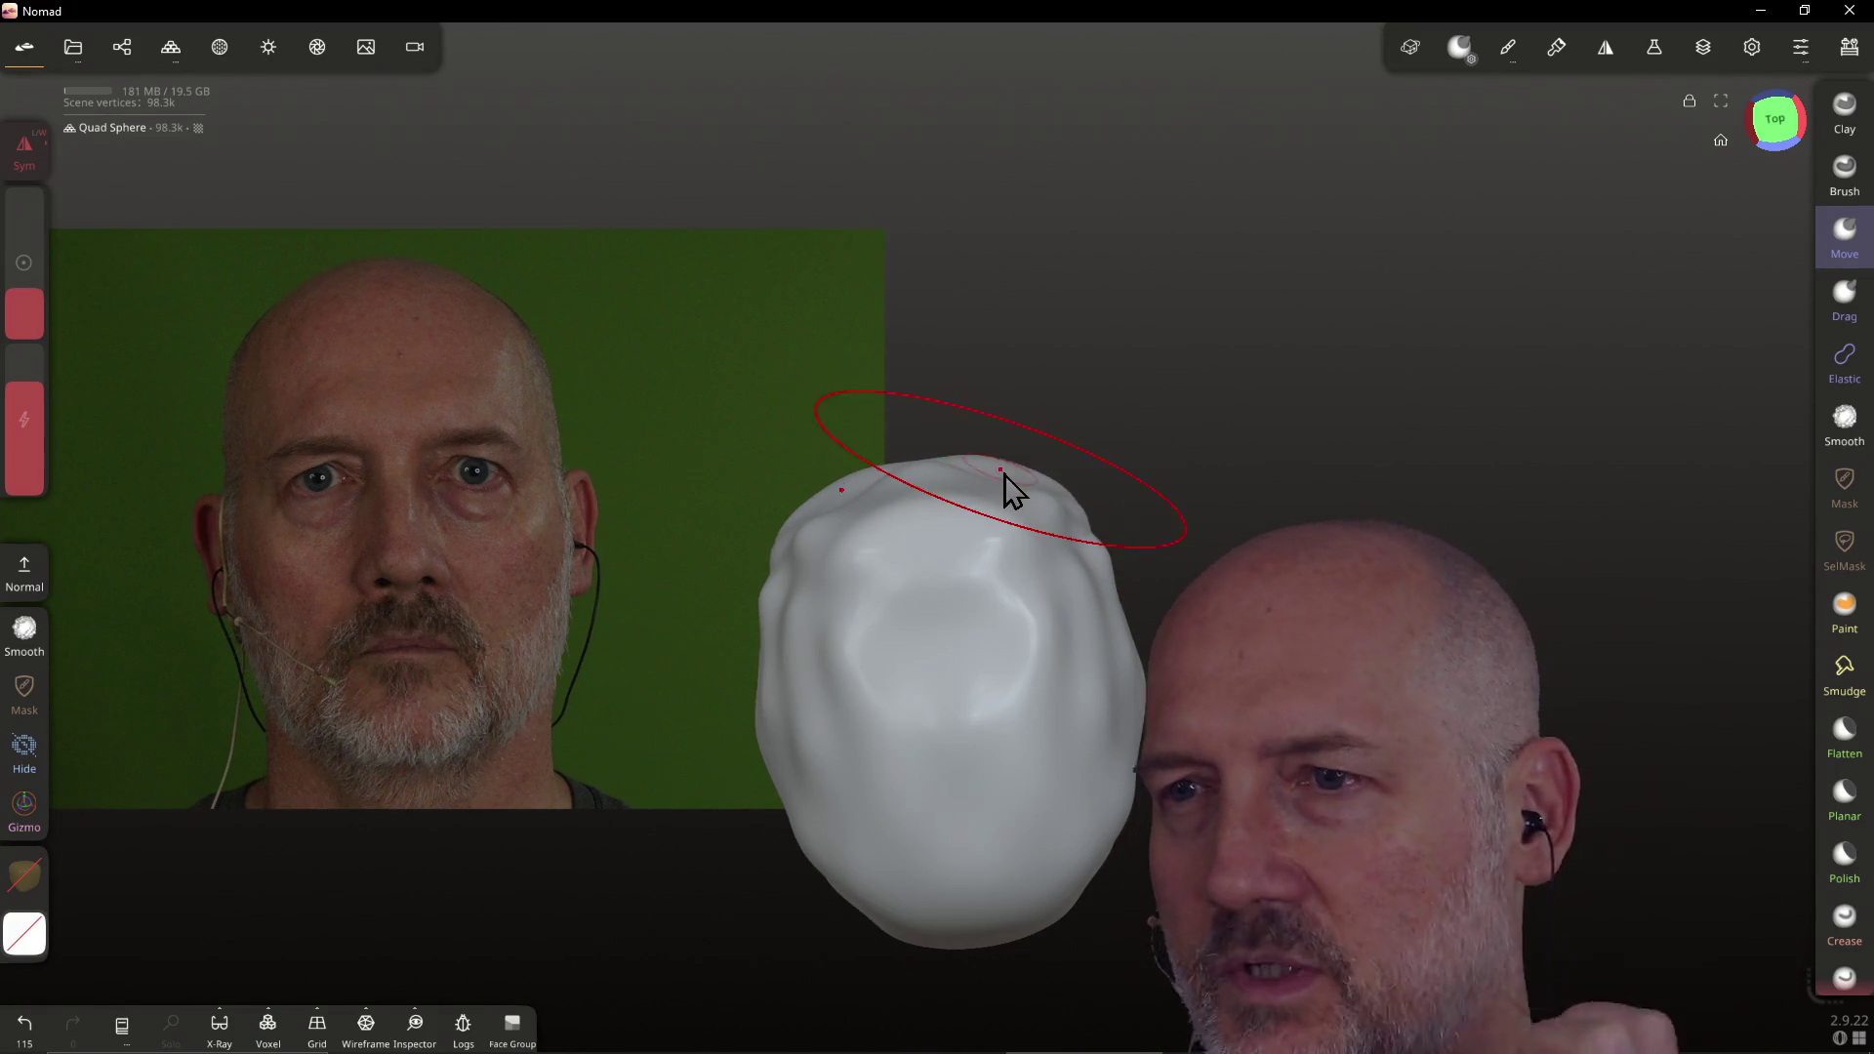
pyautogui.moveTo(860, 538)
pyautogui.mouseDown()
pyautogui.moveTo(815, 556)
pyautogui.moveTo(800, 531)
pyautogui.moveTo(850, 494)
pyautogui.mouseUp()
pyautogui.moveTo(962, 787)
pyautogui.mouseDown(button='right')
pyautogui.moveTo(914, 554)
pyautogui.moveTo(979, 912)
pyautogui.moveTo(957, 988)
pyautogui.moveTo(952, 849)
pyautogui.mouseUp(button='right')
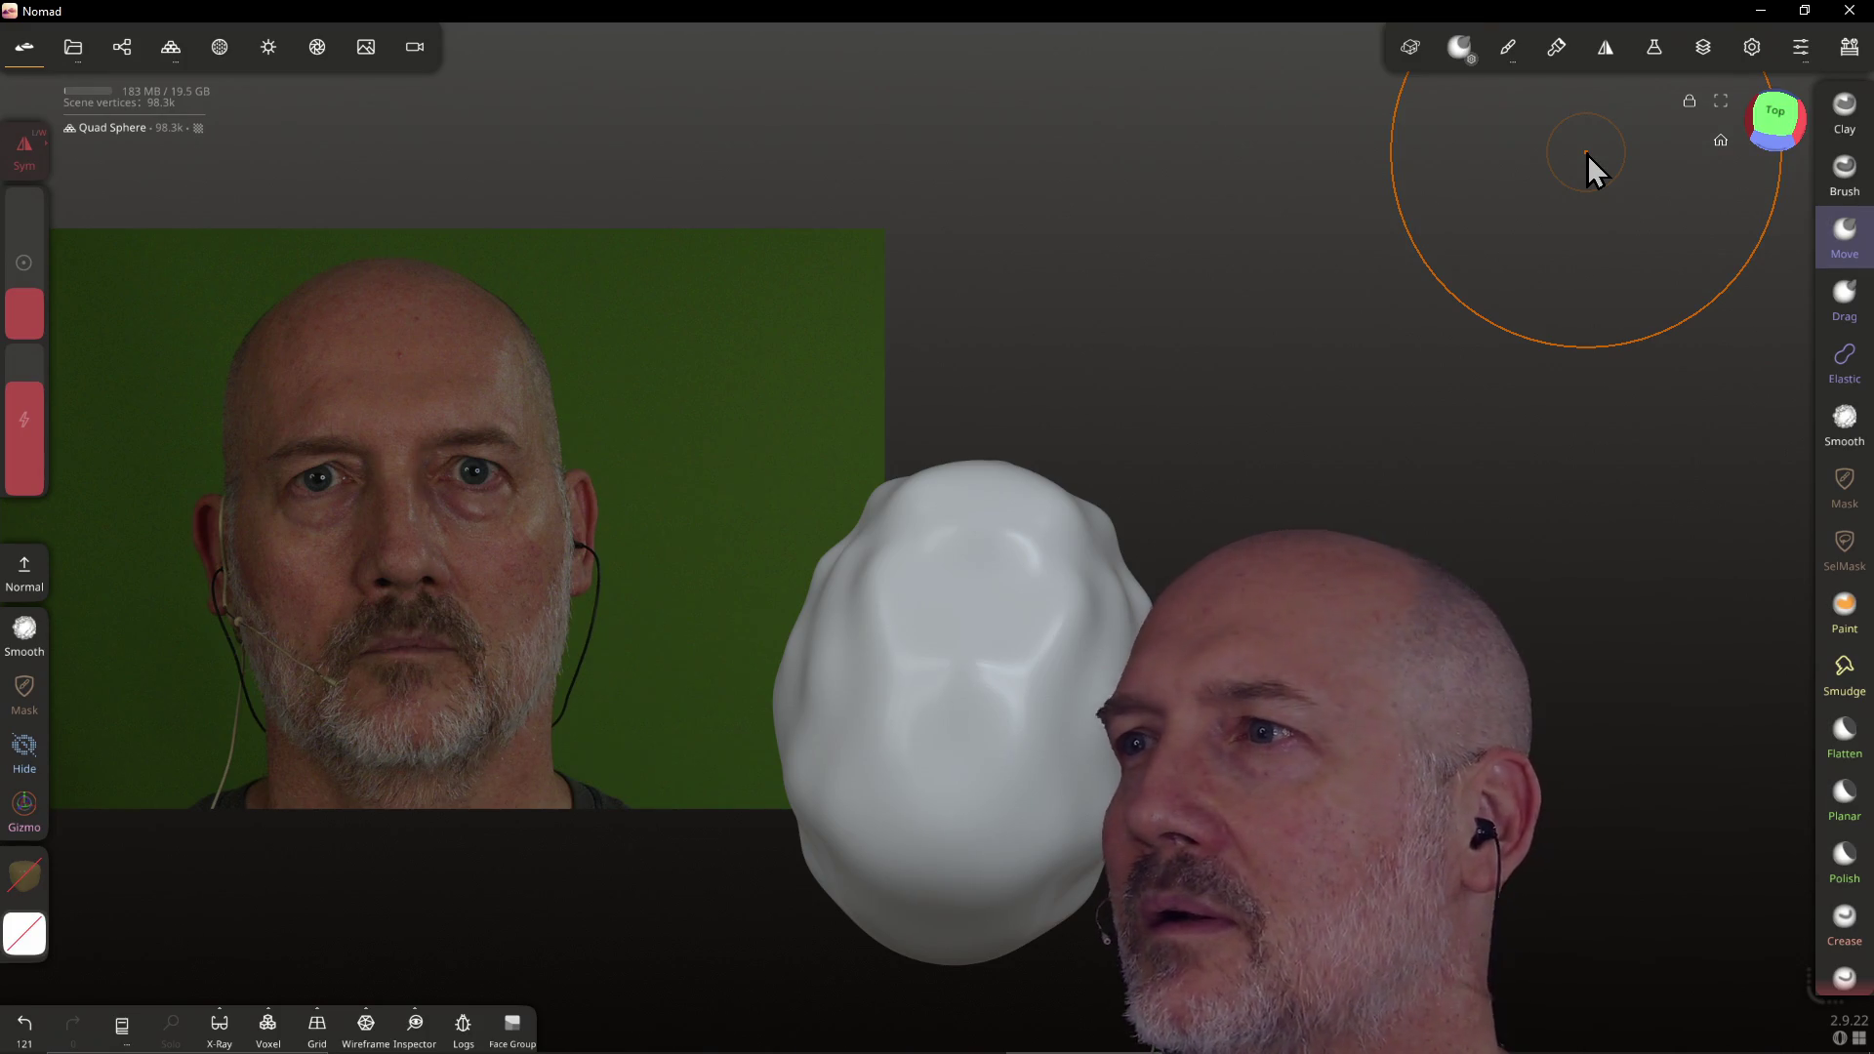
pyautogui.click(1731, 137)
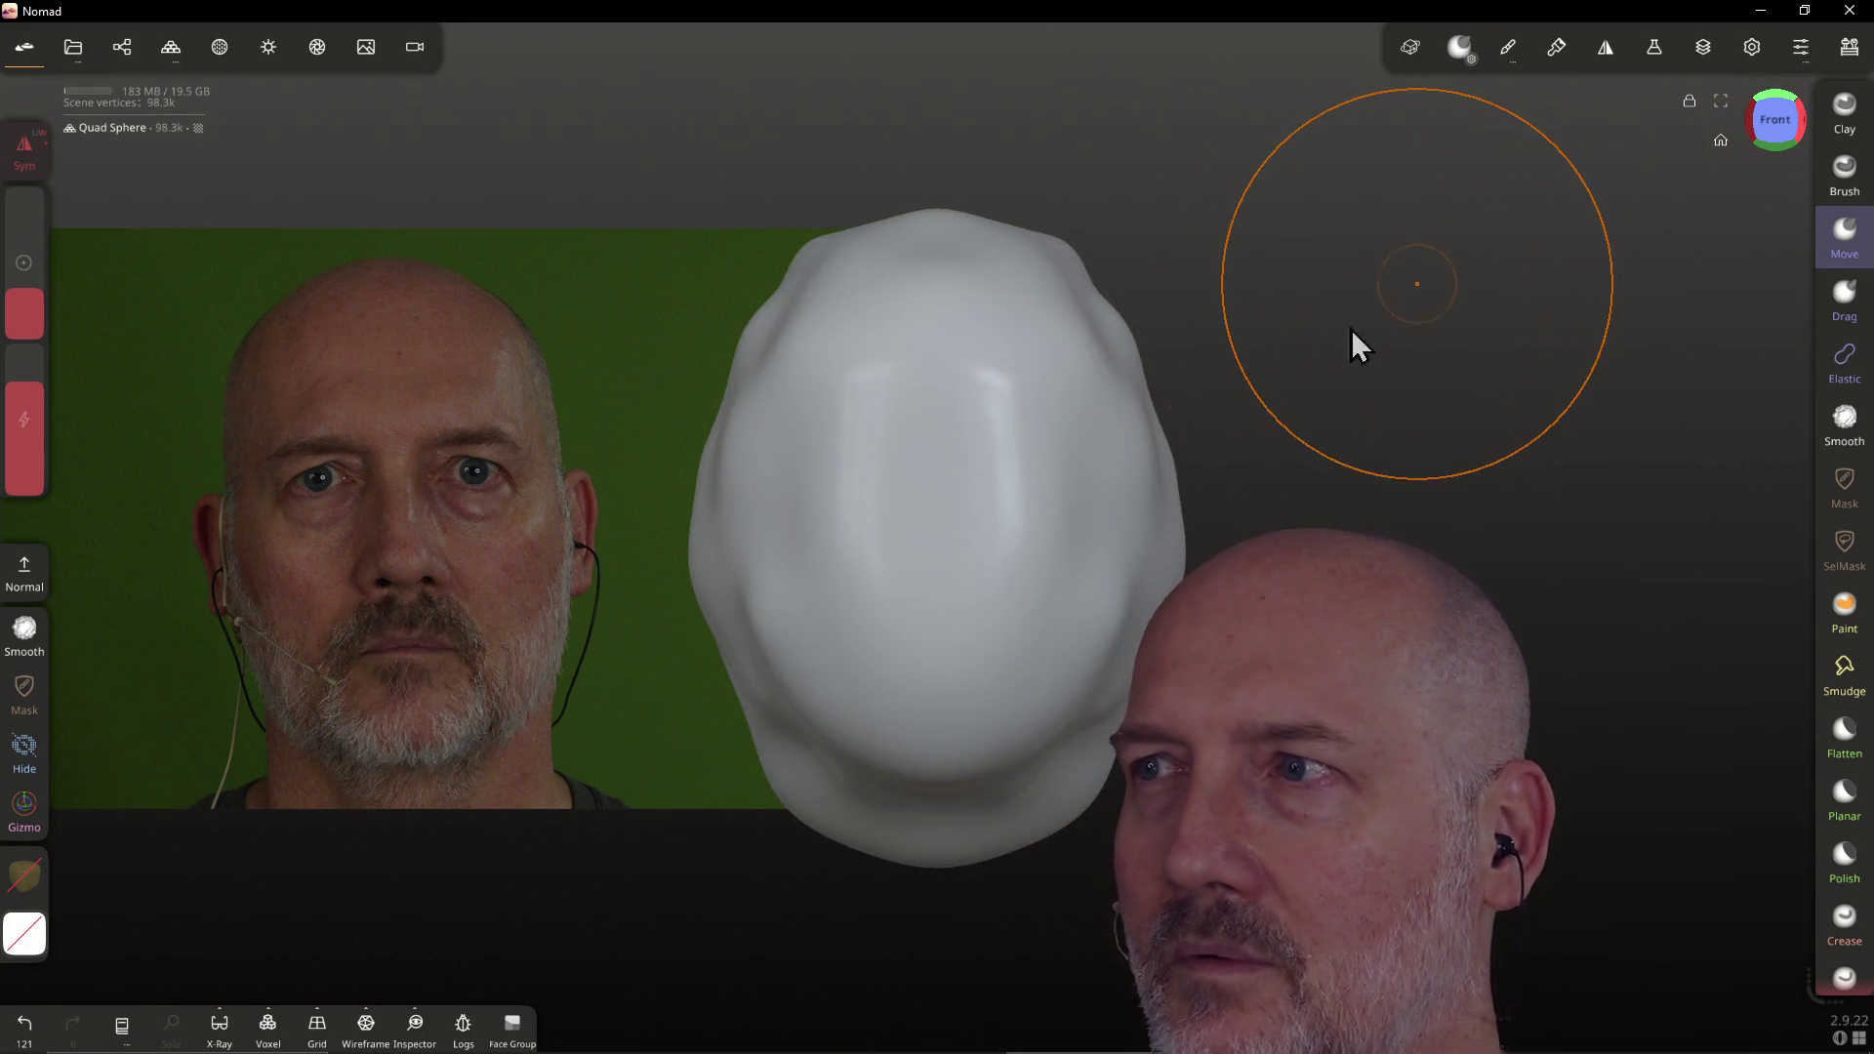
# Reshape the upper face and narrow the sides of the head with Move strokes
pyautogui.moveTo(939, 625)
pyautogui.mouseDown(button='right')
pyautogui.moveTo(935, 454)
pyautogui.moveTo(921, 628)
pyautogui.moveTo(934, 410)
pyautogui.moveTo(940, 641)
pyautogui.moveTo(970, 630)
pyautogui.moveTo(987, 657)
pyautogui.moveTo(963, 681)
pyautogui.mouseUp(button='right')
pyautogui.moveTo(949, 885)
pyautogui.mouseDown(button='right')
pyautogui.moveTo(937, 937)
pyautogui.moveTo(926, 891)
pyautogui.mouseUp(button='right')
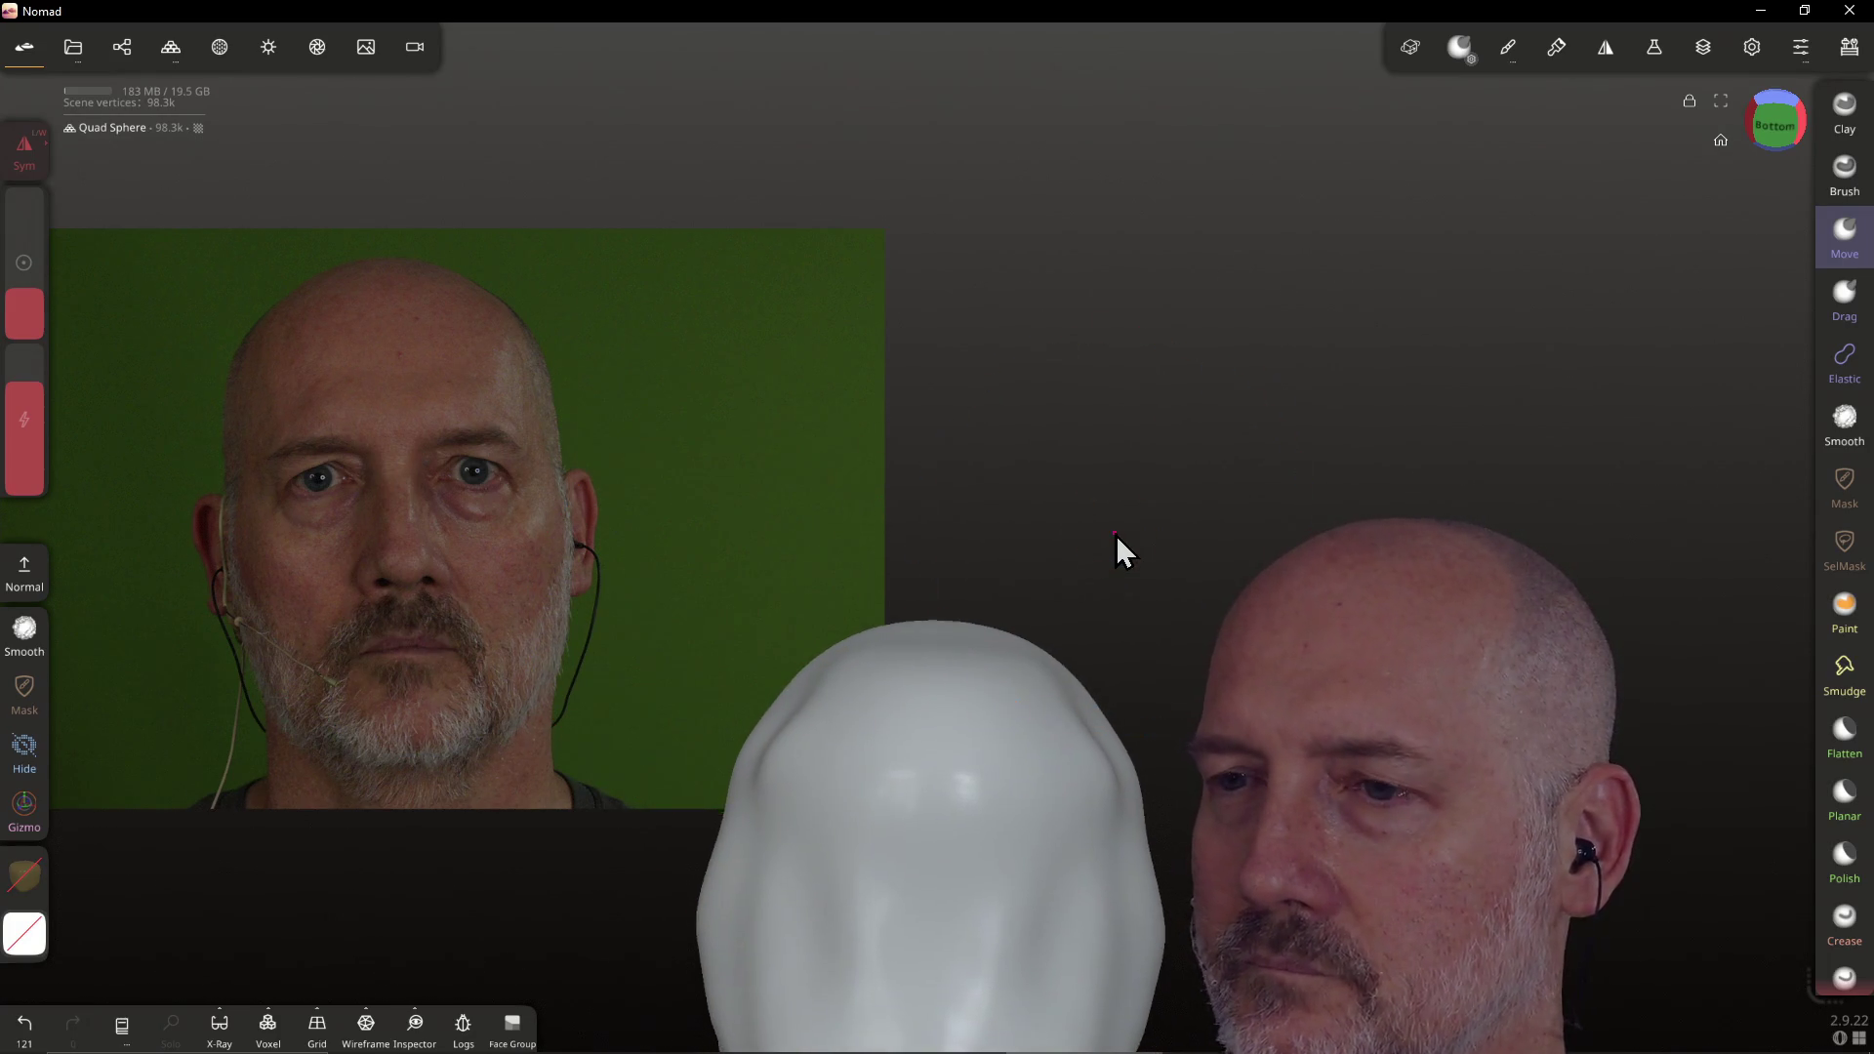
pyautogui.moveTo(1116, 535); pyautogui.dragTo(1116, 535, button='right')
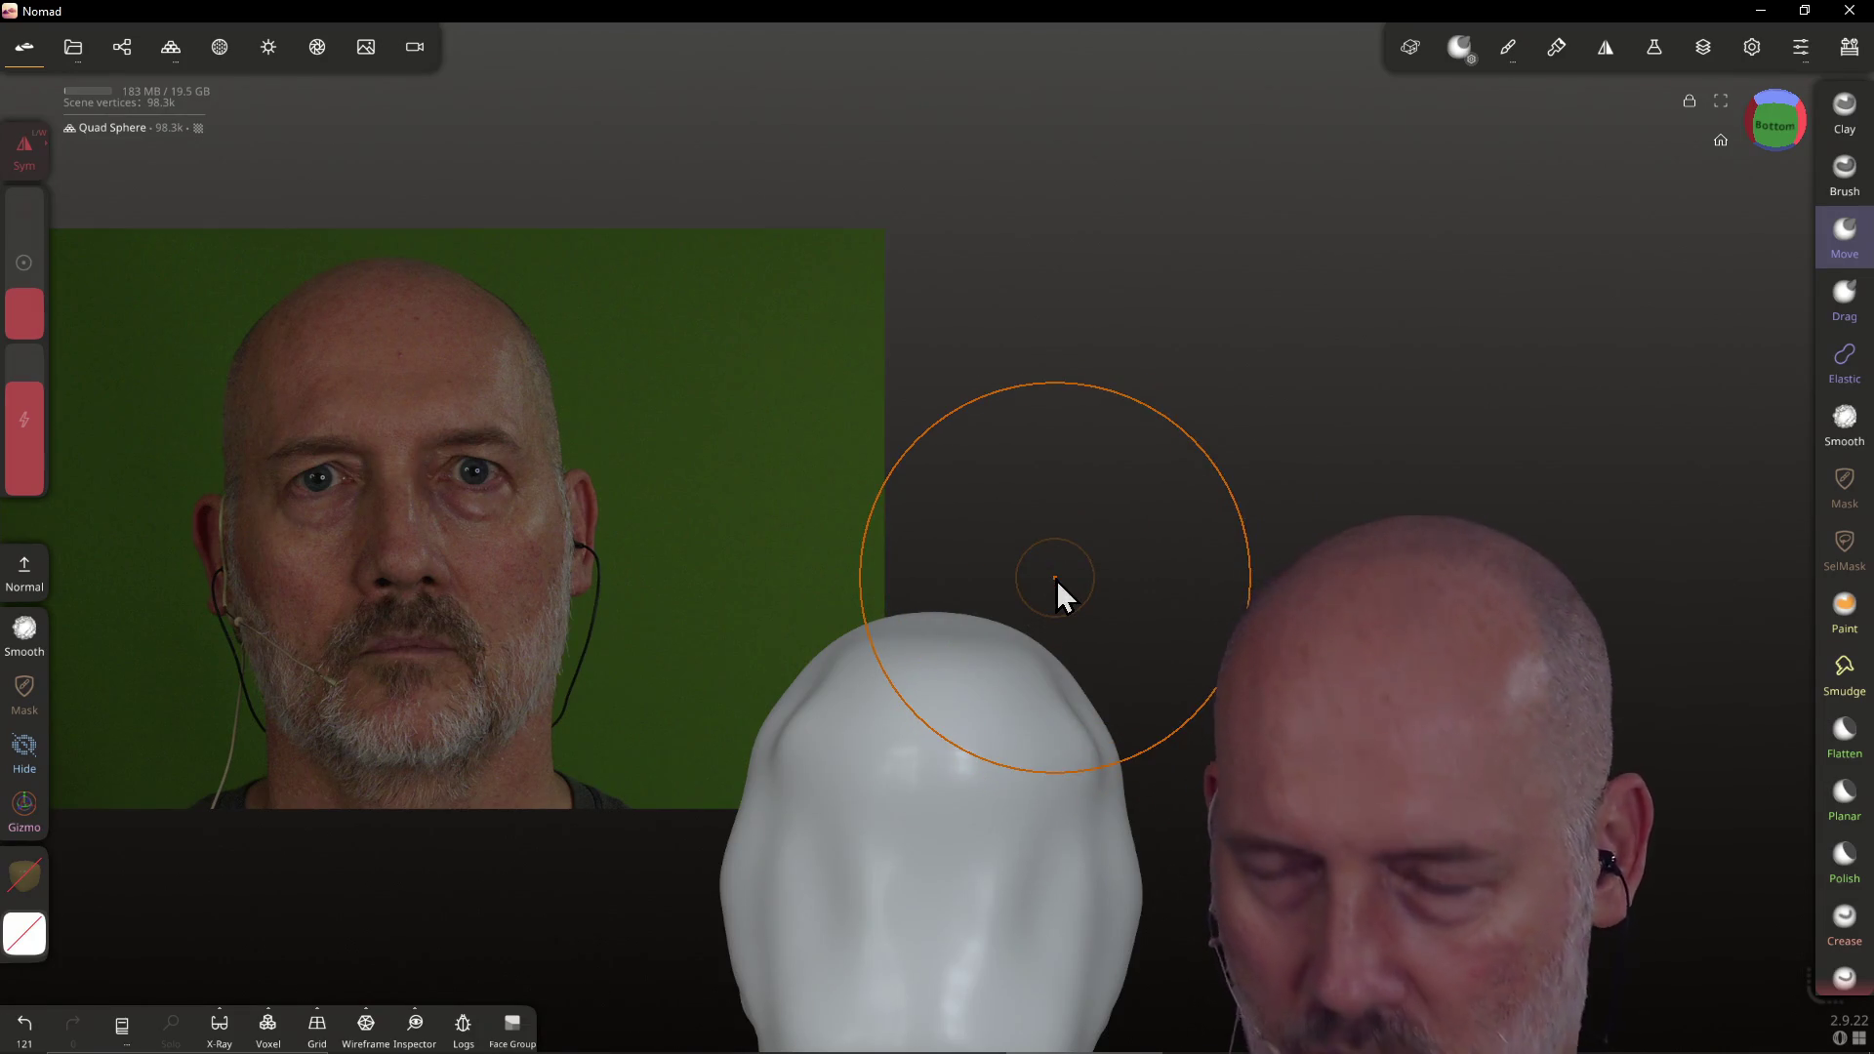
pyautogui.press('m')
pyautogui.press('g')
pyautogui.moveTo(1099, 599); pyautogui.dragTo(965, 742)
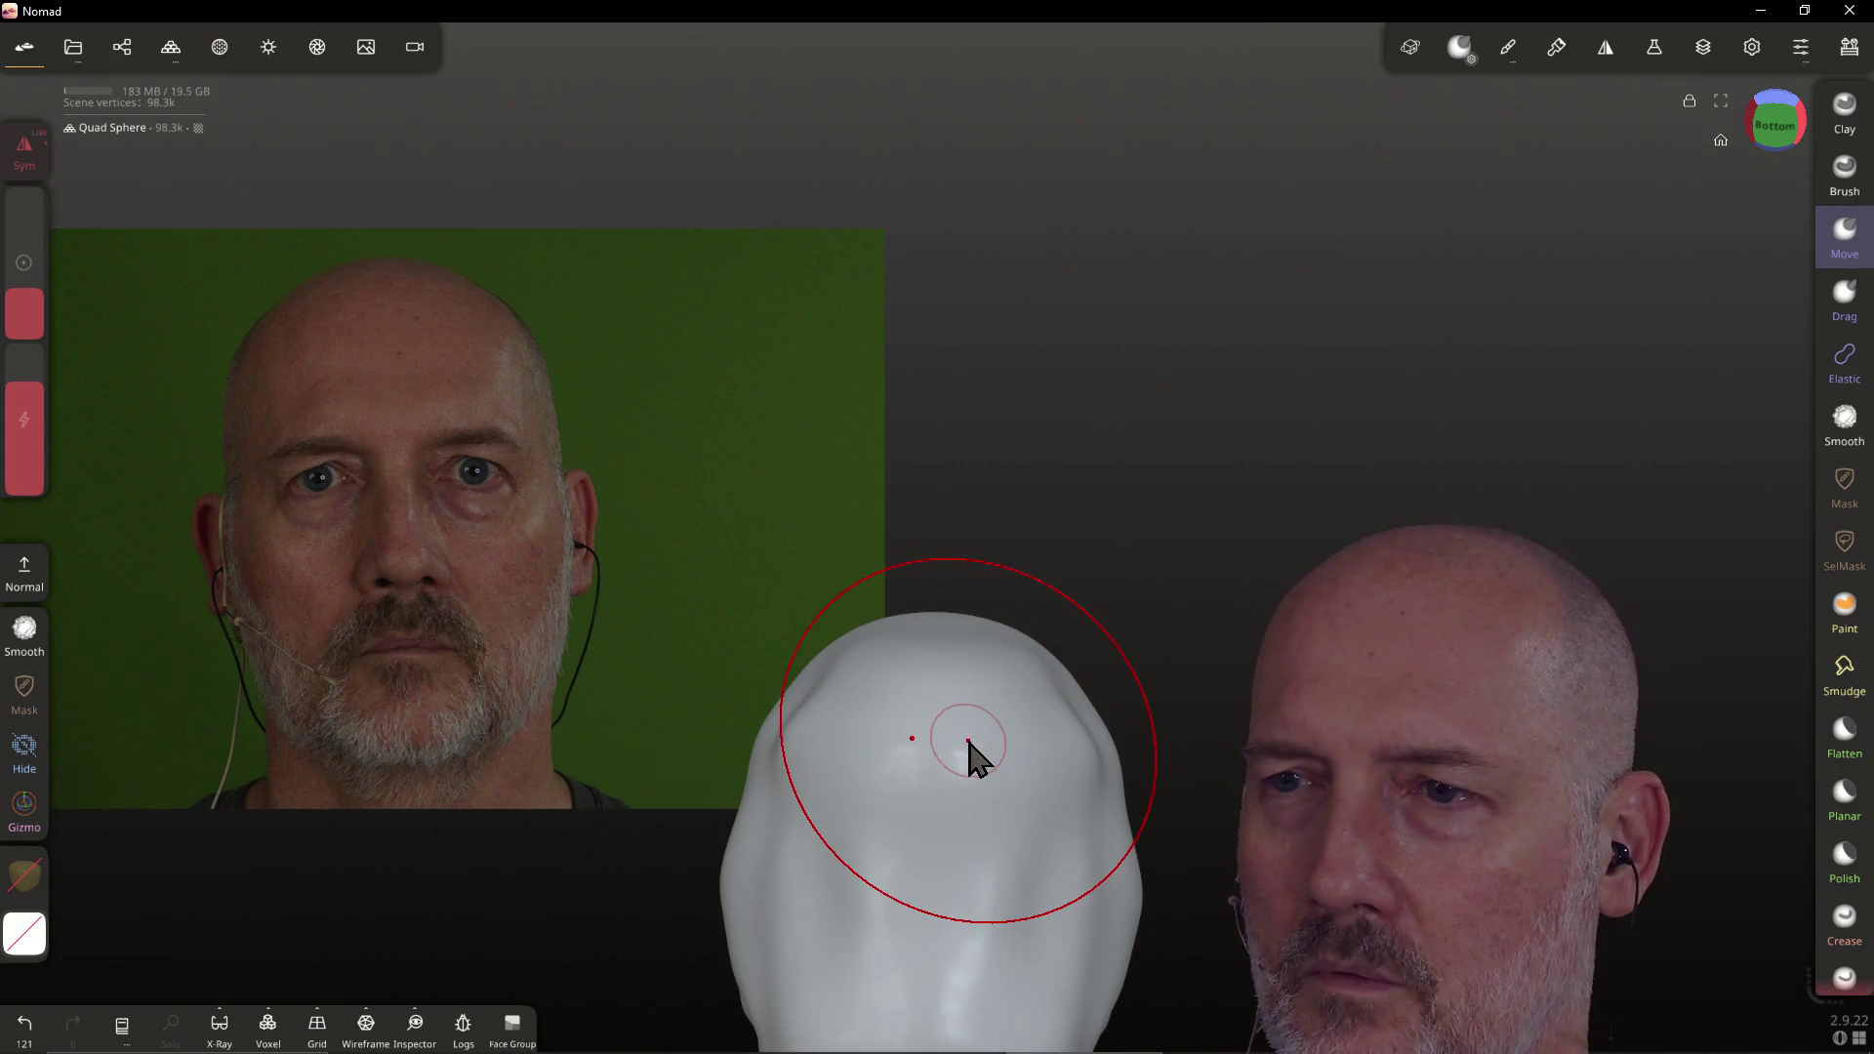
pyautogui.scroll(-5, 967, 742)
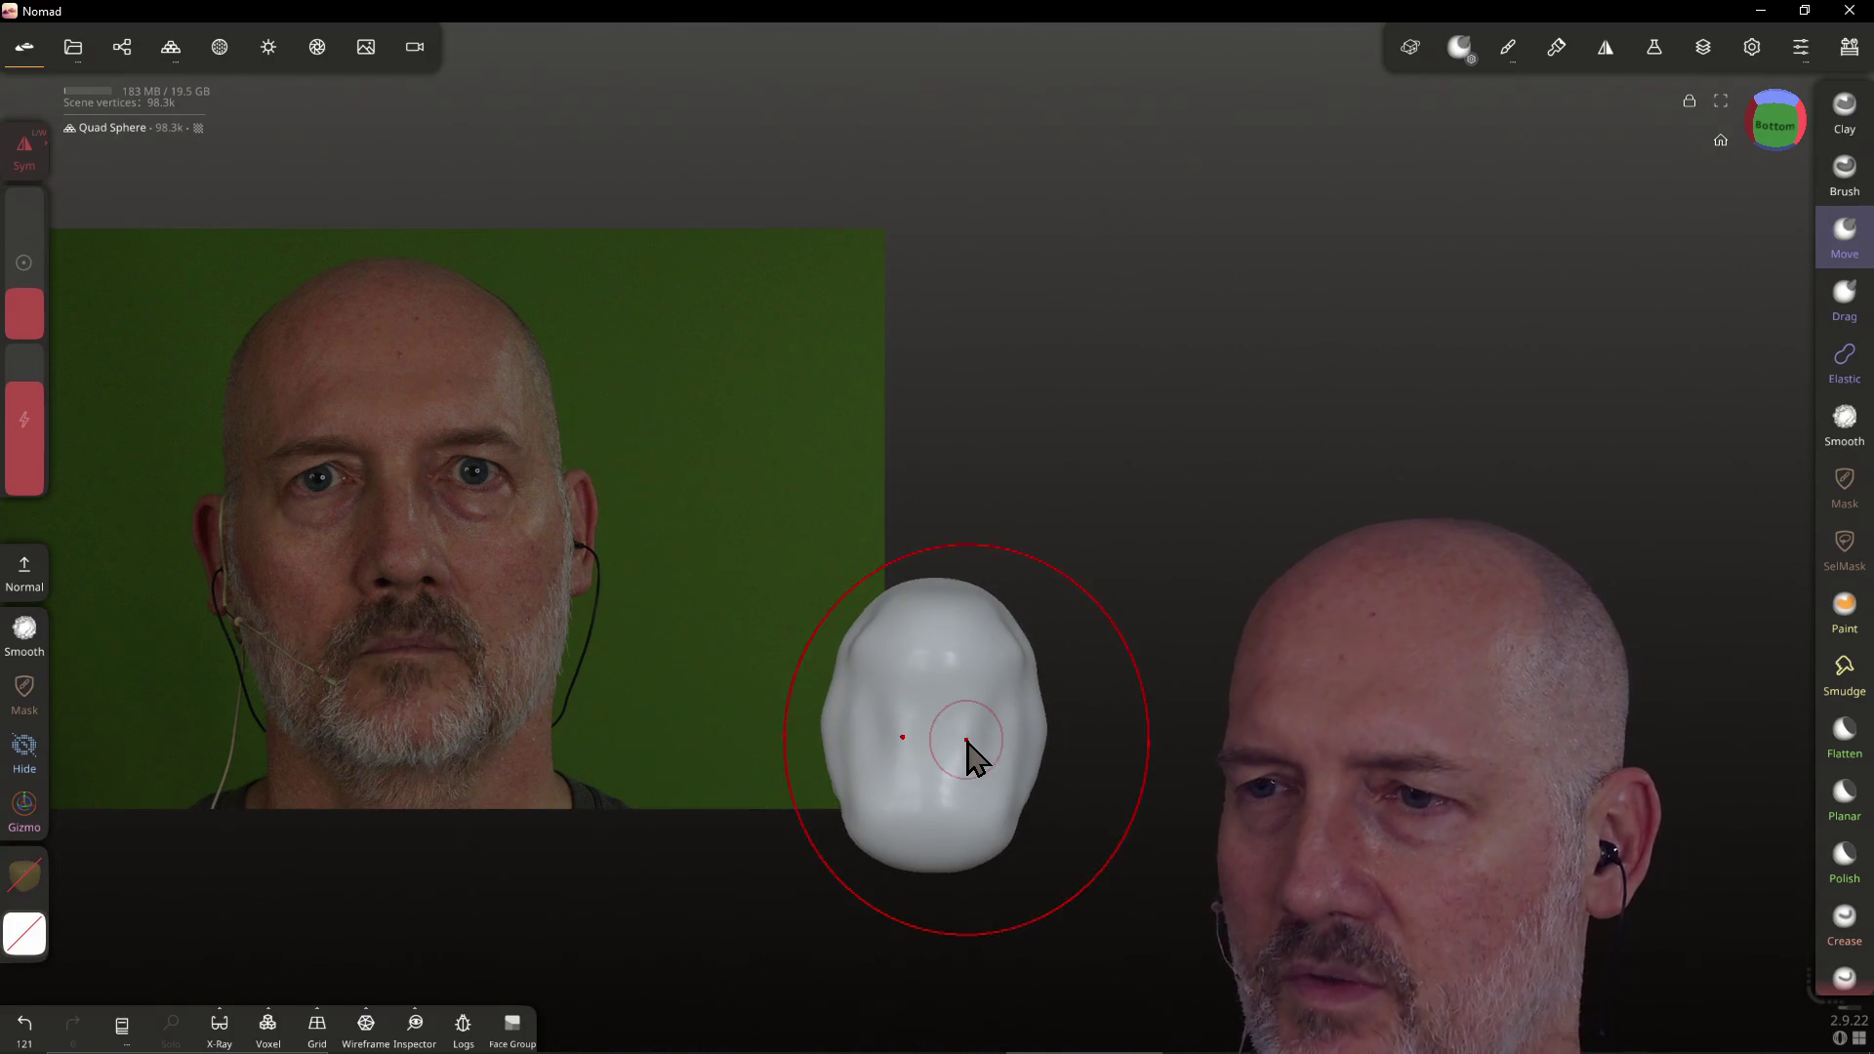
pyautogui.moveTo(966, 758)
pyautogui.mouseDown(button='right')
pyautogui.moveTo(953, 657)
pyautogui.moveTo(937, 749)
pyautogui.moveTo(829, 765)
pyautogui.moveTo(1005, 670)
pyautogui.moveTo(995, 586)
pyautogui.moveTo(925, 727)
pyautogui.moveTo(962, 836)
pyautogui.moveTo(917, 778)
pyautogui.moveTo(996, 599)
pyautogui.moveTo(935, 468)
pyautogui.moveTo(941, 741)
pyautogui.mouseUp(button='right')
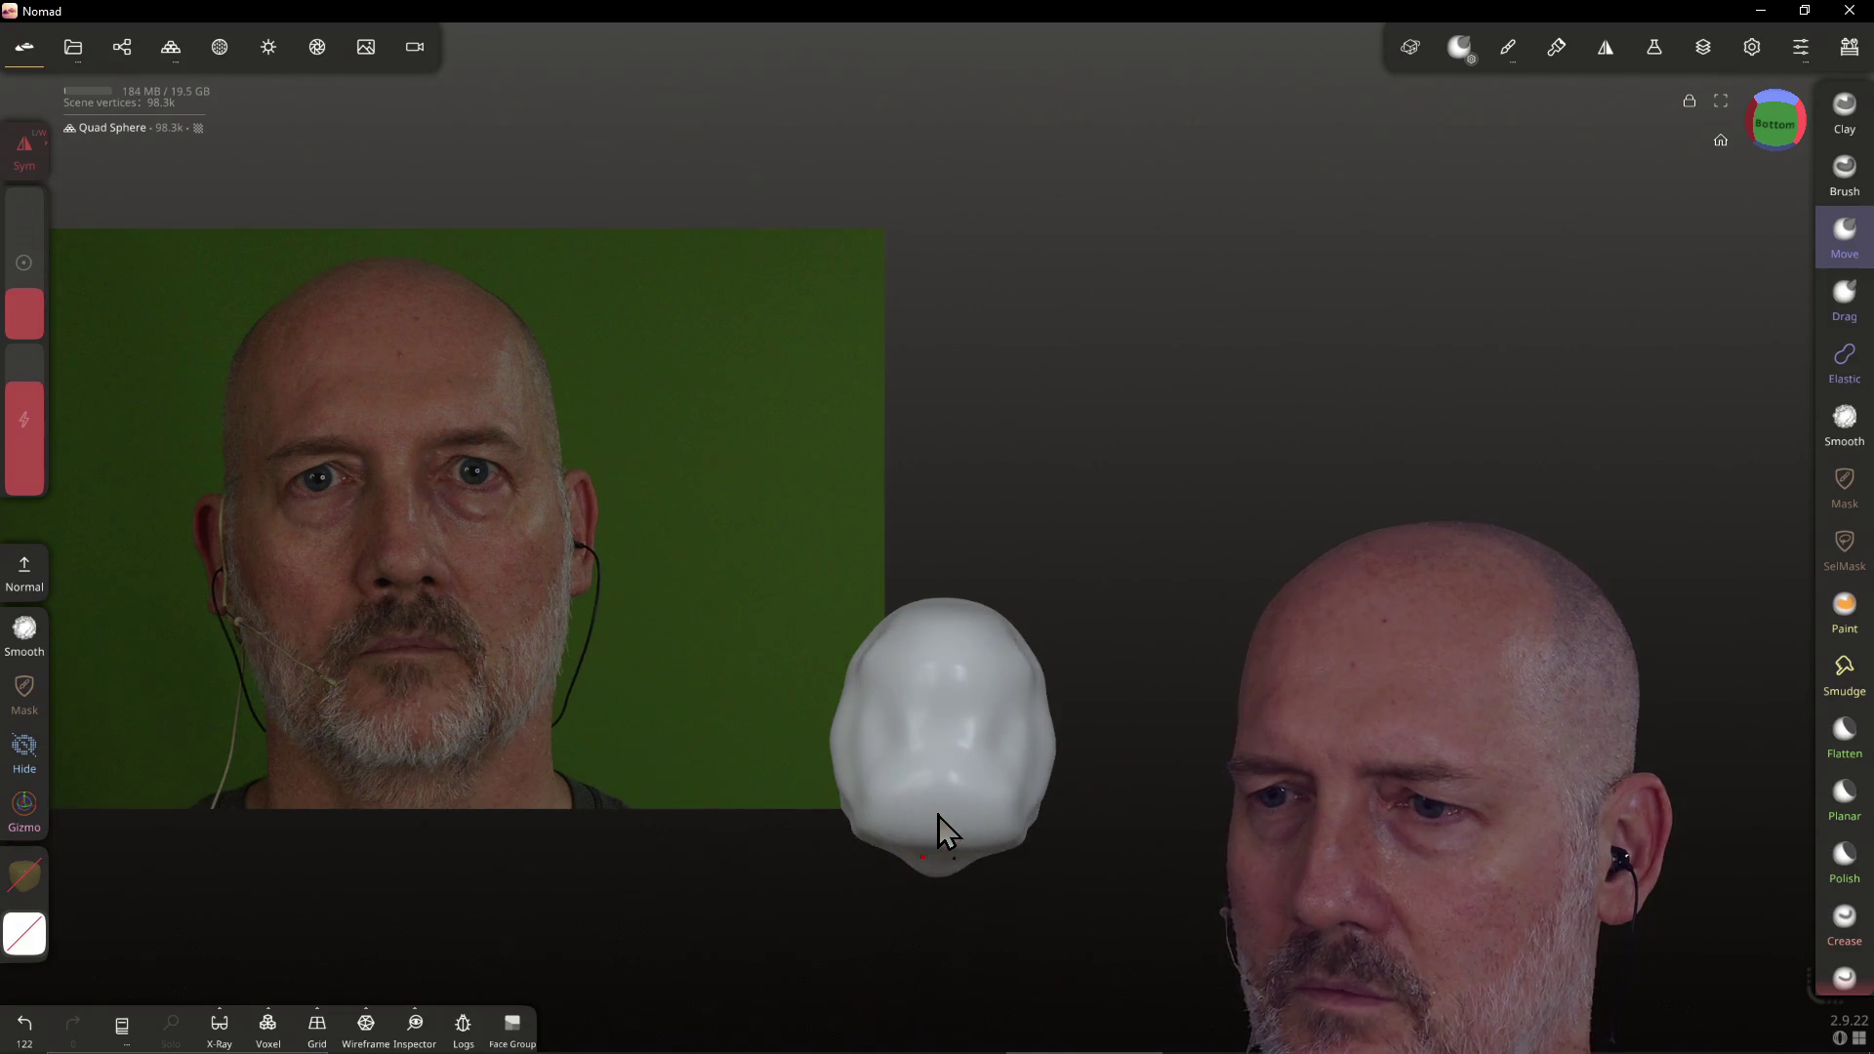
pyautogui.moveTo(1056, 793); pyautogui.dragTo(929, 786)
# Pull a nose ridge down the face with creases on either side
pyautogui.scroll(10, 957, 771)
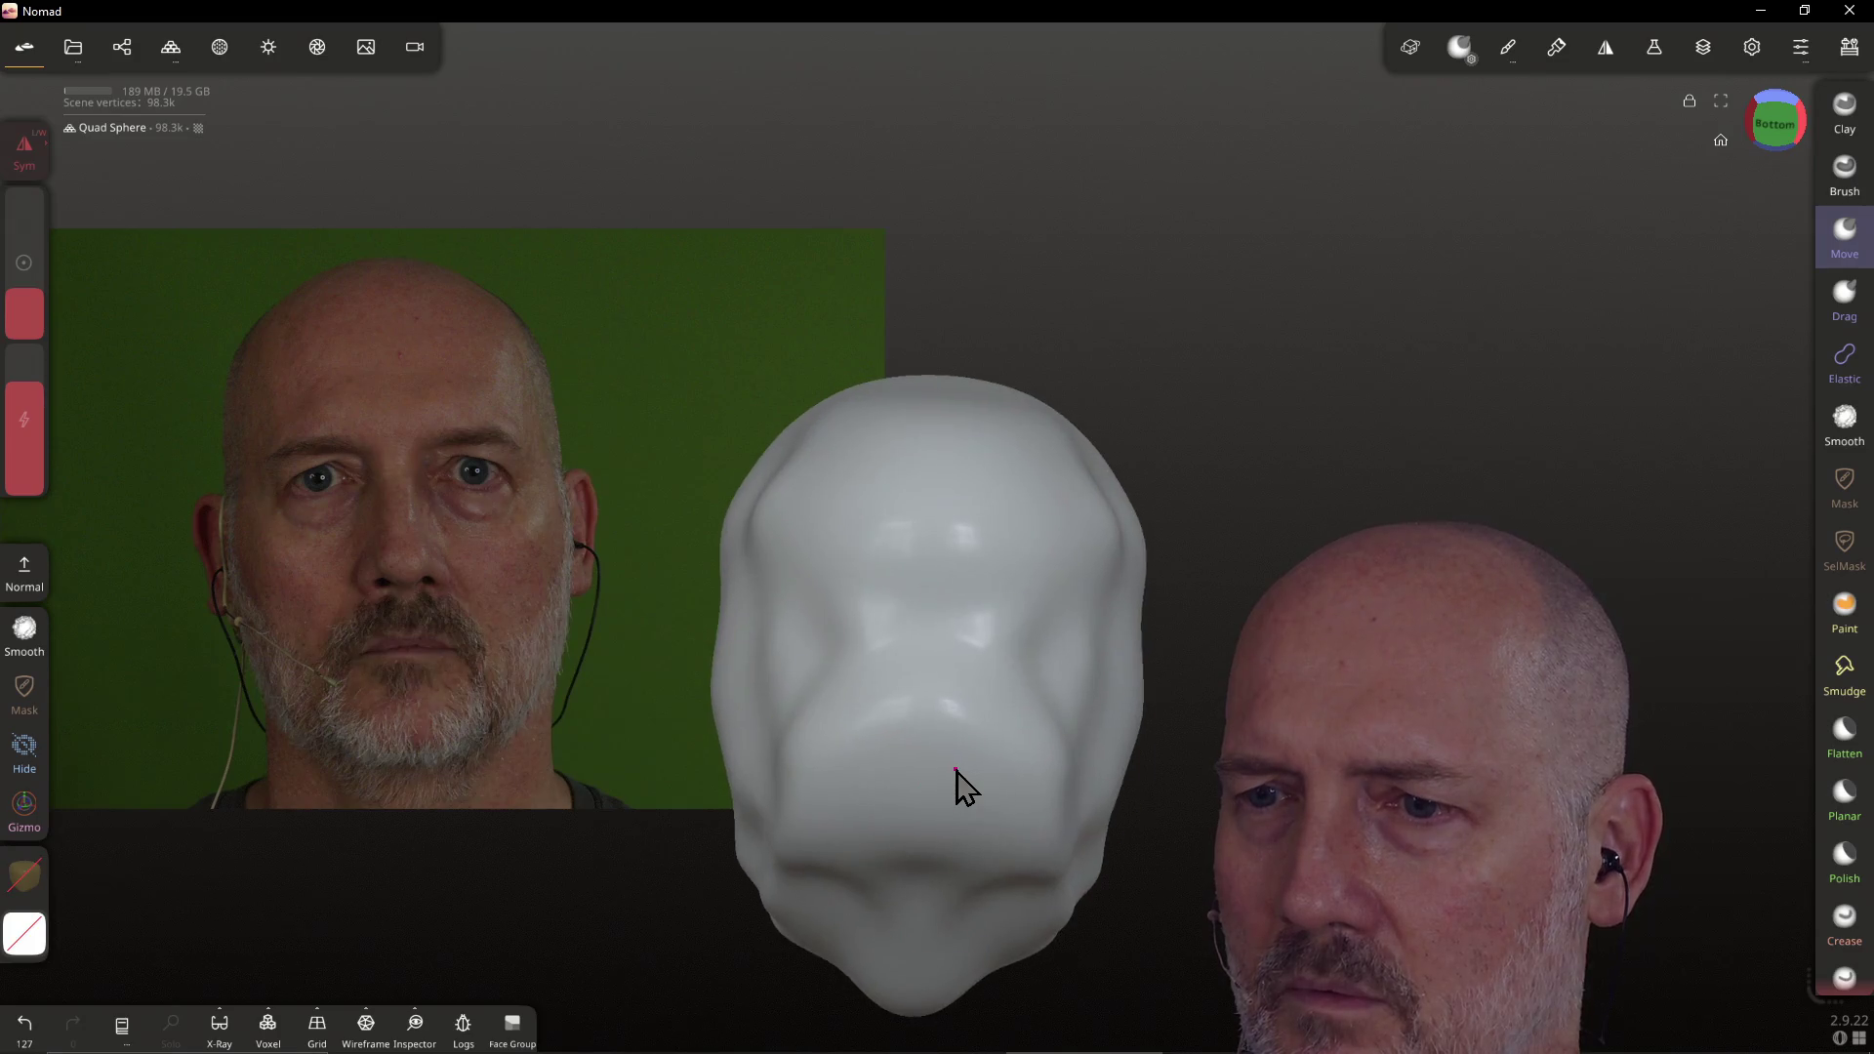
pyautogui.moveTo(878, 733)
pyautogui.mouseDown(button='right')
pyautogui.moveTo(1052, 695)
pyautogui.moveTo(845, 712)
pyautogui.moveTo(866, 748)
pyautogui.moveTo(853, 703)
pyautogui.mouseUp(button='right')
pyautogui.moveTo(1027, 784)
pyautogui.mouseDown()
pyautogui.moveTo(1064, 788)
pyautogui.moveTo(1017, 766)
pyautogui.moveTo(1024, 837)
pyautogui.moveTo(992, 845)
pyautogui.moveTo(1122, 781)
pyautogui.mouseUp()
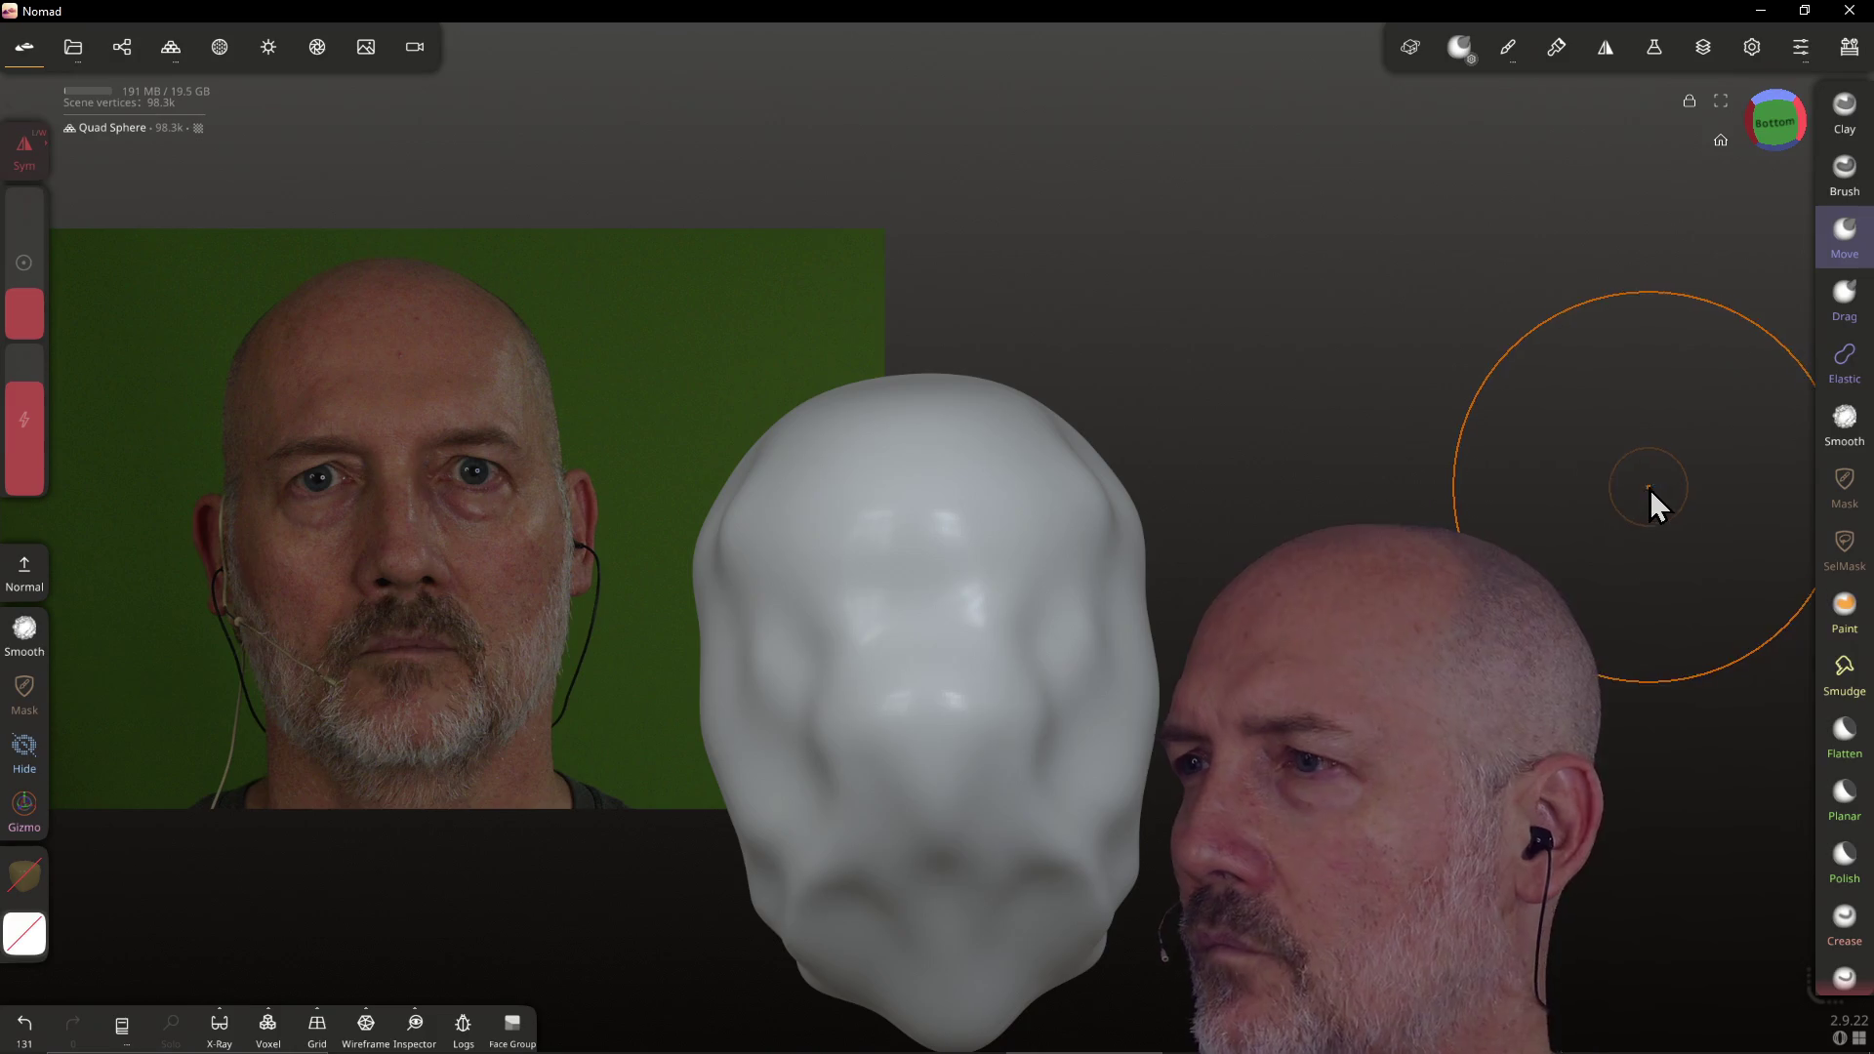
pyautogui.moveTo(1071, 598)
pyautogui.mouseDown()
pyautogui.moveTo(971, 657)
pyautogui.moveTo(995, 672)
pyautogui.moveTo(817, 683)
pyautogui.moveTo(830, 879)
pyautogui.mouseUp()
pyautogui.moveTo(977, 585)
pyautogui.mouseDown()
pyautogui.moveTo(882, 649)
pyautogui.moveTo(849, 823)
pyautogui.moveTo(880, 805)
pyautogui.moveTo(956, 830)
pyautogui.moveTo(935, 812)
pyautogui.mouseUp()
pyautogui.moveTo(969, 586)
pyautogui.mouseDown(button='right')
pyautogui.moveTo(1019, 595)
pyautogui.moveTo(1031, 542)
pyautogui.moveTo(980, 689)
pyautogui.moveTo(970, 543)
pyautogui.moveTo(997, 542)
pyautogui.moveTo(929, 542)
pyautogui.moveTo(956, 547)
pyautogui.mouseUp(button='right')
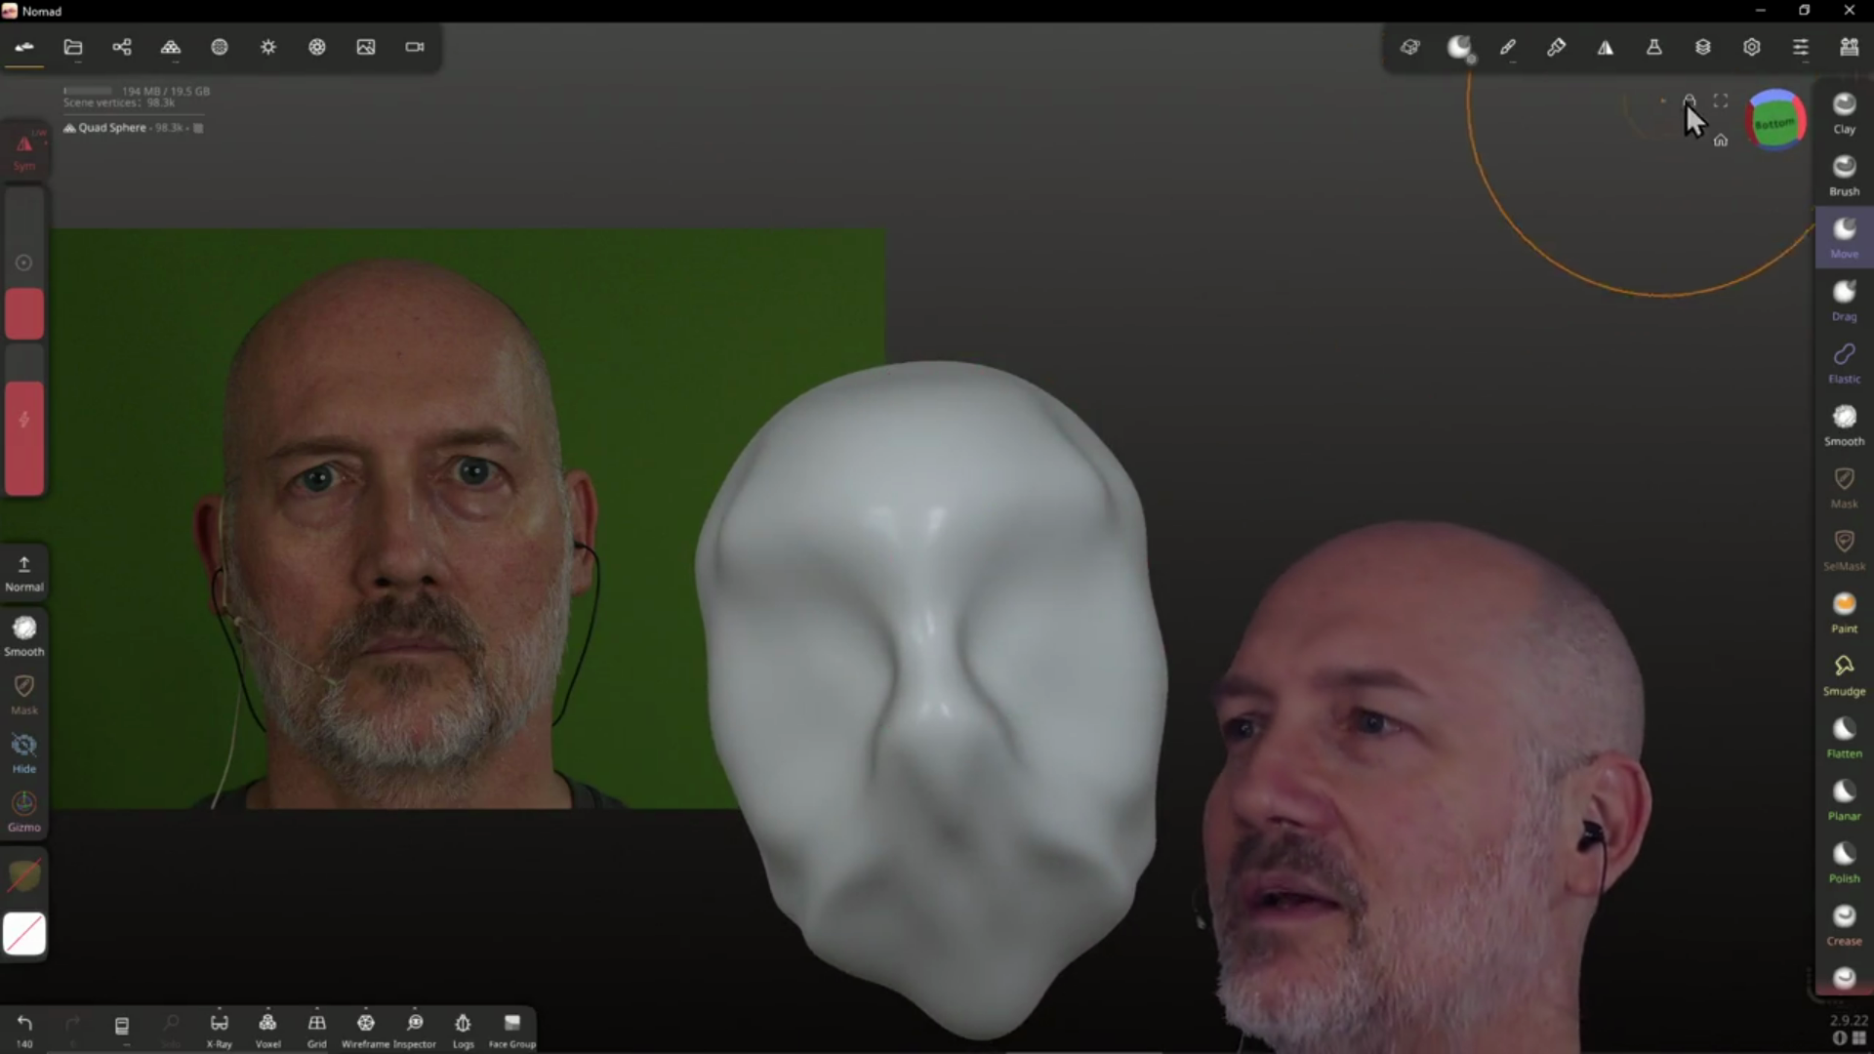
pyautogui.click(1763, 122)
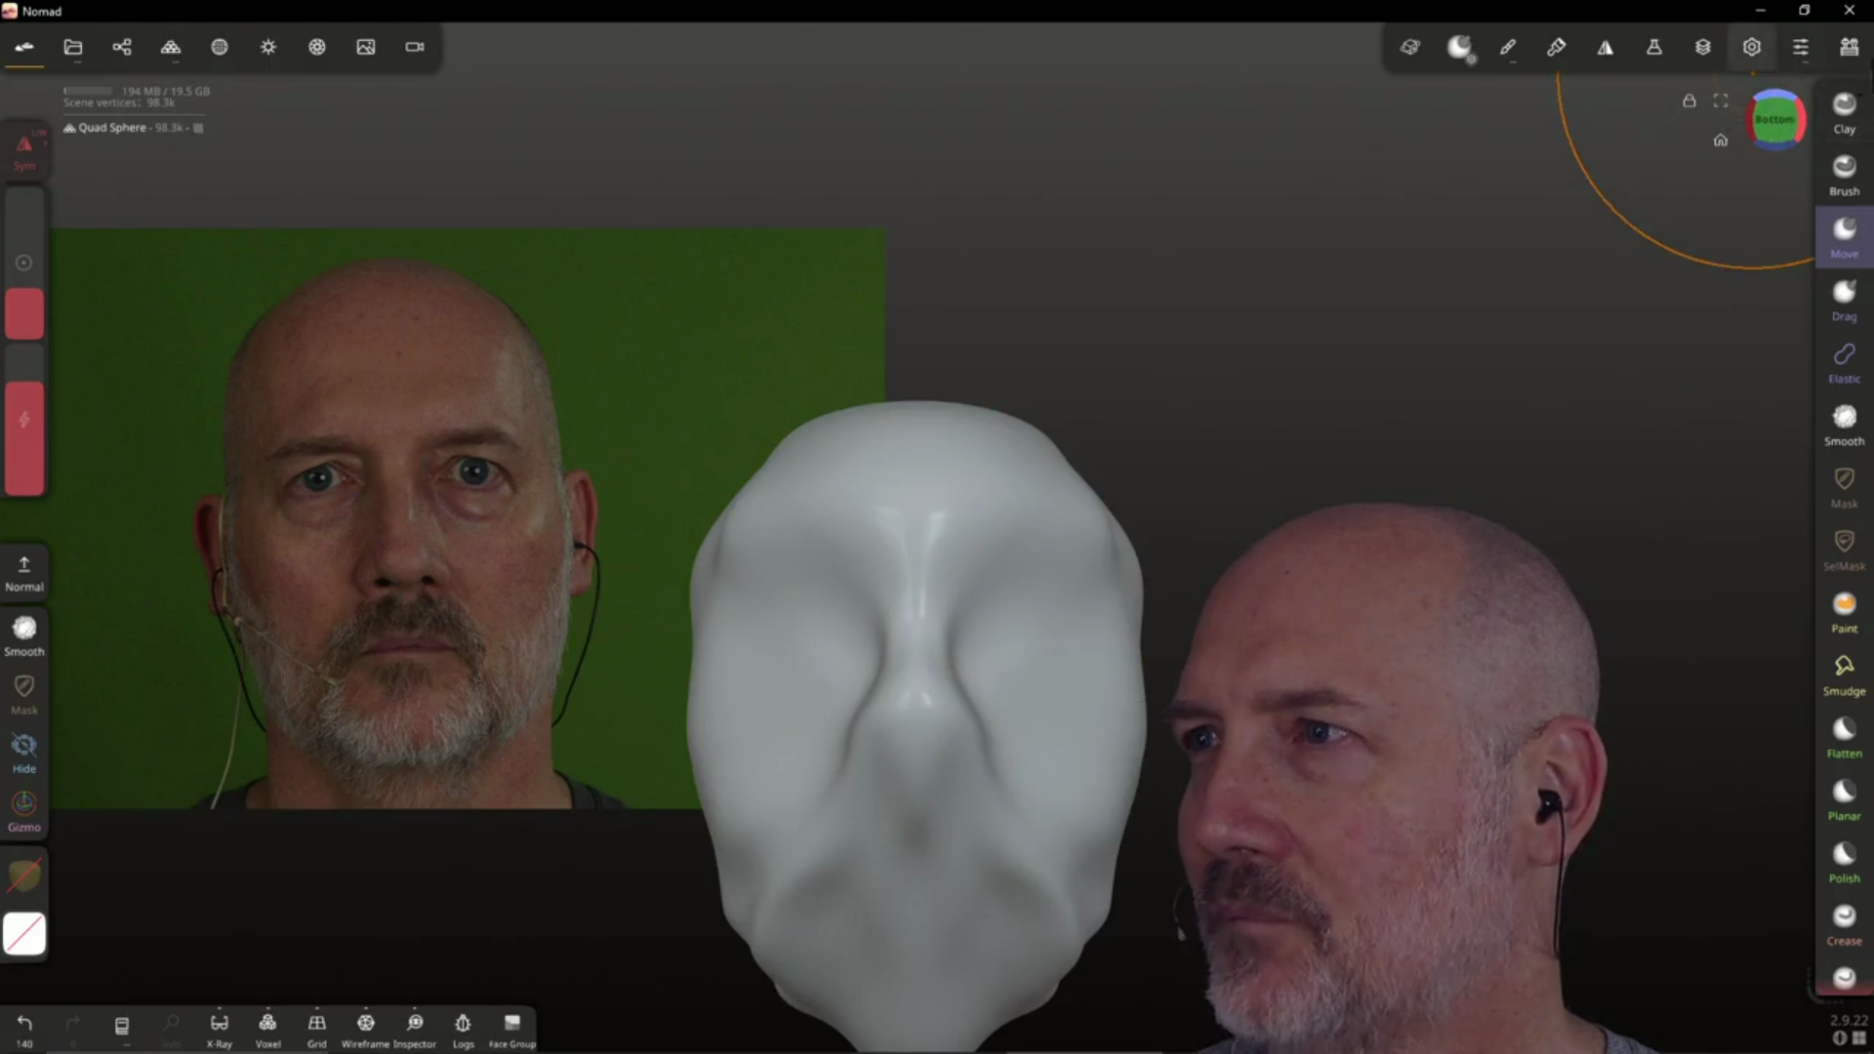
pyautogui.click(1850, 49)
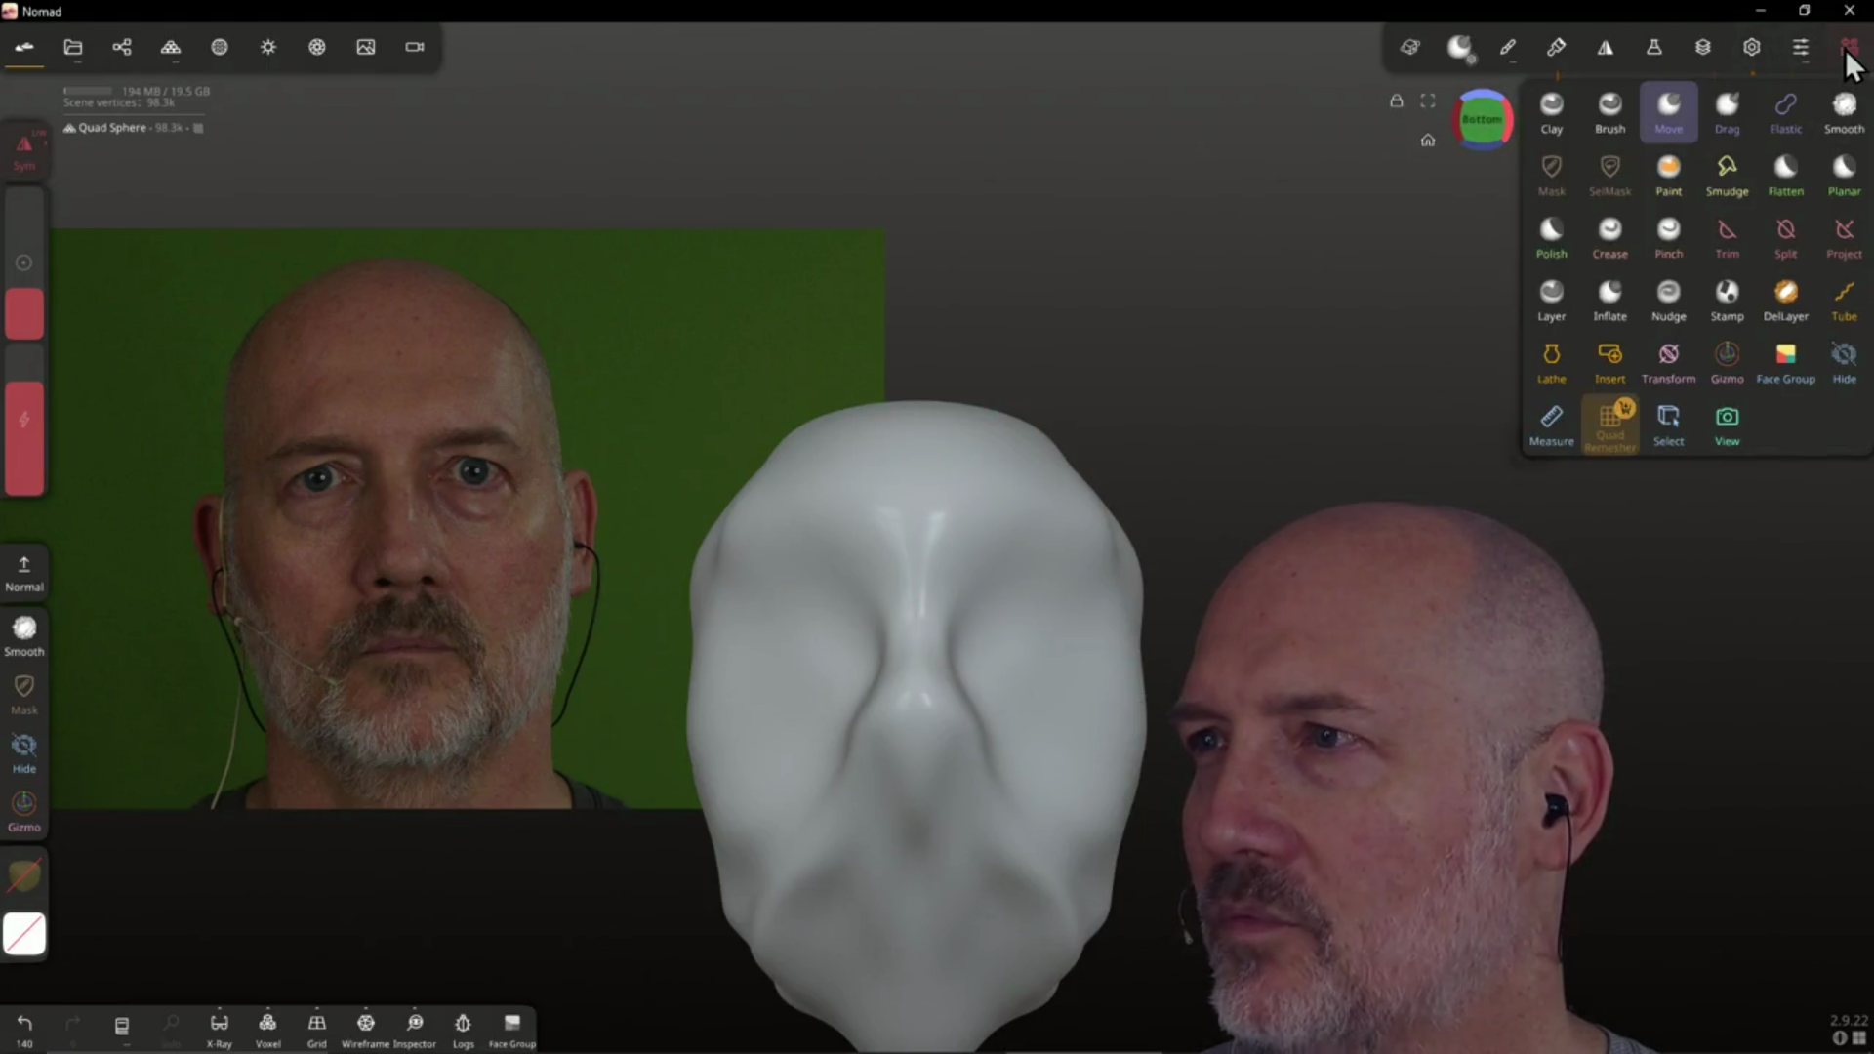
# Reshape the nose bridge and pull the jaw and chin into droopy jowls on both sides
pyautogui.click(1847, 52)
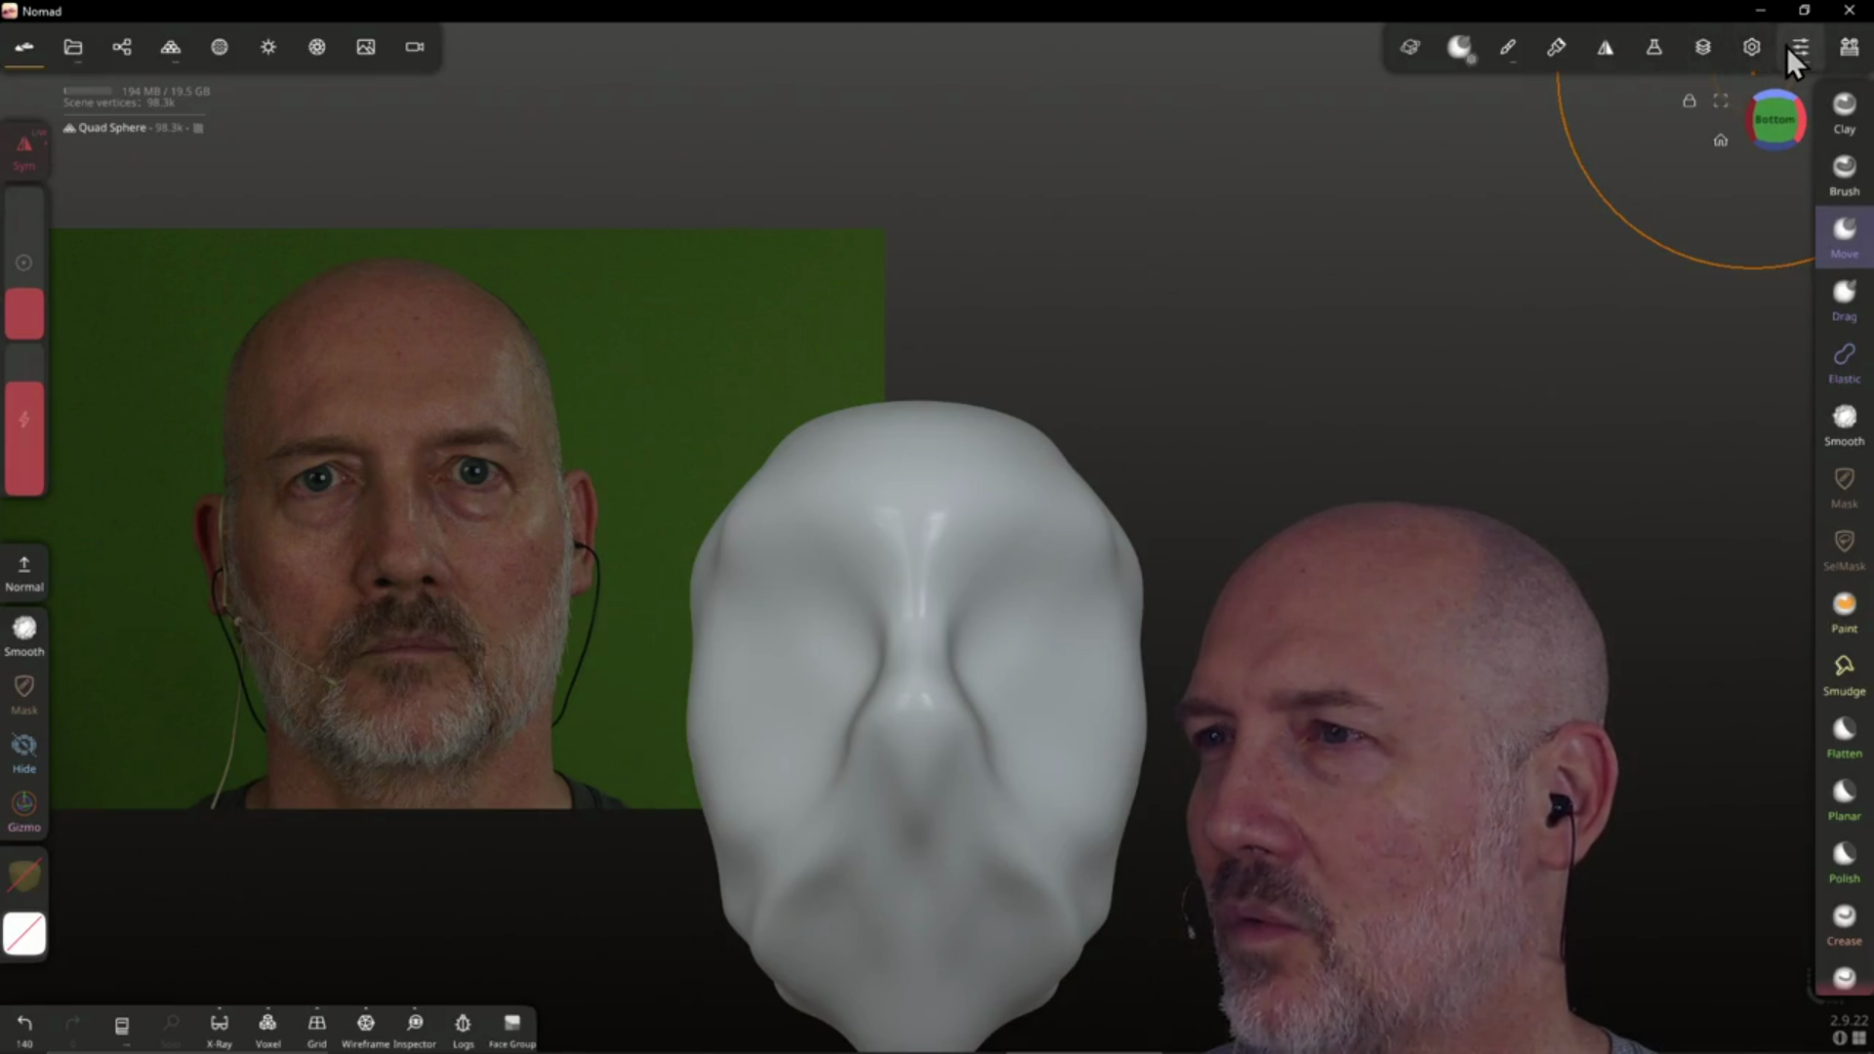
pyautogui.click(1786, 47)
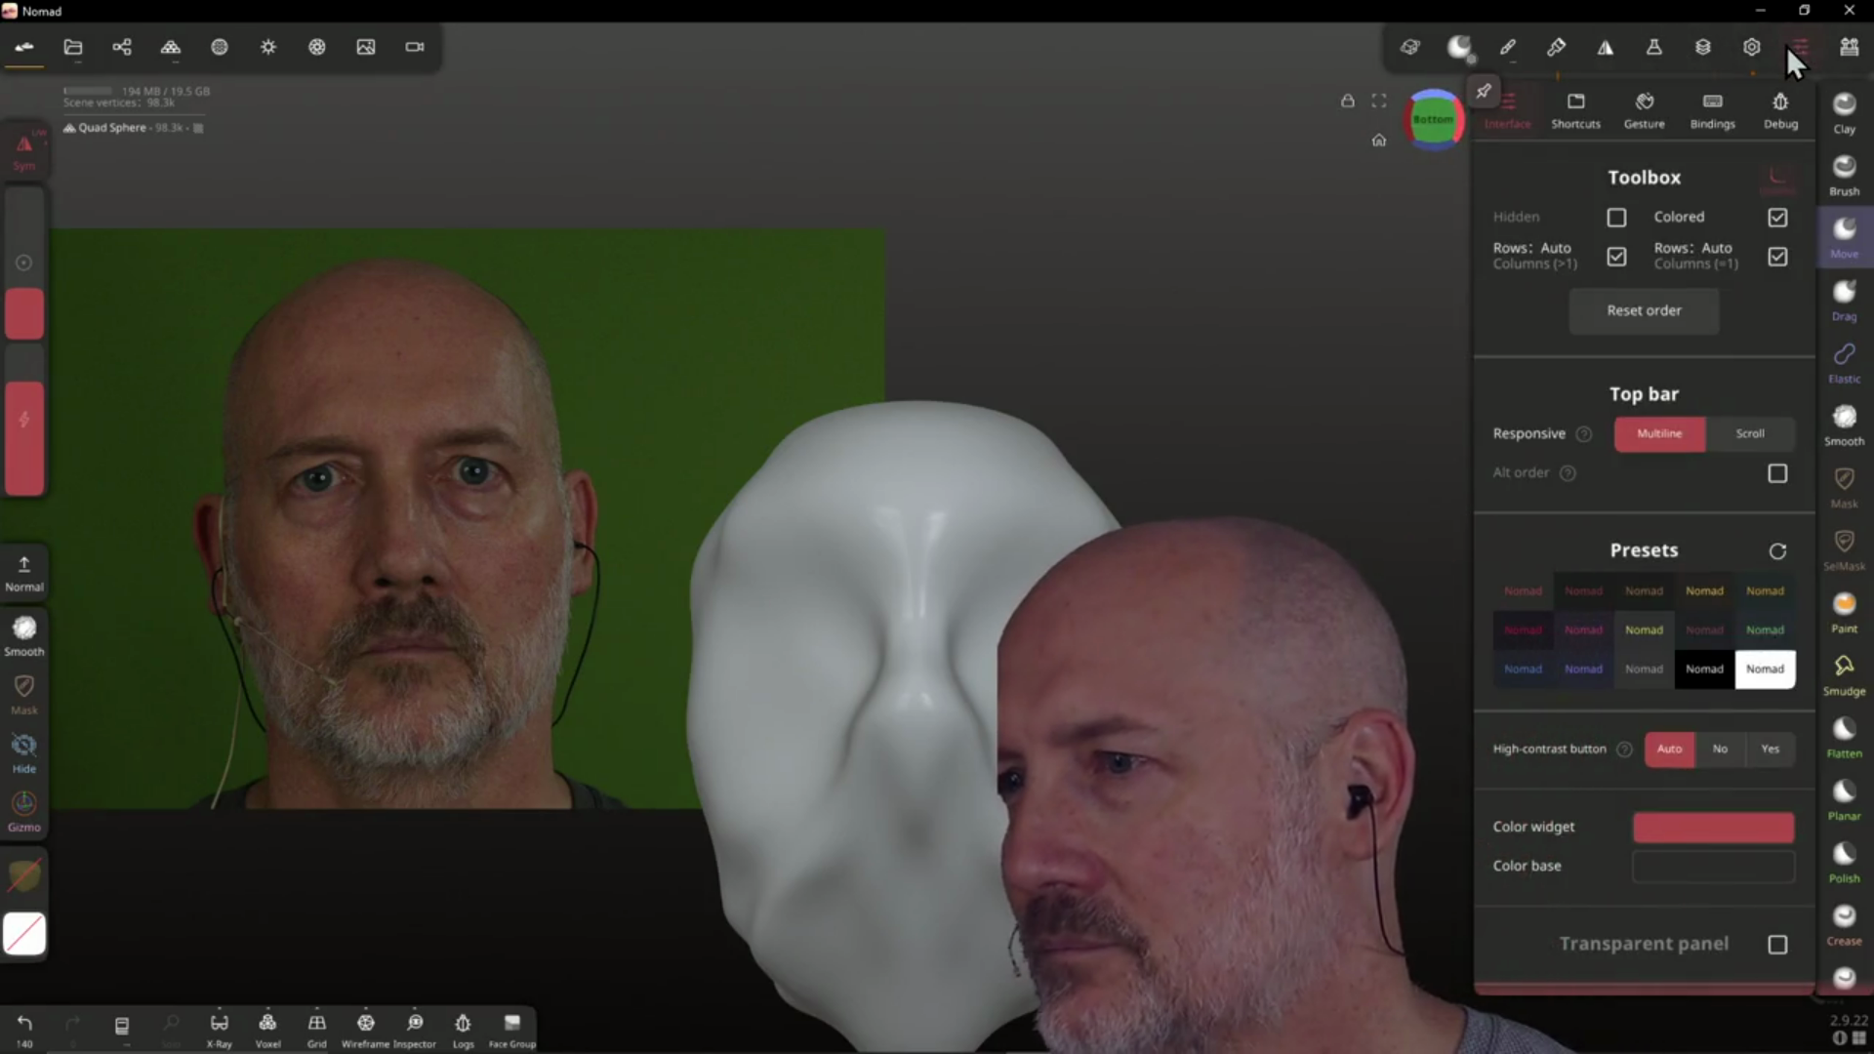
pyautogui.click(1786, 45)
pyautogui.moveTo(917, 527)
pyautogui.mouseDown()
pyautogui.moveTo(930, 586)
pyautogui.moveTo(899, 554)
pyautogui.moveTo(942, 534)
pyautogui.moveTo(1033, 699)
pyautogui.moveTo(1134, 724)
pyautogui.moveTo(1118, 696)
pyautogui.moveTo(1147, 583)
pyautogui.moveTo(1124, 559)
pyautogui.mouseUp()
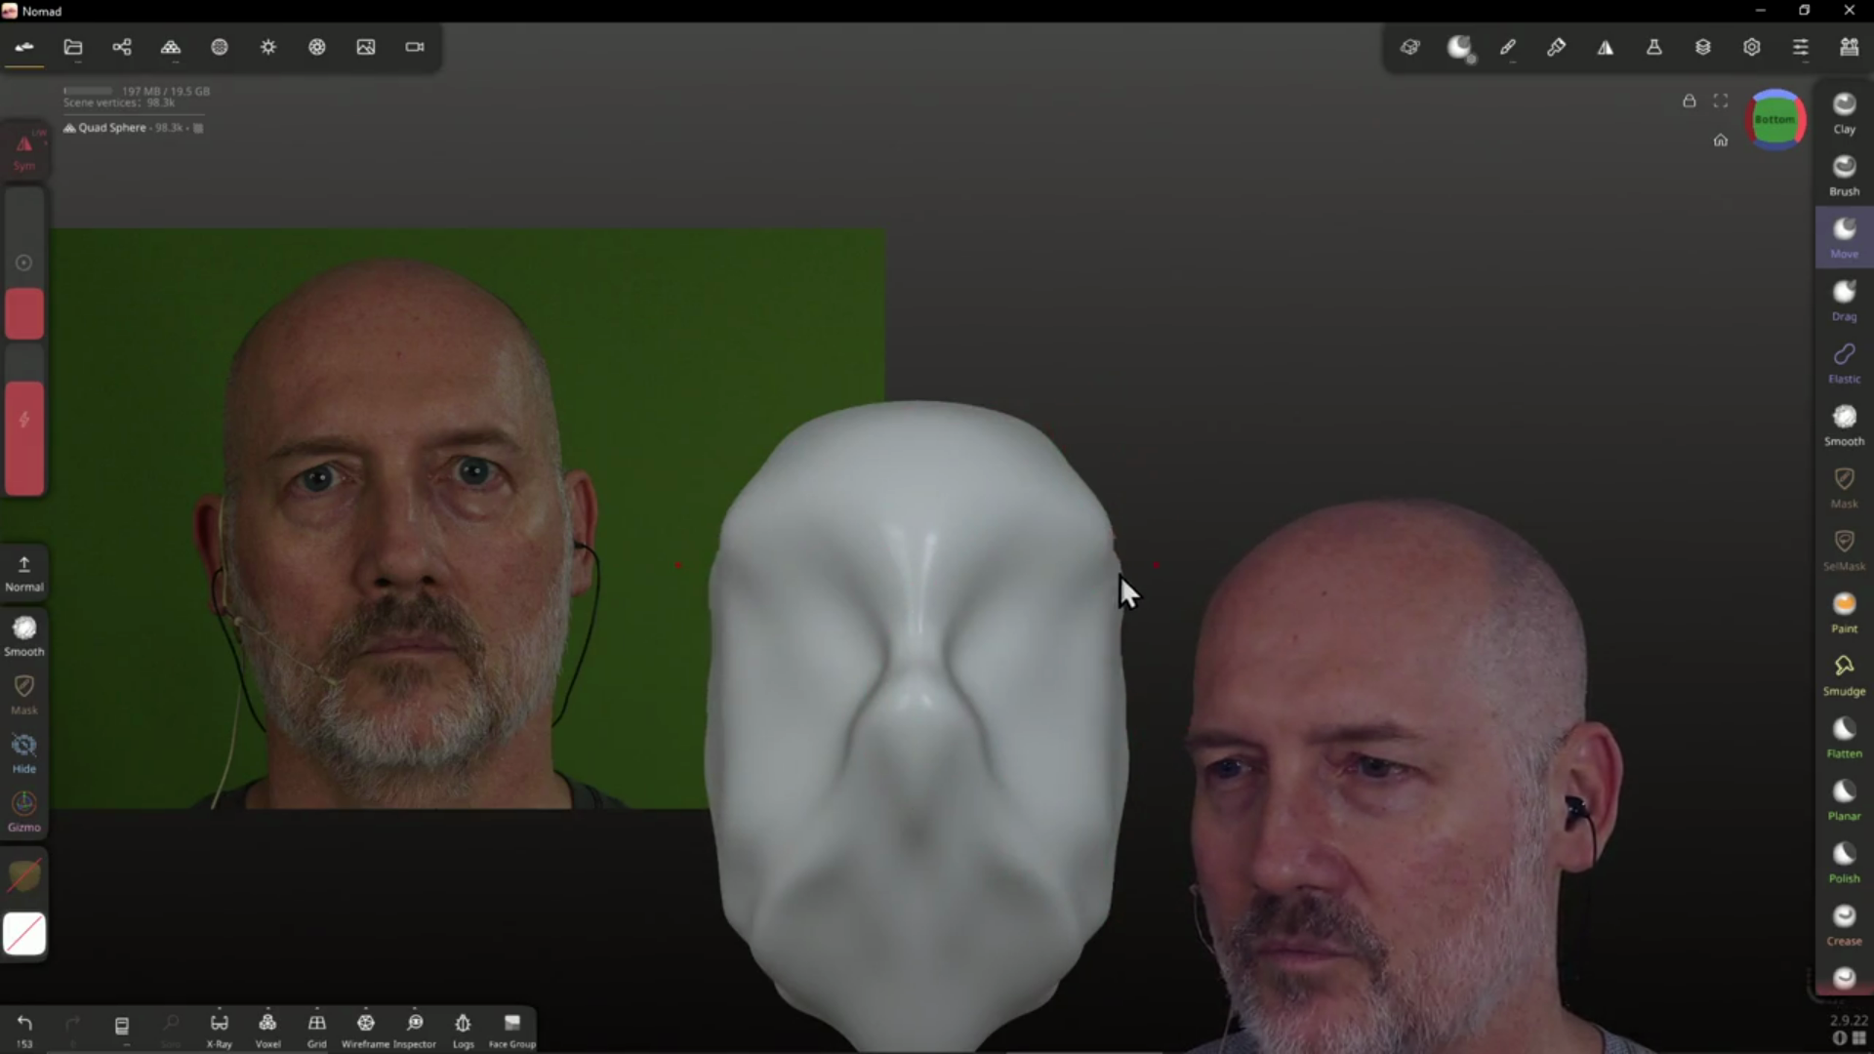
pyautogui.moveTo(1084, 864)
pyautogui.mouseDown()
pyautogui.moveTo(1081, 904)
pyautogui.moveTo(1028, 946)
pyautogui.mouseUp()
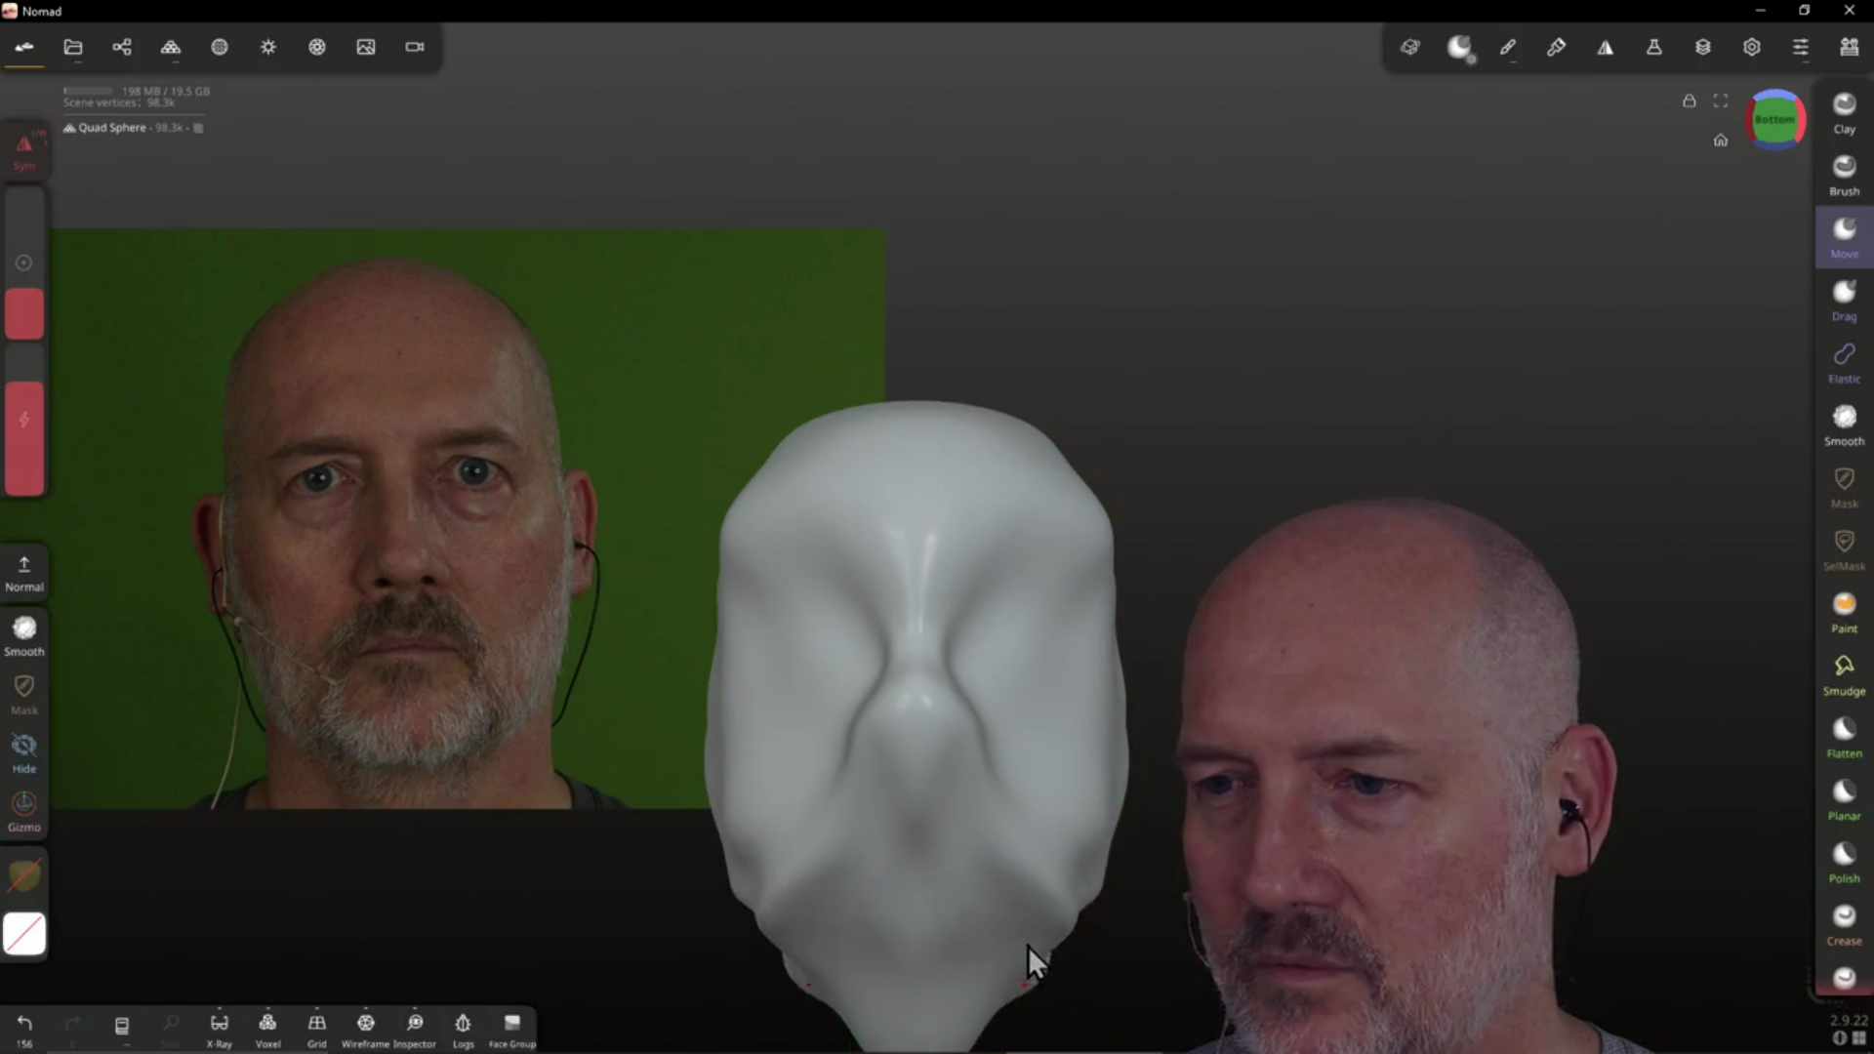
pyautogui.moveTo(942, 1045); pyautogui.dragTo(912, 911)
pyautogui.moveTo(808, 1016)
pyautogui.mouseDown()
pyautogui.moveTo(884, 1047)
pyautogui.moveTo(903, 1027)
pyautogui.mouseUp()
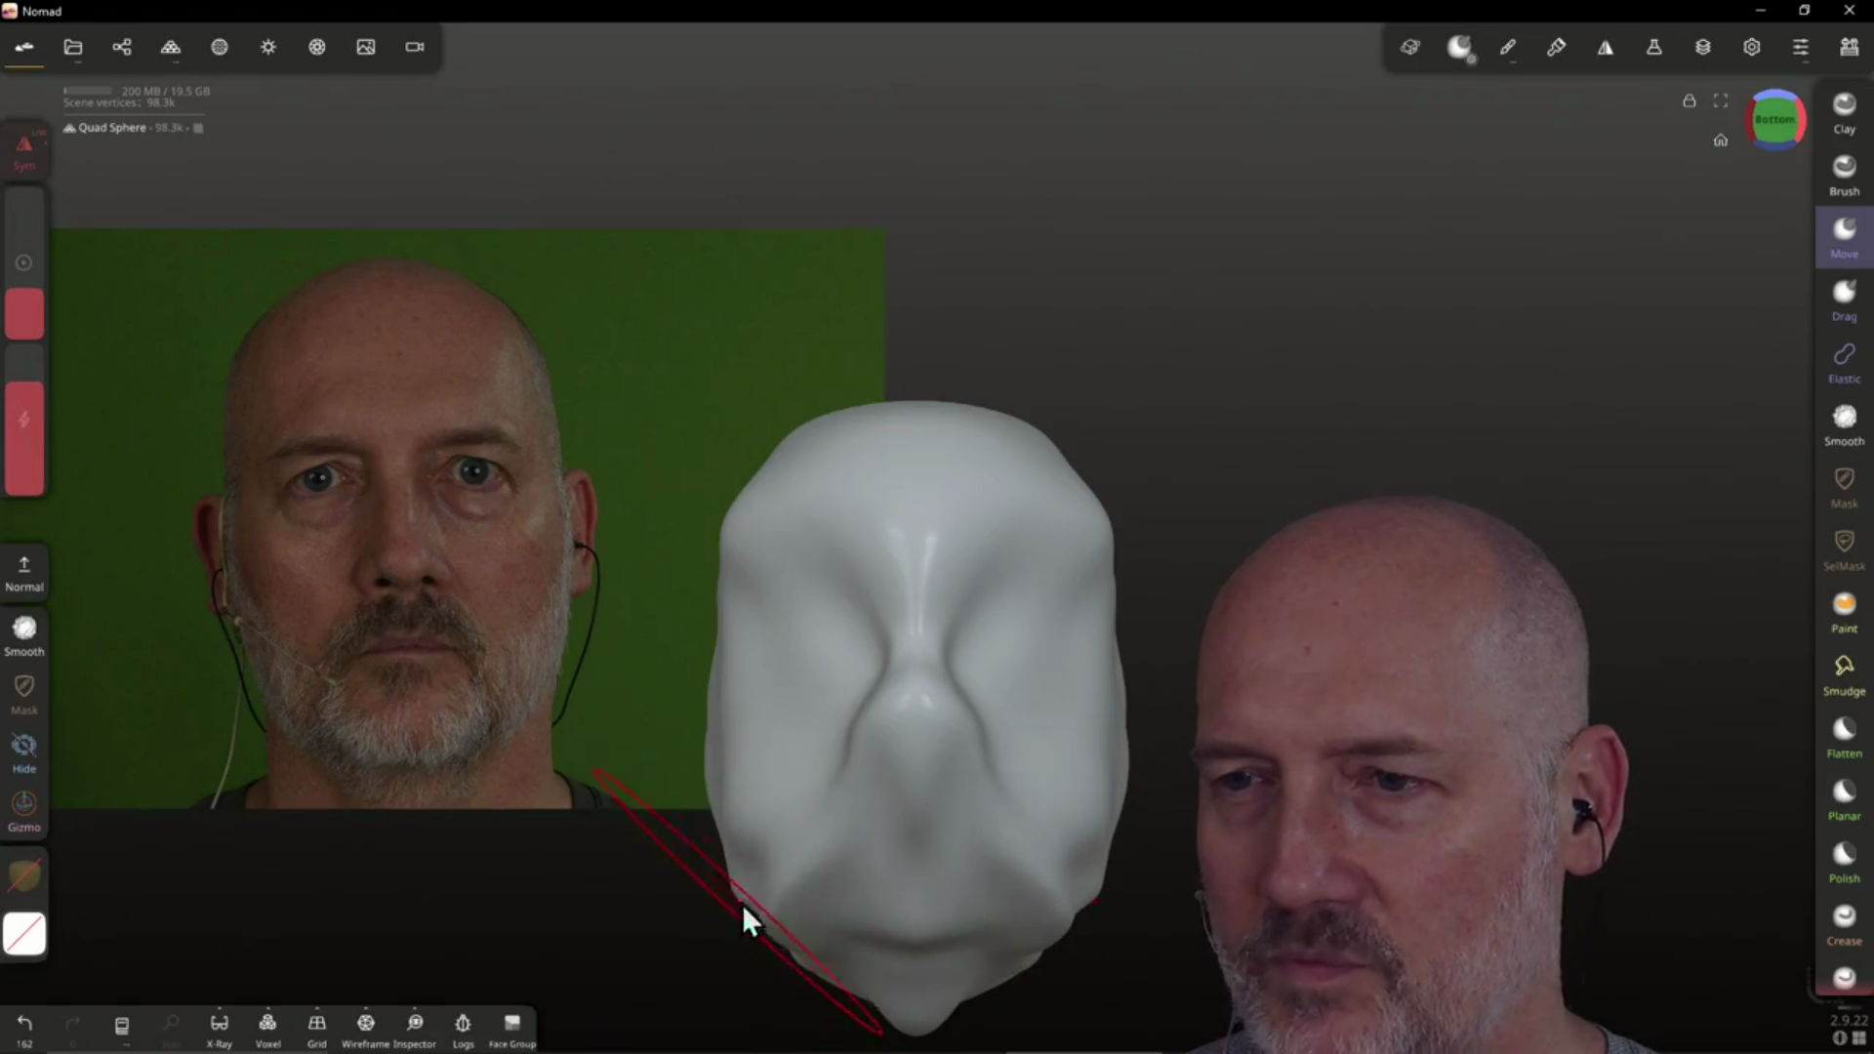
pyautogui.moveTo(742, 917); pyautogui.dragTo(712, 806)
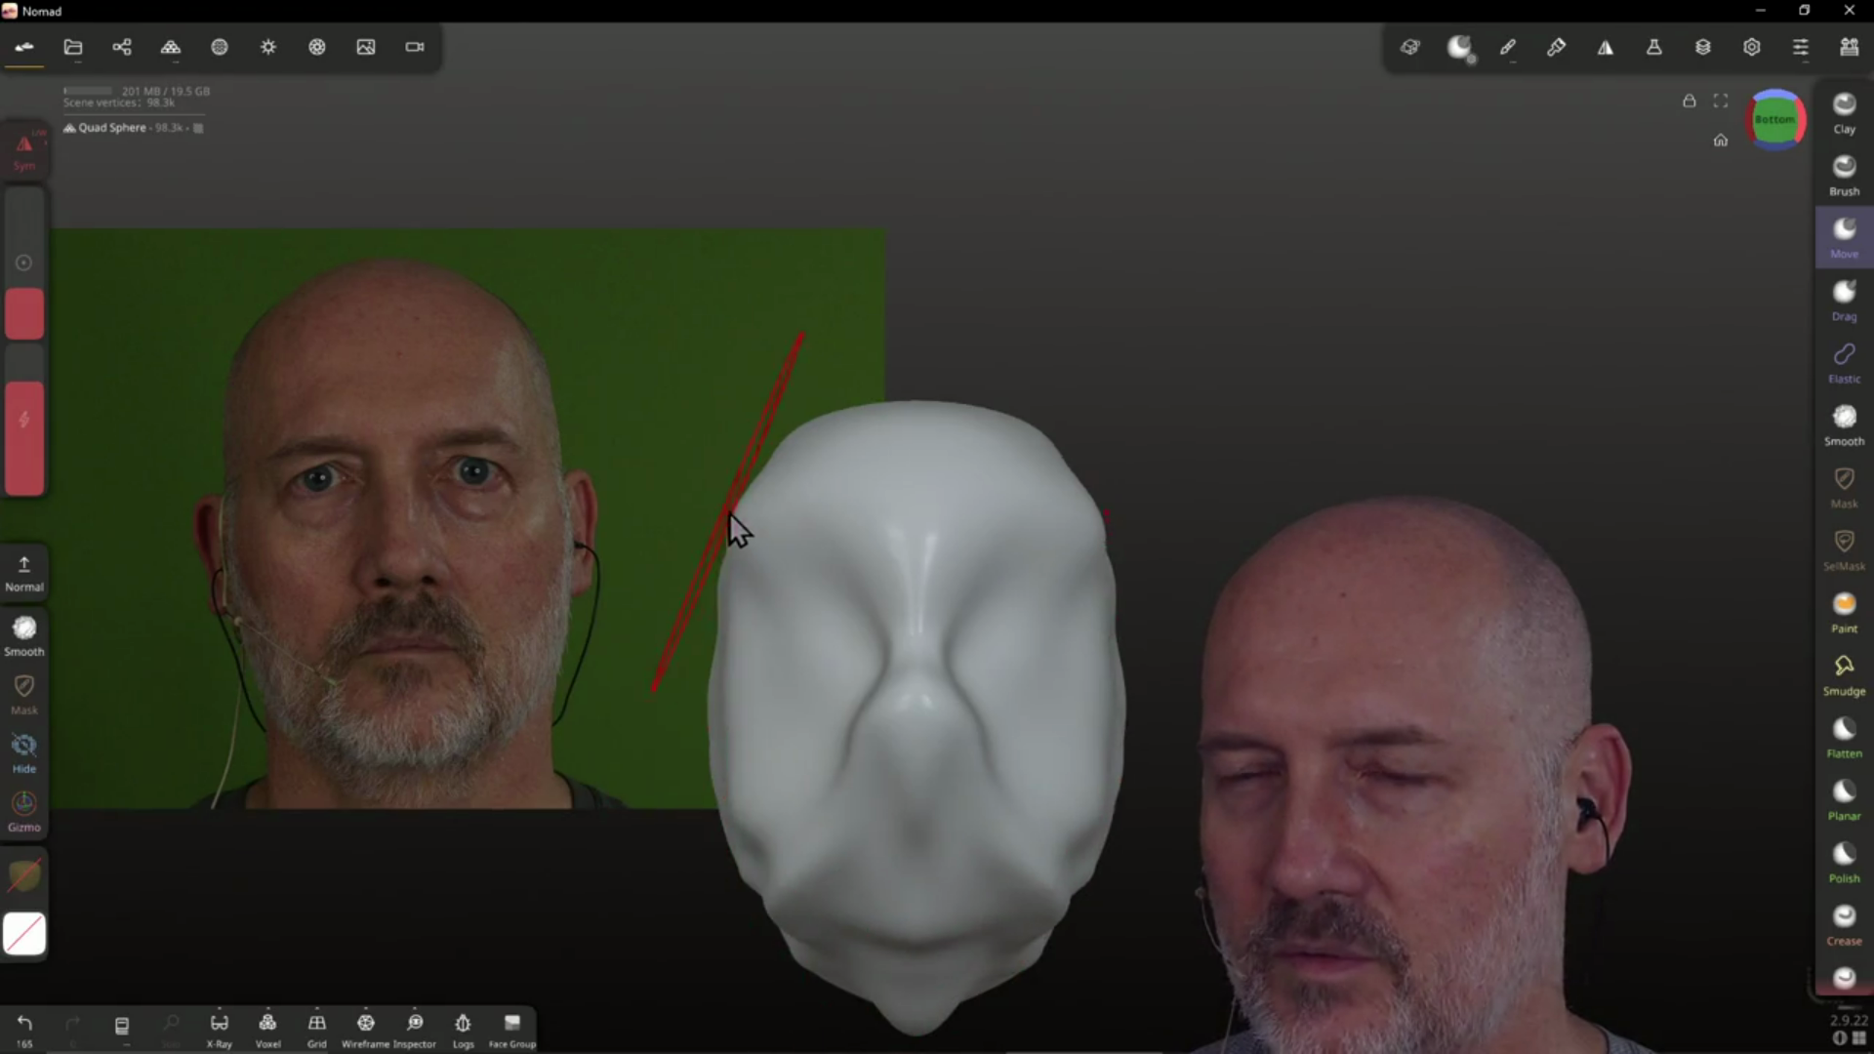
# Adjust the forehead and push the mouth and chin area upward beneath the nose
pyautogui.moveTo(752, 496)
pyautogui.mouseDown()
pyautogui.moveTo(774, 510)
pyautogui.moveTo(808, 488)
pyautogui.mouseUp()
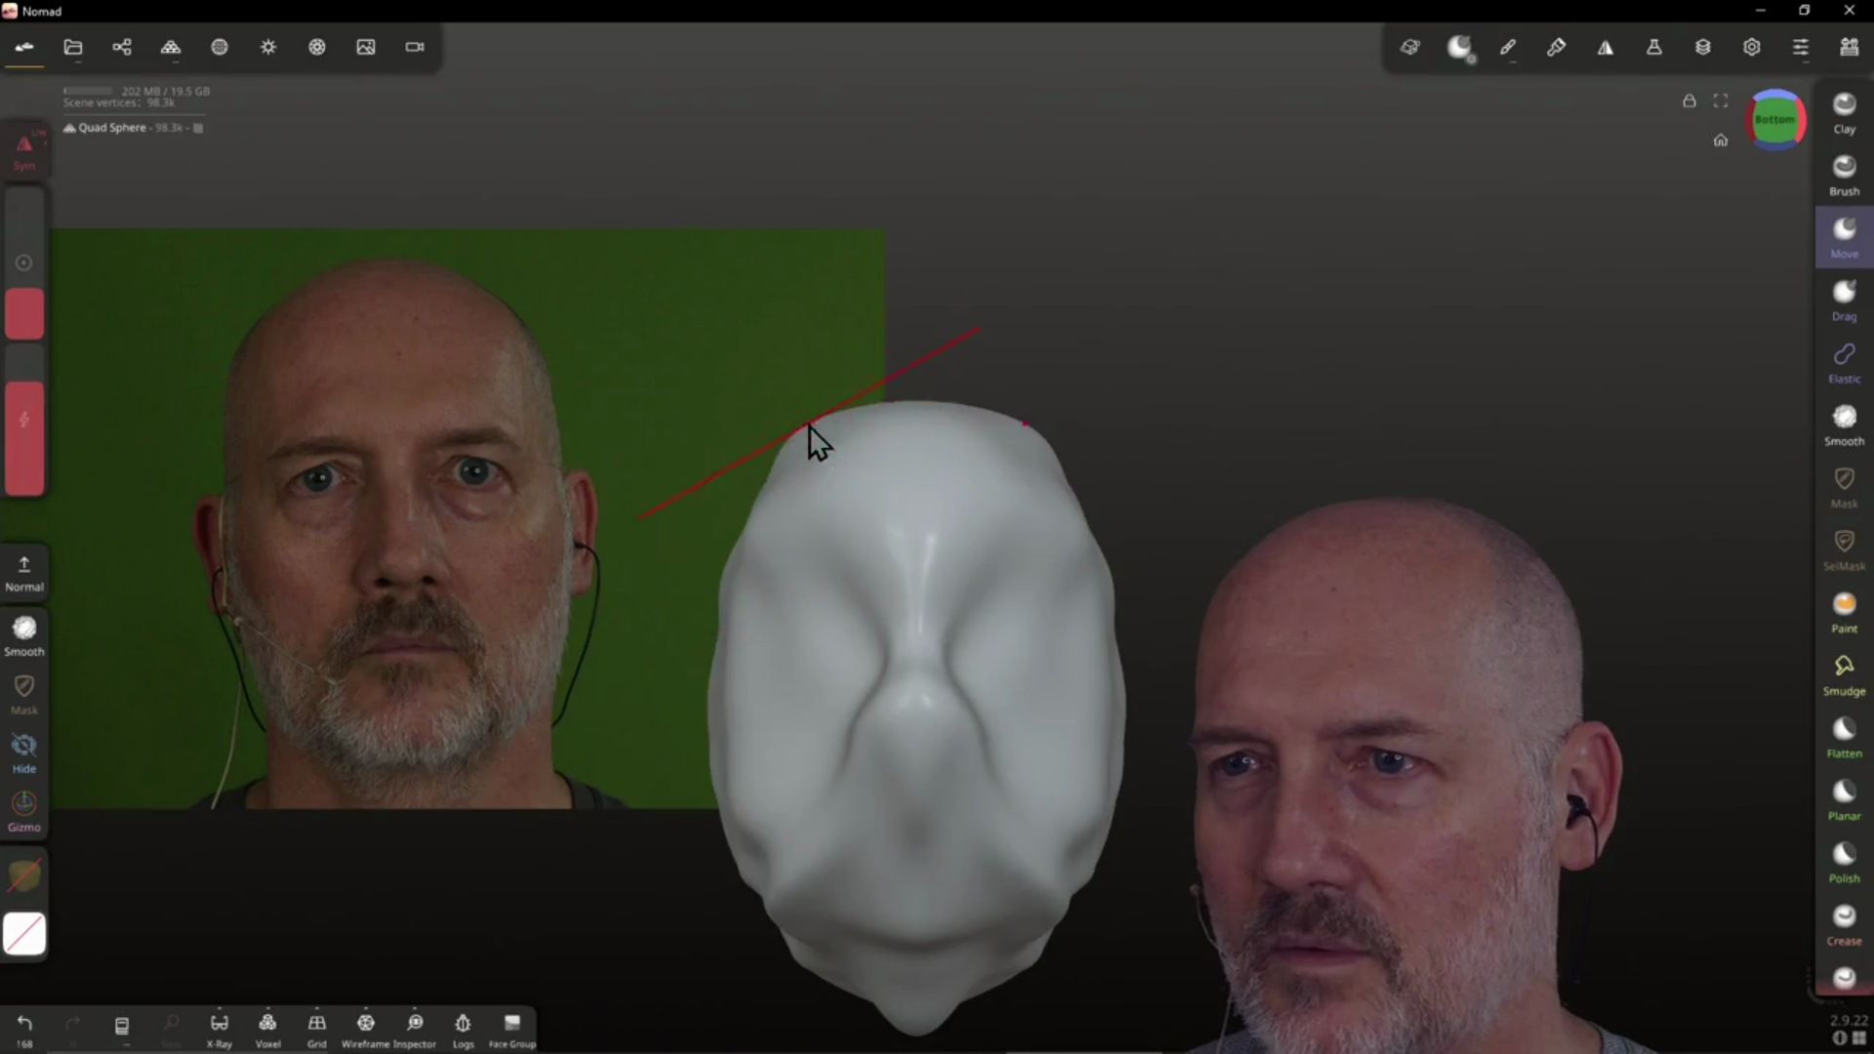
pyautogui.moveTo(937, 663)
pyautogui.mouseDown()
pyautogui.moveTo(886, 828)
pyautogui.moveTo(928, 703)
pyautogui.moveTo(913, 713)
pyautogui.moveTo(987, 732)
pyautogui.moveTo(987, 840)
pyautogui.mouseUp()
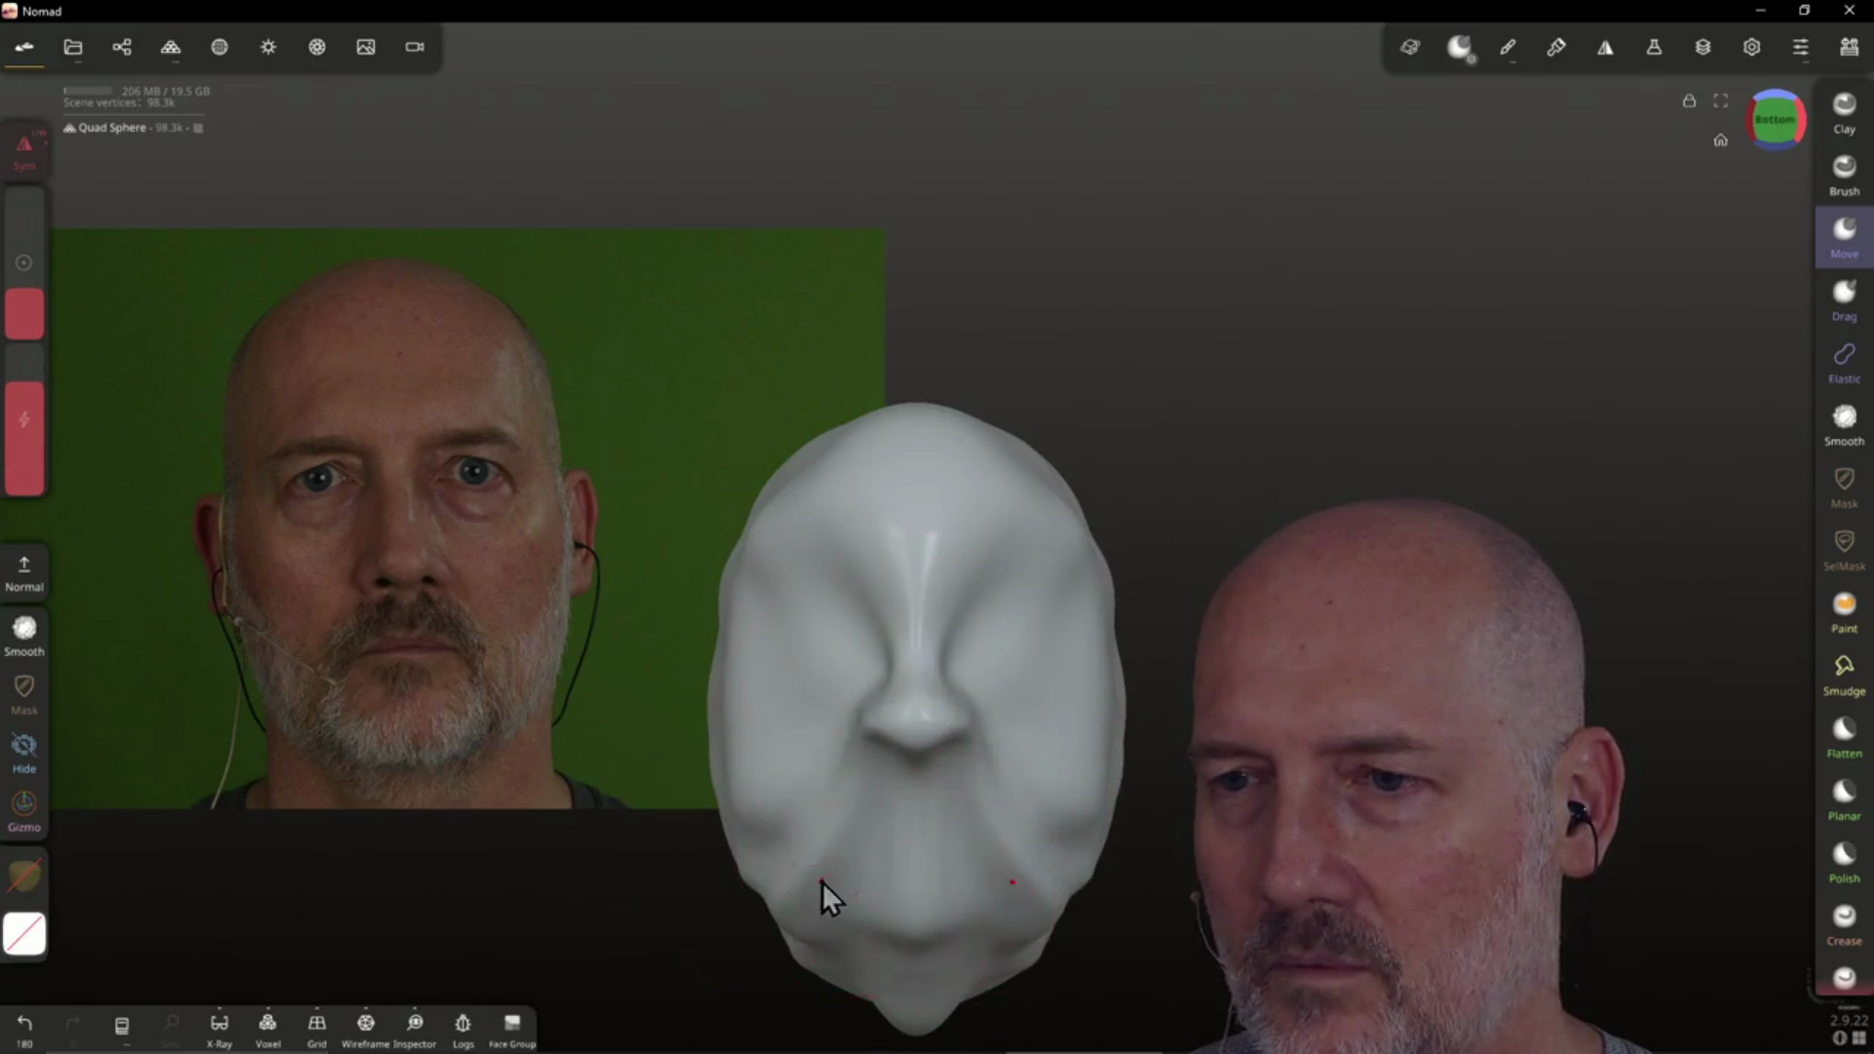
pyautogui.moveTo(922, 893)
pyautogui.mouseDown()
pyautogui.moveTo(908, 817)
pyautogui.moveTo(908, 882)
pyautogui.mouseUp()
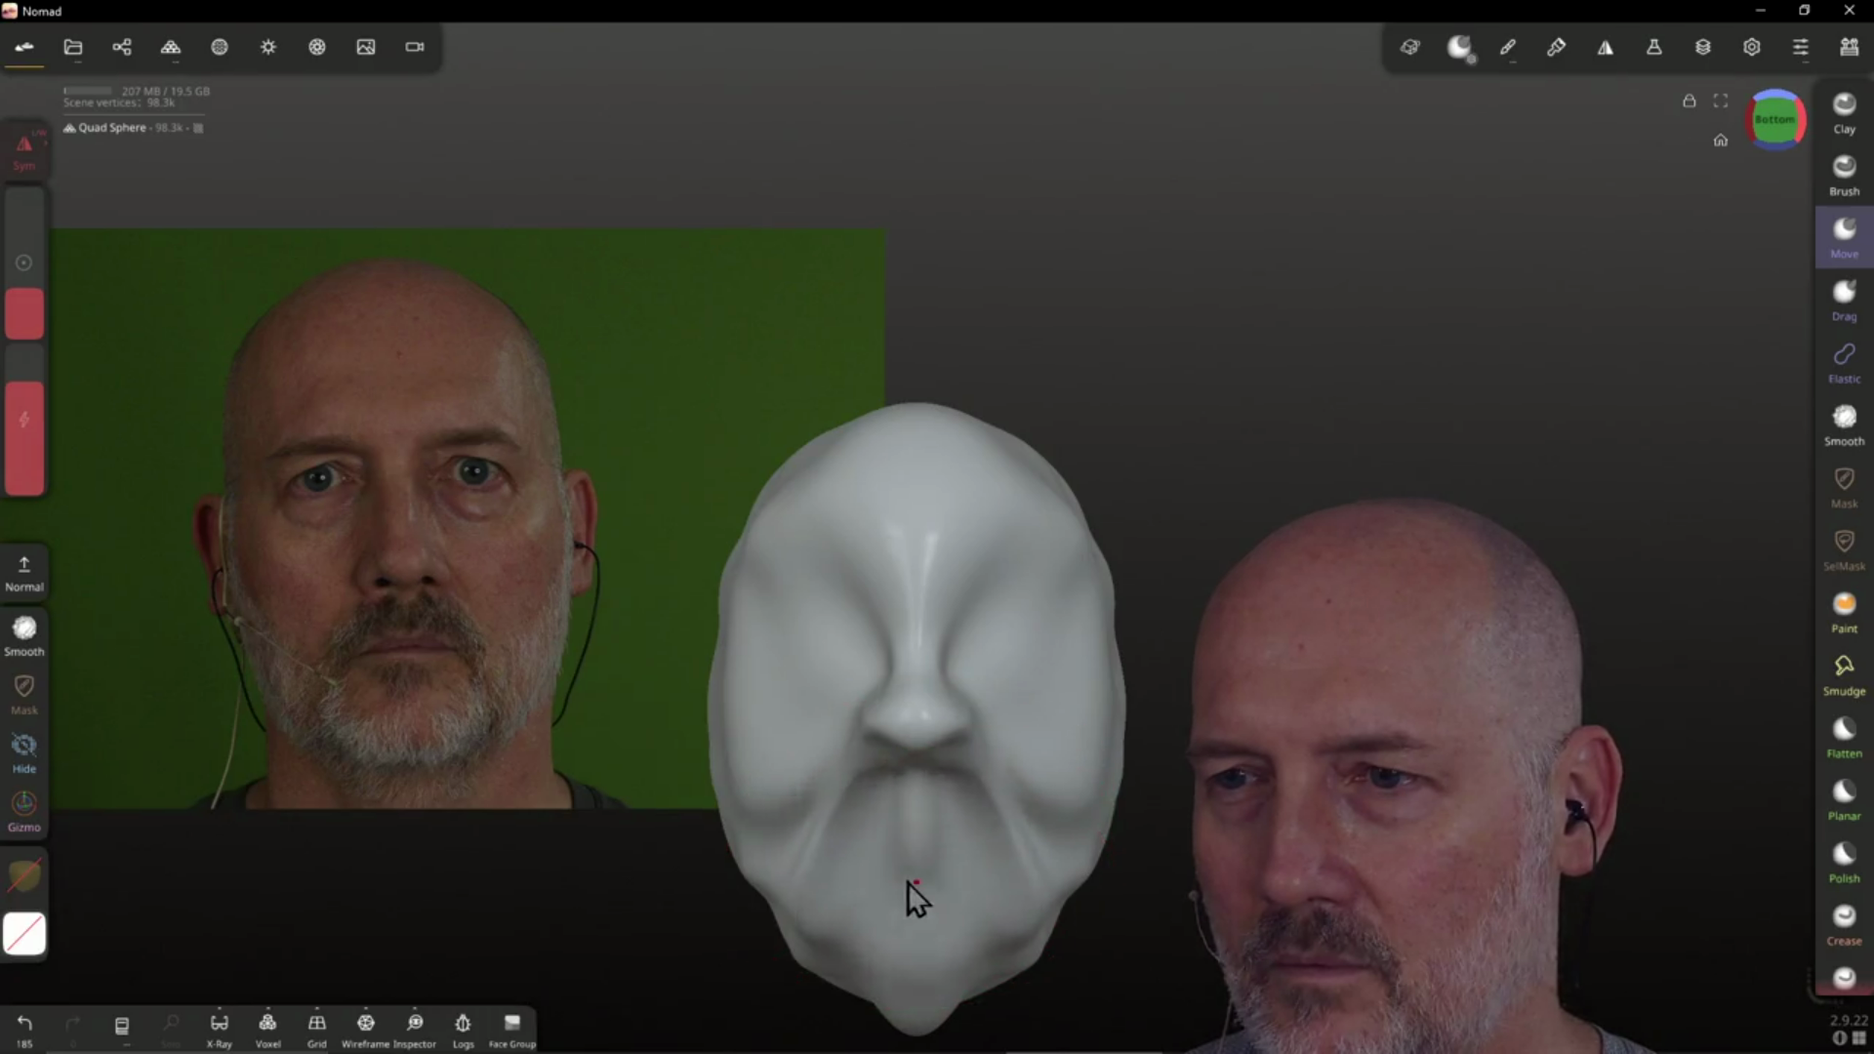
pyautogui.moveTo(1015, 758); pyautogui.dragTo(1010, 683)
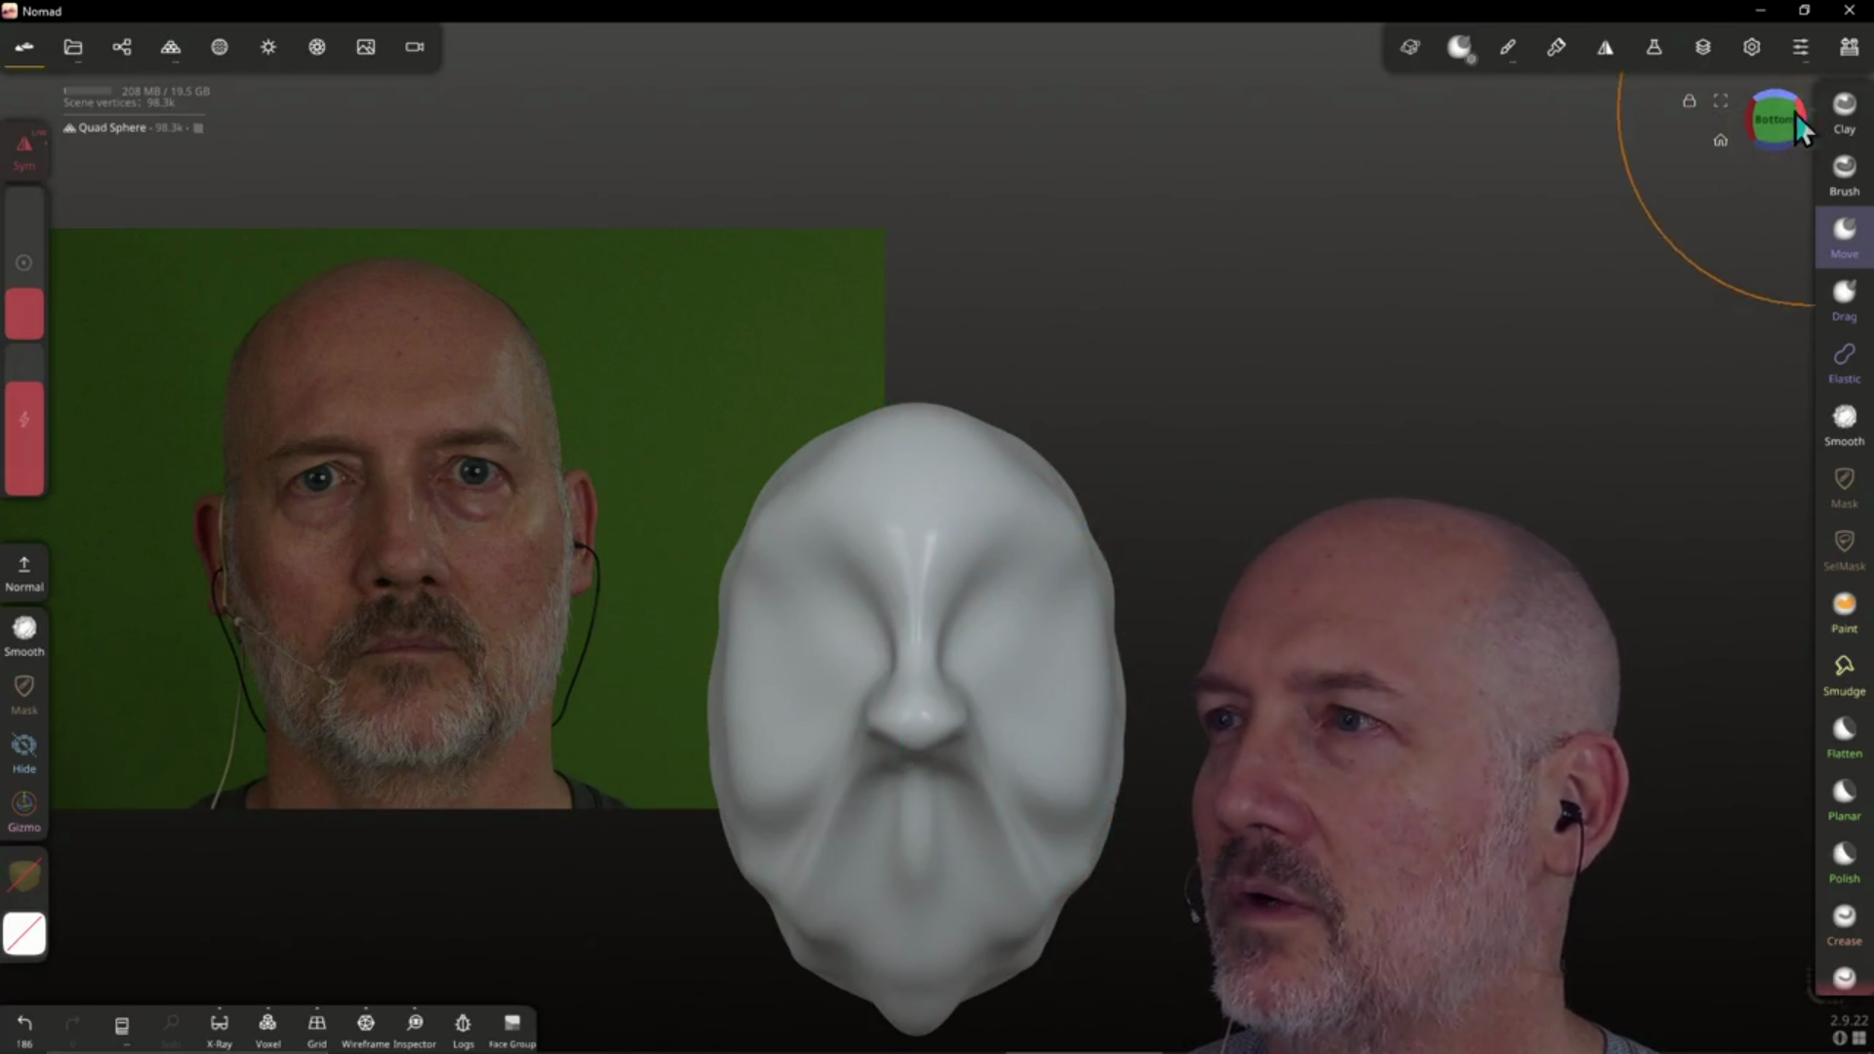
pyautogui.click(1789, 116)
pyautogui.moveTo(896, 646); pyautogui.dragTo(1037, 535)
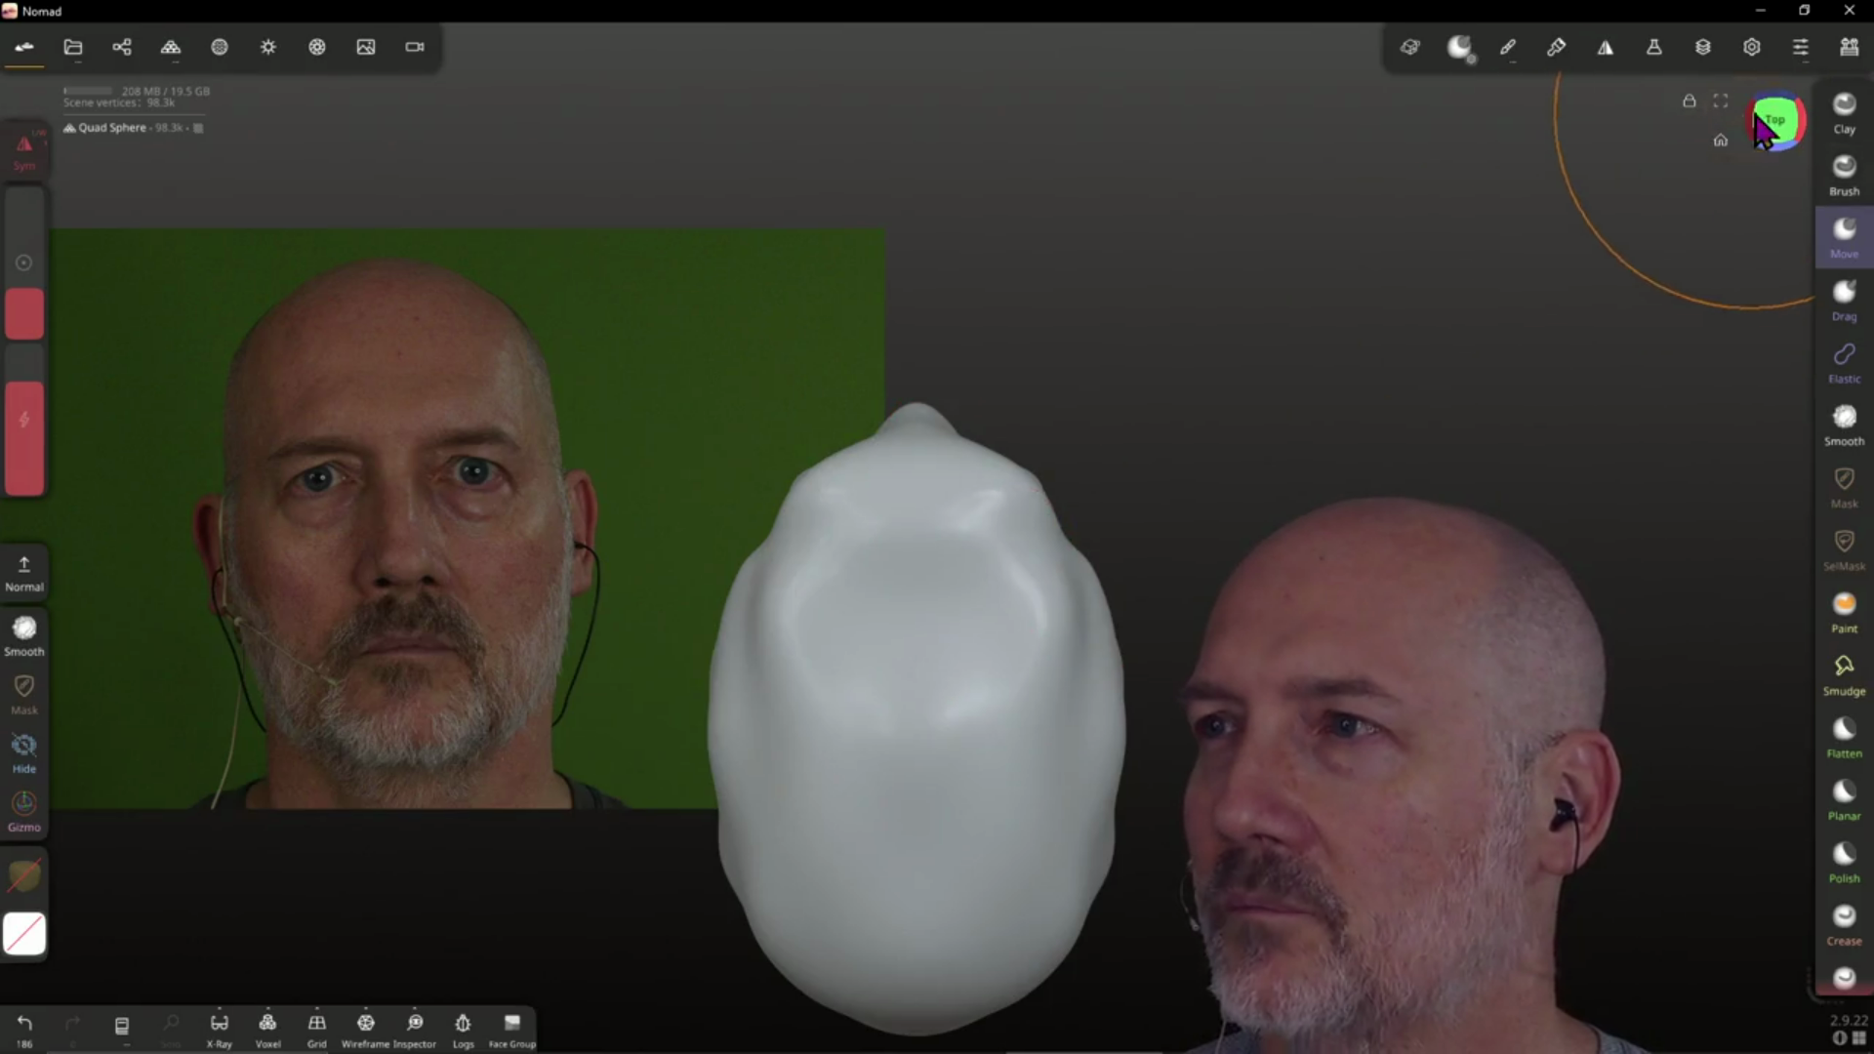
pyautogui.moveTo(917, 413); pyautogui.dragTo(922, 396)
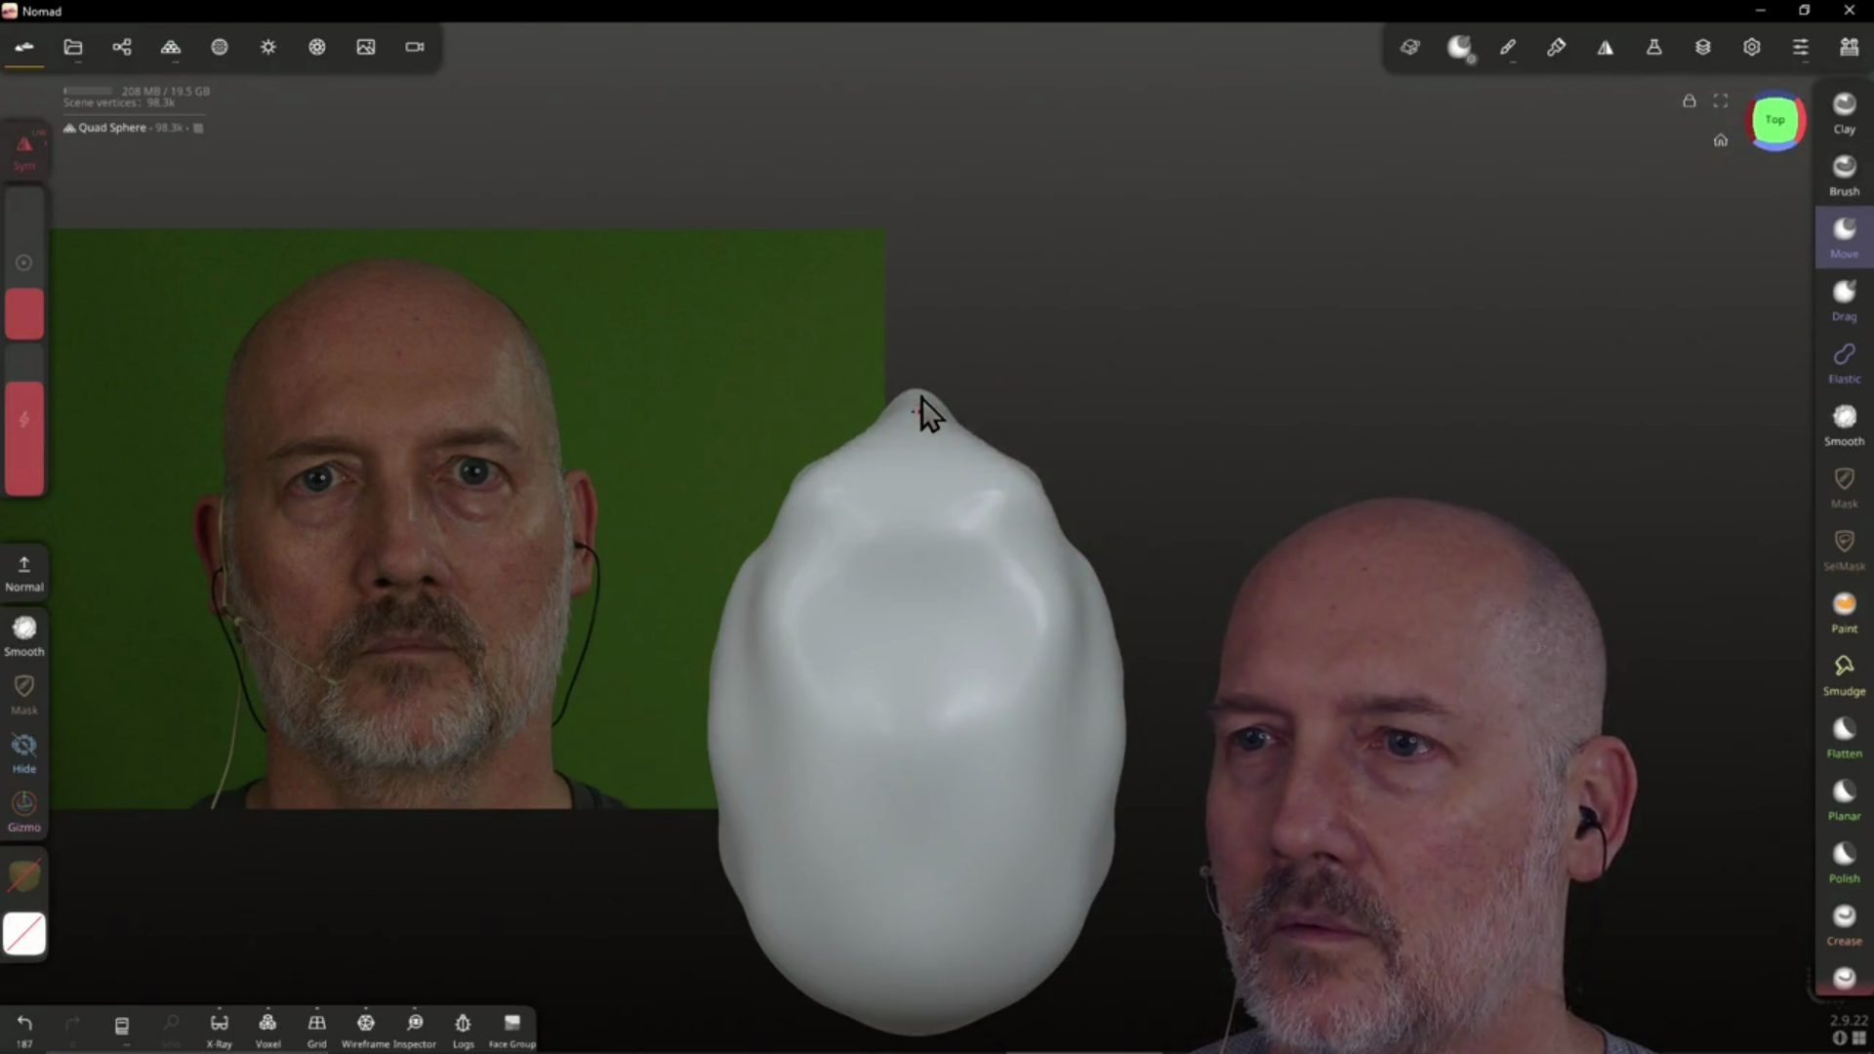
pyautogui.moveTo(999, 549); pyautogui.dragTo(988, 545)
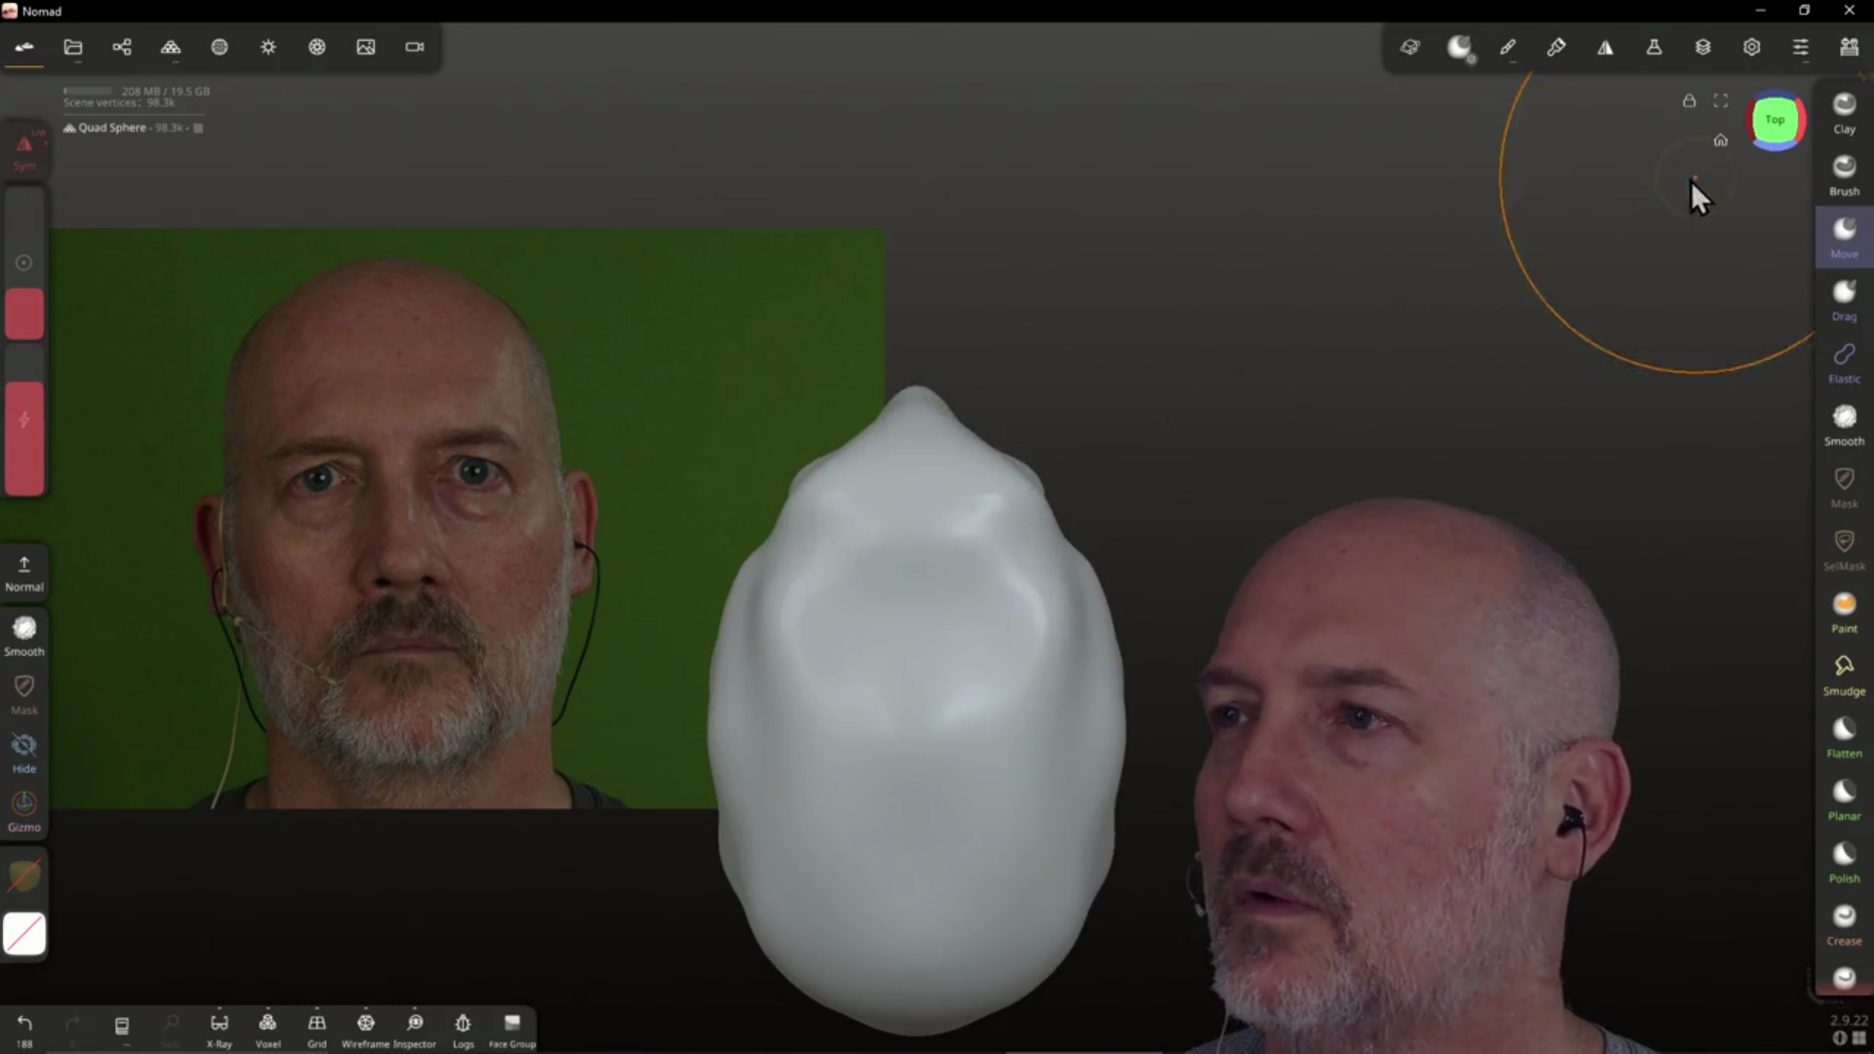
pyautogui.click(1801, 127)
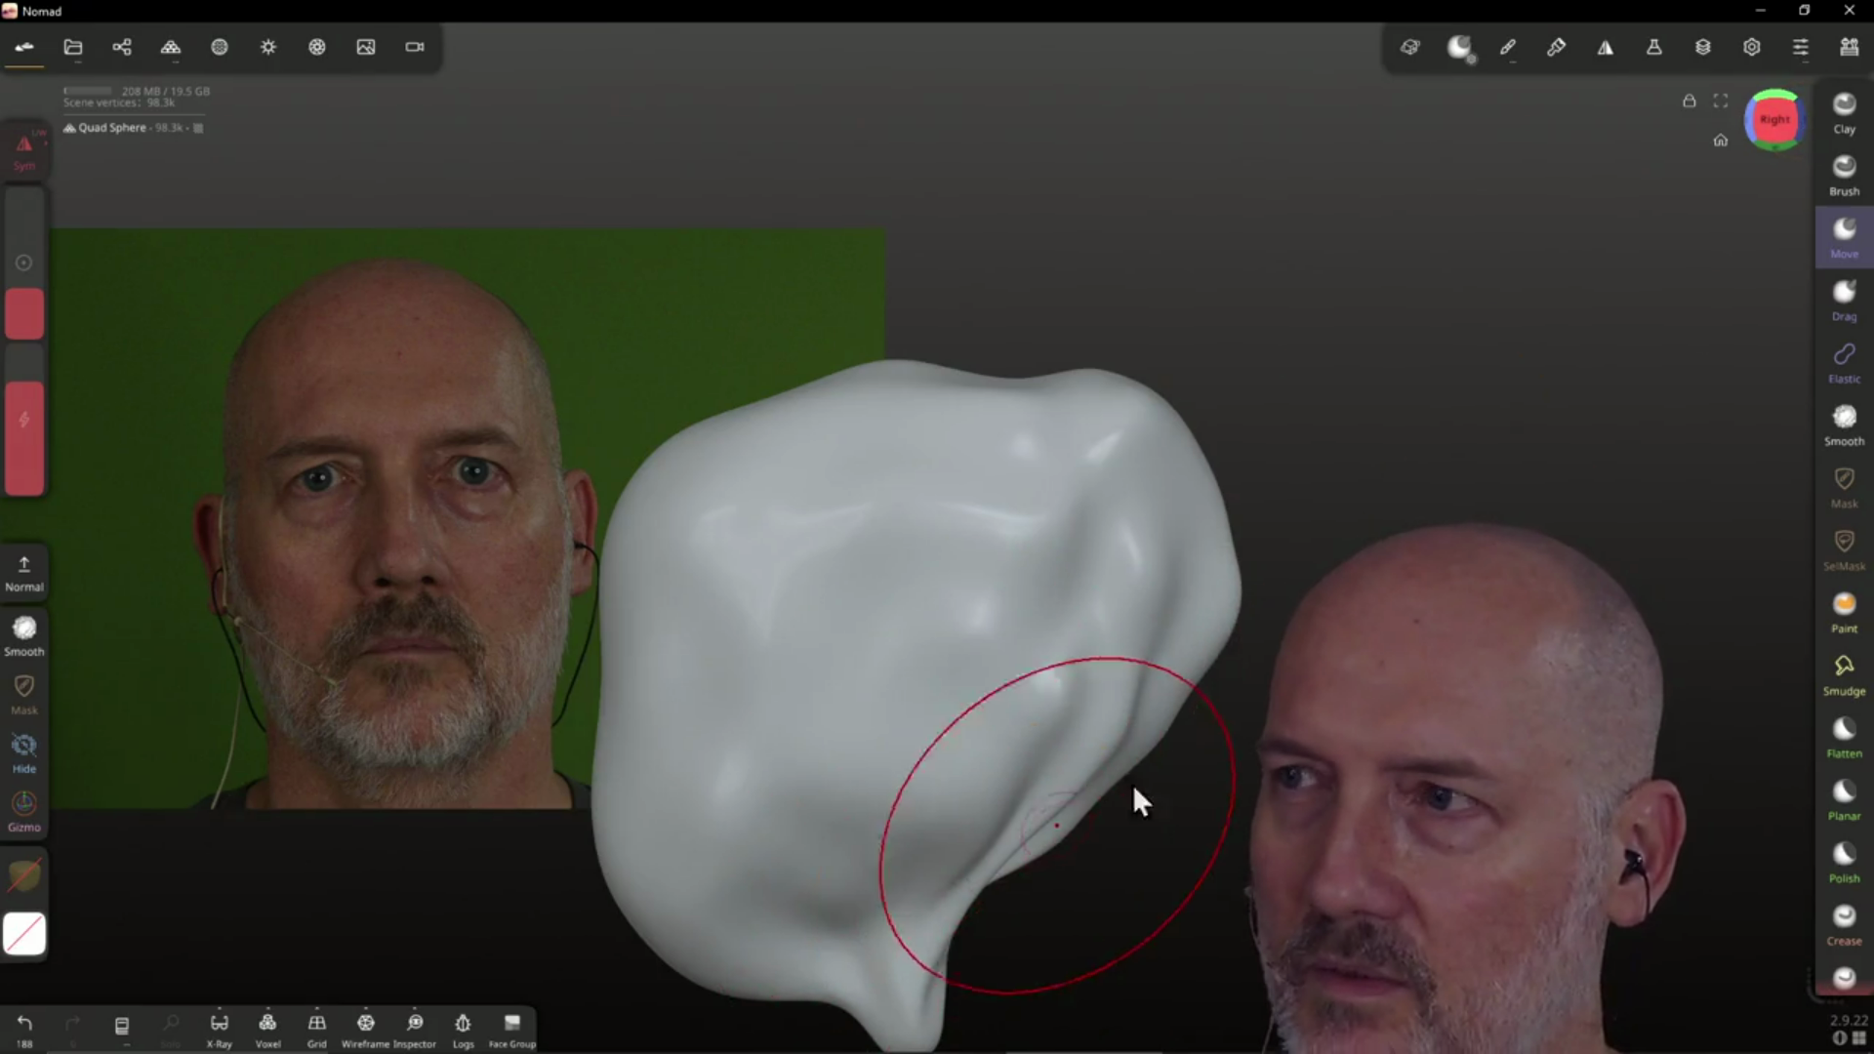
pyautogui.moveTo(1195, 613)
pyautogui.mouseDown(button='right')
pyautogui.moveTo(1168, 518)
pyautogui.moveTo(1005, 497)
pyautogui.moveTo(853, 582)
pyautogui.moveTo(974, 572)
pyautogui.moveTo(1122, 619)
pyautogui.moveTo(1166, 695)
pyautogui.moveTo(1078, 603)
pyautogui.moveTo(811, 687)
pyautogui.moveTo(928, 677)
pyautogui.moveTo(1067, 610)
pyautogui.moveTo(891, 627)
pyautogui.mouseUp(button='right')
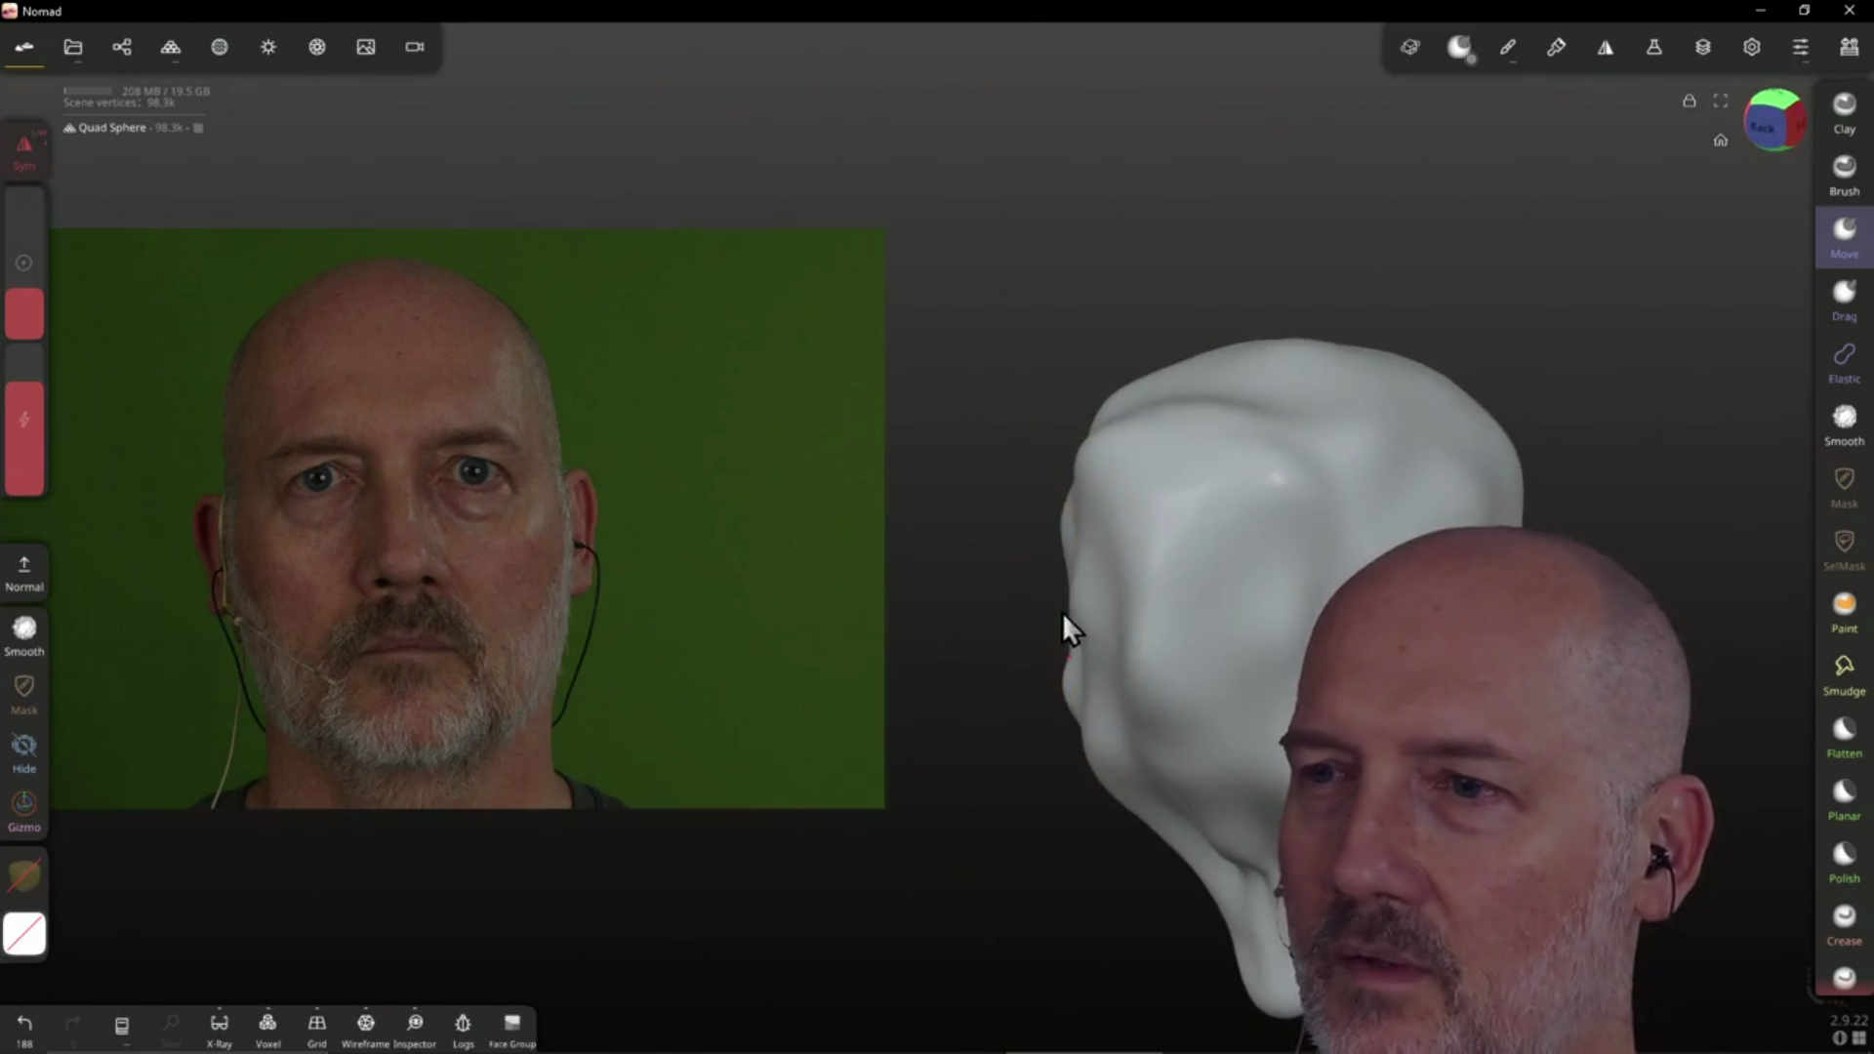
pyautogui.moveTo(1062, 612); pyautogui.dragTo(1151, 619, button='right')
pyautogui.moveTo(1775, 126); pyautogui.dragTo(1774, 106)
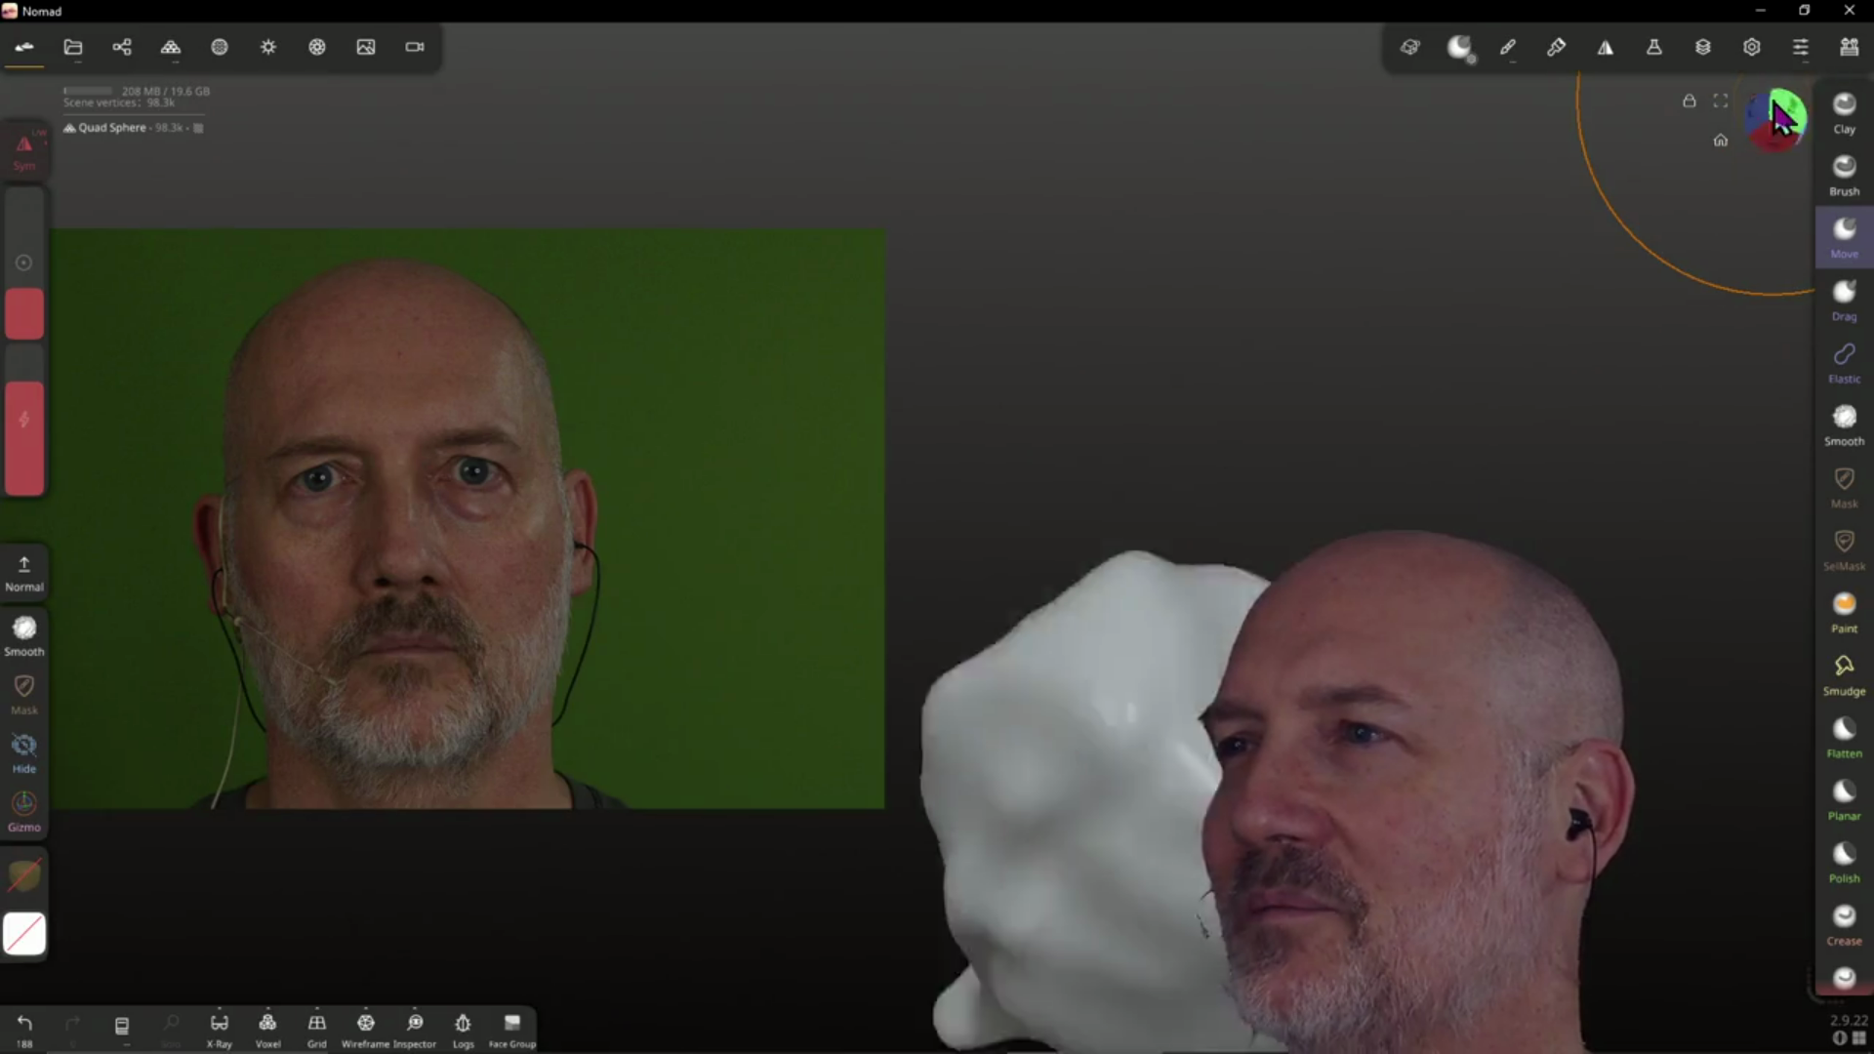
pyautogui.click(1779, 117)
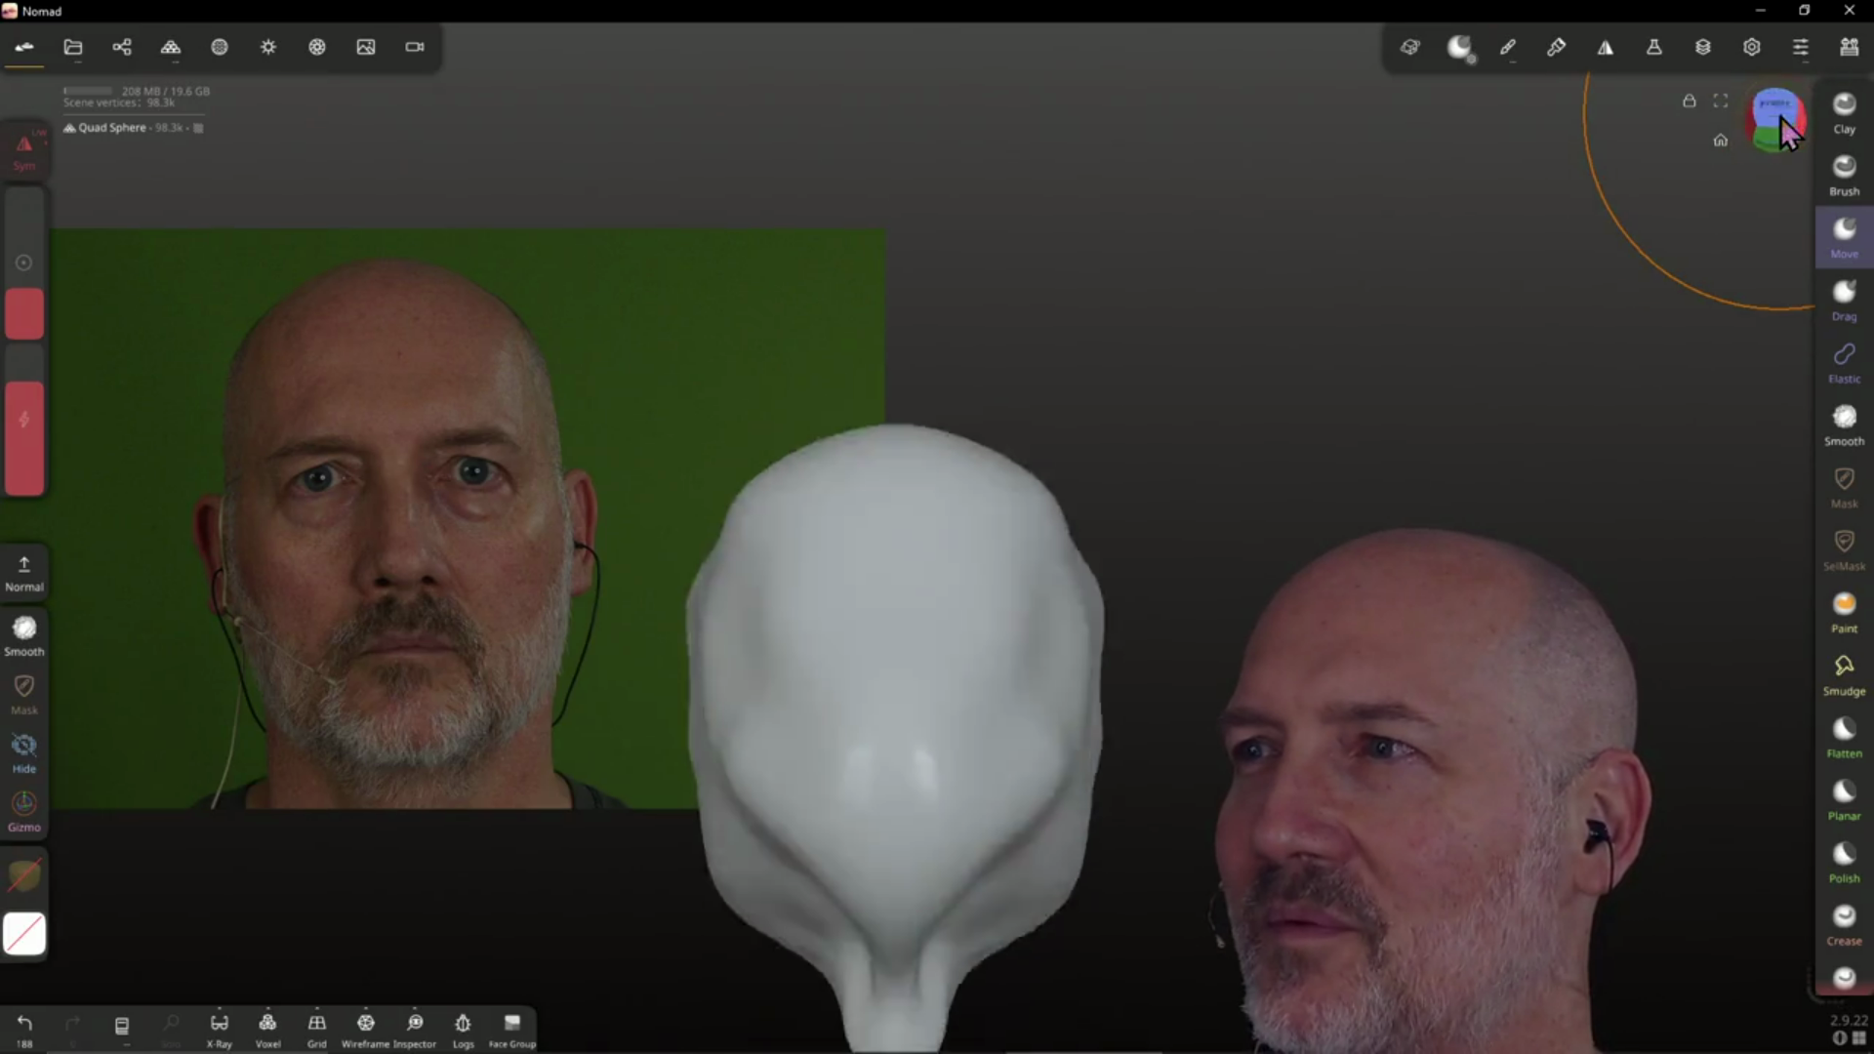
pyautogui.click(1781, 115)
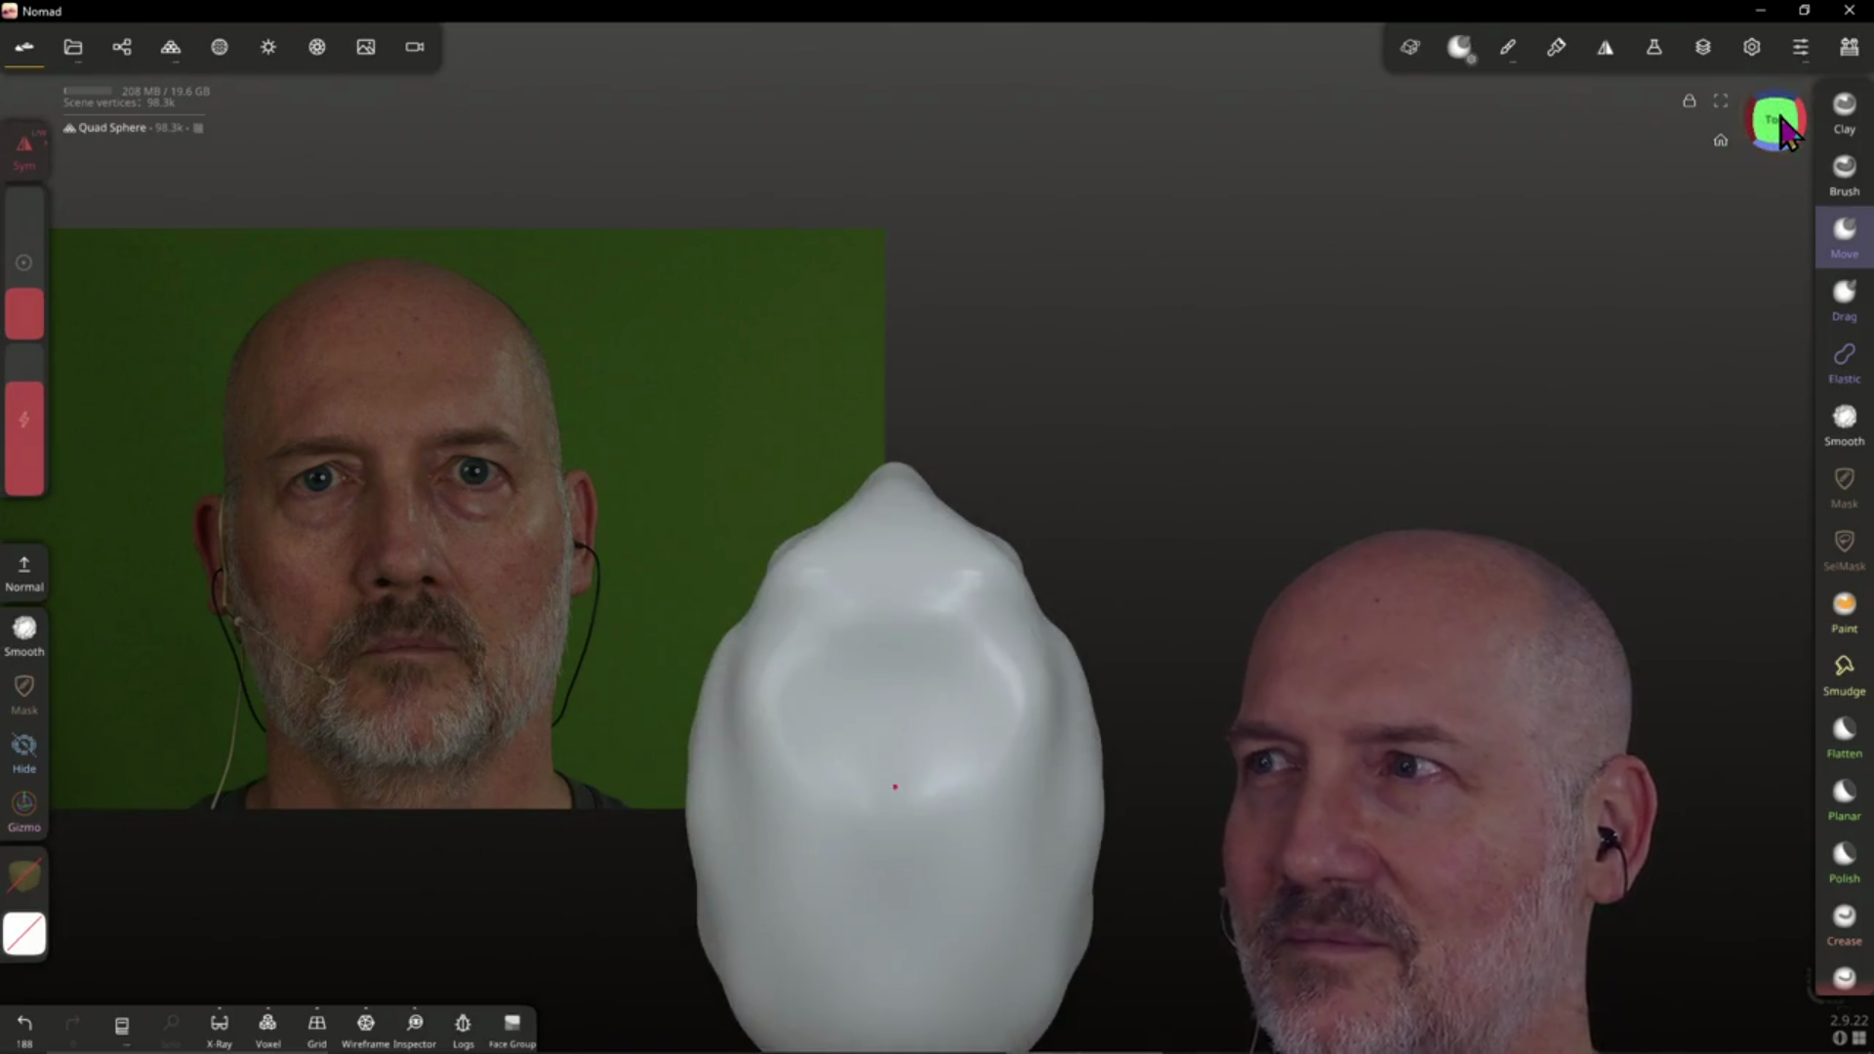
pyautogui.click(1779, 120)
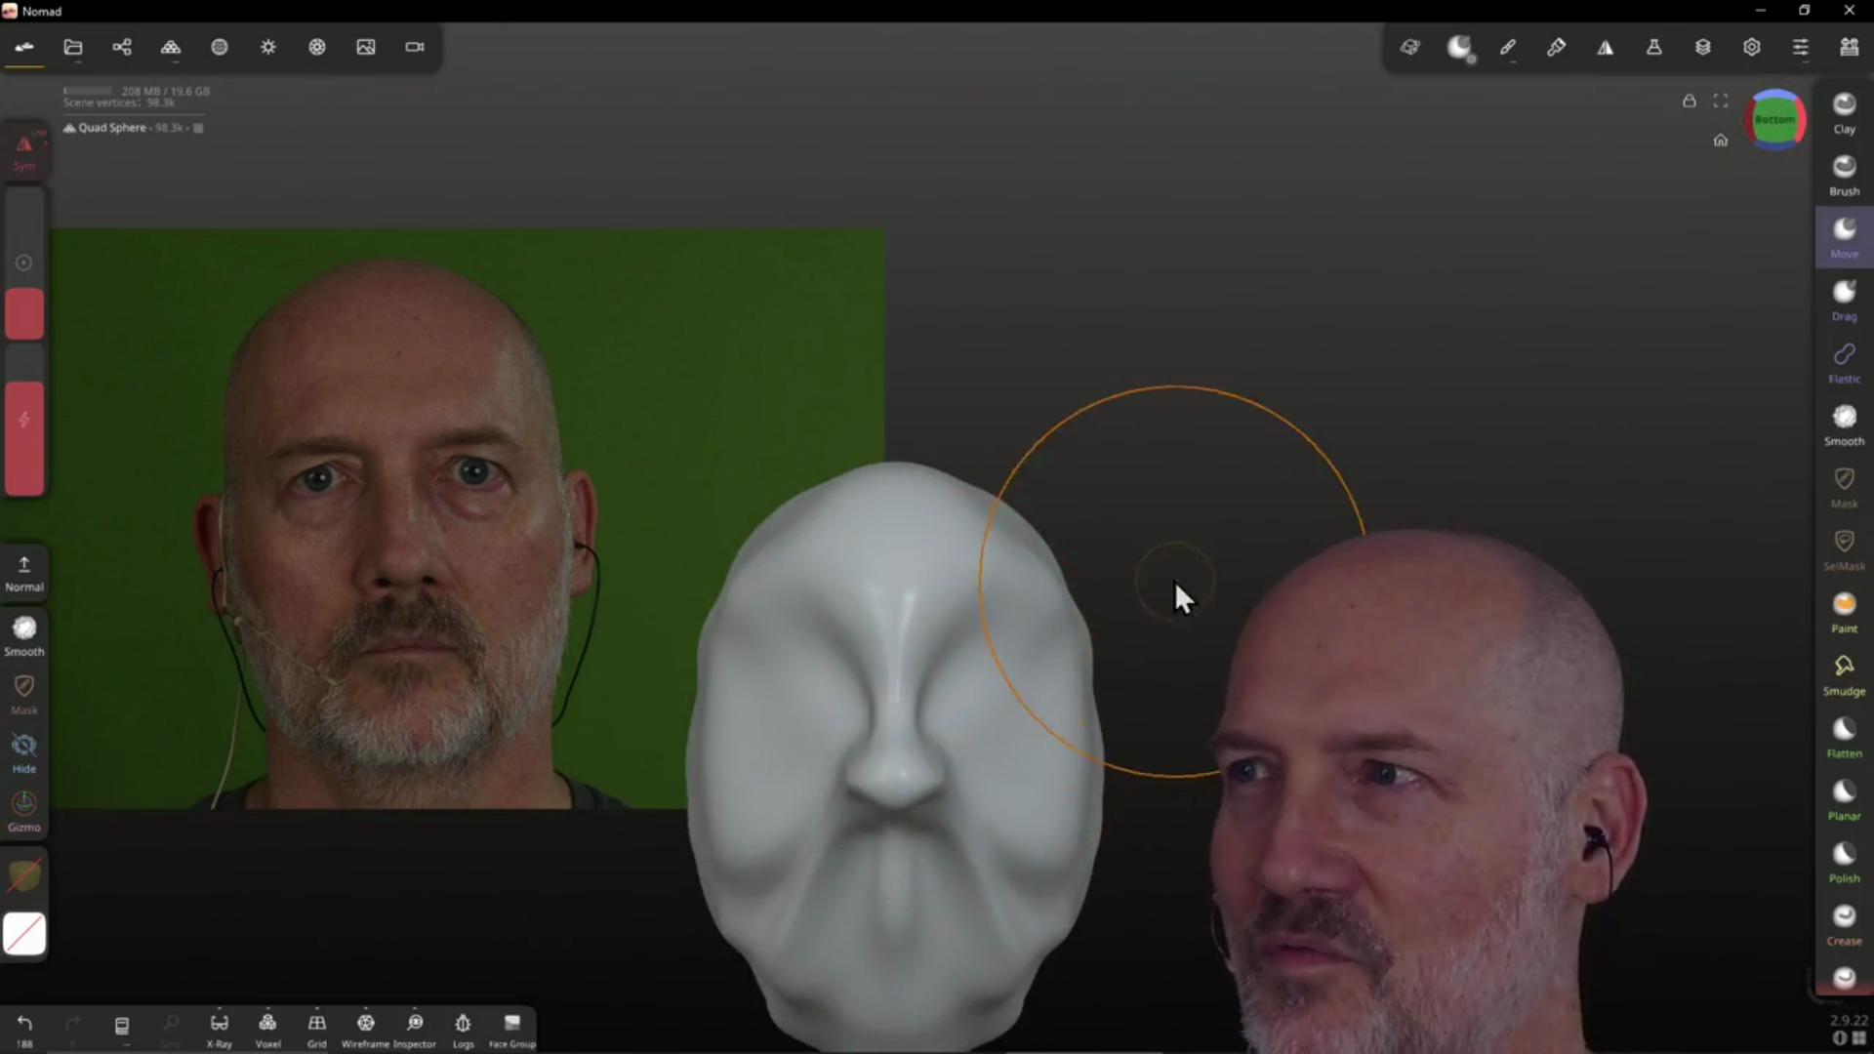
pyautogui.click(1782, 104)
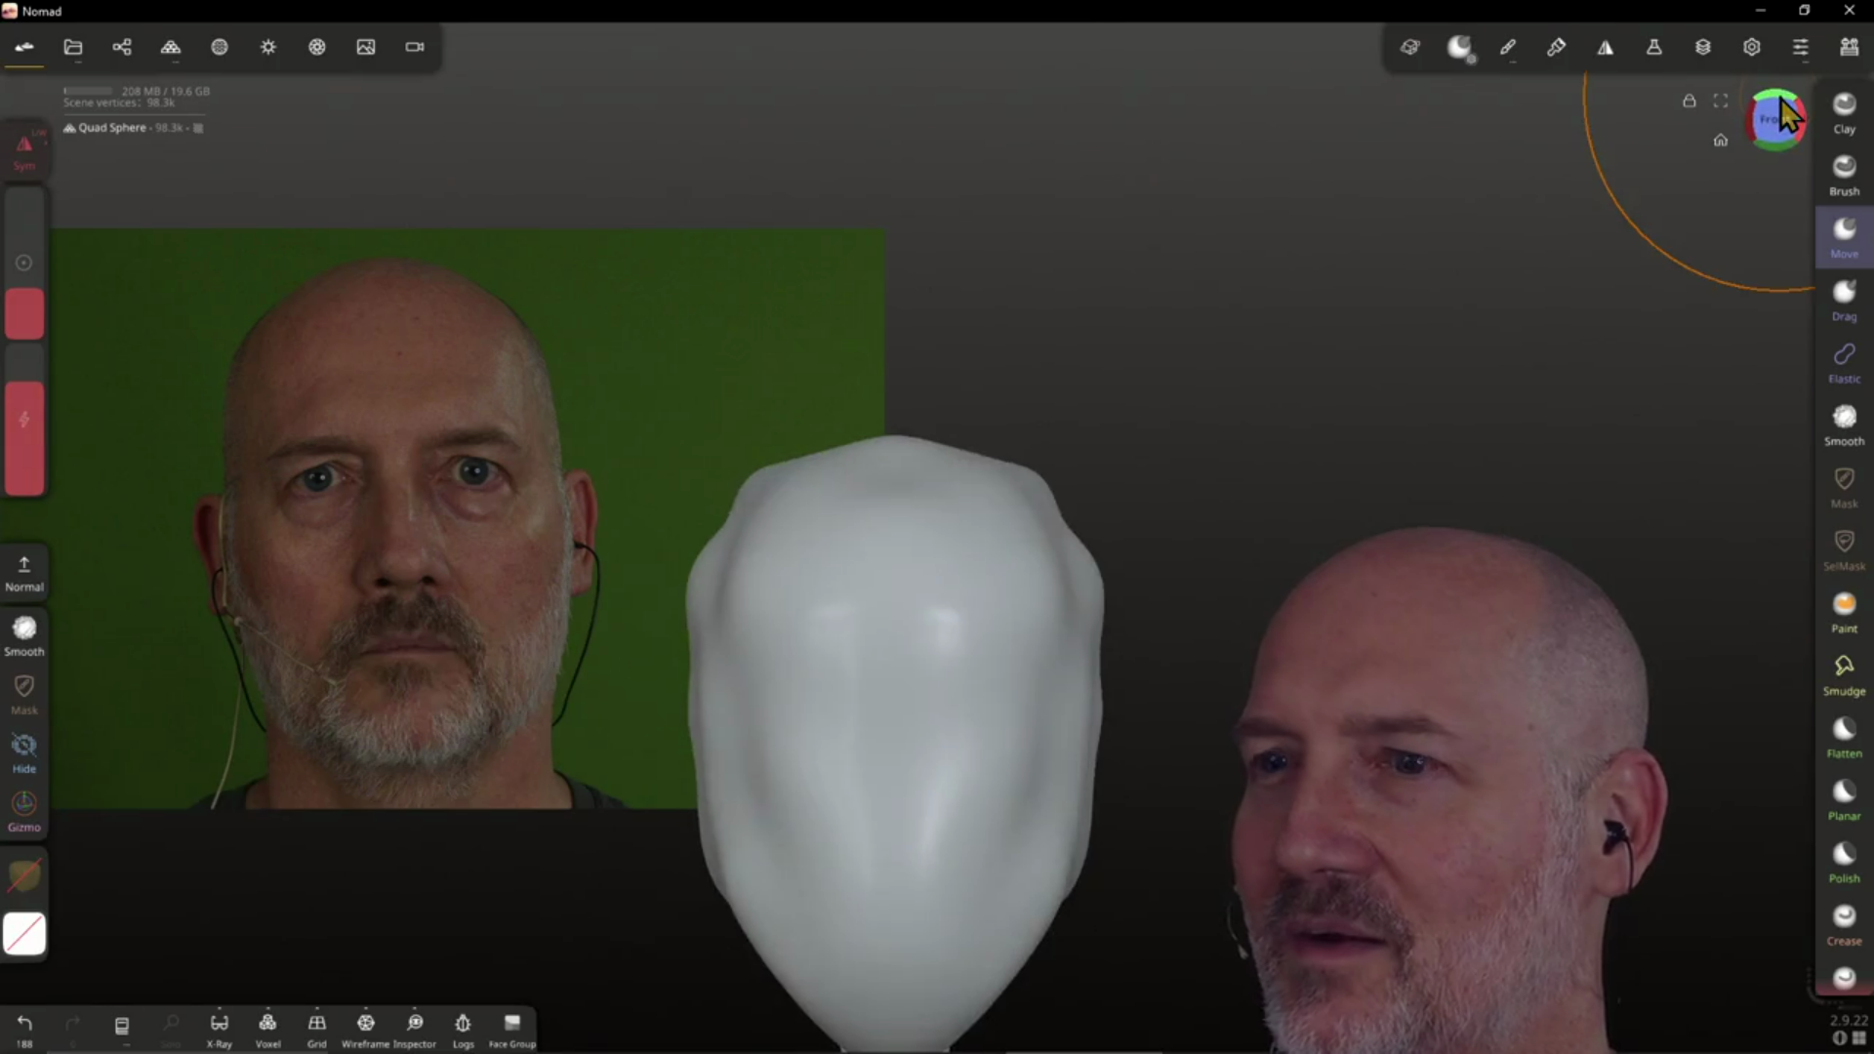
pyautogui.moveTo(1017, 771); pyautogui.dragTo(974, 920)
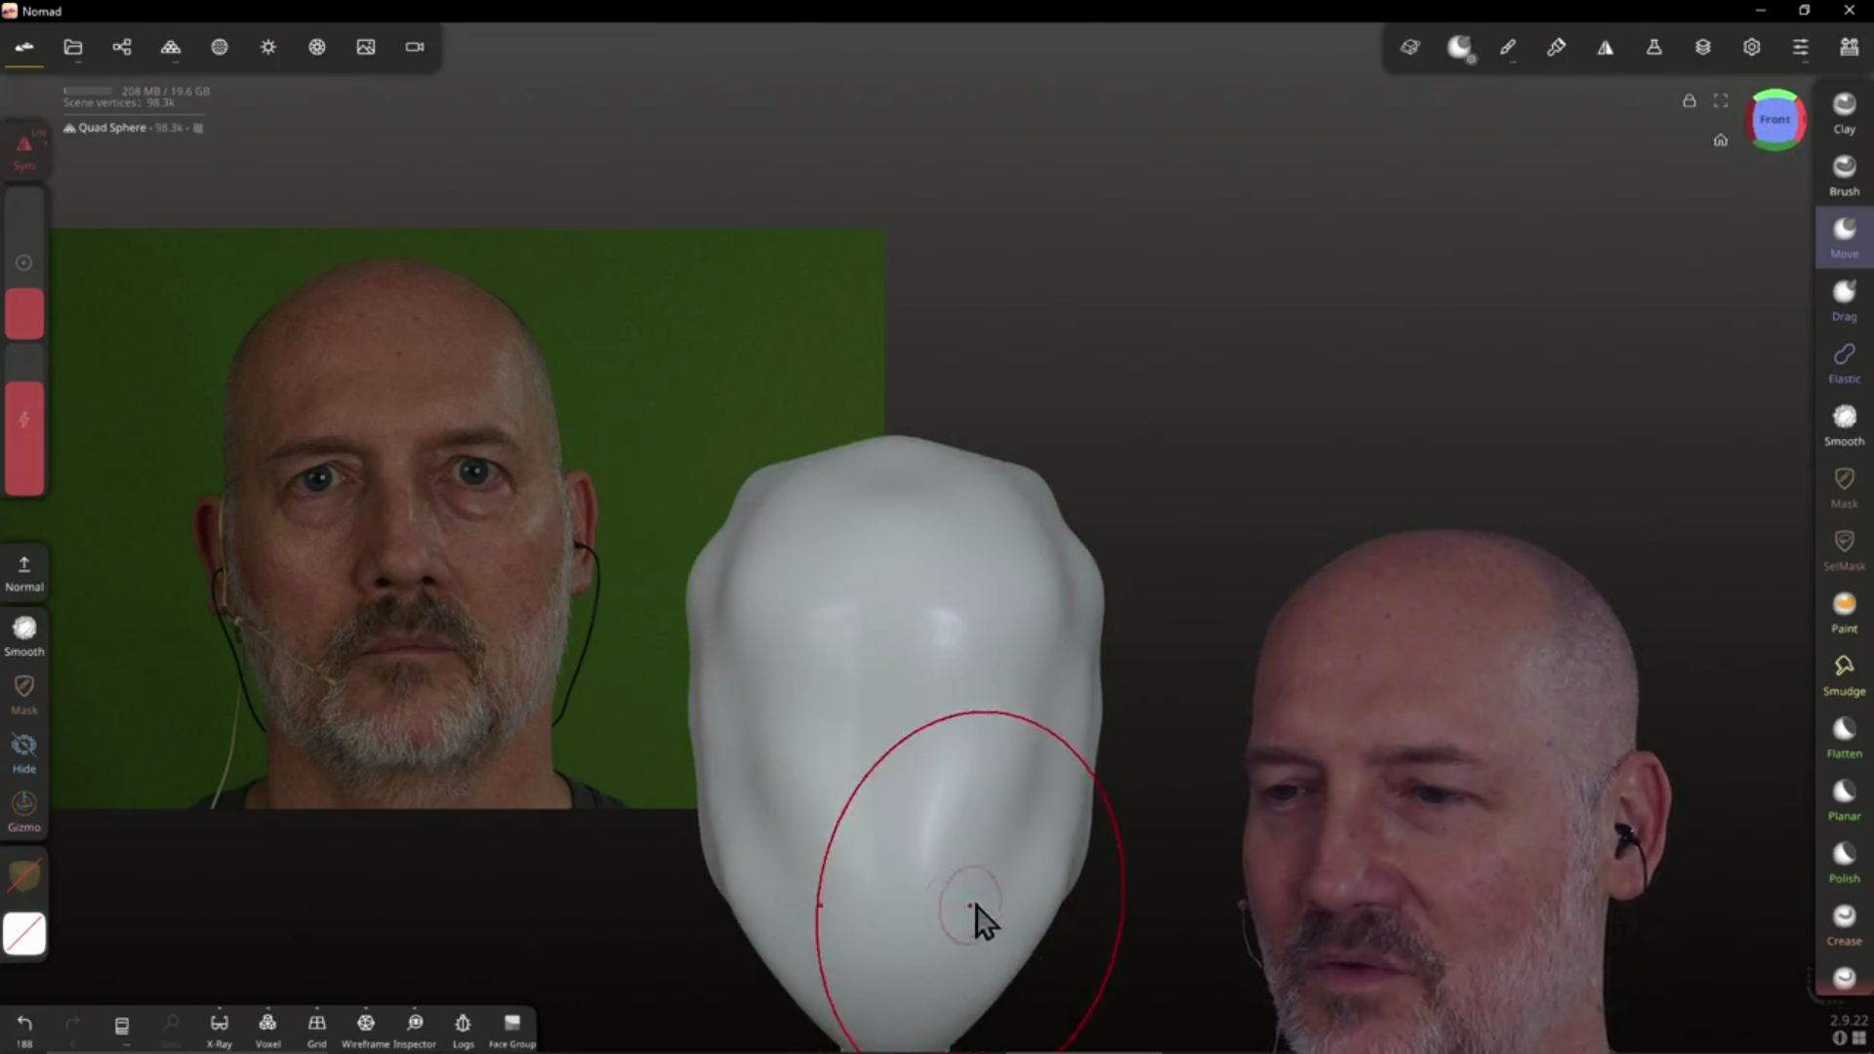
pyautogui.hotkey('ctrl', 'z')
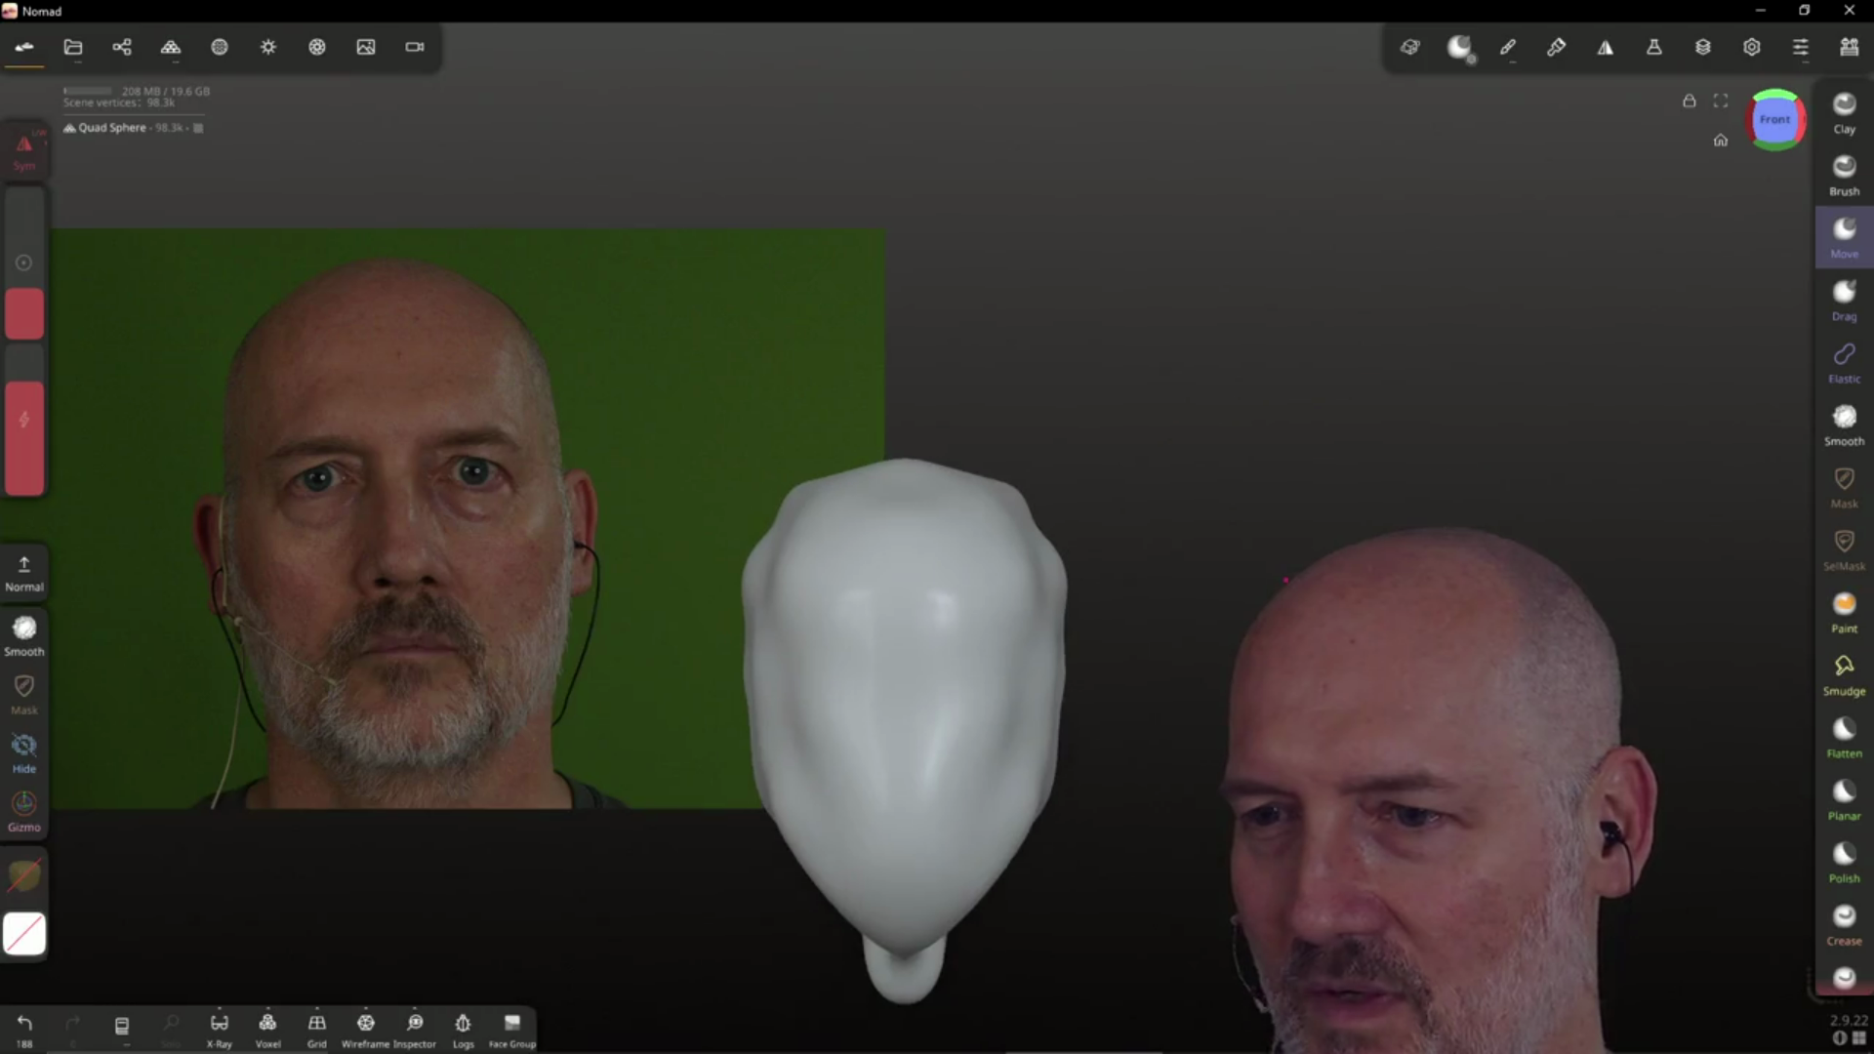
pyautogui.scroll(5, 1295, 585)
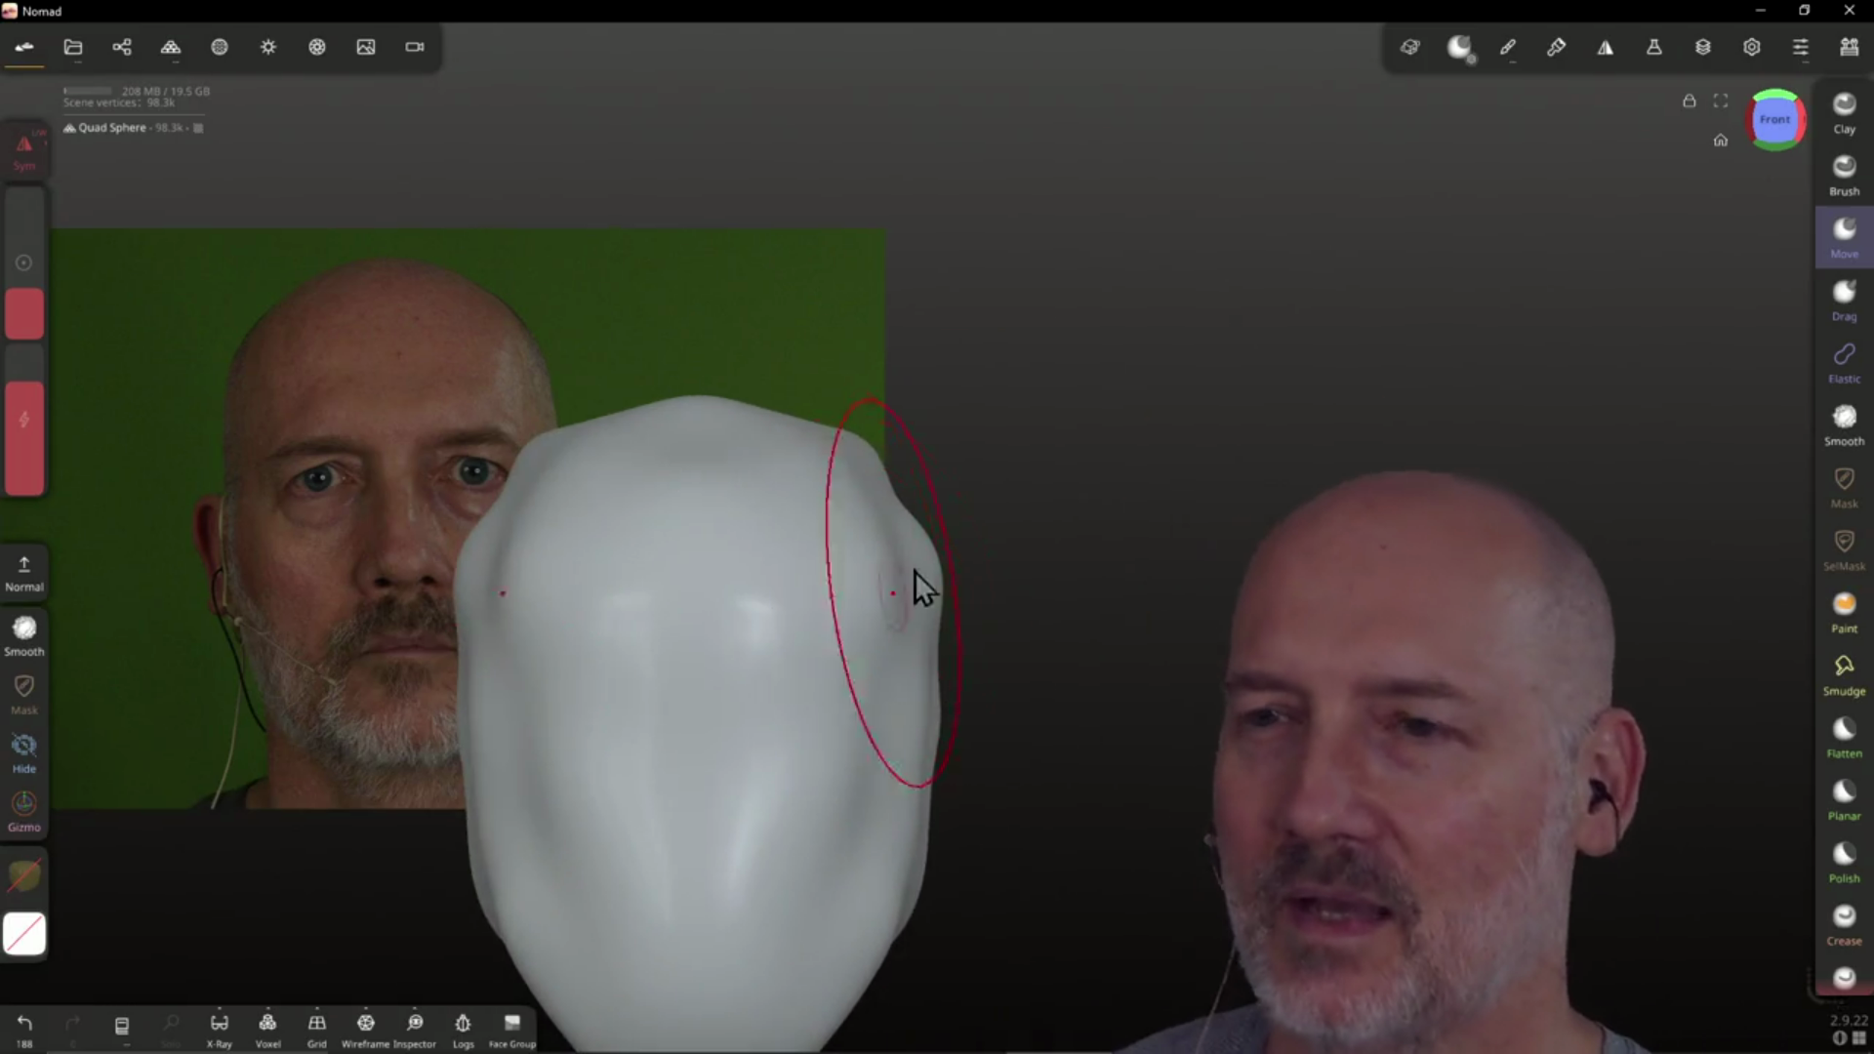
pyautogui.moveTo(916, 571); pyautogui.dragTo(909, 498)
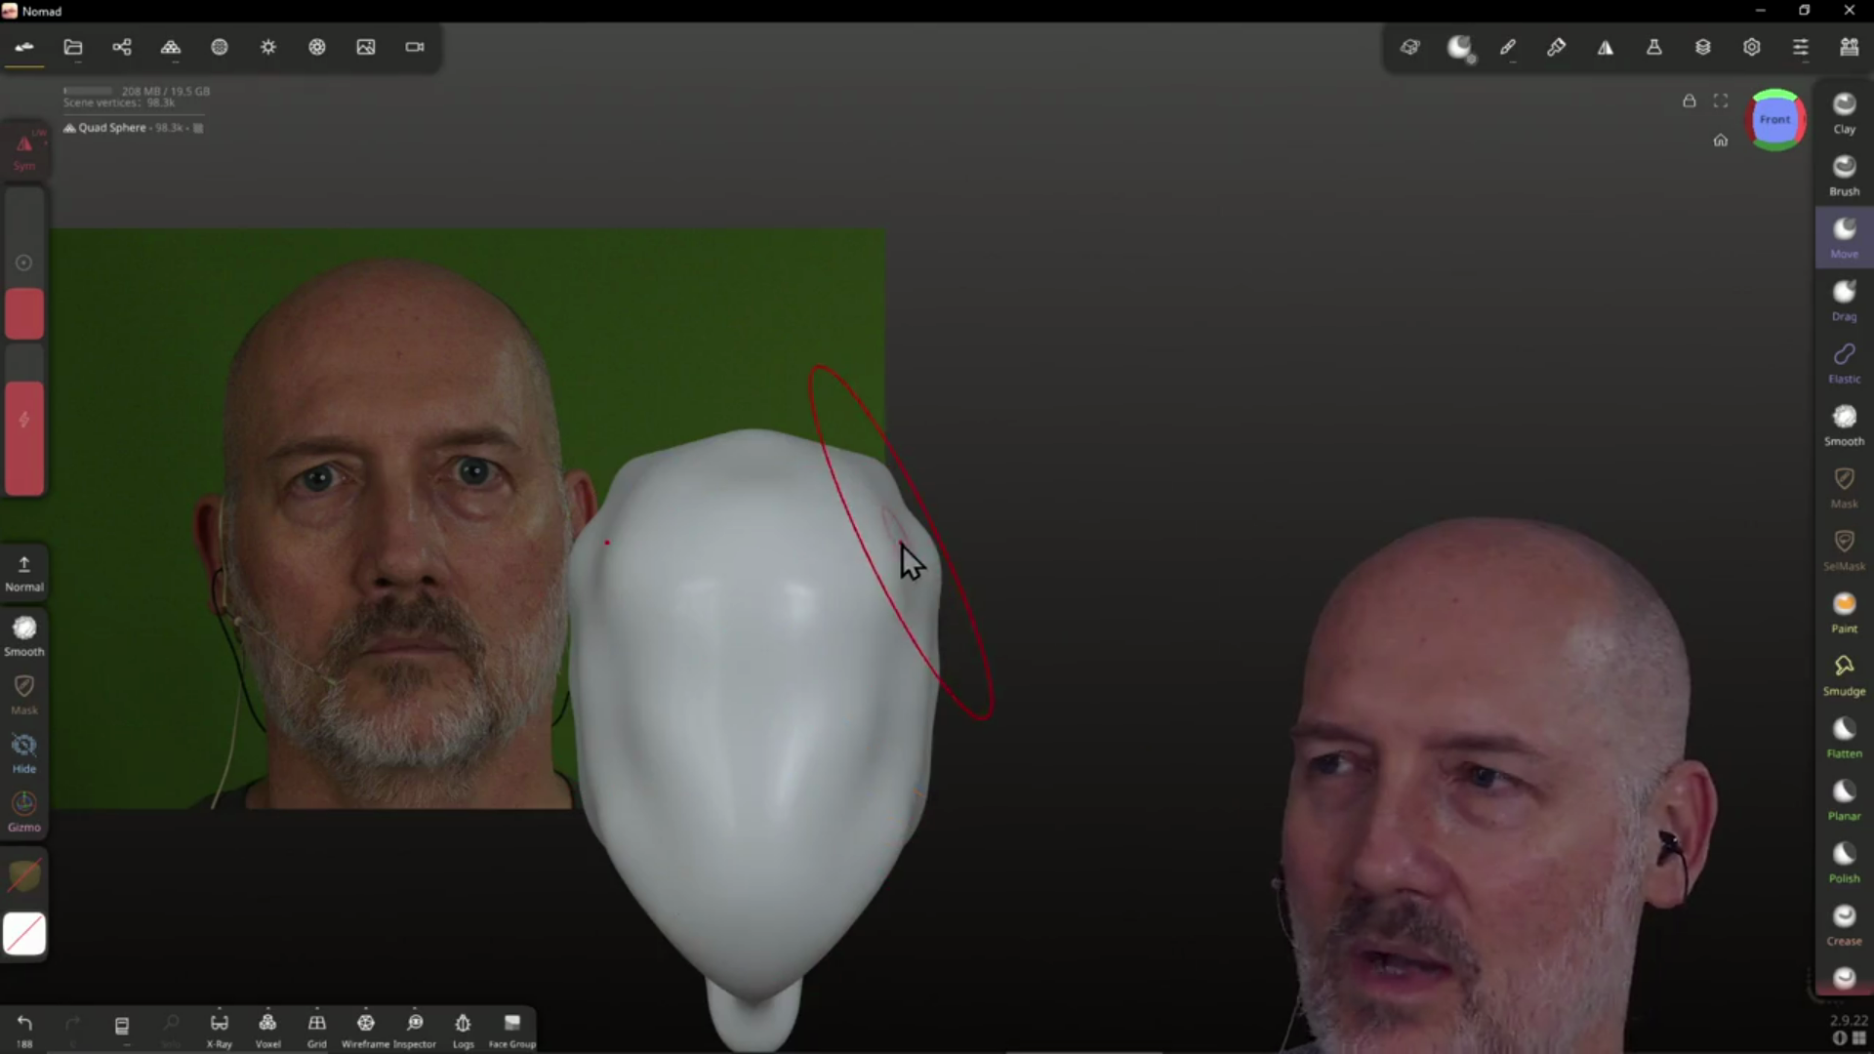
pyautogui.click(74, 49)
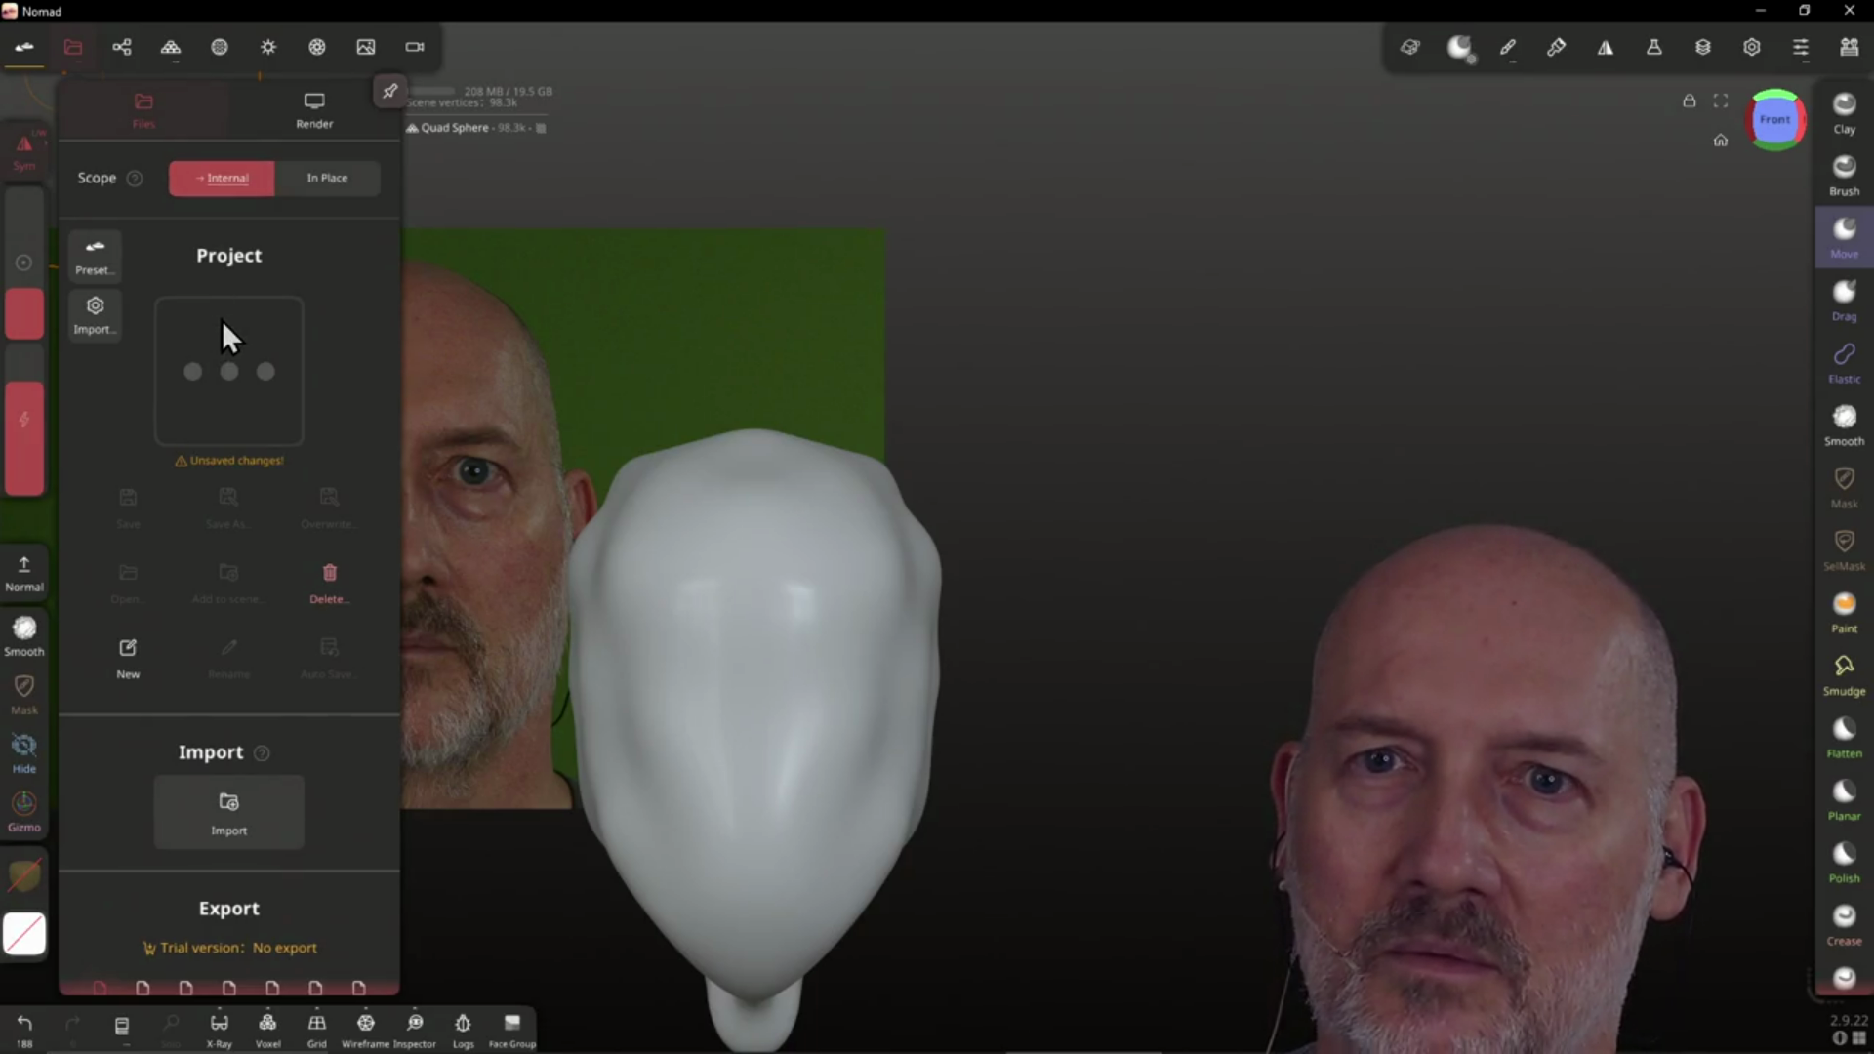
# Replace the head with a new scene containing a default Quad Sphere, accepting the lost changes
pyautogui.click(130, 656)
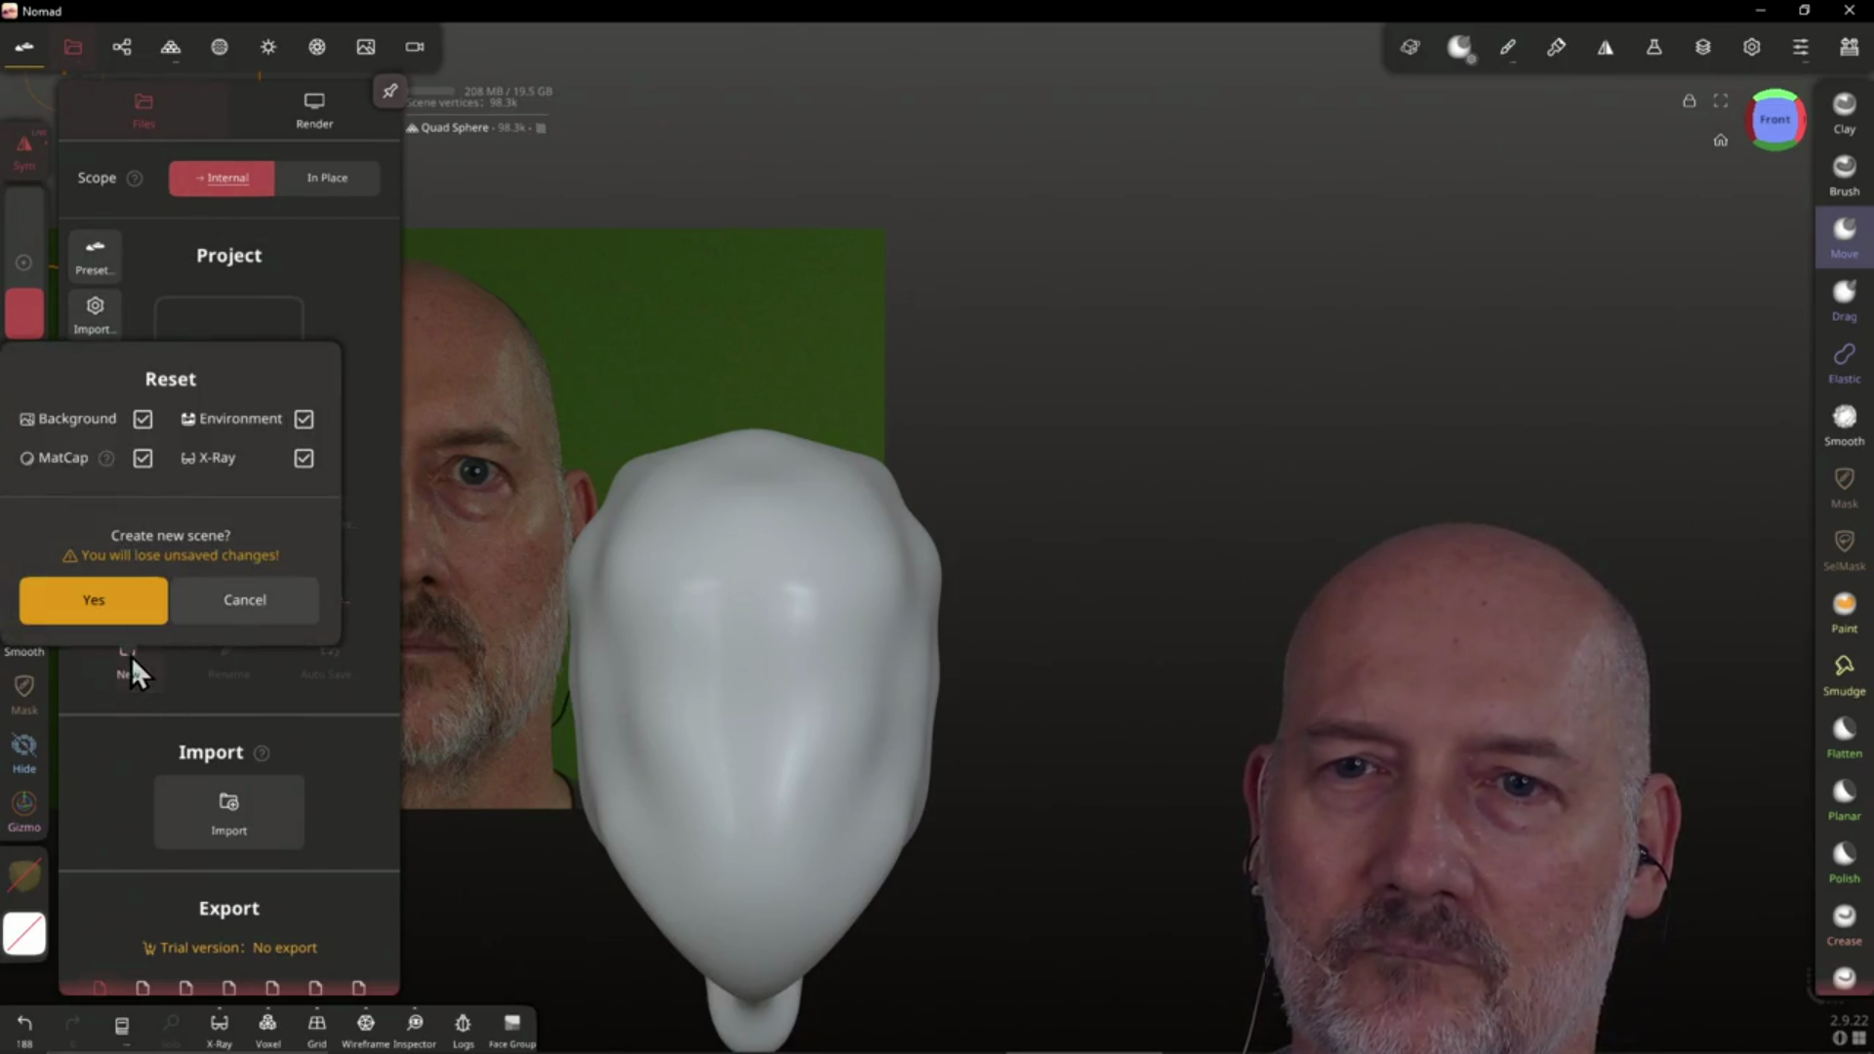
pyautogui.click(119, 601)
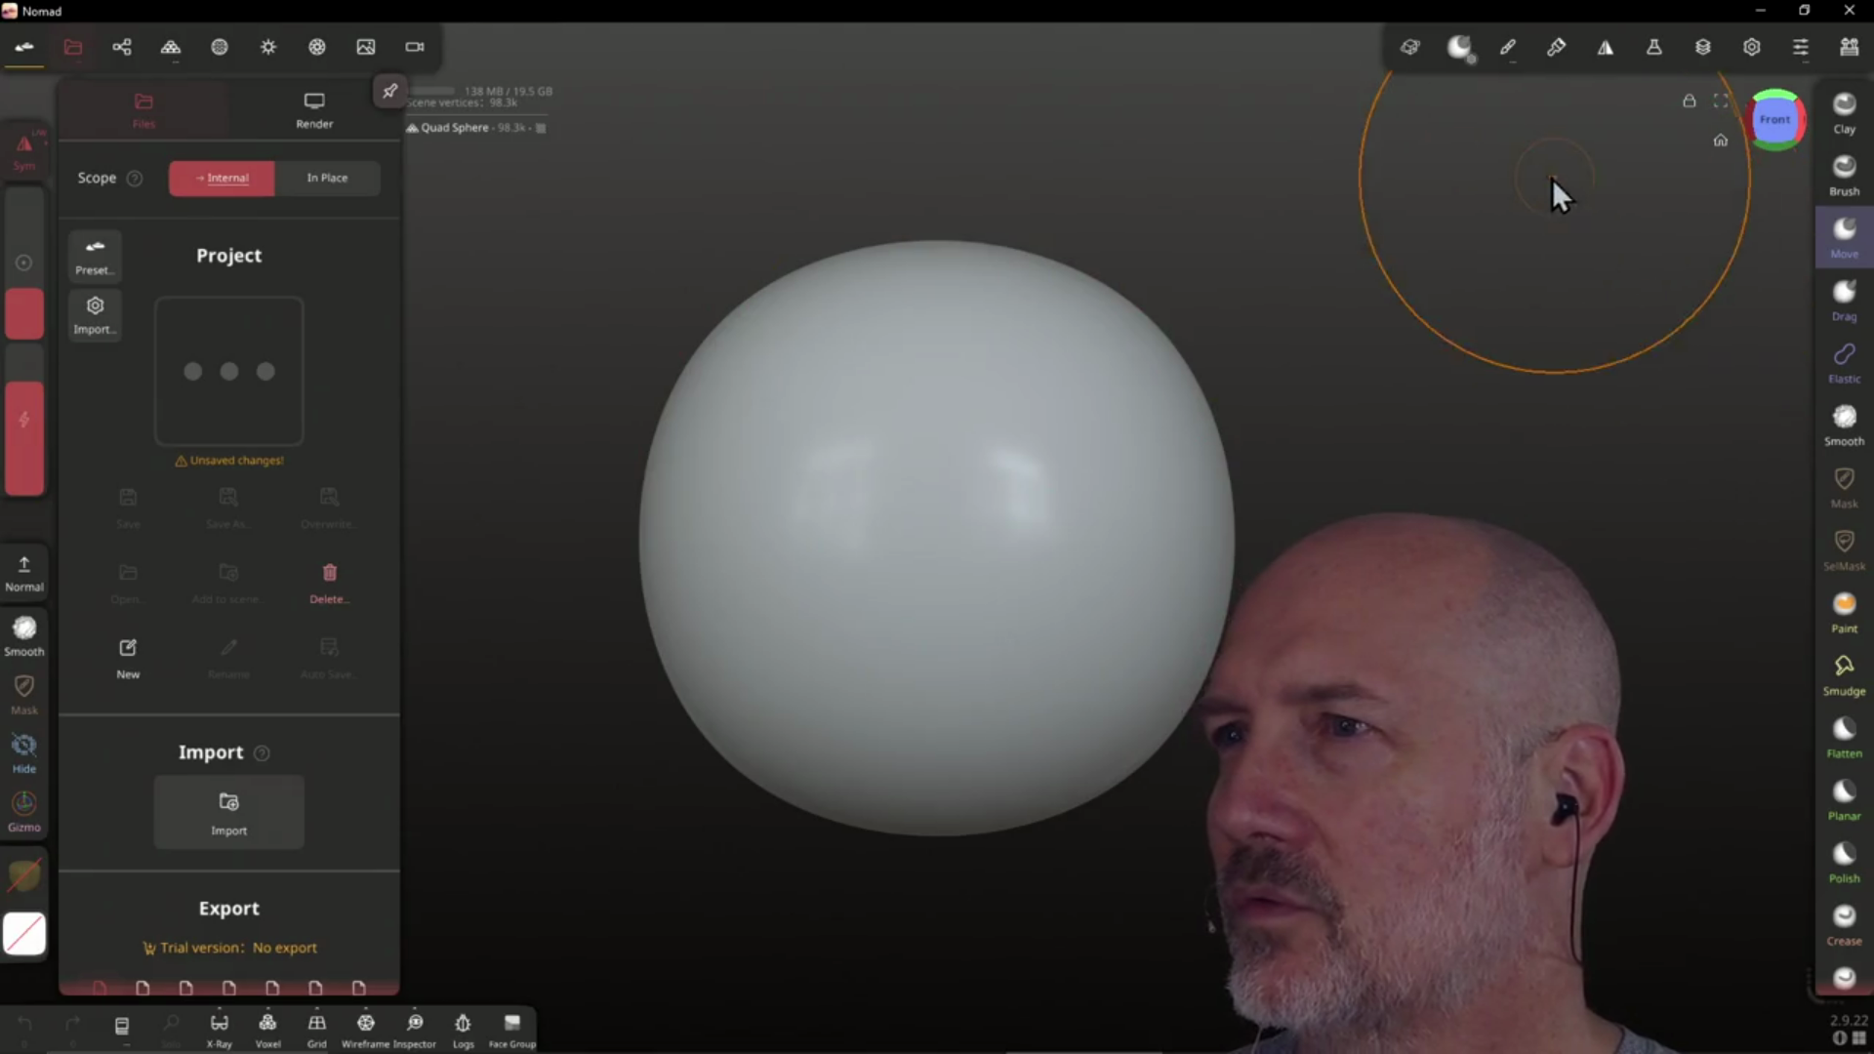
pyautogui.click(1515, 66)
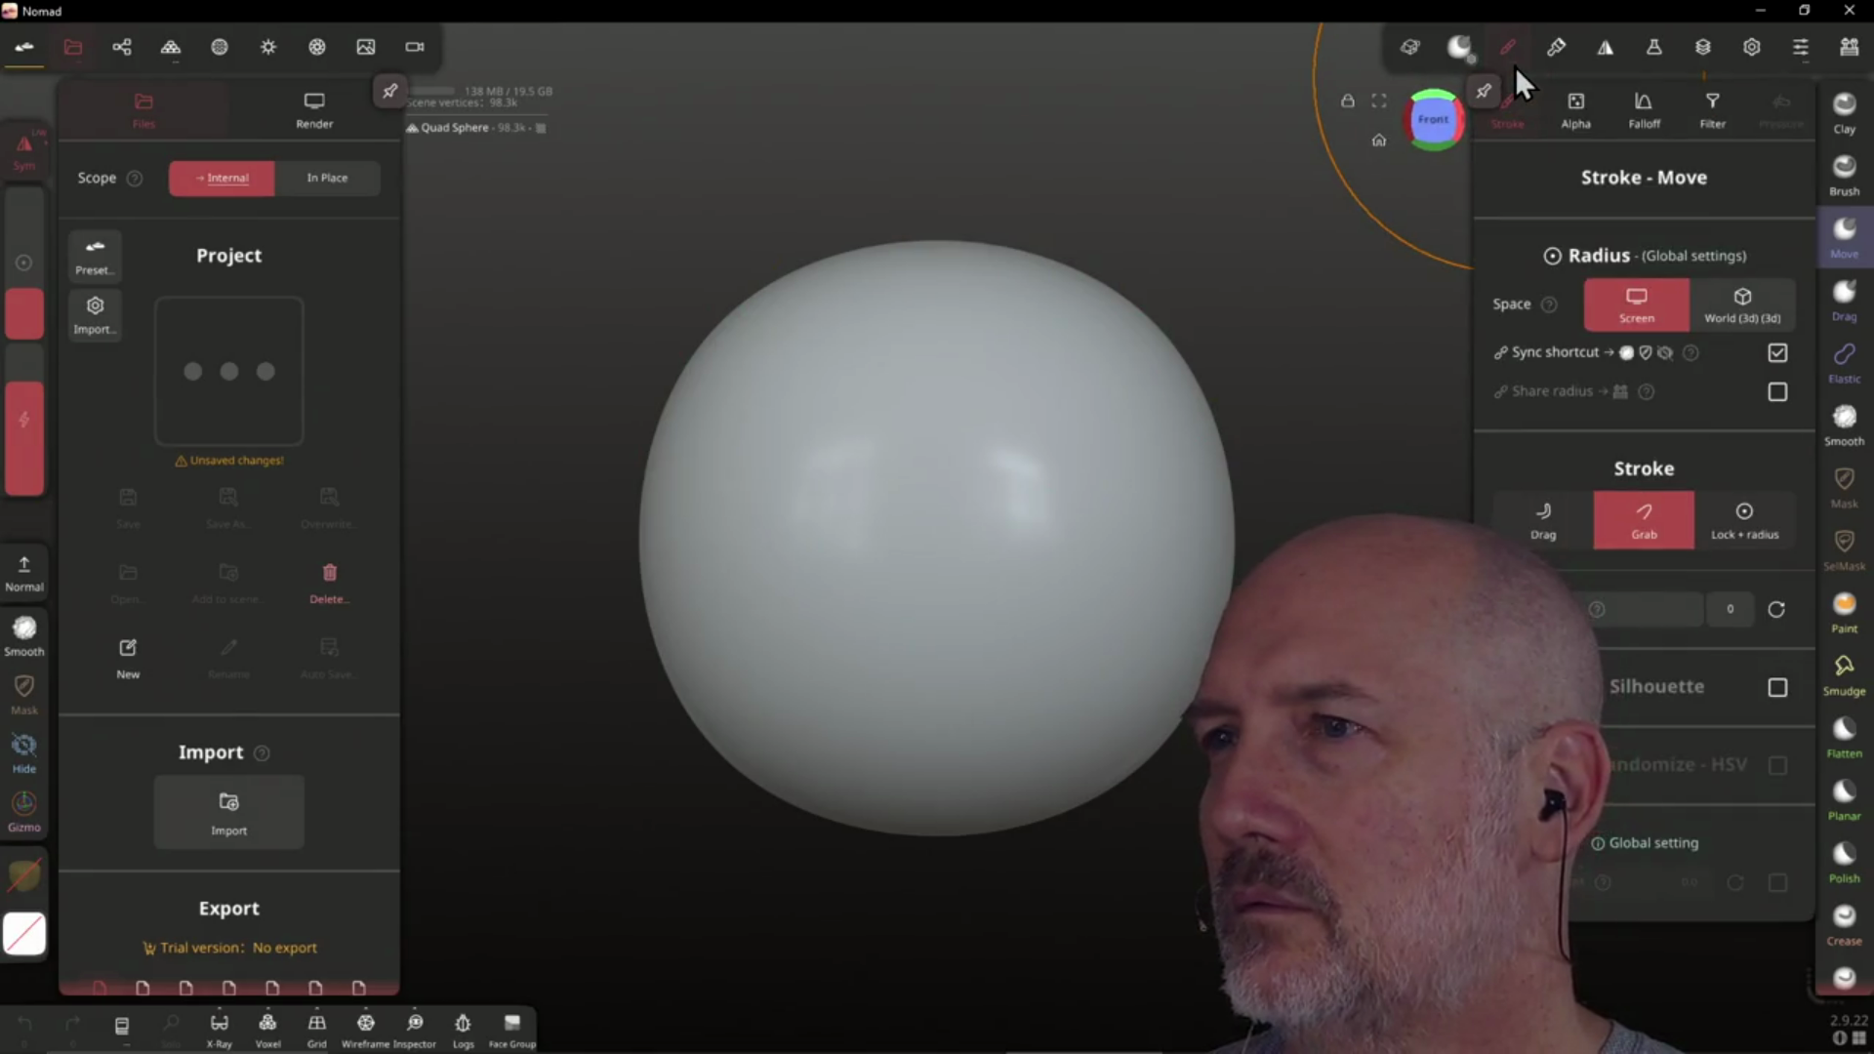
# Check the sphere's Topology DynTopo tab to confirm dynamic topology is off, then close it
pyautogui.click(1515, 66)
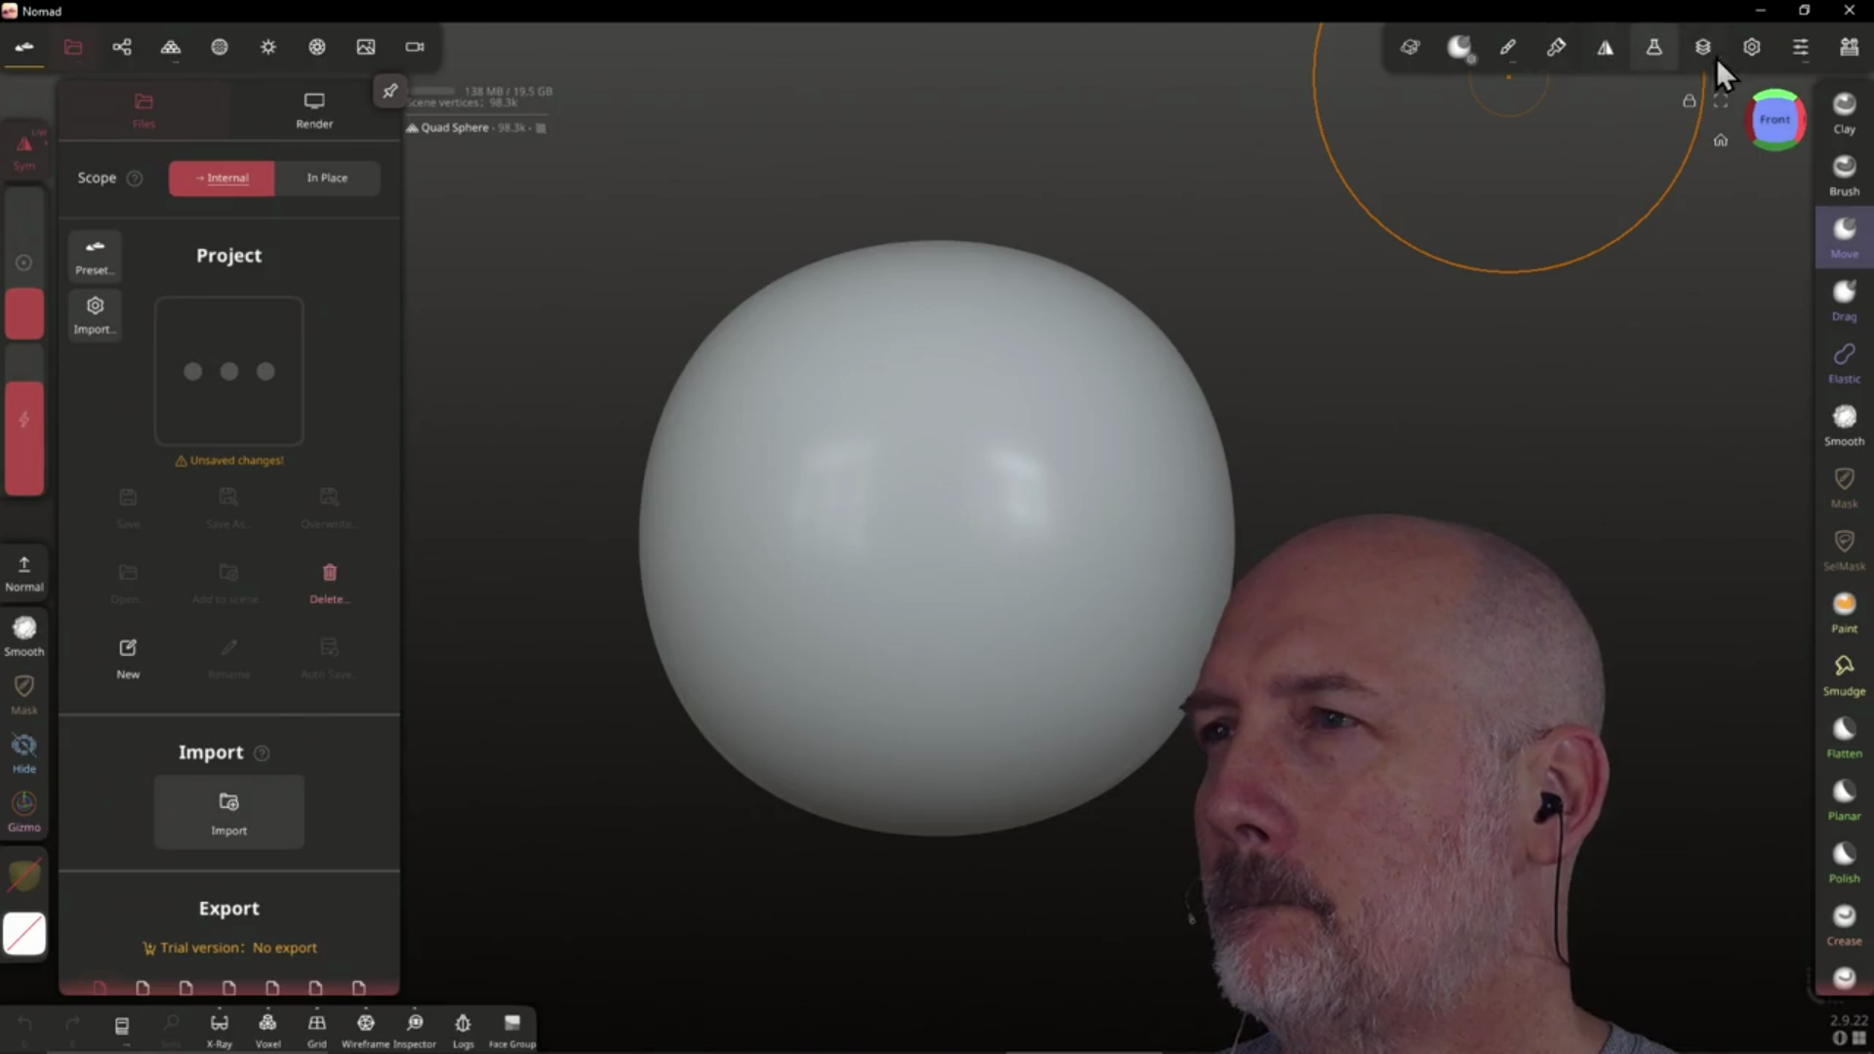
pyautogui.click(1801, 49)
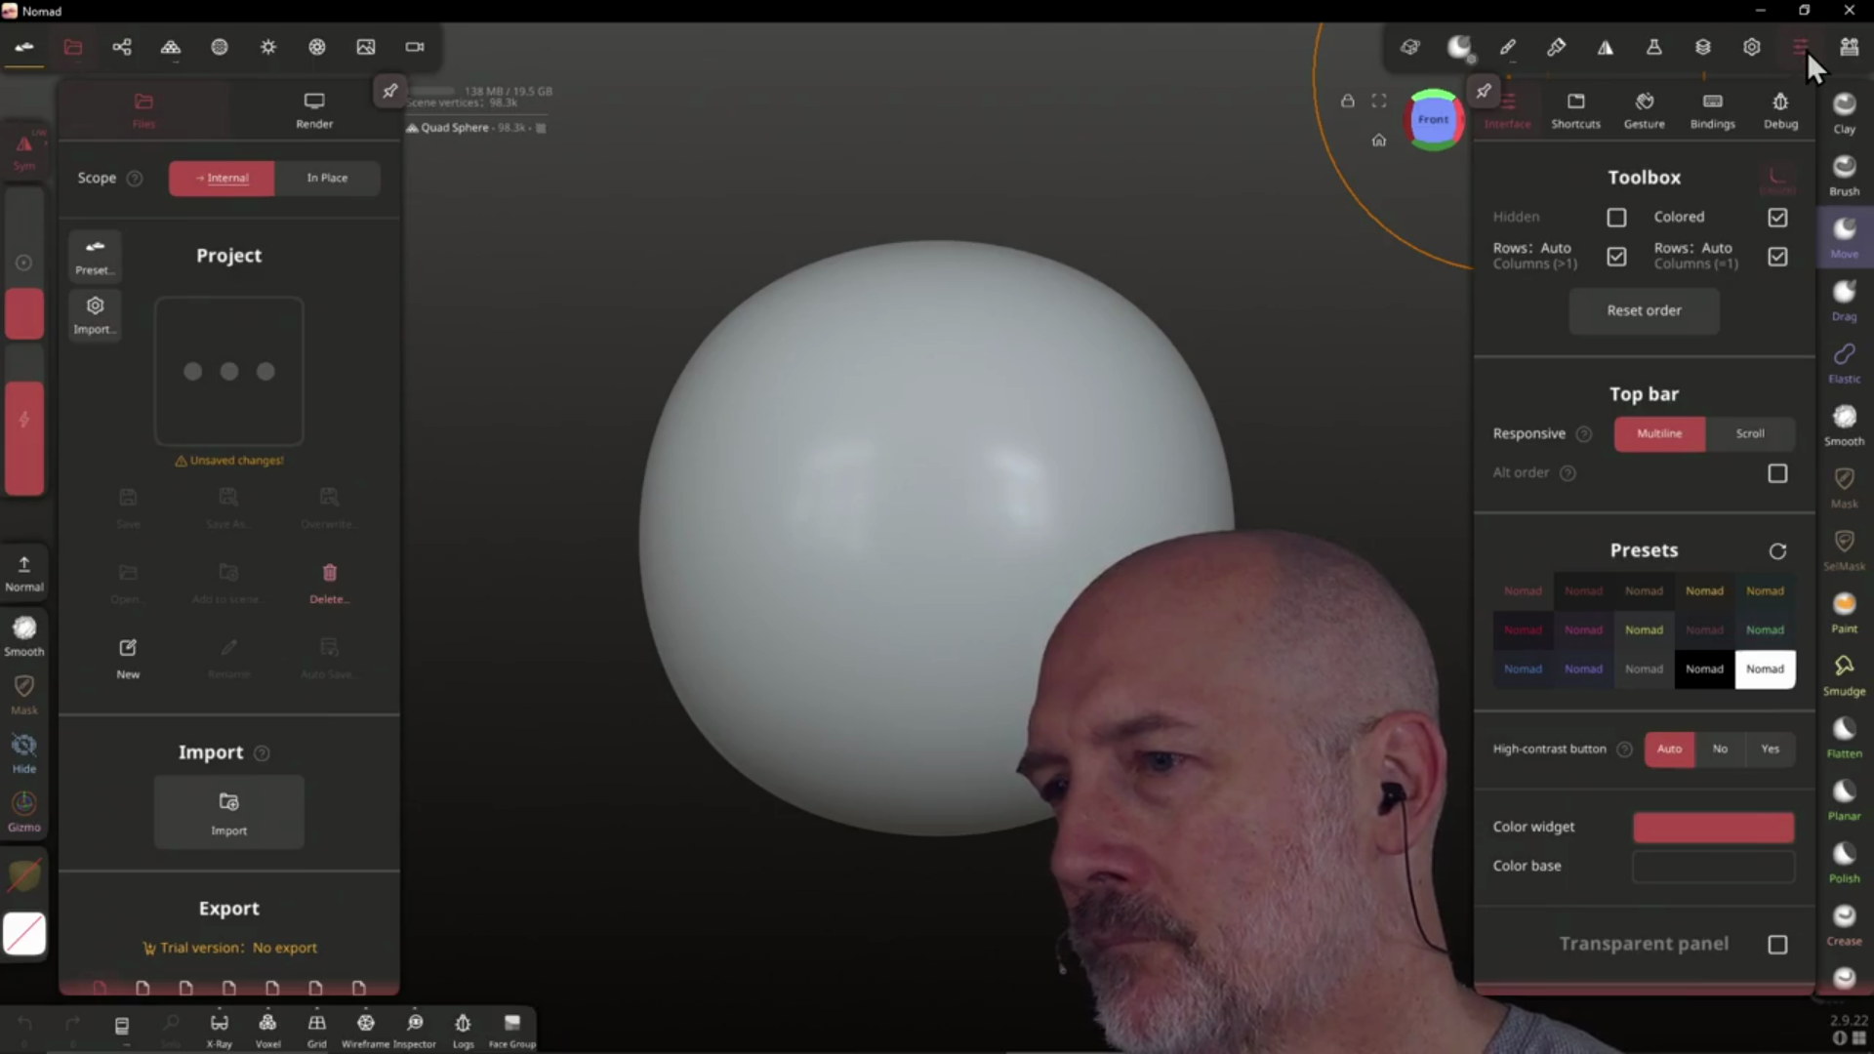
pyautogui.click(1806, 50)
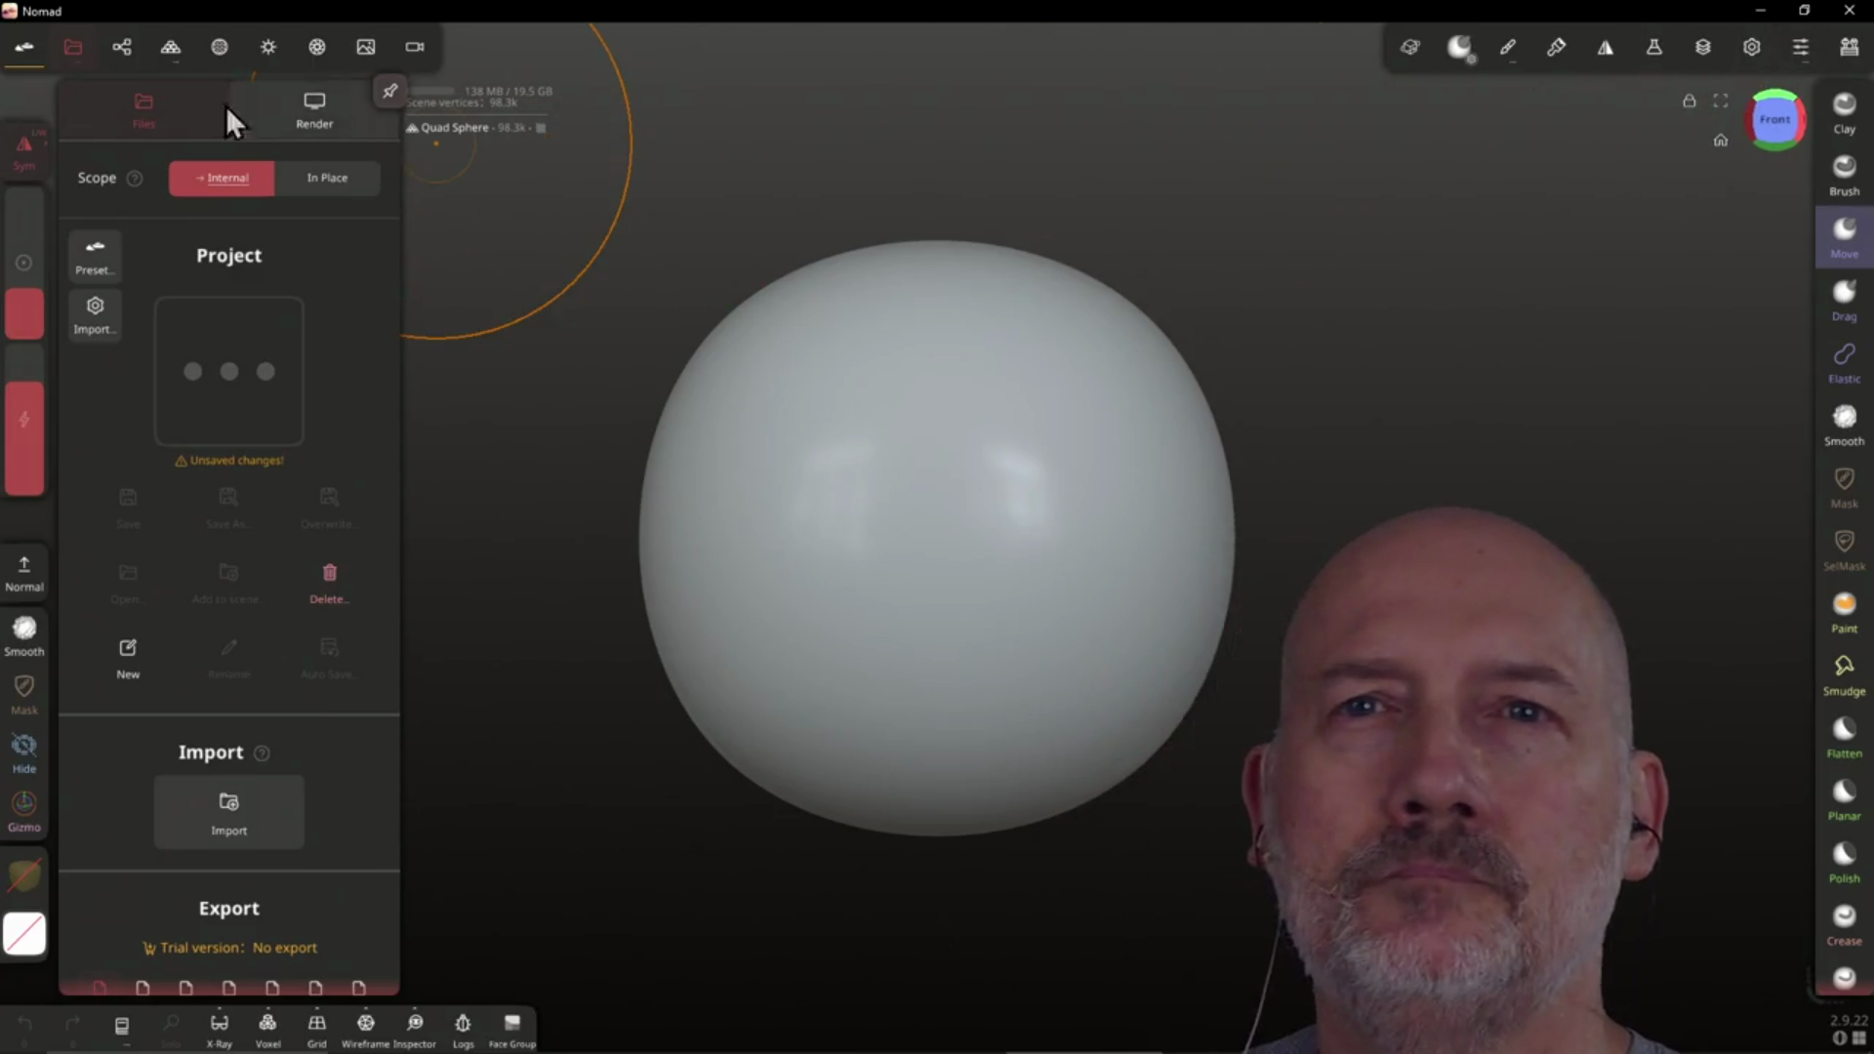
pyautogui.click(127, 46)
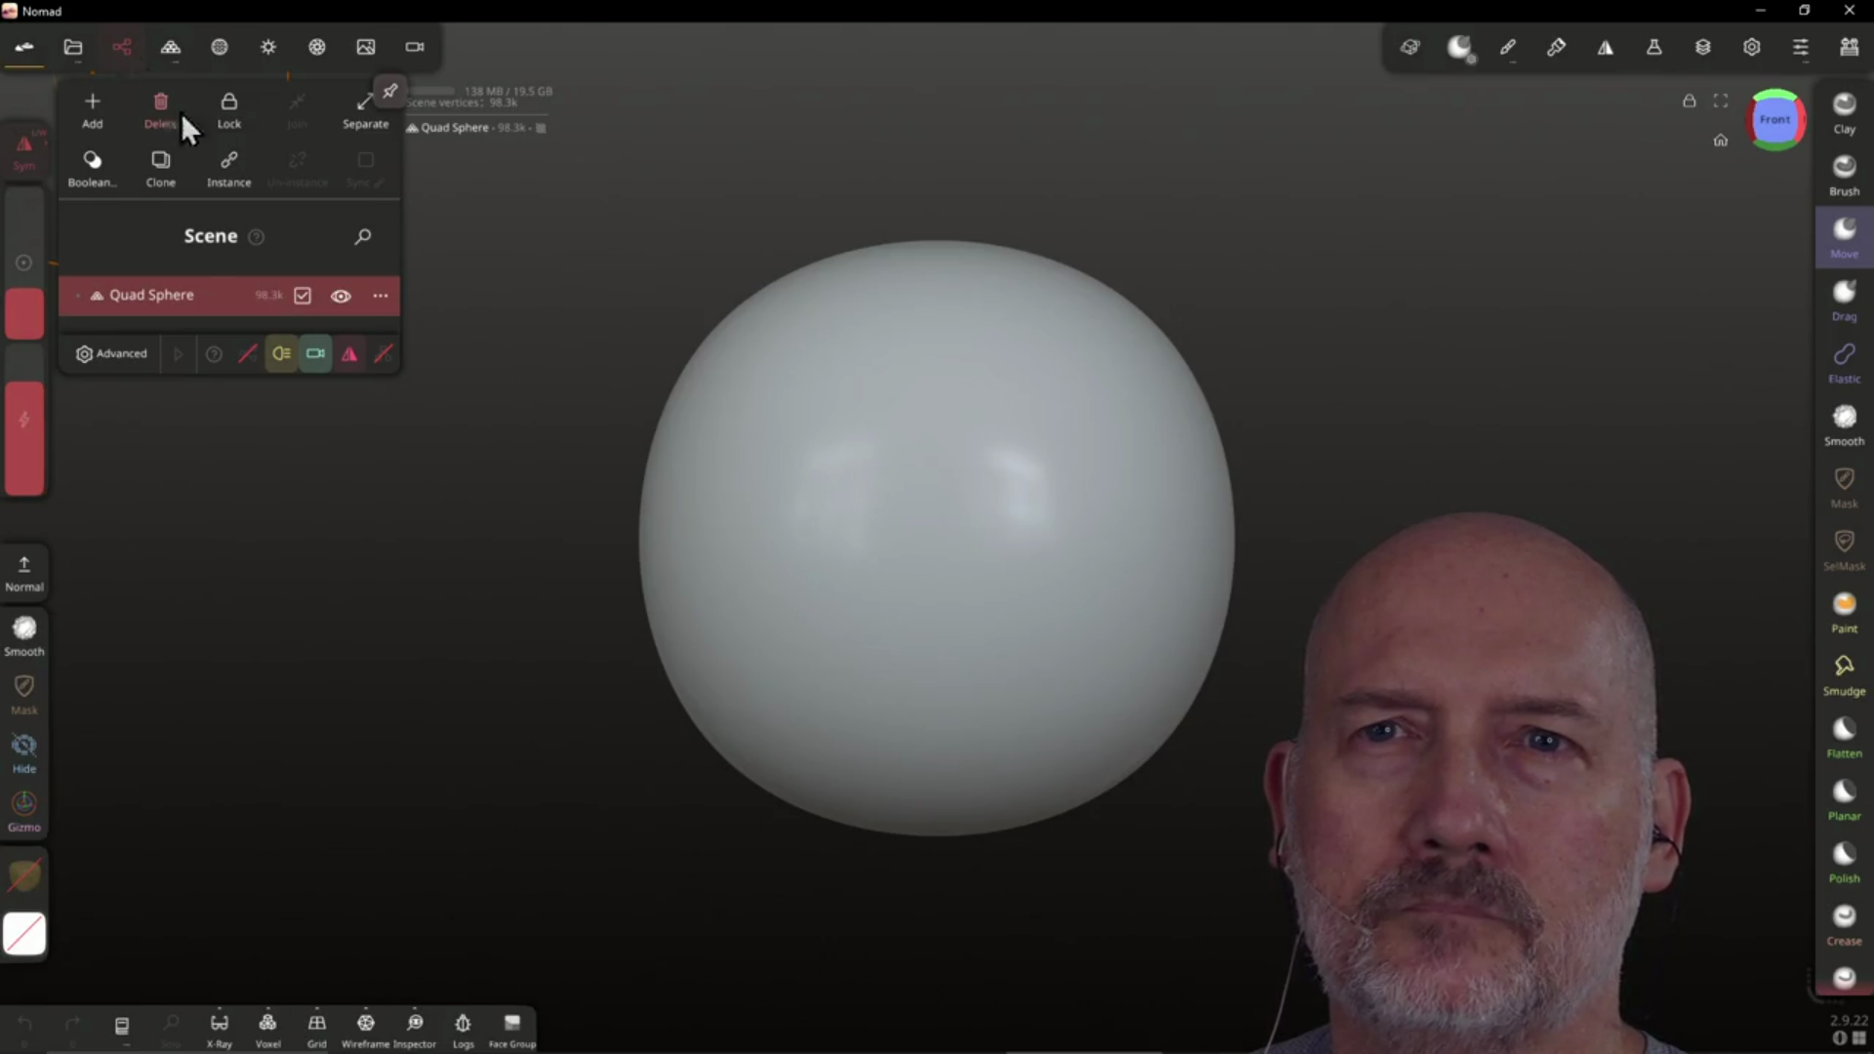
pyautogui.click(174, 56)
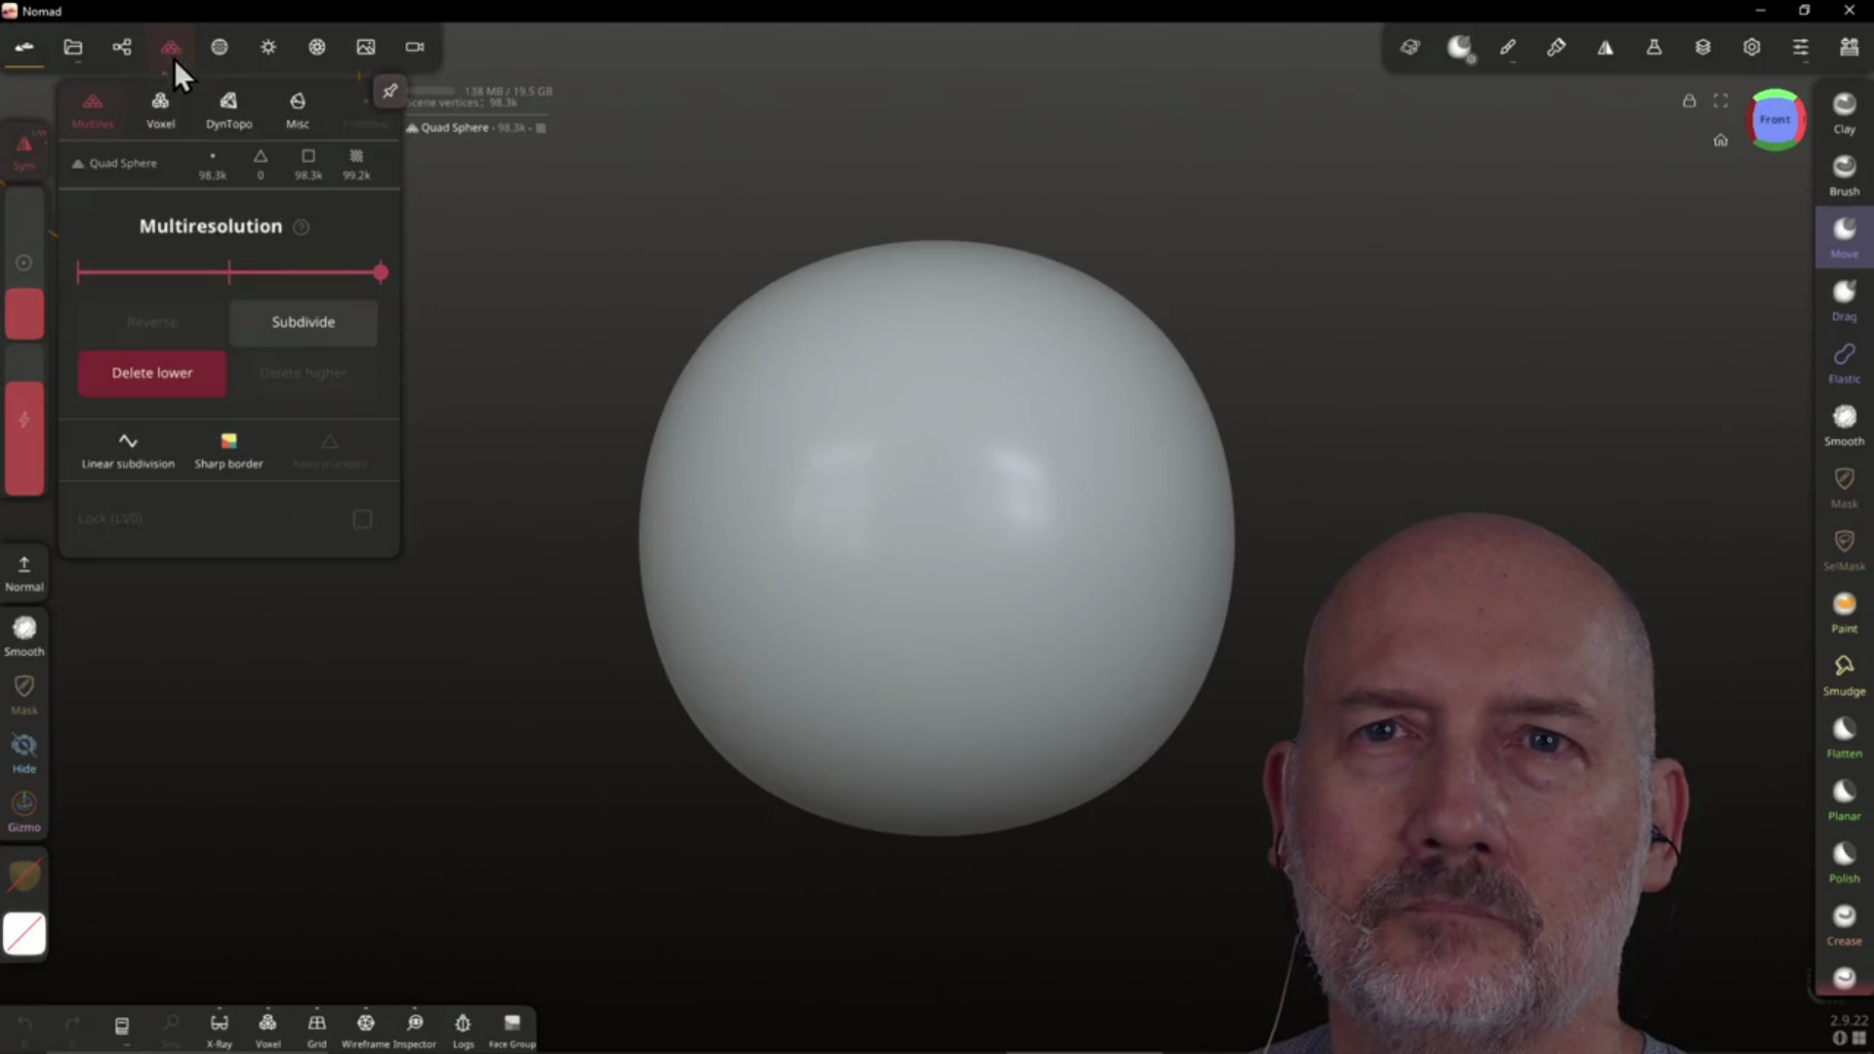
pyautogui.click(227, 113)
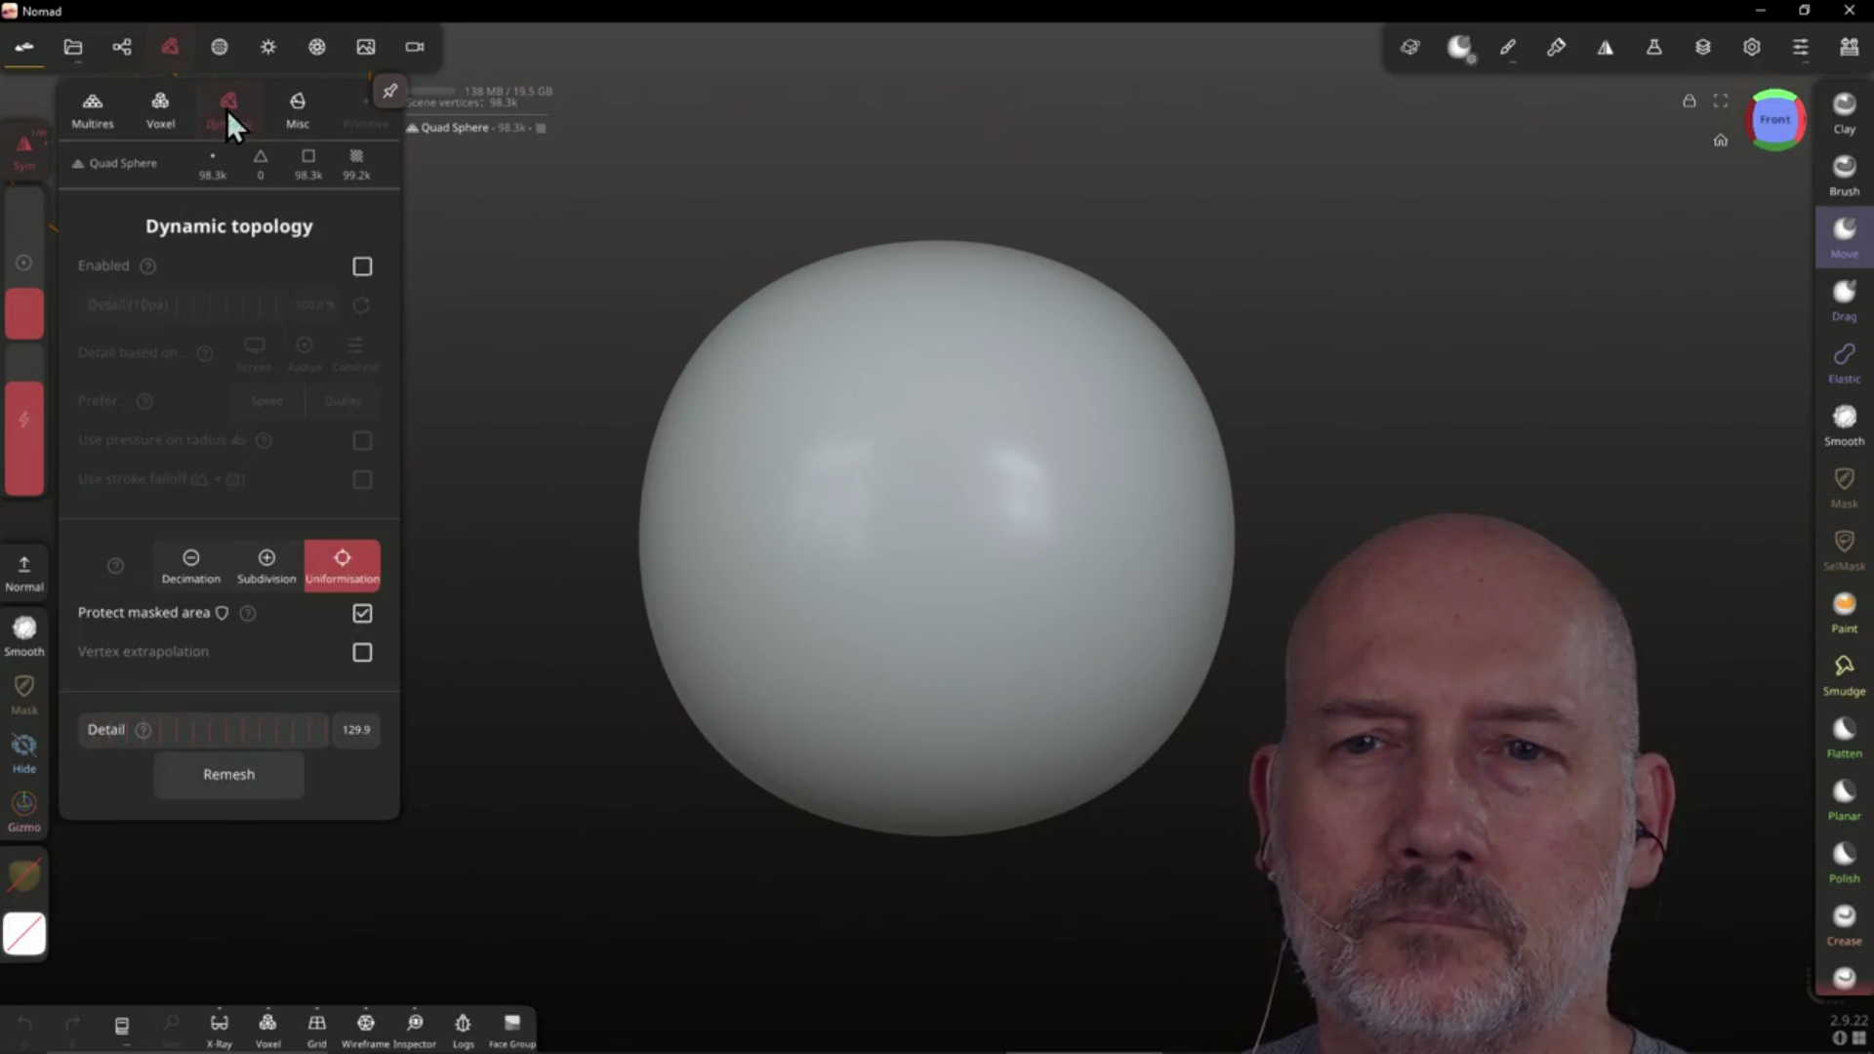
pyautogui.click(986, 410)
# Push in brow hollows around a central ridge and narrow the sides into a tapered chin
pyautogui.moveTo(981, 382)
pyautogui.mouseDown()
pyautogui.moveTo(1037, 406)
pyautogui.moveTo(1045, 439)
pyautogui.moveTo(891, 469)
pyautogui.moveTo(963, 451)
pyautogui.mouseUp()
pyautogui.moveTo(946, 516)
pyautogui.mouseDown()
pyautogui.moveTo(858, 515)
pyautogui.moveTo(858, 460)
pyautogui.moveTo(1004, 439)
pyautogui.moveTo(1031, 486)
pyautogui.moveTo(1075, 473)
pyautogui.moveTo(975, 540)
pyautogui.moveTo(924, 536)
pyautogui.moveTo(1031, 458)
pyautogui.moveTo(976, 472)
pyautogui.moveTo(986, 565)
pyautogui.moveTo(982, 465)
pyautogui.moveTo(1212, 486)
pyautogui.moveTo(1051, 511)
pyautogui.moveTo(1077, 555)
pyautogui.mouseUp()
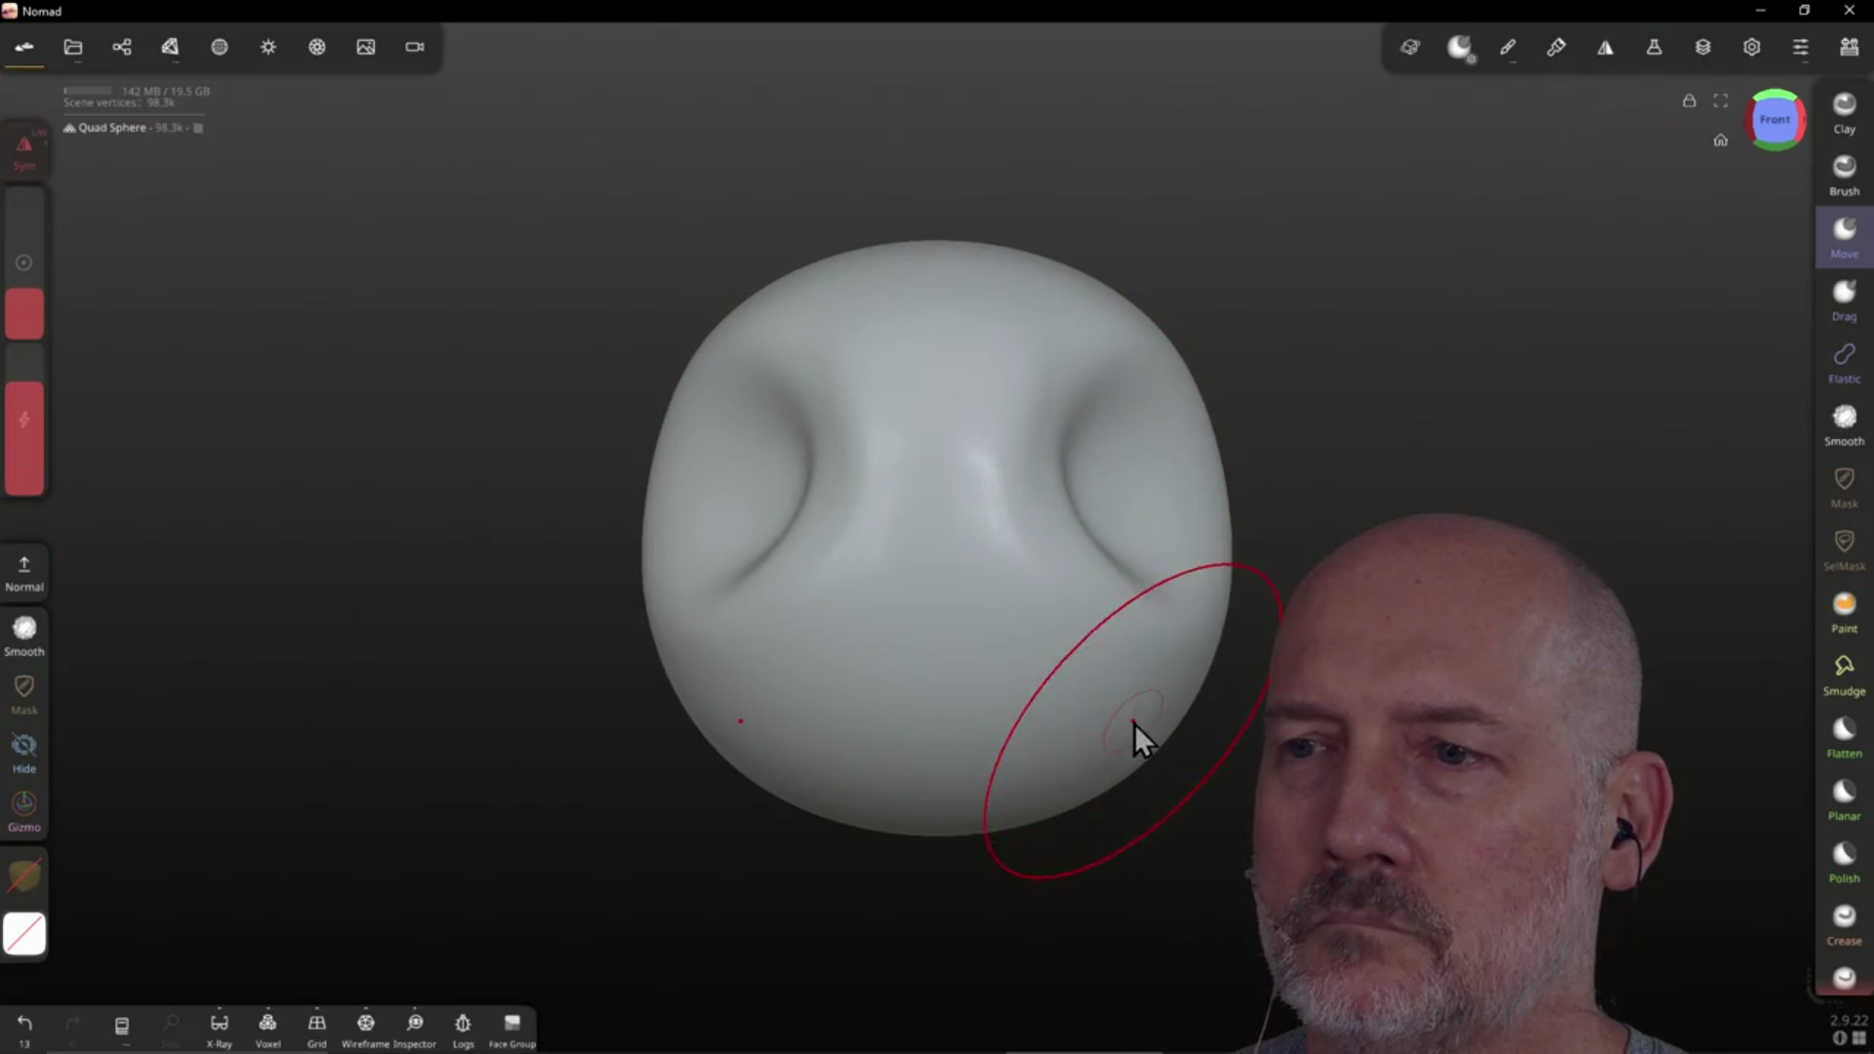
pyautogui.moveTo(1124, 728); pyautogui.dragTo(1121, 724)
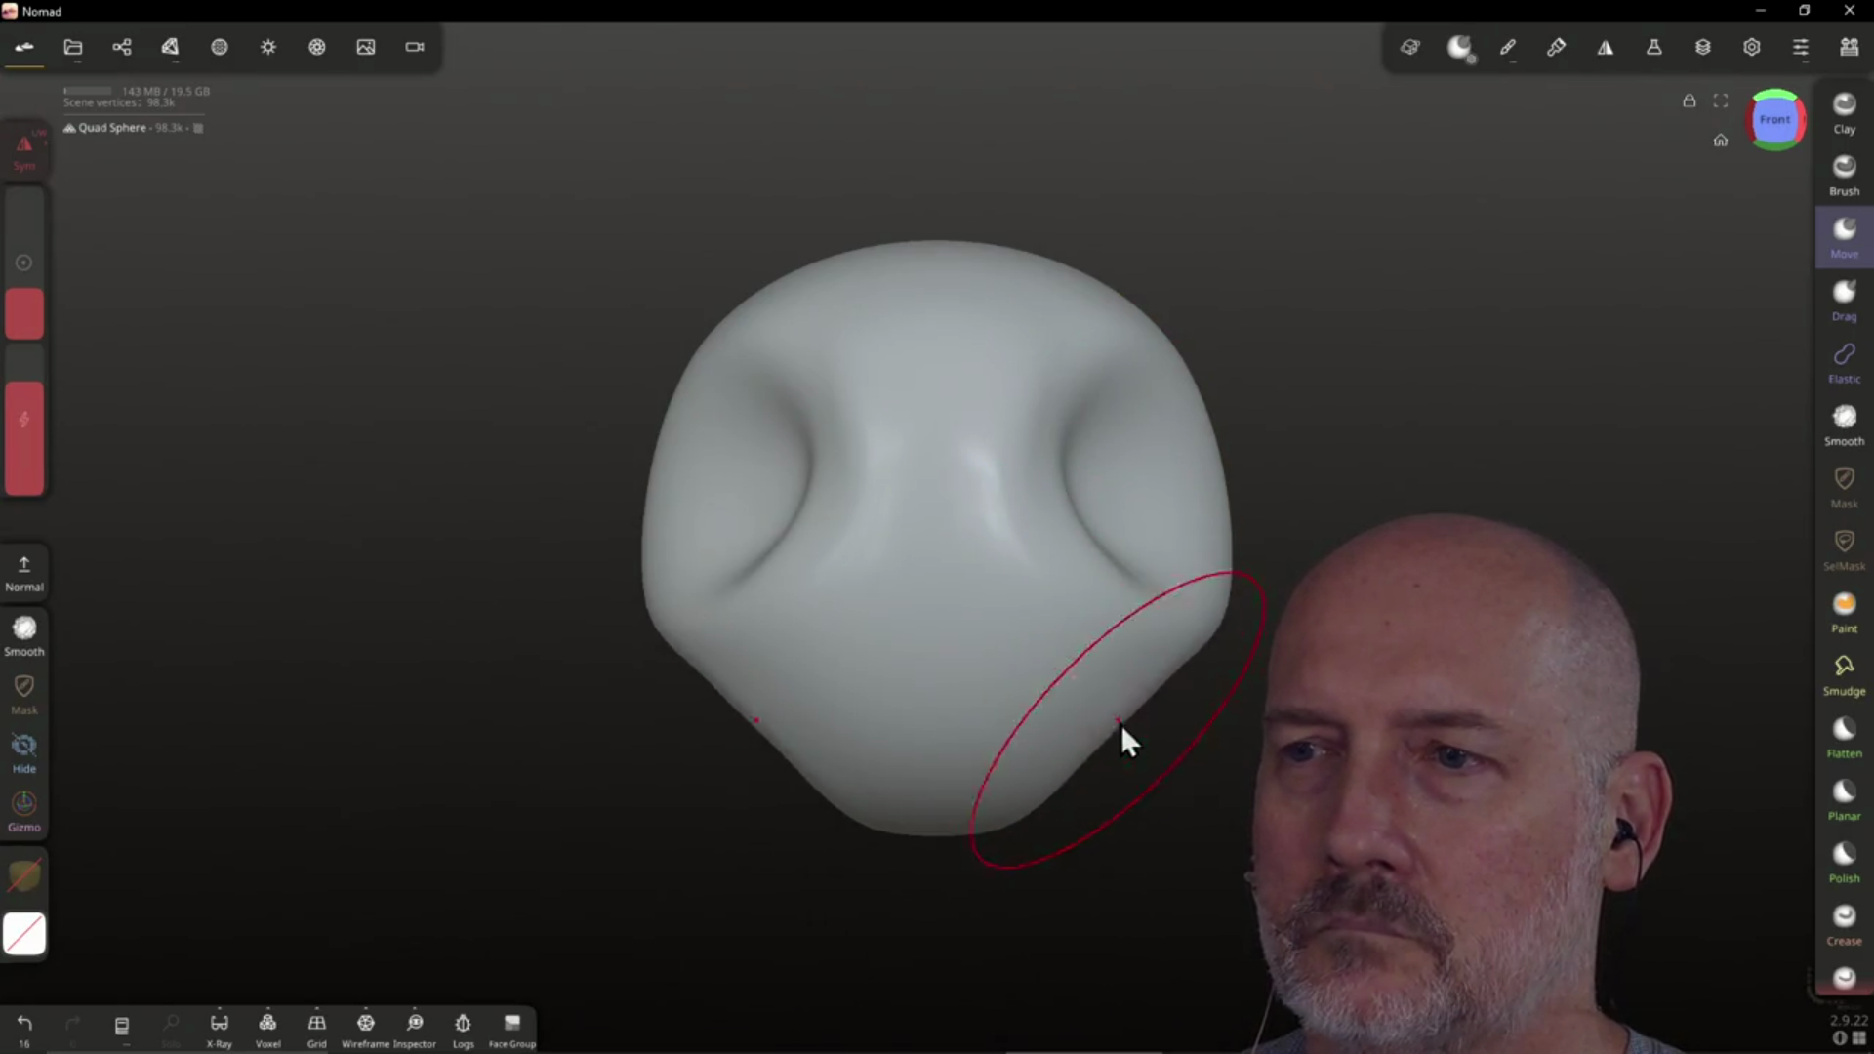
pyautogui.moveTo(1248, 578); pyautogui.dragTo(1173, 565)
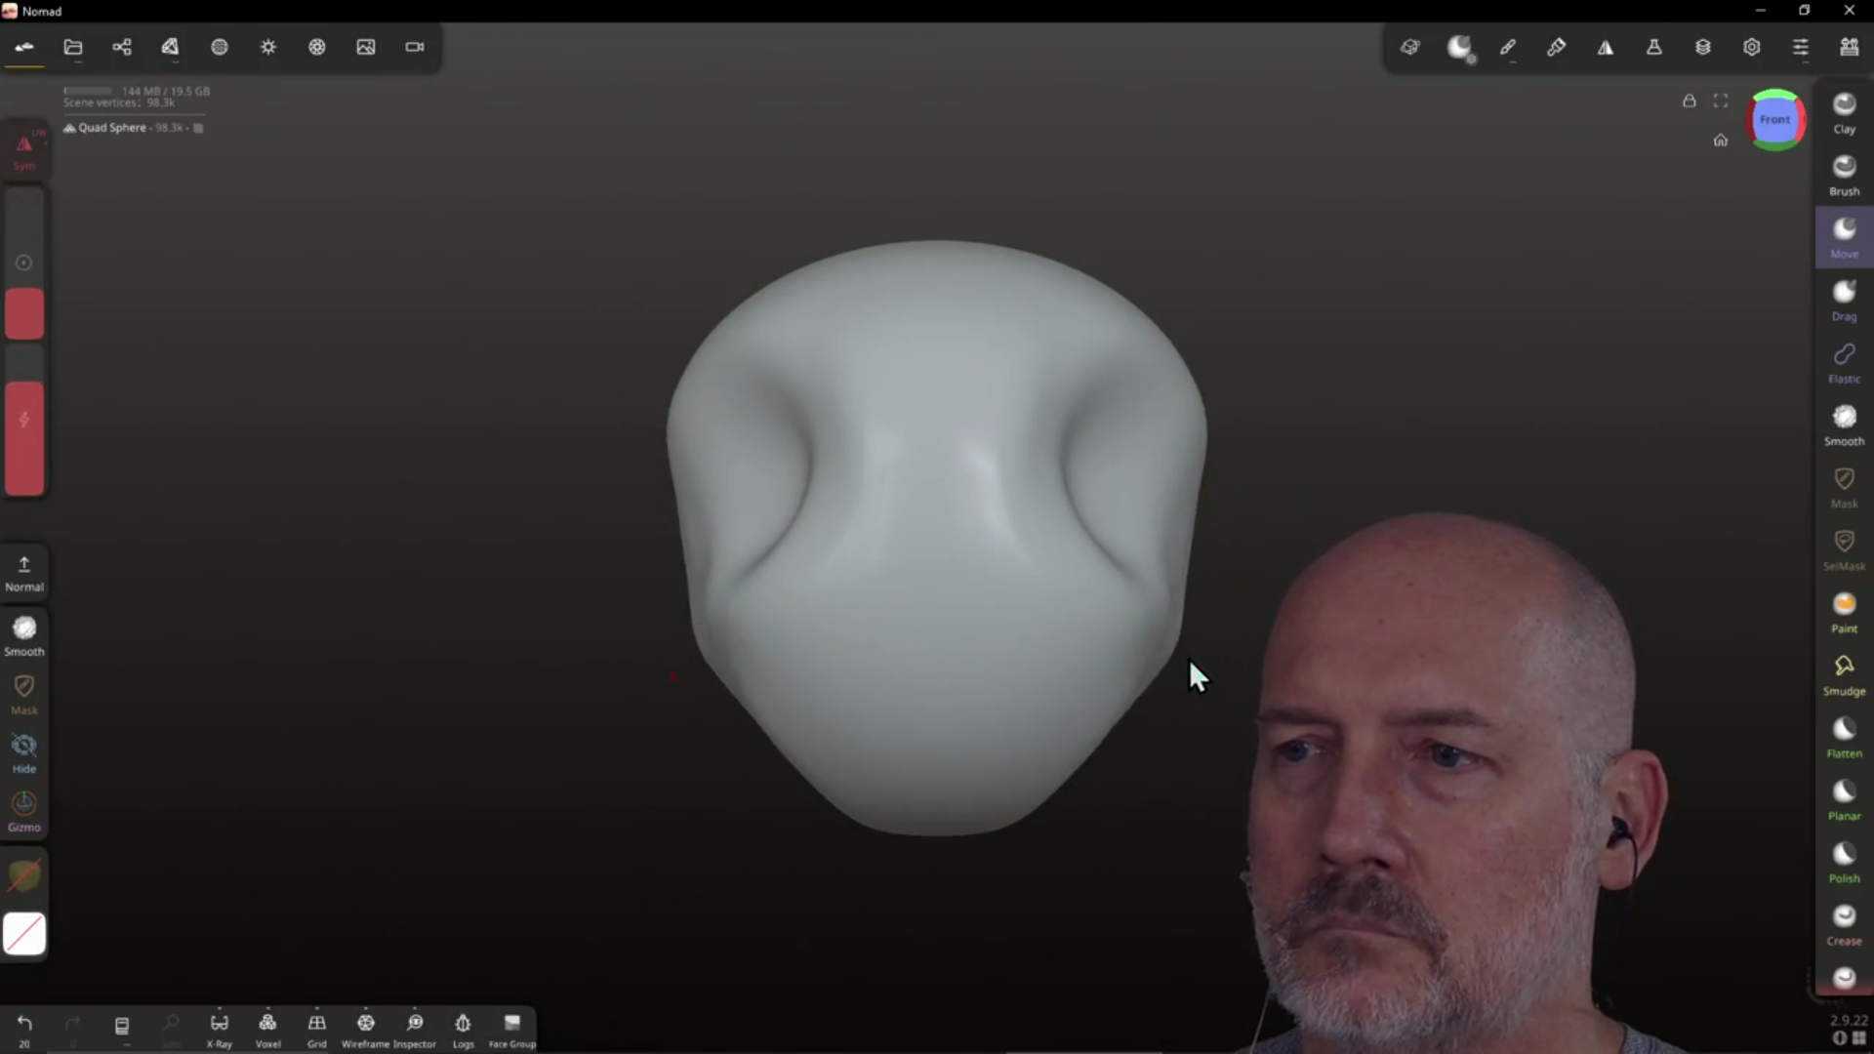
pyautogui.moveTo(1209, 379)
pyautogui.mouseDown()
pyautogui.moveTo(1174, 405)
pyautogui.moveTo(1155, 315)
pyautogui.moveTo(1122, 326)
pyautogui.moveTo(955, 240)
pyautogui.moveTo(823, 335)
pyautogui.mouseUp()
pyautogui.moveTo(682, 469)
pyautogui.mouseDown()
pyautogui.moveTo(722, 479)
pyautogui.moveTo(666, 588)
pyautogui.moveTo(732, 637)
pyautogui.moveTo(716, 705)
pyautogui.moveTo(753, 684)
pyautogui.mouseUp()
pyautogui.moveTo(761, 783)
pyautogui.mouseDown()
pyautogui.moveTo(871, 697)
pyautogui.moveTo(836, 712)
pyautogui.moveTo(774, 640)
pyautogui.moveTo(796, 595)
pyautogui.moveTo(915, 574)
pyautogui.moveTo(1033, 586)
pyautogui.moveTo(1003, 552)
pyautogui.moveTo(1009, 525)
pyautogui.moveTo(992, 706)
pyautogui.moveTo(1019, 649)
pyautogui.mouseUp()
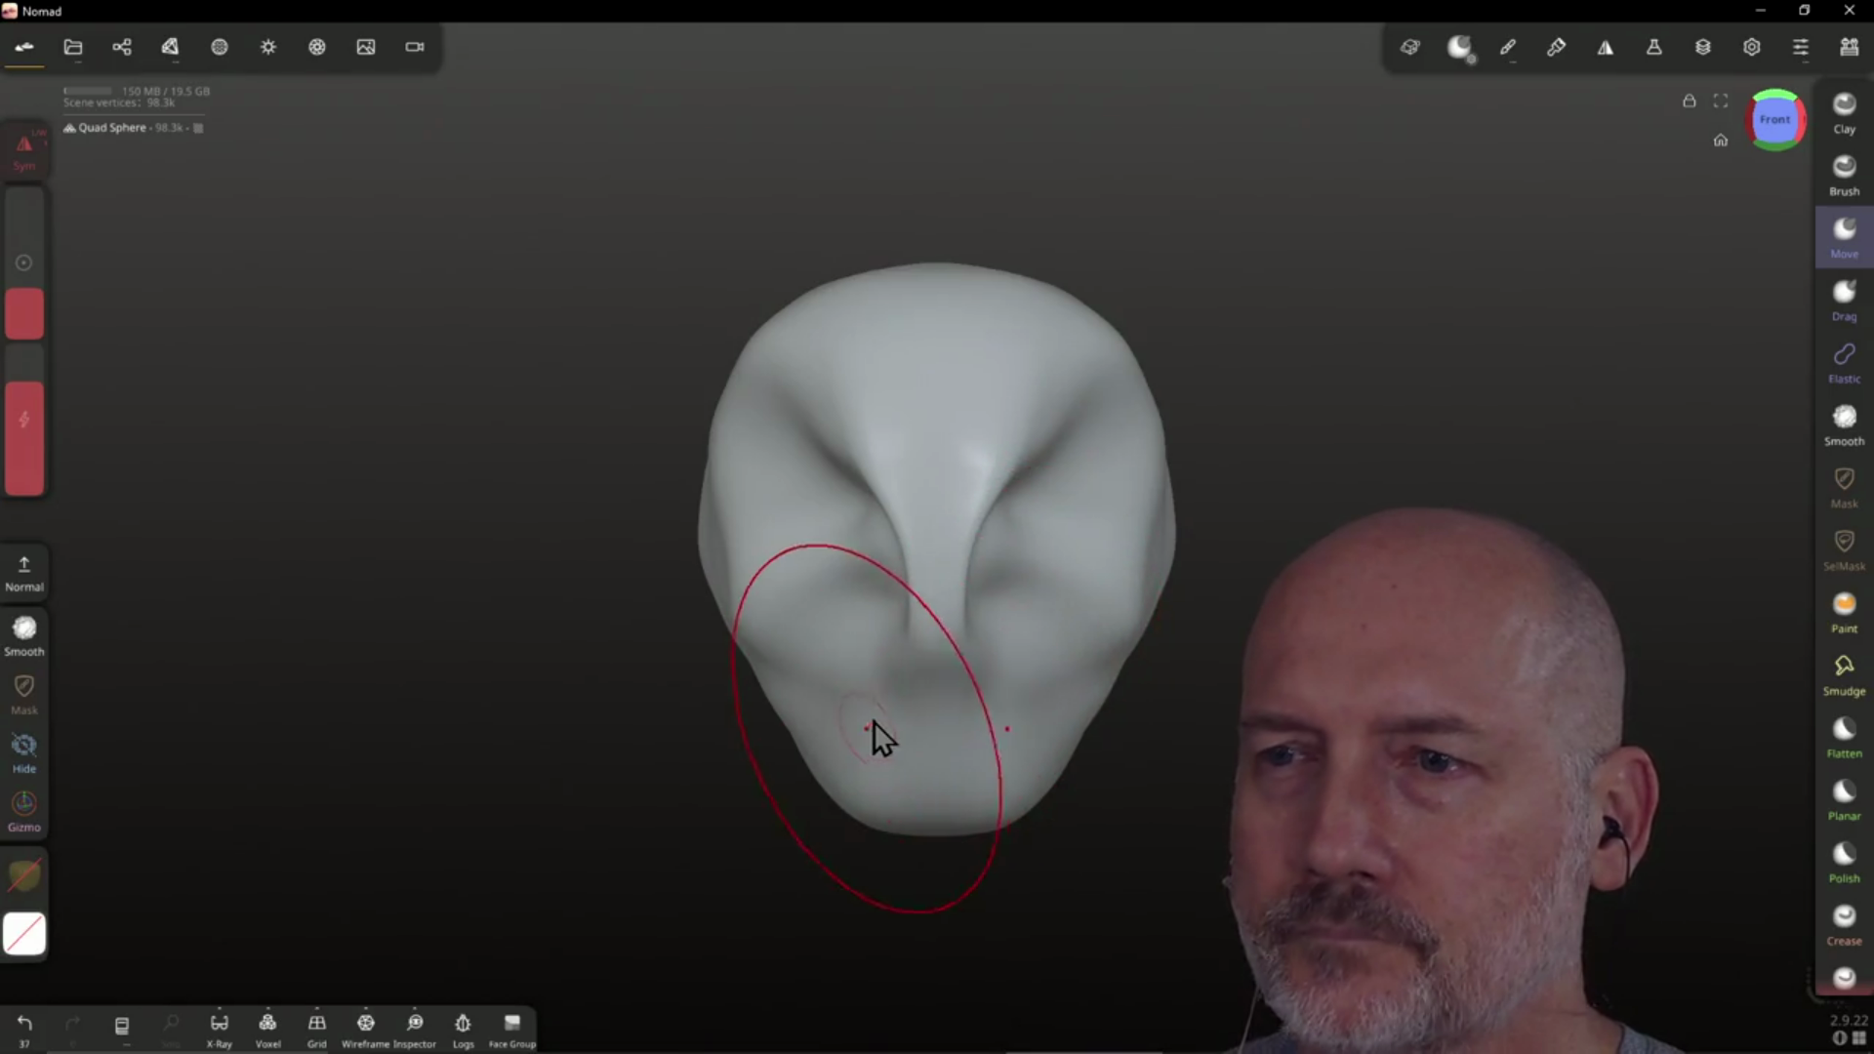
pyautogui.moveTo(1026, 453)
pyautogui.mouseDown(button='right')
pyautogui.moveTo(1005, 501)
pyautogui.moveTo(1029, 361)
pyautogui.moveTo(866, 238)
pyautogui.moveTo(1059, 283)
pyautogui.moveTo(1171, 343)
pyautogui.moveTo(983, 431)
pyautogui.moveTo(1084, 310)
pyautogui.moveTo(1103, 422)
pyautogui.moveTo(828, 598)
pyautogui.mouseUp(button='right')
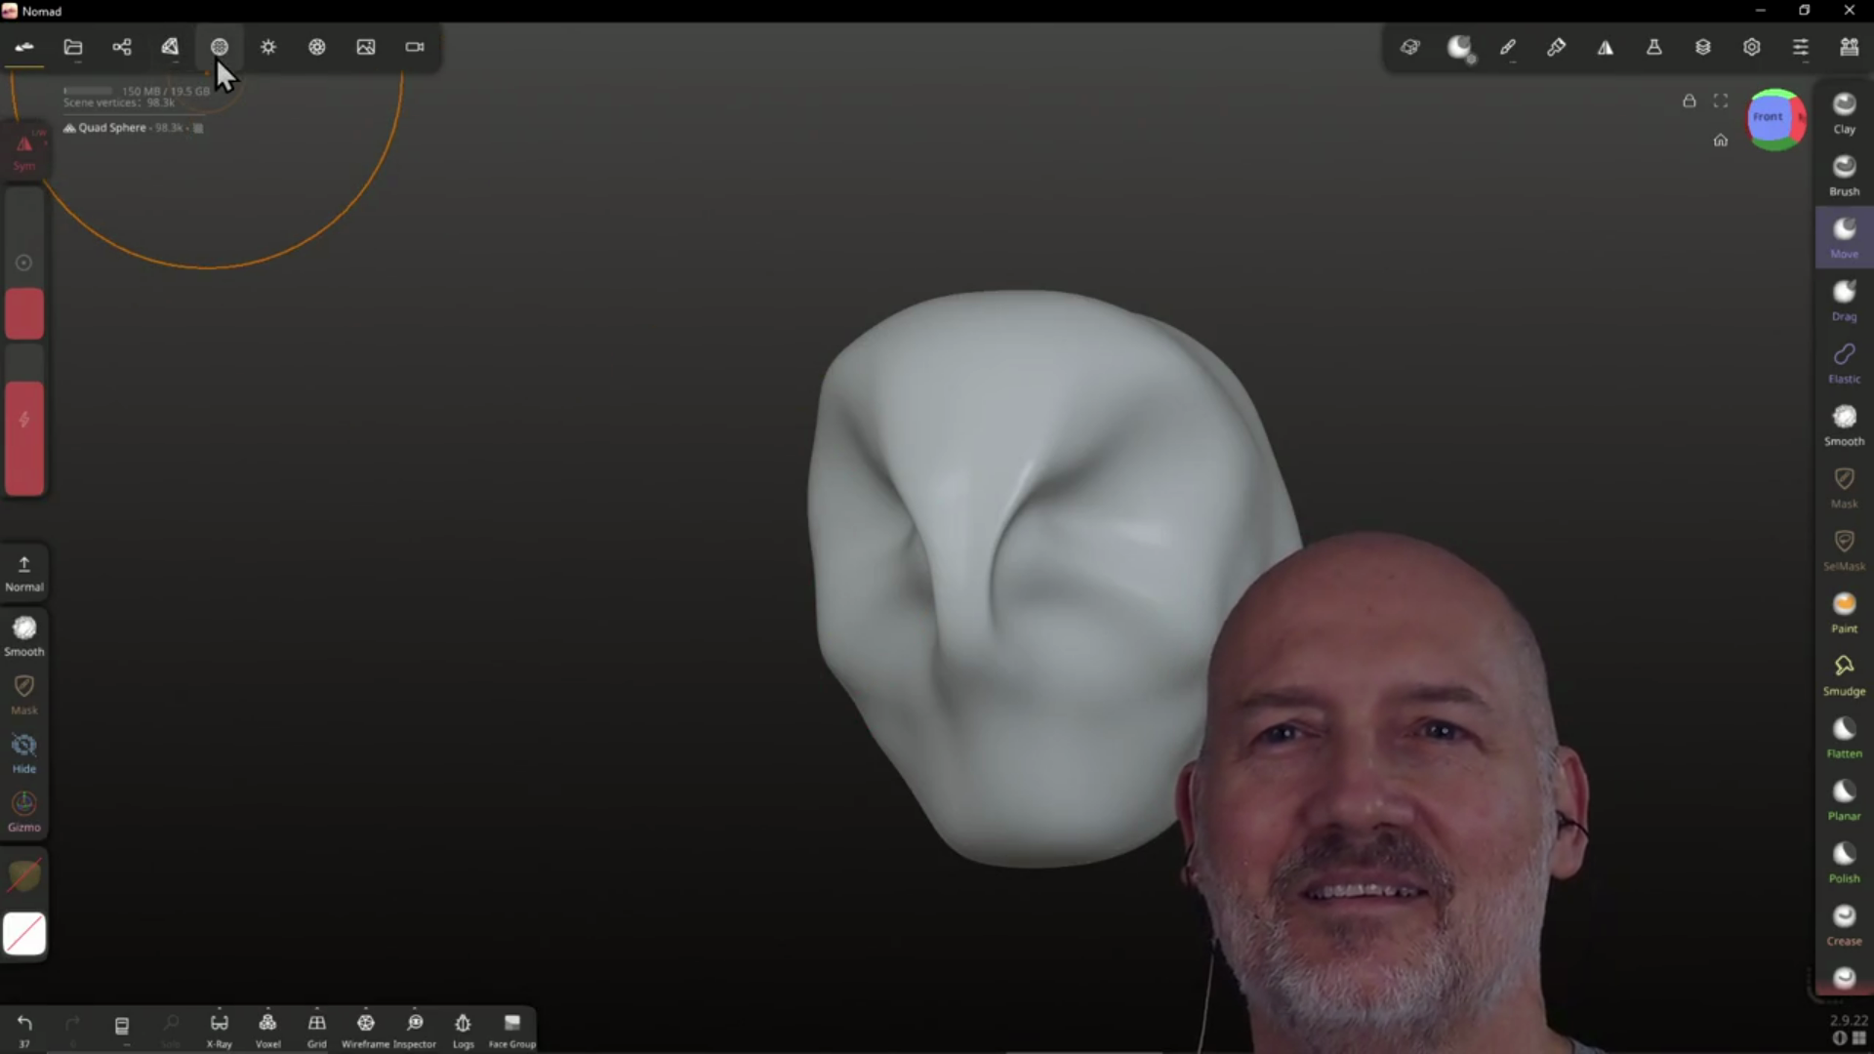
# Look at the Topology multiresolution tab, then bring up the head's Material settings
pyautogui.click(170, 58)
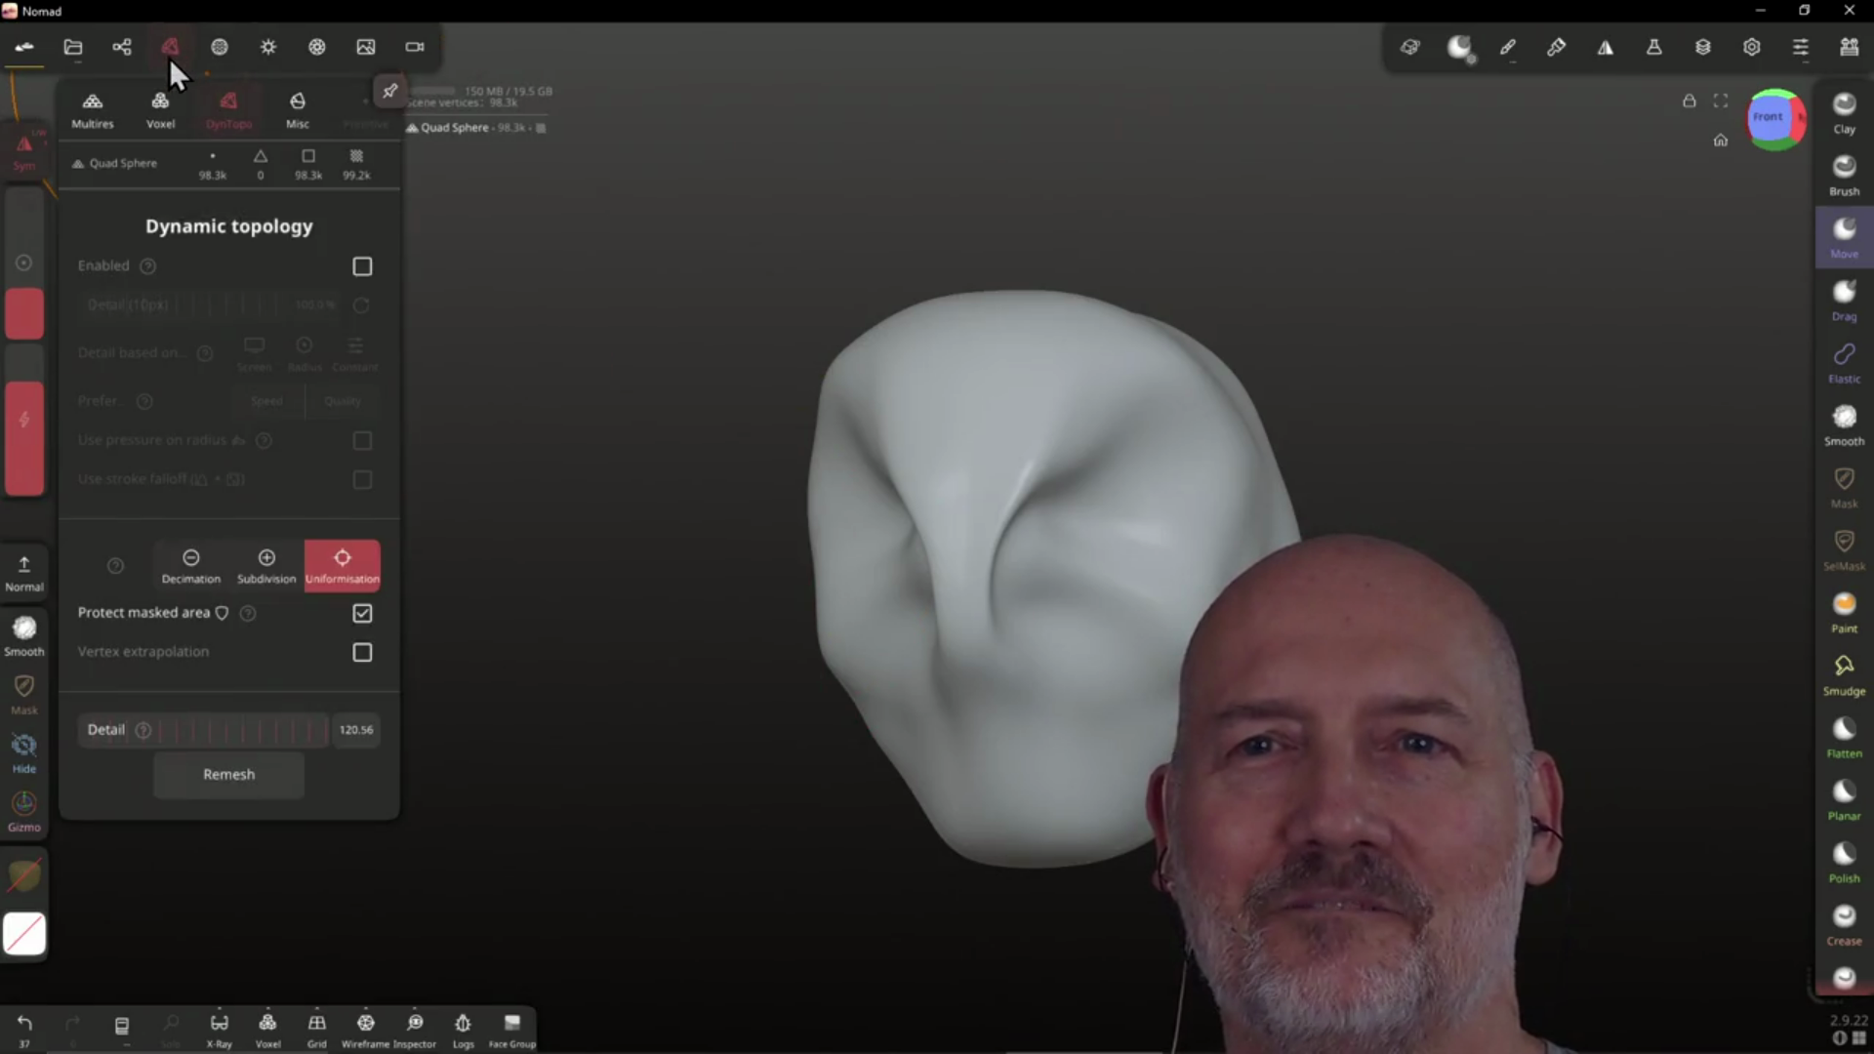
pyautogui.click(74, 121)
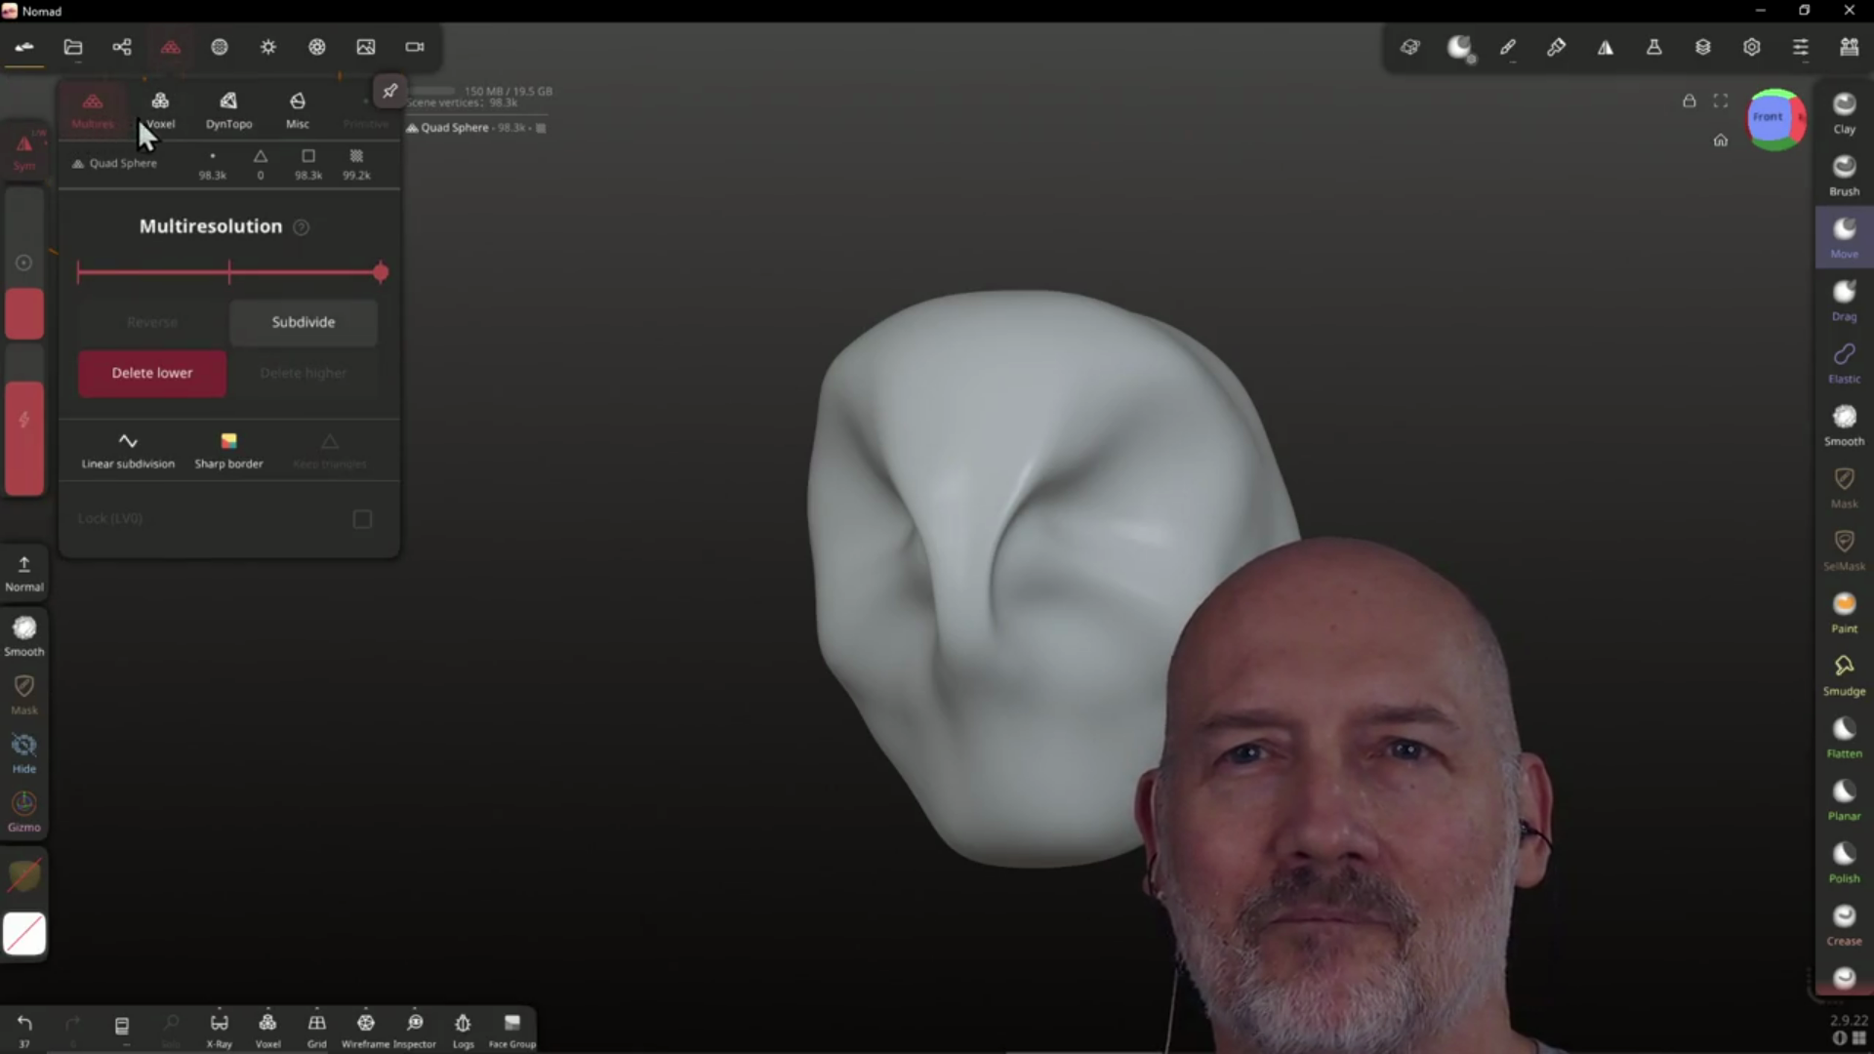
pyautogui.click(237, 107)
pyautogui.click(214, 53)
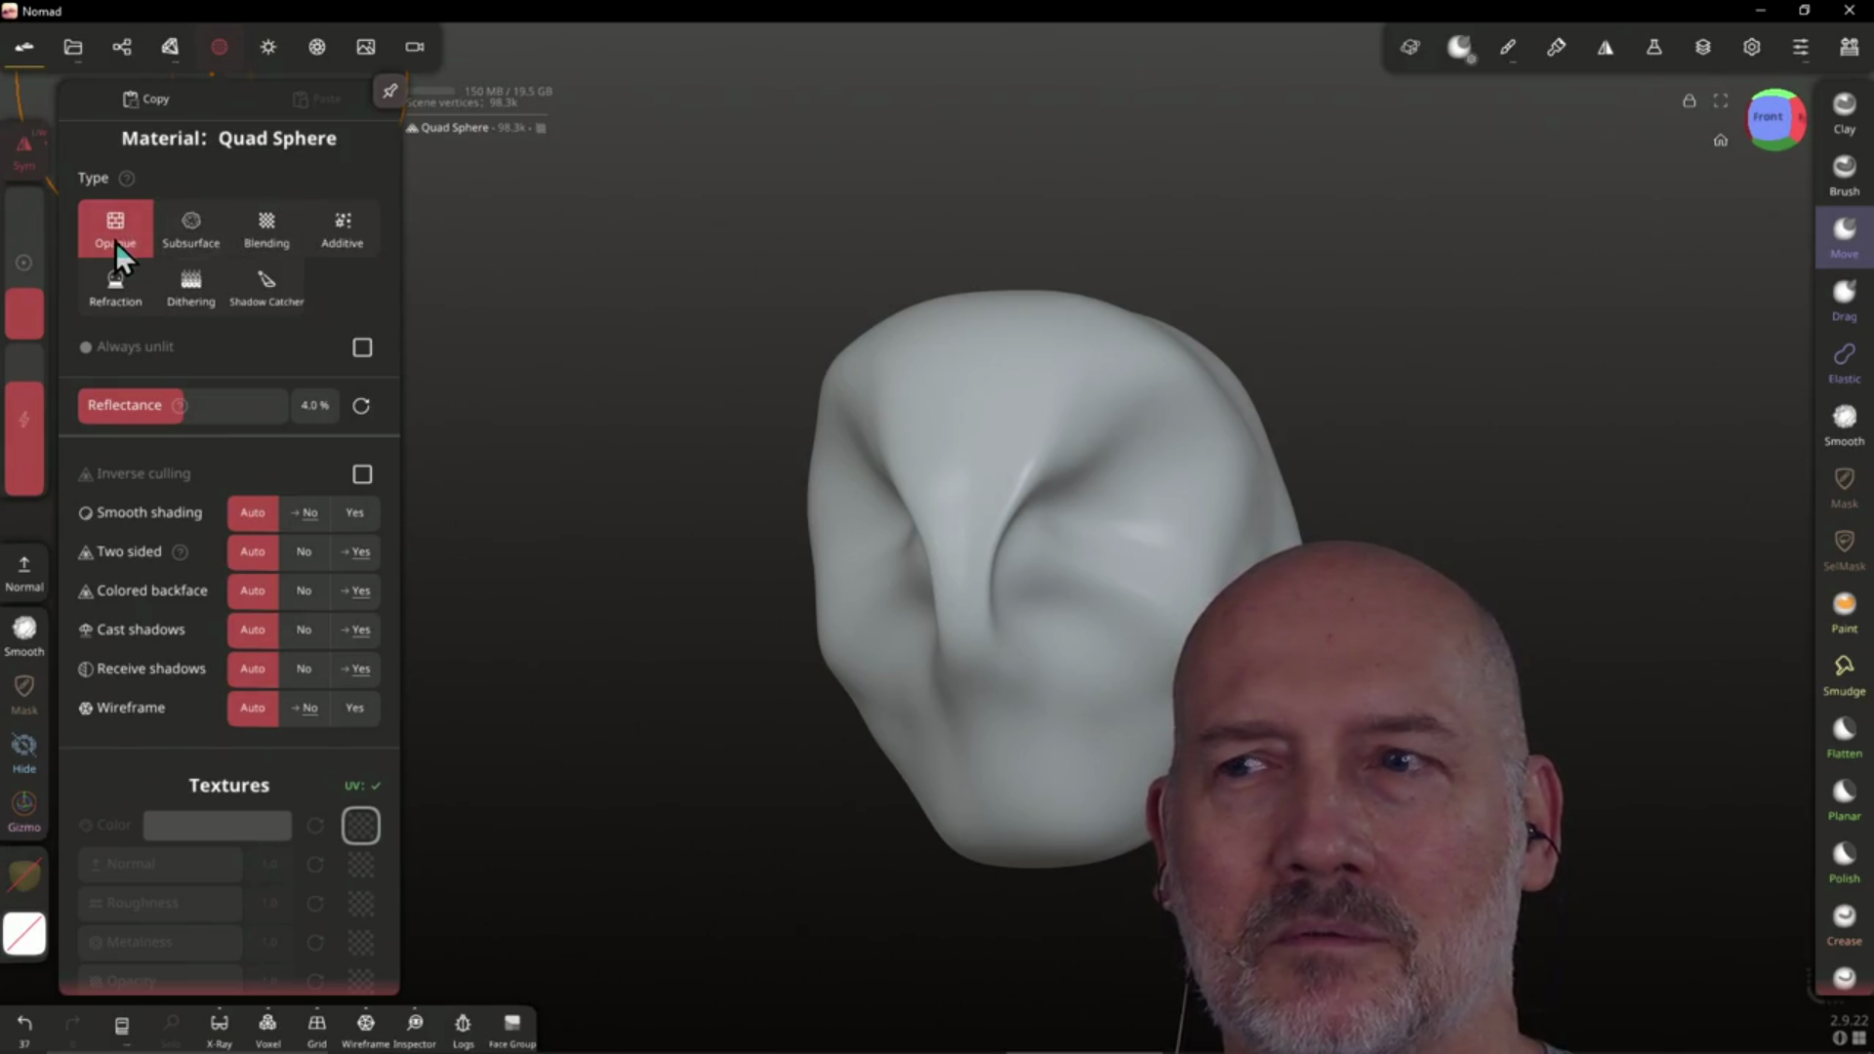
# Try the Subsurface, Blending, Additive and Refraction materials, then return the head to Opaque
pyautogui.click(184, 238)
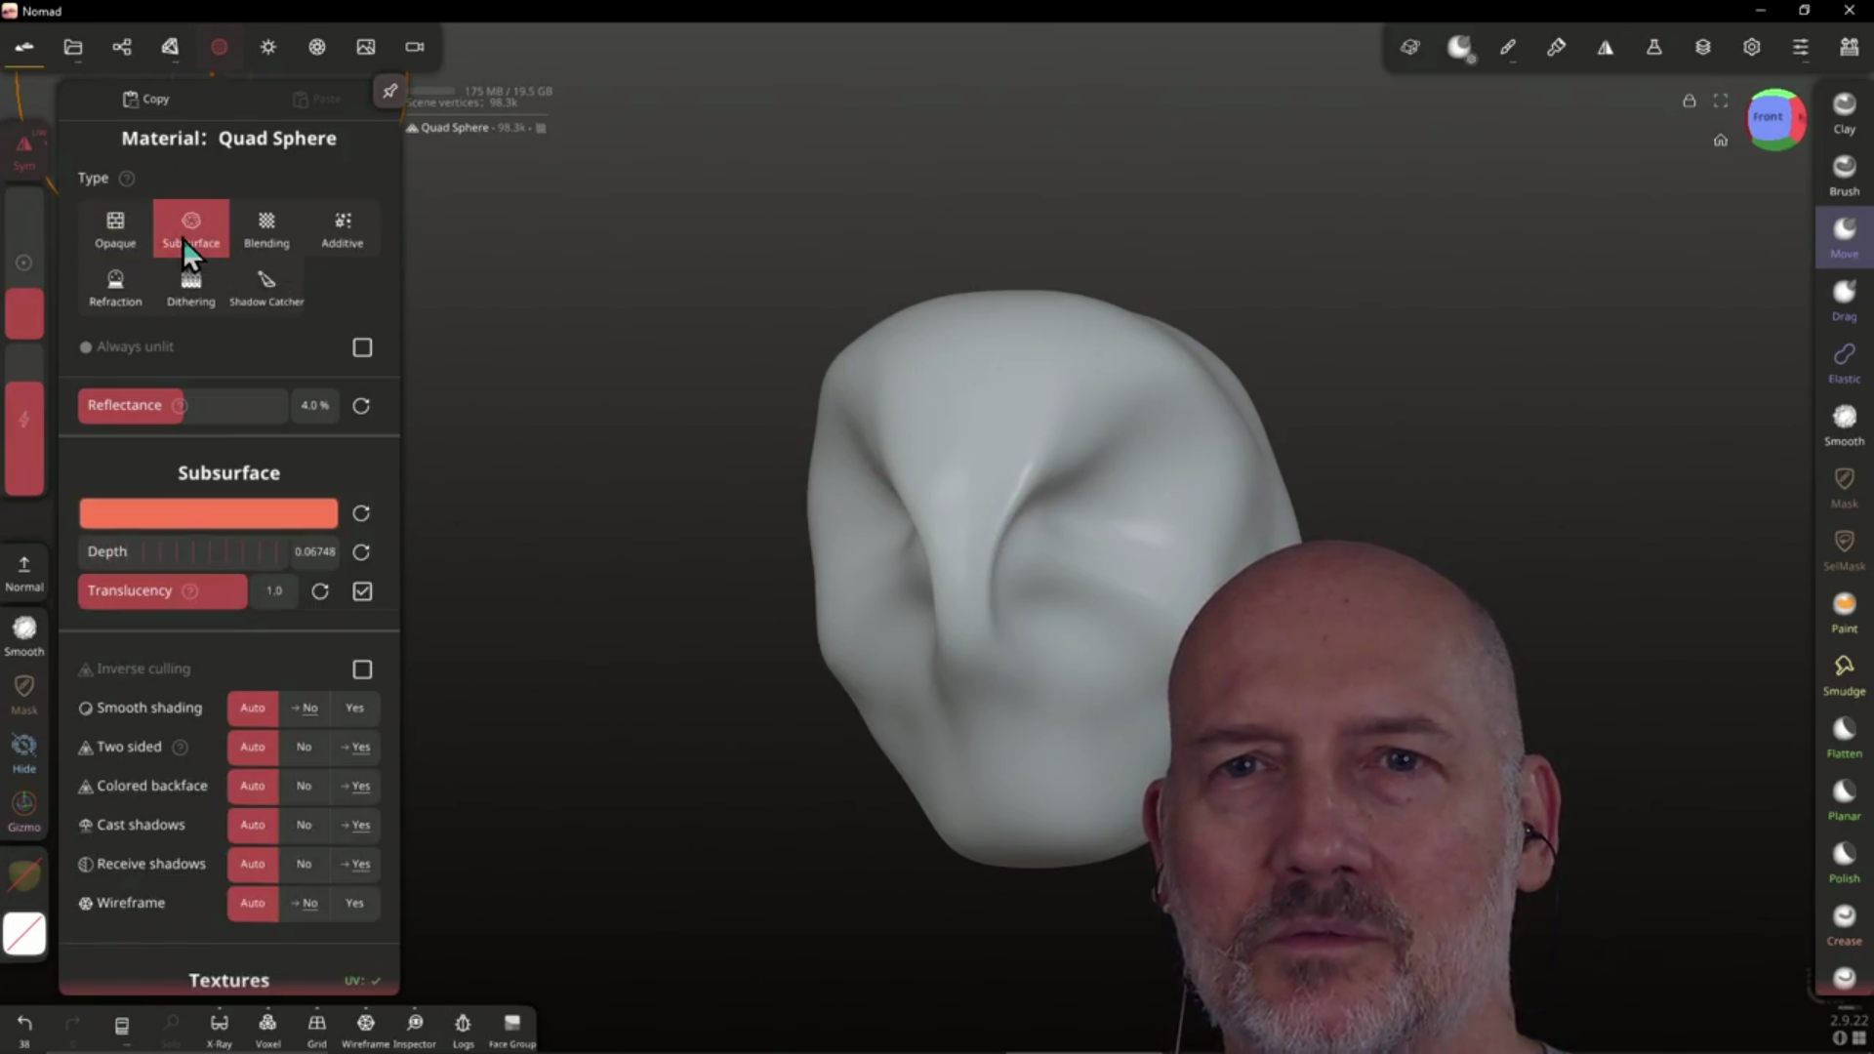
pyautogui.click(261, 231)
pyautogui.click(348, 227)
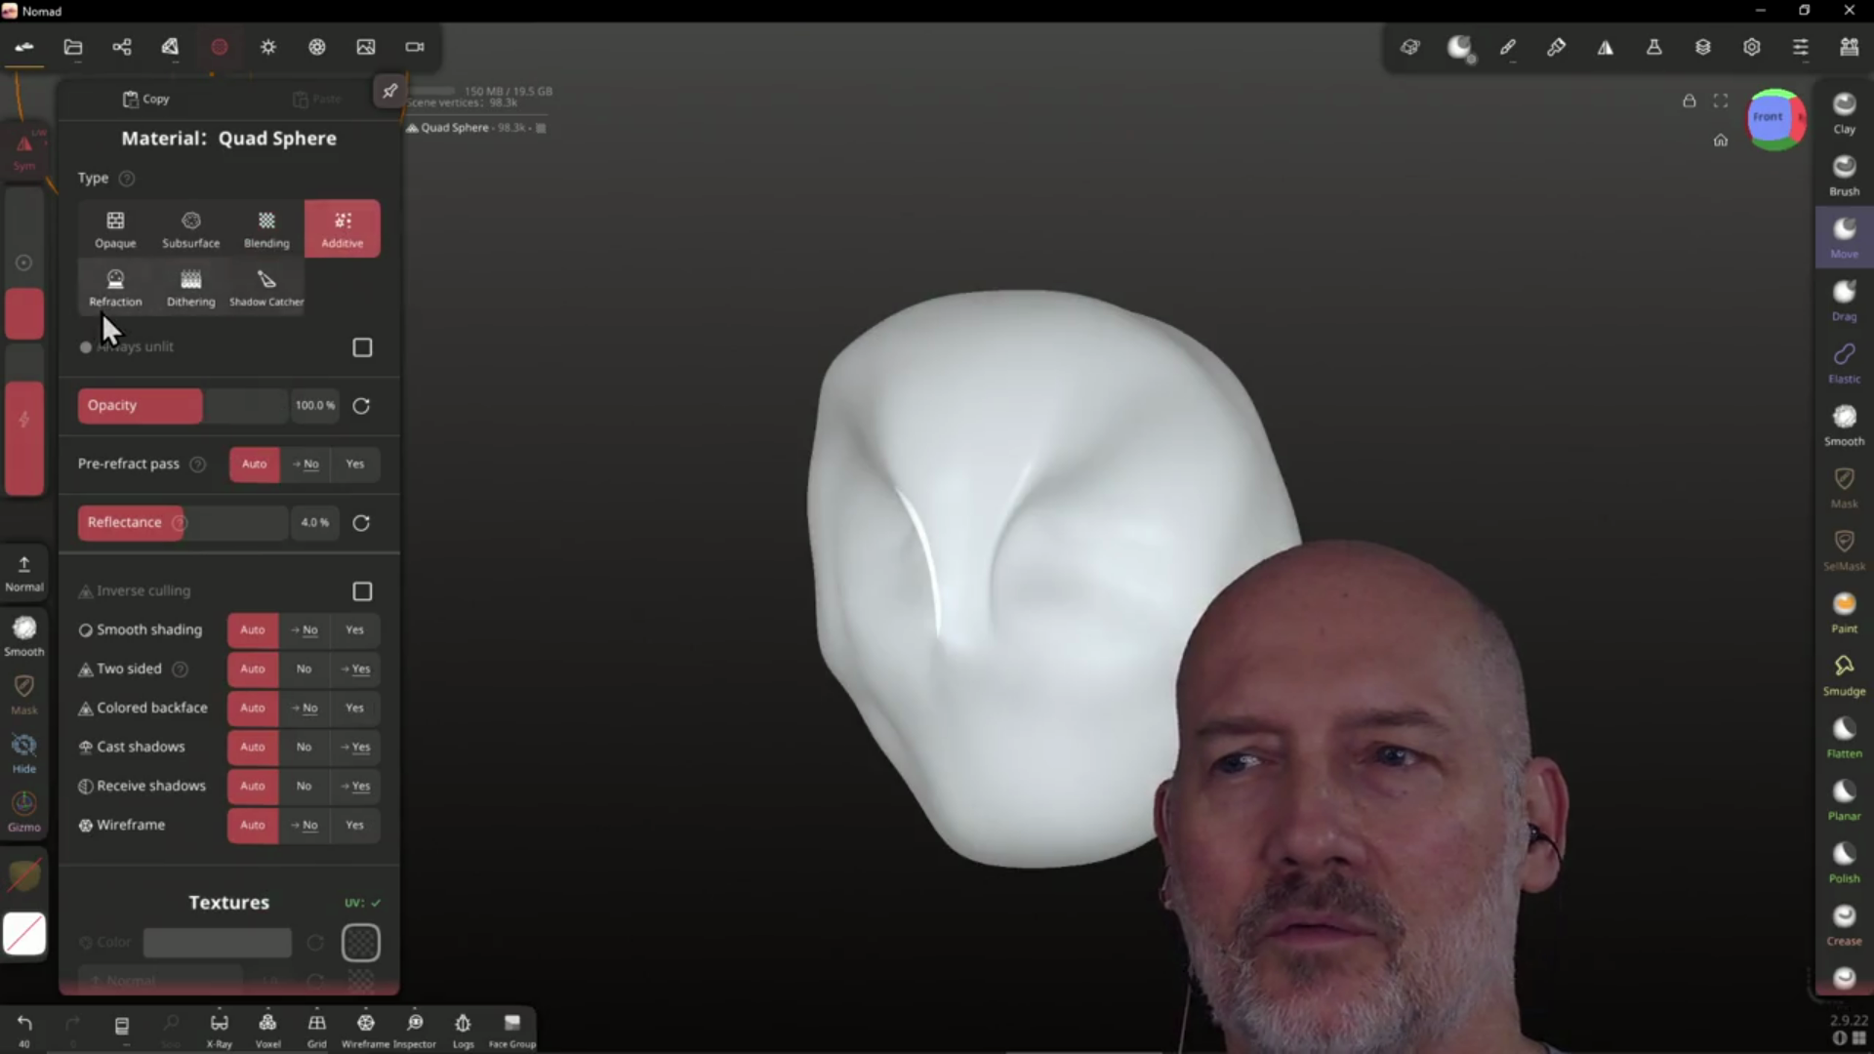
pyautogui.click(93, 306)
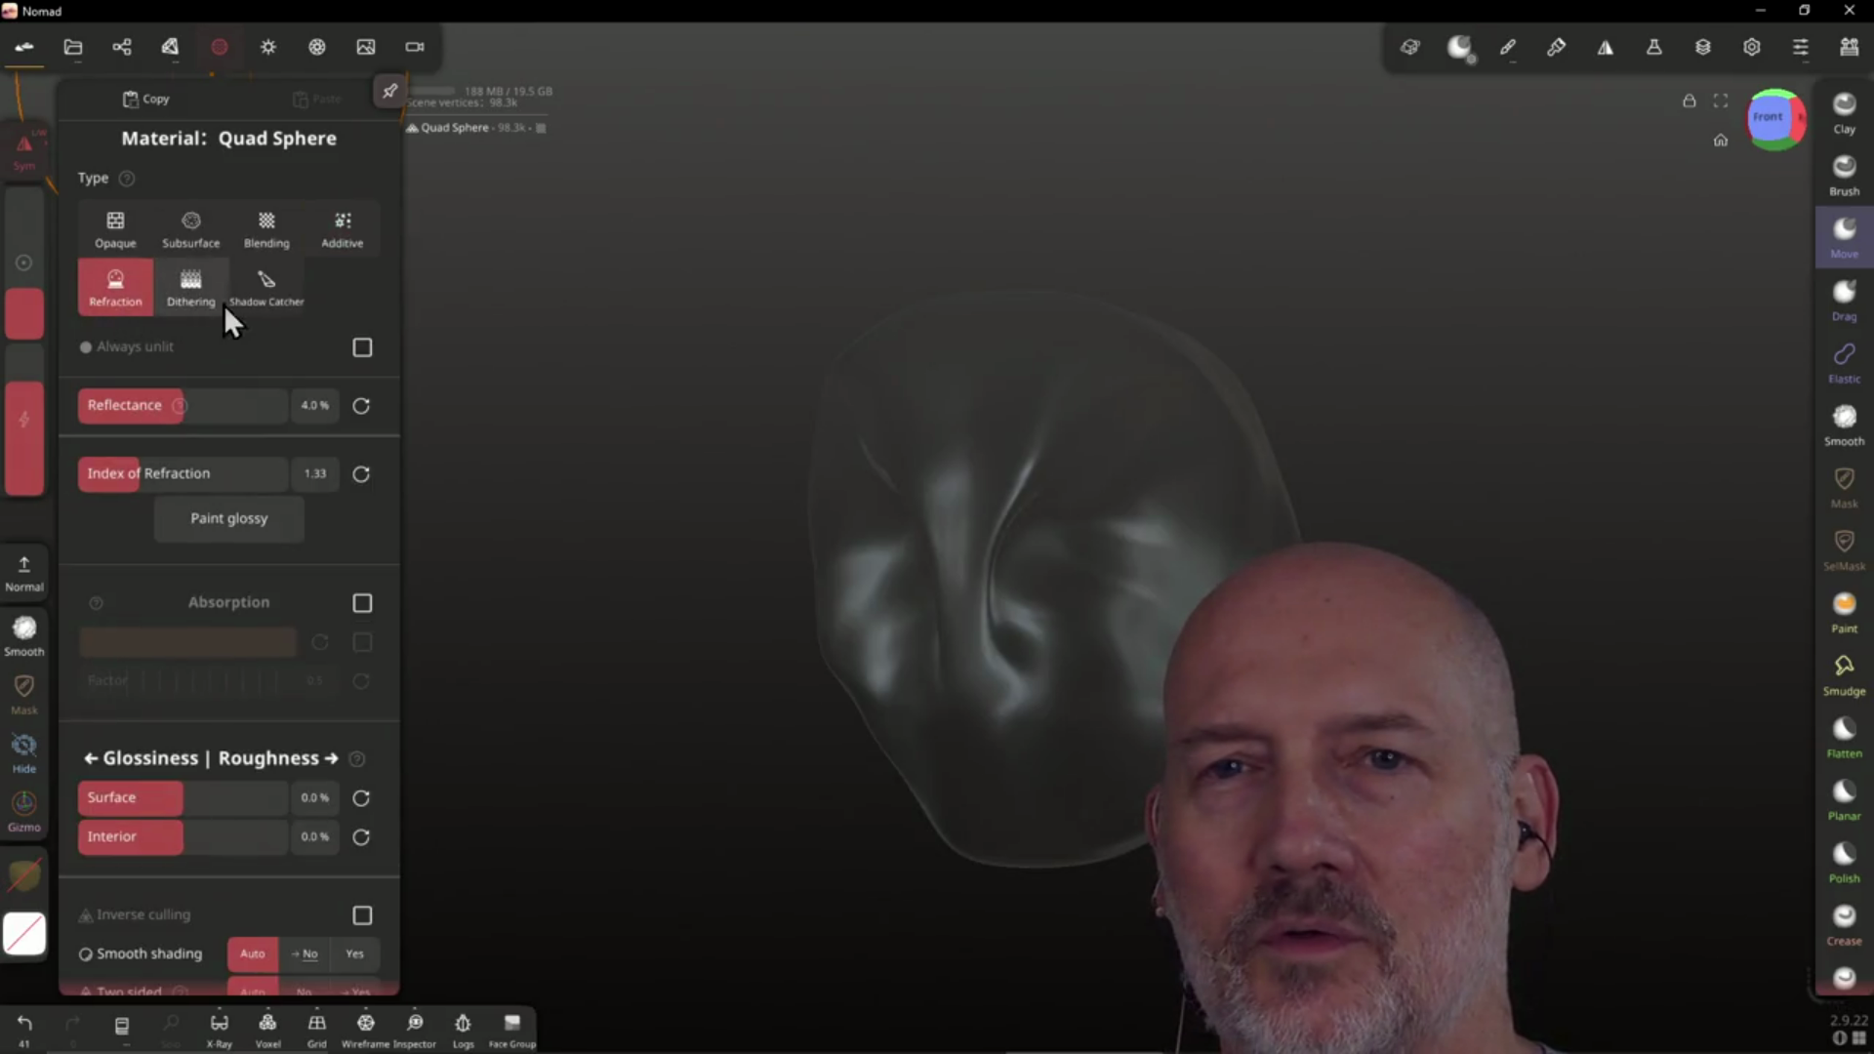
pyautogui.click(117, 234)
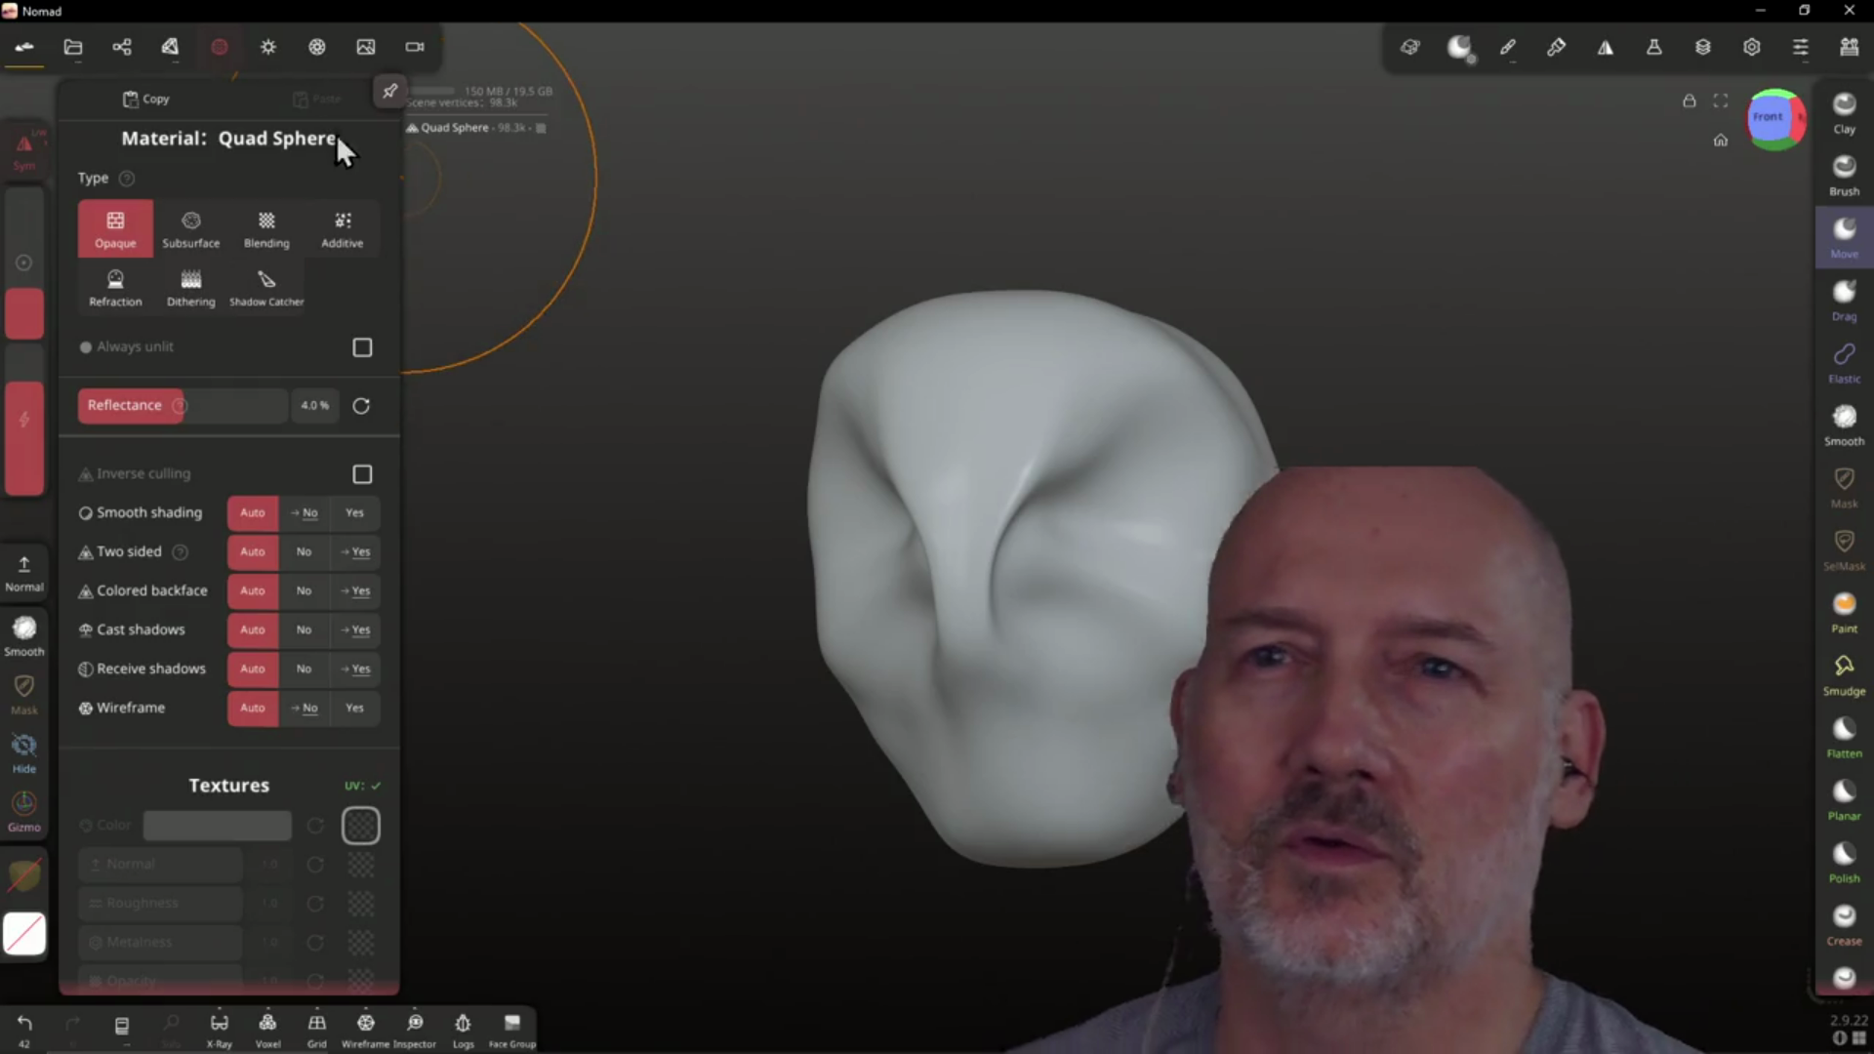
# Change the environment lighting from artist_workshop to pedestrian_overpass
pyautogui.click(267, 51)
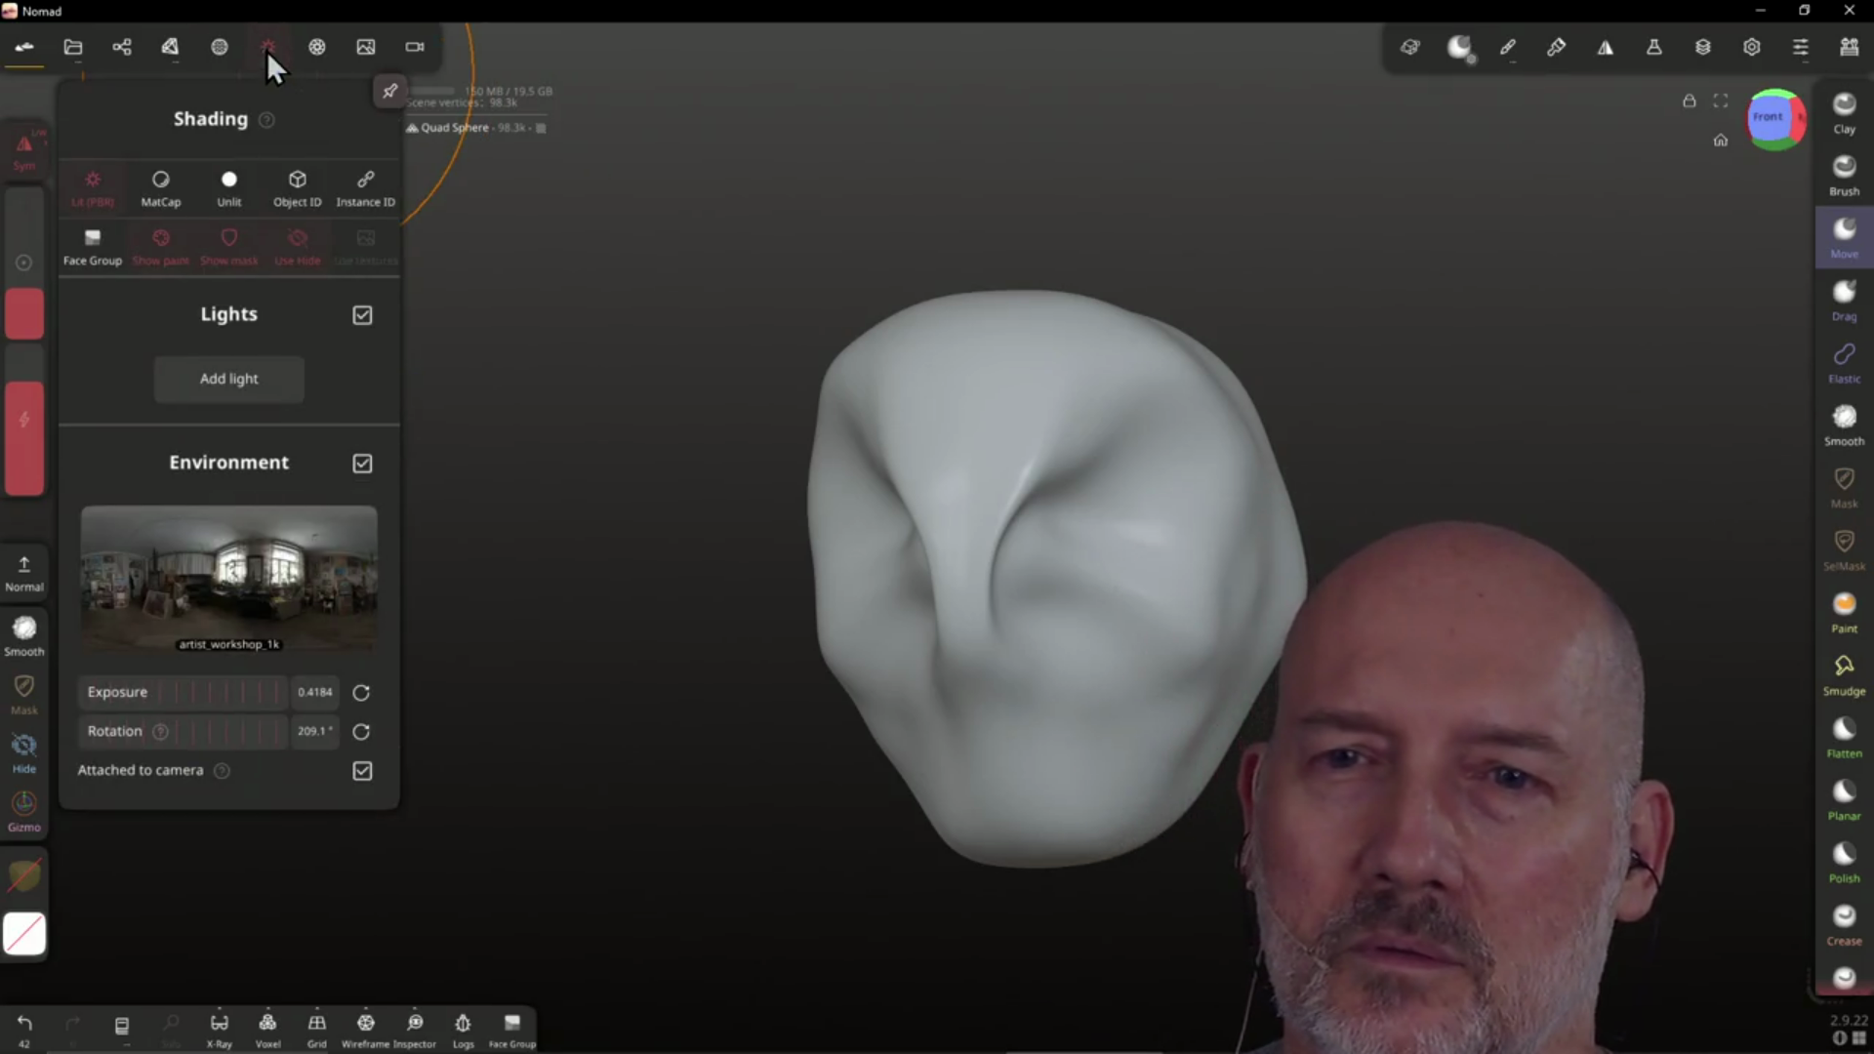
pyautogui.click(280, 586)
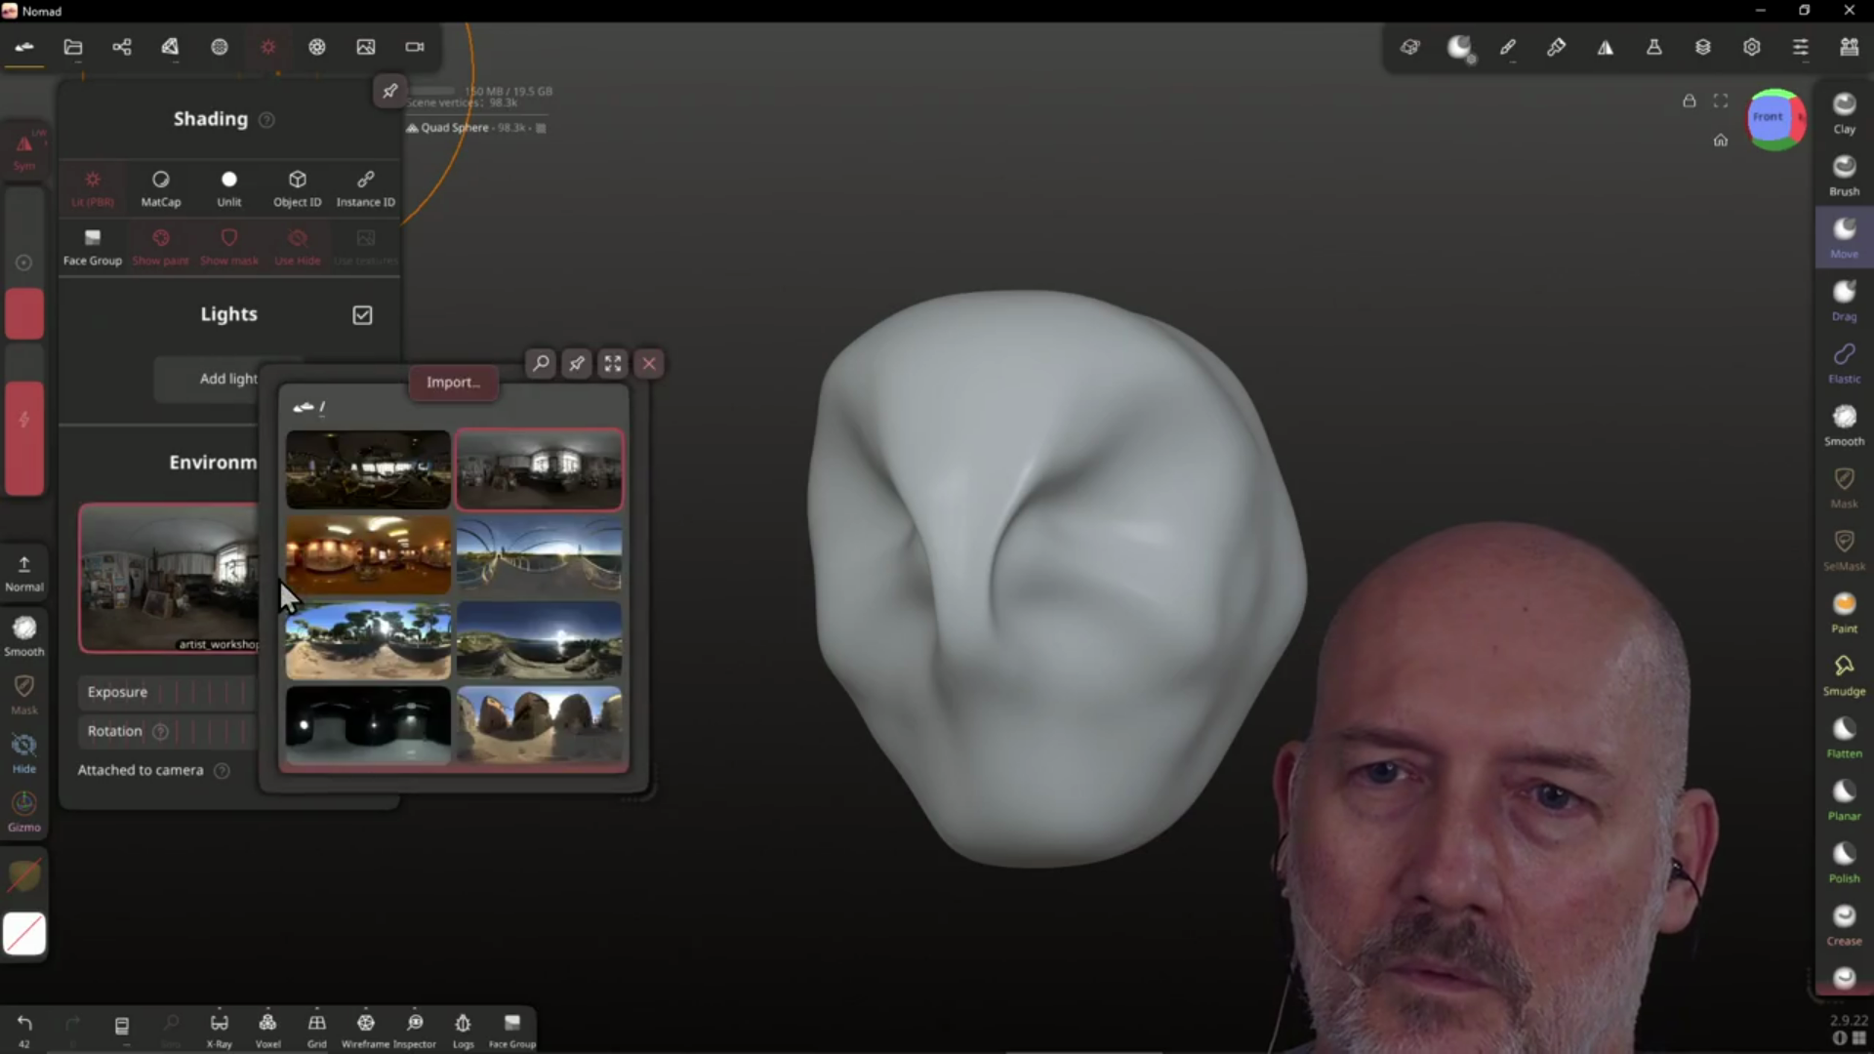
pyautogui.click(558, 566)
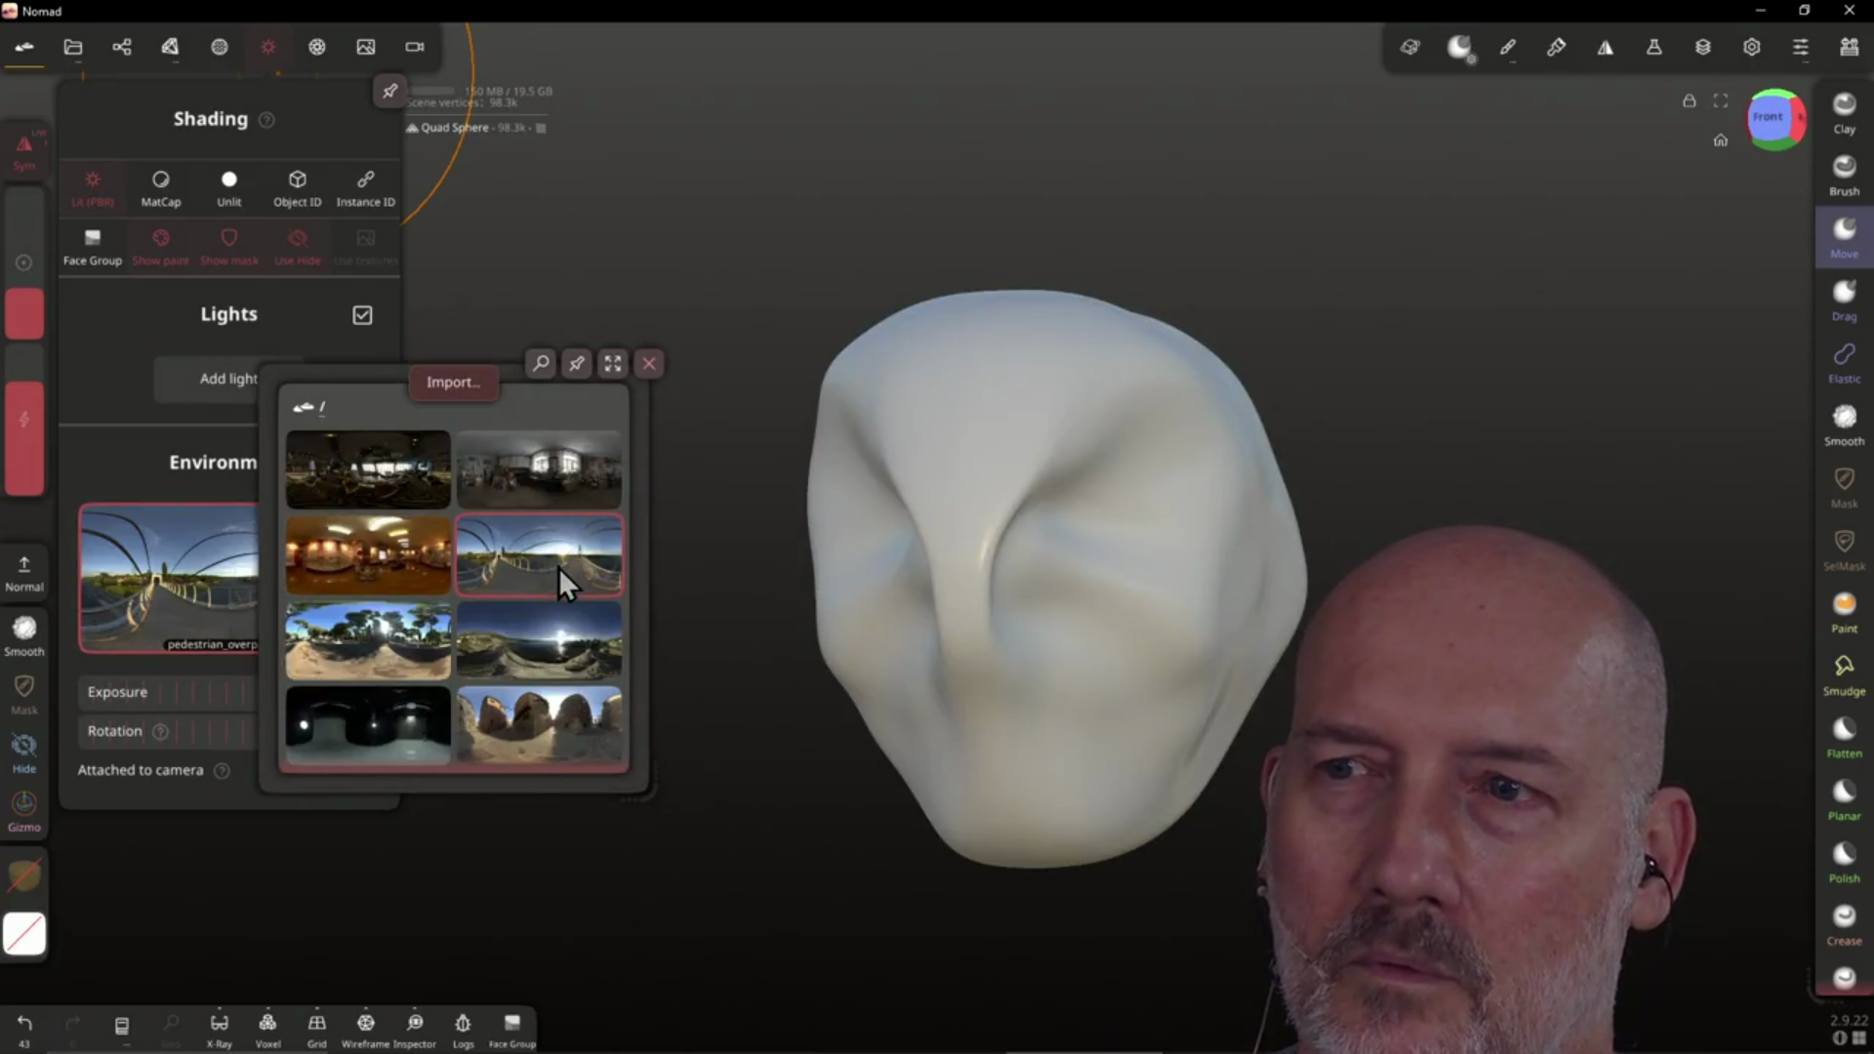
# Browse the Quality, Background and Camera shading settings, then close the panel
pyautogui.click(326, 43)
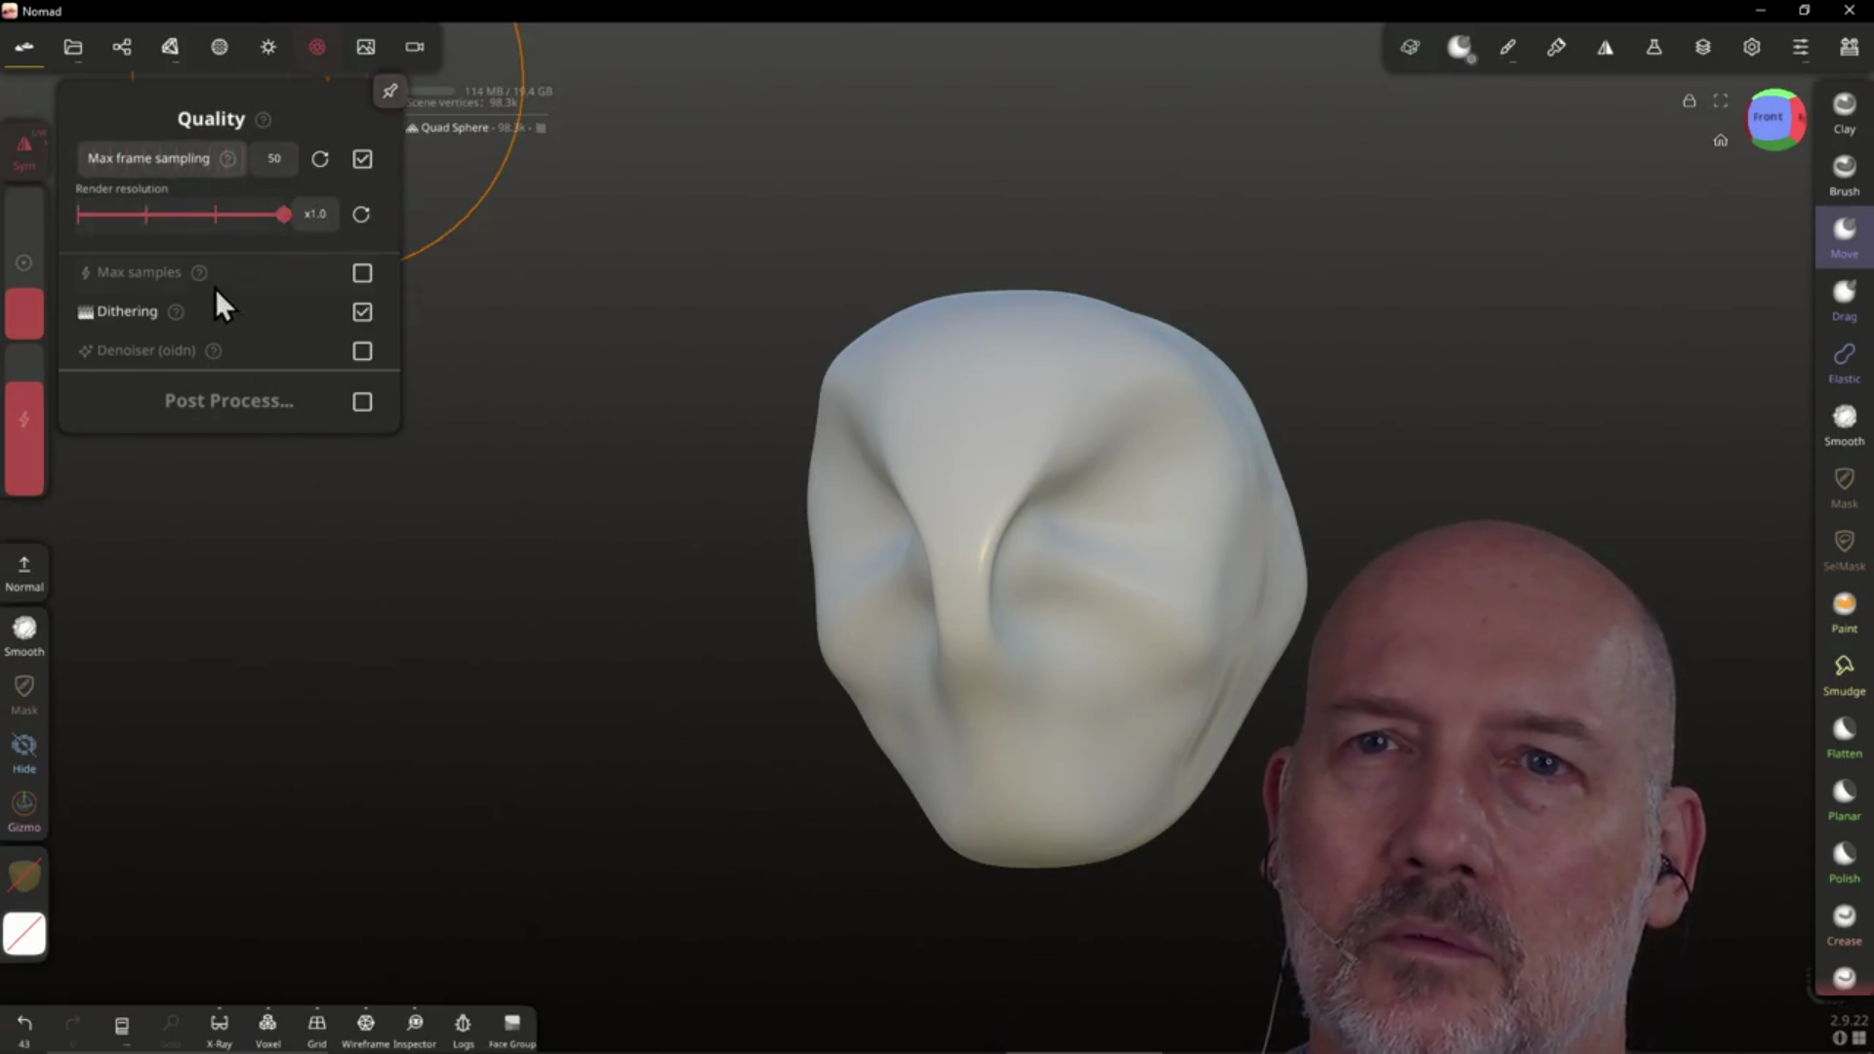
pyautogui.click(369, 49)
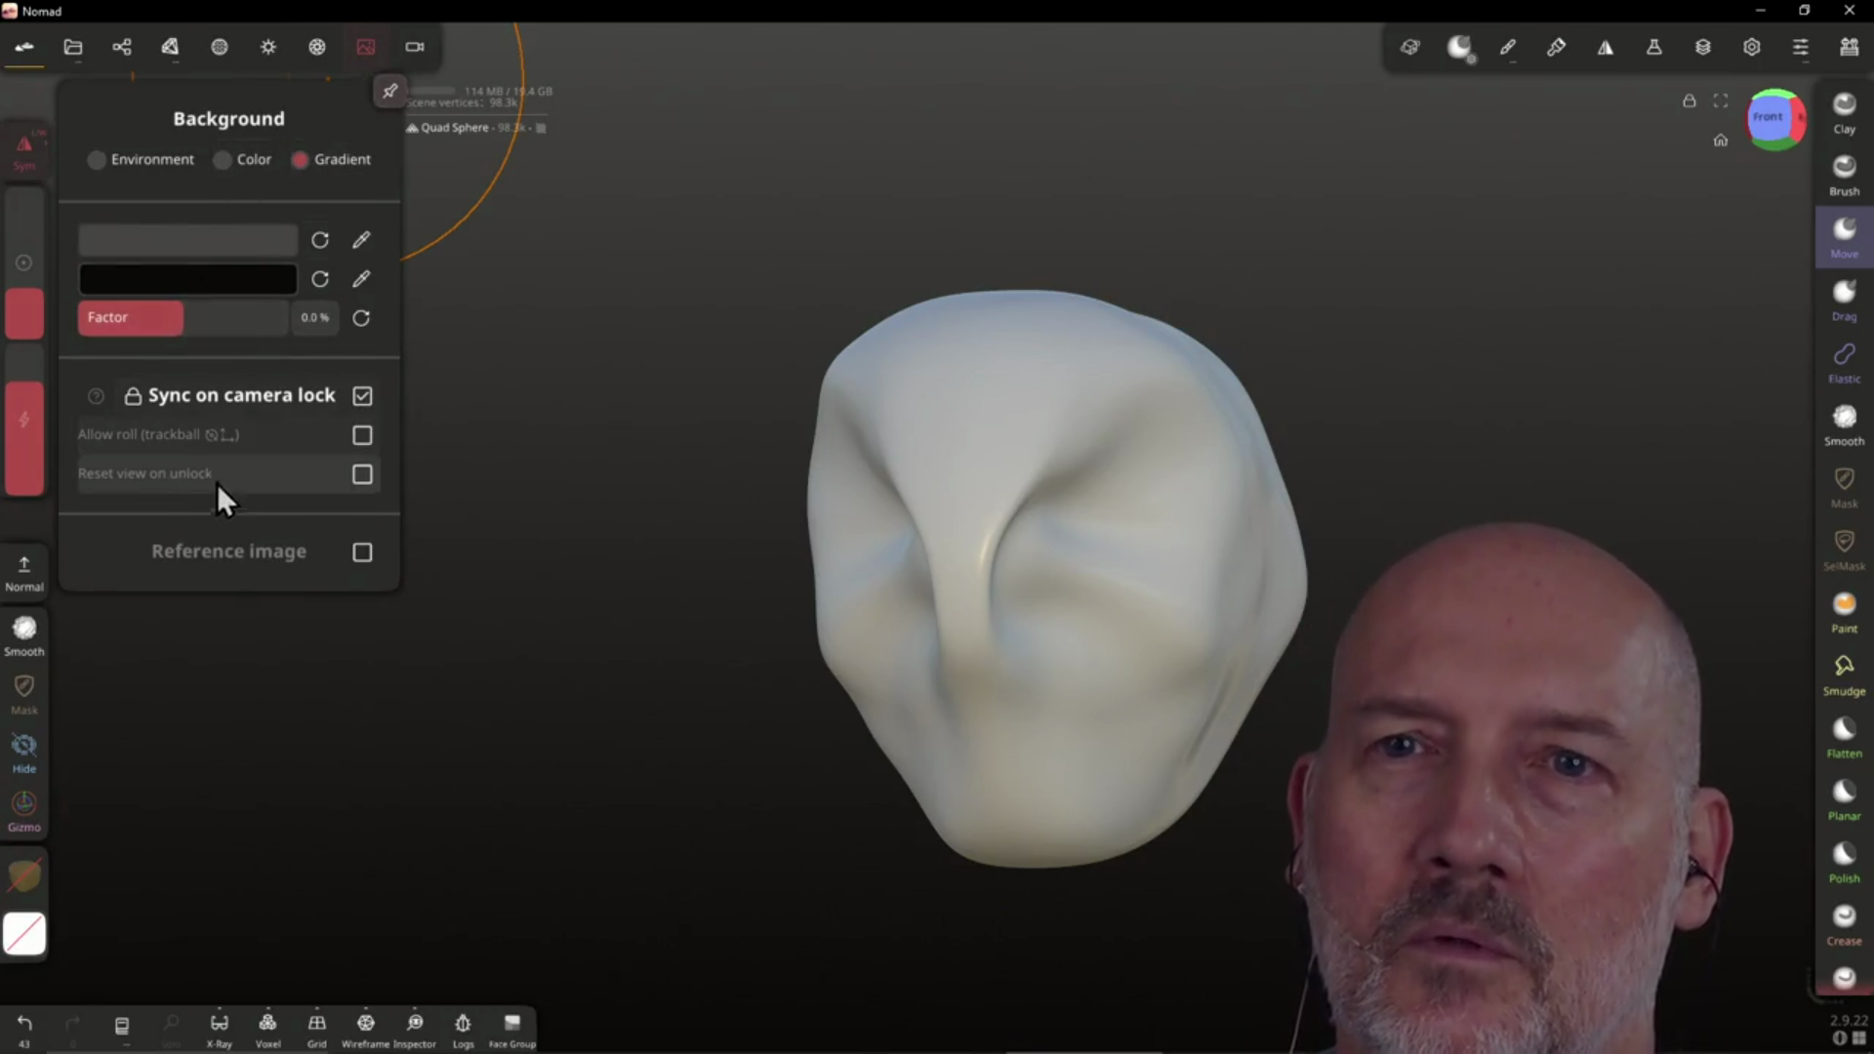
pyautogui.click(418, 49)
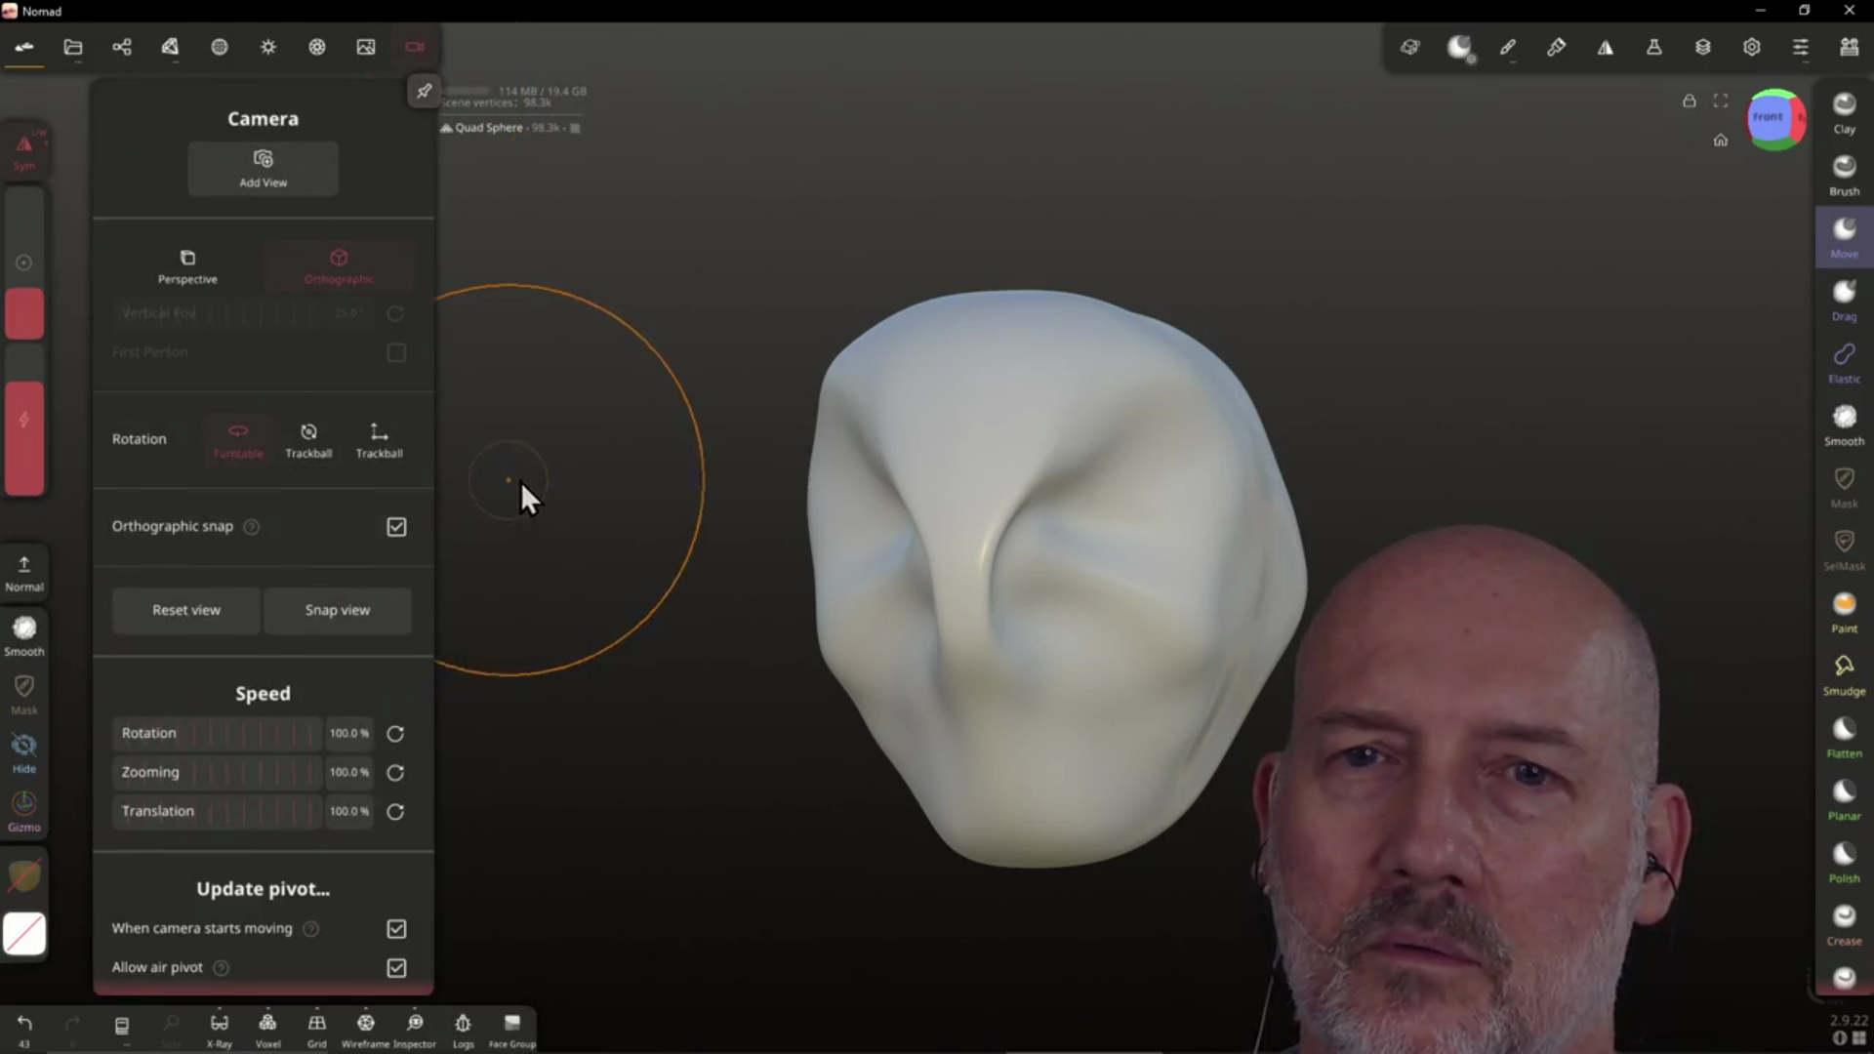
pyautogui.click(549, 465)
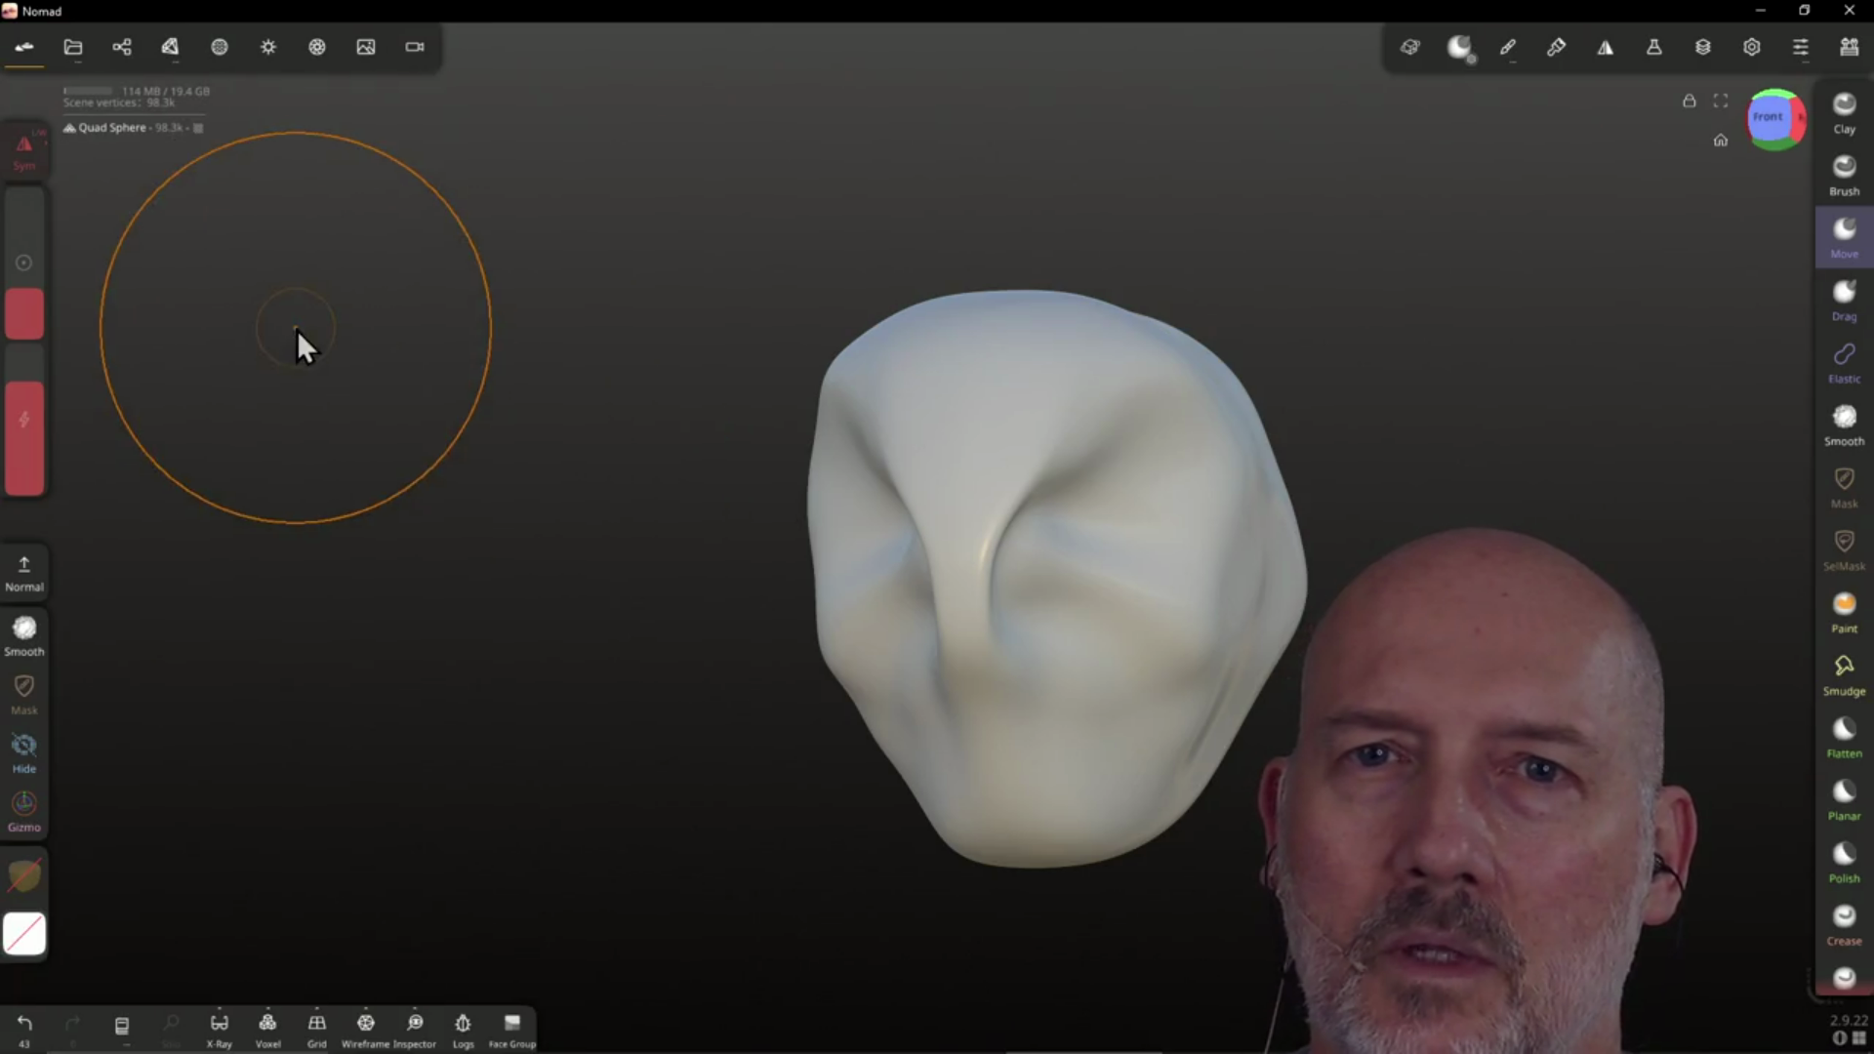
# Enlarge the brush radius, lower its intensity, and sharpen the central nose crease and lower face
pyautogui.moveTo(28, 307)
pyautogui.mouseDown()
pyautogui.moveTo(25, 290)
pyautogui.moveTo(29, 336)
pyautogui.mouseUp()
pyautogui.click(28, 406)
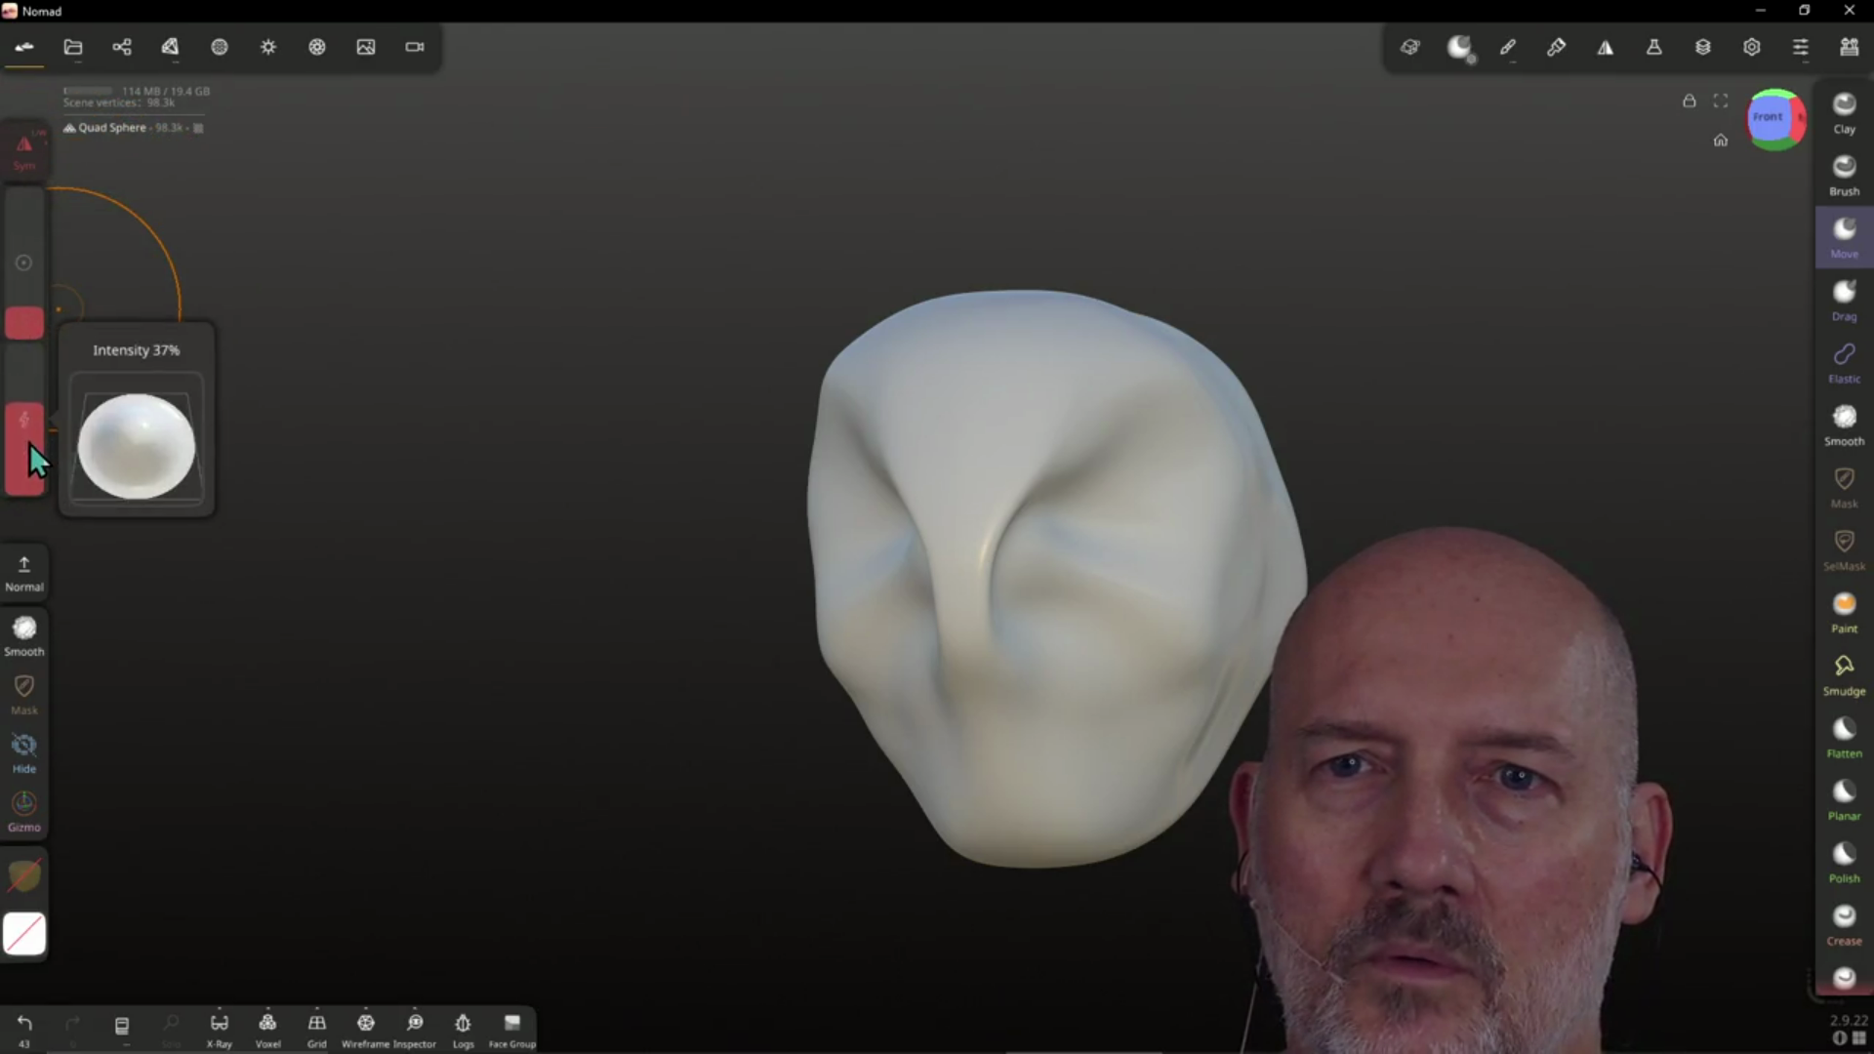
pyautogui.moveTo(31, 473); pyautogui.dragTo(25, 429)
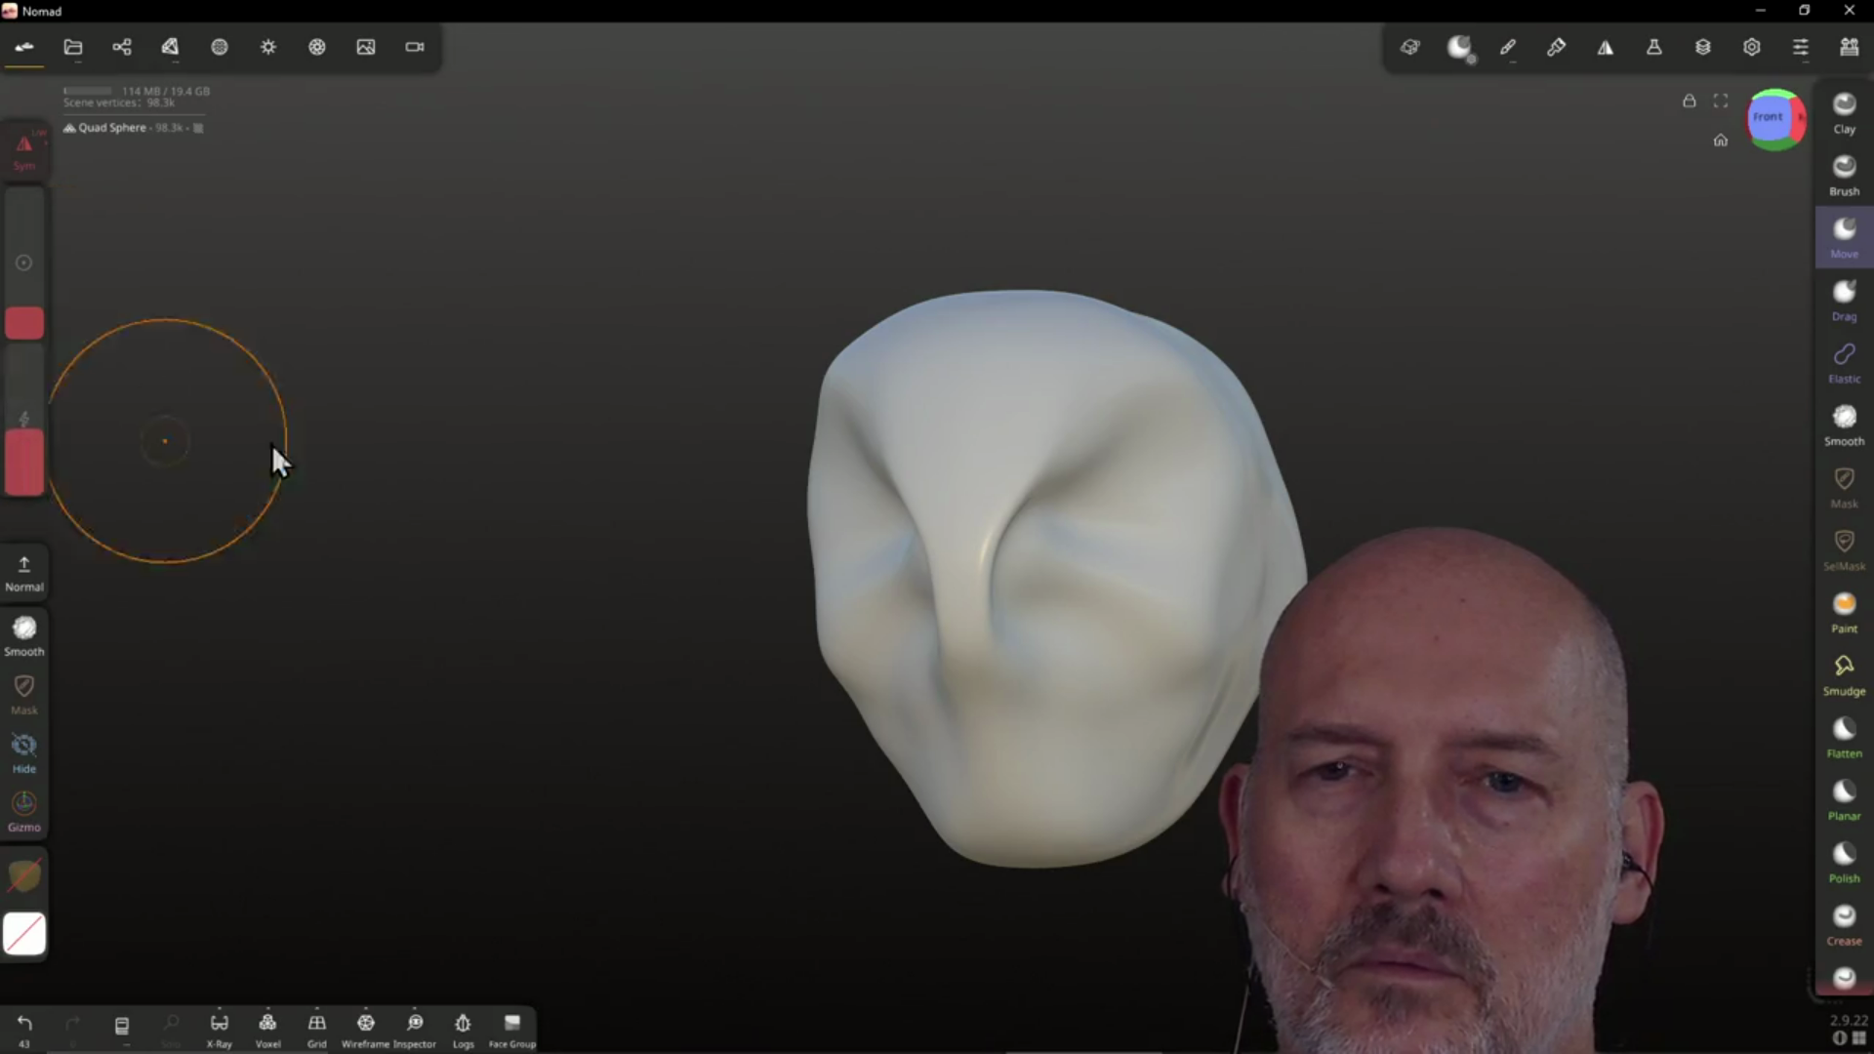
pyautogui.moveTo(956, 414)
pyautogui.mouseDown()
pyautogui.moveTo(954, 448)
pyautogui.moveTo(1004, 489)
pyautogui.moveTo(1025, 469)
pyautogui.moveTo(995, 419)
pyautogui.moveTo(1122, 430)
pyautogui.moveTo(1067, 585)
pyautogui.moveTo(1016, 547)
pyautogui.moveTo(1145, 571)
pyautogui.moveTo(1033, 748)
pyautogui.moveTo(1033, 730)
pyautogui.mouseUp()
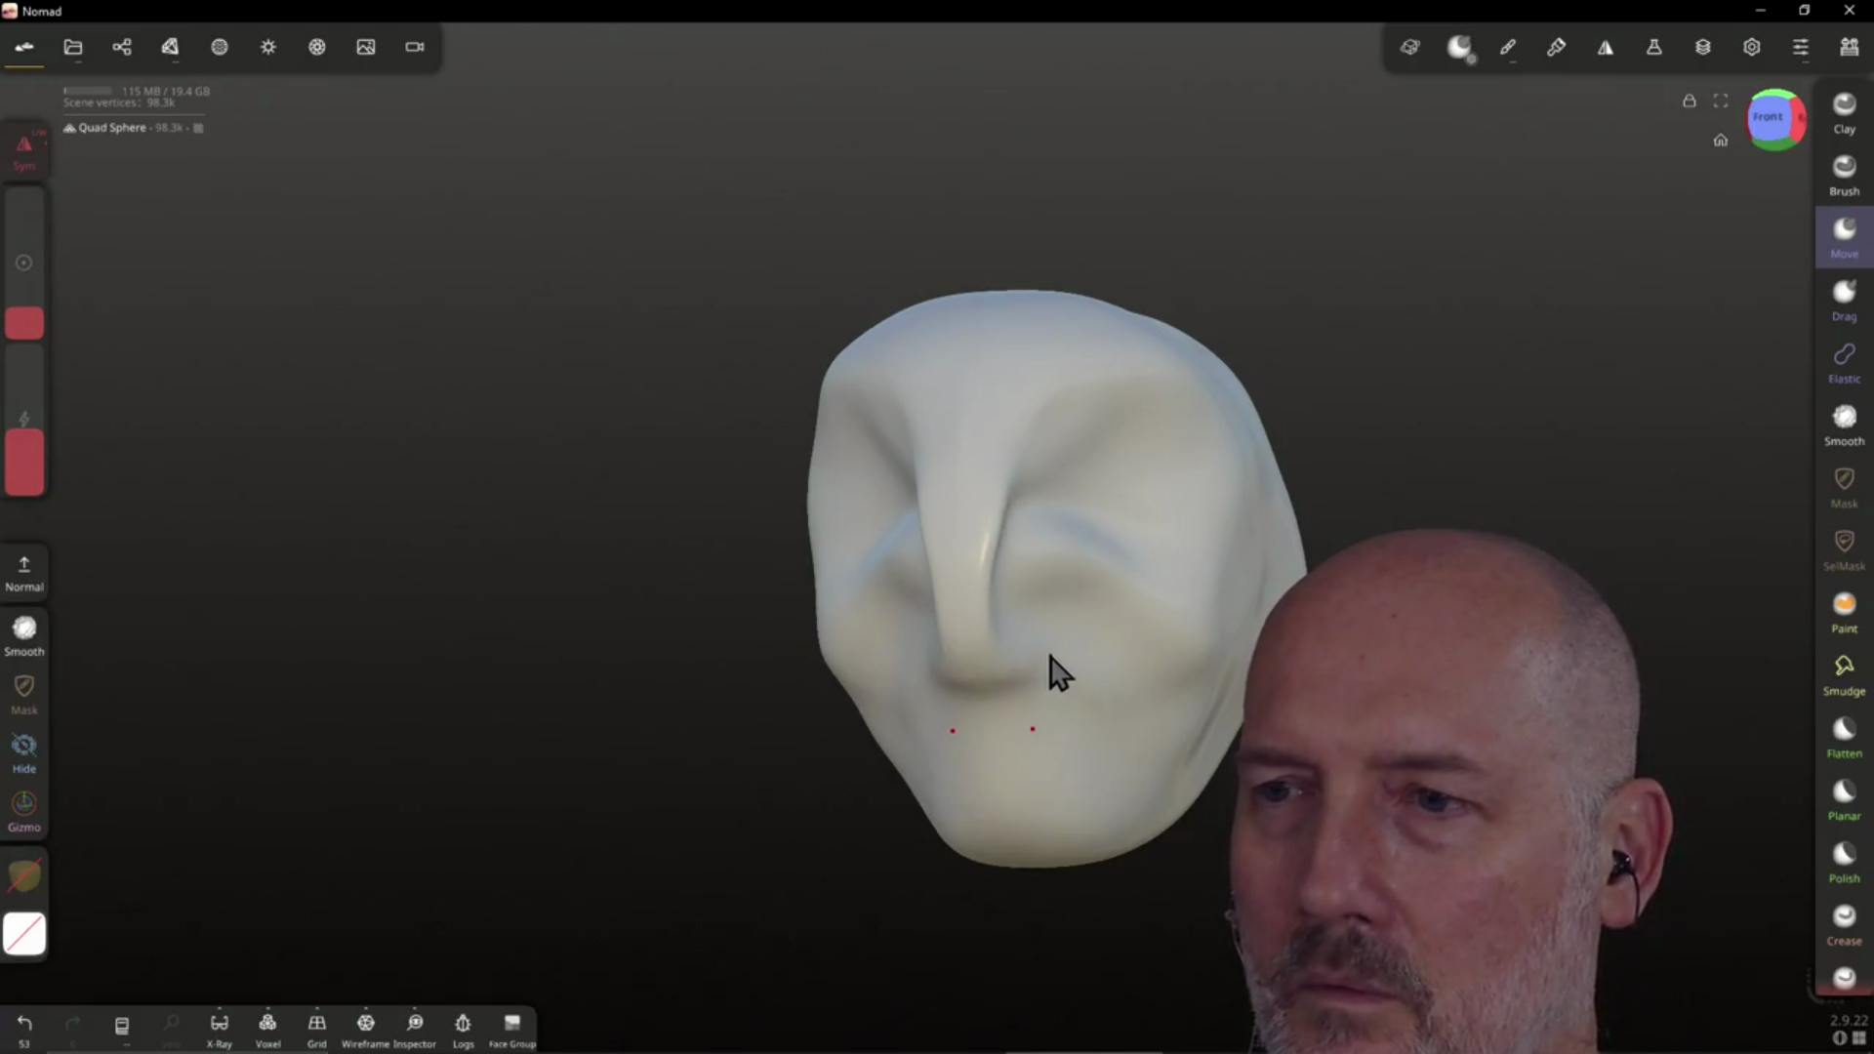
pyautogui.moveTo(1030, 659)
pyautogui.mouseDown()
pyautogui.moveTo(969, 761)
pyautogui.moveTo(1076, 766)
pyautogui.mouseUp()
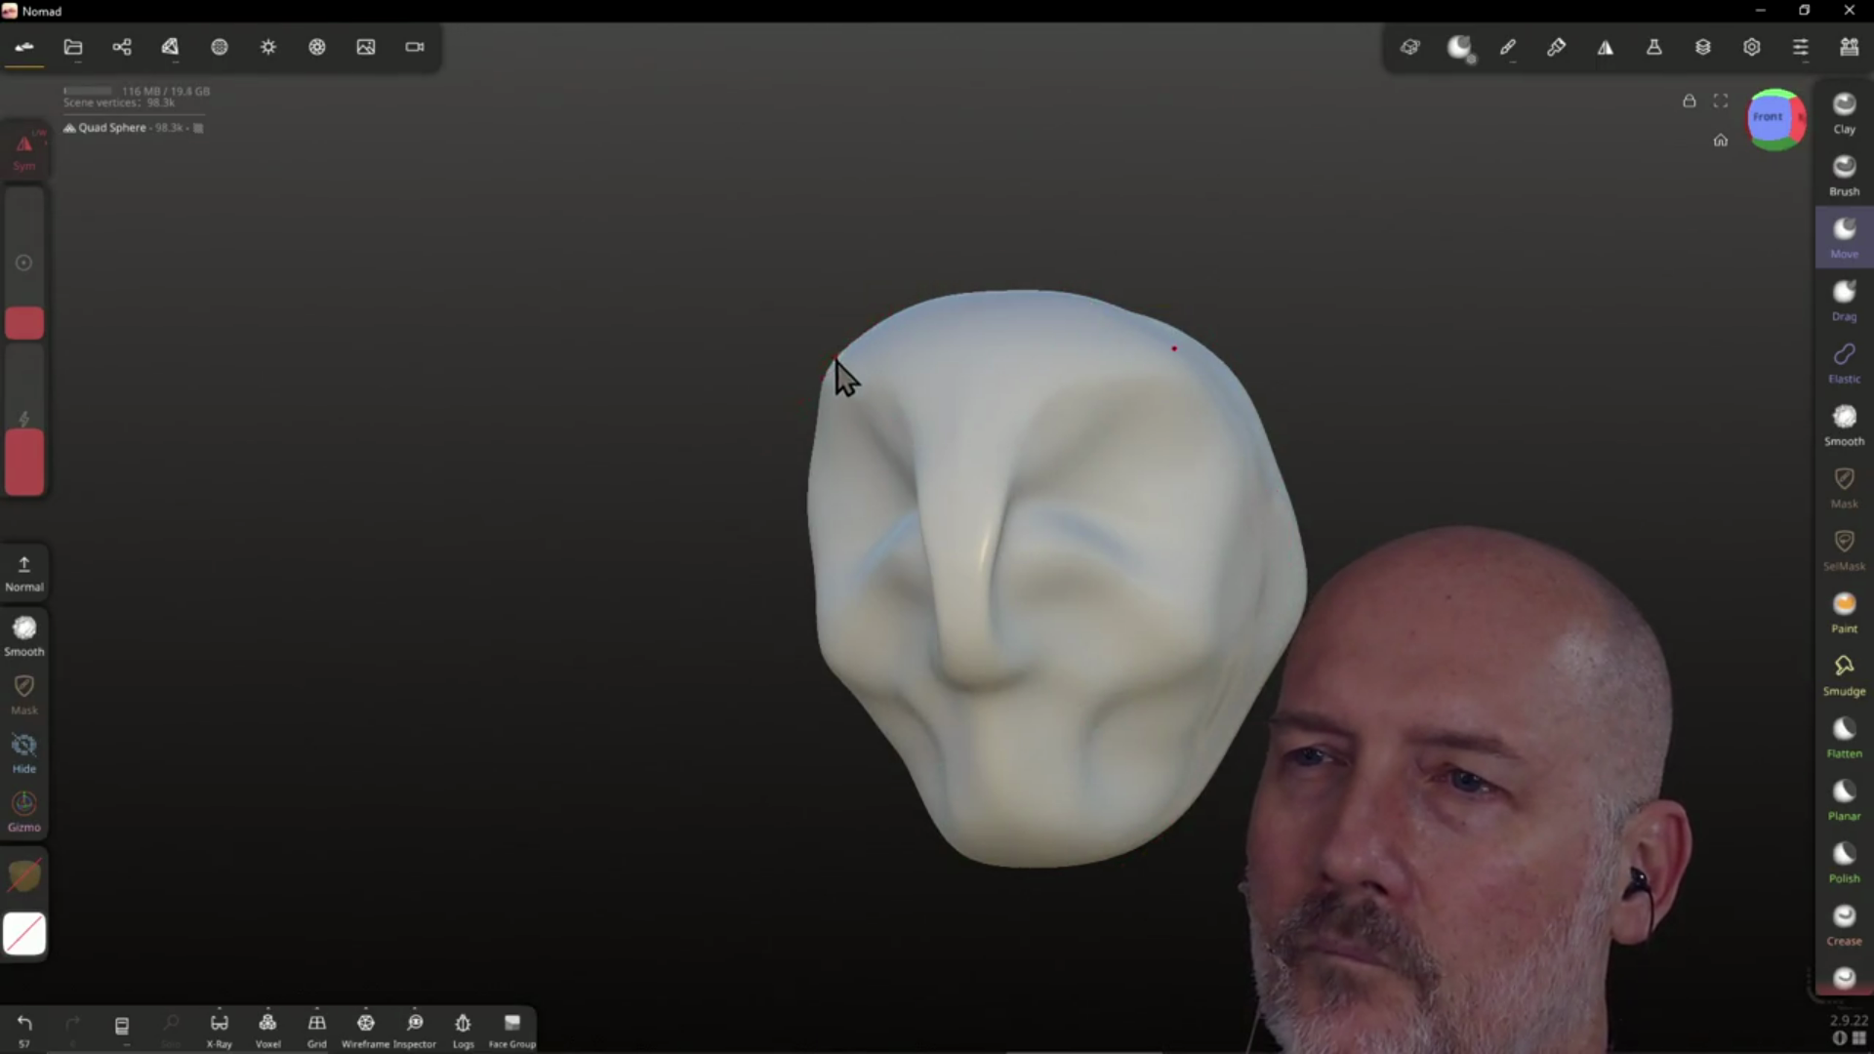
# From a front view, reshape the top of the head and pull both sides inward
pyautogui.moveTo(1214, 400)
pyautogui.mouseDown(button='right')
pyautogui.moveTo(1172, 460)
pyautogui.moveTo(1272, 406)
pyautogui.moveTo(1181, 487)
pyautogui.mouseUp(button='right')
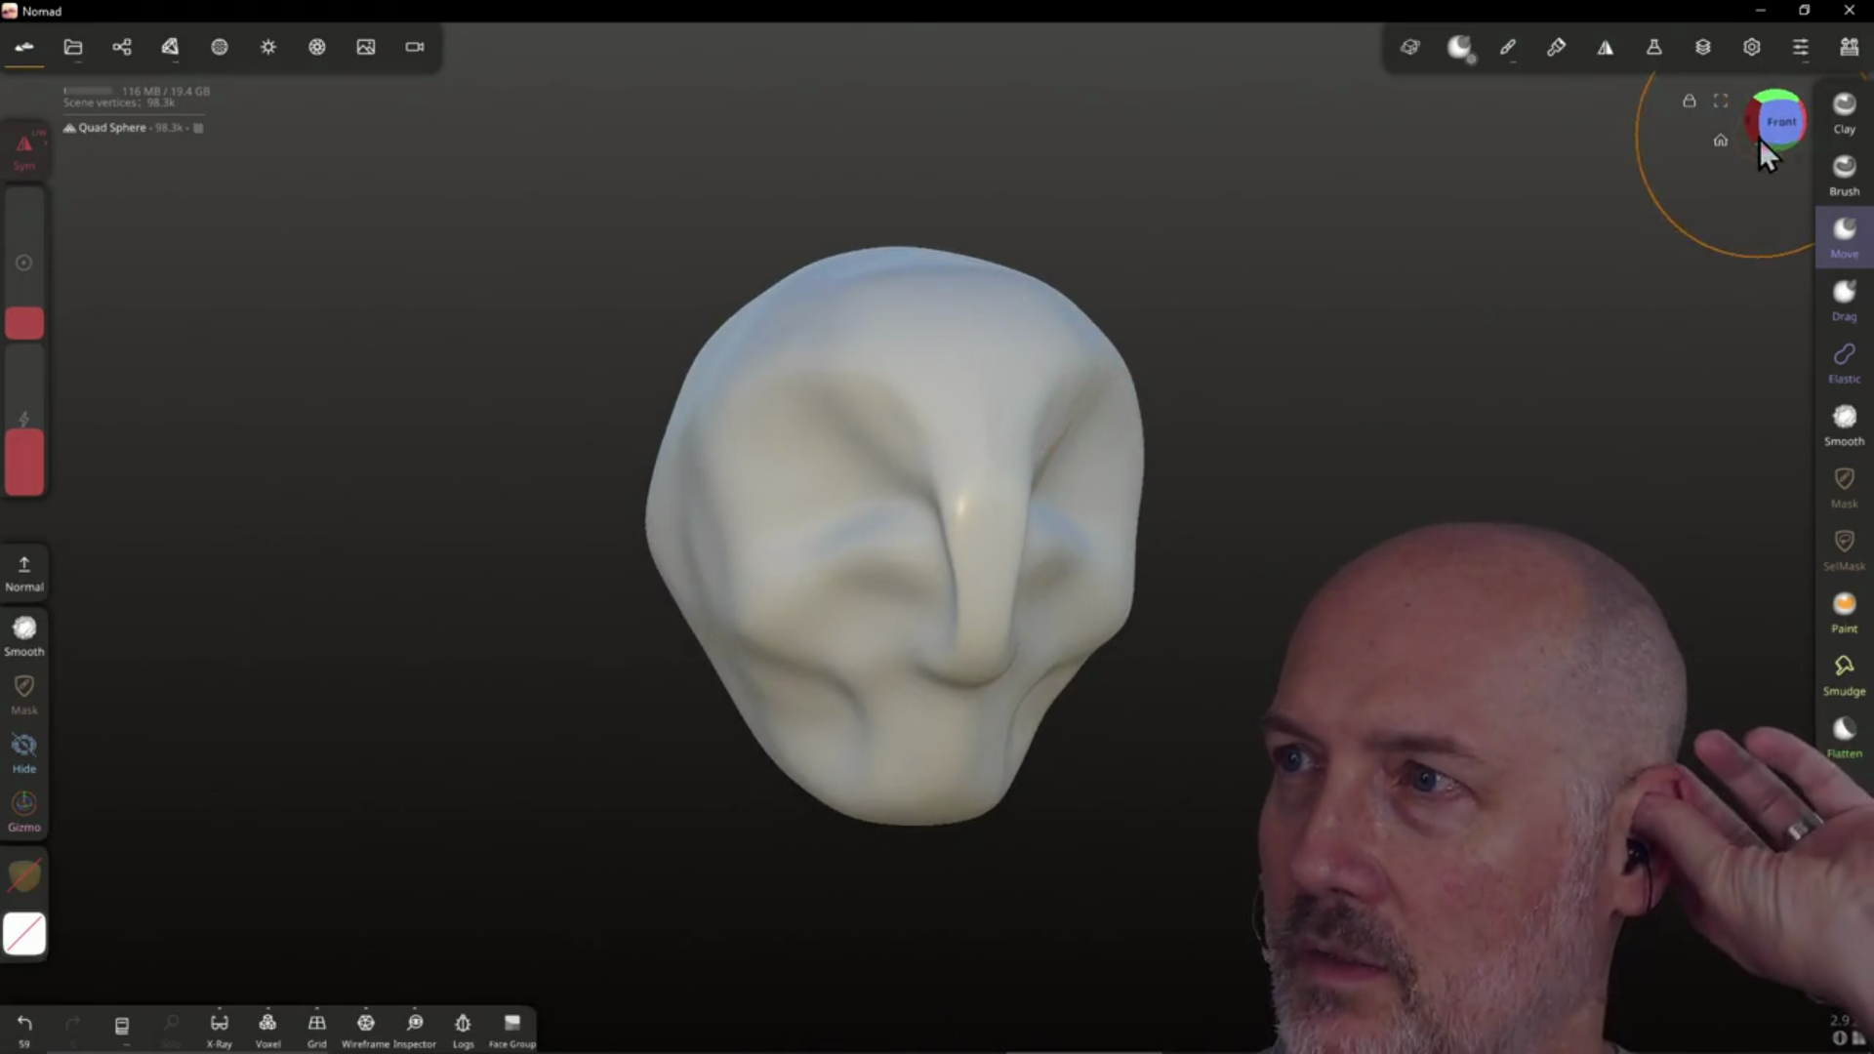
pyautogui.click(1781, 121)
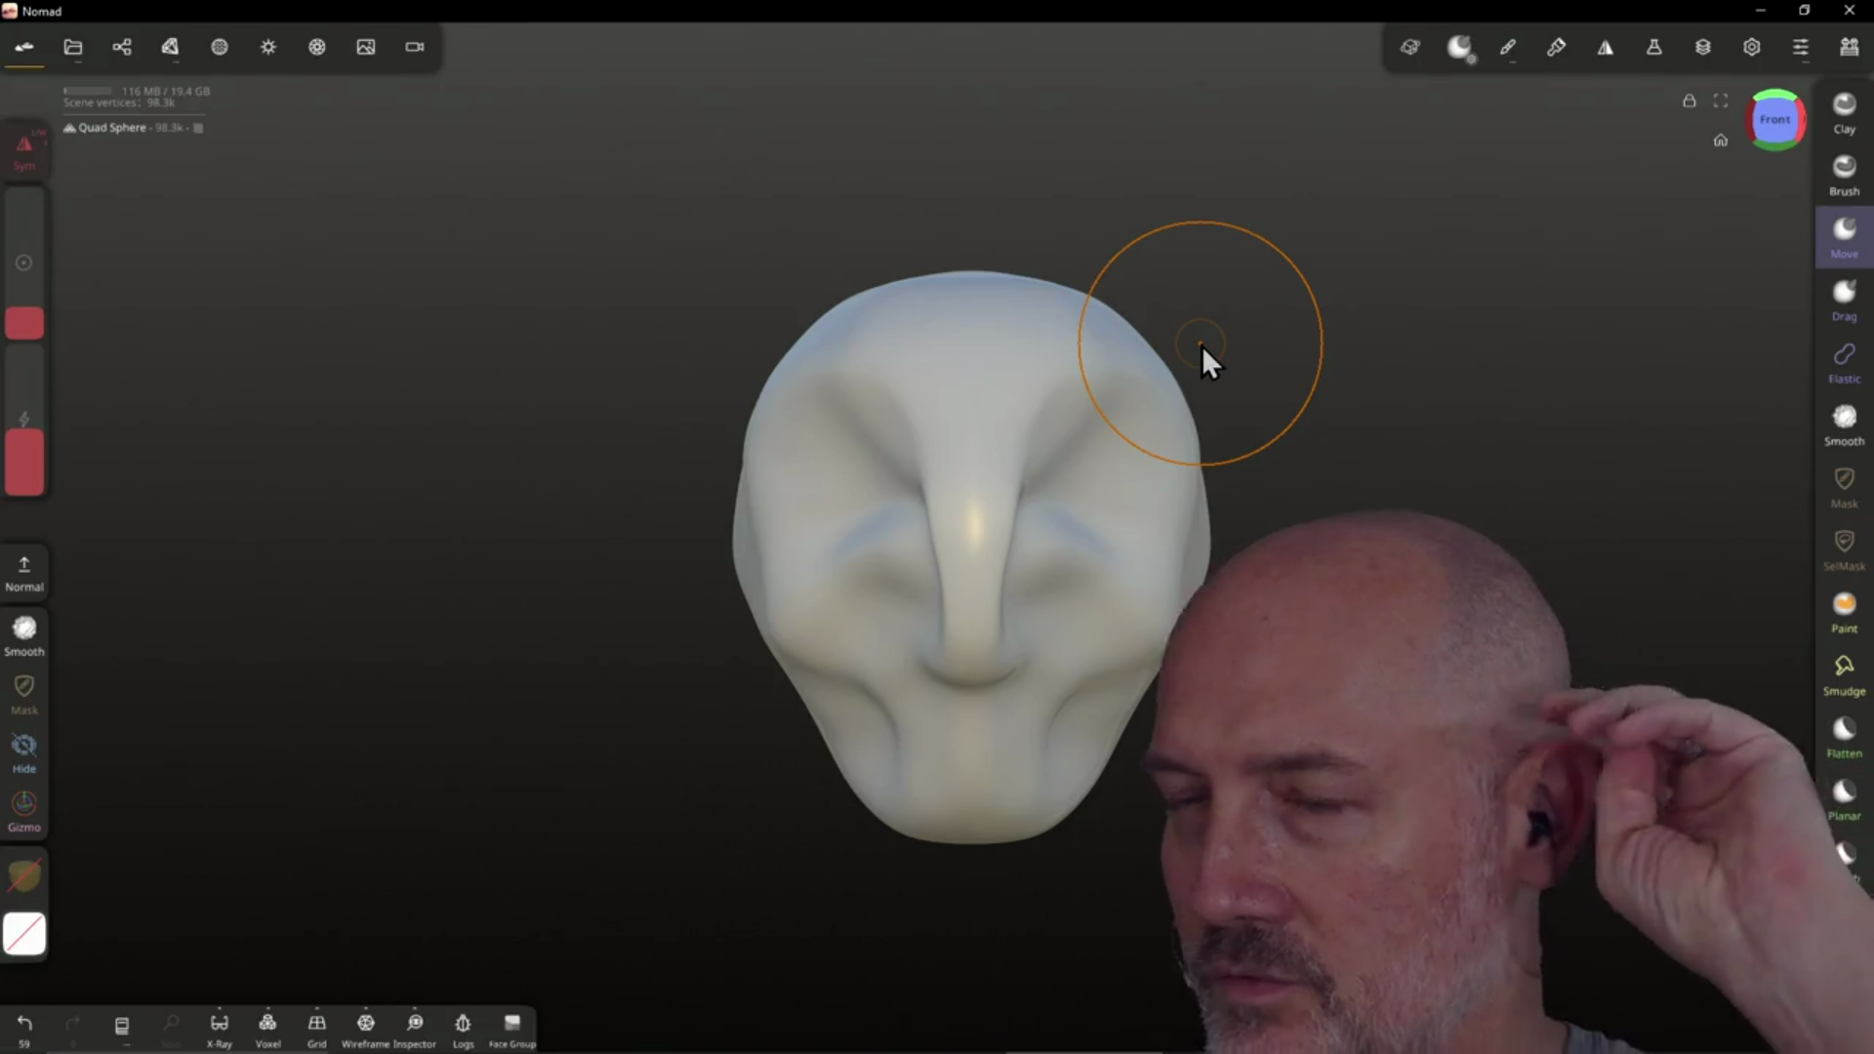
pyautogui.moveTo(1142, 363)
pyautogui.mouseDown()
pyautogui.moveTo(1108, 313)
pyautogui.moveTo(1067, 347)
pyautogui.moveTo(1015, 332)
pyautogui.mouseUp()
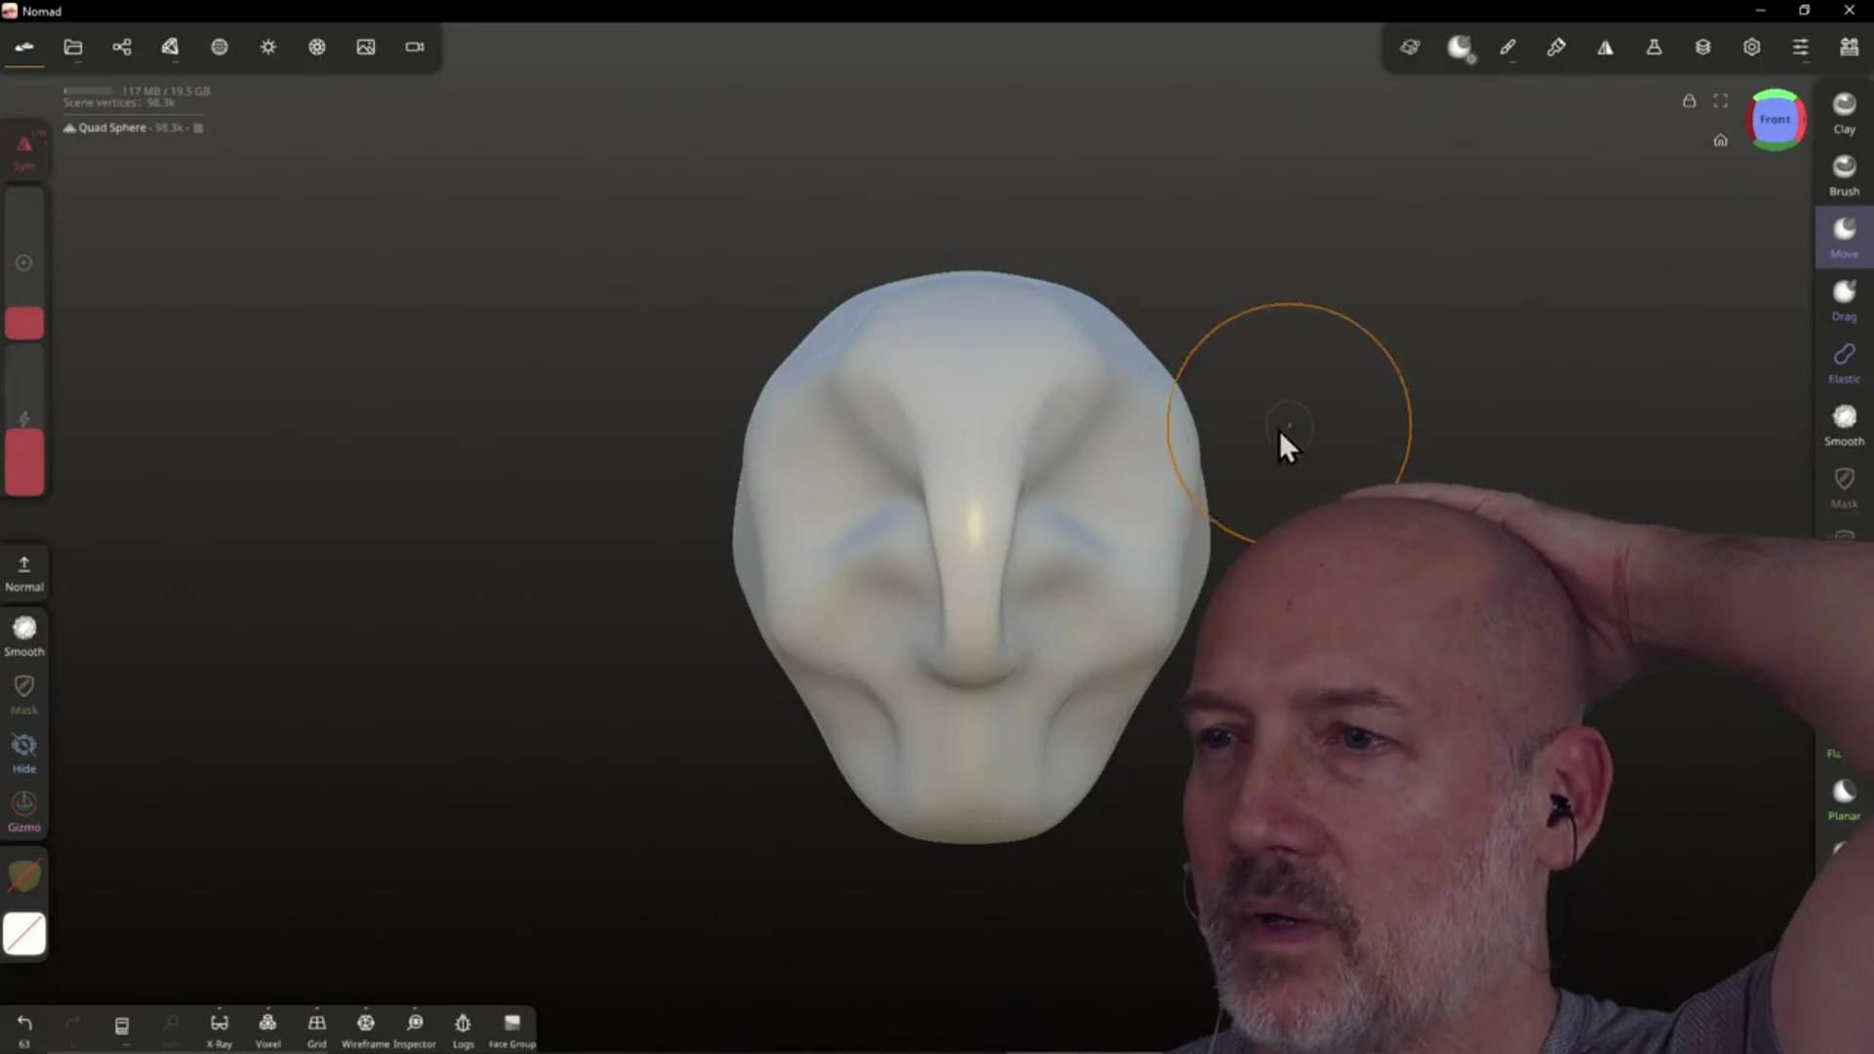
pyautogui.moveTo(1196, 433)
pyautogui.mouseDown()
pyautogui.moveTo(1181, 449)
pyautogui.moveTo(1201, 510)
pyautogui.mouseUp()
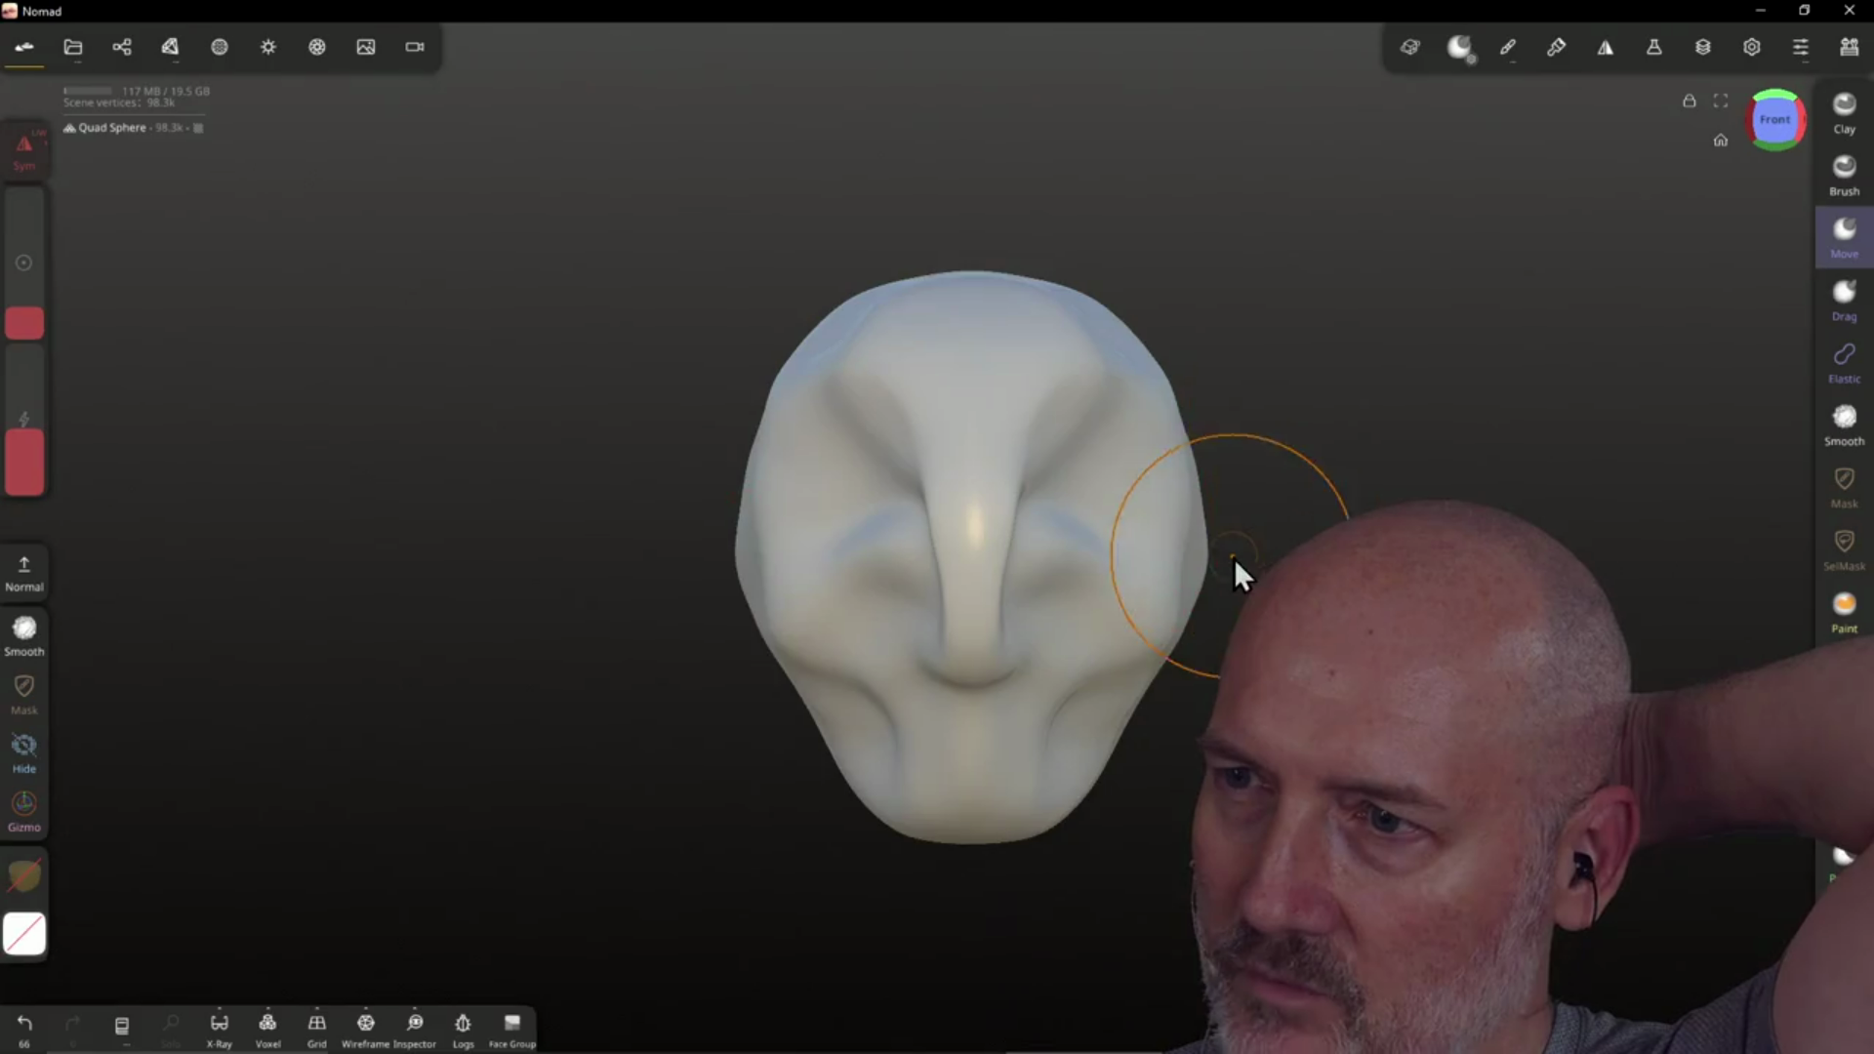
pyautogui.moveTo(1217, 582); pyautogui.dragTo(1191, 548)
pyautogui.moveTo(1100, 586)
pyautogui.mouseDown(button='right')
pyautogui.moveTo(1009, 468)
pyautogui.moveTo(995, 395)
pyautogui.moveTo(1080, 530)
pyautogui.moveTo(1171, 510)
pyautogui.moveTo(975, 569)
pyautogui.moveTo(1183, 503)
pyautogui.mouseUp(button='right')
pyautogui.moveTo(921, 544)
pyautogui.mouseDown(button='right')
pyautogui.moveTo(1034, 544)
pyautogui.moveTo(1046, 573)
pyautogui.moveTo(1043, 526)
pyautogui.mouseUp(button='right')
# Rework the jaw below the ear, the chin, the side of the head and the cheek
pyautogui.moveTo(858, 719); pyautogui.dragTo(794, 741)
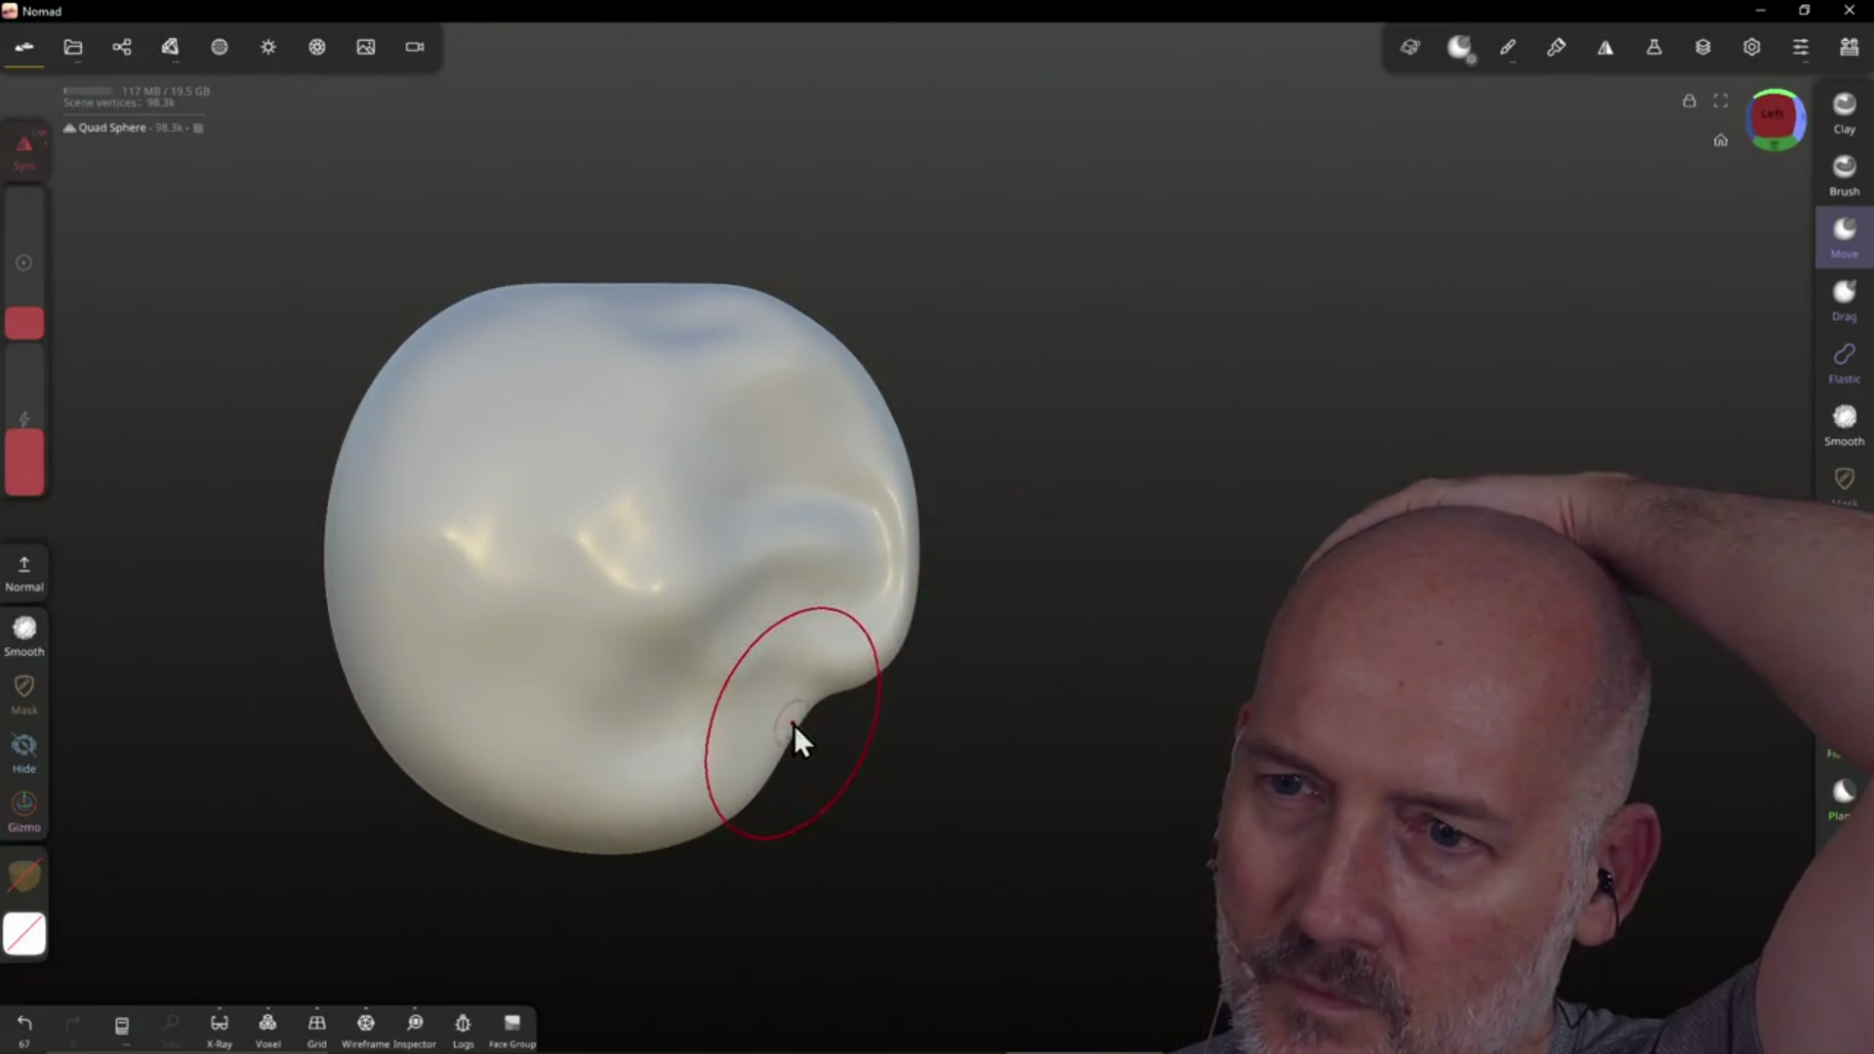
pyautogui.moveTo(593, 816); pyautogui.dragTo(667, 666)
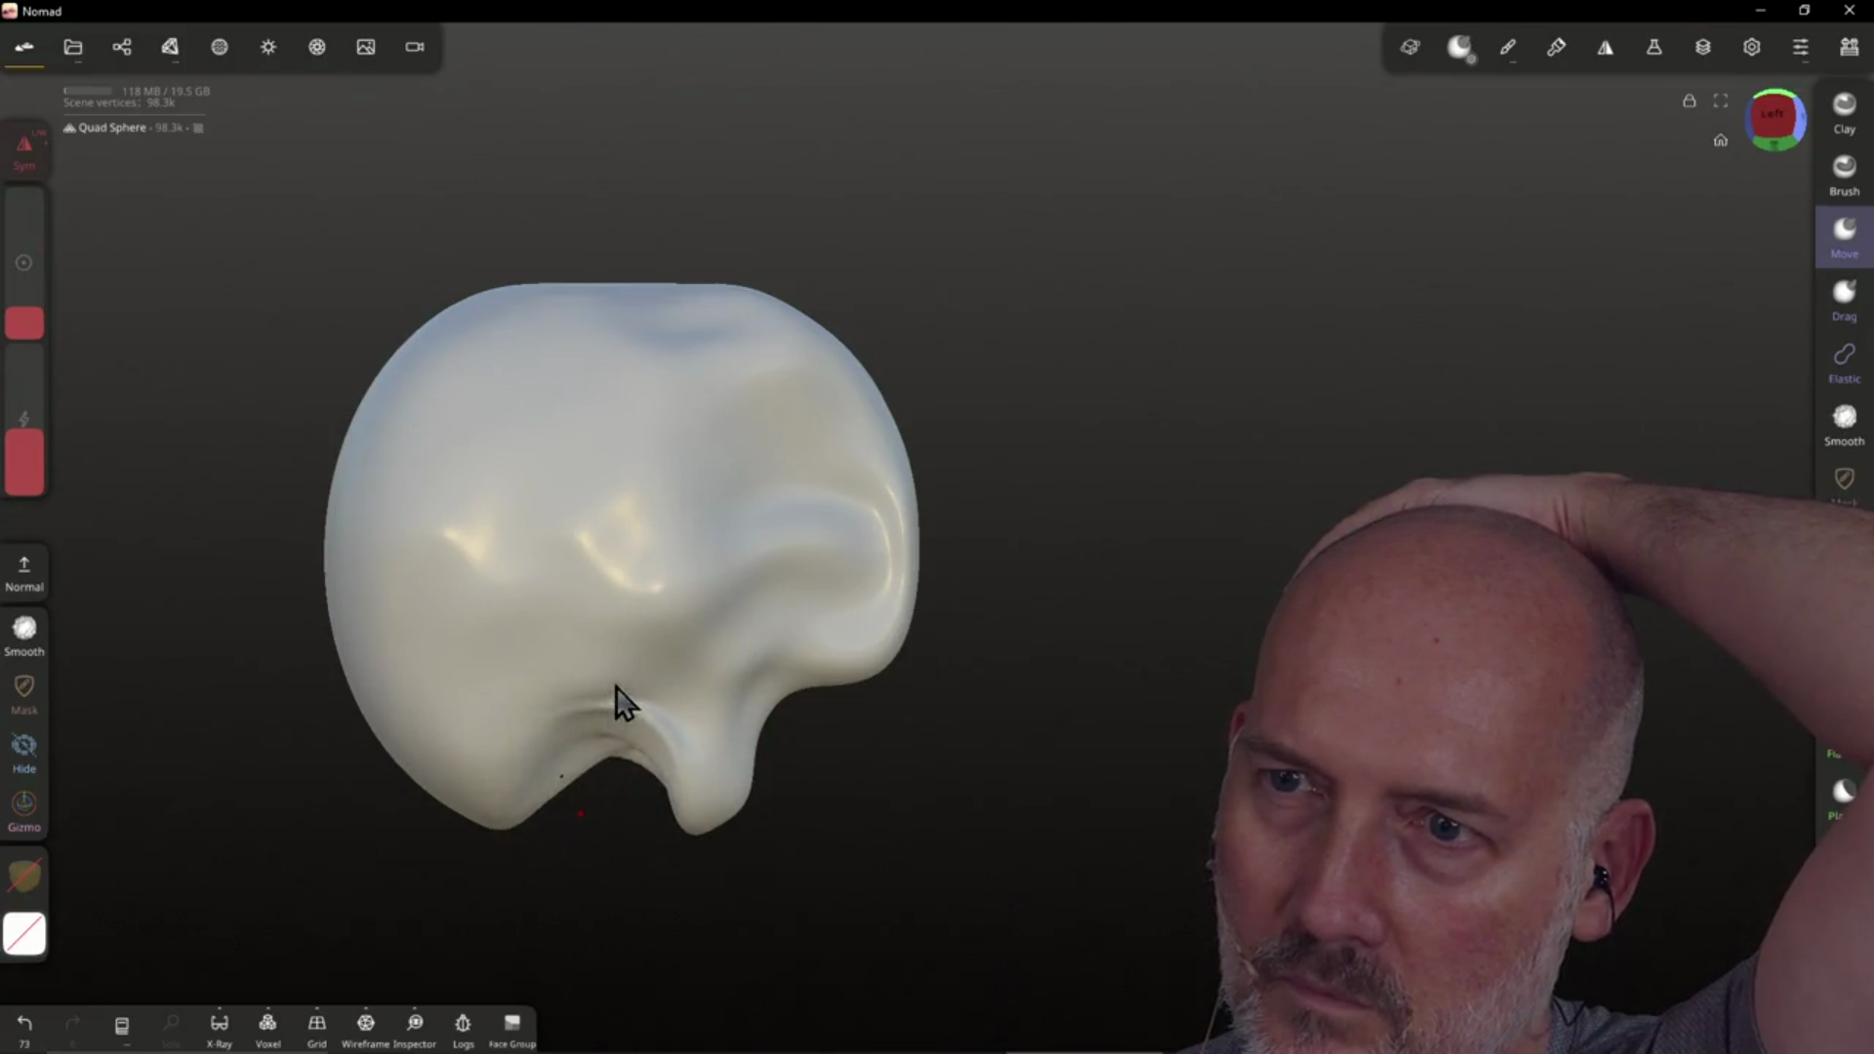
pyautogui.moveTo(611, 795)
pyautogui.mouseDown(button='right')
pyautogui.moveTo(606, 732)
pyautogui.moveTo(732, 536)
pyautogui.moveTo(756, 795)
pyautogui.moveTo(828, 552)
pyautogui.mouseUp(button='right')
pyautogui.moveTo(757, 794); pyautogui.dragTo(693, 654)
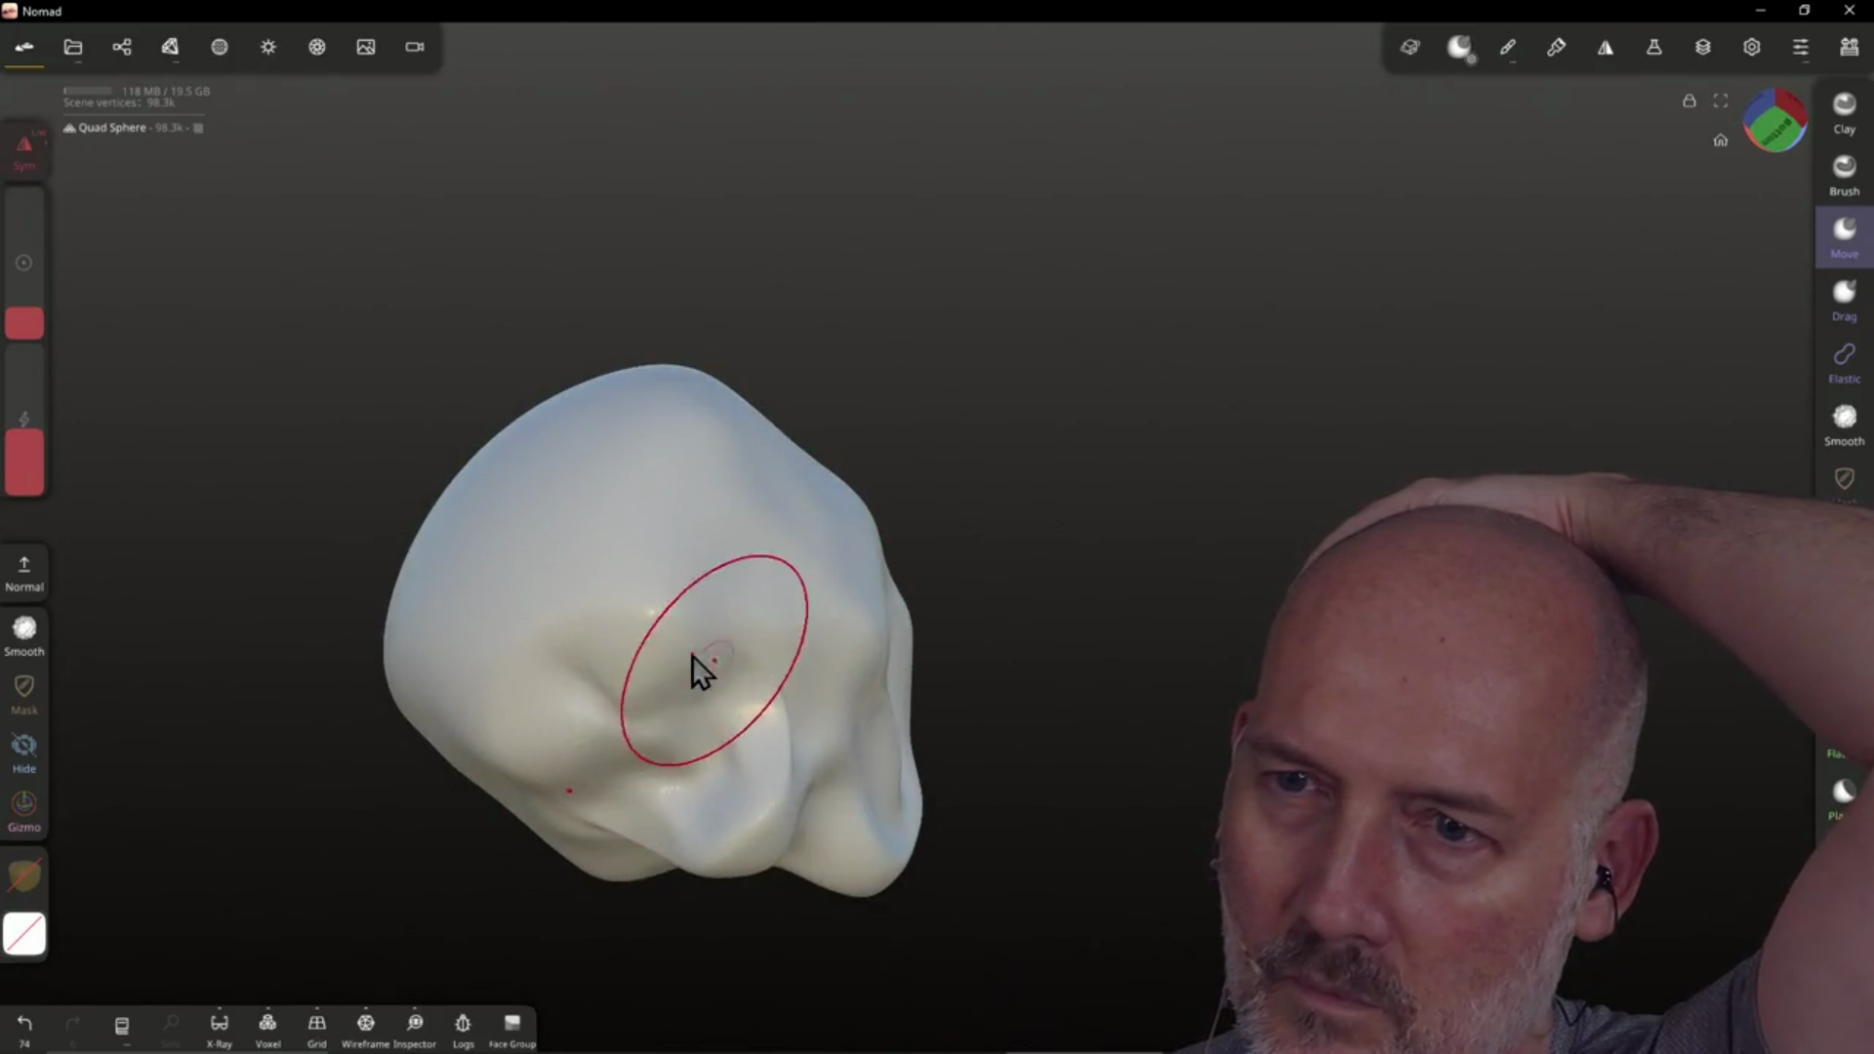
pyautogui.moveTo(794, 648)
pyautogui.mouseDown(button='right')
pyautogui.moveTo(724, 813)
pyautogui.moveTo(648, 774)
pyautogui.mouseUp(button='right')
pyautogui.moveTo(648, 774); pyautogui.dragTo(686, 733)
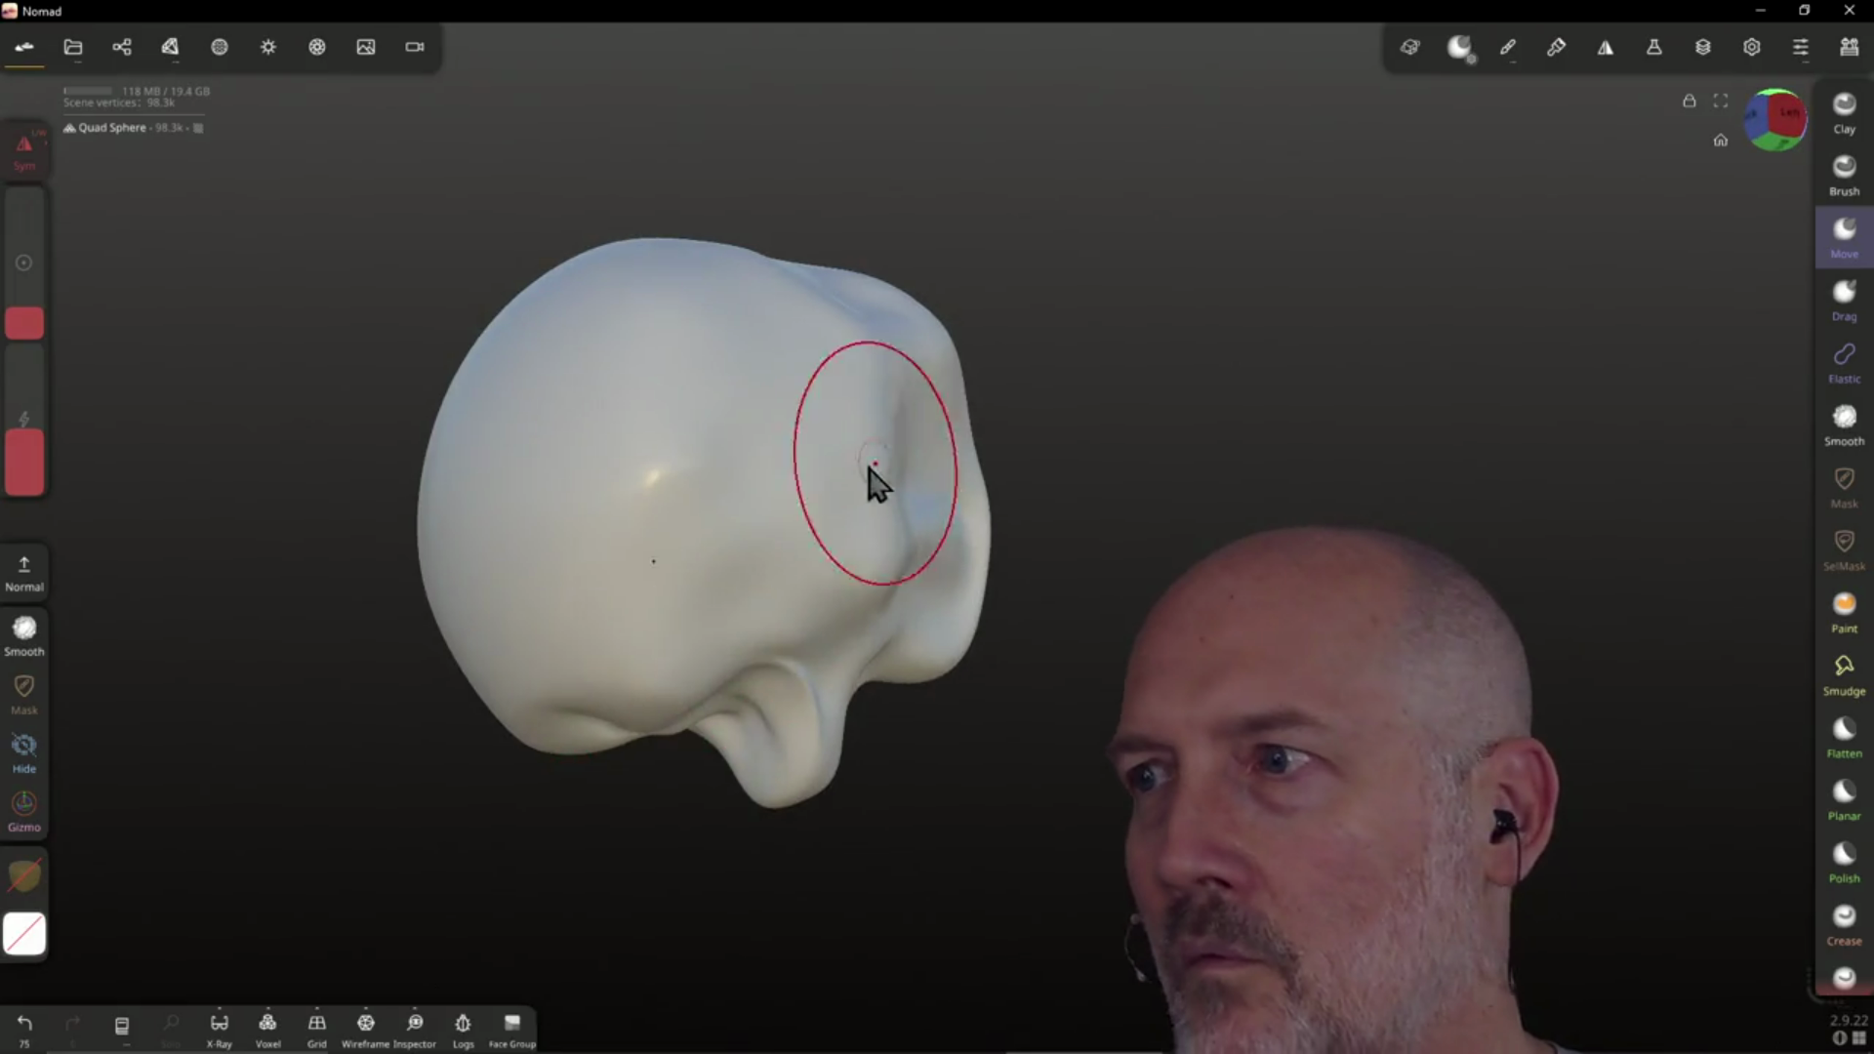
pyautogui.moveTo(876, 481); pyautogui.dragTo(670, 611, button='right')
pyautogui.click(1778, 119)
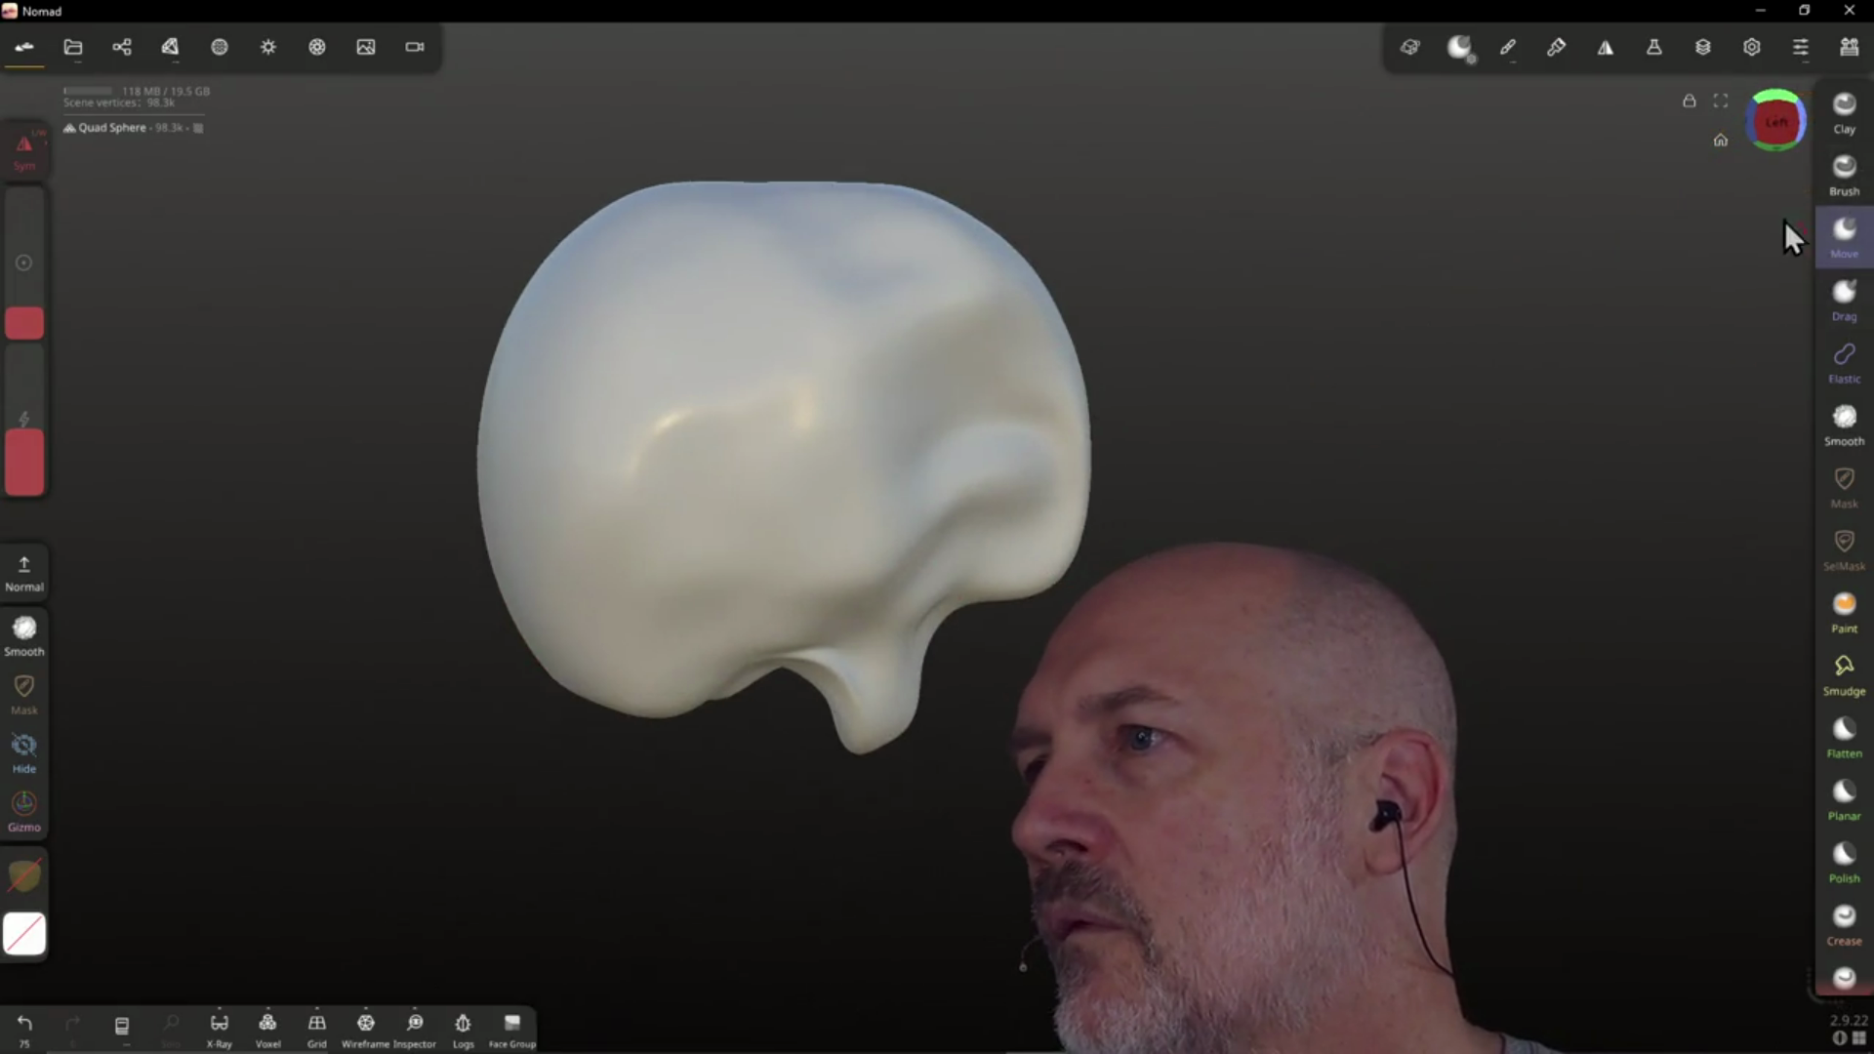
# With the Drag brush, pull the lower face protrusions down into long pointed jowls
pyautogui.click(1844, 298)
pyautogui.moveTo(883, 724); pyautogui.dragTo(861, 749)
pyautogui.moveTo(679, 711)
pyautogui.mouseDown()
pyautogui.moveTo(644, 772)
pyautogui.moveTo(663, 781)
pyautogui.moveTo(836, 557)
pyautogui.moveTo(606, 782)
pyautogui.mouseUp()
pyautogui.moveTo(447, 878)
pyautogui.mouseDown()
pyautogui.moveTo(402, 888)
pyautogui.moveTo(417, 920)
pyautogui.mouseUp()
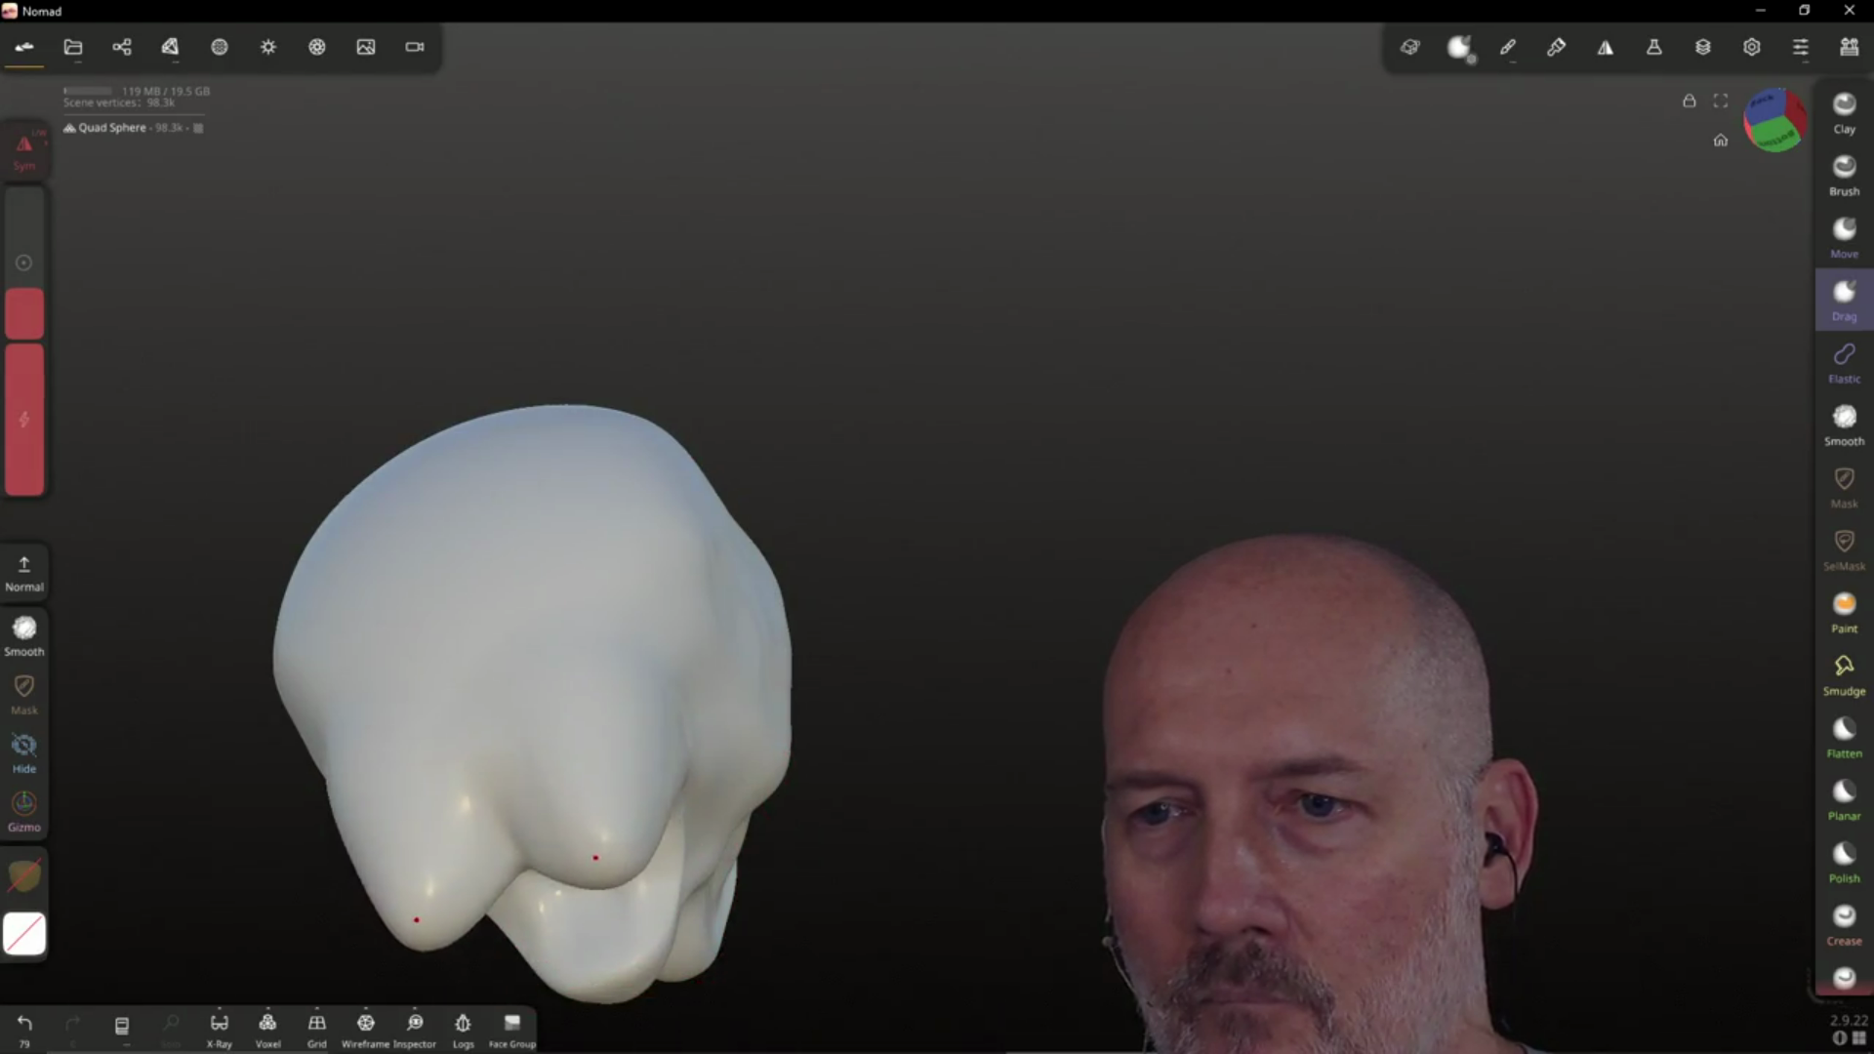
pyautogui.moveTo(596, 857); pyautogui.dragTo(619, 884)
pyautogui.moveTo(459, 912)
pyautogui.mouseDown()
pyautogui.moveTo(510, 718)
pyautogui.moveTo(465, 683)
pyautogui.mouseUp()
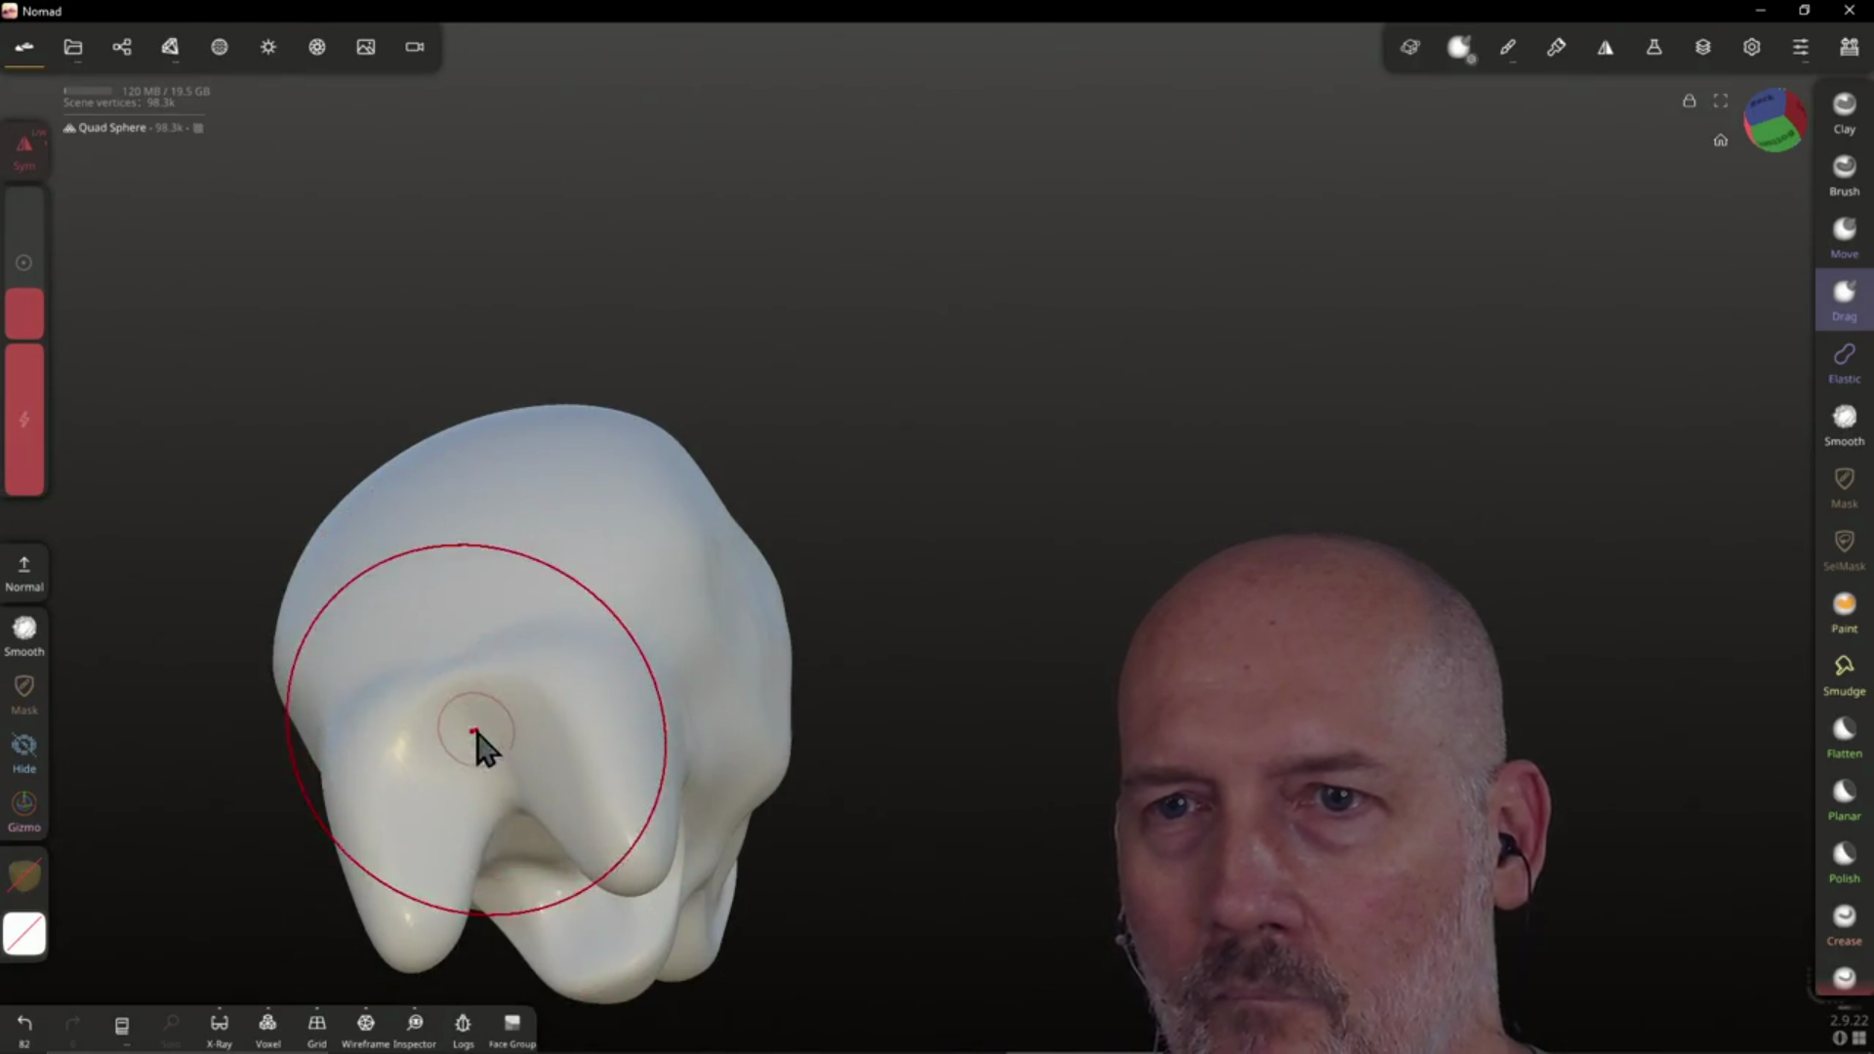
# Pull a bump up on top of the head and stretch the nose downward
pyautogui.moveTo(412, 466)
pyautogui.mouseDown()
pyautogui.moveTo(422, 381)
pyautogui.moveTo(430, 420)
pyautogui.moveTo(401, 383)
pyautogui.mouseUp()
pyautogui.moveTo(618, 410)
pyautogui.mouseDown(button='right')
pyautogui.moveTo(489, 573)
pyautogui.moveTo(732, 419)
pyautogui.moveTo(554, 363)
pyautogui.moveTo(635, 468)
pyautogui.moveTo(882, 586)
pyautogui.moveTo(744, 577)
pyautogui.mouseUp(button='right')
pyautogui.moveTo(1093, 582)
pyautogui.mouseDown()
pyautogui.moveTo(1046, 664)
pyautogui.moveTo(1020, 628)
pyautogui.mouseUp()
pyautogui.moveTo(1096, 497)
pyautogui.mouseDown(button='right')
pyautogui.moveTo(958, 414)
pyautogui.moveTo(1054, 472)
pyautogui.moveTo(858, 527)
pyautogui.moveTo(939, 554)
pyautogui.moveTo(992, 628)
pyautogui.moveTo(937, 498)
pyautogui.moveTo(1120, 503)
pyautogui.moveTo(1067, 401)
pyautogui.moveTo(992, 489)
pyautogui.moveTo(1074, 386)
pyautogui.moveTo(1122, 268)
pyautogui.mouseUp(button='right')
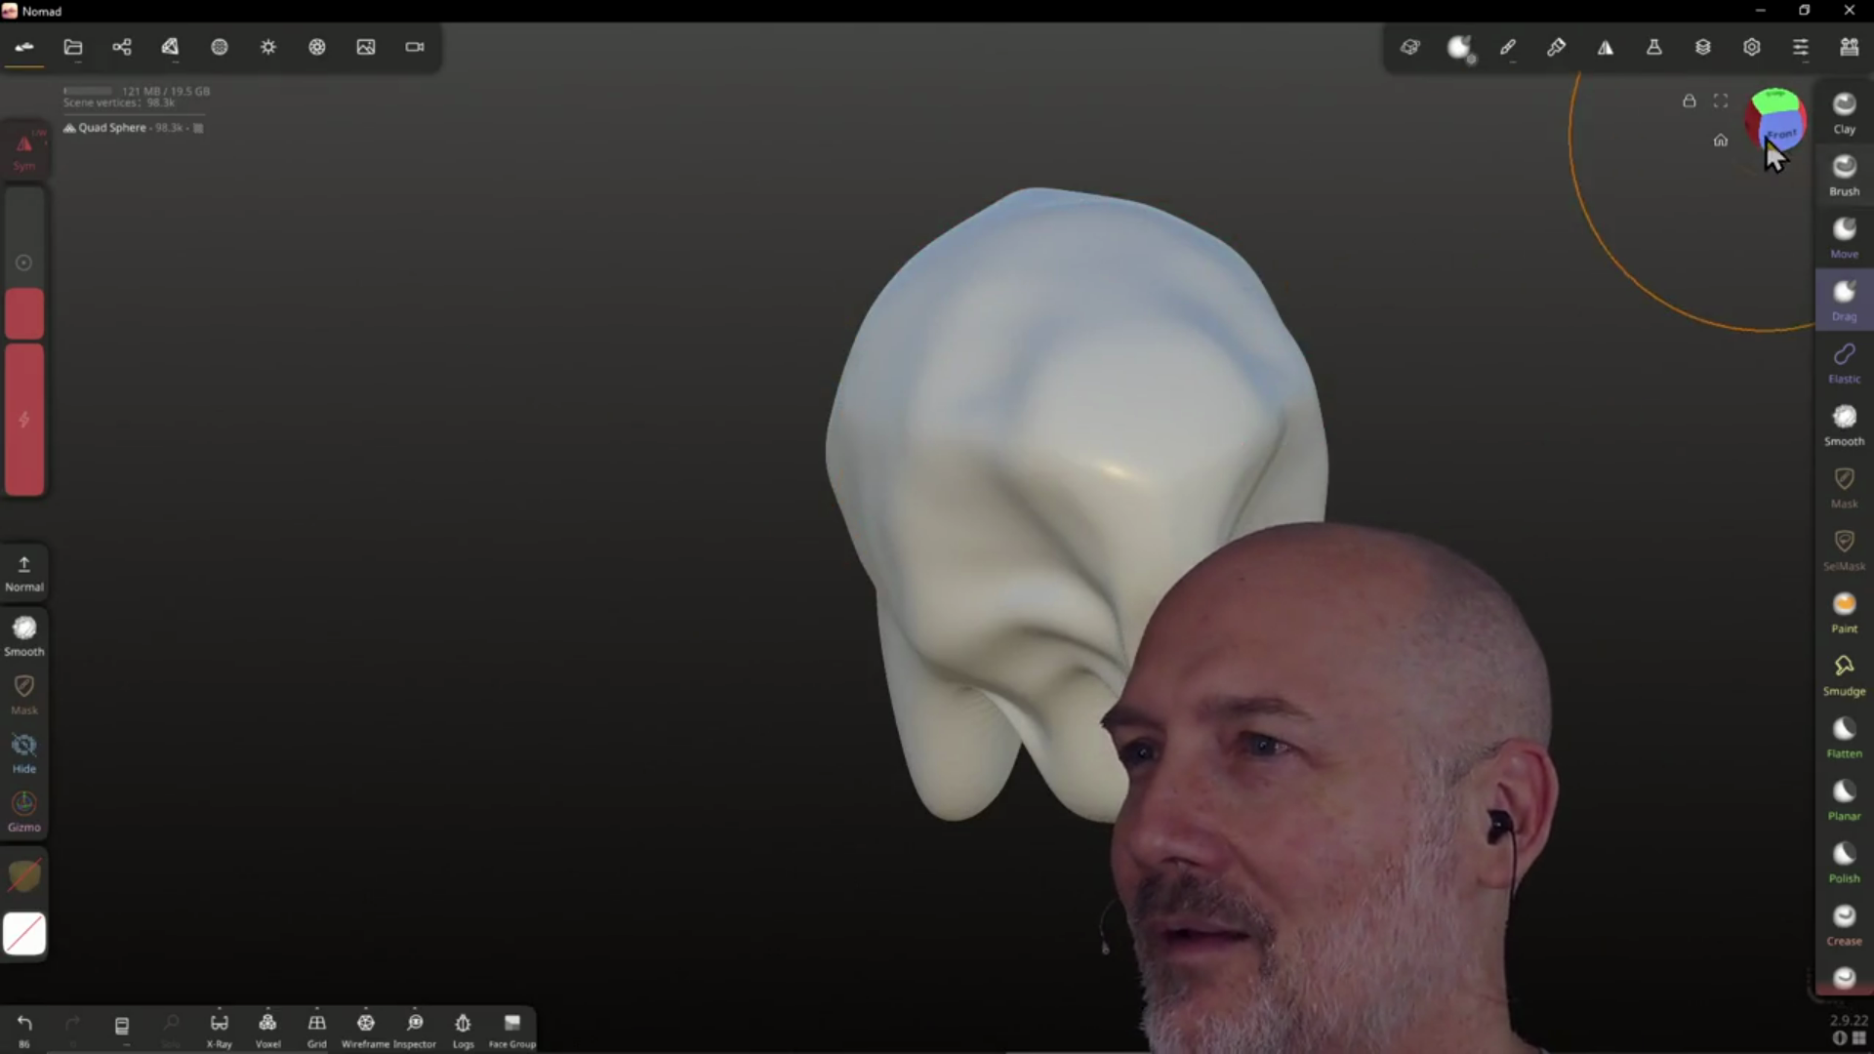
pyautogui.click(1599, 54)
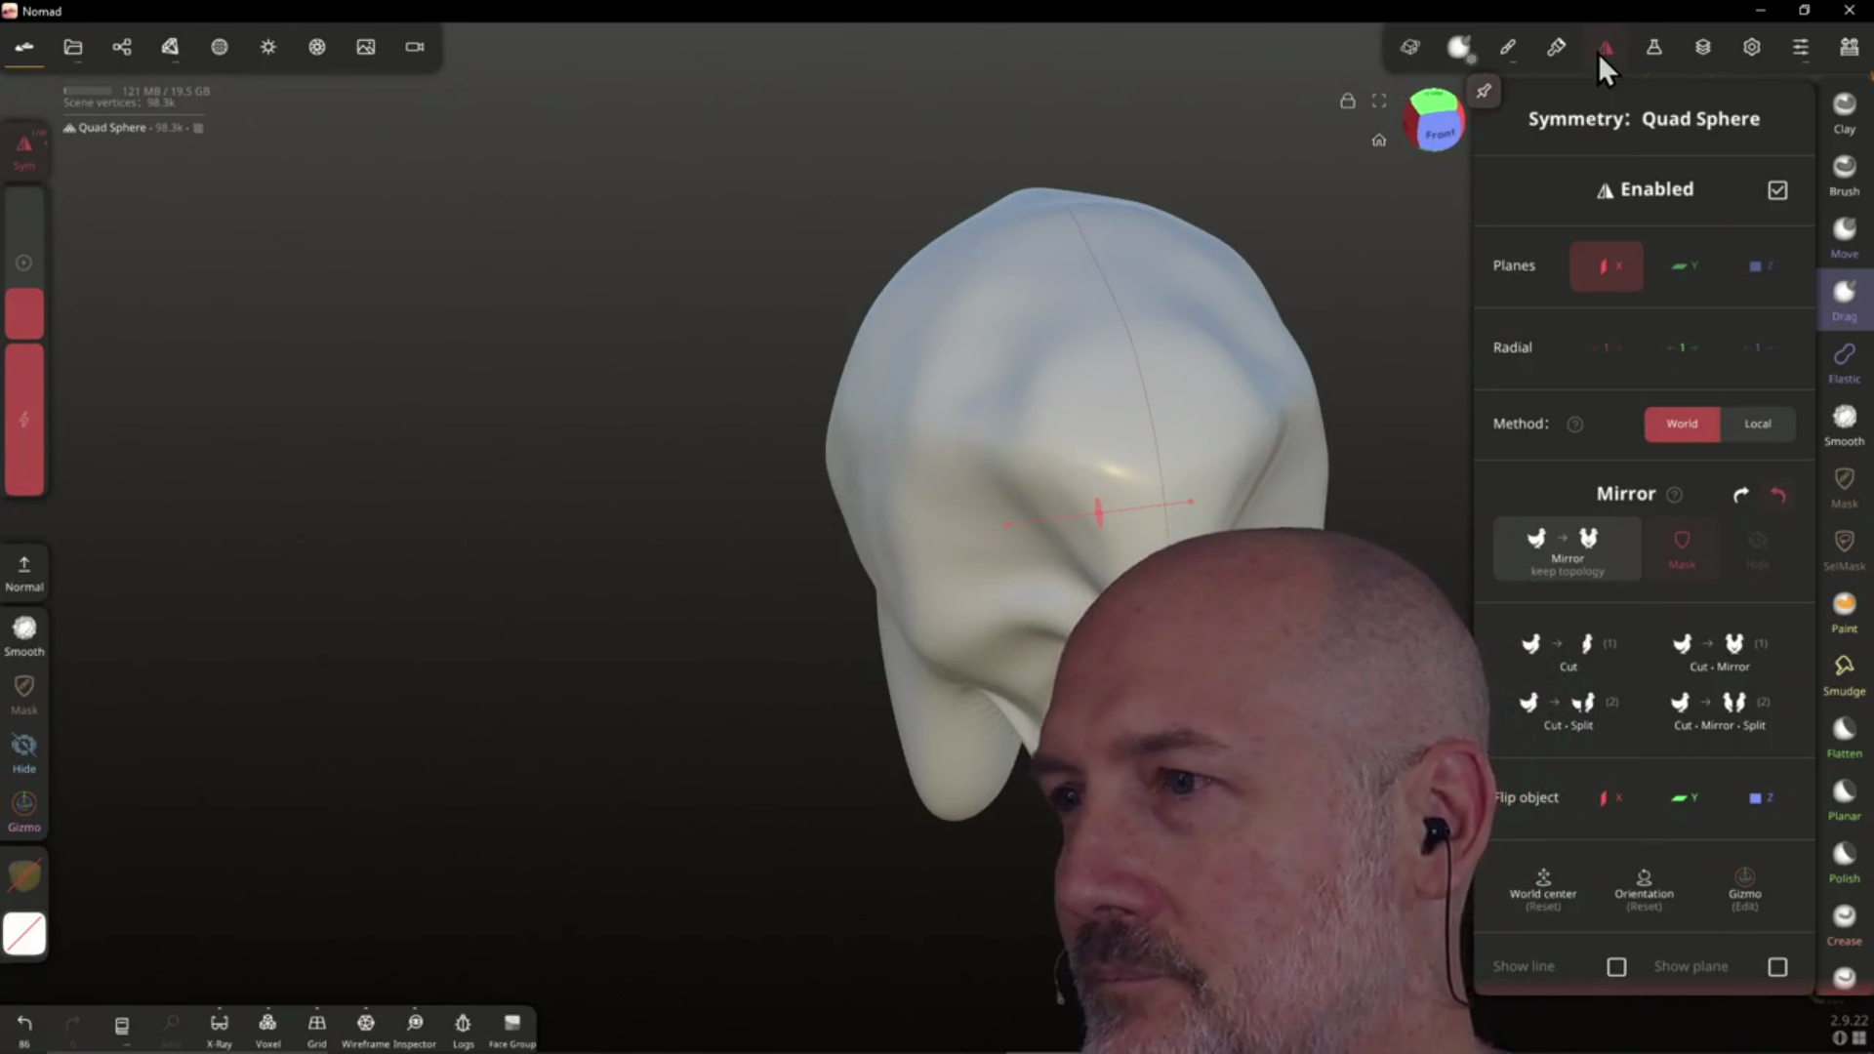
# Add a new sculpt layer named 'Layer' to the Quad Sphere and inspect its blending options
pyautogui.click(1597, 53)
pyautogui.click(1665, 47)
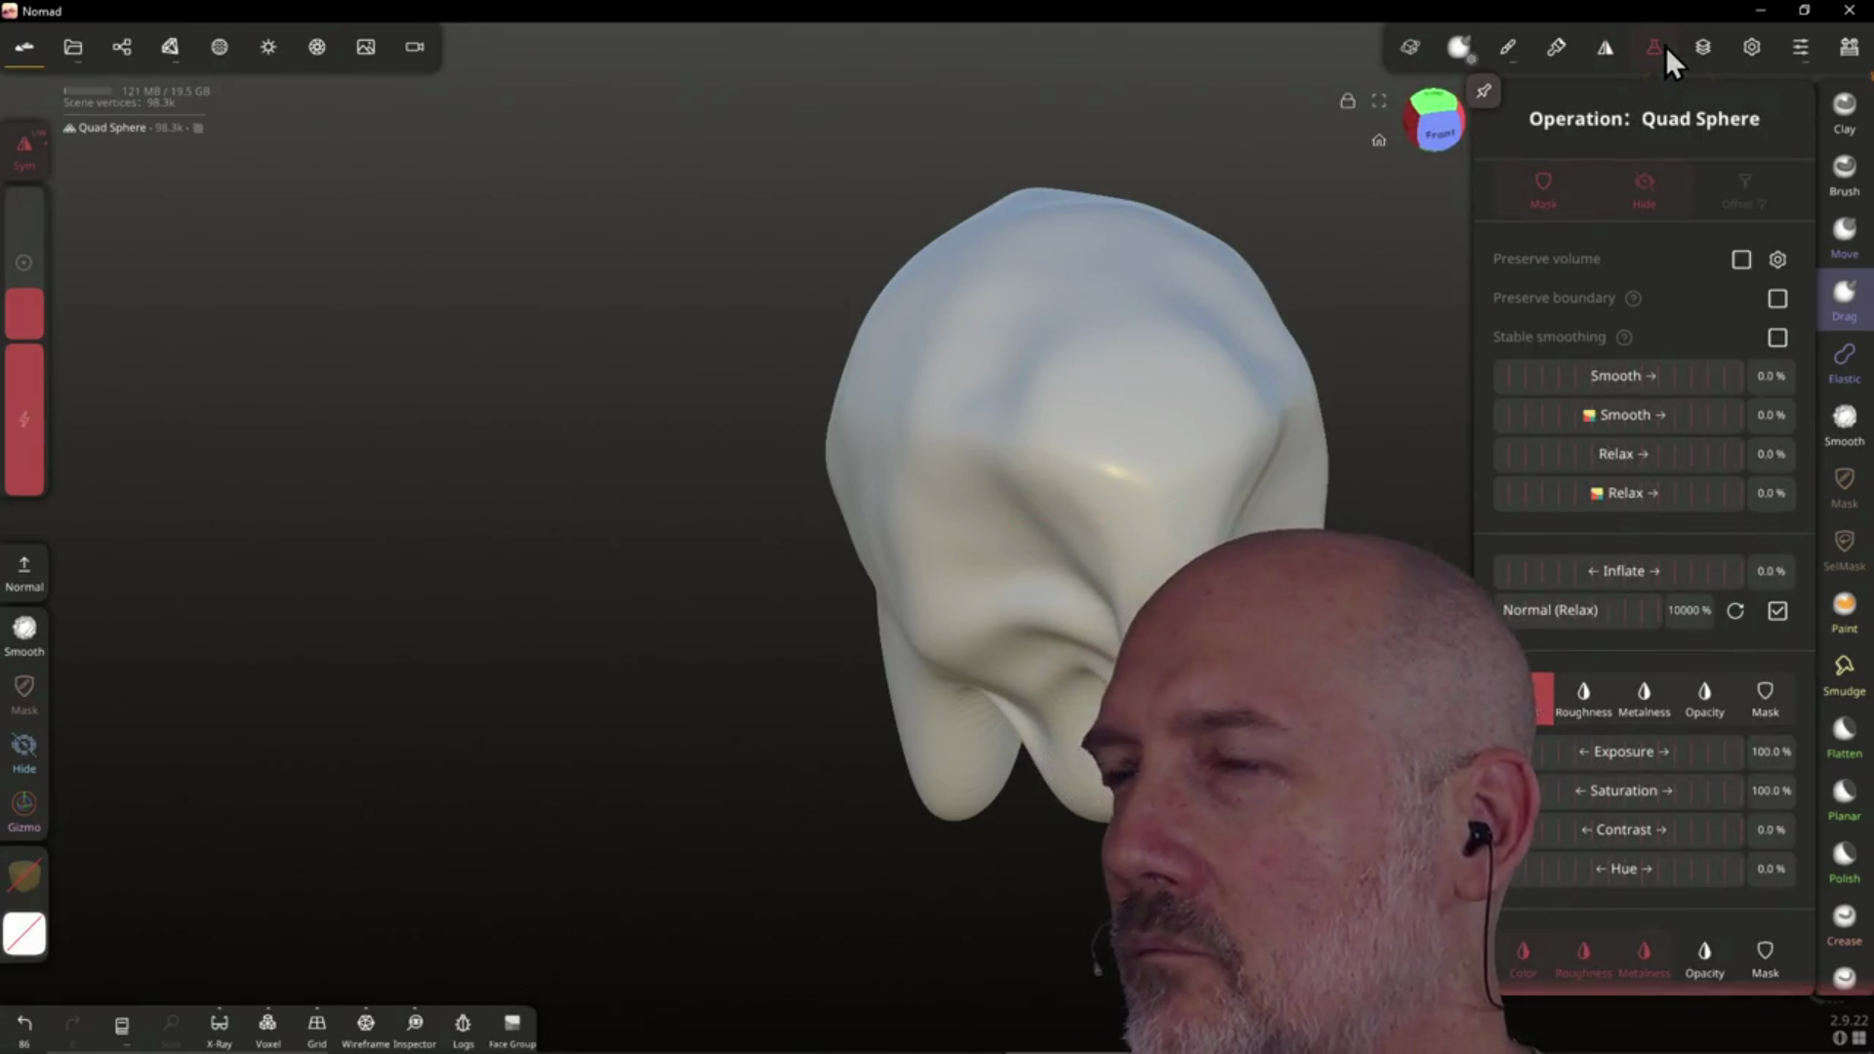
pyautogui.click(1704, 49)
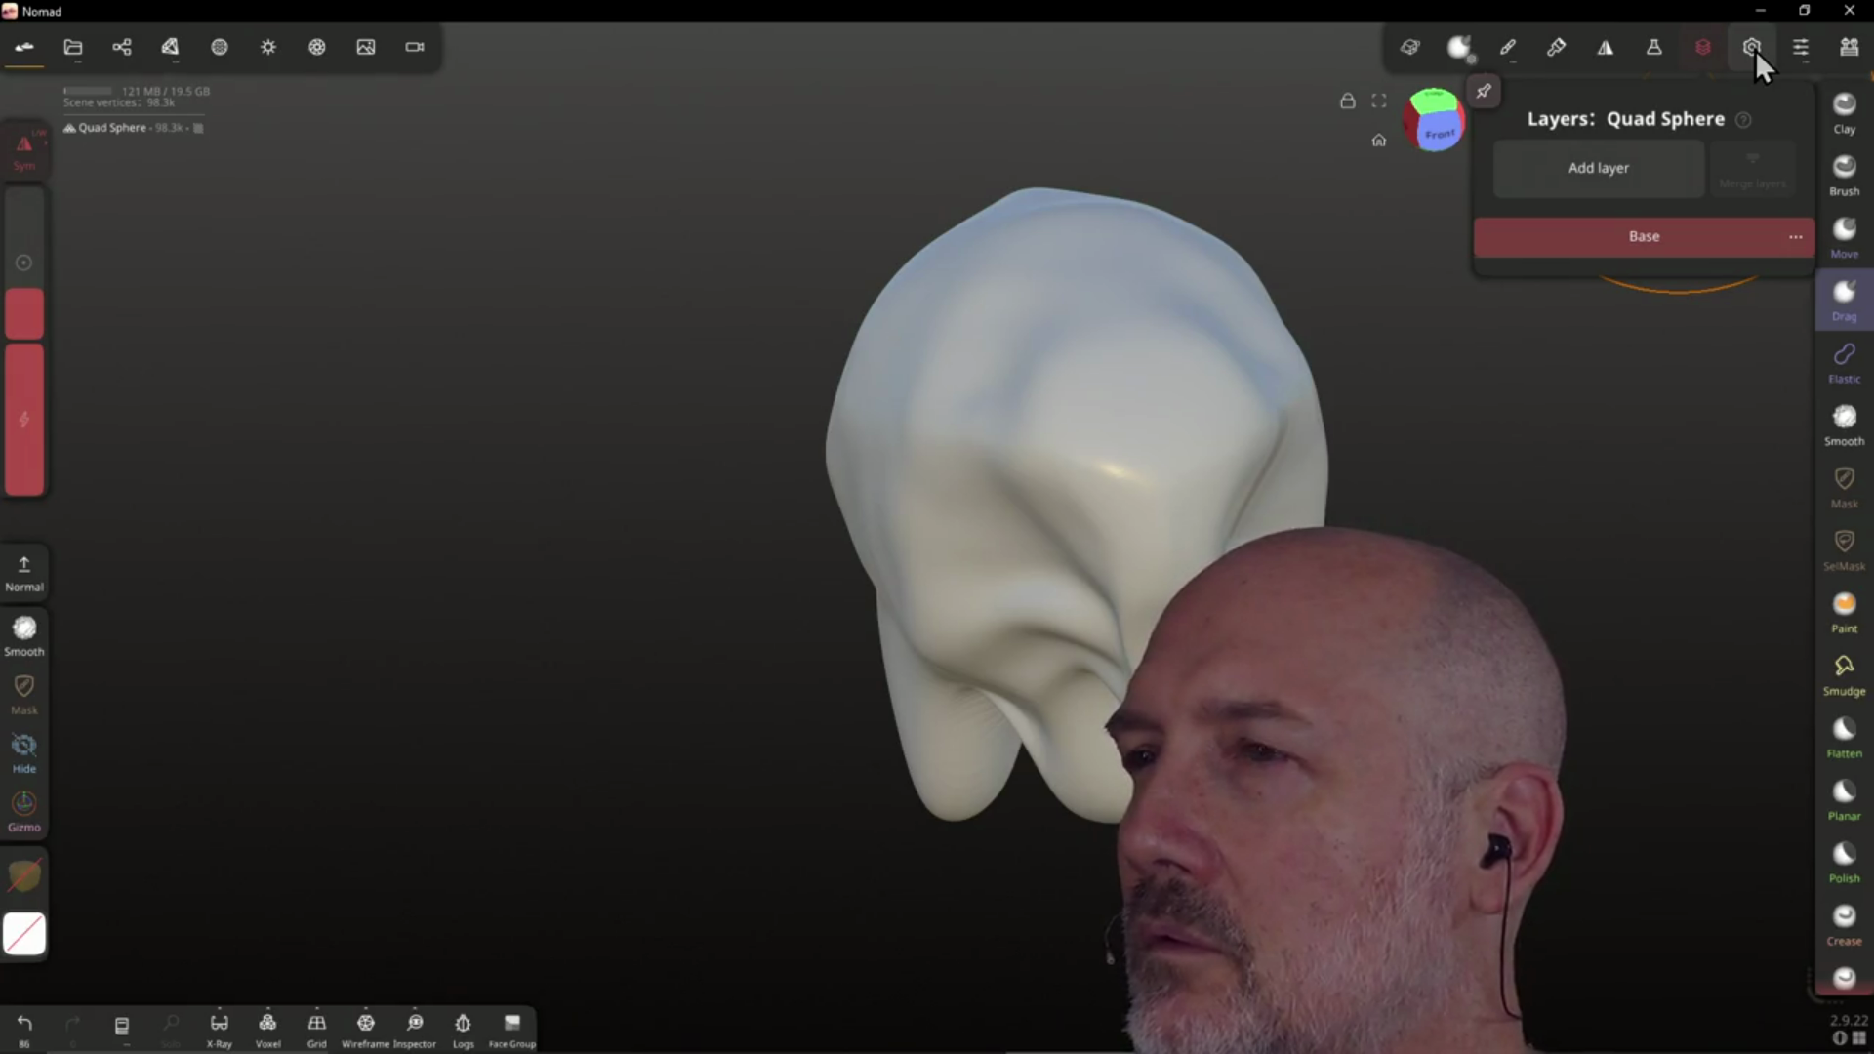
pyautogui.click(1579, 168)
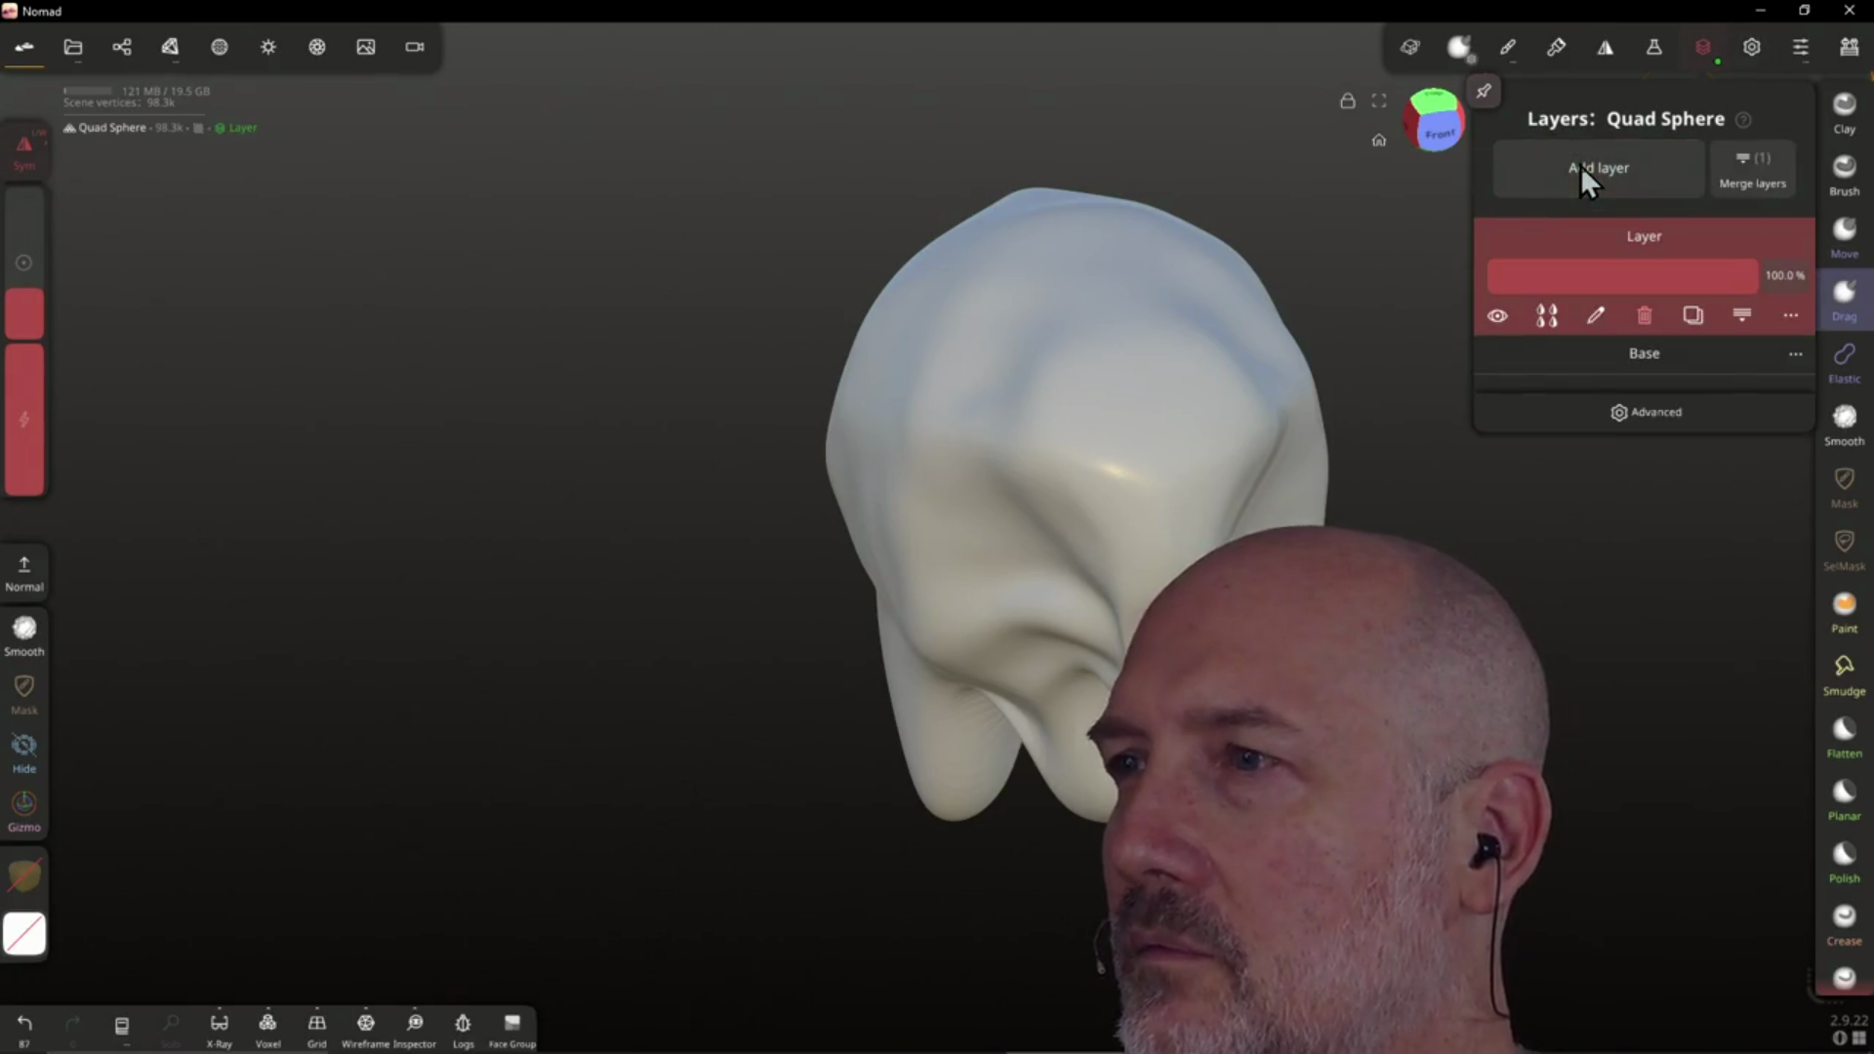
pyautogui.click(1540, 317)
pyautogui.click(1589, 314)
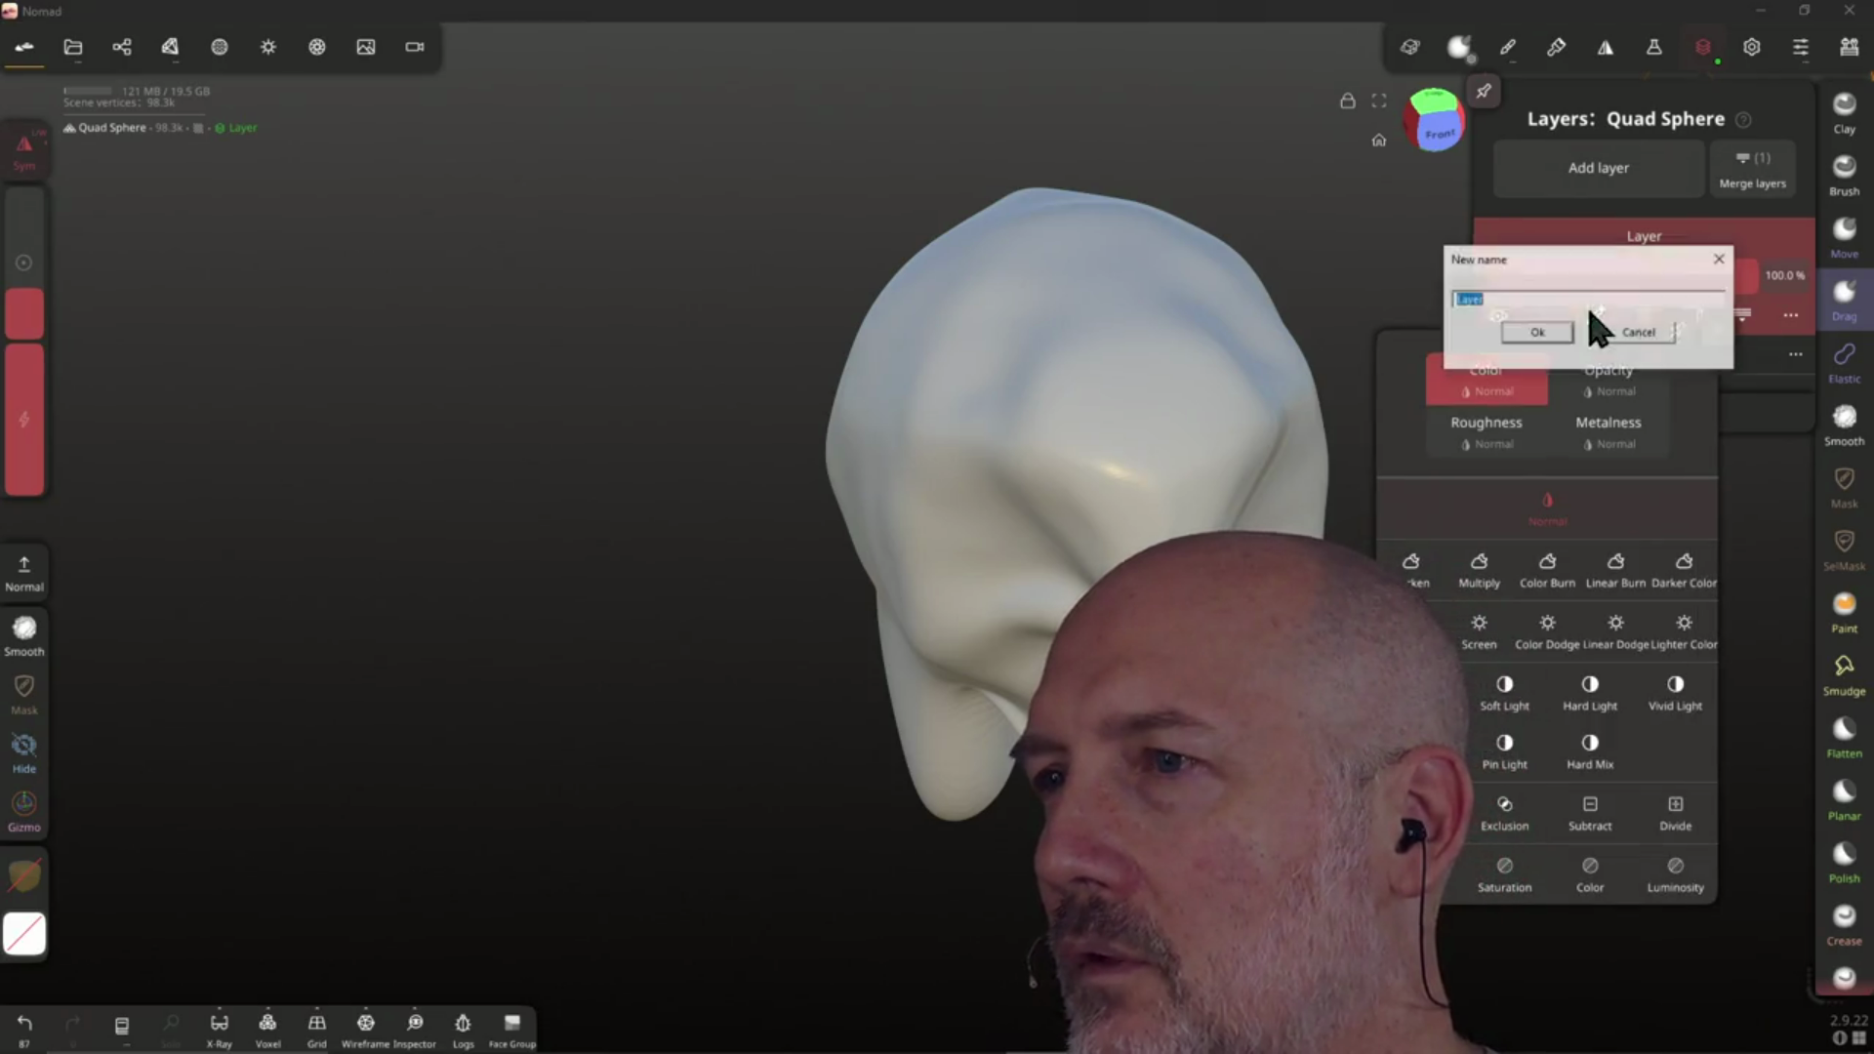
pyautogui.click(1636, 335)
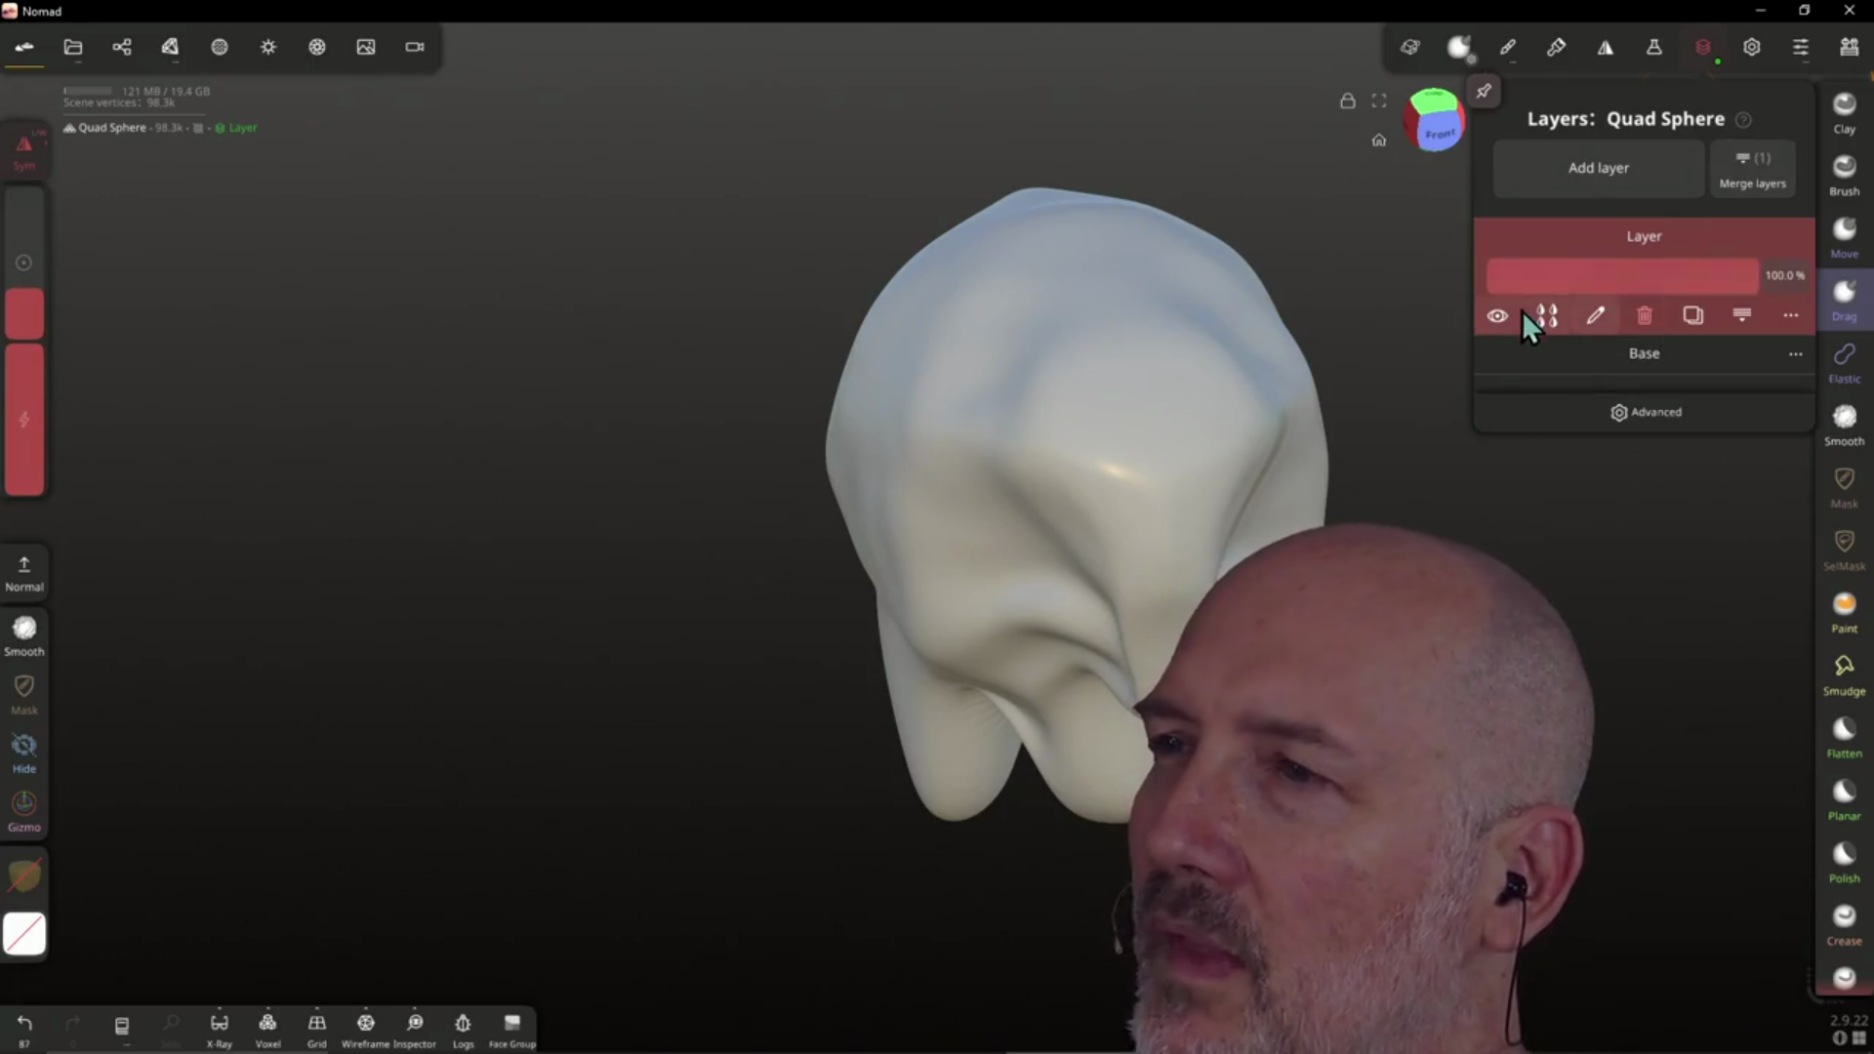
pyautogui.click(1546, 317)
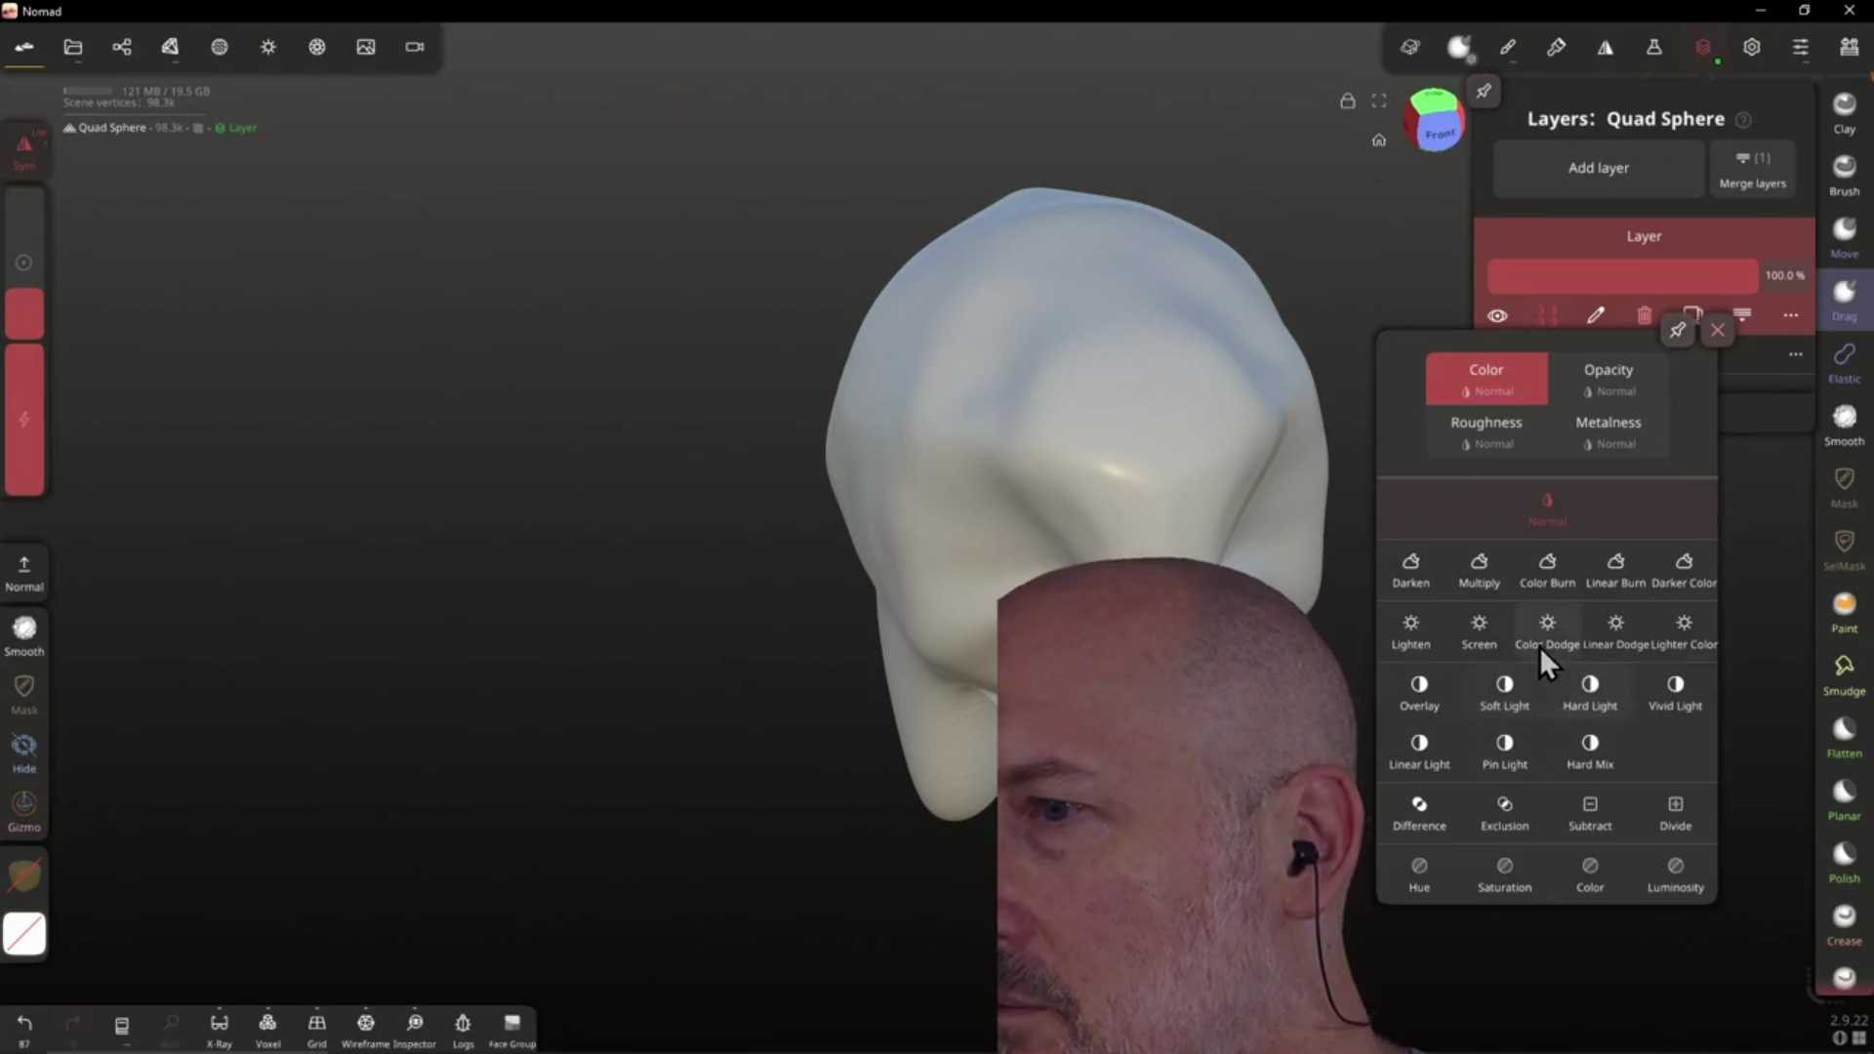
pyautogui.click(1718, 330)
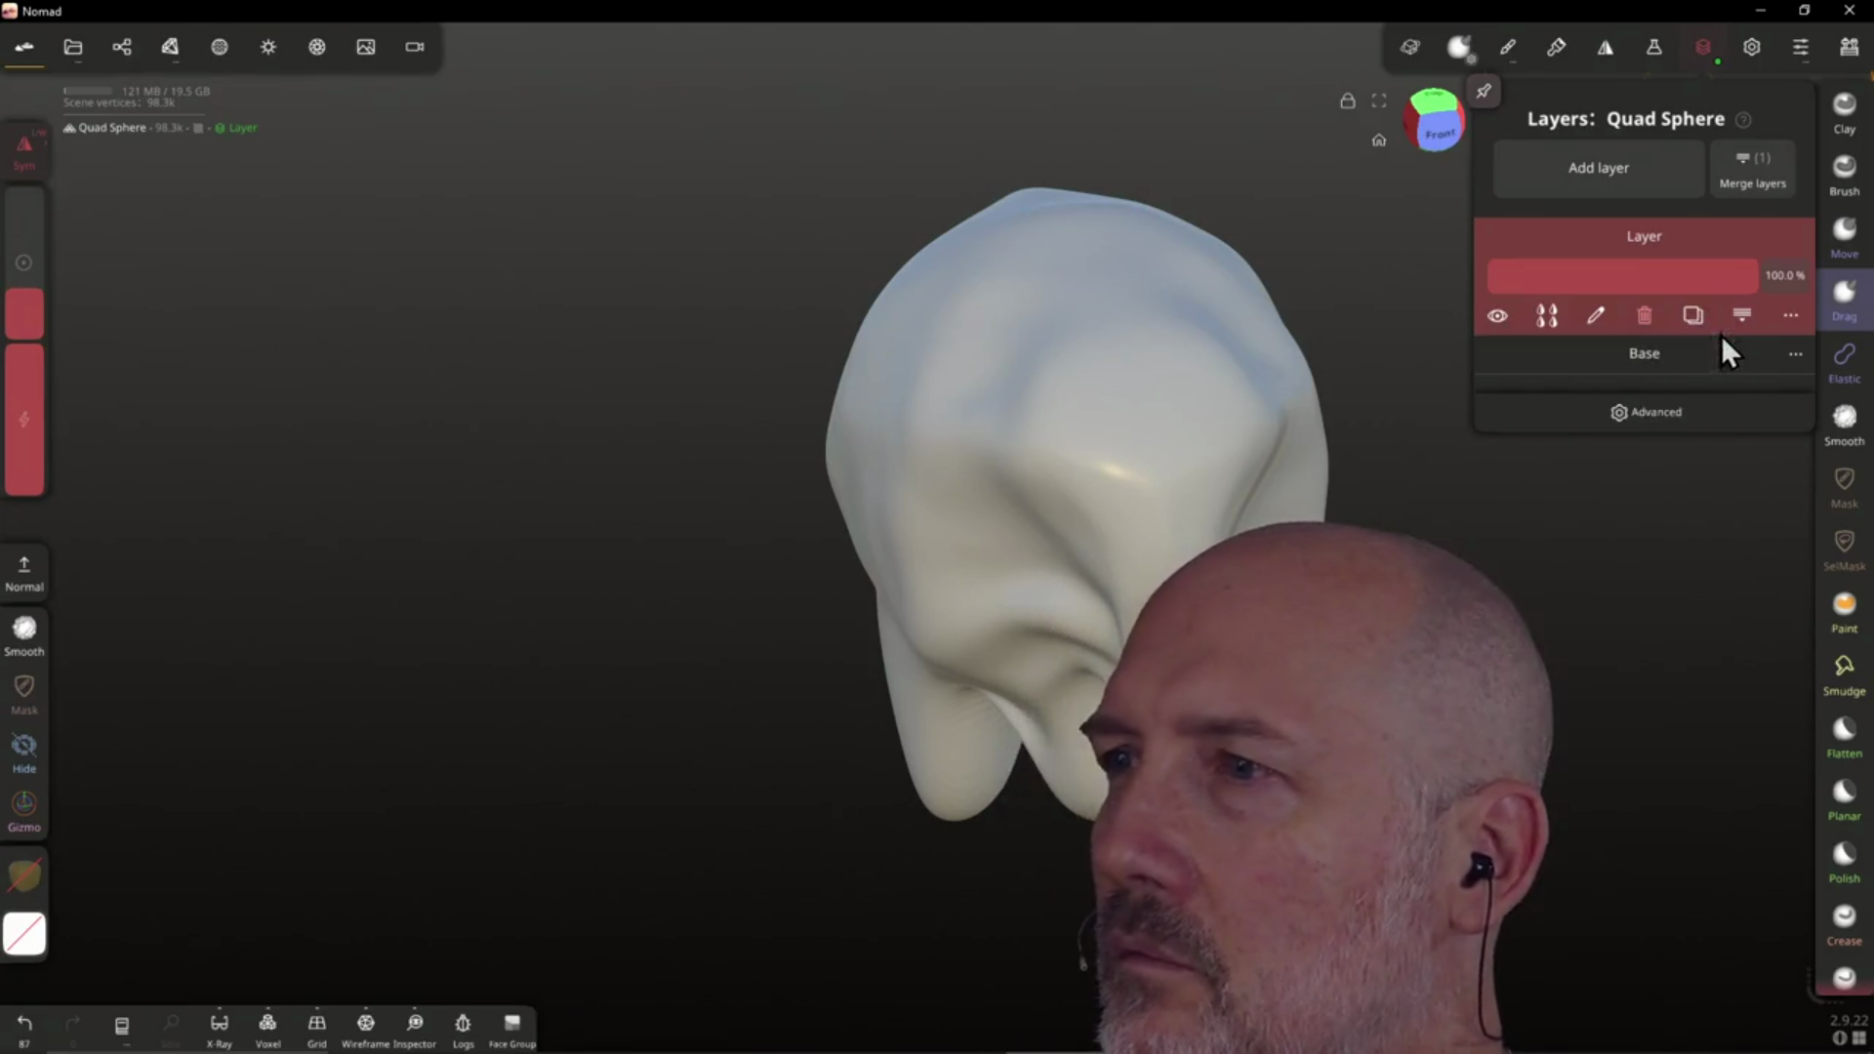
pyautogui.click(1234, 426)
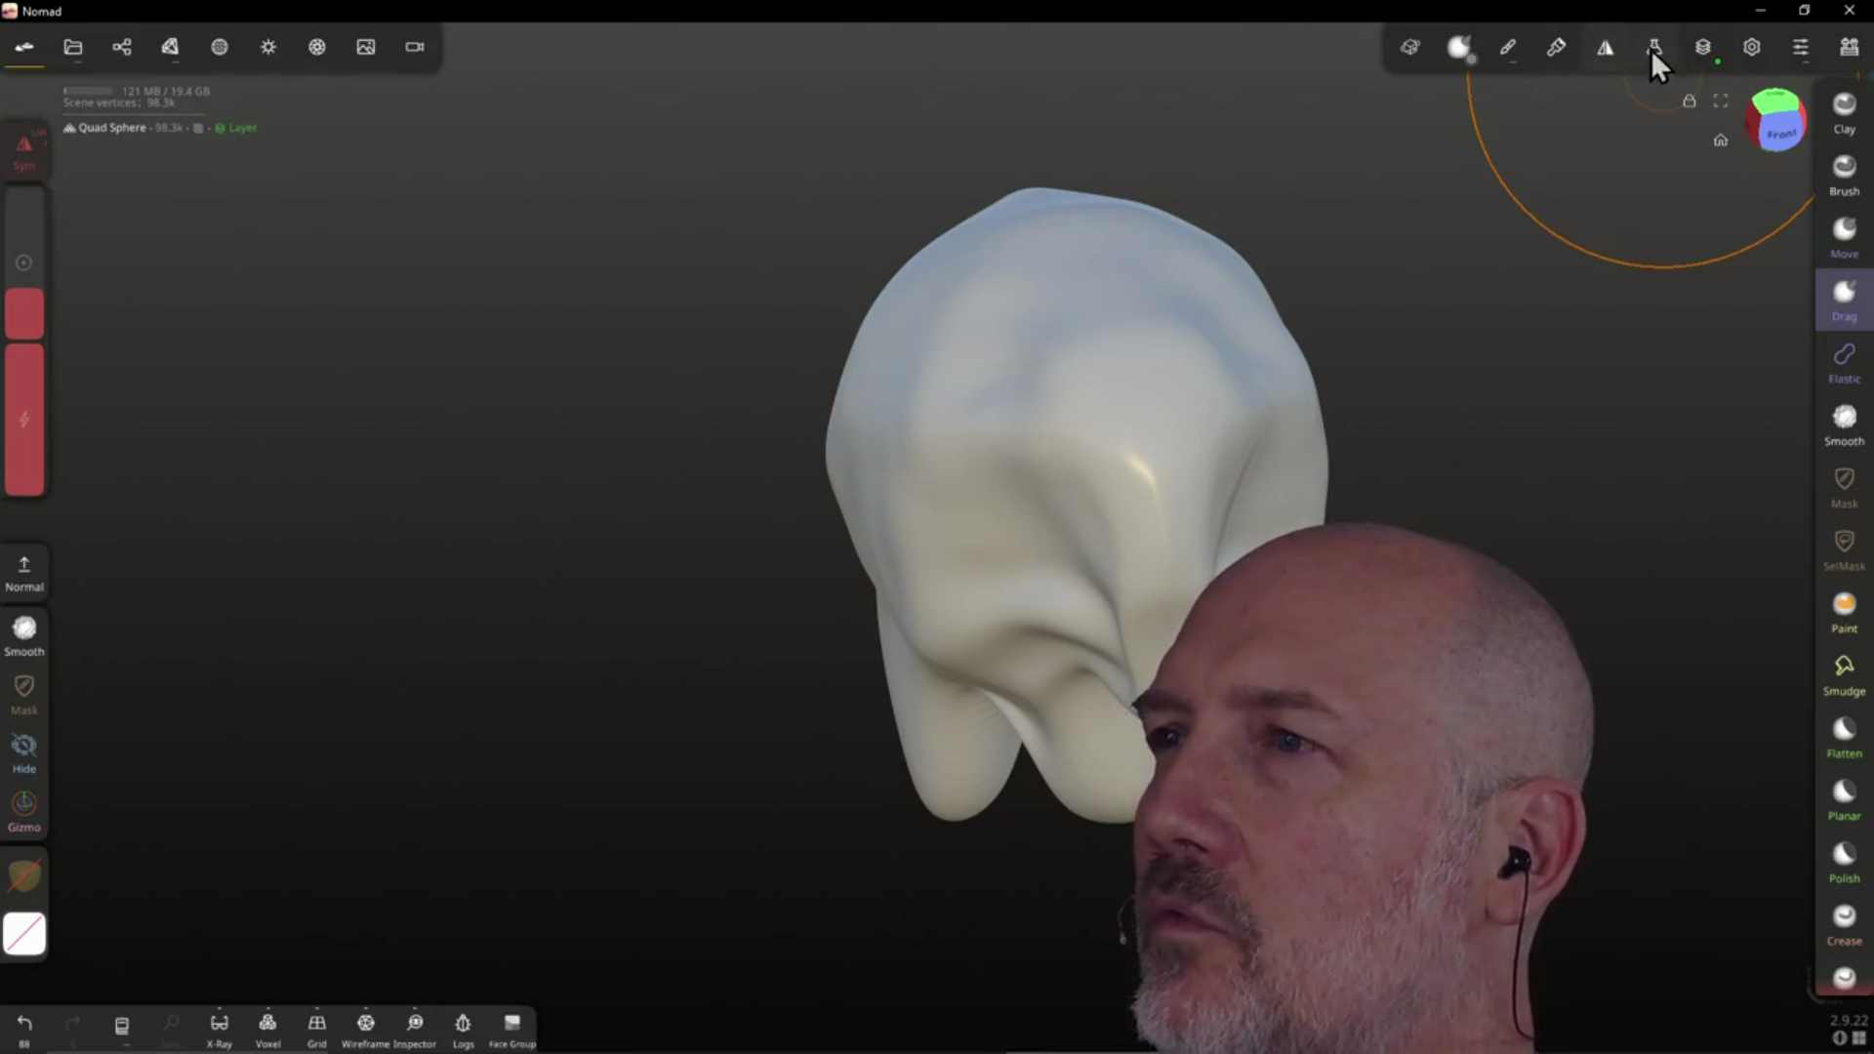
# Delete the extra 'Layer' layer so the Quad Sphere keeps only Base
pyautogui.click(1700, 49)
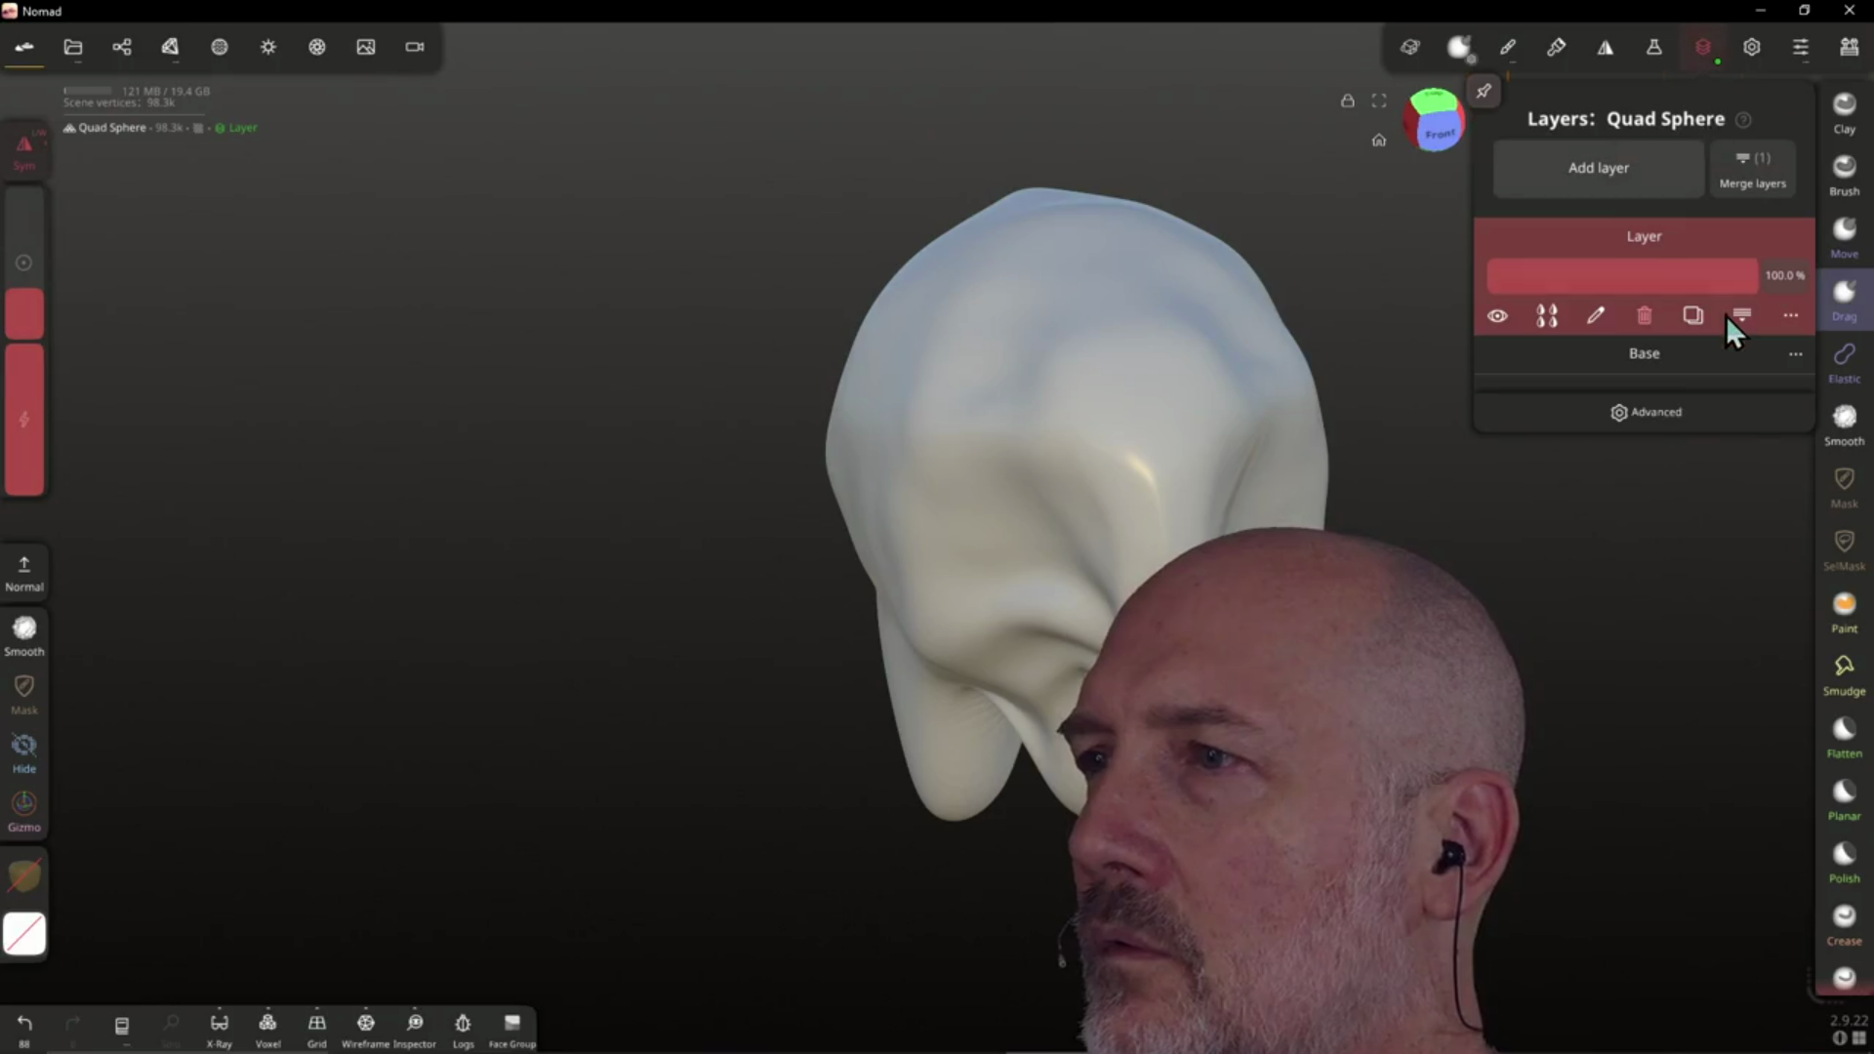
pyautogui.click(1641, 316)
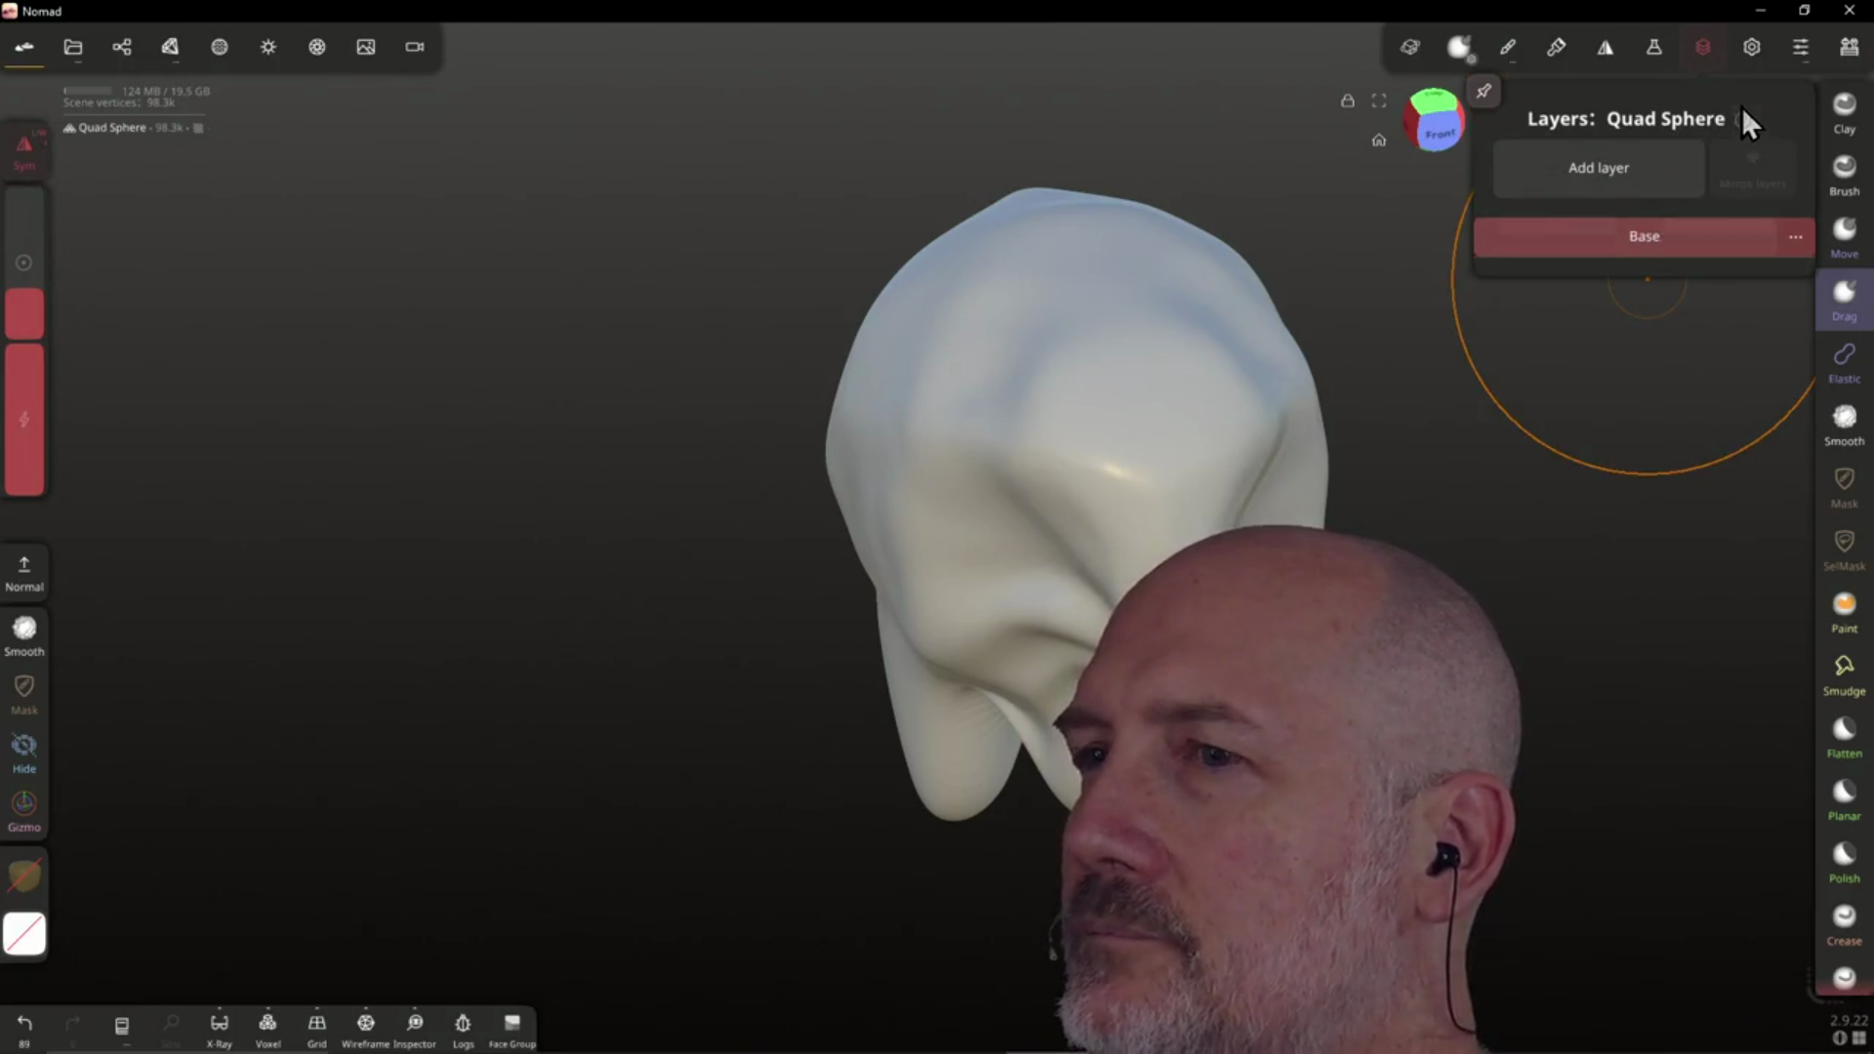
pyautogui.moveTo(1741, 117)
pyautogui.click(1753, 47)
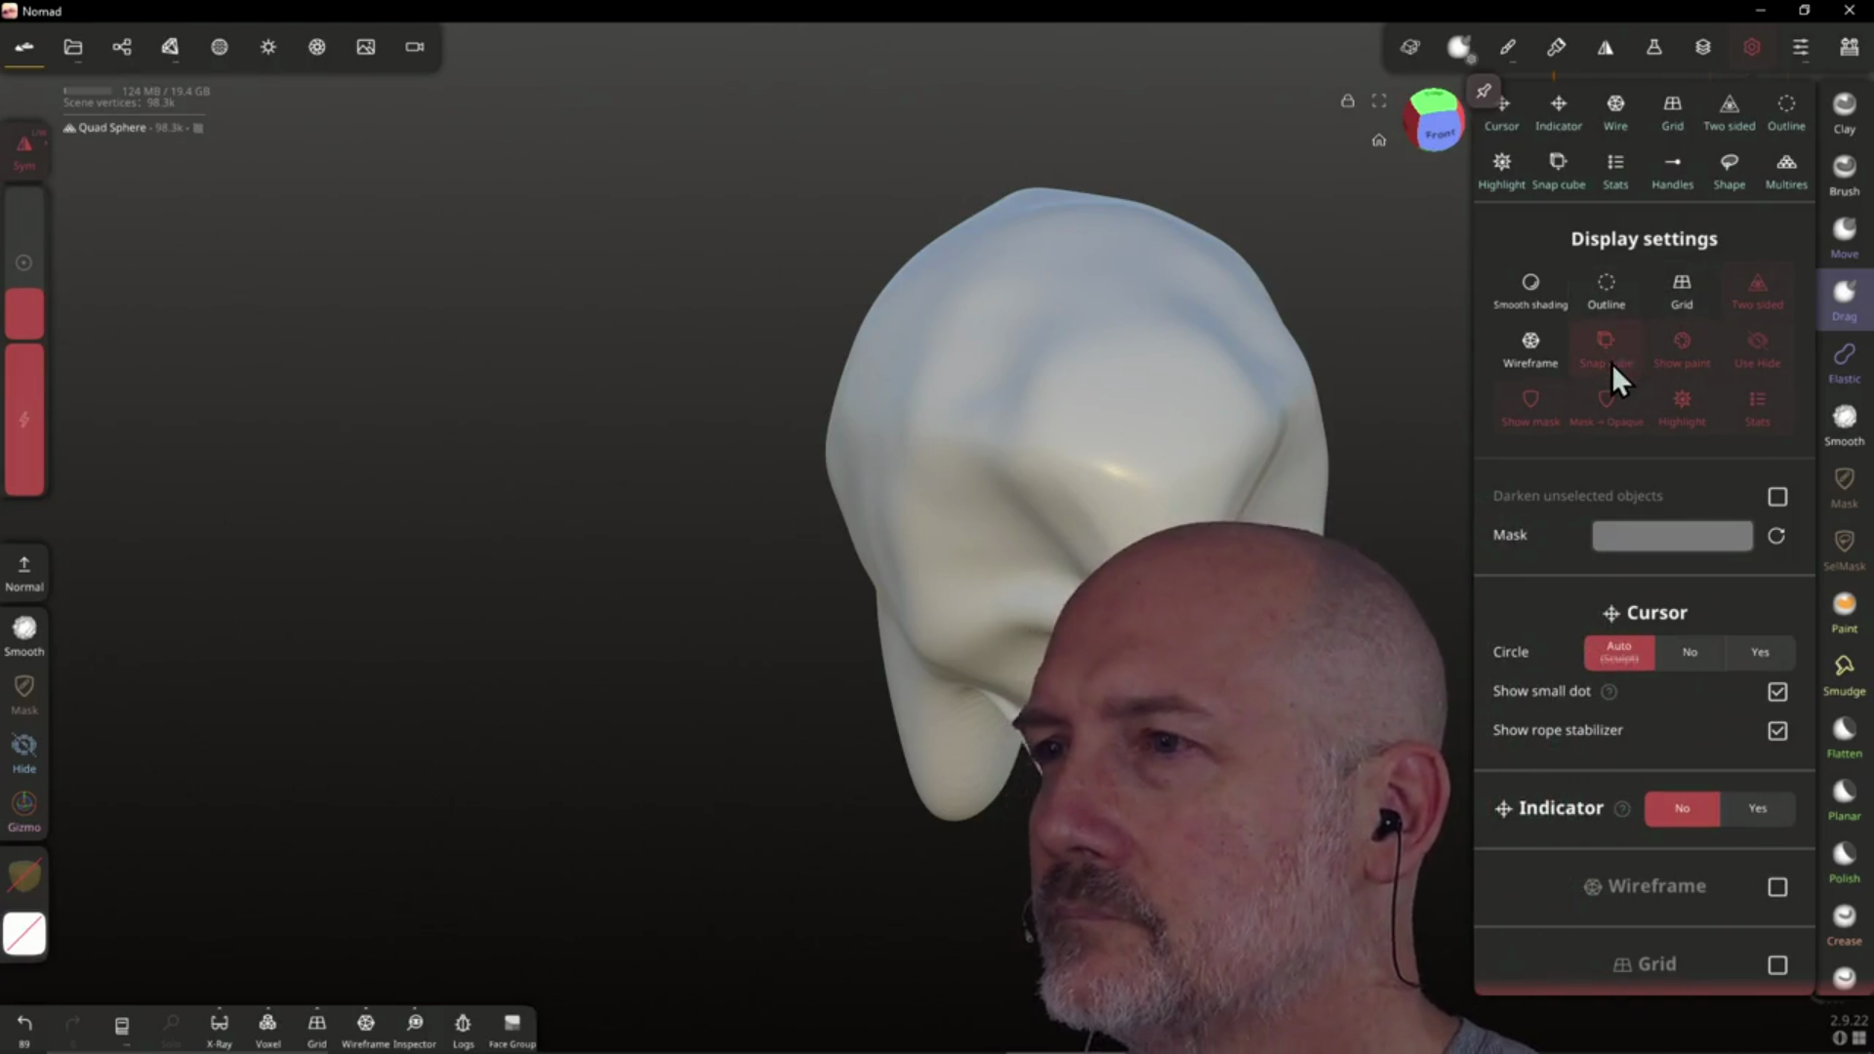
# Toggle Two sided rendering, then switch Show paint and Show mask off and back on
pyautogui.click(1762, 289)
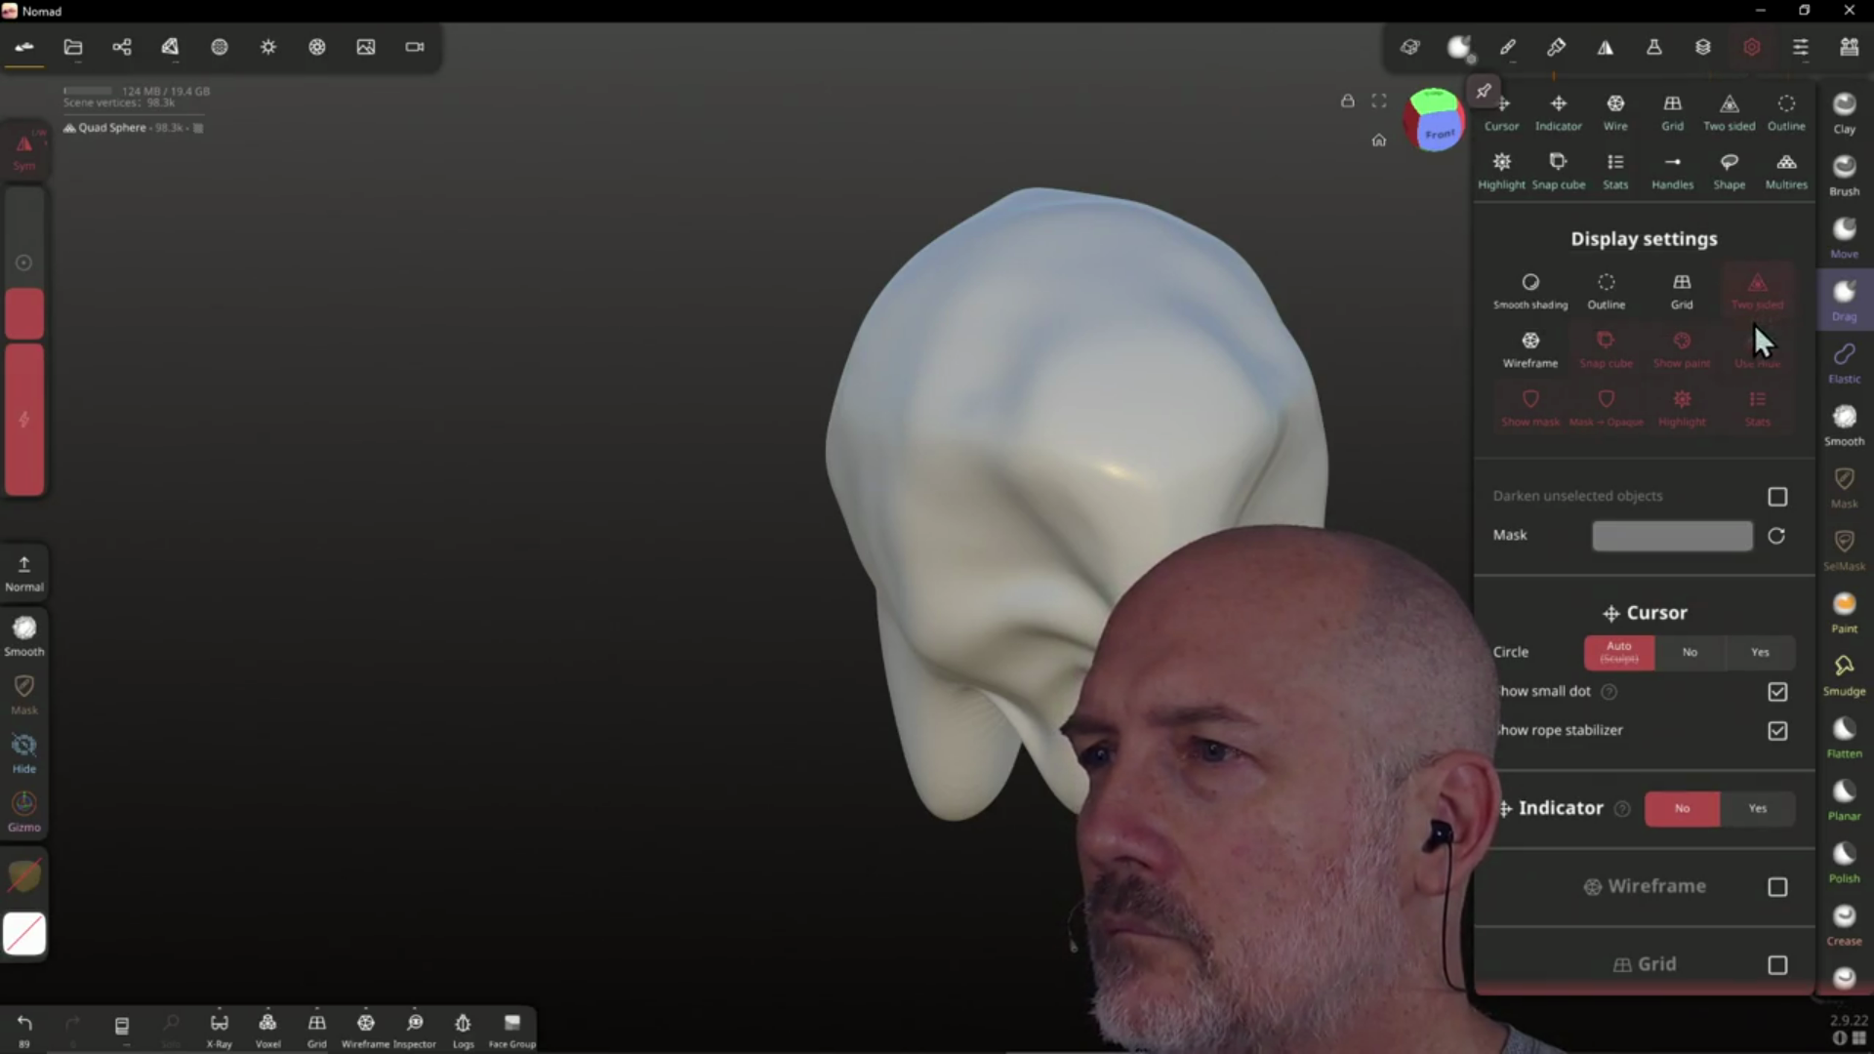
pyautogui.click(1686, 369)
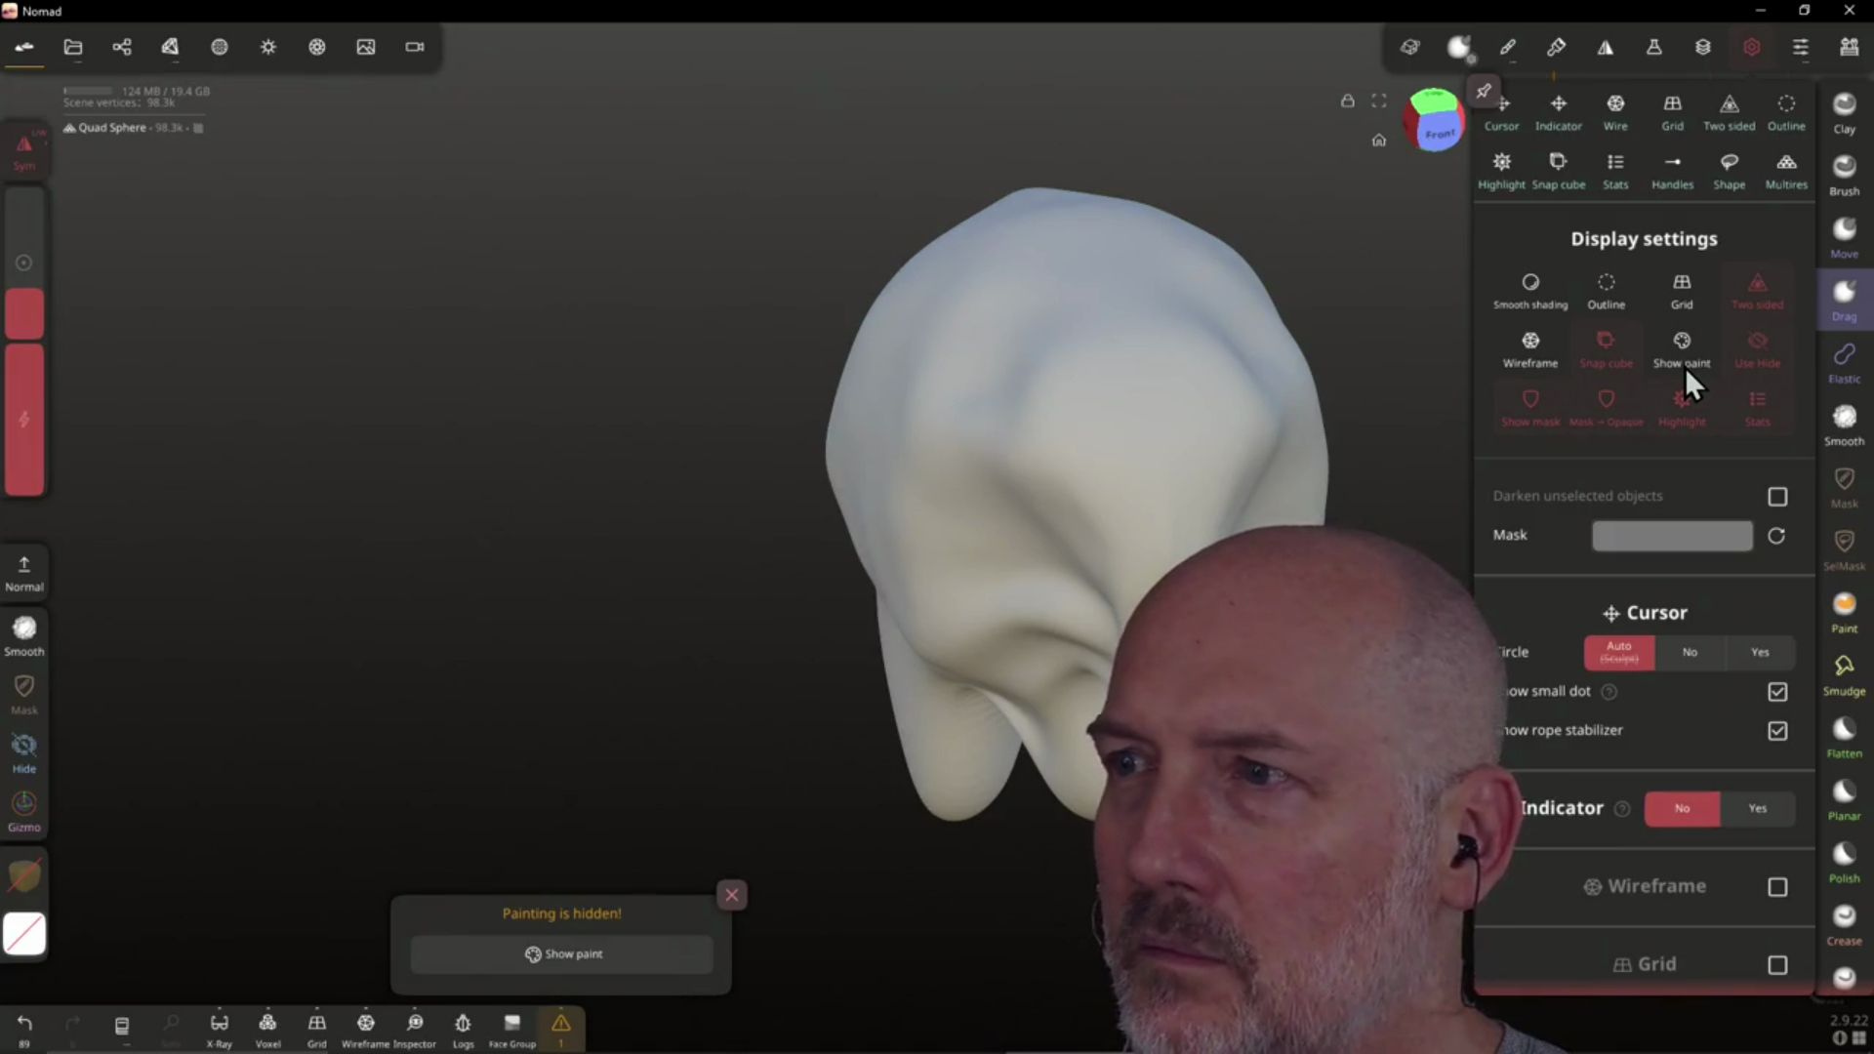
pyautogui.click(1684, 367)
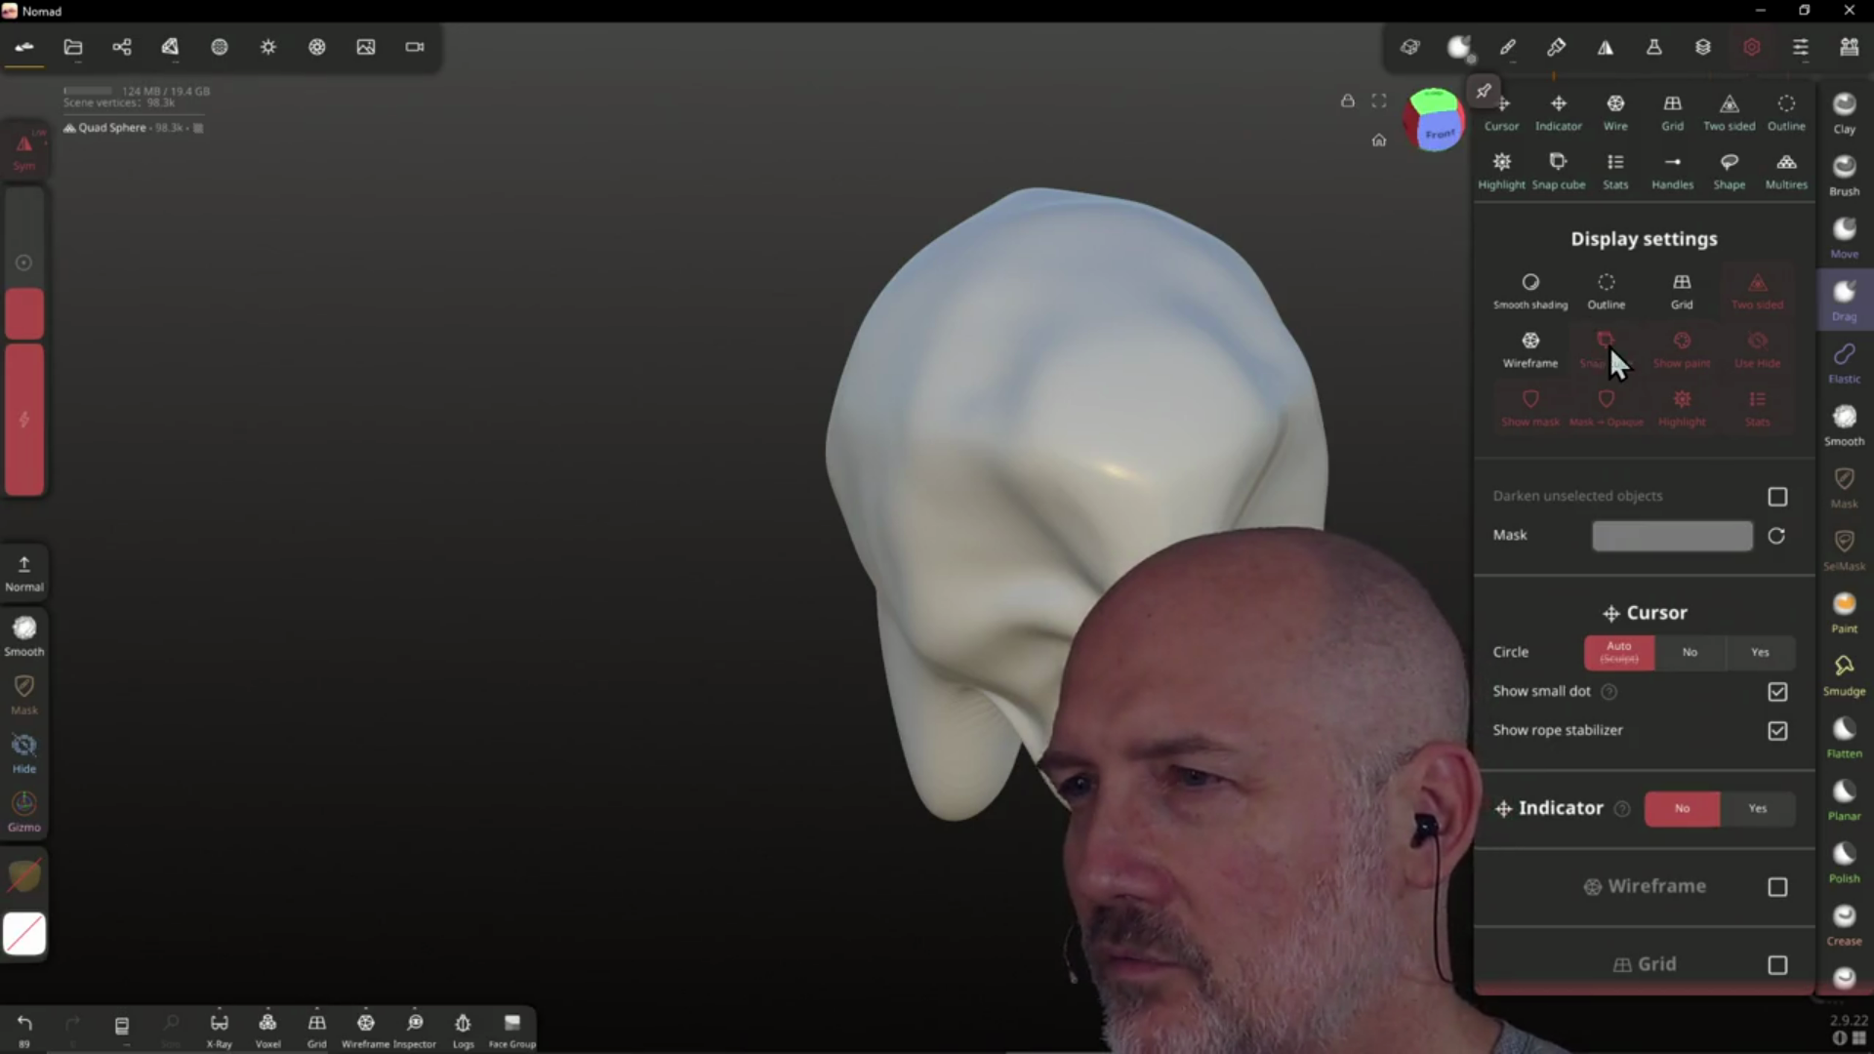
pyautogui.click(1536, 419)
pyautogui.click(1536, 420)
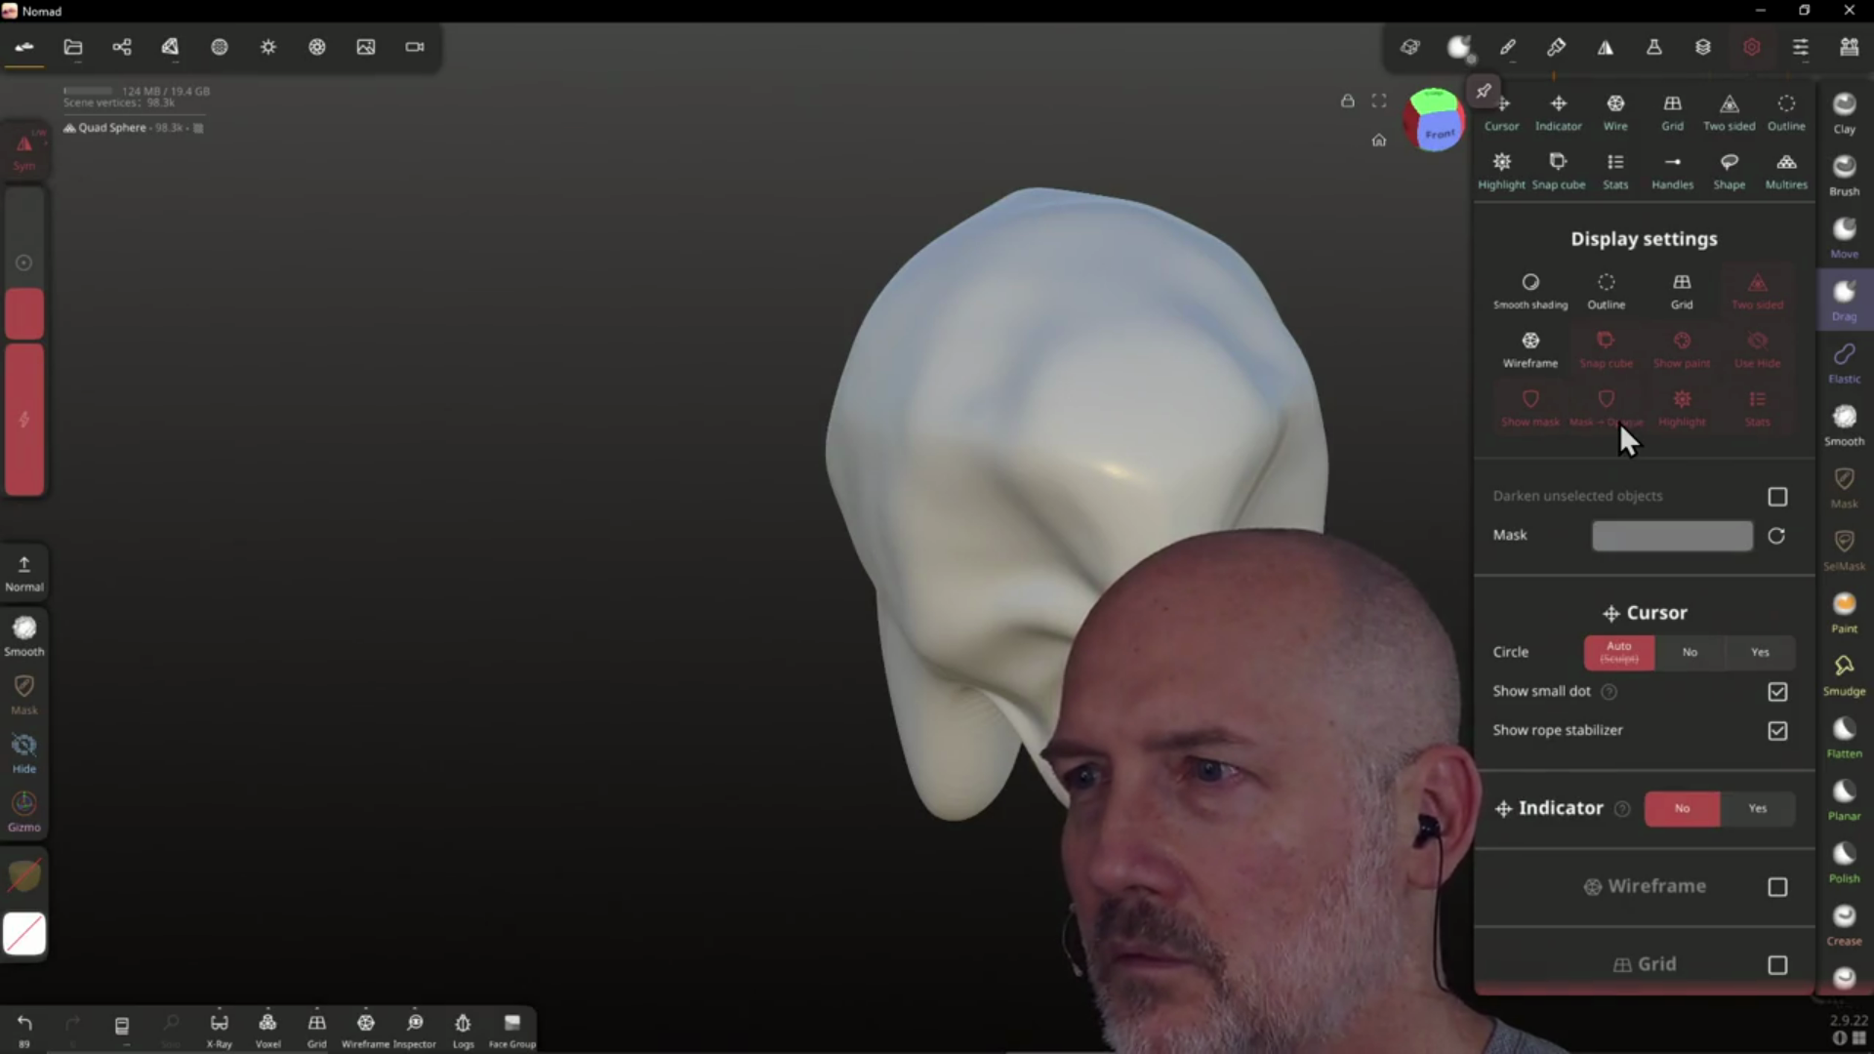
pyautogui.click(1527, 420)
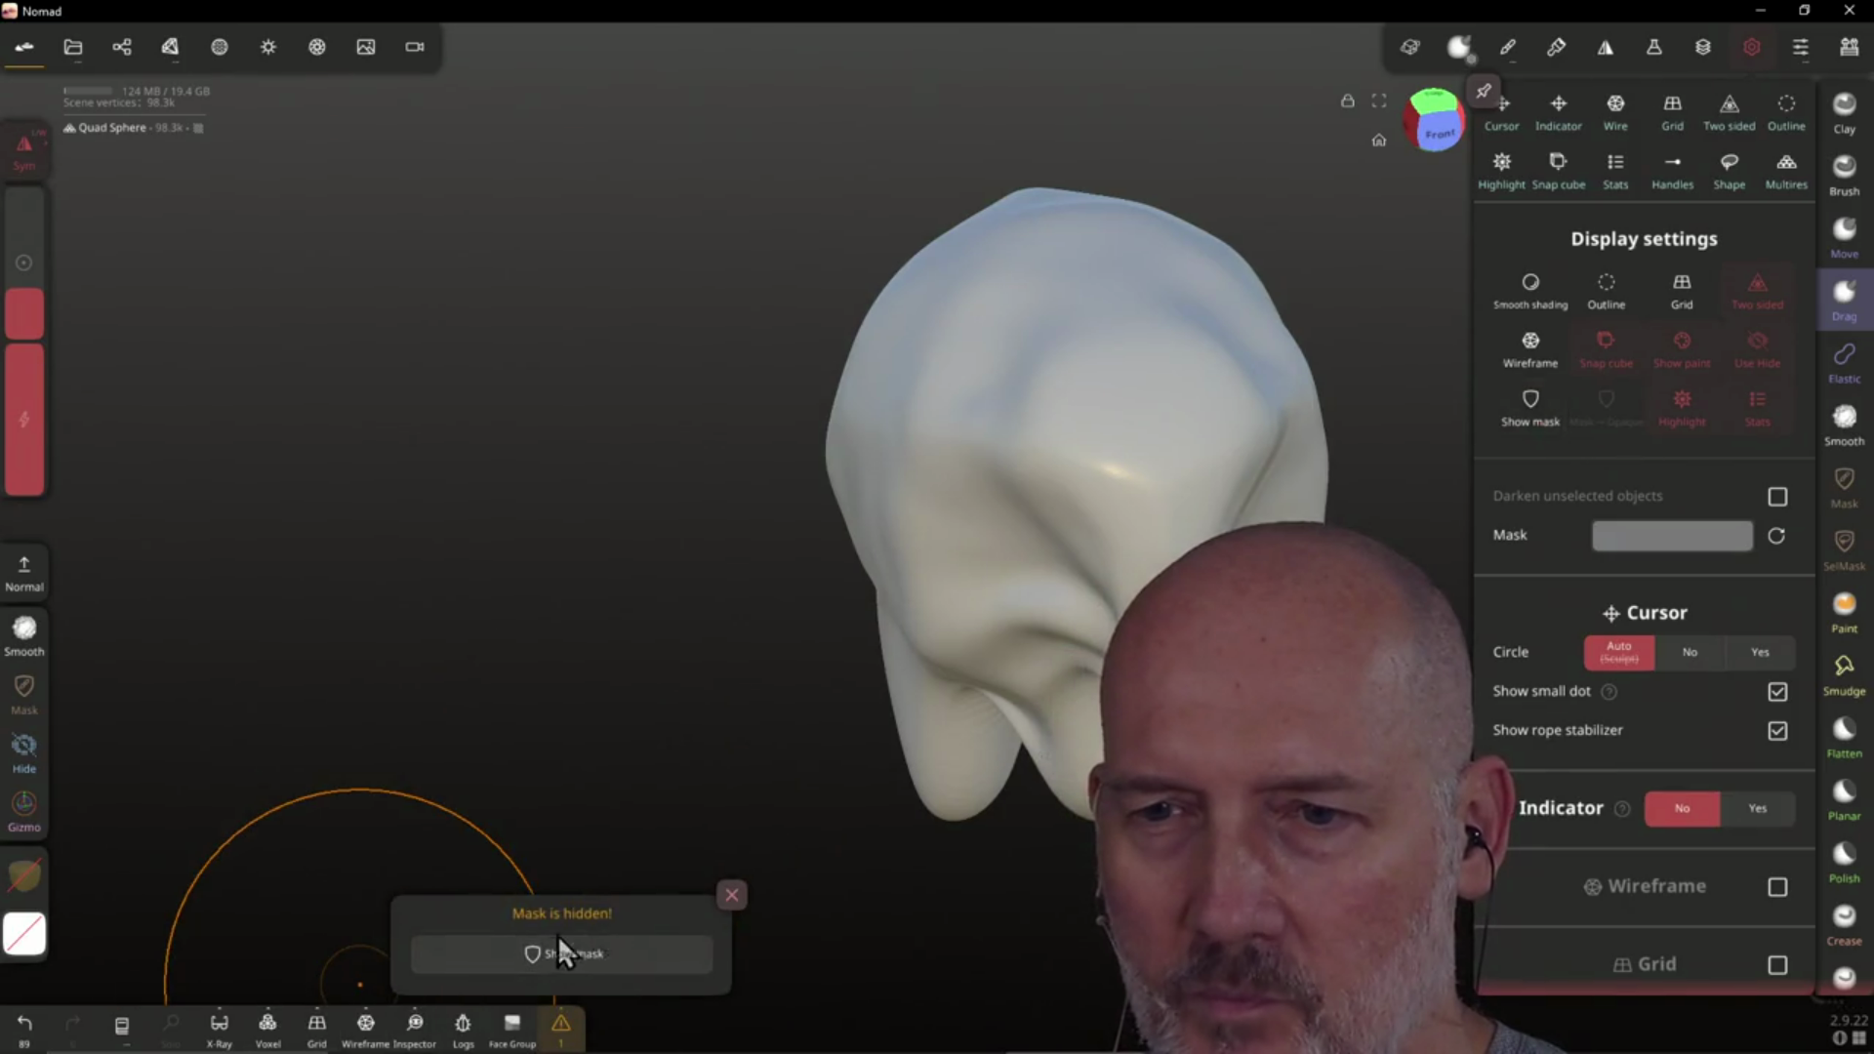
pyautogui.click(1552, 398)
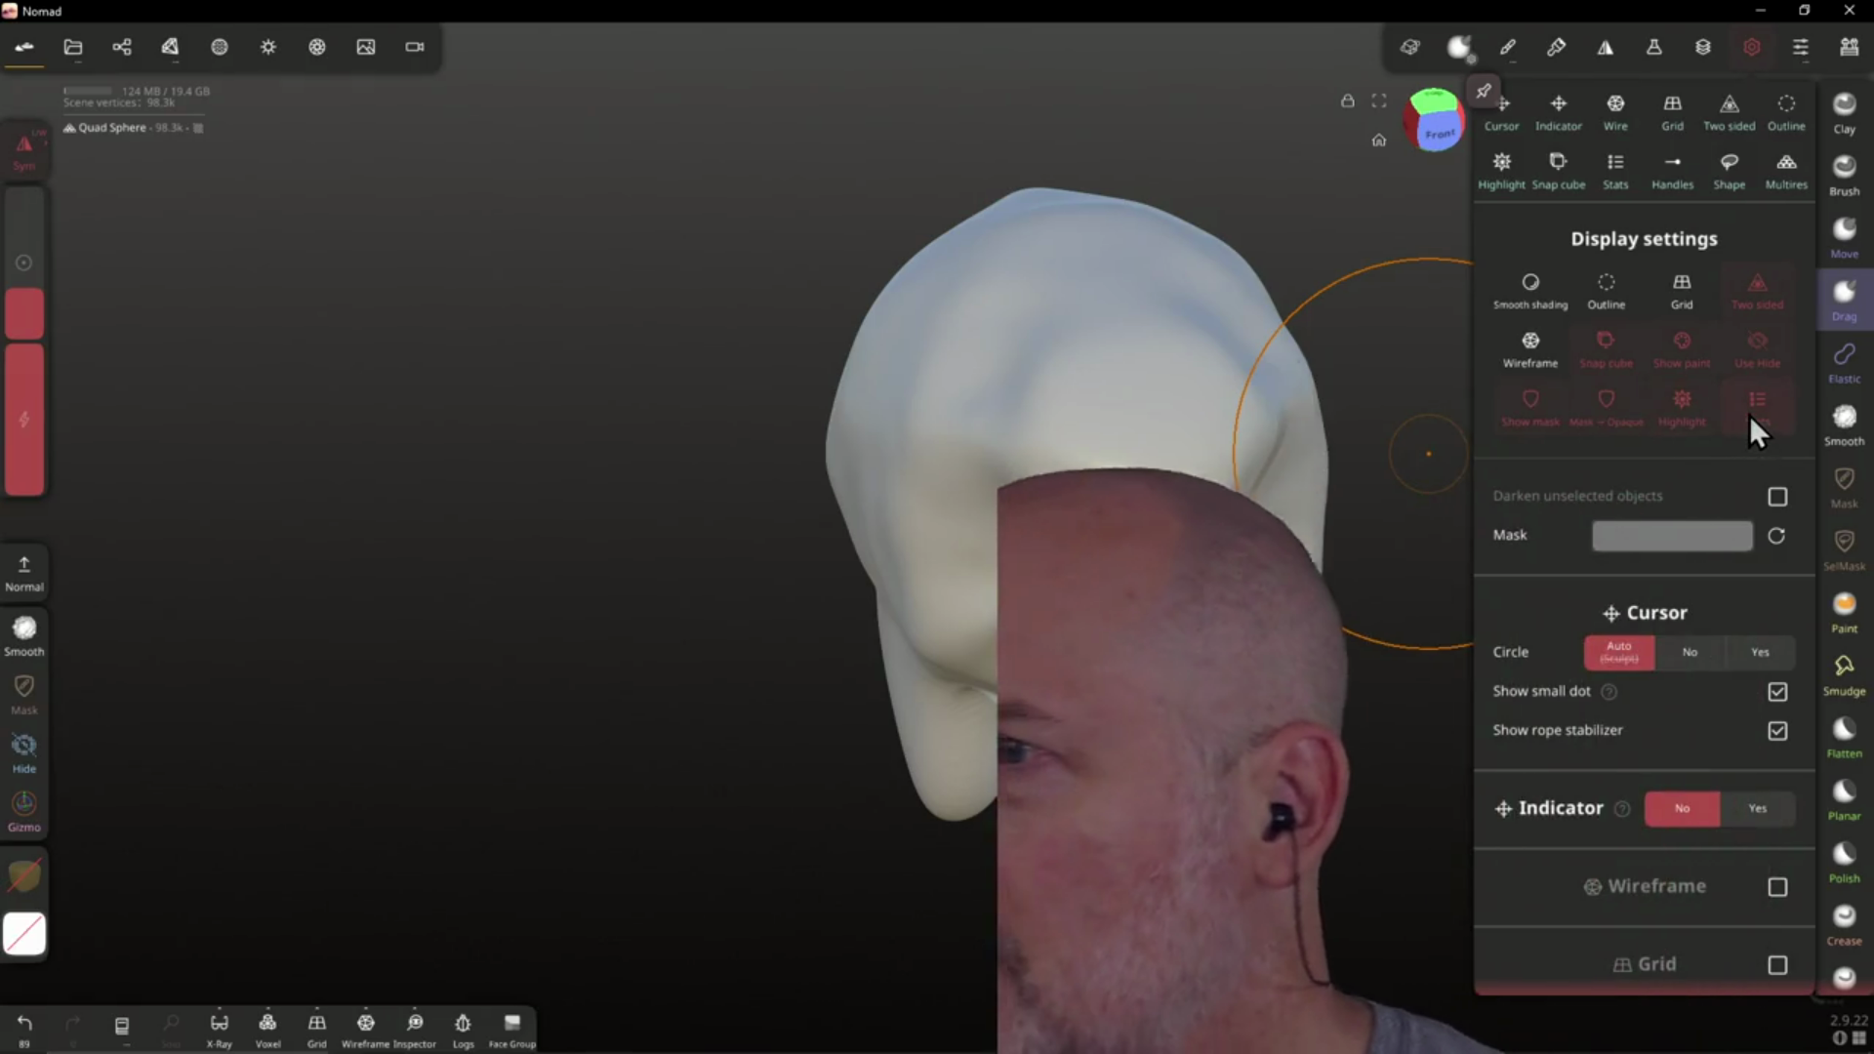
# Try Highlight, Outline, Smooth shading and Grid, ending with Wireframe on and outline off
pyautogui.click(1673, 407)
pyautogui.click(1673, 407)
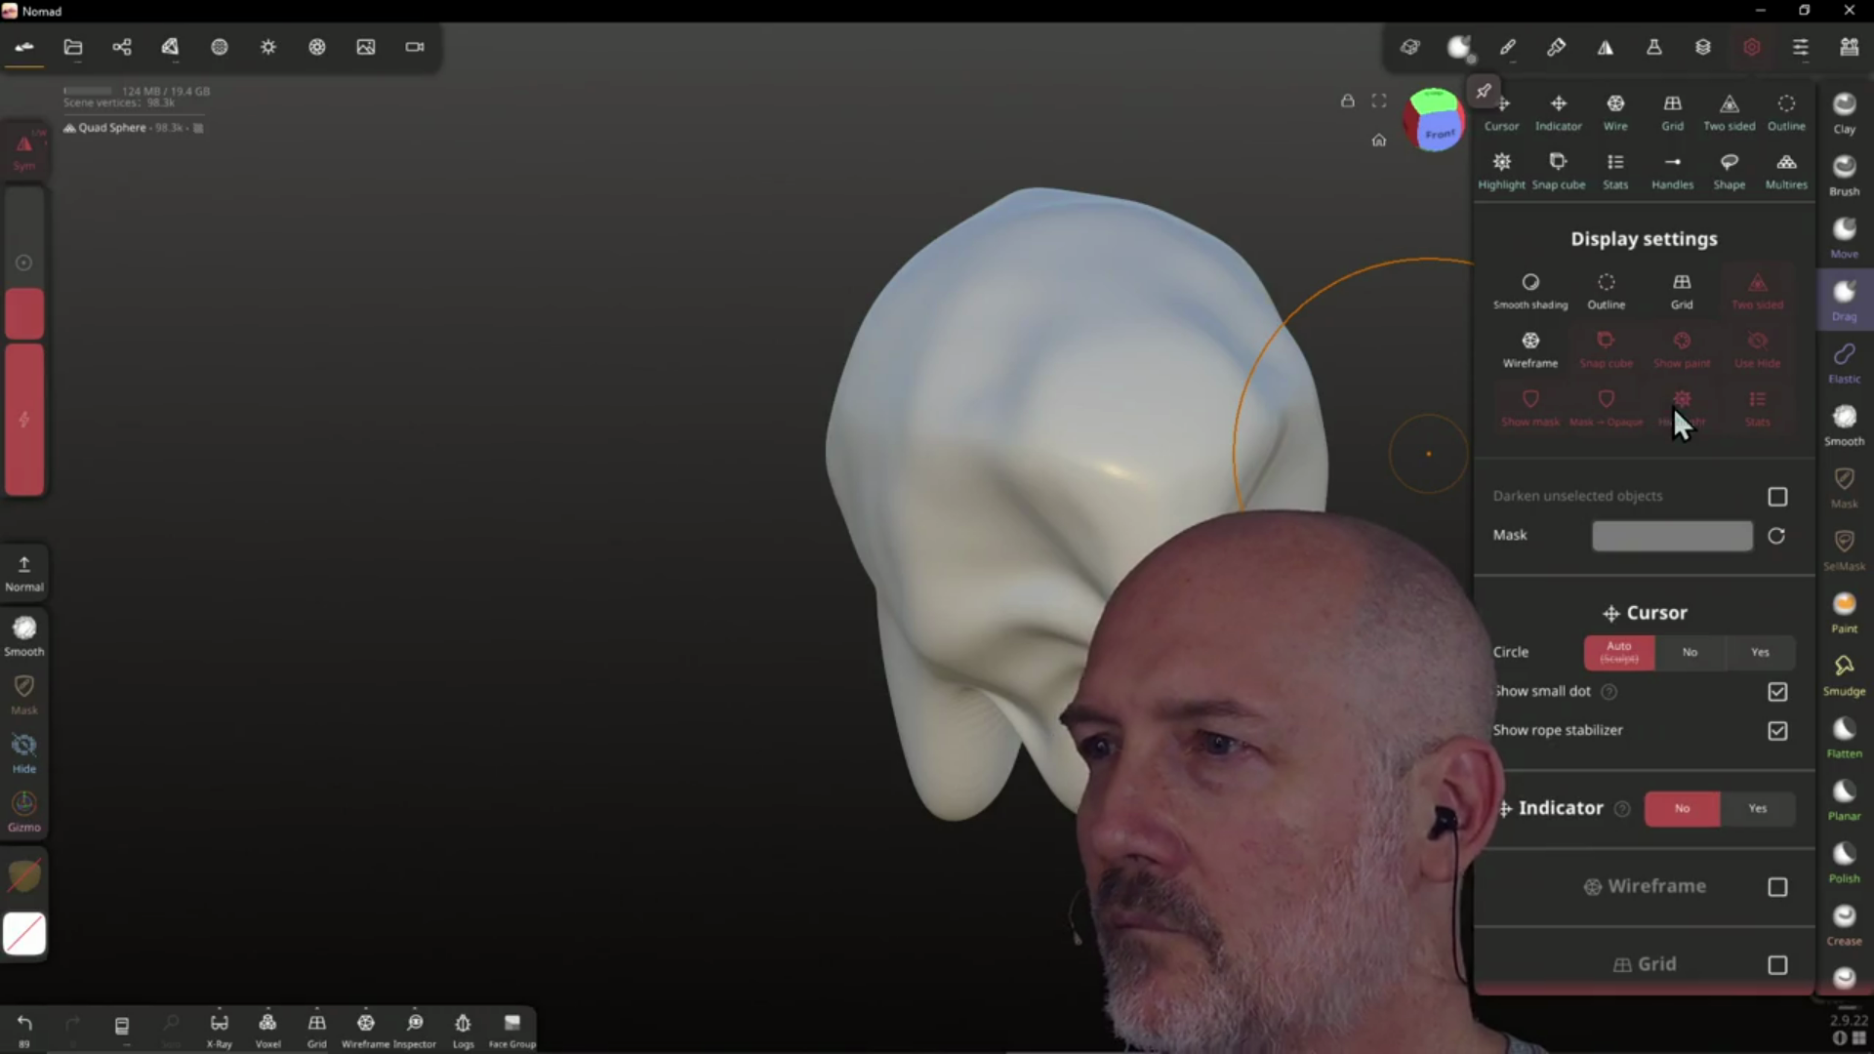
pyautogui.click(1611, 283)
pyautogui.click(1520, 279)
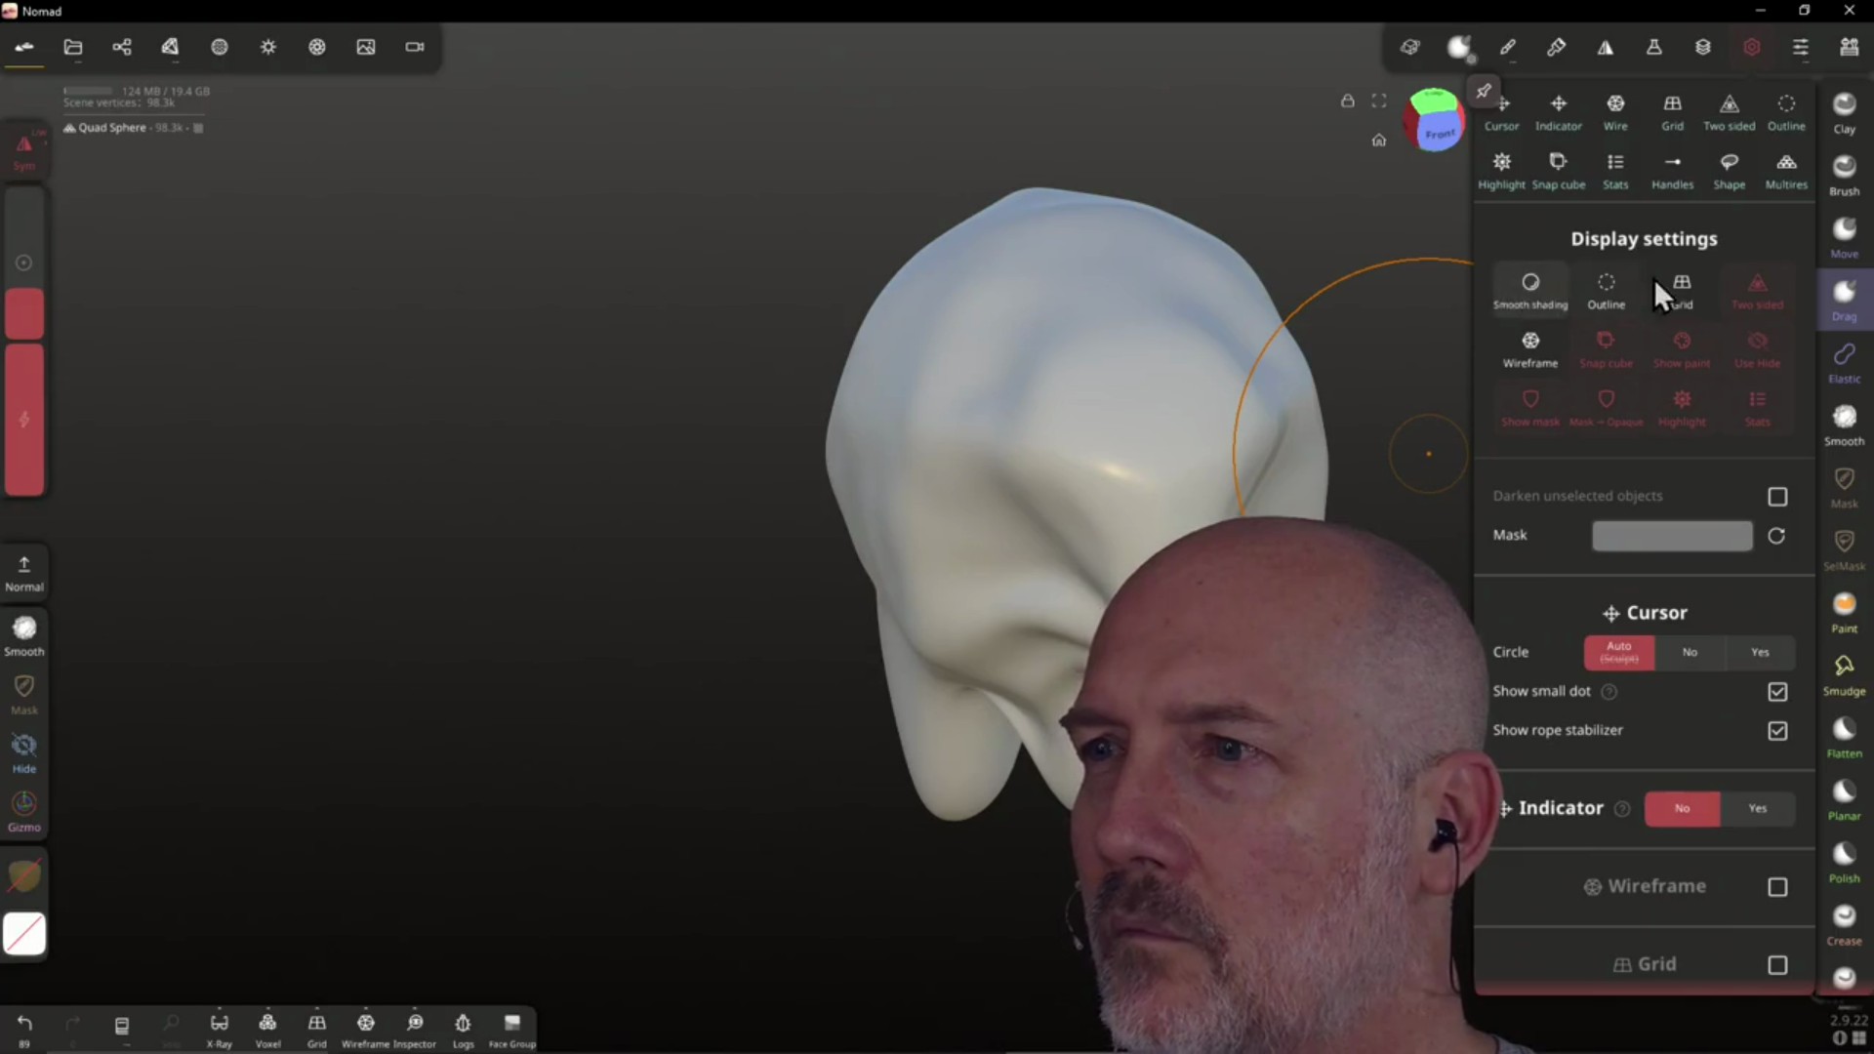
pyautogui.click(1679, 287)
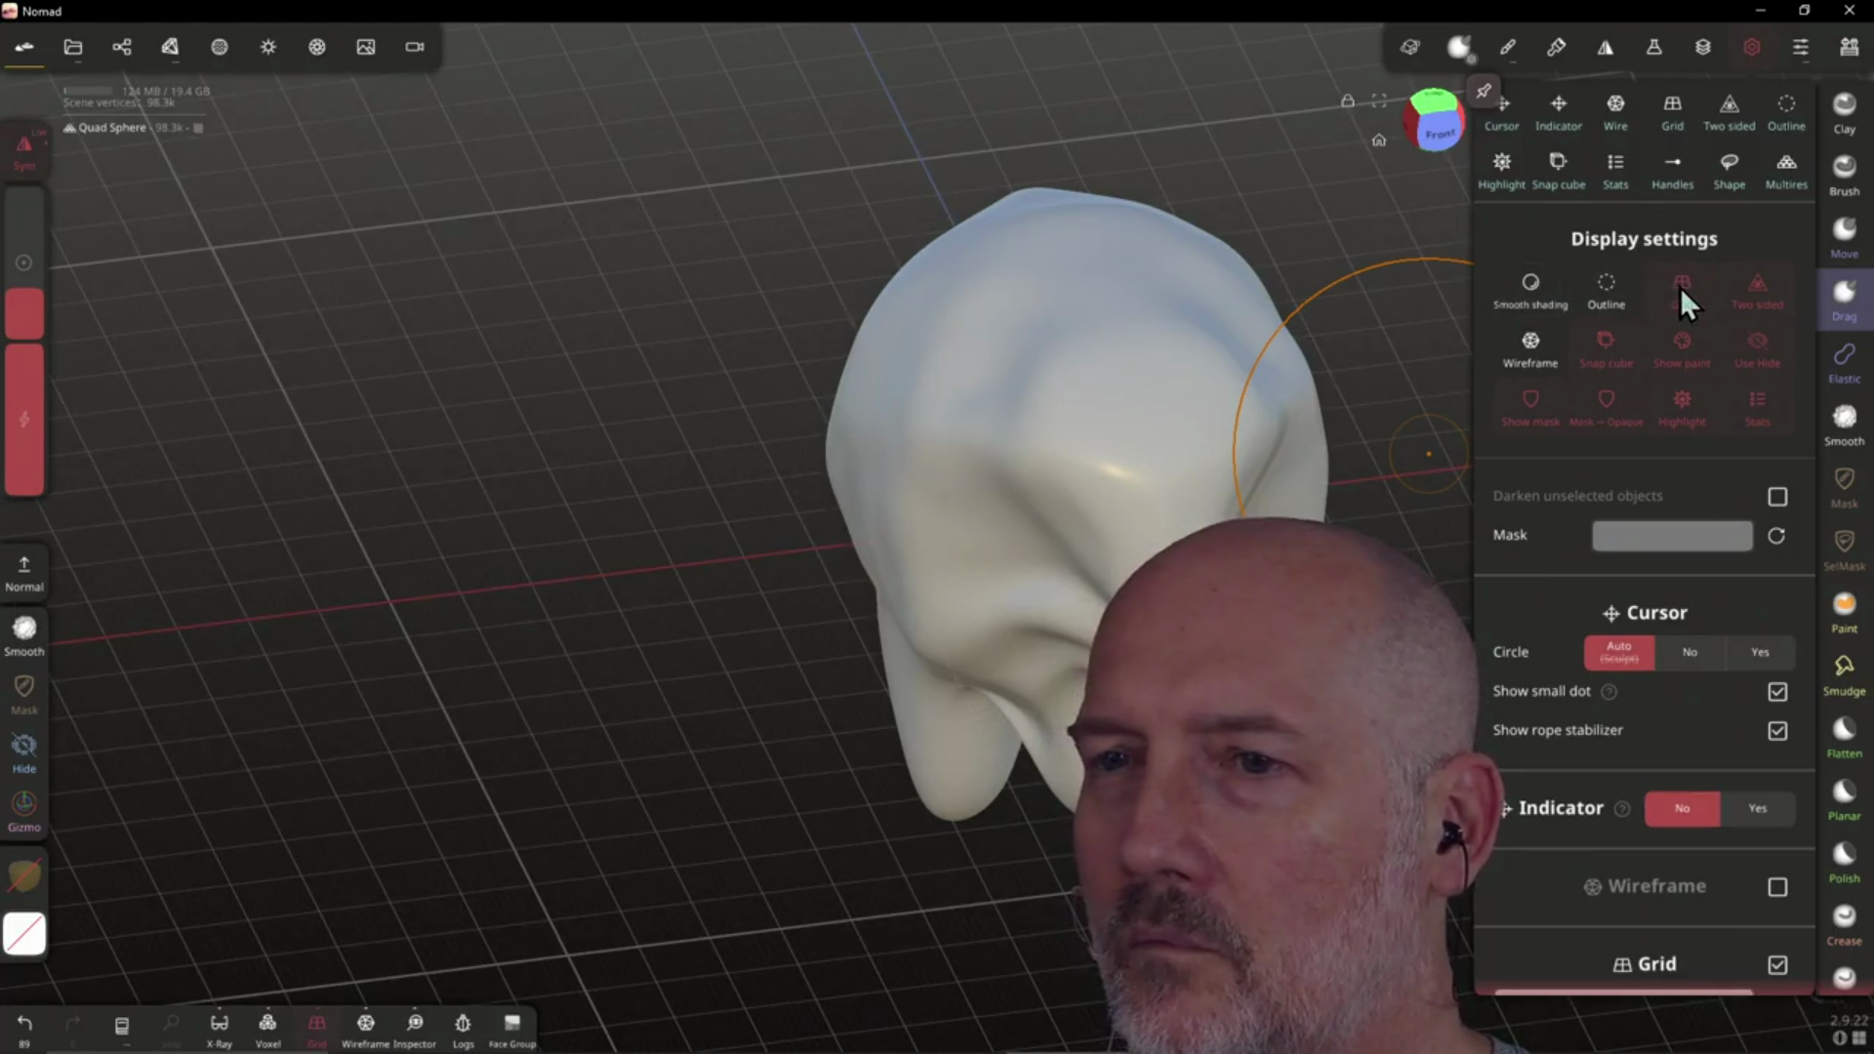
pyautogui.click(1679, 287)
pyautogui.click(1526, 349)
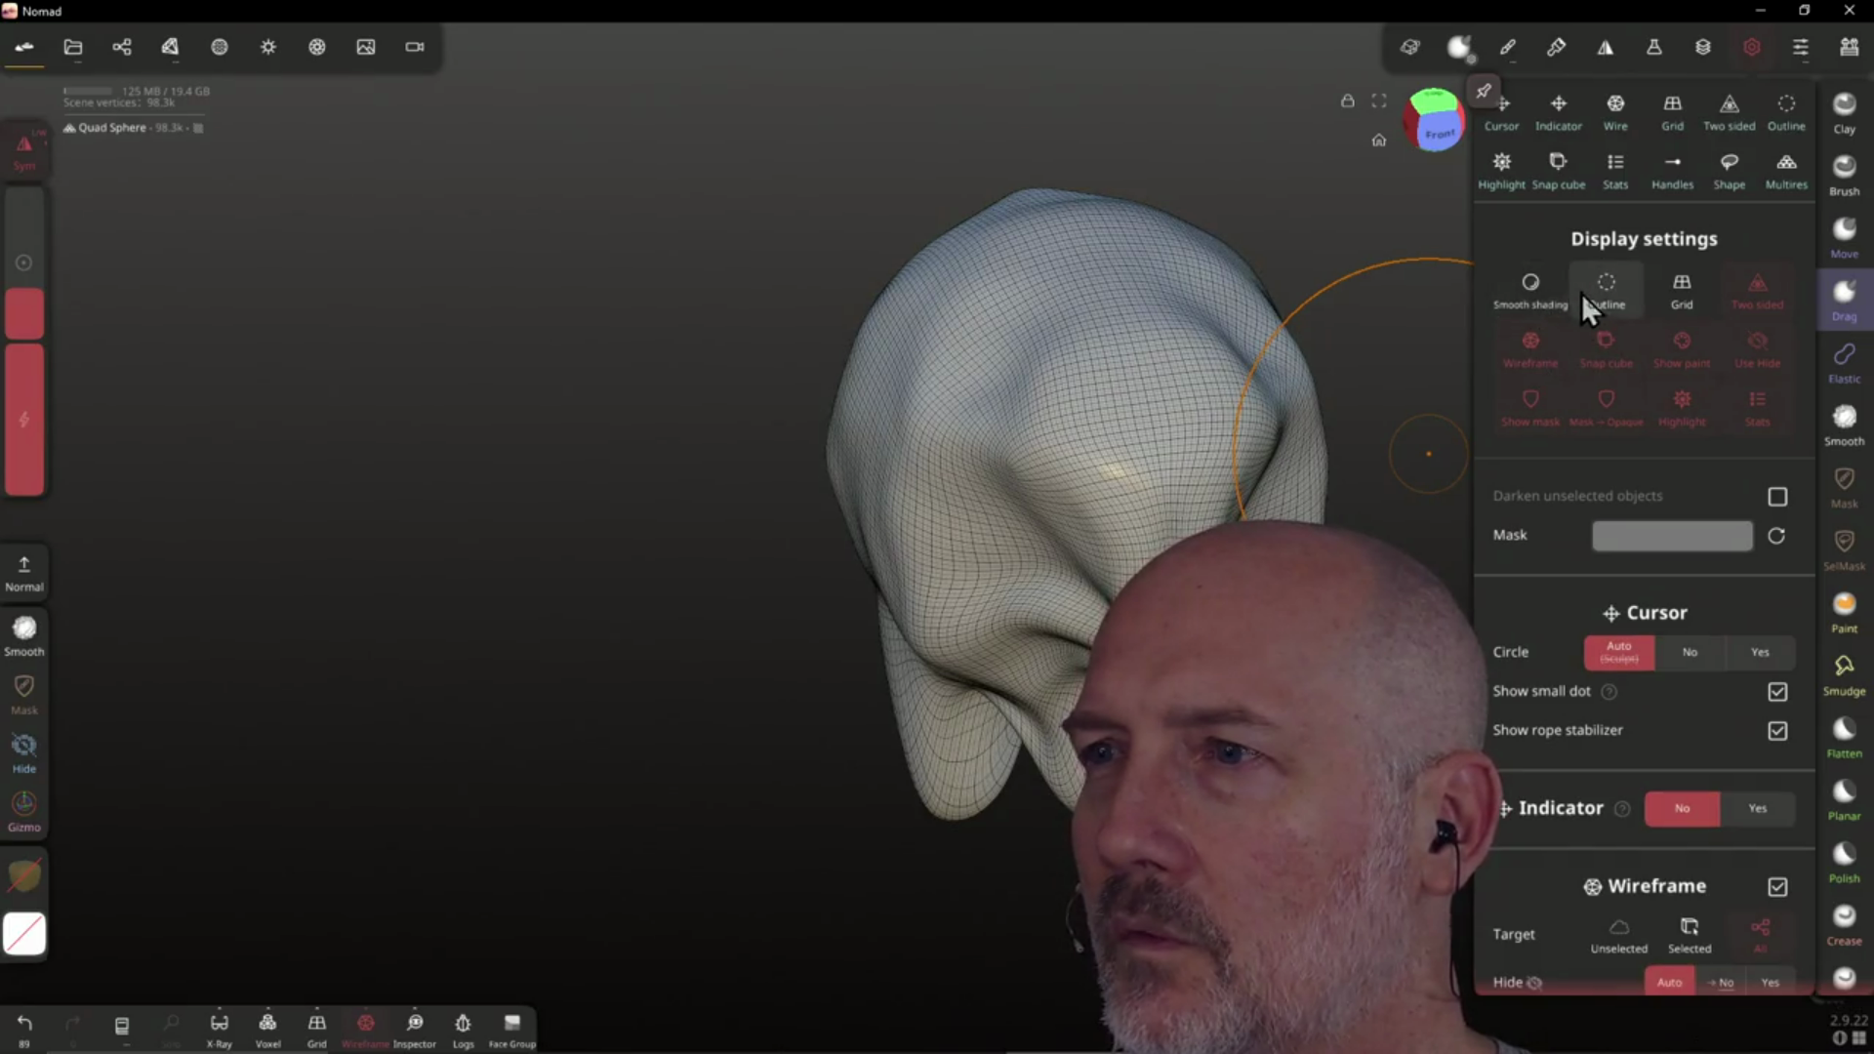
pyautogui.click(1620, 297)
pyautogui.click(1621, 297)
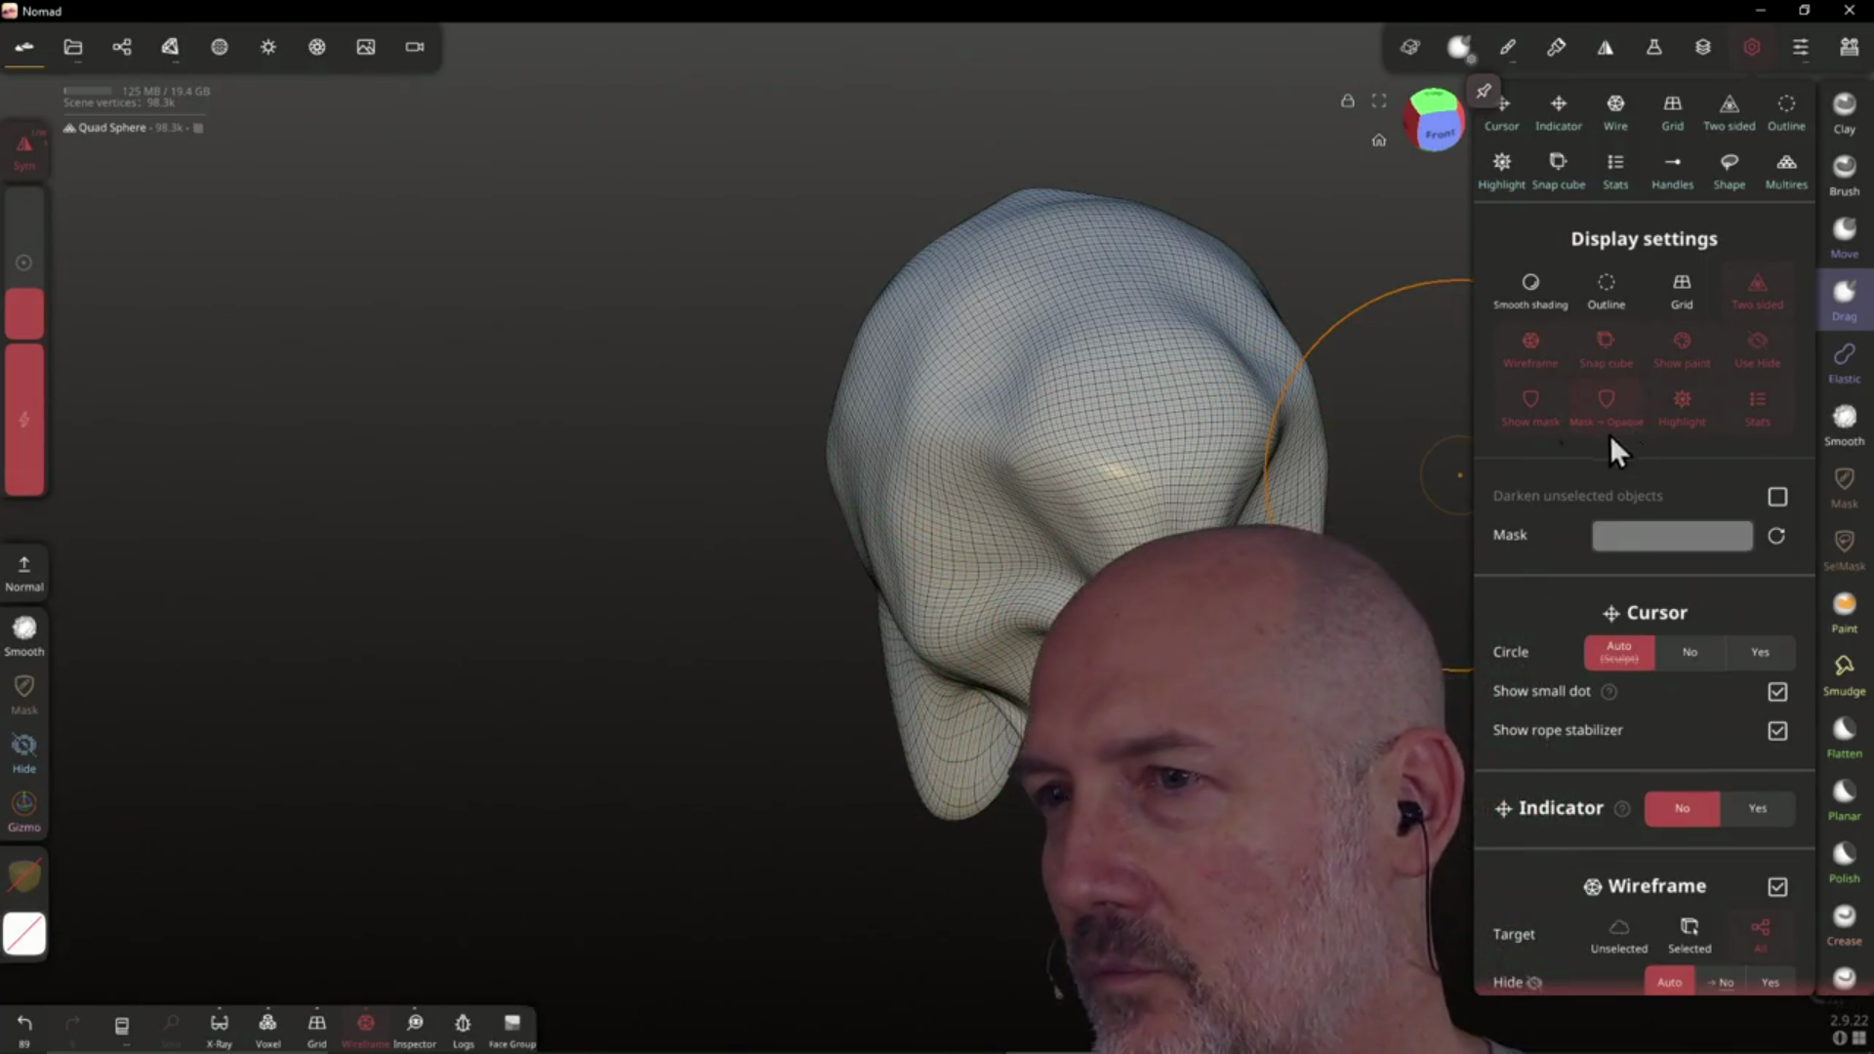
# Drag the head's upper sides out into mirrored horns, undoing the overlong horn stroke
pyautogui.moveTo(1192, 452)
pyautogui.mouseDown(button='right')
pyautogui.moveTo(1181, 420)
pyautogui.moveTo(1365, 425)
pyautogui.moveTo(1153, 435)
pyautogui.moveTo(1279, 408)
pyautogui.moveTo(1109, 559)
pyautogui.moveTo(1167, 496)
pyautogui.moveTo(1054, 475)
pyautogui.moveTo(1179, 441)
pyautogui.mouseUp(button='right')
pyautogui.moveTo(1183, 454)
pyautogui.mouseDown()
pyautogui.moveTo(1220, 419)
pyautogui.moveTo(1268, 439)
pyautogui.moveTo(1244, 417)
pyautogui.moveTo(1269, 419)
pyautogui.mouseUp()
pyautogui.moveTo(1269, 420)
pyautogui.mouseDown(button='right')
pyautogui.moveTo(1281, 402)
pyautogui.moveTo(1118, 459)
pyautogui.mouseUp(button='right')
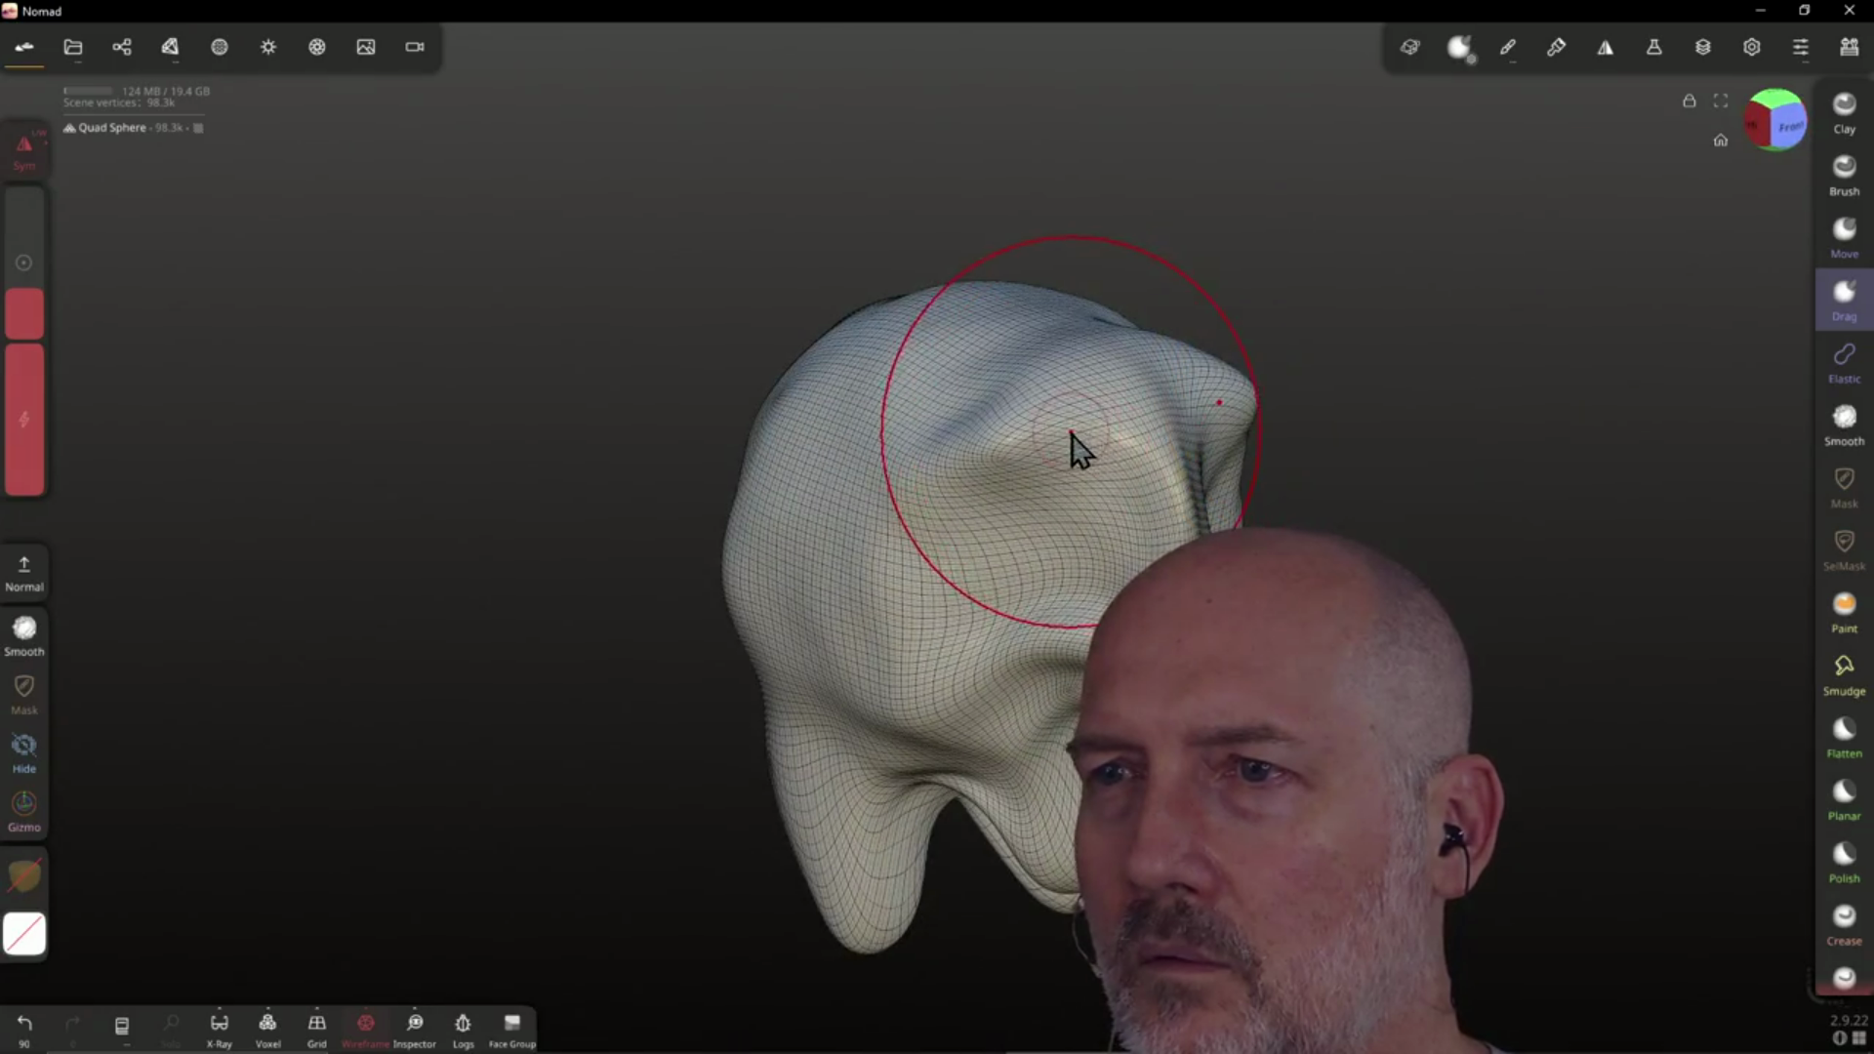
pyautogui.moveTo(1071, 435); pyautogui.dragTo(1089, 439)
pyautogui.moveTo(1291, 382)
pyautogui.mouseDown(button='right')
pyautogui.moveTo(928, 518)
pyautogui.moveTo(1021, 396)
pyautogui.mouseUp(button='right')
pyautogui.moveTo(1060, 373); pyautogui.dragTo(975, 359)
pyautogui.moveTo(975, 359); pyautogui.dragTo(1304, 305, button='right')
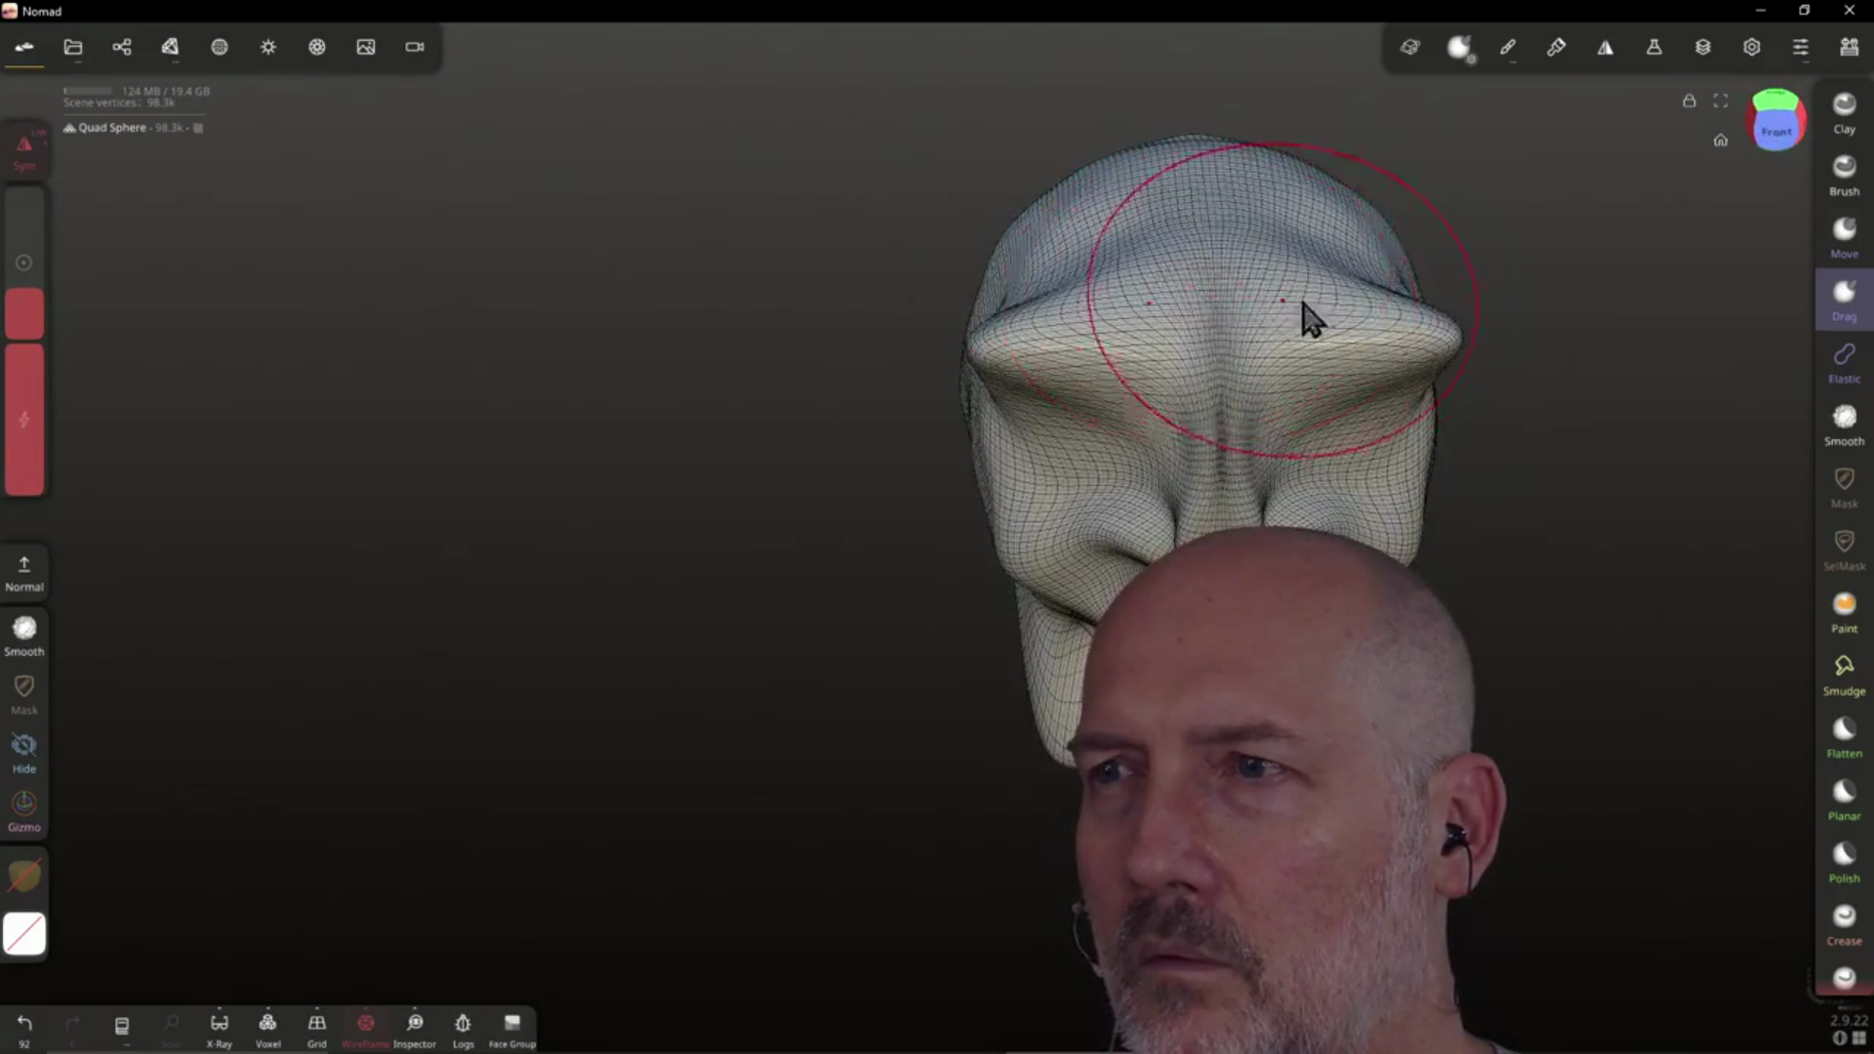
pyautogui.moveTo(1462, 340)
pyautogui.mouseDown()
pyautogui.moveTo(1601, 332)
pyautogui.moveTo(1560, 260)
pyautogui.mouseUp()
pyautogui.hotkey('ctrl', 'z')
# Drag along the face centre to deepen the central crease and pull the upper bump down
pyautogui.moveTo(1397, 208)
pyautogui.mouseDown(button='right')
pyautogui.moveTo(1233, 381)
pyautogui.moveTo(1314, 286)
pyautogui.moveTo(1414, 360)
pyautogui.moveTo(1276, 276)
pyautogui.moveTo(1409, 326)
pyautogui.moveTo(1329, 283)
pyautogui.mouseUp(button='right')
pyautogui.moveTo(1509, 426)
pyautogui.mouseDown(button='right')
pyautogui.moveTo(1461, 478)
pyautogui.moveTo(1482, 527)
pyautogui.mouseUp(button='right')
pyautogui.moveTo(1402, 656)
pyautogui.mouseDown(button='right')
pyautogui.moveTo(1412, 601)
pyautogui.moveTo(1665, 657)
pyautogui.moveTo(1378, 670)
pyautogui.mouseUp(button='right')
pyautogui.moveTo(1378, 670); pyautogui.dragTo(1352, 522)
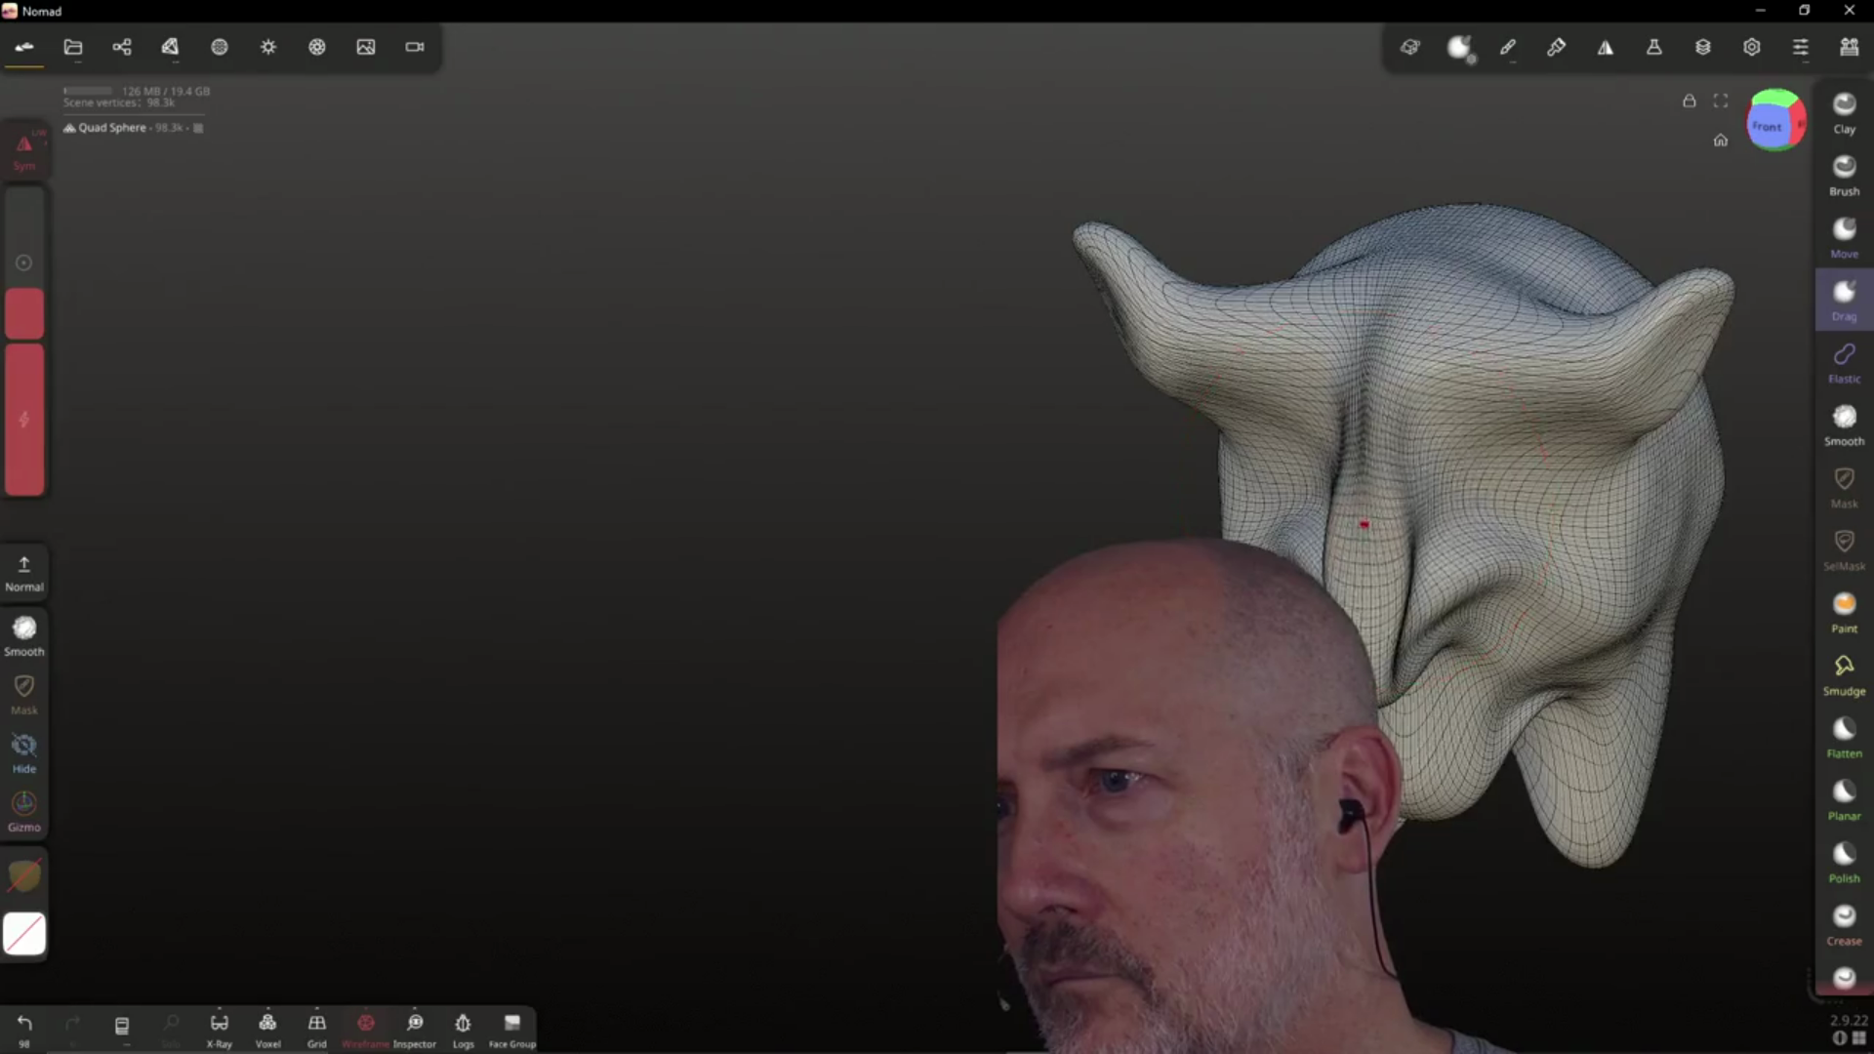
pyautogui.moveTo(1543, 489)
pyautogui.mouseDown(button='right')
pyautogui.moveTo(1354, 516)
pyautogui.moveTo(1742, 456)
pyautogui.moveTo(1514, 430)
pyautogui.moveTo(1632, 406)
pyautogui.moveTo(1591, 376)
pyautogui.mouseUp(button='right')
pyautogui.moveTo(1537, 315); pyautogui.dragTo(1542, 434)
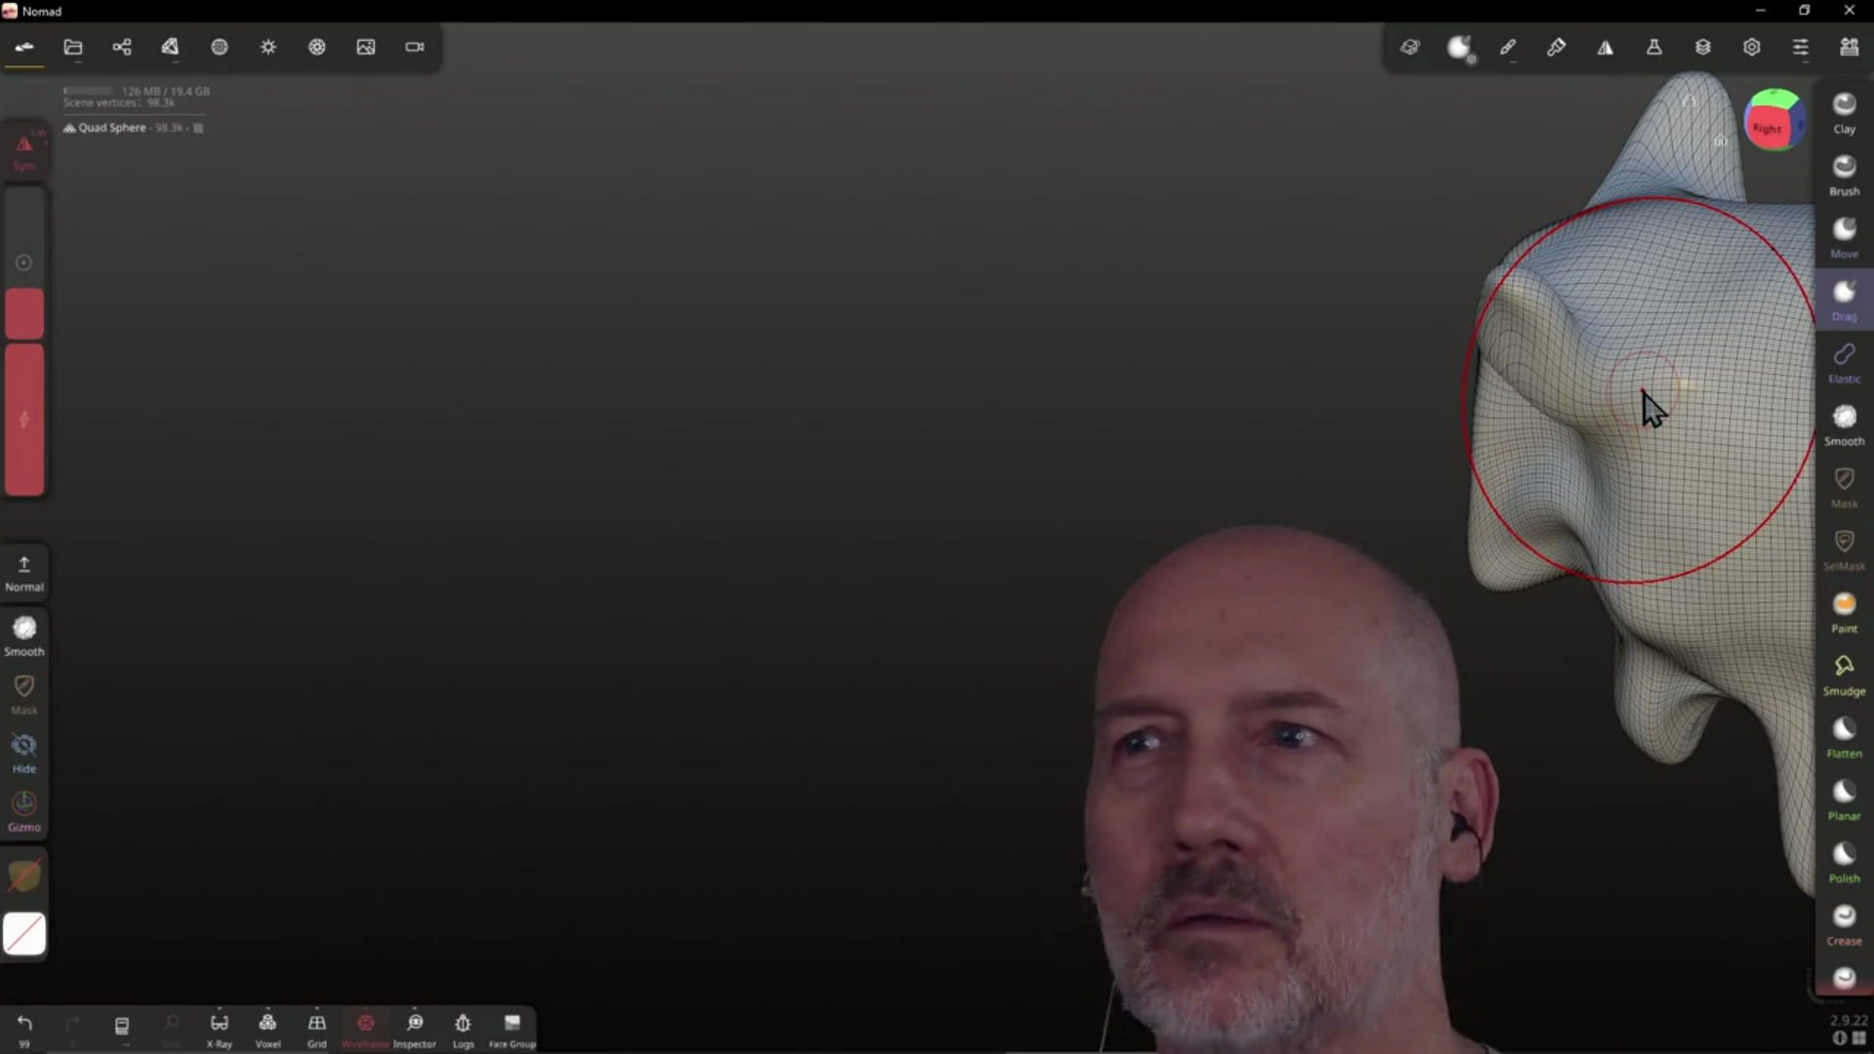
# Reframe the model and pull the horn tips further up and outward
pyautogui.click(1722, 142)
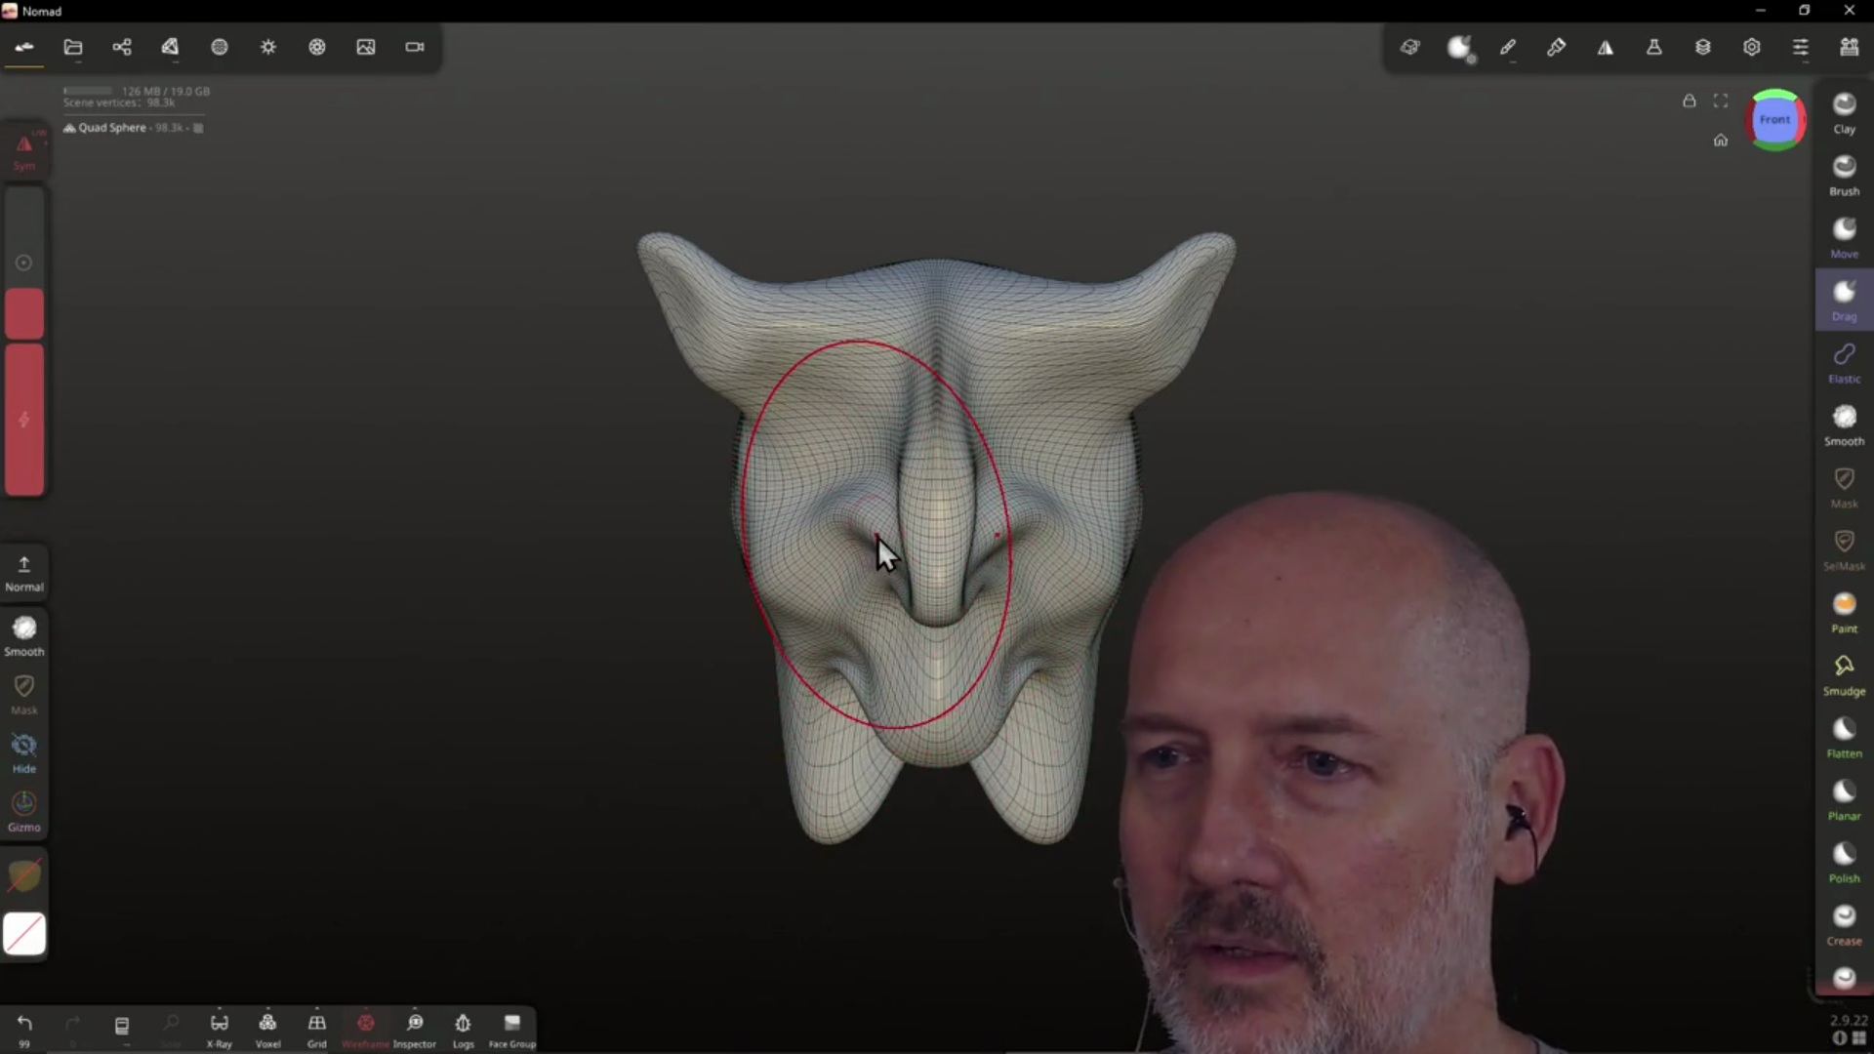
pyautogui.moveTo(852, 469)
pyautogui.mouseDown(button='right')
pyautogui.moveTo(994, 466)
pyautogui.moveTo(1116, 544)
pyautogui.moveTo(928, 423)
pyautogui.moveTo(987, 377)
pyautogui.moveTo(911, 227)
pyautogui.moveTo(860, 367)
pyautogui.moveTo(1051, 369)
pyautogui.moveTo(1004, 306)
pyautogui.moveTo(1247, 347)
pyautogui.moveTo(1232, 277)
pyautogui.mouseUp(button='right')
pyautogui.moveTo(1232, 277); pyautogui.dragTo(1245, 255)
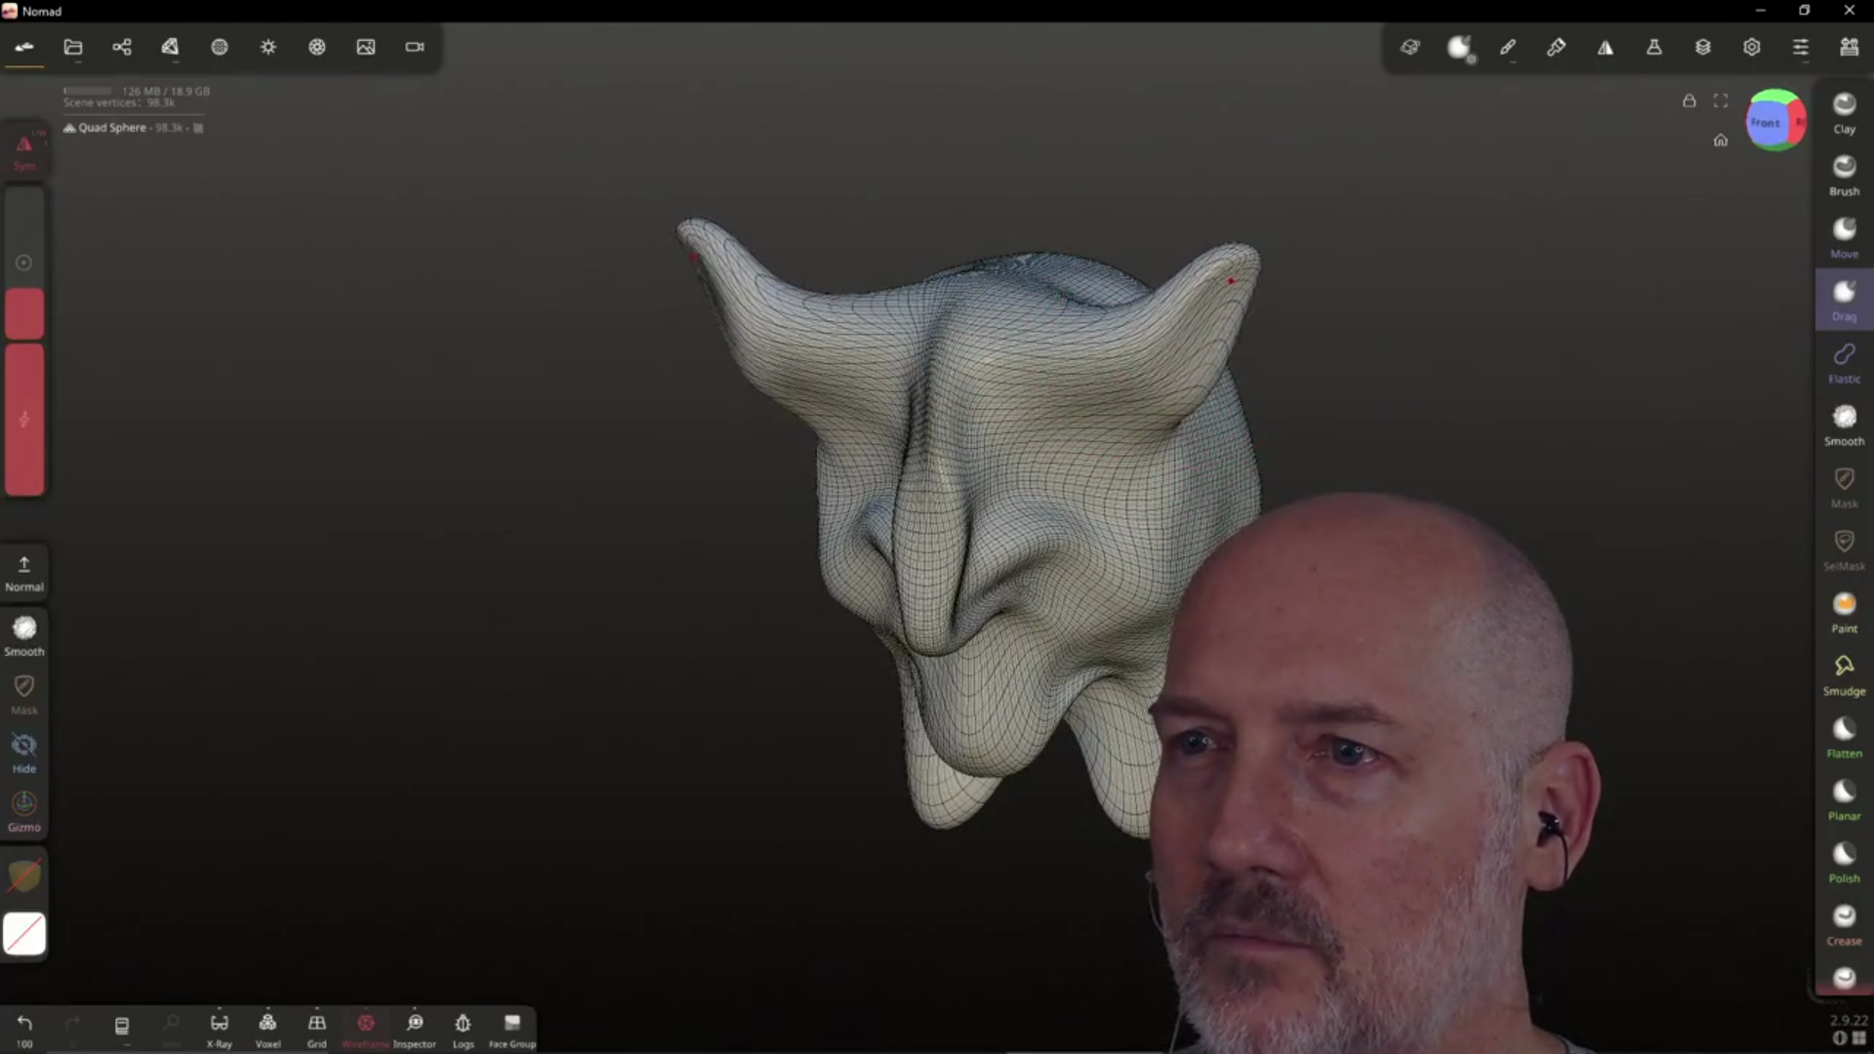
pyautogui.moveTo(1121, 456)
pyautogui.mouseDown(button='right')
pyautogui.moveTo(1134, 364)
pyautogui.moveTo(1167, 586)
pyautogui.moveTo(980, 582)
pyautogui.mouseUp(button='right')
# Reshape the lower face folds into a drooping lobe and turn the wireframe off
pyautogui.moveTo(980, 581); pyautogui.dragTo(972, 654)
pyautogui.moveTo(972, 654)
pyautogui.mouseDown(button='right')
pyautogui.moveTo(949, 609)
pyautogui.moveTo(955, 508)
pyautogui.mouseUp(button='right')
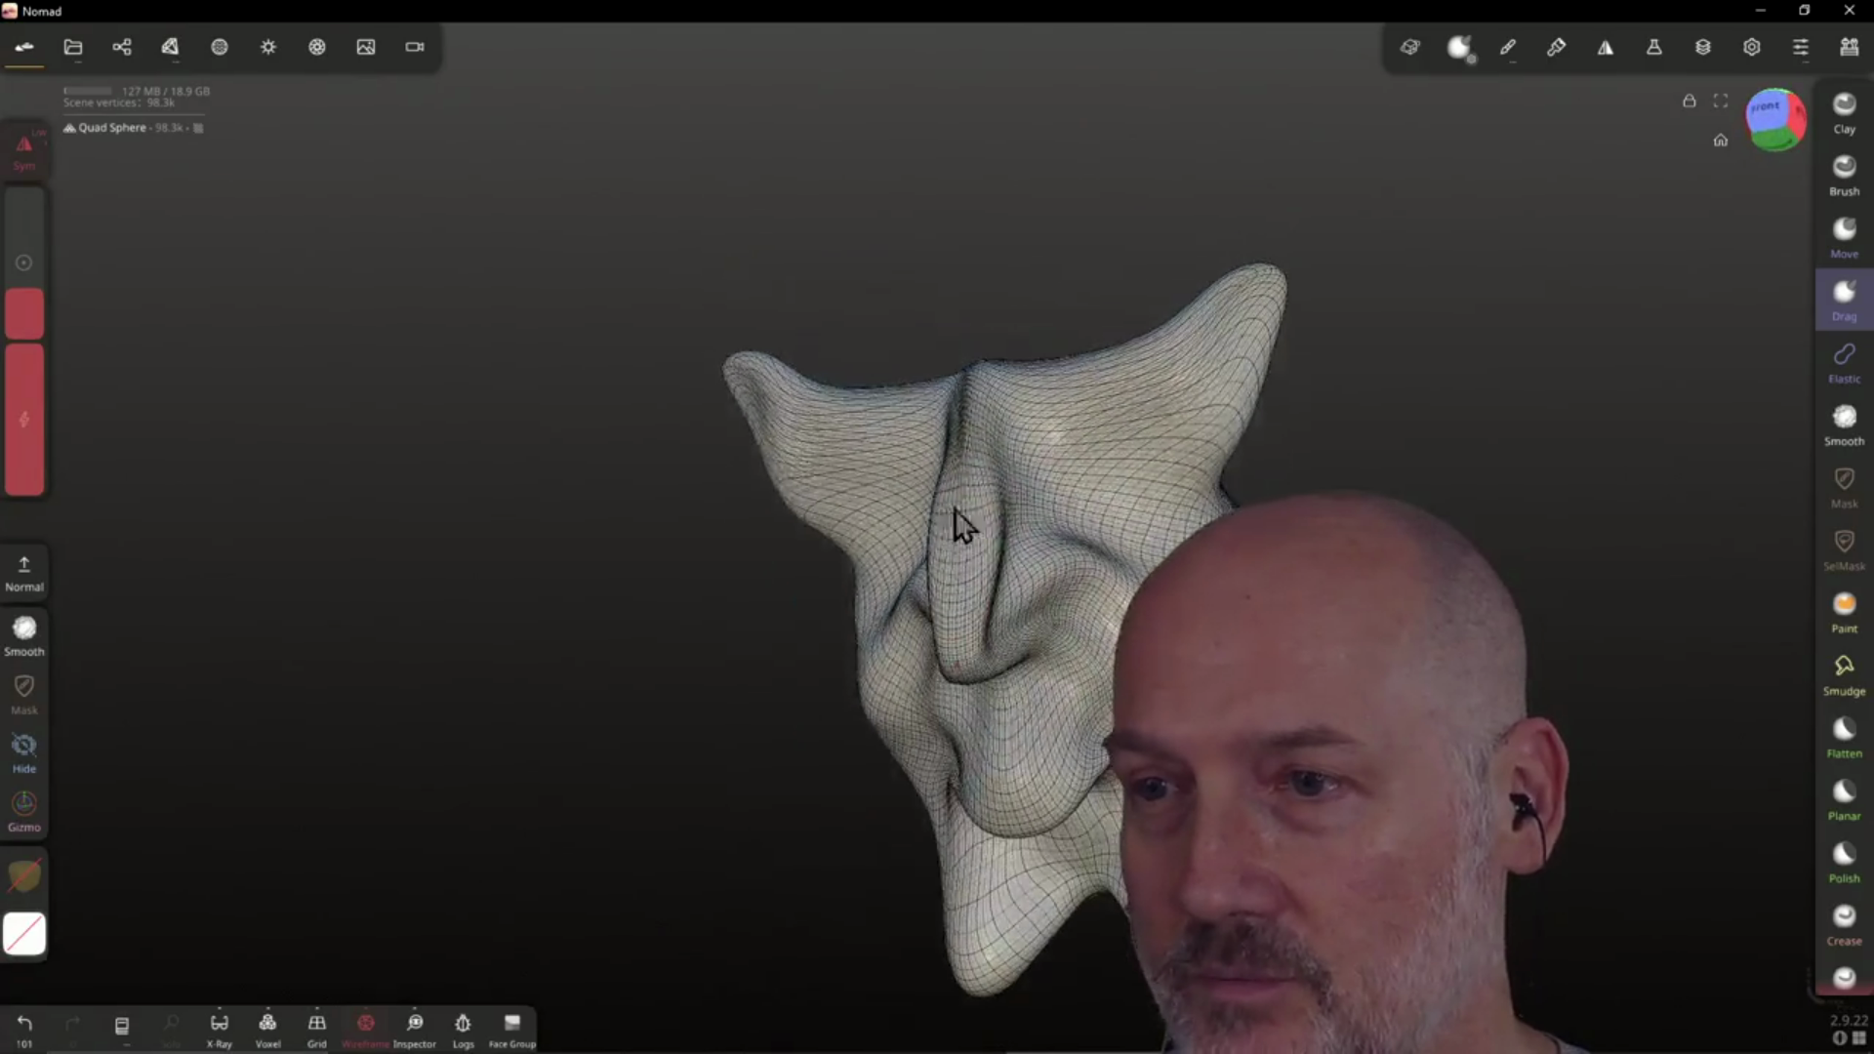
pyautogui.moveTo(1012, 795); pyautogui.dragTo(1048, 750)
pyautogui.moveTo(1048, 750)
pyautogui.mouseDown(button='right')
pyautogui.moveTo(1050, 734)
pyautogui.moveTo(1064, 772)
pyautogui.mouseUp(button='right')
pyautogui.moveTo(1074, 741); pyautogui.dragTo(1044, 800)
pyautogui.moveTo(1070, 698)
pyautogui.mouseDown(button='right')
pyautogui.moveTo(1210, 669)
pyautogui.moveTo(1139, 670)
pyautogui.moveTo(1213, 640)
pyautogui.moveTo(1041, 845)
pyautogui.moveTo(1028, 565)
pyautogui.moveTo(1208, 471)
pyautogui.moveTo(990, 449)
pyautogui.moveTo(691, 629)
pyautogui.moveTo(715, 510)
pyautogui.moveTo(624, 619)
pyautogui.moveTo(1125, 427)
pyautogui.mouseUp(button='right')
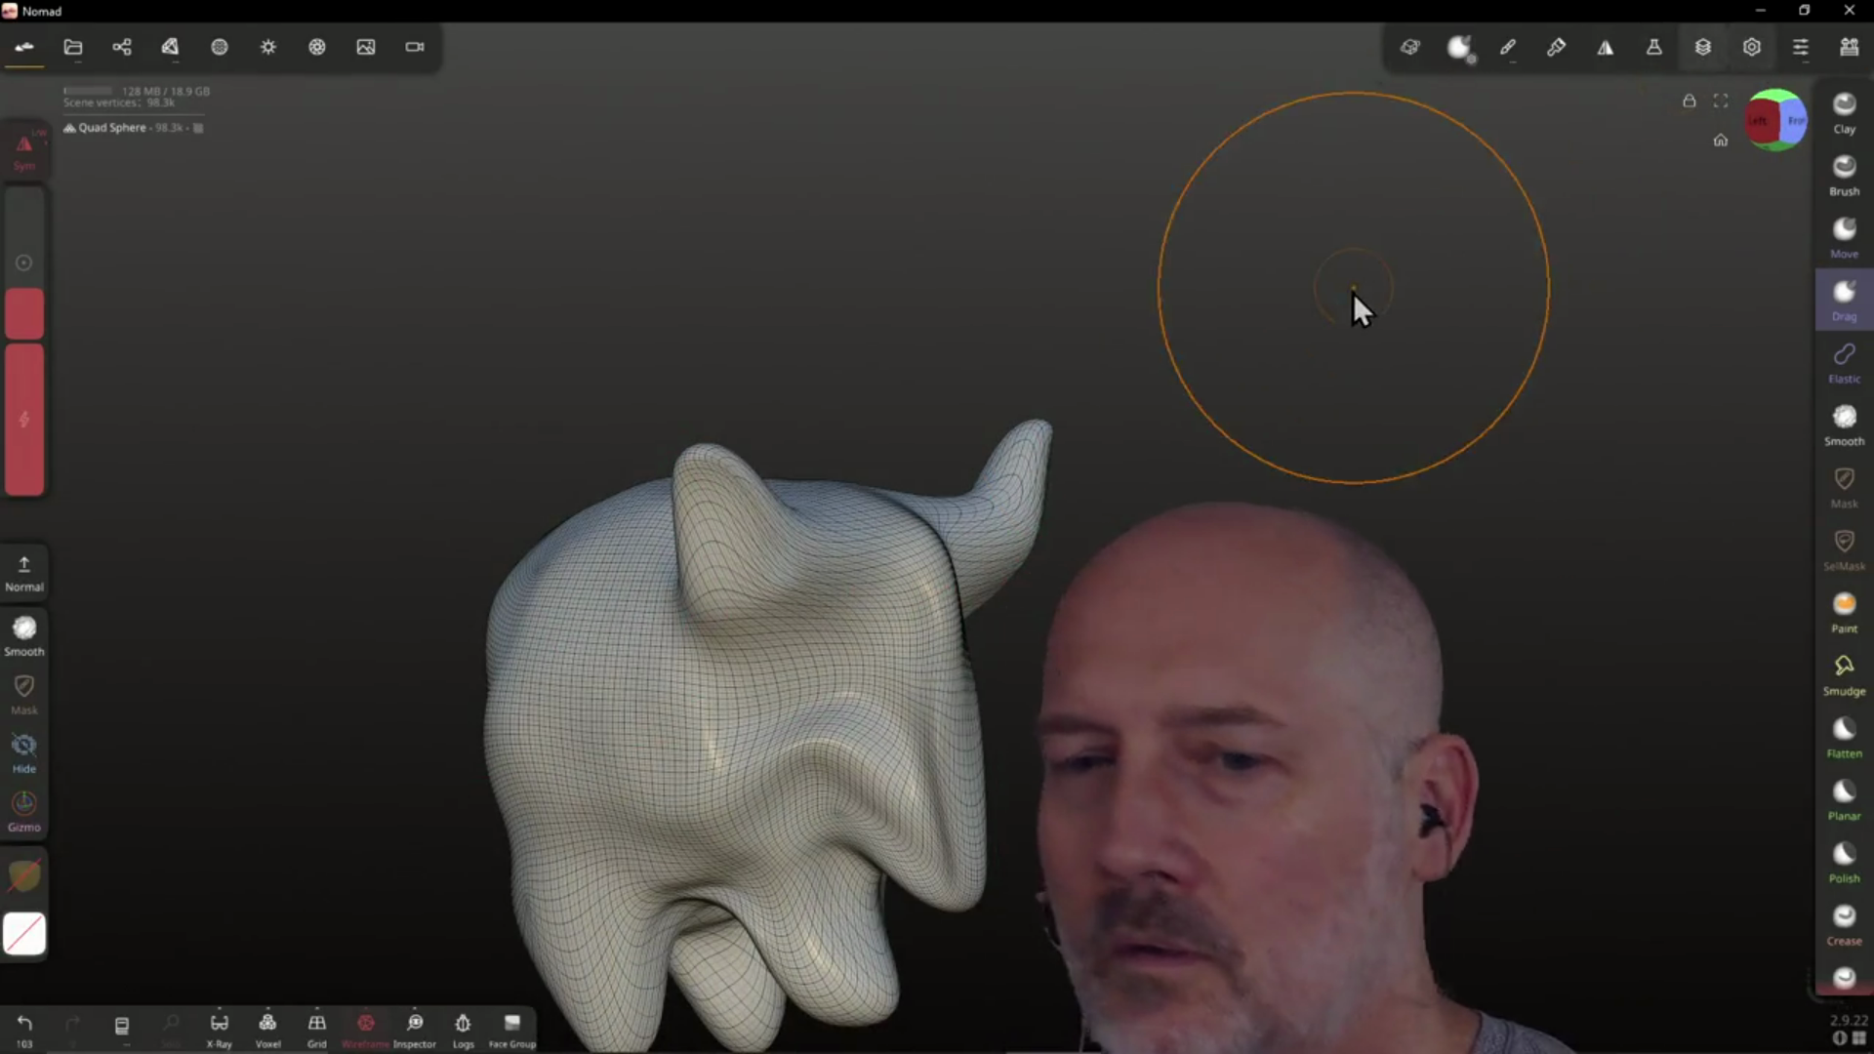
pyautogui.click(364, 1025)
pyautogui.moveTo(726, 781)
pyautogui.mouseDown(button='right')
pyautogui.moveTo(627, 761)
pyautogui.moveTo(782, 648)
pyautogui.moveTo(736, 744)
pyautogui.moveTo(955, 668)
pyautogui.moveTo(937, 657)
pyautogui.mouseUp(button='right')
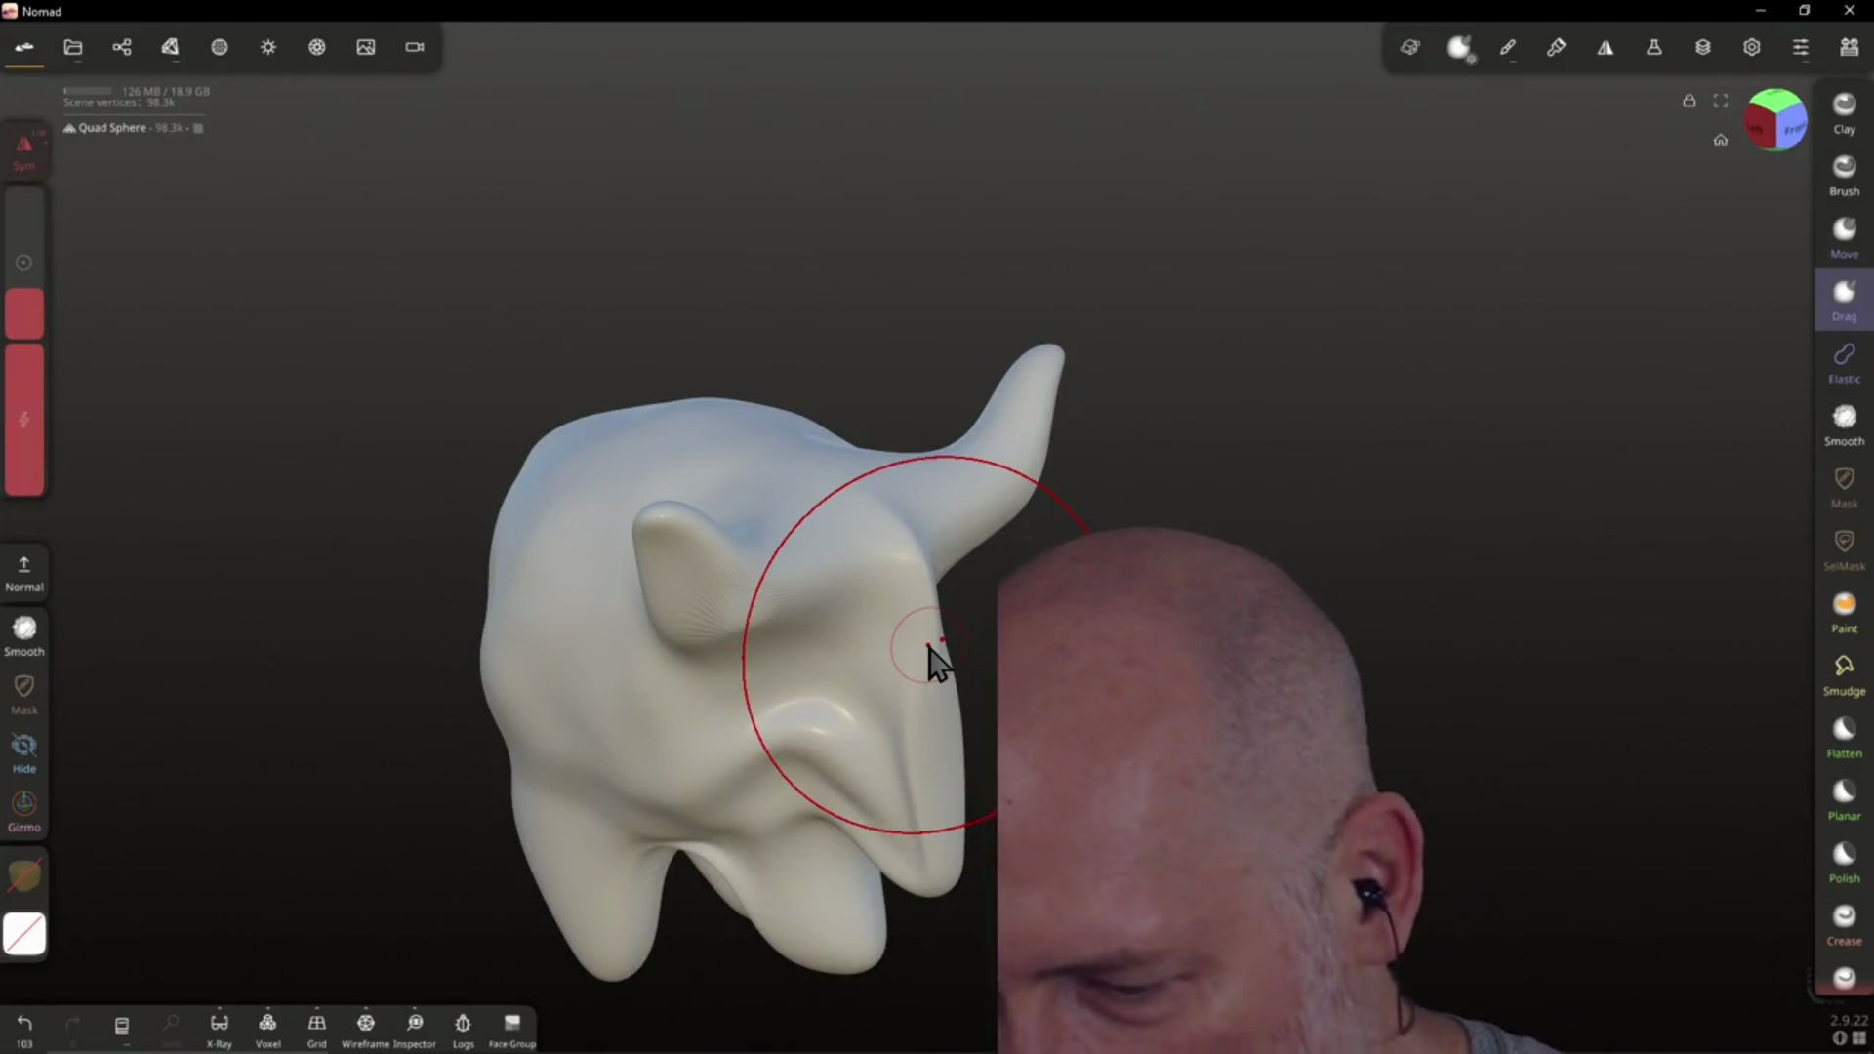
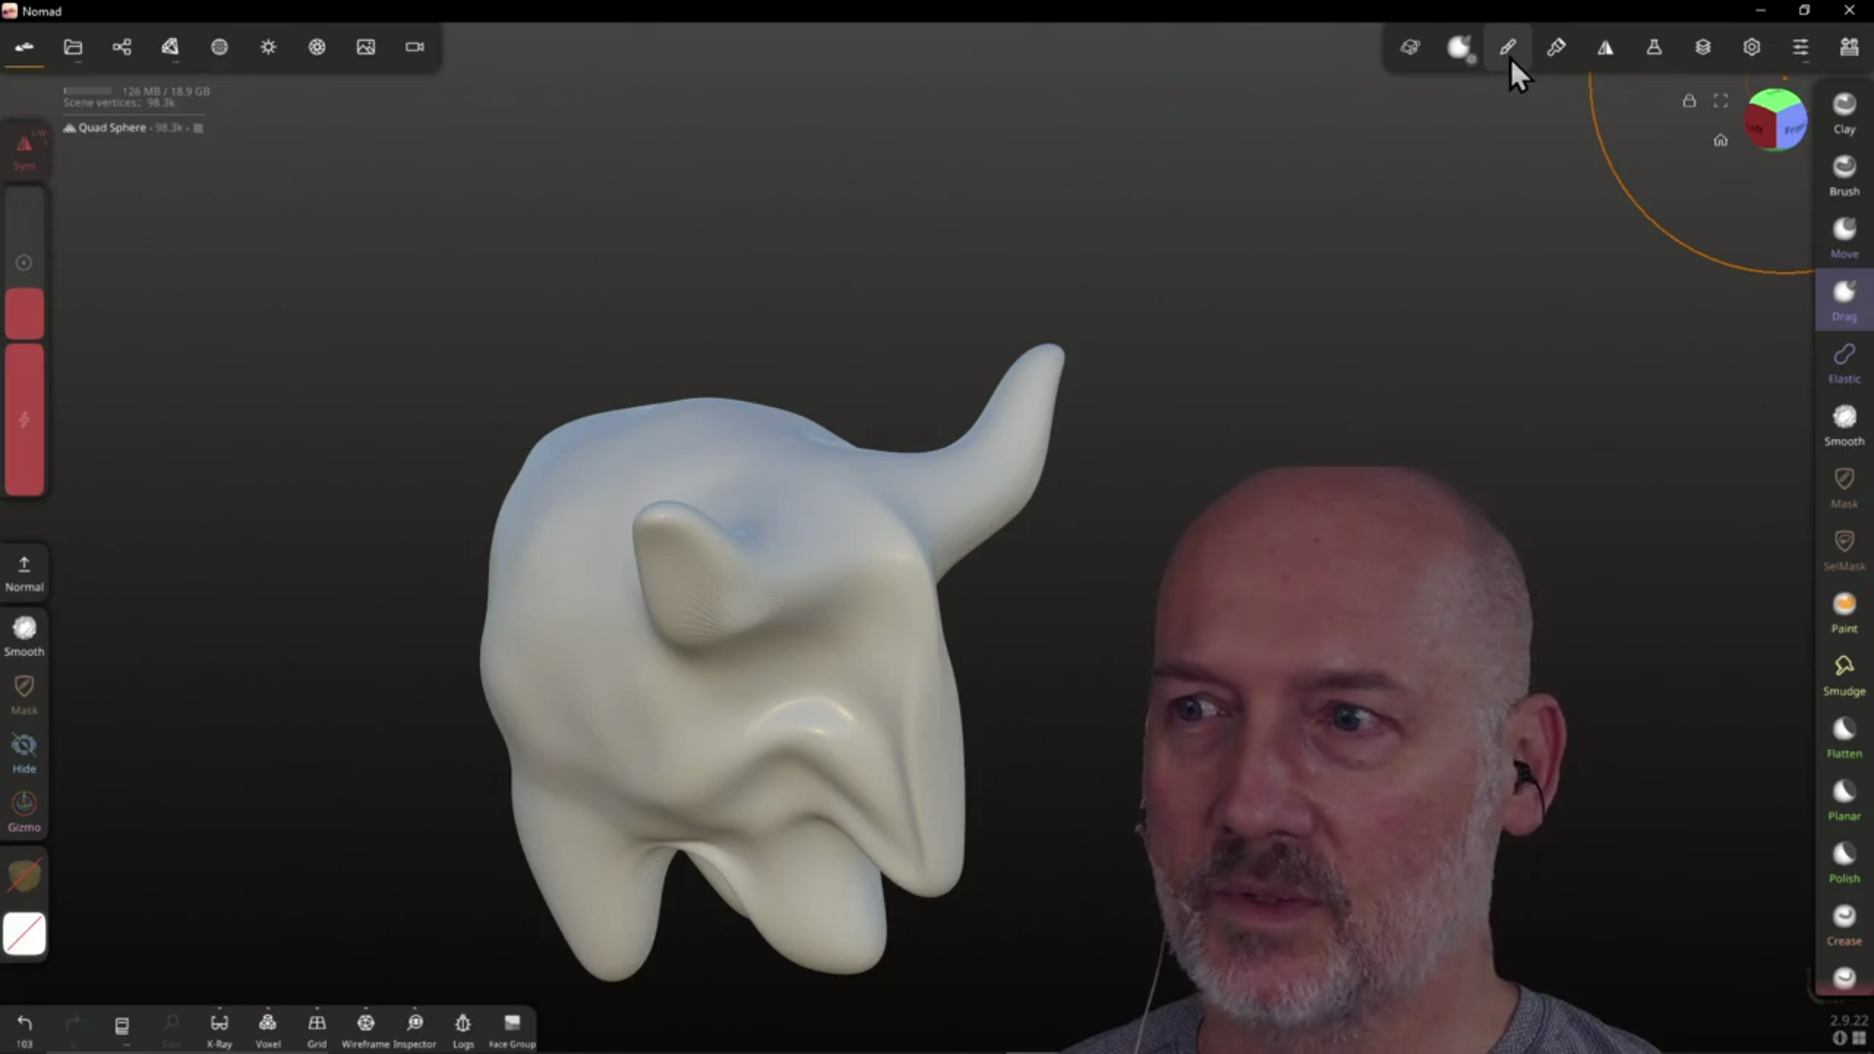
# Quit Nomad Sculpt without saving the creature sculpt
pyautogui.click(1856, 15)
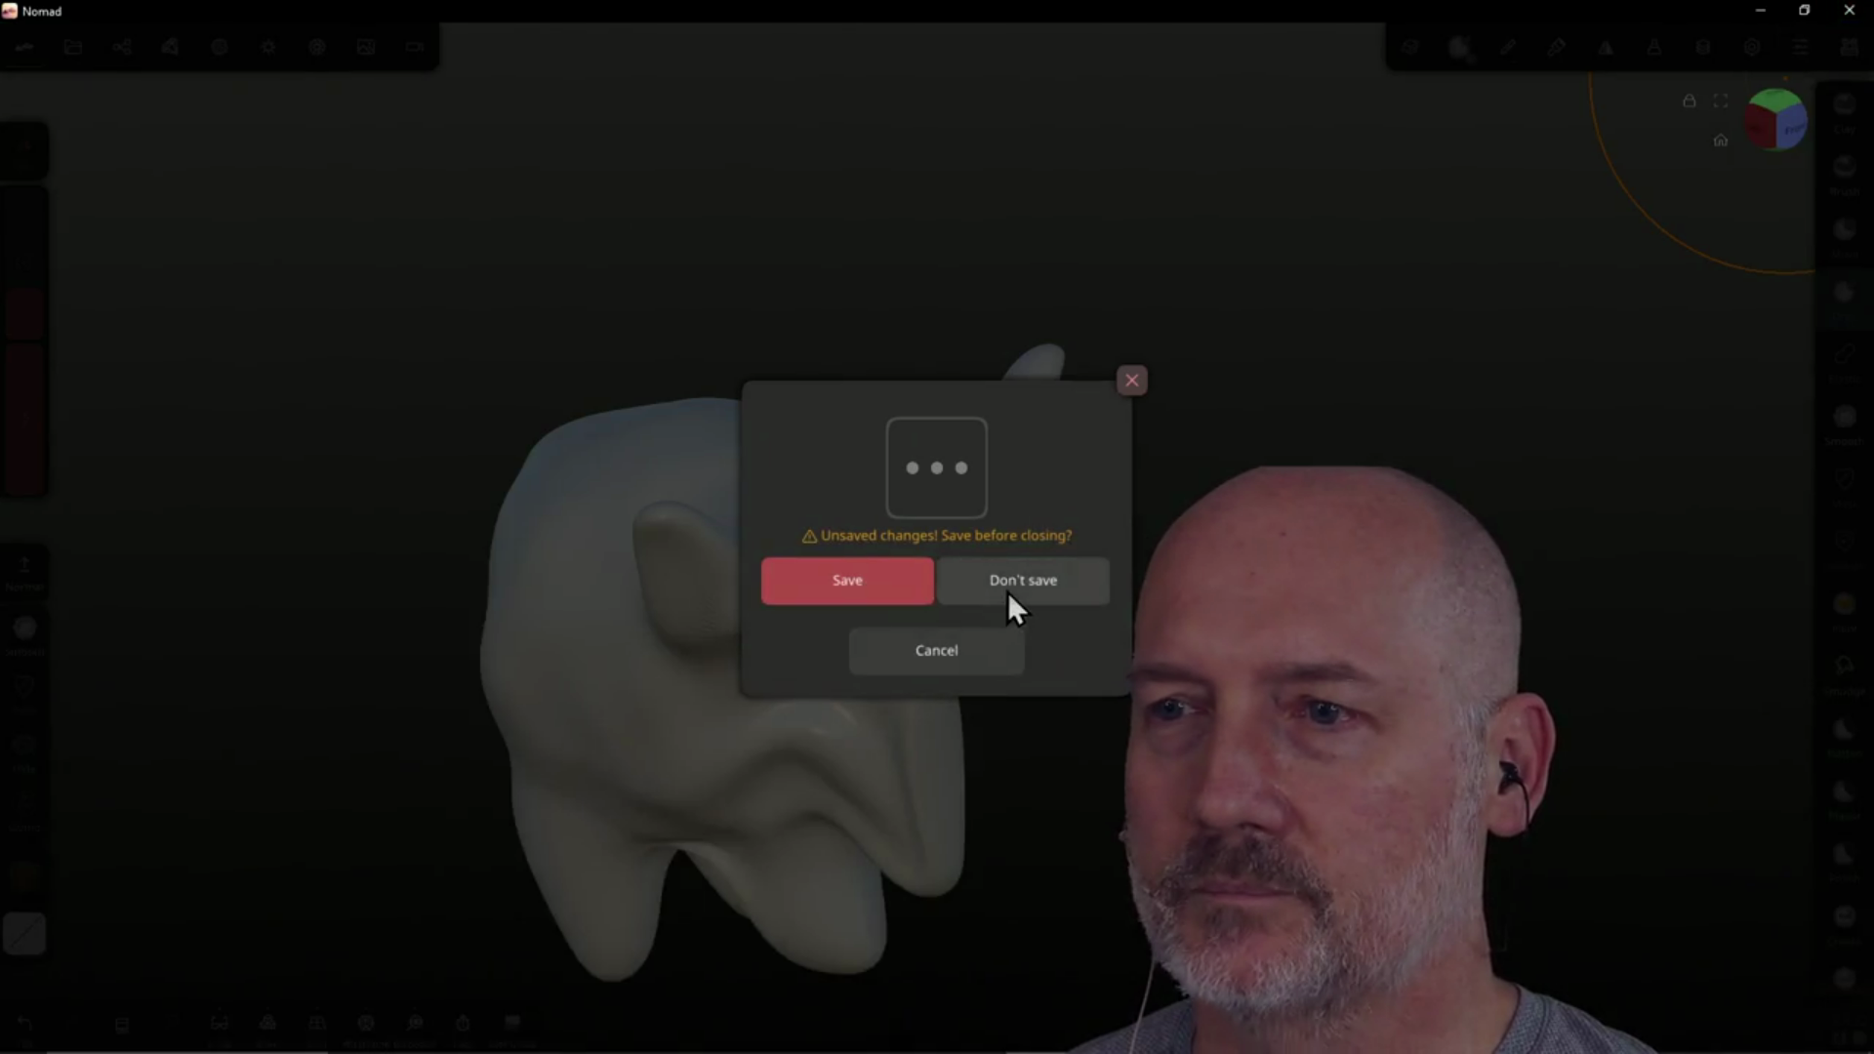
pyautogui.click(1007, 591)
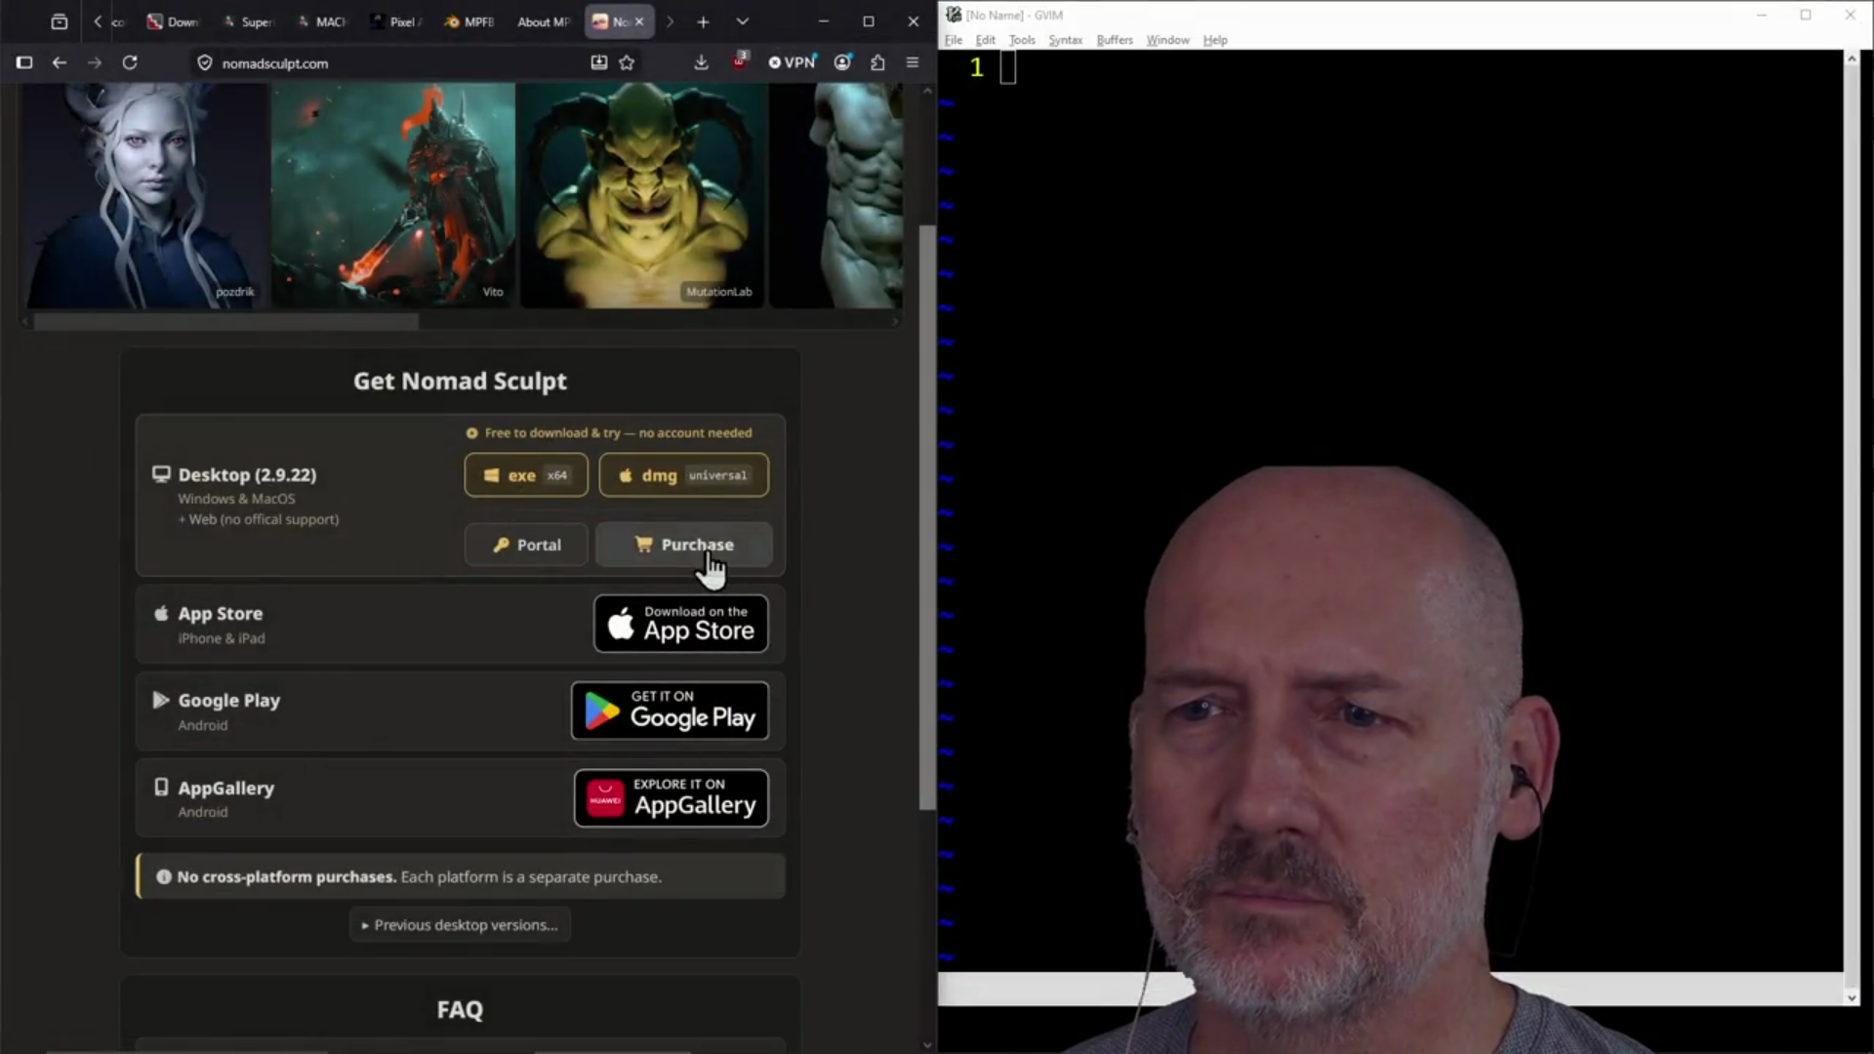
# Check the Nomad Sculpt purchase options, close the nomadsculpt.com tab, and minimize GVIM
pyautogui.click(710, 556)
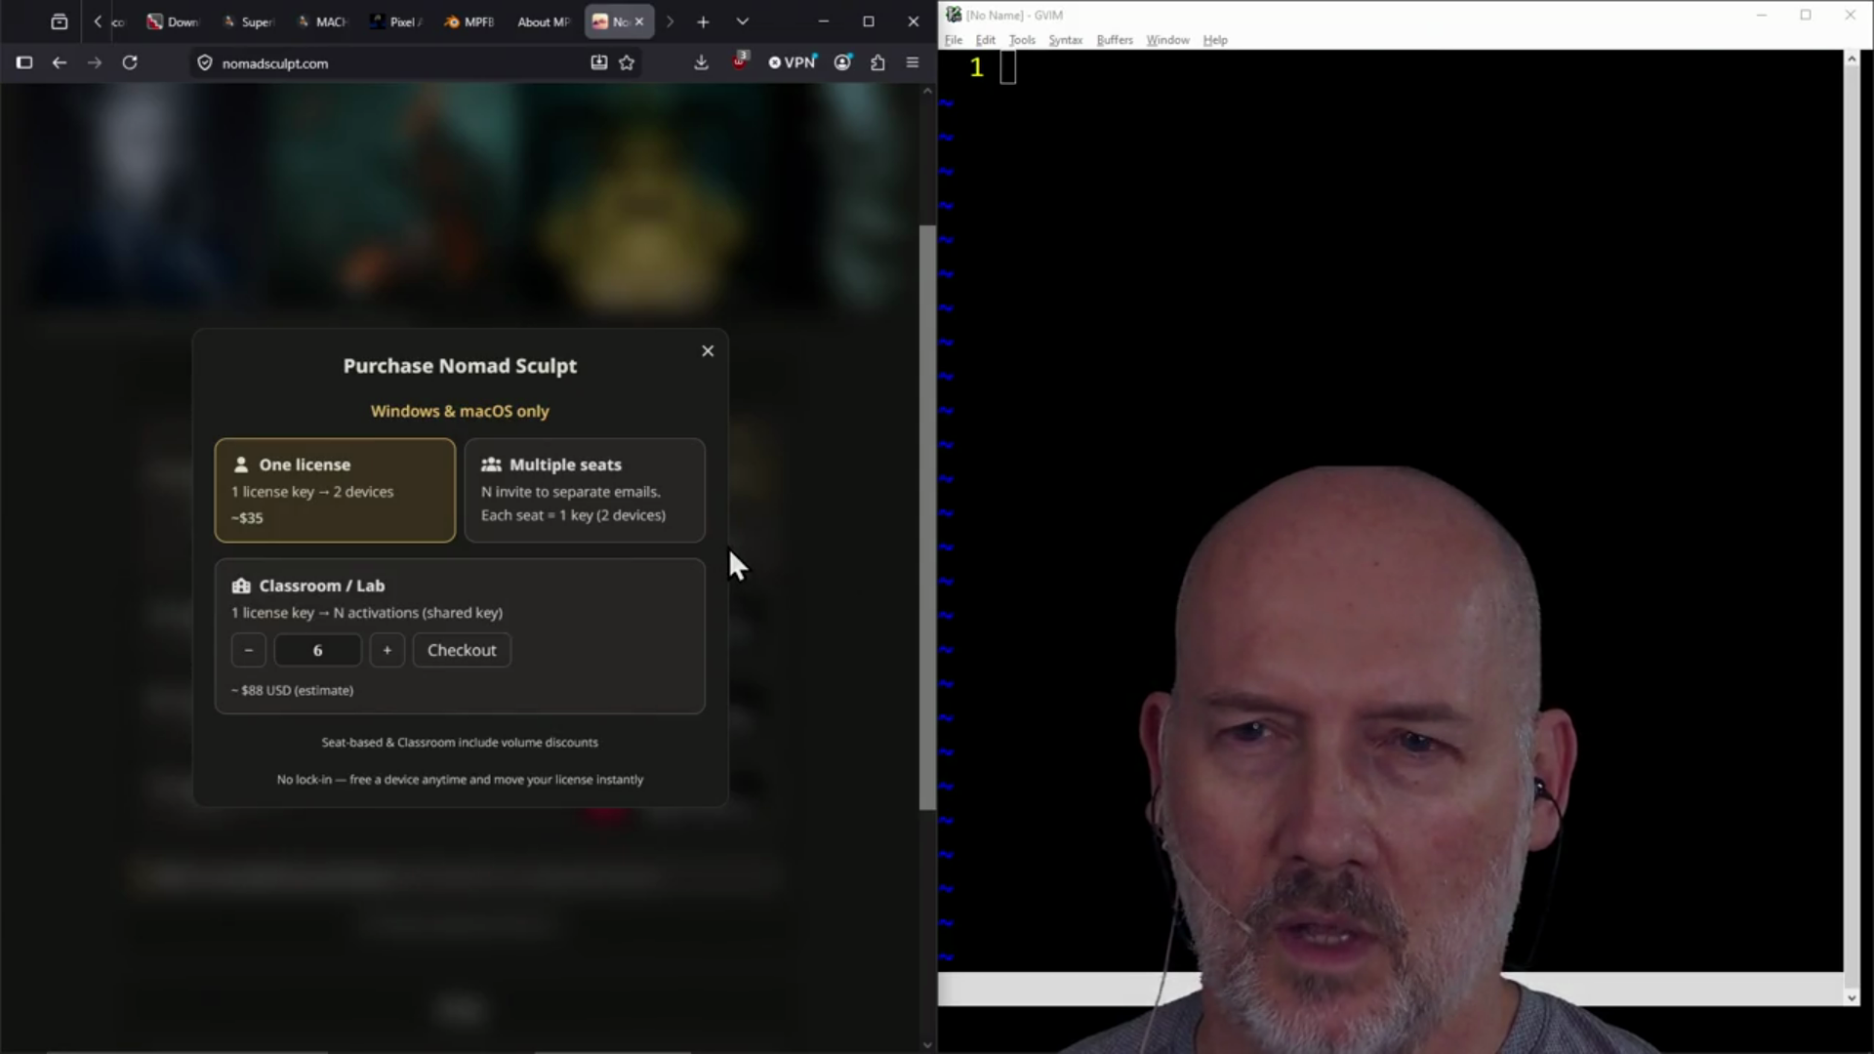
pyautogui.click(791, 507)
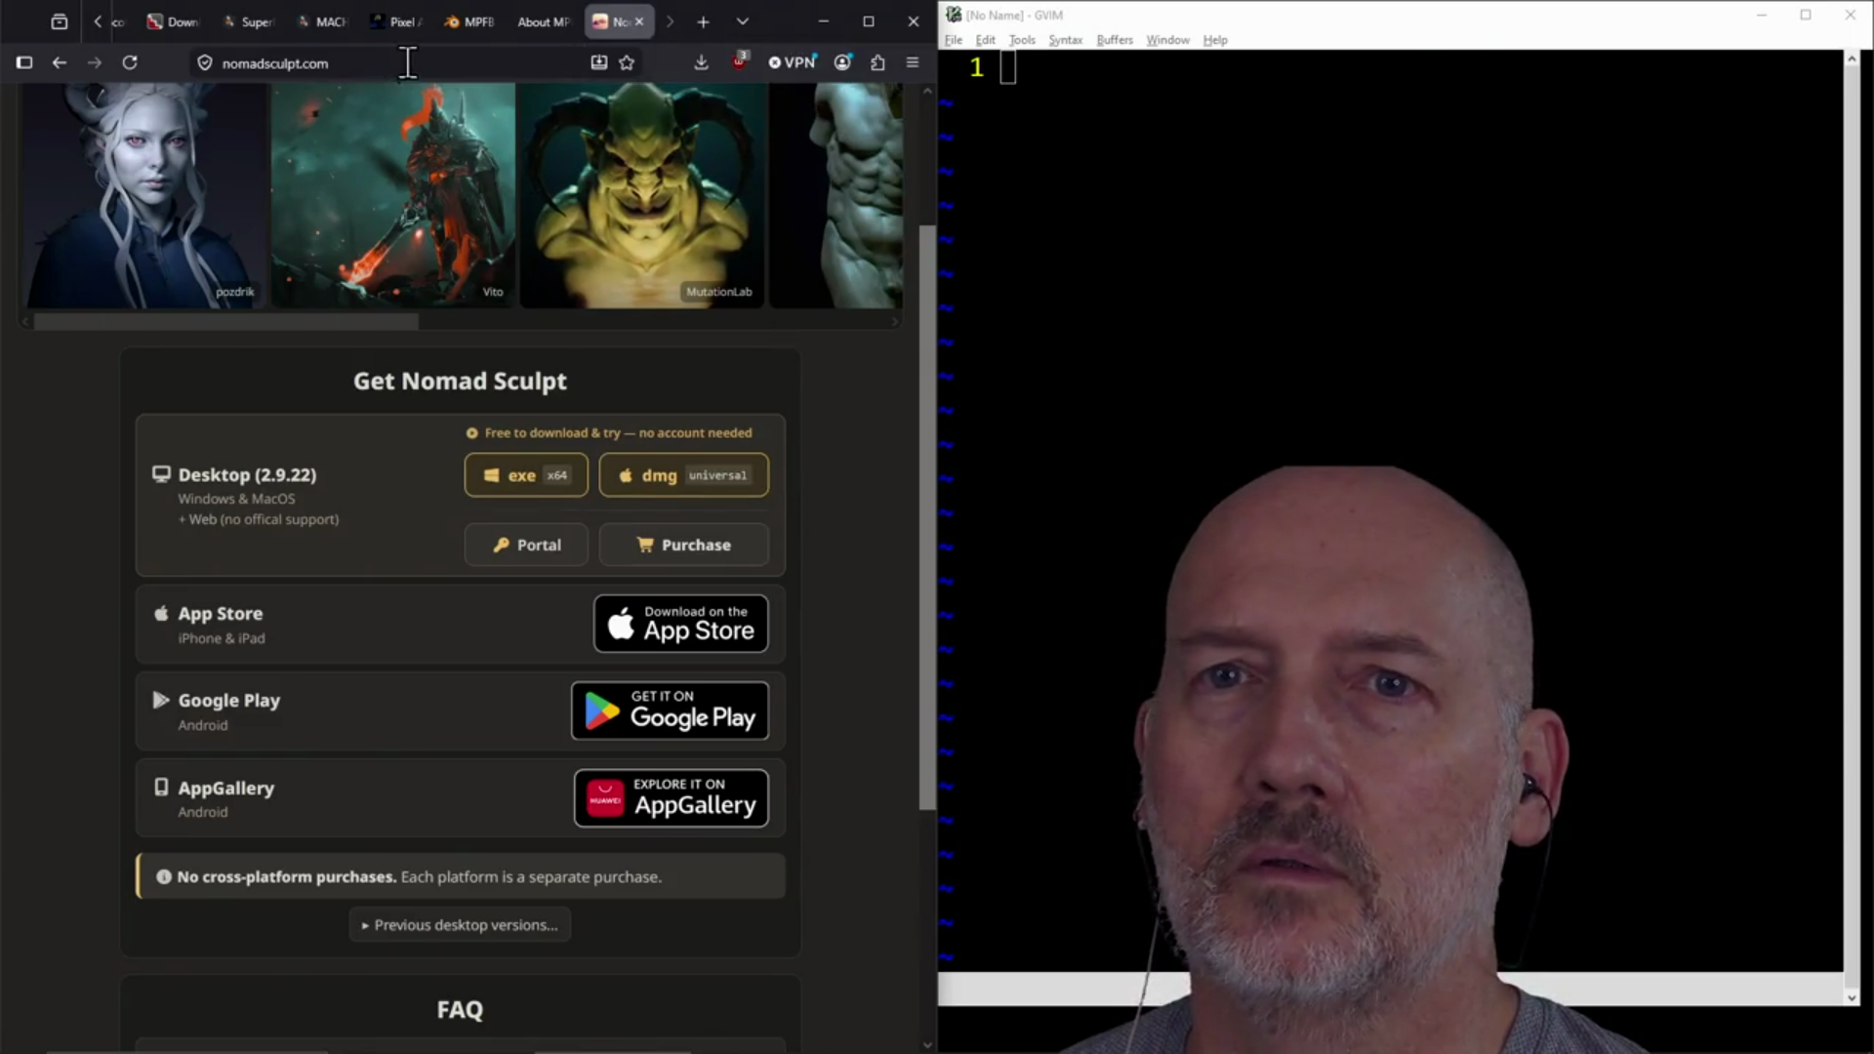
pyautogui.click(640, 23)
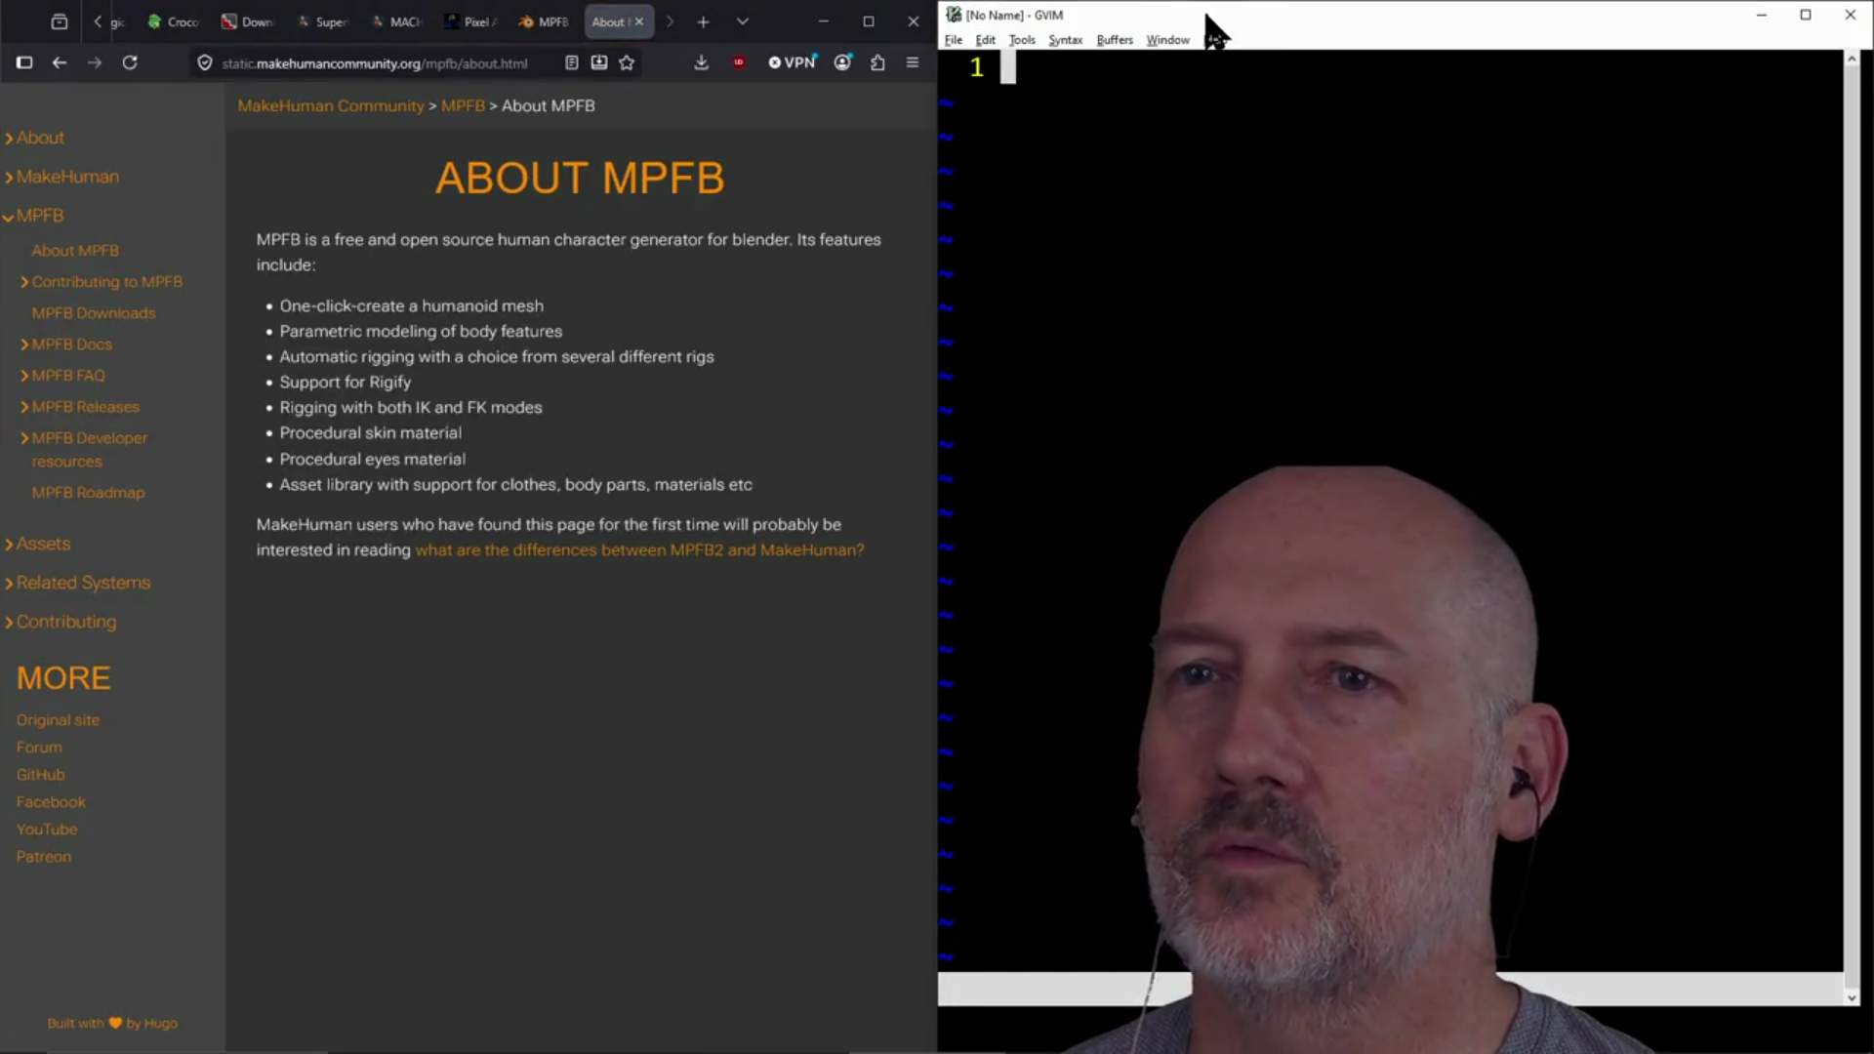
pyautogui.click(633, 817)
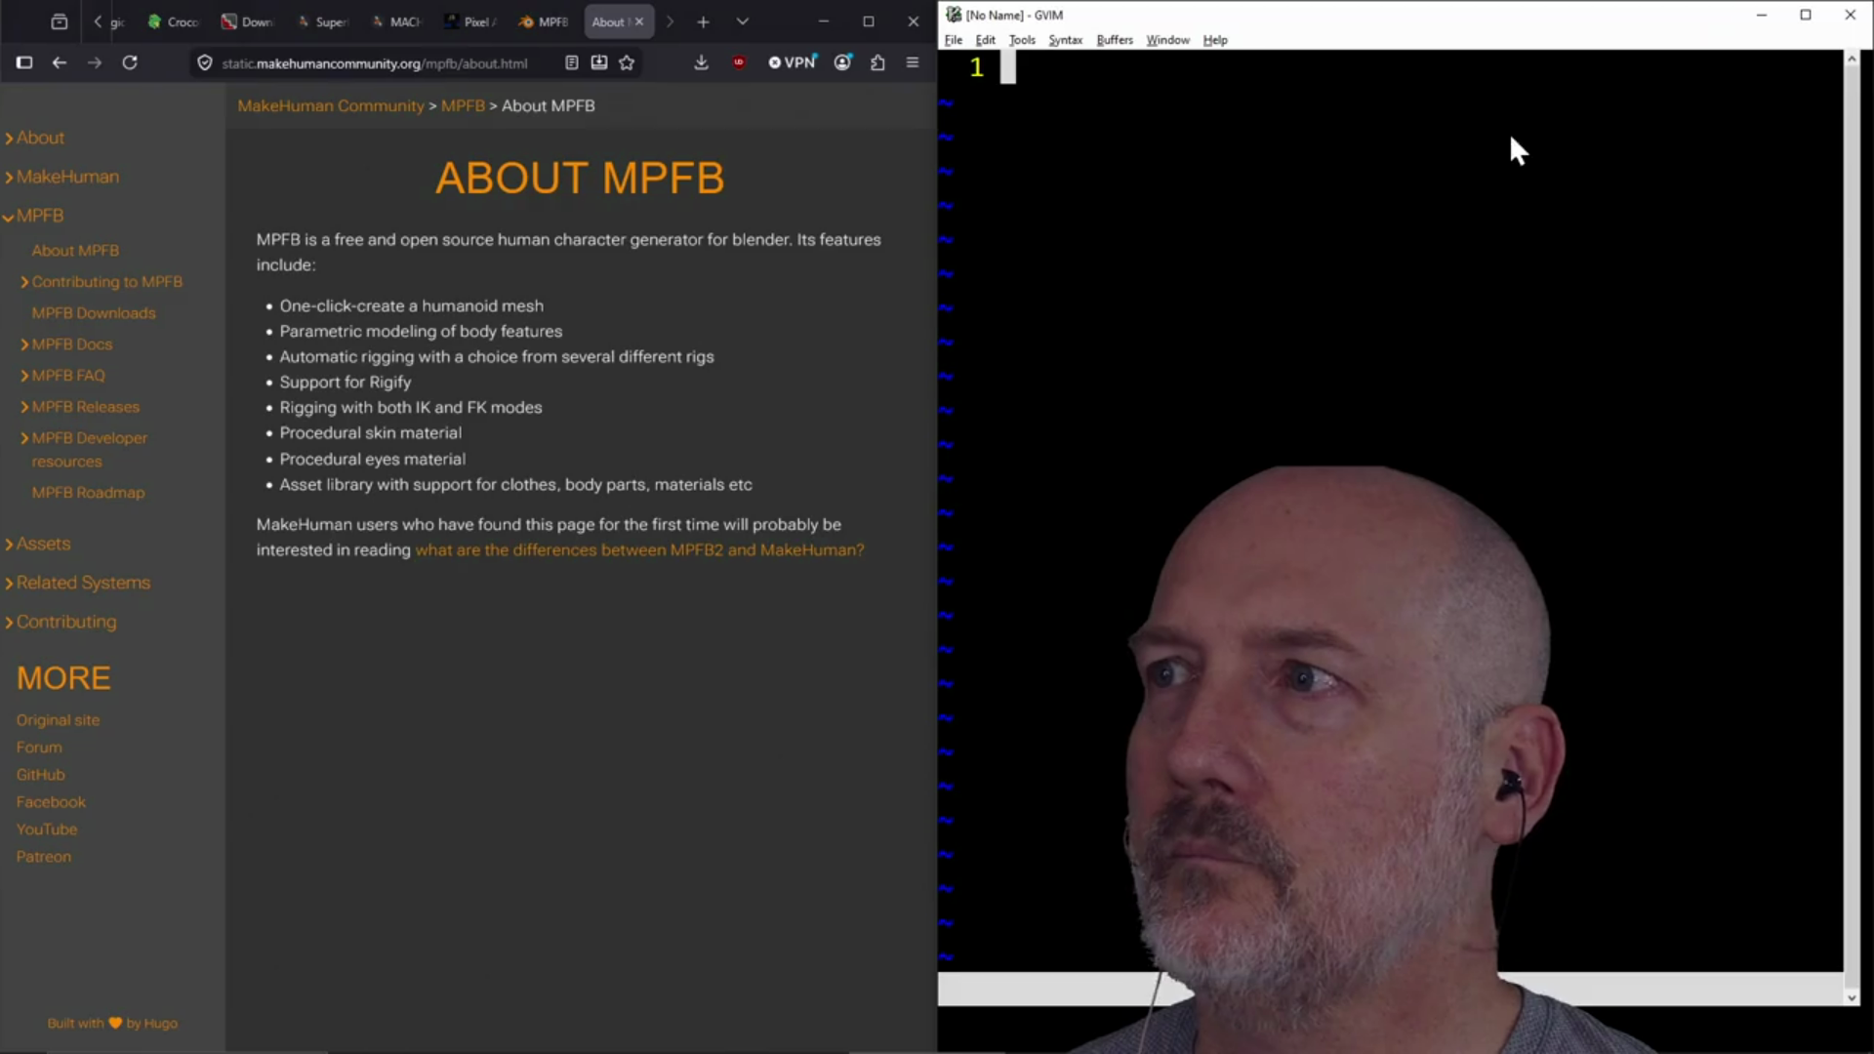
pyautogui.click(1804, 15)
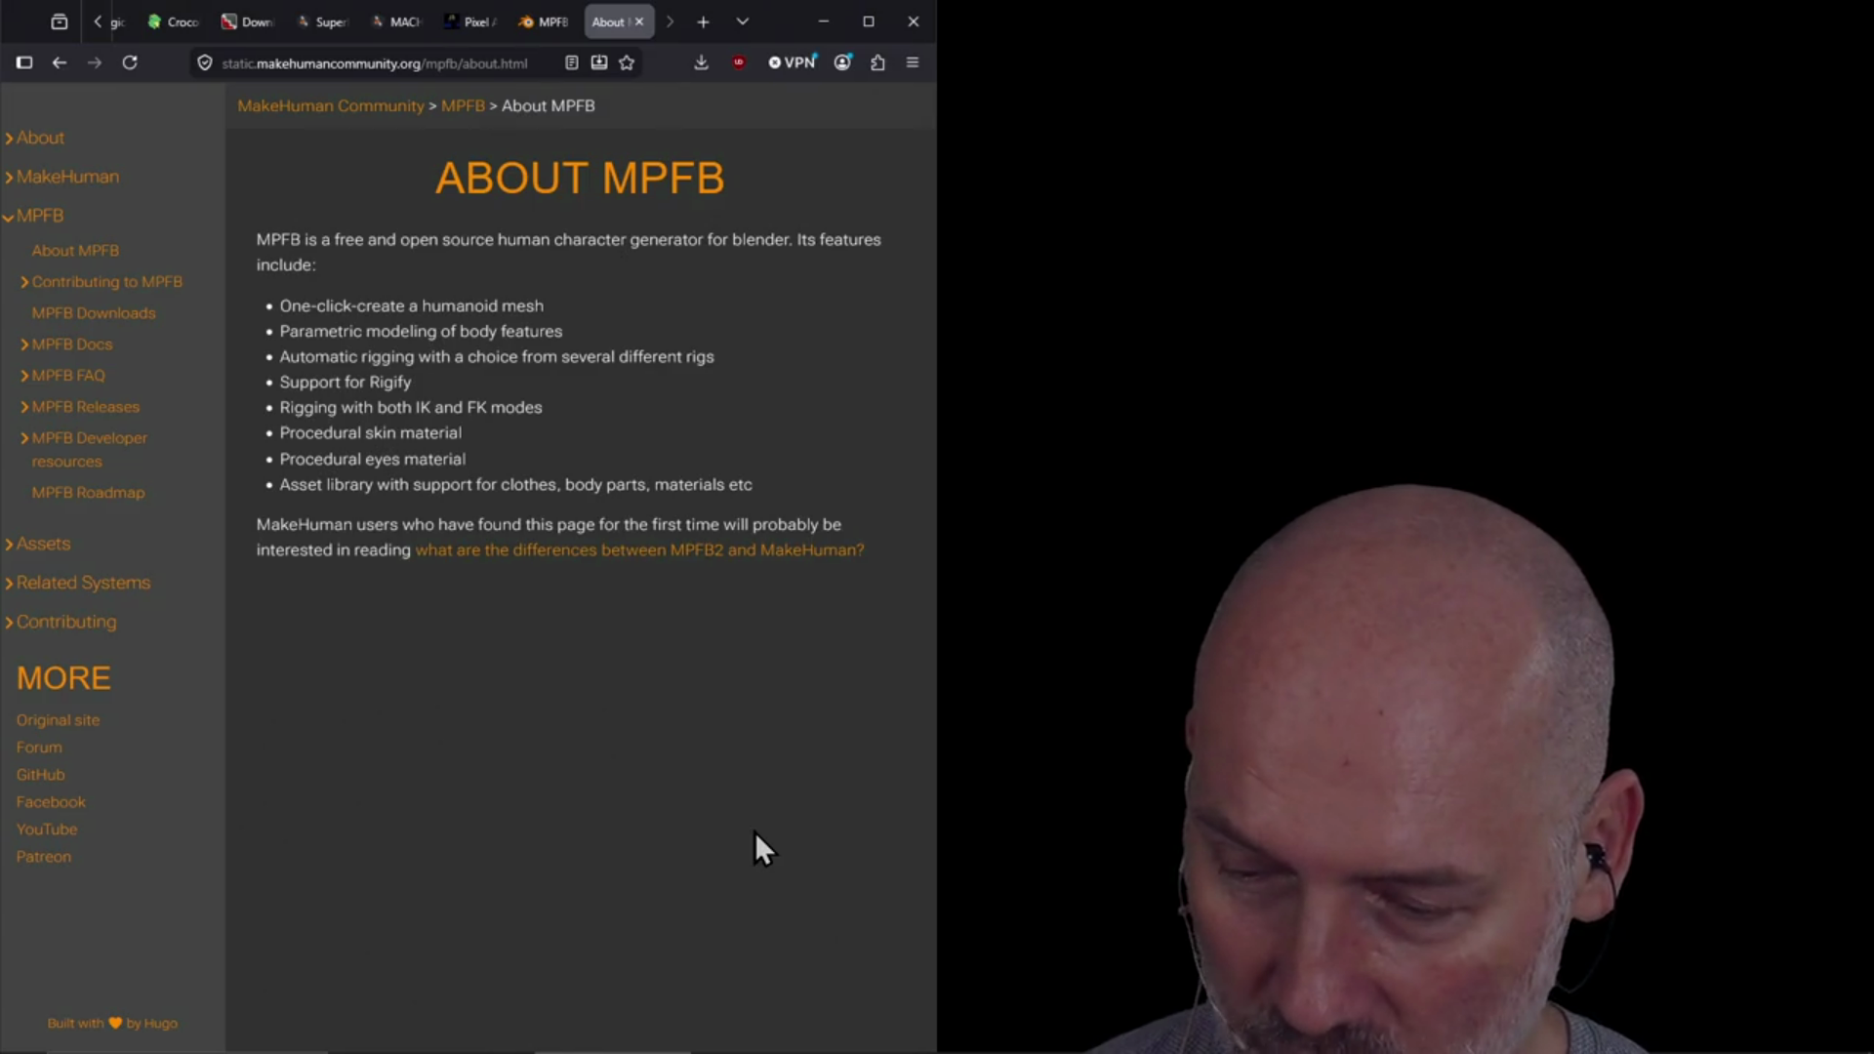
# Launch Blender 5.1 by searching 'blender' in the Windows Start menu
pyautogui.press('super')
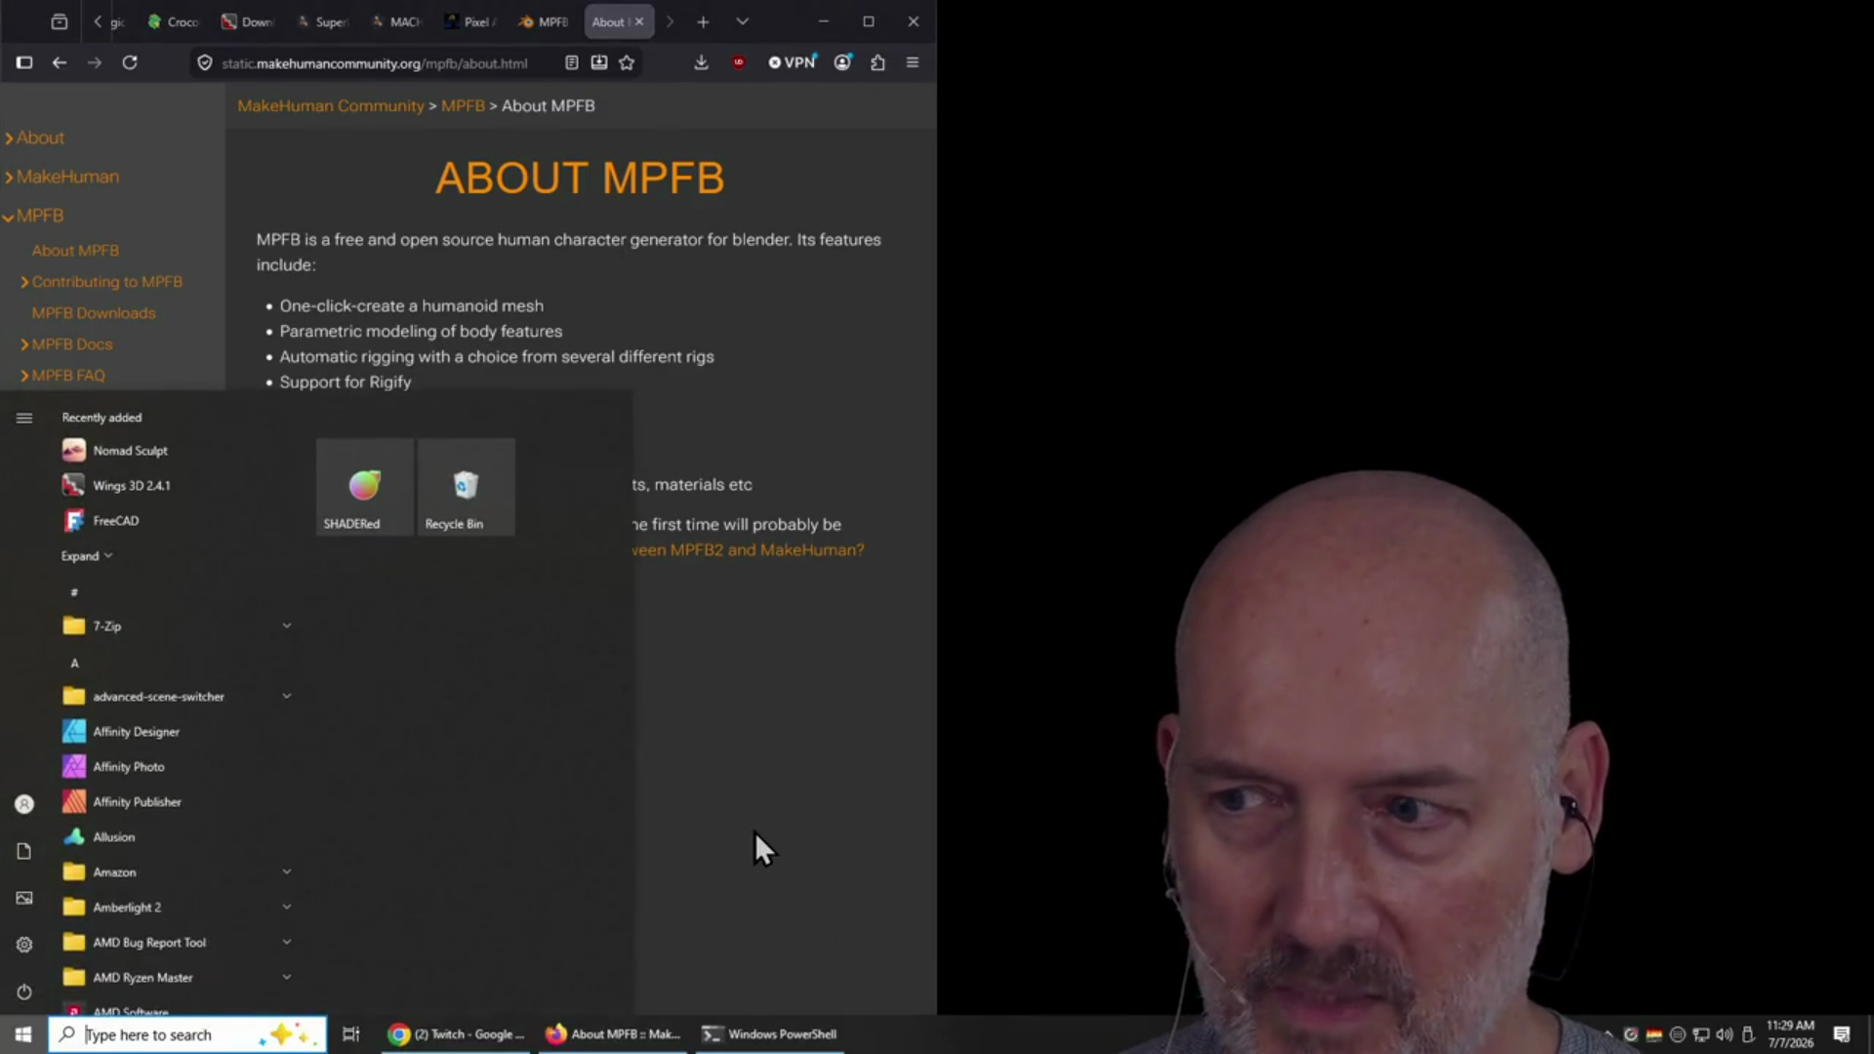
pyautogui.write('blender')
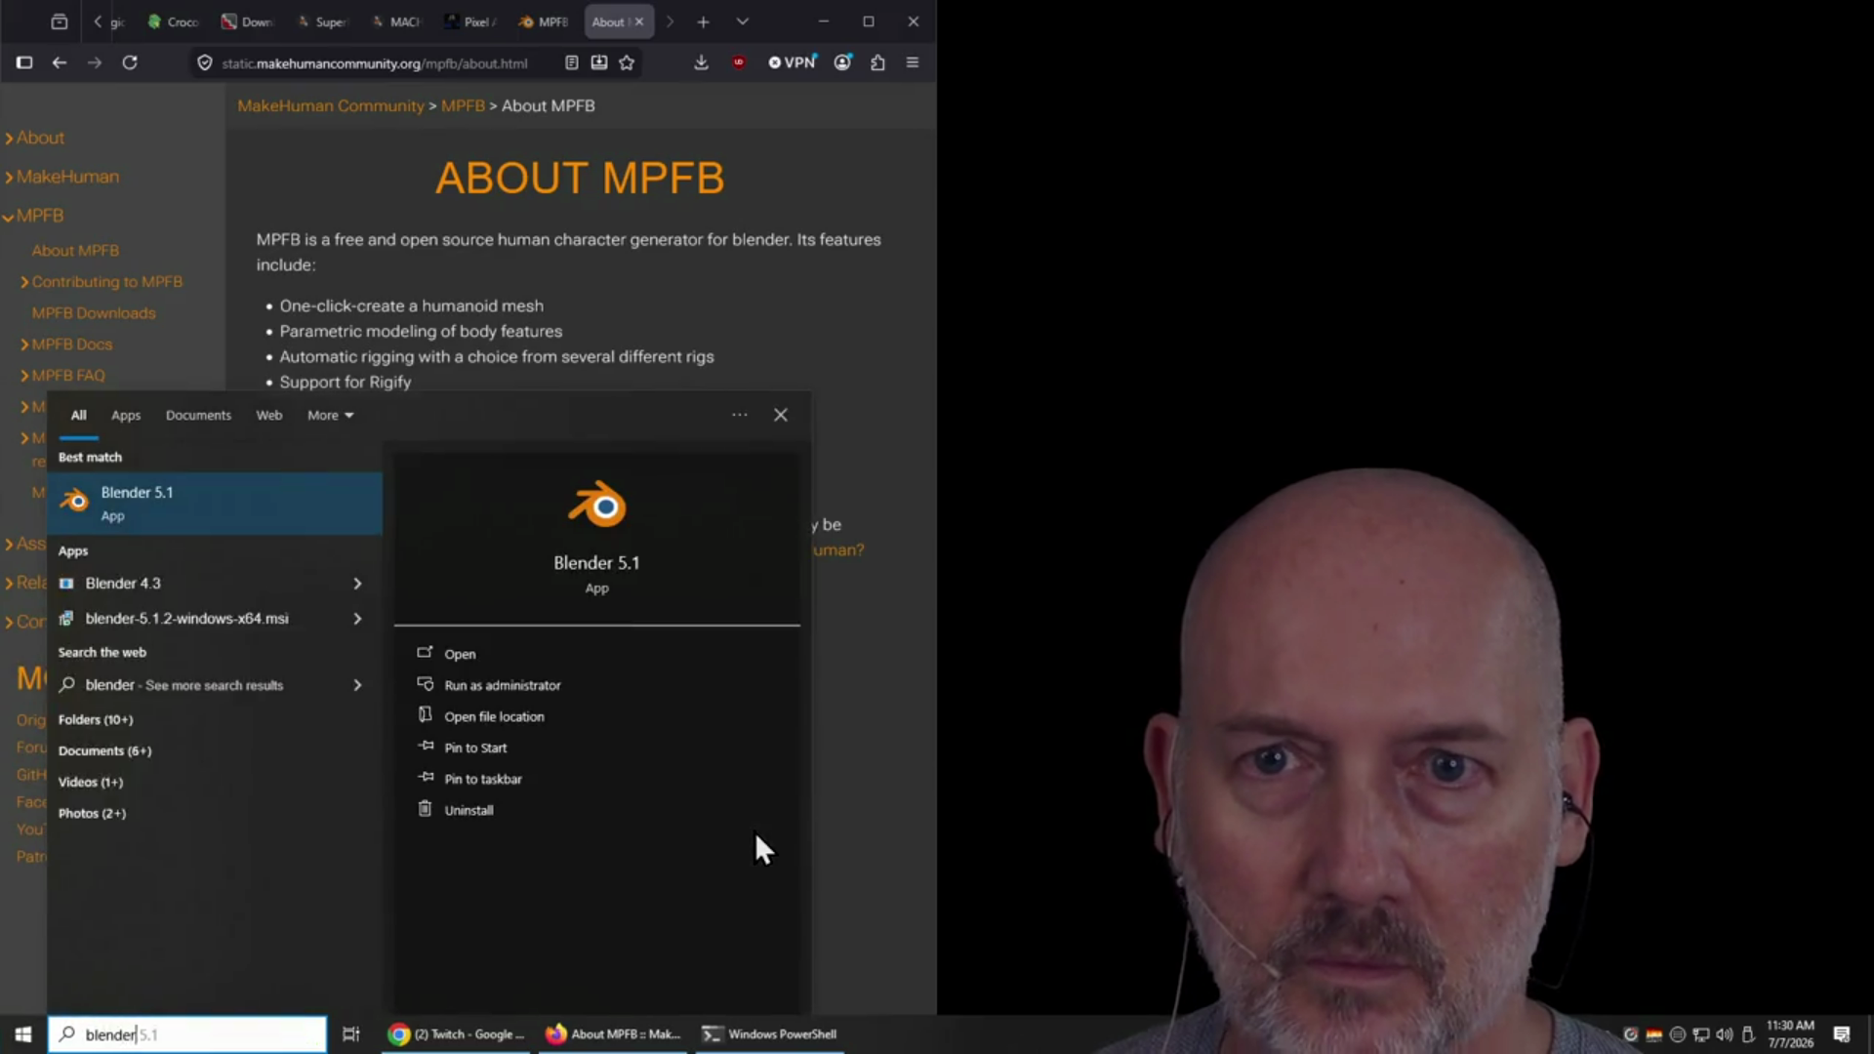
pyautogui.press('Return')
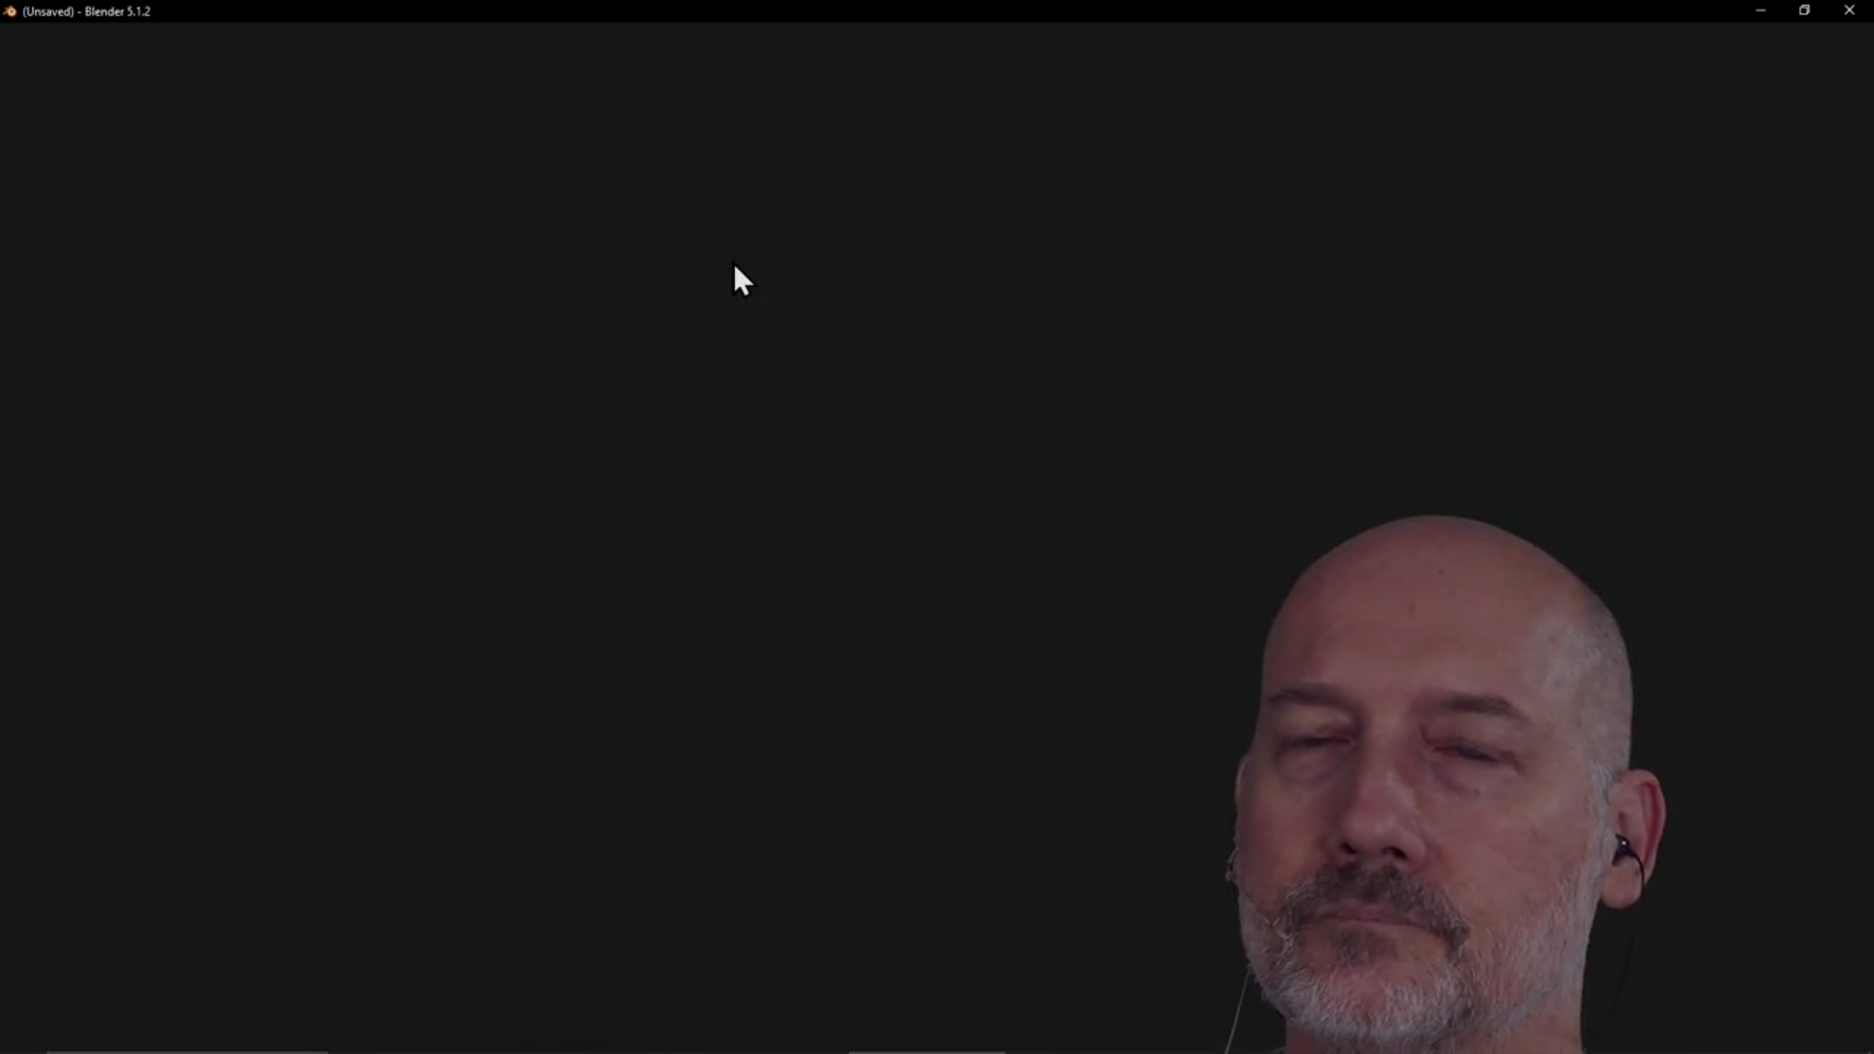
pyautogui.hotkey('alt', 'Tab')
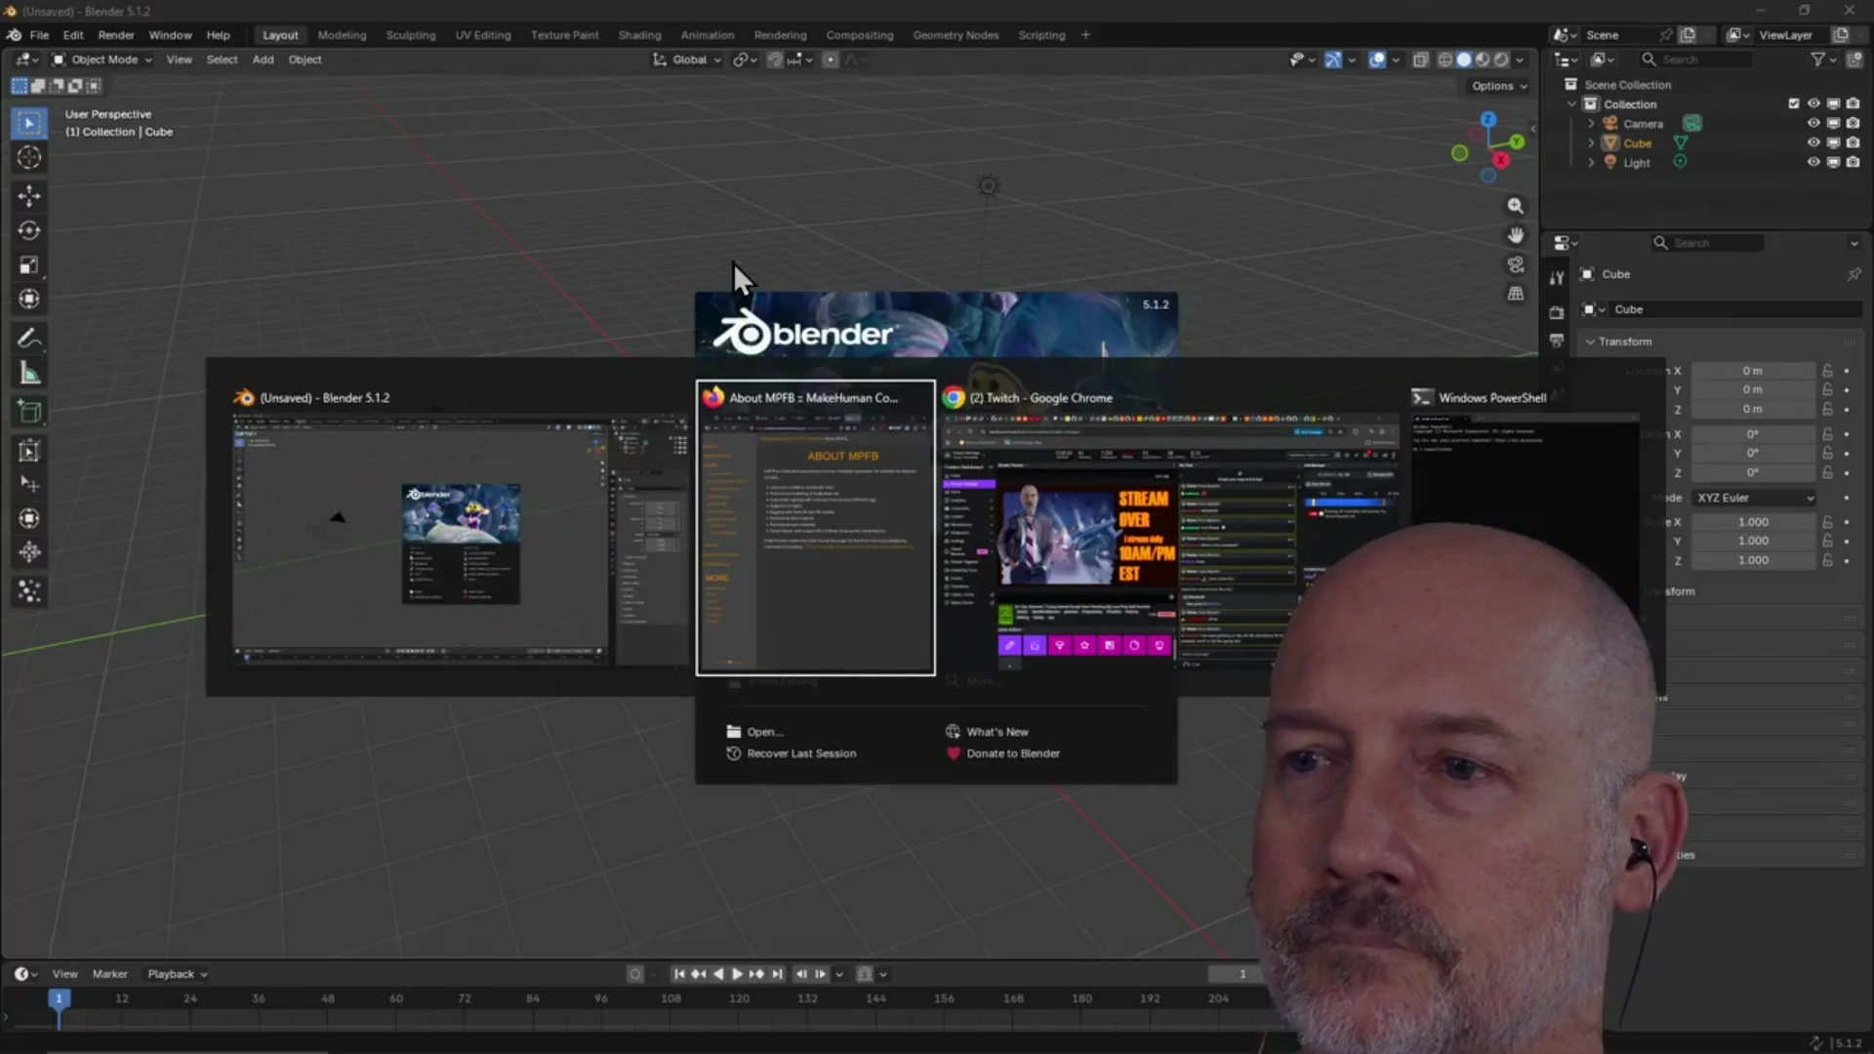
# Dismiss Blender's splash screen and open low_poly_selfie.blend from the recent files
pyautogui.hotkey('alt', 'Tab')
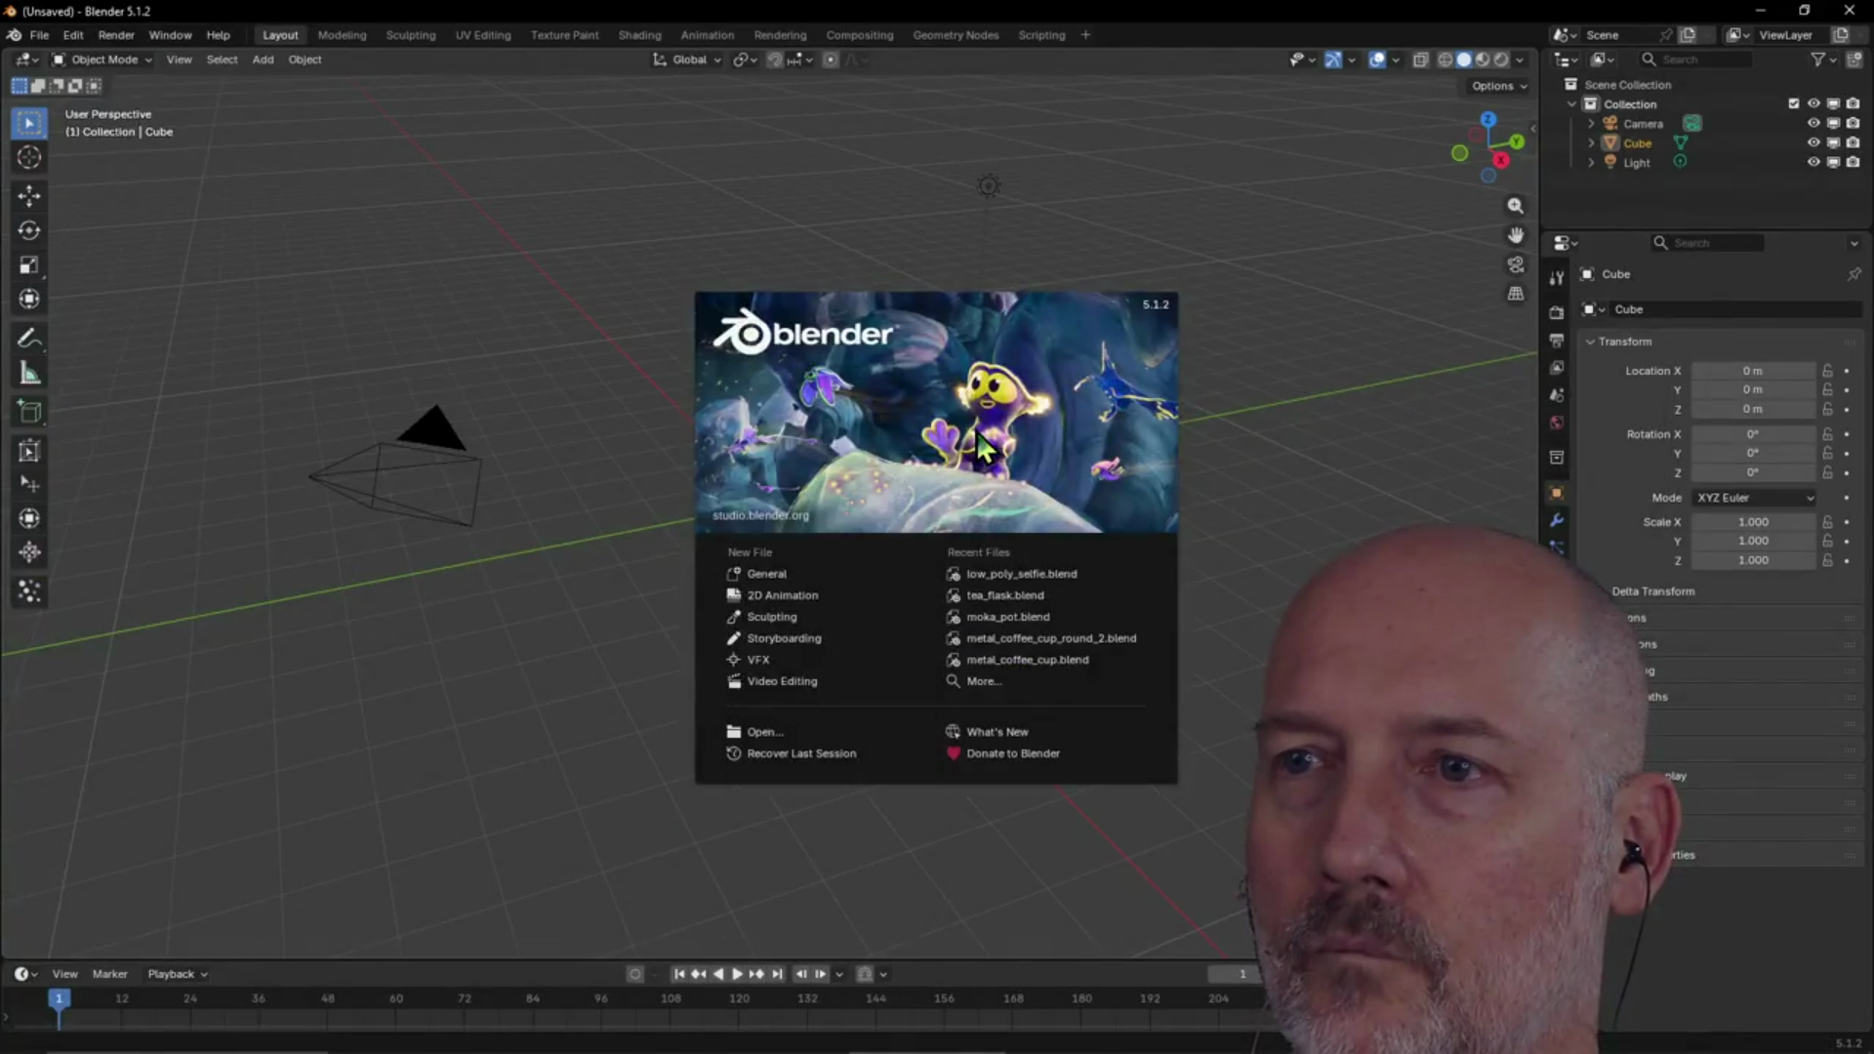
pyautogui.click(976, 431)
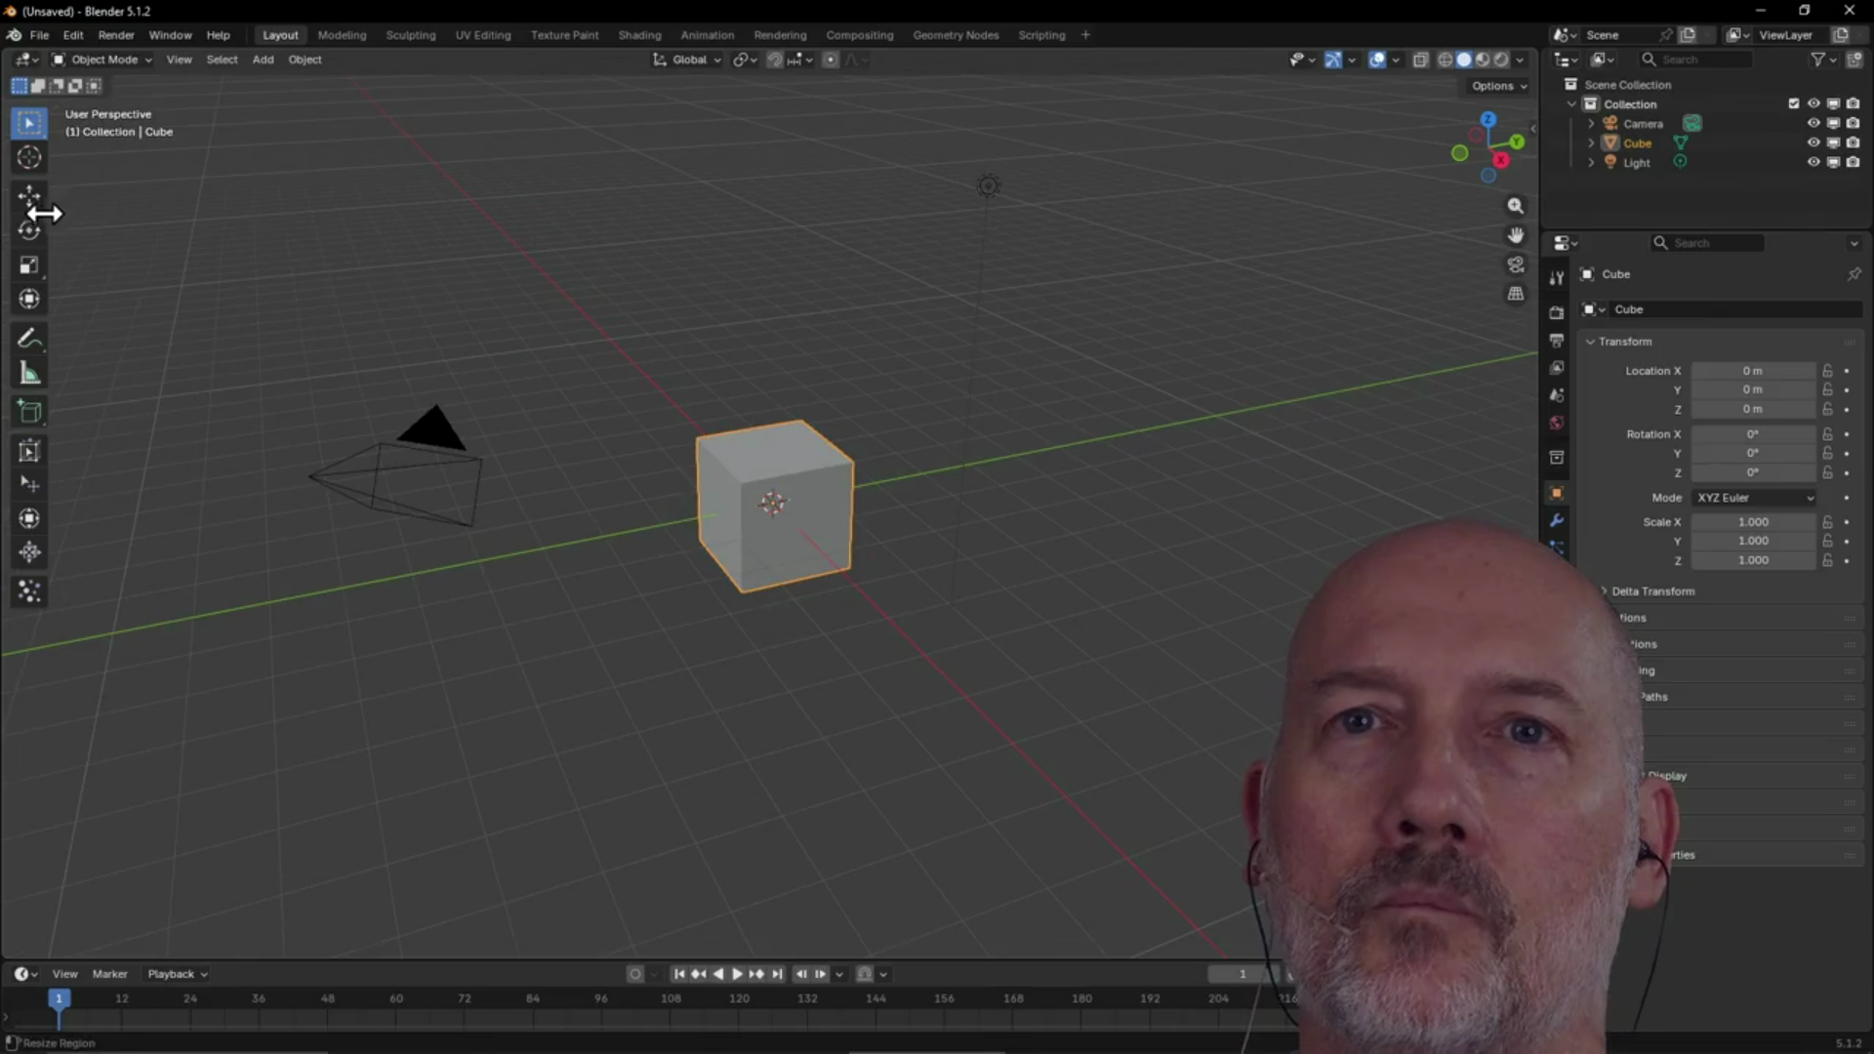
pyautogui.click(45, 44)
pyautogui.moveTo(104, 103)
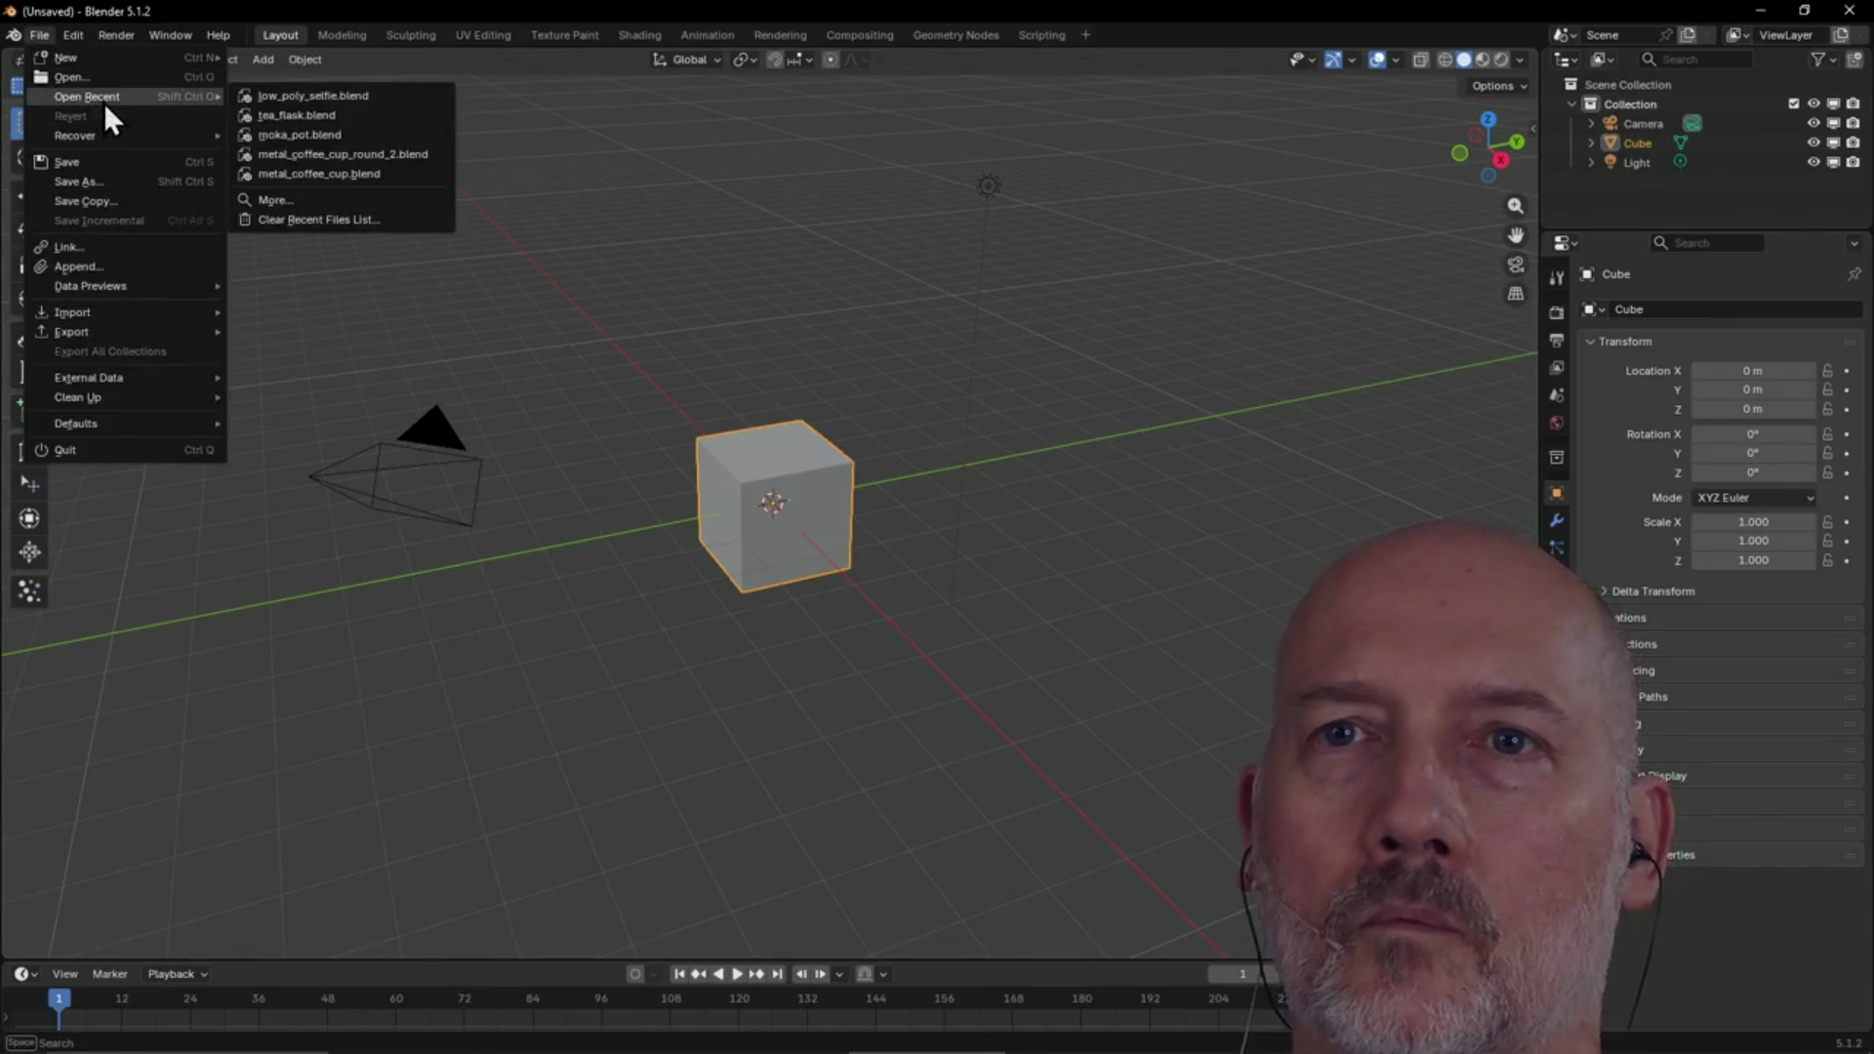
pyautogui.click(312, 95)
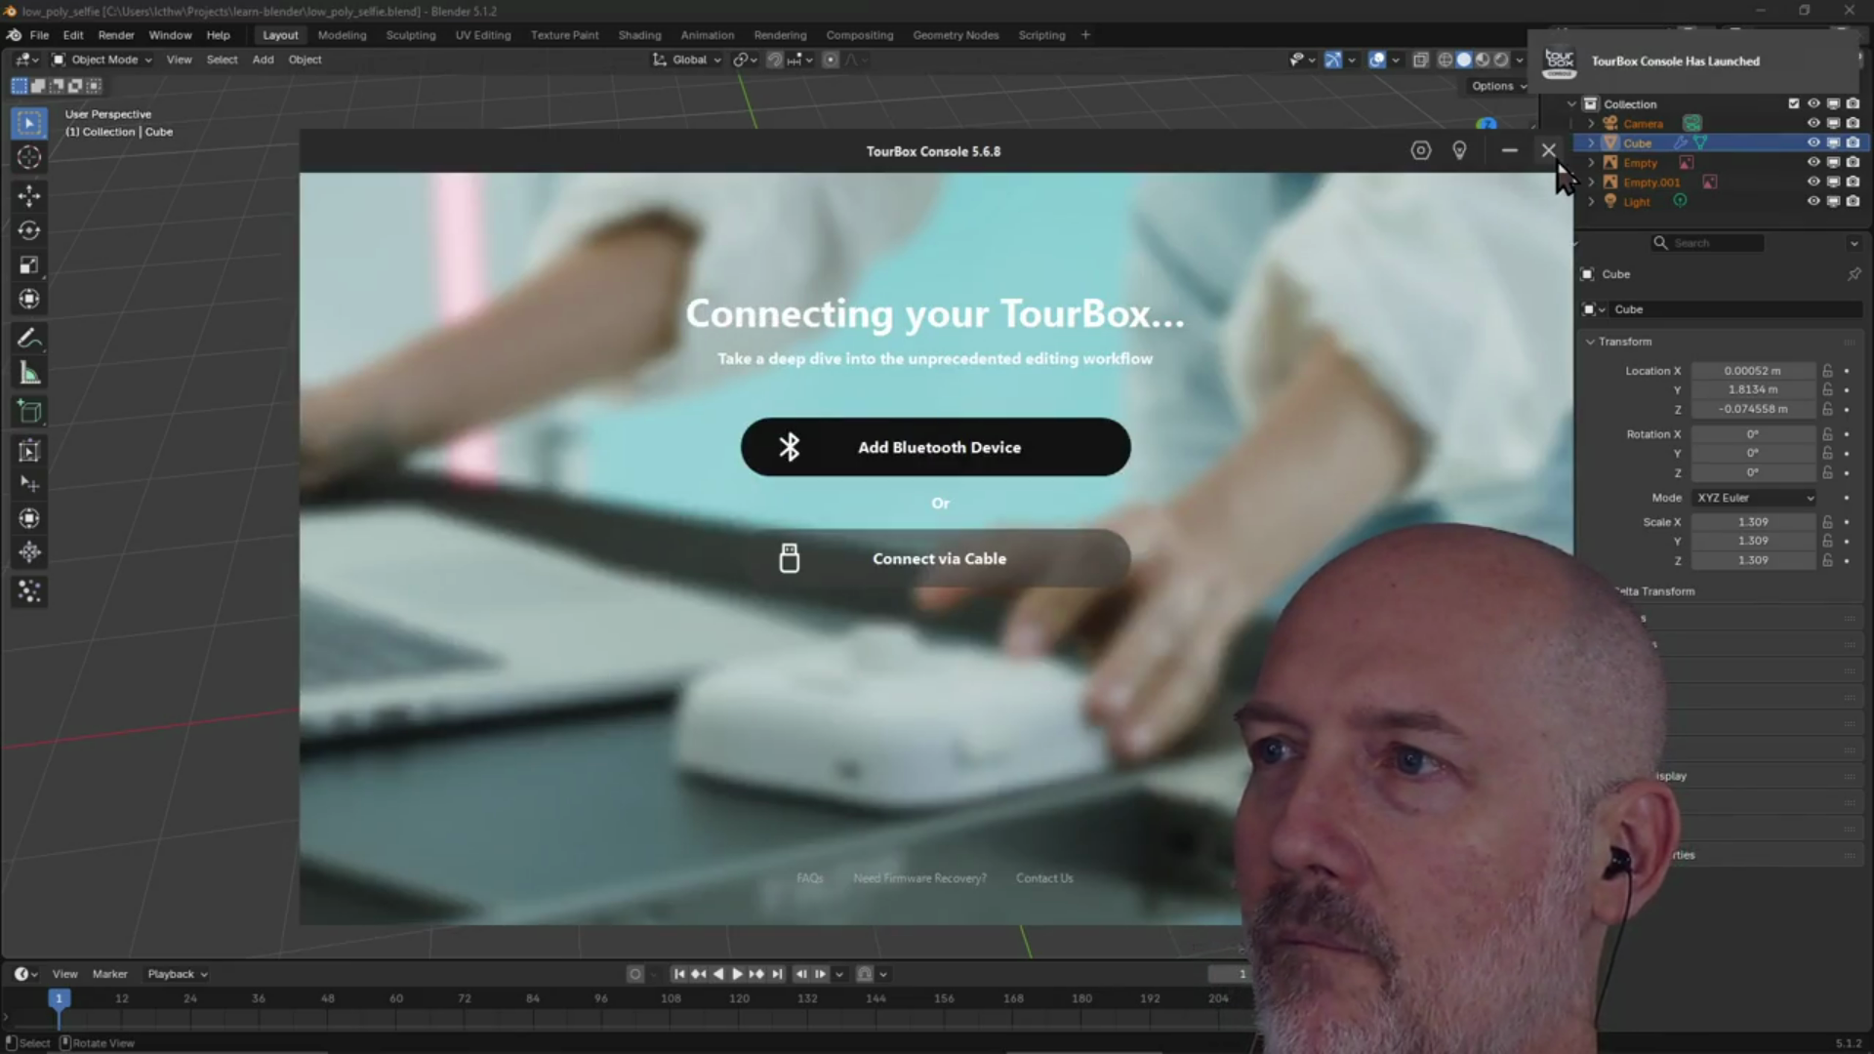
# Switch the TourBox Console preset from Reaper to Blender, then orbit Blender's head view
pyautogui.click(1552, 154)
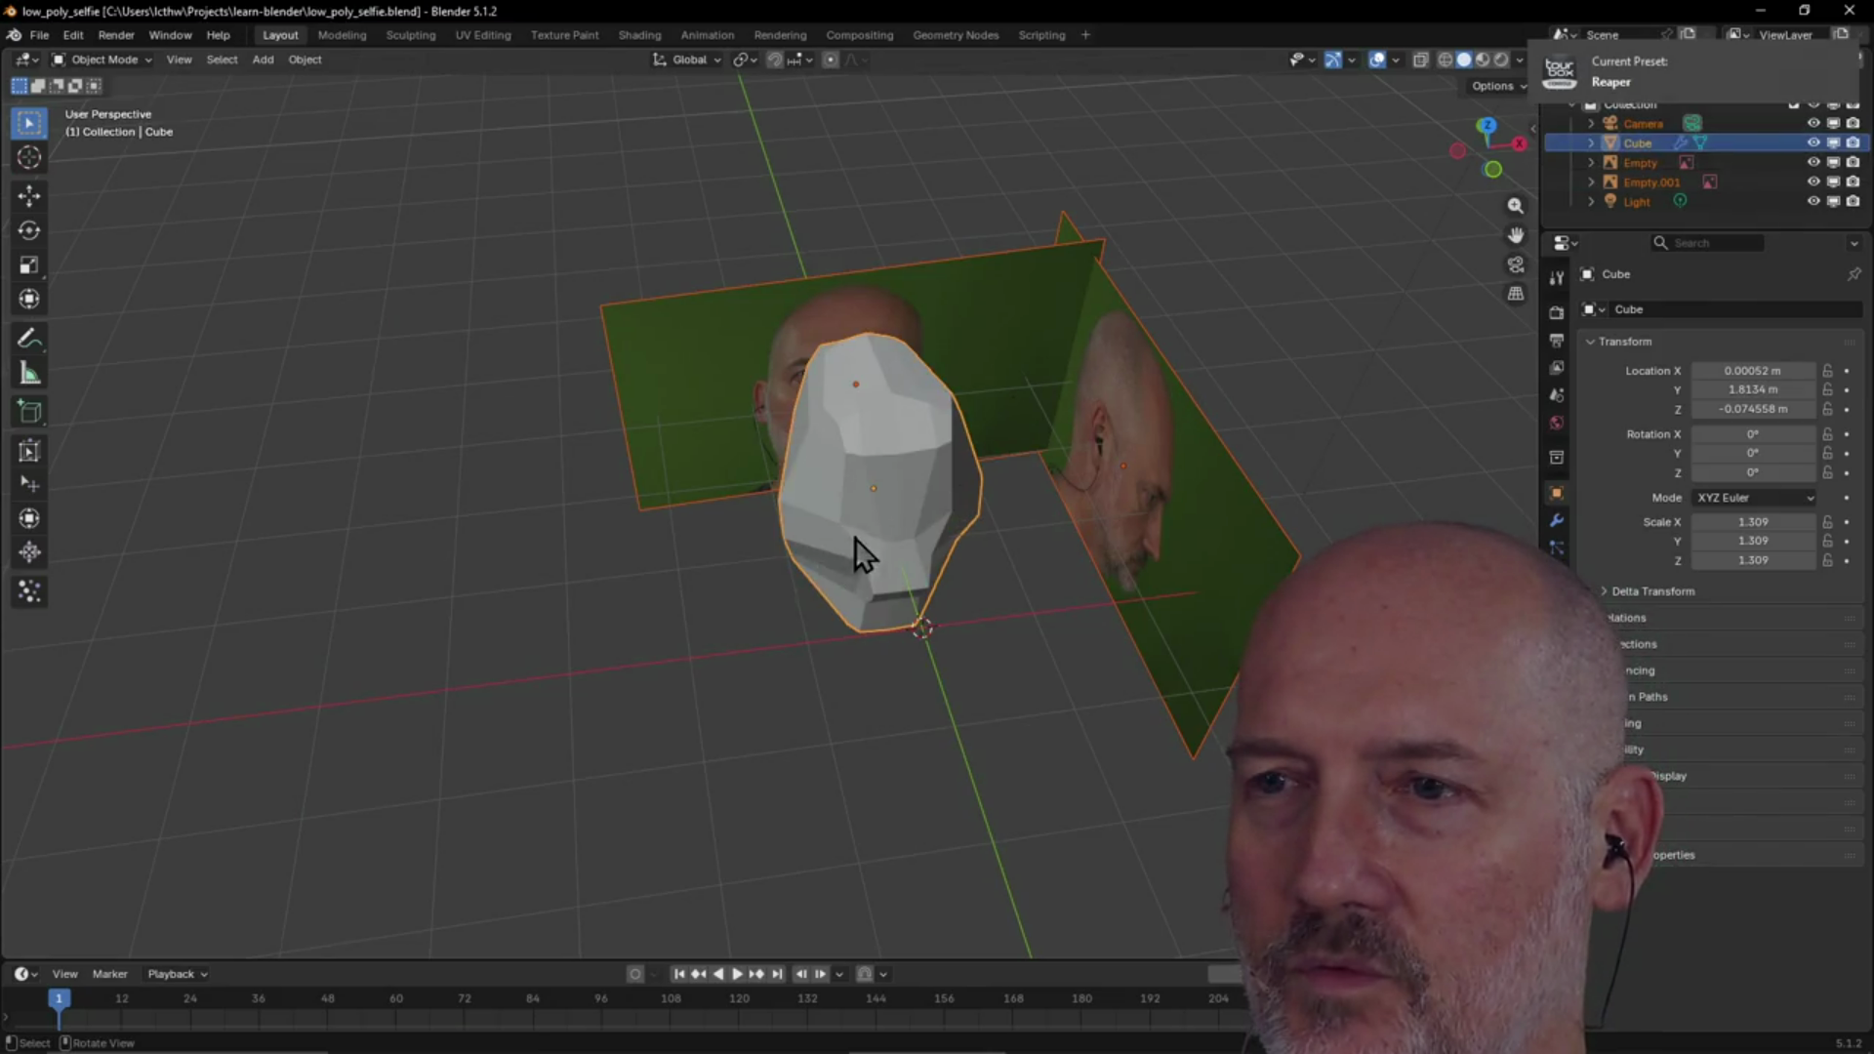
pyautogui.click(824, 715)
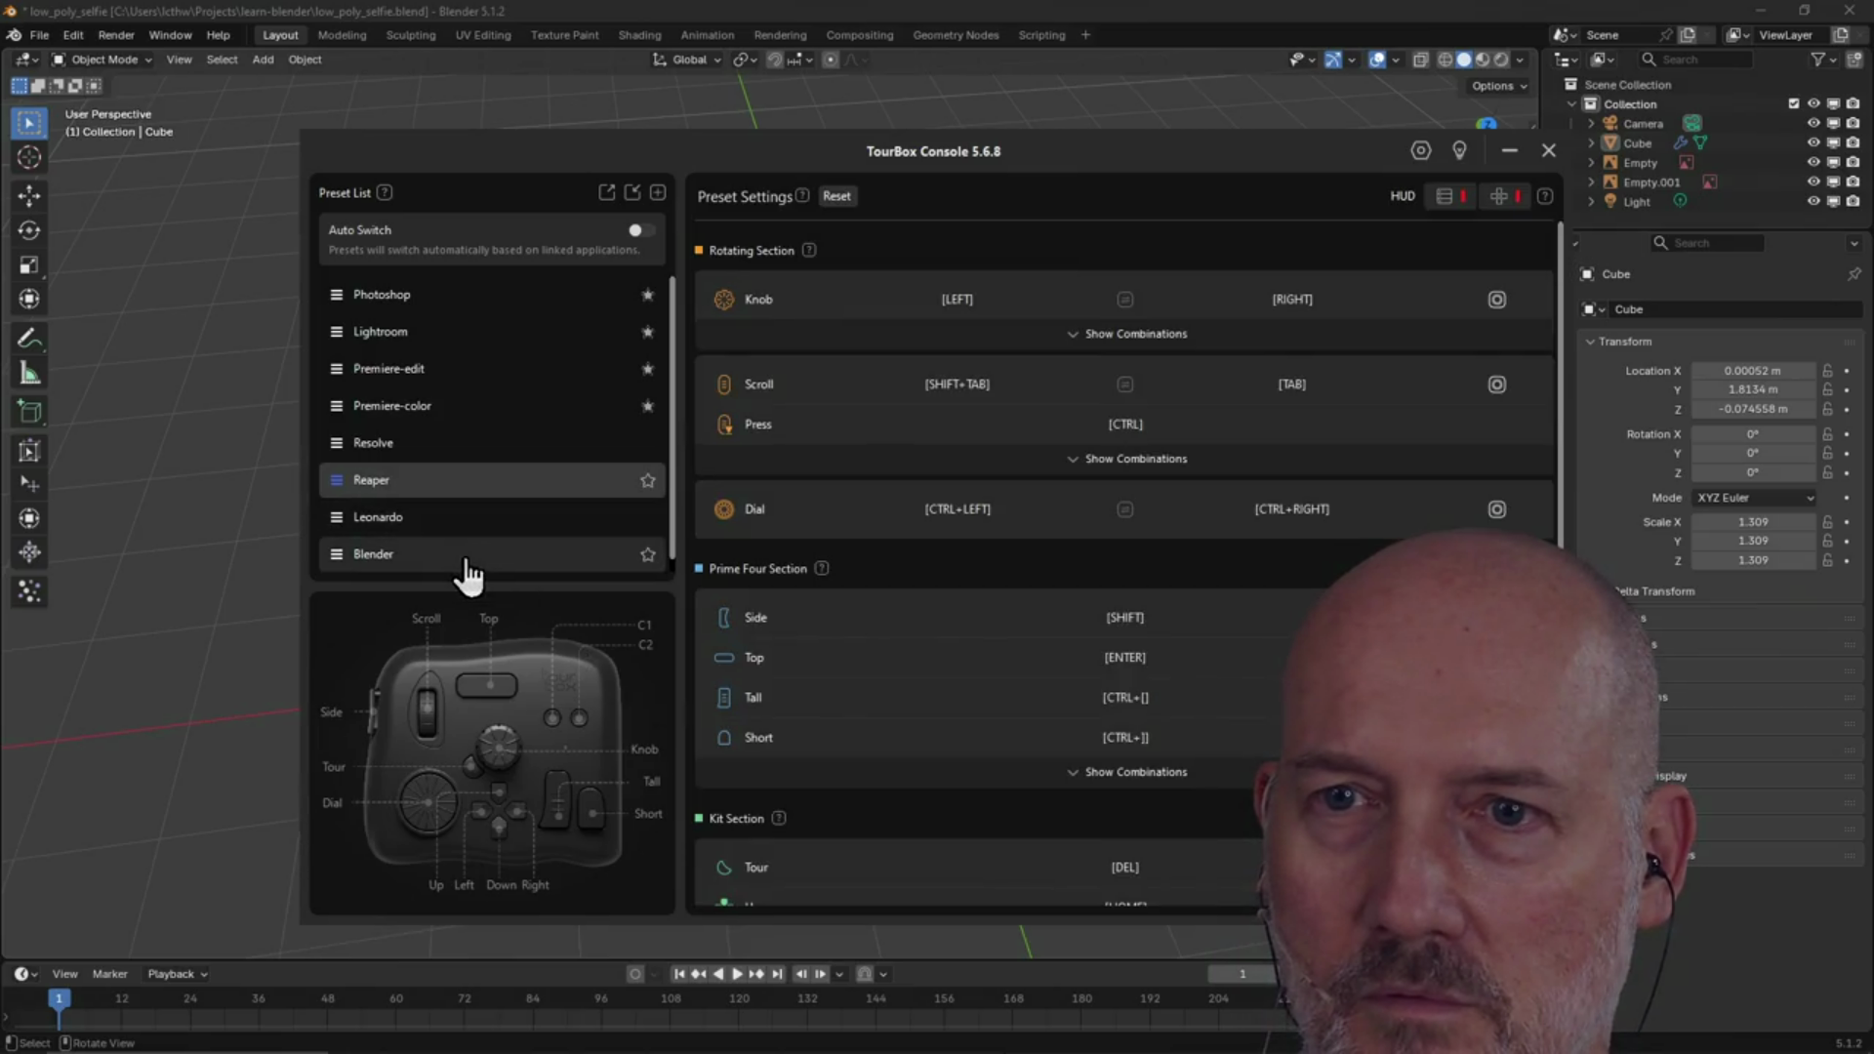
pyautogui.click(467, 561)
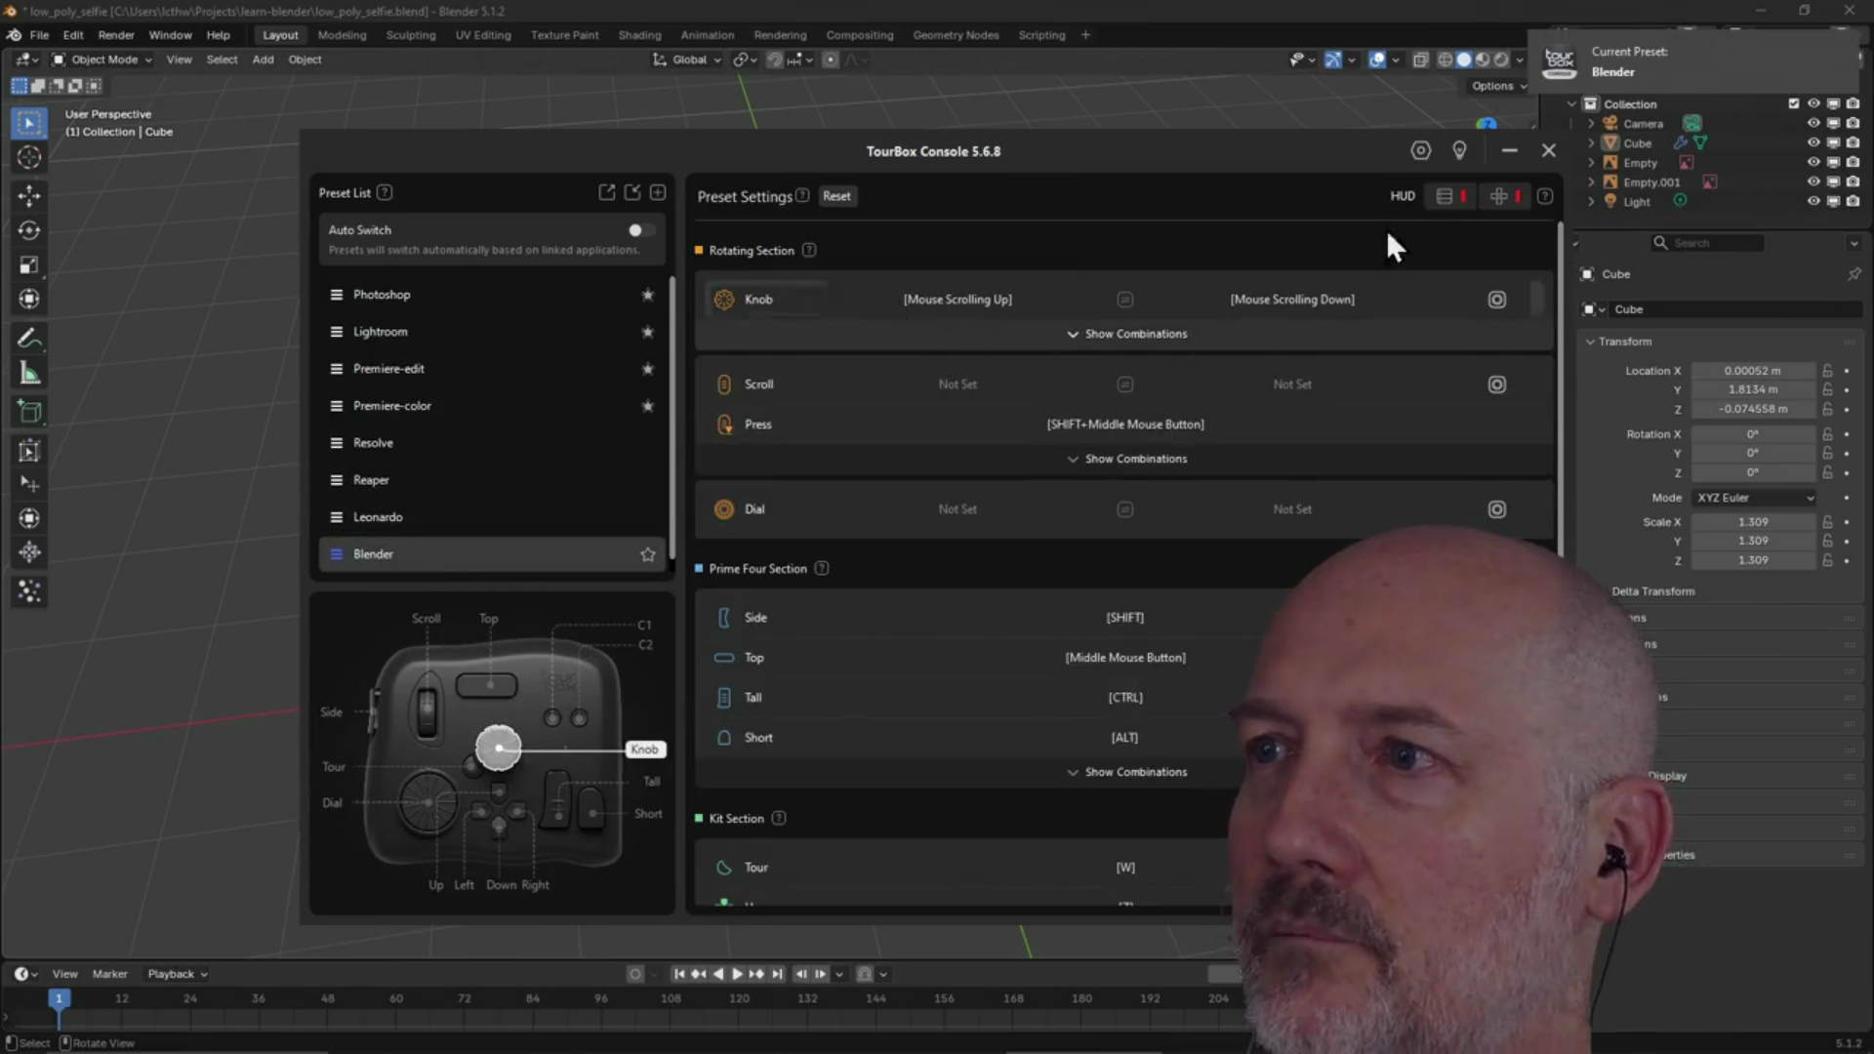
pyautogui.click(1536, 3)
pyautogui.moveTo(859, 459)
pyautogui.mouseDown(button='middle')
pyautogui.moveTo(787, 495)
pyautogui.moveTo(943, 465)
pyautogui.moveTo(858, 537)
pyautogui.moveTo(736, 496)
pyautogui.moveTo(1045, 502)
pyautogui.moveTo(992, 510)
pyautogui.moveTo(1016, 502)
pyautogui.moveTo(1034, 586)
pyautogui.moveTo(1226, 514)
pyautogui.moveTo(1276, 473)
pyautogui.moveTo(891, 527)
pyautogui.moveTo(1281, 501)
pyautogui.moveTo(1013, 536)
pyautogui.moveTo(1113, 515)
pyautogui.moveTo(953, 523)
pyautogui.moveTo(1112, 555)
pyautogui.moveTo(1085, 572)
pyautogui.mouseUp(button='middle')
pyautogui.scroll(3, 858, 537)
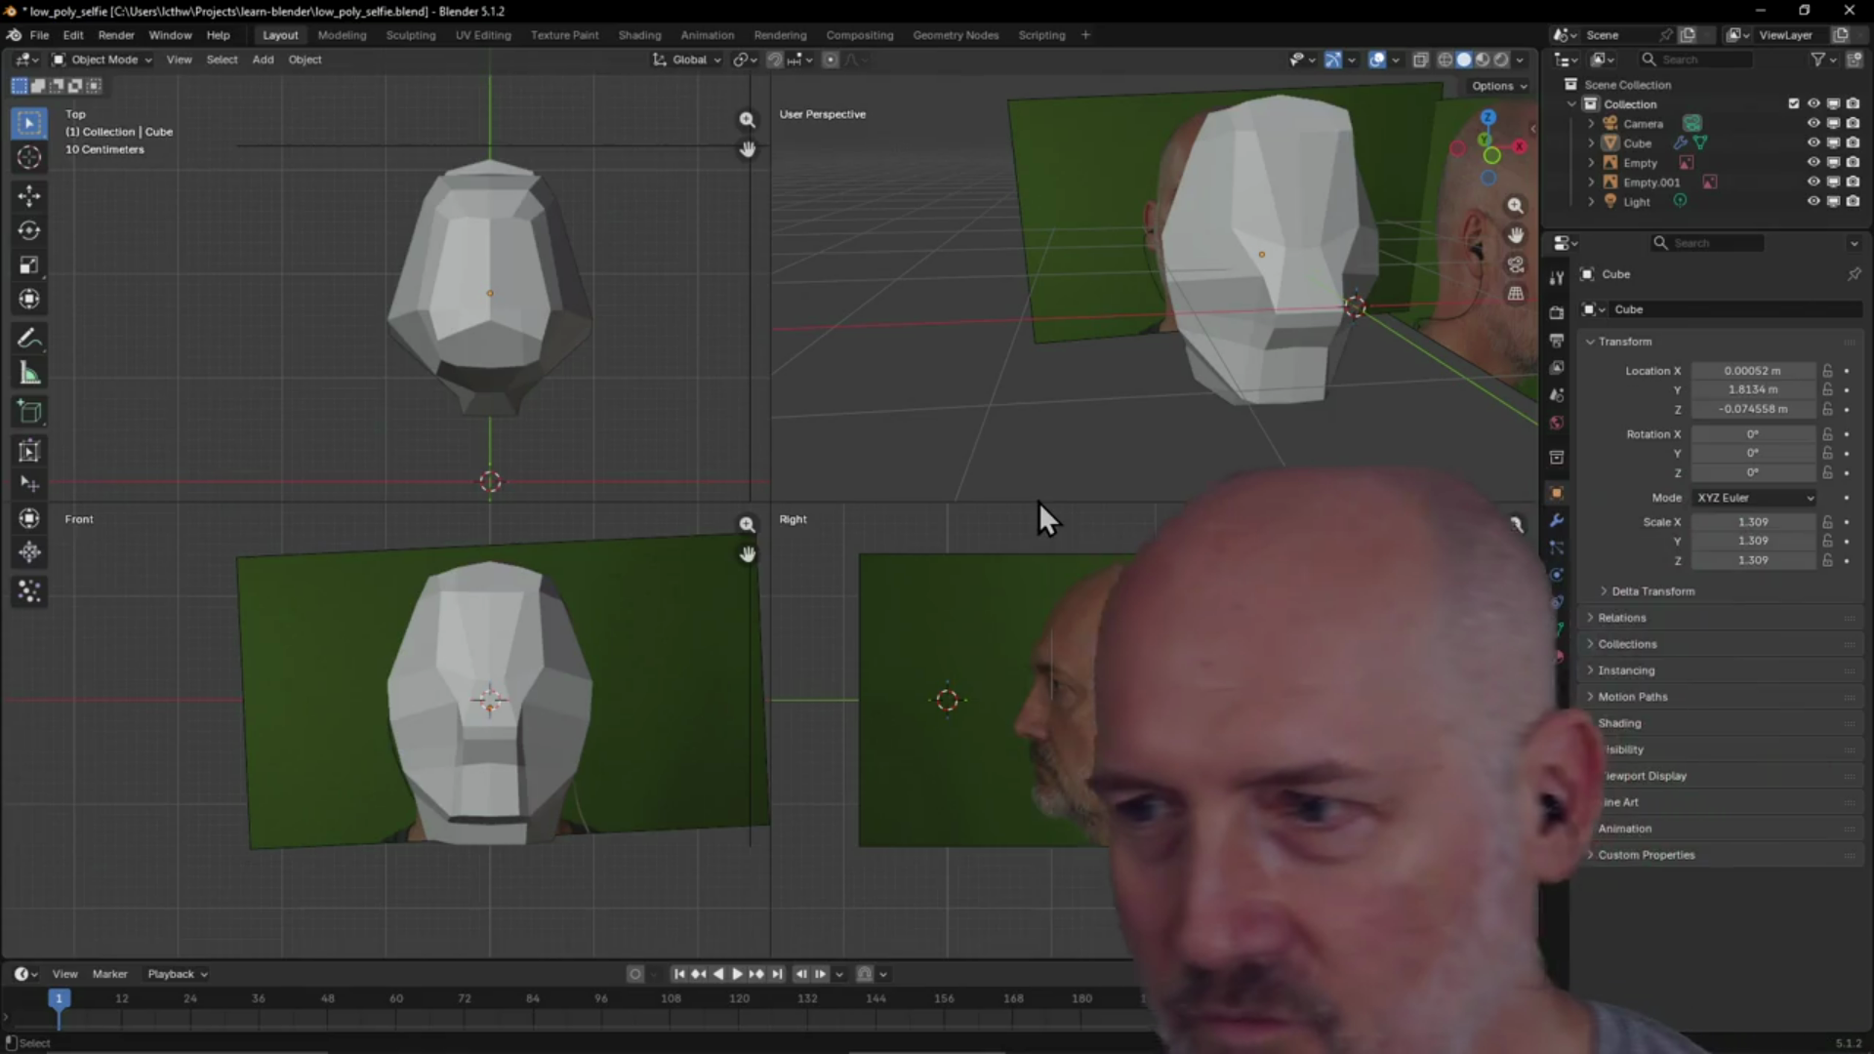
# Select and frame the head mesh, orbiting to compare it with the front and side photos
pyautogui.moveTo(1272, 293)
pyautogui.mouseDown(button='middle')
pyautogui.moveTo(1279, 322)
pyautogui.moveTo(1374, 283)
pyautogui.moveTo(1305, 258)
pyautogui.moveTo(1330, 285)
pyautogui.moveTo(1296, 251)
pyautogui.moveTo(1208, 267)
pyautogui.mouseUp(button='middle')
pyautogui.click(1196, 262)
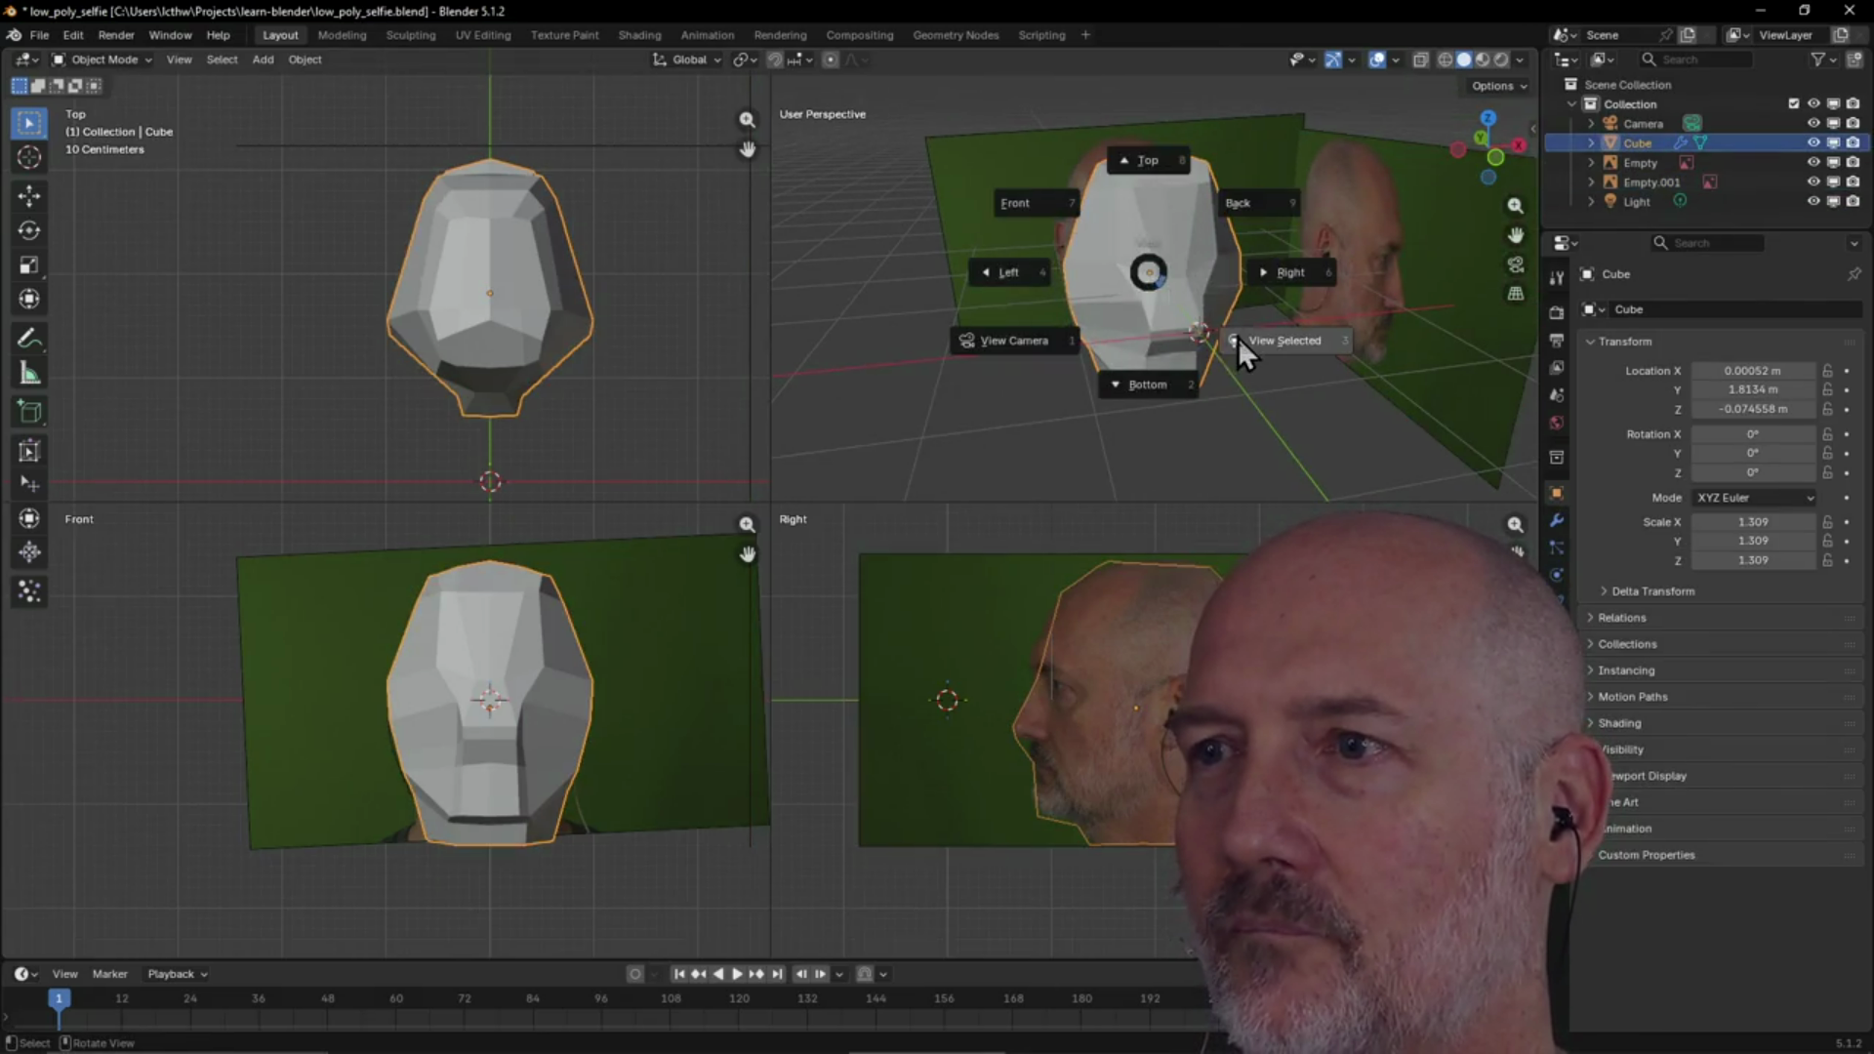
pyautogui.click(1240, 339)
pyautogui.moveTo(1245, 340)
pyautogui.mouseDown(button='middle')
pyautogui.moveTo(1328, 273)
pyautogui.moveTo(1203, 391)
pyautogui.moveTo(1379, 339)
pyautogui.moveTo(1372, 275)
pyautogui.moveTo(1206, 348)
pyautogui.moveTo(1277, 295)
pyautogui.moveTo(1240, 318)
pyautogui.mouseUp(button='middle')
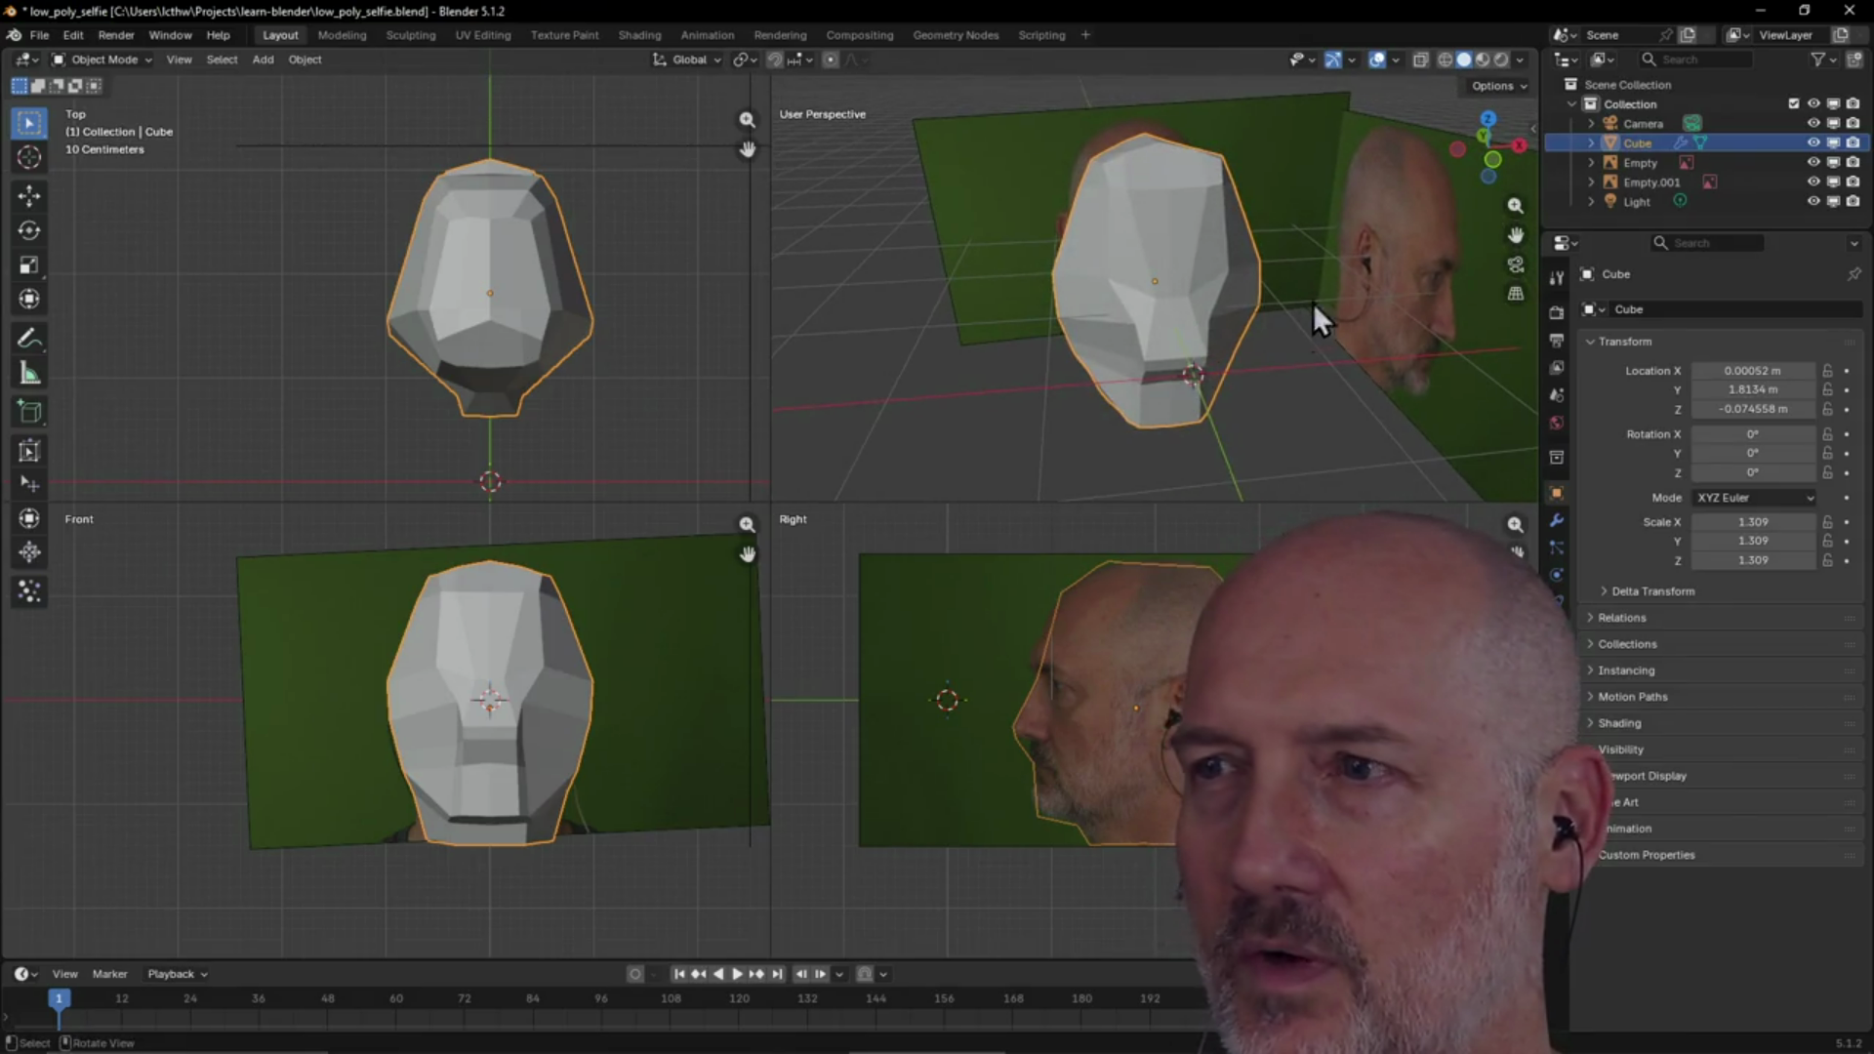
pyautogui.moveTo(1181, 388)
pyautogui.mouseDown(button='middle')
pyautogui.moveTo(1267, 306)
pyautogui.moveTo(1093, 355)
pyautogui.moveTo(1280, 303)
pyautogui.moveTo(1267, 347)
pyautogui.moveTo(998, 366)
pyautogui.moveTo(1176, 336)
pyautogui.mouseUp(button='middle')
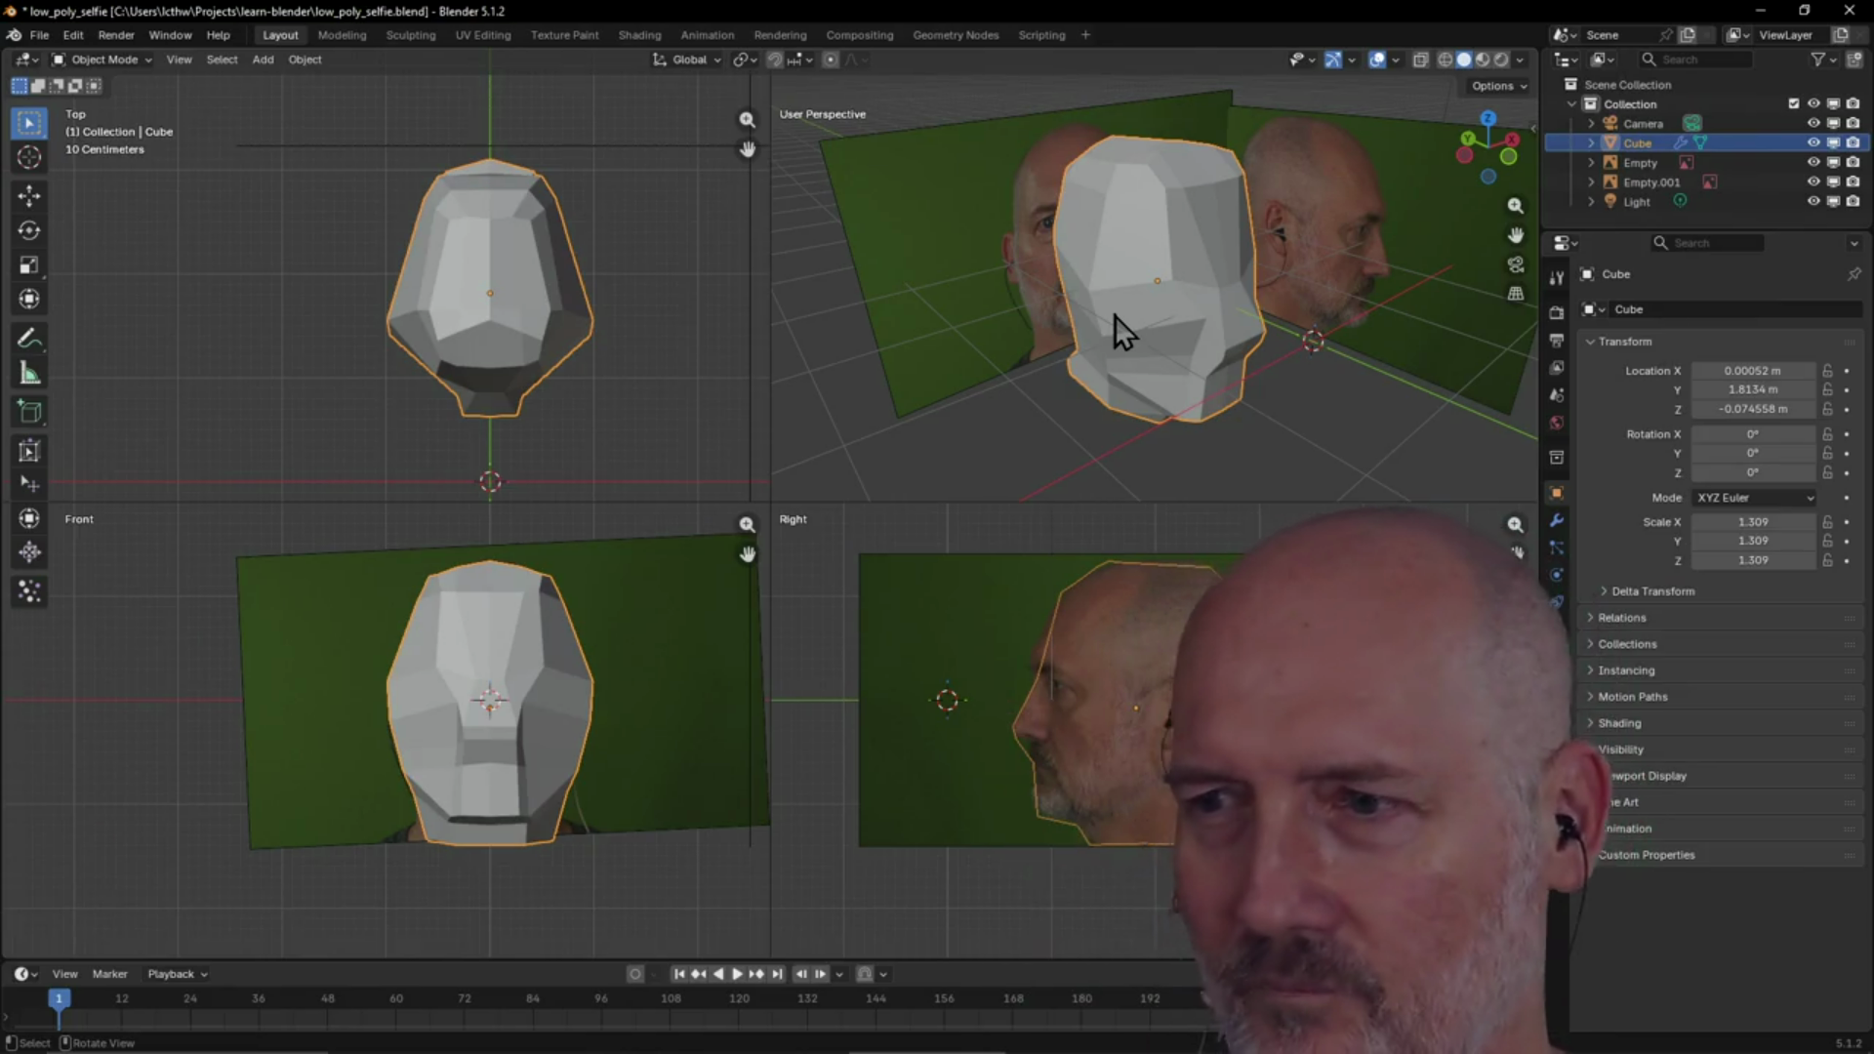
pyautogui.moveTo(1213, 277)
pyautogui.mouseDown(button='middle')
pyautogui.moveTo(1058, 372)
pyautogui.moveTo(1116, 292)
pyautogui.moveTo(1259, 279)
pyautogui.moveTo(1042, 330)
pyautogui.moveTo(1115, 256)
pyautogui.moveTo(1030, 316)
pyautogui.moveTo(956, 332)
pyautogui.moveTo(1148, 223)
pyautogui.moveTo(1399, 239)
pyautogui.moveTo(1468, 214)
pyautogui.moveTo(1084, 211)
pyautogui.moveTo(1457, 203)
pyautogui.moveTo(1284, 230)
pyautogui.moveTo(1241, 206)
pyautogui.moveTo(1279, 217)
pyautogui.mouseUp(button='middle')
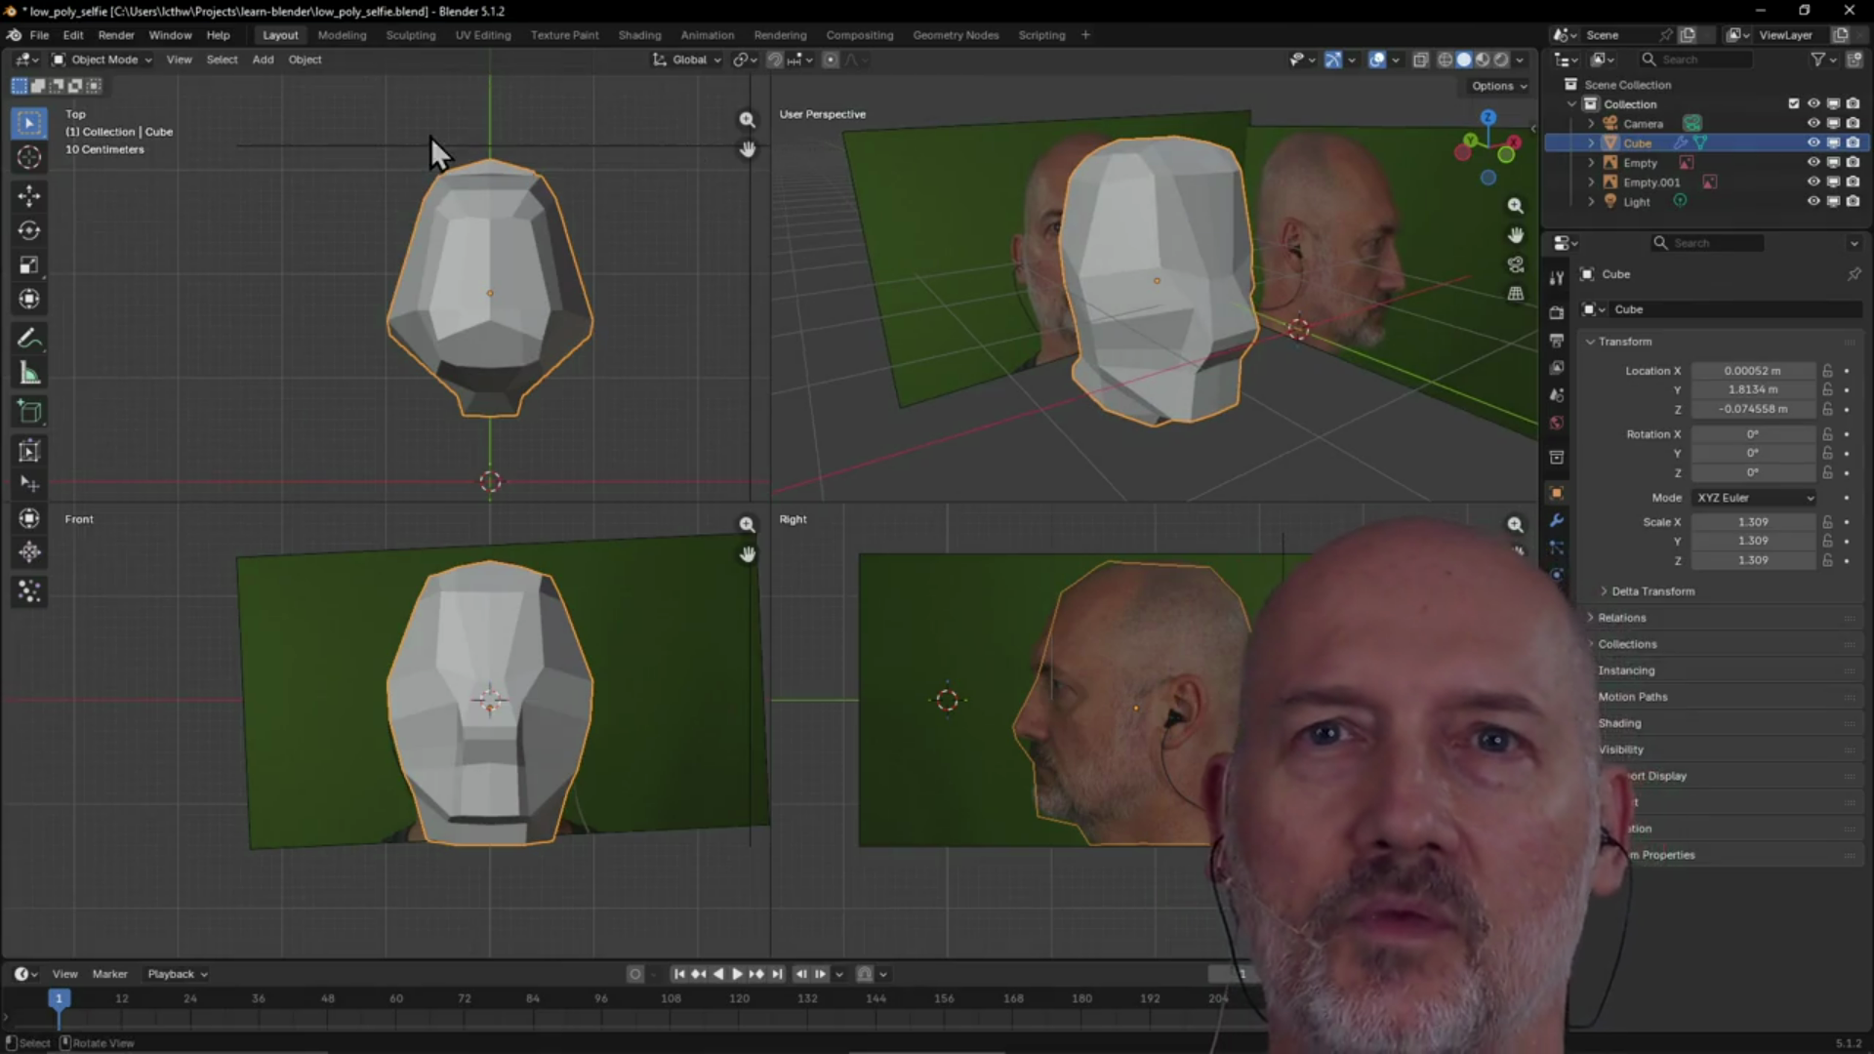
# Open tea_flask.blend from the recent files, discarding changes to the head project
pyautogui.click(41, 36)
pyautogui.moveTo(71, 102)
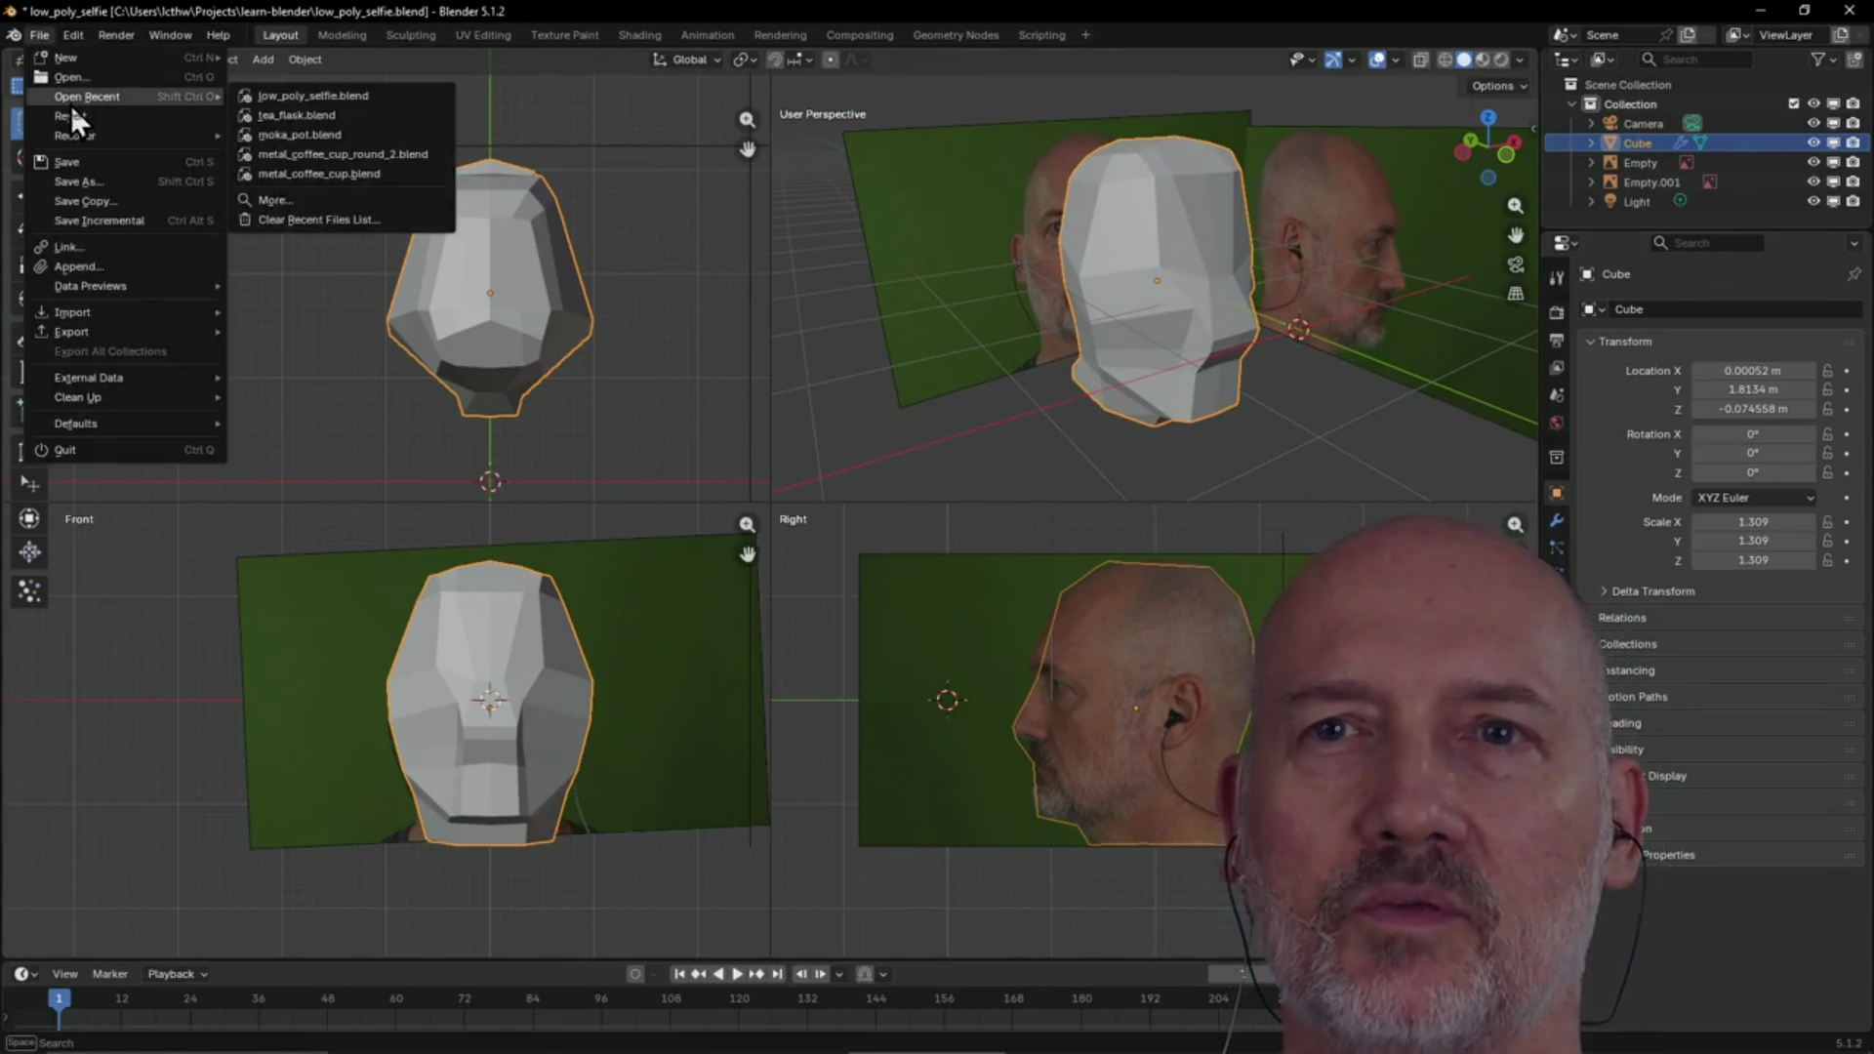
pyautogui.click(276, 116)
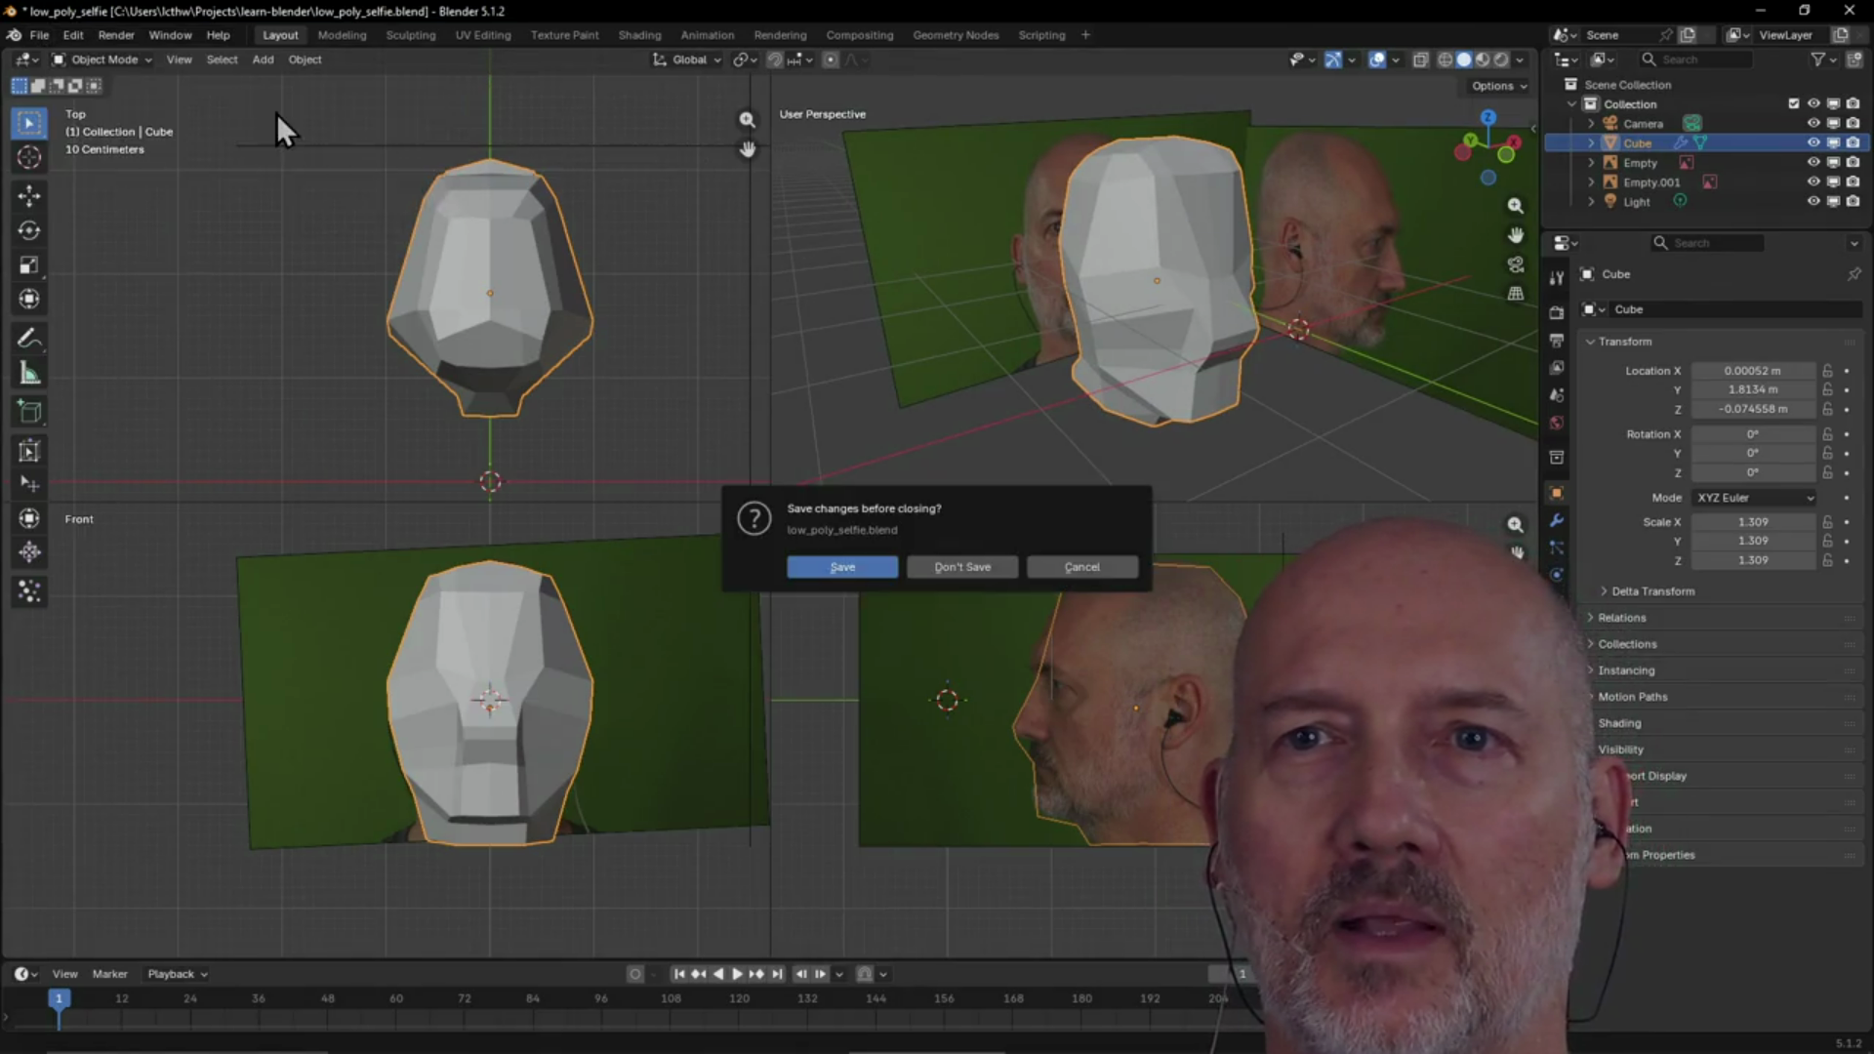
pyautogui.click(987, 570)
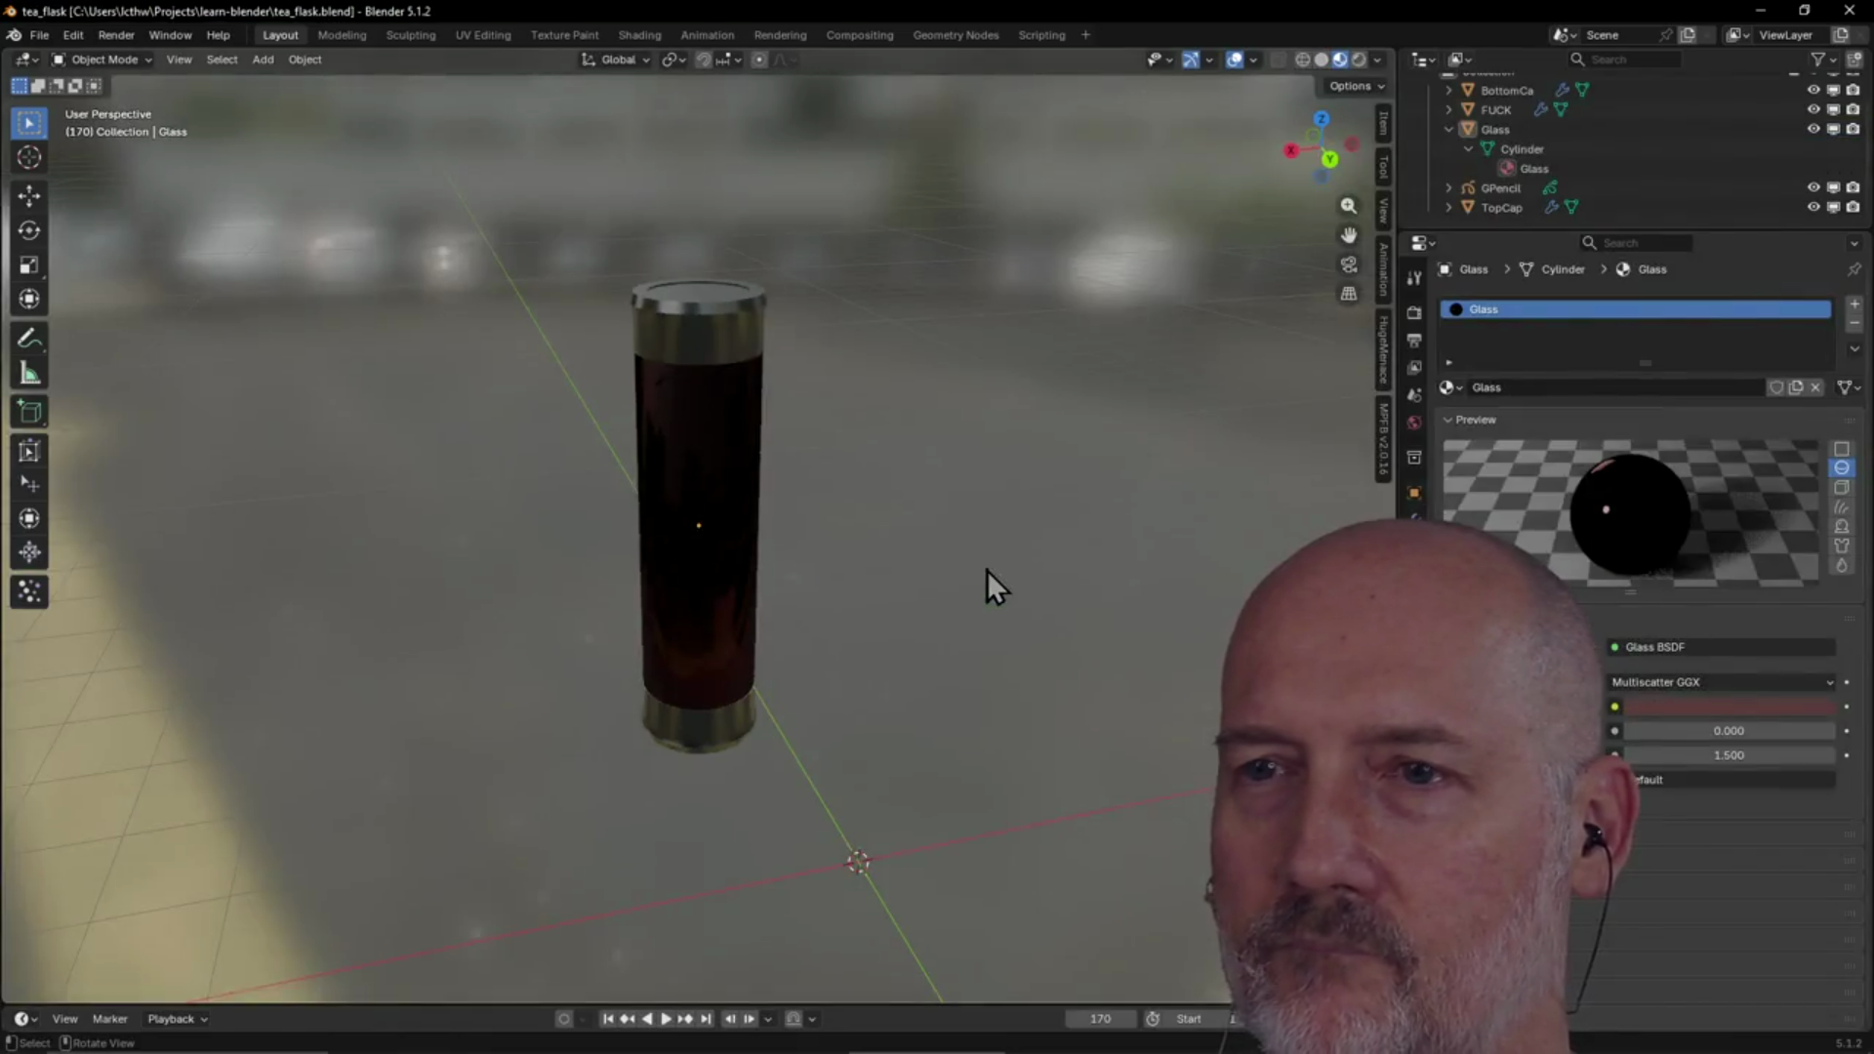
# Orbit around the tea flask, then open moka_pot.blend from the recent files
pyautogui.moveTo(785, 536)
pyautogui.mouseDown(button='middle')
pyautogui.moveTo(883, 504)
pyautogui.moveTo(851, 522)
pyautogui.mouseUp(button='middle')
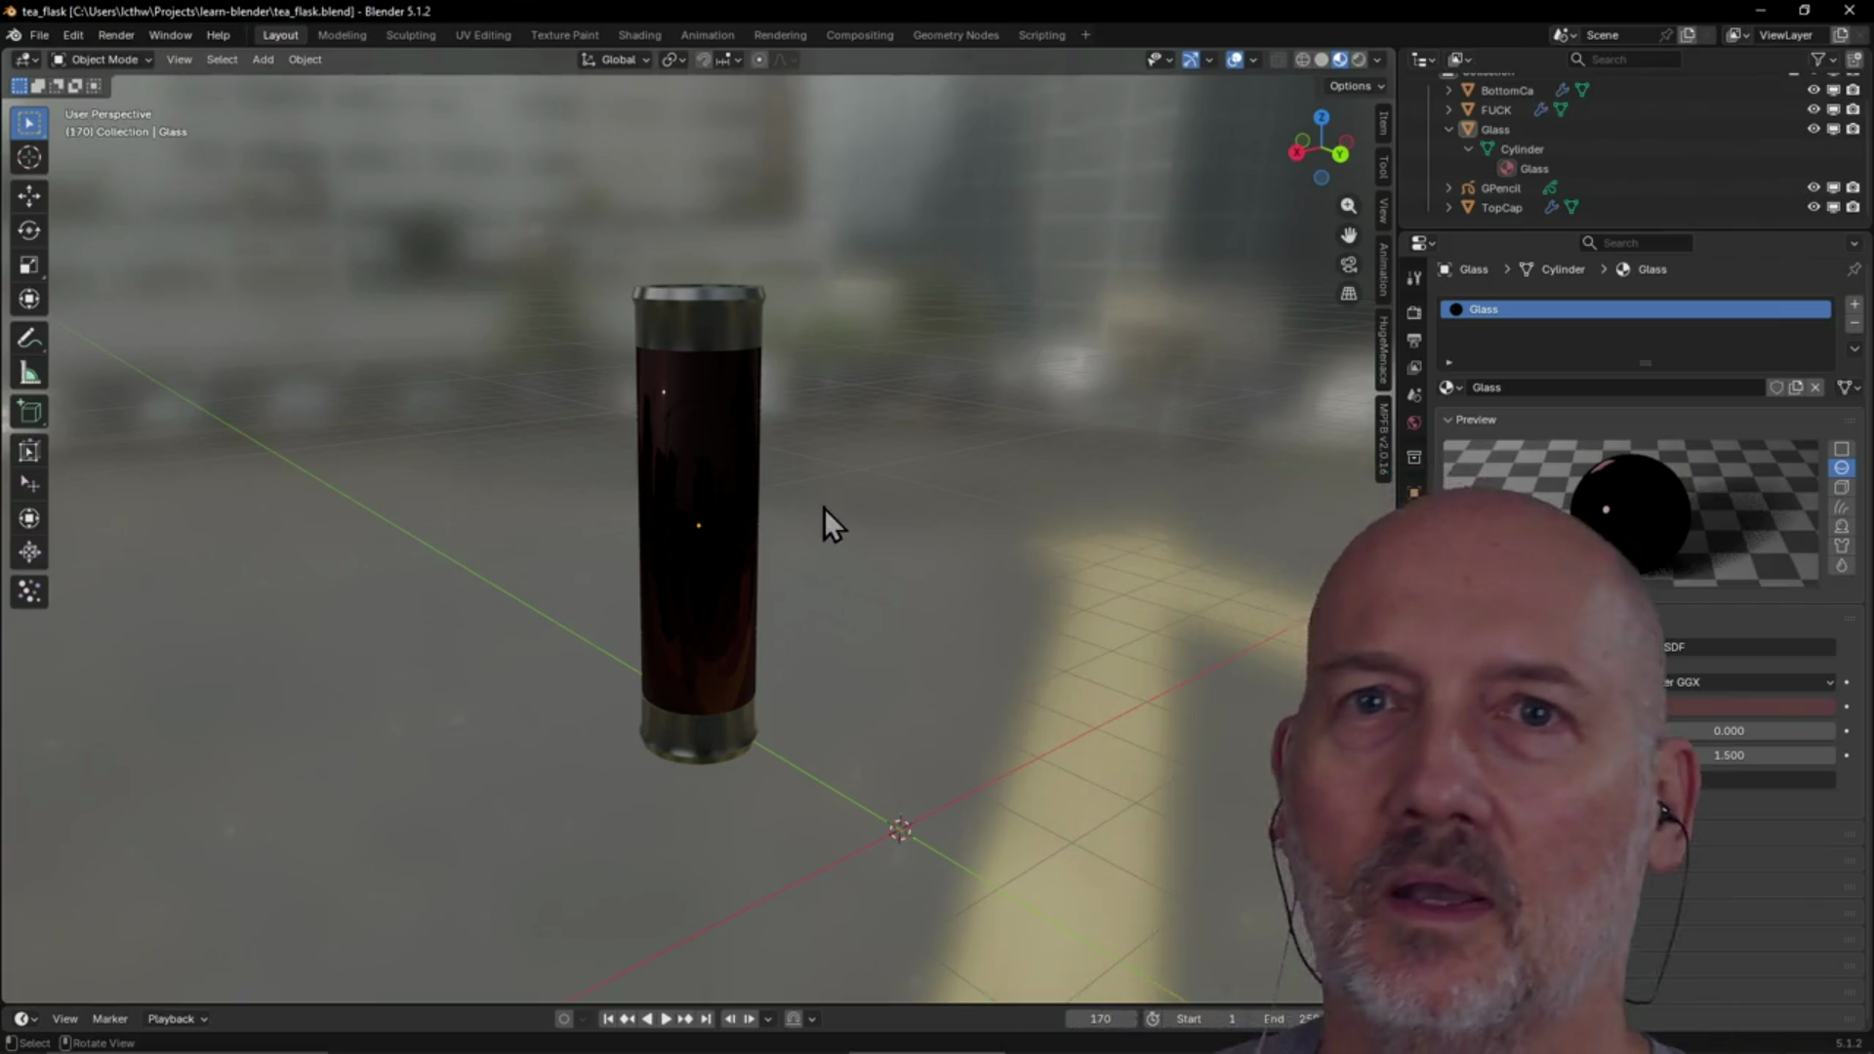
pyautogui.click(35, 30)
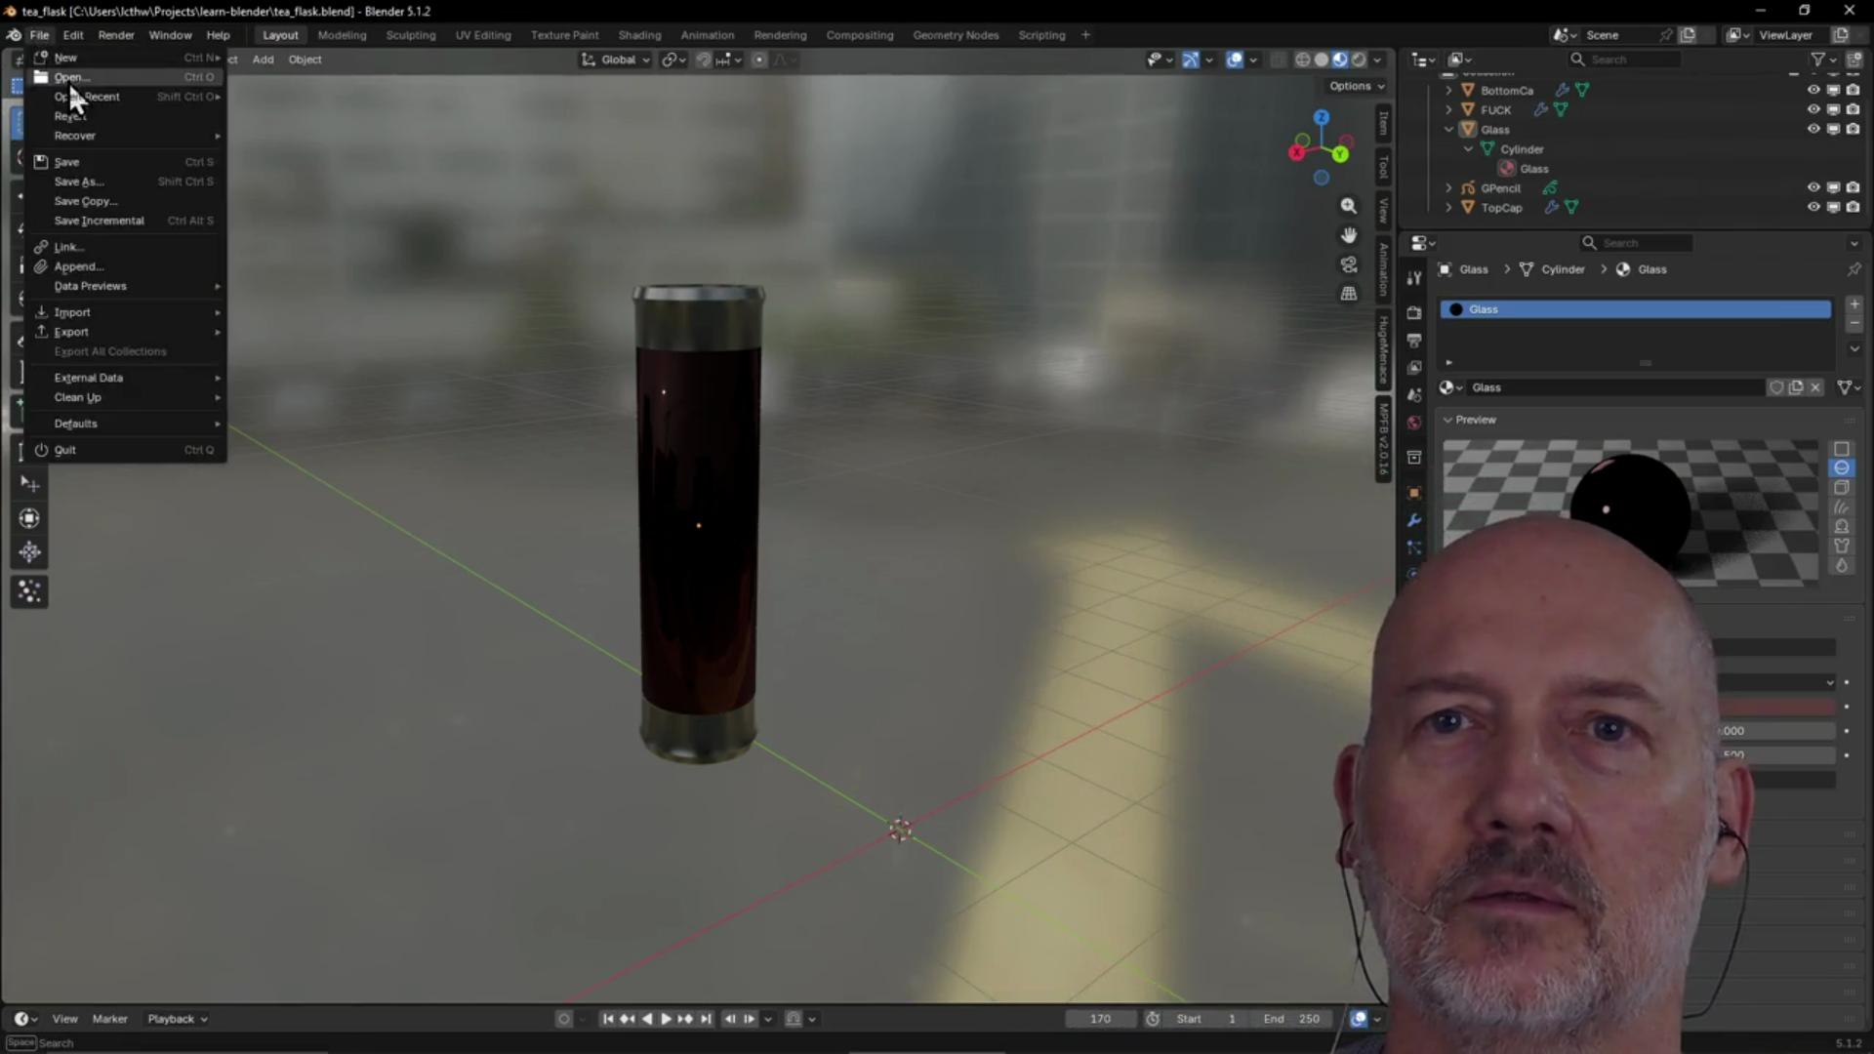
pyautogui.moveTo(82, 97)
pyautogui.click(278, 136)
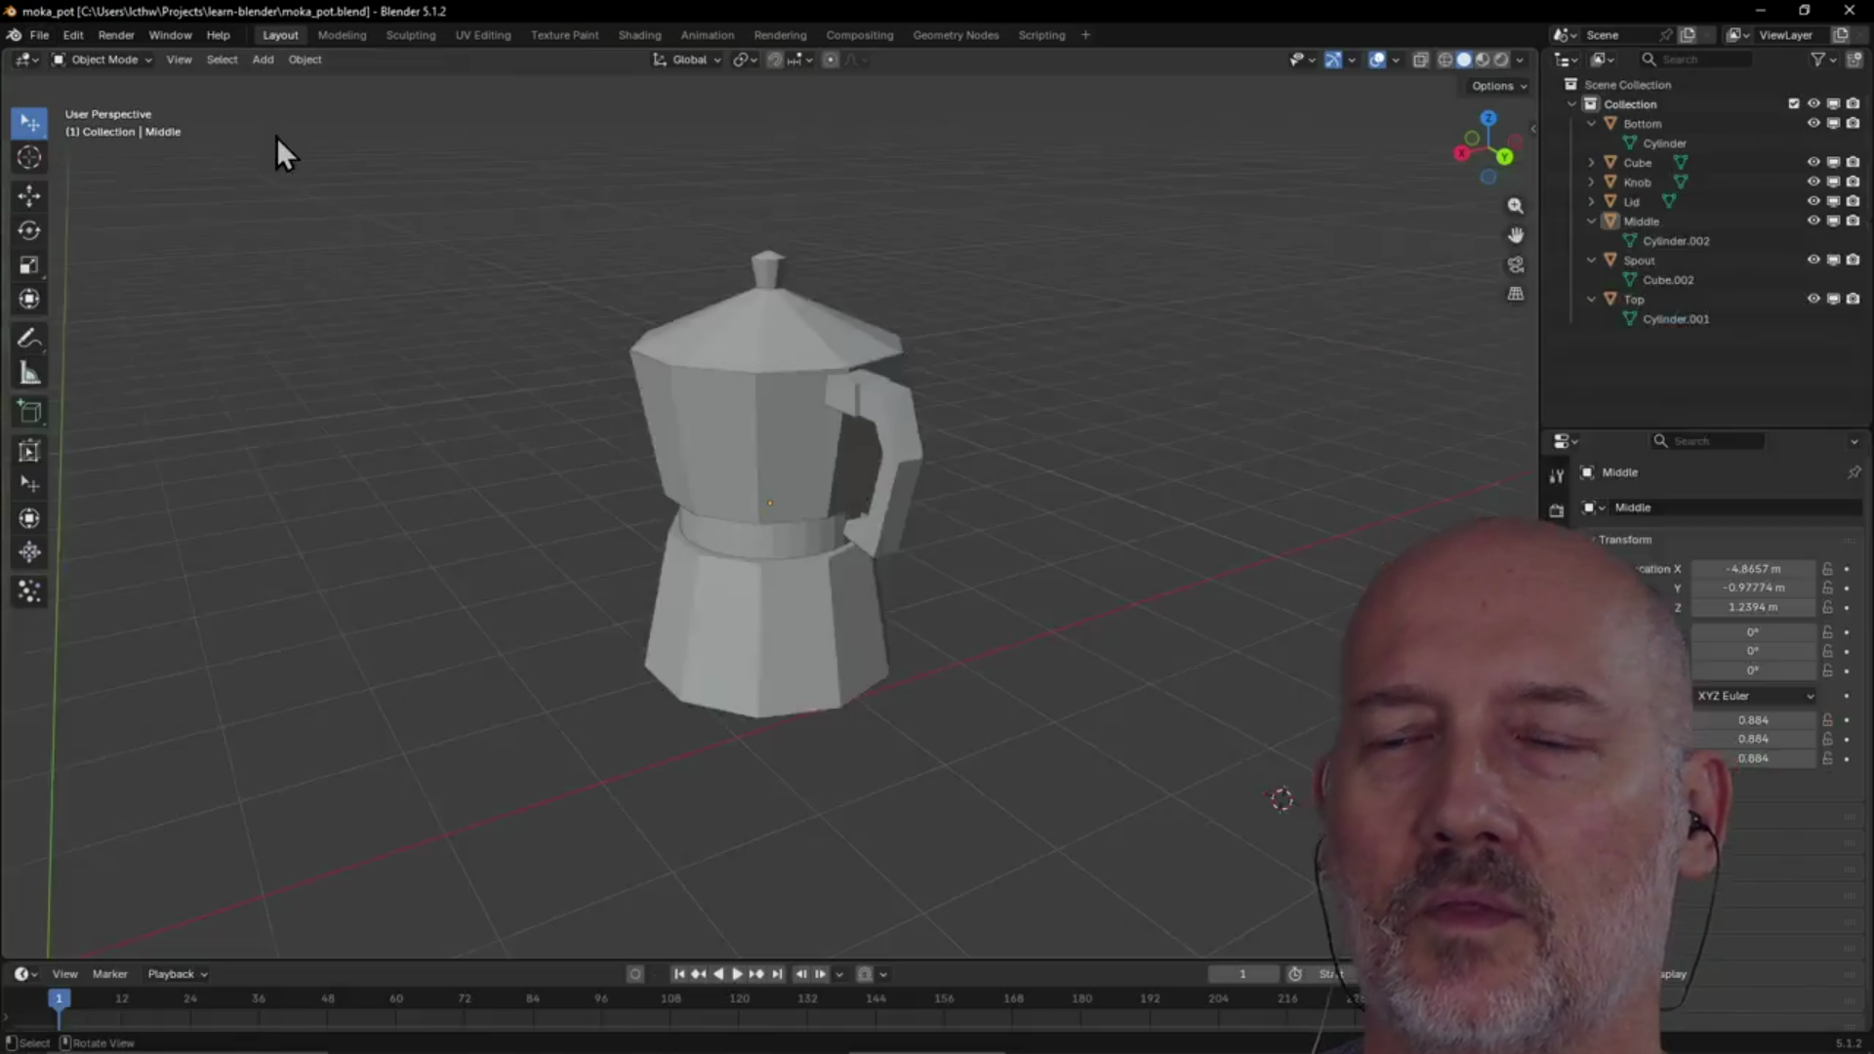
# Orbit and zoom around the moka pot, then open metal_coffee_cup.blend from the recent files
pyautogui.moveTo(857, 553)
pyautogui.mouseDown(button='middle')
pyautogui.moveTo(928, 527)
pyautogui.moveTo(404, 622)
pyautogui.moveTo(602, 605)
pyautogui.mouseUp(button='middle')
pyautogui.scroll(3, 699, 578)
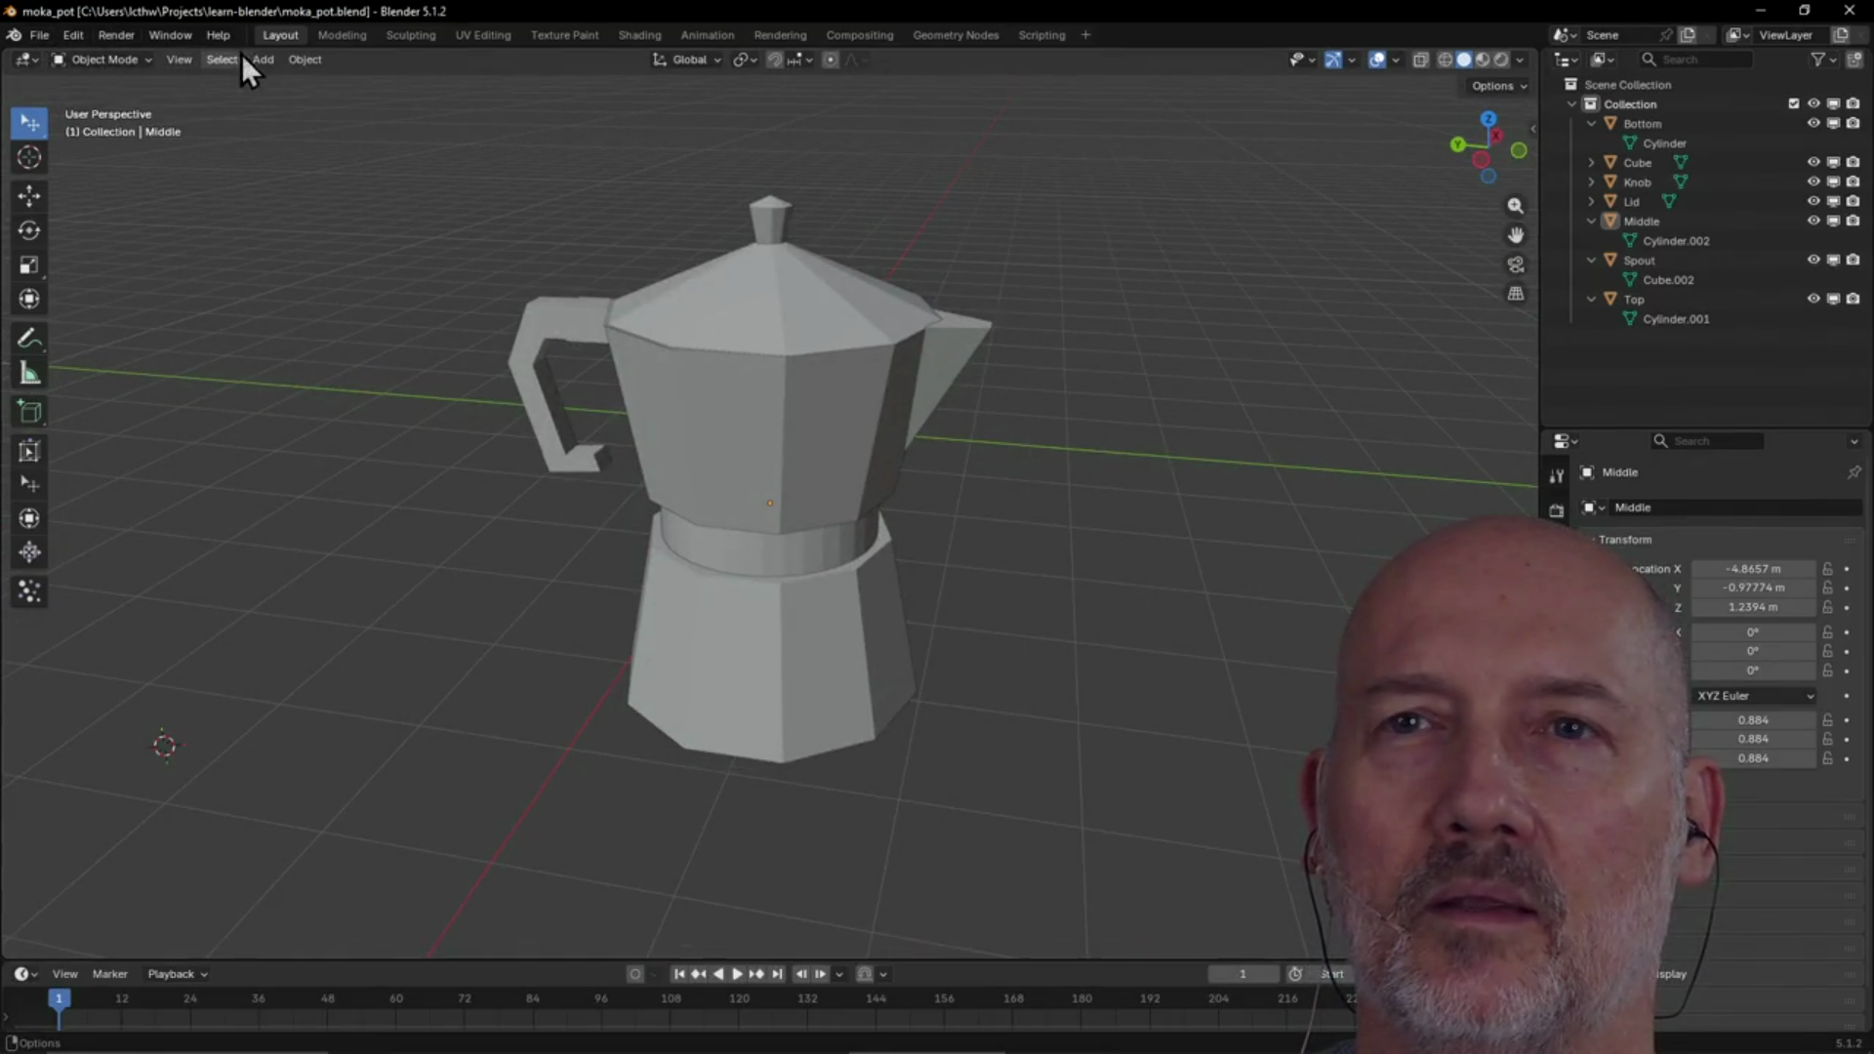
pyautogui.click(32, 37)
pyautogui.moveTo(107, 99)
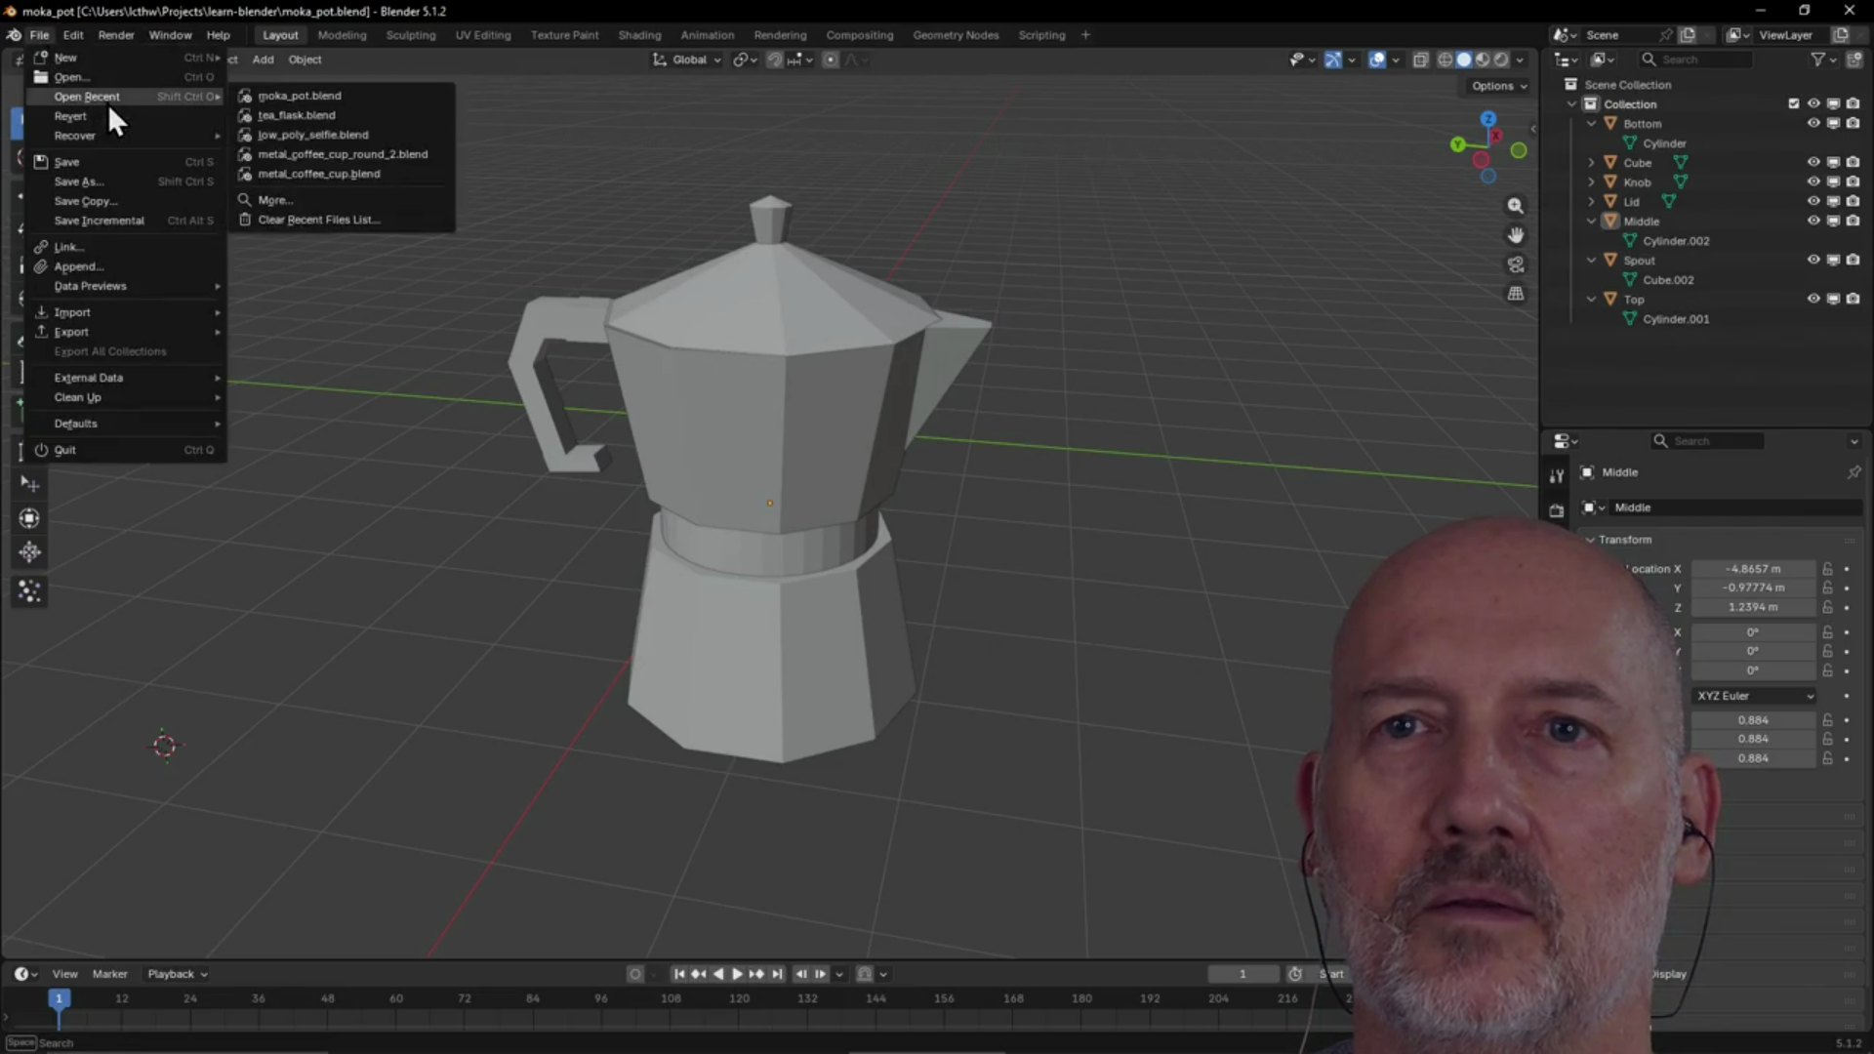
pyautogui.click(335, 172)
# Orbit the mug to look down into it near top-down, then return to an oblique side view
pyautogui.moveTo(615, 285)
pyautogui.mouseDown(button='middle')
pyautogui.moveTo(687, 353)
pyautogui.moveTo(527, 268)
pyautogui.moveTo(709, 289)
pyautogui.moveTo(746, 331)
pyautogui.mouseUp(button='middle')
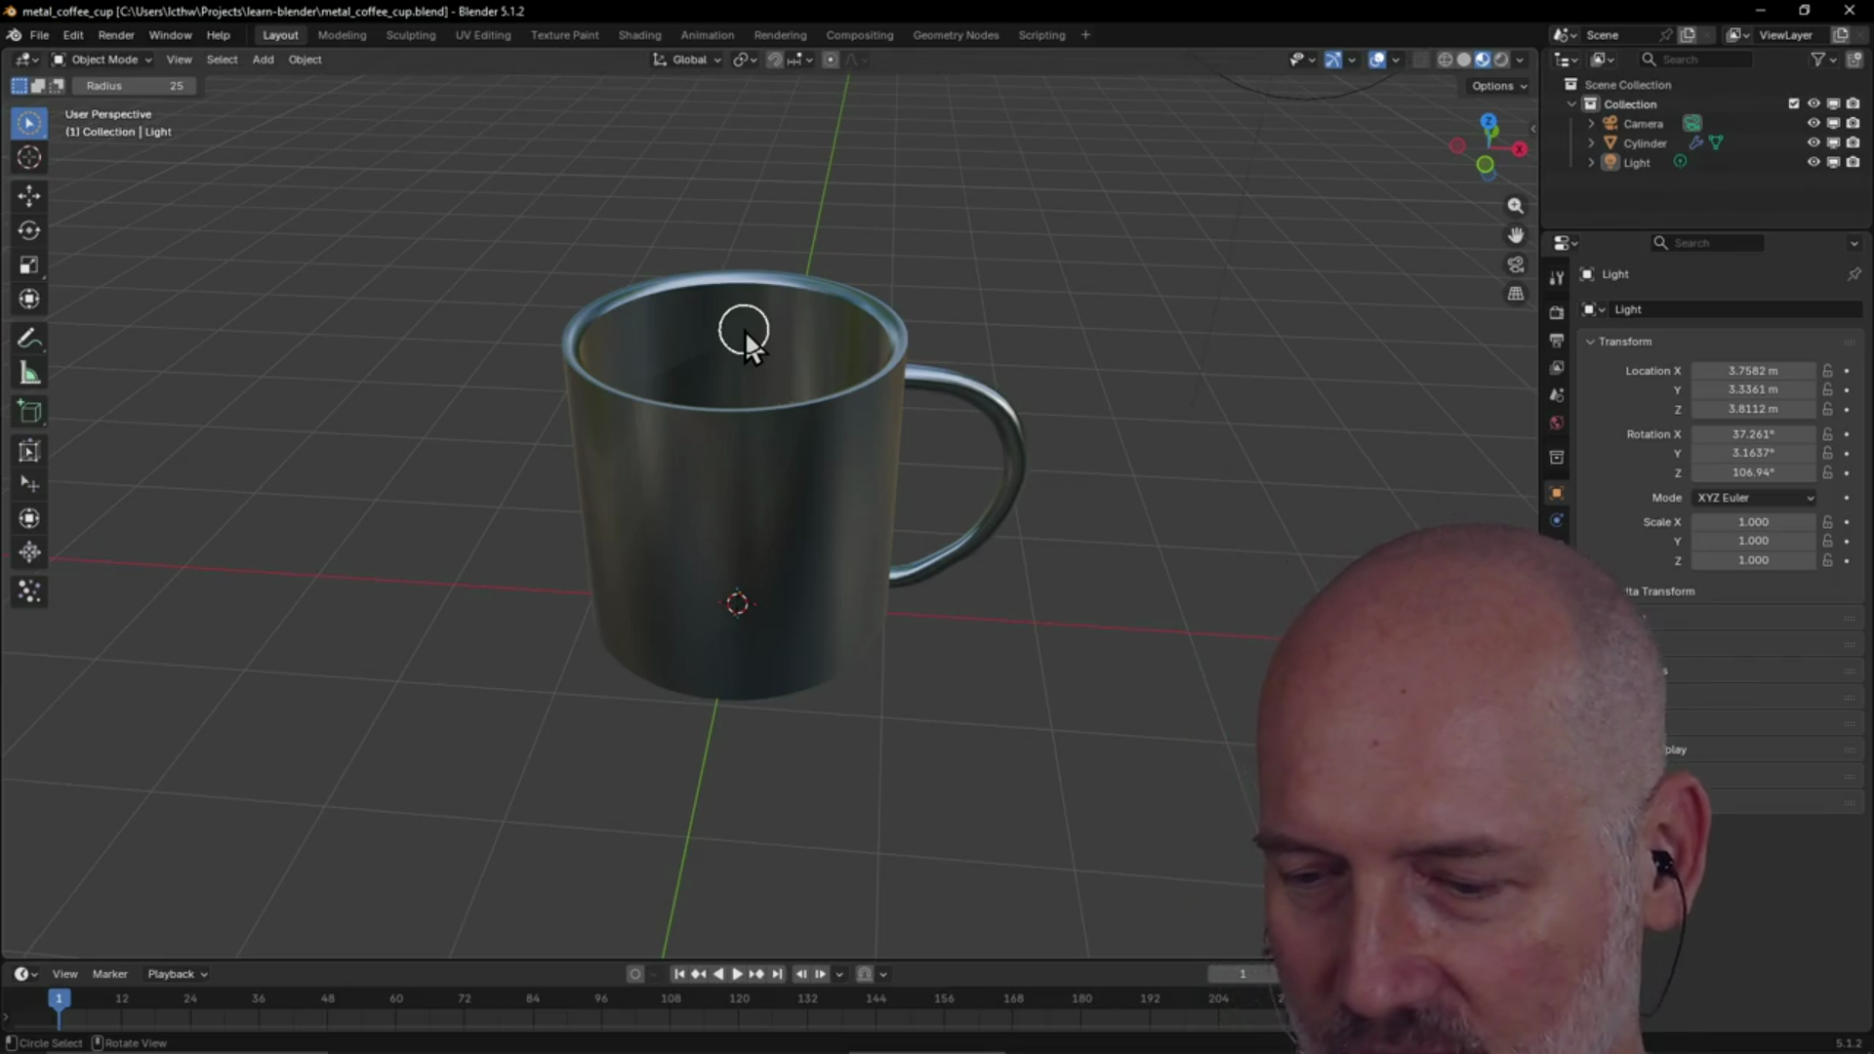
pyautogui.moveTo(806, 260)
pyautogui.mouseDown(button='middle')
pyautogui.moveTo(741, 343)
pyautogui.moveTo(845, 373)
pyautogui.moveTo(675, 349)
pyautogui.moveTo(776, 312)
pyautogui.moveTo(762, 305)
pyautogui.moveTo(618, 318)
pyautogui.moveTo(712, 281)
pyautogui.moveTo(670, 430)
pyautogui.moveTo(799, 467)
pyautogui.moveTo(765, 451)
pyautogui.moveTo(514, 472)
pyautogui.moveTo(1009, 478)
pyautogui.moveTo(805, 490)
pyautogui.moveTo(929, 448)
pyautogui.moveTo(749, 463)
pyautogui.moveTo(846, 400)
pyautogui.moveTo(653, 377)
pyautogui.moveTo(816, 368)
pyautogui.moveTo(806, 403)
pyautogui.mouseUp(button='middle')
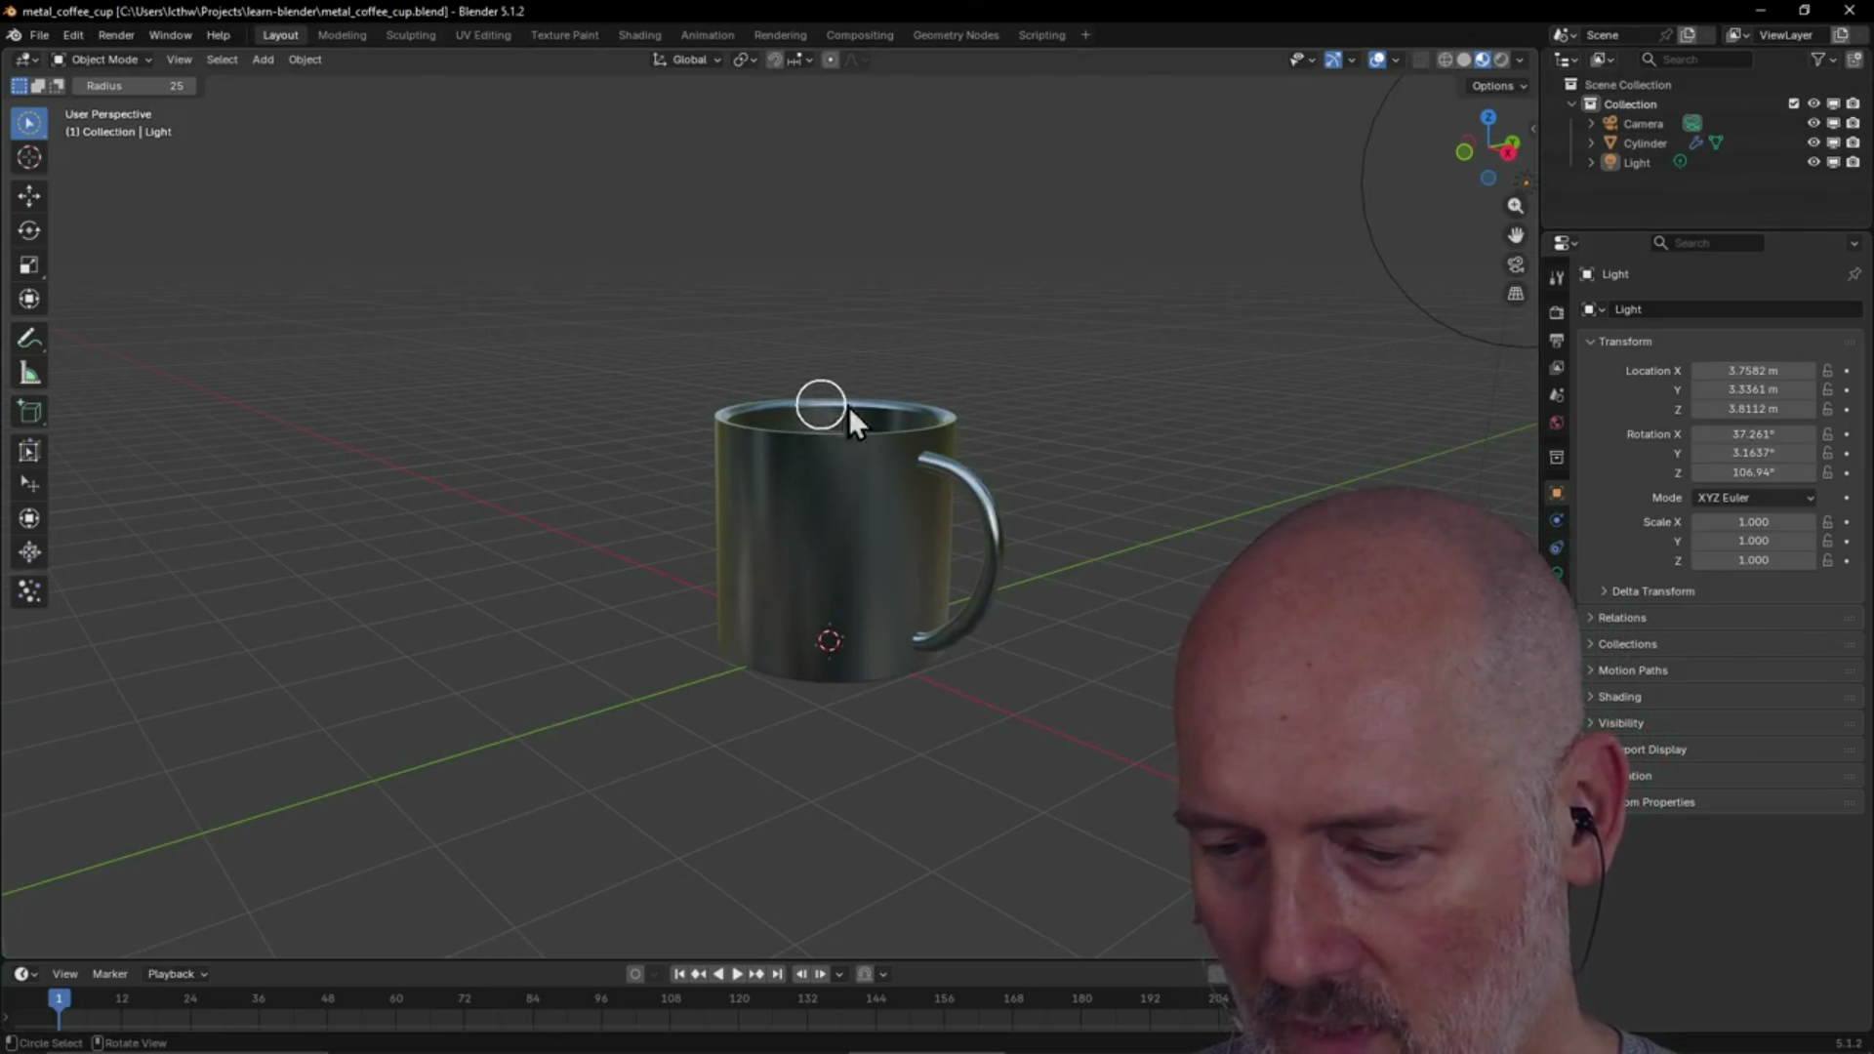
pyautogui.moveTo(893, 402)
pyautogui.mouseDown(button='middle')
pyautogui.moveTo(728, 486)
pyautogui.moveTo(878, 507)
pyautogui.moveTo(701, 473)
pyautogui.mouseUp(button='middle')
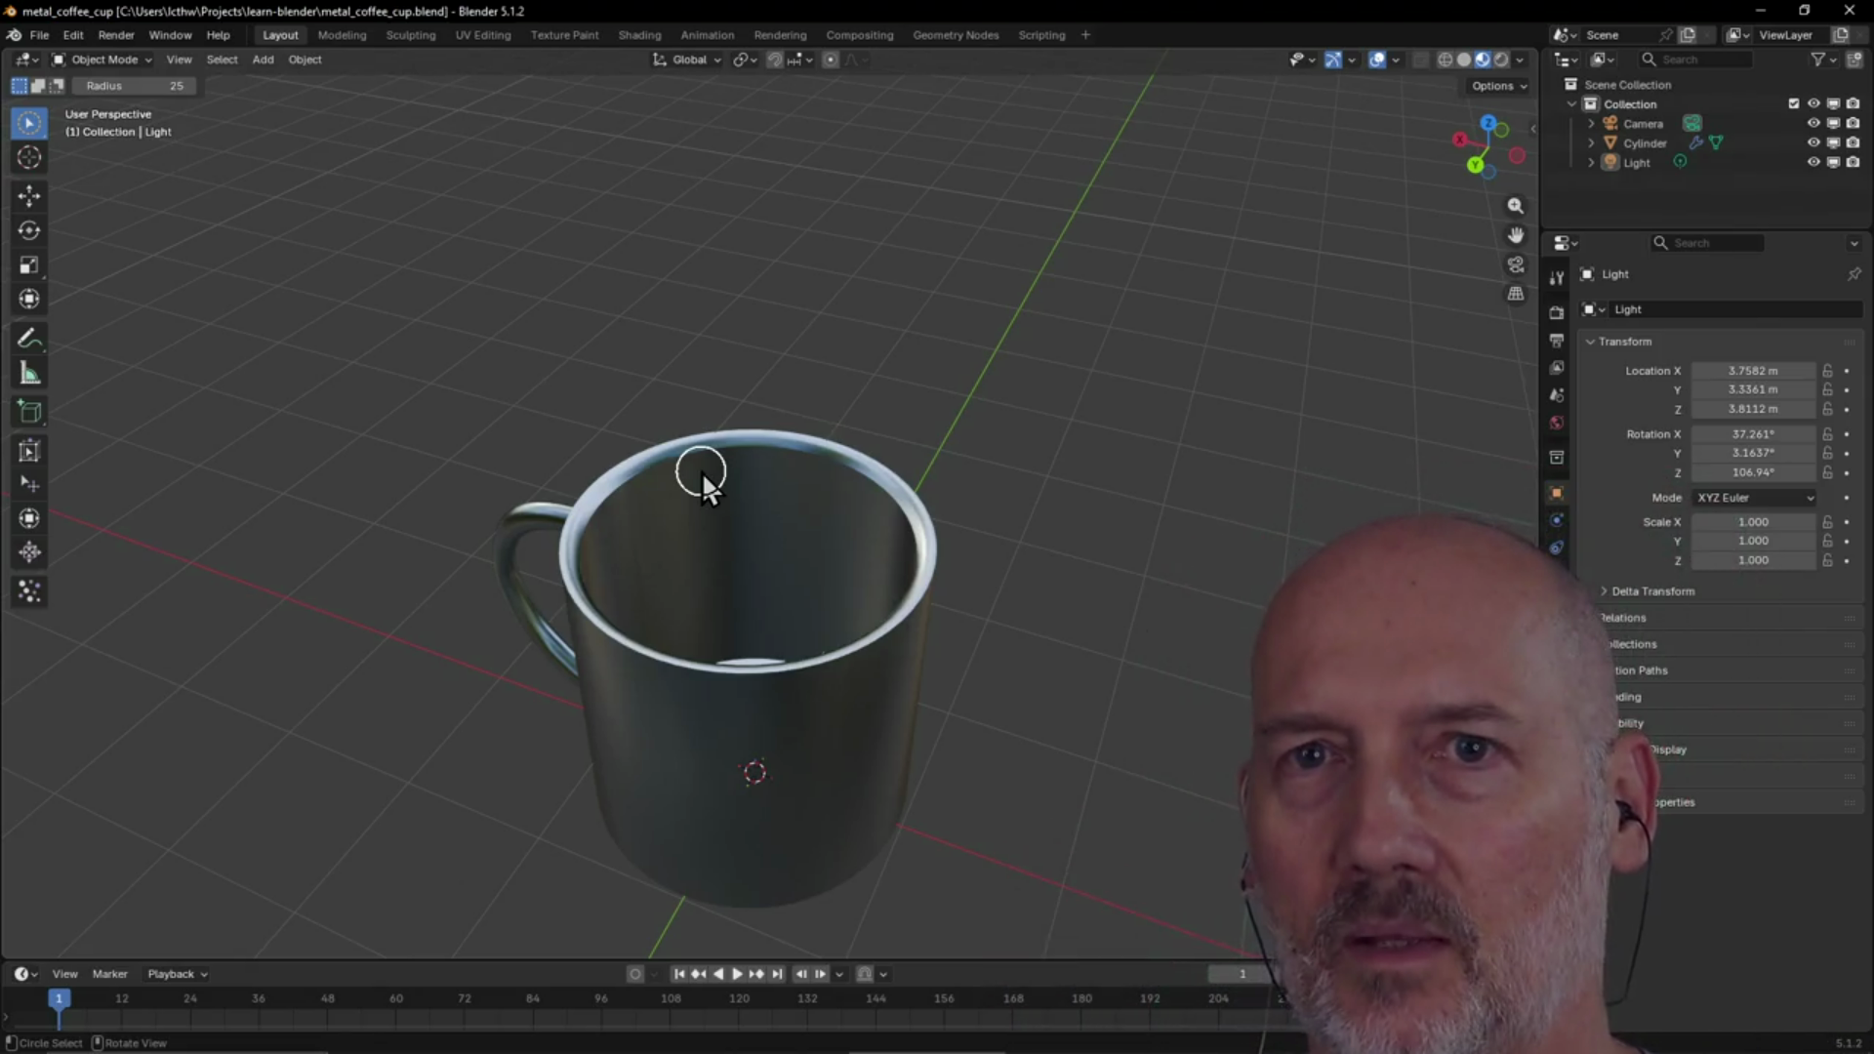
pyautogui.moveTo(701, 472)
pyautogui.mouseDown(button='middle')
pyautogui.moveTo(775, 503)
pyautogui.moveTo(820, 585)
pyautogui.mouseUp(button='middle')
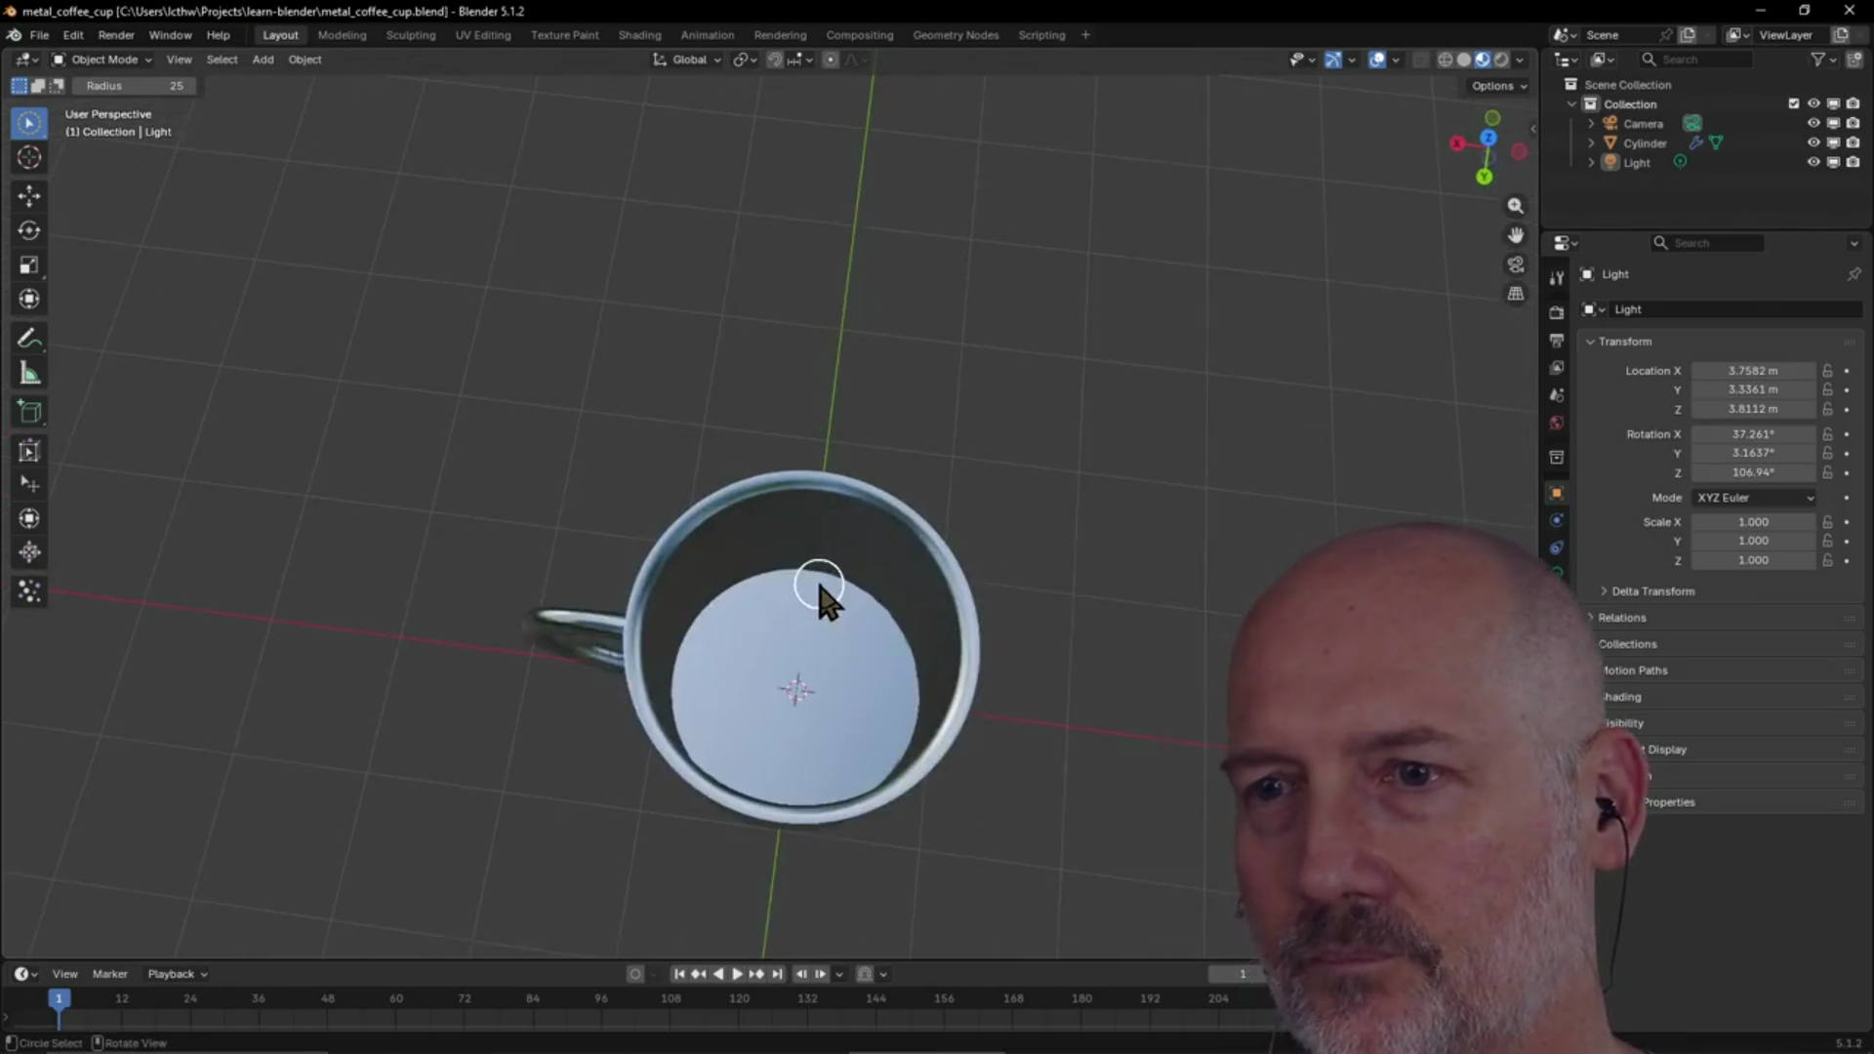
pyautogui.moveTo(837, 700)
pyautogui.mouseDown(button='middle')
pyautogui.moveTo(832, 605)
pyautogui.moveTo(1045, 584)
pyautogui.moveTo(853, 575)
pyautogui.moveTo(867, 529)
pyautogui.moveTo(757, 536)
pyautogui.moveTo(711, 648)
pyautogui.moveTo(862, 586)
pyautogui.moveTo(912, 587)
pyautogui.moveTo(794, 634)
pyautogui.moveTo(820, 639)
pyautogui.mouseUp(button='middle')
pyautogui.scroll(-5, 832, 607)
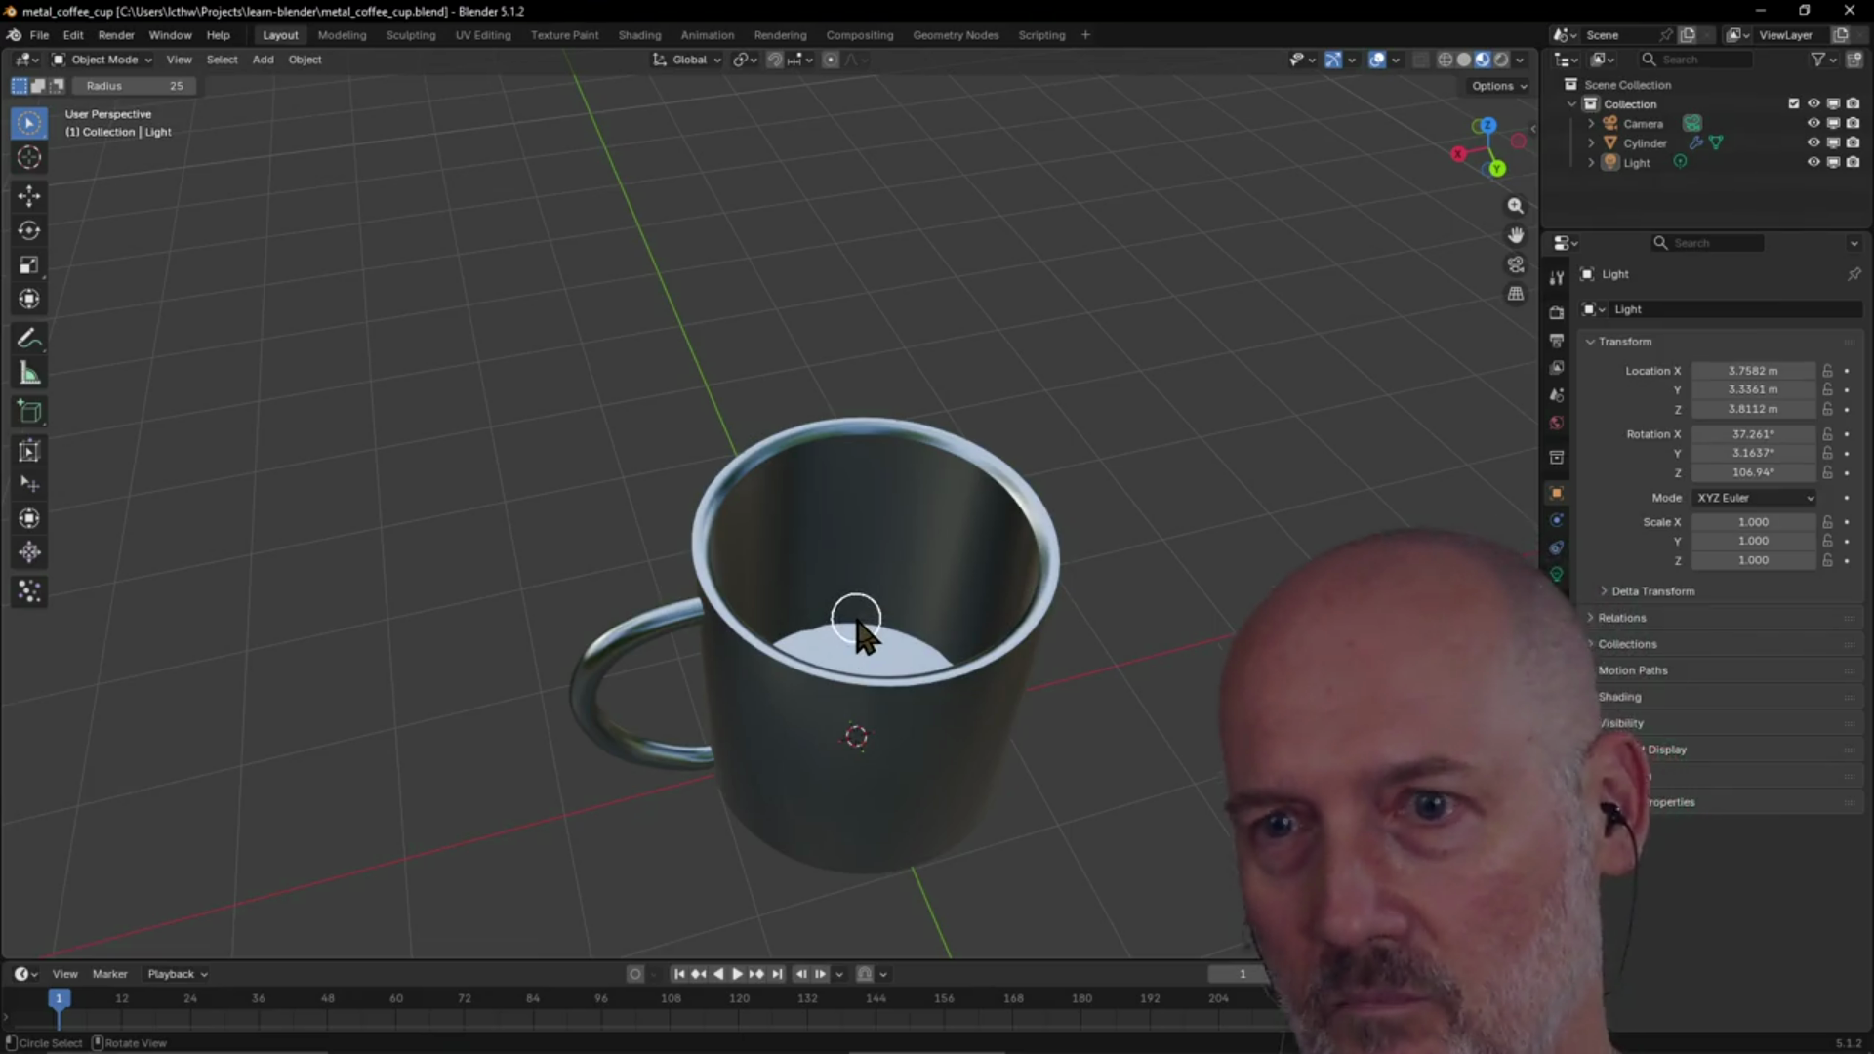
# Inspect the mug's rim, handle and interior from other angles, zooming in and out
pyautogui.moveTo(857, 625)
pyautogui.mouseDown(button='middle')
pyautogui.moveTo(765, 615)
pyautogui.moveTo(865, 593)
pyautogui.moveTo(954, 670)
pyautogui.moveTo(966, 577)
pyautogui.moveTo(829, 595)
pyautogui.moveTo(859, 562)
pyautogui.moveTo(846, 552)
pyautogui.moveTo(798, 677)
pyautogui.moveTo(835, 637)
pyautogui.mouseUp(button='middle')
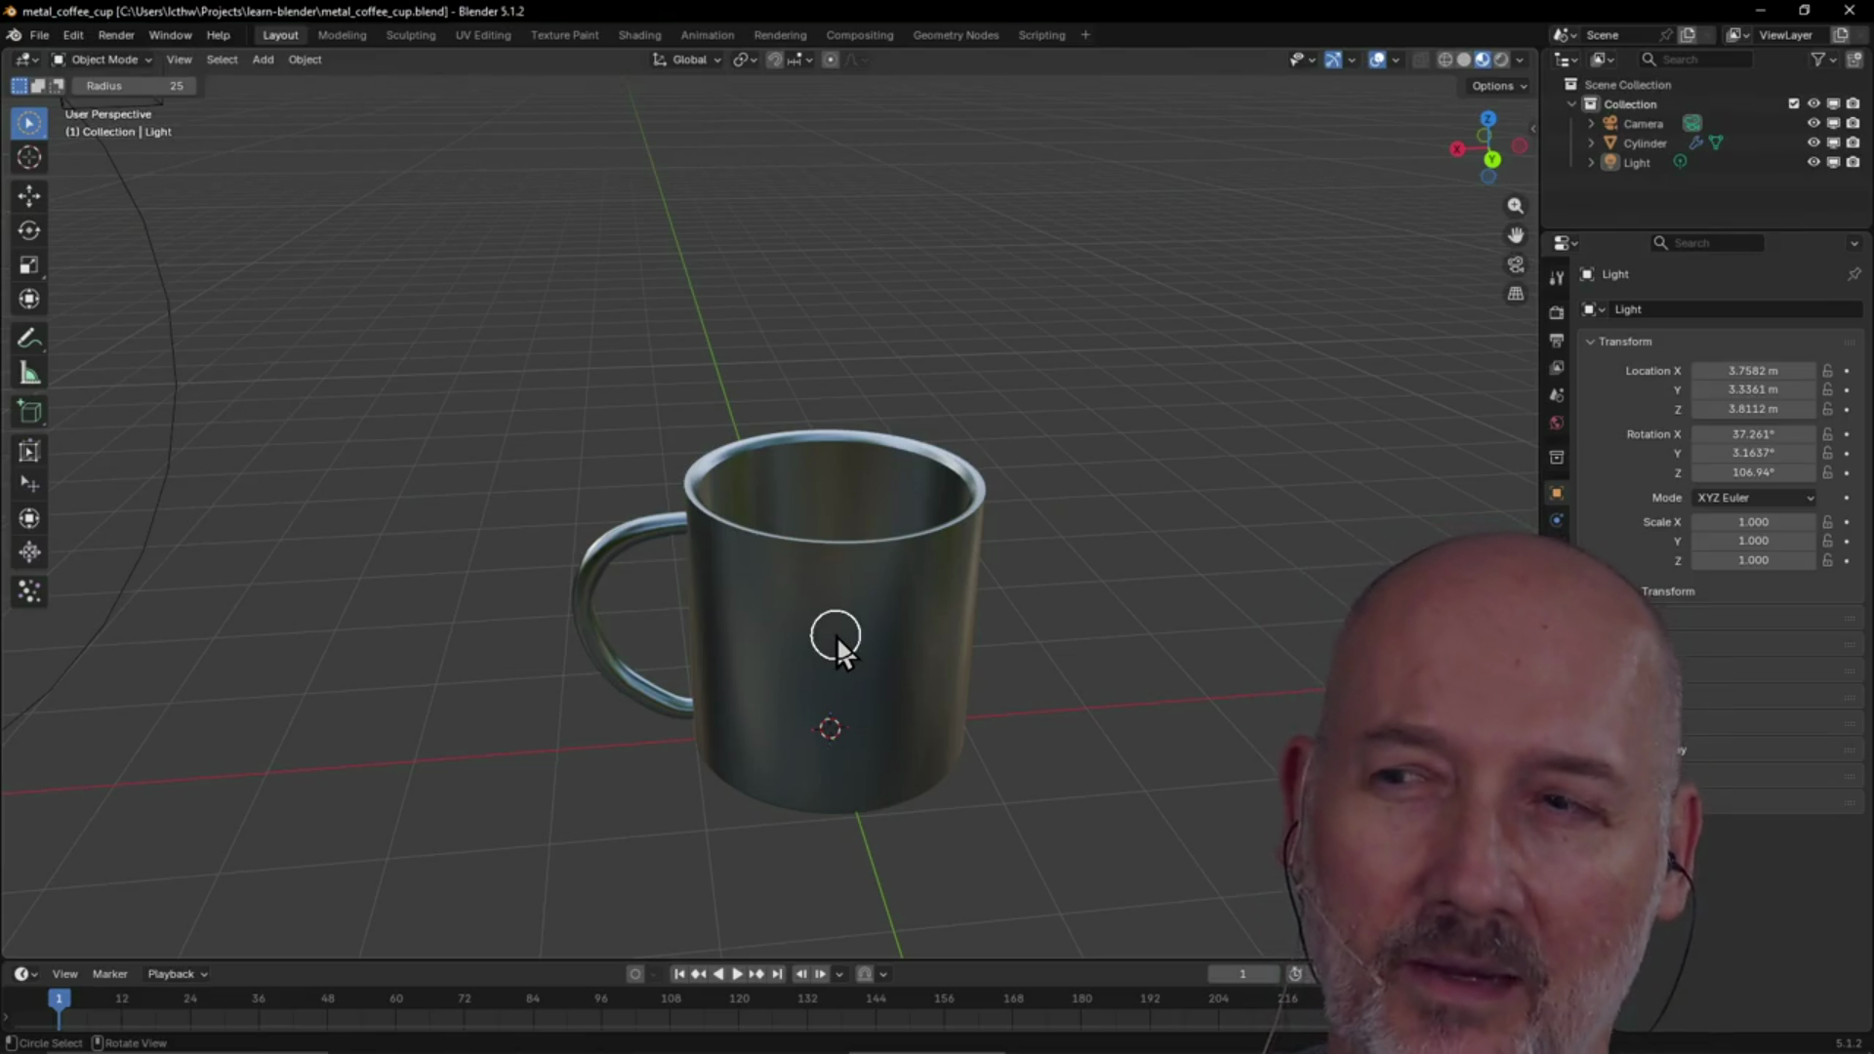
pyautogui.moveTo(812, 613)
pyautogui.mouseDown(button='middle')
pyautogui.moveTo(882, 608)
pyautogui.moveTo(818, 611)
pyautogui.moveTo(830, 552)
pyautogui.moveTo(654, 609)
pyautogui.moveTo(710, 522)
pyautogui.moveTo(630, 512)
pyautogui.moveTo(725, 506)
pyautogui.moveTo(677, 494)
pyautogui.moveTo(791, 460)
pyautogui.moveTo(1112, 515)
pyautogui.moveTo(718, 510)
pyautogui.moveTo(749, 504)
pyautogui.mouseUp(button='middle')
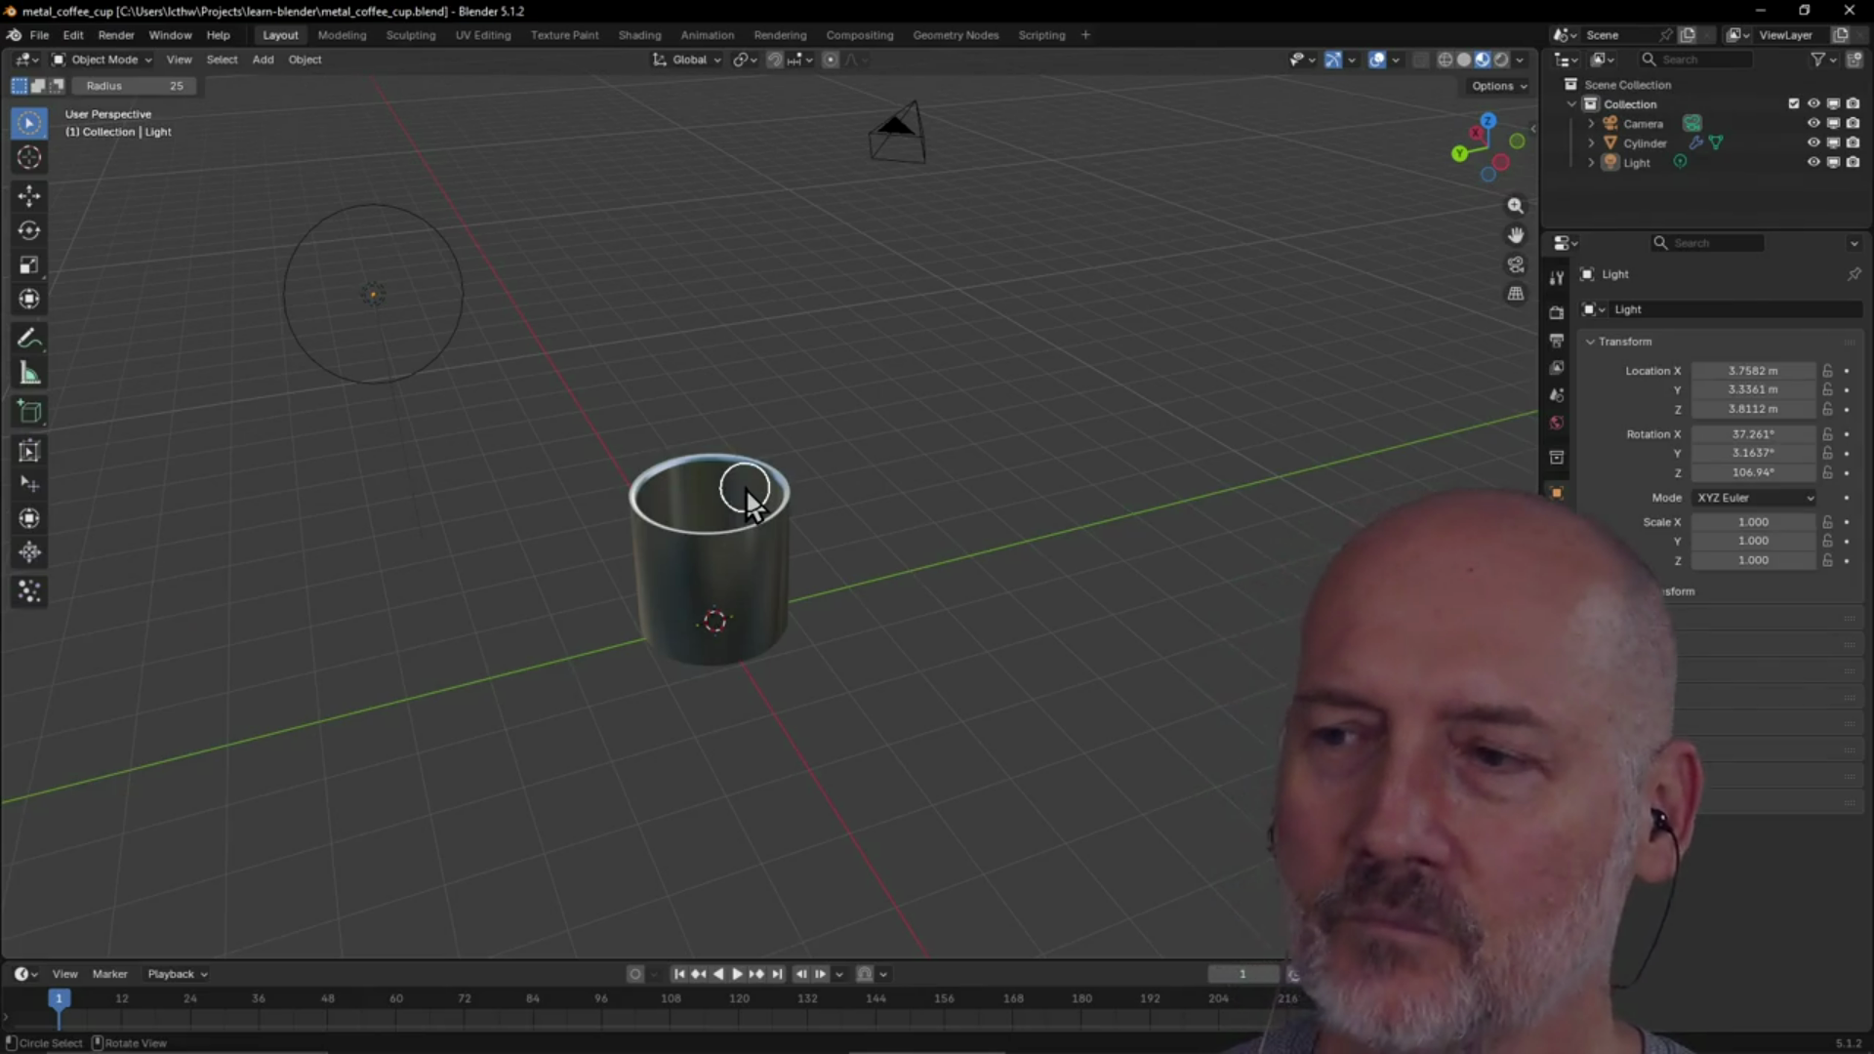
pyautogui.scroll(5, 719, 468)
pyautogui.moveTo(720, 468)
pyautogui.mouseDown(button='middle')
pyautogui.moveTo(974, 508)
pyautogui.moveTo(650, 517)
pyautogui.moveTo(809, 439)
pyautogui.mouseUp(button='middle')
pyautogui.scroll(-3, 738, 530)
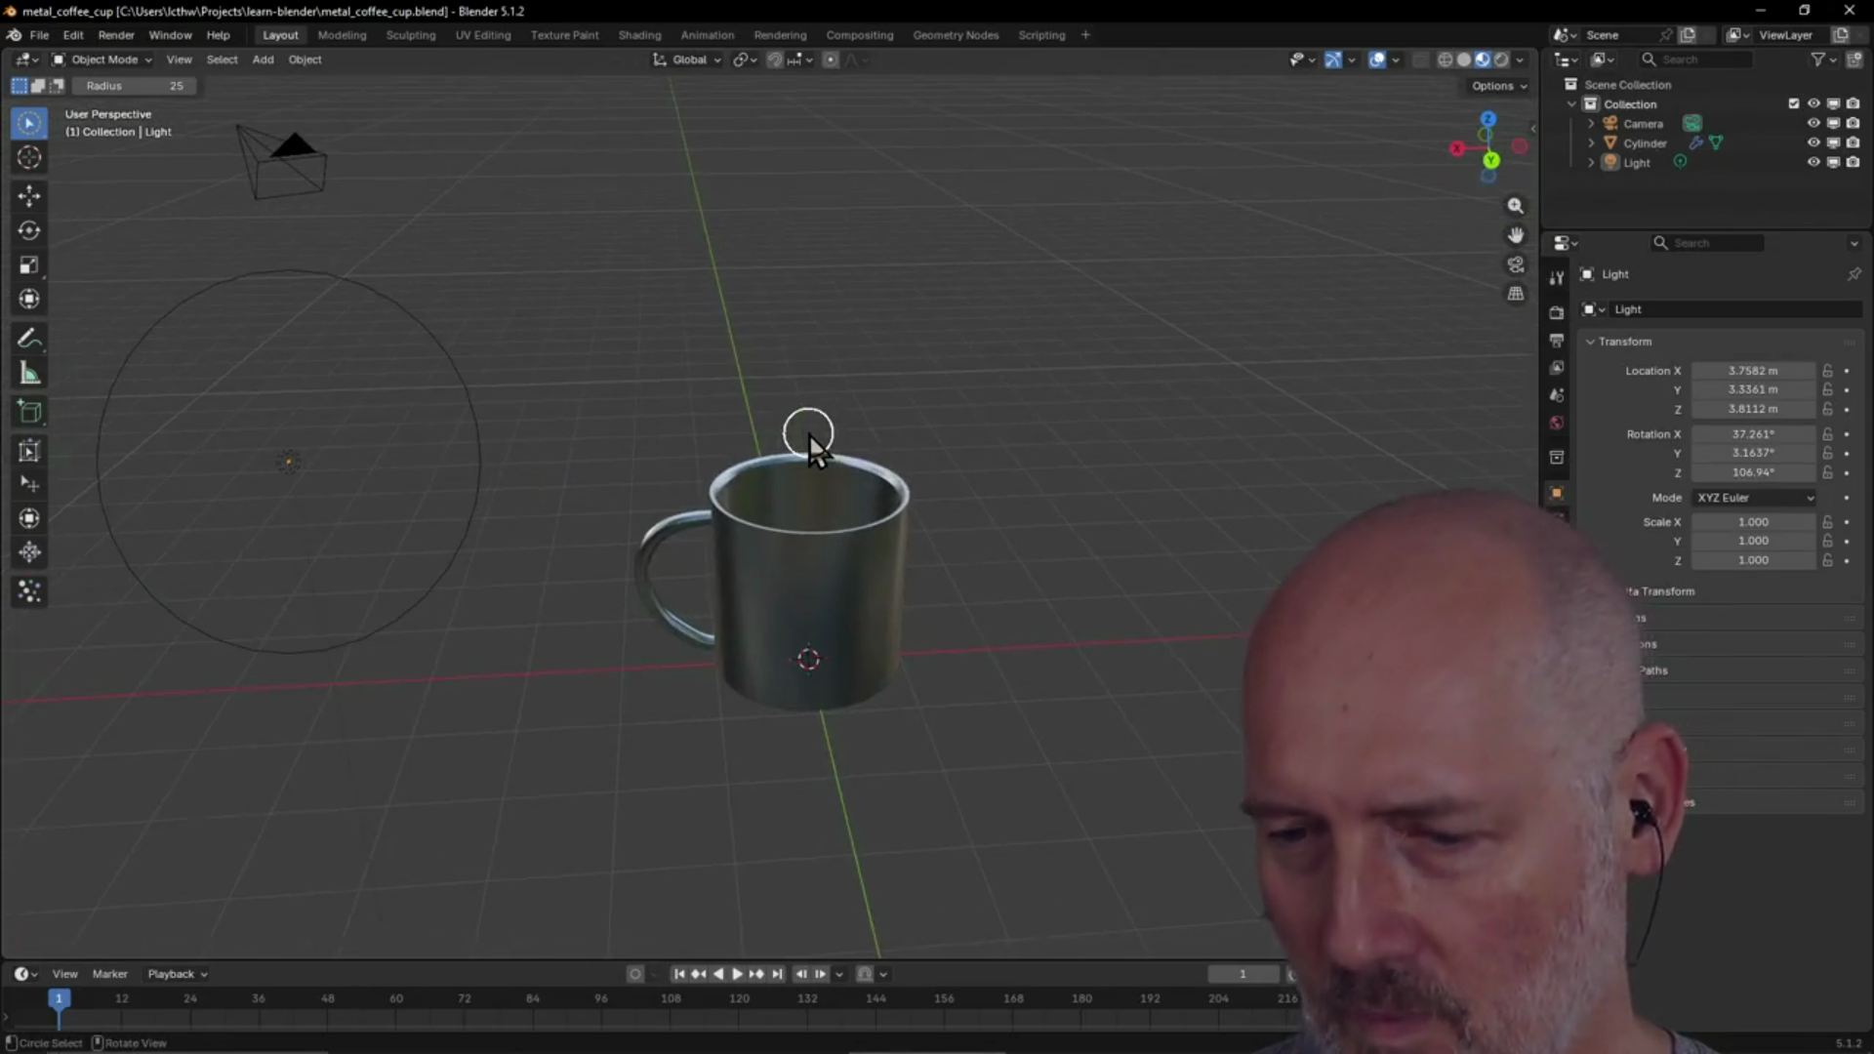
pyautogui.moveTo(863, 497)
pyautogui.mouseDown(button='middle')
pyautogui.moveTo(849, 481)
pyautogui.moveTo(829, 531)
pyautogui.moveTo(771, 561)
pyautogui.moveTo(836, 619)
pyautogui.moveTo(1071, 593)
pyautogui.moveTo(871, 602)
pyautogui.moveTo(757, 569)
pyautogui.moveTo(886, 486)
pyautogui.moveTo(1004, 452)
pyautogui.moveTo(1200, 471)
pyautogui.moveTo(1115, 471)
pyautogui.moveTo(941, 572)
pyautogui.moveTo(766, 600)
pyautogui.moveTo(836, 742)
pyautogui.moveTo(847, 618)
pyautogui.moveTo(980, 609)
pyautogui.mouseUp(button='middle')
pyautogui.scroll(3, 826, 526)
pyautogui.scroll(-4, 826, 525)
pyautogui.scroll(2, 837, 625)
pyautogui.scroll(-2, 758, 569)
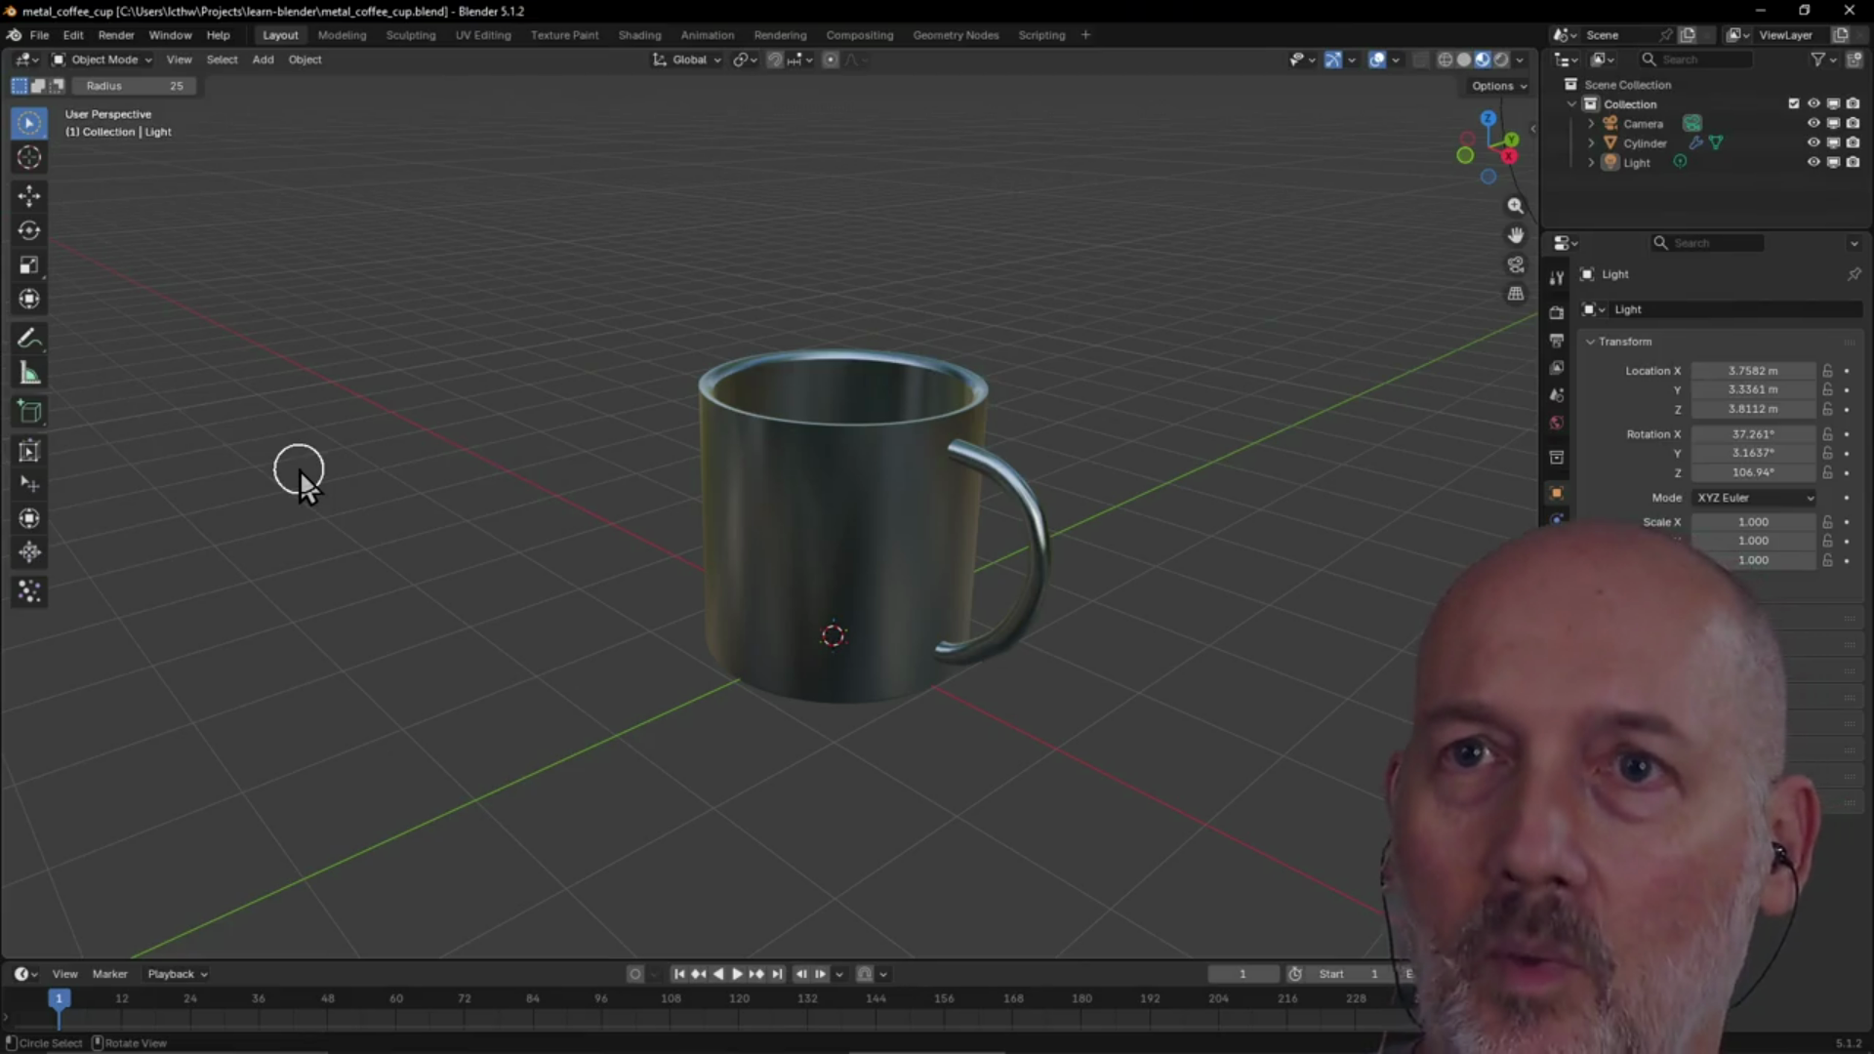
pyautogui.click(36, 34)
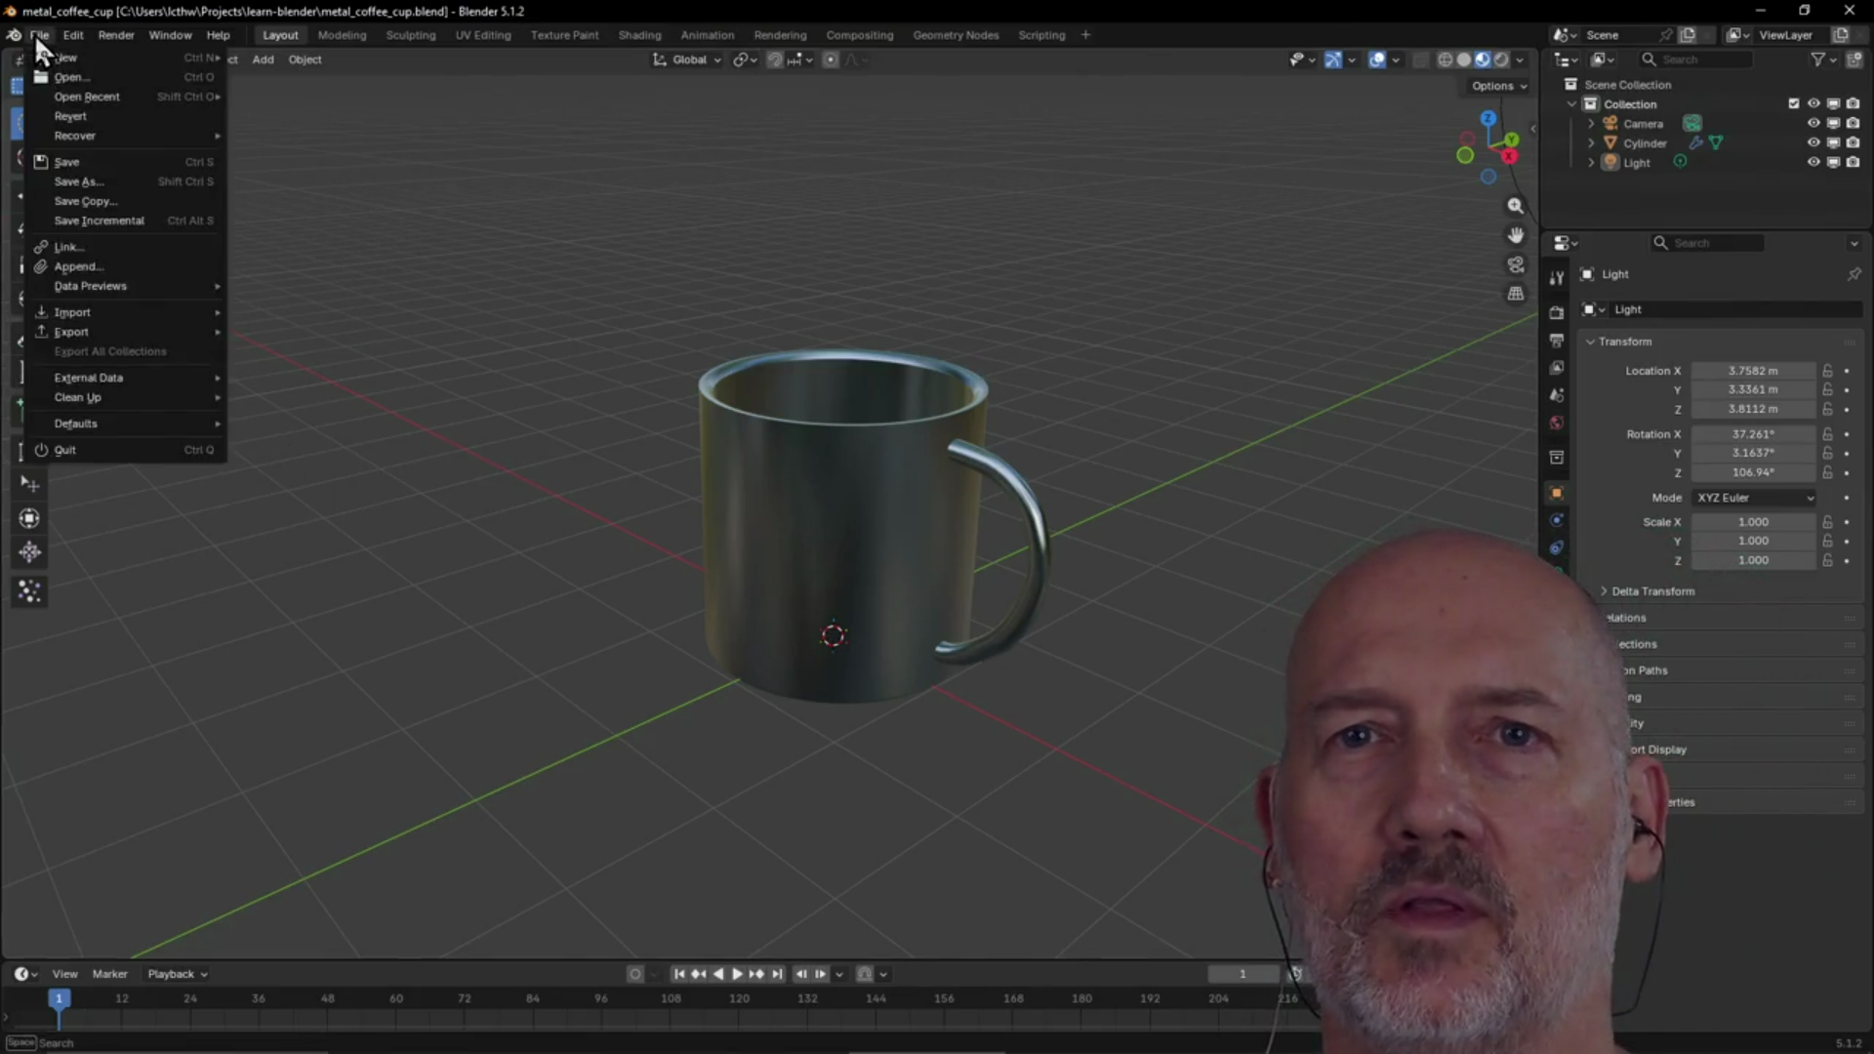
# Reopen low_poly_selfie.blend from the recent files and orbit from the right side view
pyautogui.moveTo(90, 97)
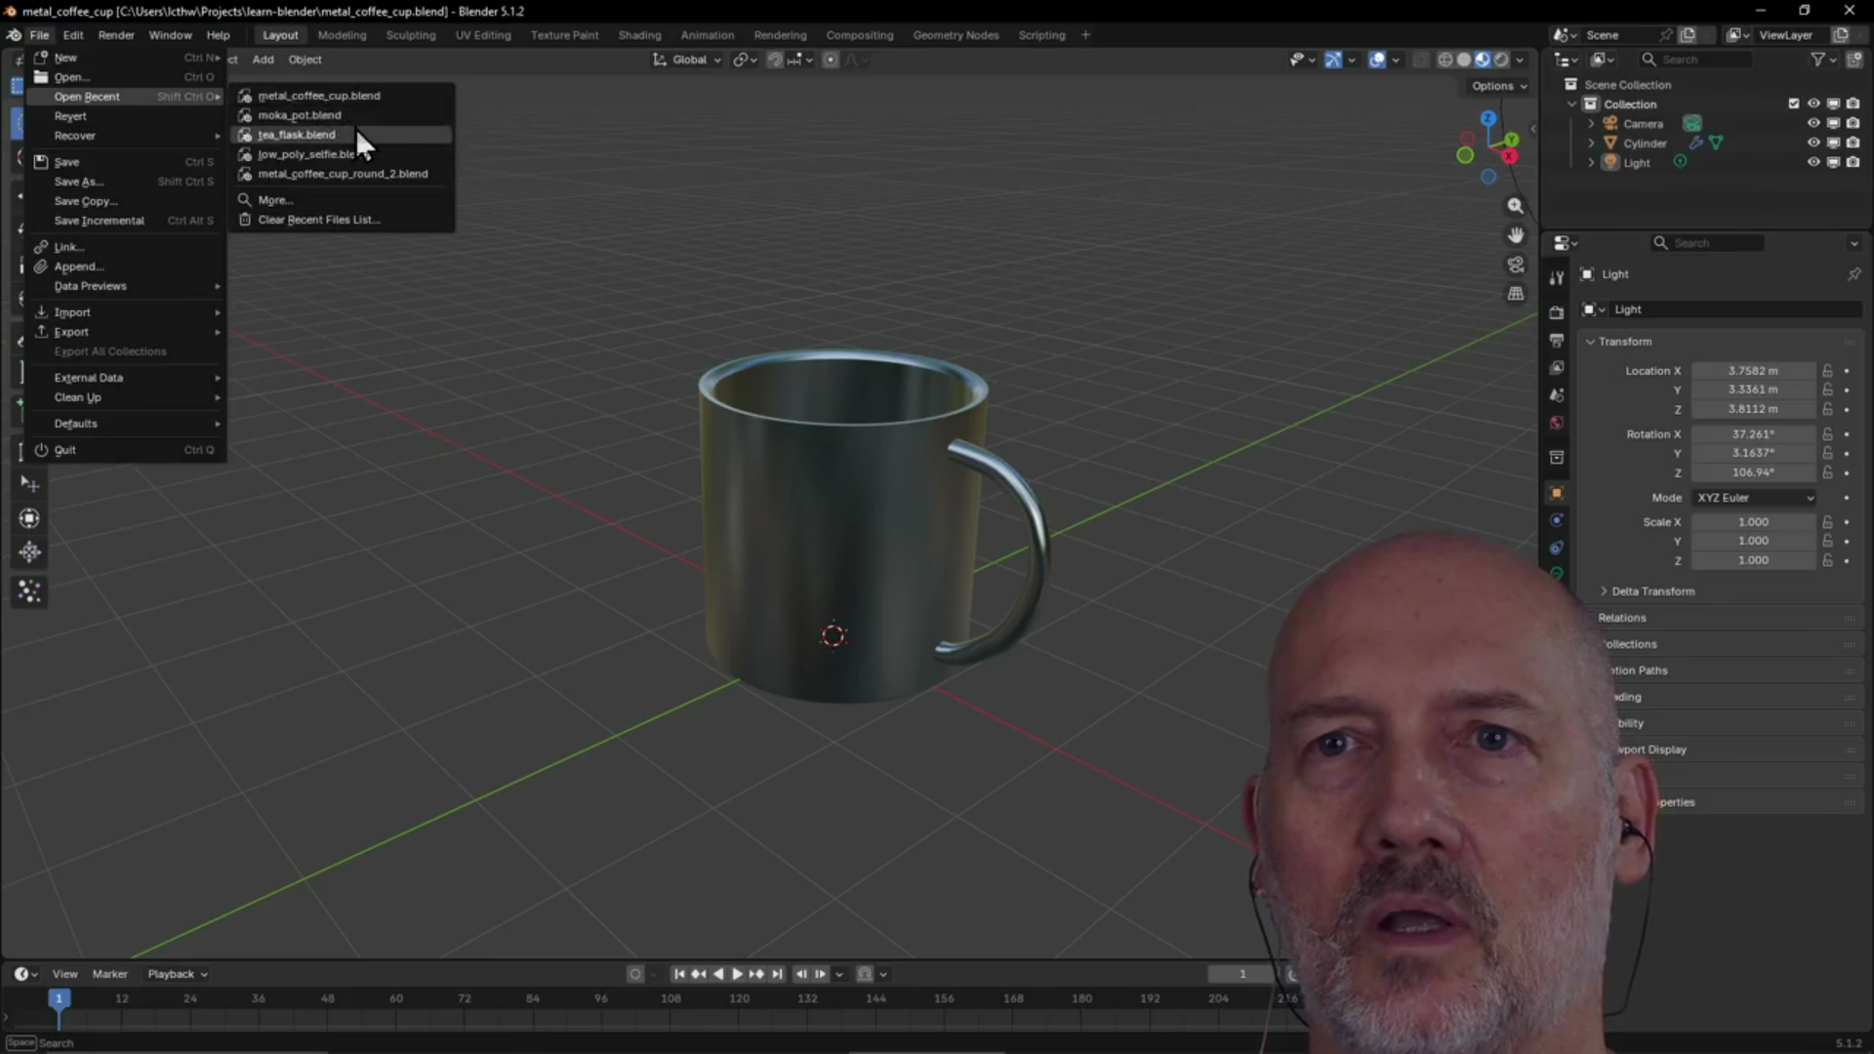
pyautogui.moveTo(367, 113)
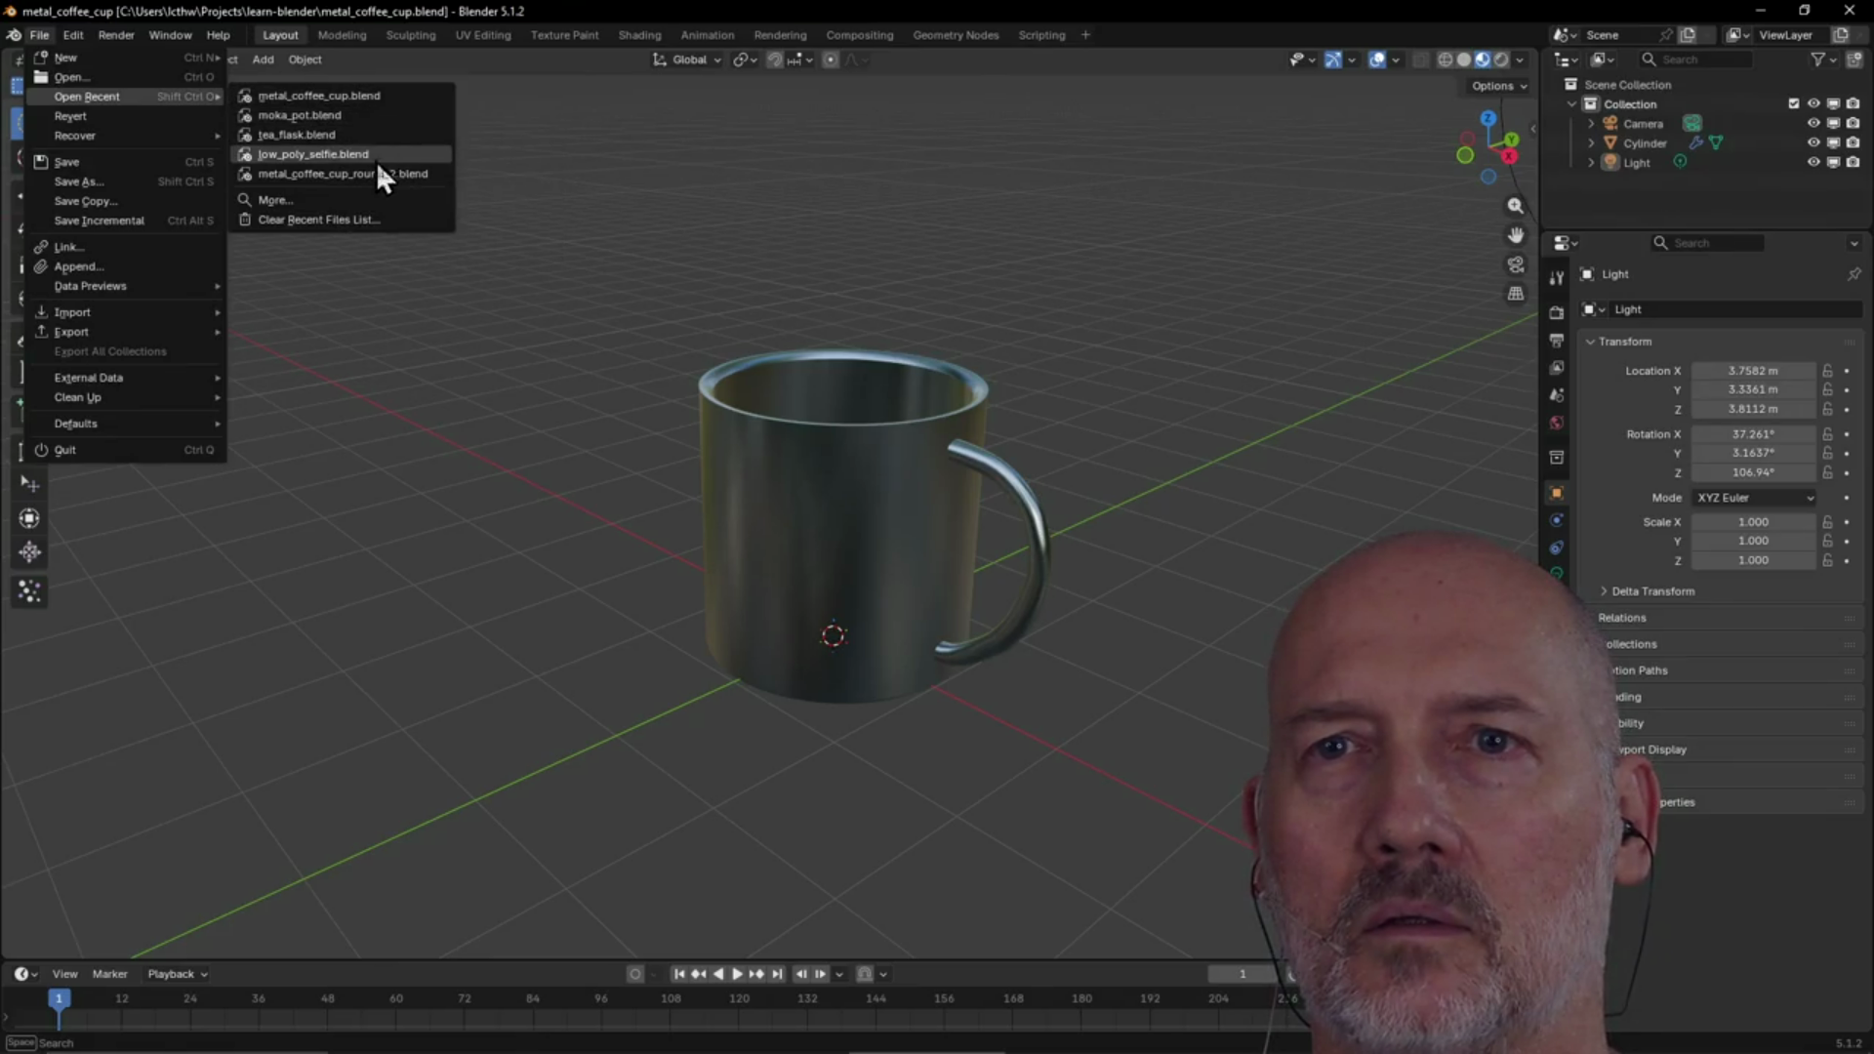
pyautogui.click(376, 156)
pyautogui.press('KP_3')
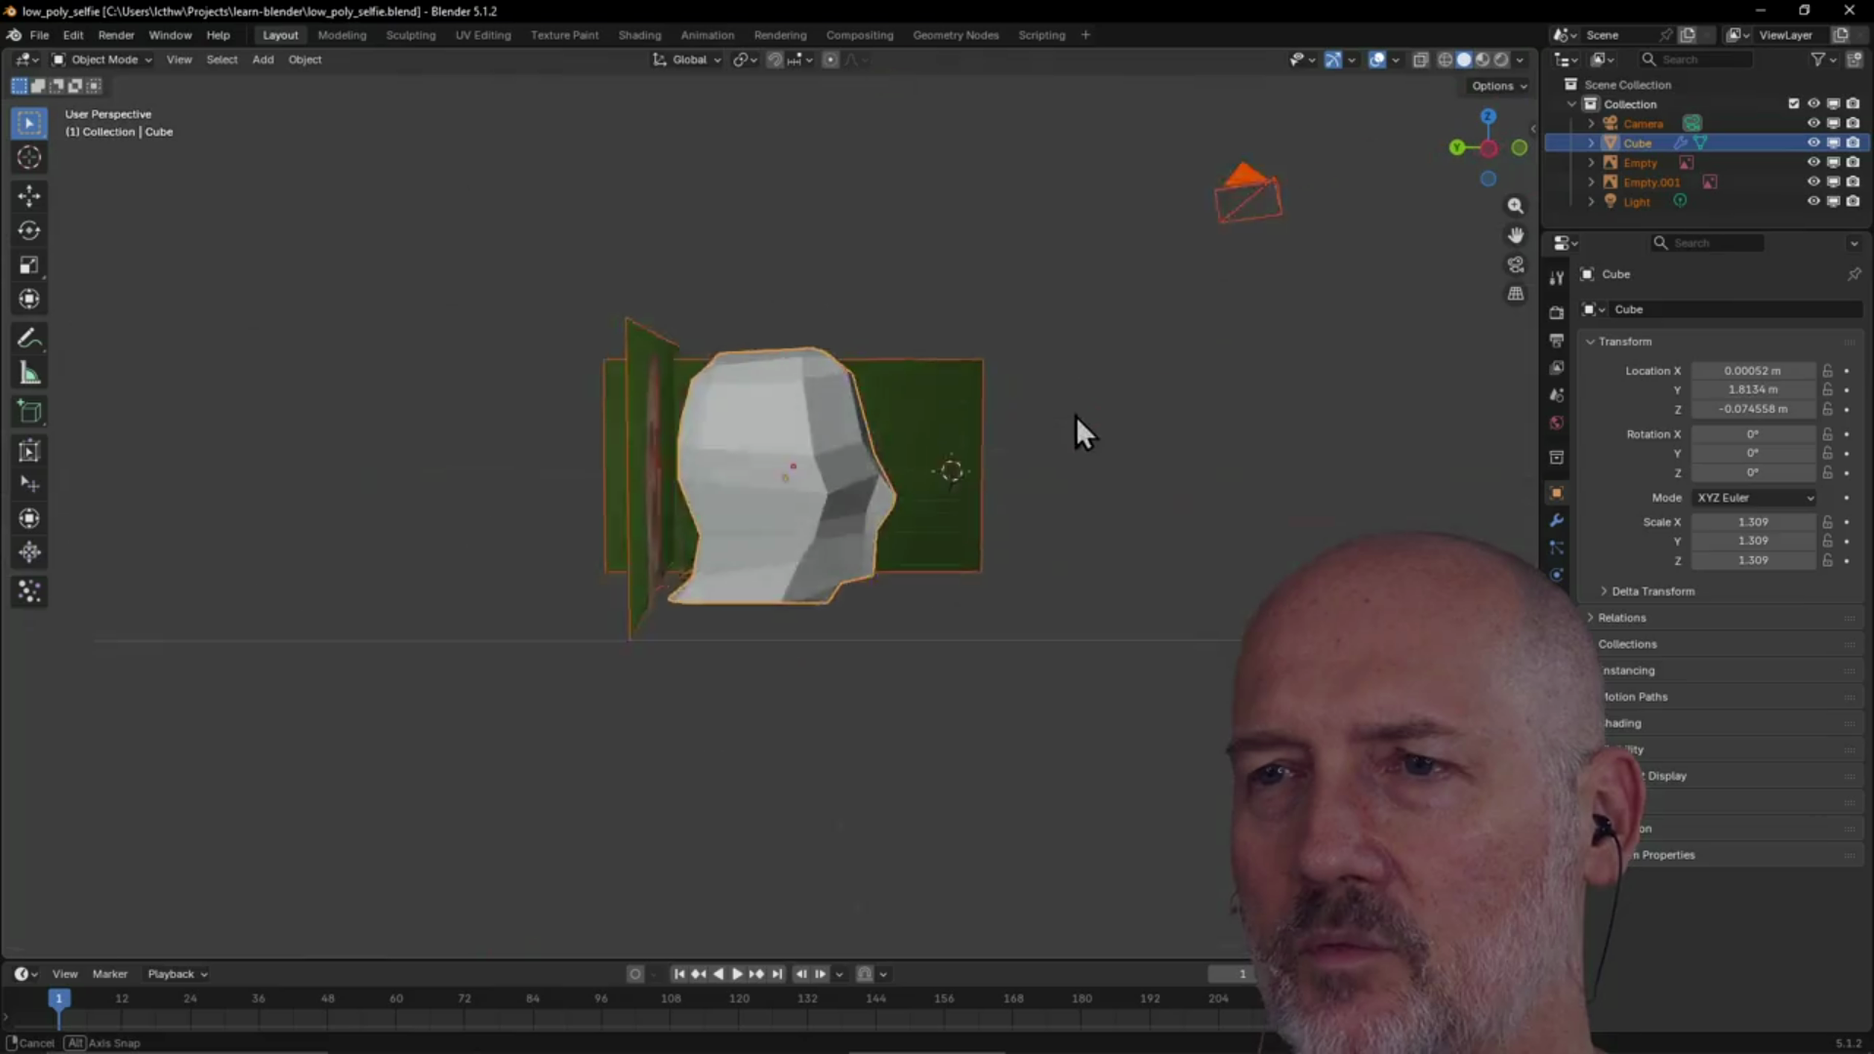
pyautogui.scroll(4, 1029, 419)
pyautogui.moveTo(1029, 418)
pyautogui.mouseDown(button='middle')
pyautogui.moveTo(798, 455)
pyautogui.moveTo(1134, 447)
pyautogui.moveTo(1273, 259)
pyautogui.moveTo(1168, 307)
pyautogui.moveTo(1220, 283)
pyautogui.mouseUp(button='middle')
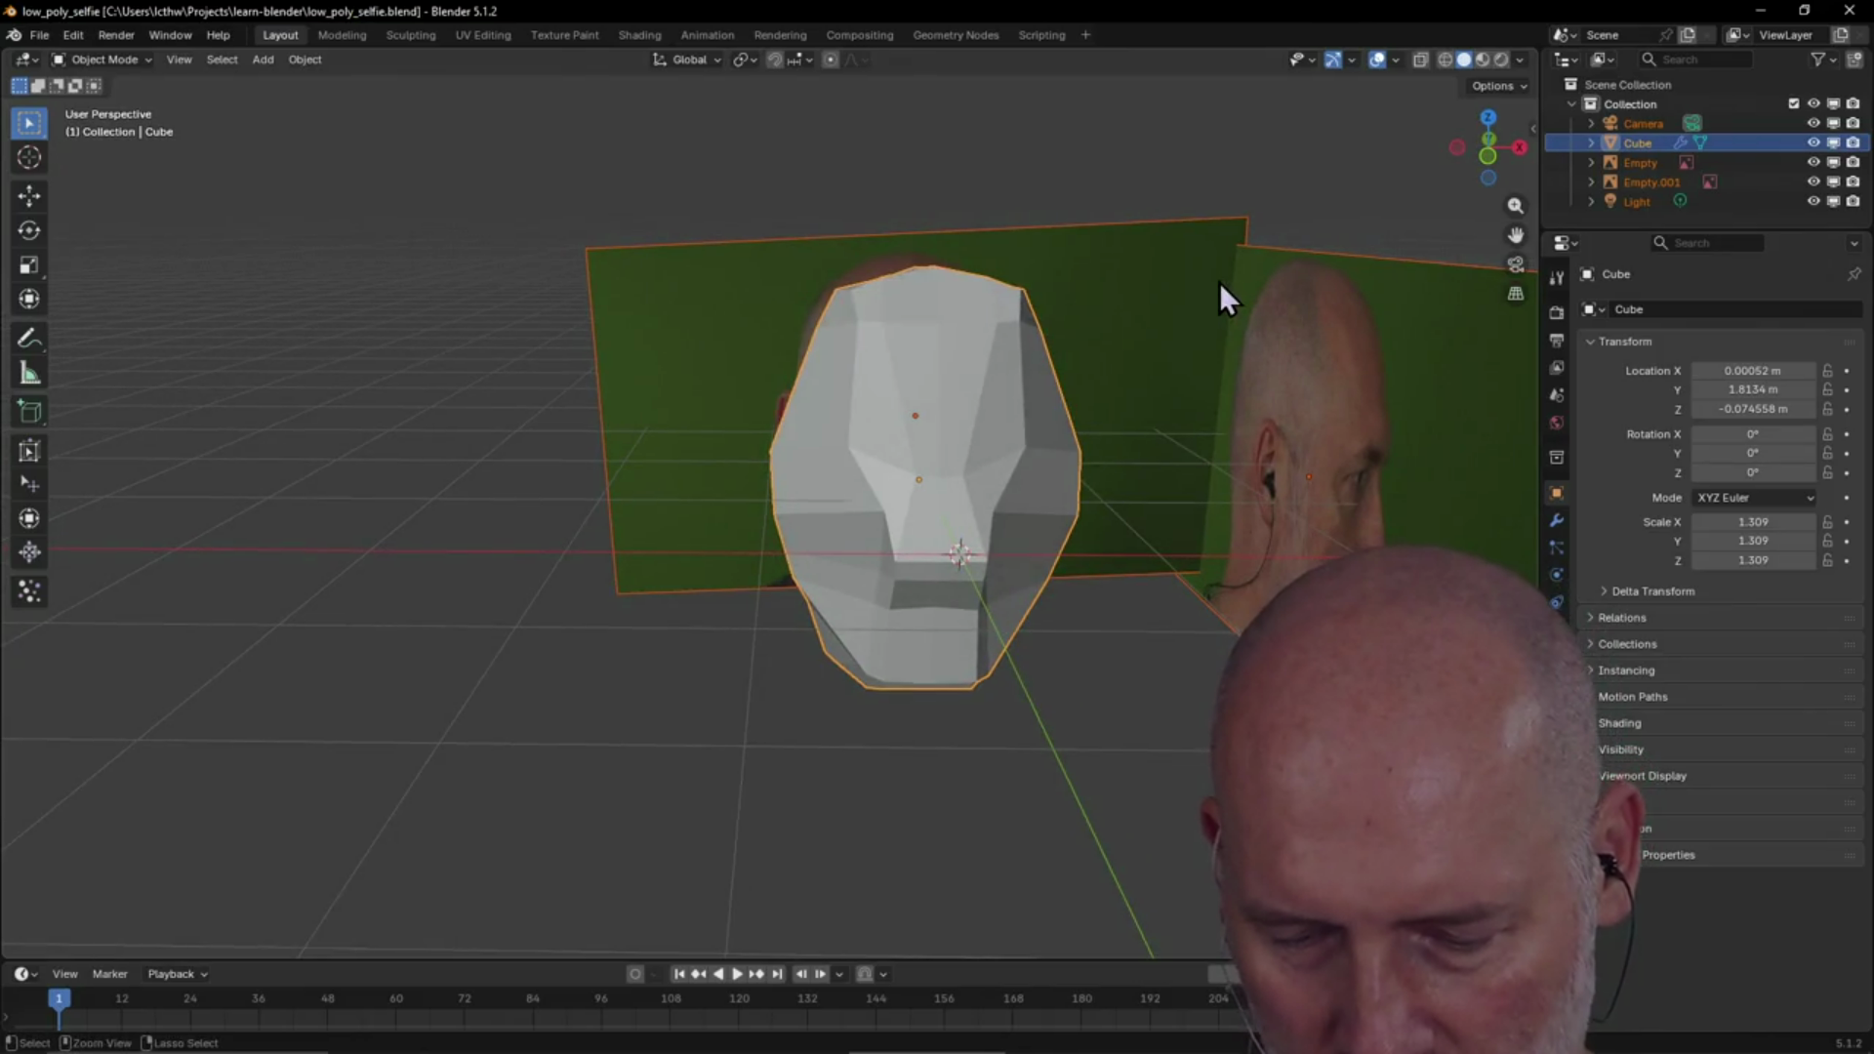
# Show Quad View, frame the selected head mesh, then enter Edit Mode in the Modeling workspace
pyautogui.hotkey('ctrl', 'alt', 'q')
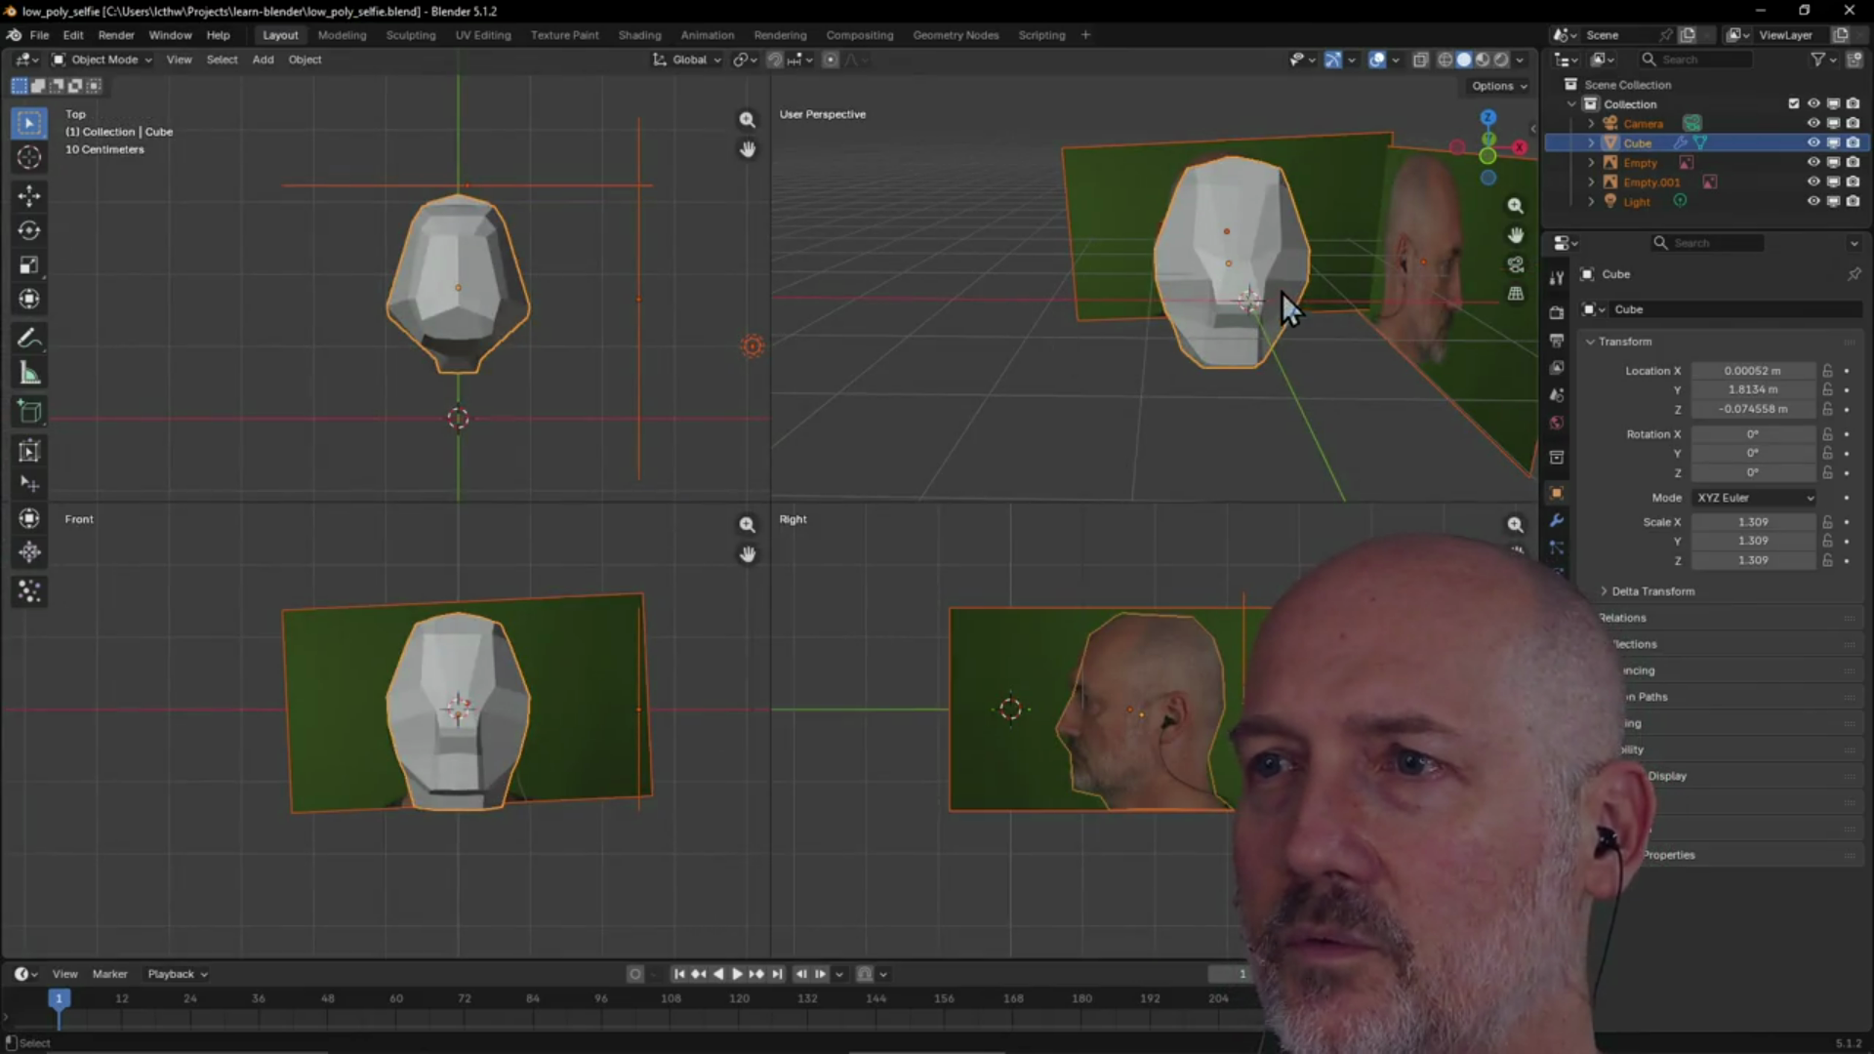
pyautogui.rightClick(1267, 250)
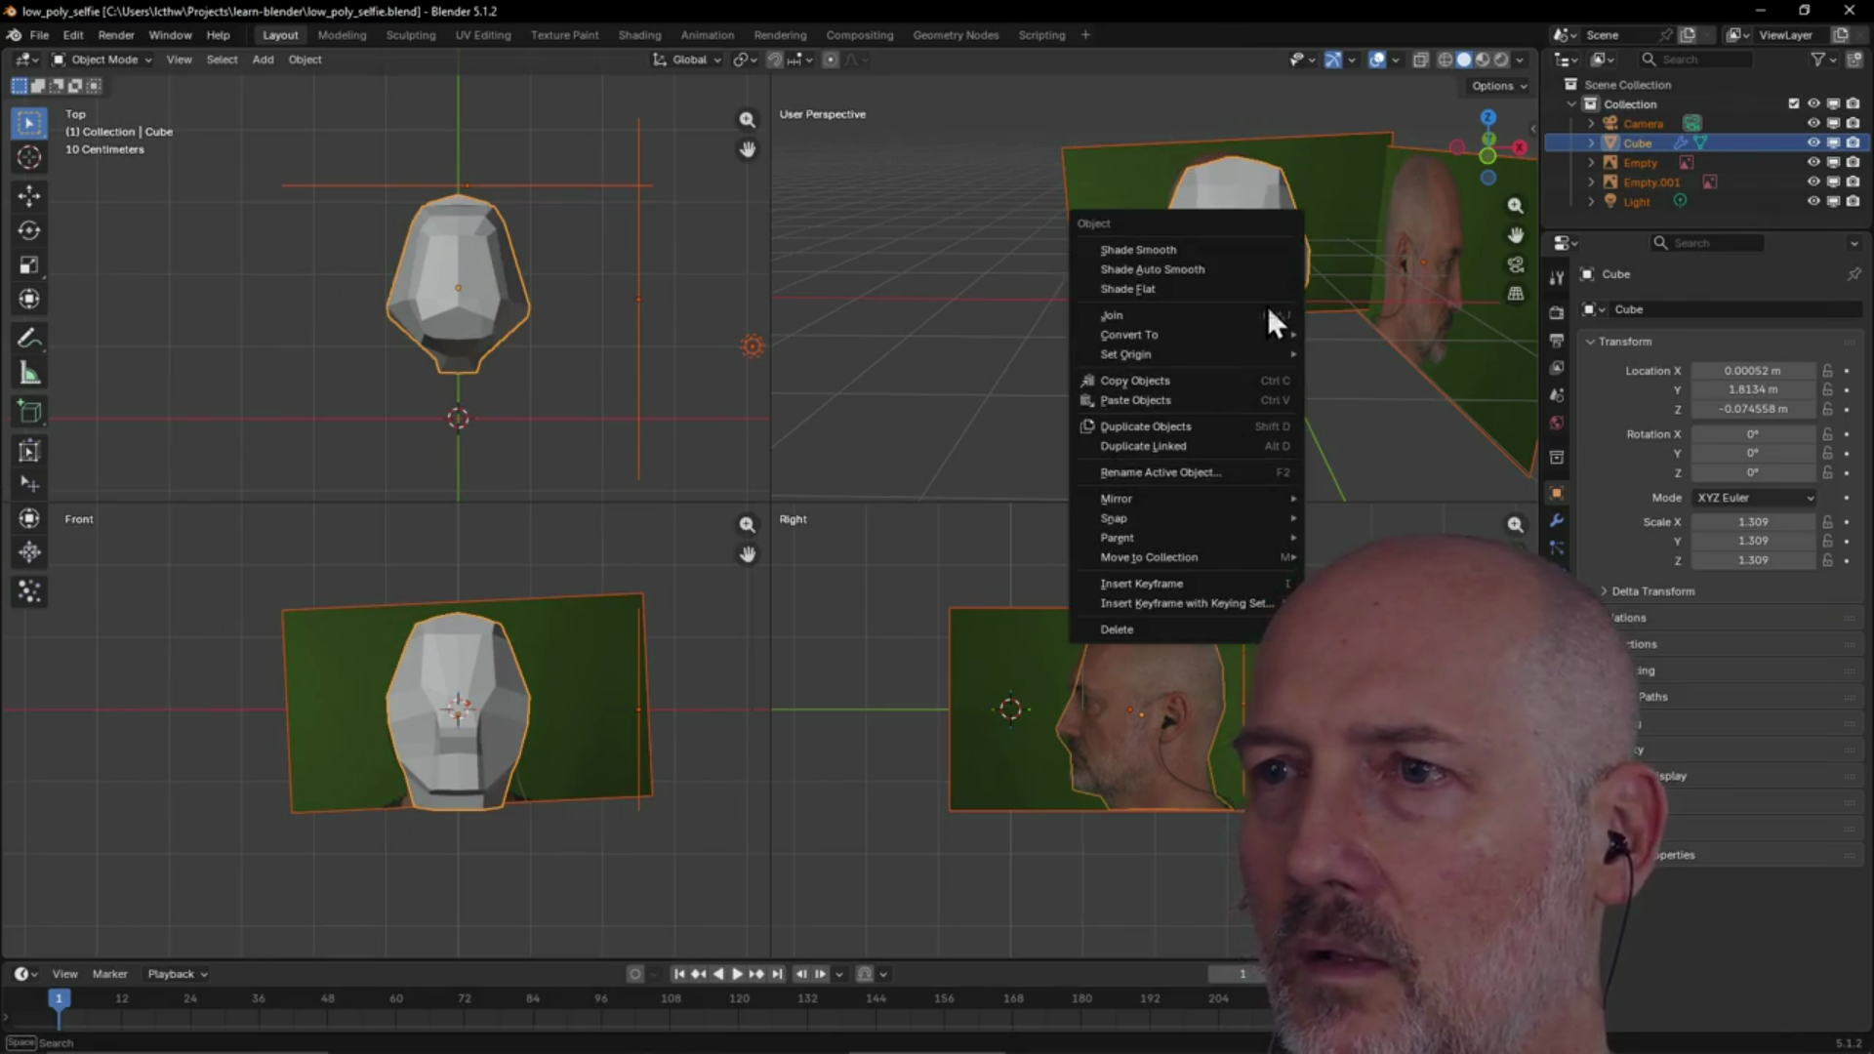
pyautogui.press('`')
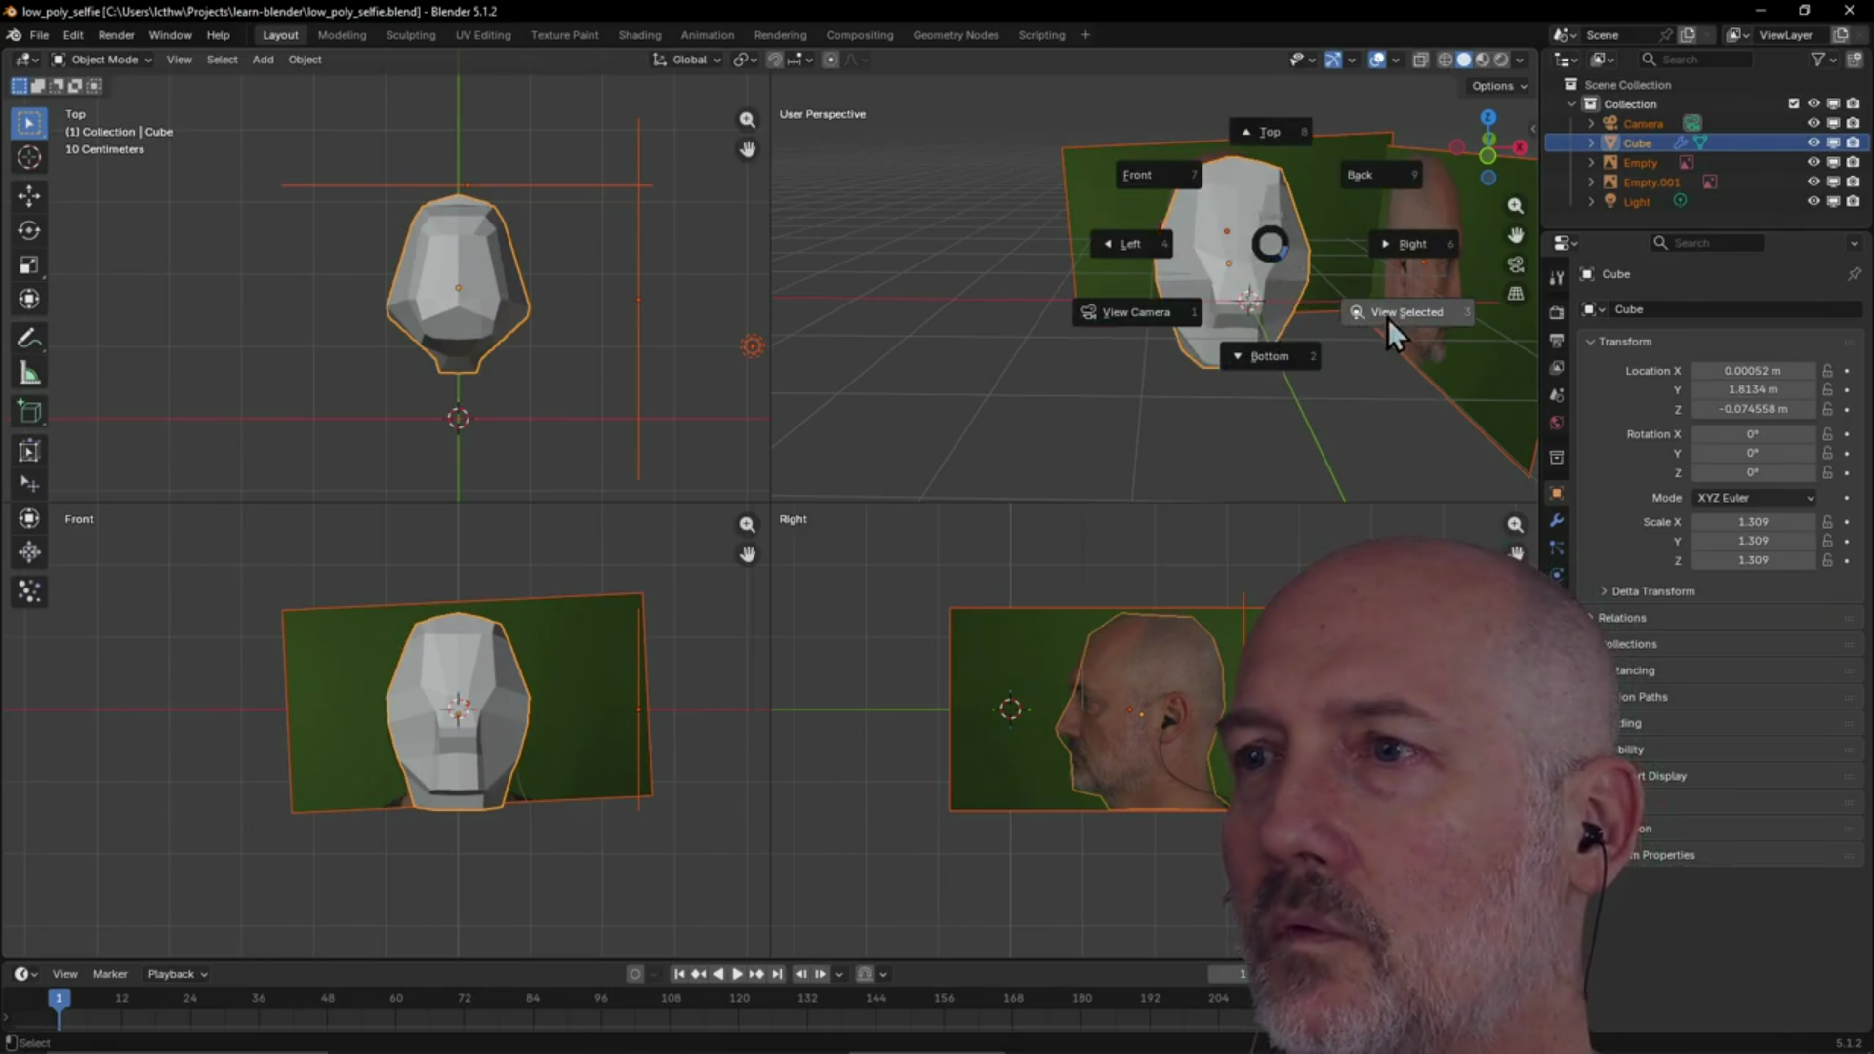
pyautogui.click(1388, 319)
pyautogui.click(1132, 253)
pyautogui.press('KP_Decimal')
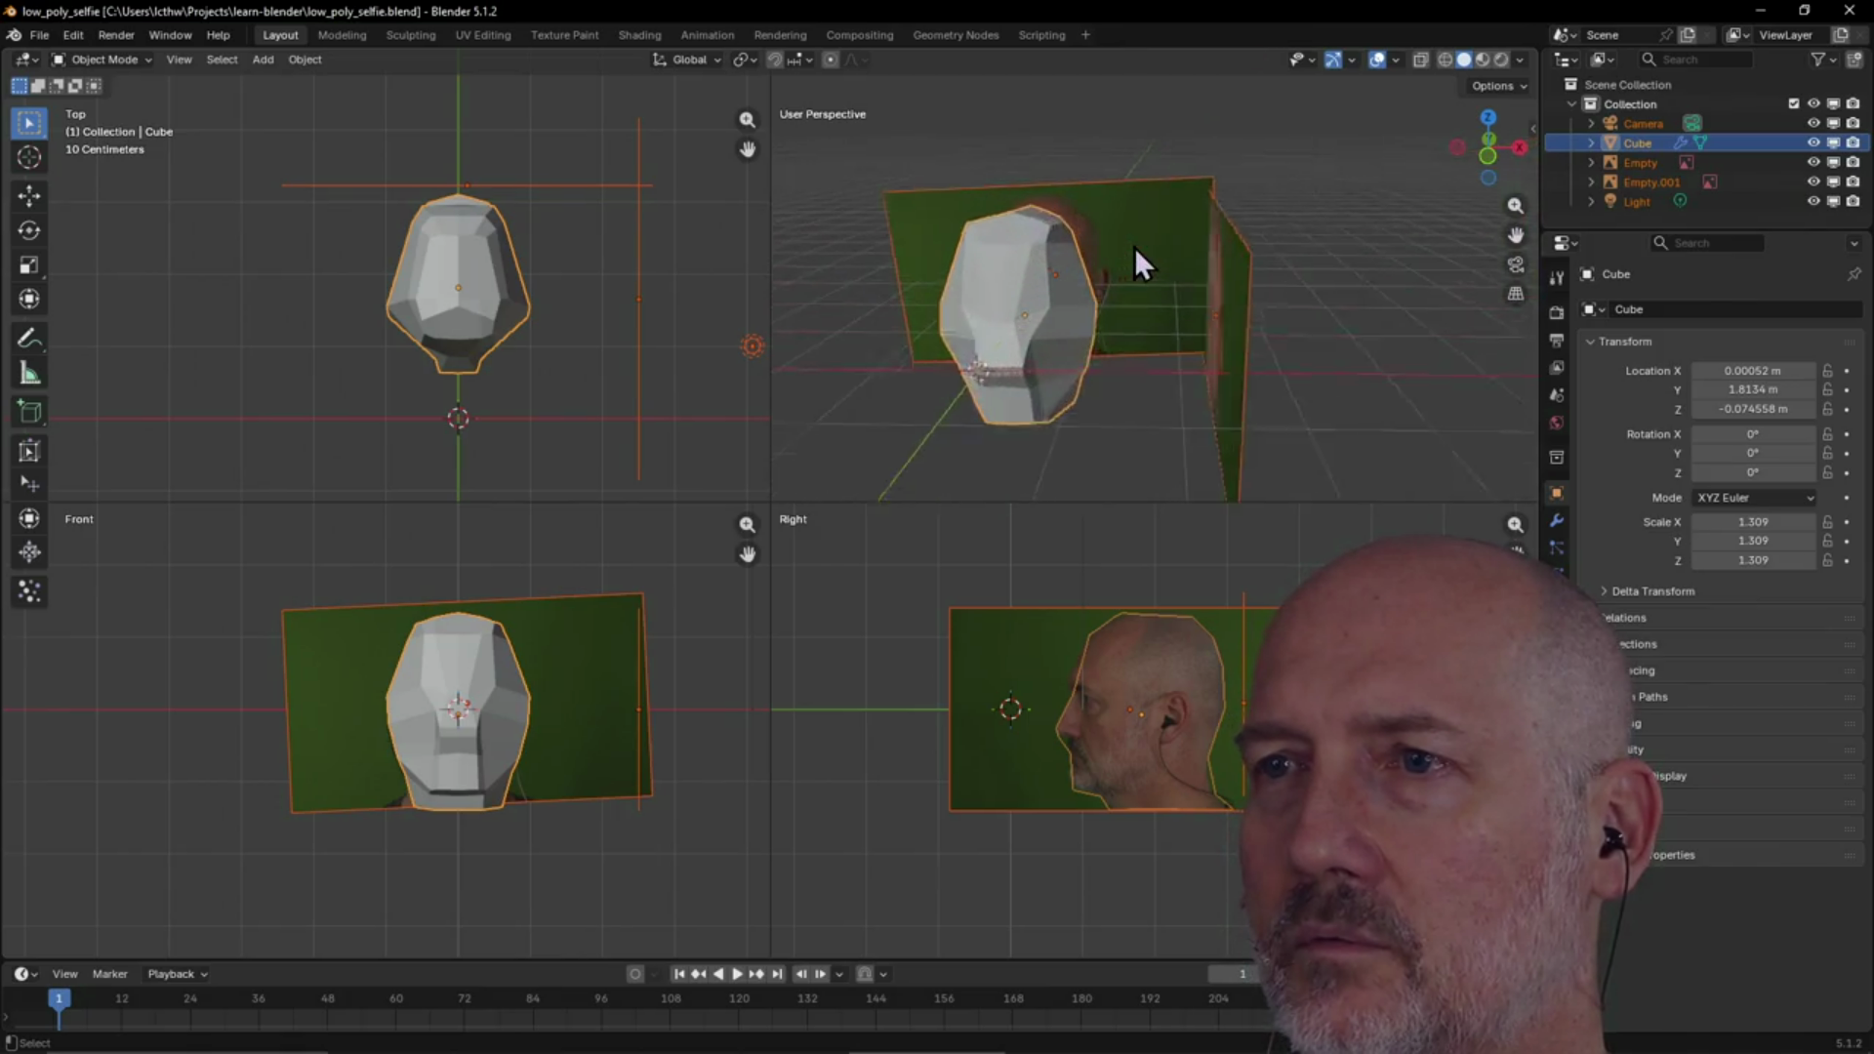
pyautogui.press('`')
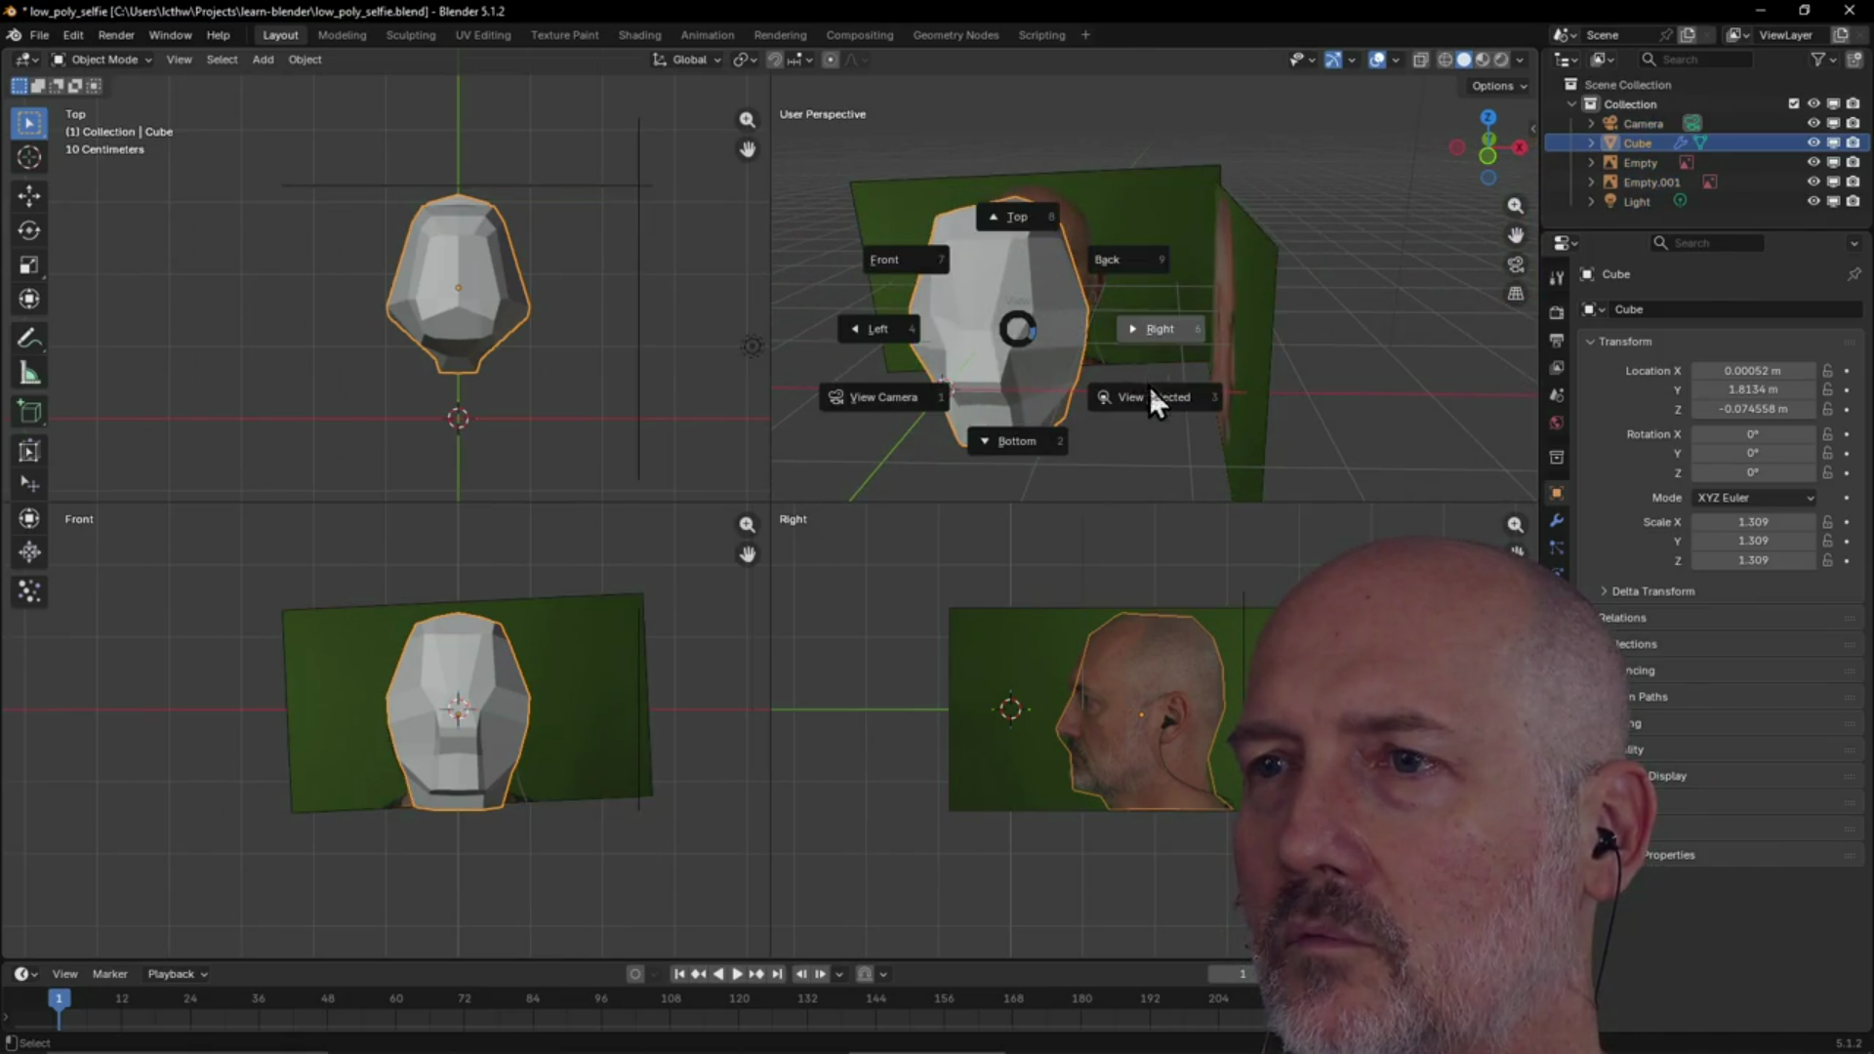
pyautogui.click(1150, 384)
pyautogui.moveTo(1139, 353)
pyautogui.mouseDown(button='middle')
pyautogui.moveTo(1265, 376)
pyautogui.moveTo(1345, 323)
pyautogui.moveTo(1097, 353)
pyautogui.moveTo(1237, 269)
pyautogui.moveTo(729, 388)
pyautogui.mouseUp(button='middle')
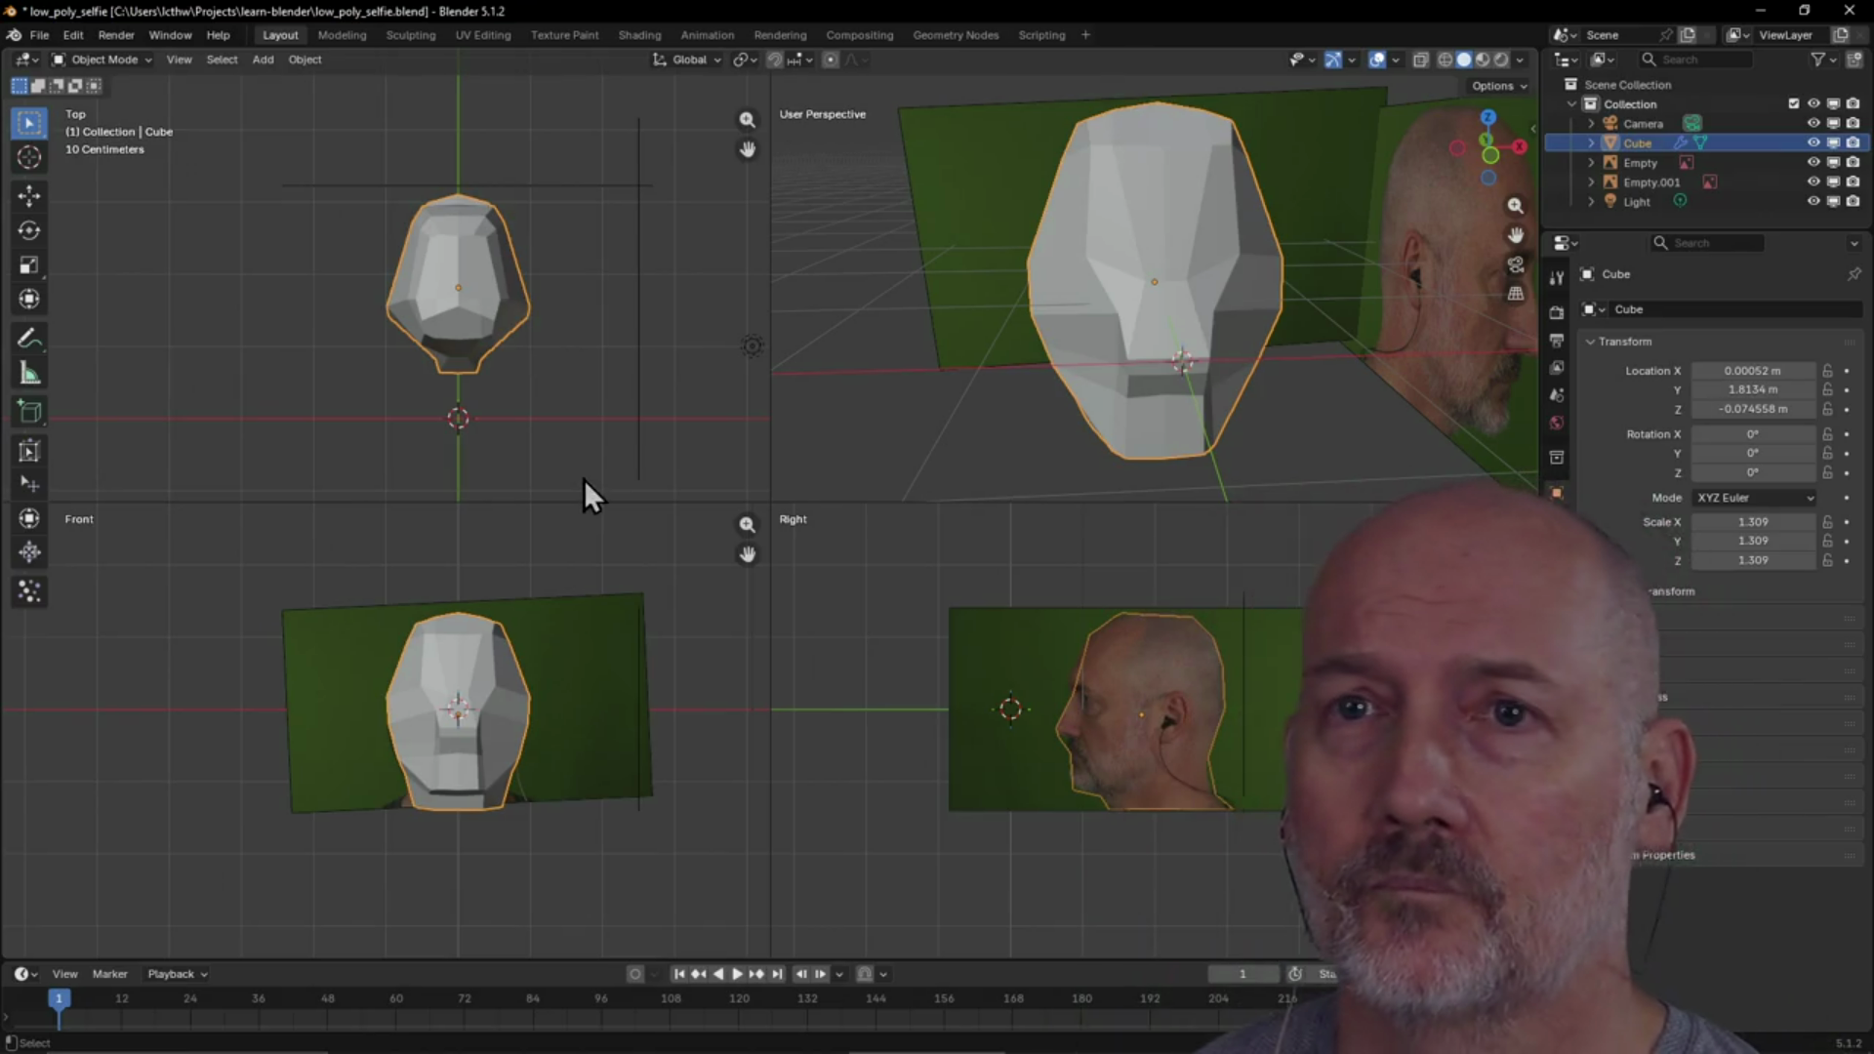
pyautogui.click(344, 37)
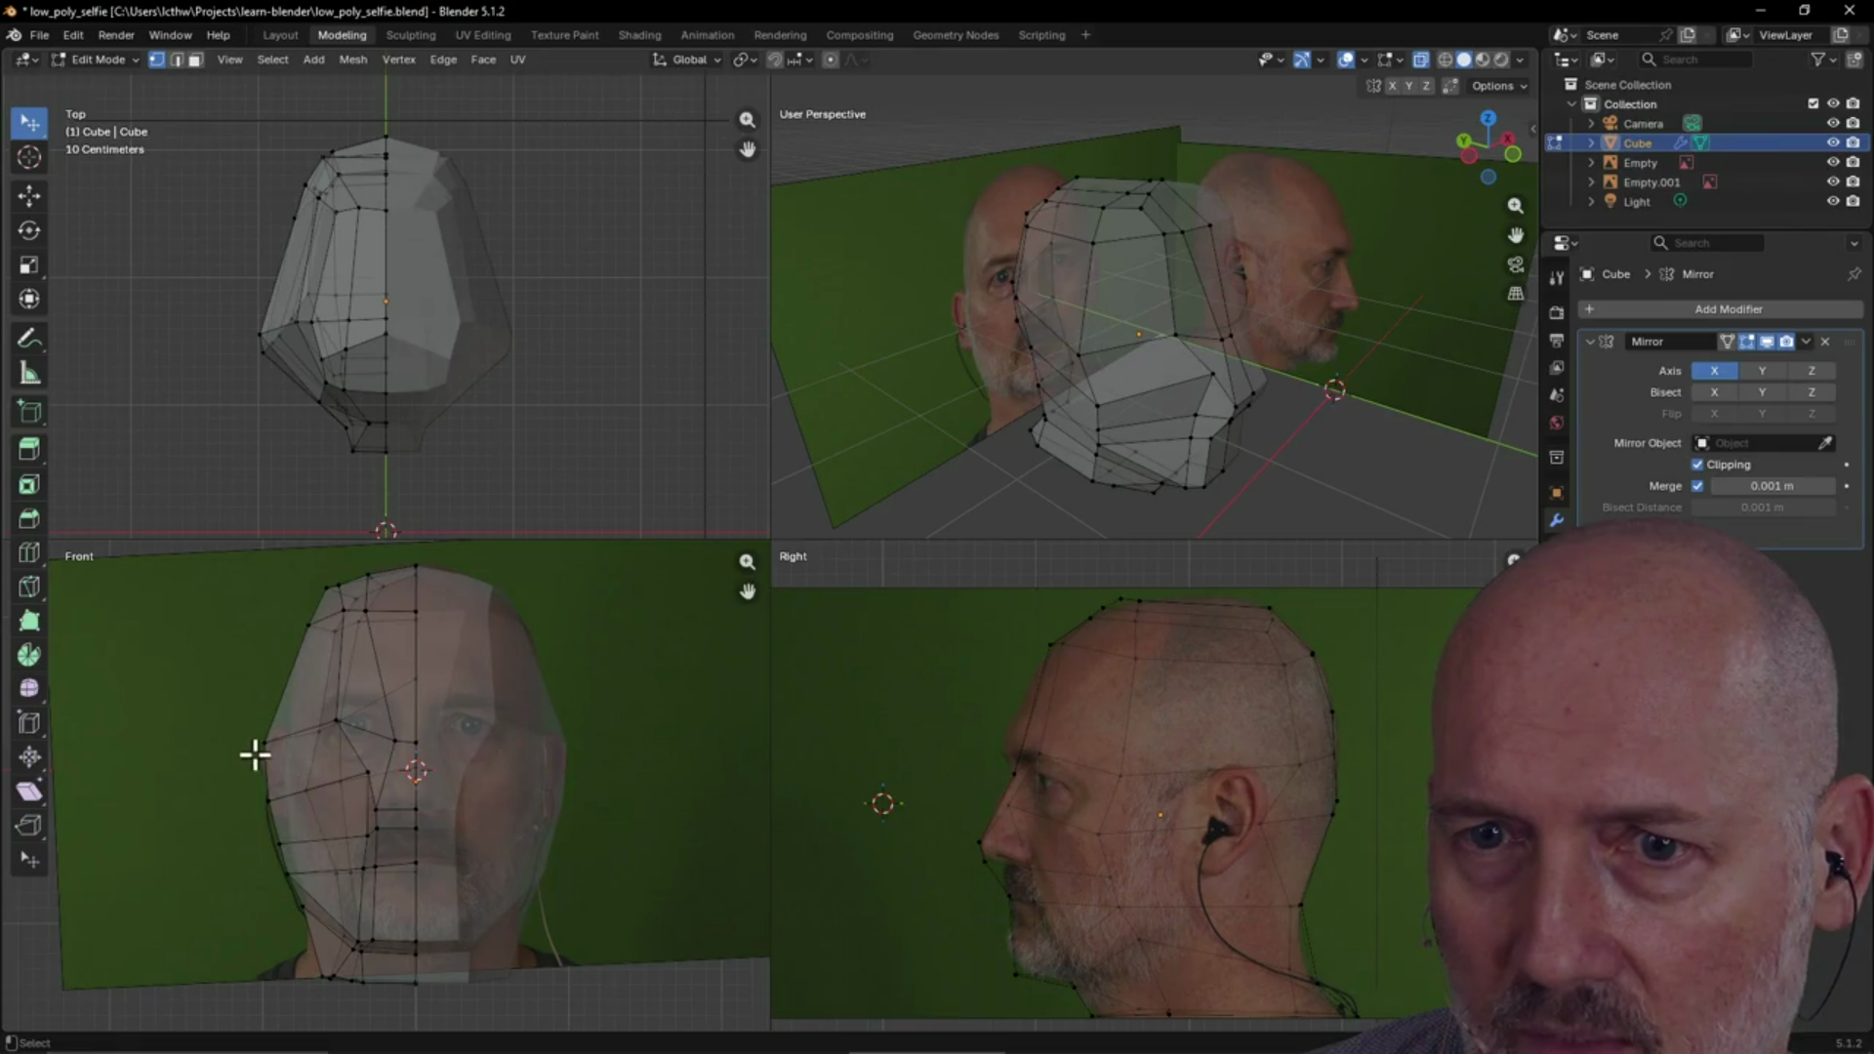
# Zoom the Front view in on the face and orbit the perspective view around the head mesh
pyautogui.scroll(2, 361, 791)
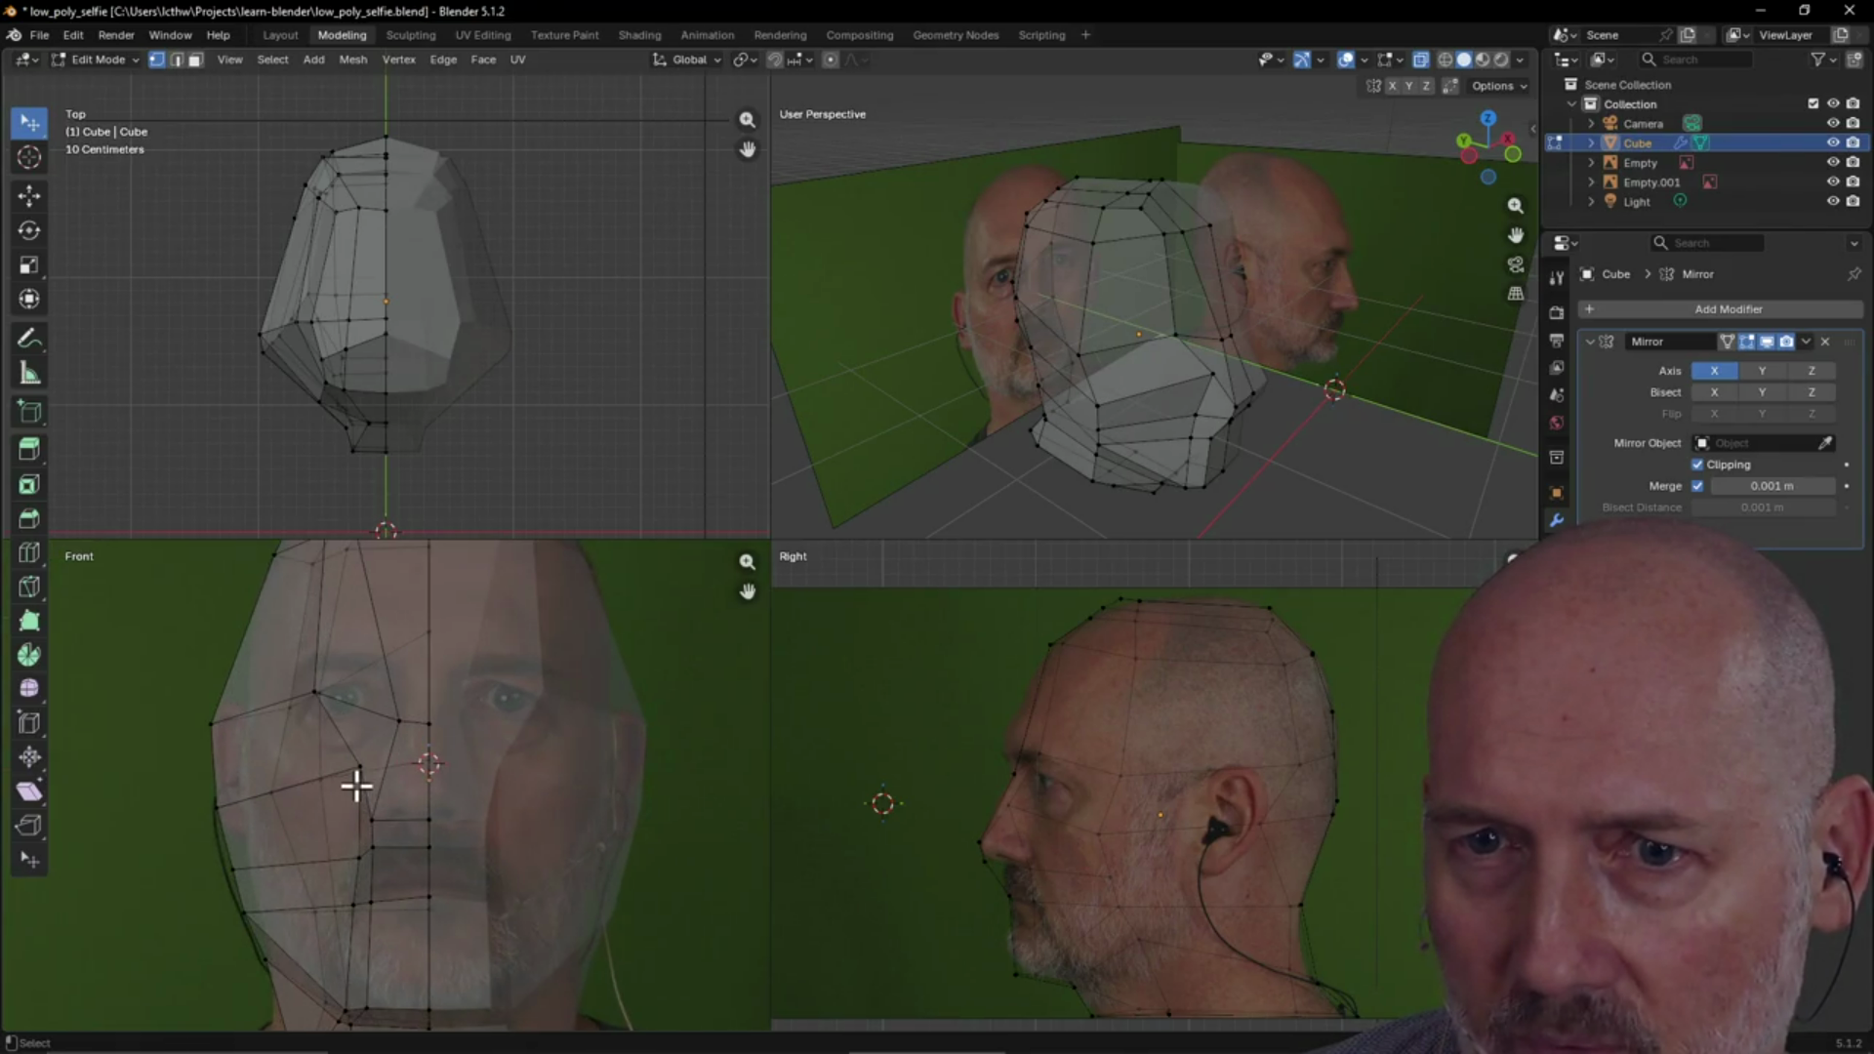
pyautogui.scroll(1, 357, 786)
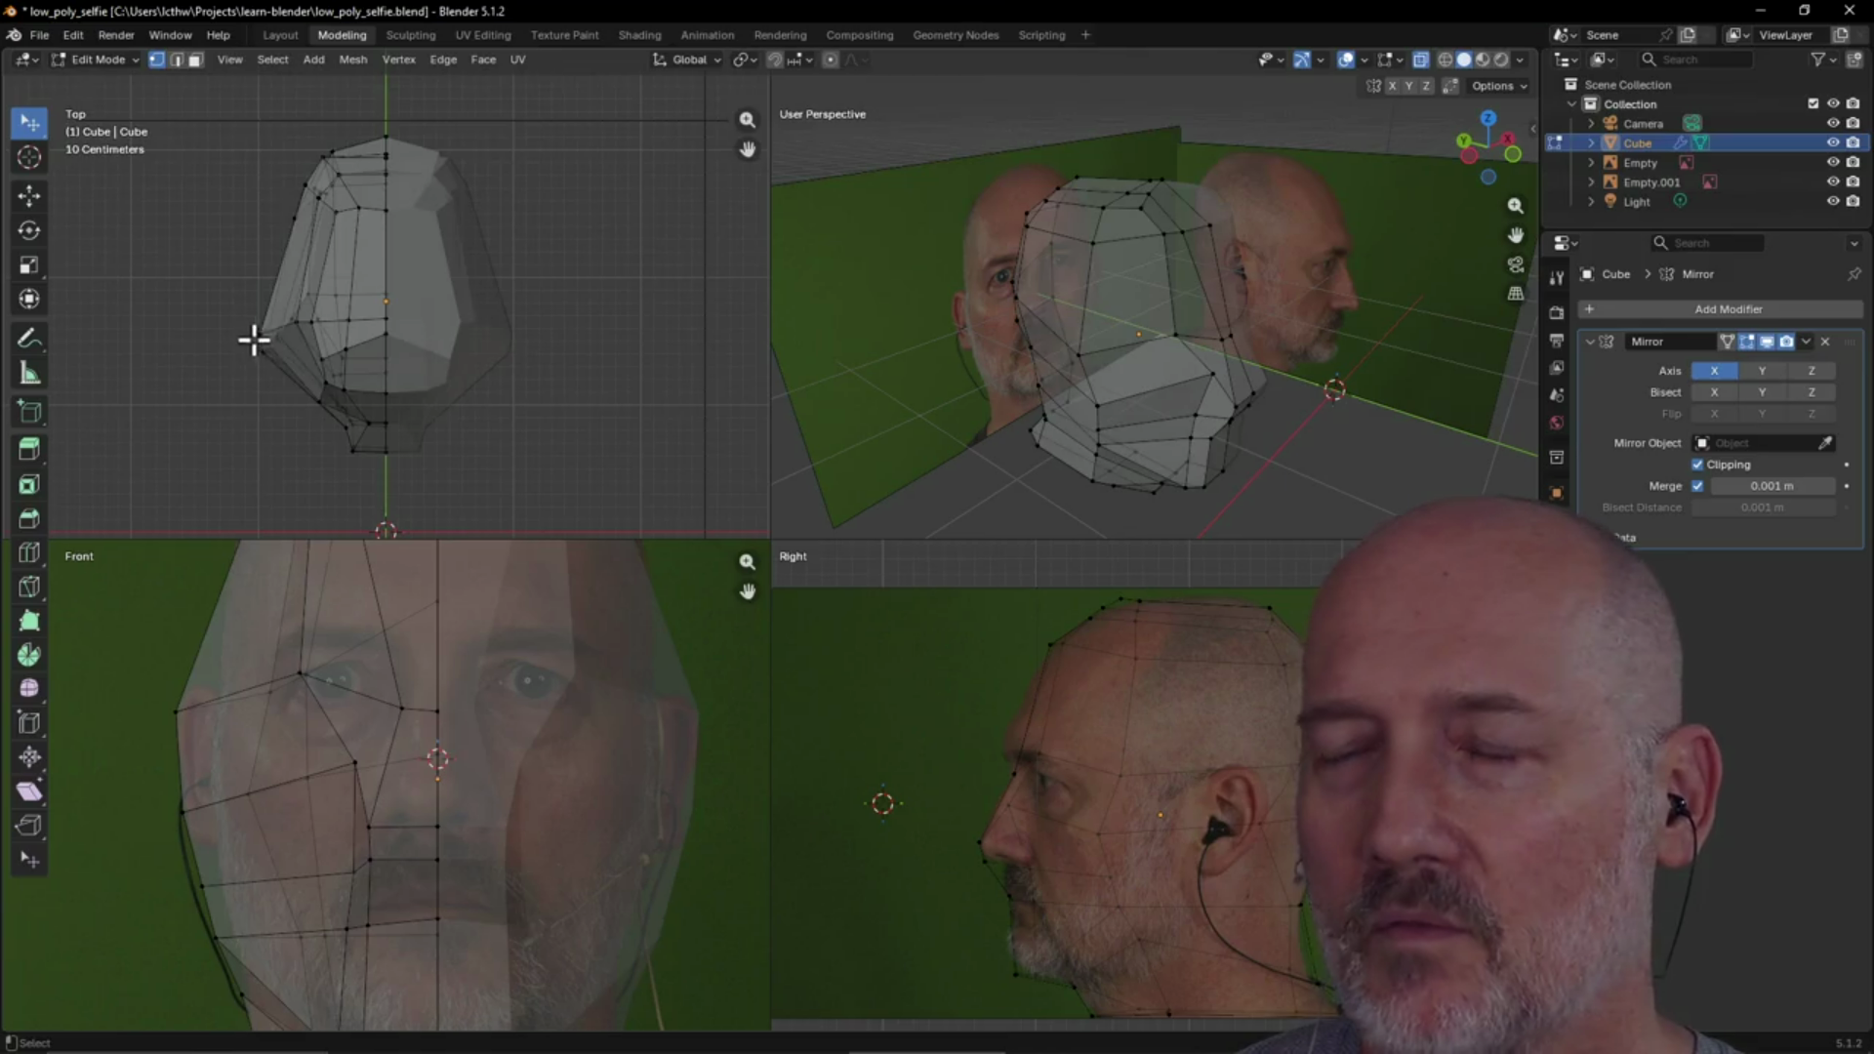
pyautogui.moveTo(1233, 328)
pyautogui.mouseDown(button='middle')
pyautogui.moveTo(1162, 322)
pyautogui.moveTo(1246, 322)
pyautogui.moveTo(1226, 335)
pyautogui.moveTo(1267, 307)
pyautogui.moveTo(1218, 289)
pyautogui.moveTo(1152, 319)
pyautogui.mouseUp(button='middle')
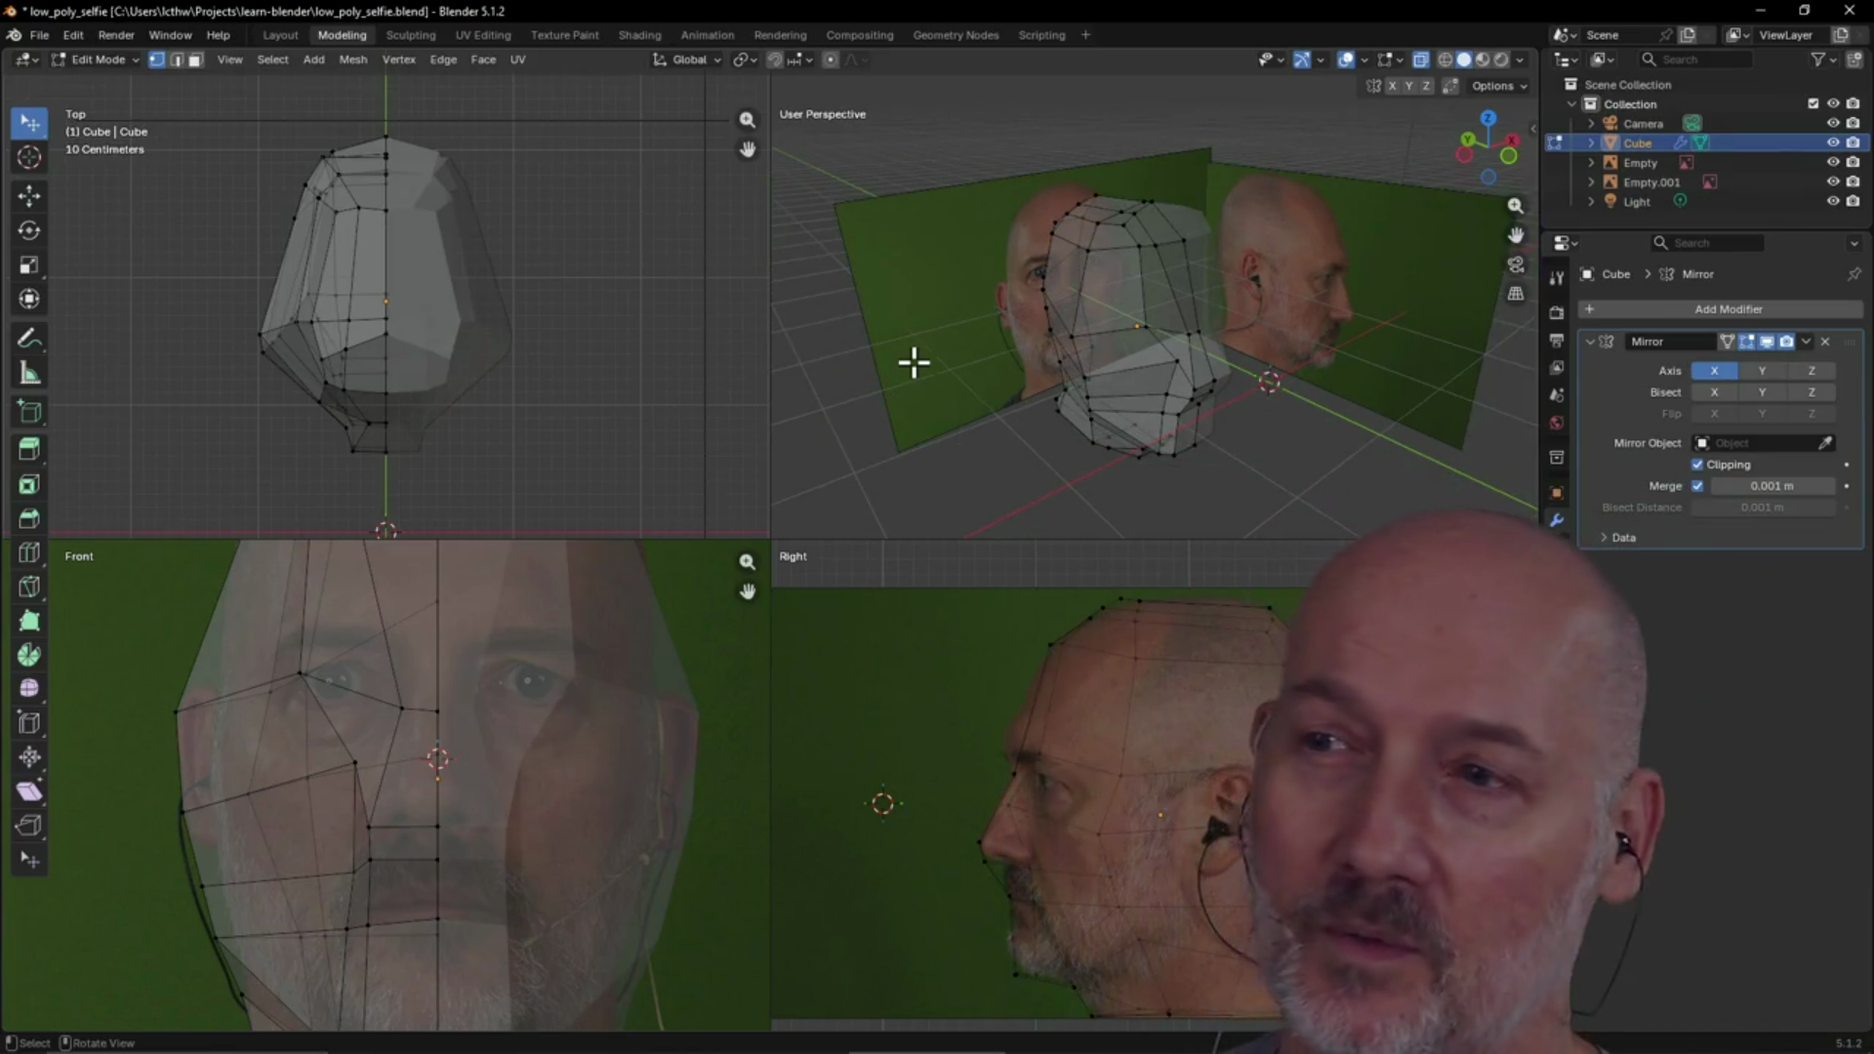
pyautogui.moveTo(913, 362)
pyautogui.mouseDown(button='middle')
pyautogui.moveTo(1075, 347)
pyautogui.moveTo(899, 377)
pyautogui.moveTo(1130, 322)
pyautogui.moveTo(1188, 267)
pyautogui.moveTo(1075, 305)
pyautogui.moveTo(1150, 255)
pyautogui.moveTo(1125, 339)
pyautogui.moveTo(1226, 322)
pyautogui.moveTo(1052, 341)
pyautogui.moveTo(1083, 284)
pyautogui.moveTo(1076, 335)
pyautogui.moveTo(1114, 355)
pyautogui.moveTo(1401, 272)
pyautogui.moveTo(1185, 345)
pyautogui.mouseUp(button='middle')
pyautogui.scroll(-1, 1244, 303)
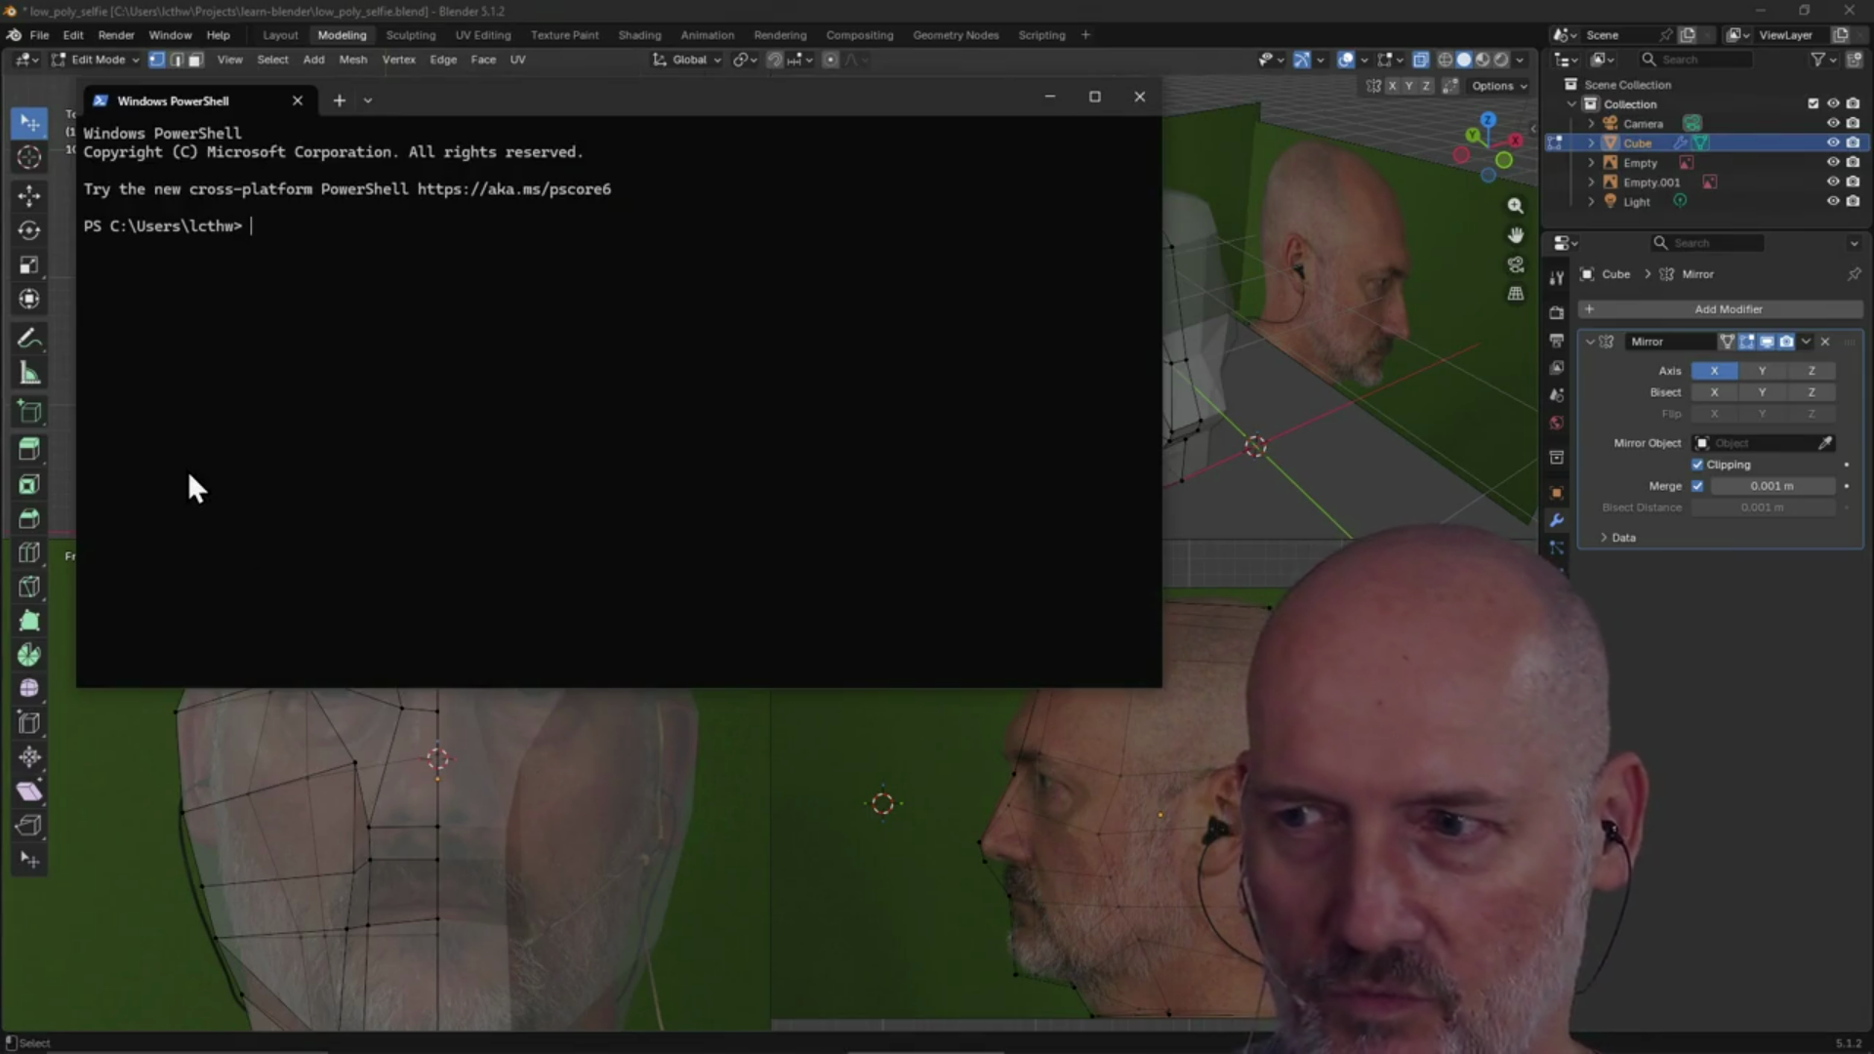
# In PowerShell, change into Projects\twitch_irc_bot, run ./app, then return to Blender
pyautogui.write('cd .\\Projects\\')
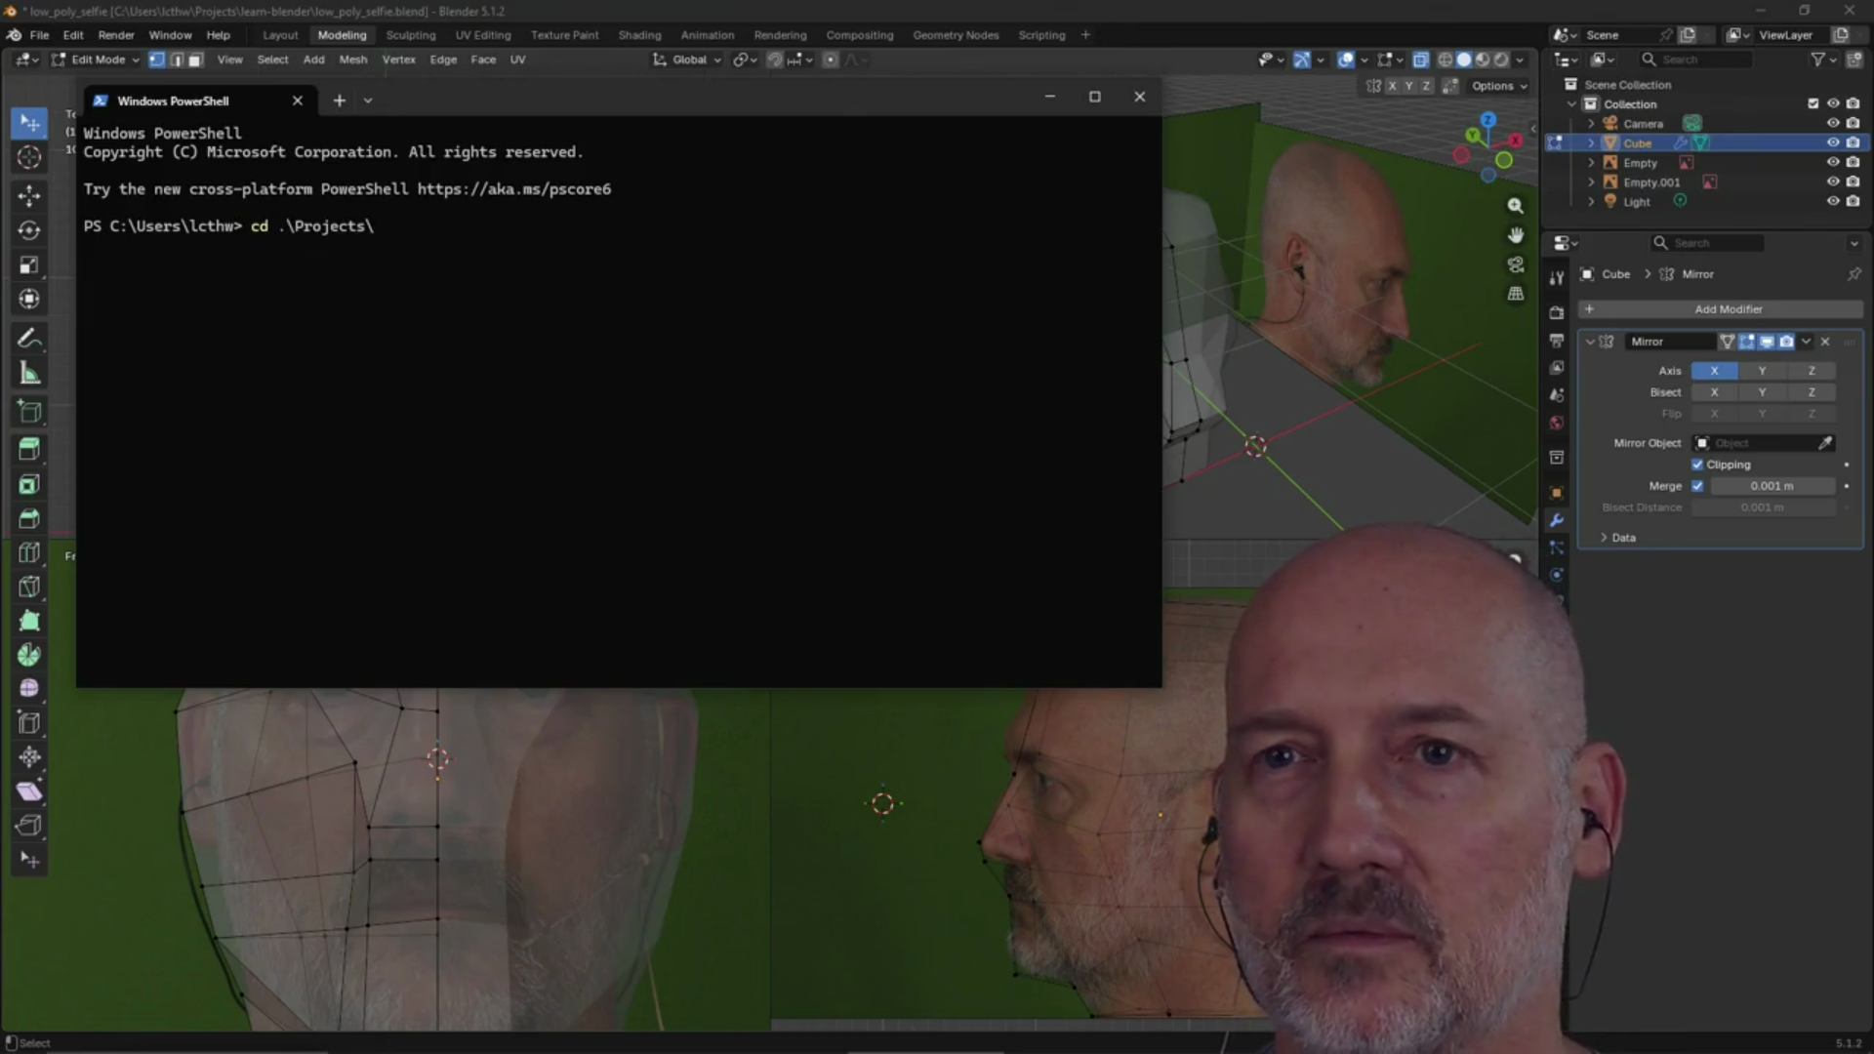
pyautogui.press('Tab')
pyautogui.press('Return')
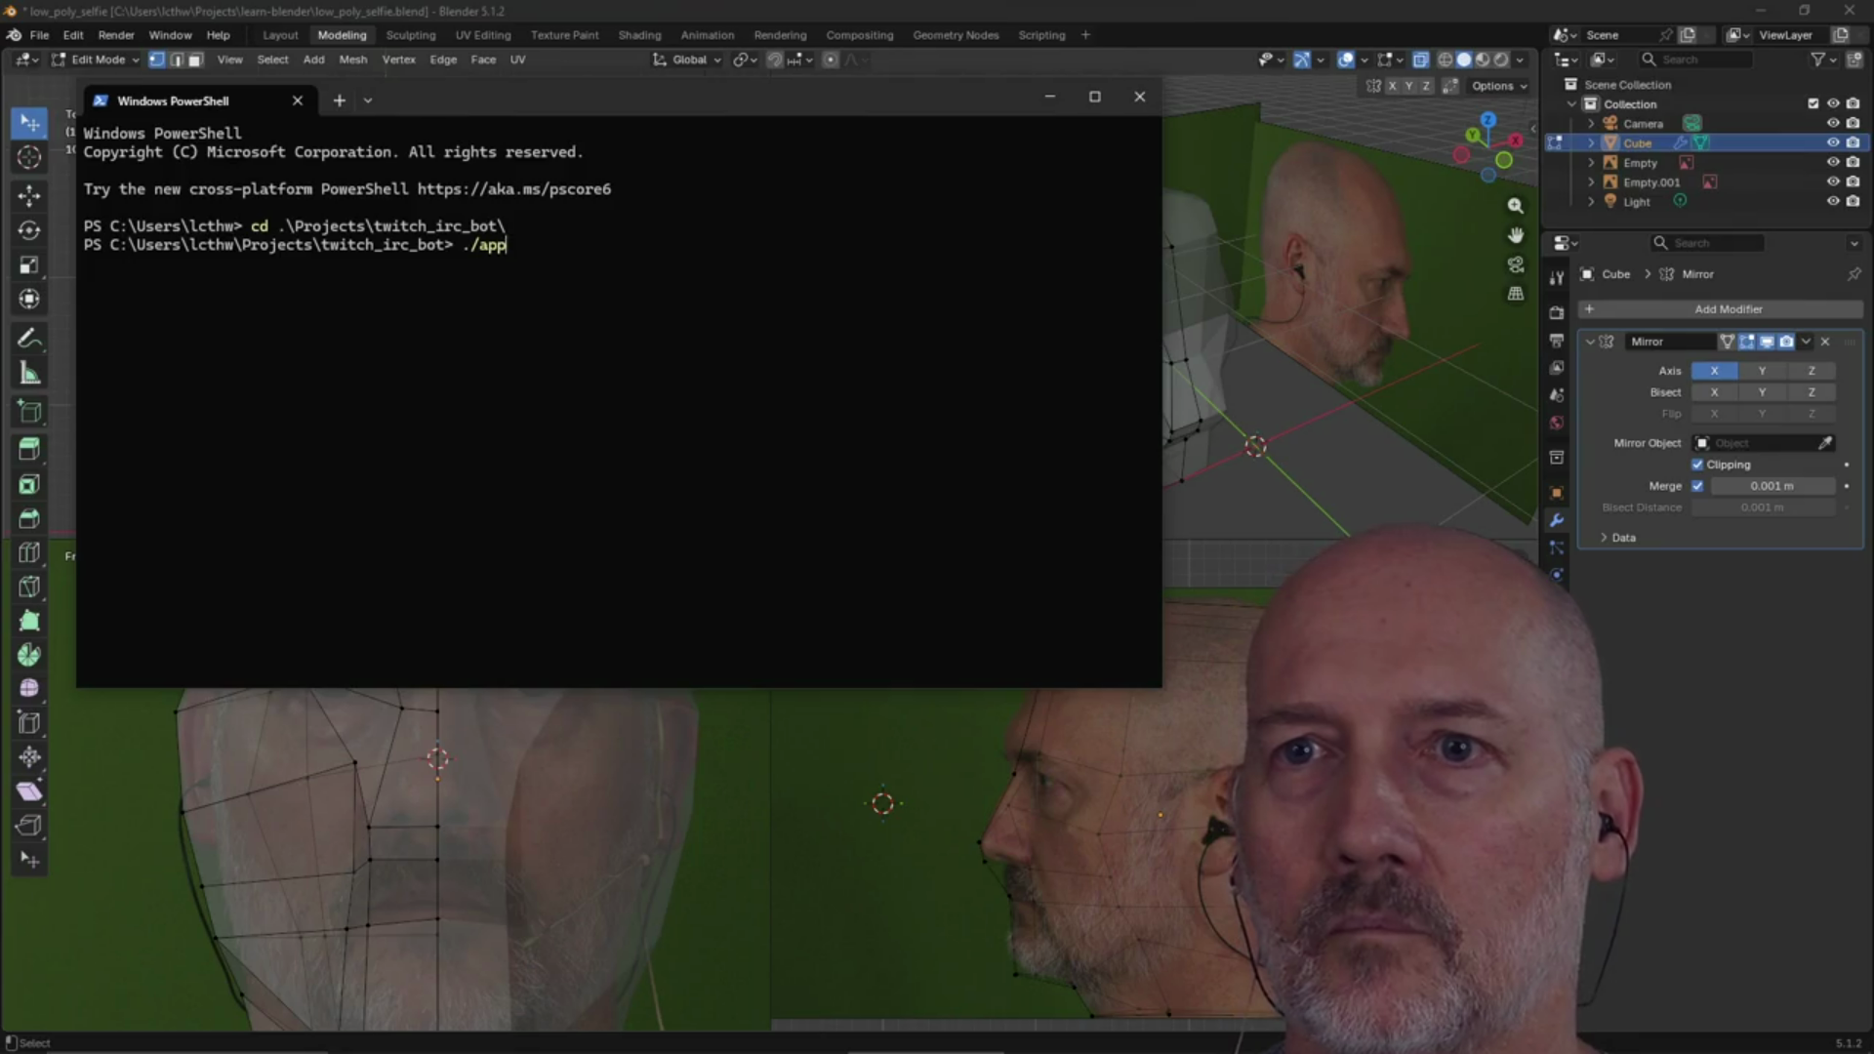
pyautogui.press('Return')
pyautogui.click(793, 10)
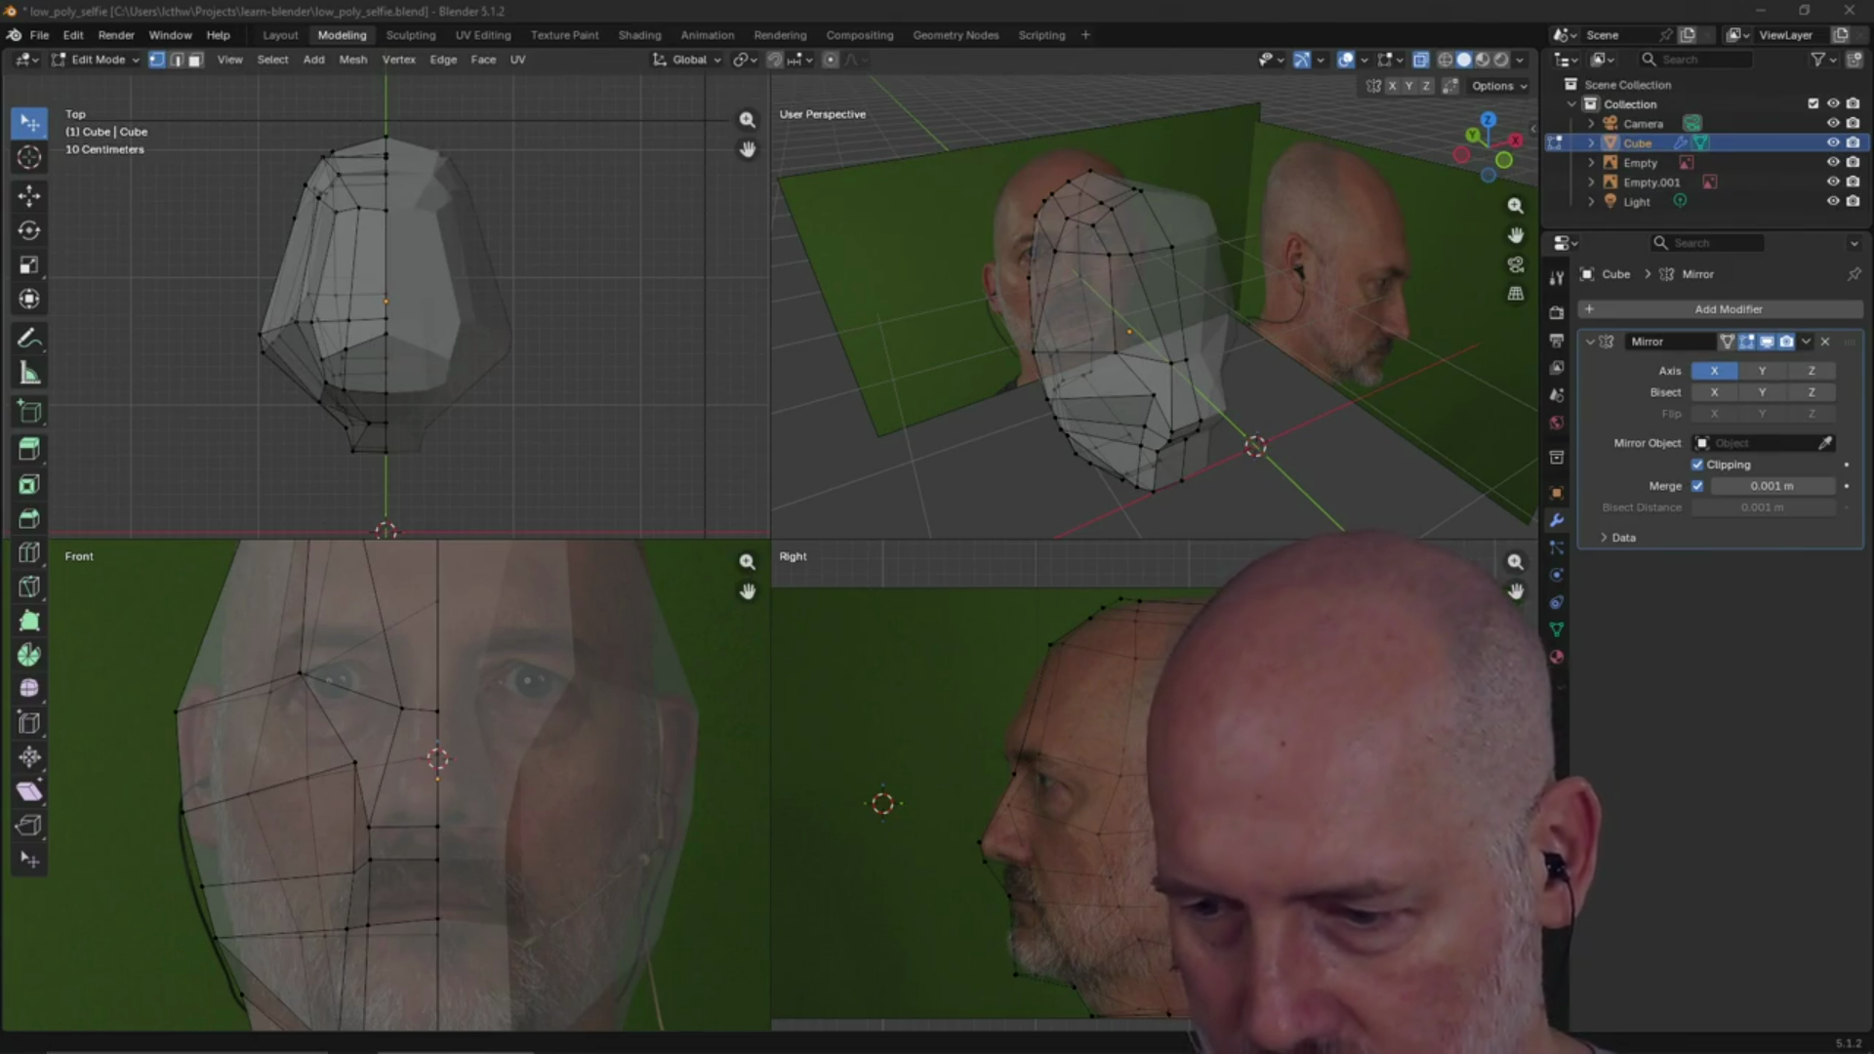
# Orbit to look down on the head, then drag a left-side vertex outward toward the ear outline
pyautogui.moveTo(1128, 336)
pyautogui.mouseDown(button='middle')
pyautogui.moveTo(1246, 297)
pyautogui.moveTo(1087, 326)
pyautogui.moveTo(1127, 283)
pyautogui.mouseUp(button='middle')
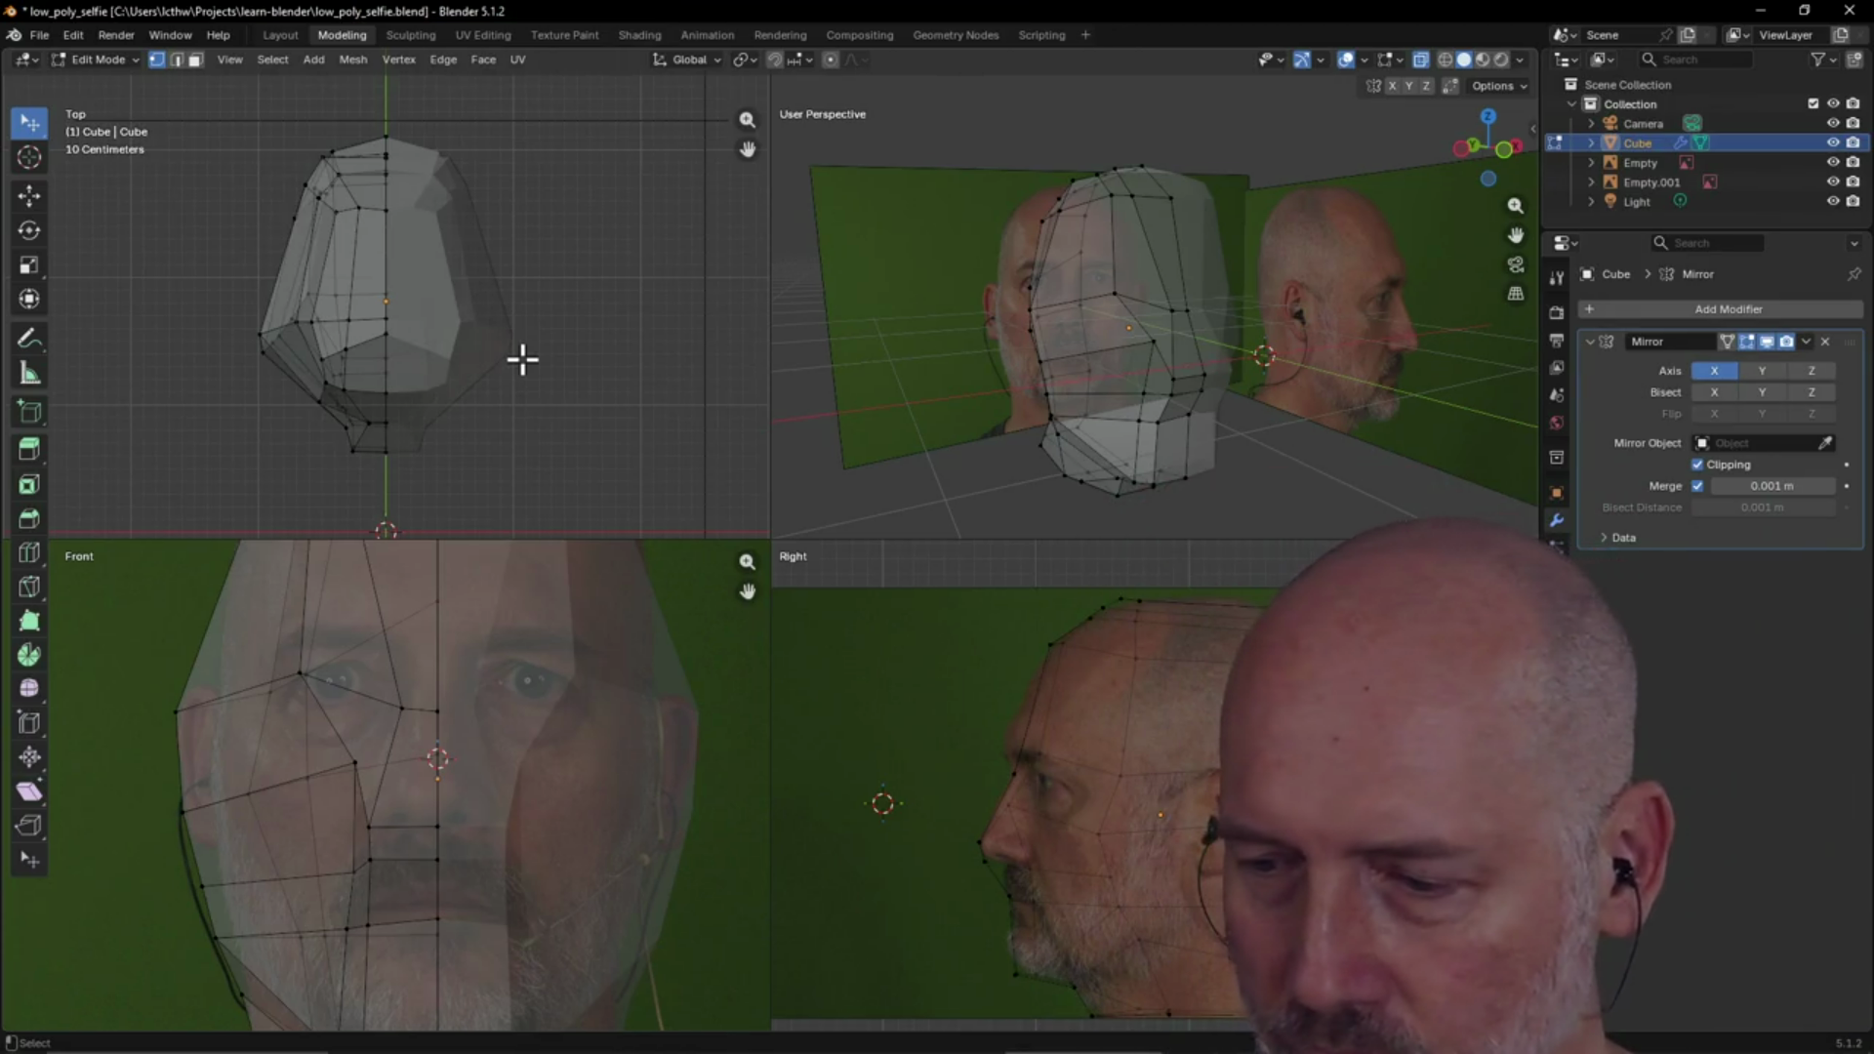
pyautogui.moveTo(1133, 326)
pyautogui.mouseDown(button='middle')
pyautogui.moveTo(1113, 423)
pyautogui.moveTo(1042, 456)
pyautogui.moveTo(1100, 325)
pyautogui.moveTo(1197, 313)
pyautogui.moveTo(1103, 390)
pyautogui.moveTo(1197, 315)
pyautogui.moveTo(1071, 398)
pyautogui.moveTo(1151, 376)
pyautogui.moveTo(1109, 351)
pyautogui.moveTo(1122, 284)
pyautogui.moveTo(1258, 325)
pyautogui.moveTo(1298, 269)
pyautogui.moveTo(1159, 381)
pyautogui.moveTo(1156, 351)
pyautogui.moveTo(1133, 419)
pyautogui.moveTo(1138, 342)
pyautogui.moveTo(1097, 452)
pyautogui.moveTo(1192, 393)
pyautogui.moveTo(1250, 406)
pyautogui.moveTo(1163, 448)
pyautogui.moveTo(1192, 395)
pyautogui.moveTo(1188, 309)
pyautogui.moveTo(1187, 348)
pyautogui.moveTo(1112, 417)
pyautogui.mouseUp(button='middle')
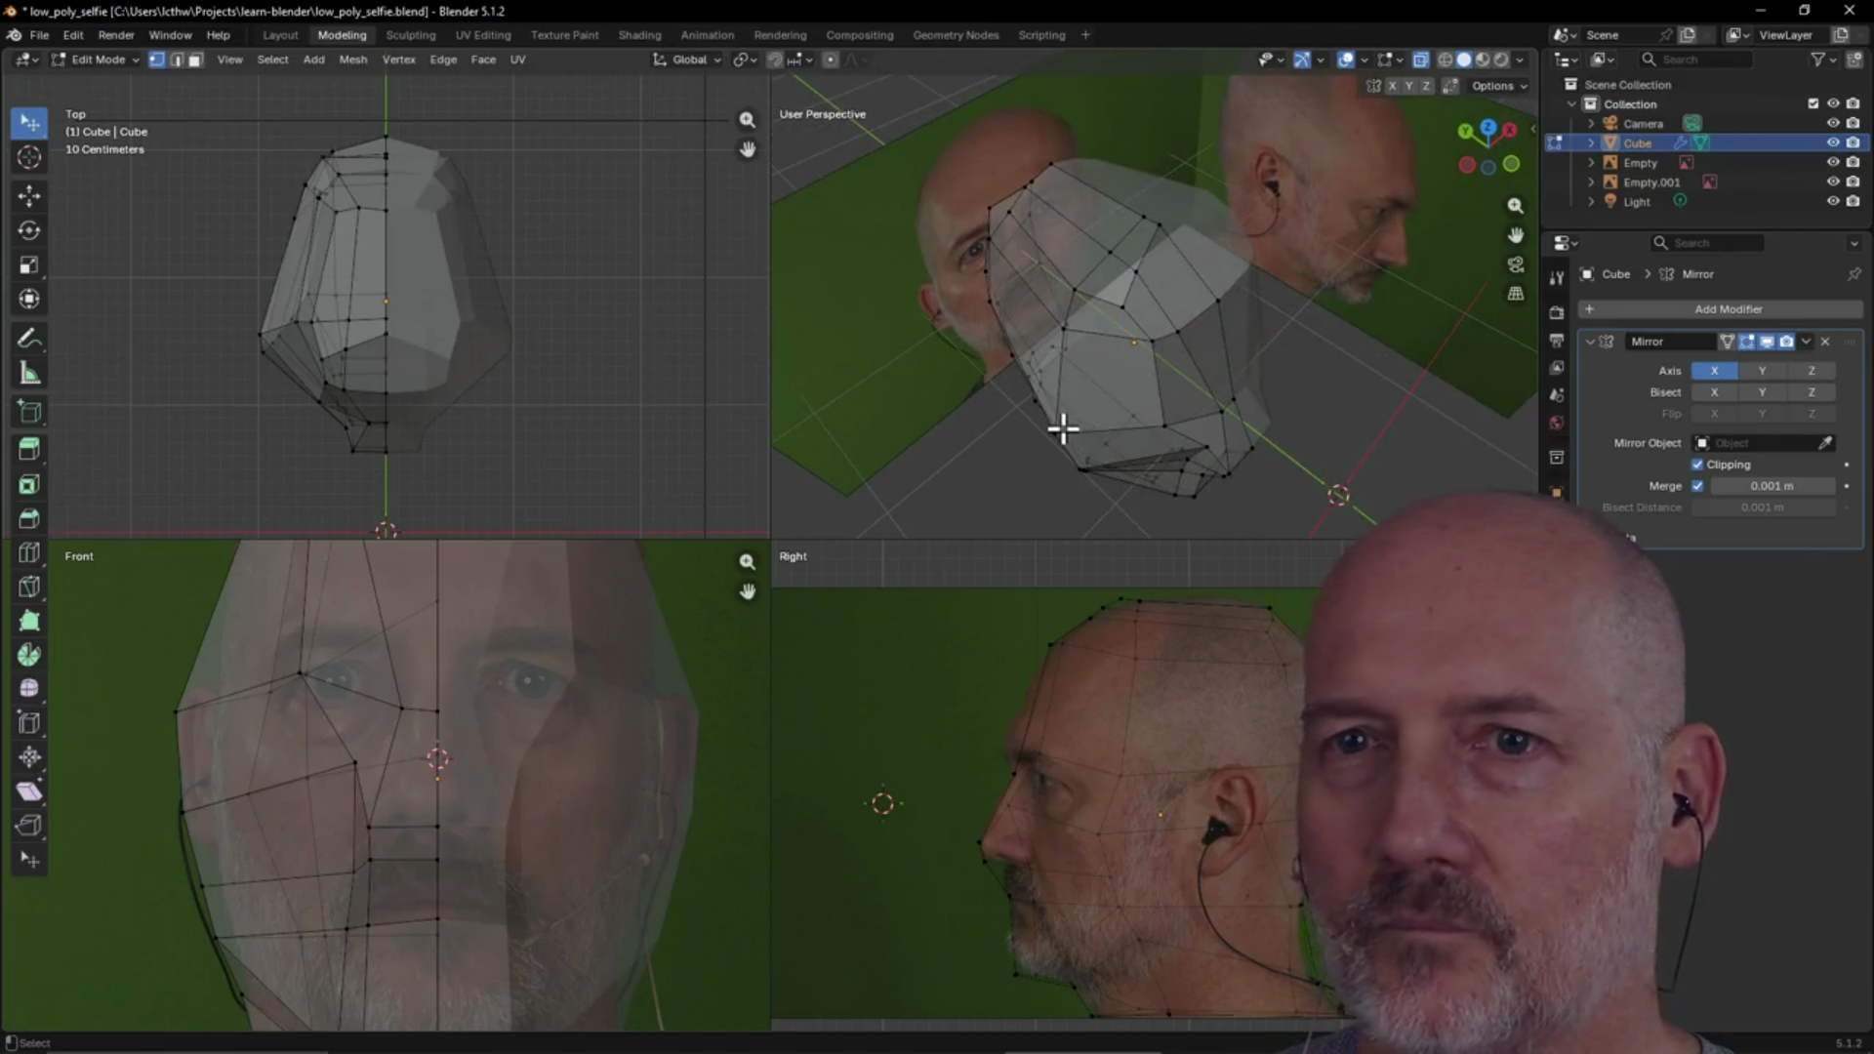
pyautogui.moveTo(260, 332); pyautogui.dragTo(281, 330)
# Move a lower left-cheek vertex and a lower jaw vertex onto the face outline in the front photo
pyautogui.click(262, 348)
pyautogui.press('g')
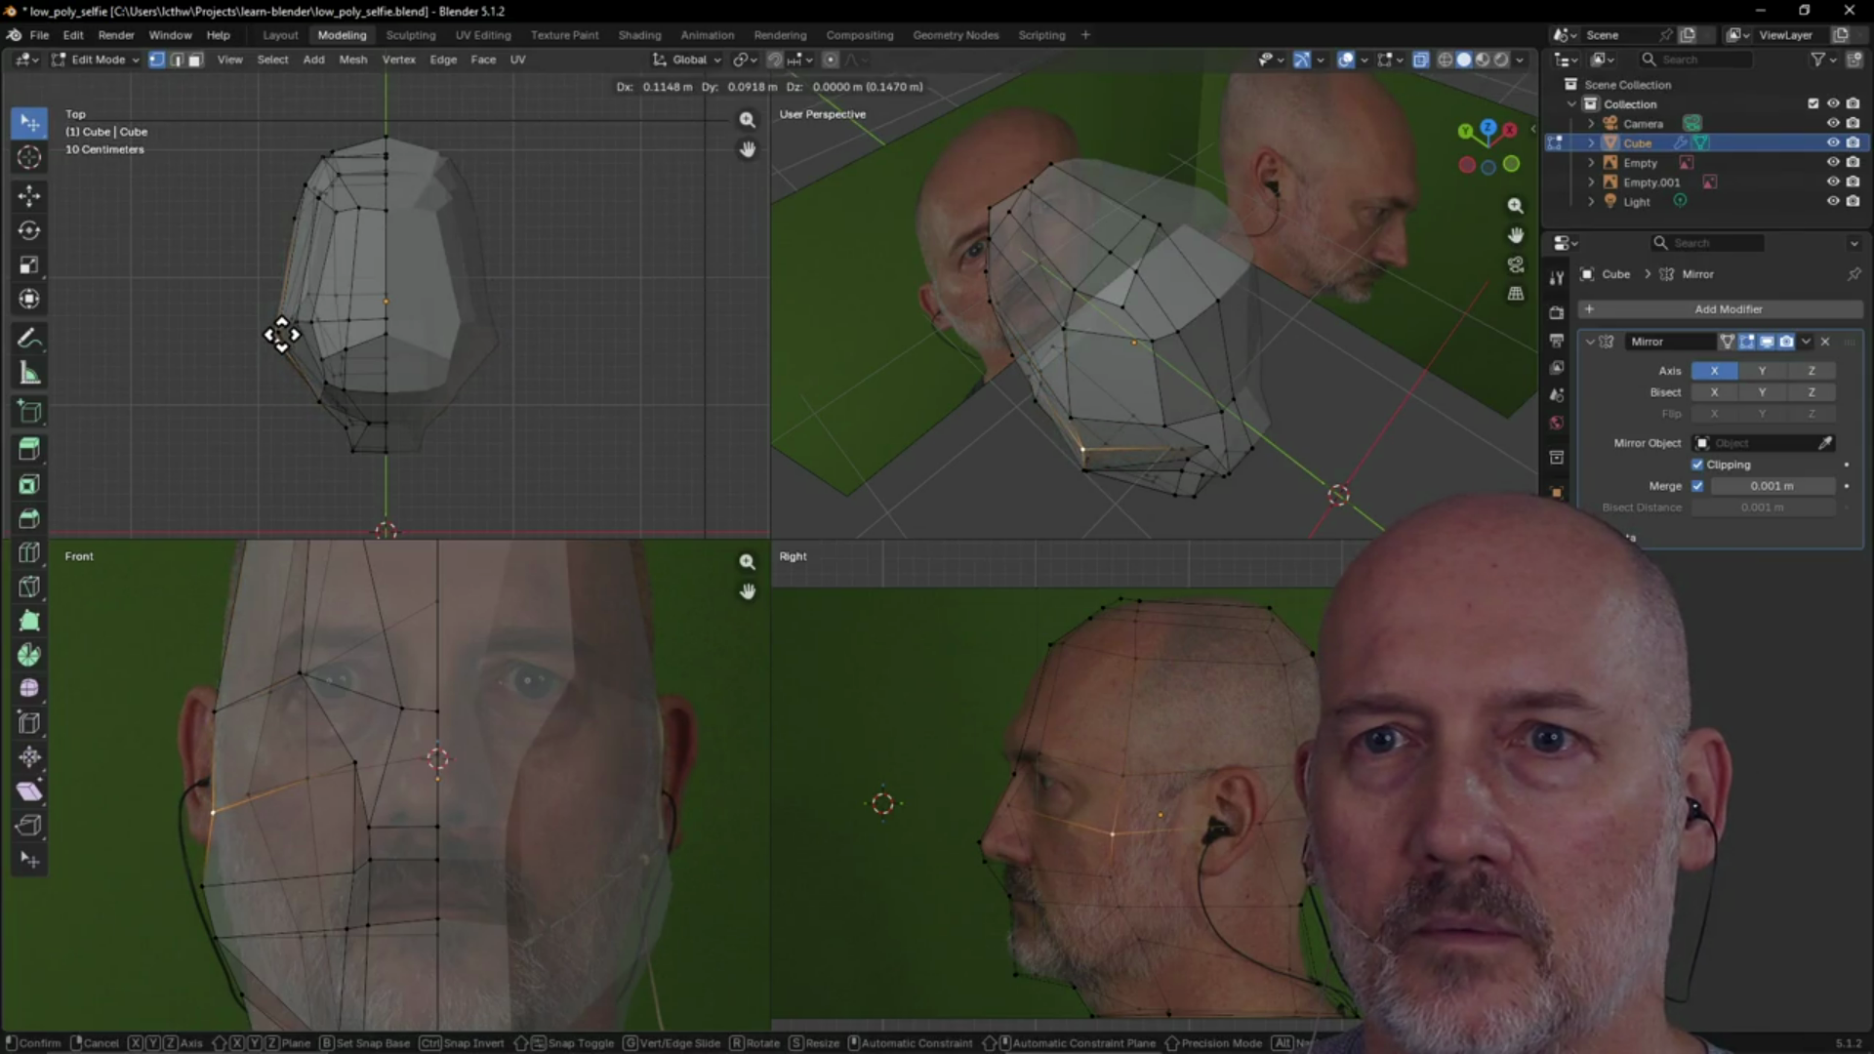
pyautogui.click(285, 341)
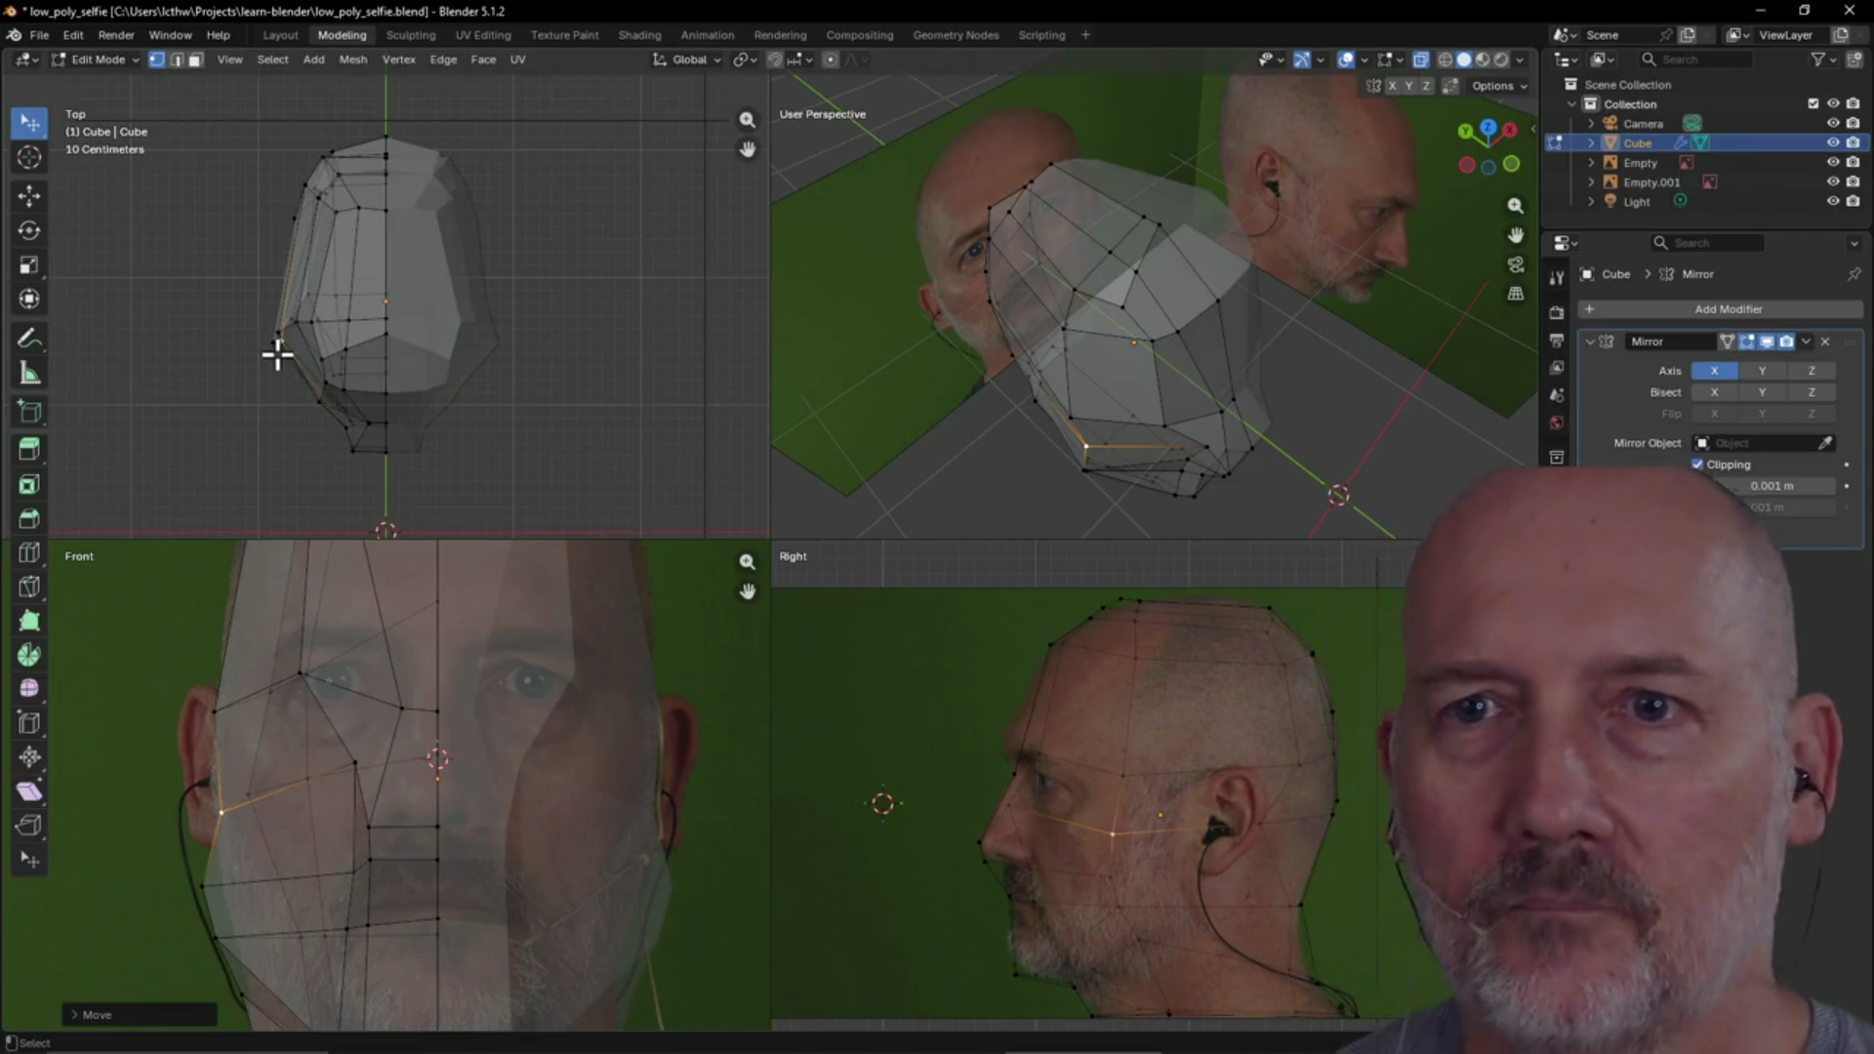
pyautogui.press('g')
pyautogui.rightClick(235, 887)
pyautogui.click(218, 939)
pyautogui.press('g')
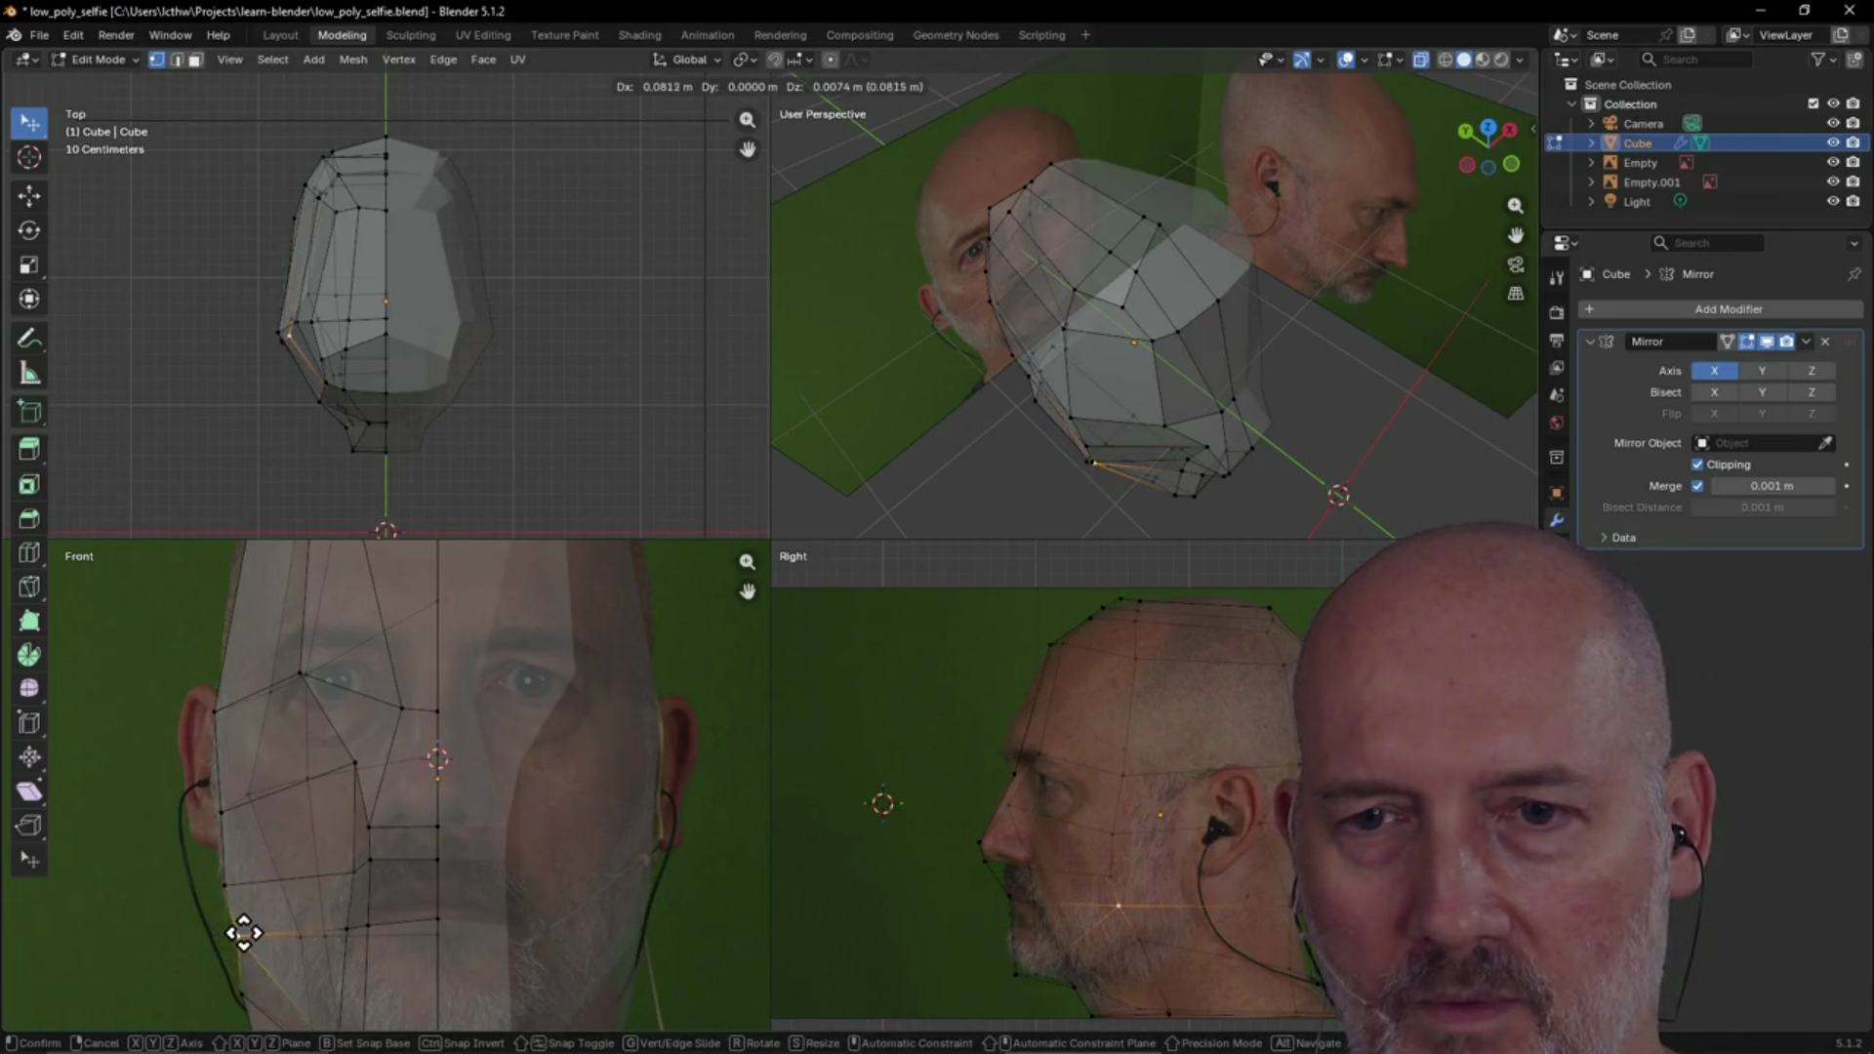
pyautogui.click(252, 931)
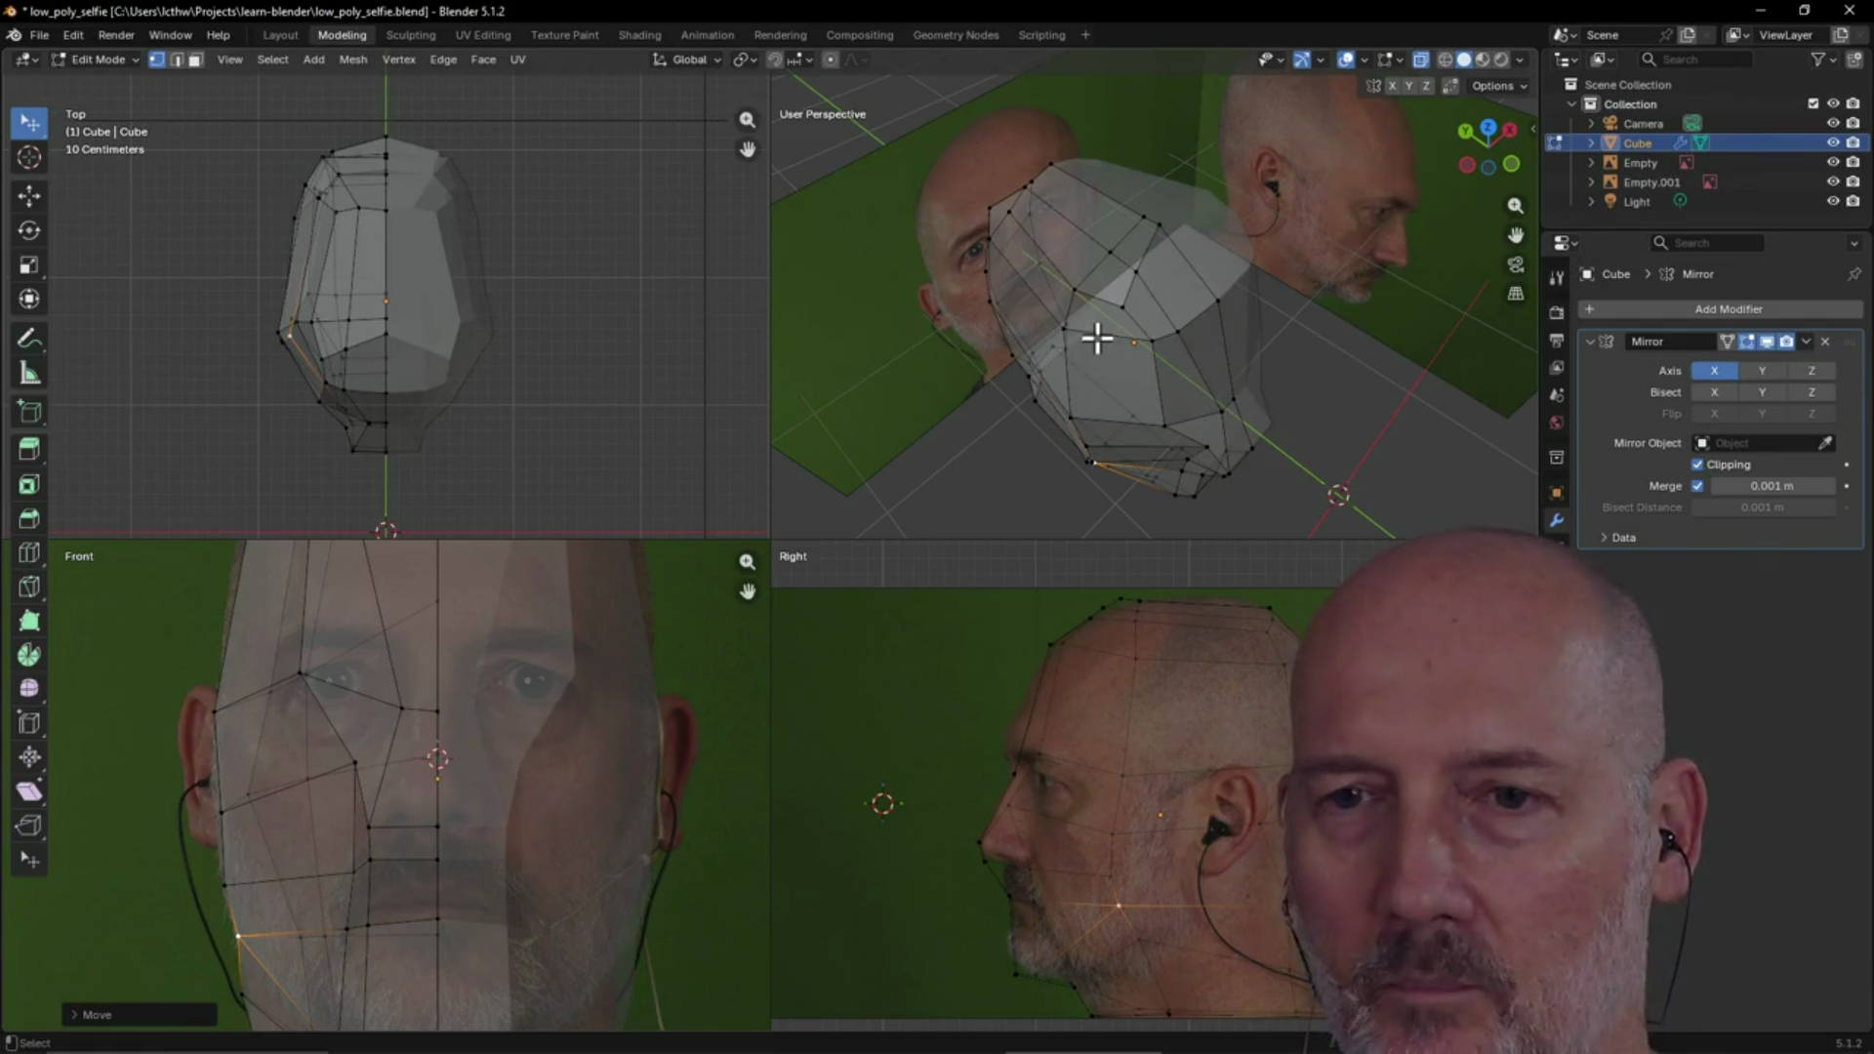
# Orbit and zoom around the head to check the jaw shape, then begin moving another jaw vertex
pyautogui.moveTo(1186, 327)
pyautogui.mouseDown(button='middle')
pyautogui.moveTo(1276, 230)
pyautogui.moveTo(1142, 201)
pyautogui.moveTo(1201, 205)
pyautogui.moveTo(1121, 176)
pyautogui.moveTo(1158, 155)
pyautogui.moveTo(1218, 182)
pyautogui.mouseUp(button='middle')
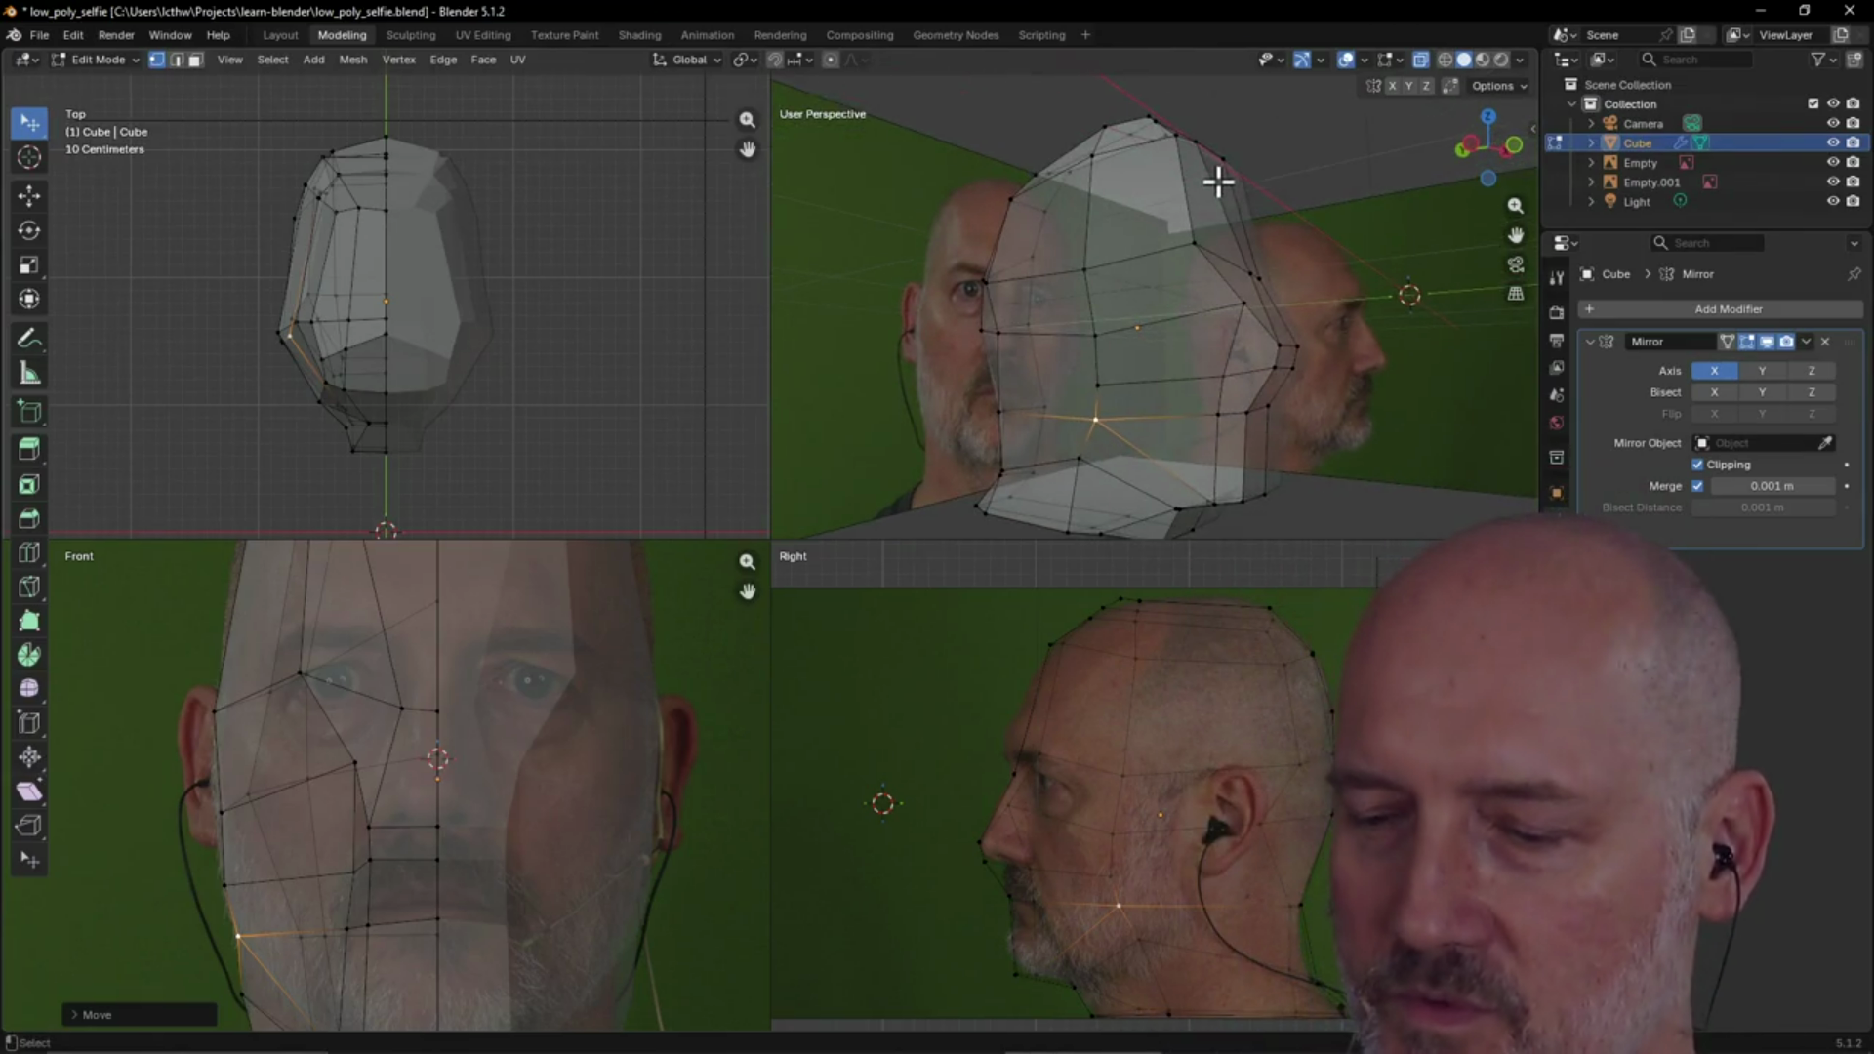
pyautogui.moveTo(1215, 273)
pyautogui.mouseDown(button='middle')
pyautogui.moveTo(1055, 377)
pyautogui.moveTo(1269, 303)
pyautogui.moveTo(1074, 309)
pyautogui.moveTo(1215, 286)
pyautogui.moveTo(1180, 351)
pyautogui.moveTo(1214, 250)
pyautogui.moveTo(1264, 374)
pyautogui.mouseUp(button='middle')
pyautogui.moveTo(1062, 263)
pyautogui.mouseDown(button='middle')
pyautogui.moveTo(1250, 251)
pyautogui.moveTo(1019, 278)
pyautogui.moveTo(1191, 339)
pyautogui.moveTo(1091, 261)
pyautogui.mouseUp(button='middle')
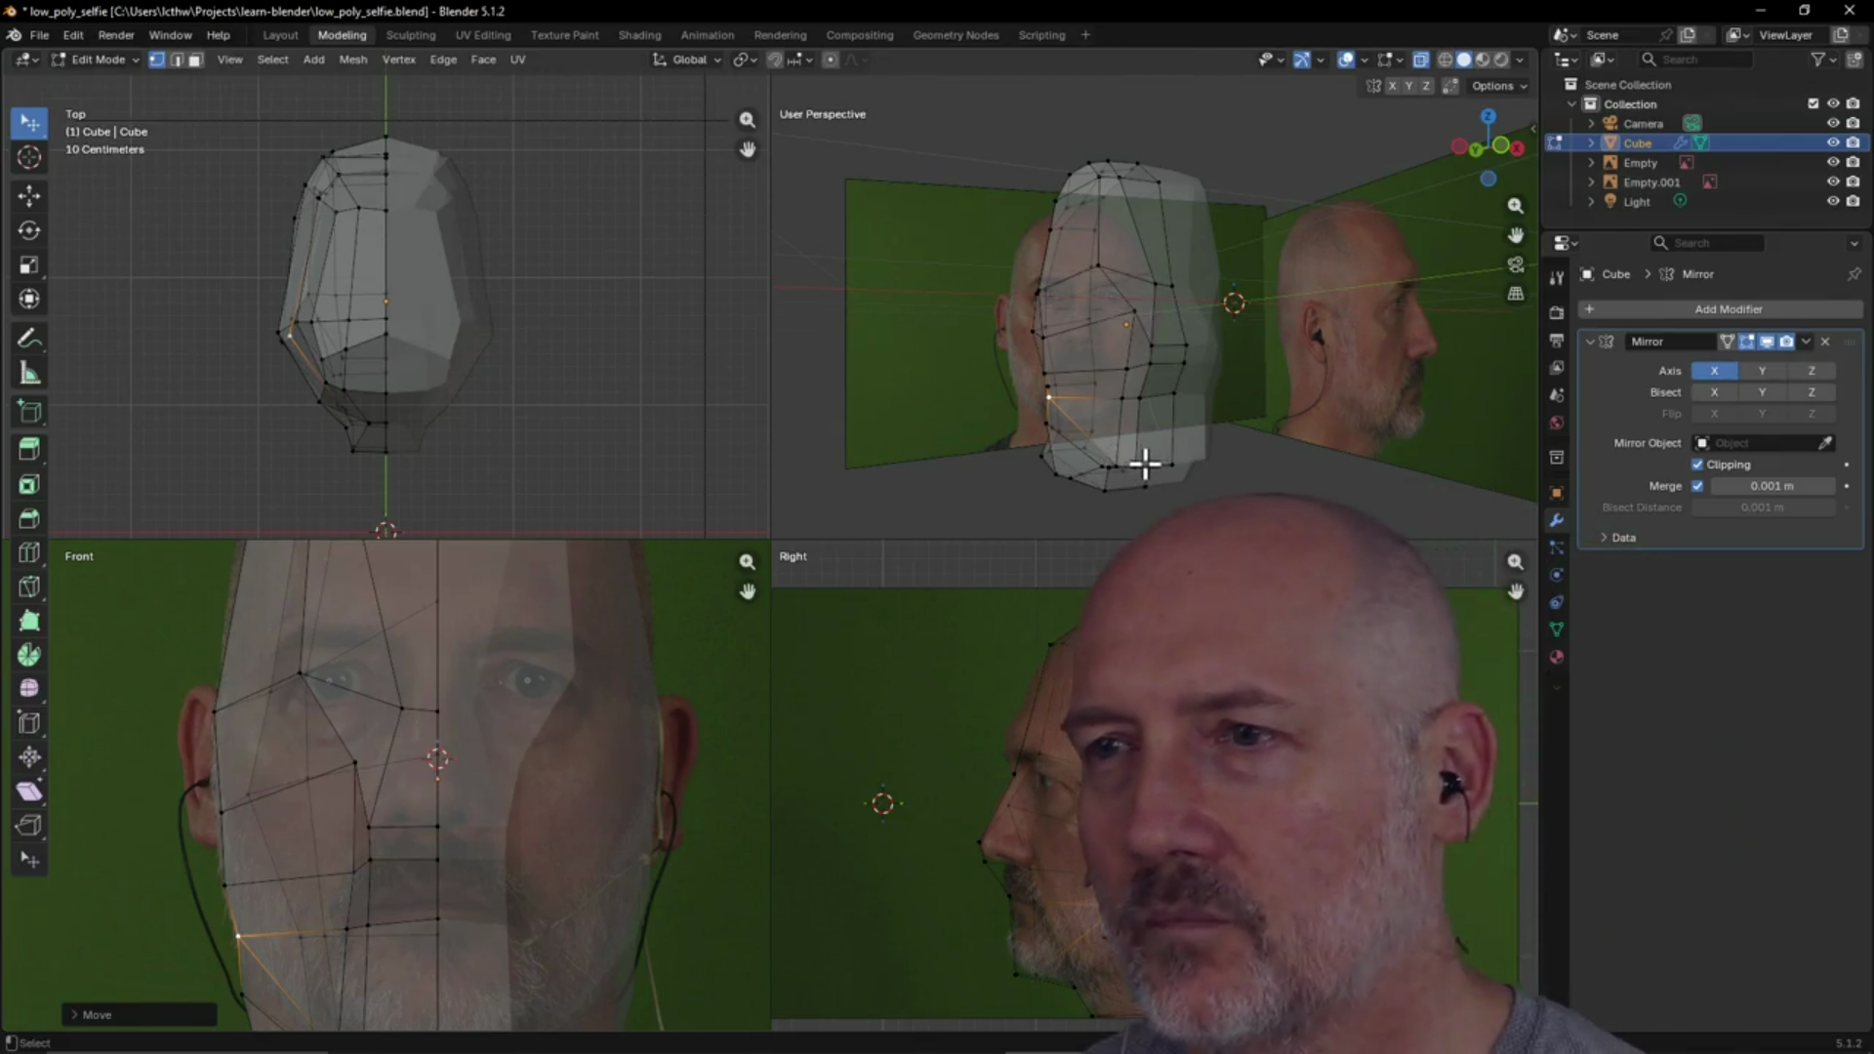
pyautogui.scroll(2, 1139, 452)
pyautogui.moveTo(1093, 460); pyautogui.dragTo(1122, 441, button='middle')
pyautogui.moveTo(1125, 431); pyautogui.dragTo(1101, 475, button='middle')
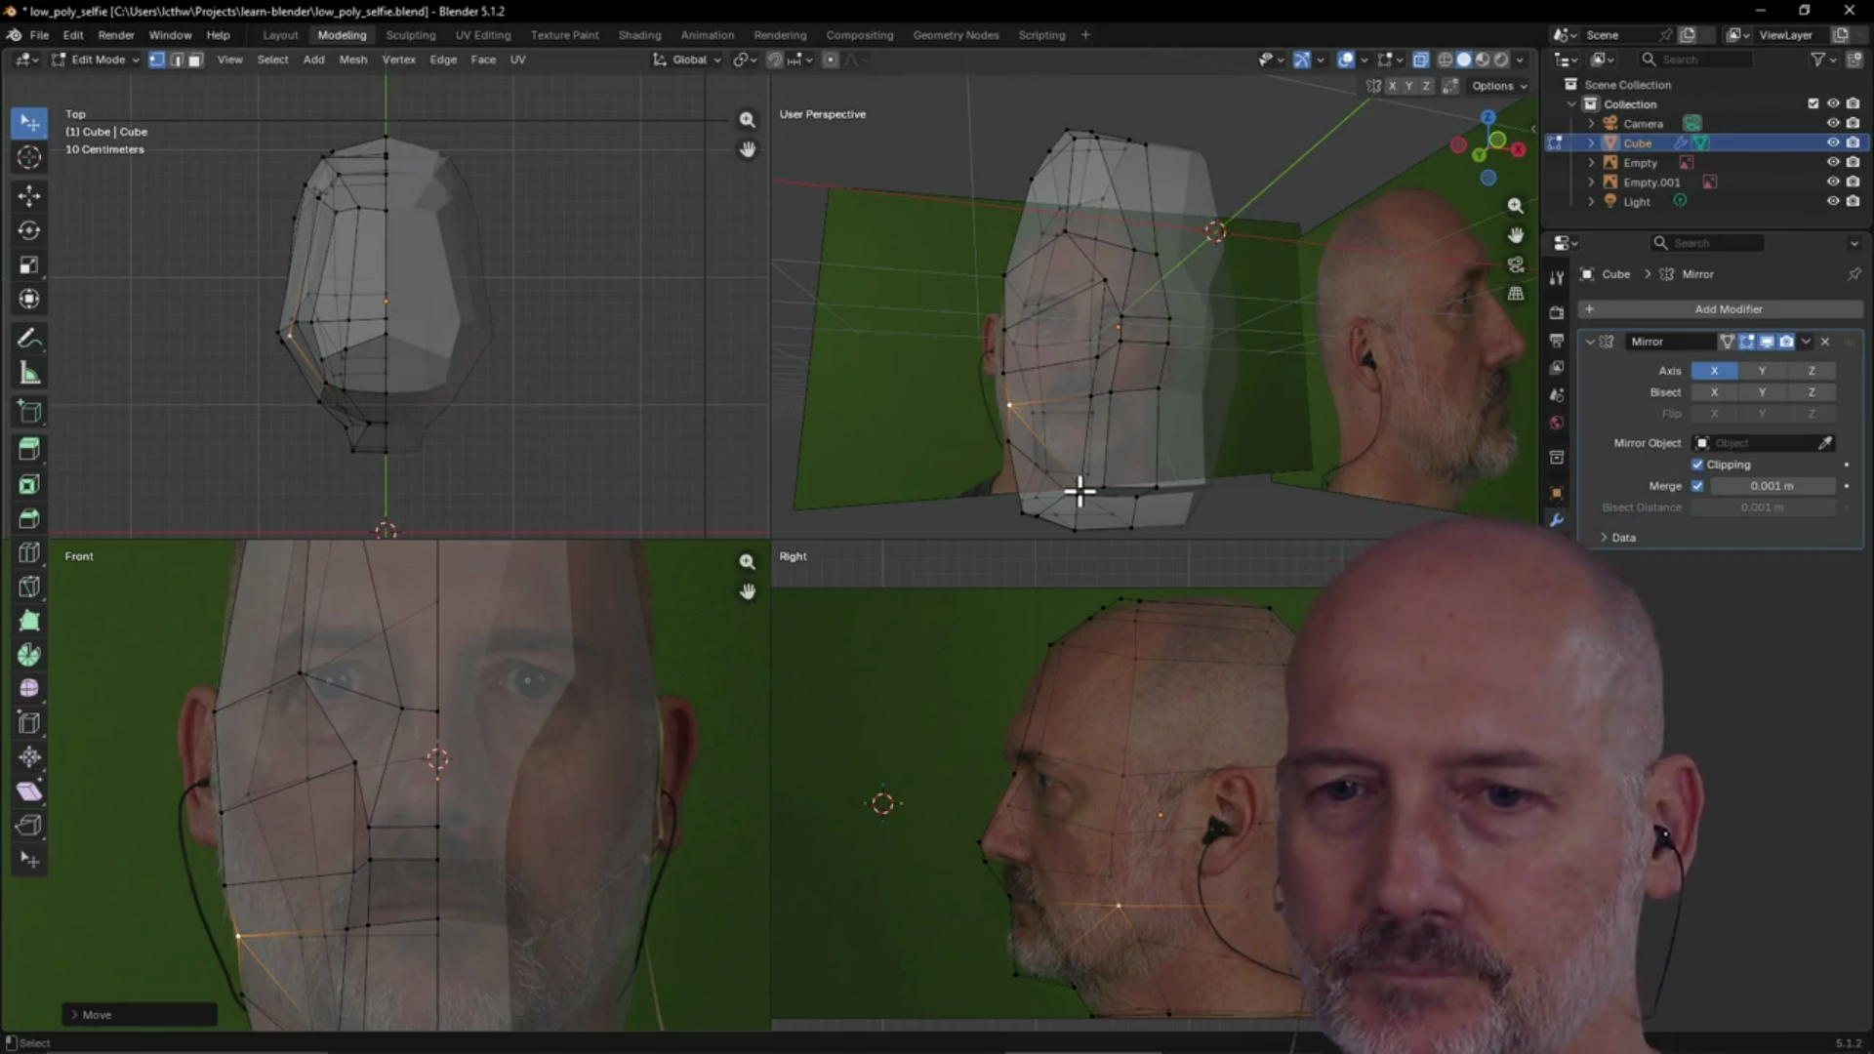
pyautogui.scroll(-3, 430, 752)
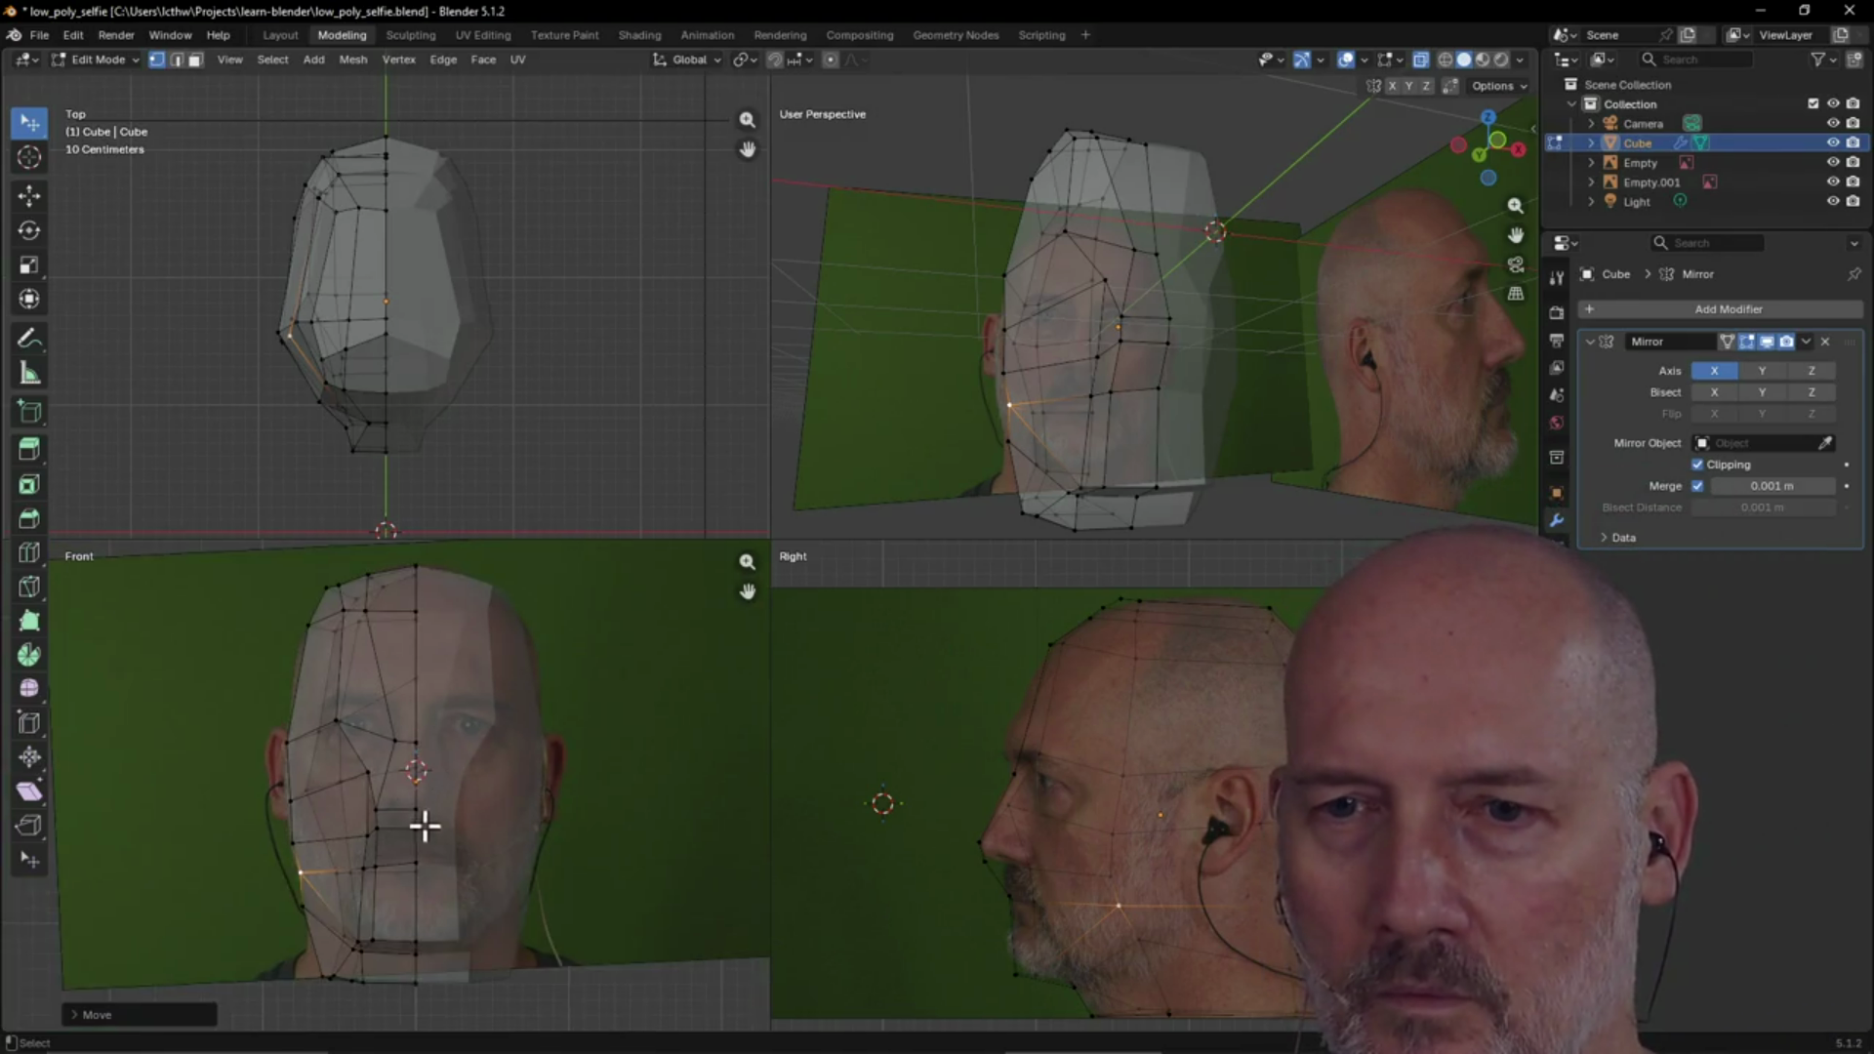
pyautogui.press('g')
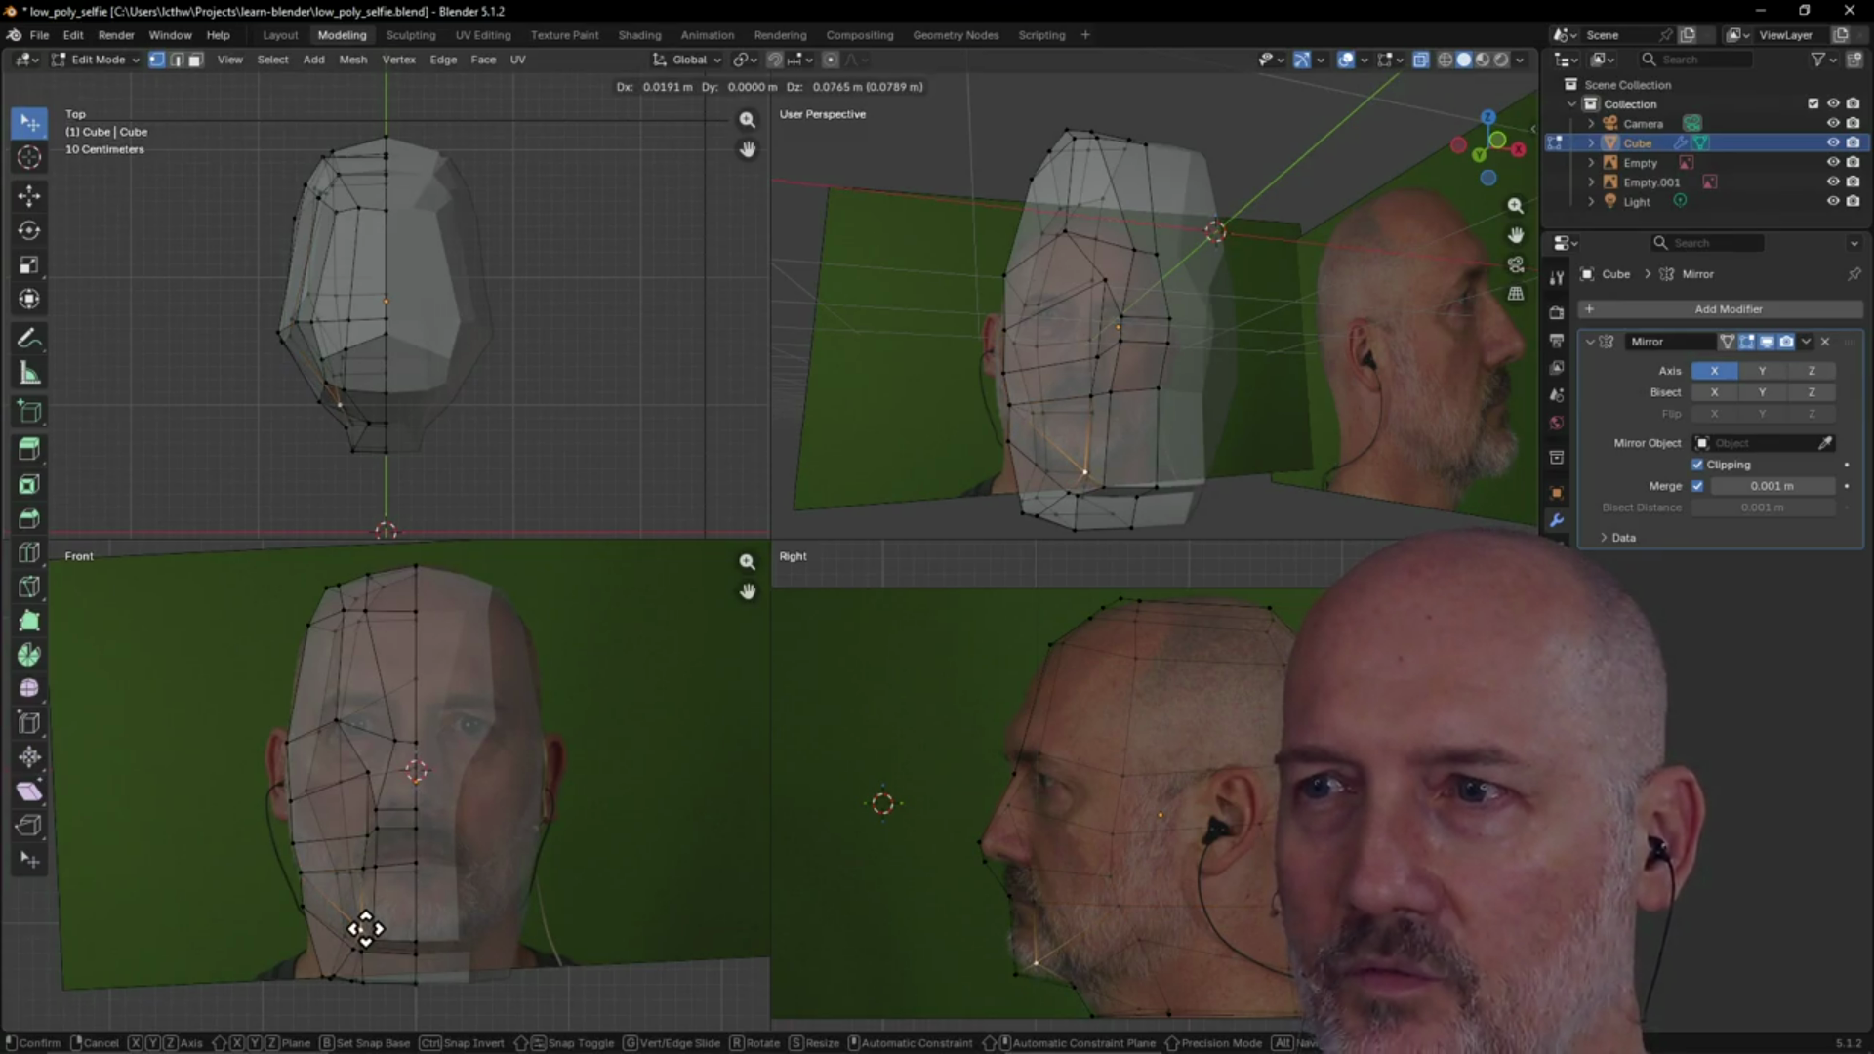
# Set the jaw vertex and drag a chin vertex toward the photo's chin, orbiting to check from the side
pyautogui.click(365, 929)
pyautogui.moveTo(1041, 481)
pyautogui.mouseDown(button='middle')
pyautogui.moveTo(1155, 436)
pyautogui.moveTo(1211, 444)
pyautogui.mouseUp(button='middle')
pyautogui.moveTo(375, 946); pyautogui.dragTo(380, 937)
pyautogui.moveTo(1155, 406)
pyautogui.mouseDown(button='middle')
pyautogui.moveTo(1034, 448)
pyautogui.moveTo(1104, 435)
pyautogui.moveTo(1104, 368)
pyautogui.moveTo(1200, 385)
pyautogui.moveTo(1233, 353)
pyautogui.moveTo(1389, 351)
pyautogui.mouseUp(button='middle')
pyautogui.scroll(-5, 1094, 440)
pyautogui.scroll(6, 1087, 302)
pyautogui.moveTo(1087, 301)
pyautogui.mouseDown(button='middle')
pyautogui.moveTo(1122, 264)
pyautogui.moveTo(1078, 267)
pyautogui.mouseUp(button='middle')
pyautogui.scroll(-5, 1133, 406)
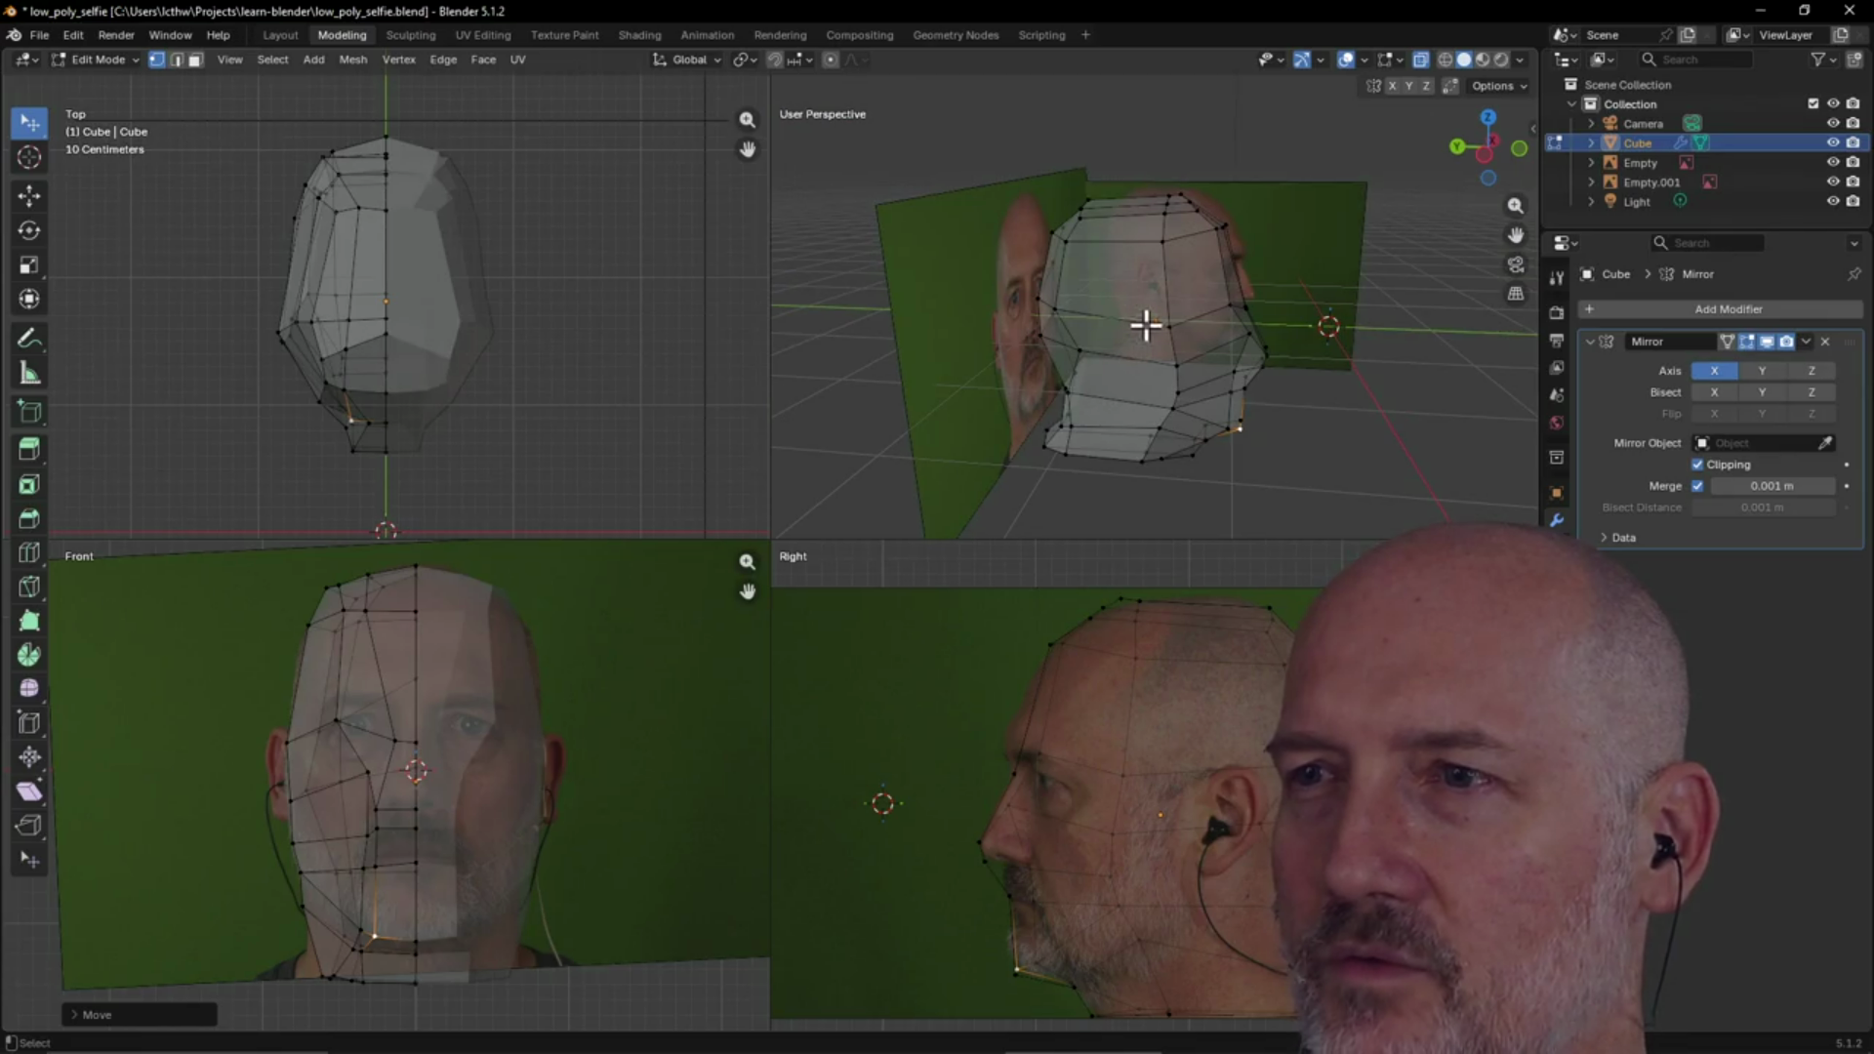
pyautogui.moveTo(1222, 333); pyautogui.dragTo(1004, 359, button='middle')
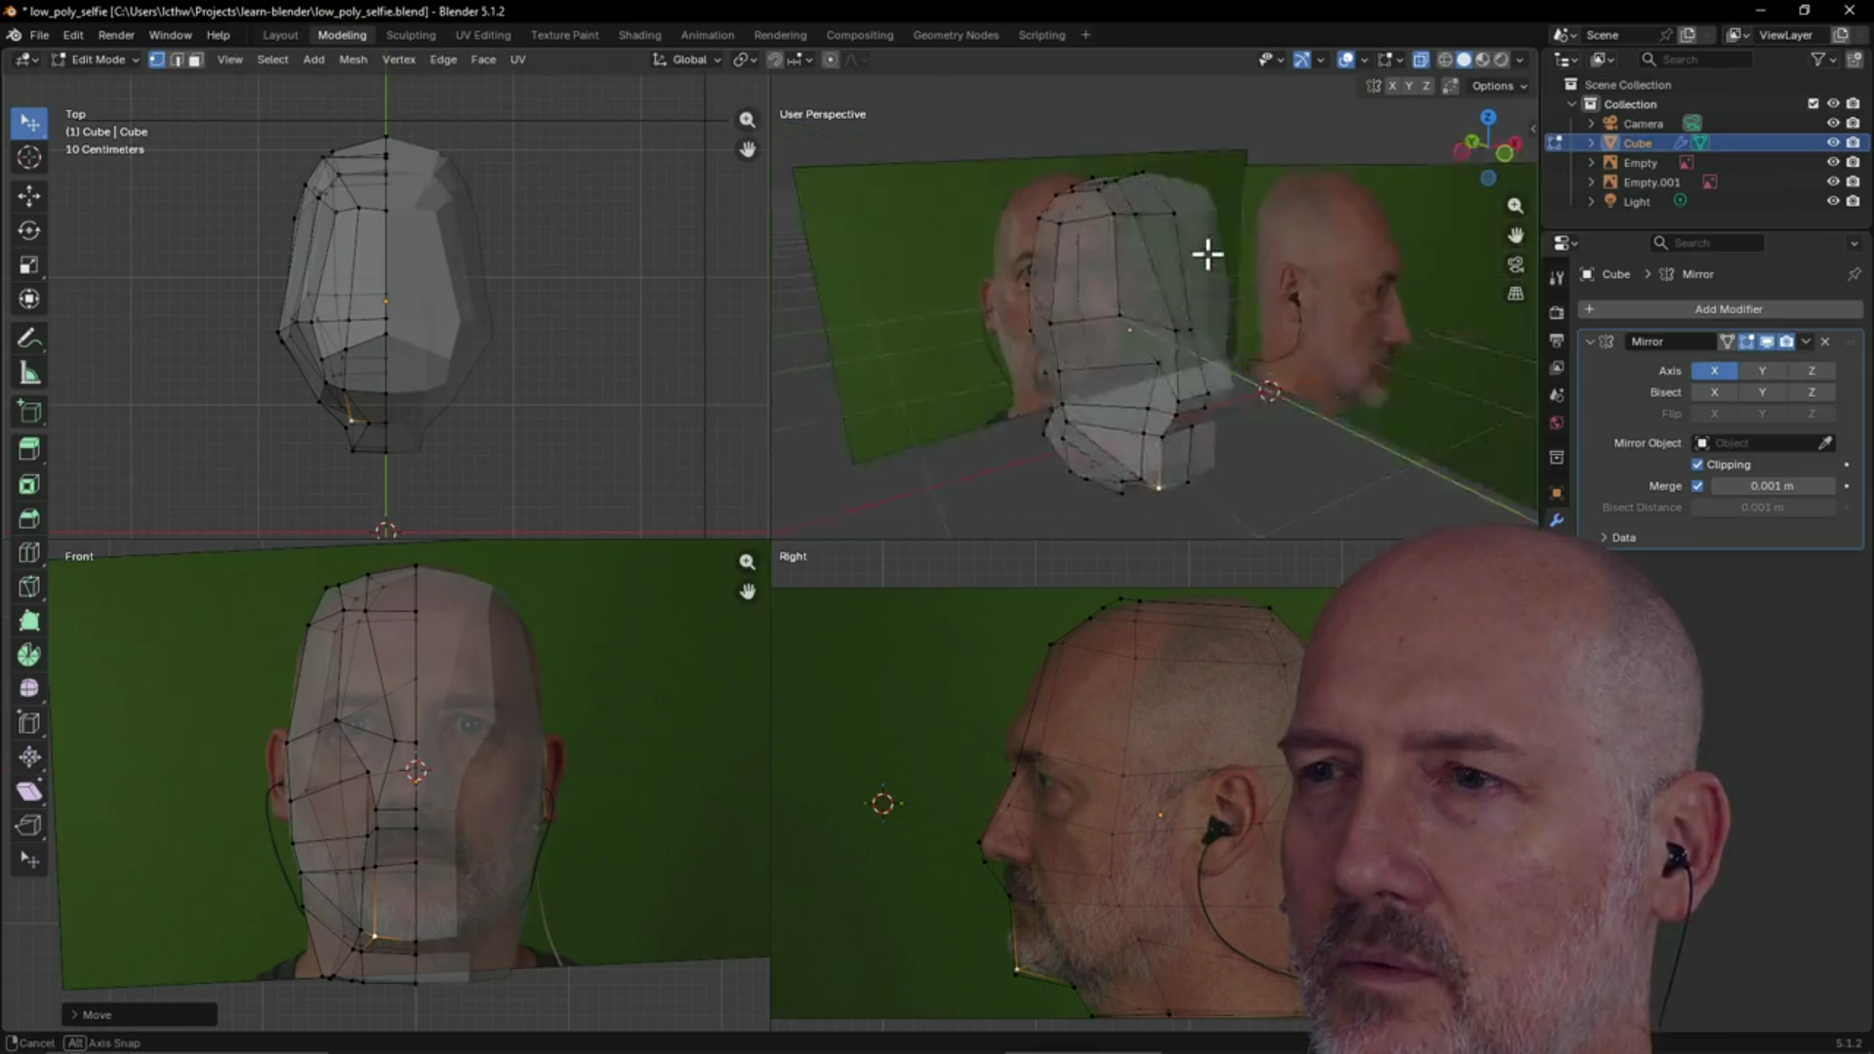
# Orbit to look down on the head, then move another jaw vertex onto the front photo's jawline
pyautogui.moveTo(1075, 276); pyautogui.dragTo(1126, 281, button='middle')
pyautogui.scroll(4, 1138, 356)
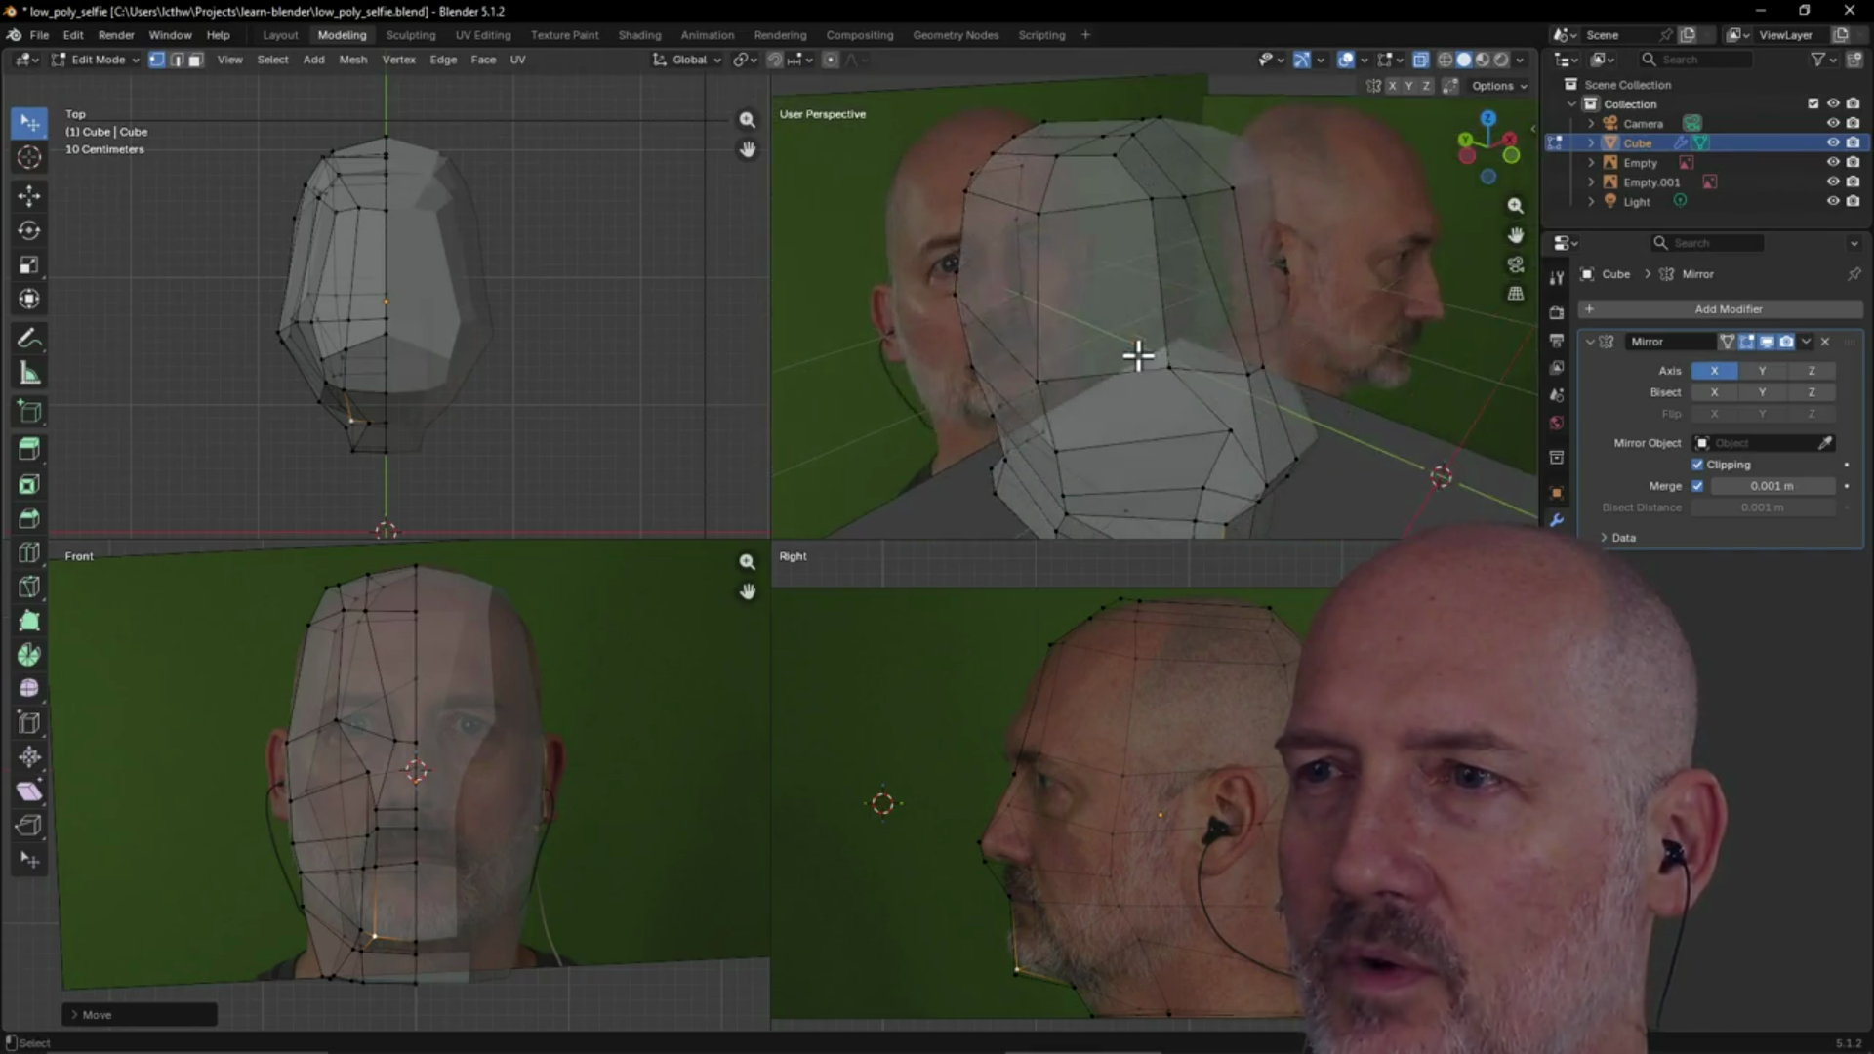
pyautogui.moveTo(1138, 356); pyautogui.dragTo(1314, 300, button='middle')
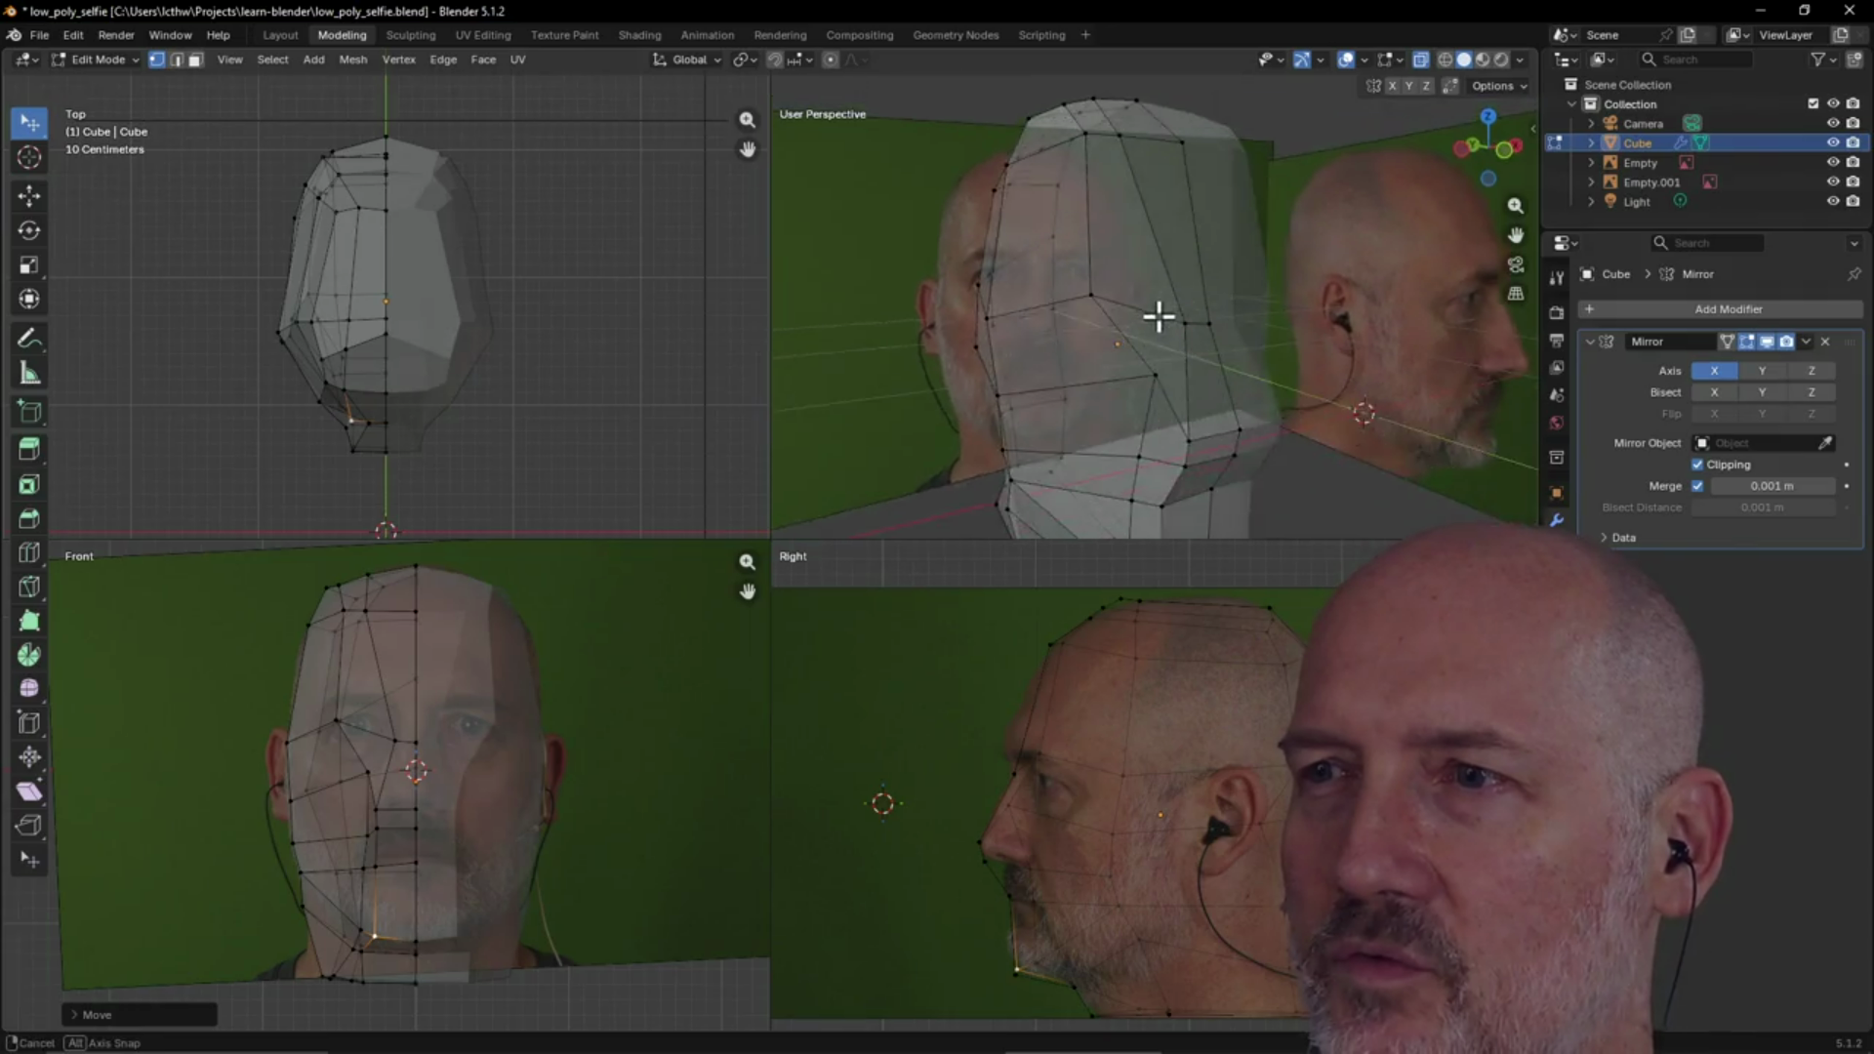
pyautogui.moveTo(1010, 377)
pyautogui.mouseDown(button='middle')
pyautogui.moveTo(1163, 360)
pyautogui.moveTo(1122, 360)
pyautogui.moveTo(1309, 268)
pyautogui.moveTo(1334, 209)
pyautogui.moveTo(1226, 230)
pyautogui.moveTo(1184, 335)
pyautogui.moveTo(1071, 310)
pyautogui.moveTo(1134, 302)
pyautogui.moveTo(1070, 323)
pyautogui.moveTo(1071, 459)
pyautogui.mouseUp(button='middle')
pyautogui.scroll(3, 1211, 312)
pyautogui.click(1018, 448)
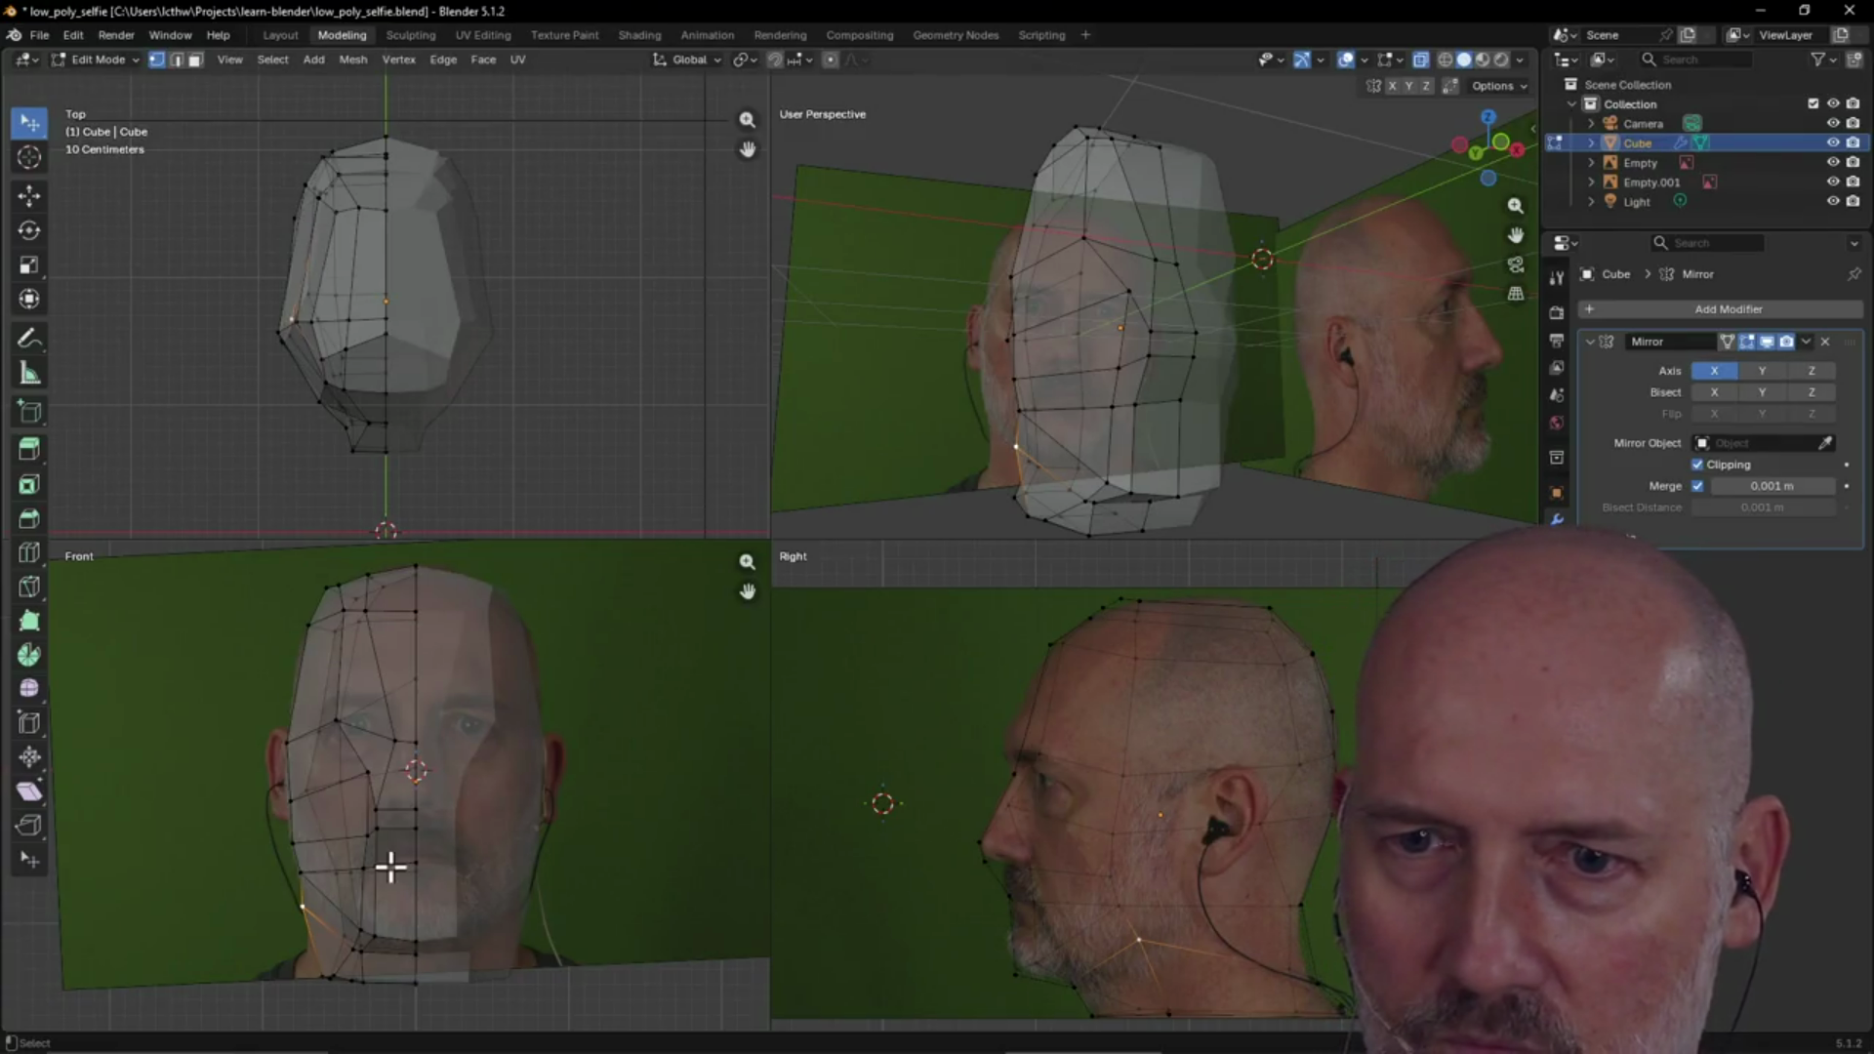
pyautogui.press('g')
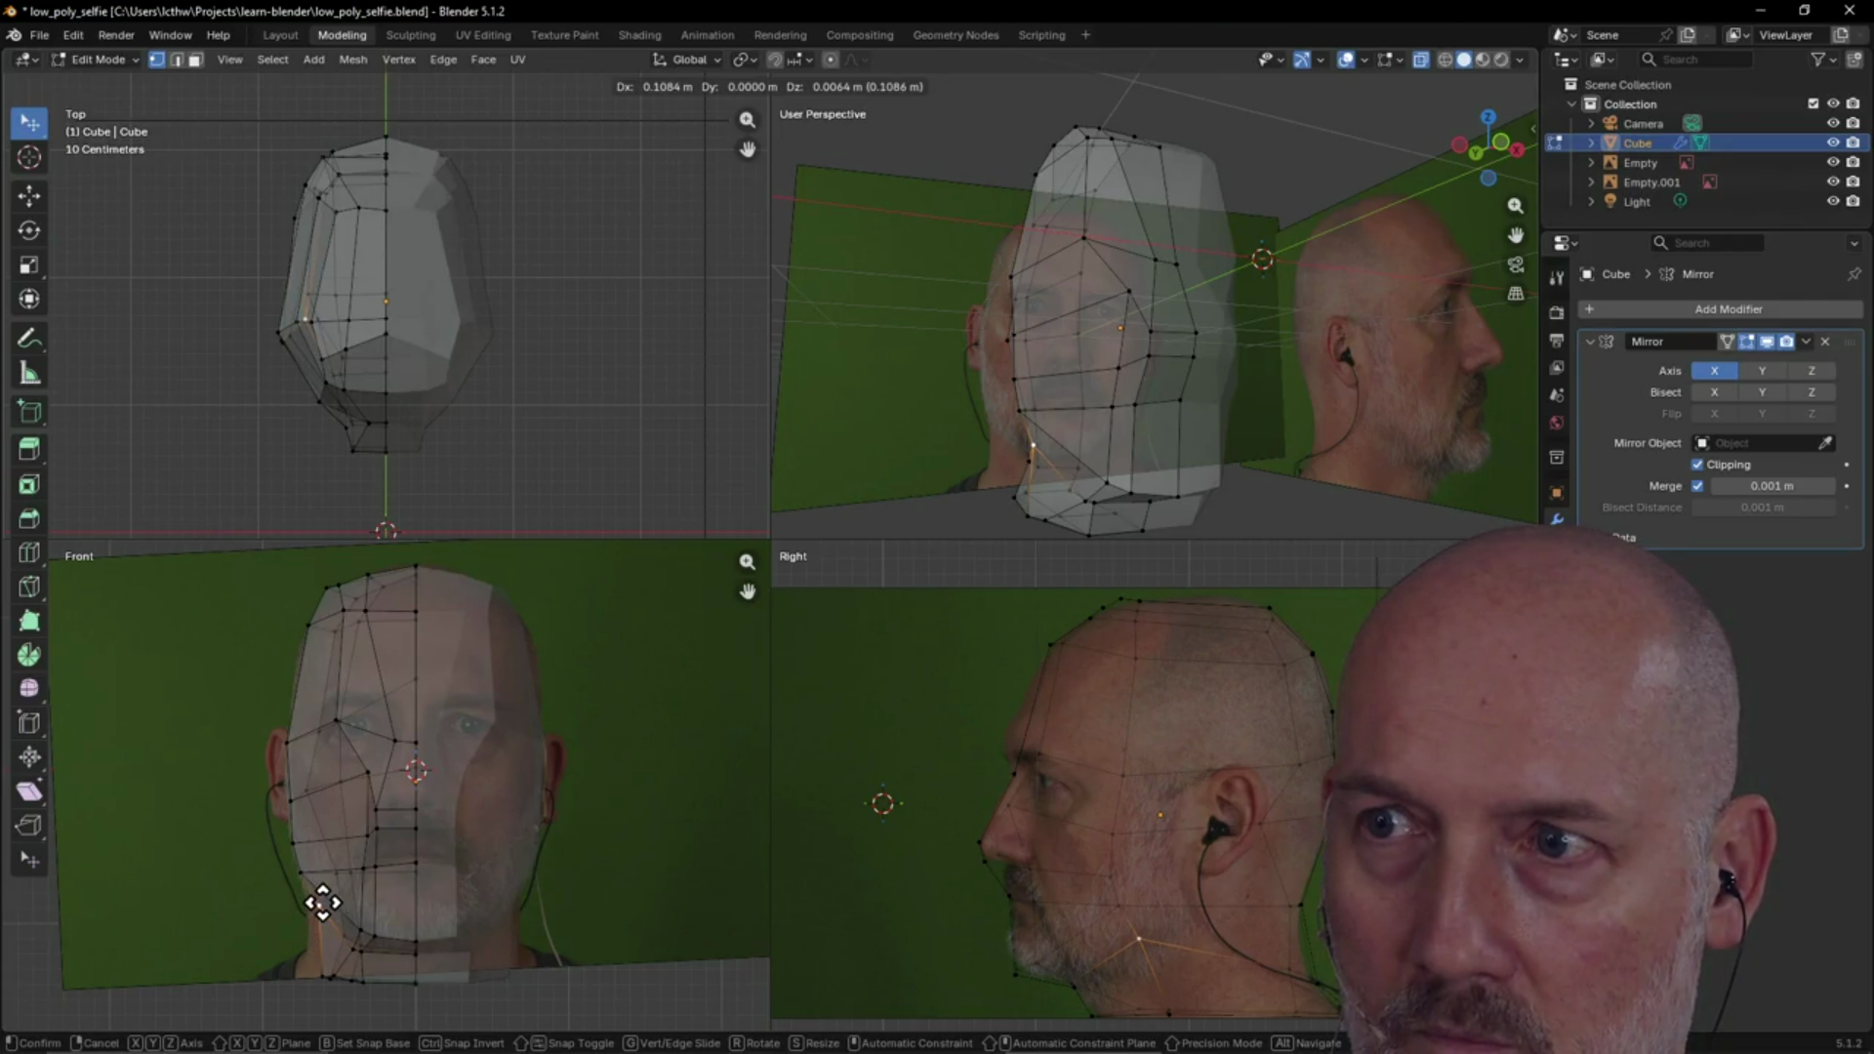
pyautogui.click(322, 903)
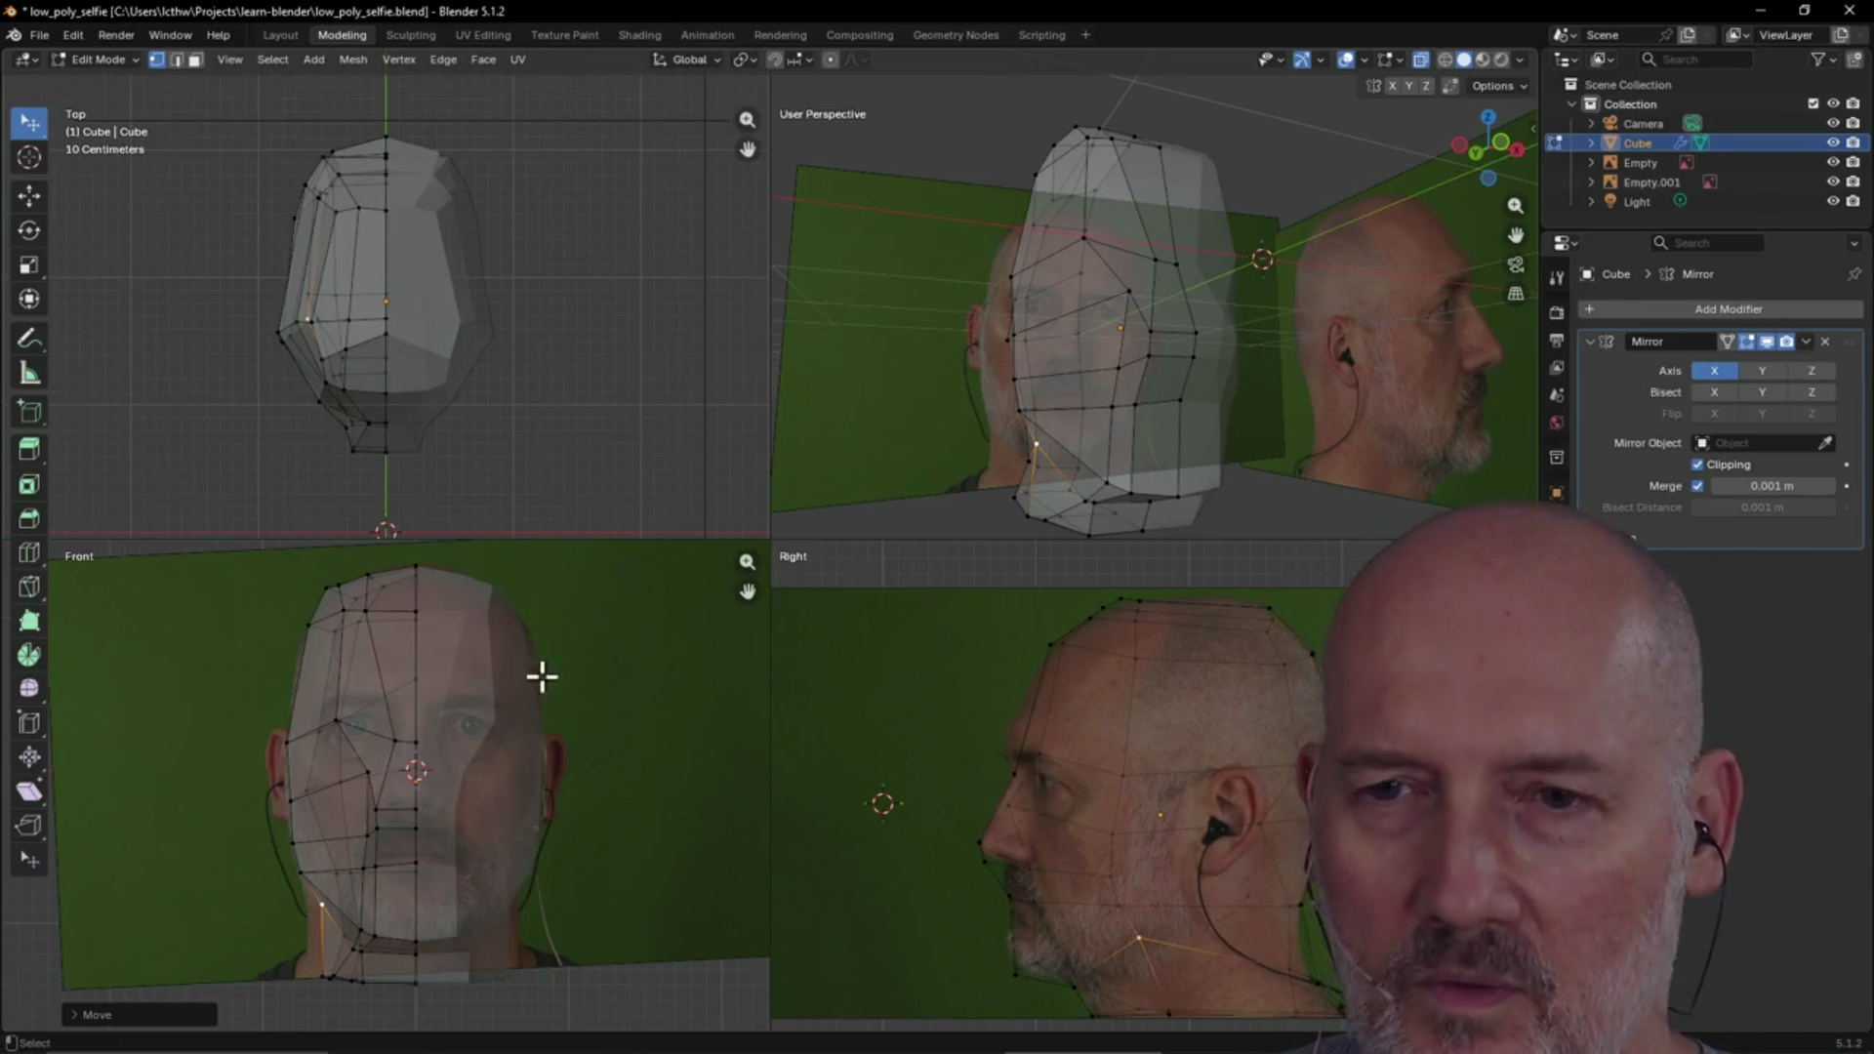
pyautogui.scroll(-1, 548, 731)
pyautogui.scroll(1, 548, 727)
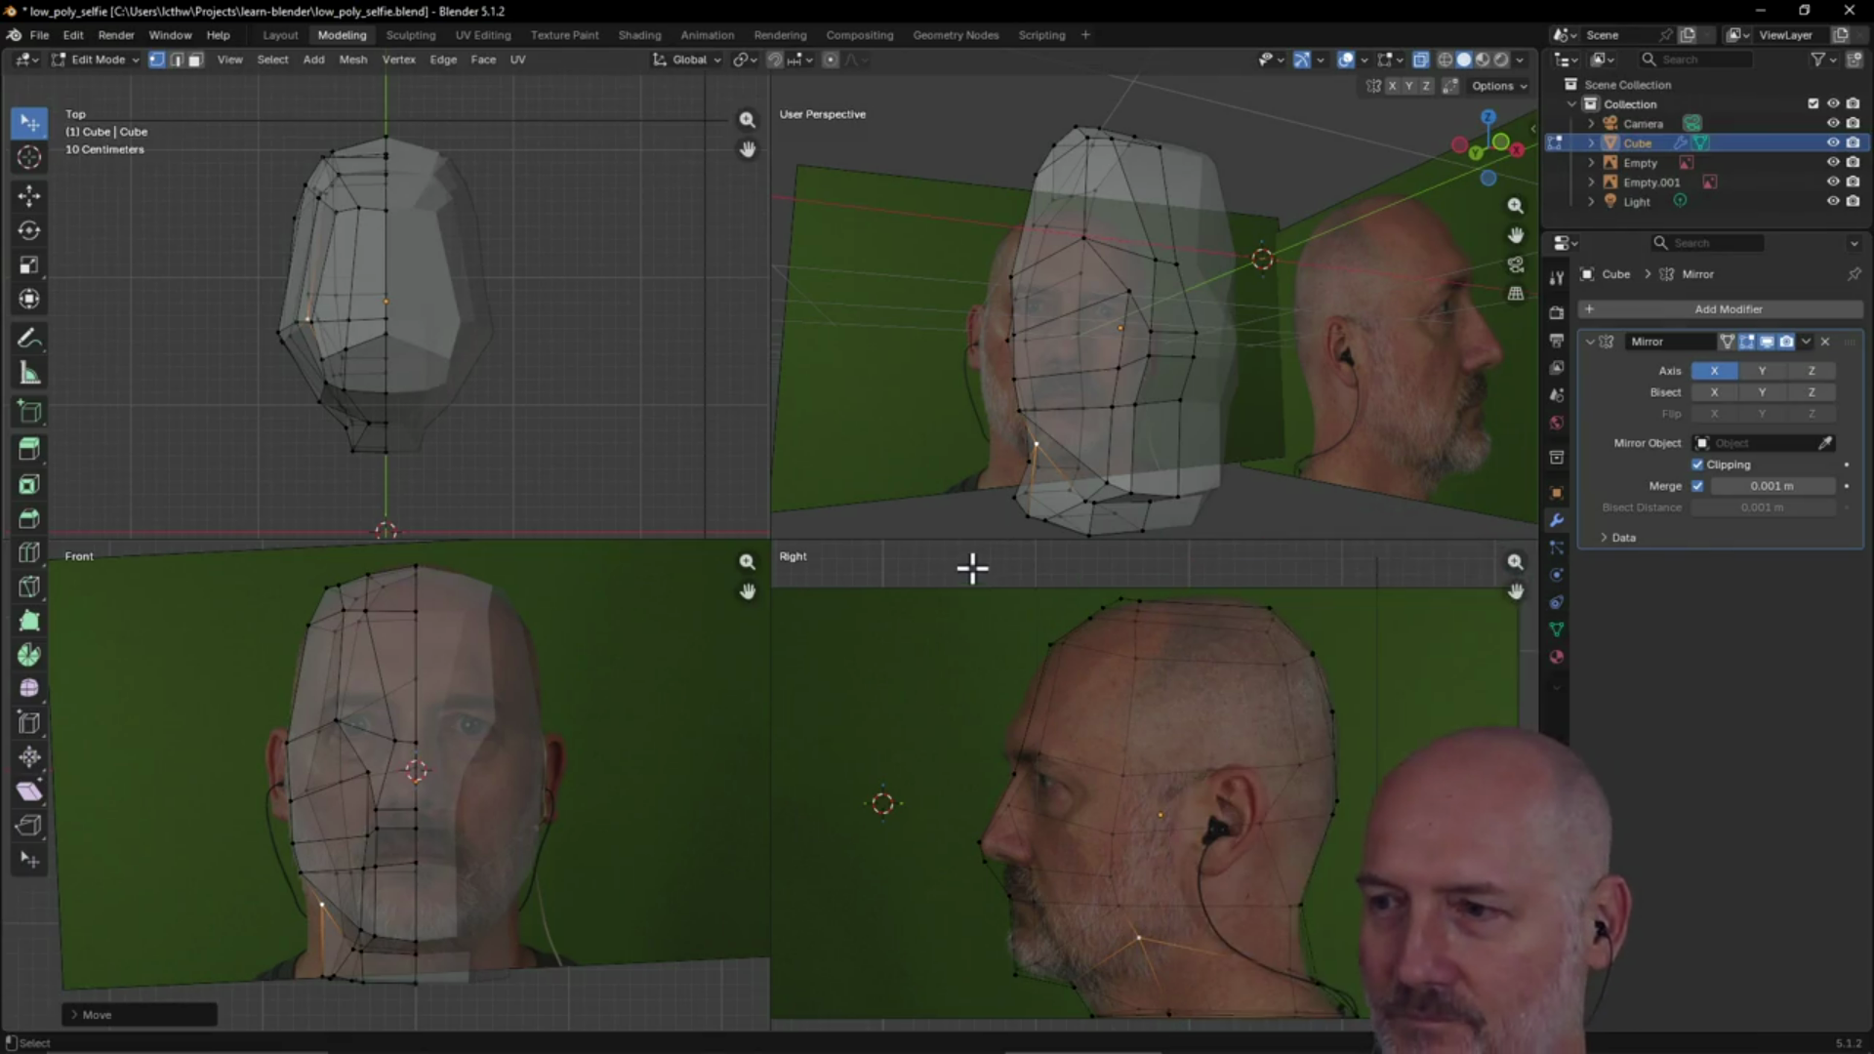
pyautogui.moveTo(1133, 374)
pyautogui.mouseDown(button='middle')
pyautogui.moveTo(1196, 498)
pyautogui.moveTo(1362, 488)
pyautogui.moveTo(1146, 406)
pyautogui.moveTo(1071, 443)
pyautogui.moveTo(1097, 243)
pyautogui.moveTo(1015, 244)
pyautogui.moveTo(1121, 347)
pyautogui.moveTo(1330, 335)
pyautogui.moveTo(1130, 332)
pyautogui.moveTo(1268, 292)
pyautogui.moveTo(1234, 250)
pyautogui.moveTo(1175, 230)
pyautogui.moveTo(1262, 253)
pyautogui.mouseUp(button='middle')
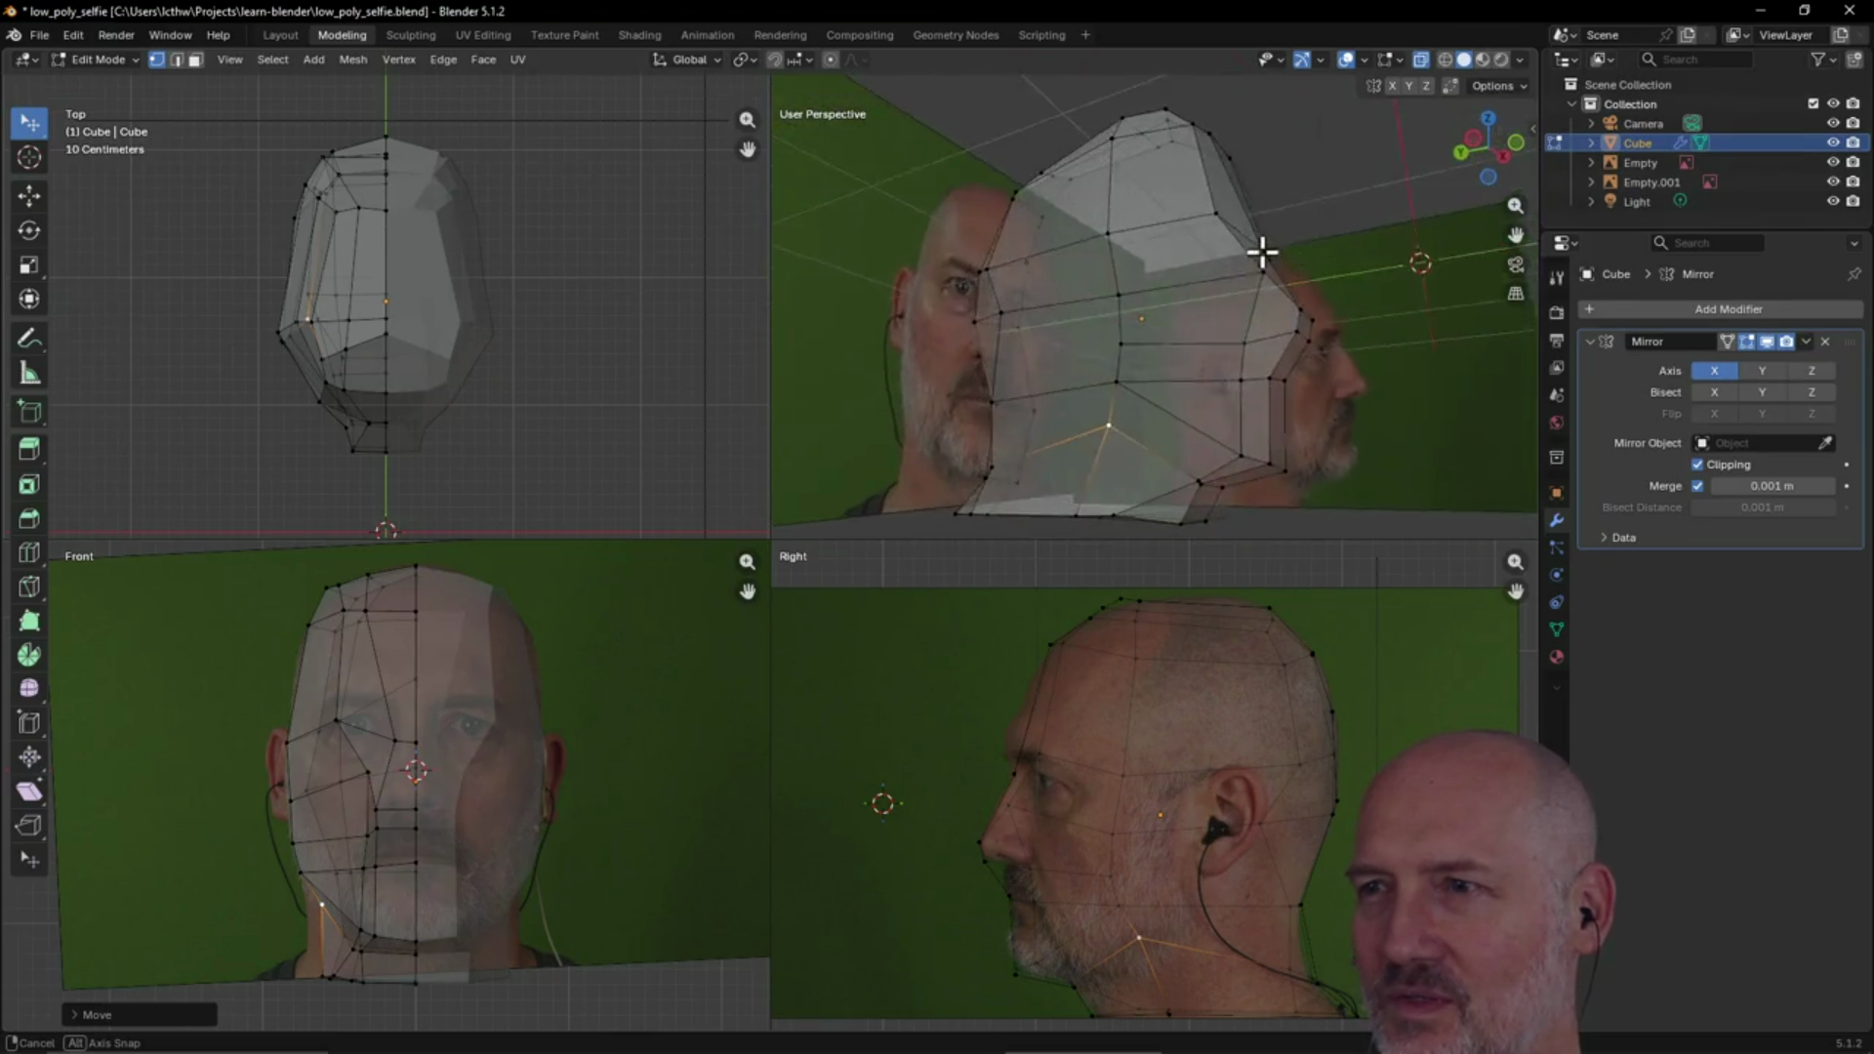
pyautogui.moveTo(1153, 291); pyautogui.dragTo(1080, 273, button='middle')
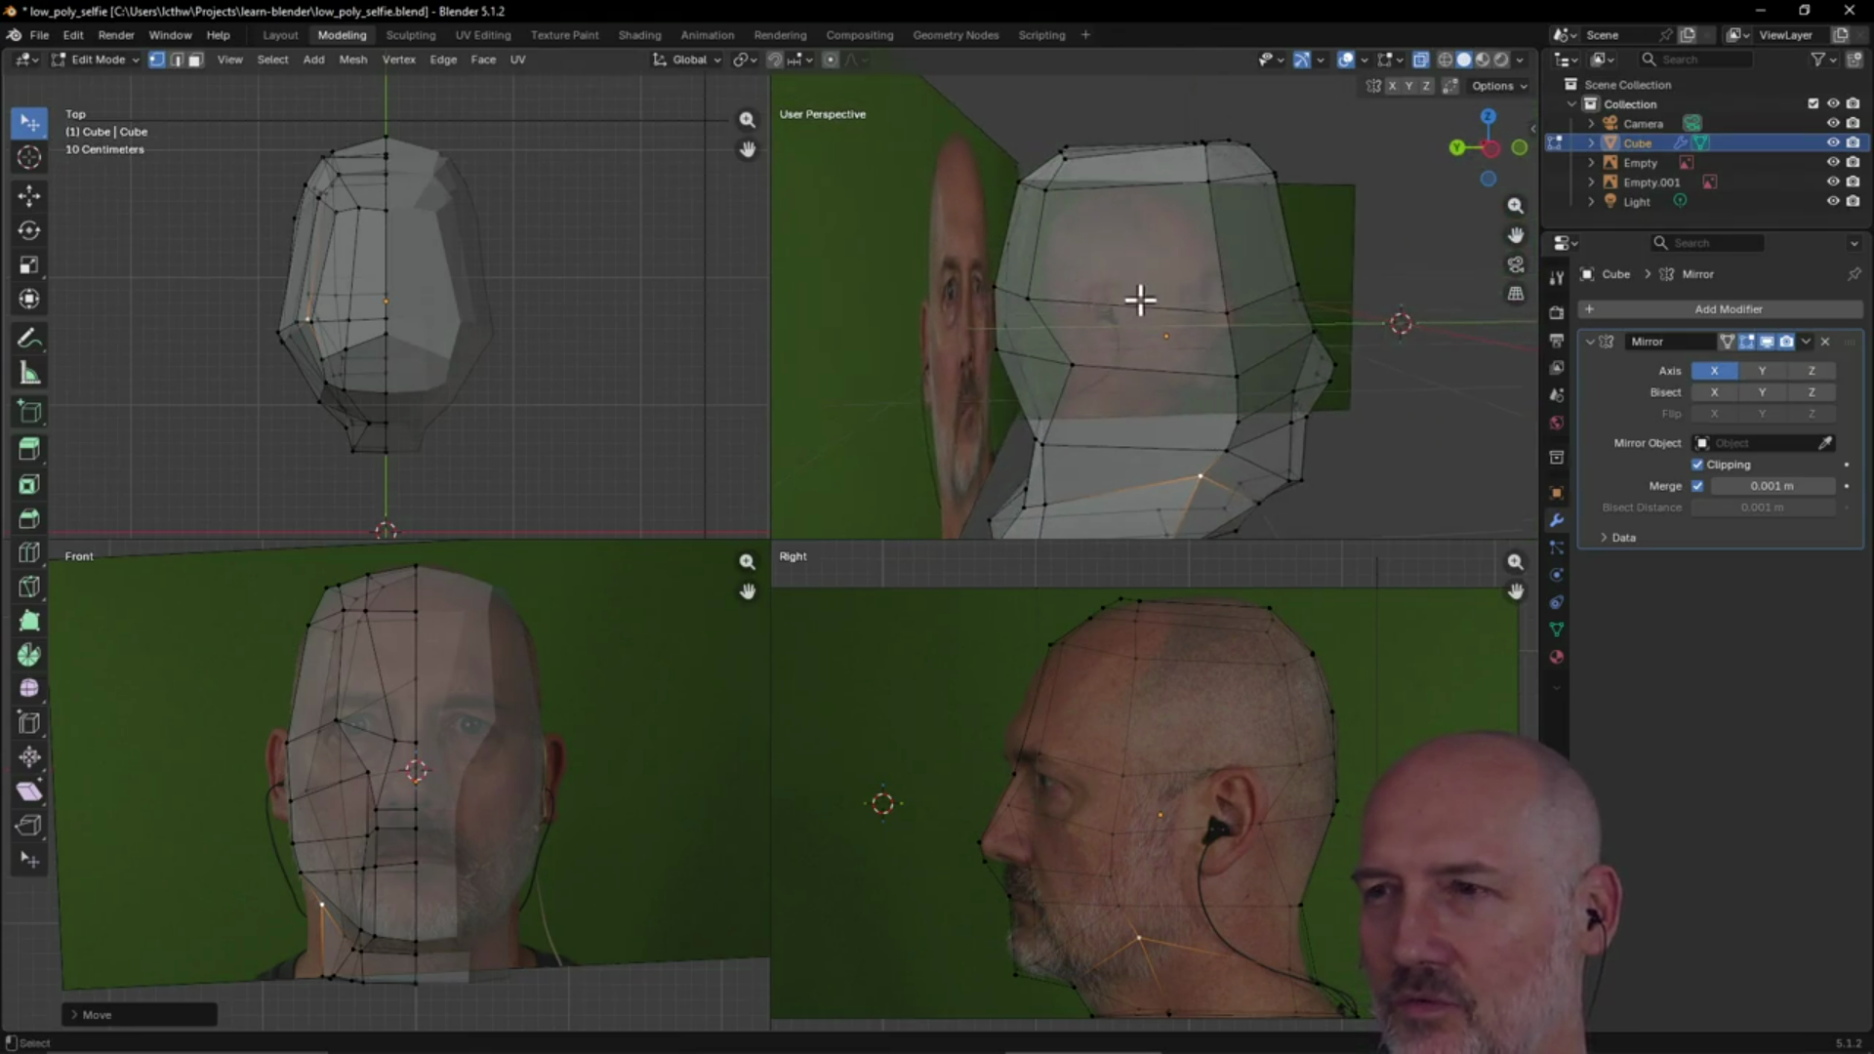
pyautogui.moveTo(1197, 306)
pyautogui.mouseDown(button='middle')
pyautogui.moveTo(1167, 339)
pyautogui.moveTo(1301, 348)
pyautogui.moveTo(1016, 274)
pyautogui.moveTo(1075, 234)
pyautogui.moveTo(1138, 406)
pyautogui.moveTo(1142, 373)
pyautogui.moveTo(1062, 454)
pyautogui.moveTo(1012, 440)
pyautogui.moveTo(966, 460)
pyautogui.moveTo(1130, 414)
pyautogui.moveTo(992, 439)
pyautogui.moveTo(1184, 381)
pyautogui.moveTo(1188, 335)
pyautogui.mouseUp(button='middle')
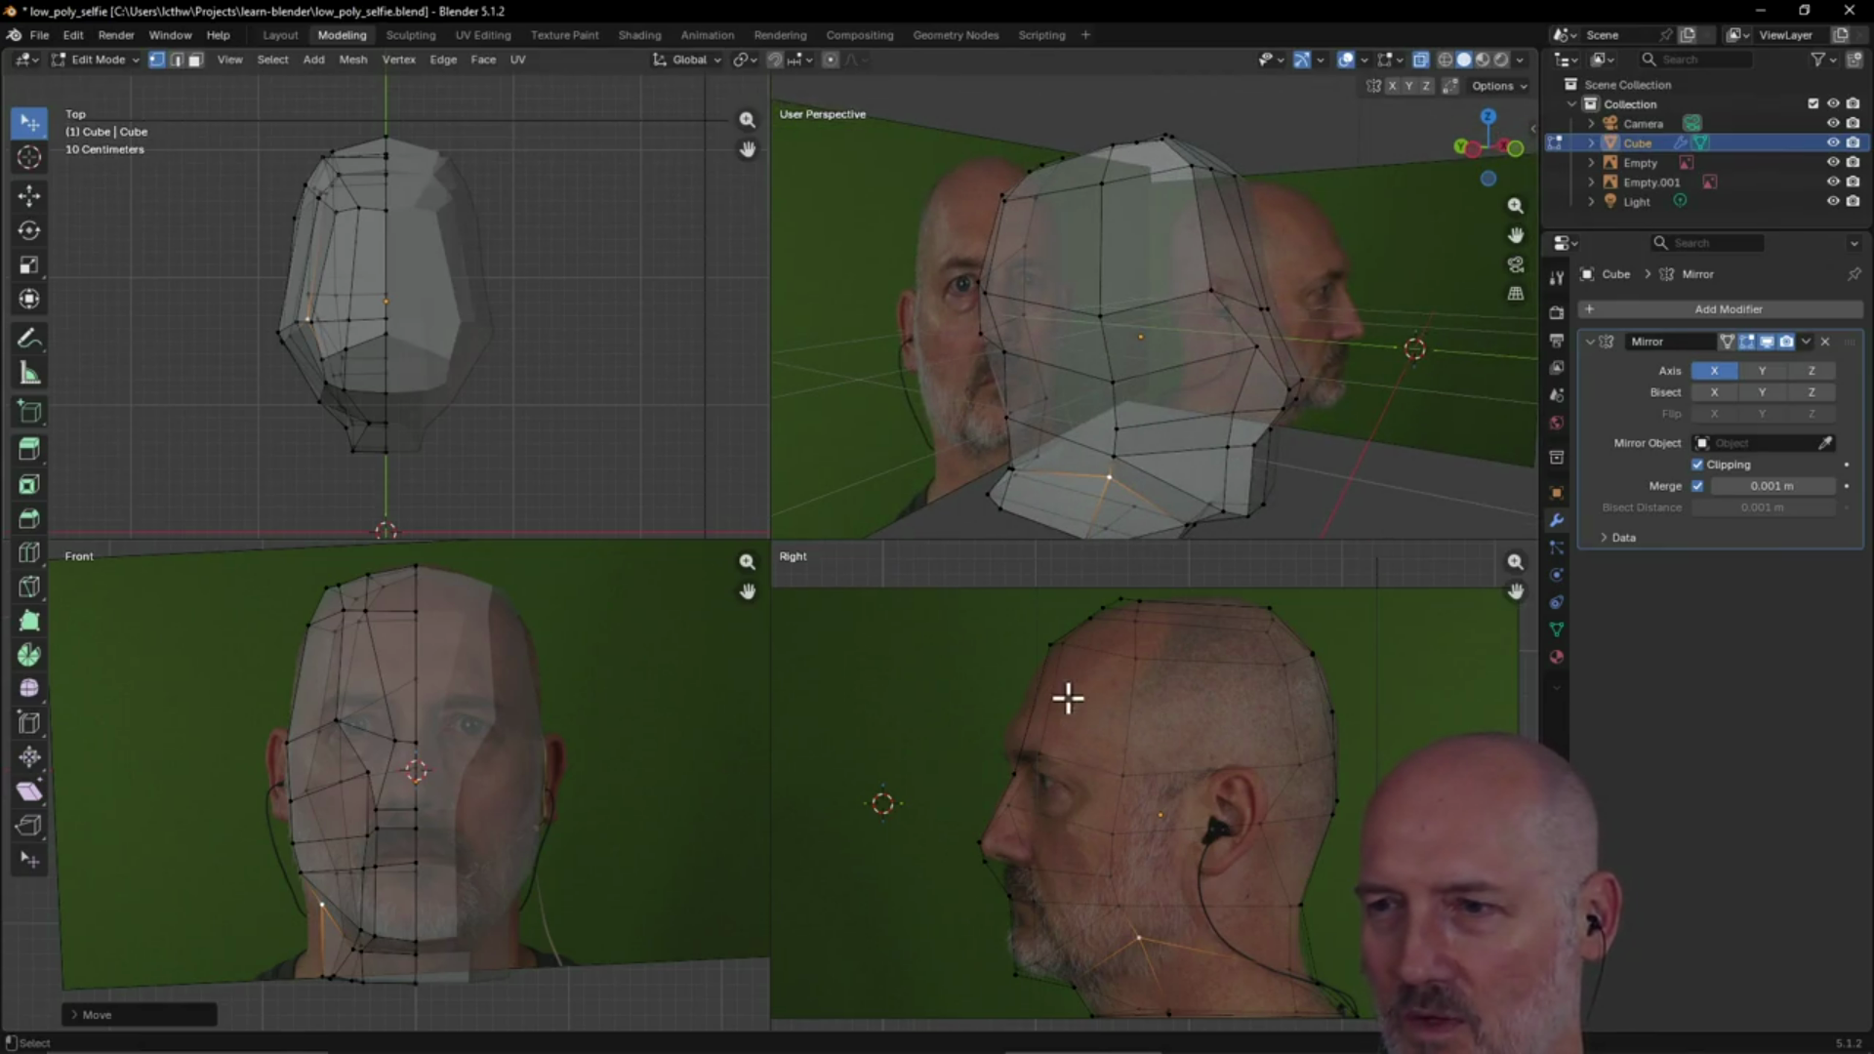
pyautogui.moveTo(1157, 357)
pyautogui.mouseDown(button='middle')
pyautogui.moveTo(1080, 406)
pyautogui.moveTo(1159, 318)
pyautogui.moveTo(1138, 343)
pyautogui.mouseUp(button='middle')
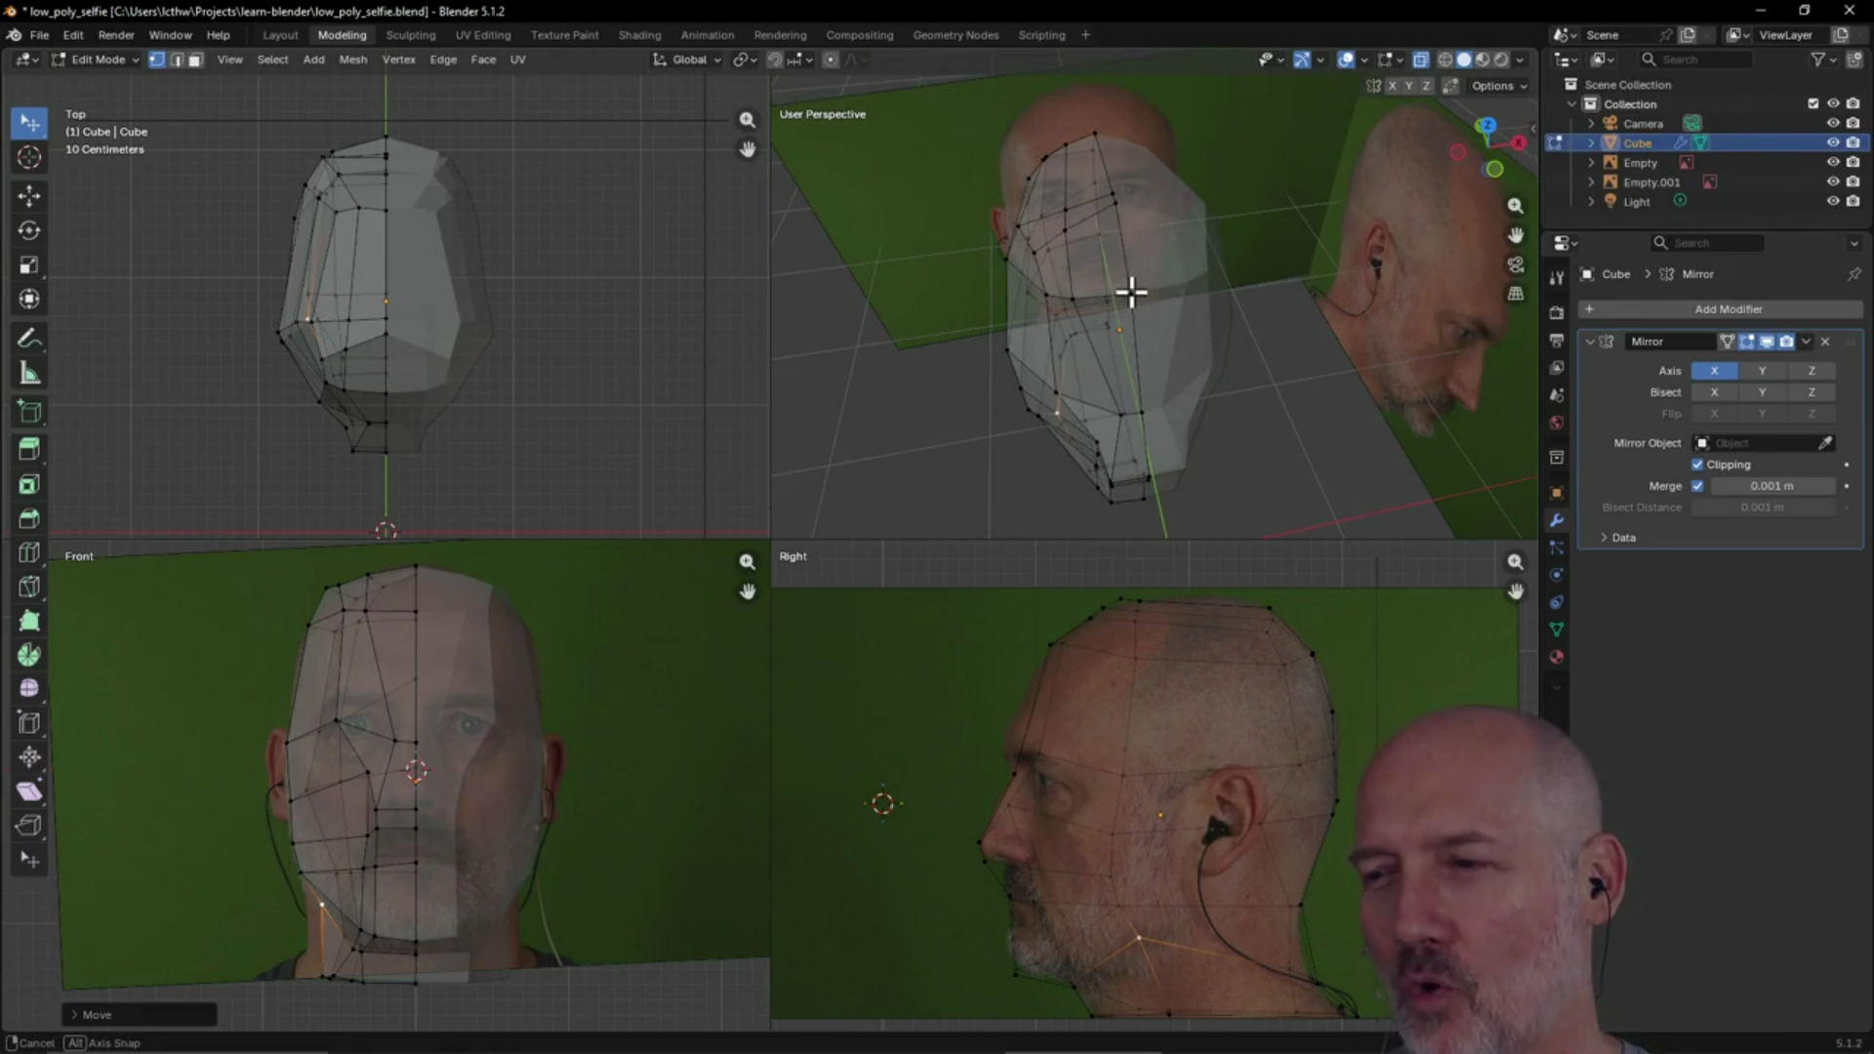
pyautogui.moveTo(1131, 291)
pyautogui.mouseDown(button='middle')
pyautogui.moveTo(1216, 308)
pyautogui.moveTo(1075, 264)
pyautogui.mouseUp(button='middle')
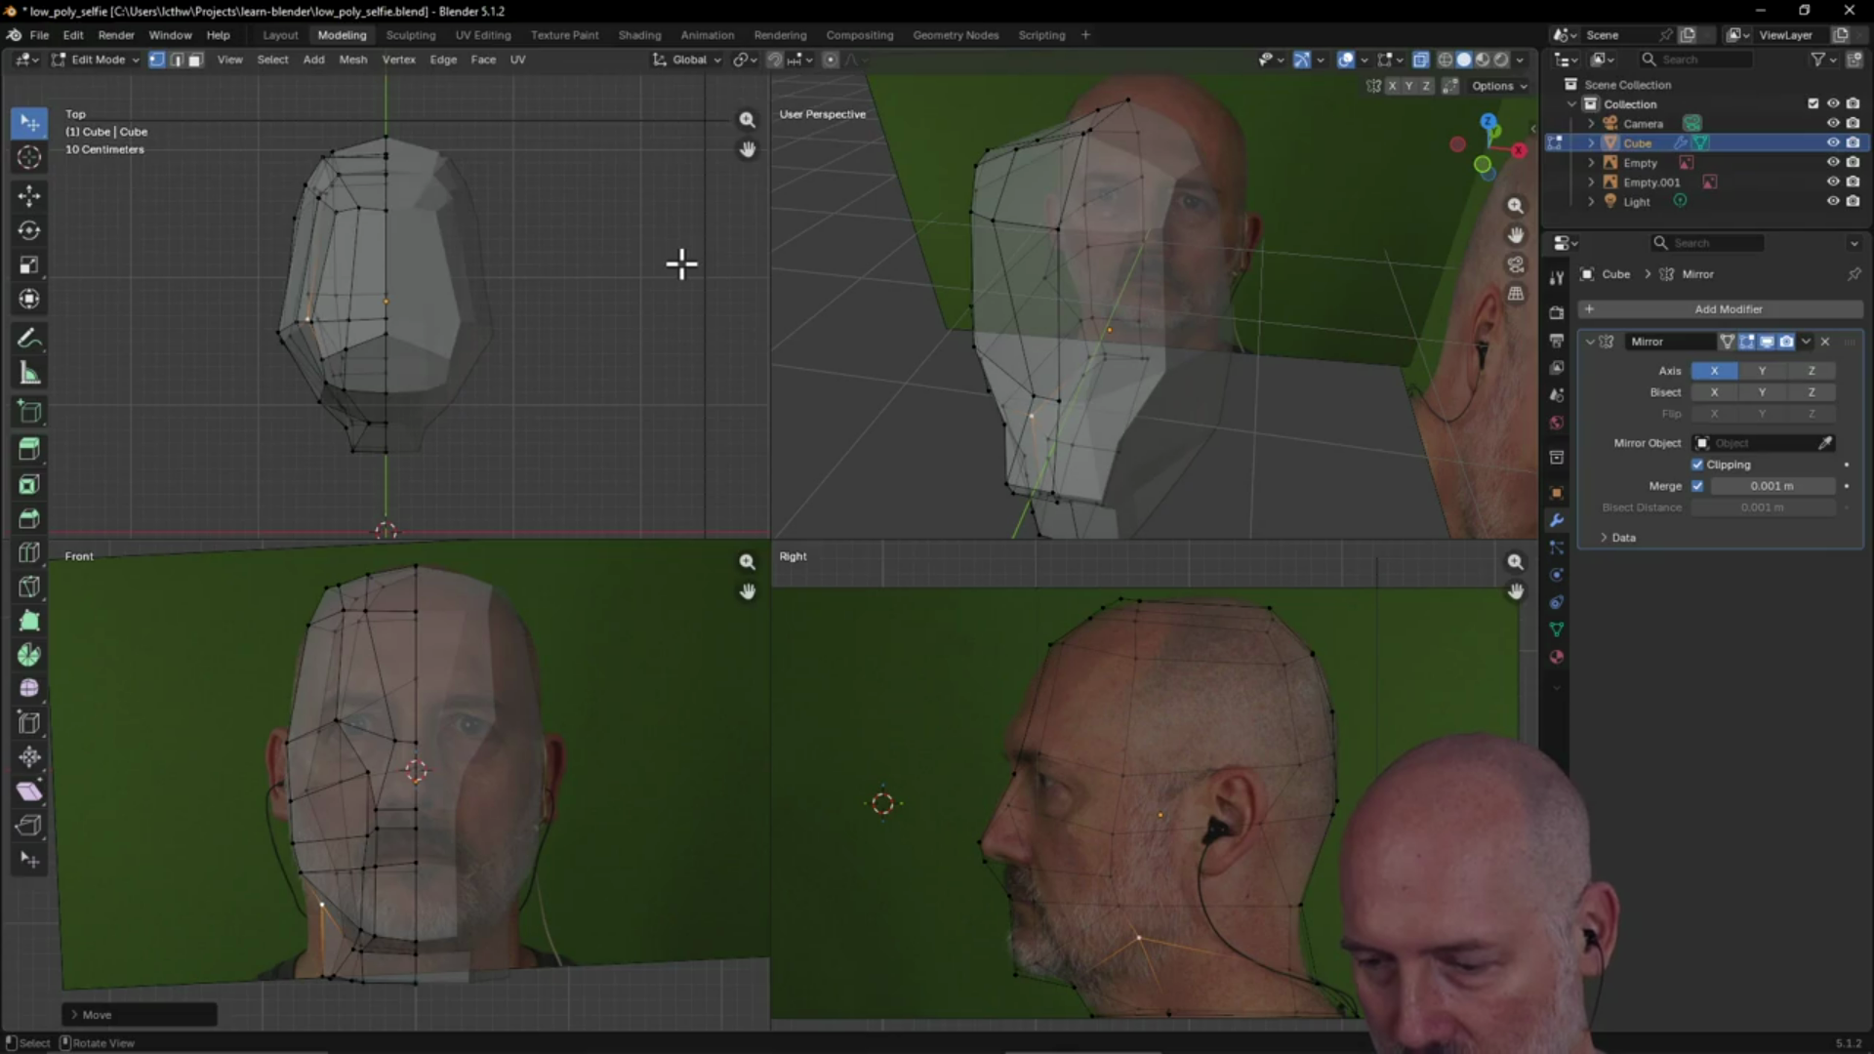
# Deselect all vertices, then pan and zoom the views until the whole top of the head shows
pyautogui.moveTo(1074, 316)
pyautogui.mouseDown(button='middle')
pyautogui.moveTo(1113, 264)
pyautogui.moveTo(1073, 322)
pyautogui.mouseUp(button='middle')
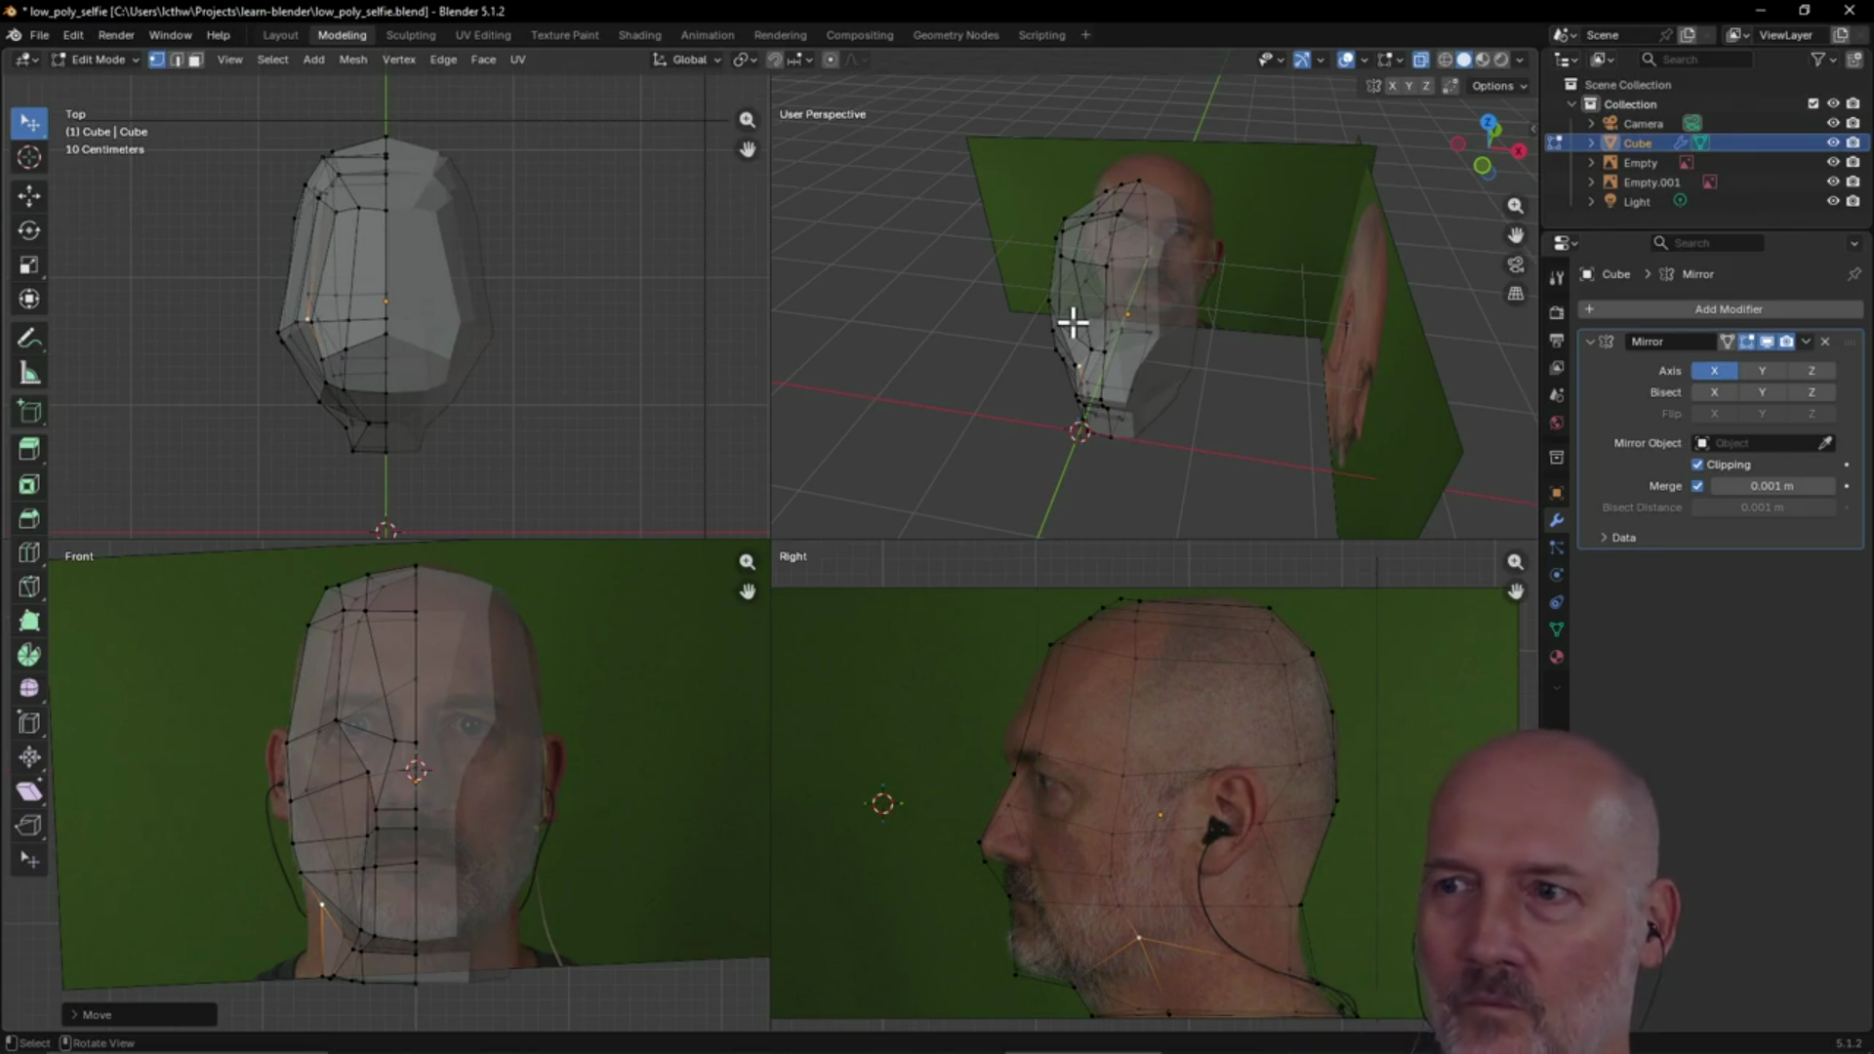
pyautogui.moveTo(1122, 251)
pyautogui.mouseDown(button='middle')
pyautogui.moveTo(1297, 221)
pyautogui.moveTo(1330, 172)
pyautogui.moveTo(1151, 218)
pyautogui.moveTo(1192, 238)
pyautogui.moveTo(1189, 222)
pyautogui.moveTo(1034, 254)
pyautogui.moveTo(1226, 200)
pyautogui.moveTo(1121, 293)
pyautogui.moveTo(1201, 280)
pyautogui.moveTo(1138, 280)
pyautogui.moveTo(1250, 306)
pyautogui.moveTo(1179, 380)
pyautogui.moveTo(1192, 306)
pyautogui.moveTo(1074, 284)
pyautogui.moveTo(962, 297)
pyautogui.moveTo(1211, 183)
pyautogui.moveTo(1368, 205)
pyautogui.moveTo(1451, 188)
pyautogui.moveTo(1393, 196)
pyautogui.mouseUp(button='middle')
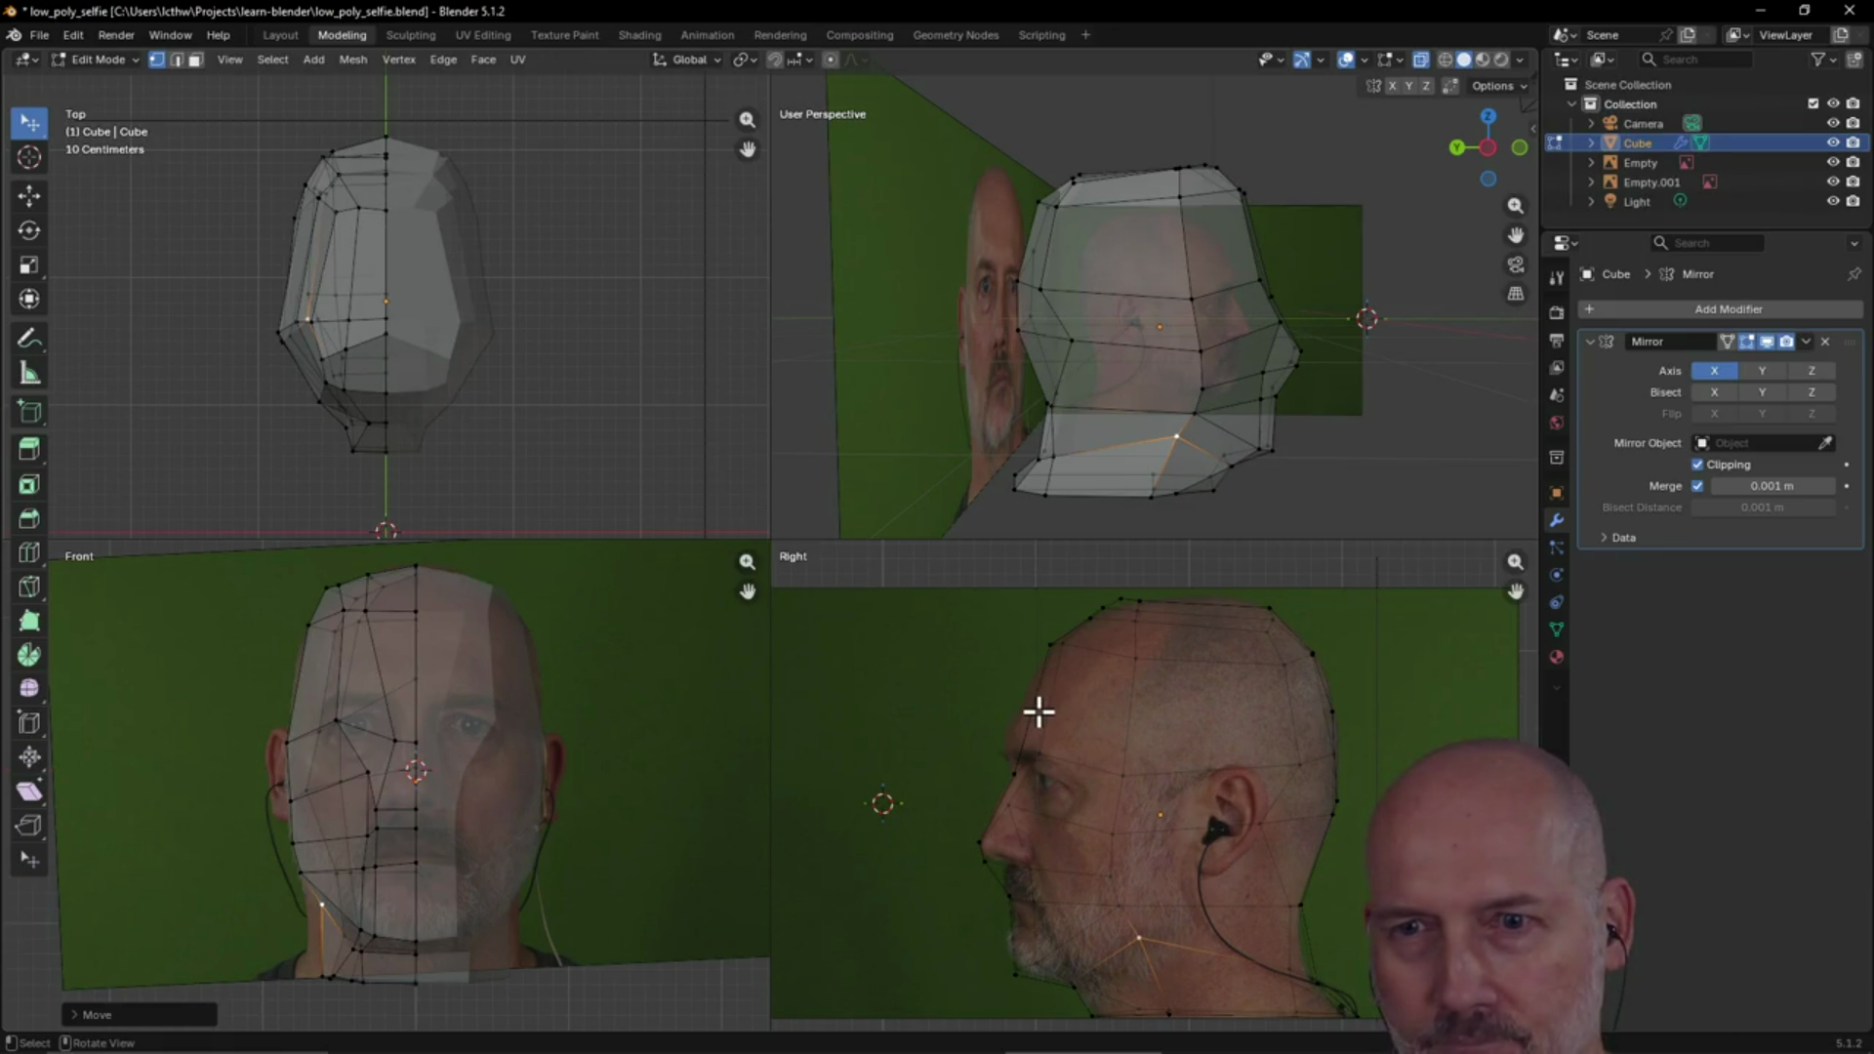
pyautogui.scroll(-1, 377, 719)
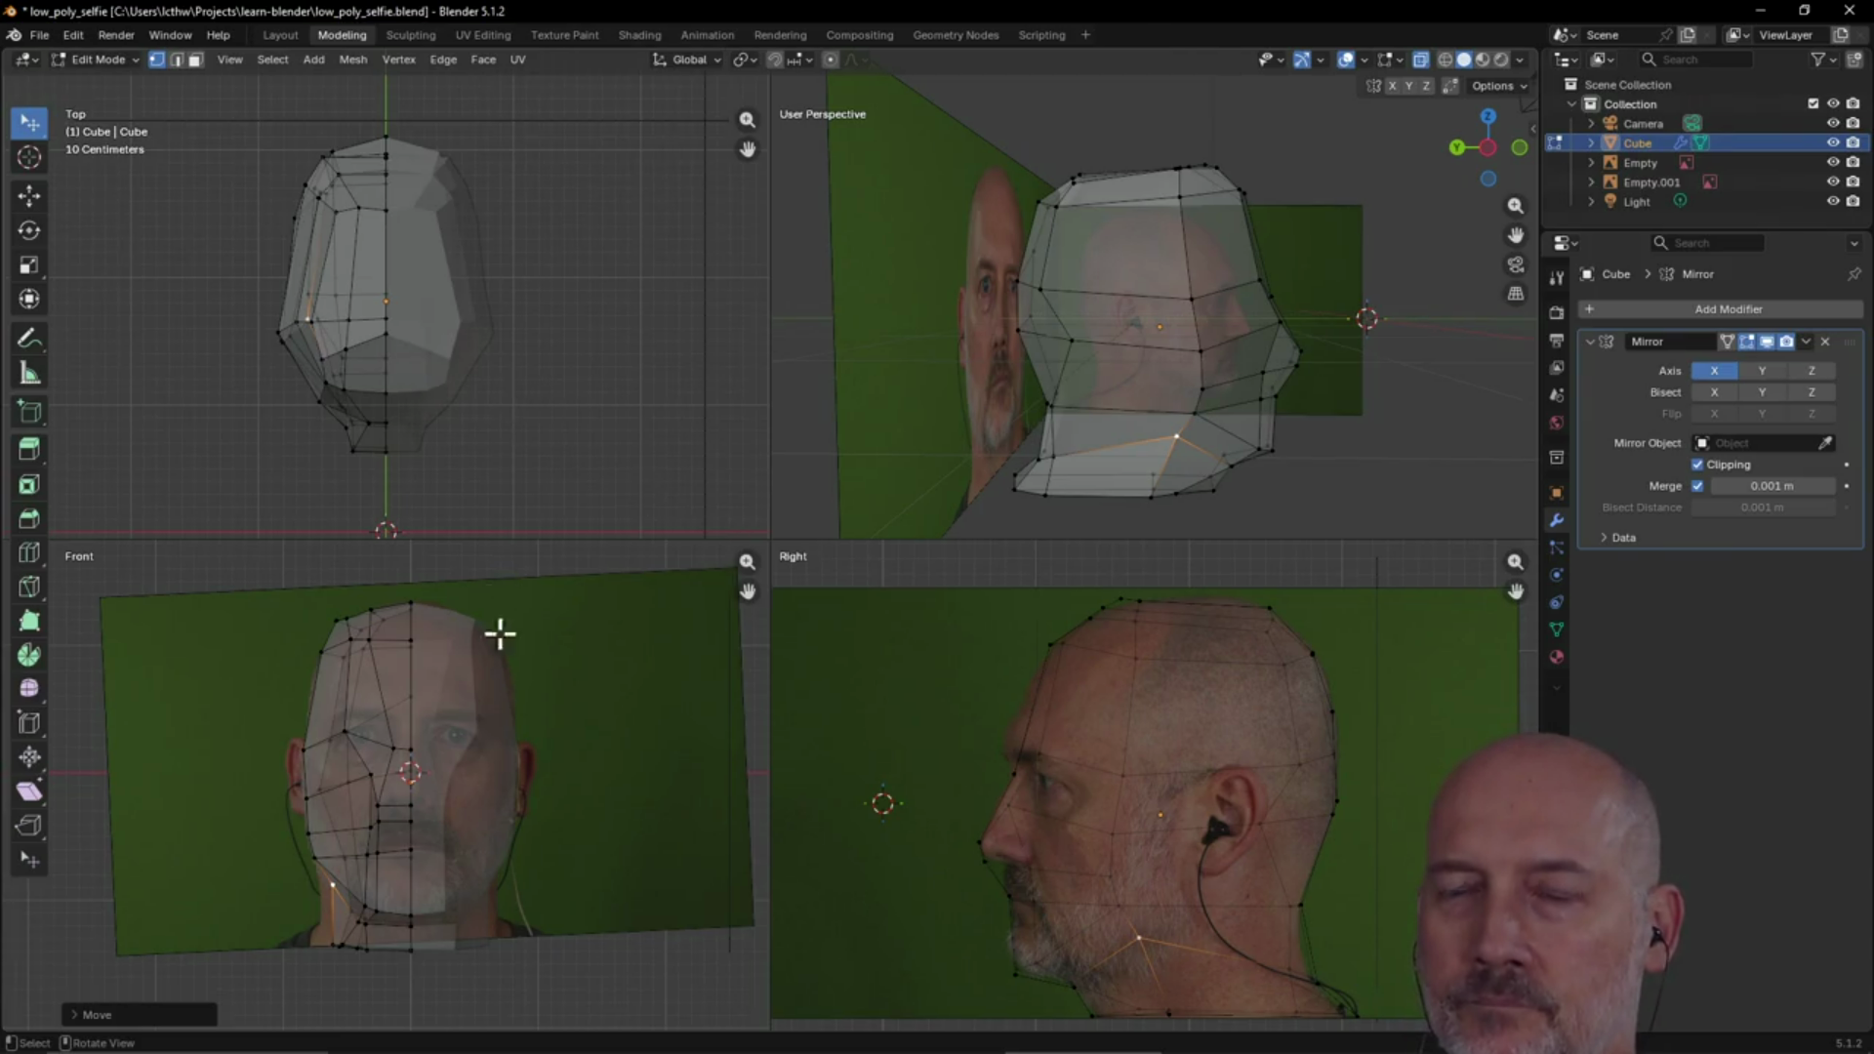
pyautogui.click(75, 556)
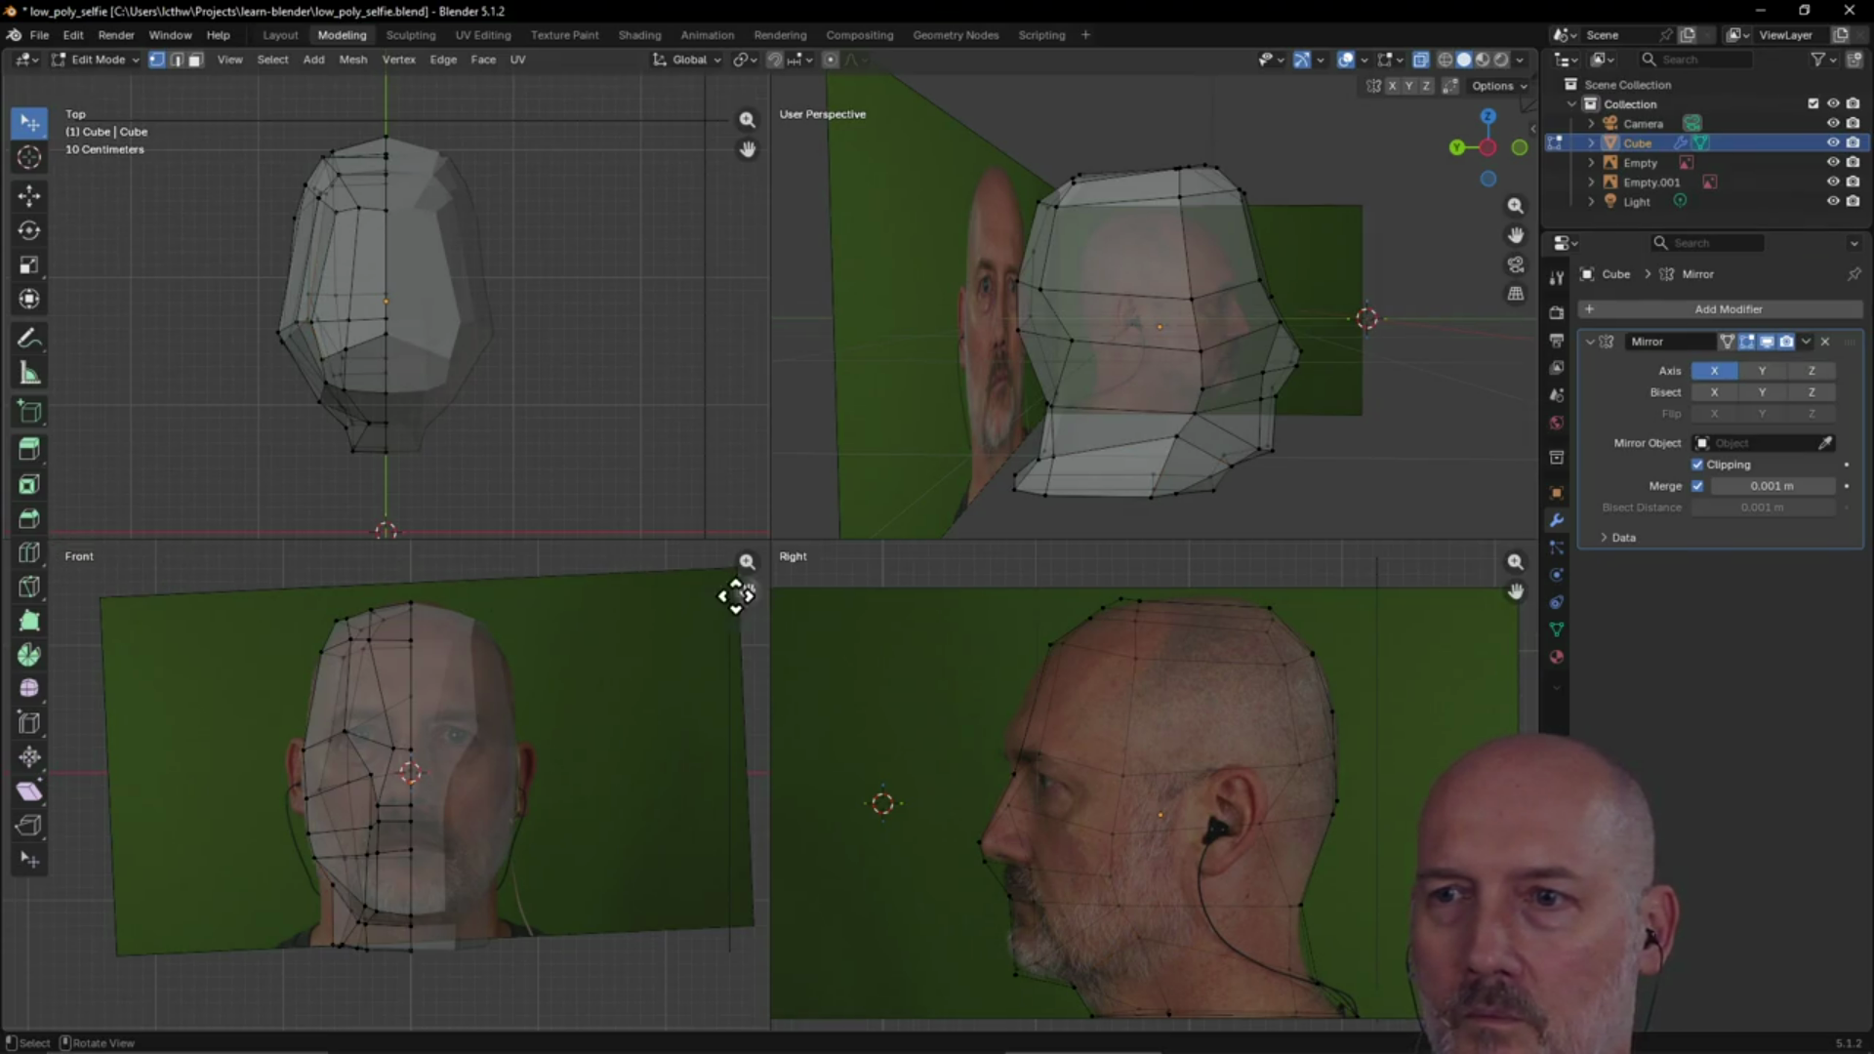
pyautogui.moveTo(749, 593); pyautogui.dragTo(733, 618)
pyautogui.scroll(3, 558, 683)
pyautogui.scroll(-2, 558, 683)
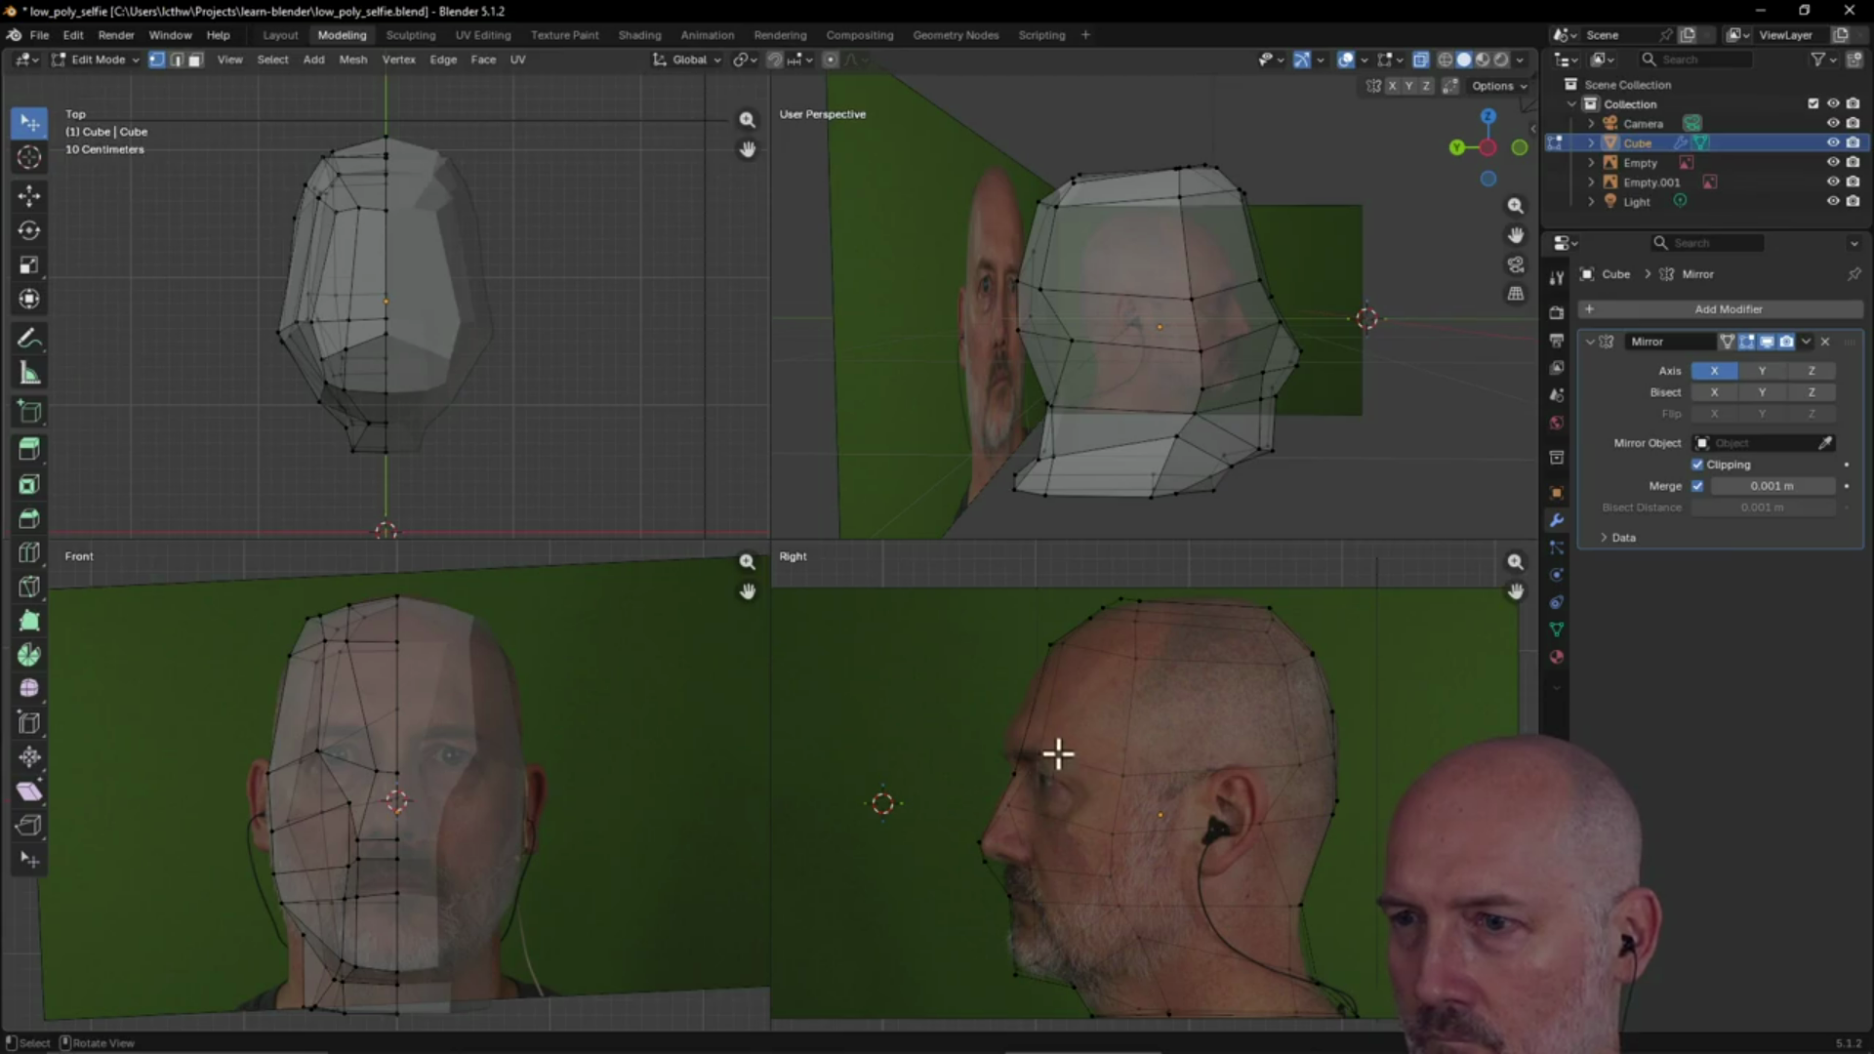
pyautogui.scroll(1, 1056, 730)
pyautogui.scroll(1, 1020, 712)
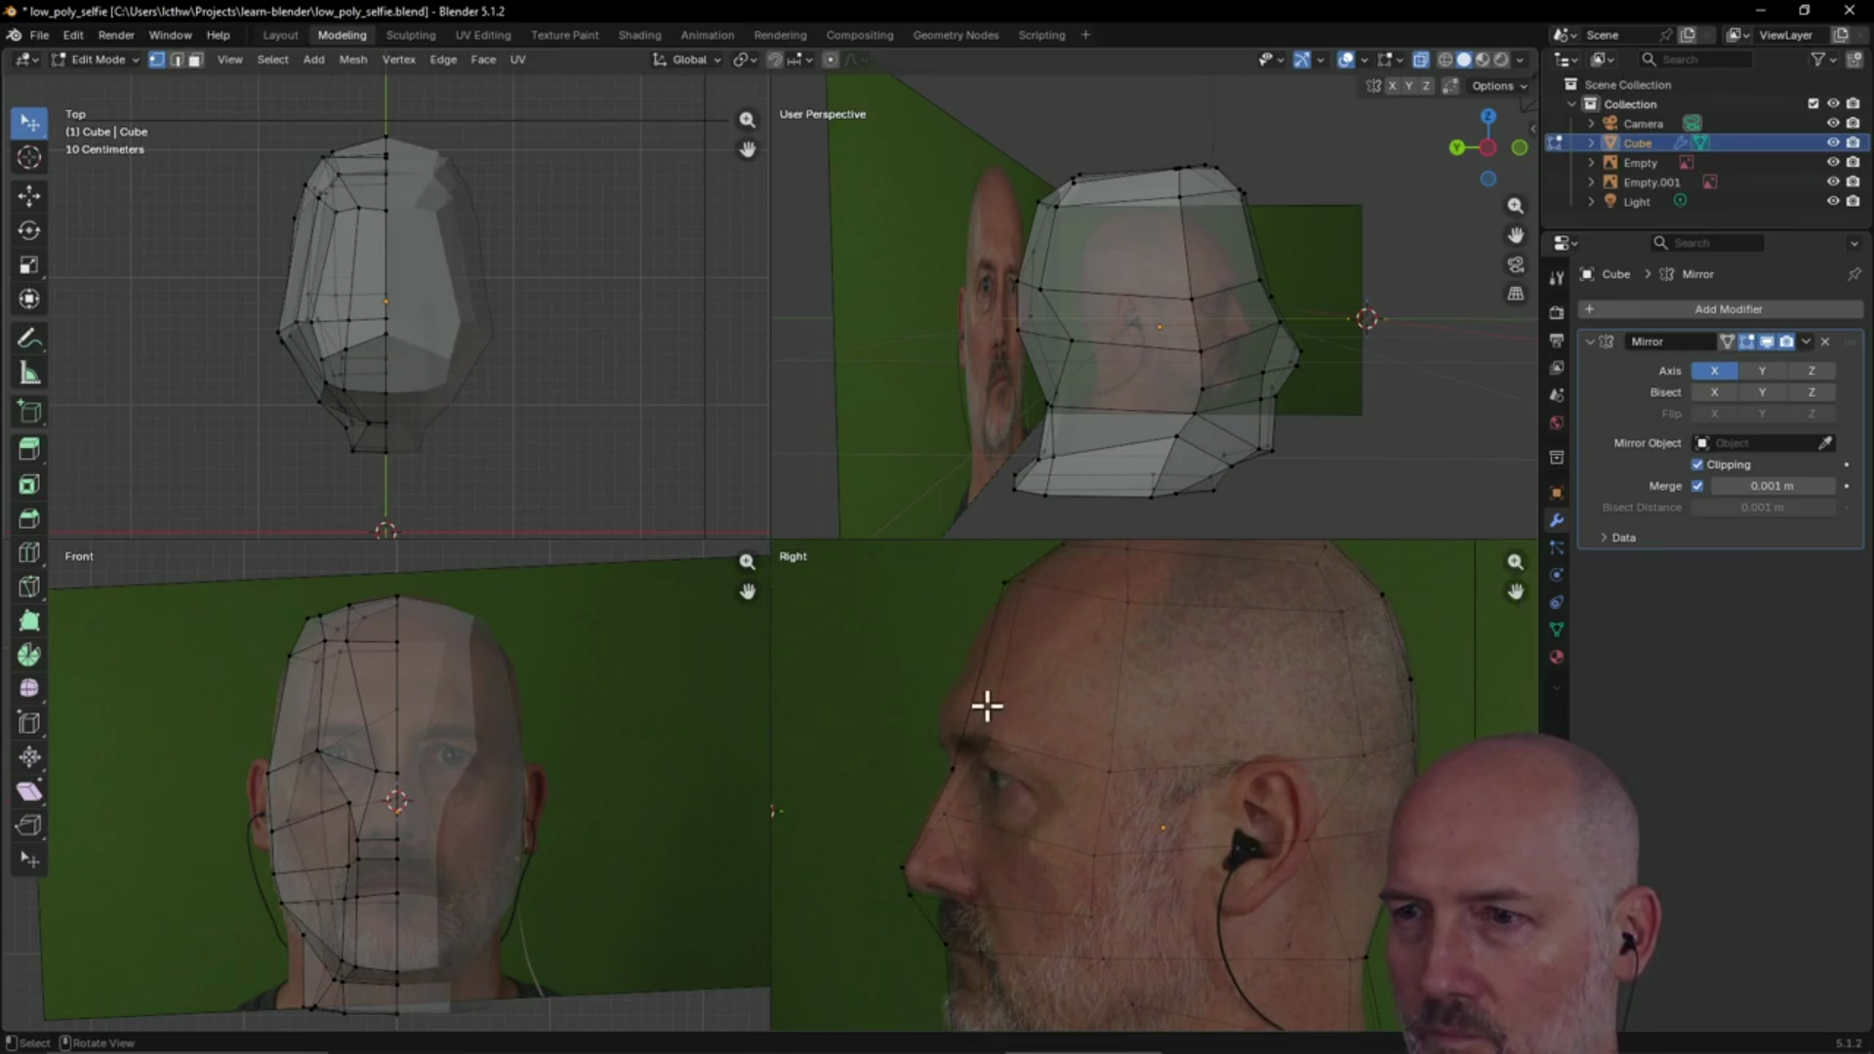
pyautogui.scroll(-2, 1049, 732)
pyautogui.scroll(3, 1016, 703)
pyautogui.scroll(-1, 961, 659)
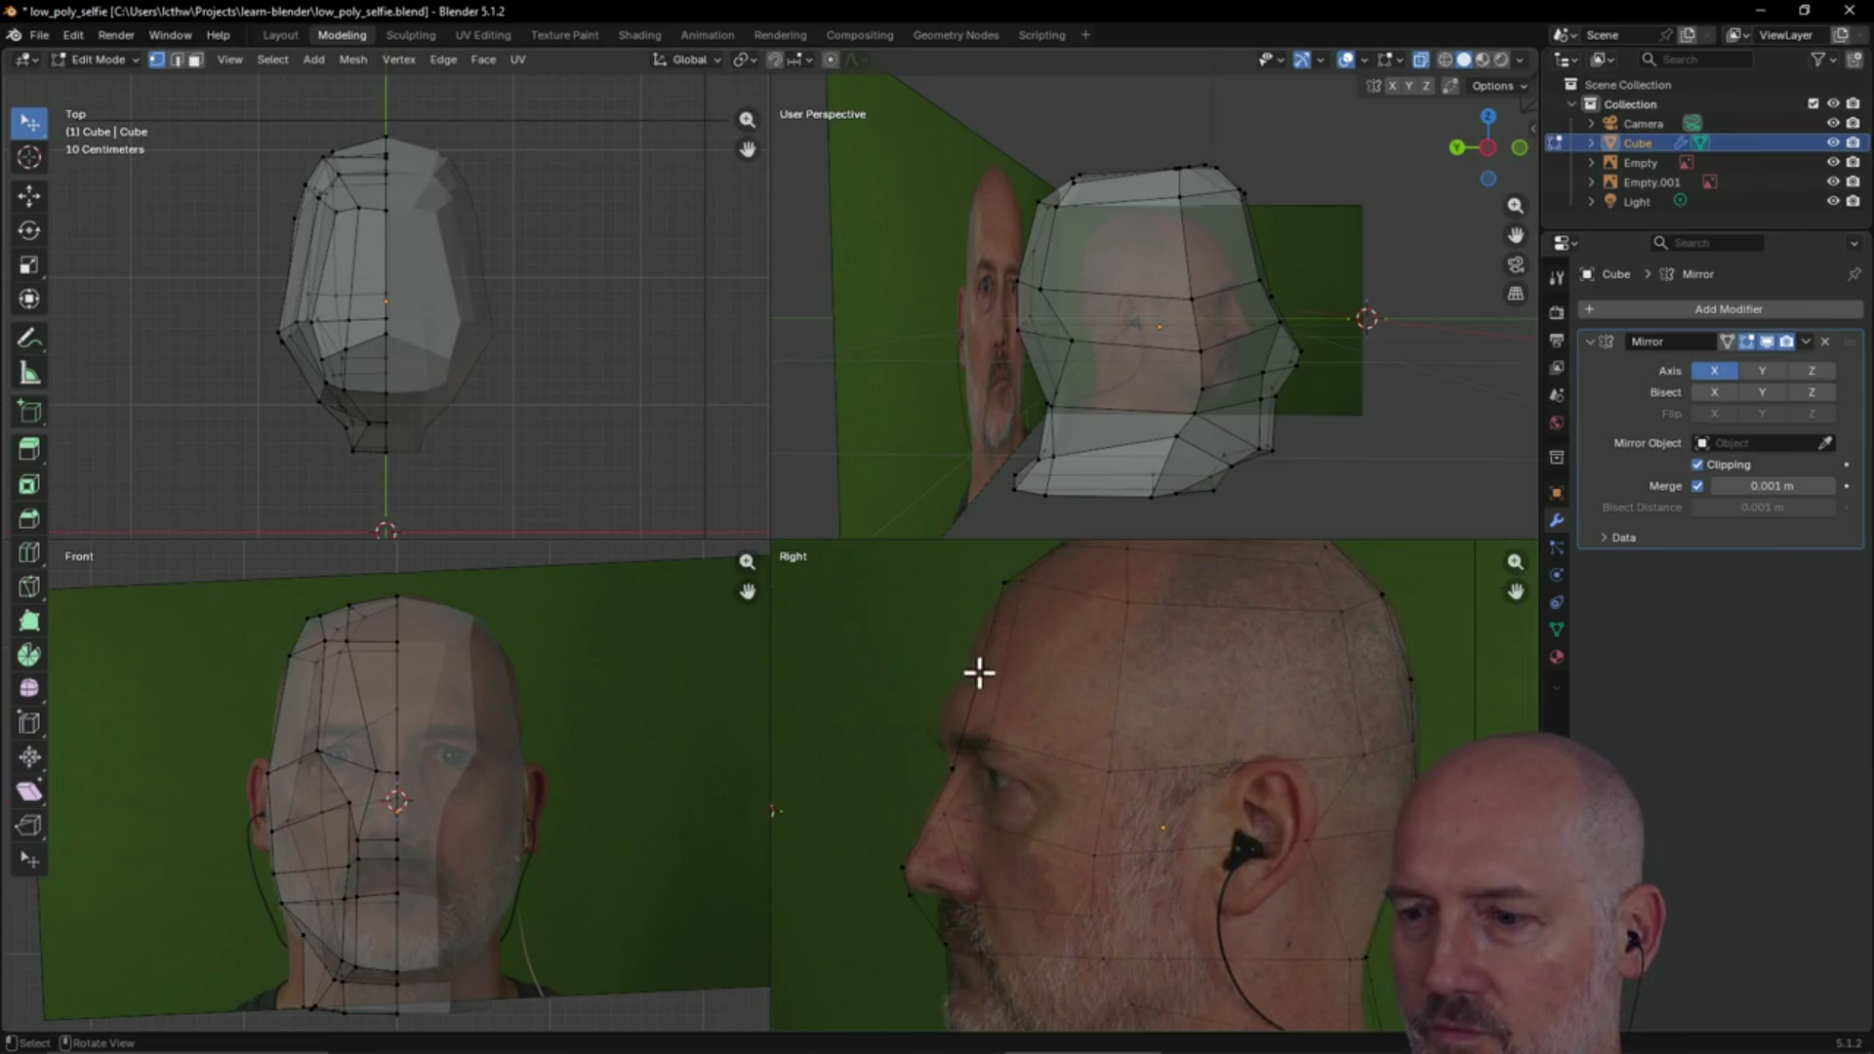
pyautogui.moveTo(1142, 368)
pyautogui.mouseDown(button='middle')
pyautogui.moveTo(1158, 326)
pyautogui.moveTo(1091, 390)
pyautogui.moveTo(928, 368)
pyautogui.moveTo(1176, 392)
pyautogui.moveTo(1117, 485)
pyautogui.moveTo(1146, 302)
pyautogui.moveTo(1175, 318)
pyautogui.moveTo(1109, 326)
pyautogui.moveTo(1090, 296)
pyautogui.moveTo(1343, 291)
pyautogui.moveTo(1180, 310)
pyautogui.moveTo(1452, 281)
pyautogui.moveTo(816, 276)
pyautogui.moveTo(1519, 276)
pyautogui.moveTo(1455, 272)
pyautogui.mouseUp(button='middle')
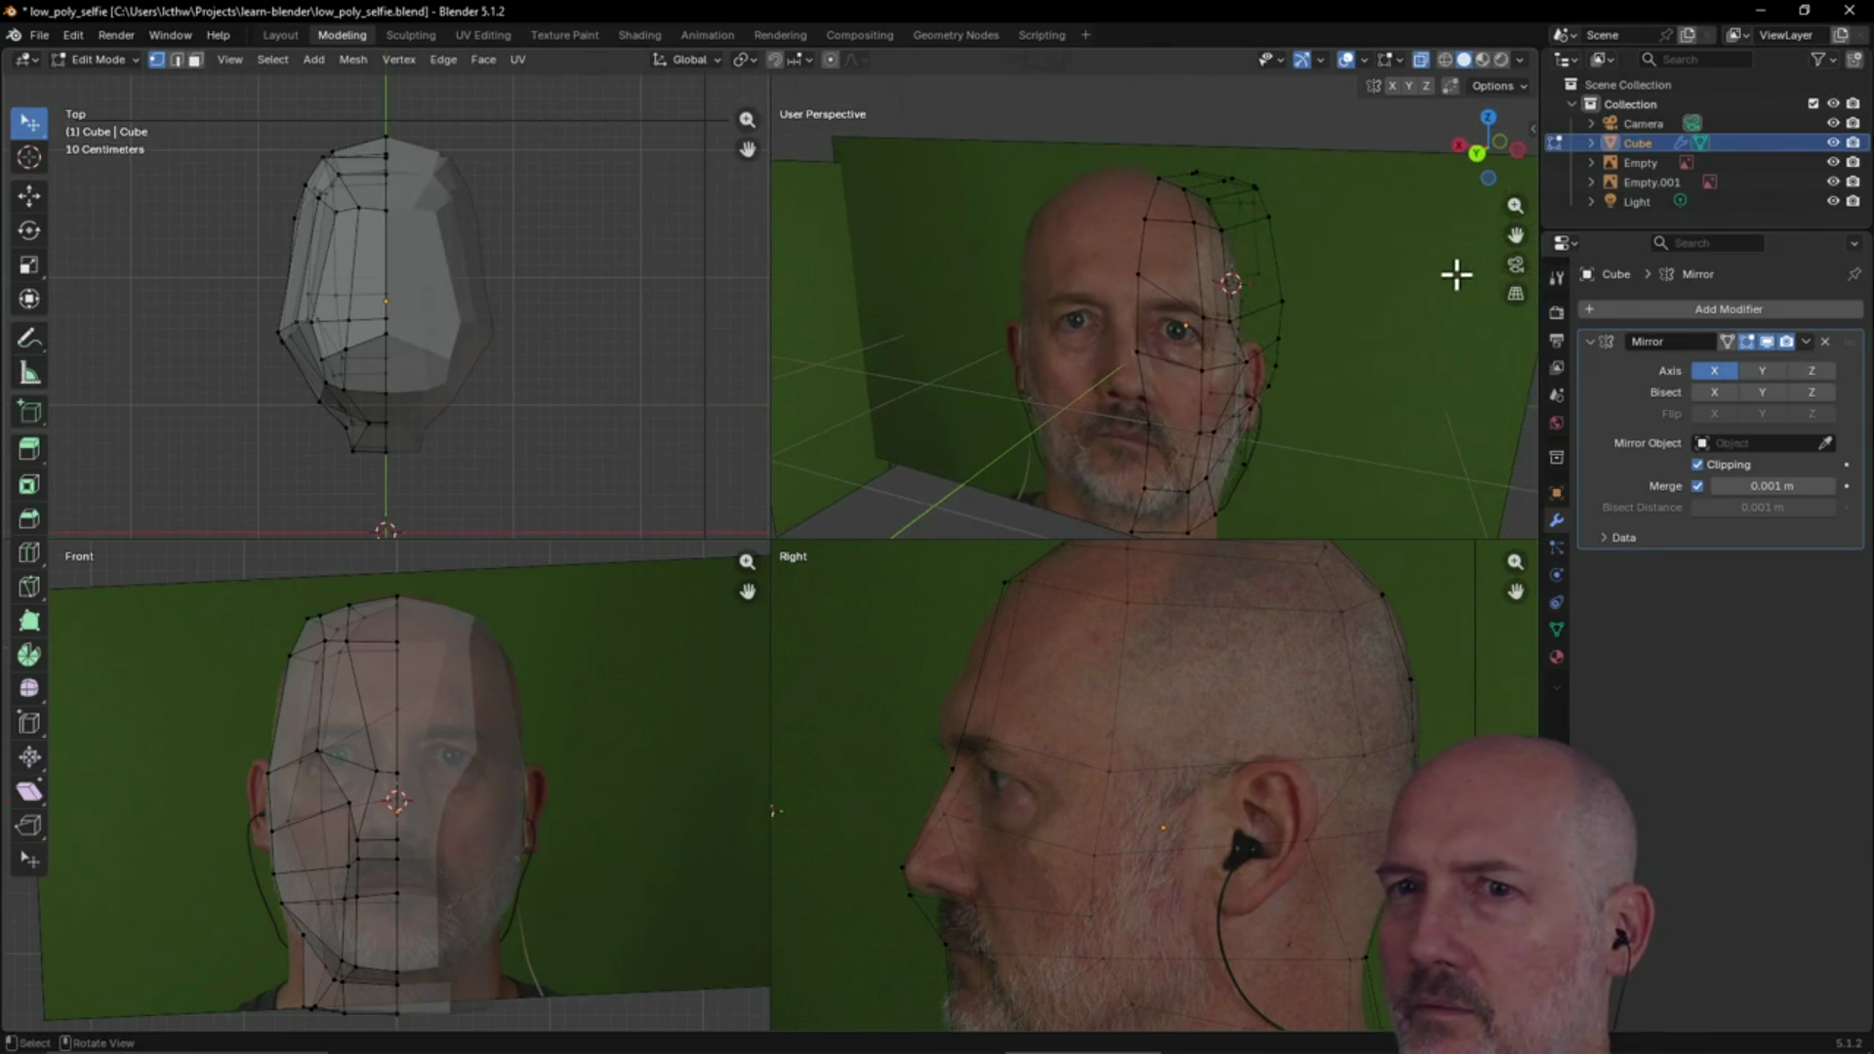
# Move a centre-line vertex on top of the head to follow the skull outline
pyautogui.click(1138, 273)
pyautogui.press('g')
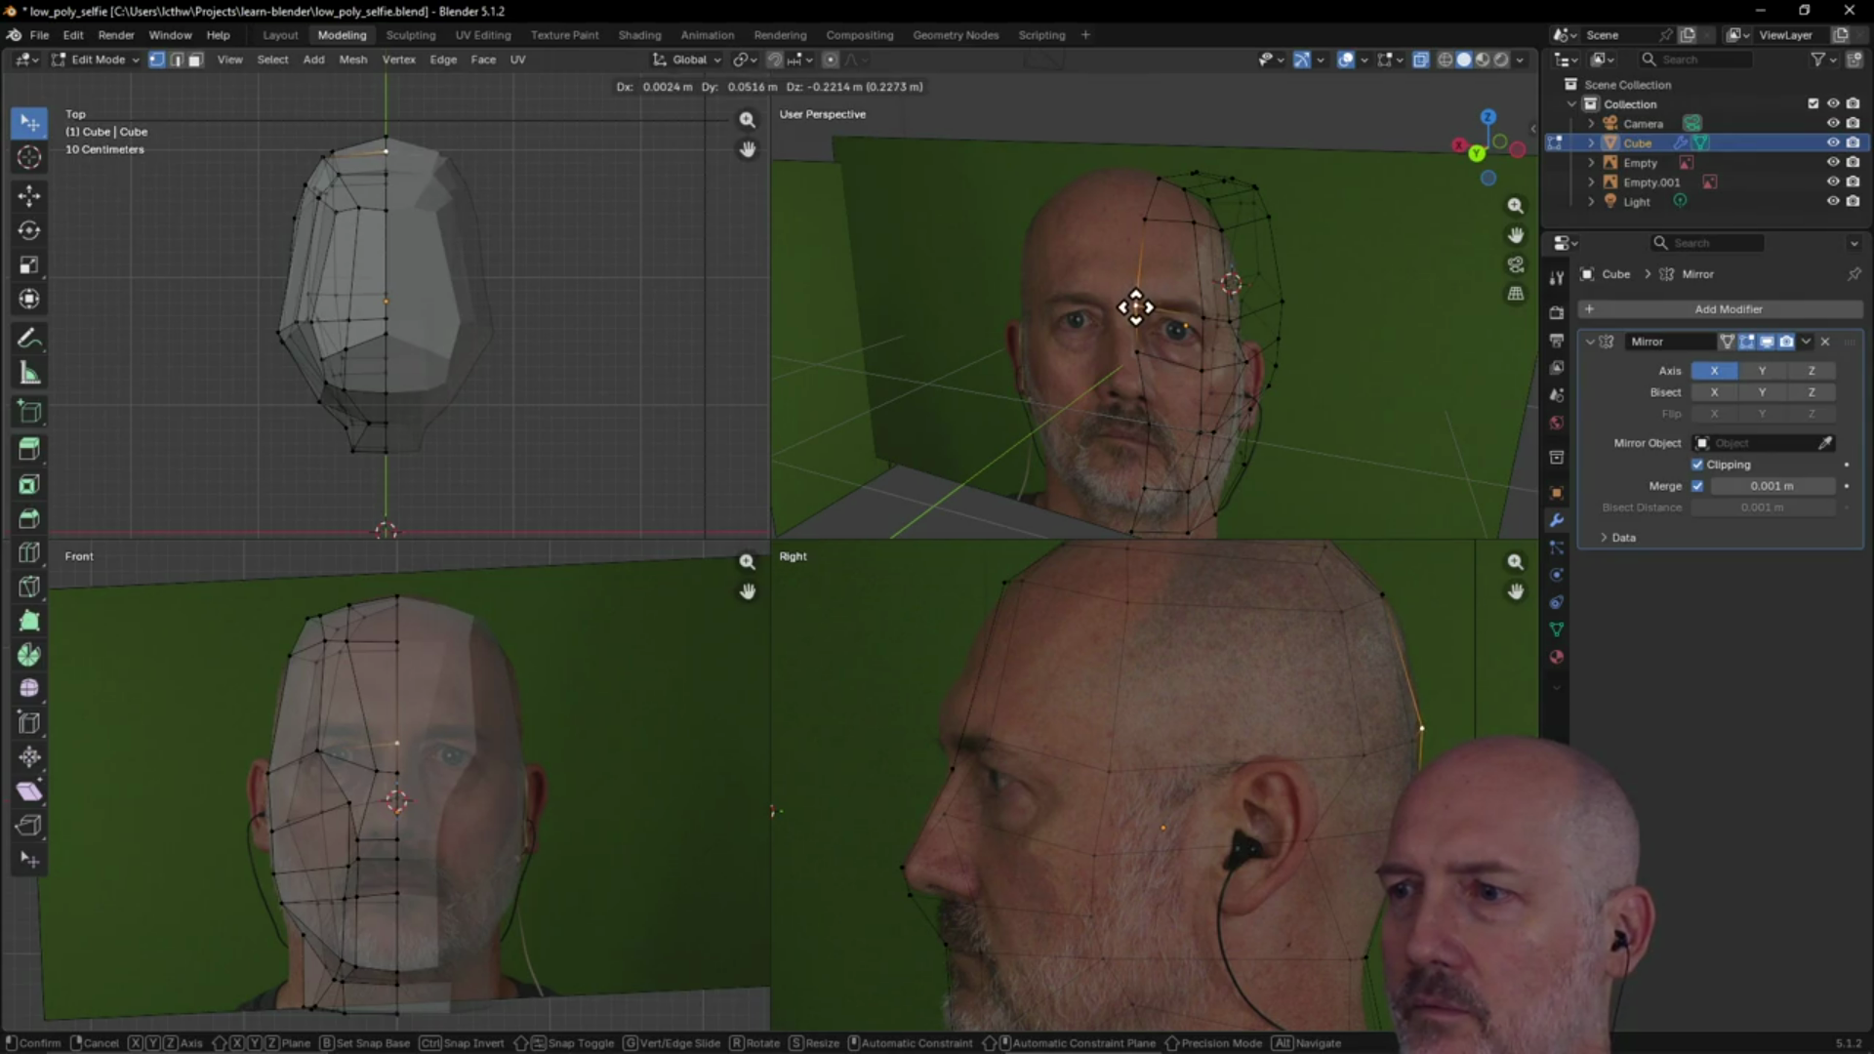
pyautogui.click(1134, 308)
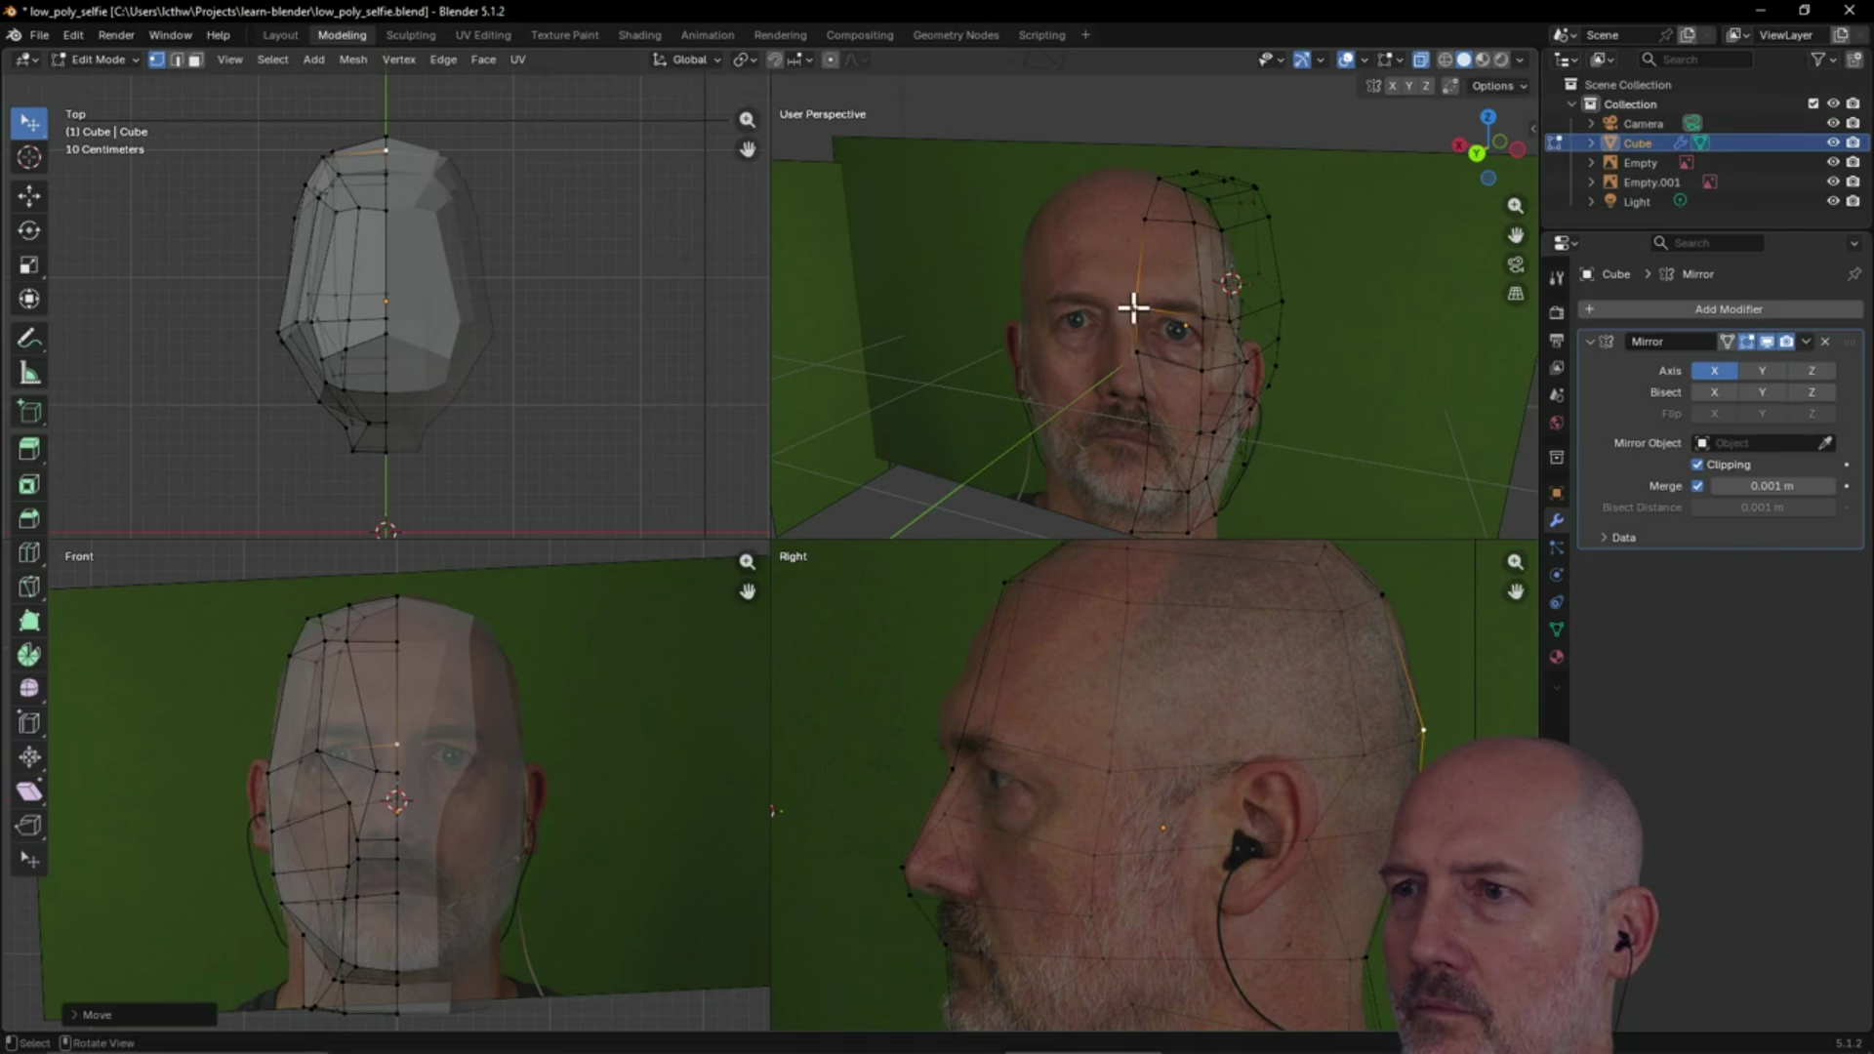
pyautogui.moveTo(1351, 297)
pyautogui.mouseDown(button='middle')
pyautogui.moveTo(1196, 315)
pyautogui.moveTo(1138, 309)
pyautogui.moveTo(1297, 305)
pyautogui.moveTo(891, 306)
pyautogui.moveTo(1184, 264)
pyautogui.moveTo(1330, 296)
pyautogui.moveTo(1444, 293)
pyautogui.moveTo(1196, 281)
pyautogui.moveTo(1077, 308)
pyautogui.mouseUp(button='middle')
# Frame the selection with View Selected and orbit in for a closer angle on the head
pyautogui.press('`')
pyautogui.click(1188, 374)
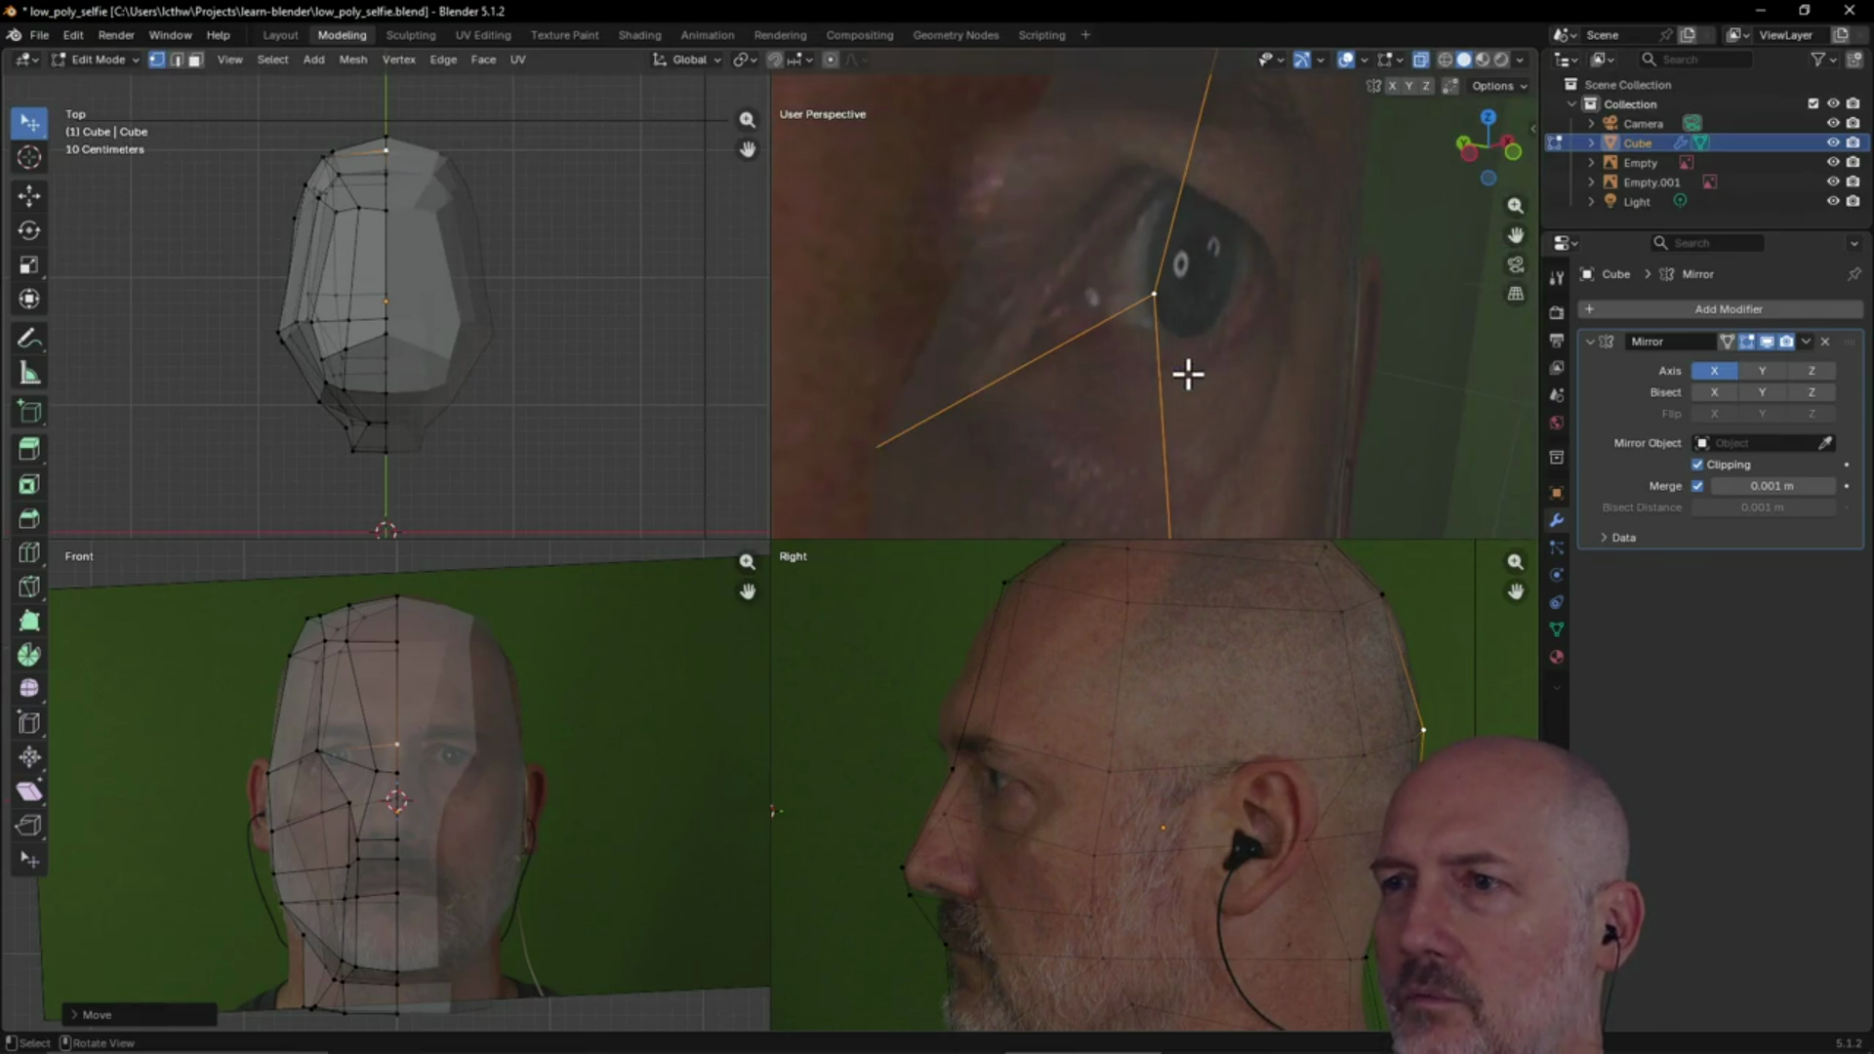
pyautogui.scroll(-4, 1205, 362)
pyautogui.scroll(-6, 1204, 362)
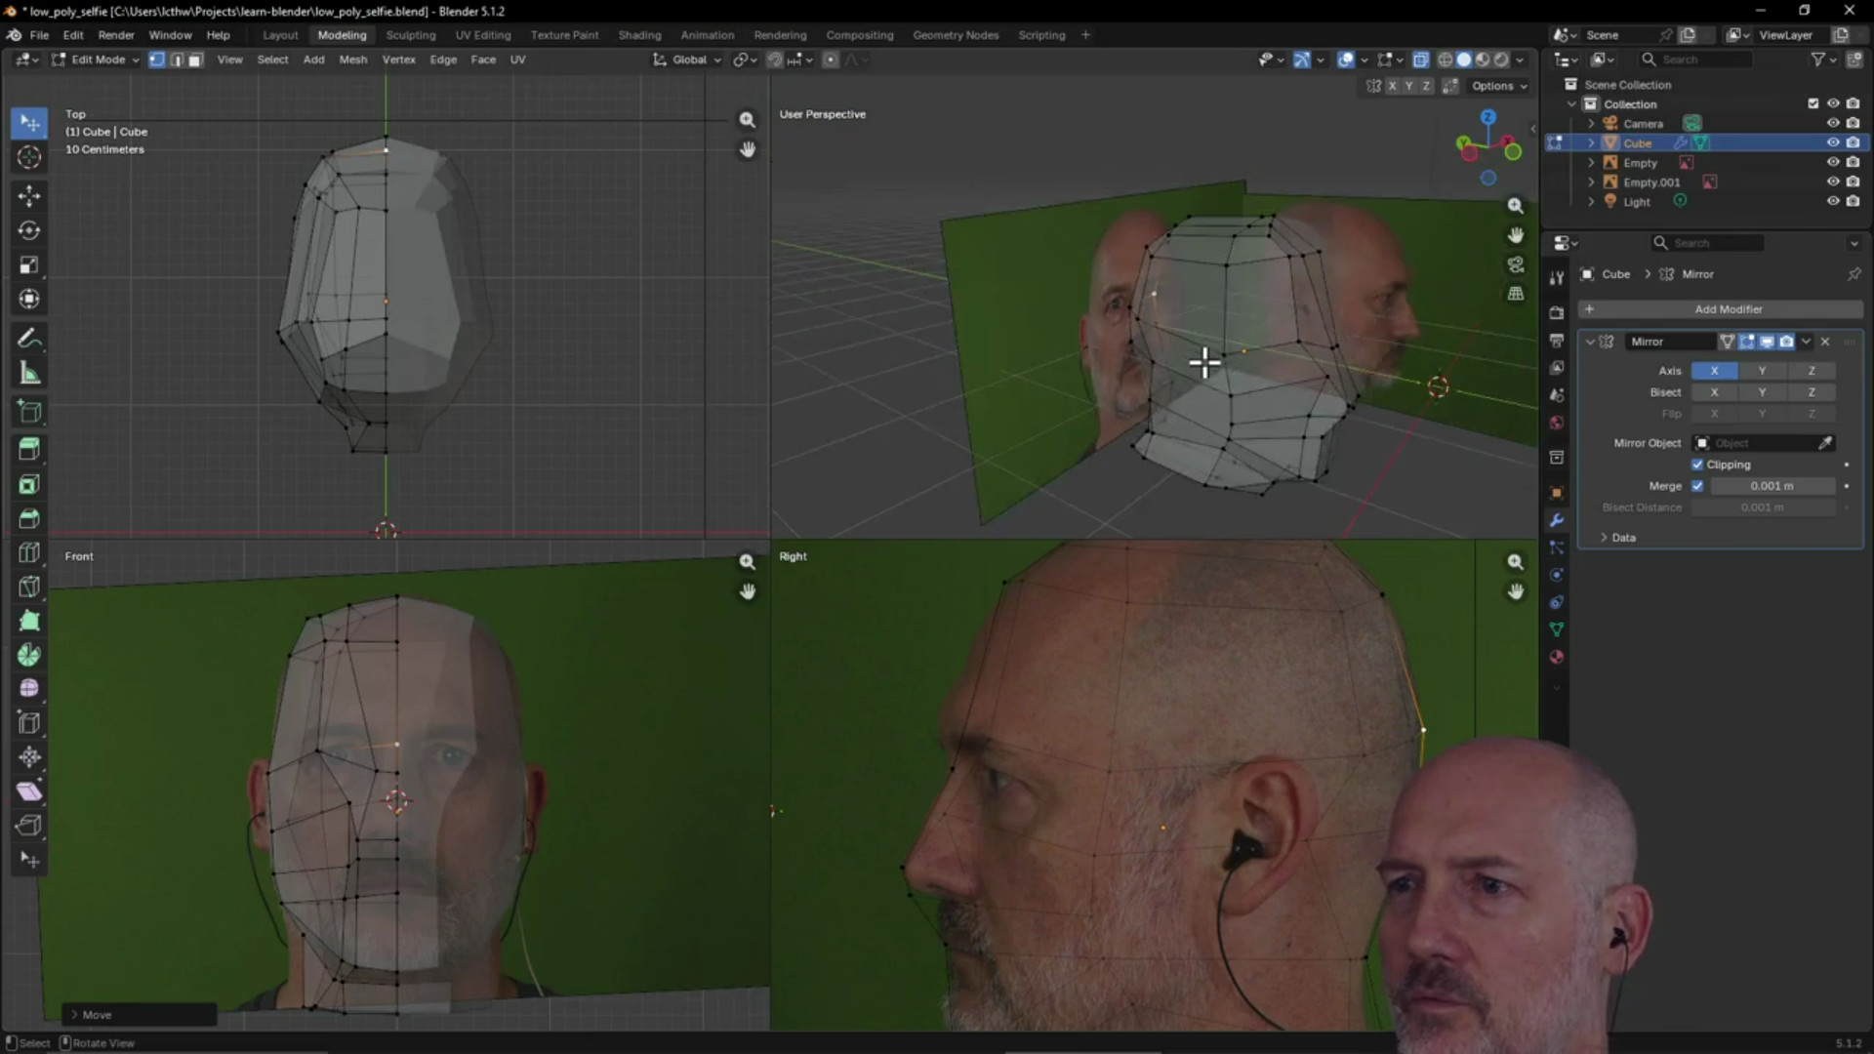
pyautogui.moveTo(1205, 362)
pyautogui.mouseDown(button='middle')
pyautogui.moveTo(1096, 364)
pyautogui.moveTo(1205, 381)
pyautogui.moveTo(1039, 407)
pyautogui.moveTo(1122, 397)
pyautogui.moveTo(1084, 385)
pyautogui.moveTo(1101, 422)
pyautogui.mouseUp(button='middle')
pyautogui.scroll(5, 1096, 364)
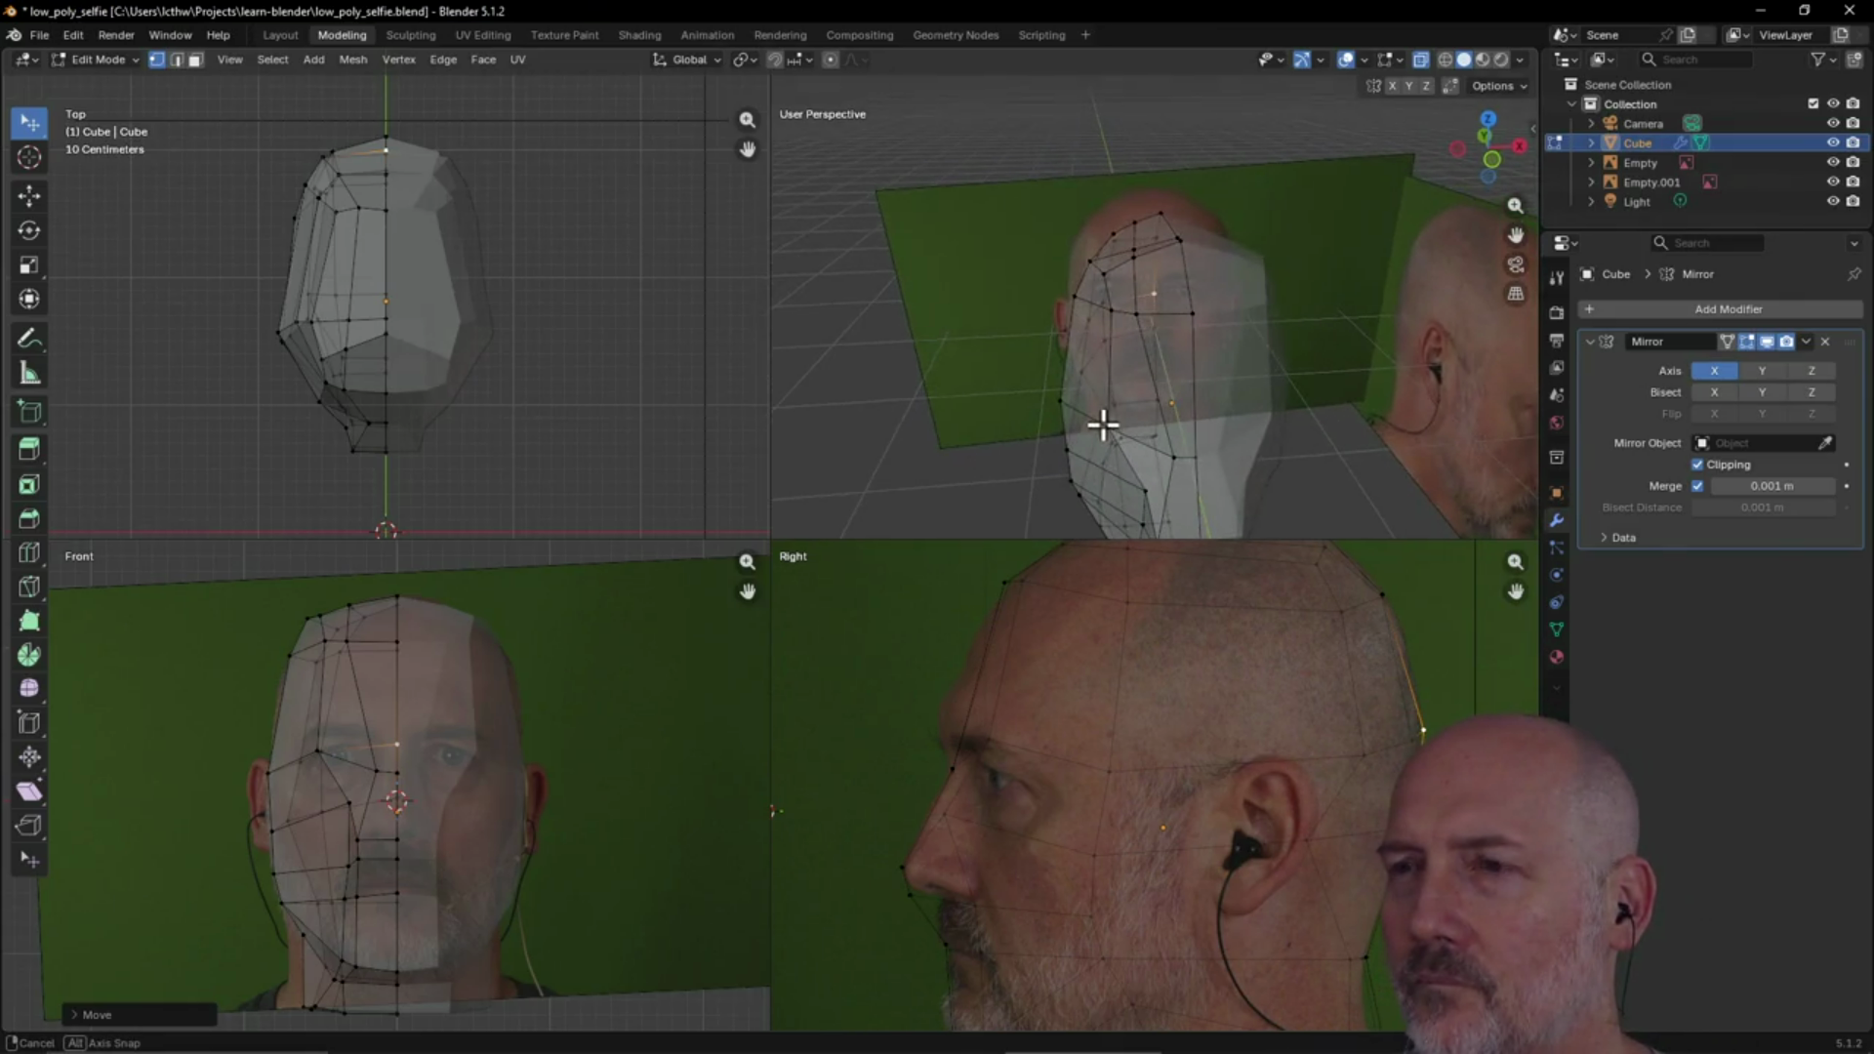
# Nudge an upper-left head vertex onto the front photo's outline and keep Solid viewport shading
pyautogui.click(307, 616)
pyautogui.press('g')
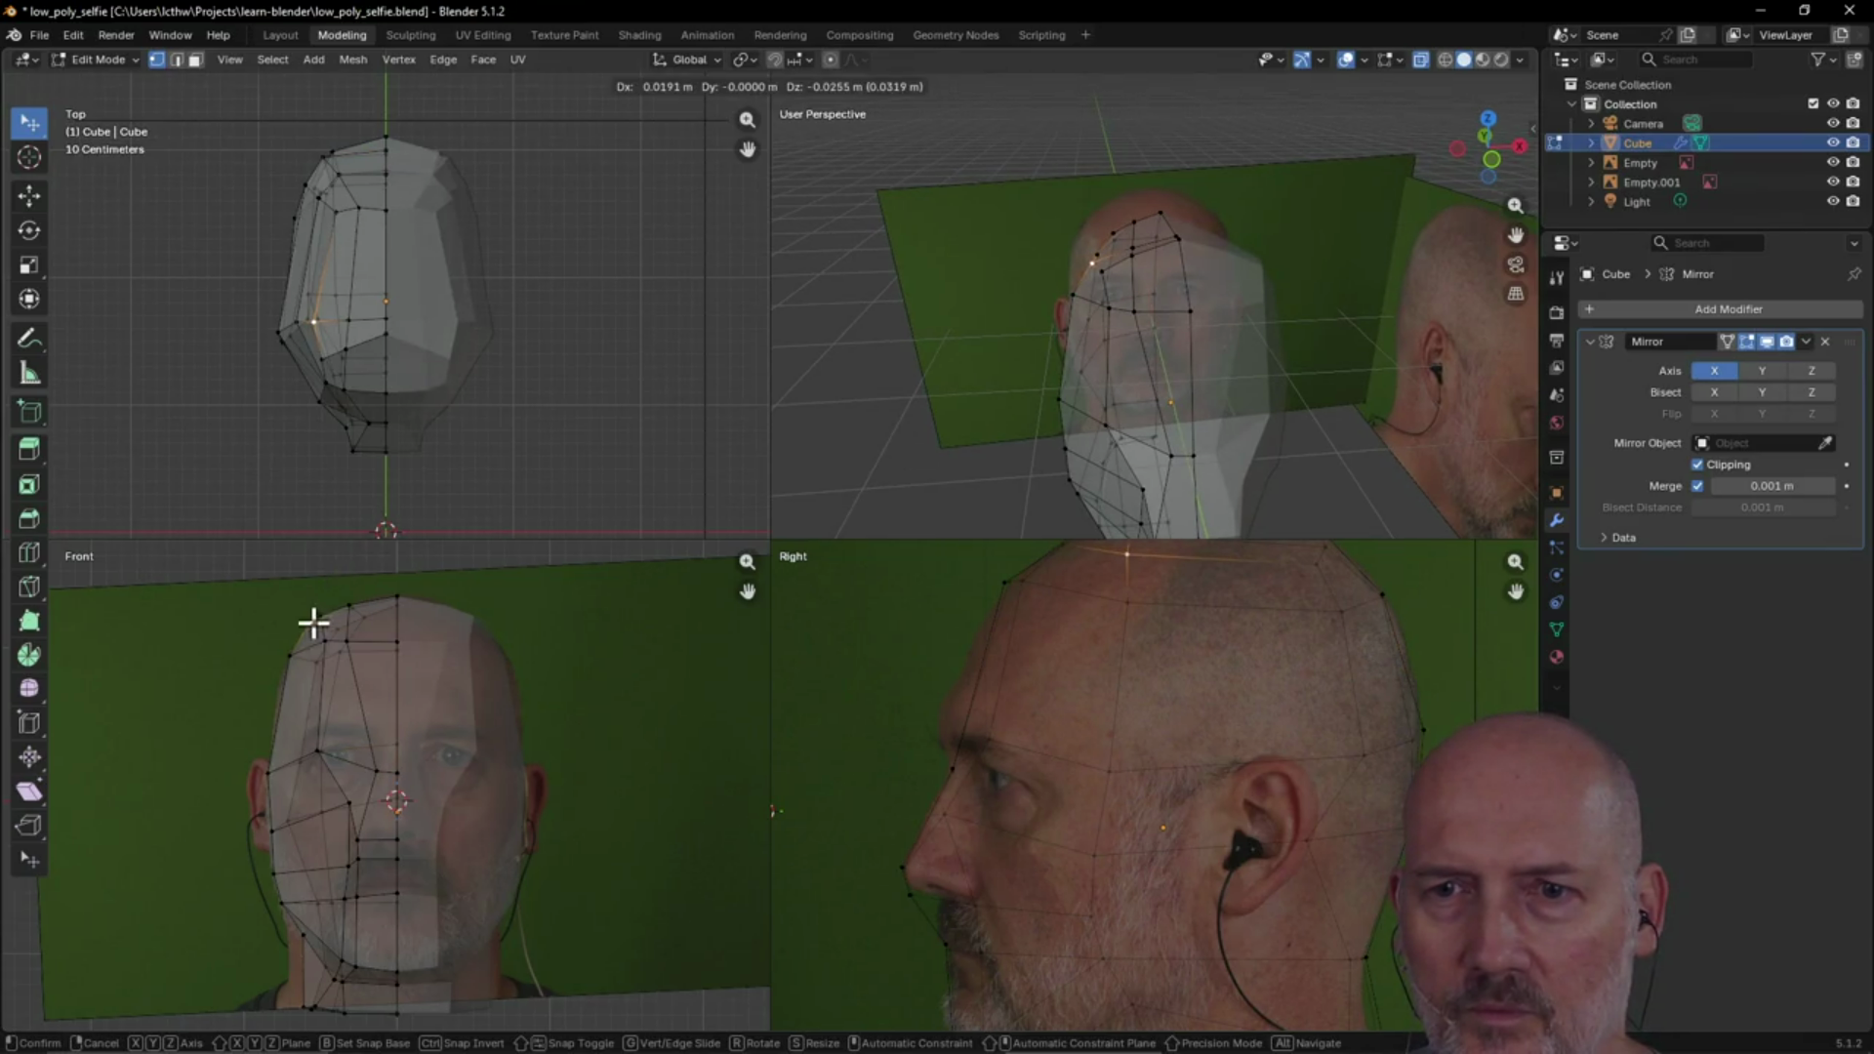
pyautogui.click(313, 624)
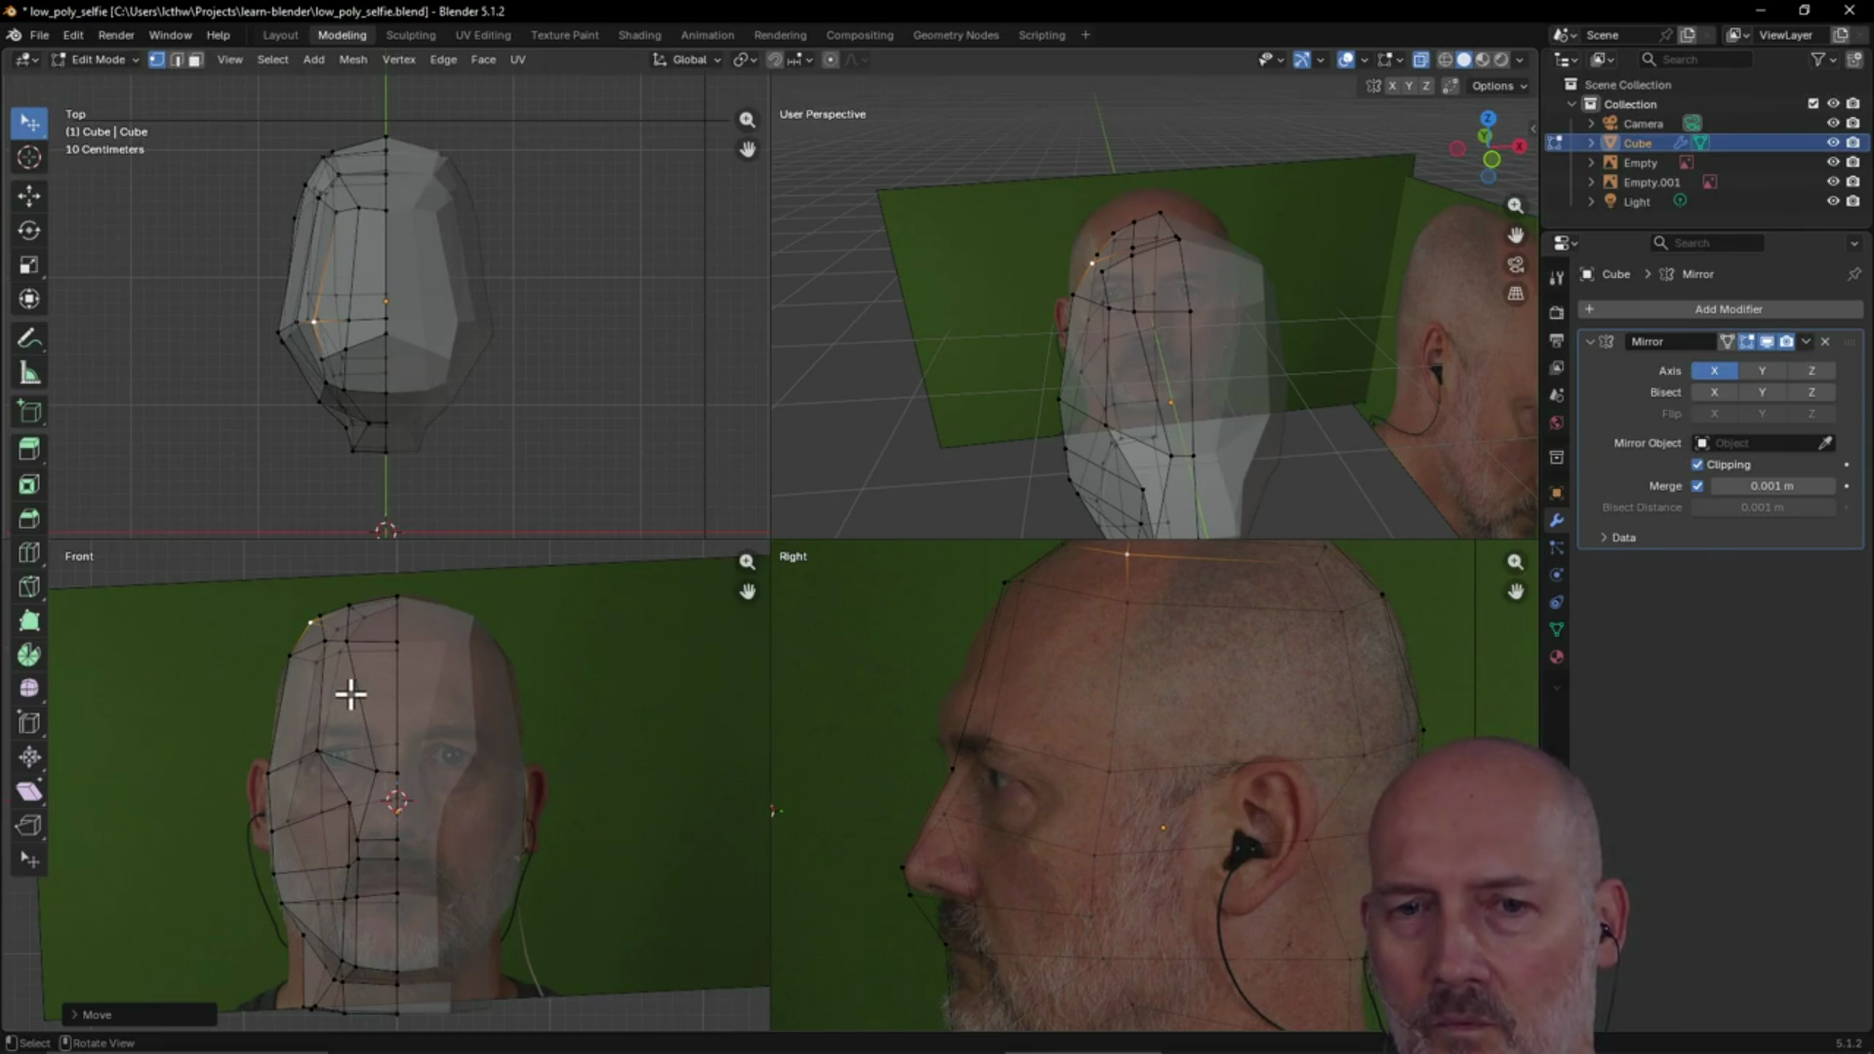
pyautogui.press('z')
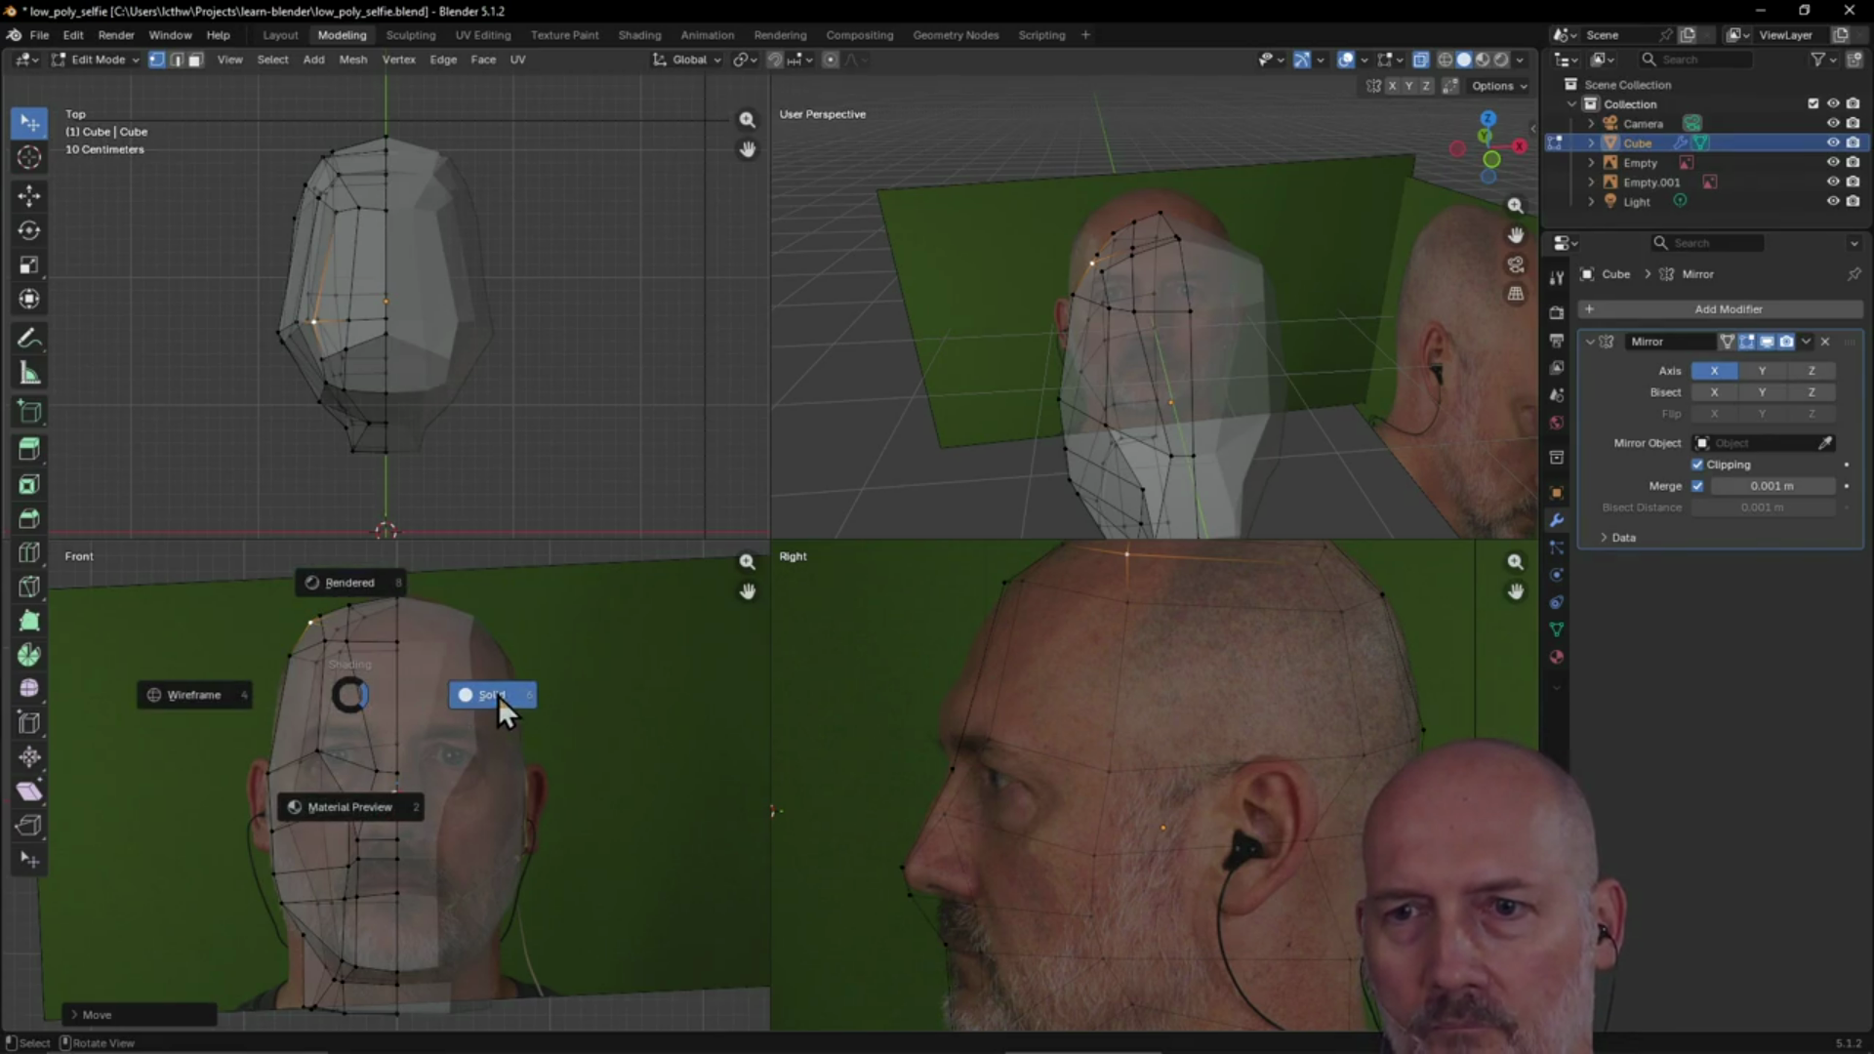
pyautogui.click(451, 694)
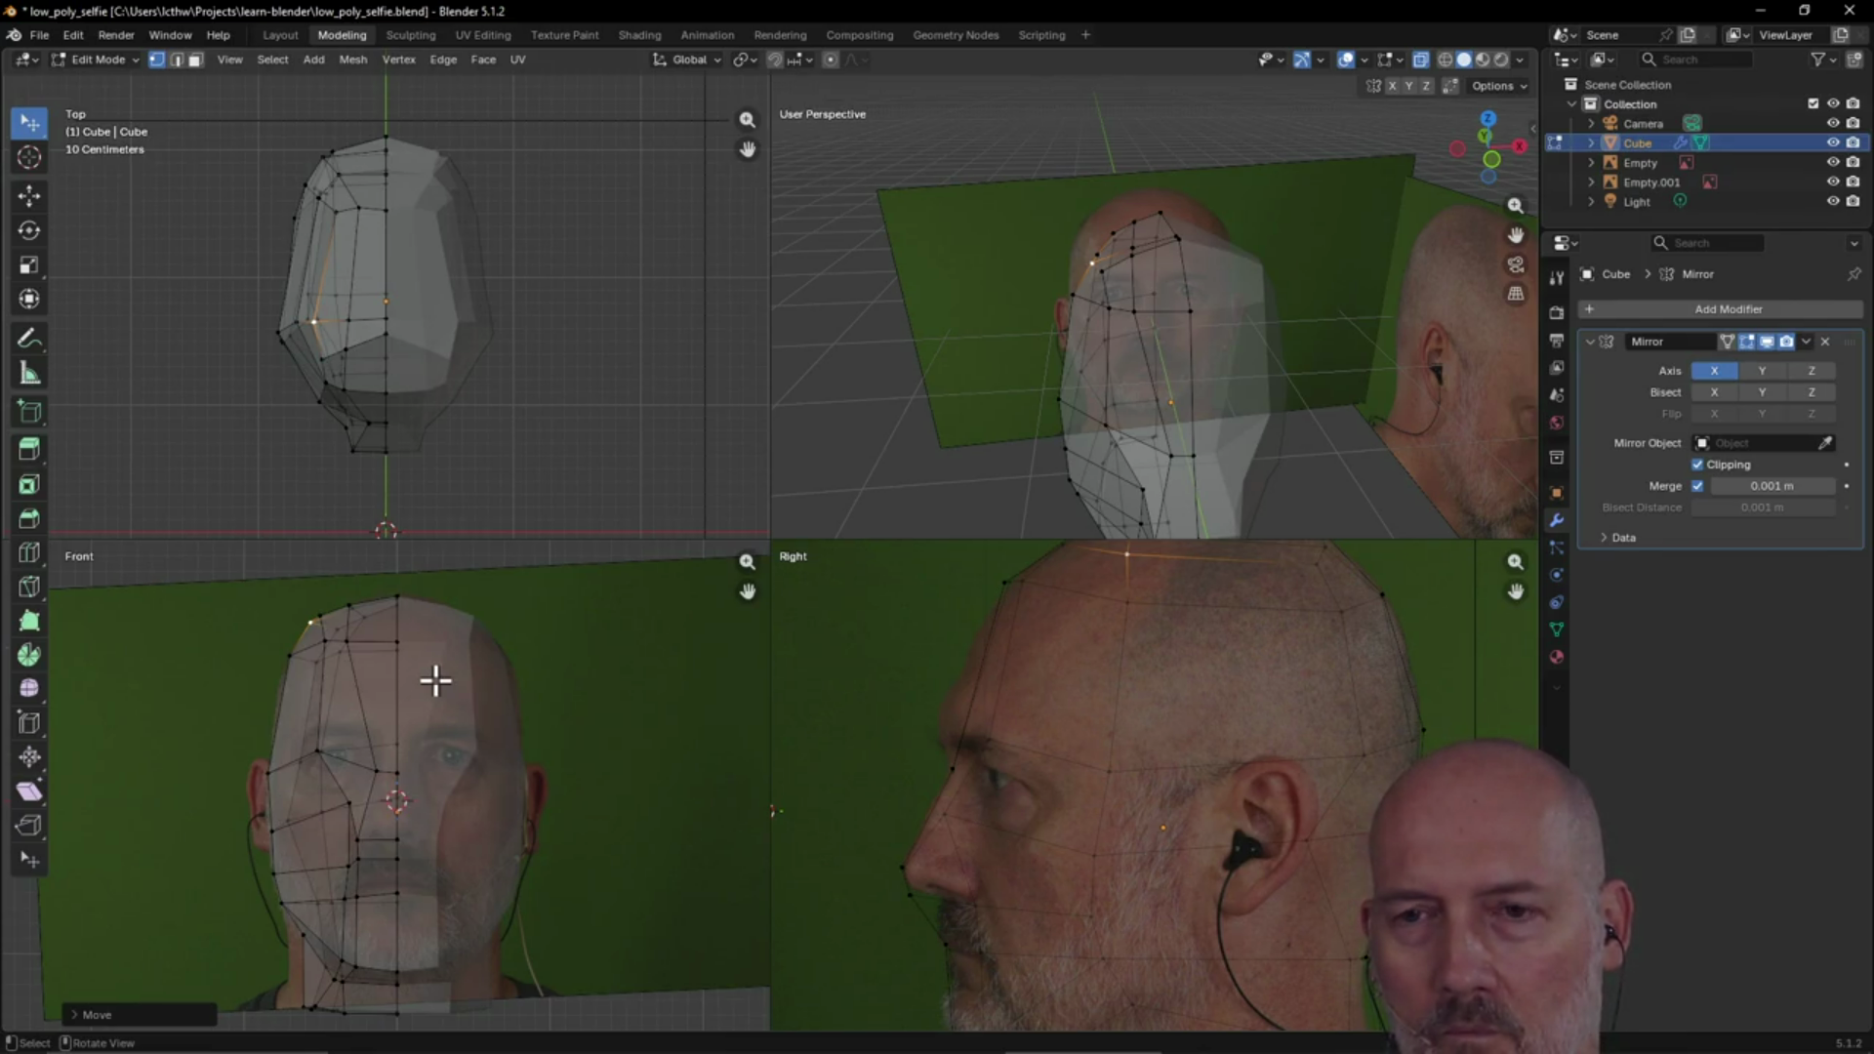
# Insert a centred edge loop around the head across the forehead via the context menu's Insert Loop
pyautogui.press('z')
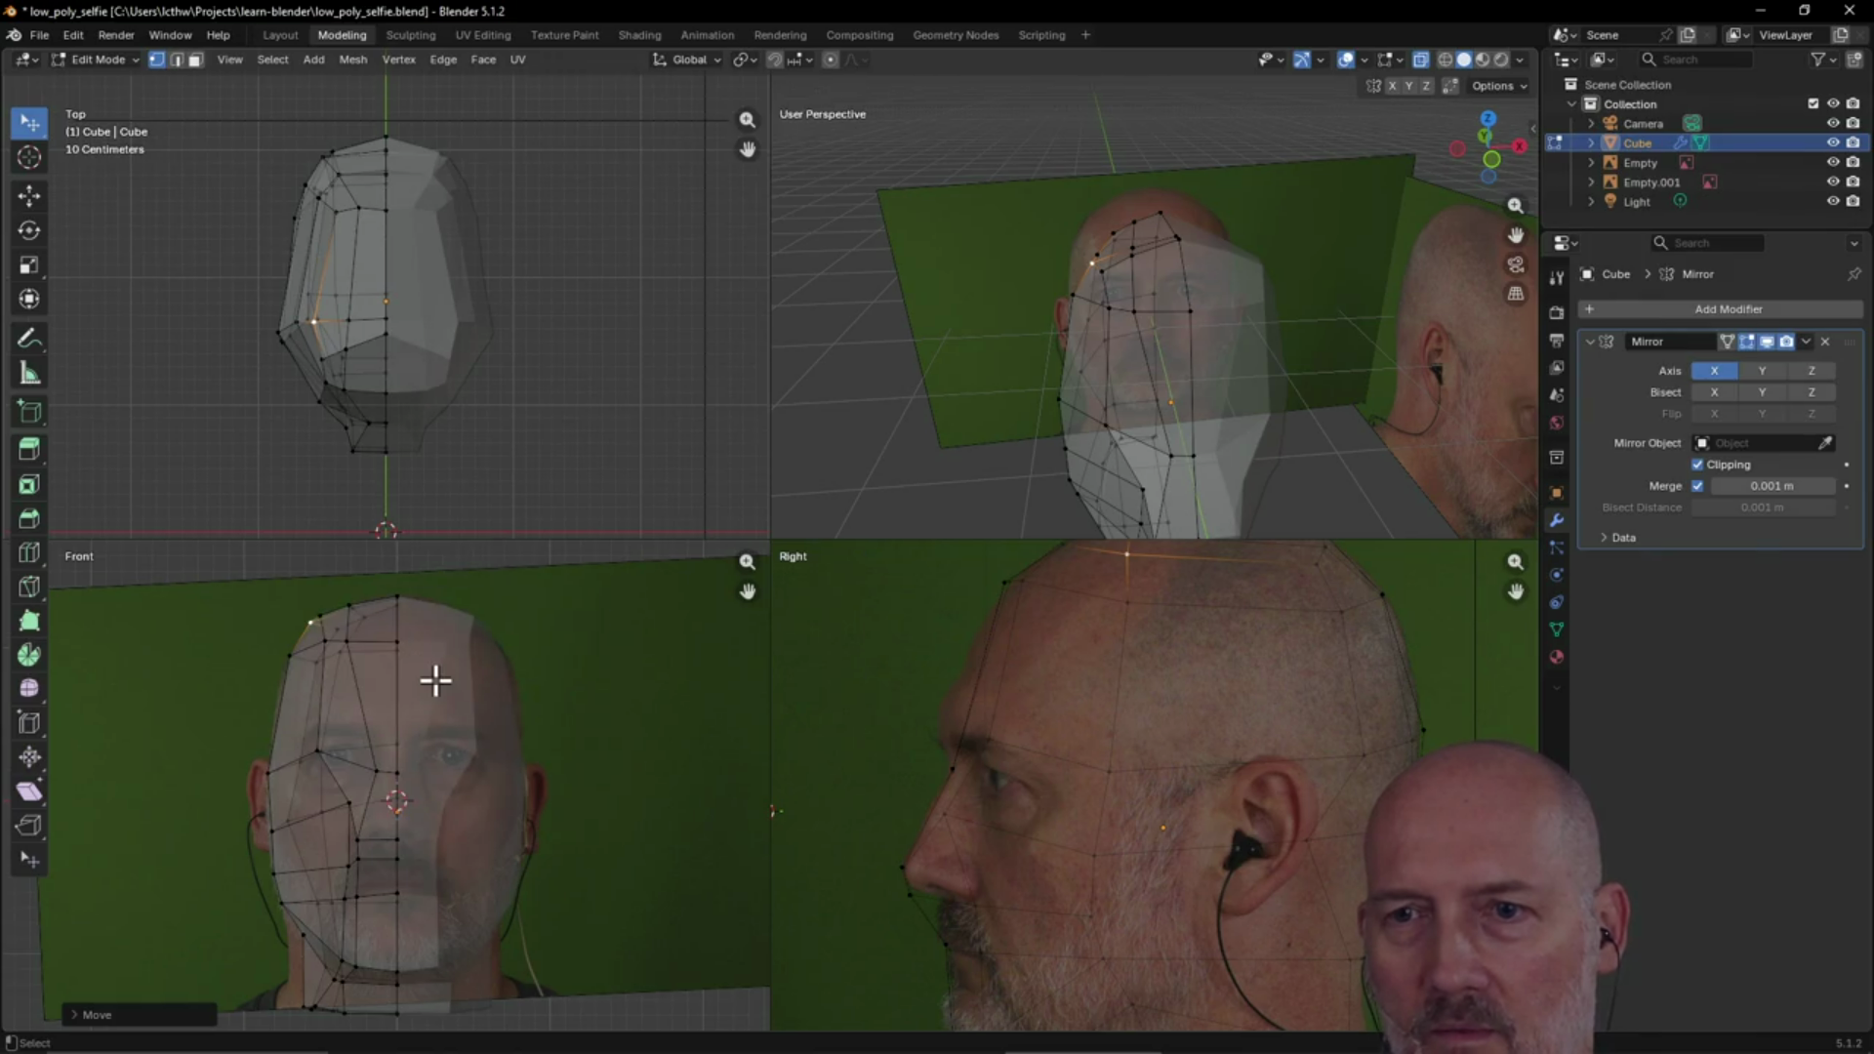
pyautogui.press('k')
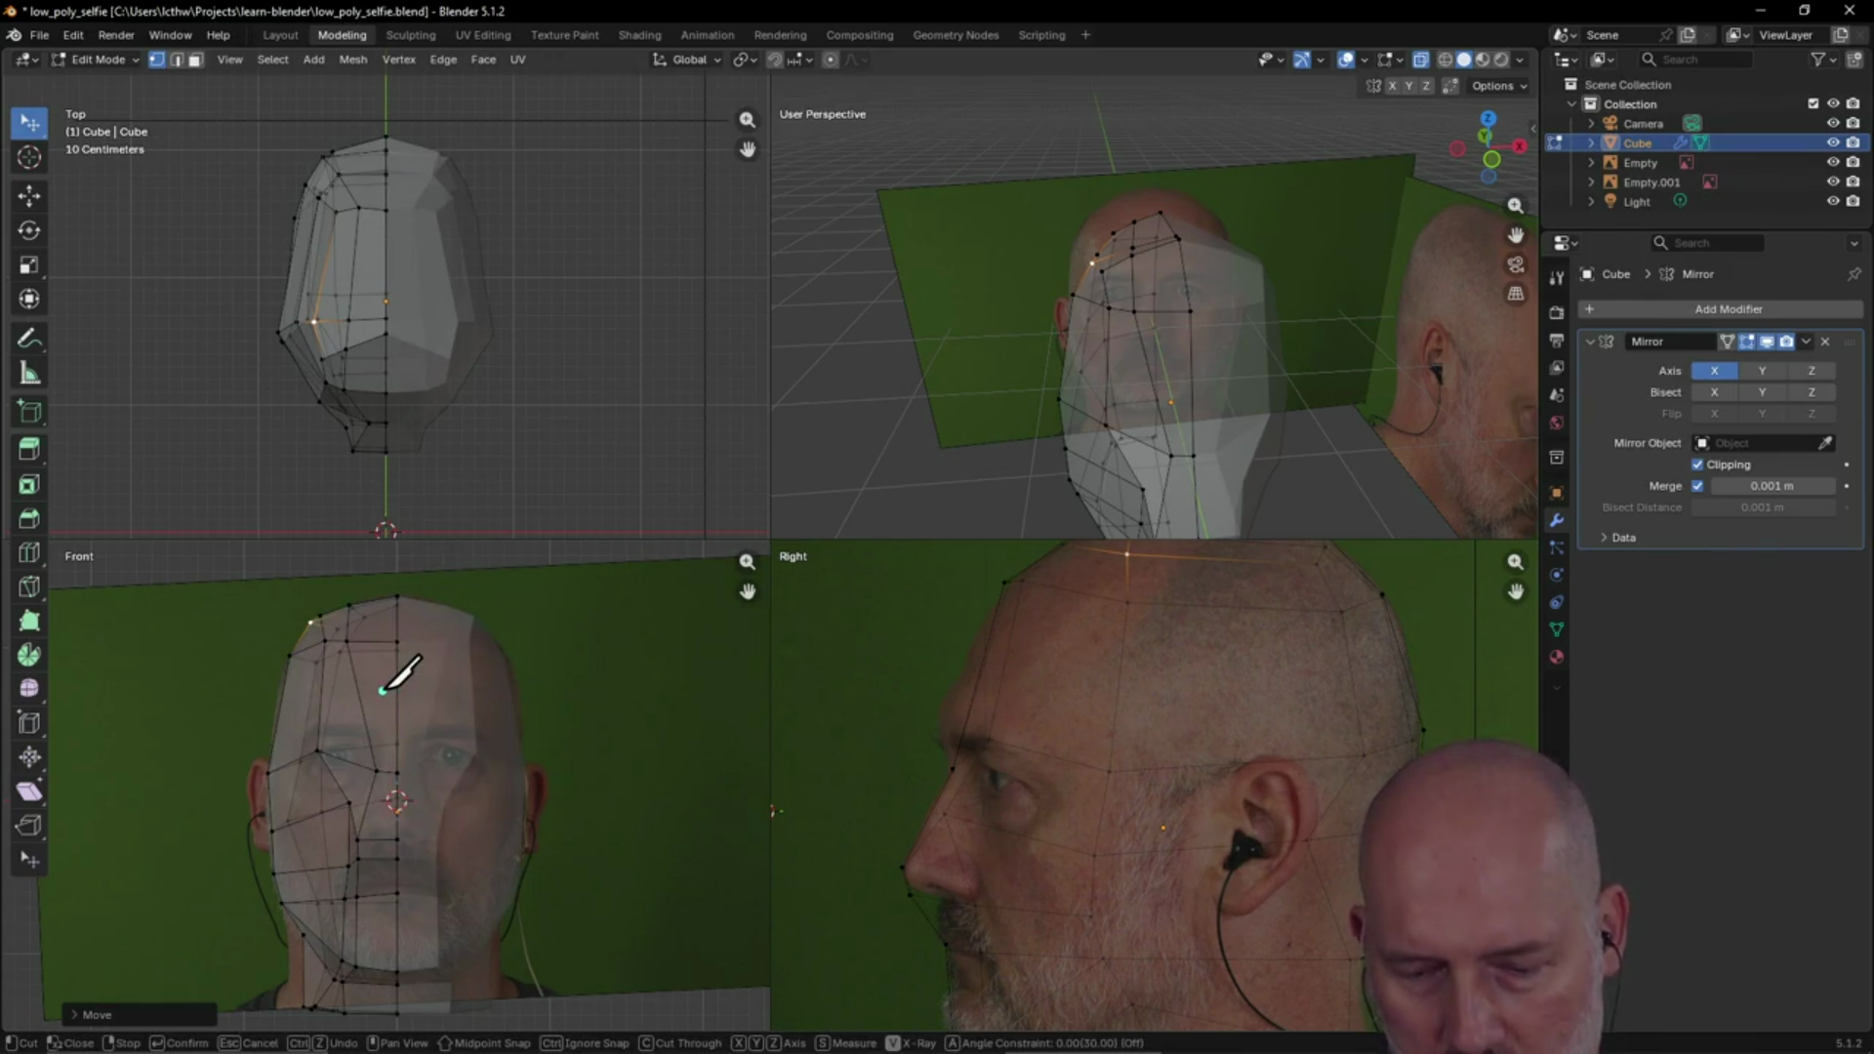
pyautogui.press('Escape')
pyautogui.rightClick(382, 693)
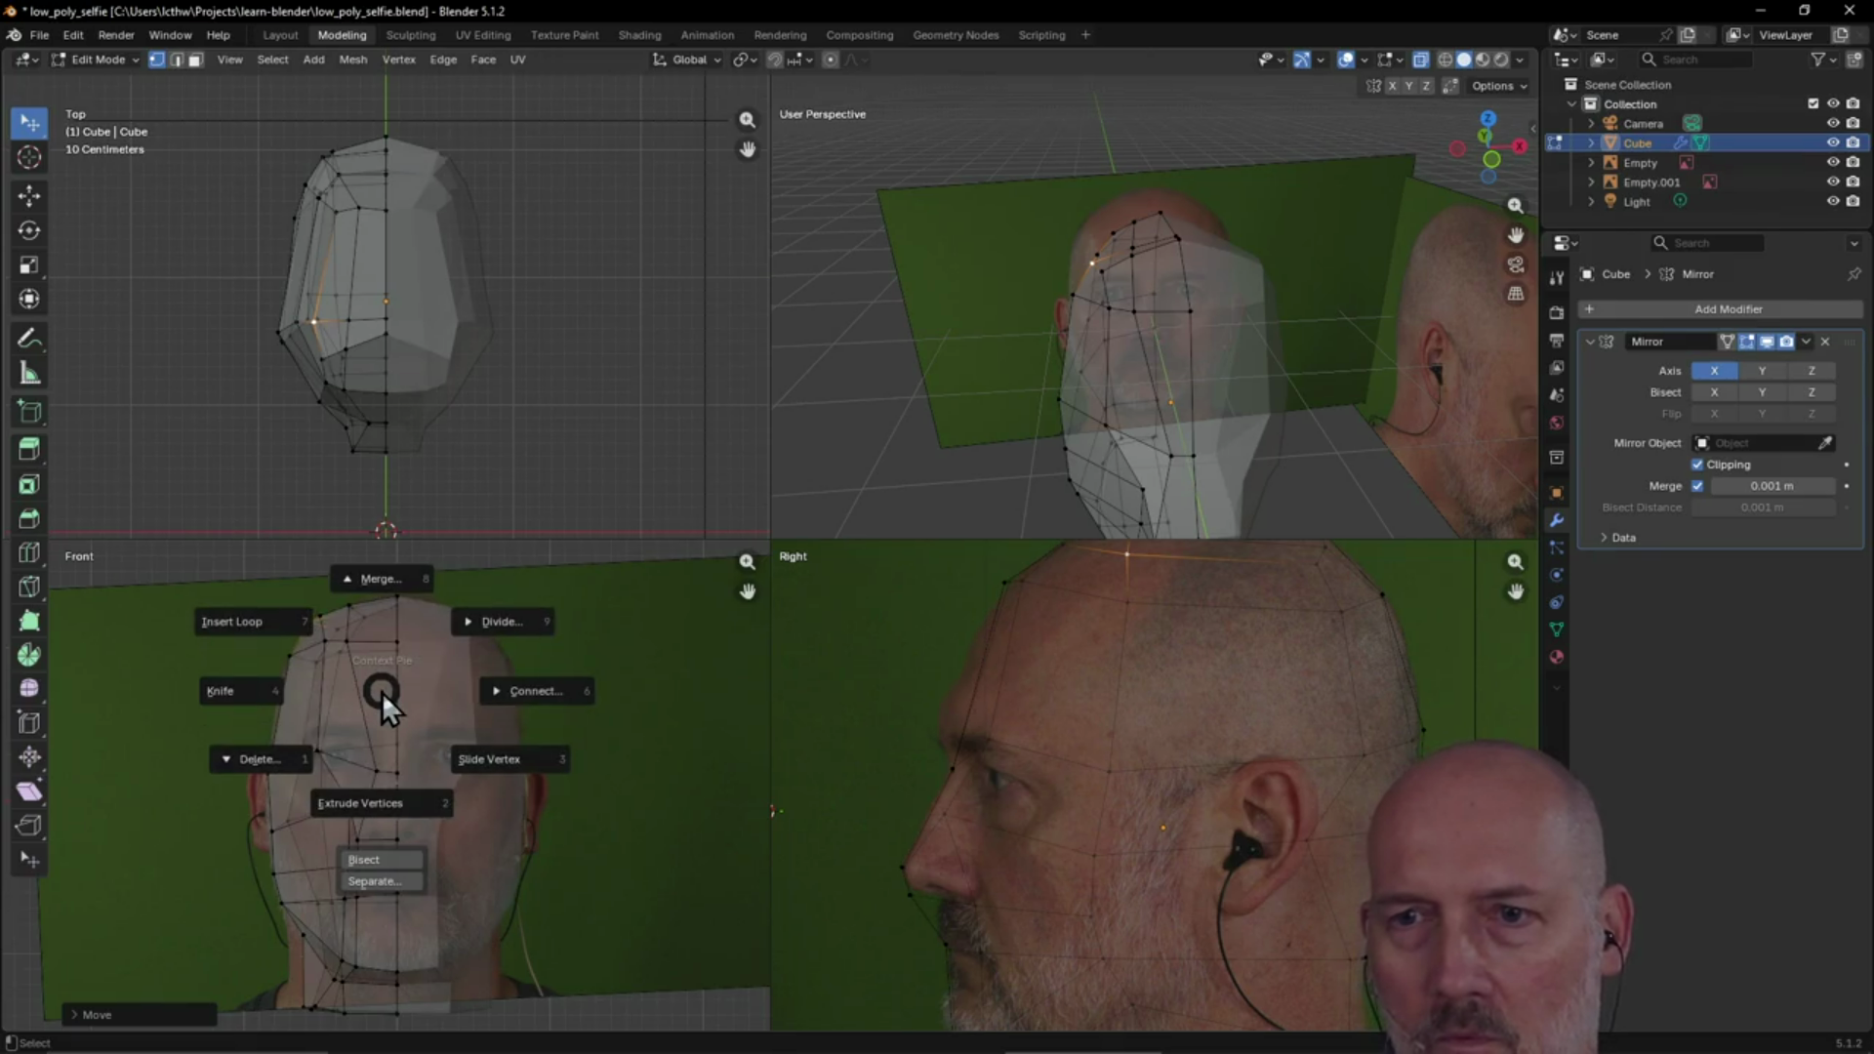
pyautogui.click(267, 623)
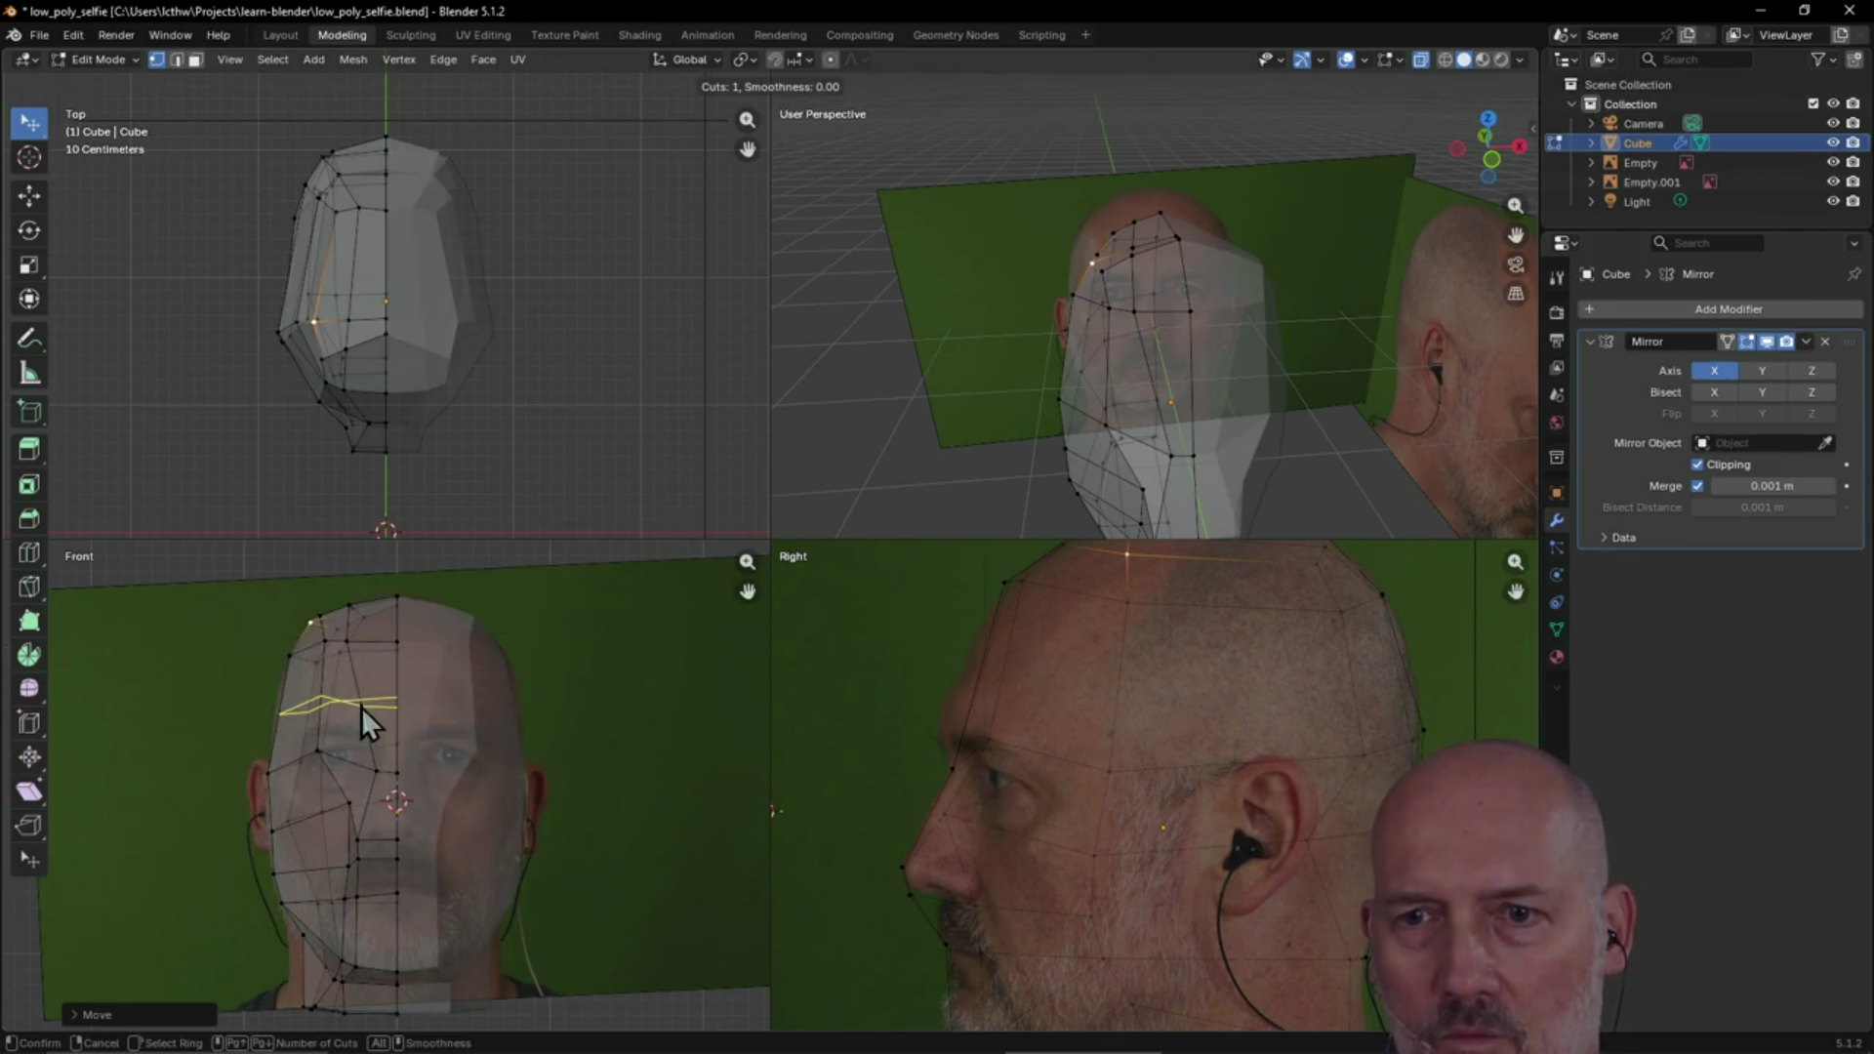
pyautogui.click(356, 705)
pyautogui.rightClick(355, 705)
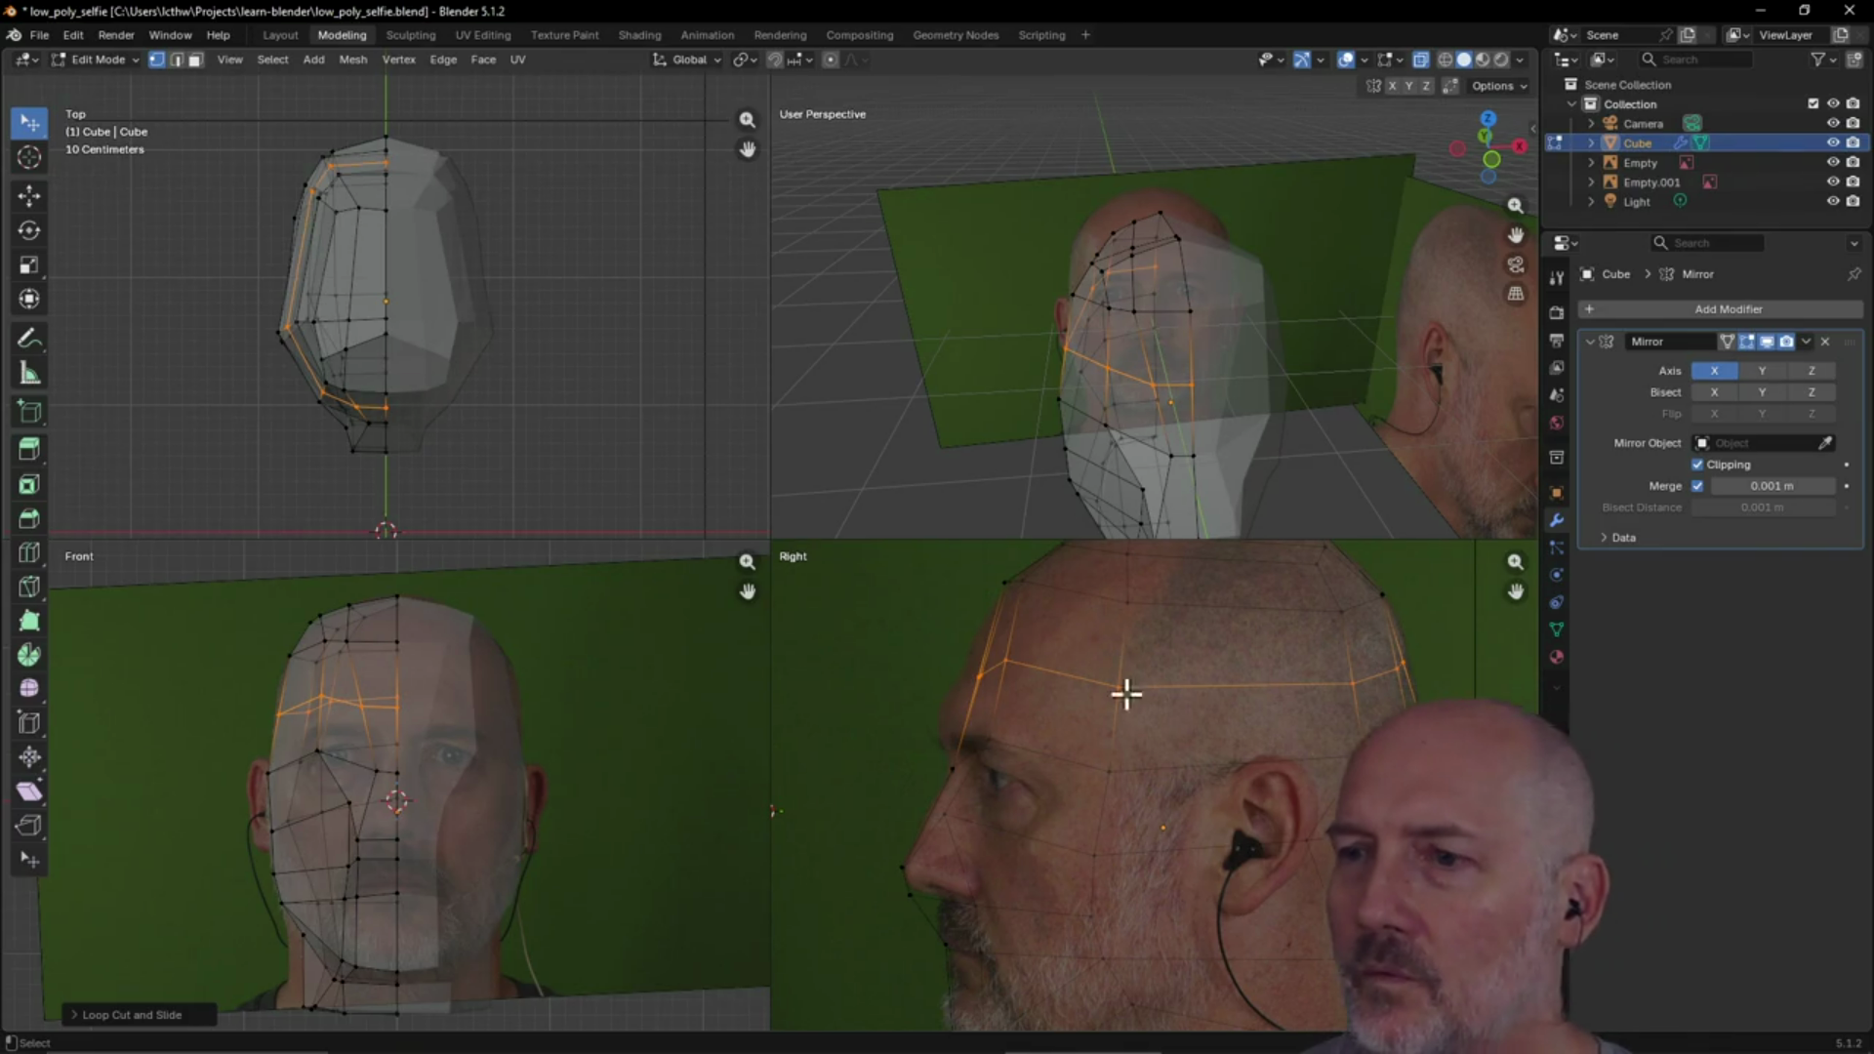
# Move a vertex of the new forehead loop onto the brow line in the zoomed-out Right view
pyautogui.scroll(-4, 1126, 684)
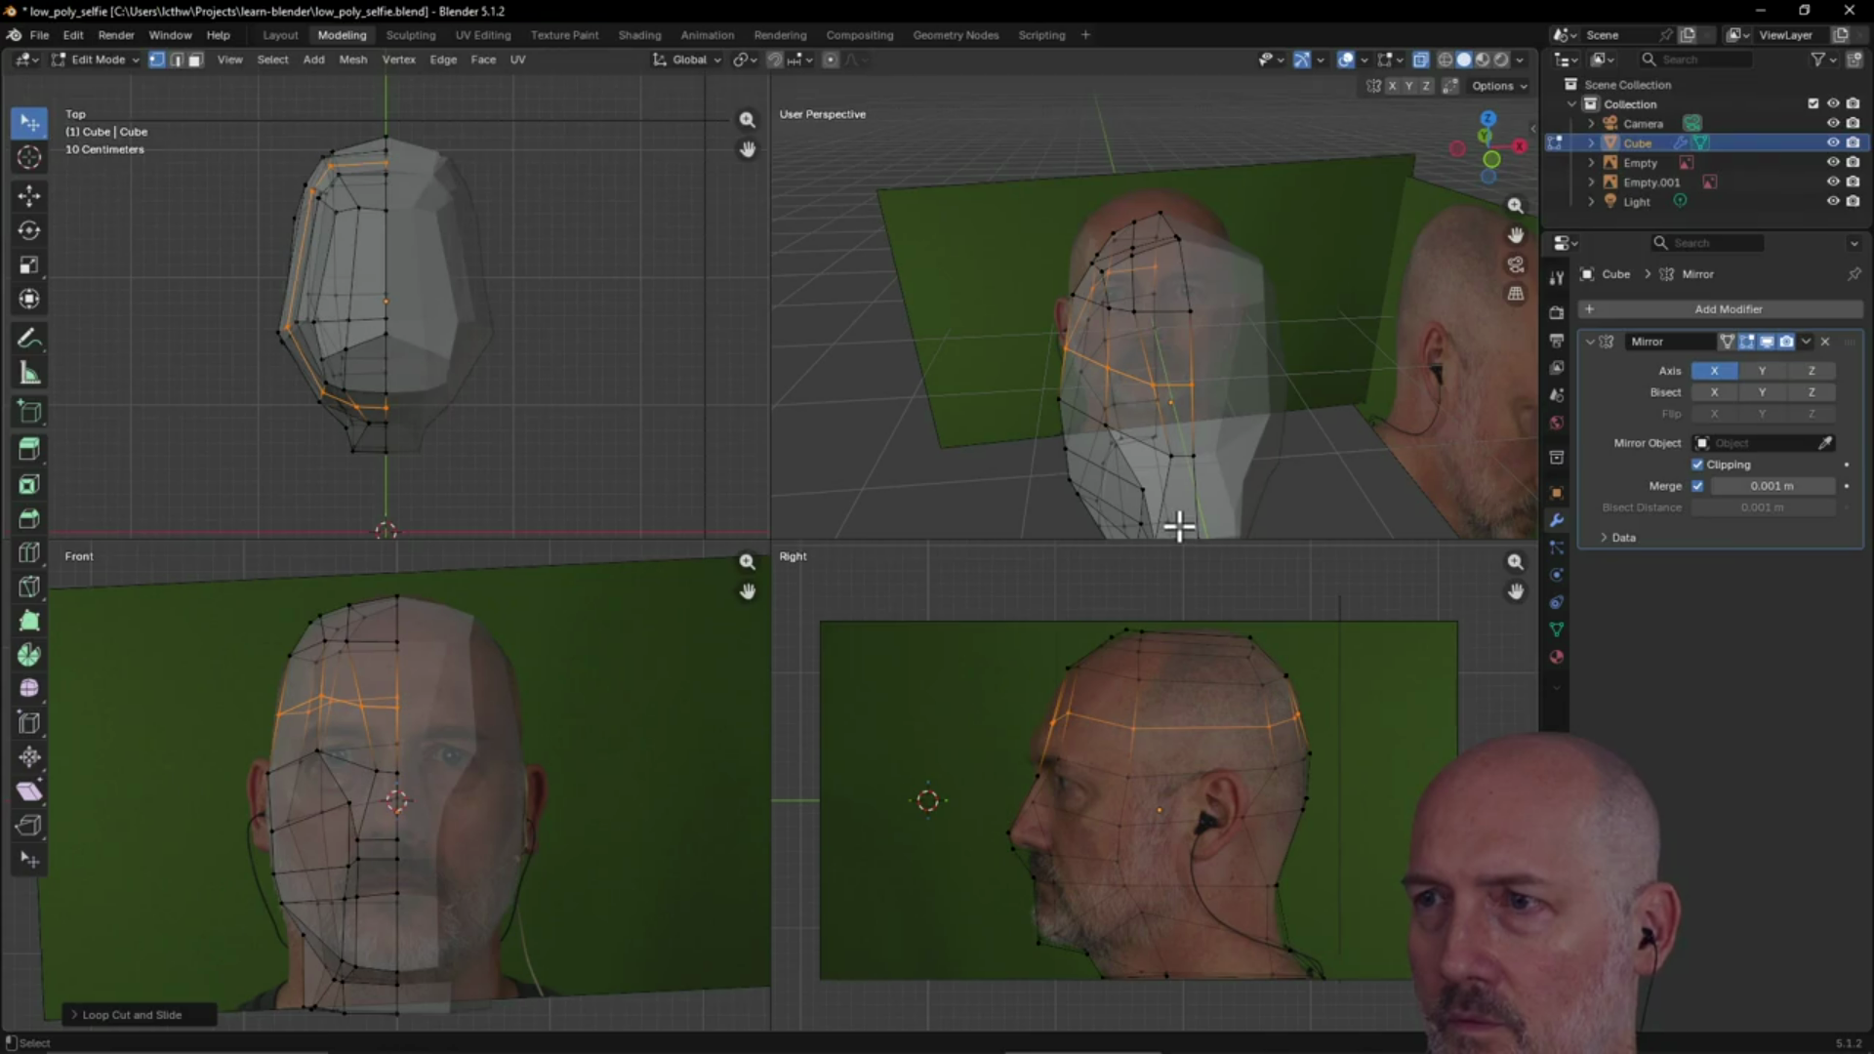
pyautogui.click(1189, 382)
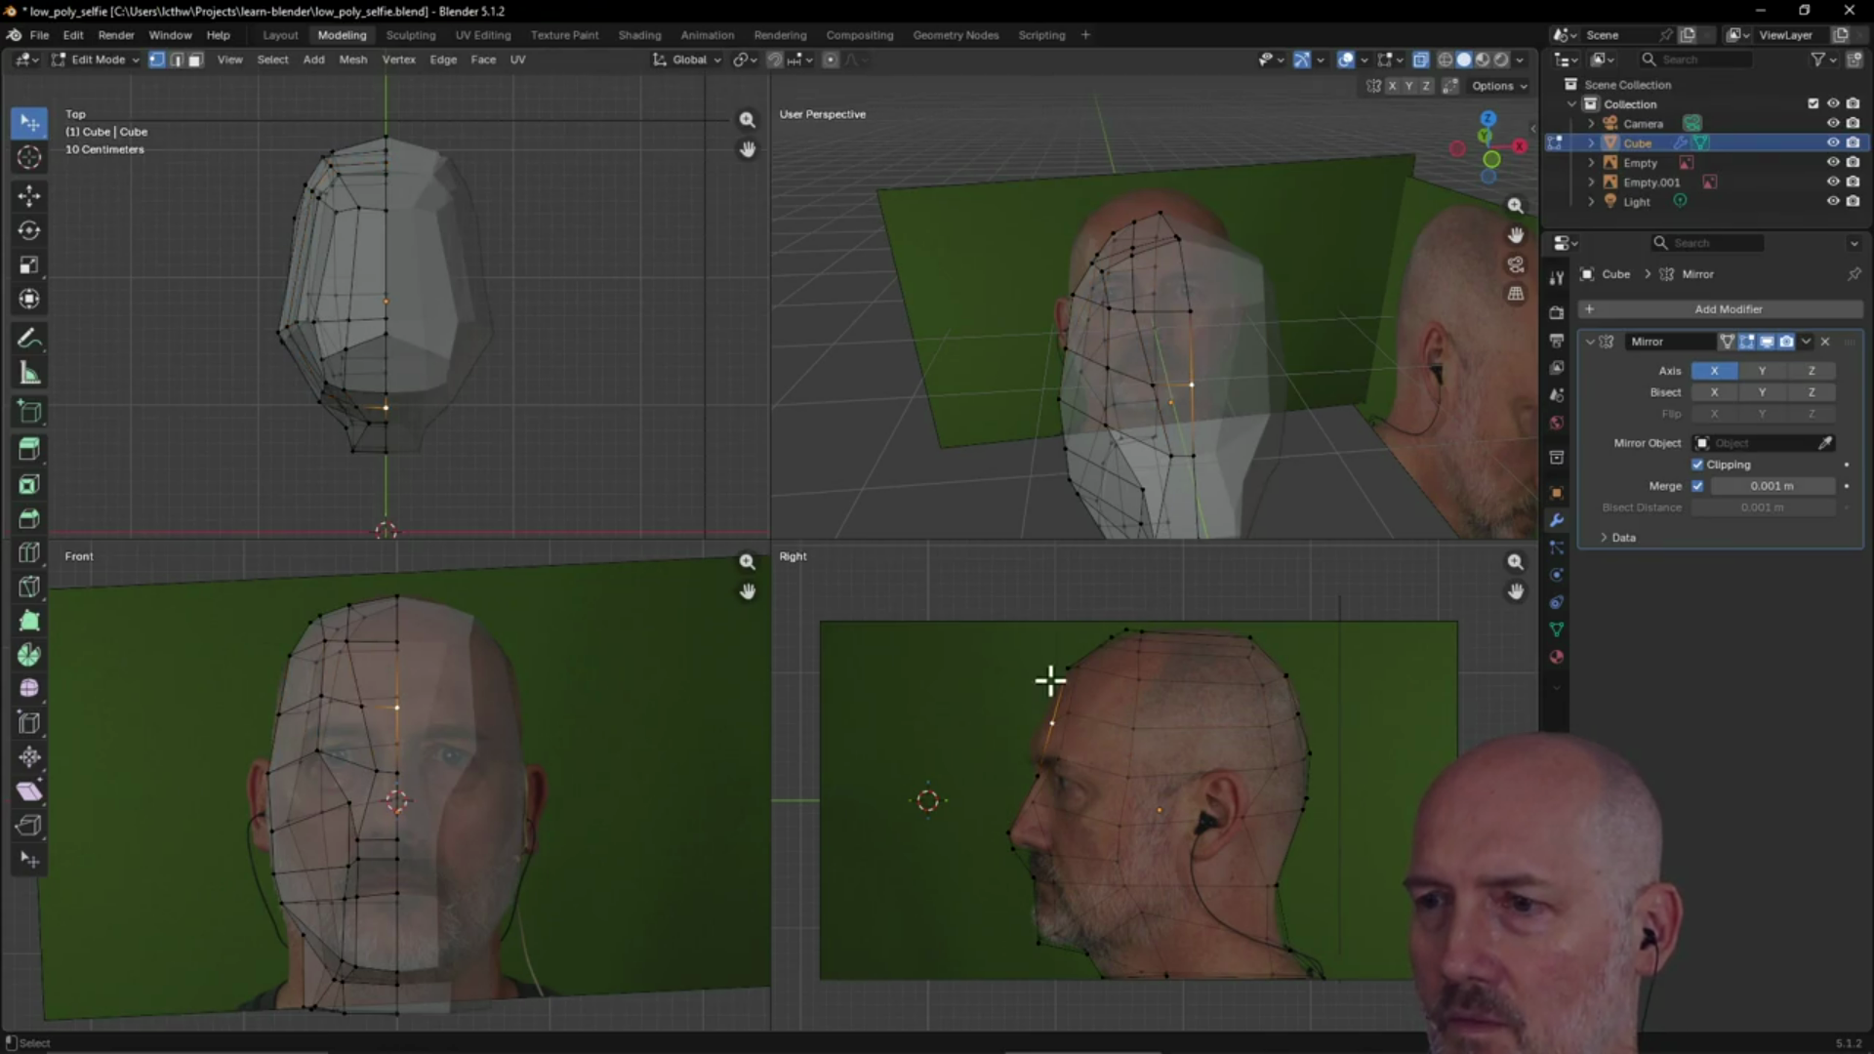
pyautogui.press('g')
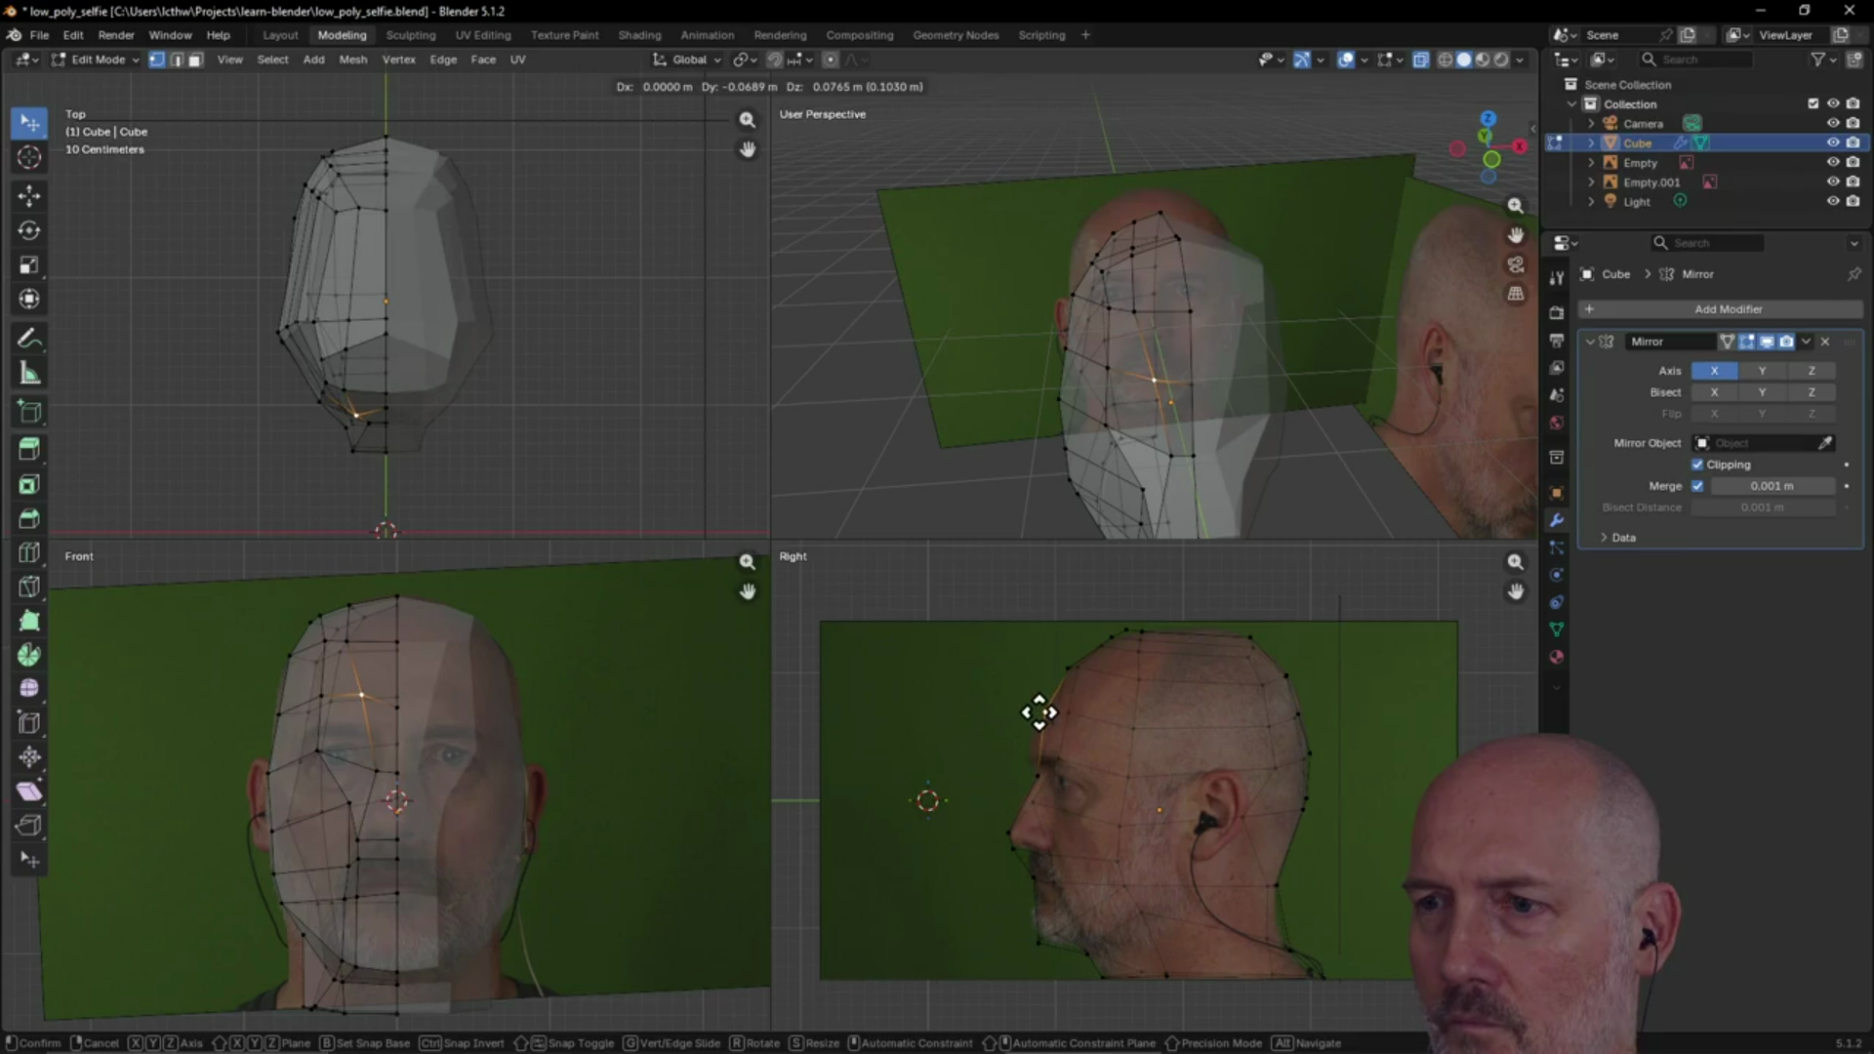
pyautogui.click(1038, 713)
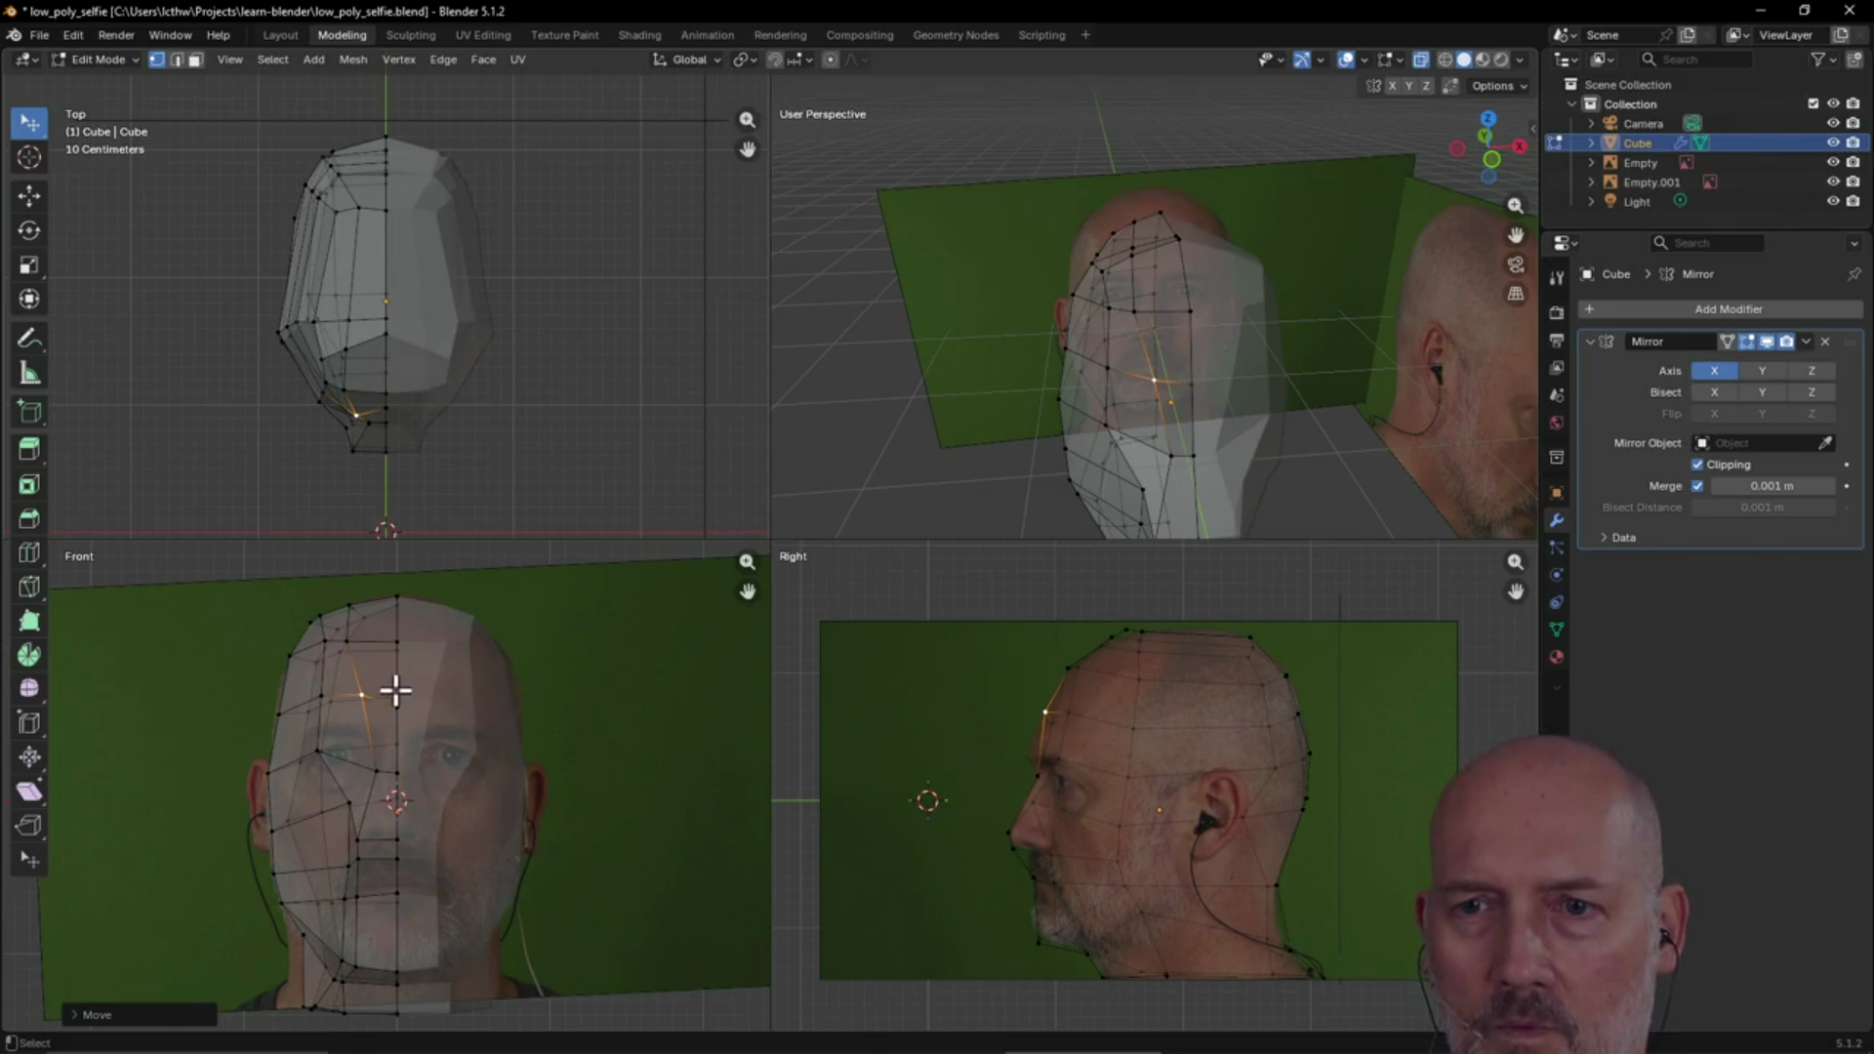
# Lower one forehead vertex slightly, raise the centre-line vertex, and push it toward the face front
pyautogui.moveTo(358, 698); pyautogui.dragTo(359, 703)
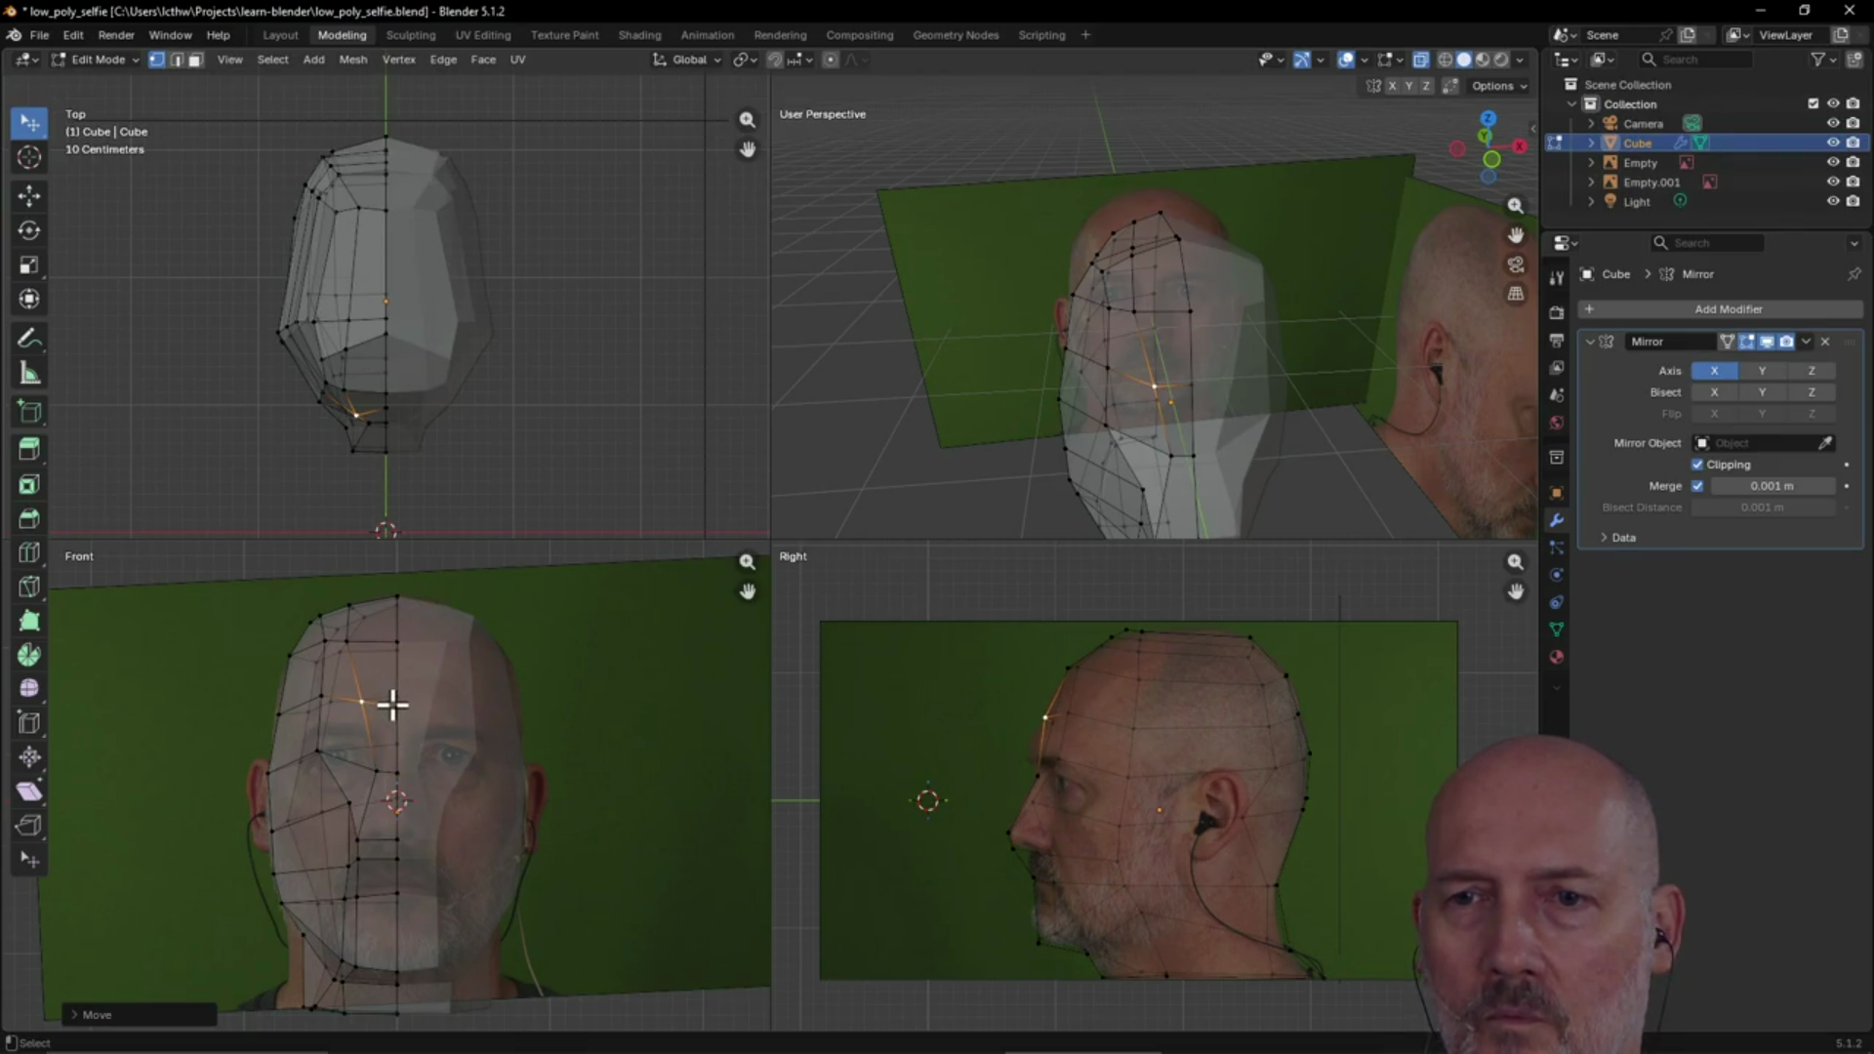
pyautogui.moveTo(397, 708); pyautogui.dragTo(398, 695)
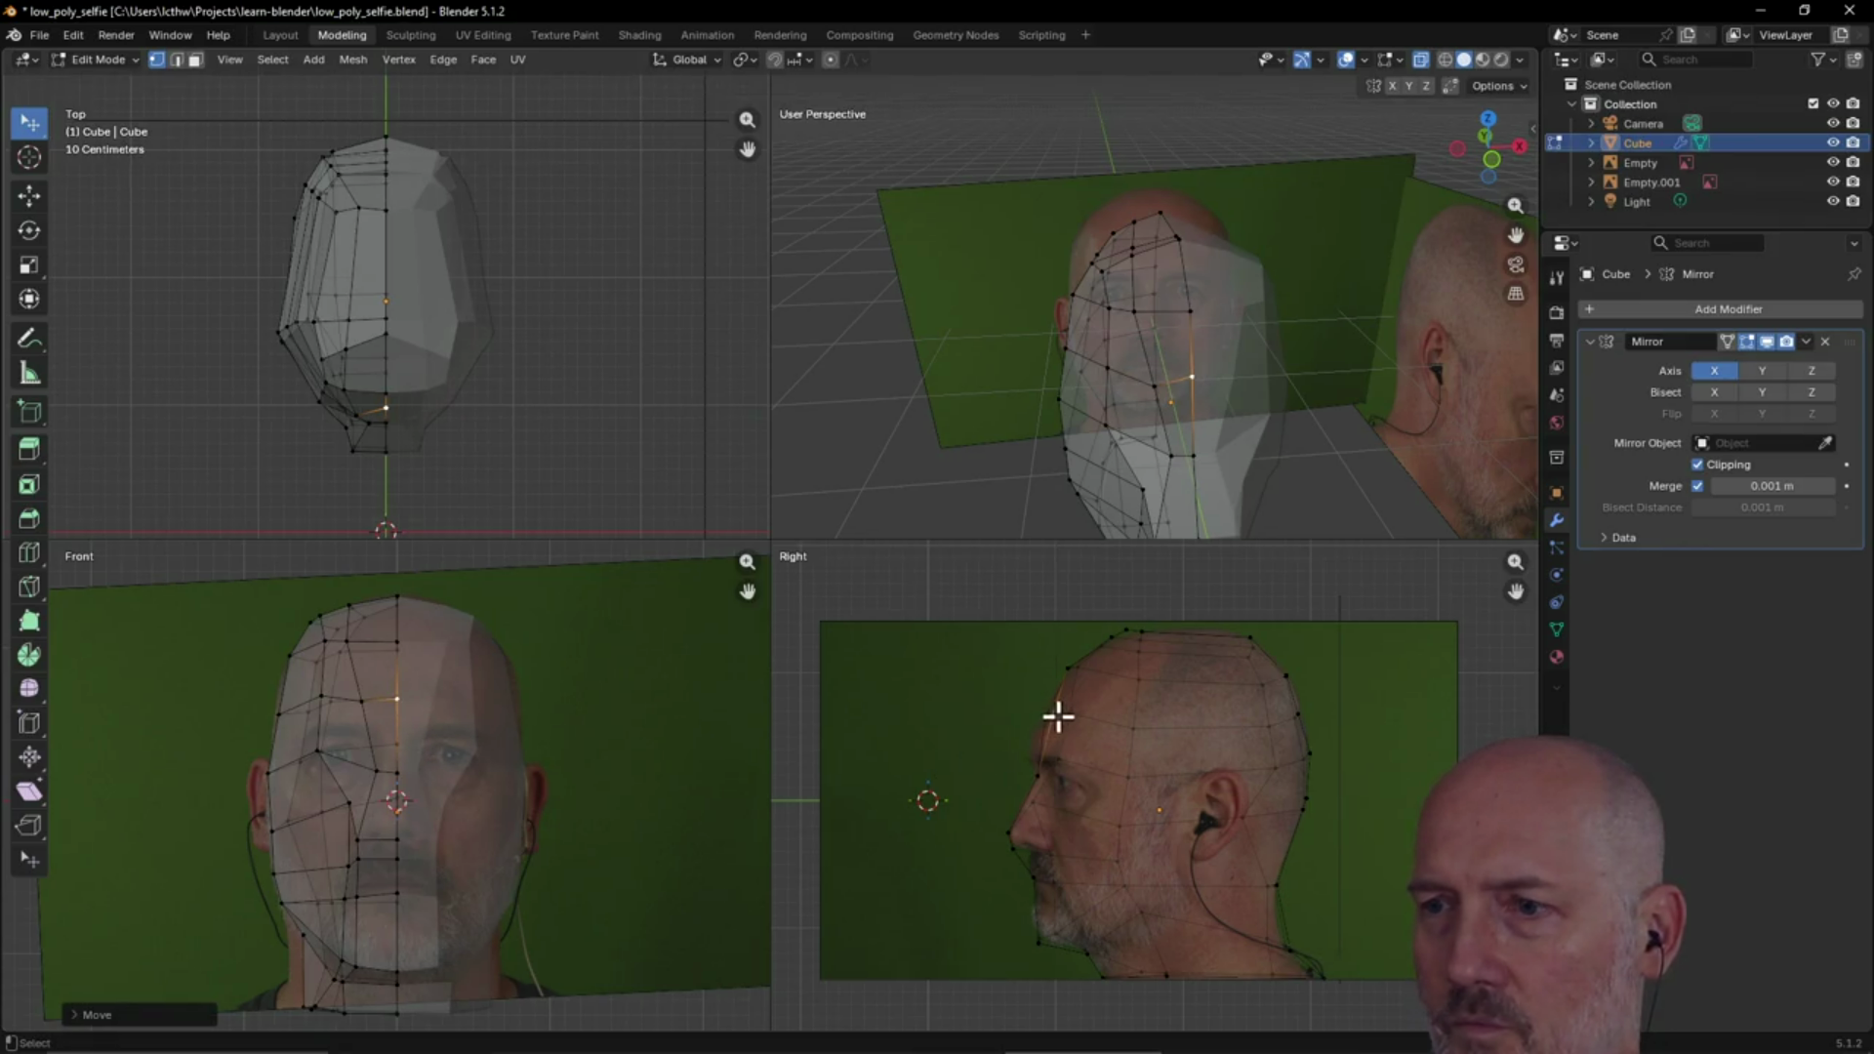
pyautogui.moveTo(1051, 713); pyautogui.dragTo(1039, 713)
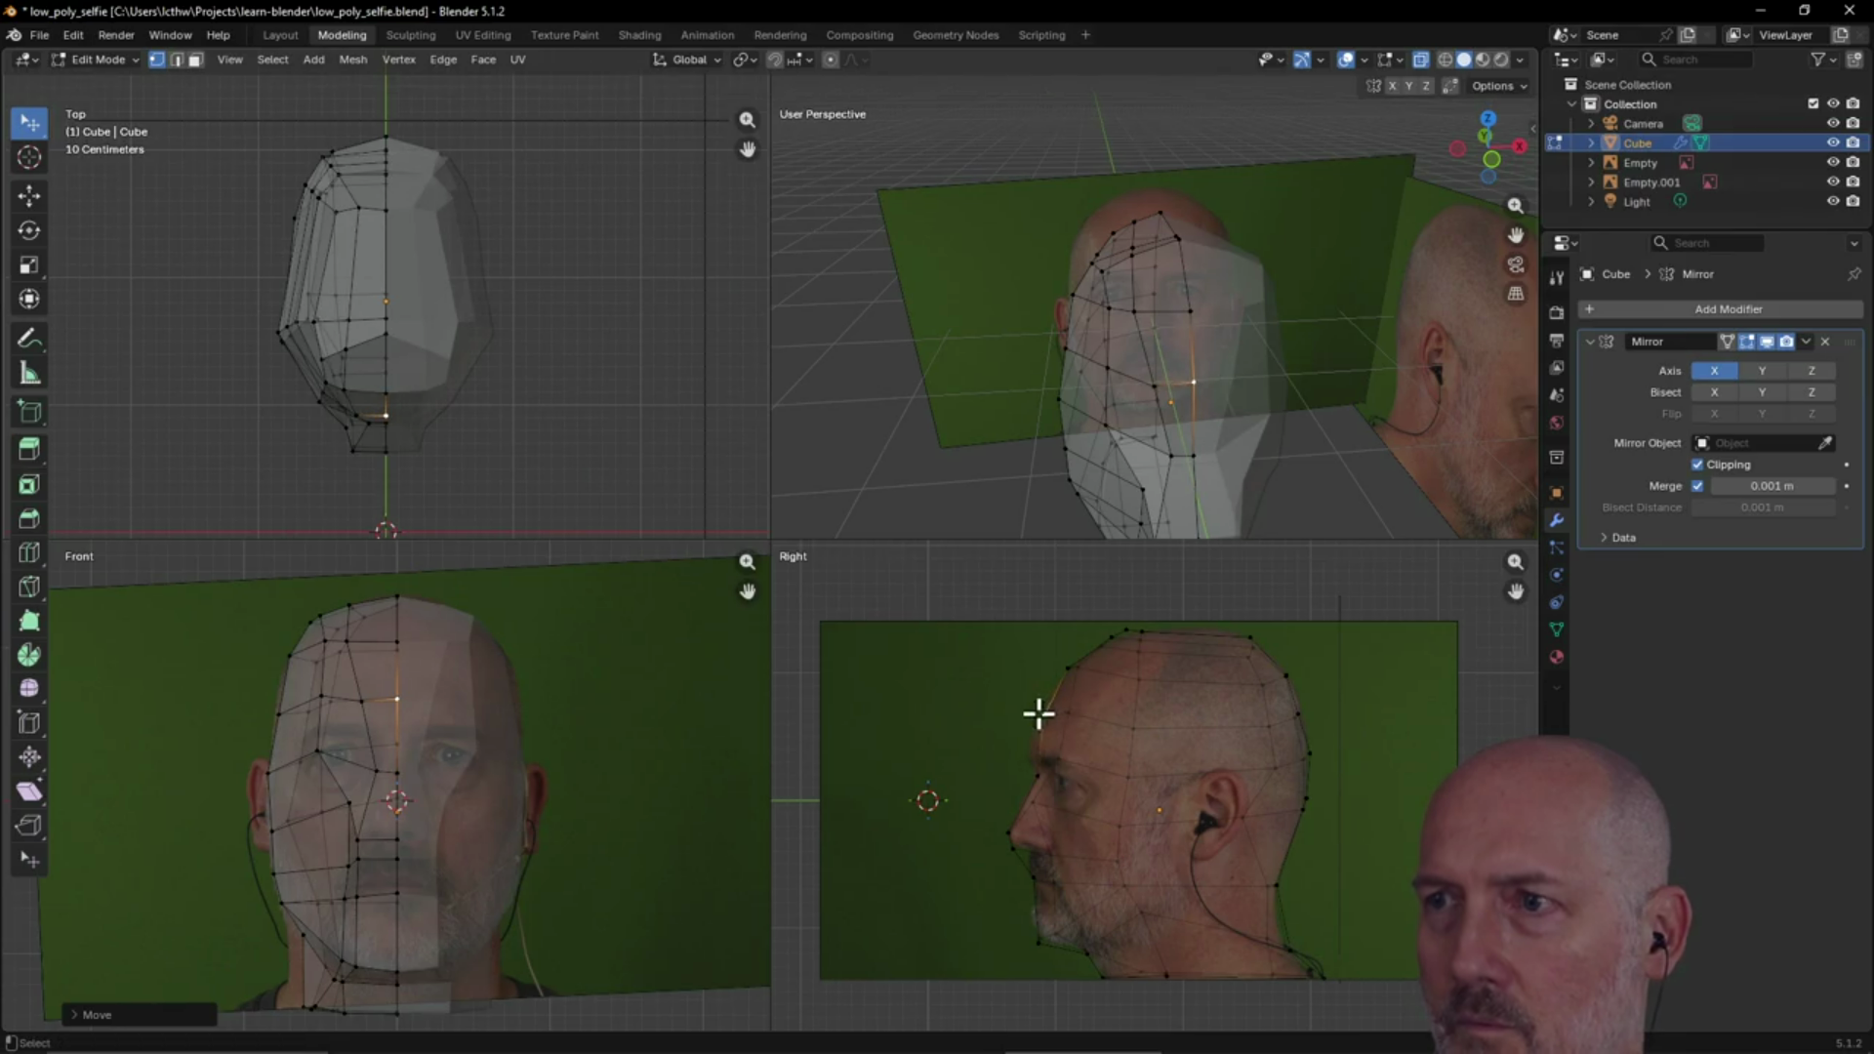
pyautogui.moveTo(1251, 382)
pyautogui.mouseDown(button='middle')
pyautogui.moveTo(1158, 389)
pyautogui.moveTo(1251, 368)
pyautogui.moveTo(1155, 355)
pyautogui.moveTo(1114, 408)
pyautogui.moveTo(1088, 406)
pyautogui.moveTo(1225, 361)
pyautogui.moveTo(1243, 376)
pyautogui.moveTo(1224, 370)
pyautogui.mouseUp(button='middle')
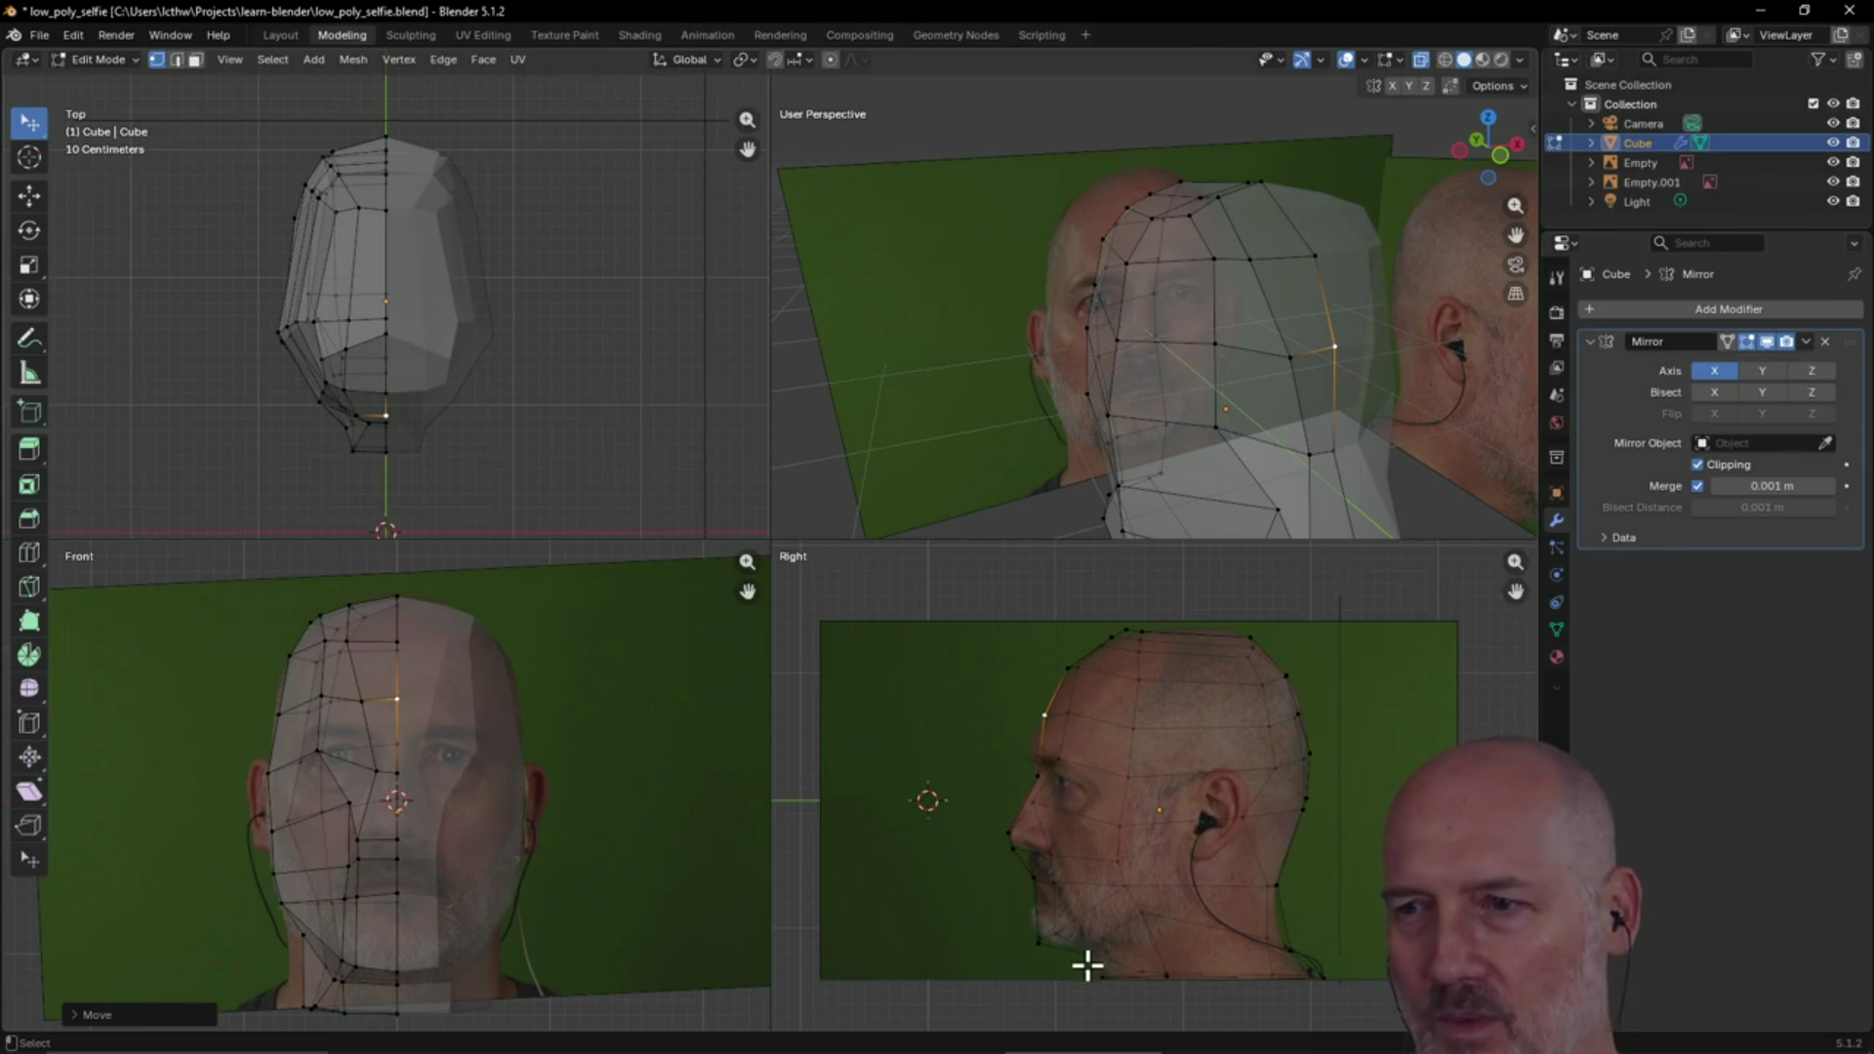
pyautogui.scroll(3, 1190, 786)
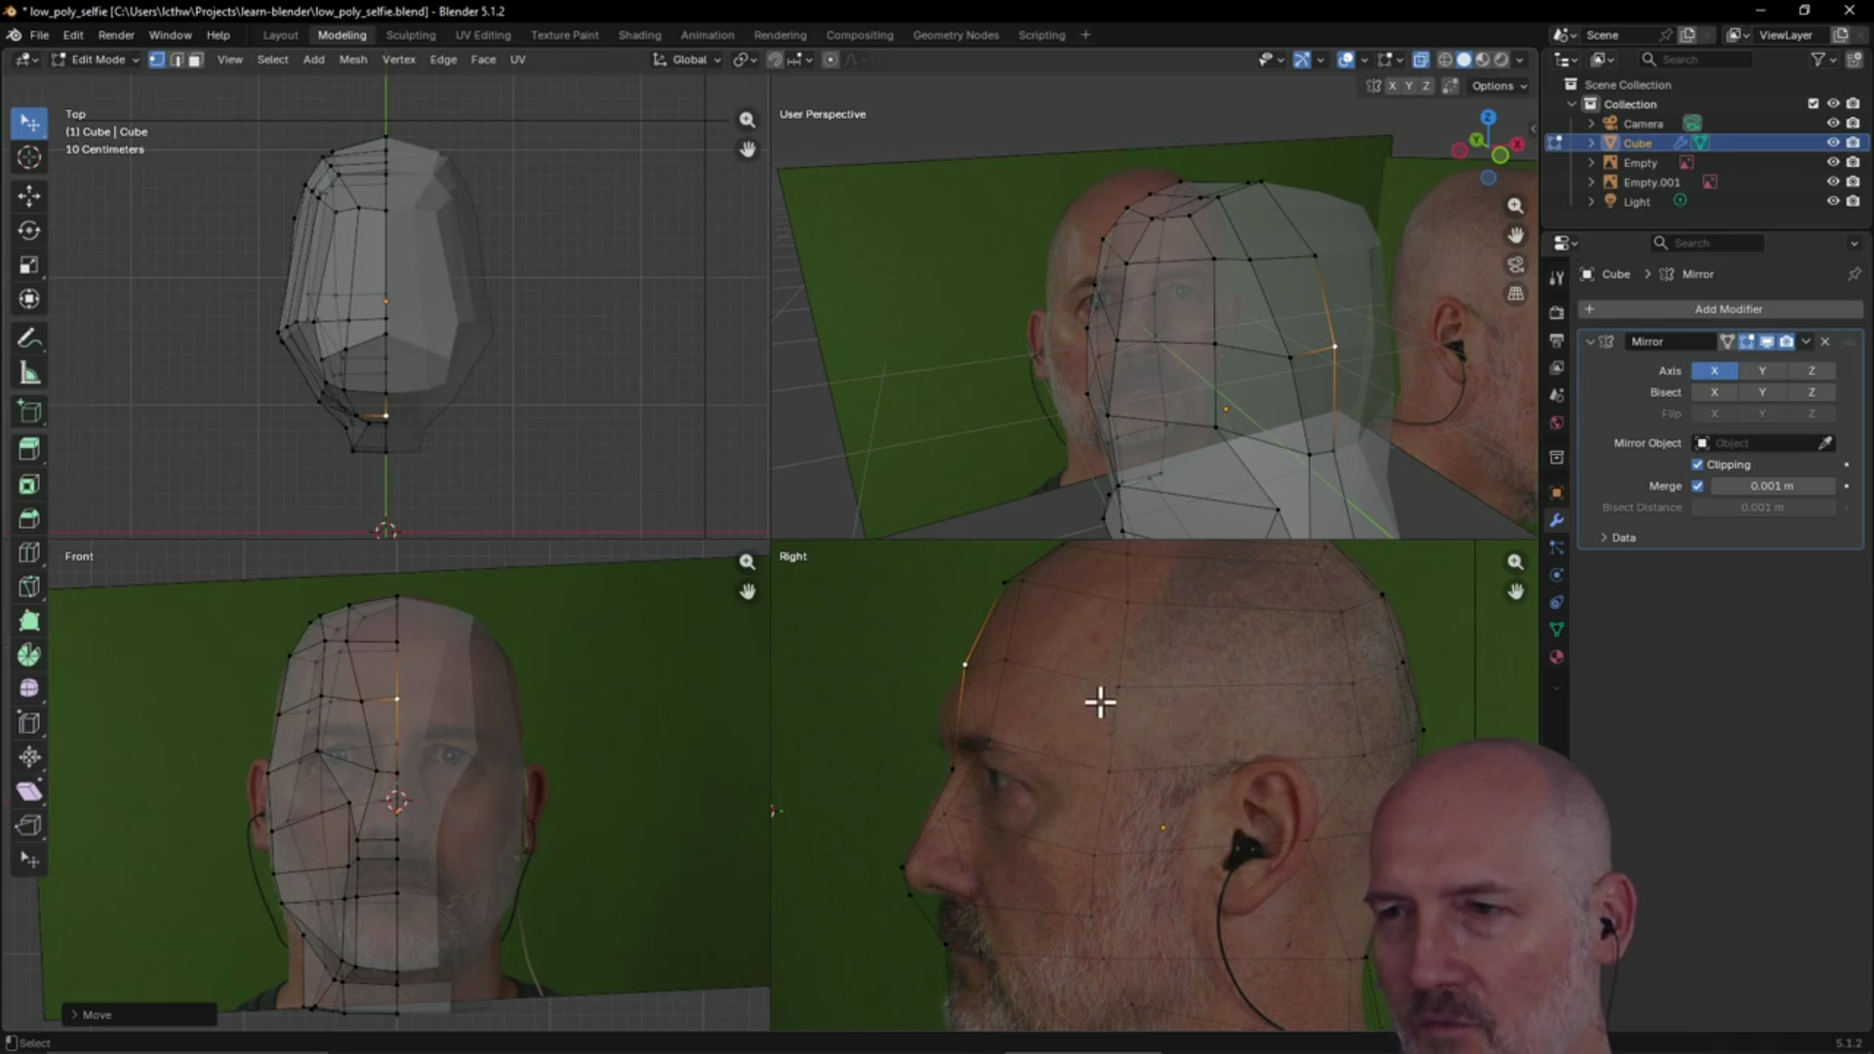
pyautogui.moveTo(1152, 502)
pyautogui.mouseDown(button='middle')
pyautogui.moveTo(1213, 418)
pyautogui.moveTo(1105, 500)
pyautogui.moveTo(1004, 401)
pyautogui.moveTo(1181, 384)
pyautogui.moveTo(1126, 385)
pyautogui.mouseUp(button='middle')
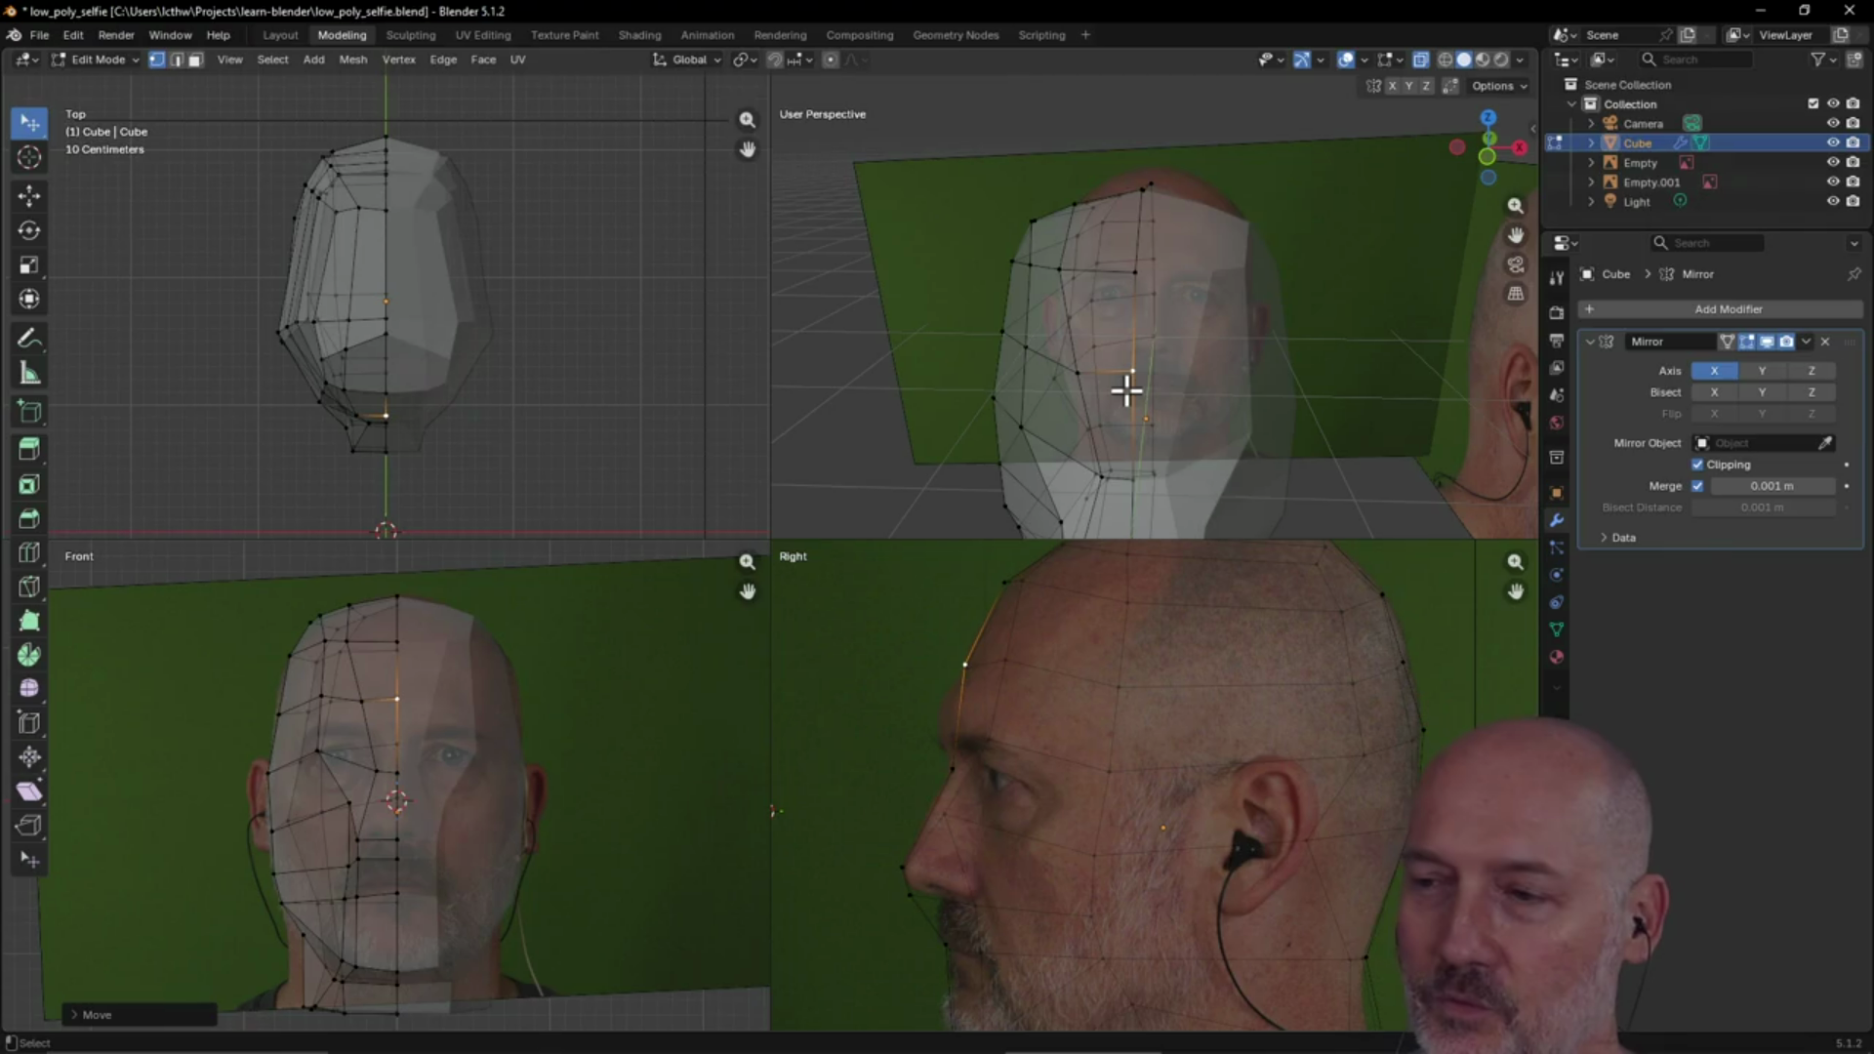
pyautogui.moveTo(1127, 390)
pyautogui.mouseDown(button='middle')
pyautogui.moveTo(1154, 394)
pyautogui.moveTo(1138, 388)
pyautogui.mouseUp(button='middle')
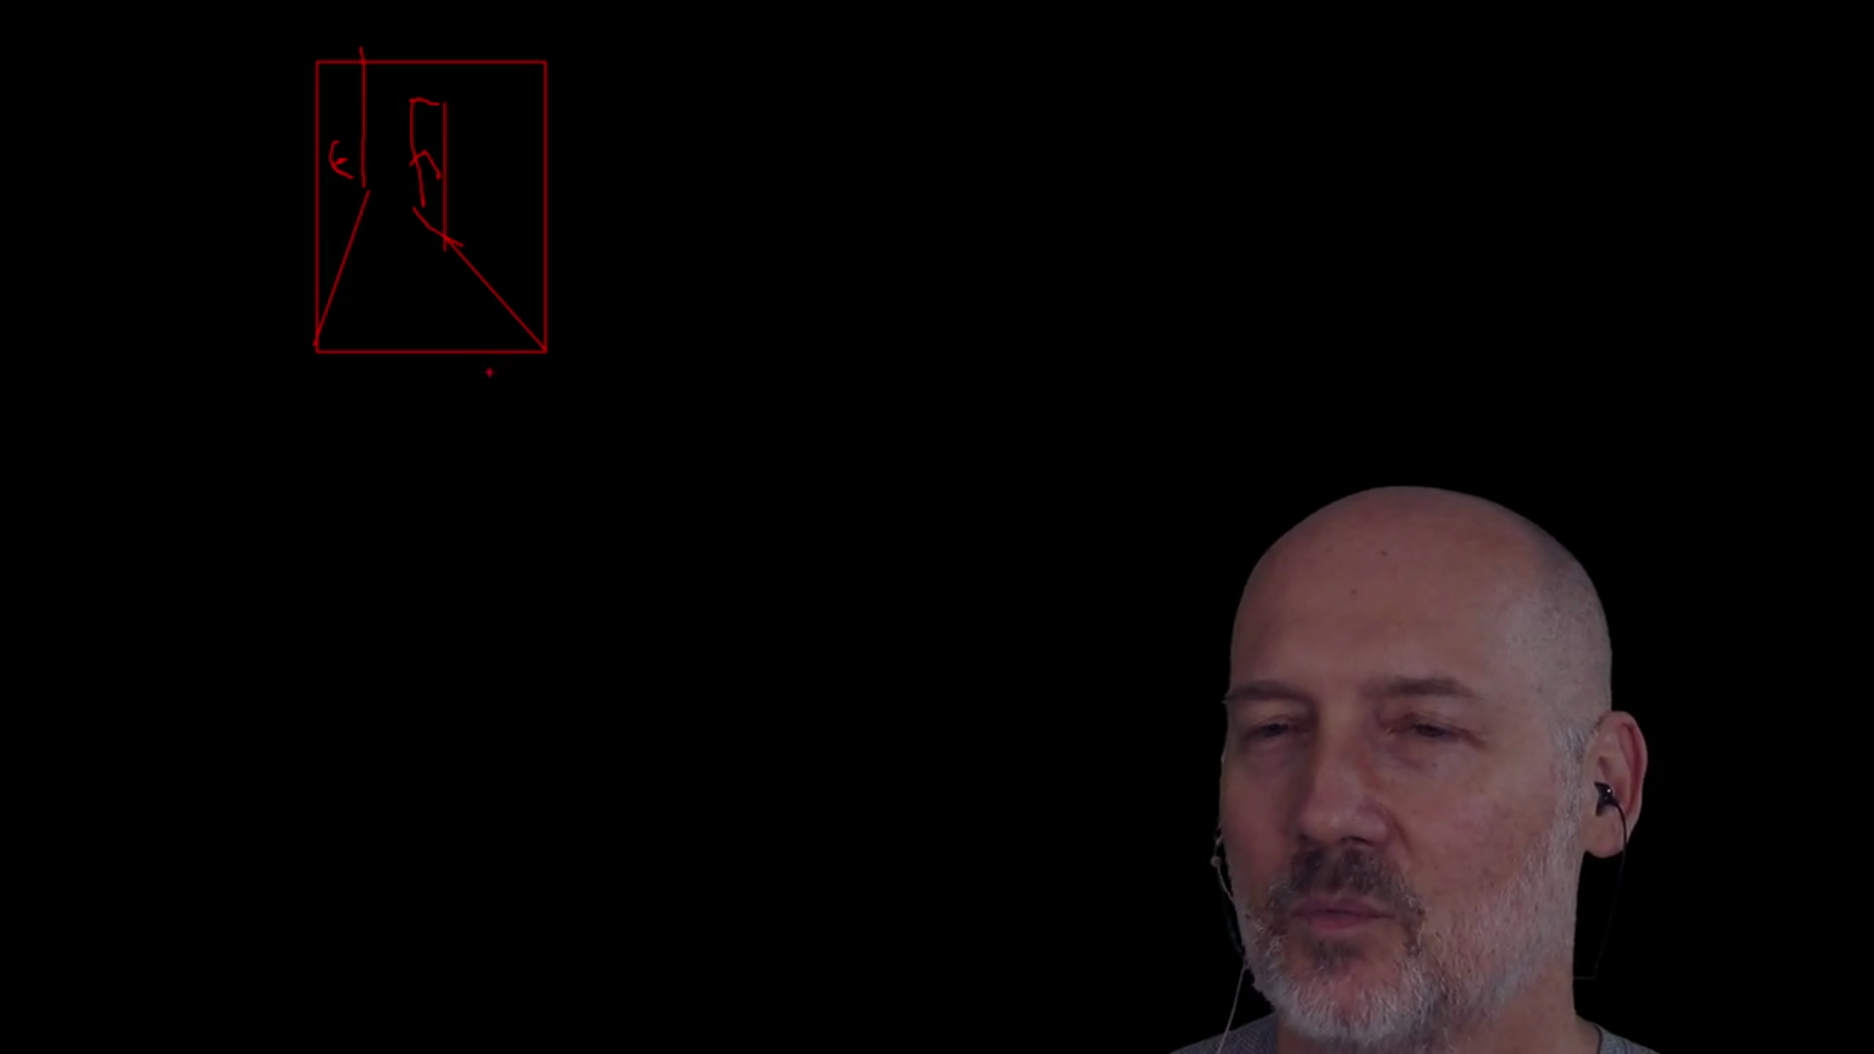
pyautogui.moveTo(535, 365); pyautogui.dragTo(677, 532)
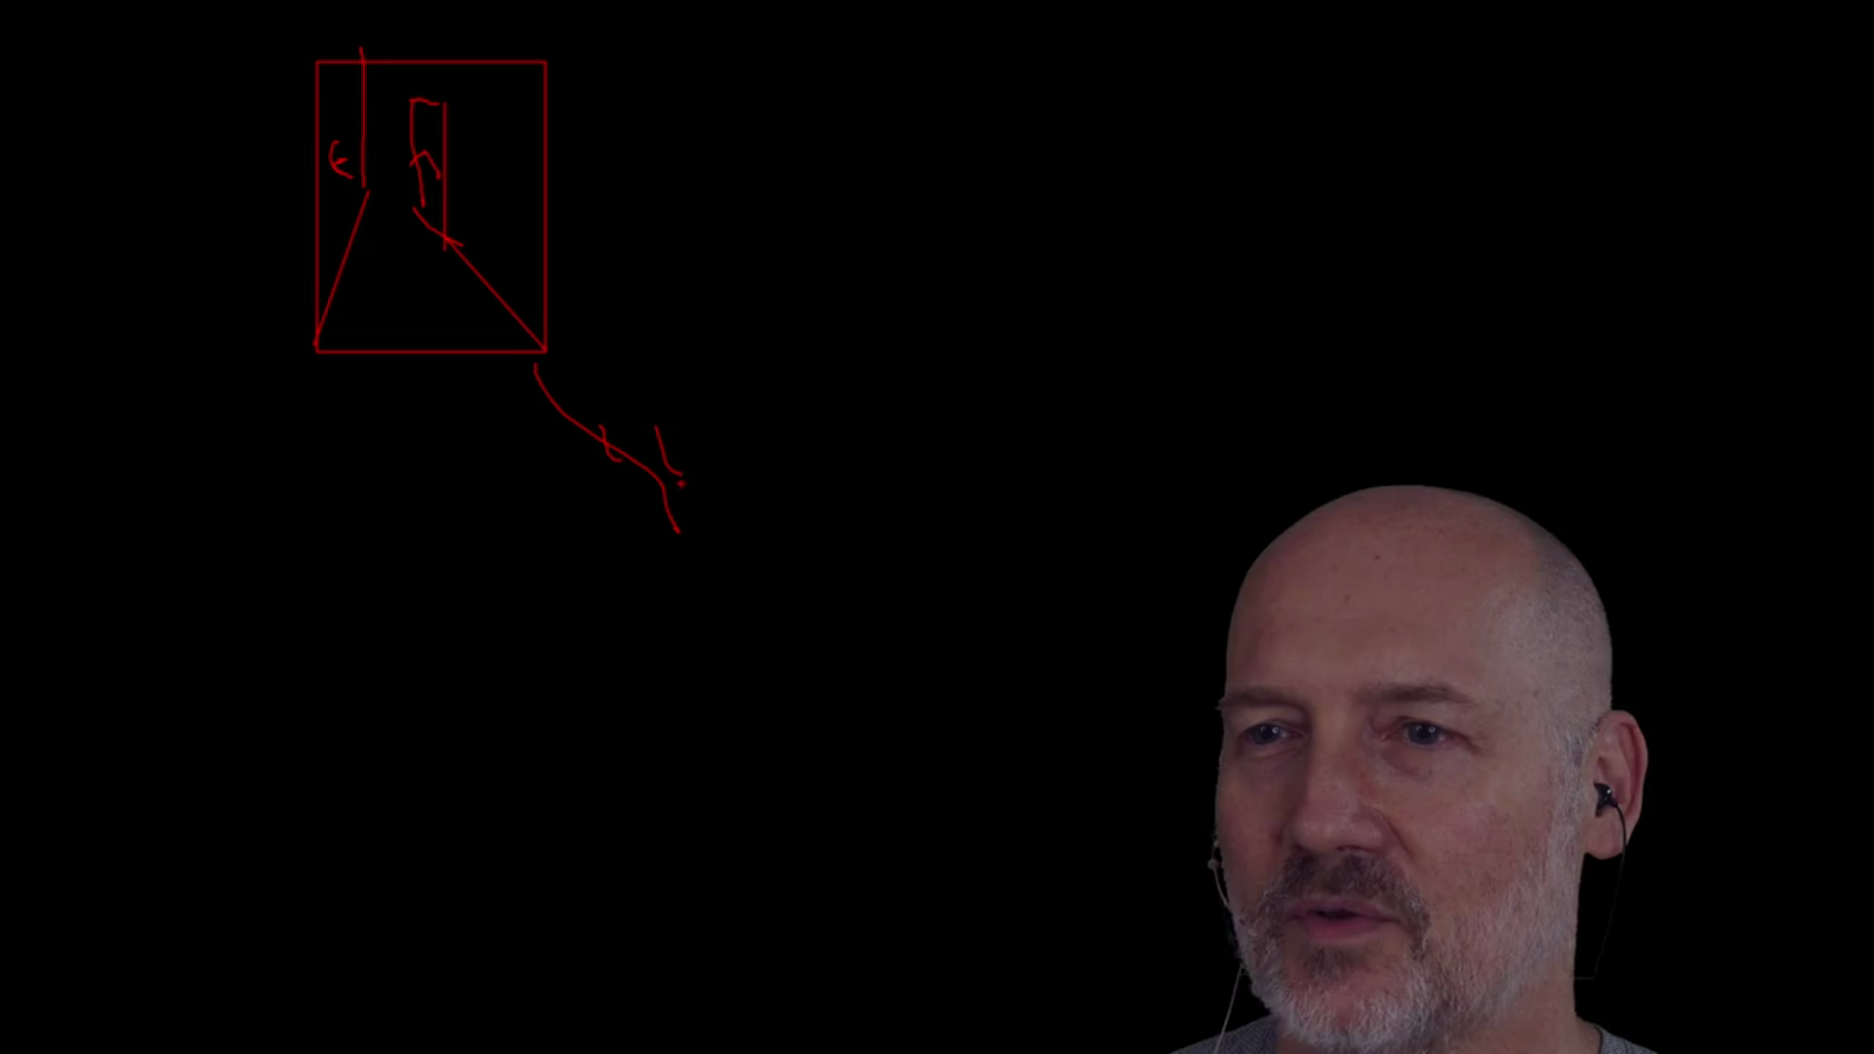
pyautogui.moveTo(770, 439)
pyautogui.mouseDown()
pyautogui.moveTo(223, 551)
pyautogui.moveTo(5, 483)
pyautogui.moveTo(86, 371)
pyautogui.moveTo(419, 173)
pyautogui.mouseUp()
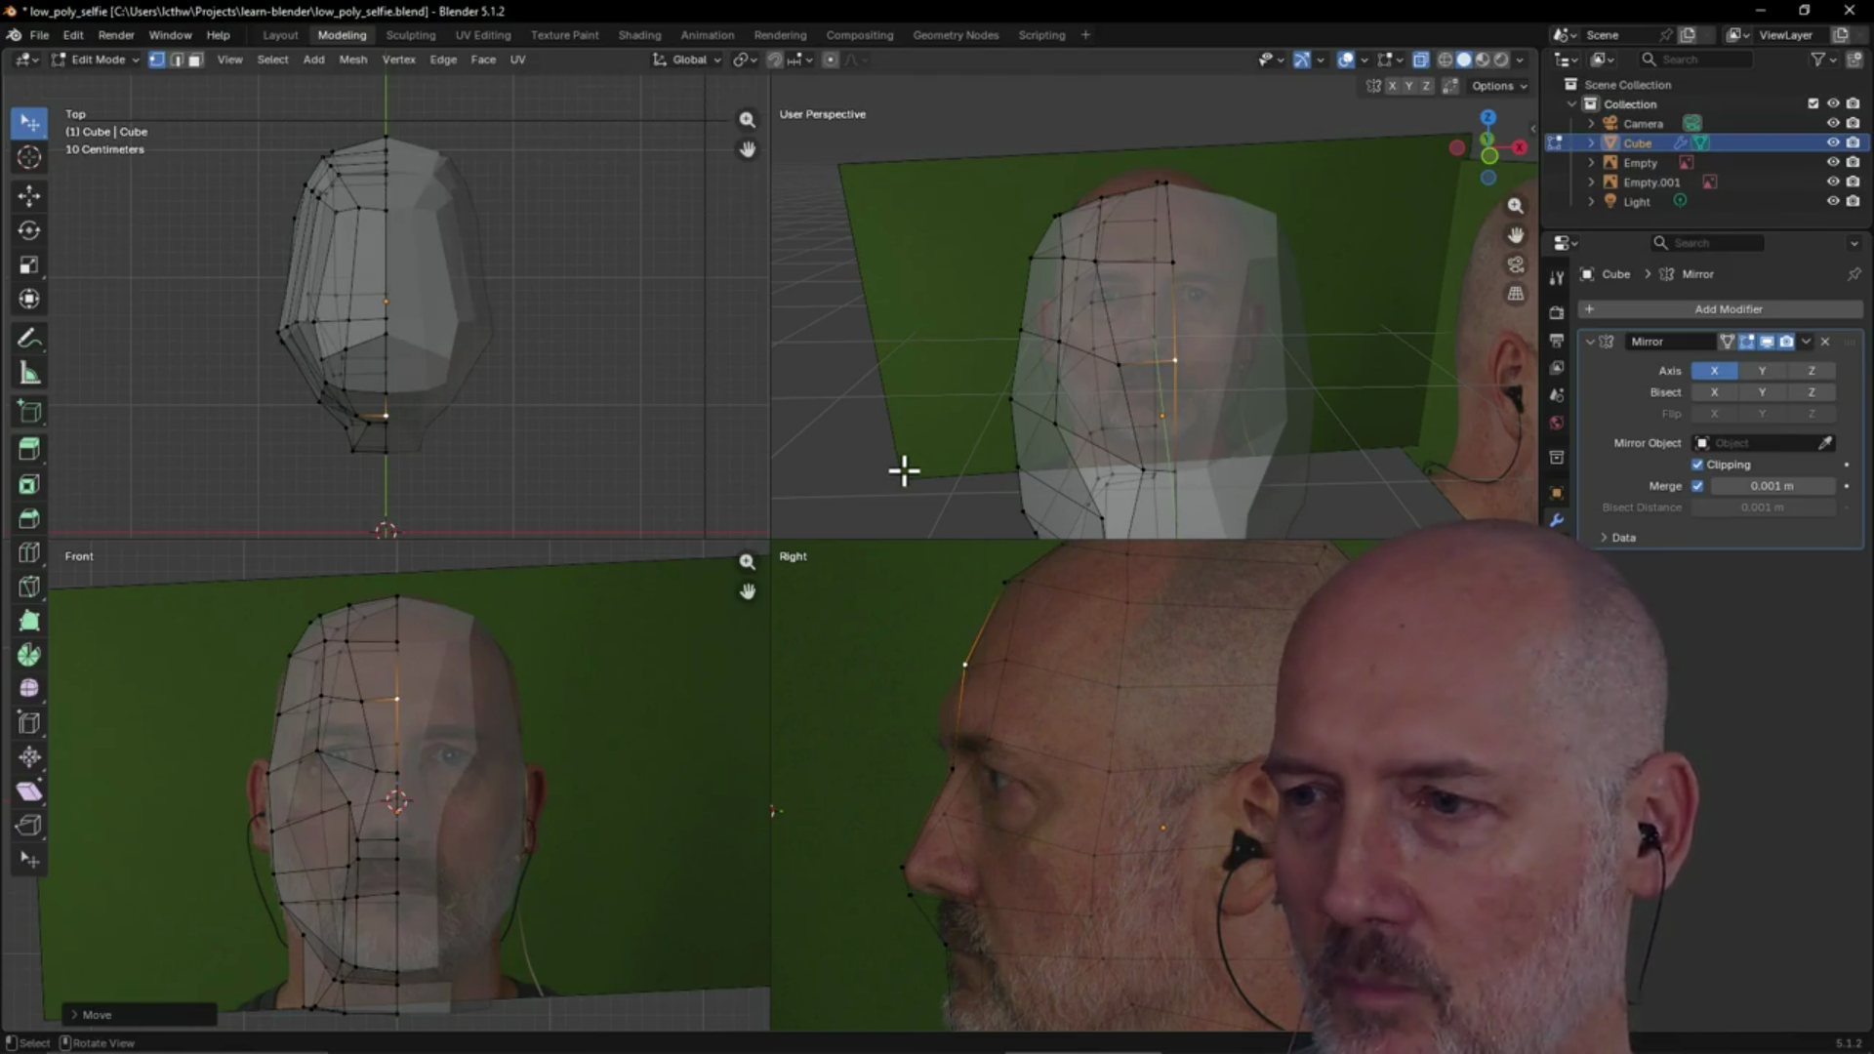
# Lower a vertex on the side of the face slightly to match the front photo
pyautogui.click(270, 710)
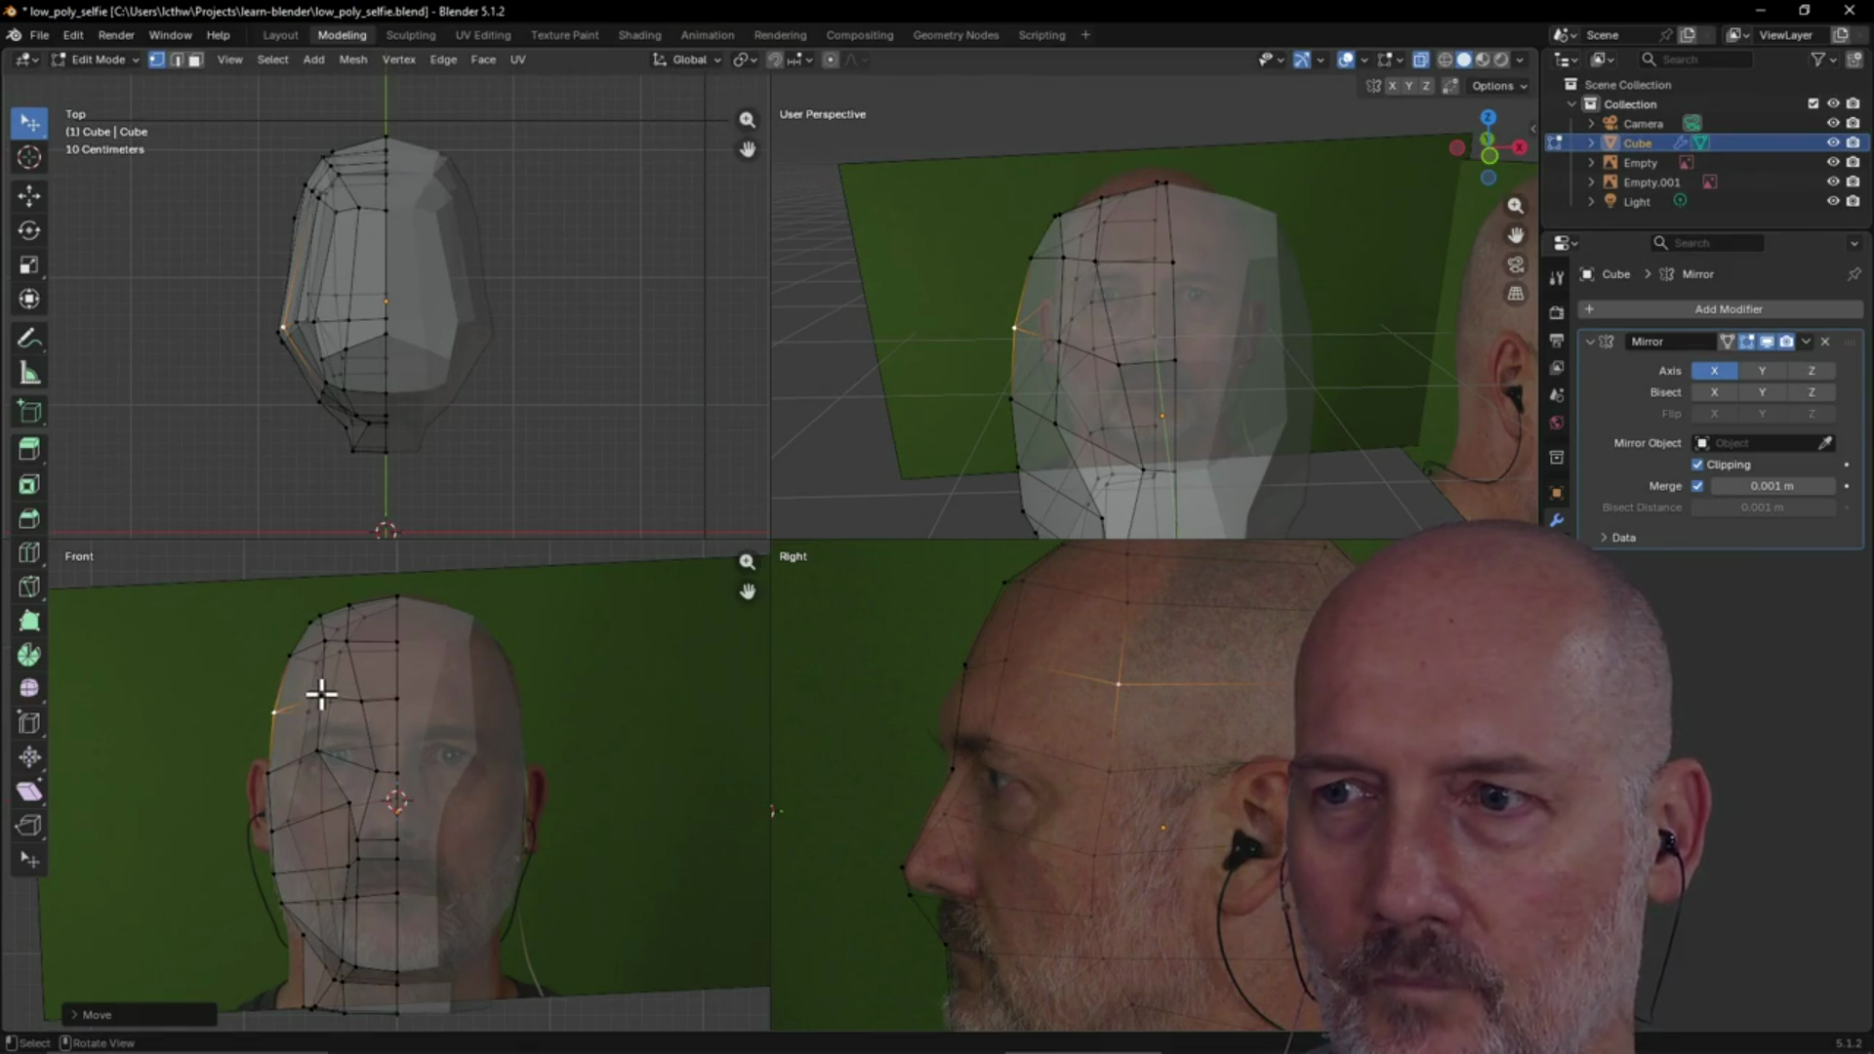
pyautogui.click(320, 694)
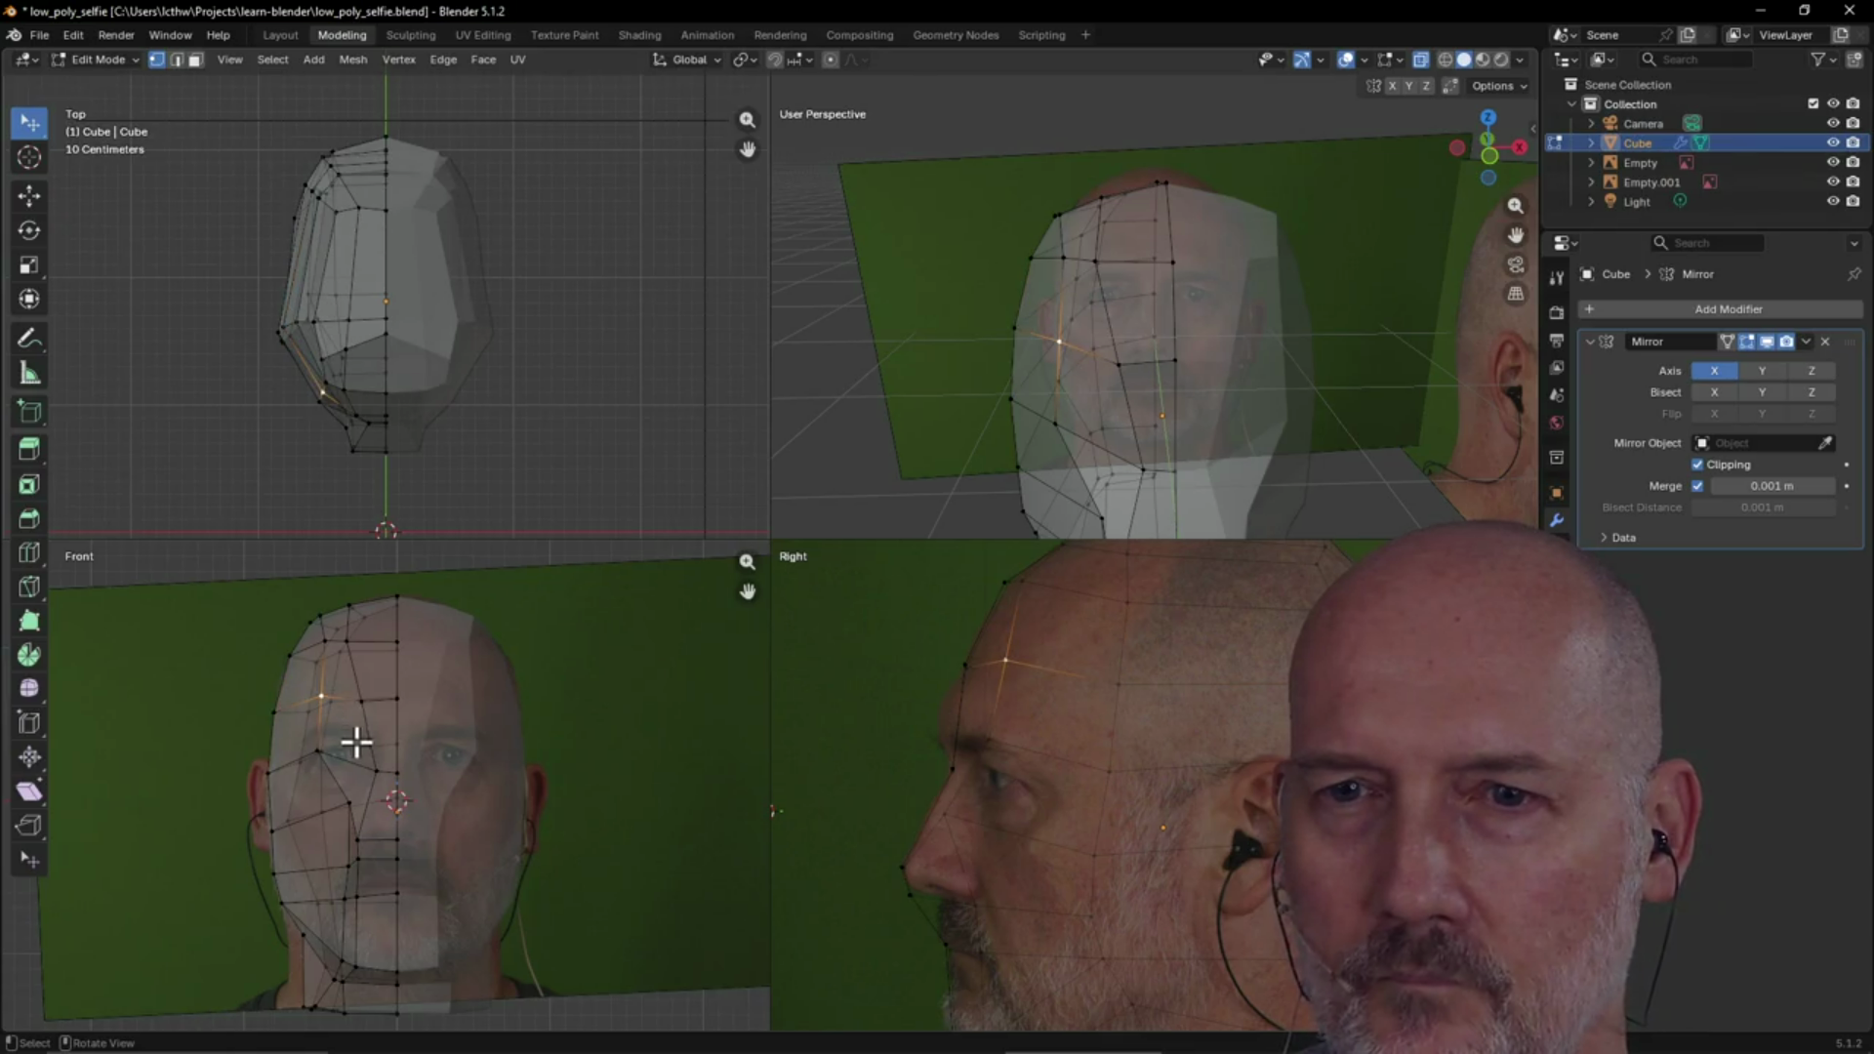
pyautogui.moveTo(321, 694); pyautogui.dragTo(320, 703)
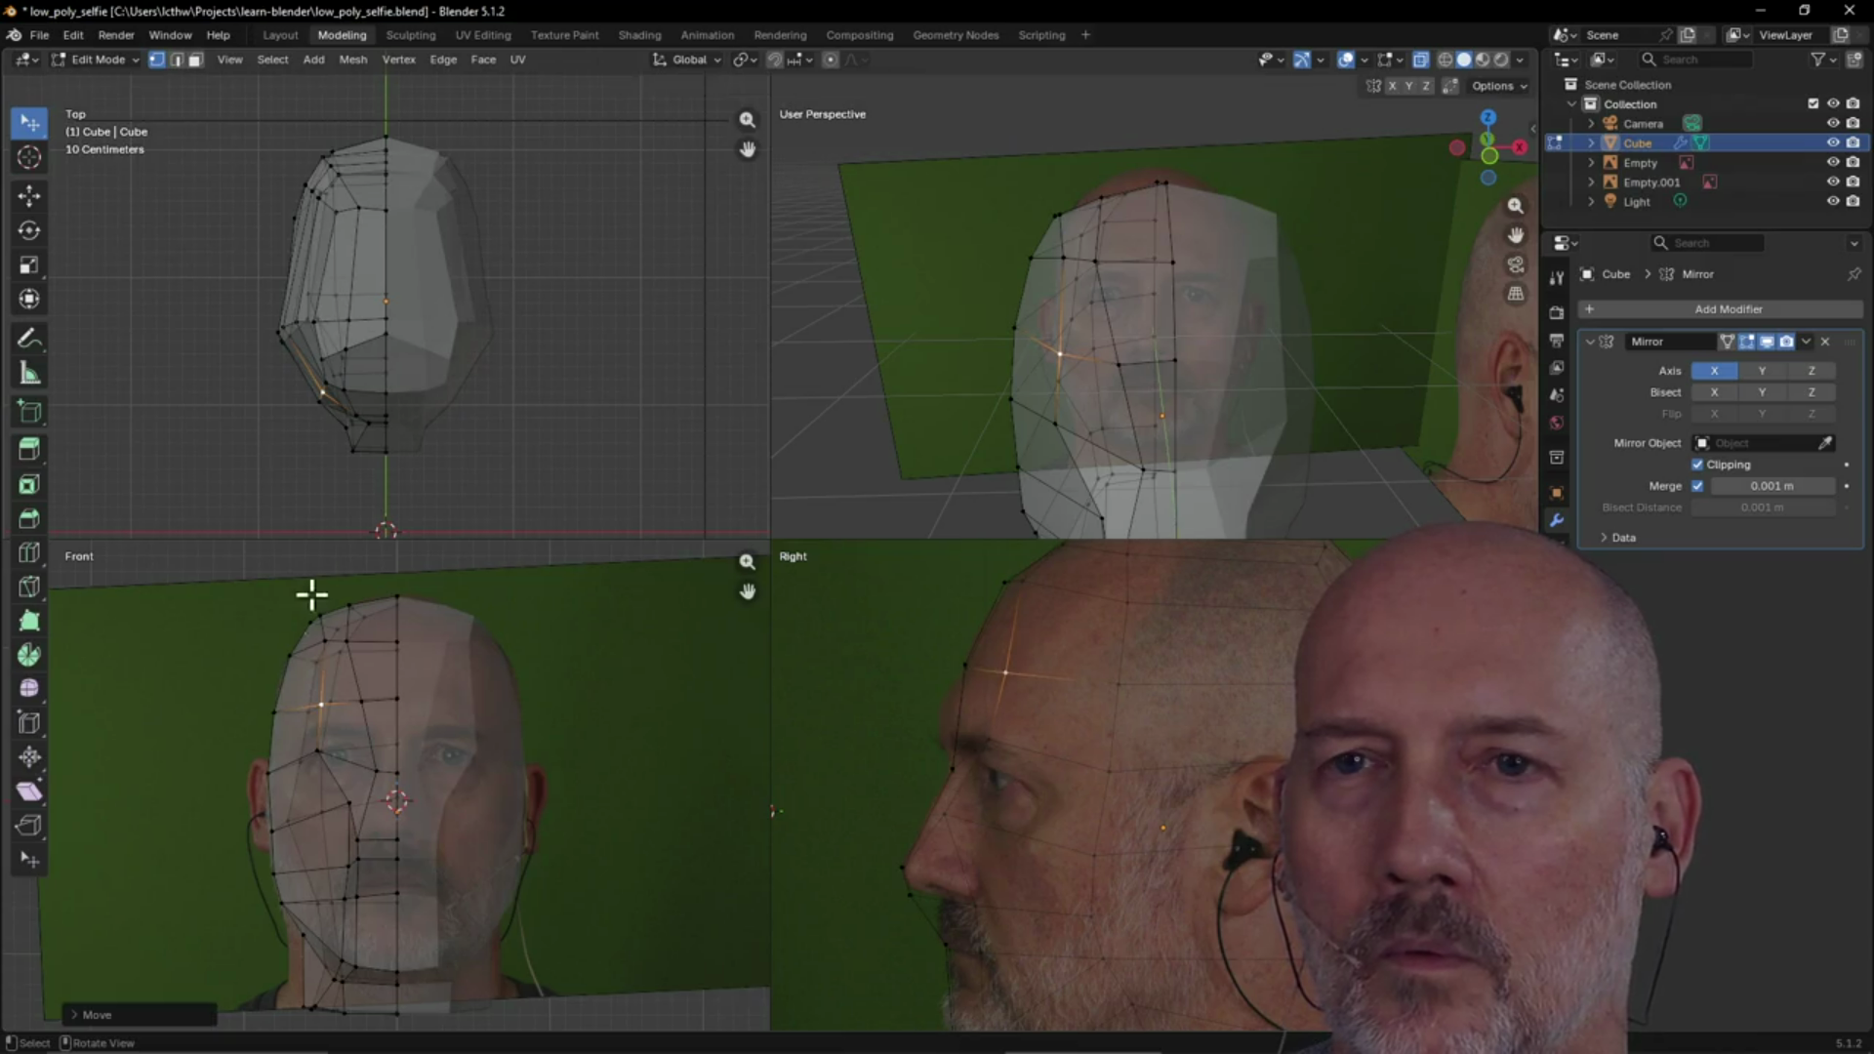
# Reselect a side-of-head vertex, try a move and cancel it, then deselect all vertices
pyautogui.click(321, 388)
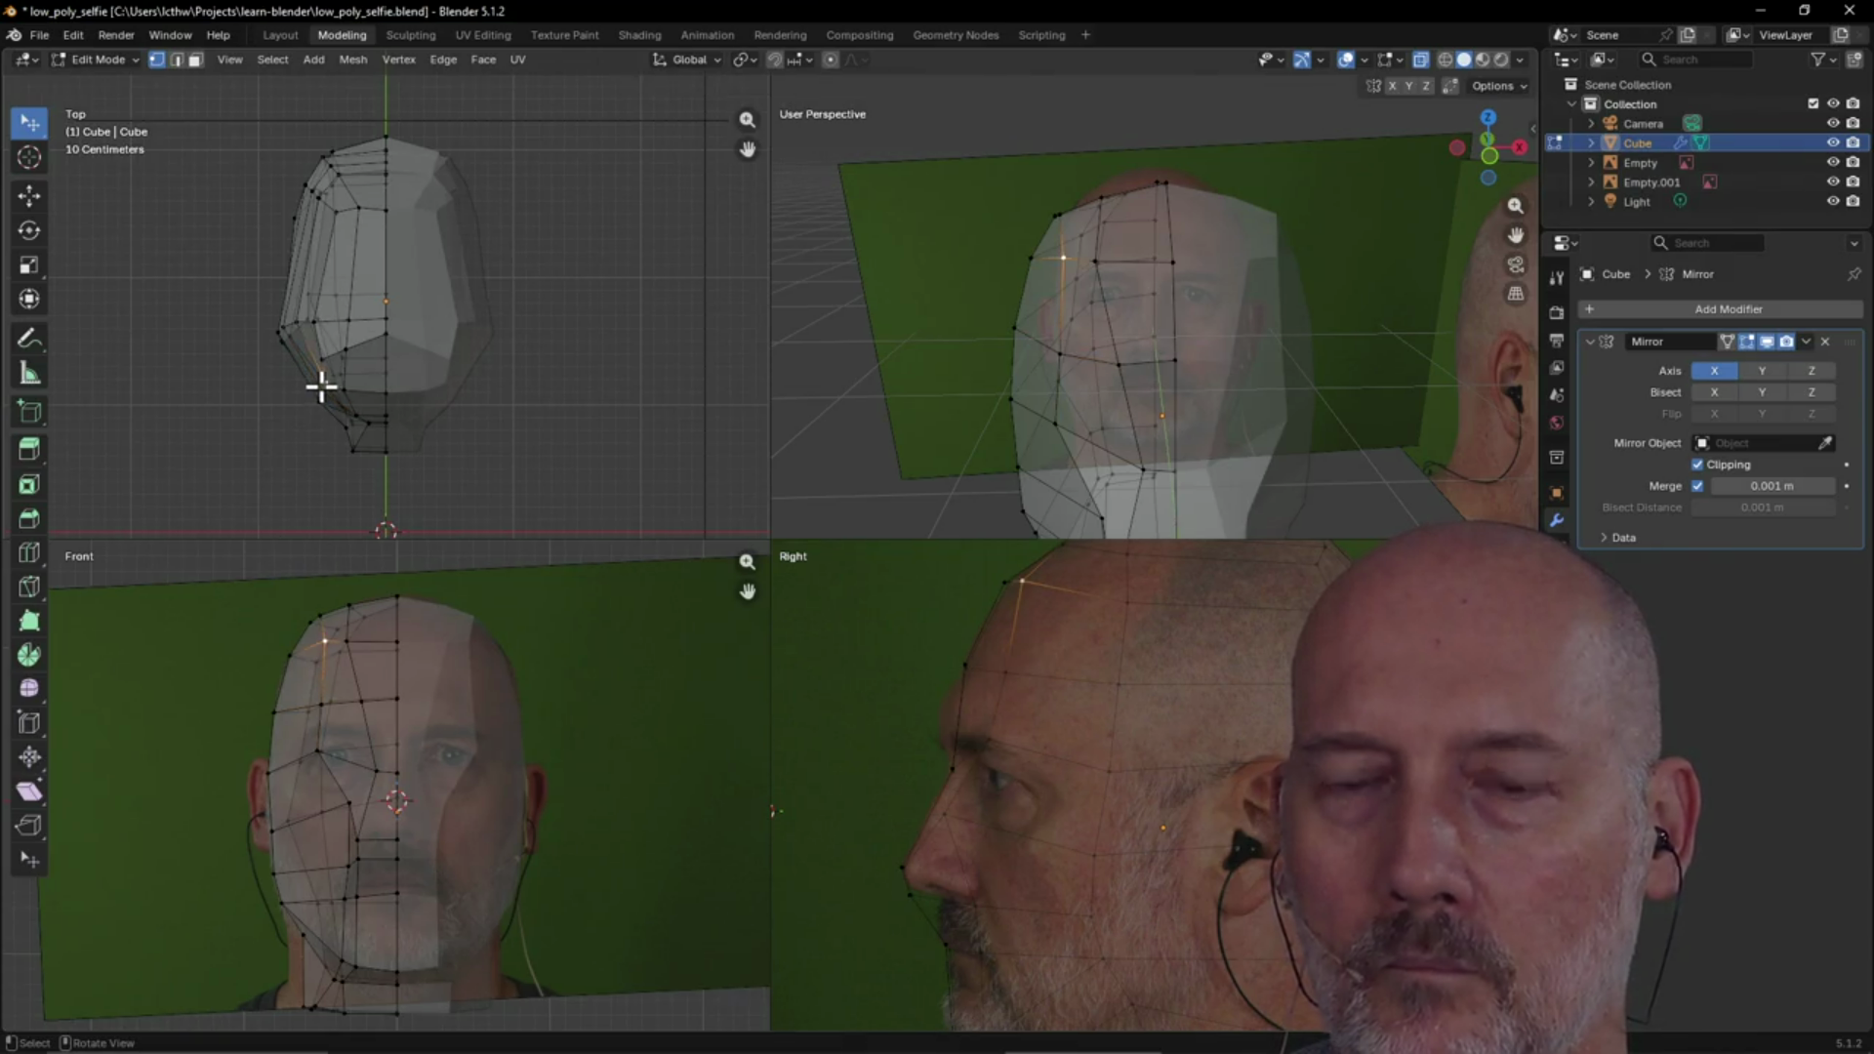
pyautogui.click(319, 385)
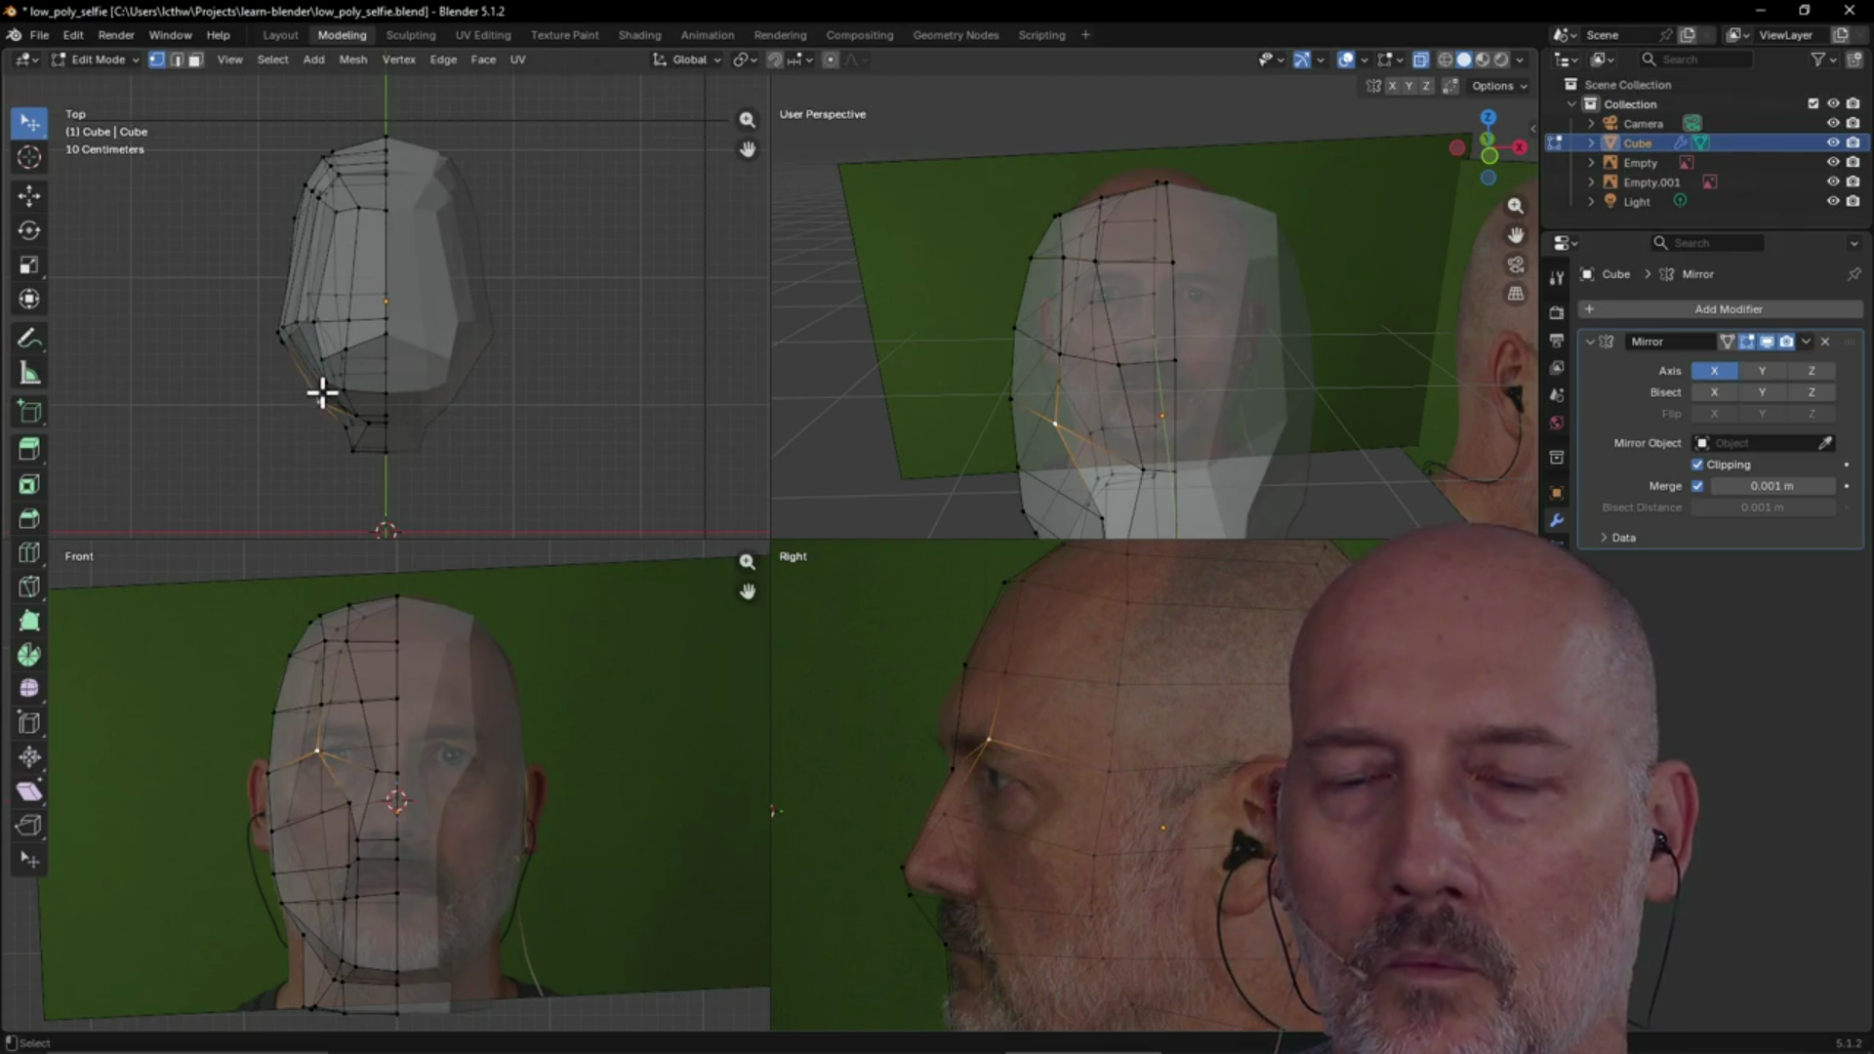
pyautogui.scroll(4, 284, 394)
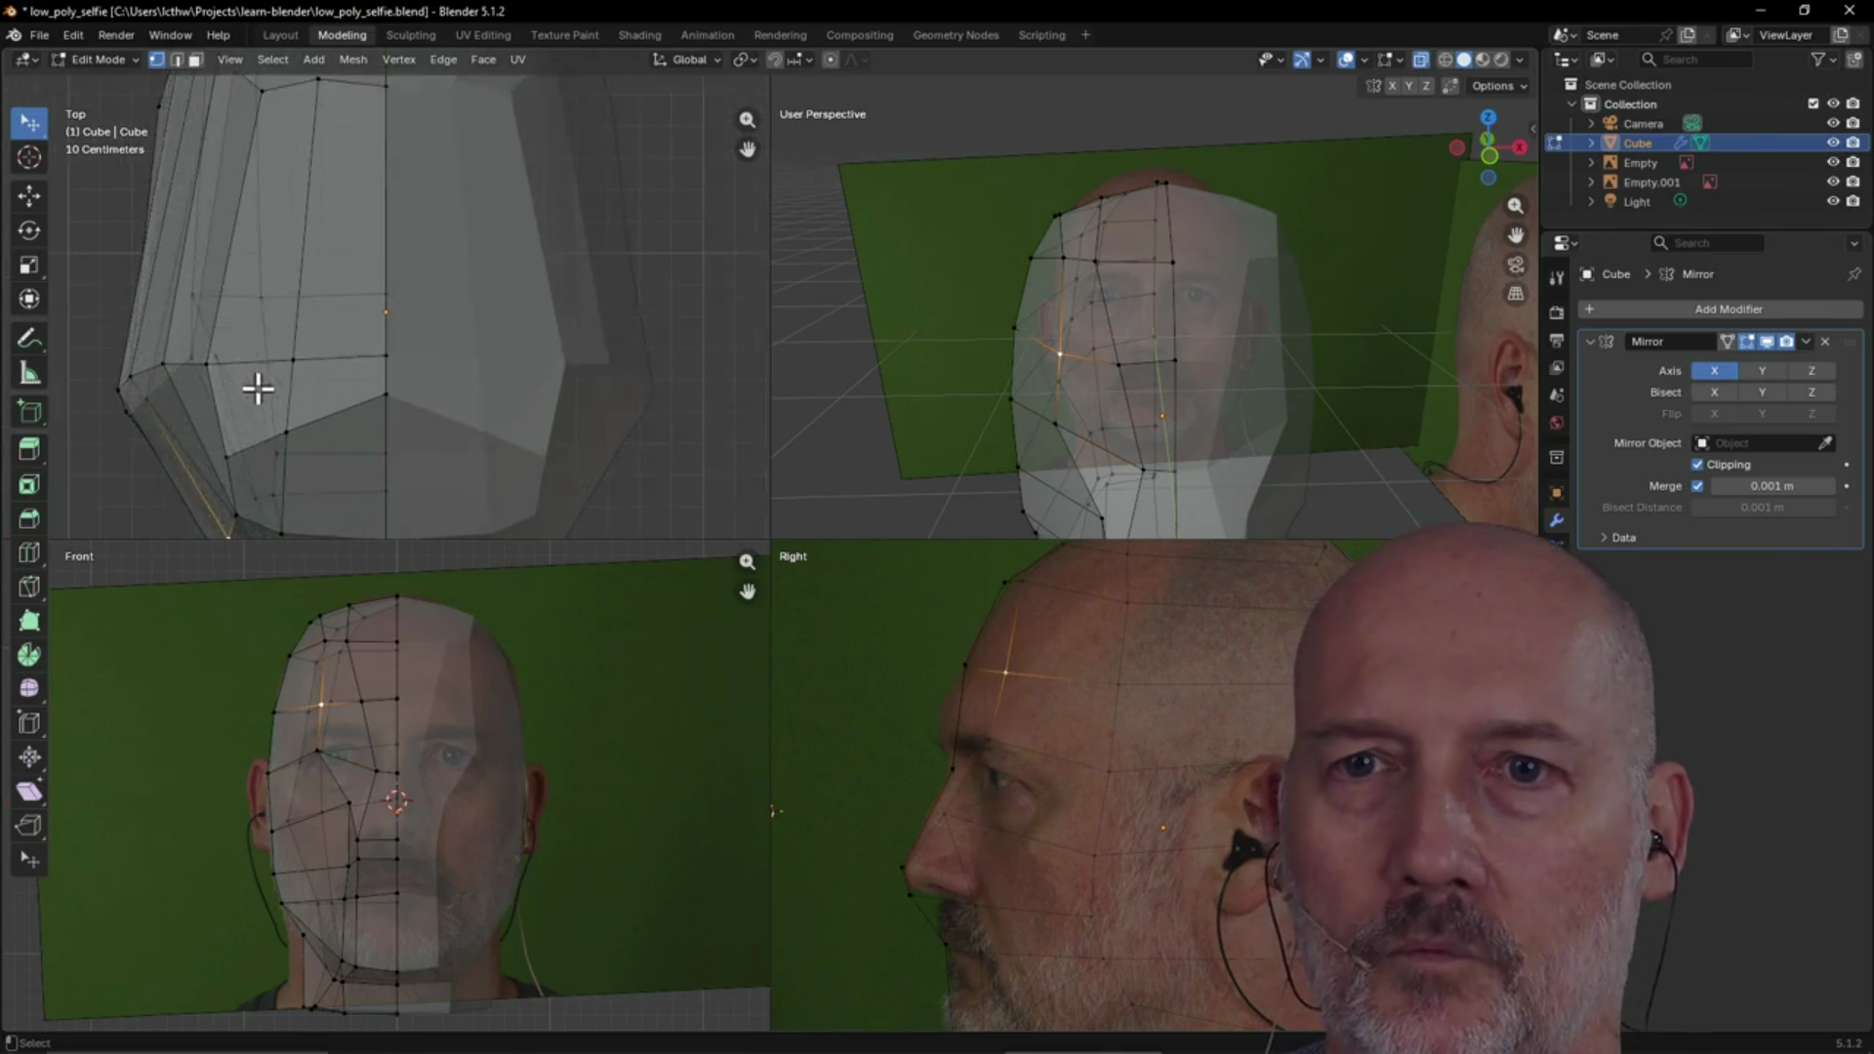
pyautogui.press('g')
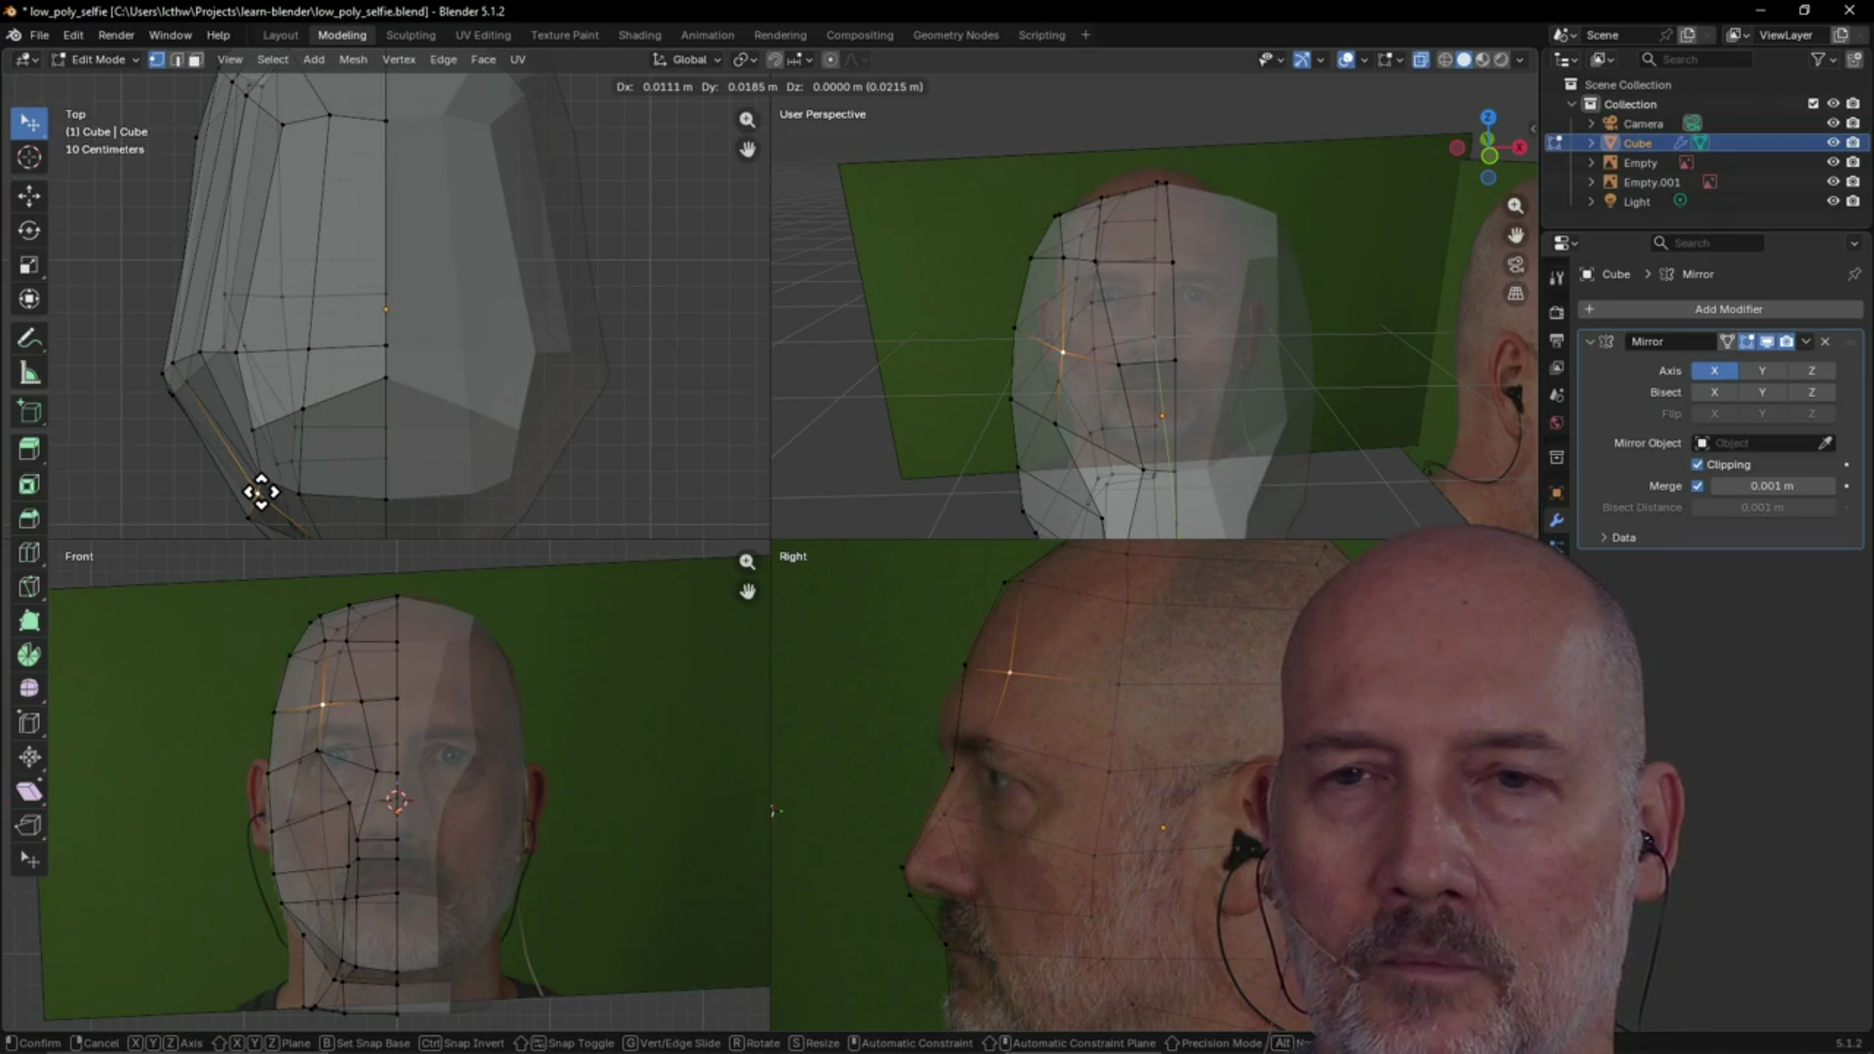
pyautogui.rightClick(261, 495)
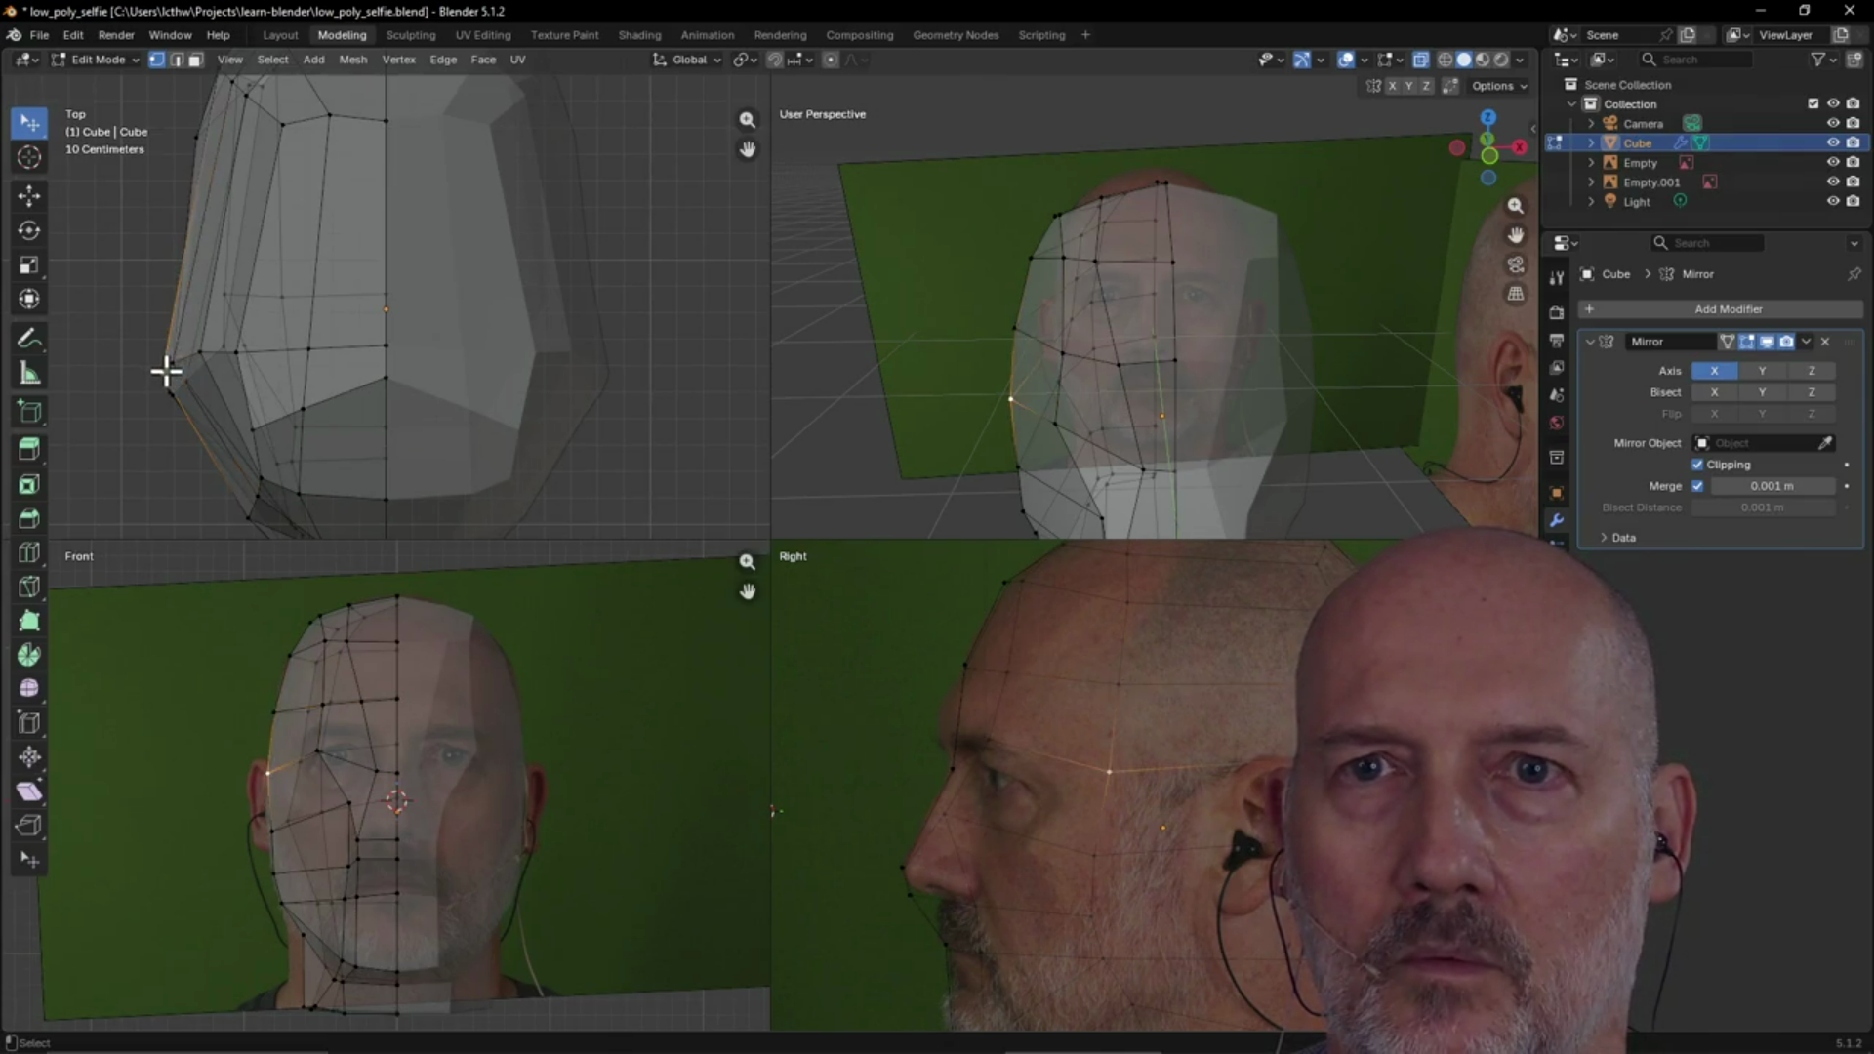
pyautogui.scroll(-3, 264, 241)
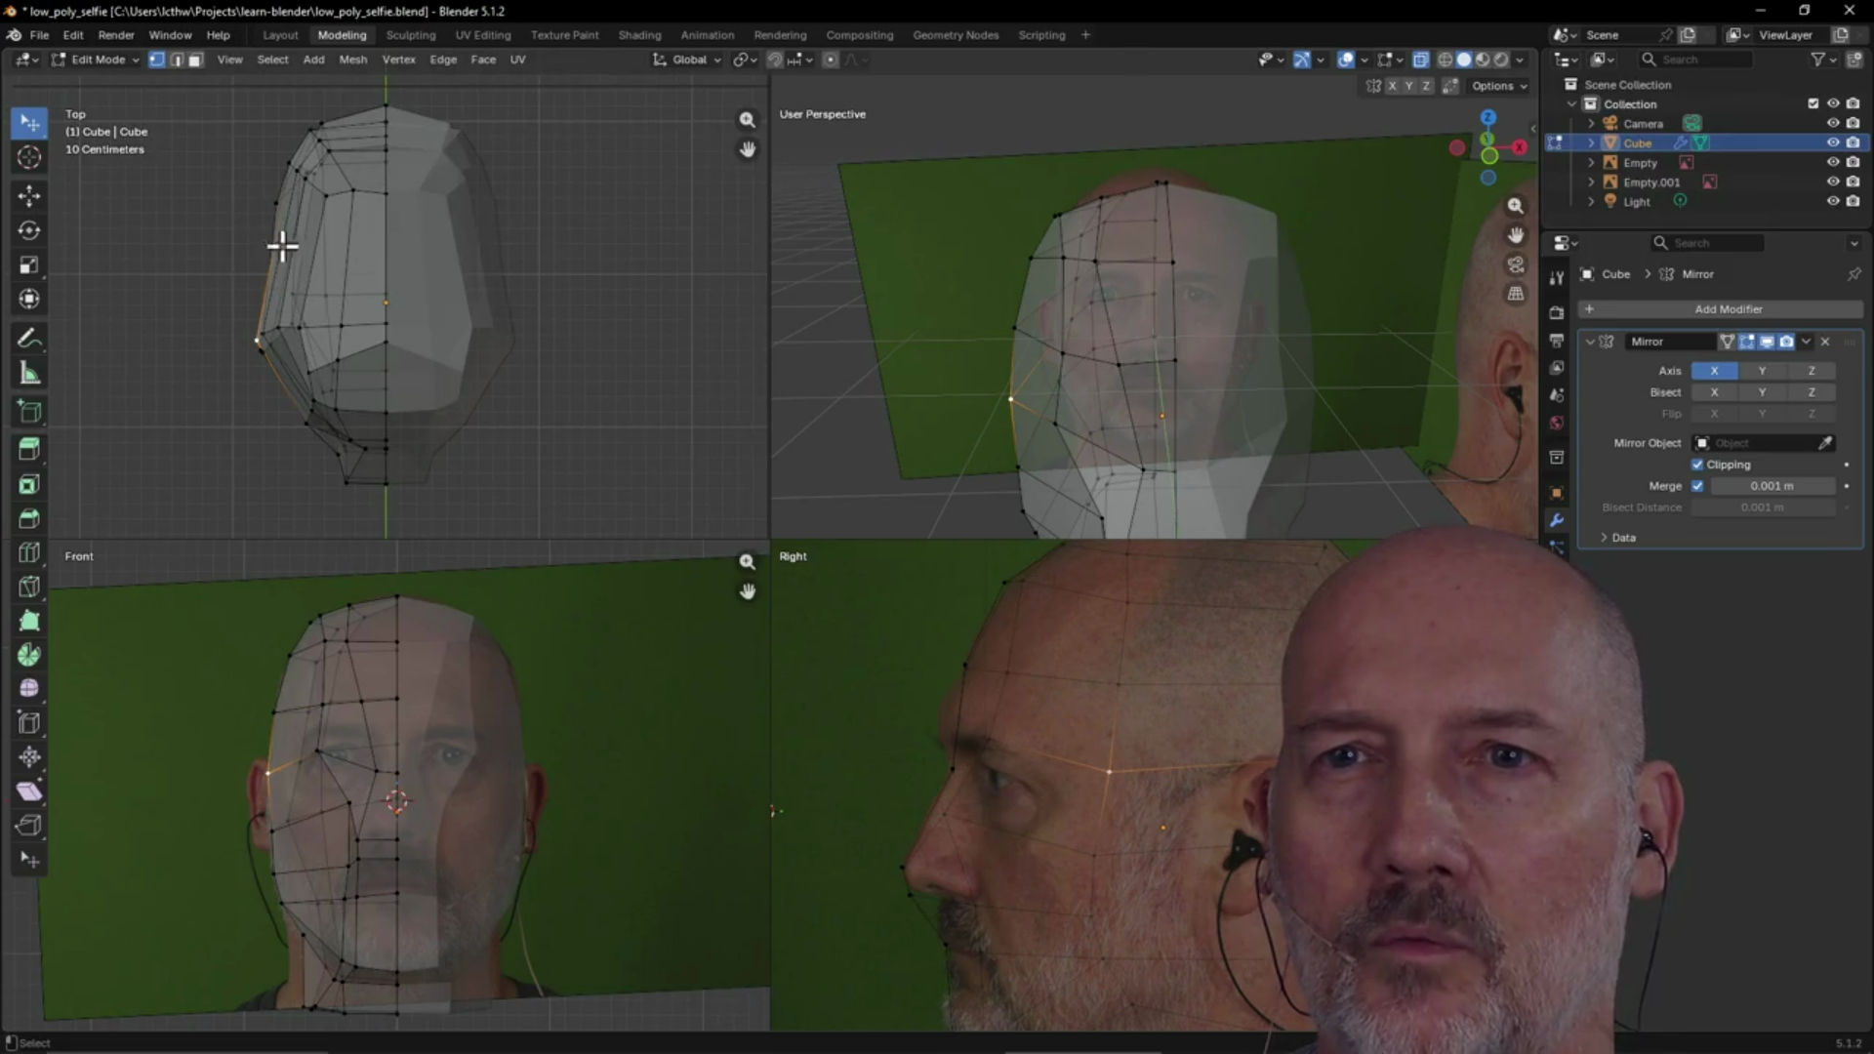
pyautogui.click(505, 354)
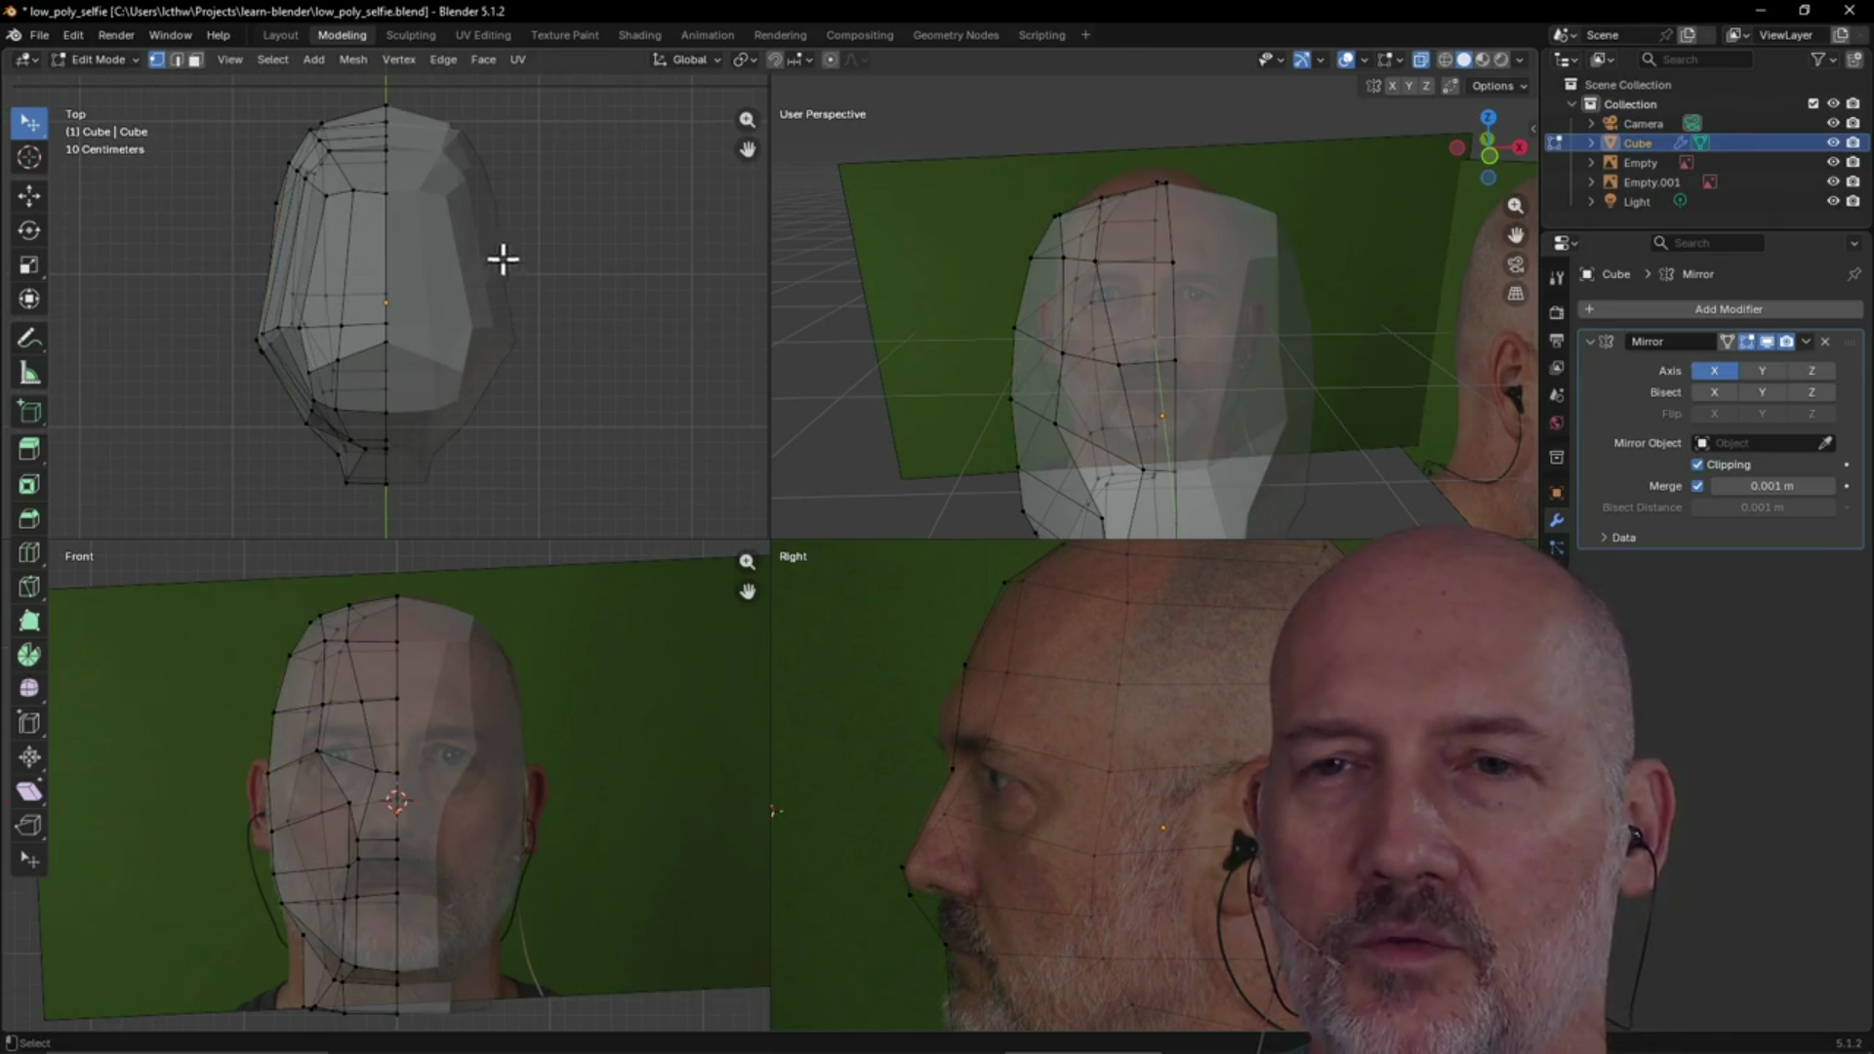
pyautogui.moveTo(1173, 340)
pyautogui.mouseDown(button='middle')
pyautogui.moveTo(1171, 372)
pyautogui.moveTo(1205, 330)
pyautogui.moveTo(1138, 323)
pyautogui.moveTo(1279, 326)
pyautogui.moveTo(1120, 343)
pyautogui.moveTo(1029, 448)
pyautogui.moveTo(1187, 409)
pyautogui.moveTo(1305, 293)
pyautogui.moveTo(1351, 318)
pyautogui.moveTo(1117, 322)
pyautogui.moveTo(1121, 306)
pyautogui.moveTo(1167, 306)
pyautogui.moveTo(1124, 395)
pyautogui.moveTo(1201, 364)
pyautogui.moveTo(1150, 333)
pyautogui.mouseUp(button='middle')
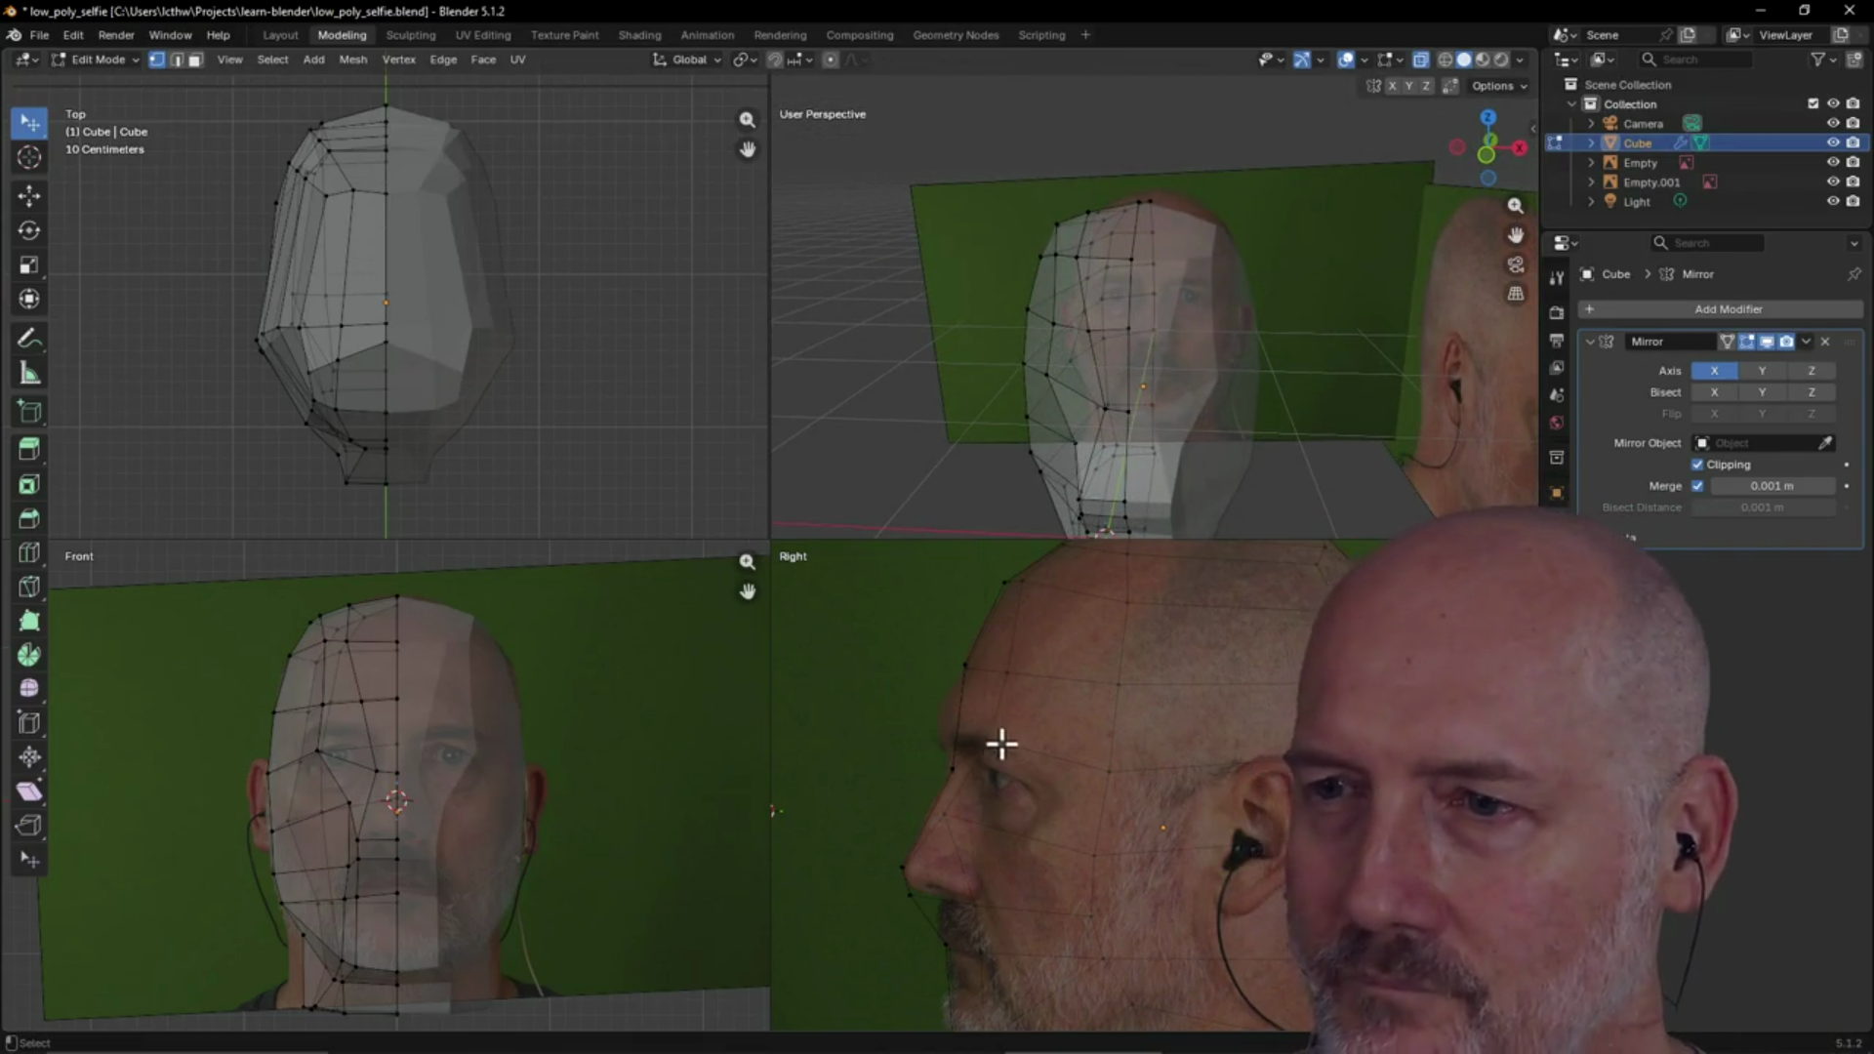
# Reposition the brow-line vertex on the profile to follow the side photo
pyautogui.click(964, 709)
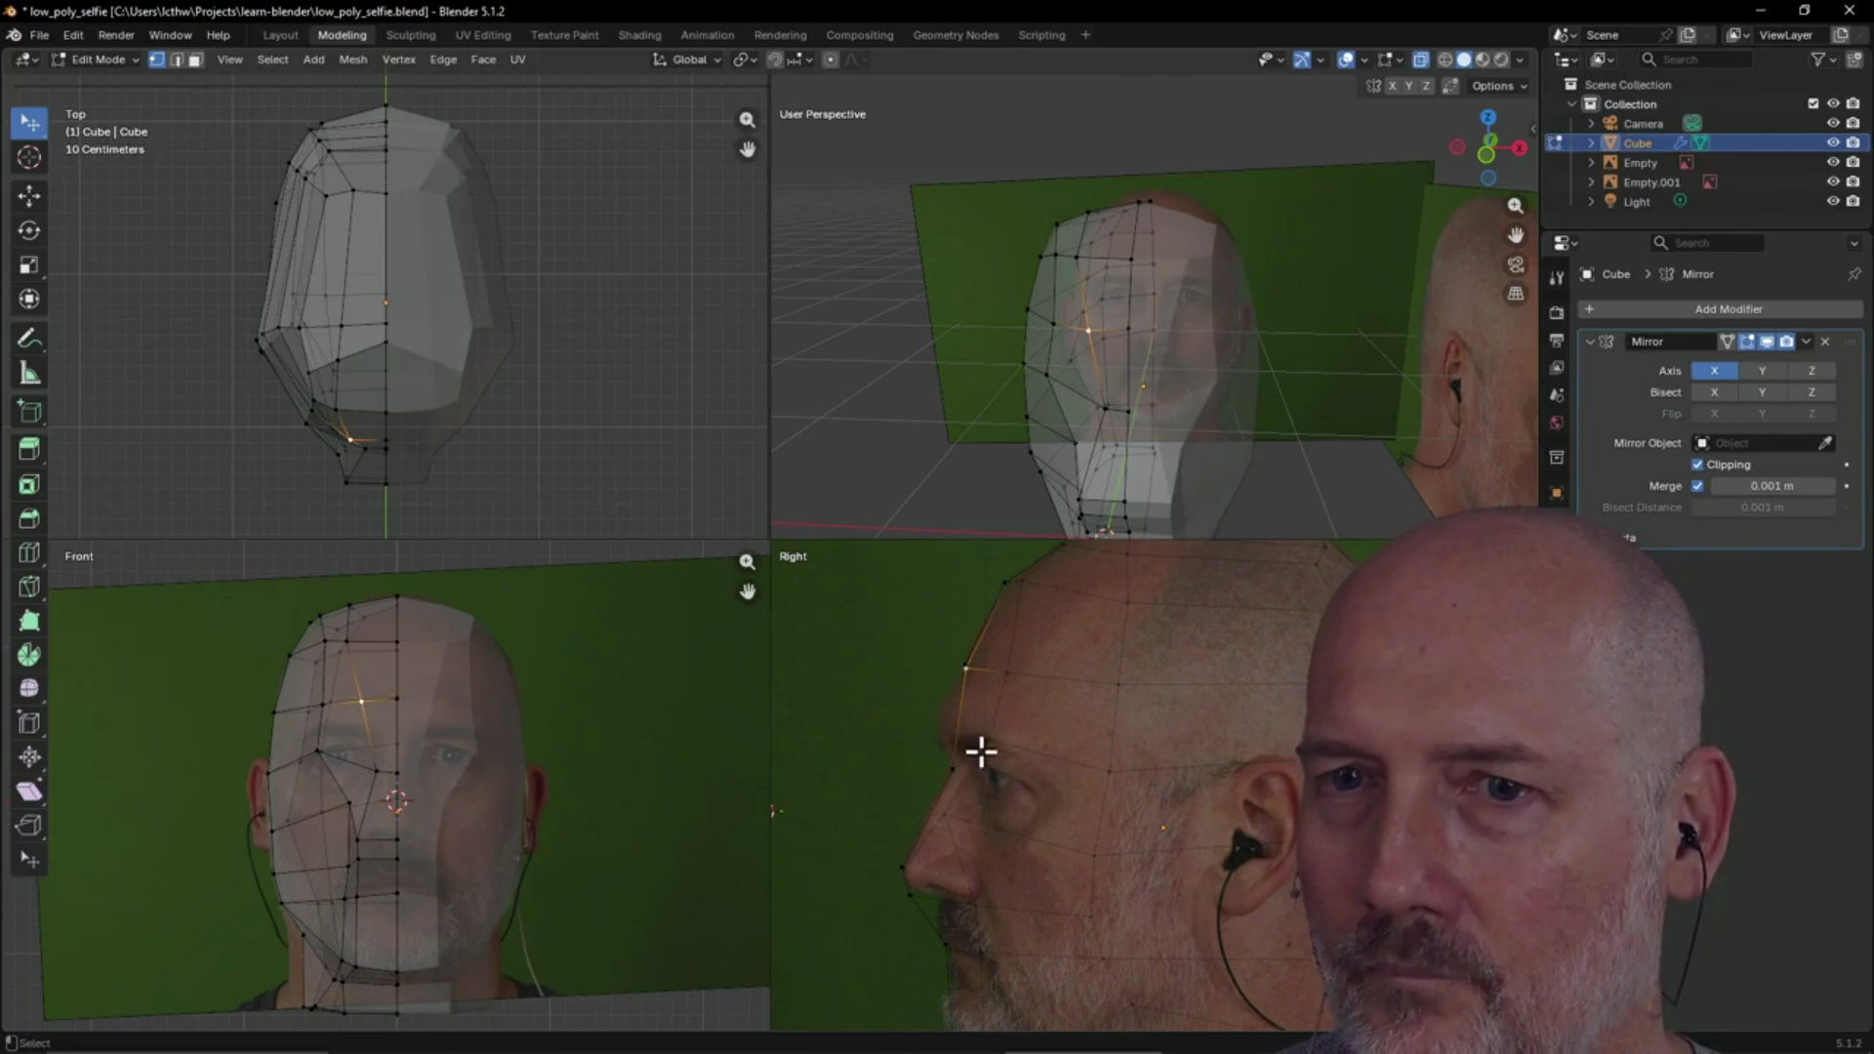
pyautogui.moveTo(1087, 464)
pyautogui.mouseDown(button='middle')
pyautogui.moveTo(1184, 436)
pyautogui.moveTo(1015, 444)
pyautogui.mouseUp(button='middle')
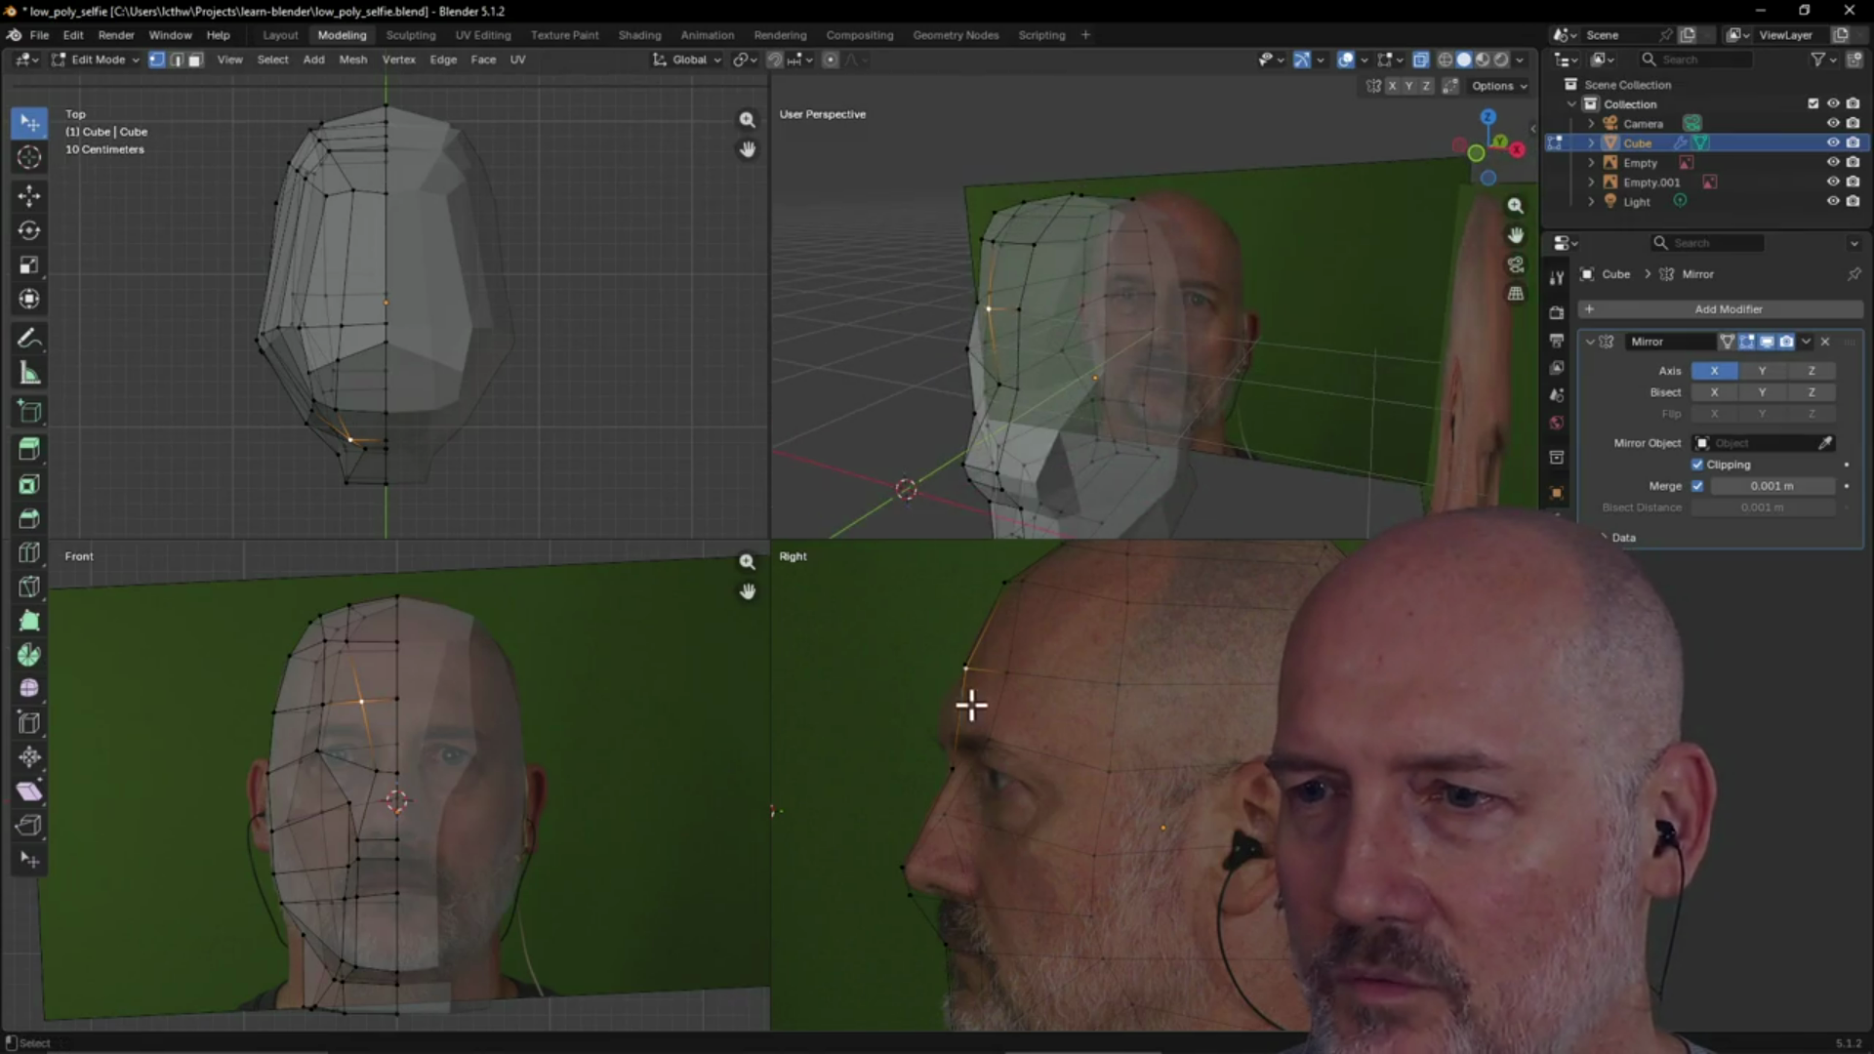
pyautogui.press('g')
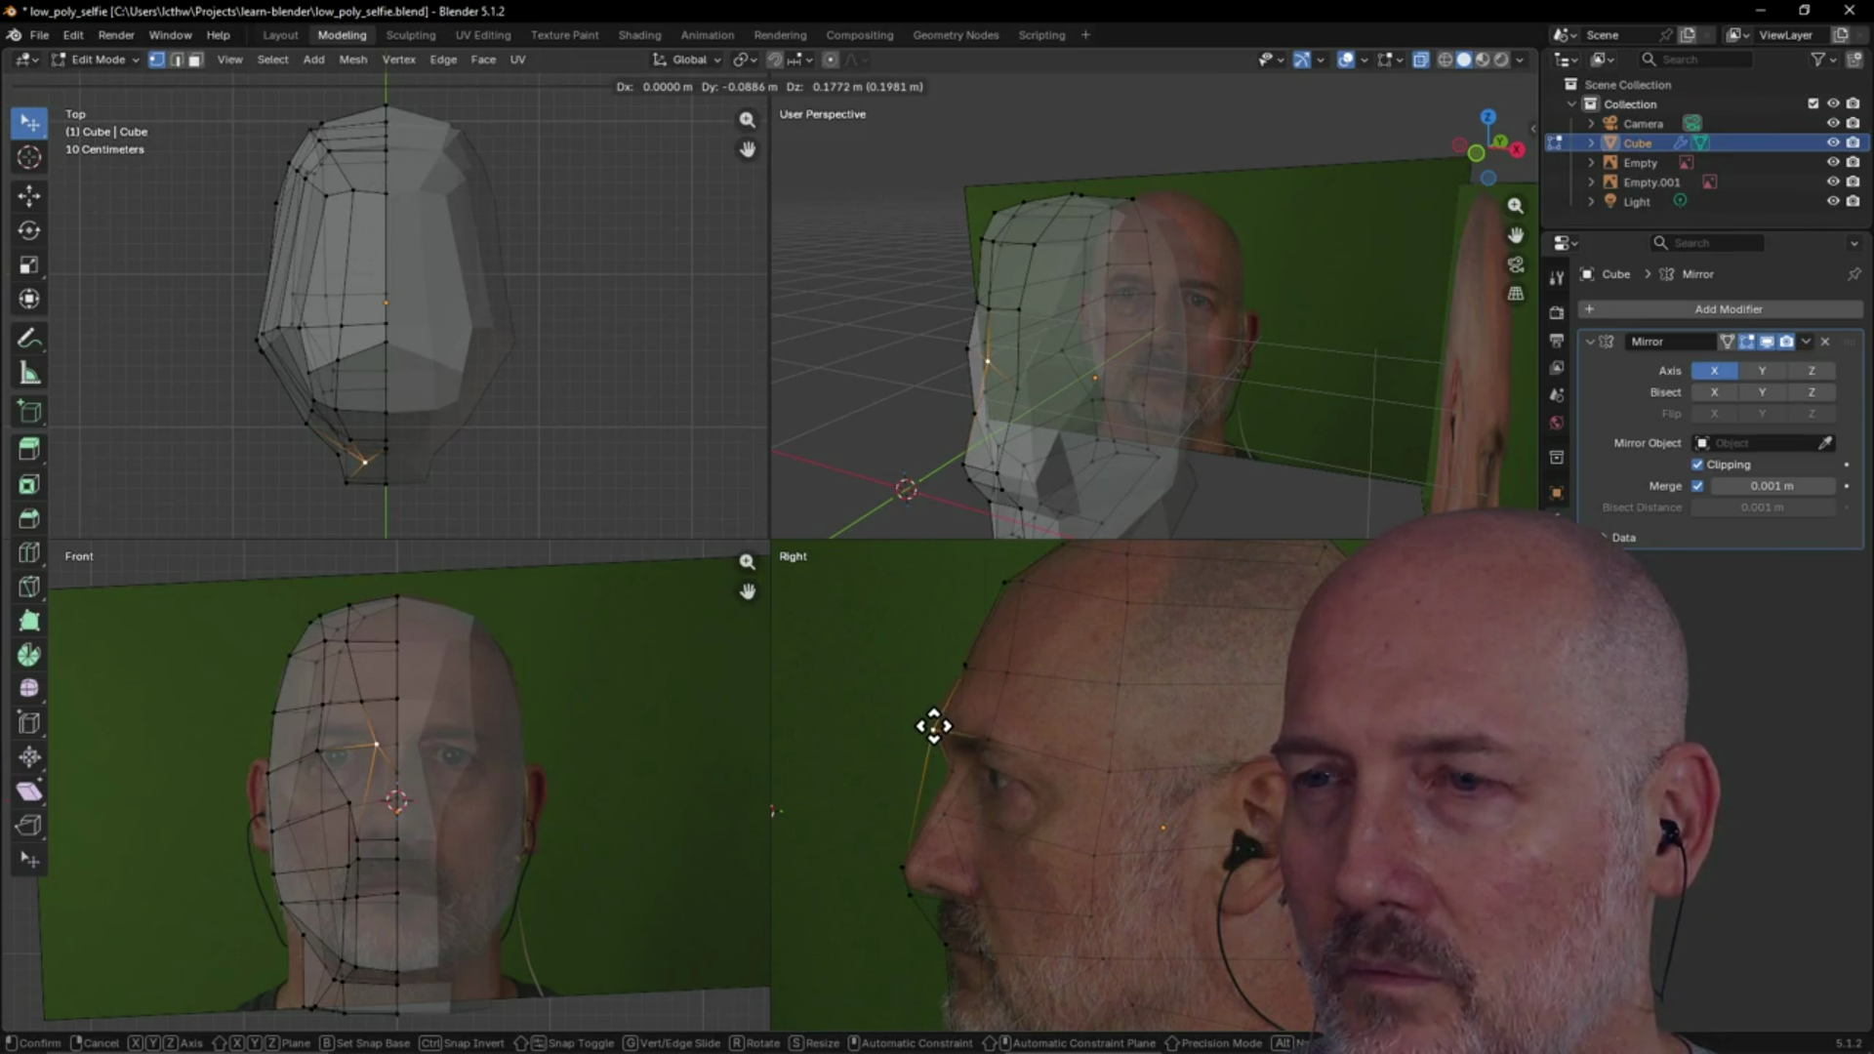
pyautogui.click(935, 726)
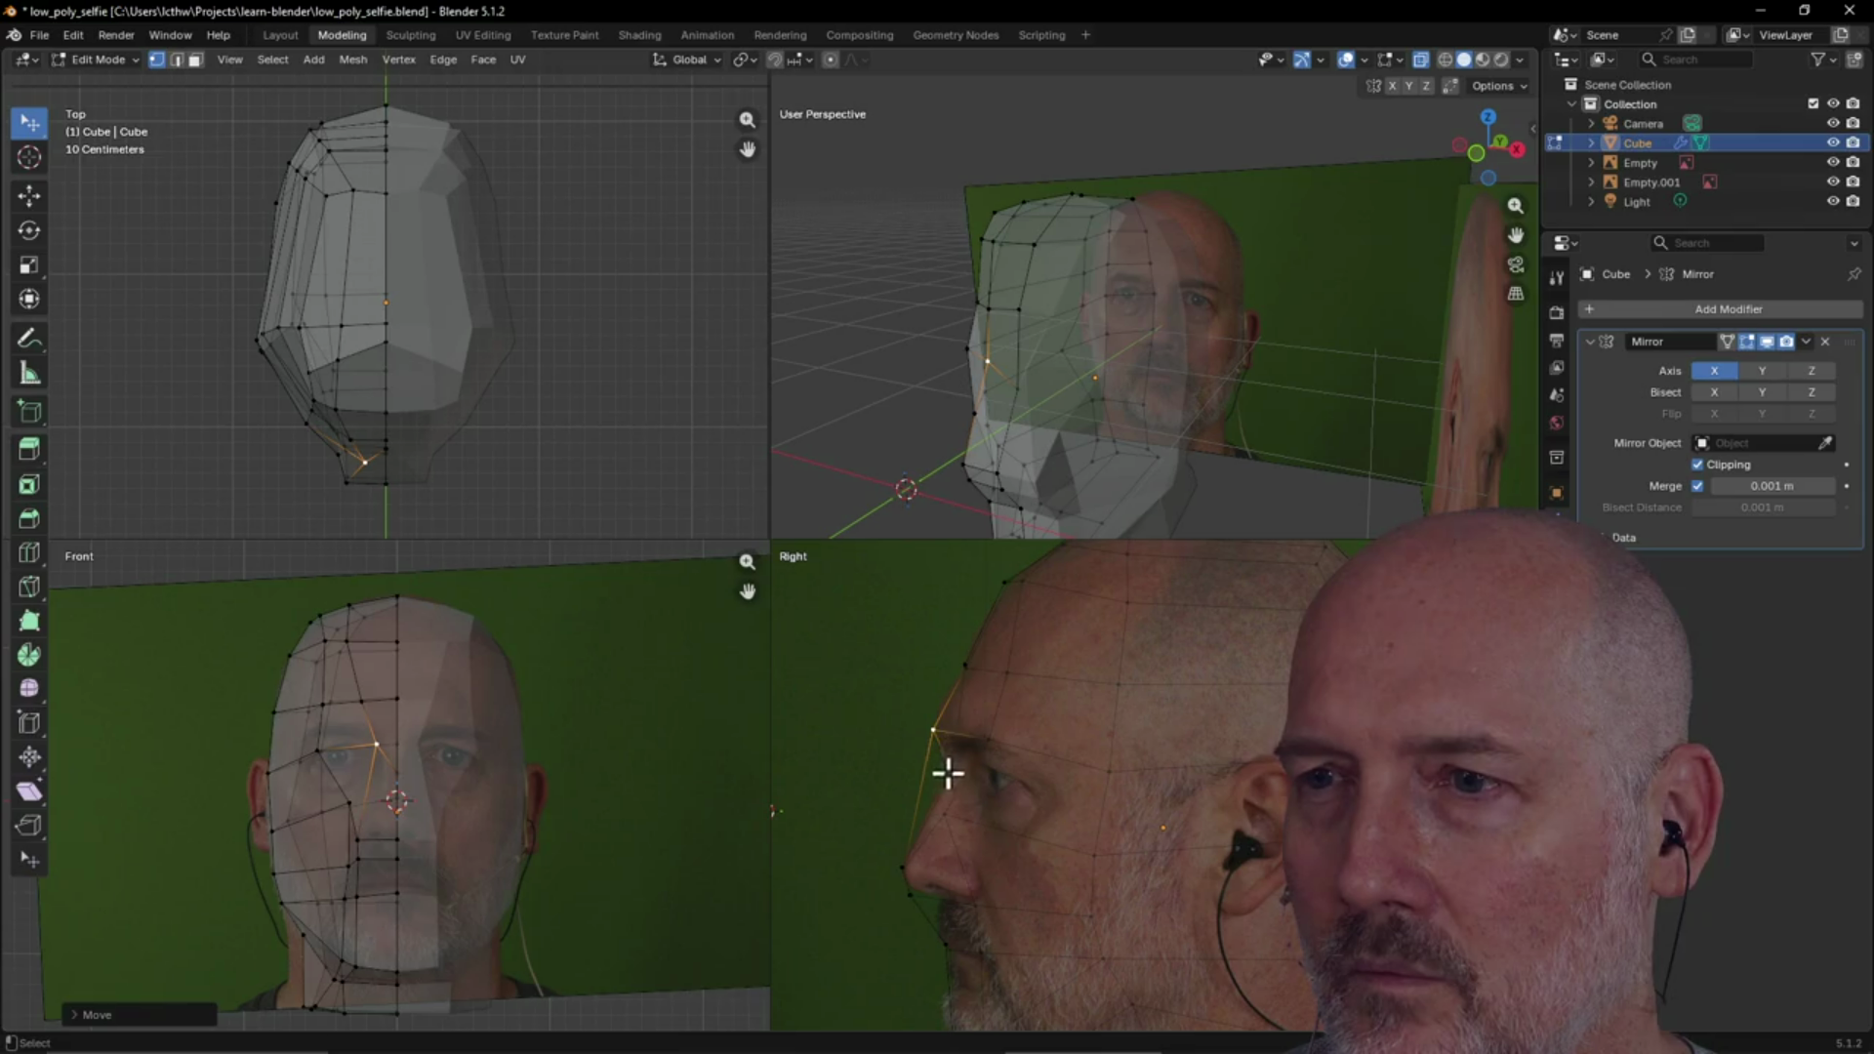
# Move another face vertex upward, then adjust the selected vertex again from a frontal angle
pyautogui.click(1017, 391)
pyautogui.press('g')
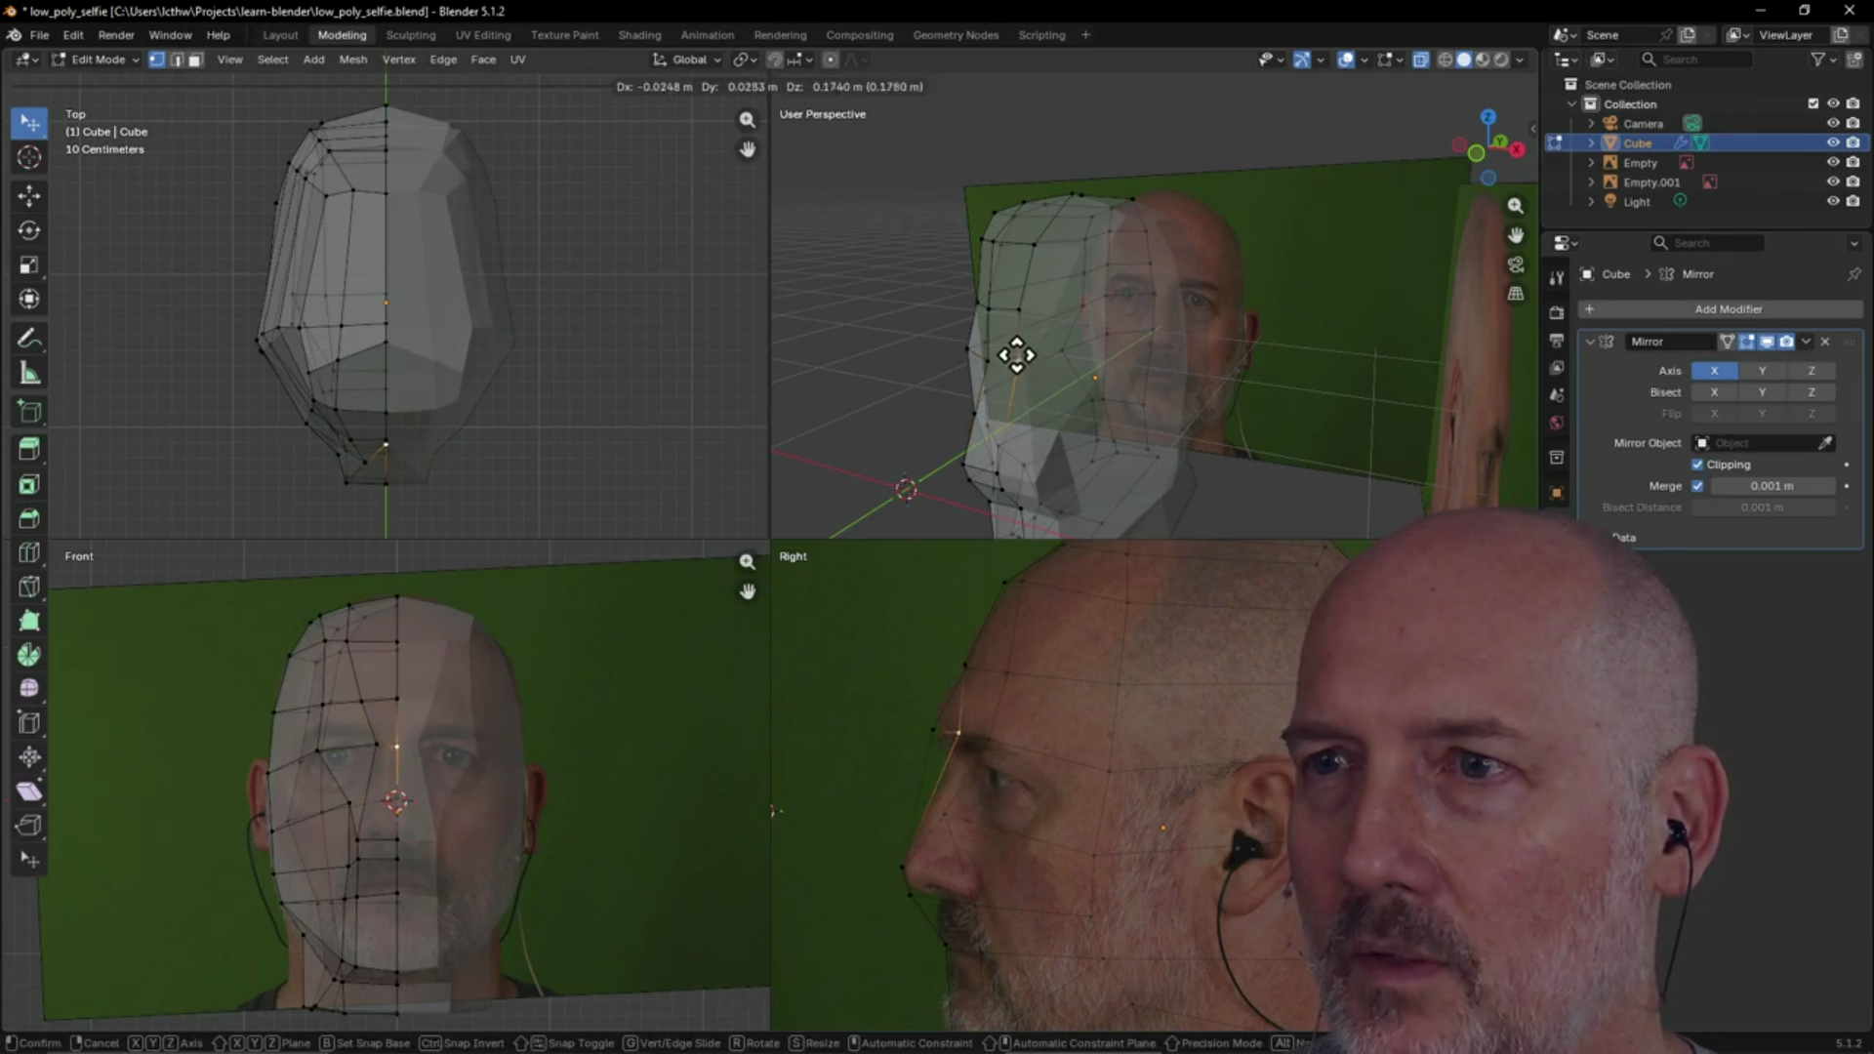
pyautogui.click(1015, 357)
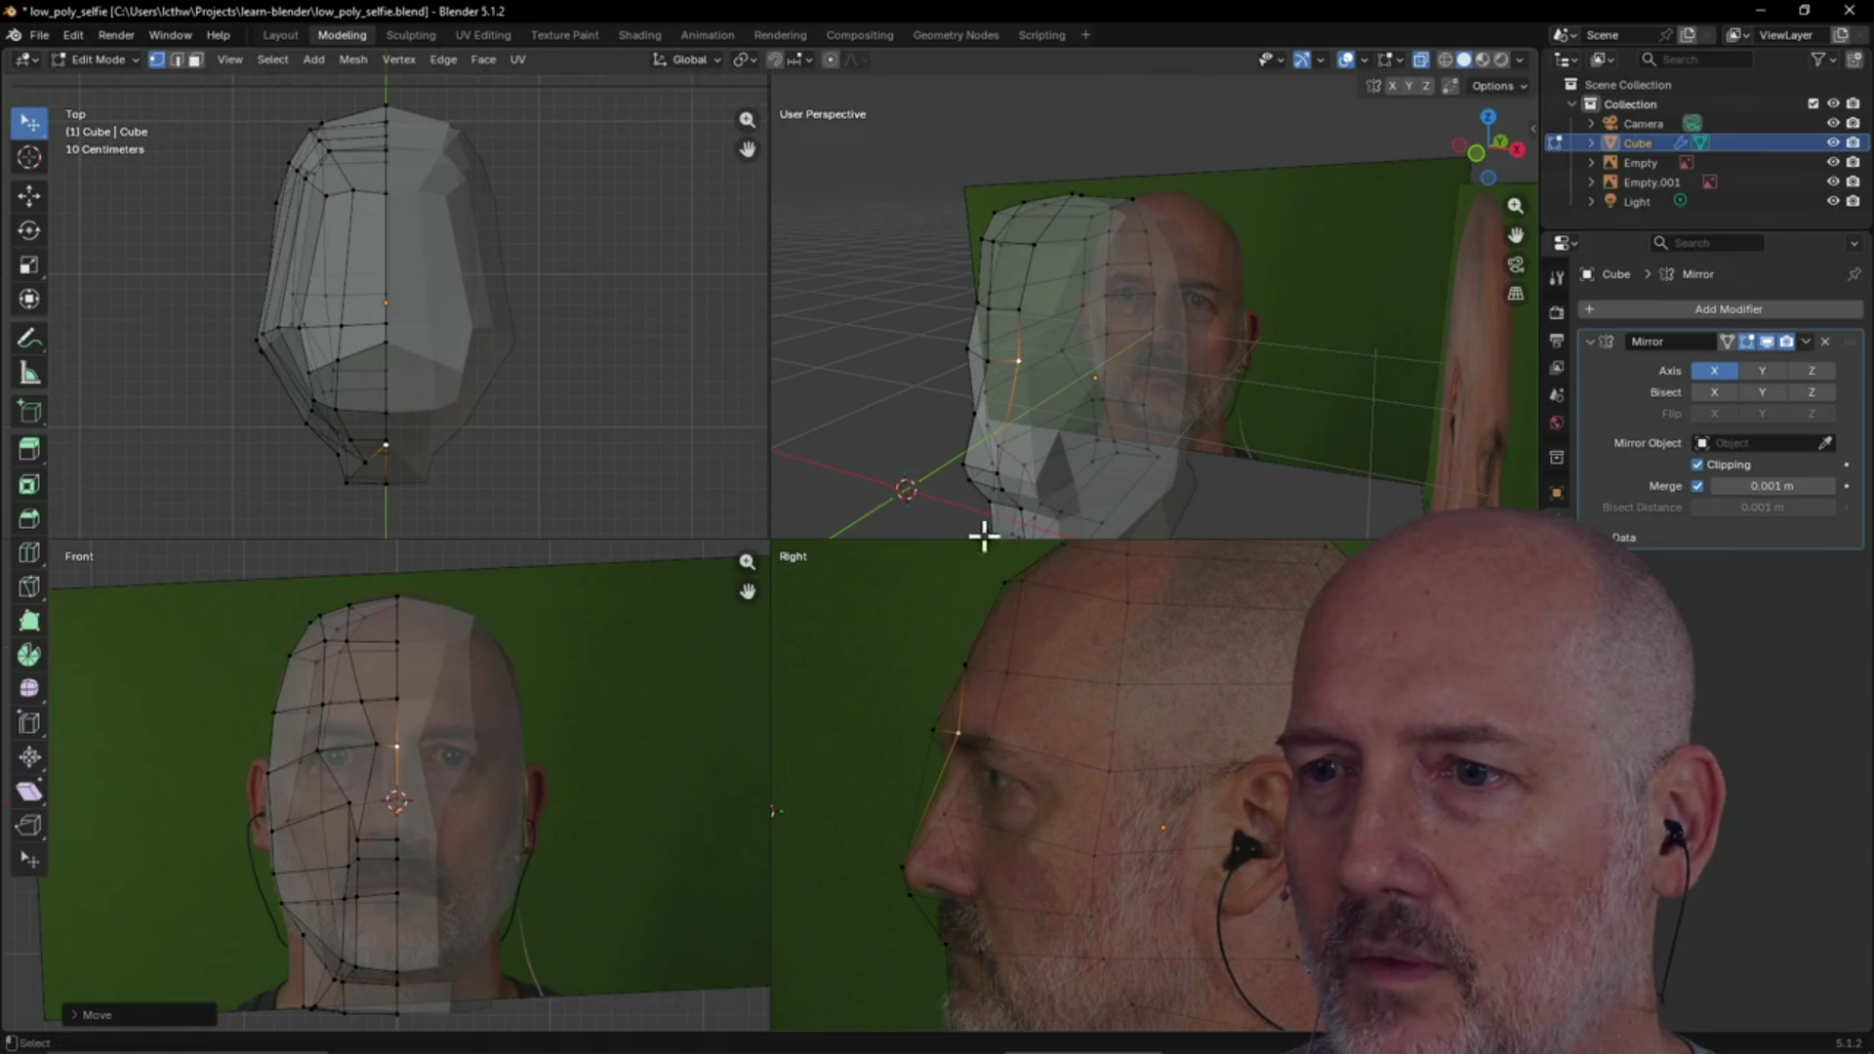
pyautogui.moveTo(1010, 512)
pyautogui.mouseDown(button='middle')
pyautogui.moveTo(1037, 452)
pyautogui.moveTo(1138, 460)
pyautogui.mouseUp(button='middle')
pyautogui.moveTo(1155, 533)
pyautogui.mouseDown(button='middle')
pyautogui.moveTo(1142, 485)
pyautogui.moveTo(1118, 483)
pyautogui.mouseUp(button='middle')
pyautogui.press('g')
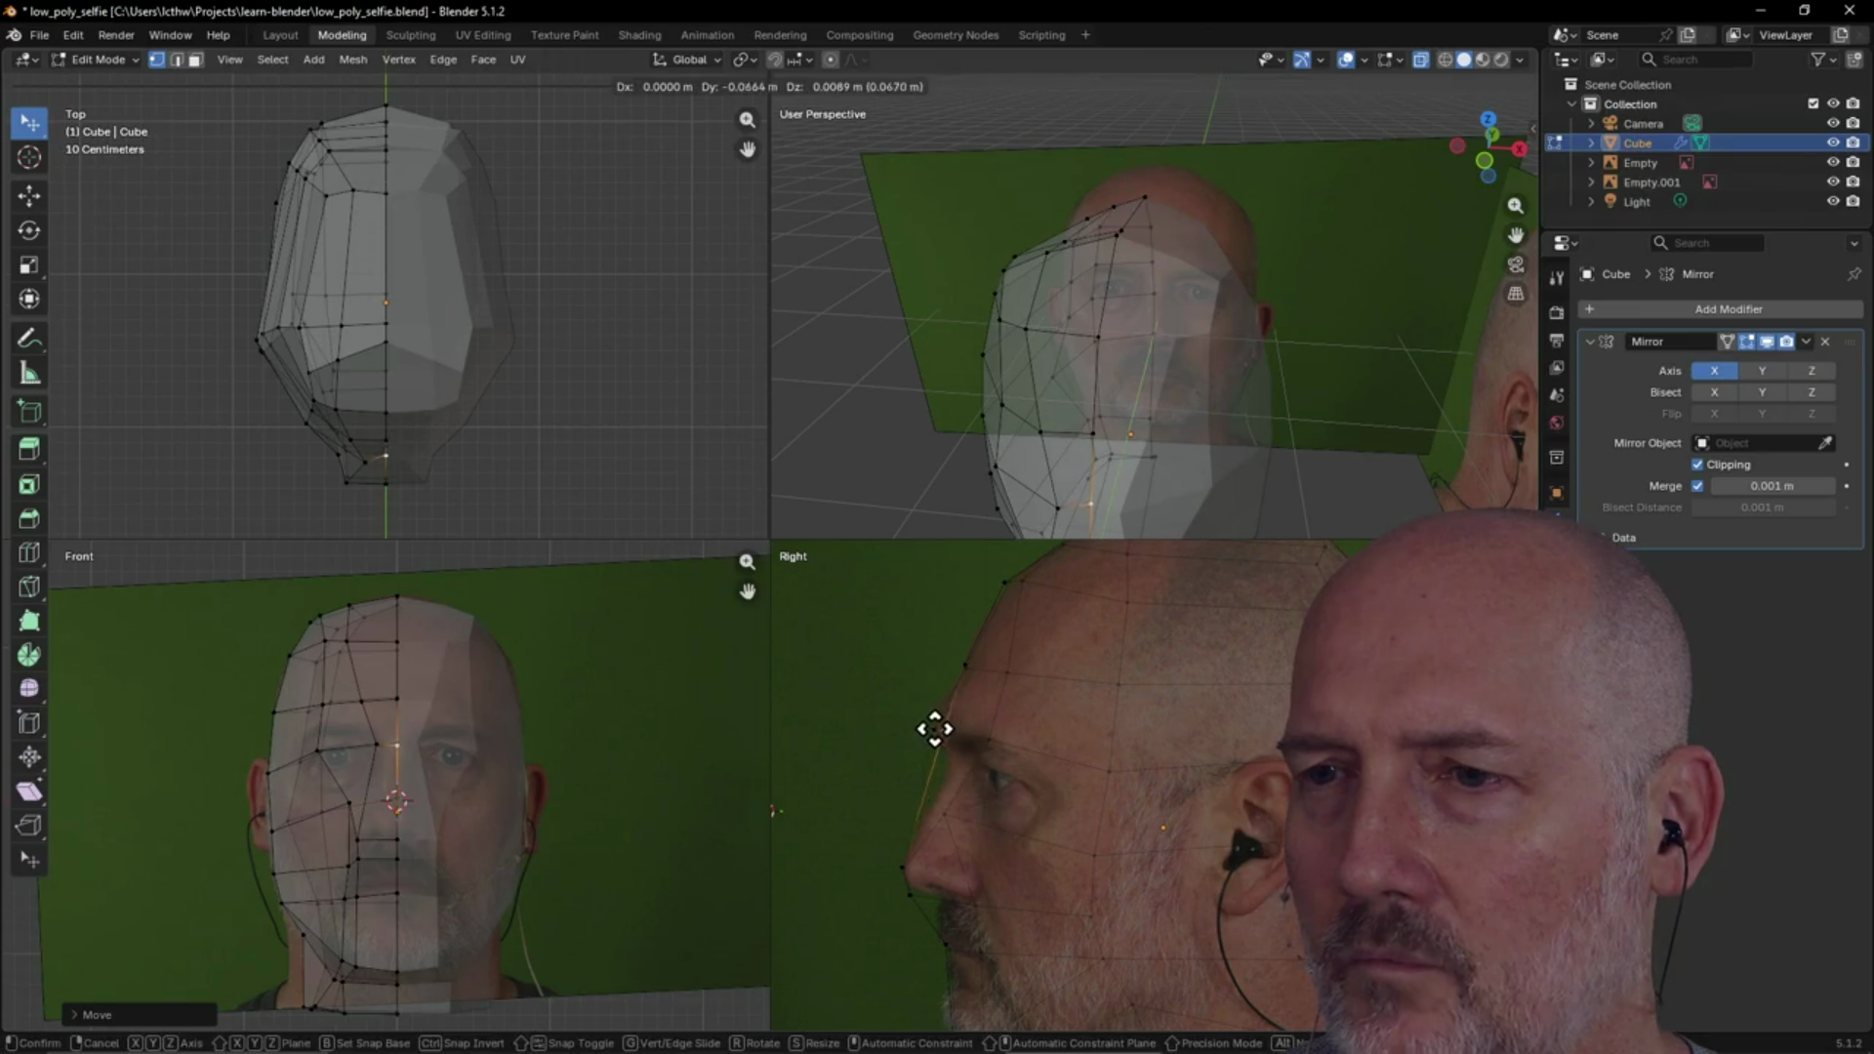
pyautogui.click(928, 727)
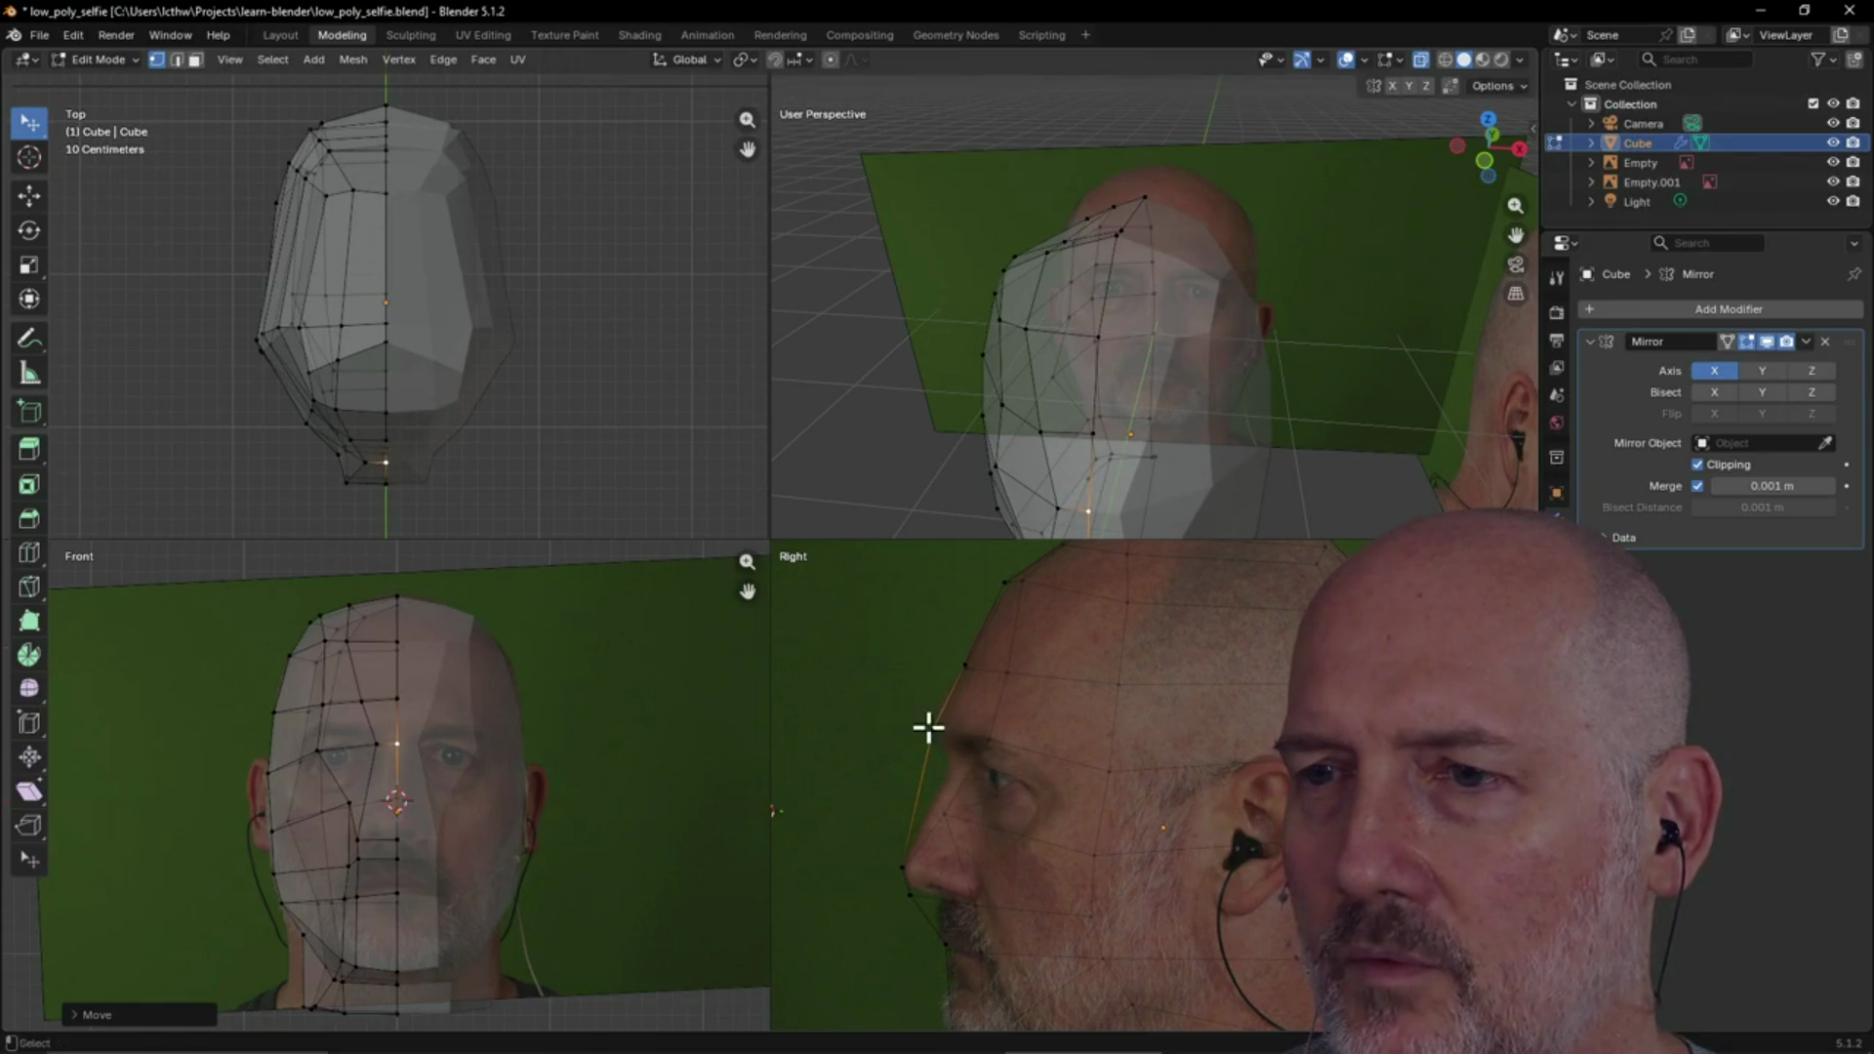
# Frame the top view on the selection and move the outer eye-corner vertex into place
pyautogui.moveTo(1130, 489)
pyautogui.mouseDown(button='middle')
pyautogui.moveTo(1162, 435)
pyautogui.moveTo(1125, 452)
pyautogui.mouseUp(button='middle')
pyautogui.moveTo(1052, 437)
pyautogui.mouseDown(button='middle')
pyautogui.moveTo(1201, 443)
pyautogui.moveTo(1148, 410)
pyautogui.moveTo(1180, 414)
pyautogui.mouseUp(button='middle')
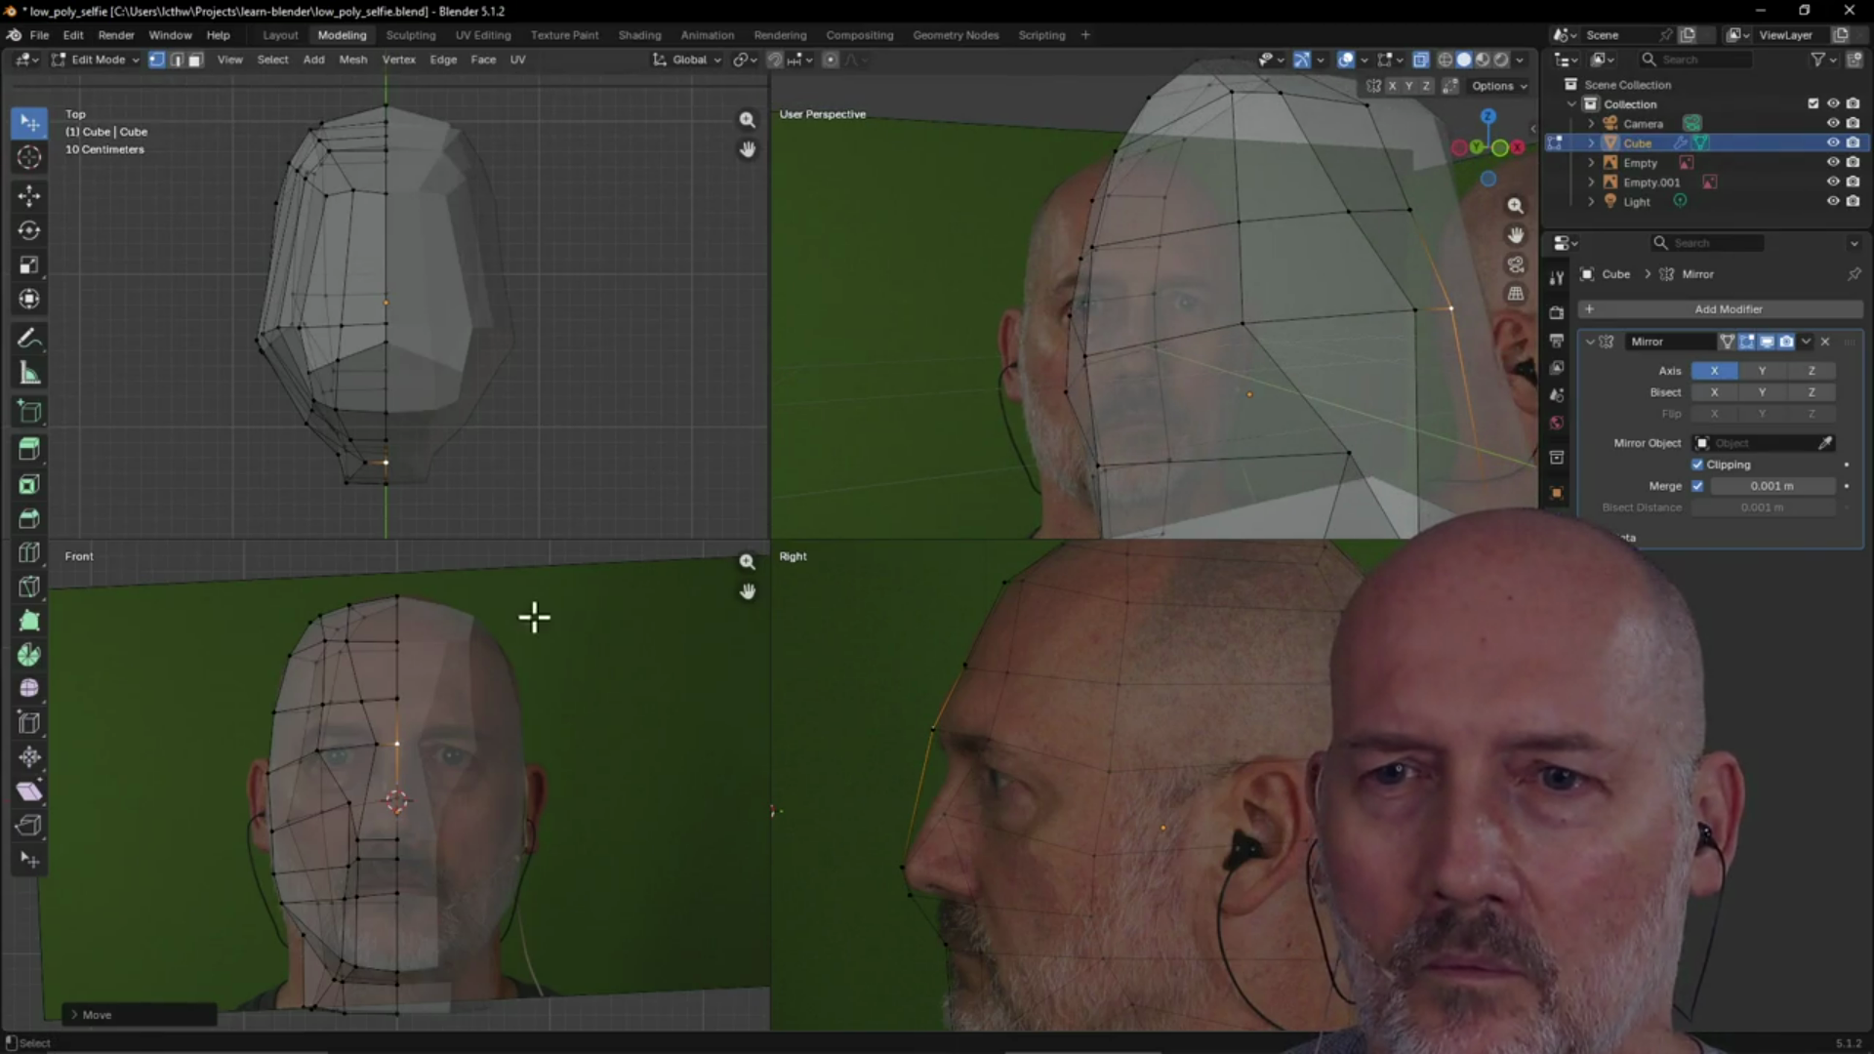
pyautogui.moveTo(1073, 527)
pyautogui.mouseDown(button='middle')
pyautogui.moveTo(1204, 468)
pyautogui.moveTo(1176, 472)
pyautogui.mouseUp(button='middle')
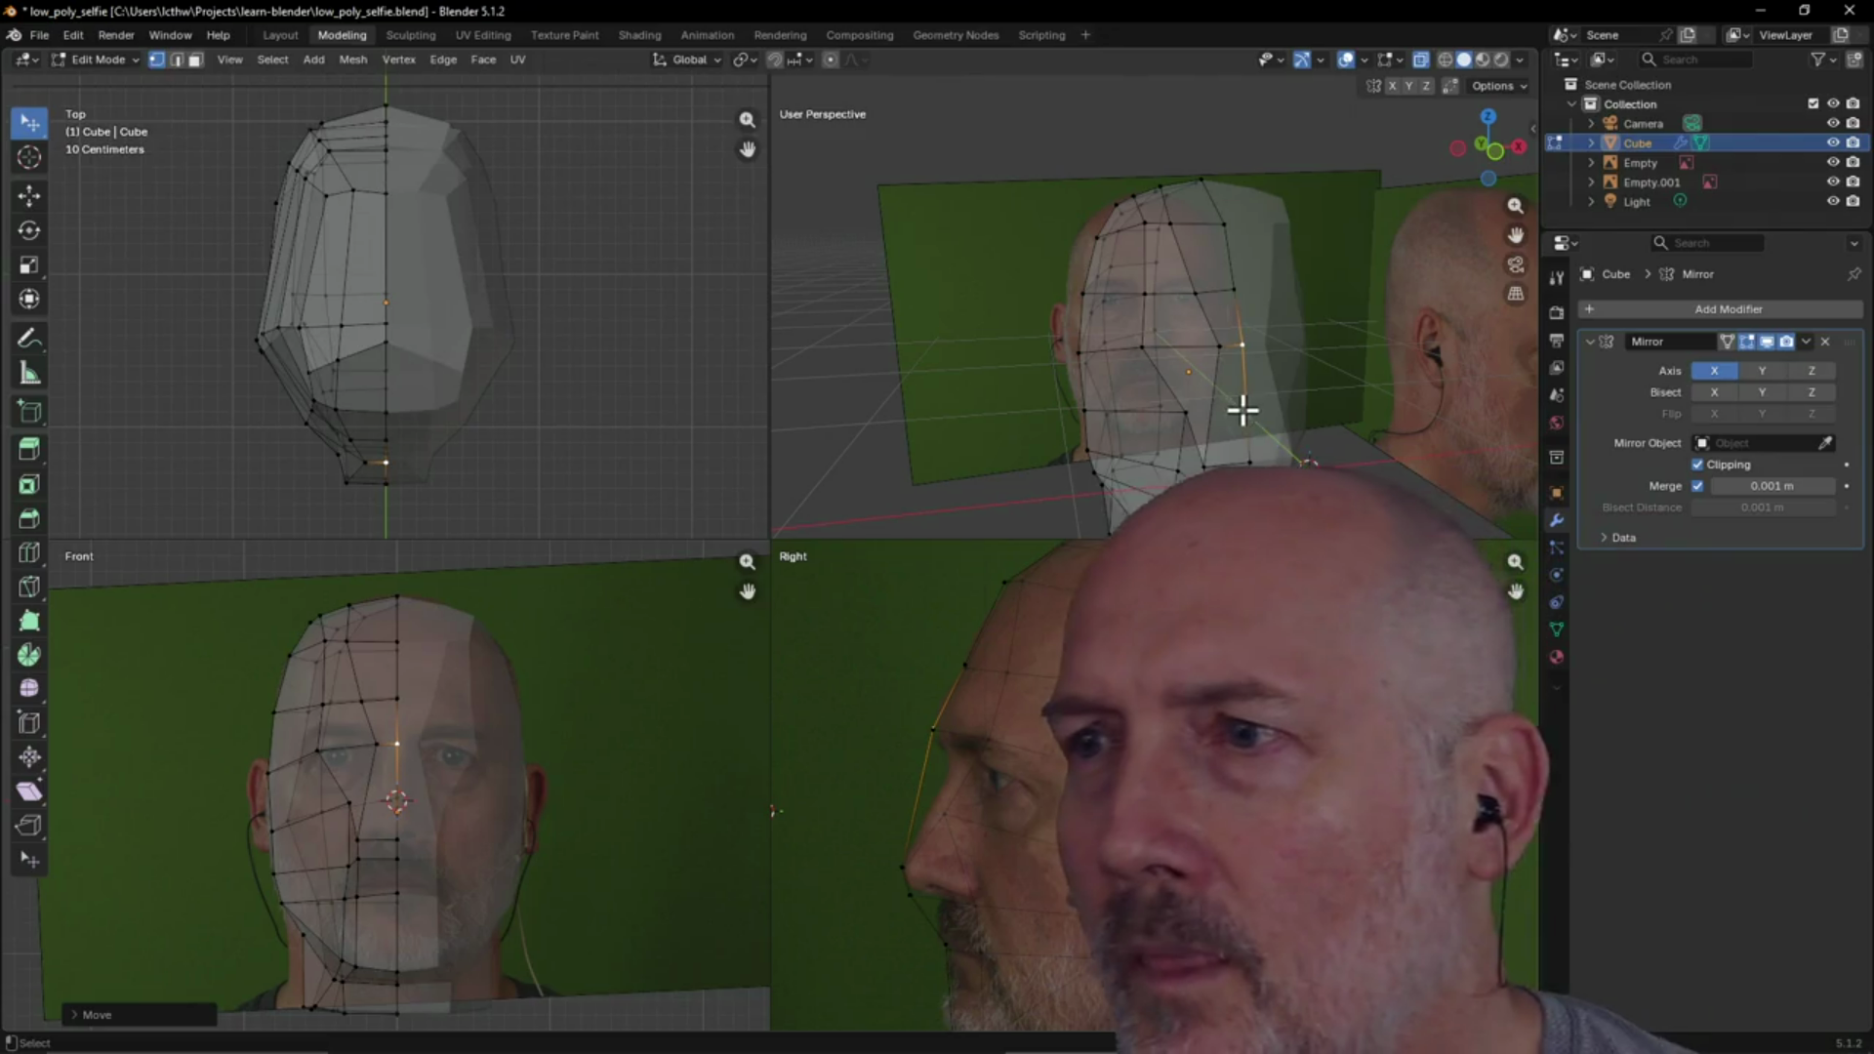
pyautogui.moveTo(1221, 393)
pyautogui.mouseDown(button='middle')
pyautogui.moveTo(1159, 435)
pyautogui.moveTo(1158, 459)
pyautogui.moveTo(1180, 439)
pyautogui.moveTo(1100, 518)
pyautogui.mouseUp(button='middle')
pyautogui.scroll(4, 378, 488)
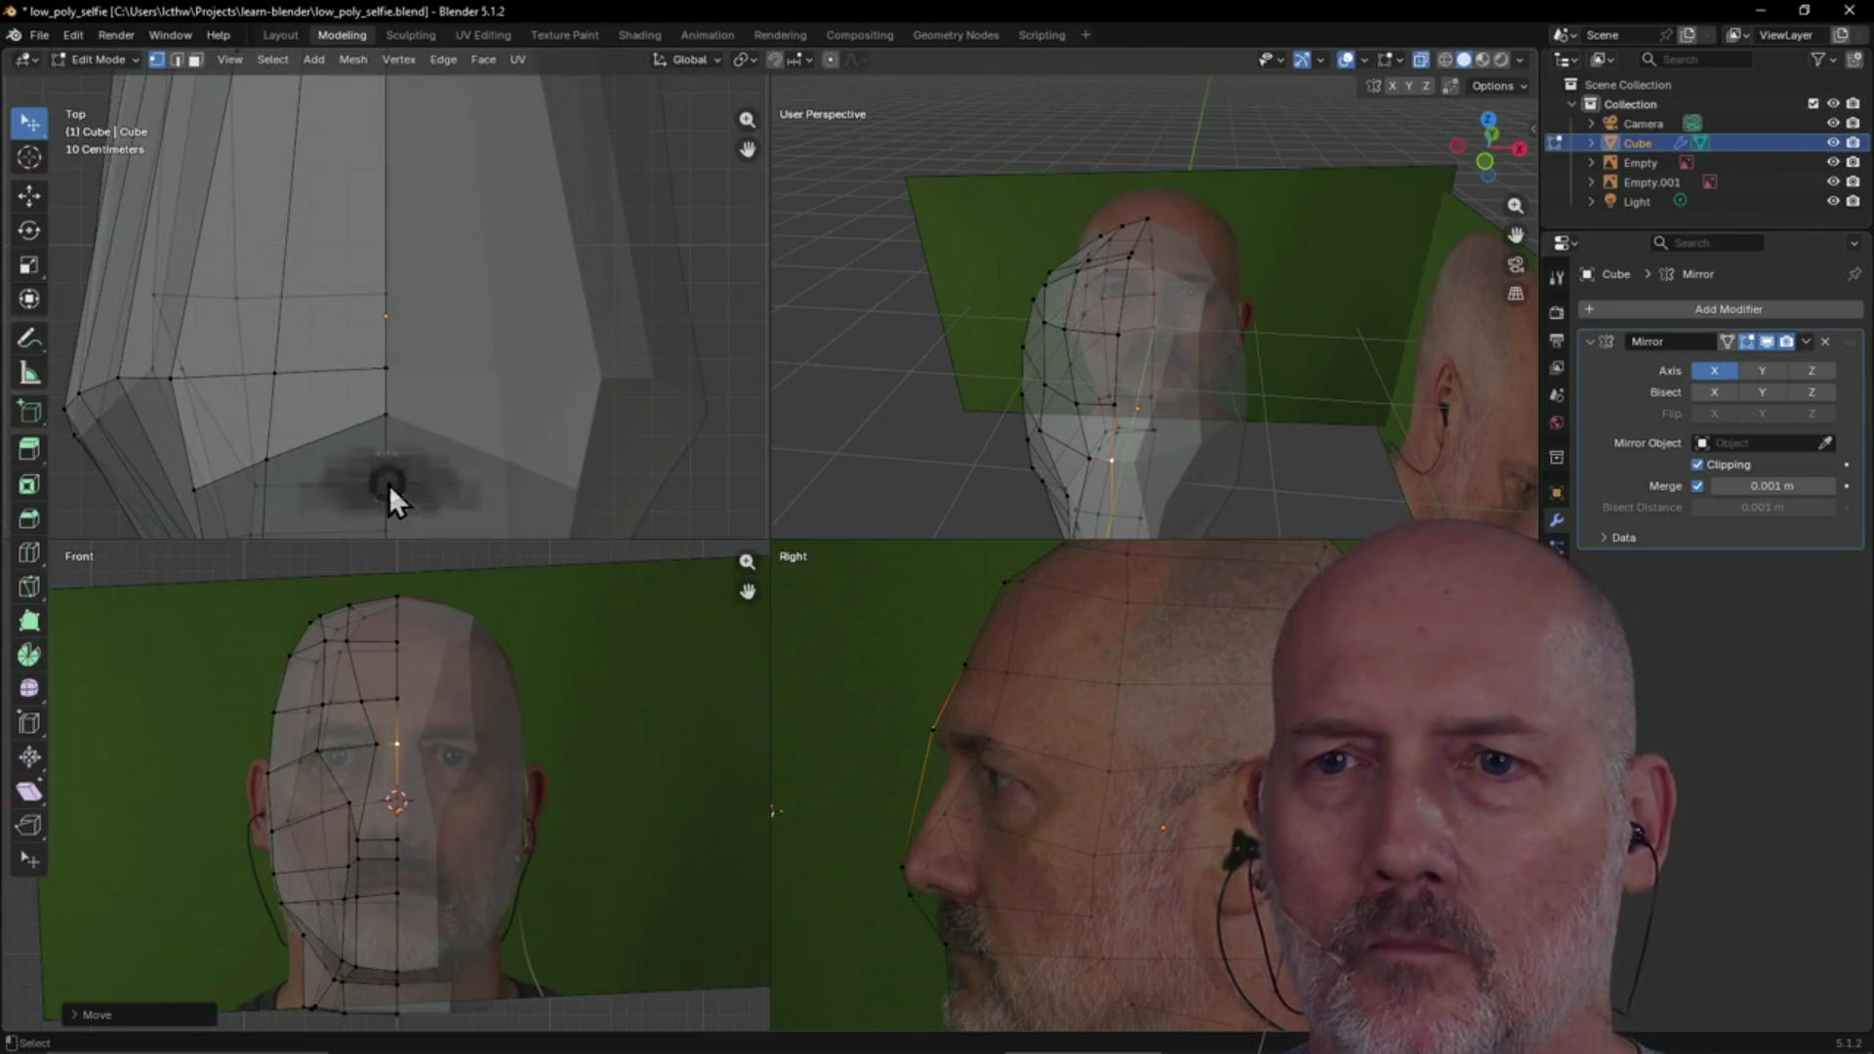
pyautogui.press('`')
pyautogui.click(493, 535)
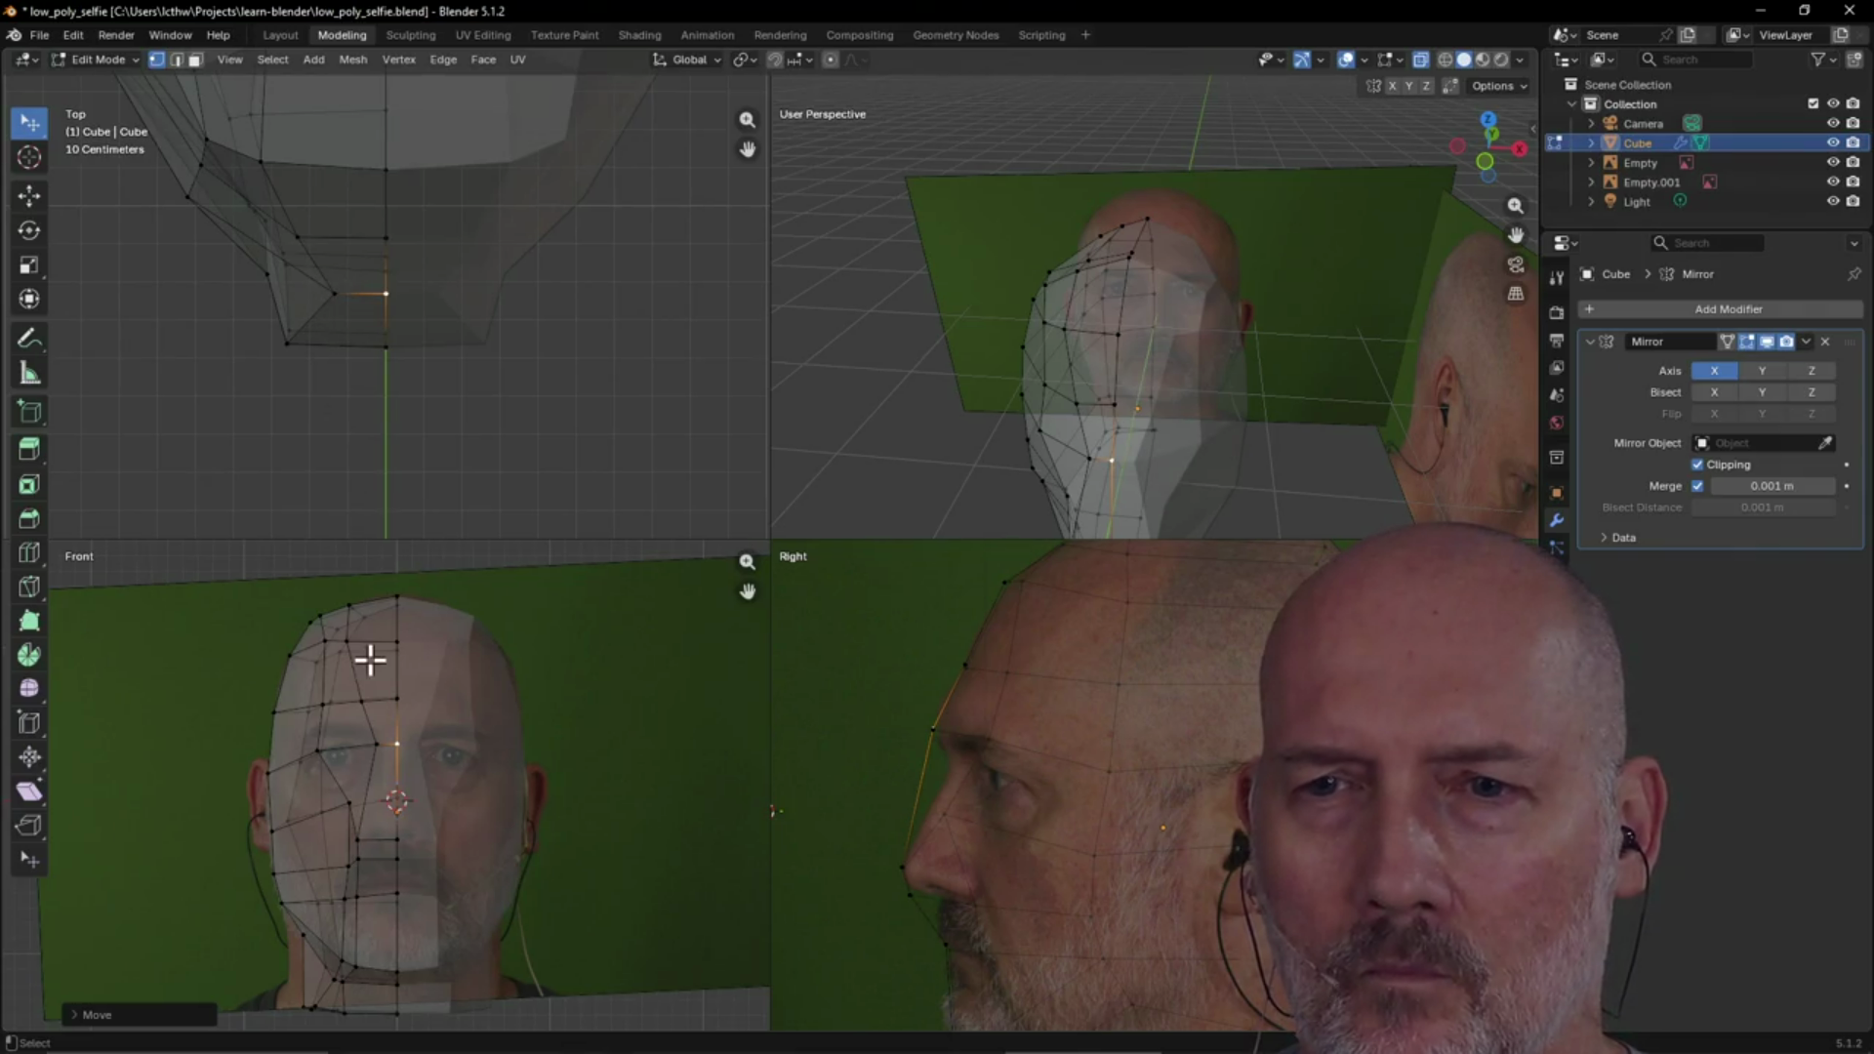
pyautogui.click(377, 743)
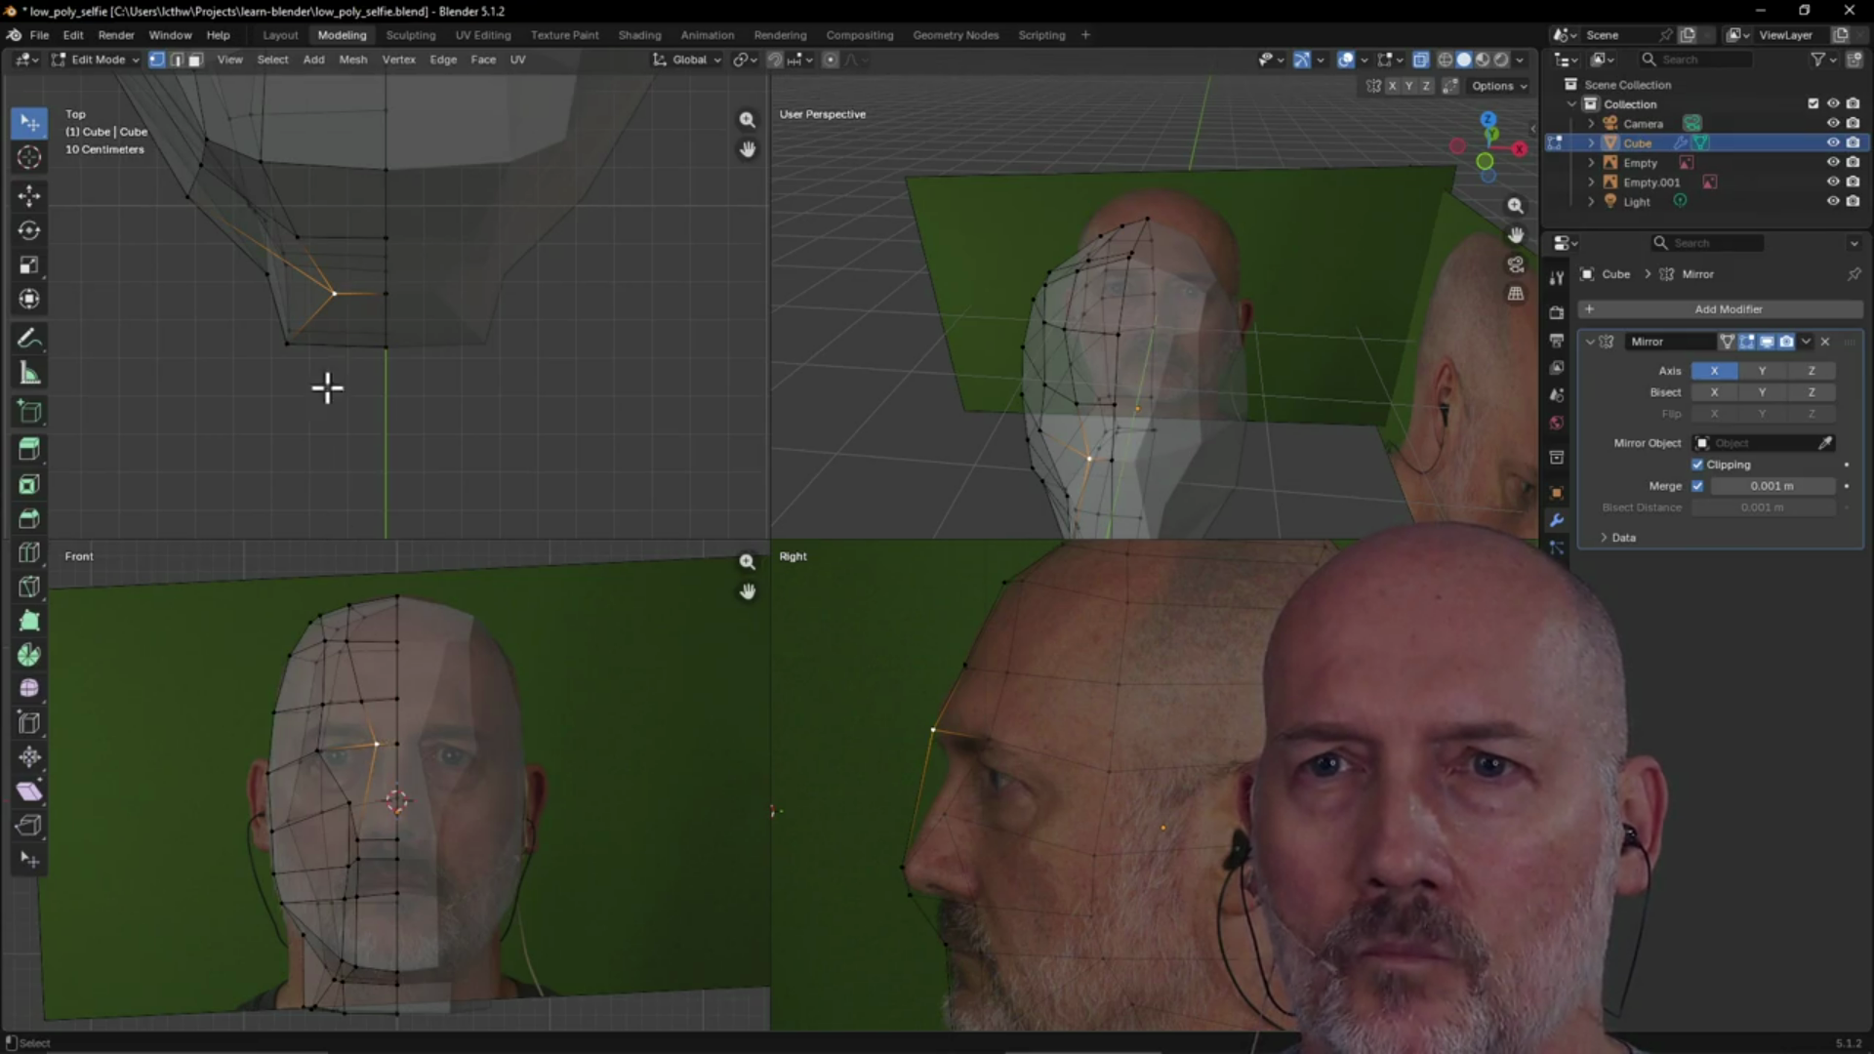
pyautogui.press('g')
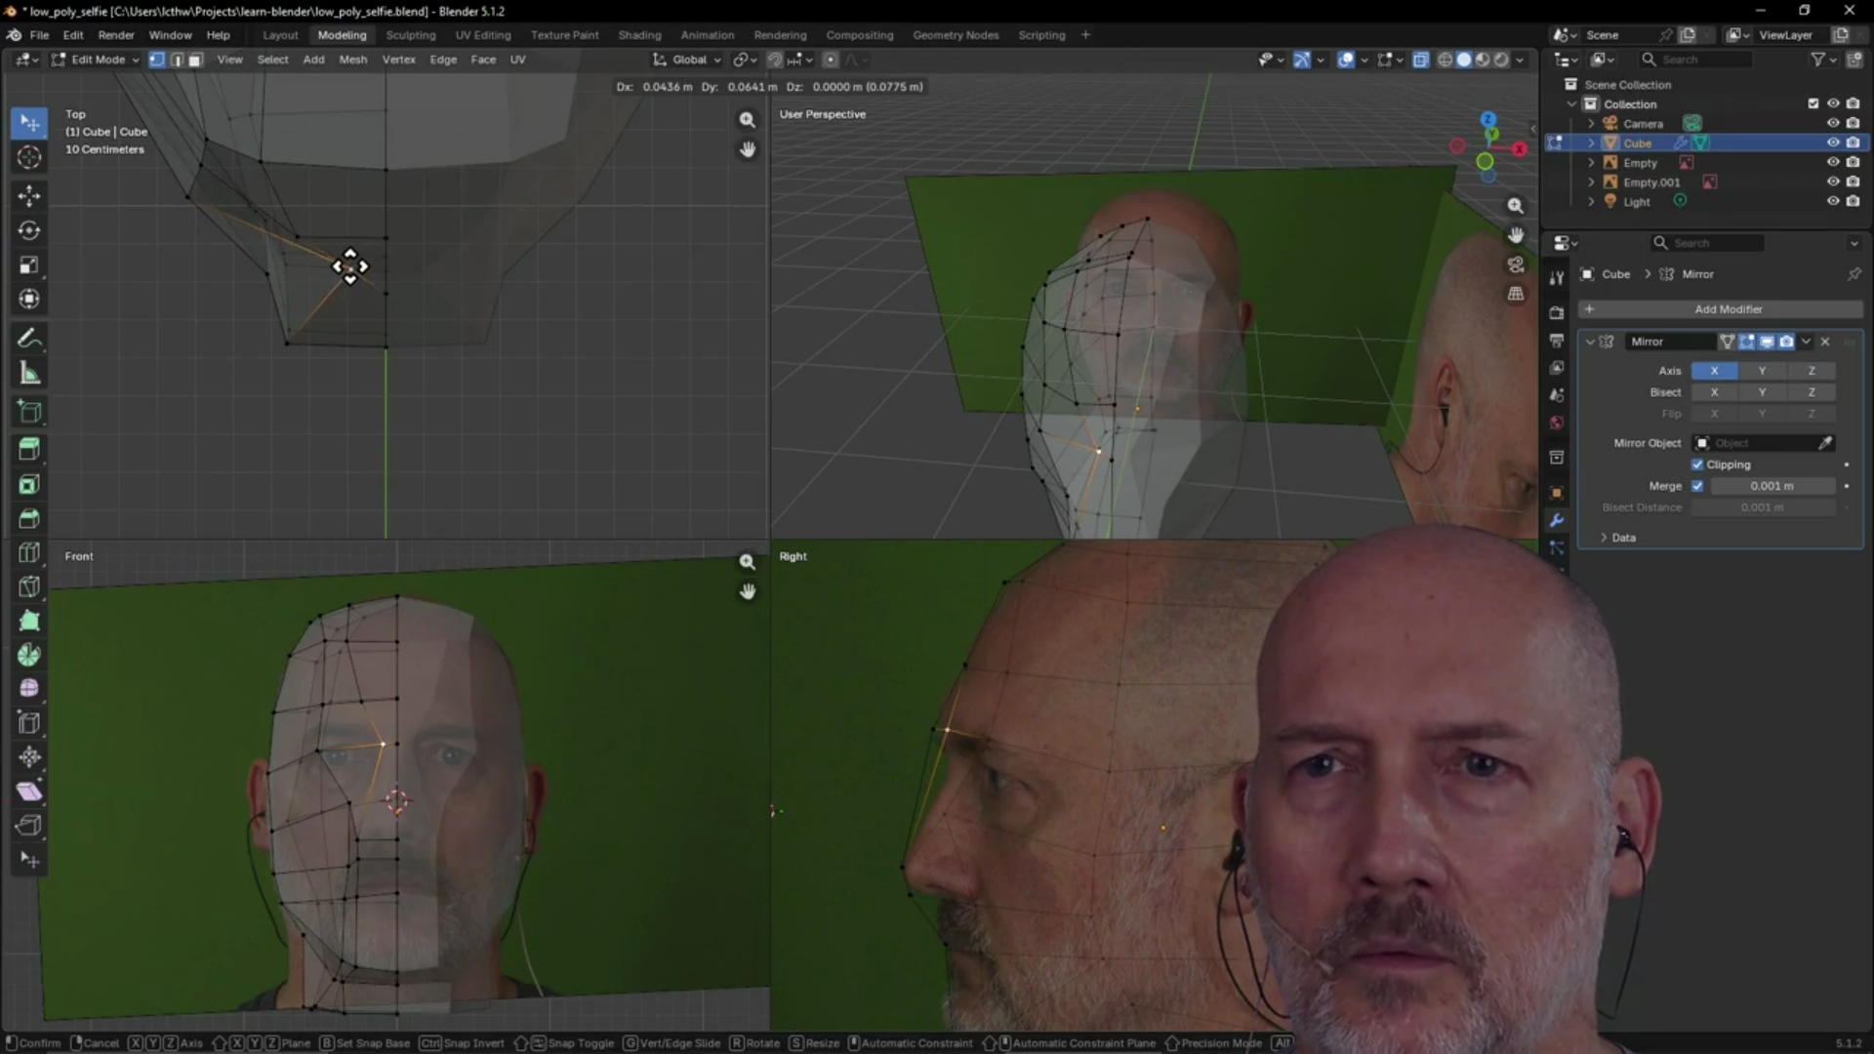
pyautogui.click(351, 267)
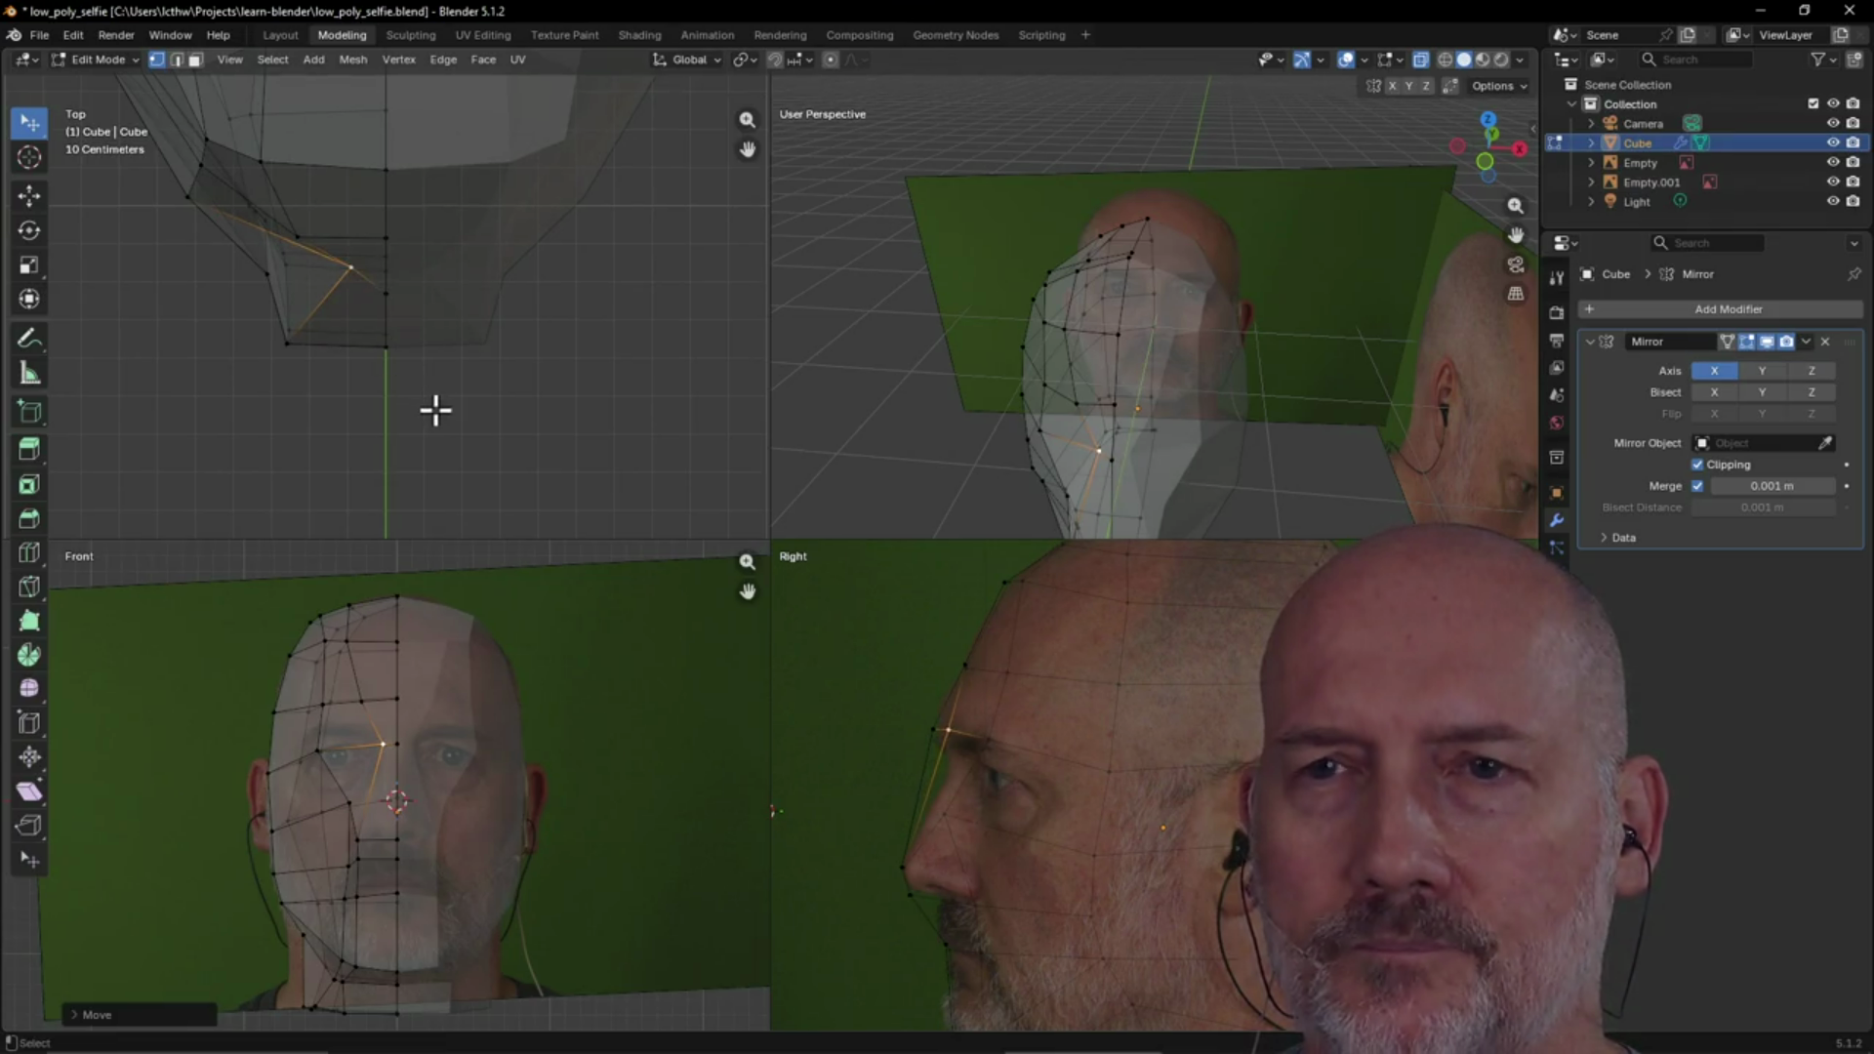
# Leave the nose-bridge vertex unchanged and move the centre-line chin vertex upward
pyautogui.click(285, 341)
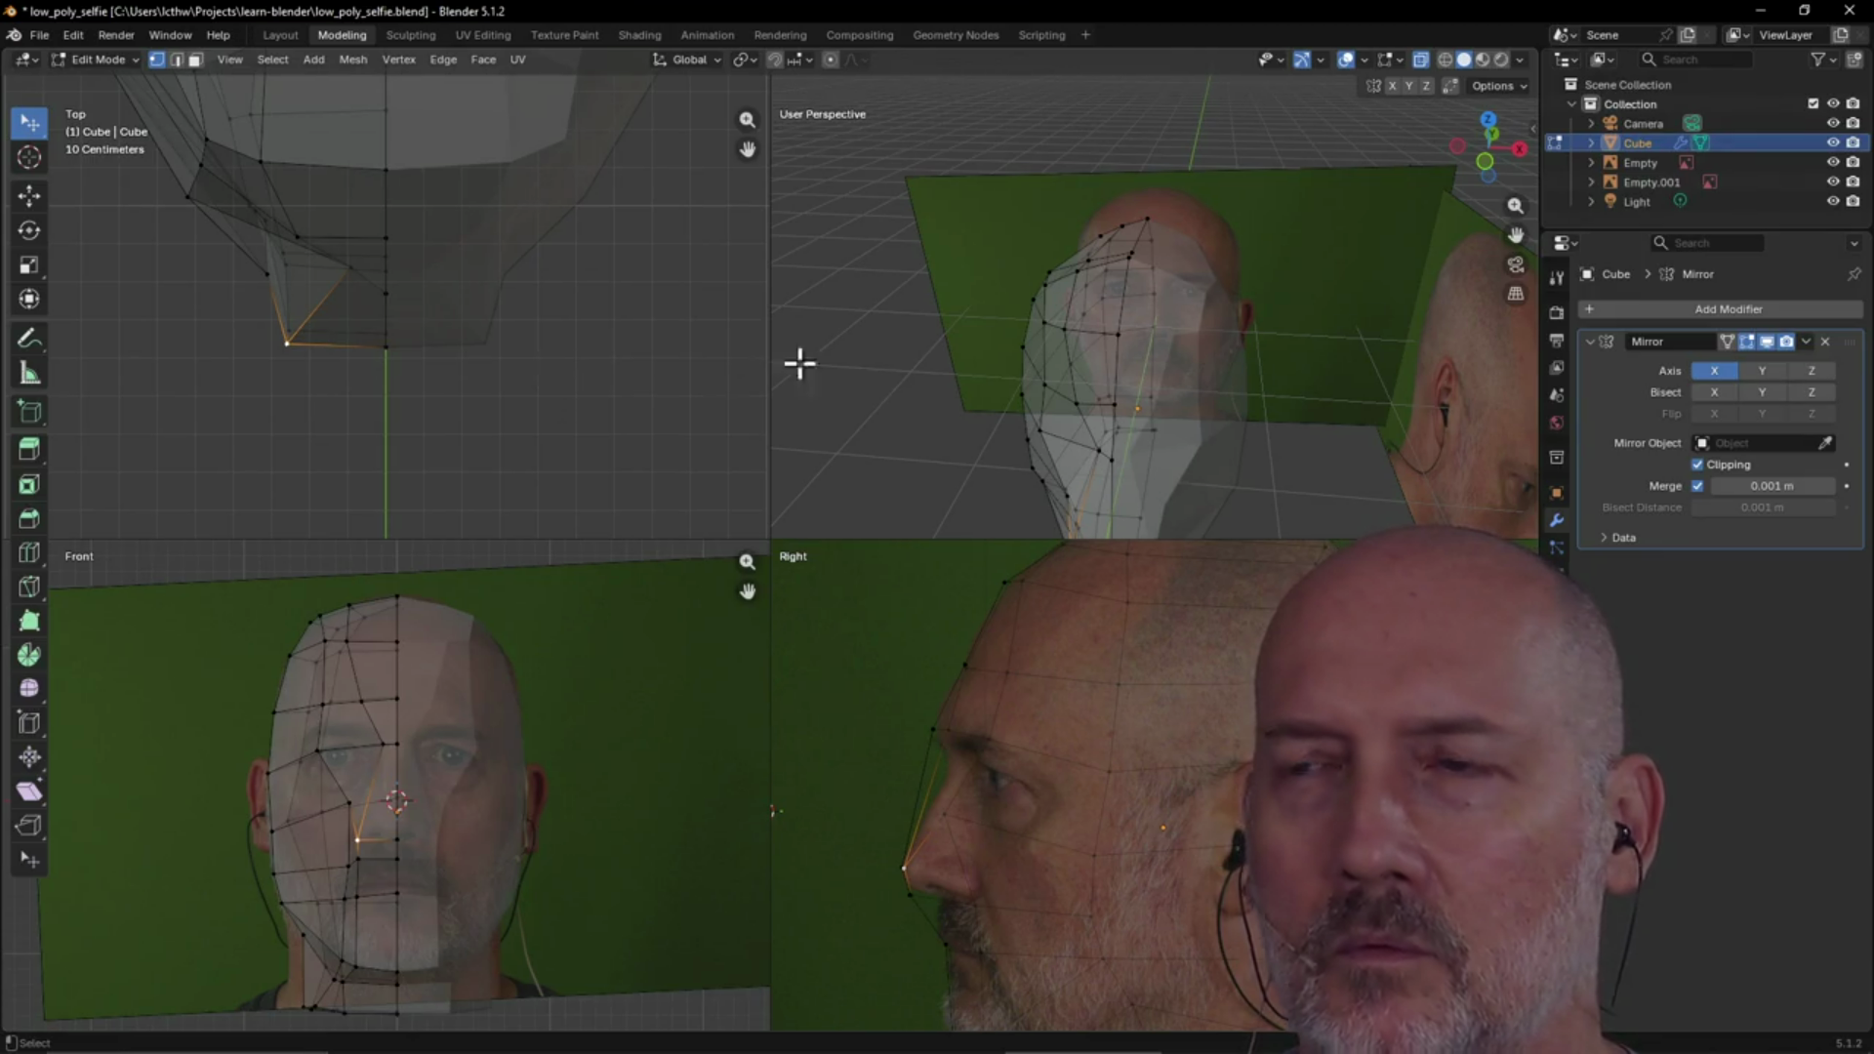
pyautogui.scroll(-3, 1113, 366)
pyautogui.moveTo(948, 394)
pyautogui.mouseDown(button='middle')
pyautogui.moveTo(1125, 414)
pyautogui.moveTo(1080, 377)
pyautogui.moveTo(1226, 410)
pyautogui.moveTo(1155, 391)
pyautogui.moveTo(1151, 364)
pyautogui.moveTo(1074, 386)
pyautogui.moveTo(1113, 381)
pyautogui.mouseUp(button='middle')
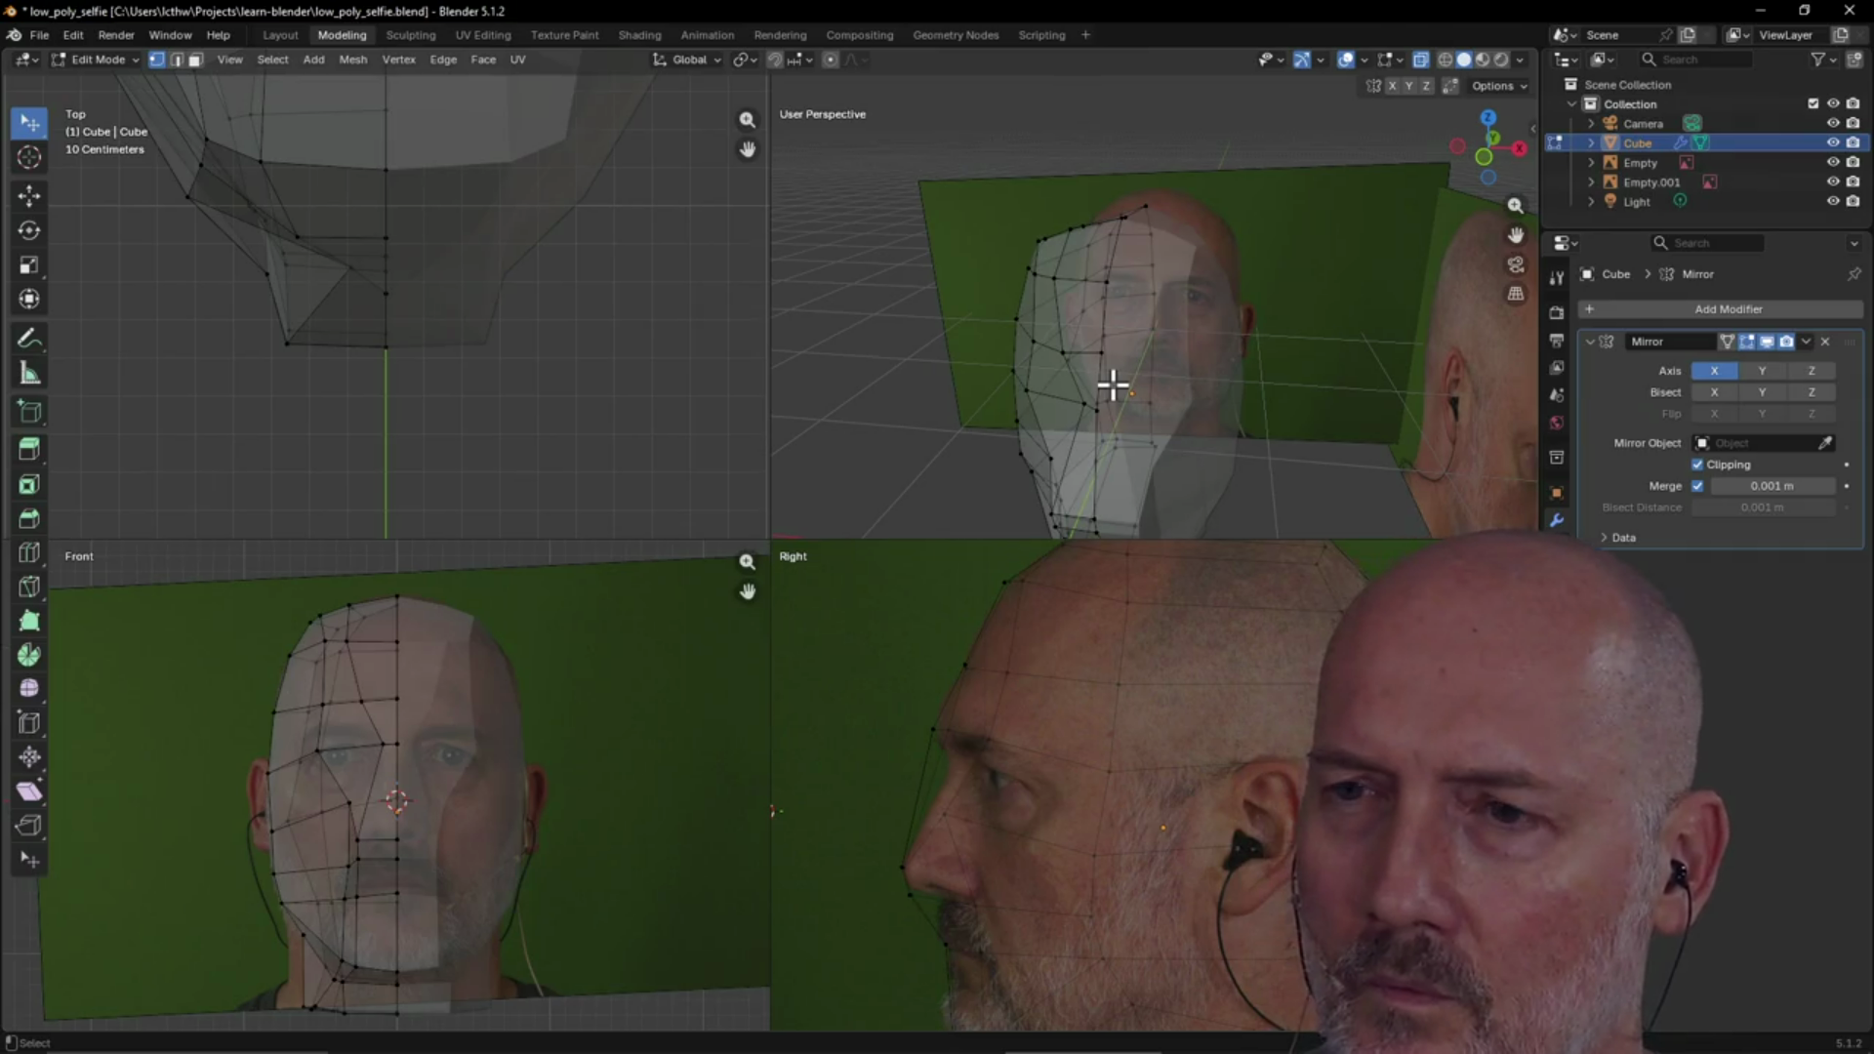
pyautogui.click(1097, 414)
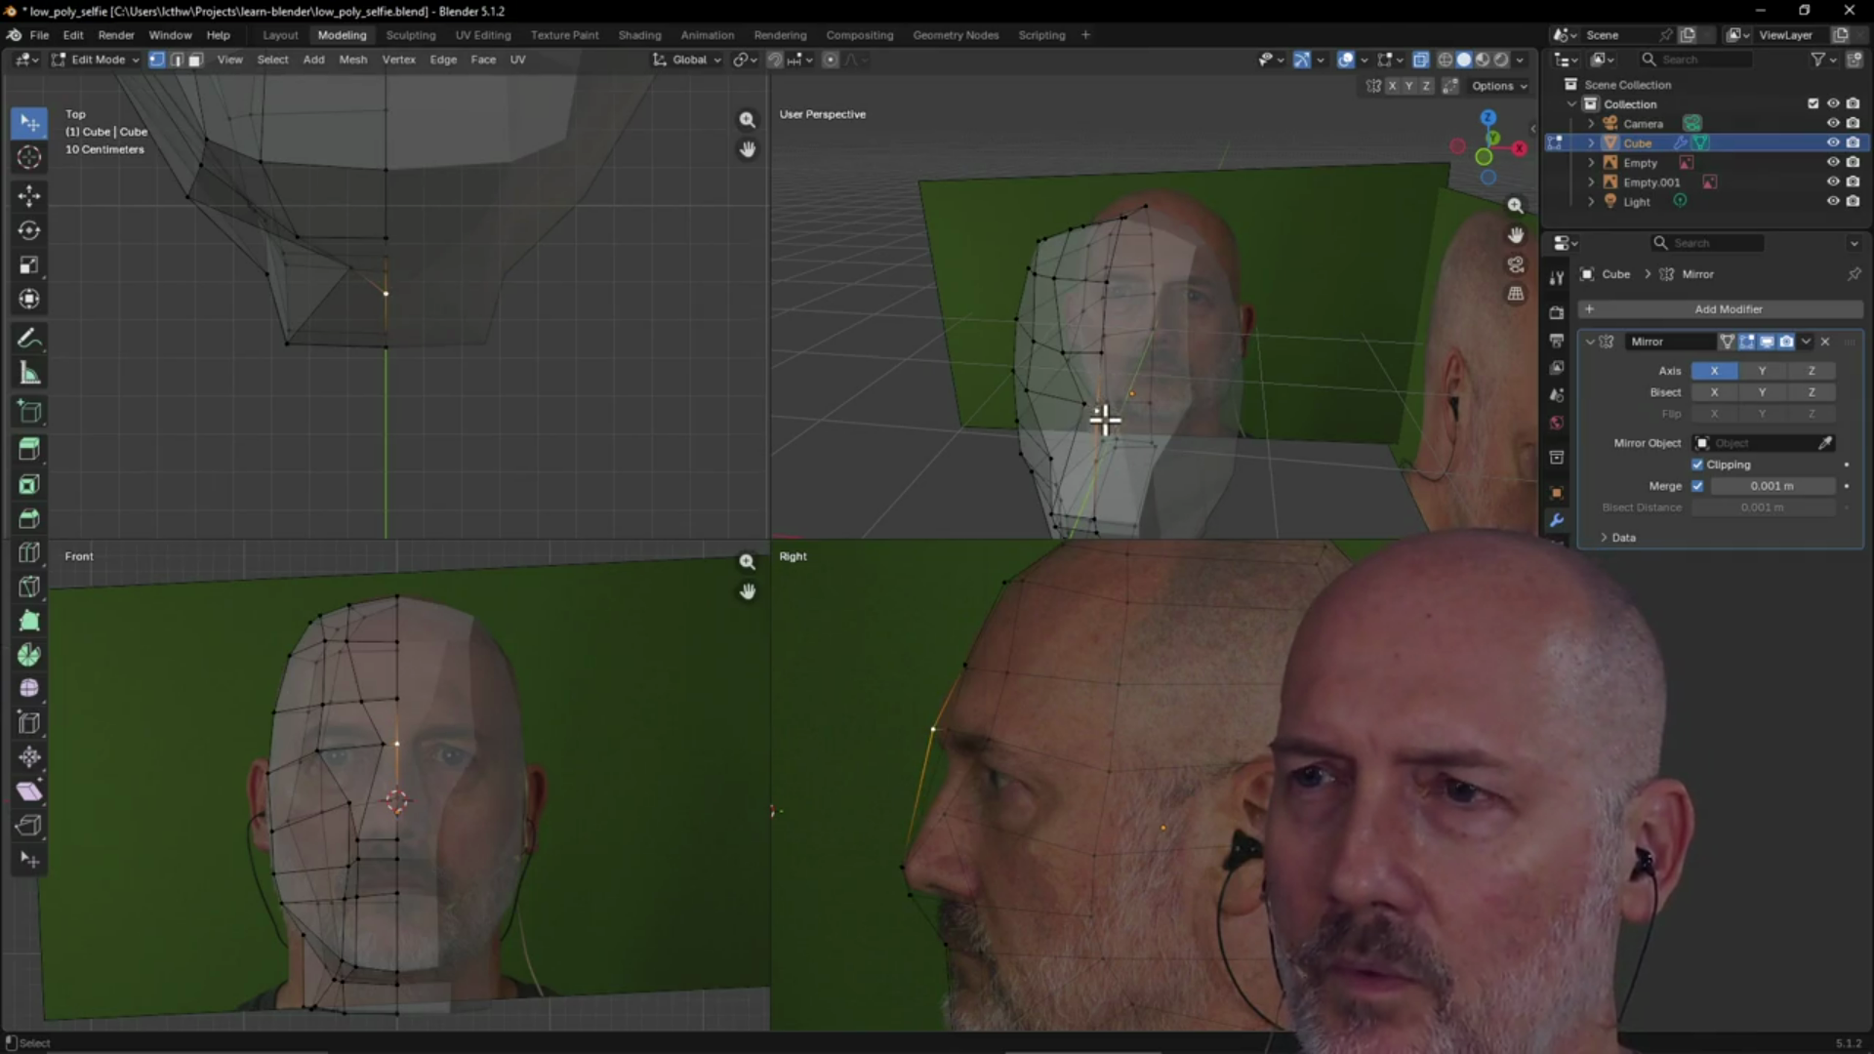
pyautogui.press('g')
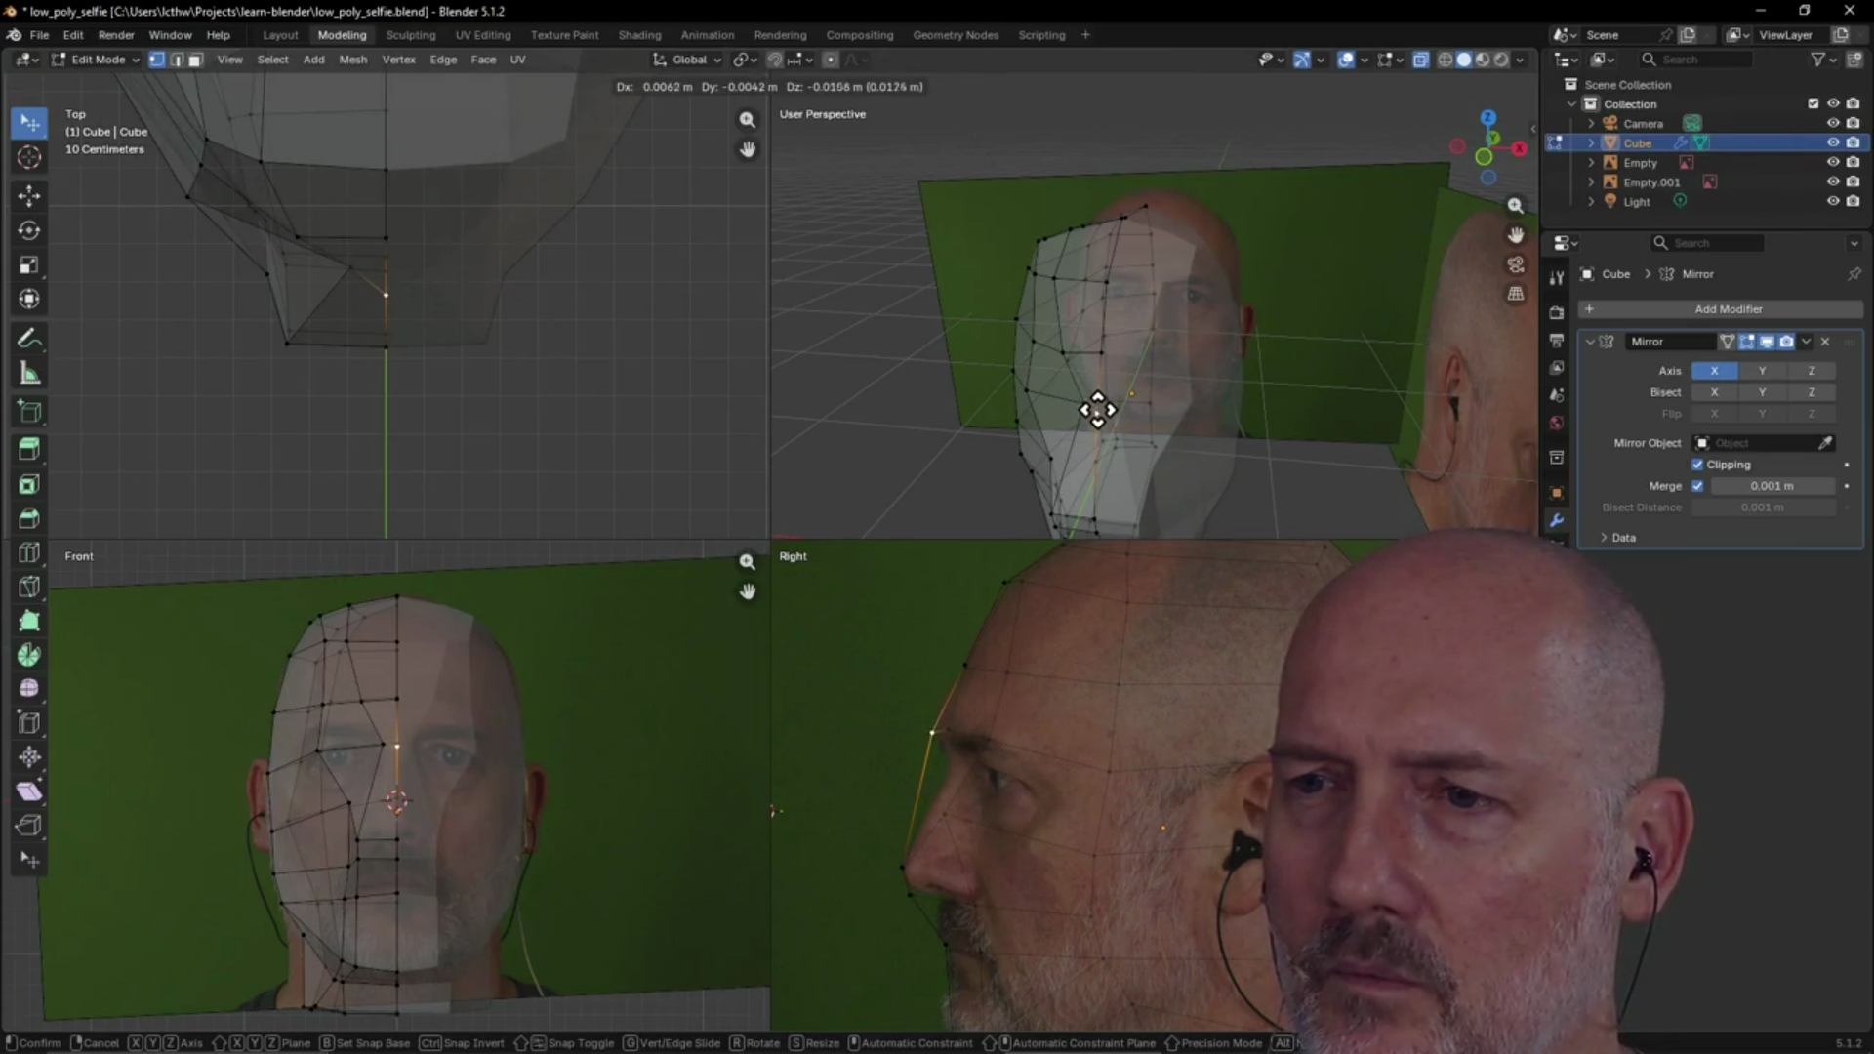
pyautogui.click(1097, 409)
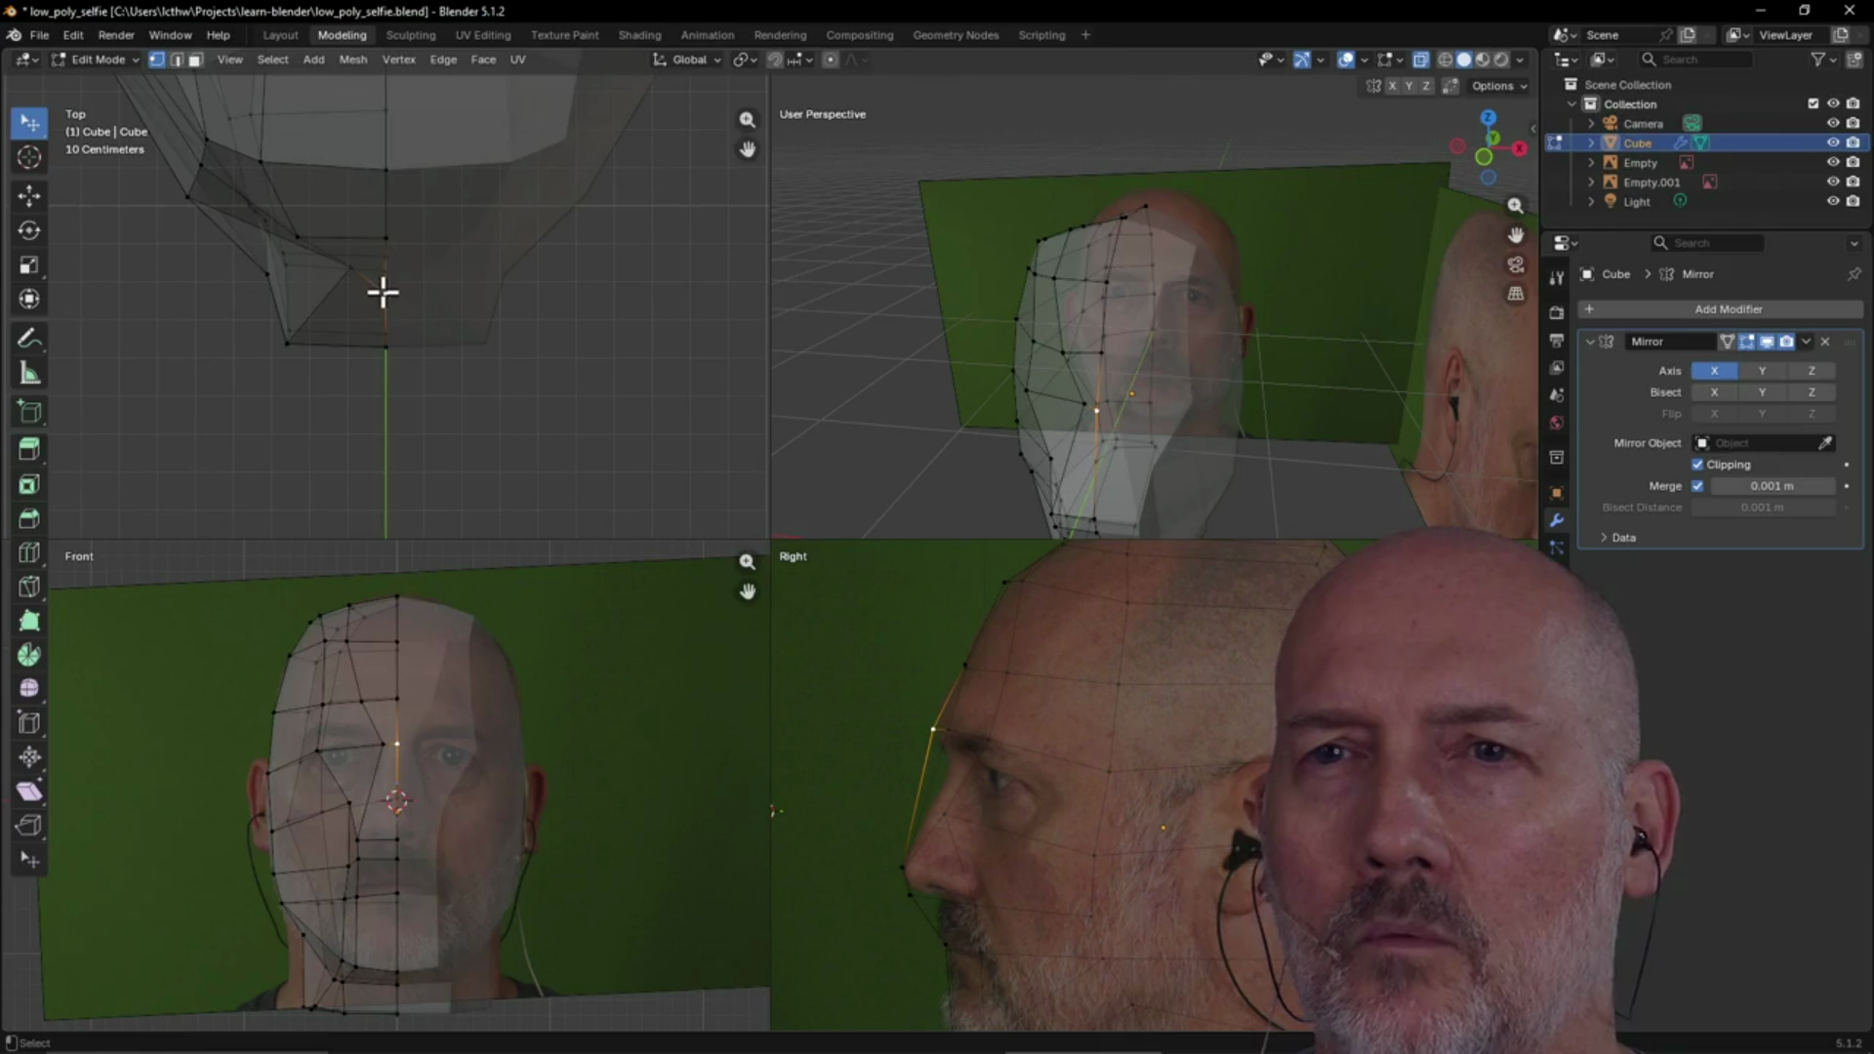
pyautogui.press('g')
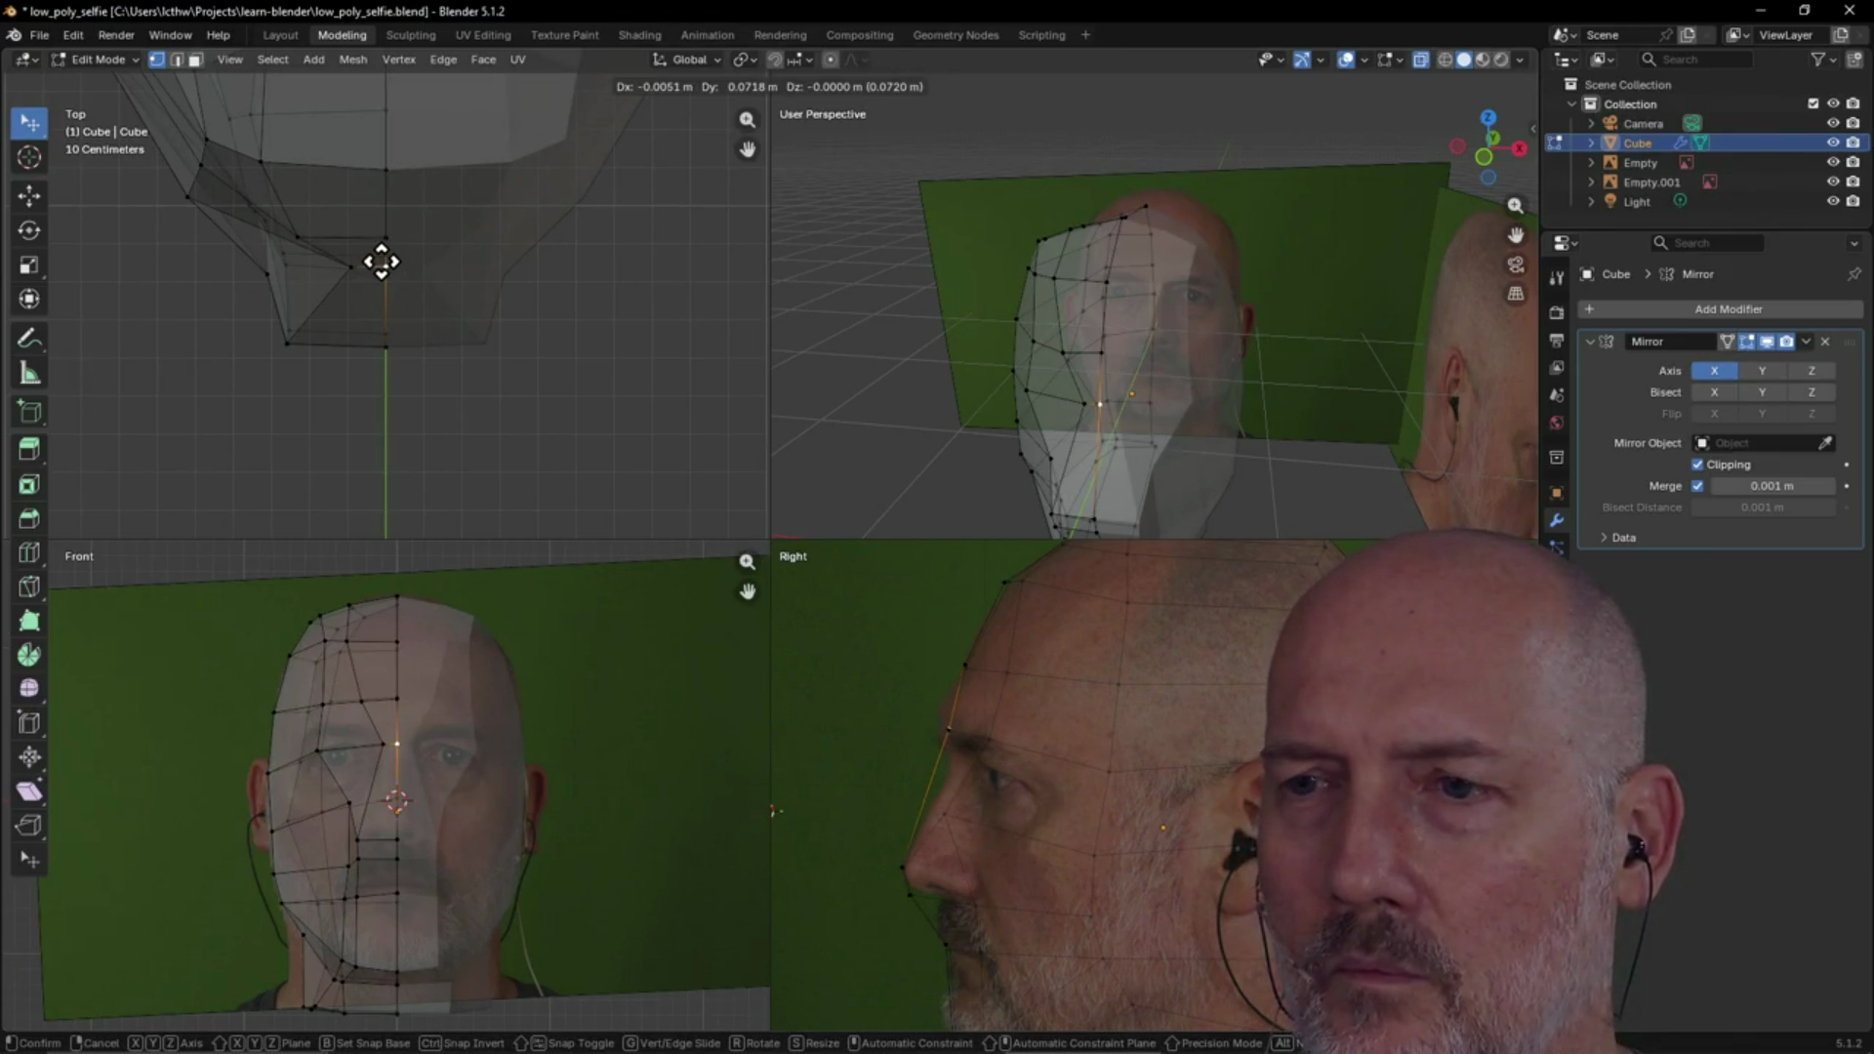
pyautogui.click(381, 267)
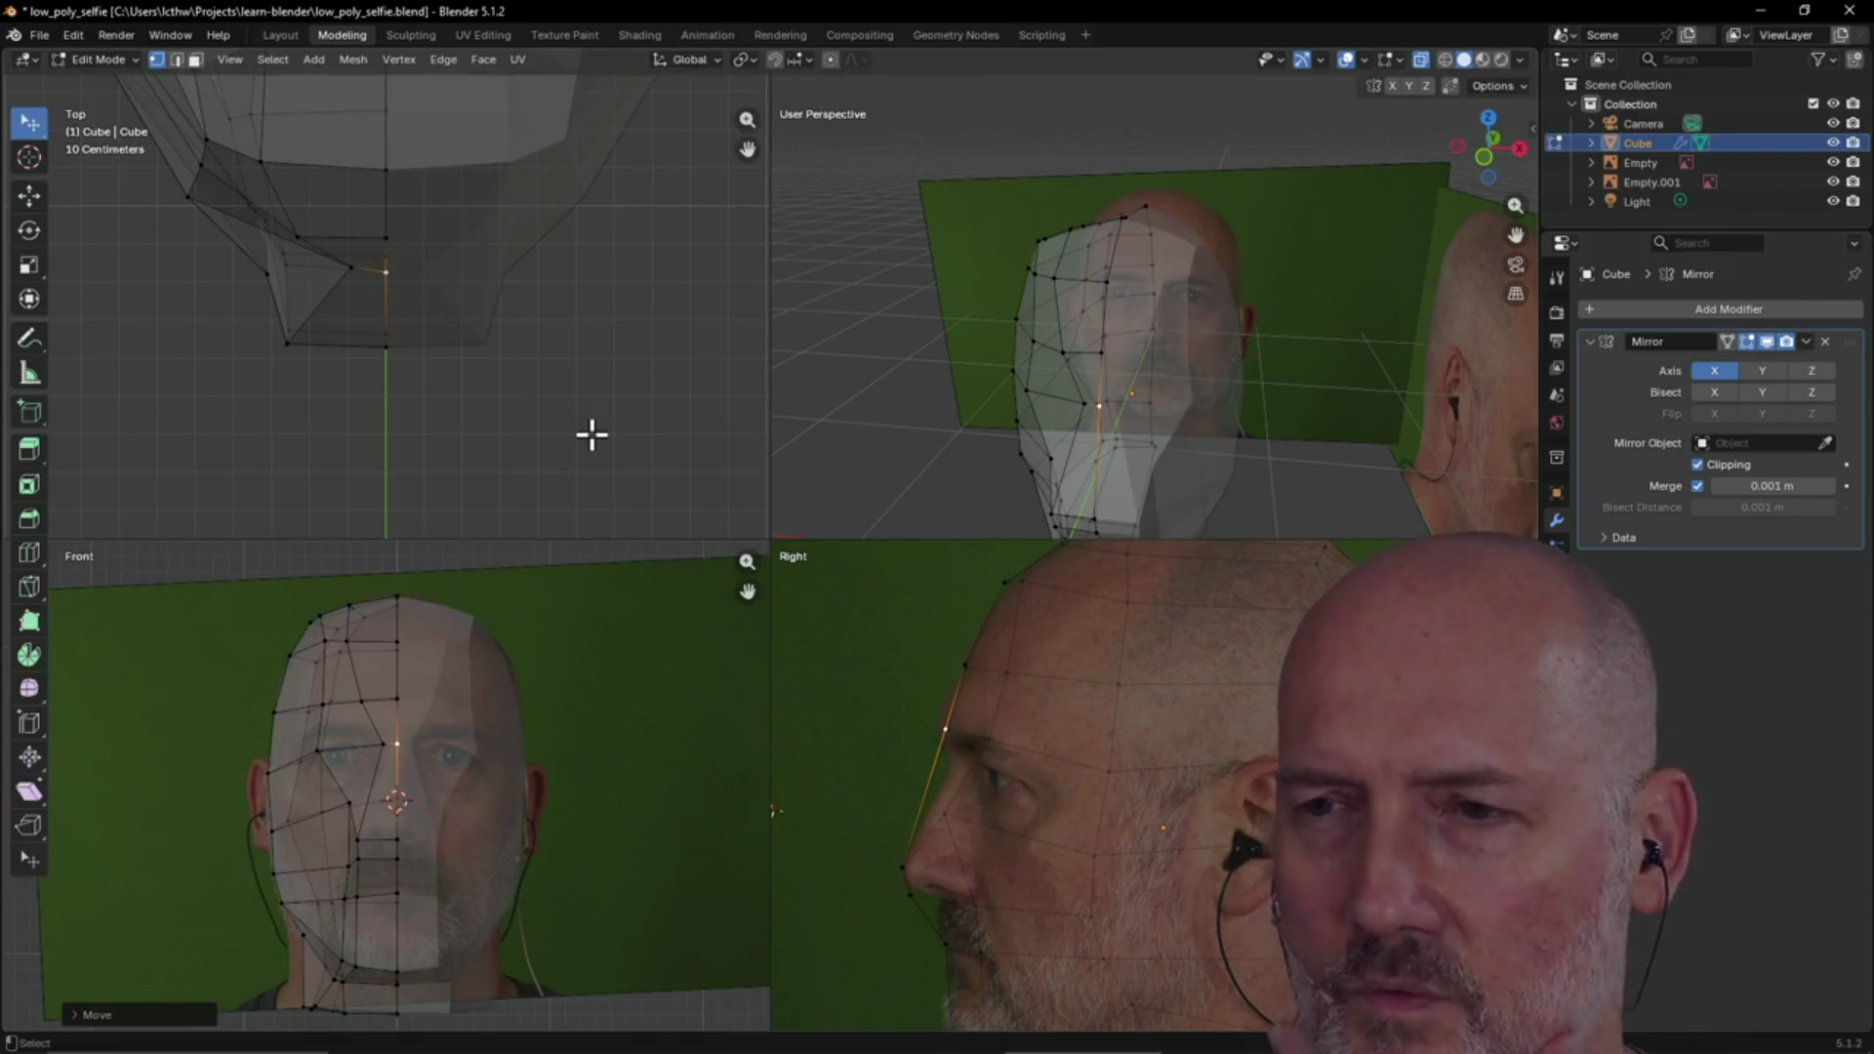
# Select the chin, eye-corner and nose-bridge vertices in turn to check their positions
pyautogui.click(387, 270)
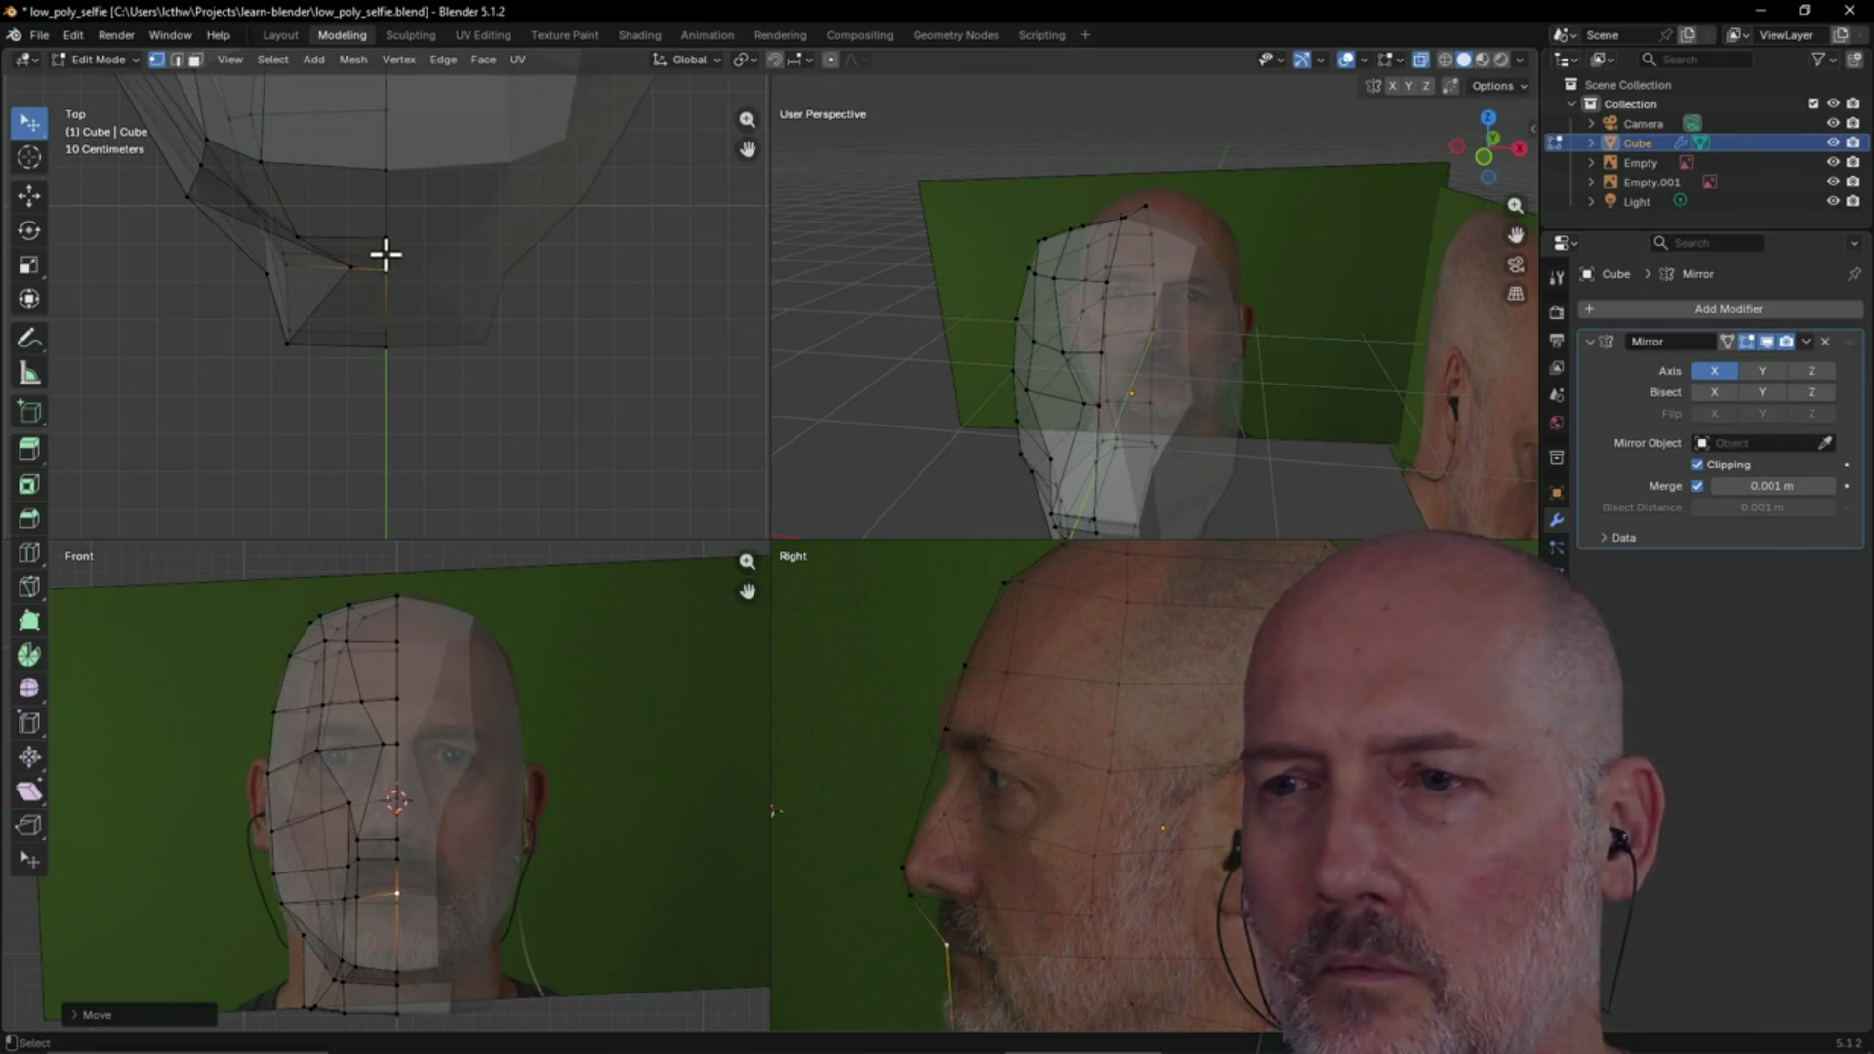
pyautogui.click(386, 255)
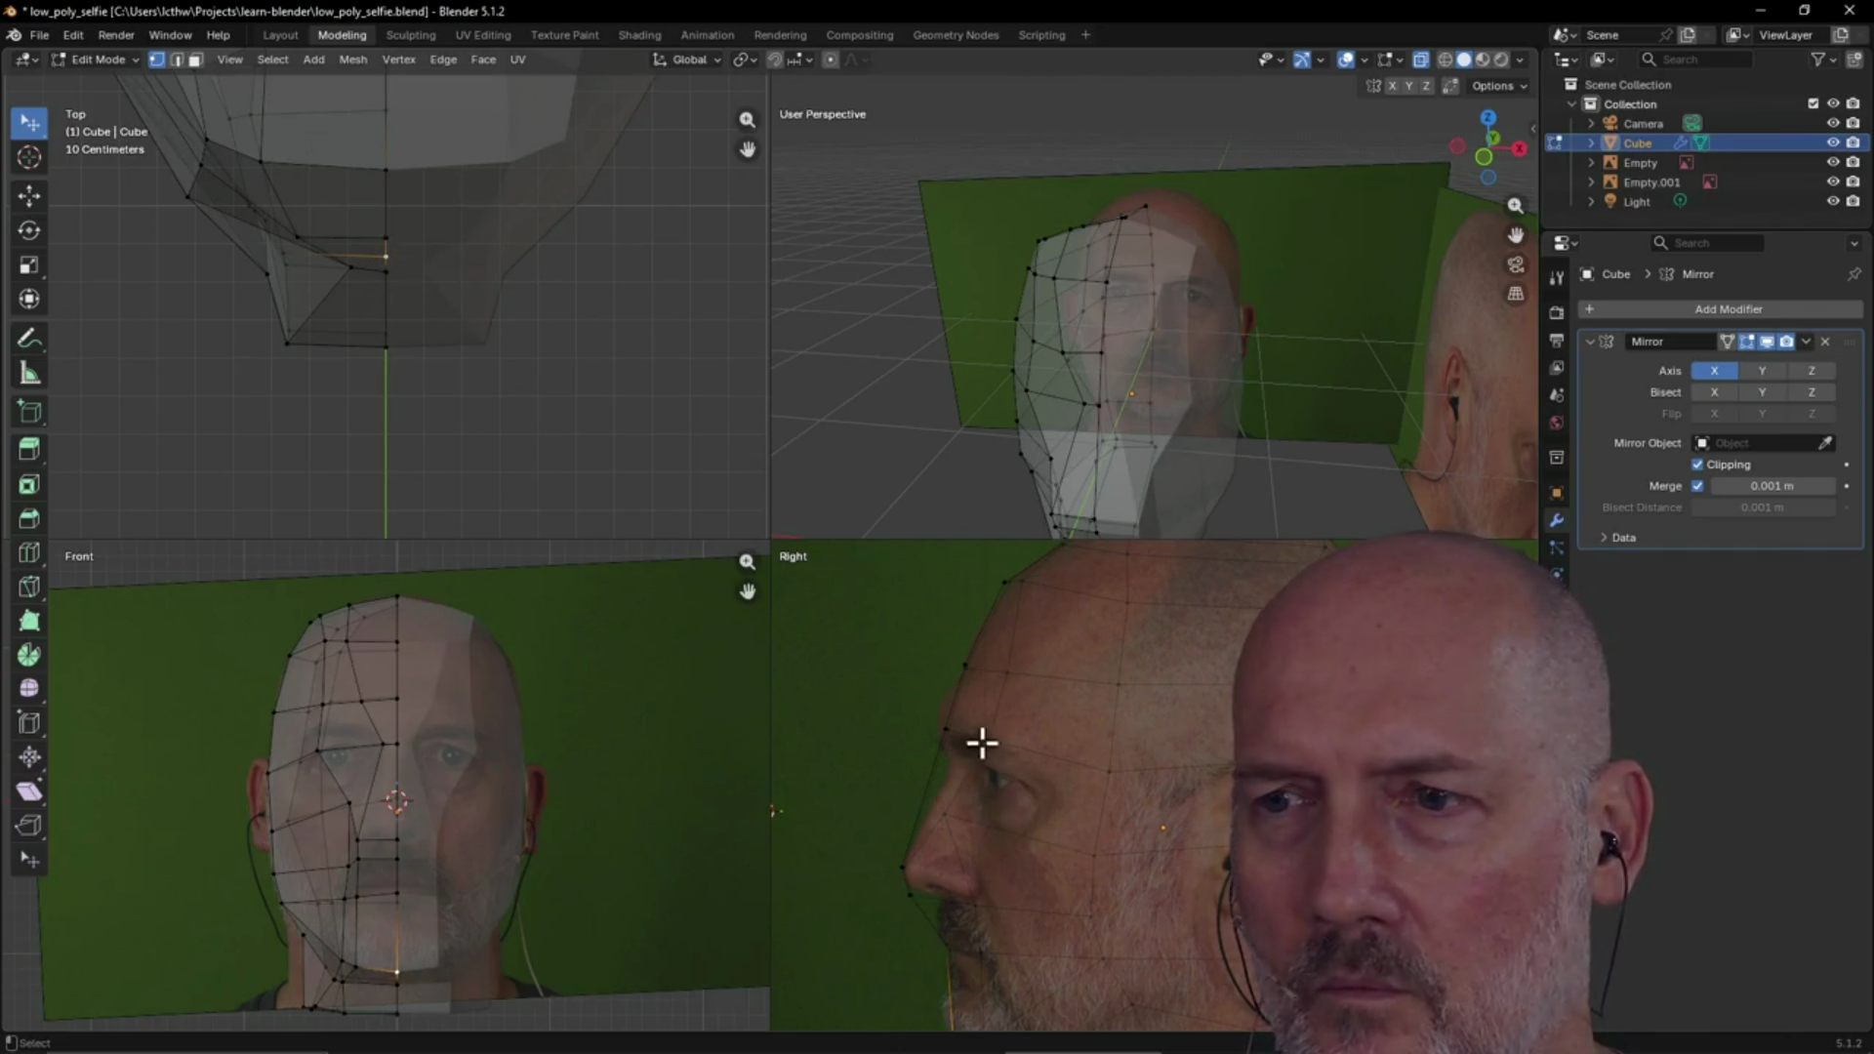
pyautogui.click(949, 726)
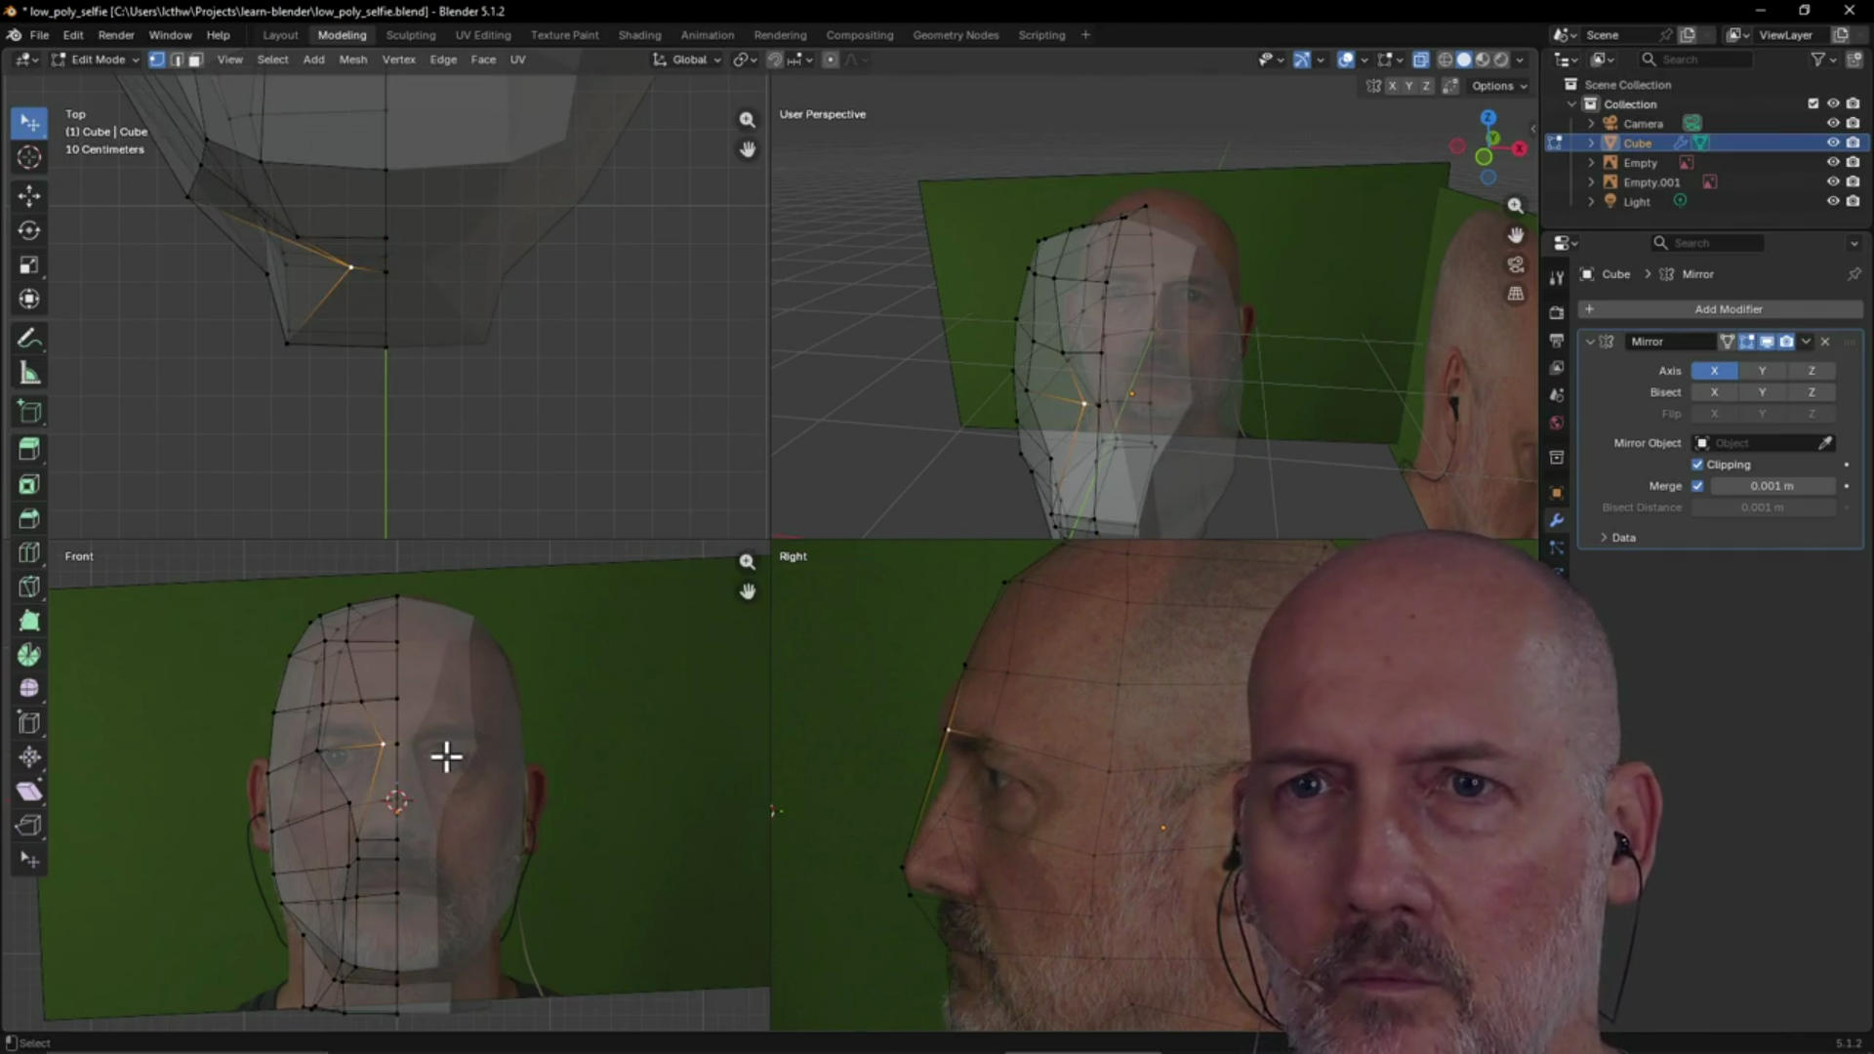
pyautogui.click(395, 748)
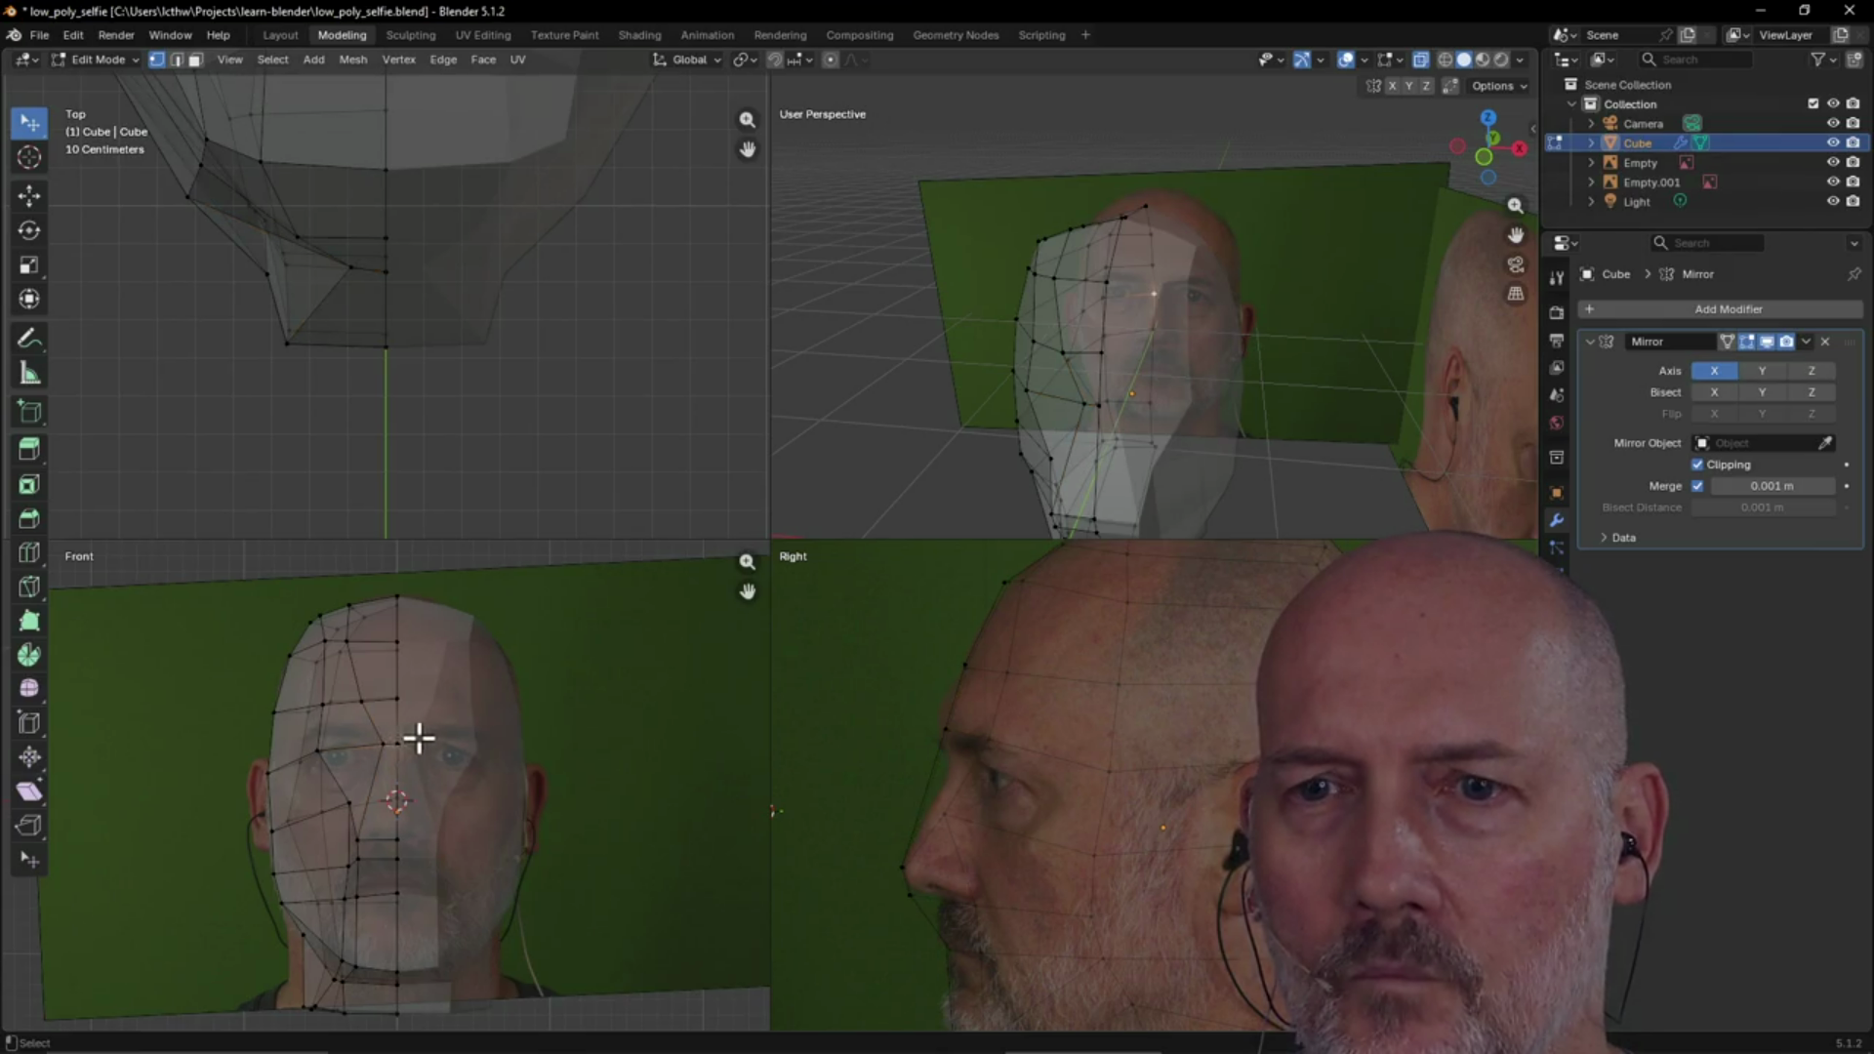
pyautogui.click(398, 743)
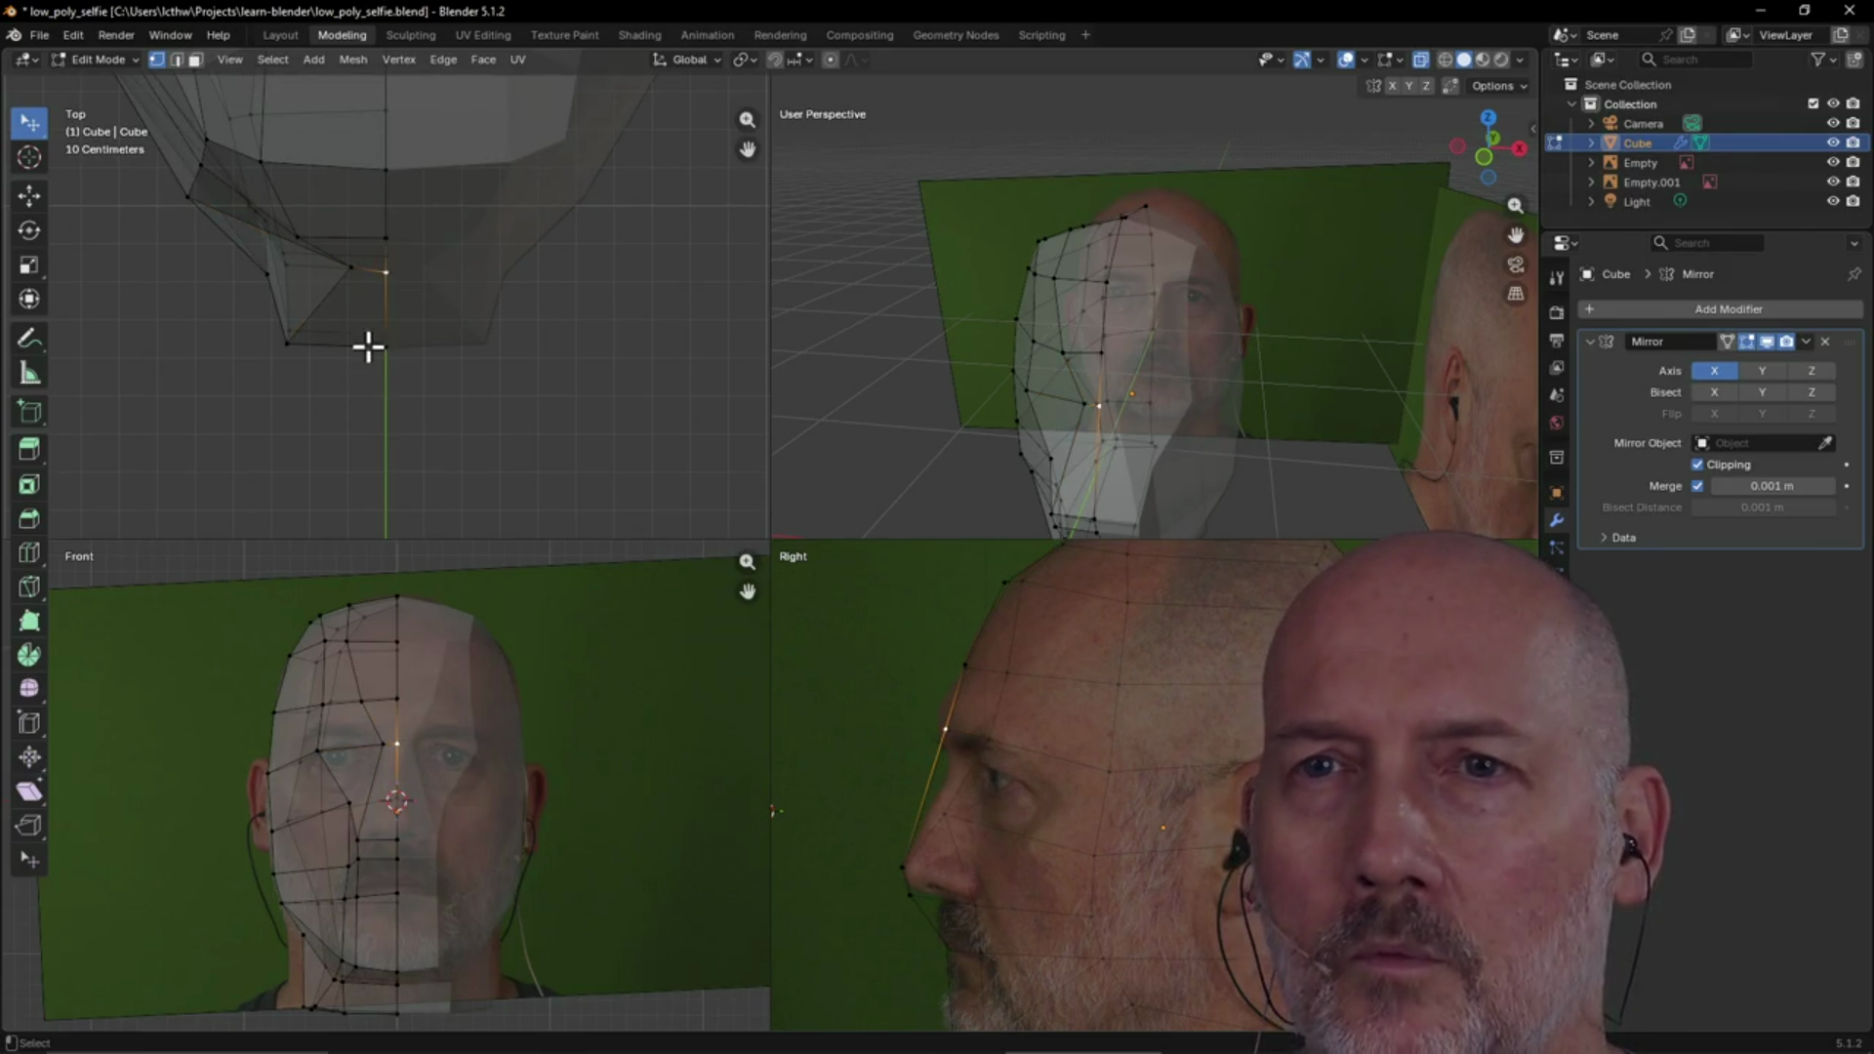
pyautogui.click(386, 272)
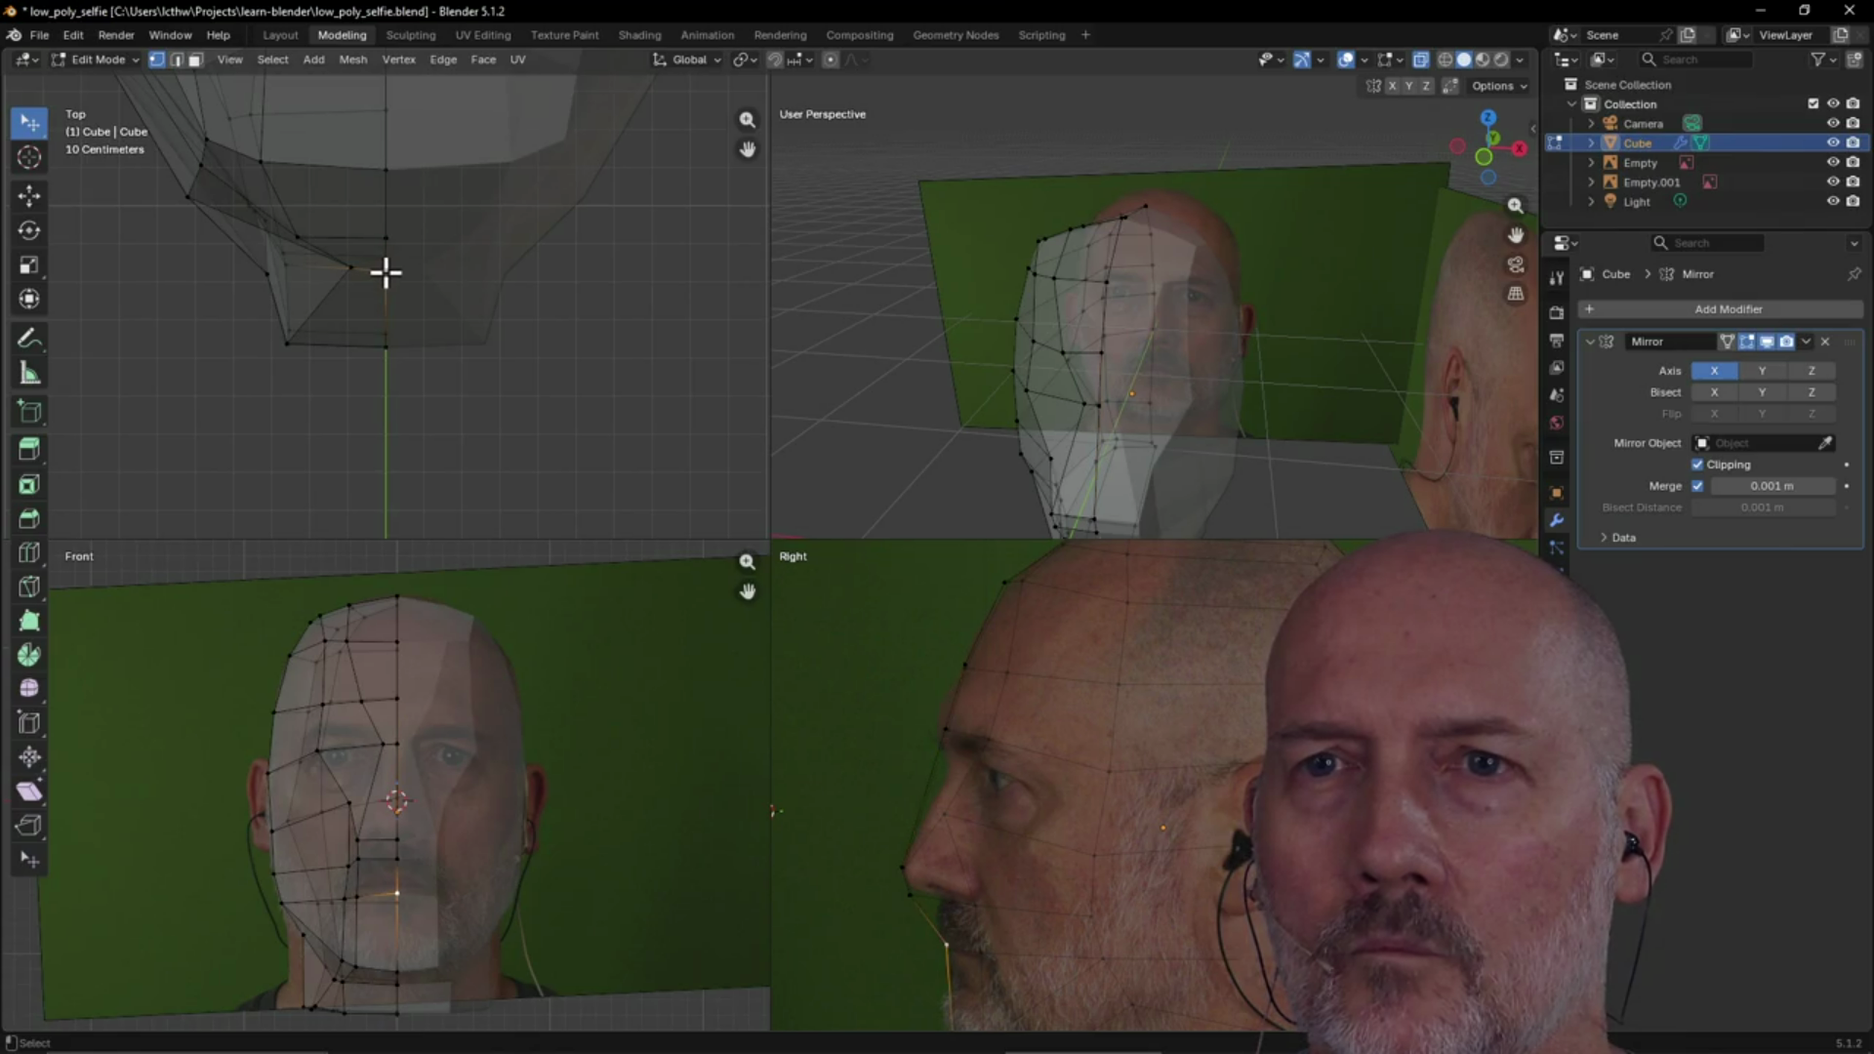
pyautogui.click(398, 743)
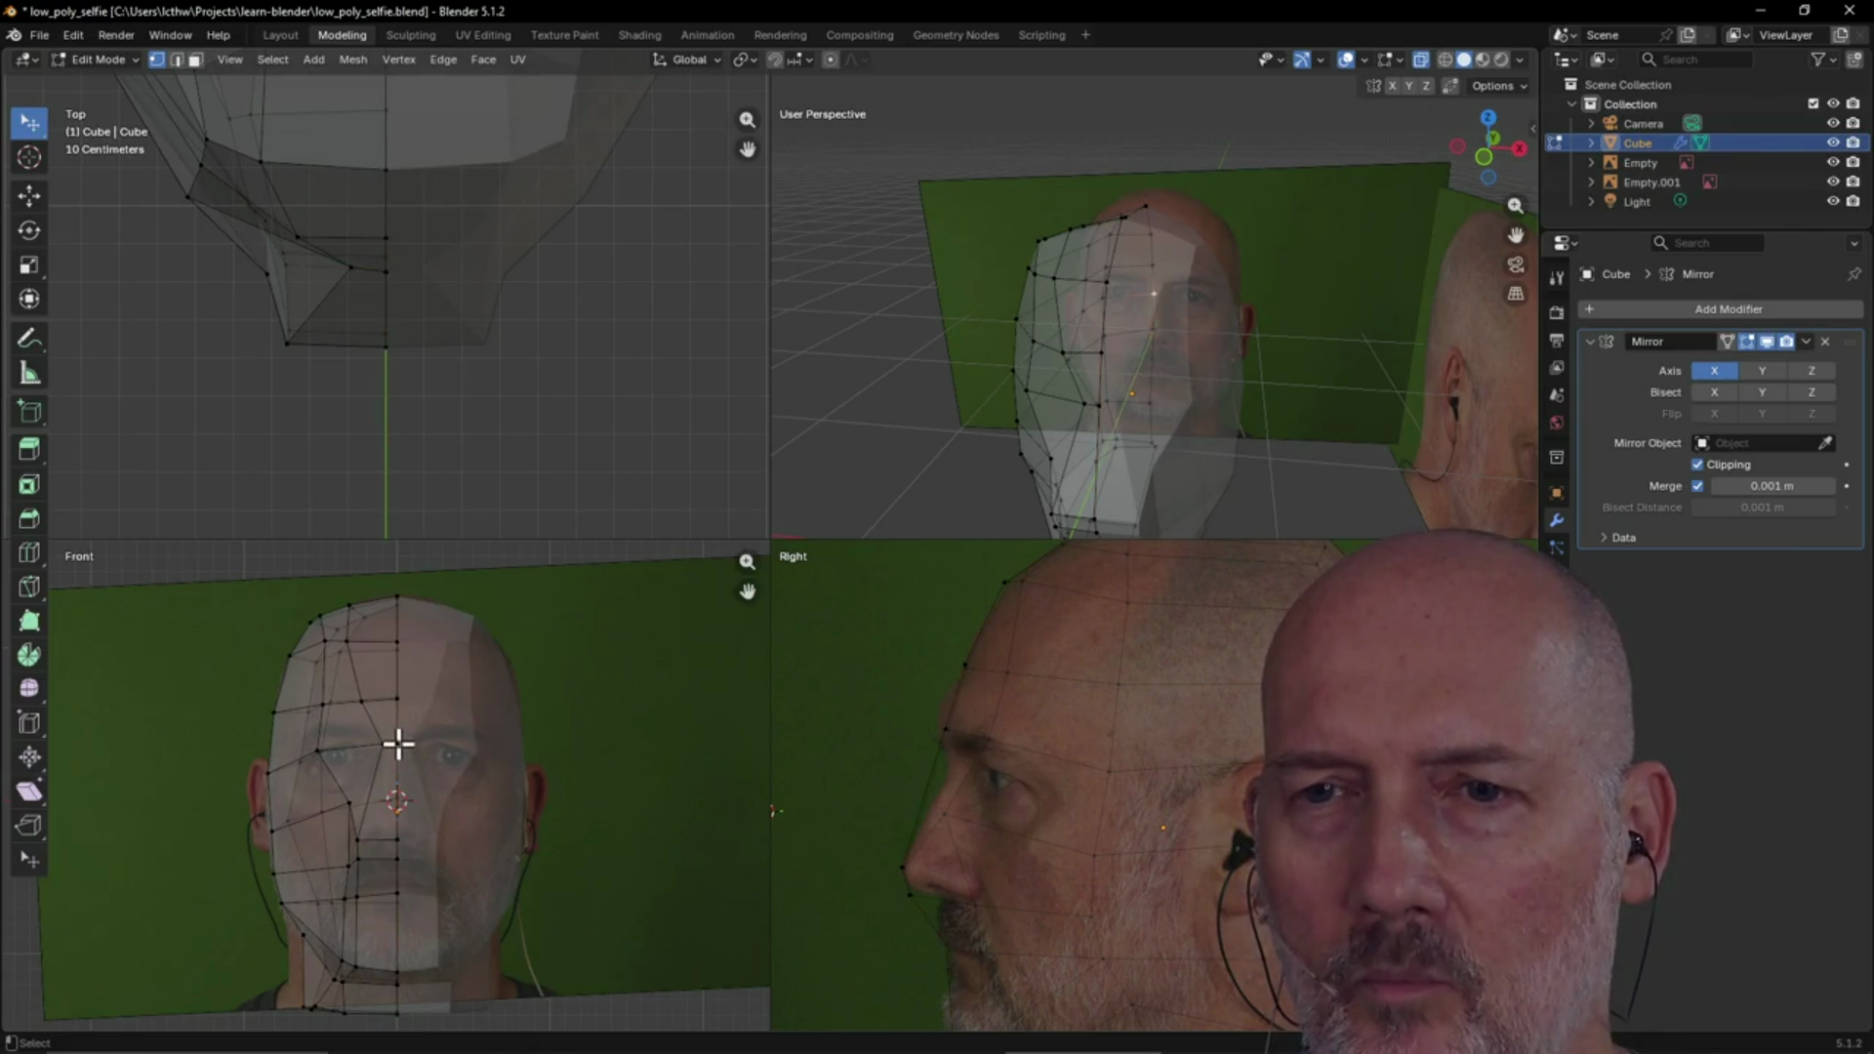
pyautogui.scroll(2, 360, 441)
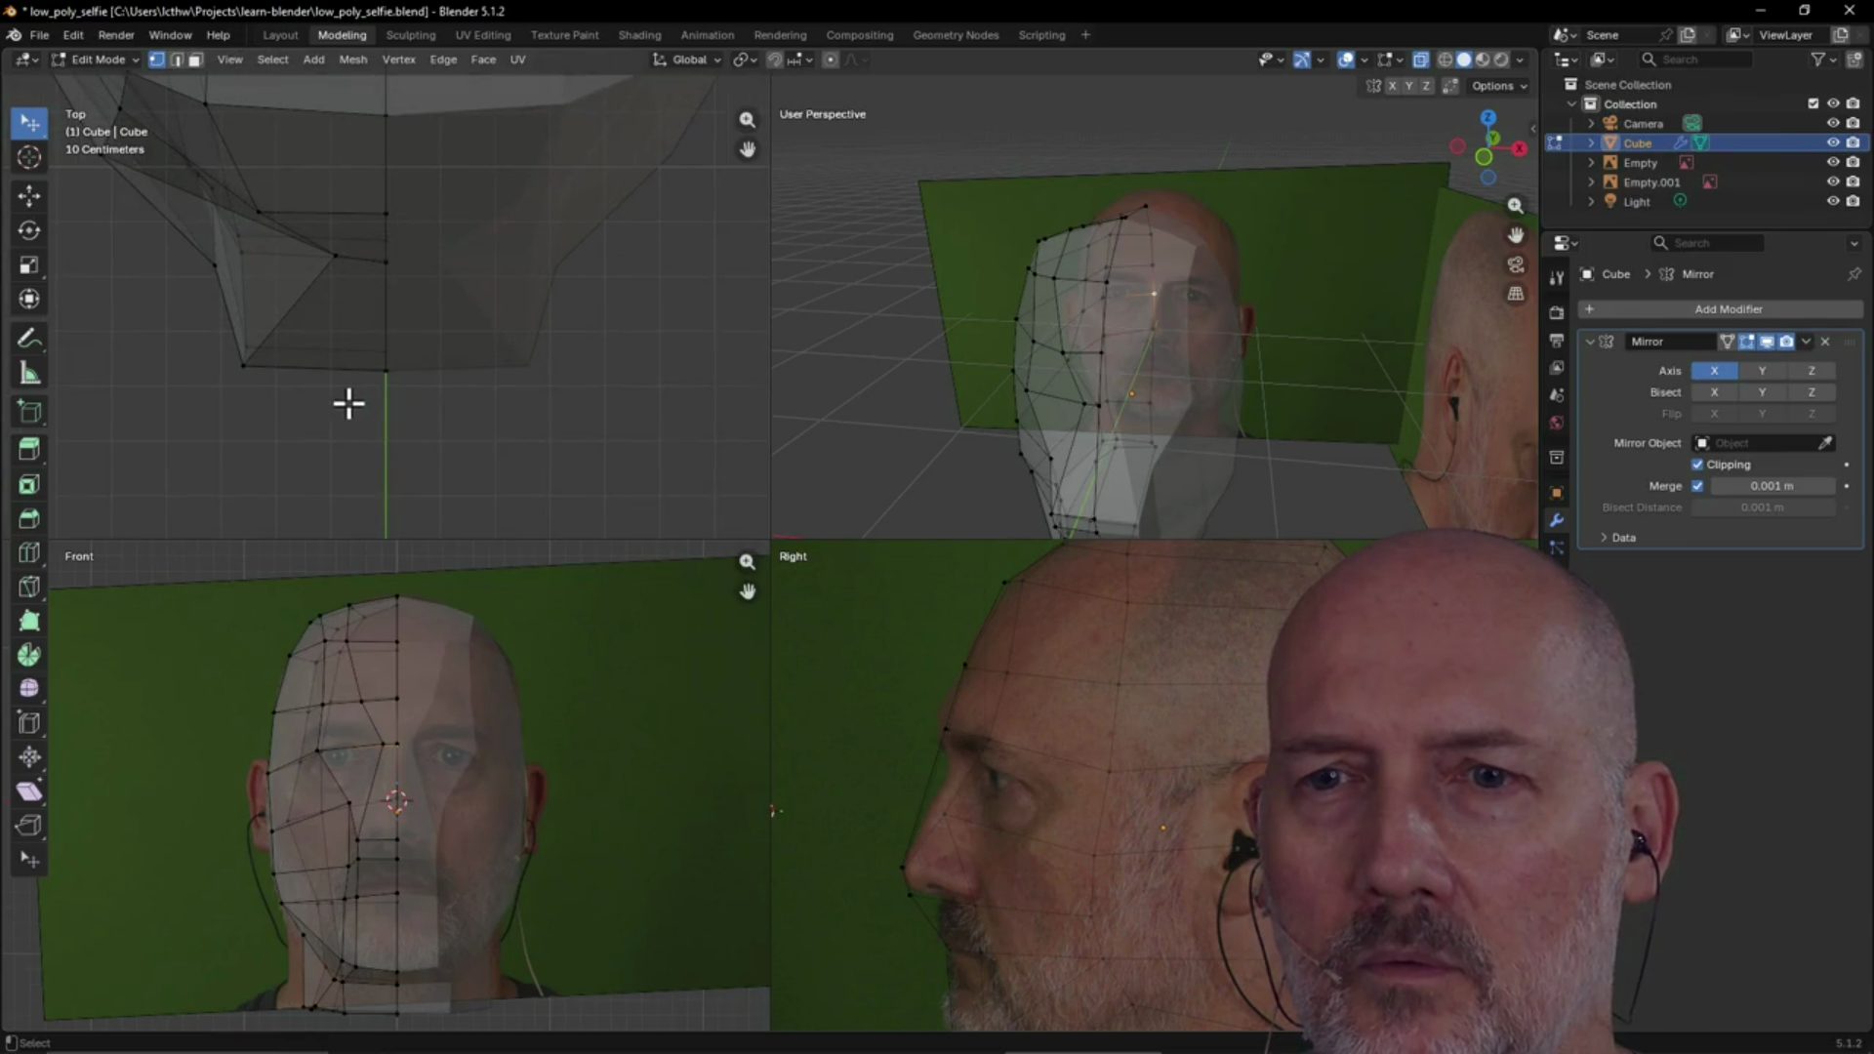
# Nudge the centre-line chin vertex slightly forward to match the side photo profile
pyautogui.click(384, 264)
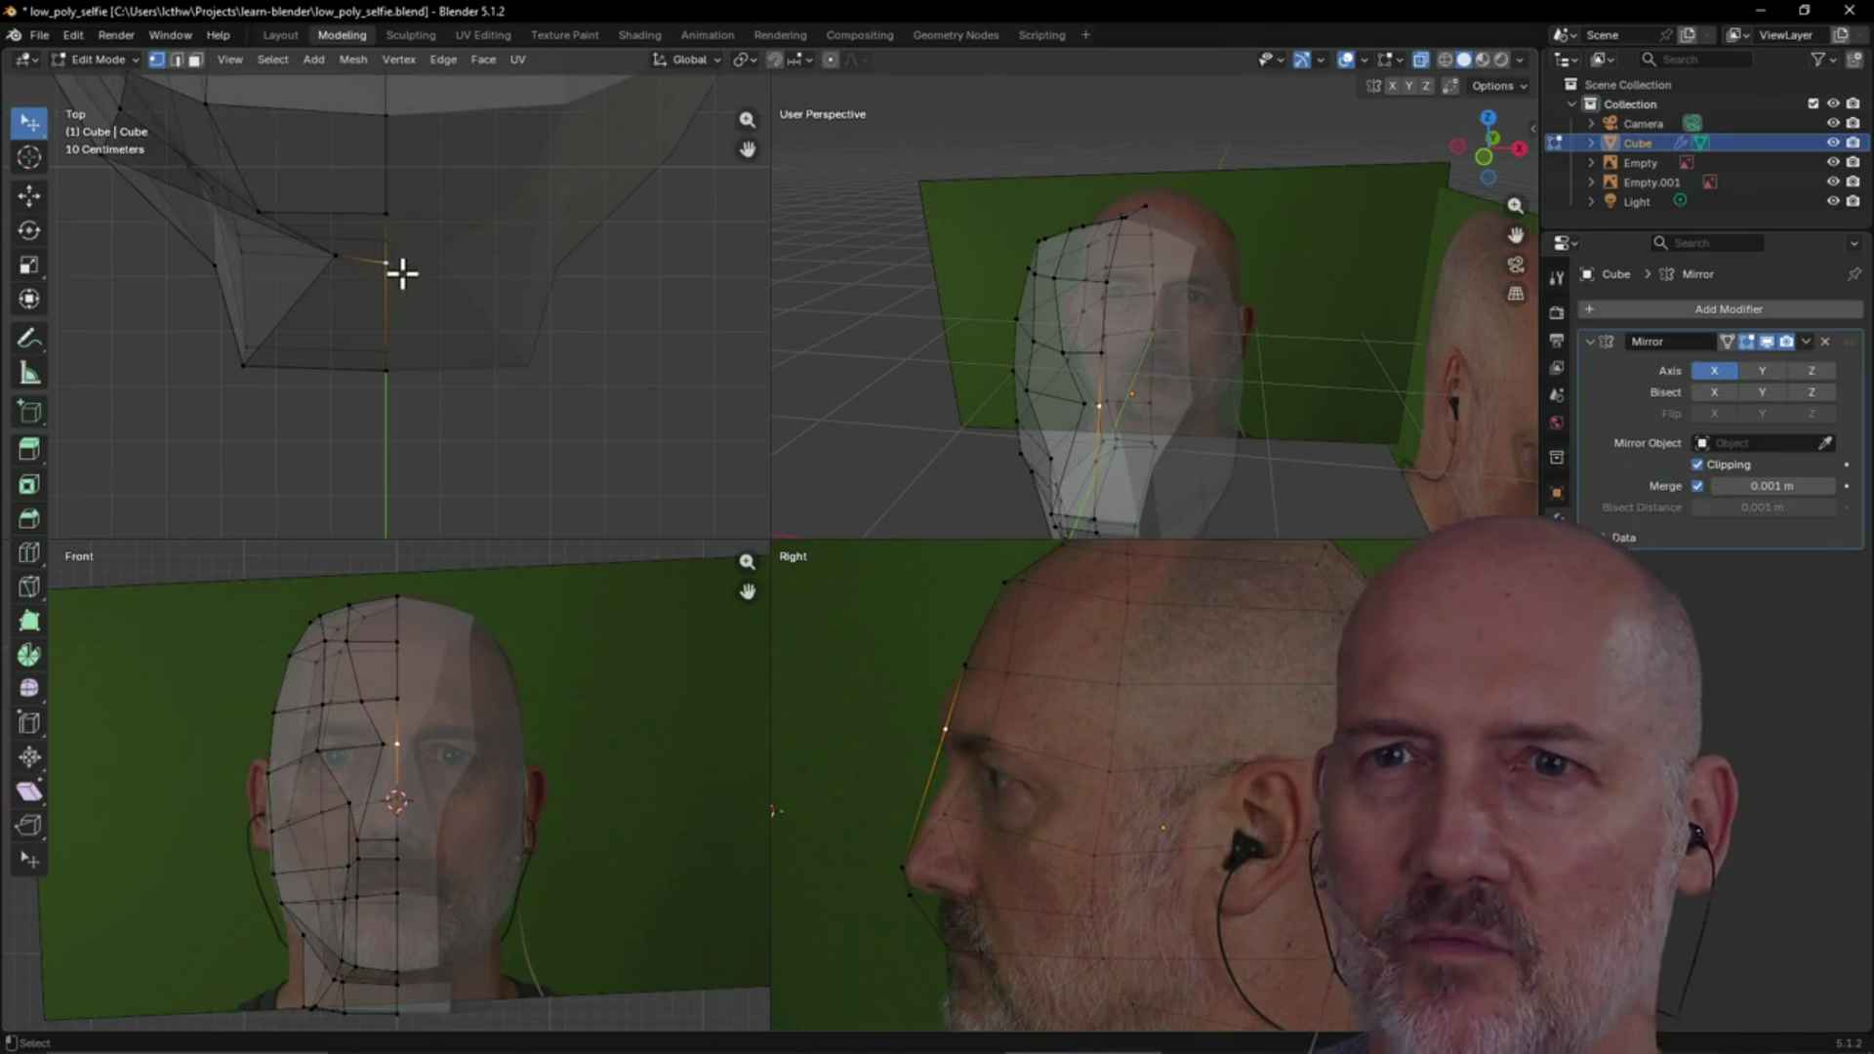
pyautogui.click(385, 259)
pyautogui.press('g')
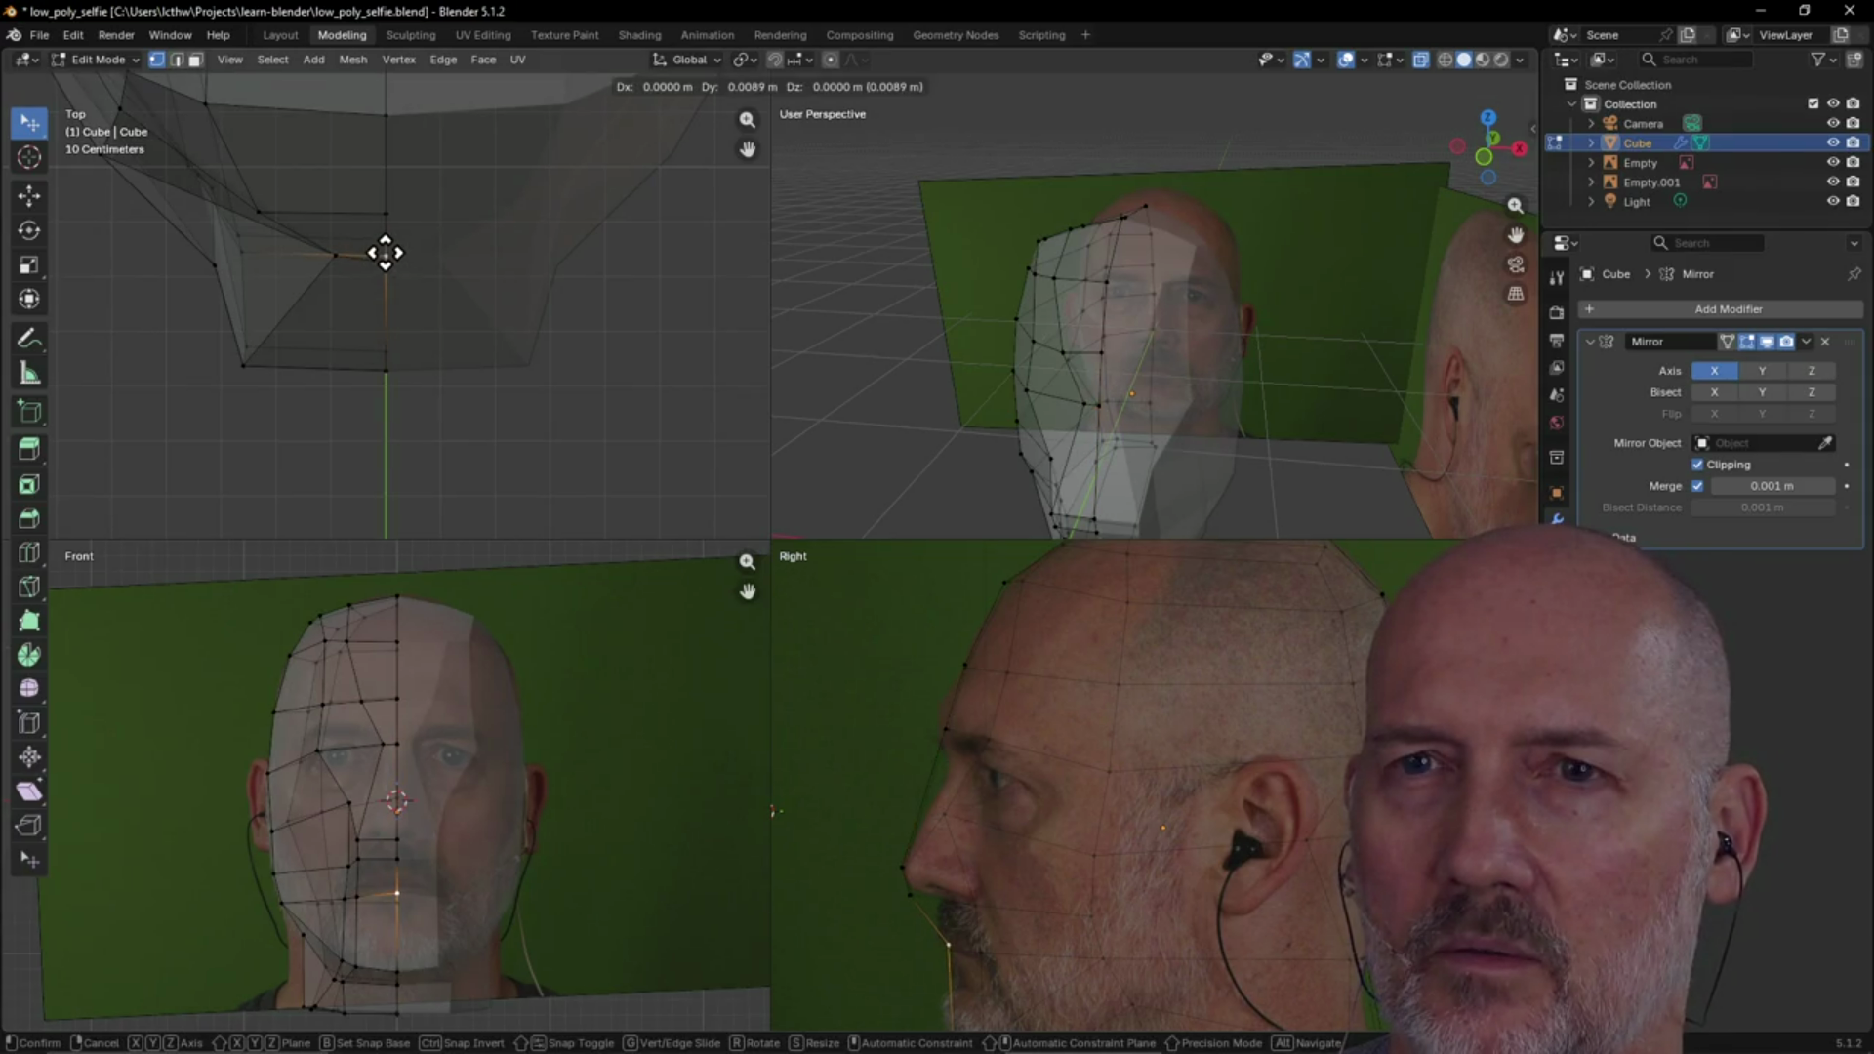
pyautogui.click(386, 253)
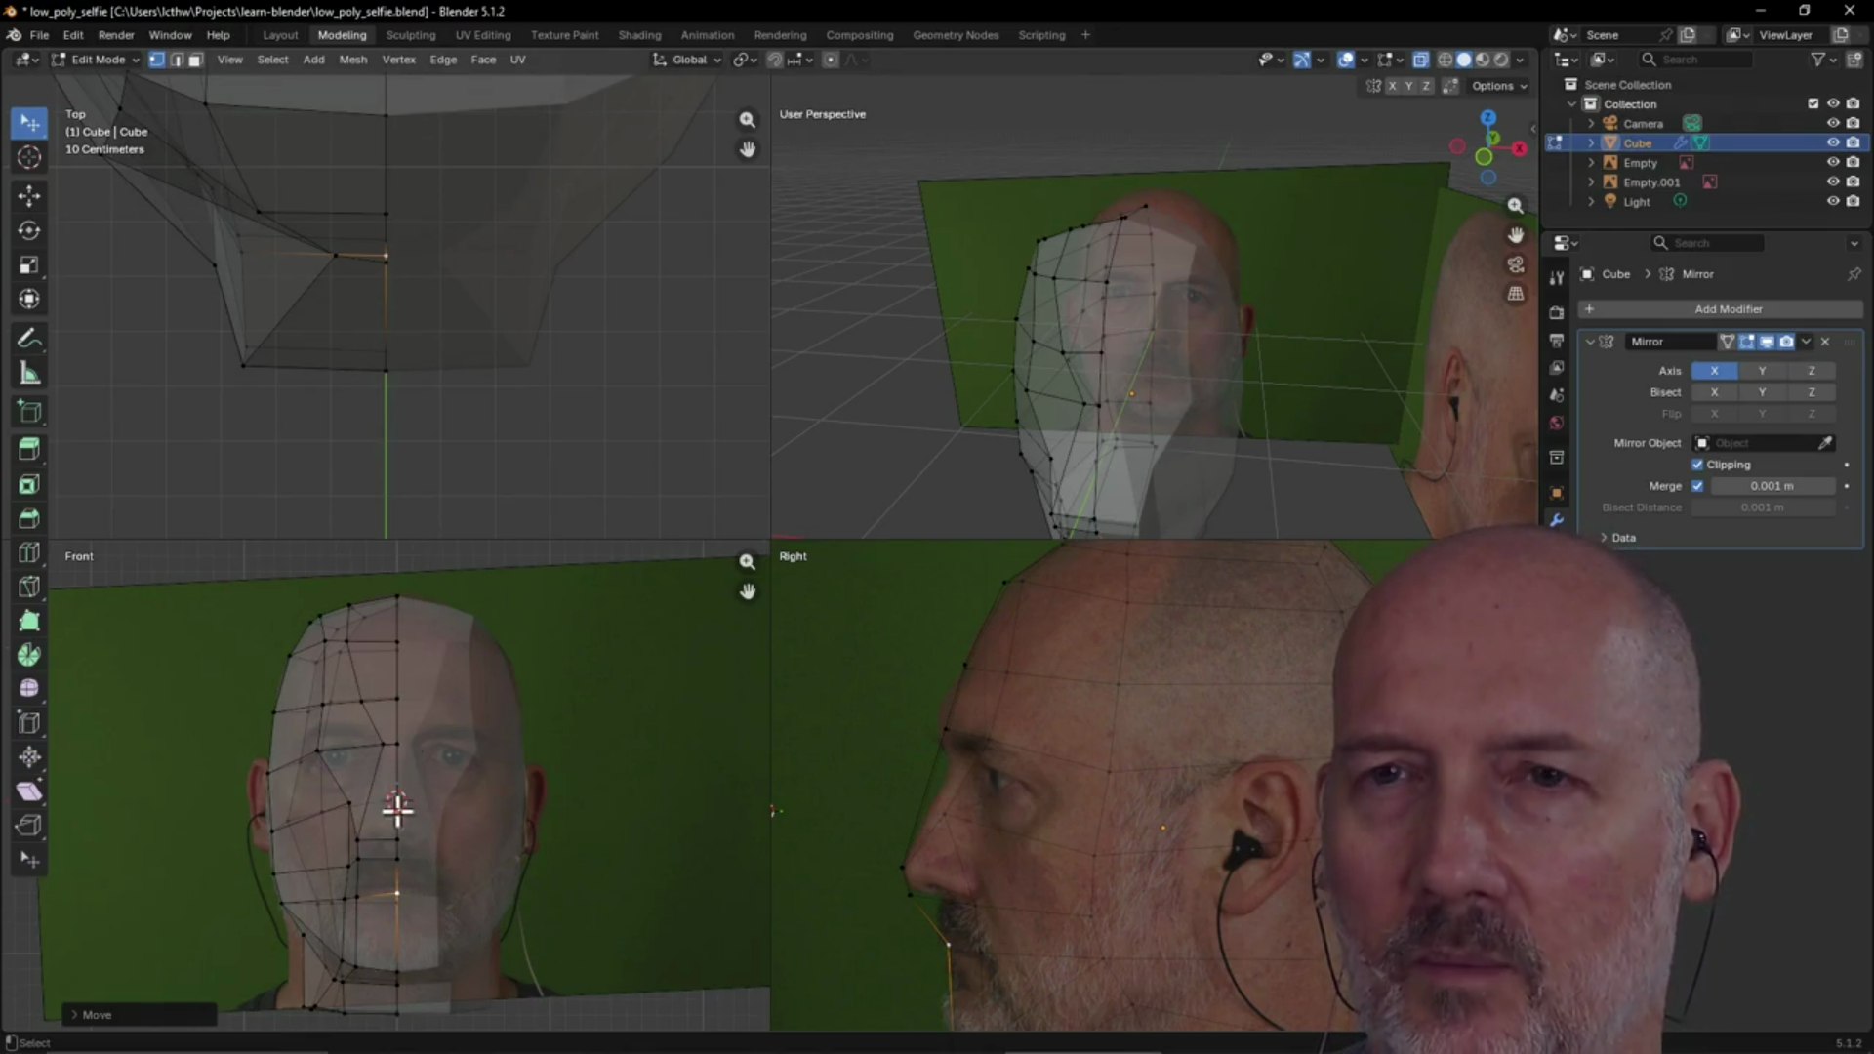
# Nudge the vertex between the eyes slightly forward at the nose bridge
pyautogui.click(399, 745)
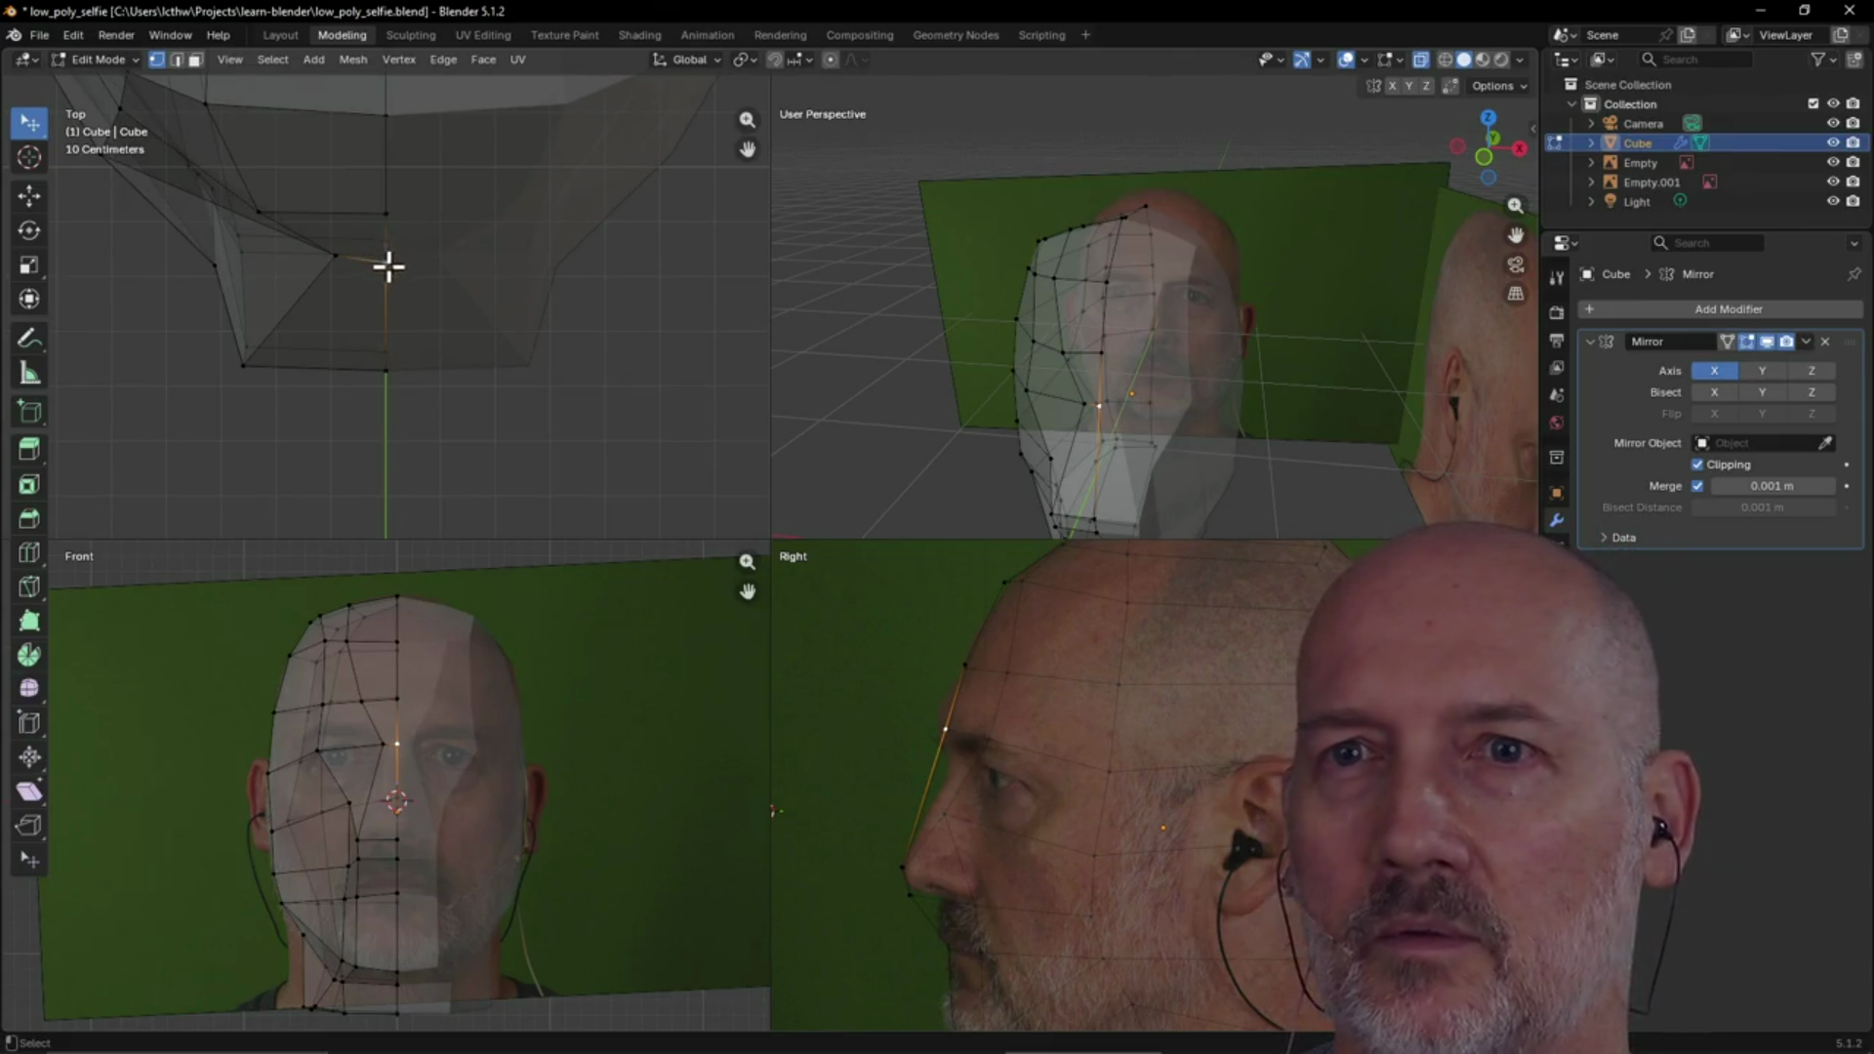
pyautogui.press('g')
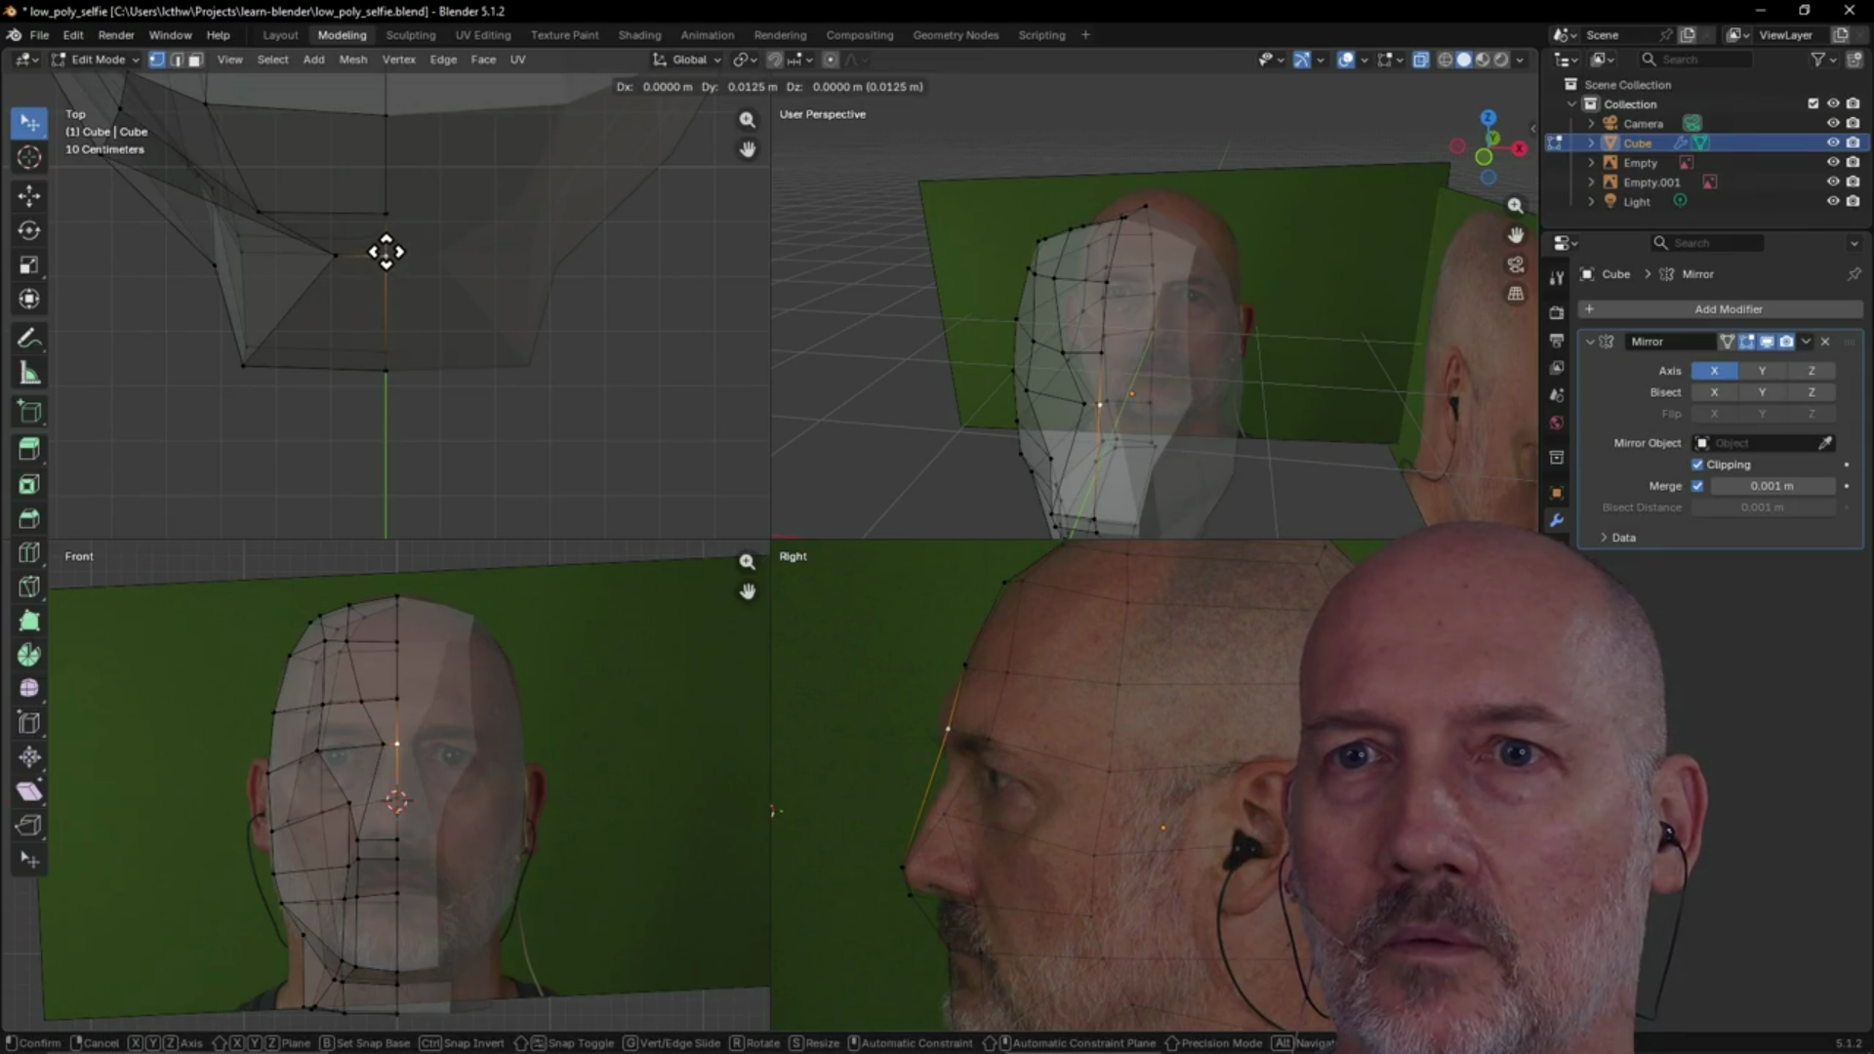
pyautogui.click(386, 253)
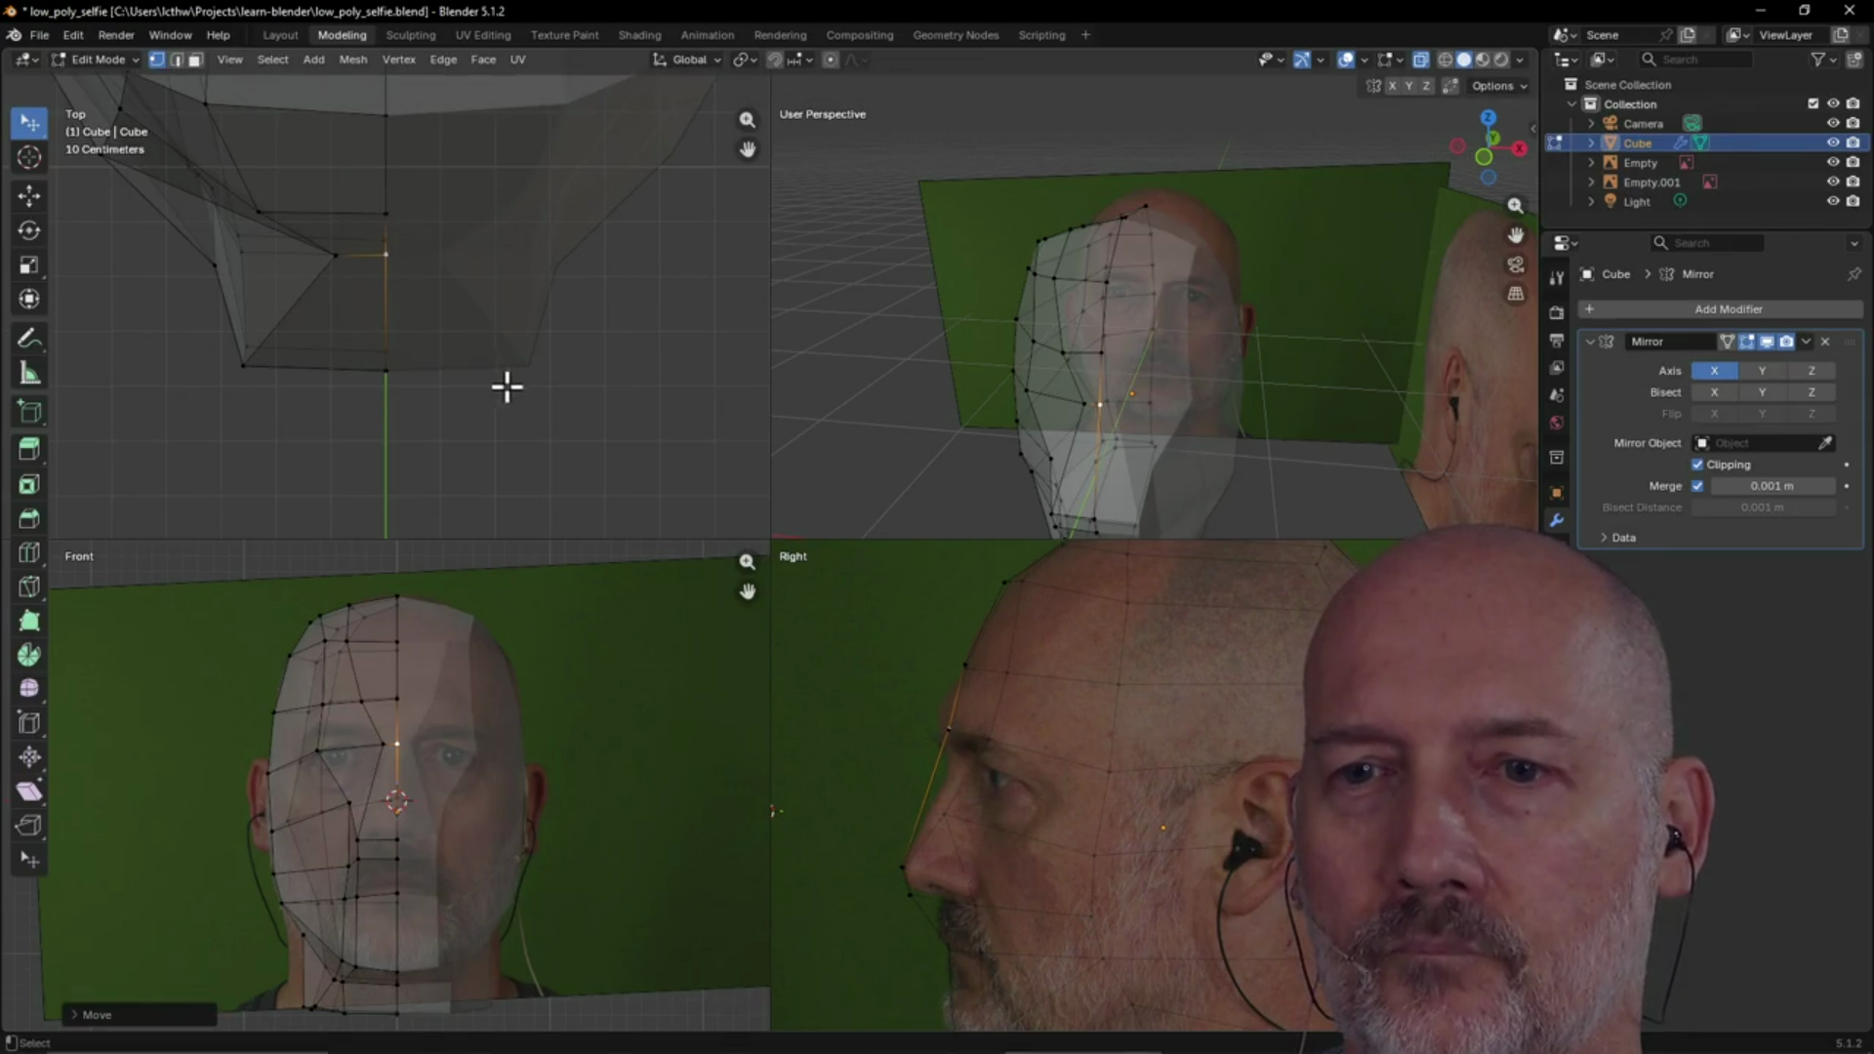
pyautogui.scroll(-4, 1061, 484)
pyautogui.moveTo(1063, 485)
pyautogui.mouseDown(button='middle')
pyautogui.moveTo(962, 524)
pyautogui.moveTo(1239, 481)
pyautogui.moveTo(1325, 496)
pyautogui.moveTo(1230, 494)
pyautogui.moveTo(1214, 413)
pyautogui.moveTo(1187, 413)
pyautogui.moveTo(1276, 390)
pyautogui.moveTo(1188, 372)
pyautogui.moveTo(1263, 377)
pyautogui.moveTo(1329, 415)
pyautogui.moveTo(1393, 397)
pyautogui.moveTo(1309, 391)
pyautogui.moveTo(1423, 404)
pyautogui.moveTo(1344, 387)
pyautogui.mouseUp(button='middle')
pyautogui.scroll(5, 1230, 488)
pyautogui.scroll(-3, 1307, 388)
pyautogui.press('`')
pyautogui.click(1469, 449)
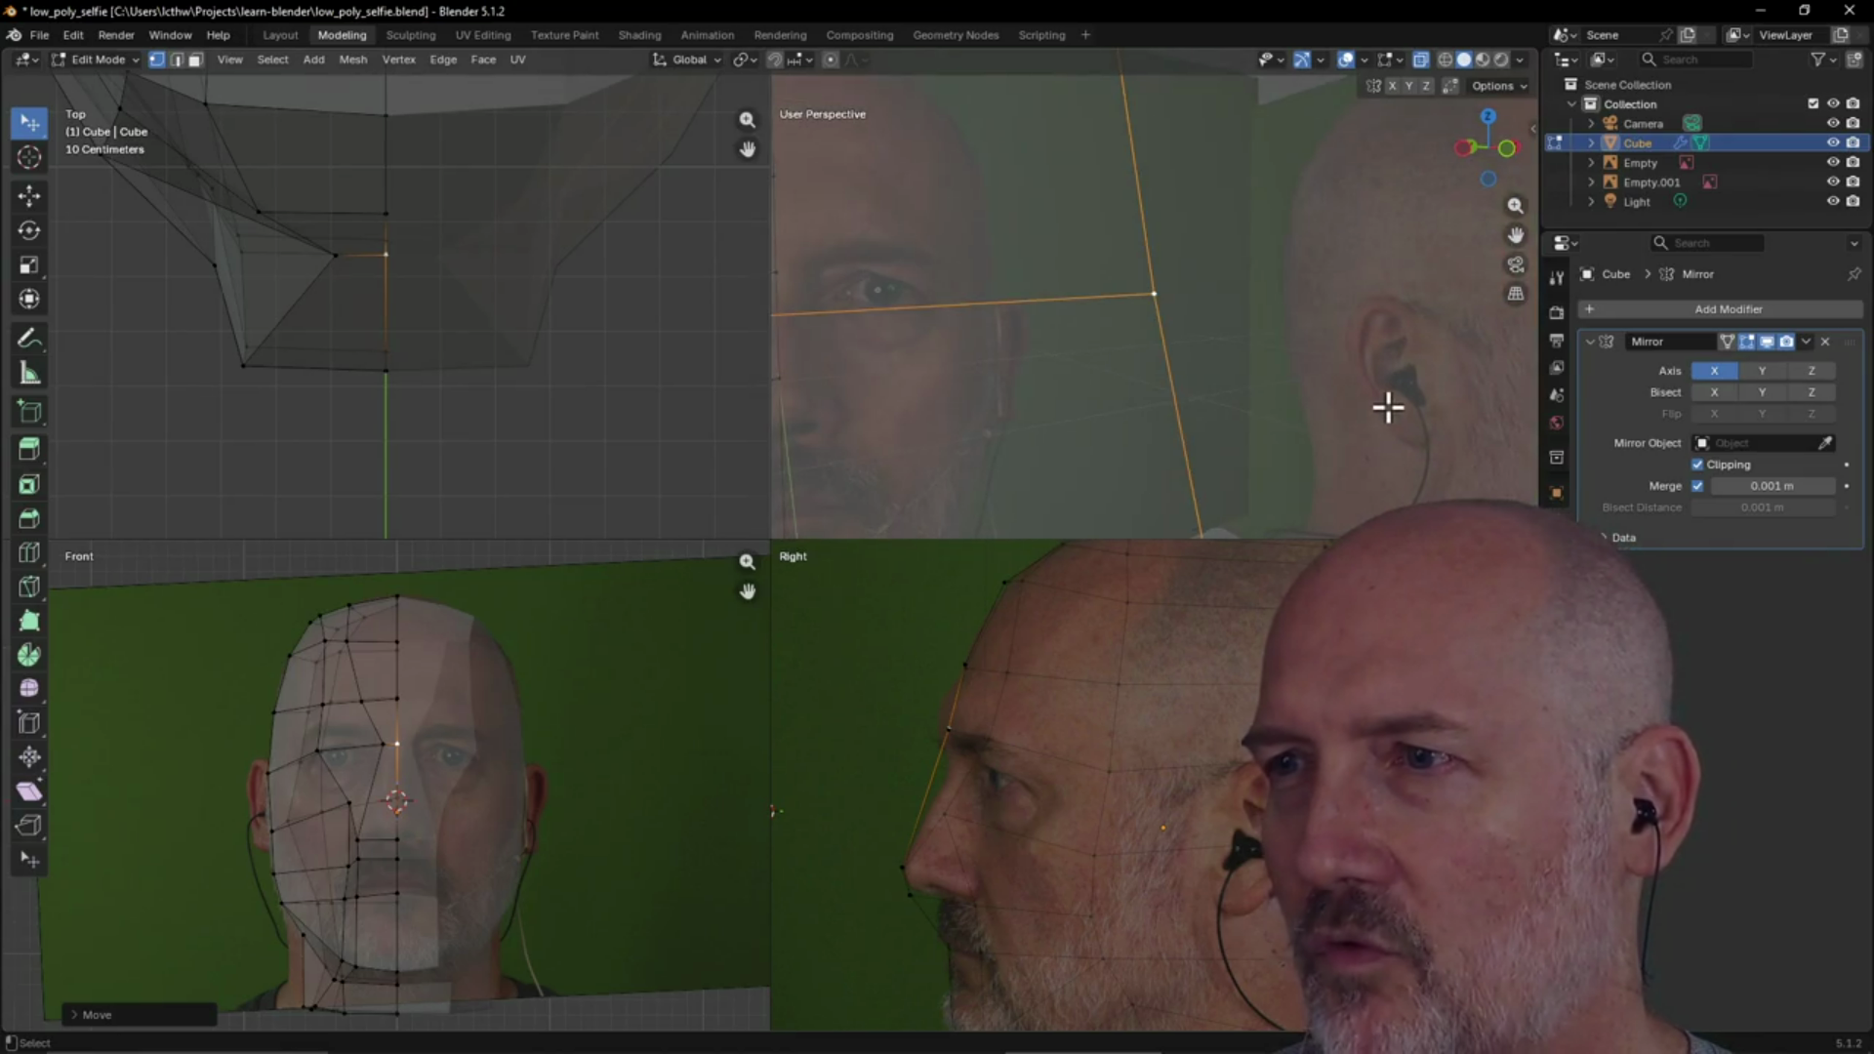
pyautogui.scroll(-8, 1360, 381)
pyautogui.moveTo(1363, 383)
pyautogui.mouseDown(button='middle')
pyautogui.moveTo(1125, 365)
pyautogui.moveTo(1297, 381)
pyautogui.moveTo(1069, 417)
pyautogui.moveTo(1314, 348)
pyautogui.moveTo(1142, 368)
pyautogui.moveTo(1380, 335)
pyautogui.moveTo(1169, 356)
pyautogui.moveTo(1187, 326)
pyautogui.moveTo(987, 368)
pyautogui.moveTo(1327, 326)
pyautogui.moveTo(1167, 326)
pyautogui.moveTo(1455, 280)
pyautogui.moveTo(1009, 284)
pyautogui.mouseUp(button='middle')
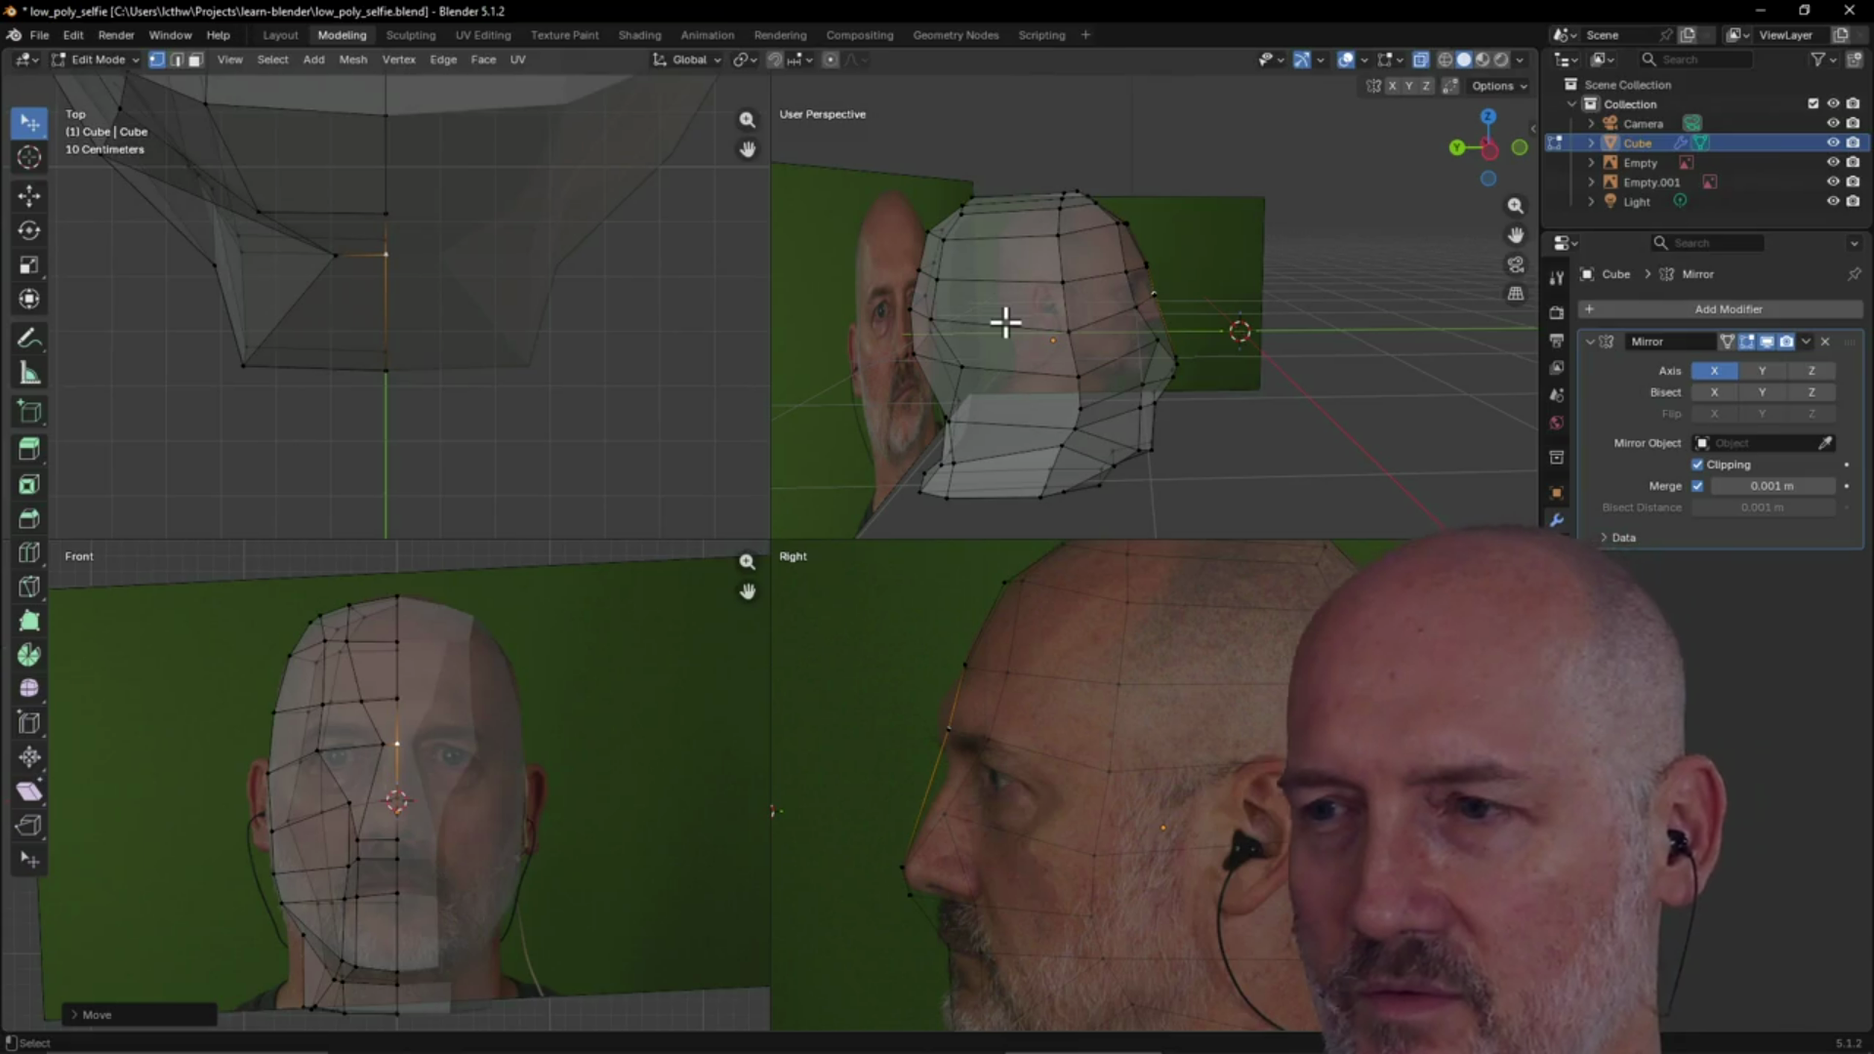
pyautogui.moveTo(1004, 322)
pyautogui.mouseDown(button='middle')
pyautogui.moveTo(1084, 302)
pyautogui.moveTo(989, 323)
pyautogui.moveTo(946, 363)
pyautogui.moveTo(1062, 322)
pyautogui.moveTo(1021, 310)
pyautogui.moveTo(1314, 280)
pyautogui.moveTo(1130, 306)
pyautogui.moveTo(1142, 284)
pyautogui.moveTo(1138, 331)
pyautogui.mouseUp(button='middle')
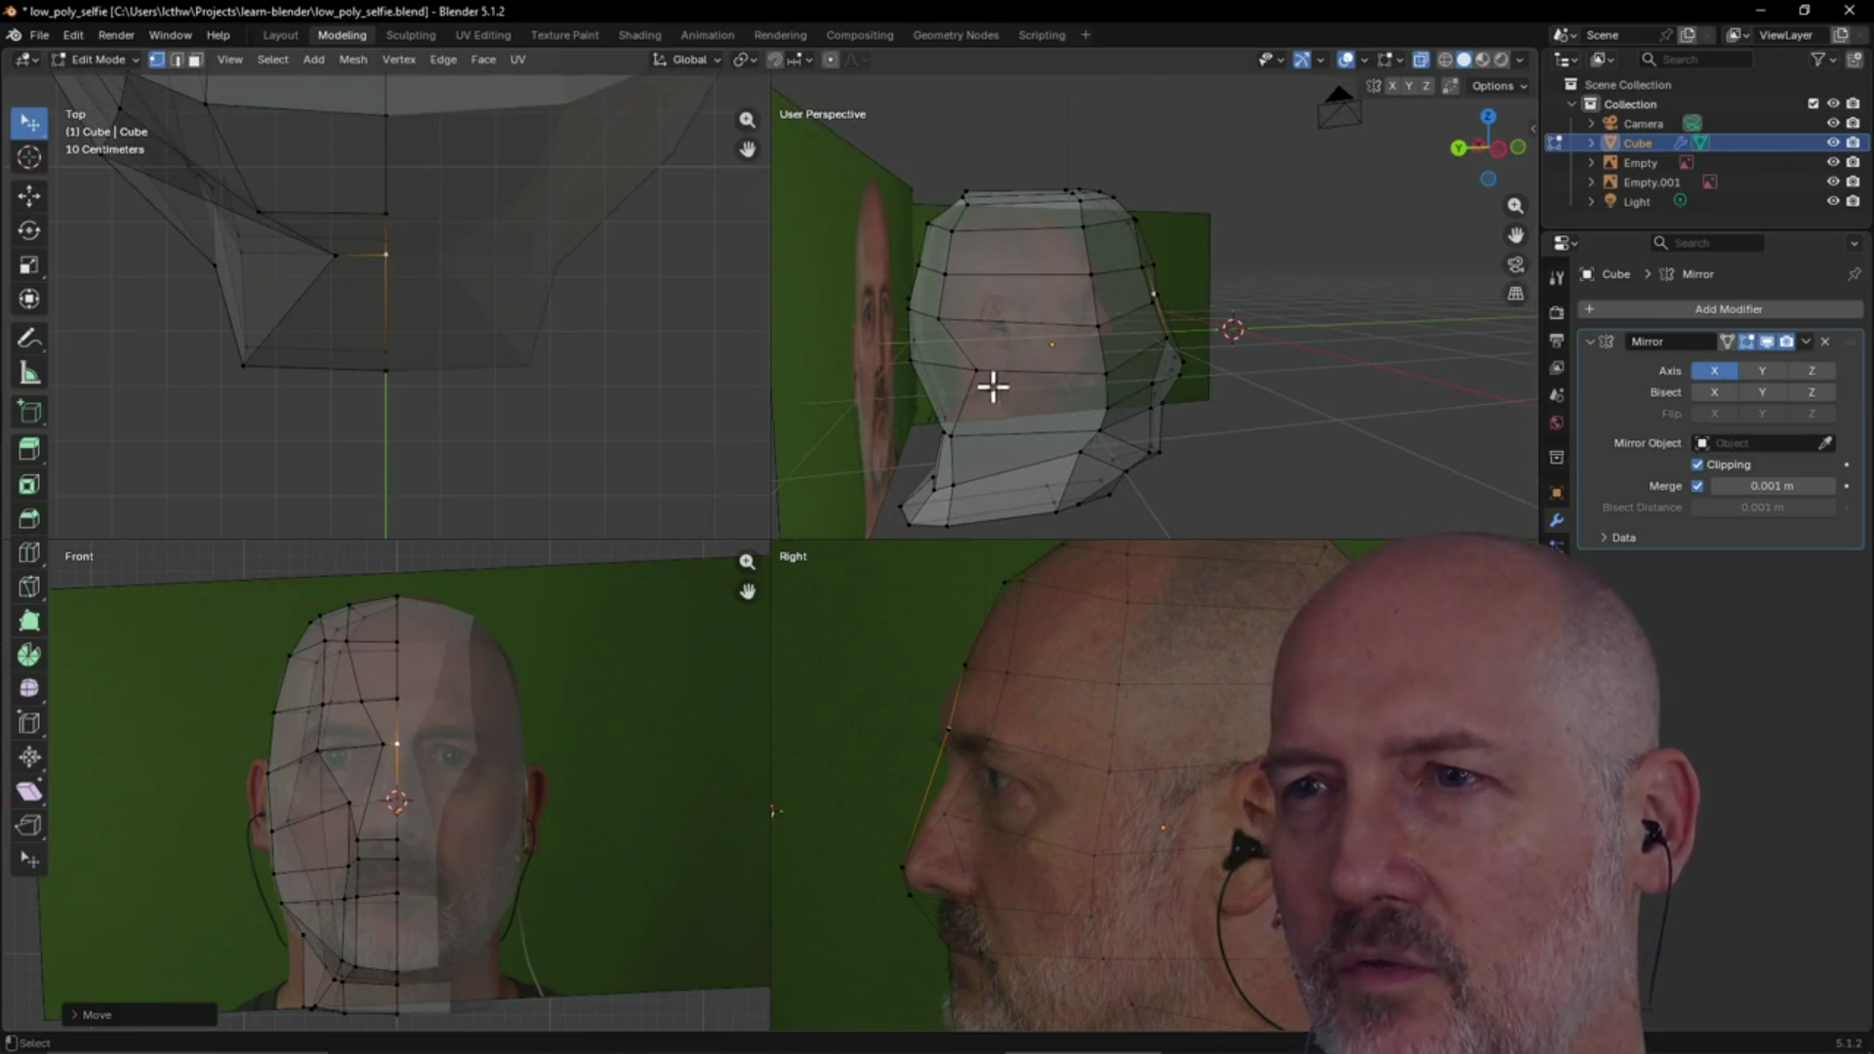
pyautogui.moveTo(1032, 320)
pyautogui.mouseDown(button='middle')
pyautogui.moveTo(937, 297)
pyautogui.moveTo(1066, 289)
pyautogui.moveTo(1008, 348)
pyautogui.mouseUp(button='middle')
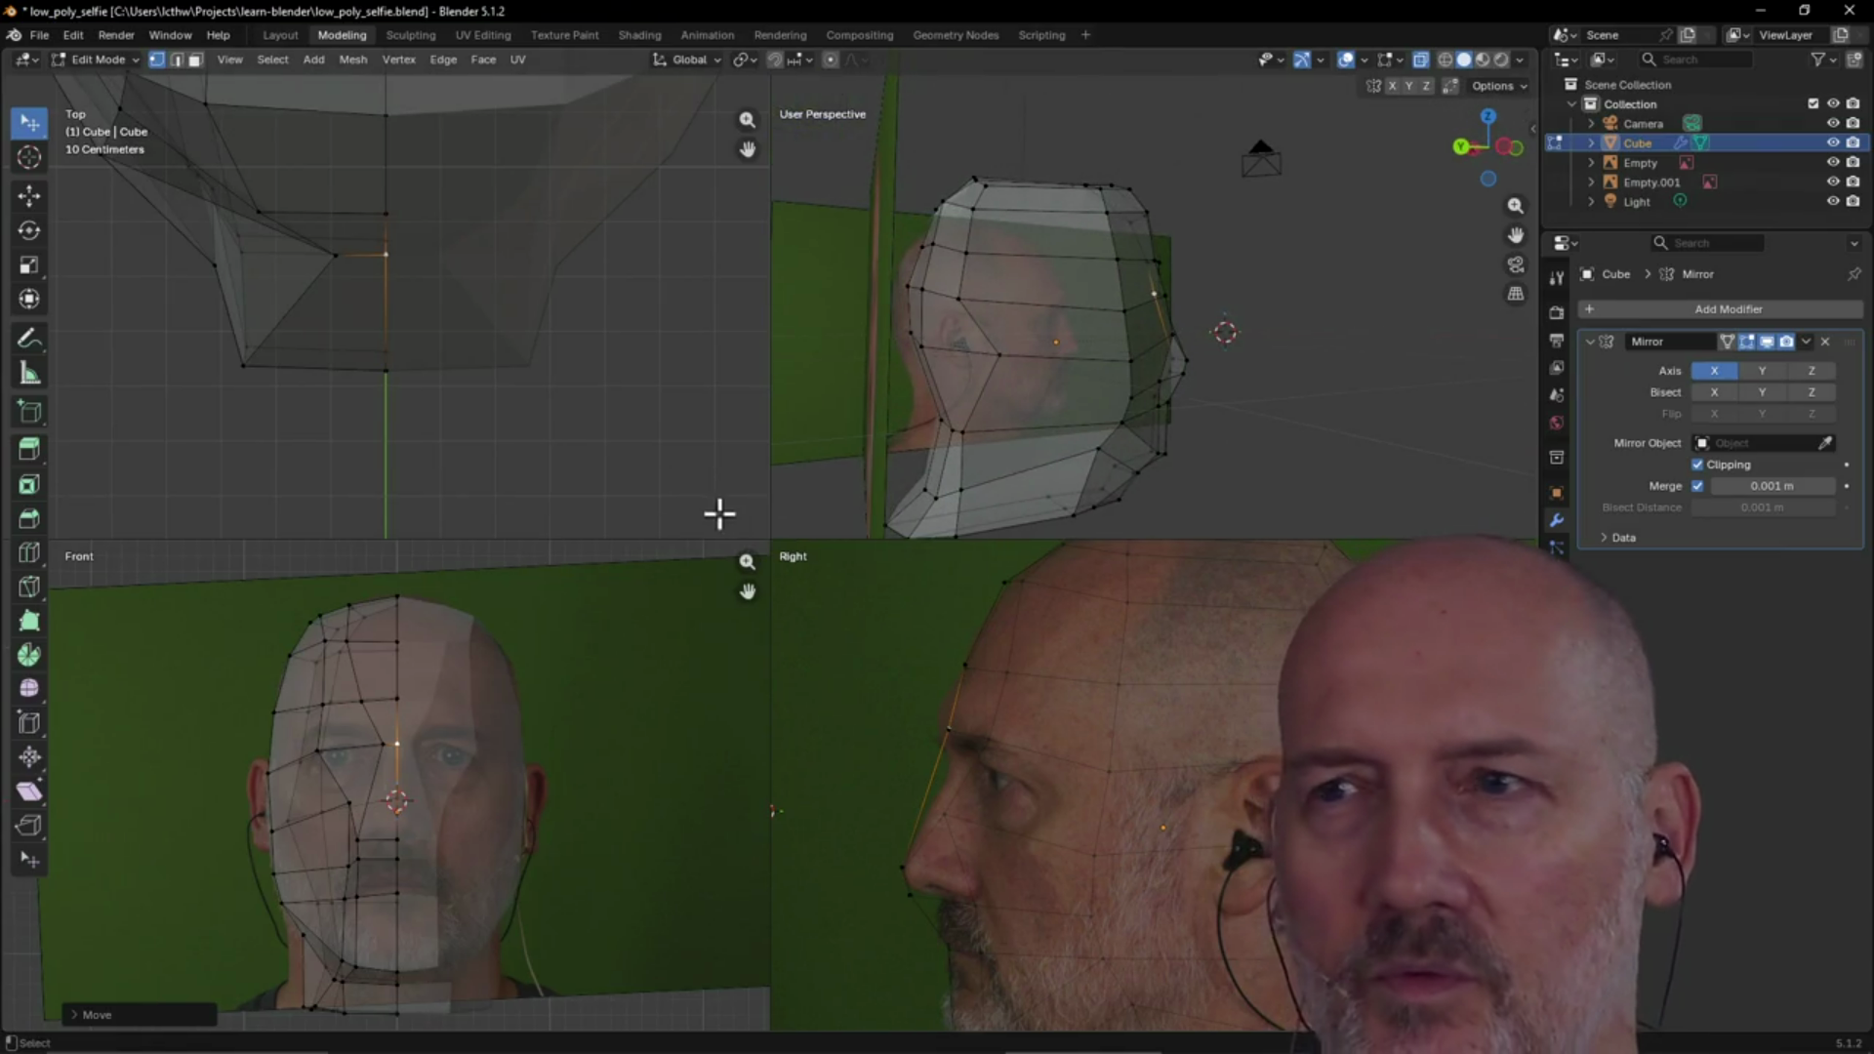
# Move the cheekbone-side vertex in the re-centred Top view to fill out the head's side outline
pyautogui.click(1001, 357)
pyautogui.scroll(-8, 351, 297)
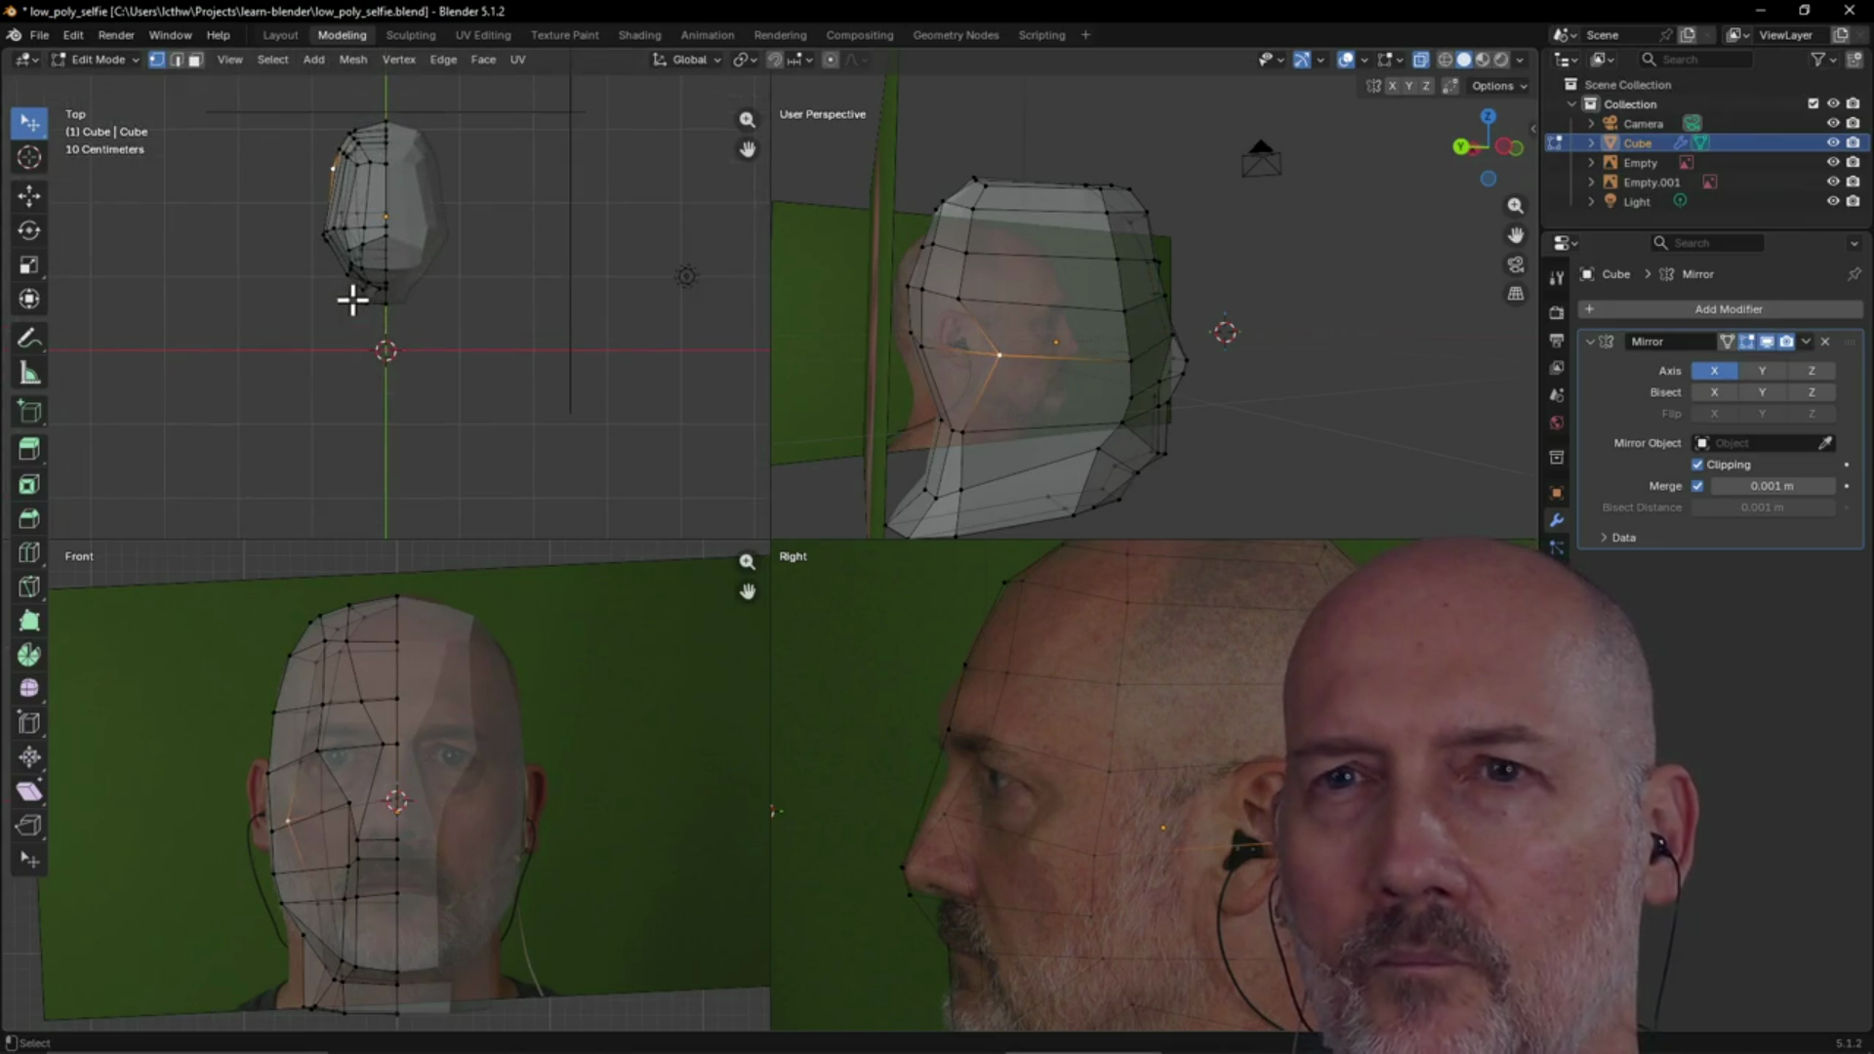
pyautogui.press('`')
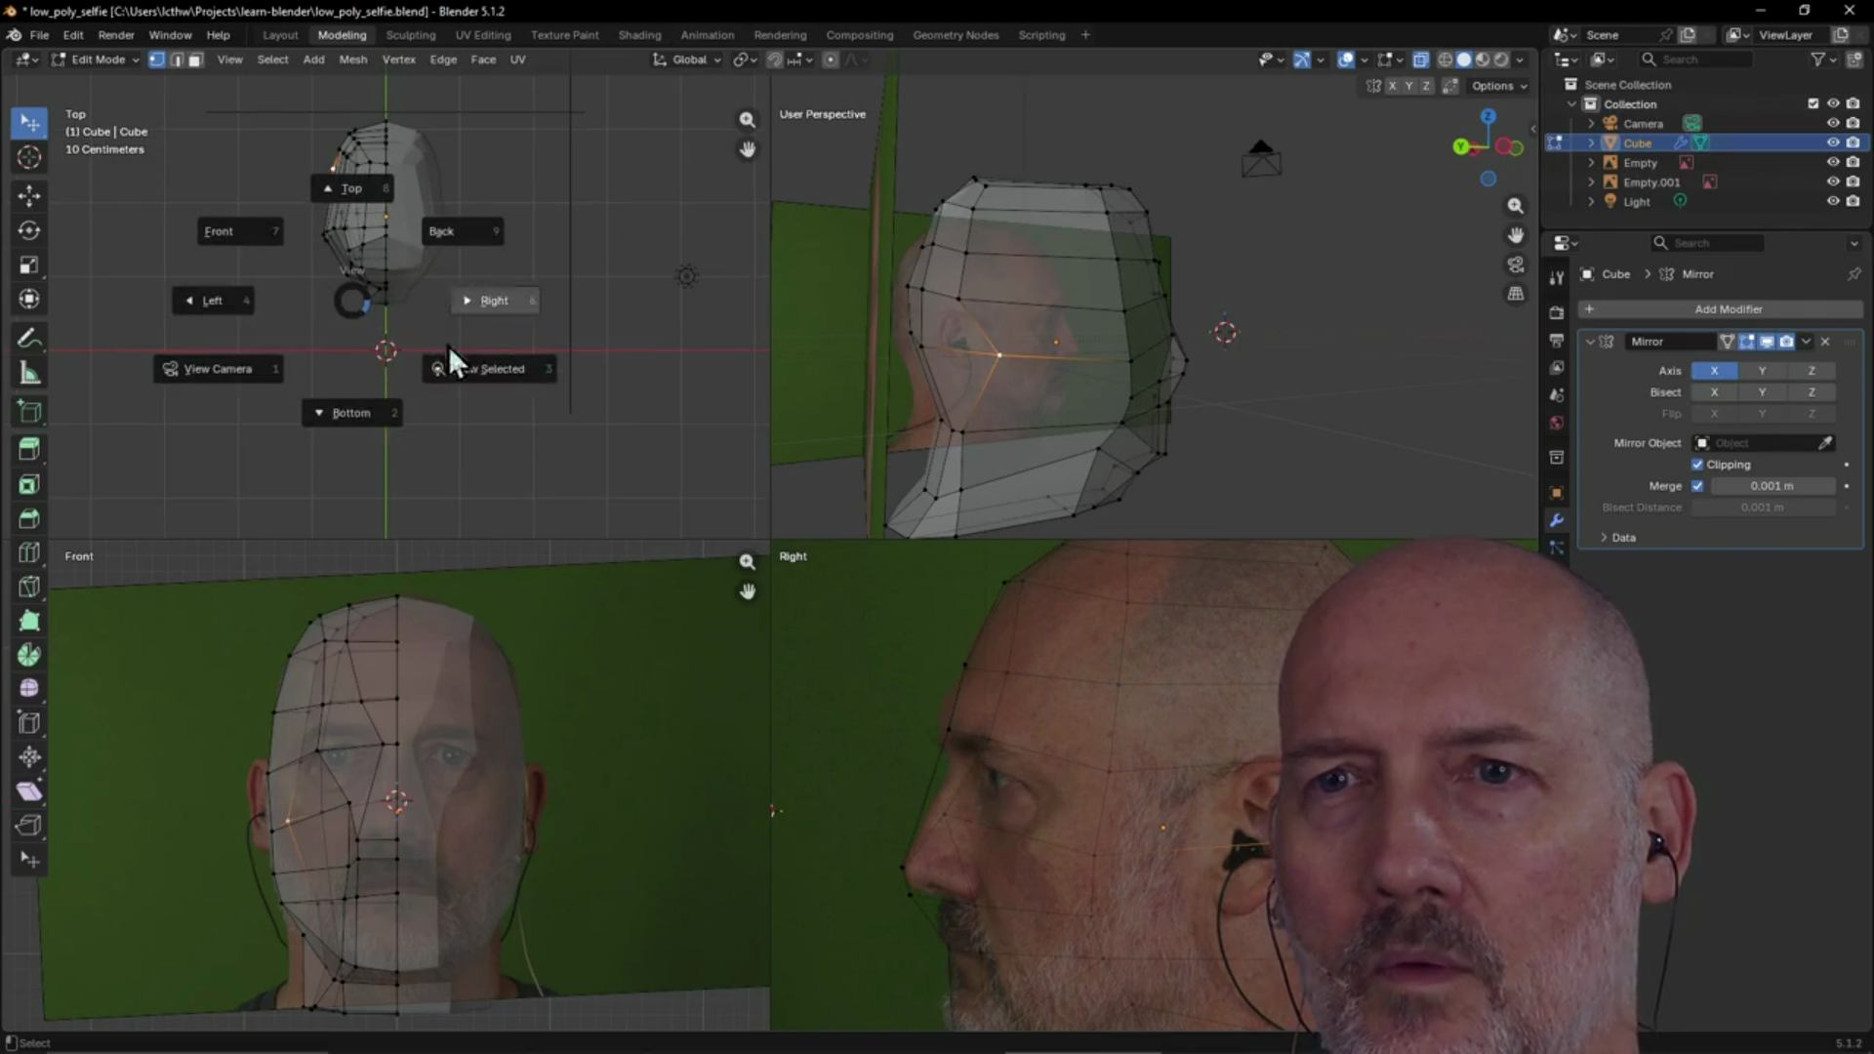
pyautogui.click(472, 368)
pyautogui.scroll(5, 326, 298)
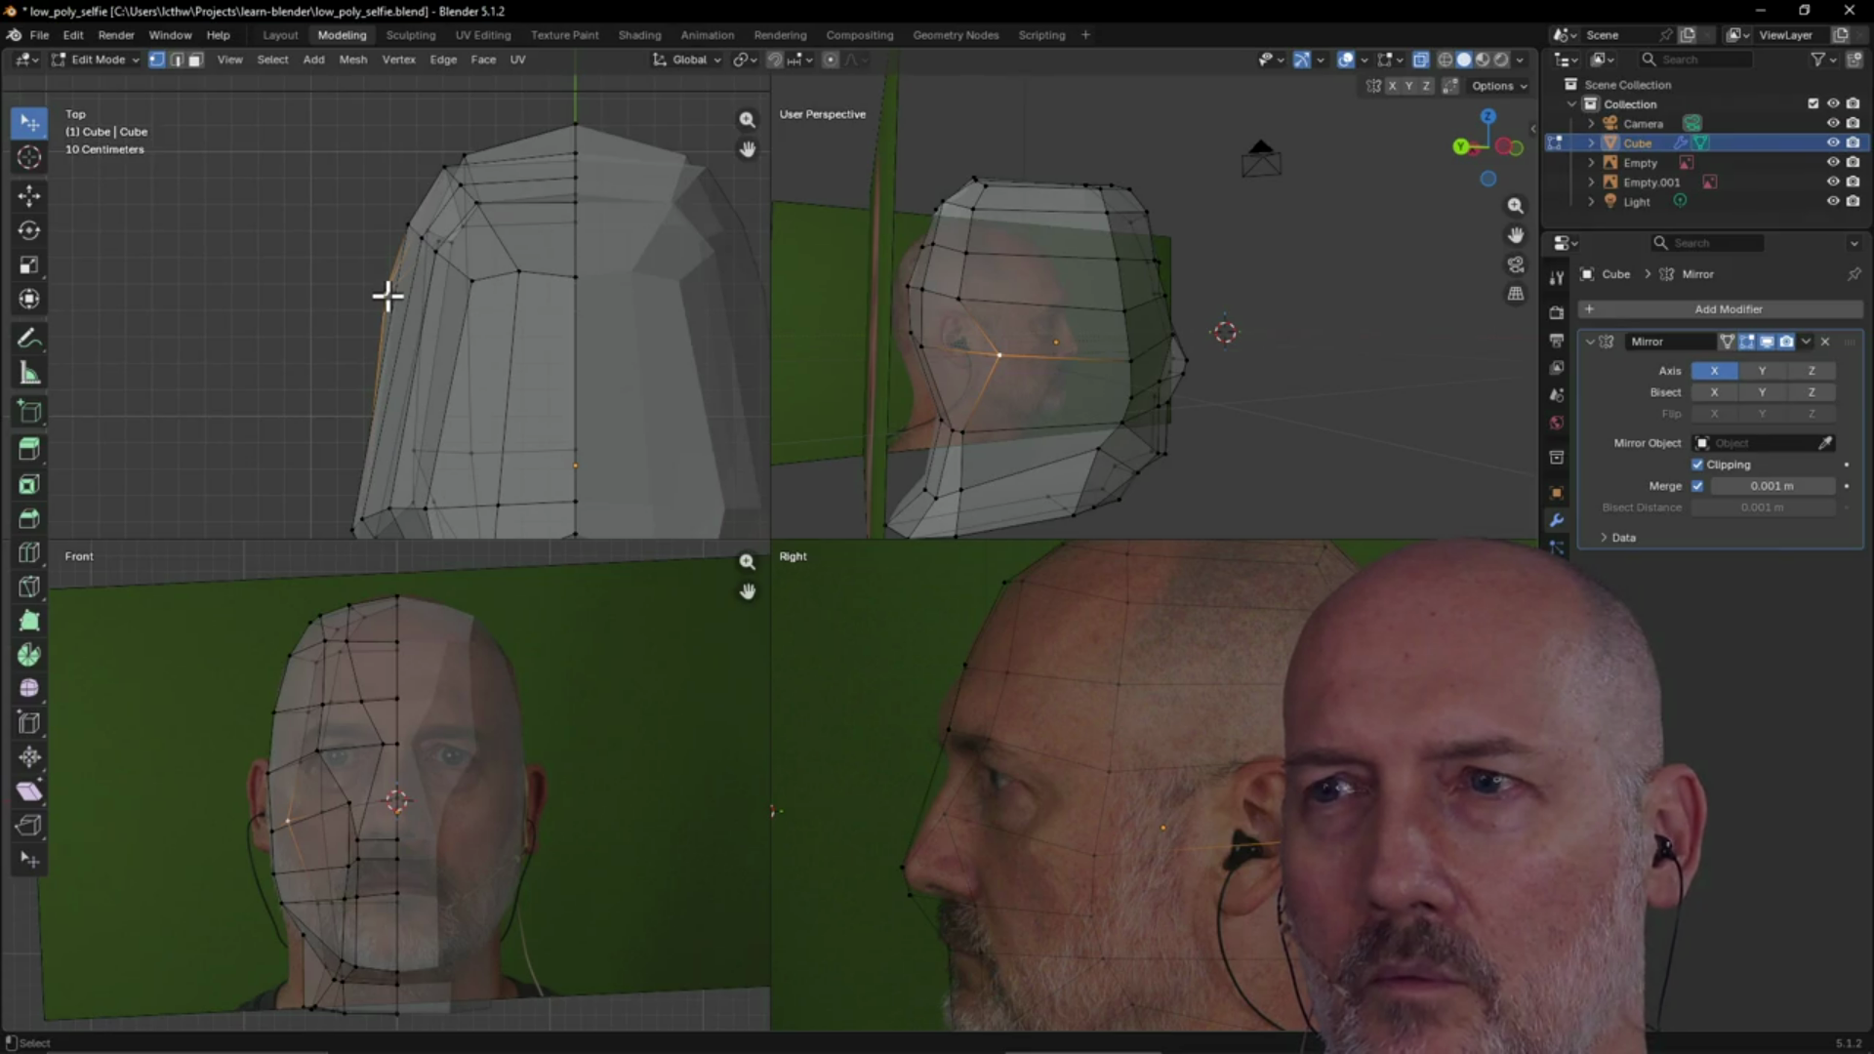
pyautogui.press('g')
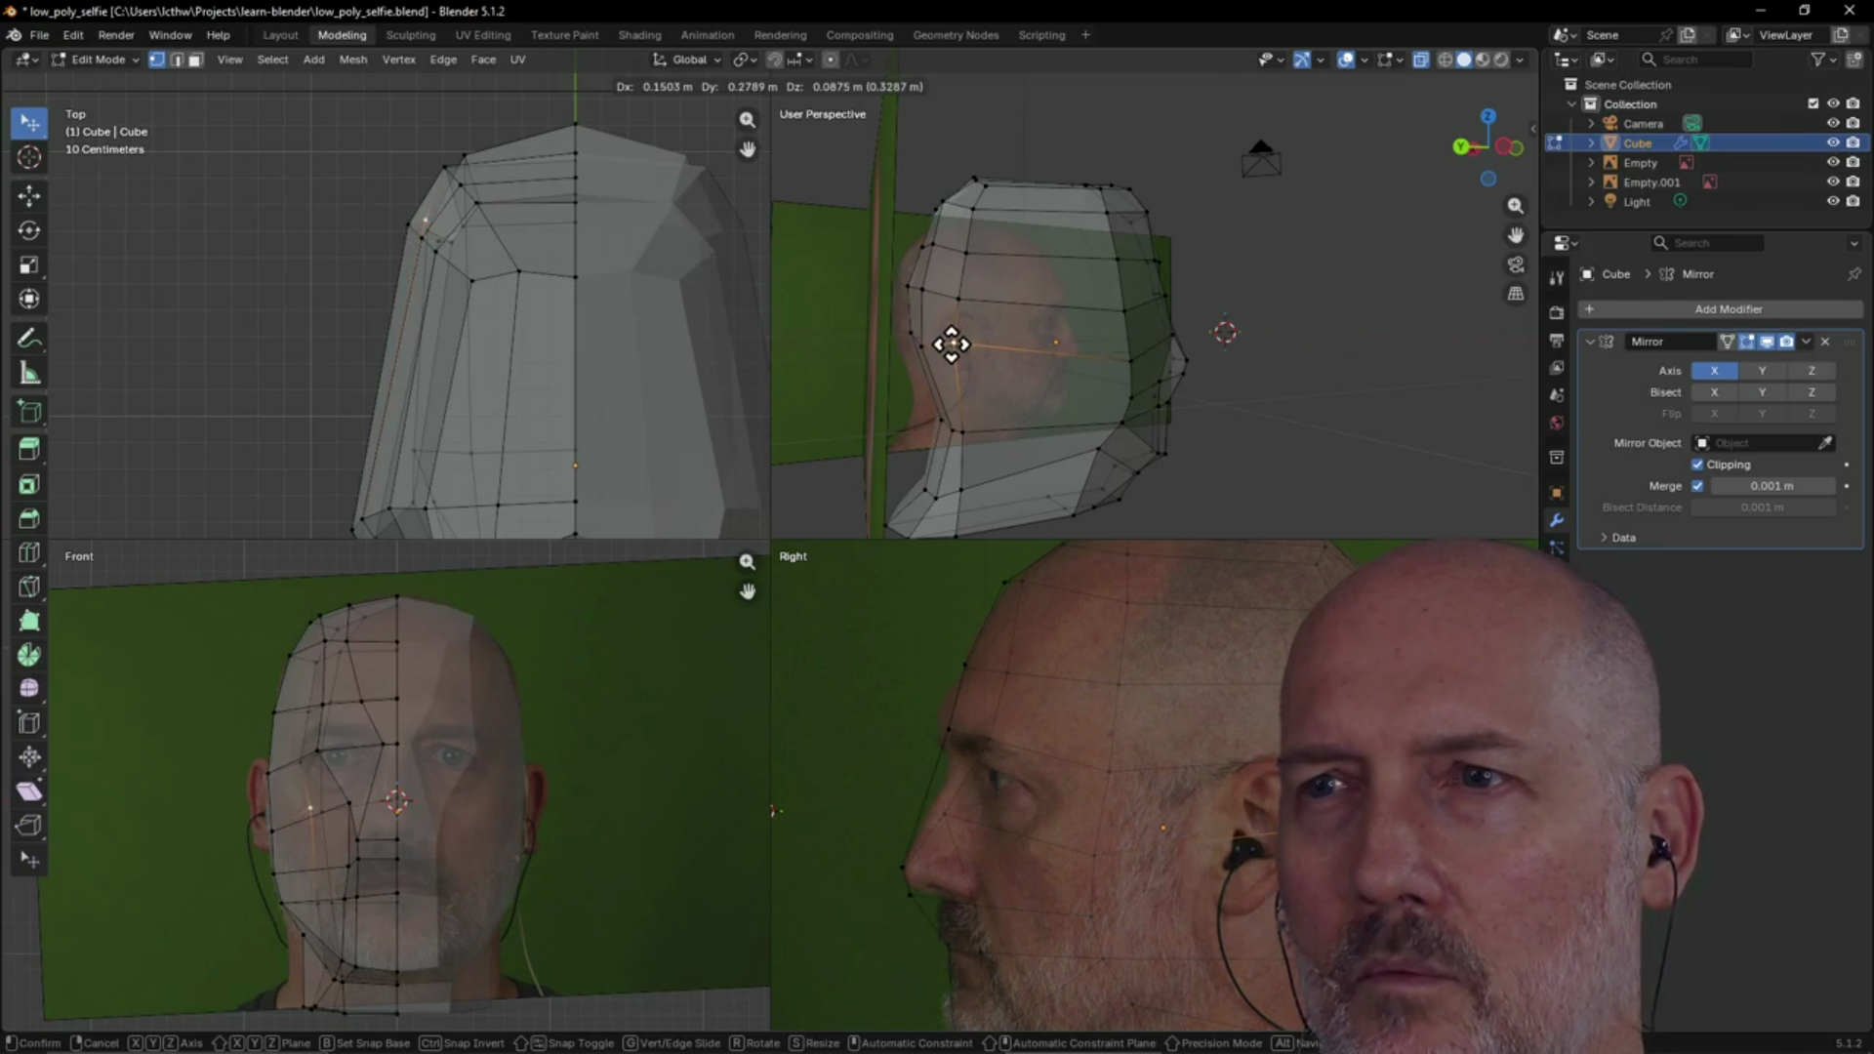
pyautogui.click(951, 357)
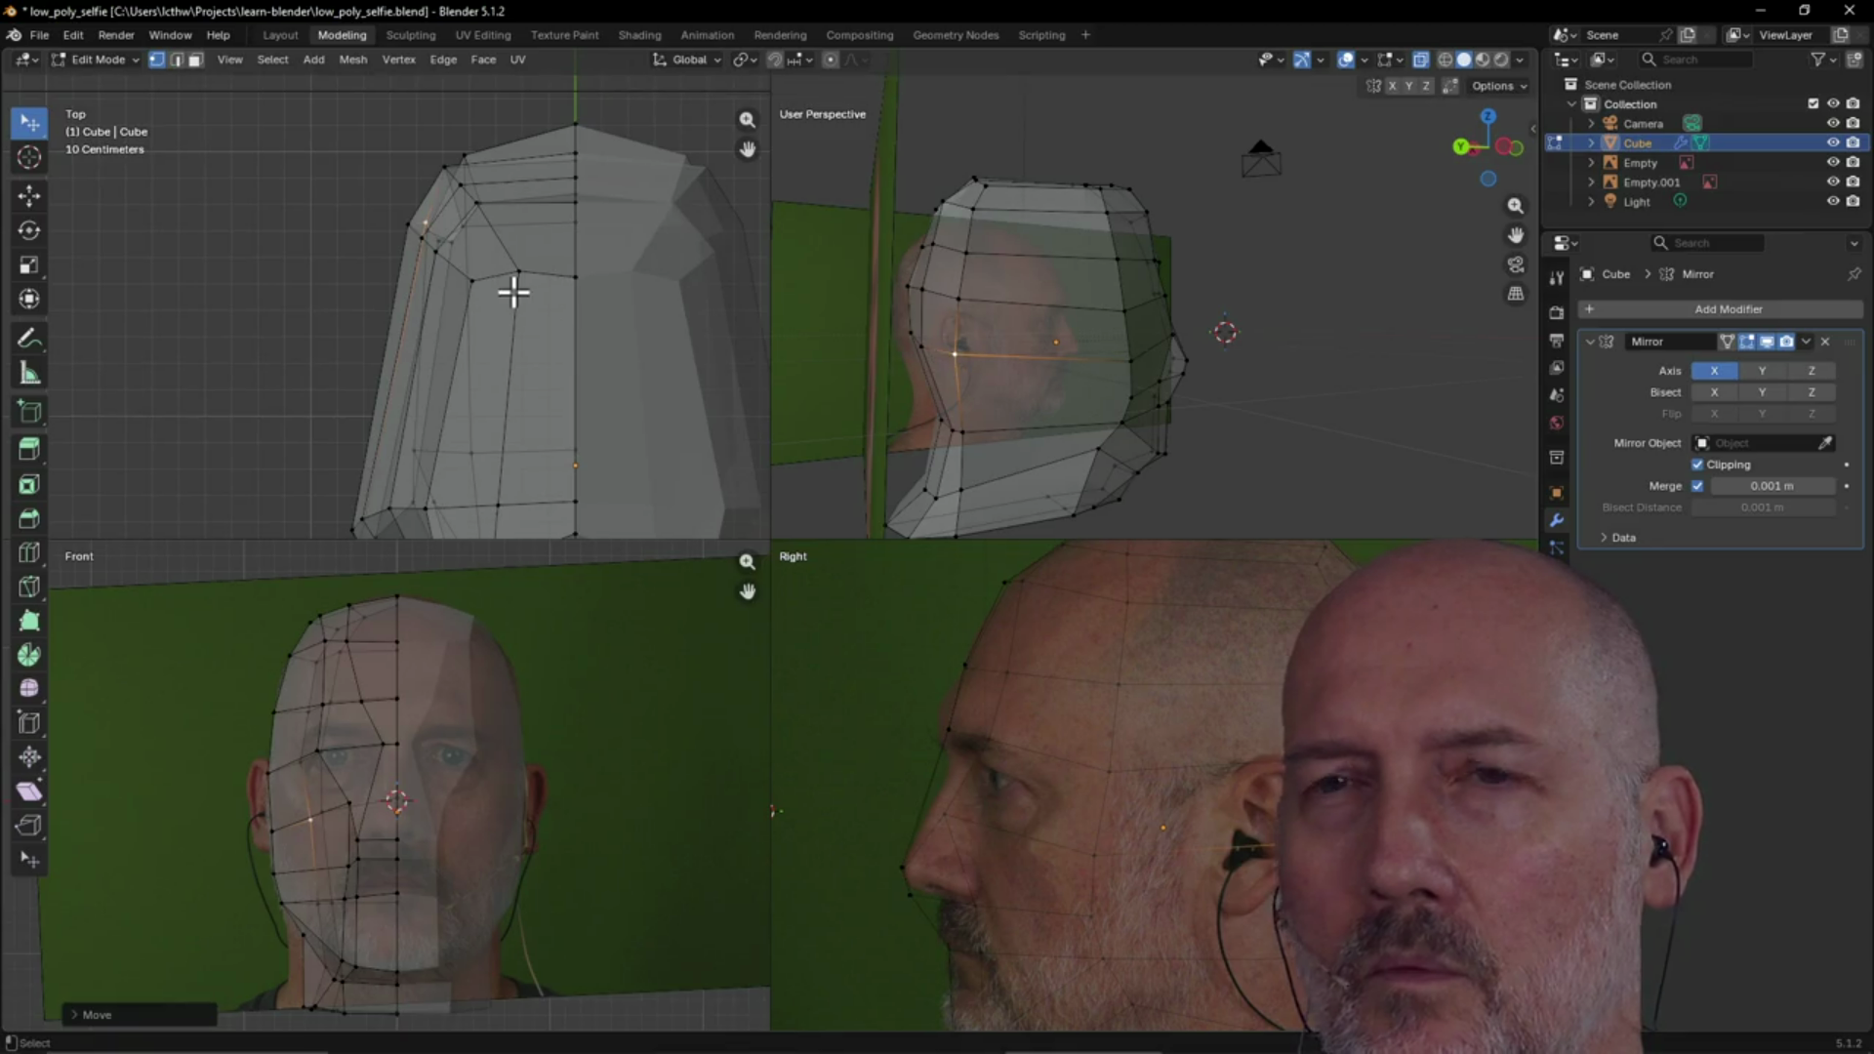
pyautogui.scroll(-5, 858, 406)
pyautogui.moveTo(857, 406)
pyautogui.mouseDown(button='middle')
pyautogui.moveTo(992, 343)
pyautogui.moveTo(908, 356)
pyautogui.moveTo(1154, 361)
pyautogui.moveTo(1217, 335)
pyautogui.moveTo(1310, 337)
pyautogui.mouseUp(button='middle')
pyautogui.moveTo(1350, 335)
pyautogui.mouseDown(button='middle')
pyautogui.moveTo(1368, 335)
pyautogui.moveTo(1300, 338)
pyautogui.moveTo(1263, 310)
pyautogui.moveTo(1301, 302)
pyautogui.moveTo(1297, 368)
pyautogui.moveTo(1242, 229)
pyautogui.moveTo(1088, 276)
pyautogui.moveTo(1087, 335)
pyautogui.moveTo(1259, 153)
pyautogui.moveTo(1016, 305)
pyautogui.moveTo(1037, 366)
pyautogui.moveTo(946, 360)
pyautogui.mouseUp(button='middle')
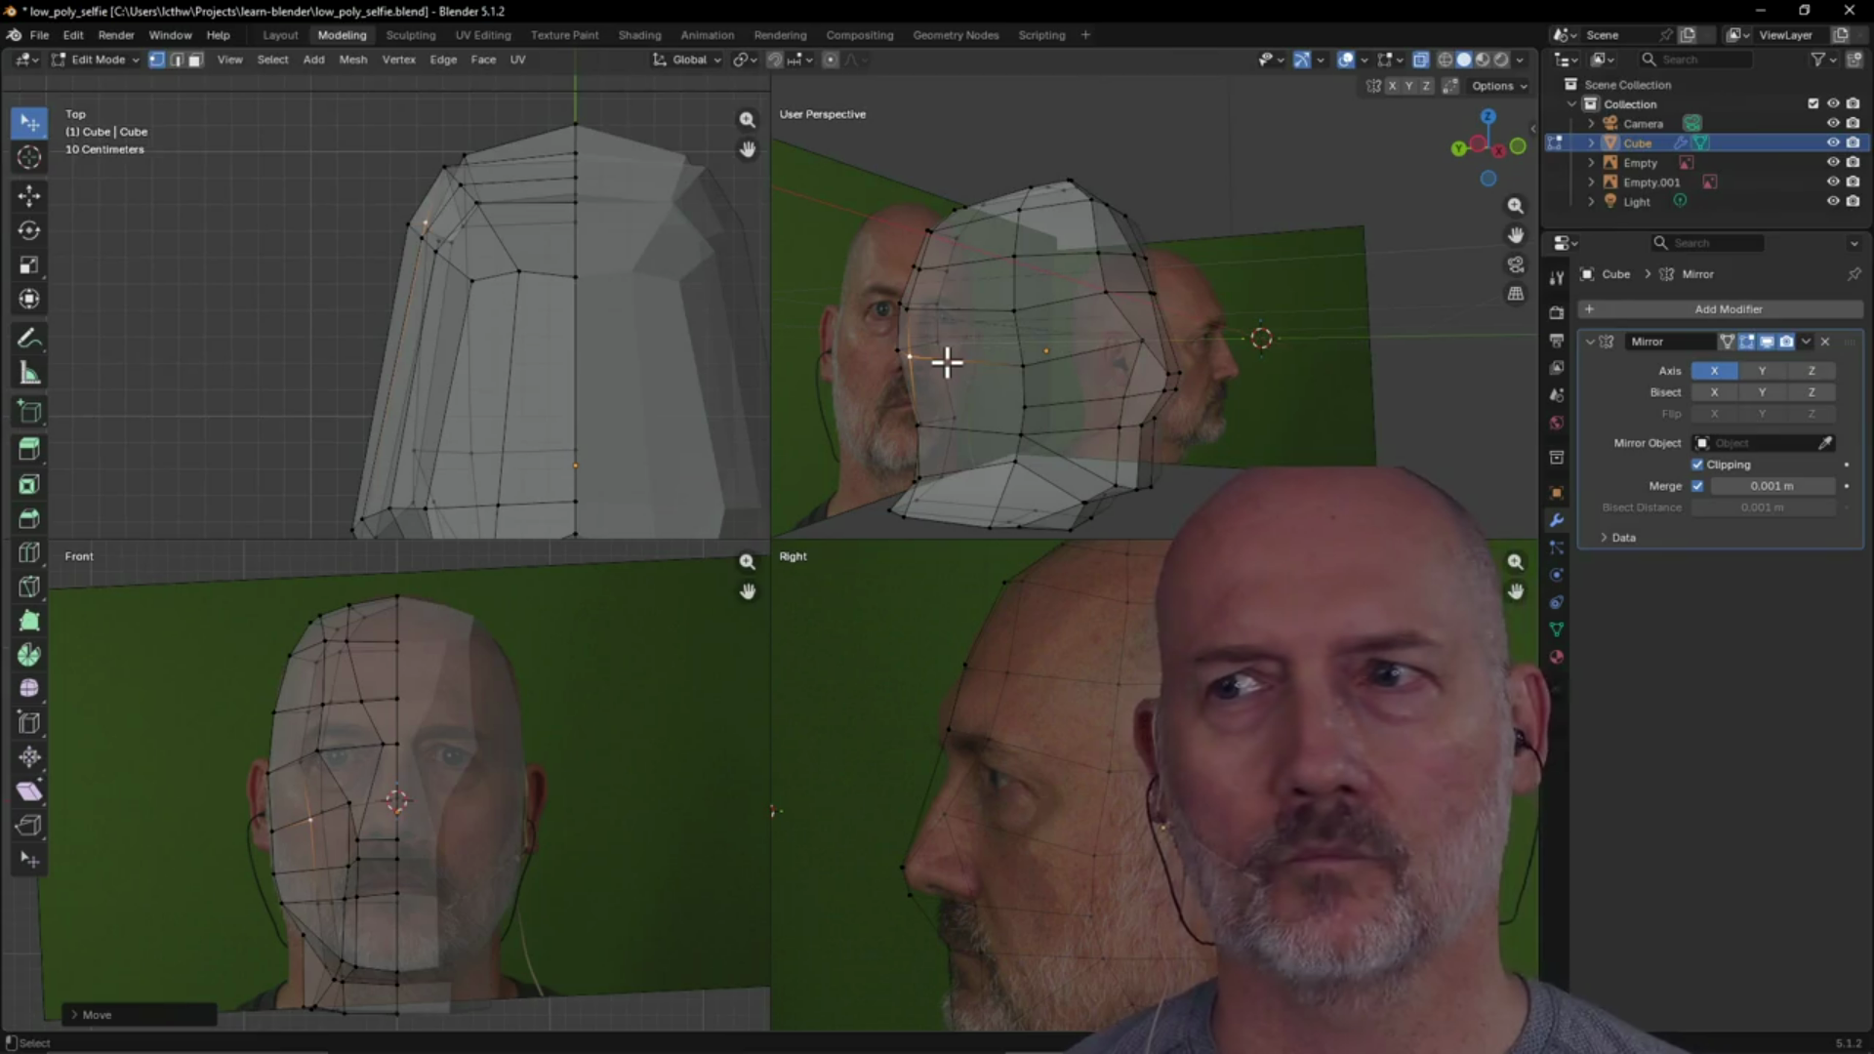
pyautogui.click(1028, 406)
pyautogui.moveTo(1104, 390)
pyautogui.mouseDown(button='middle')
pyautogui.moveTo(1184, 368)
pyautogui.moveTo(1080, 435)
pyautogui.moveTo(1050, 418)
pyautogui.moveTo(1062, 385)
pyautogui.moveTo(1037, 397)
pyautogui.moveTo(1197, 368)
pyautogui.moveTo(1209, 389)
pyautogui.moveTo(1200, 377)
pyautogui.moveTo(1142, 436)
pyautogui.moveTo(1156, 447)
pyautogui.mouseUp(button='middle')
pyautogui.scroll(4, 1054, 385)
pyautogui.scroll(-3, 1200, 376)
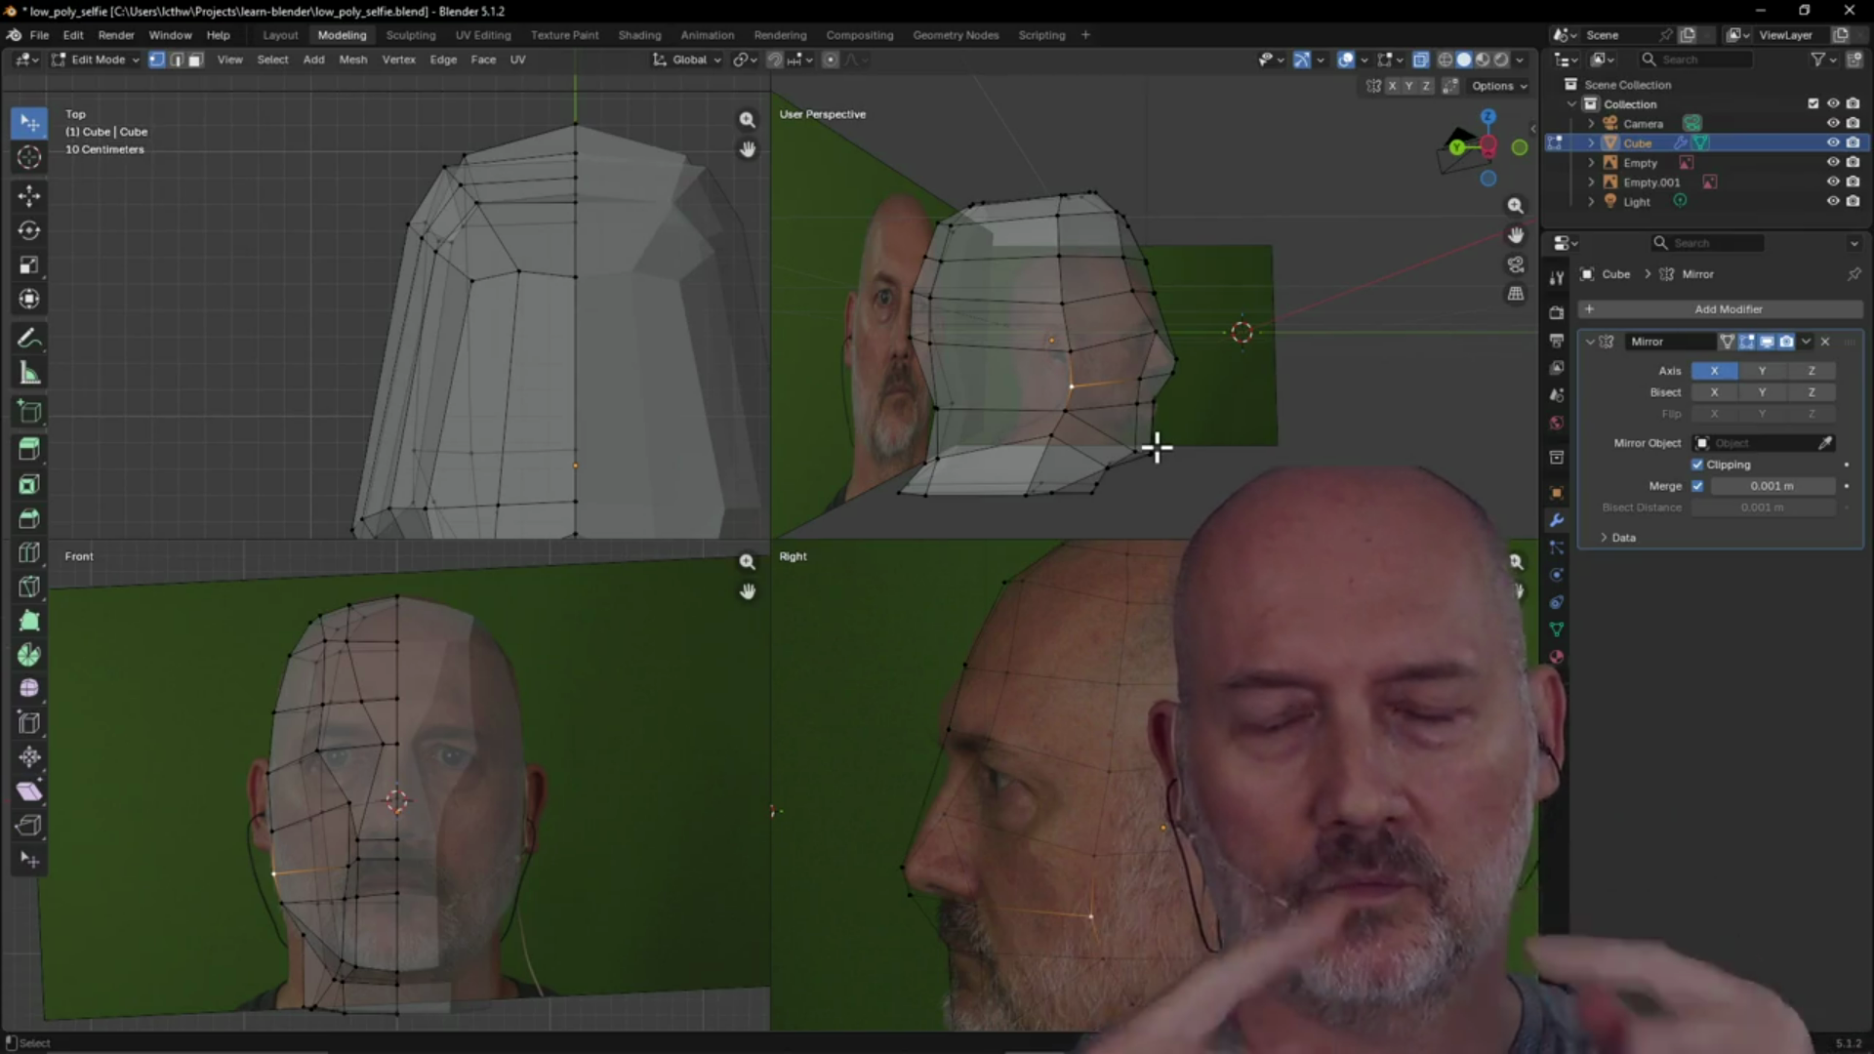
pyautogui.scroll(-6, 1140, 830)
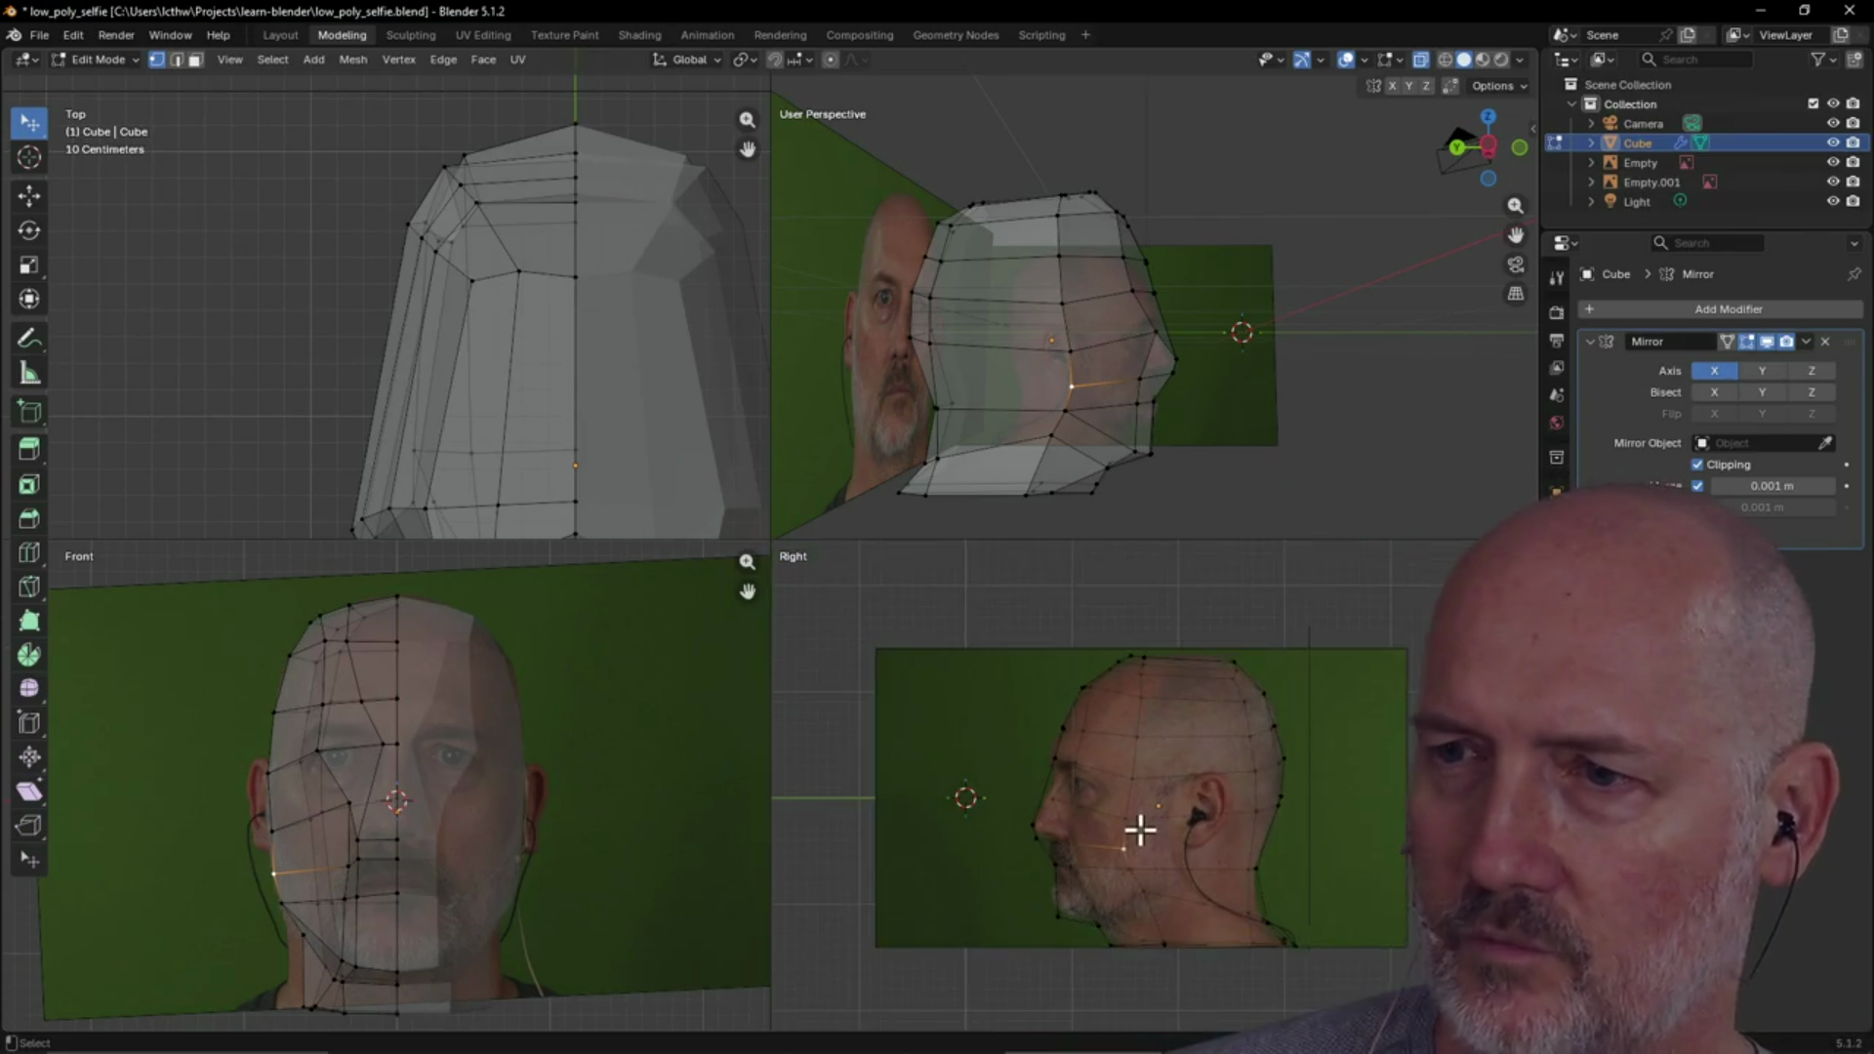
pyautogui.scroll(-1, 1141, 831)
pyautogui.scroll(2, 1140, 830)
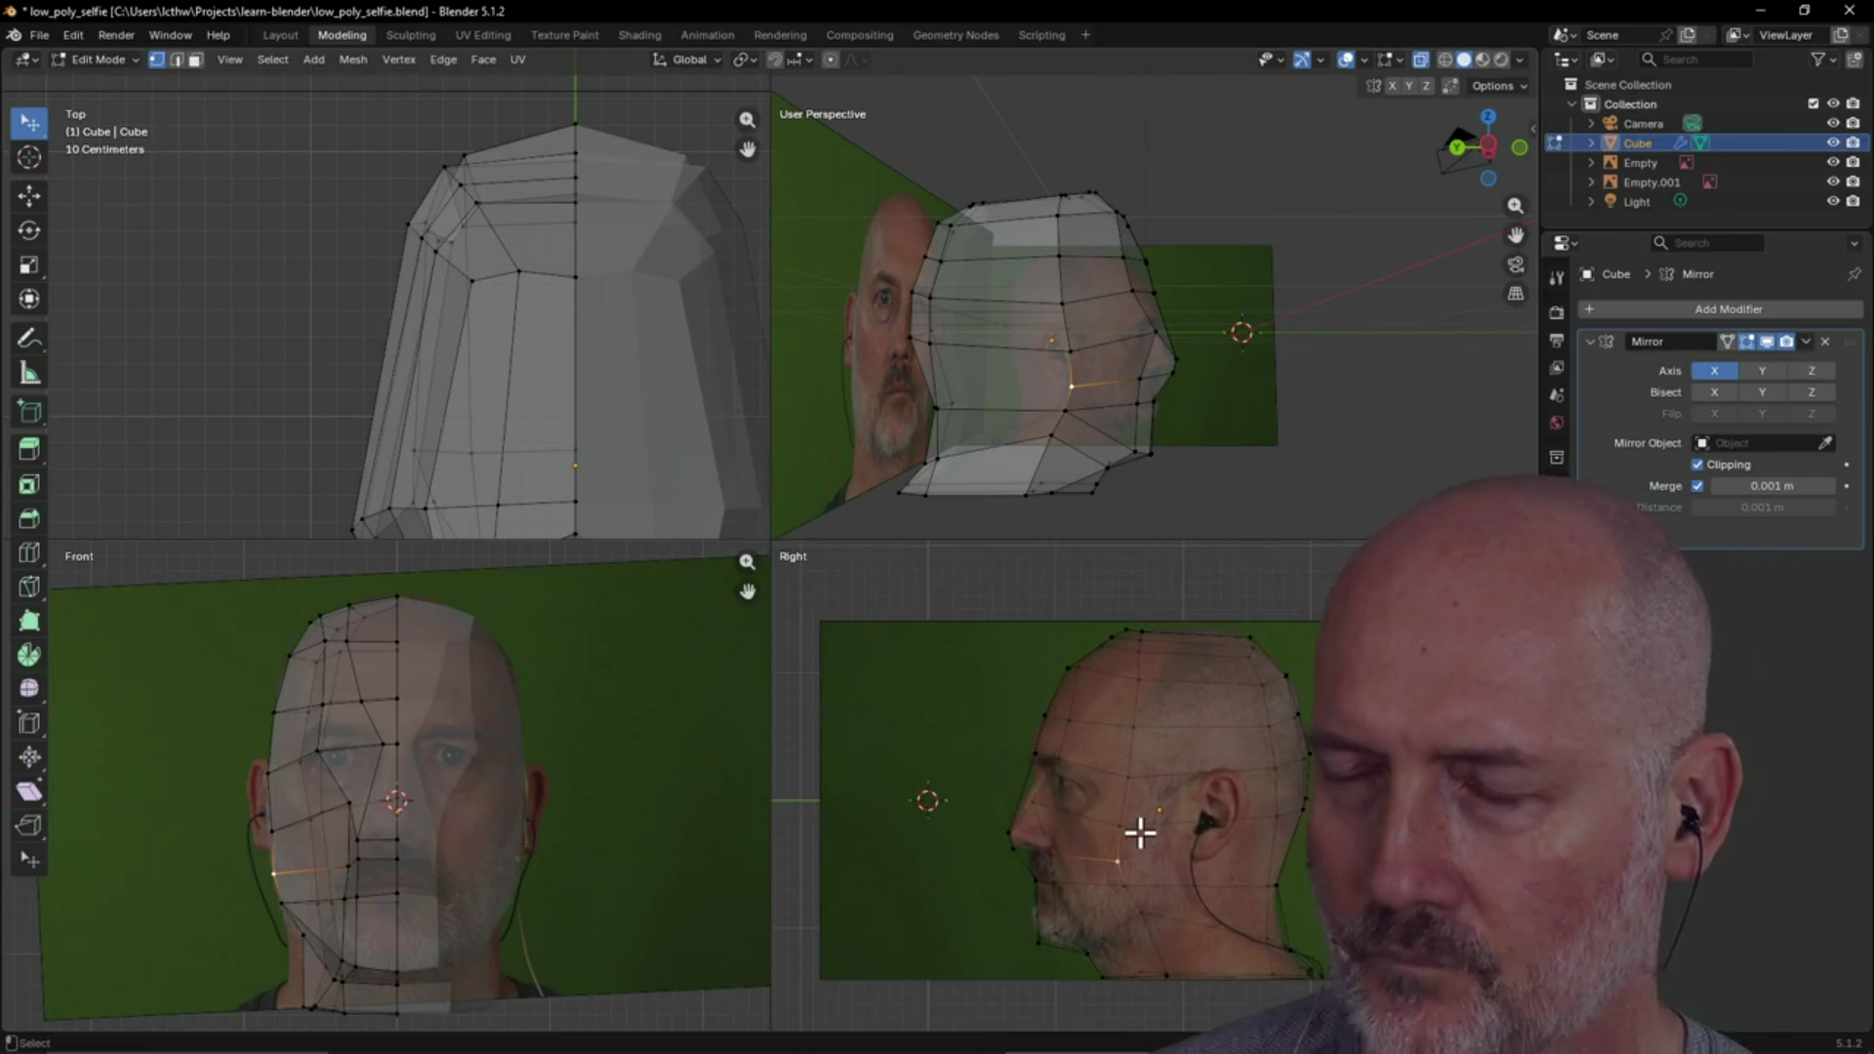
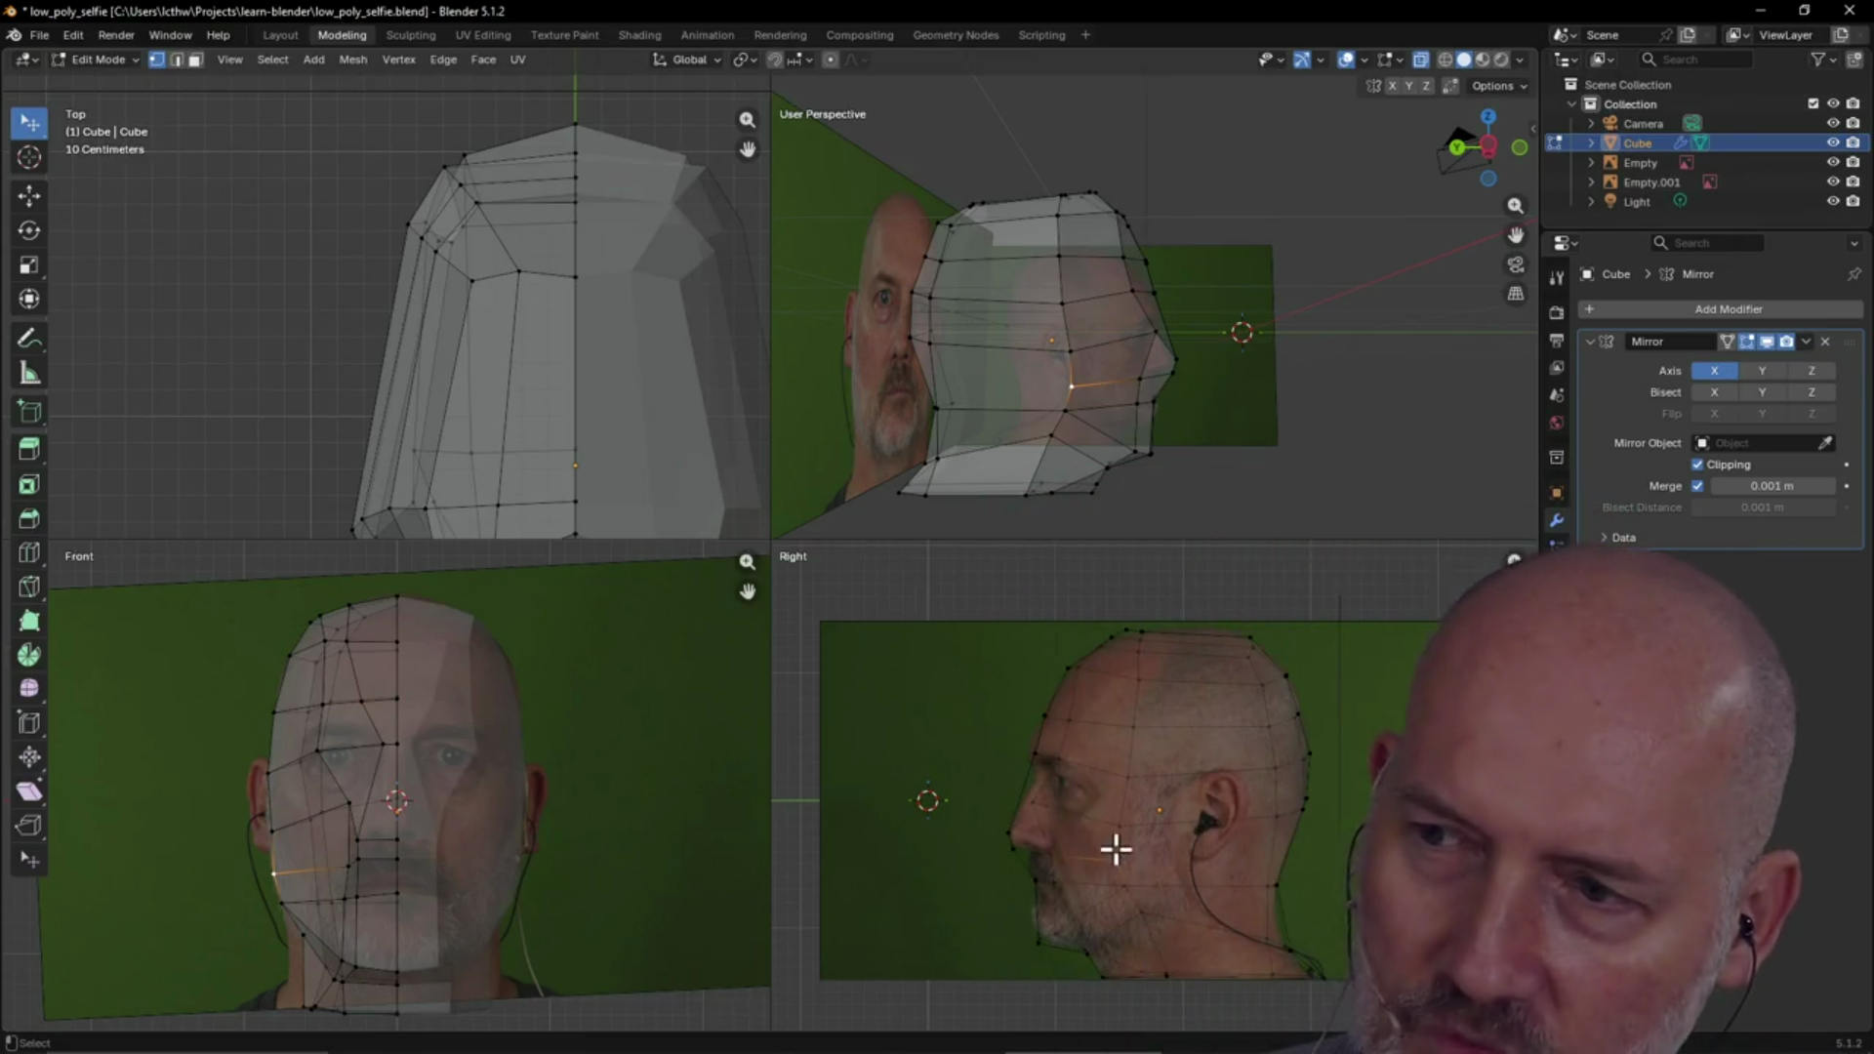
# Nudge the cheek vertex and shift a jaw vertex slightly on the head mesh
pyautogui.scroll(2, 1133, 858)
pyautogui.scroll(-1, 1135, 857)
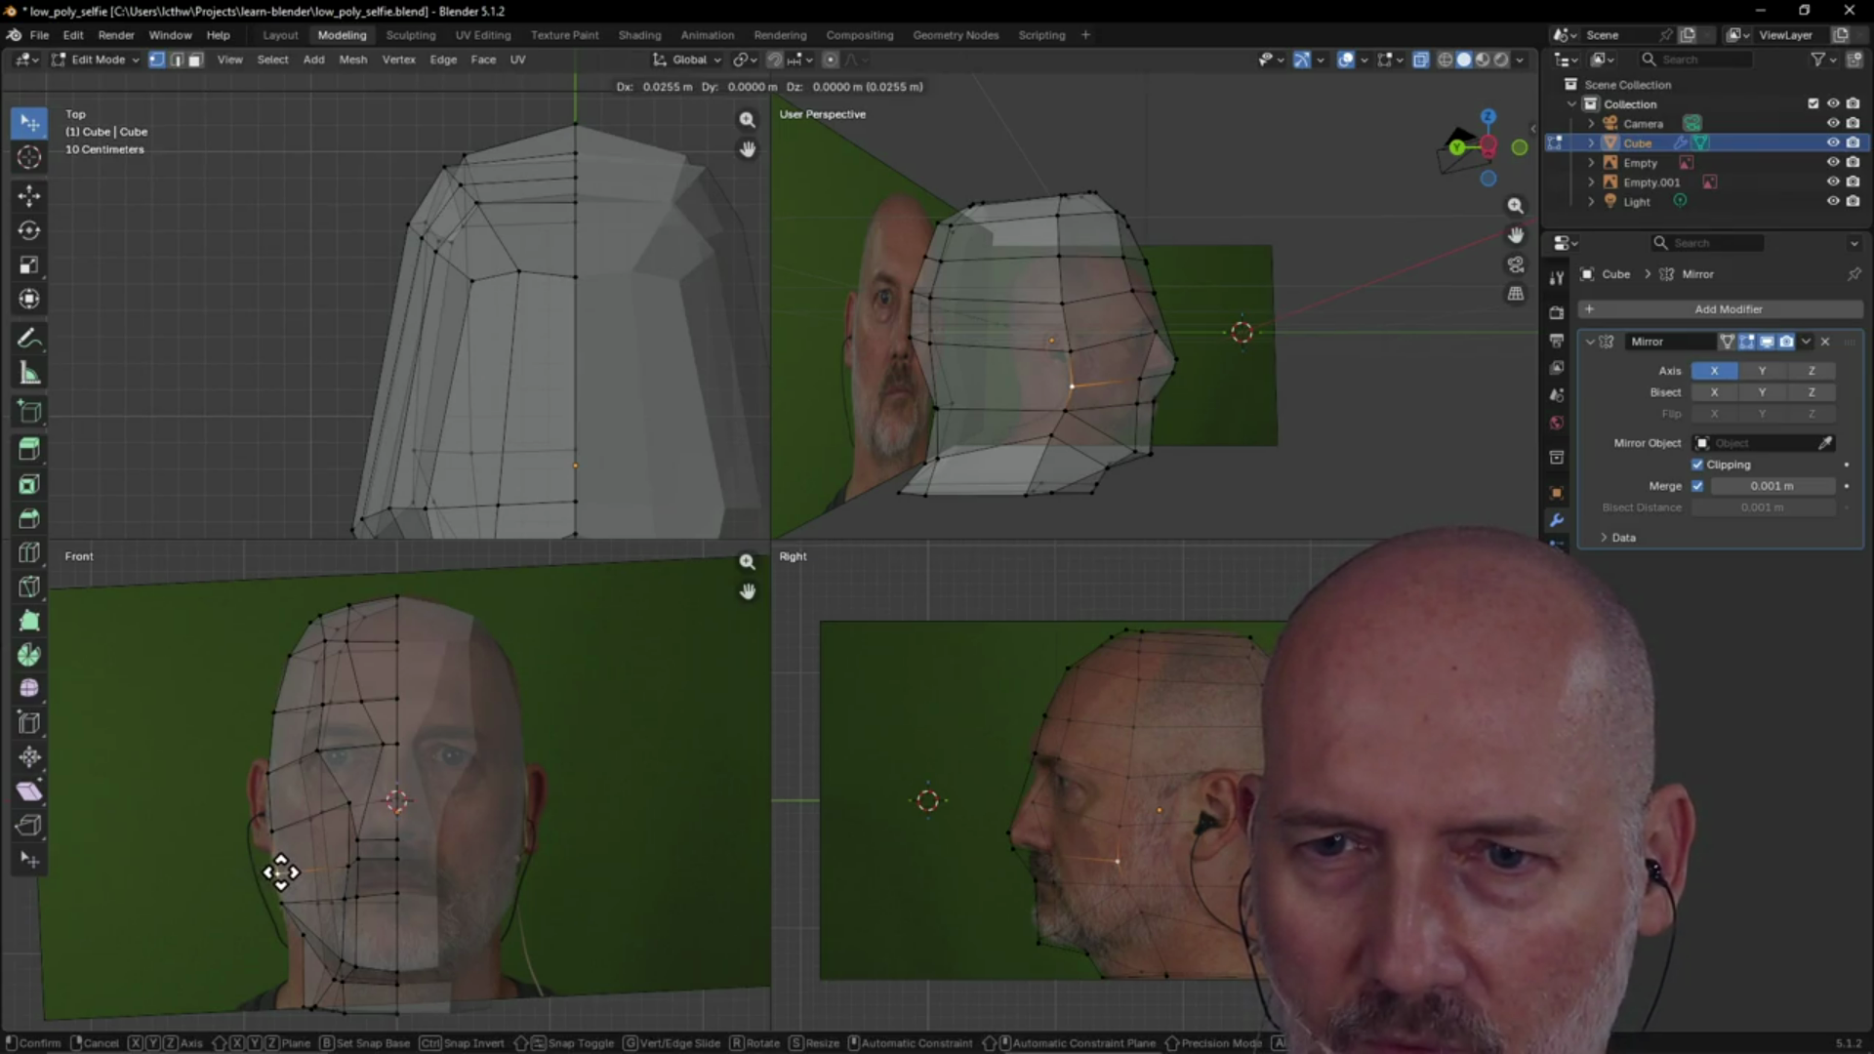
pyautogui.moveTo(278, 871); pyautogui.dragTo(279, 874)
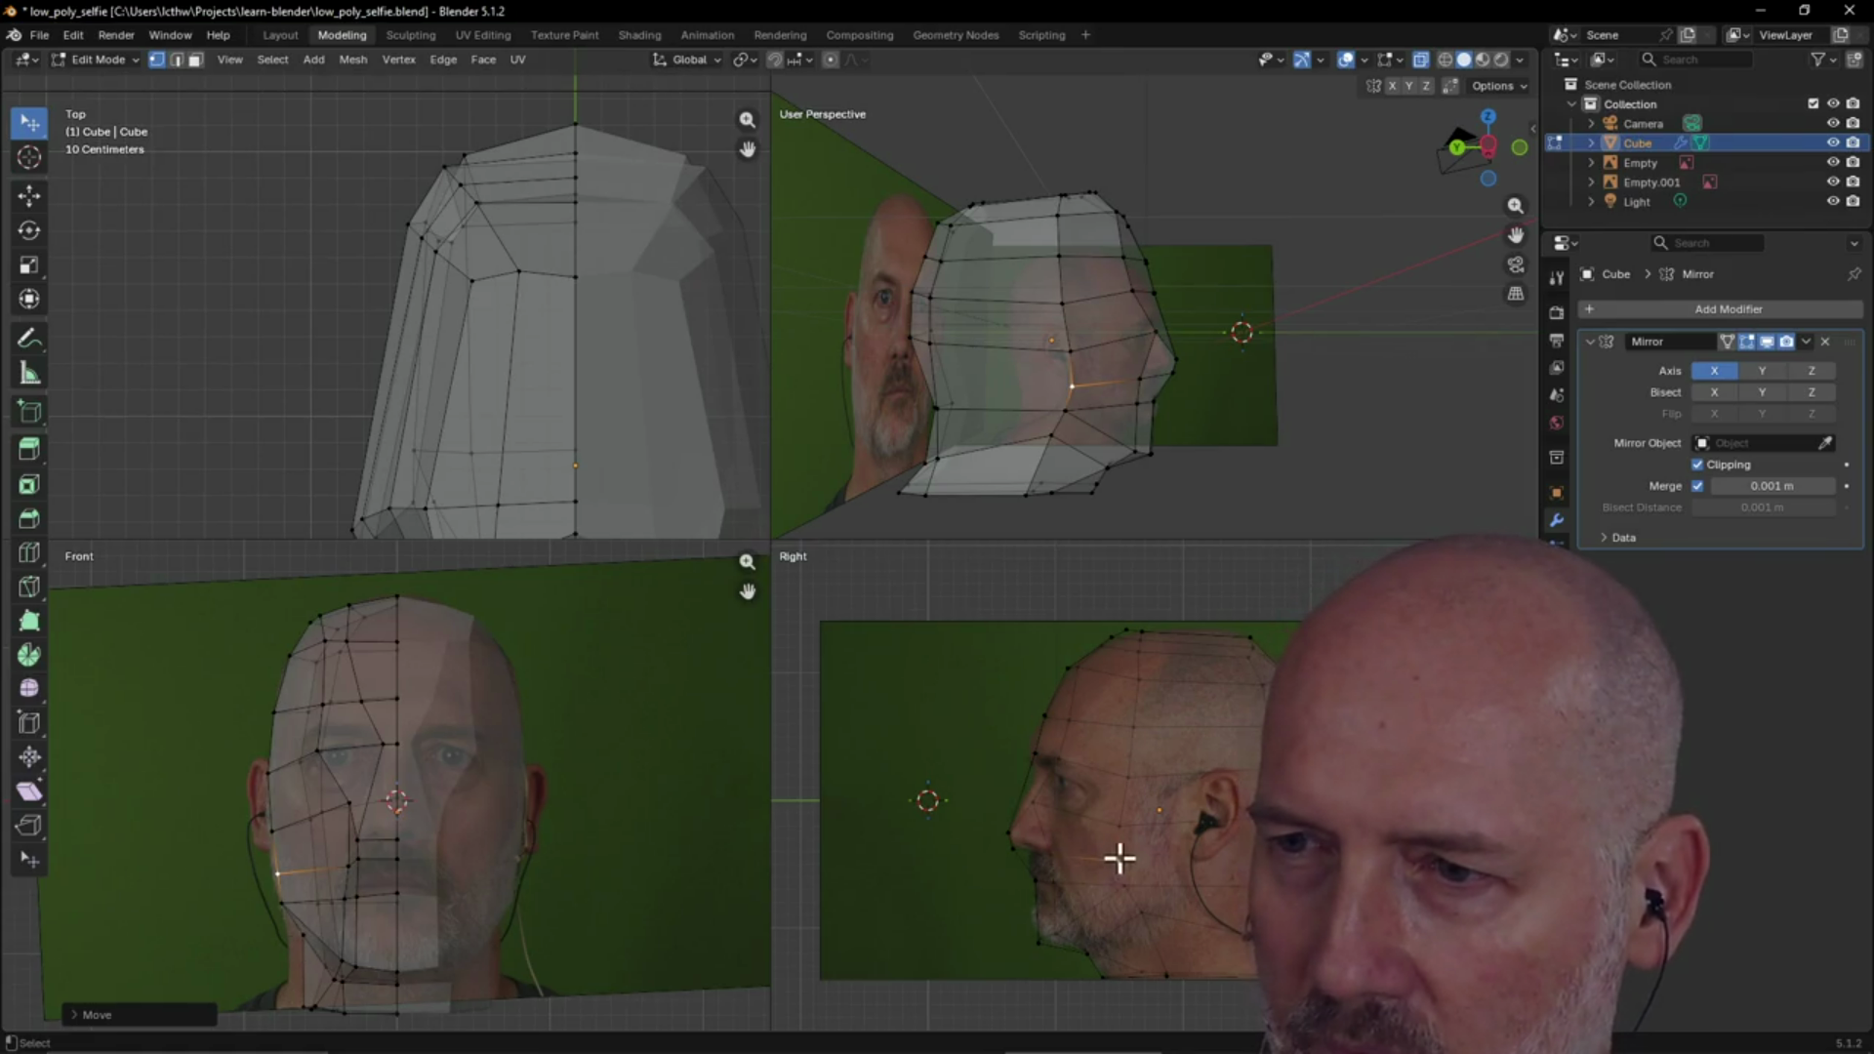
pyautogui.press('g')
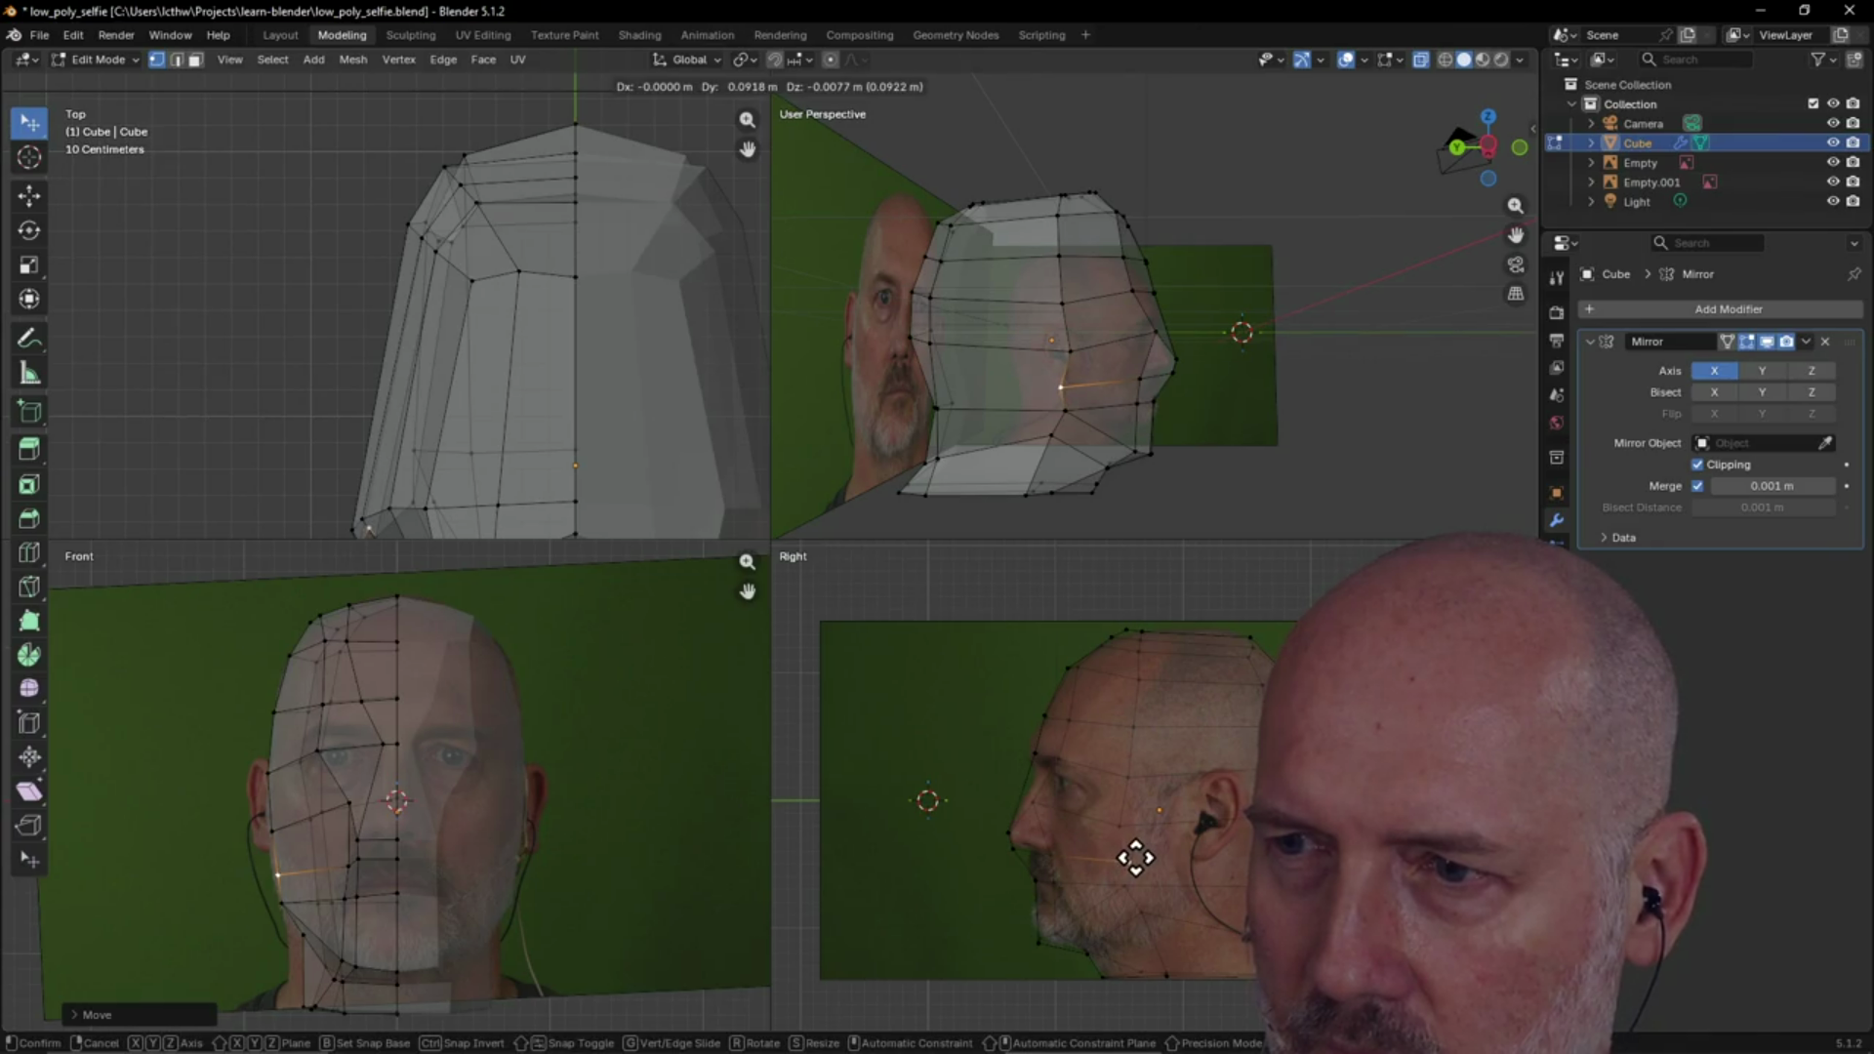
pyautogui.click(1125, 858)
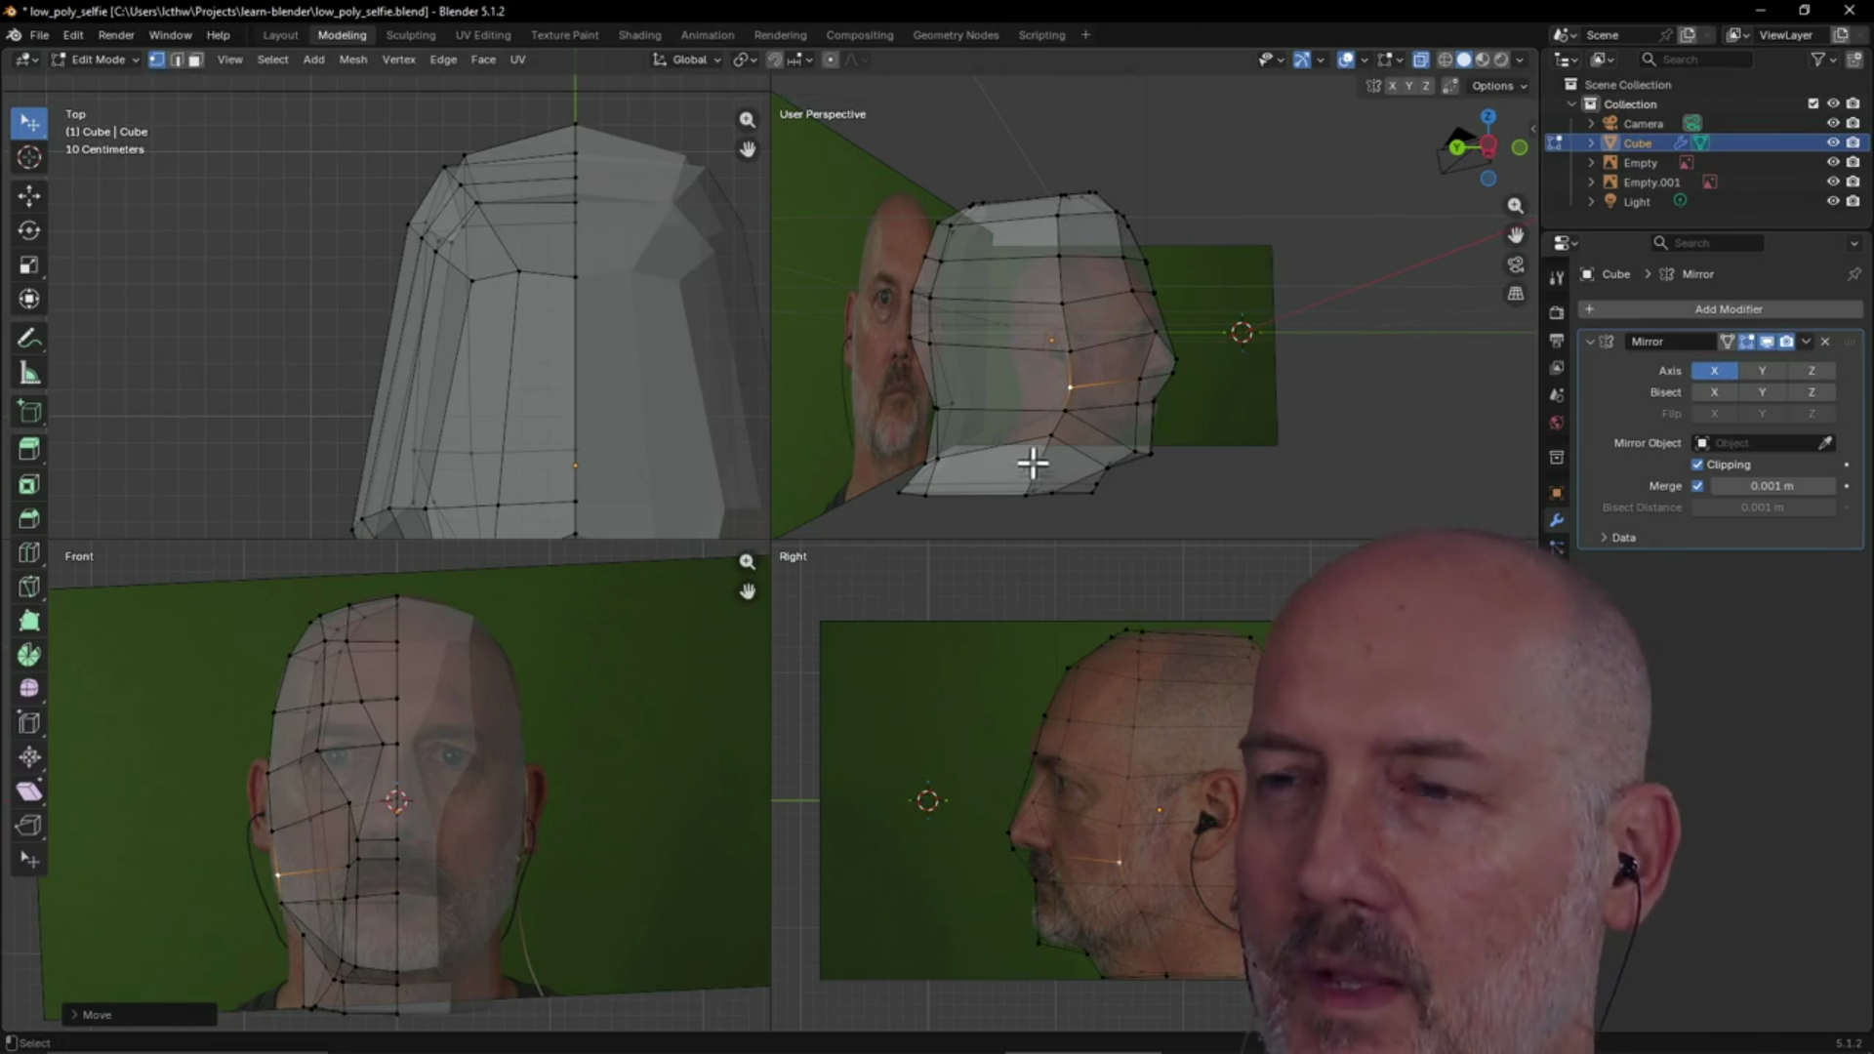
# Orbit to view the head from above, then return to the Layout workspace
pyautogui.scroll(-5, 1175, 478)
pyautogui.moveTo(1175, 477)
pyautogui.mouseDown(button='middle')
pyautogui.moveTo(1097, 63)
pyautogui.moveTo(1180, 25)
pyautogui.mouseUp(button='middle')
pyautogui.scroll(5, 1258, 280)
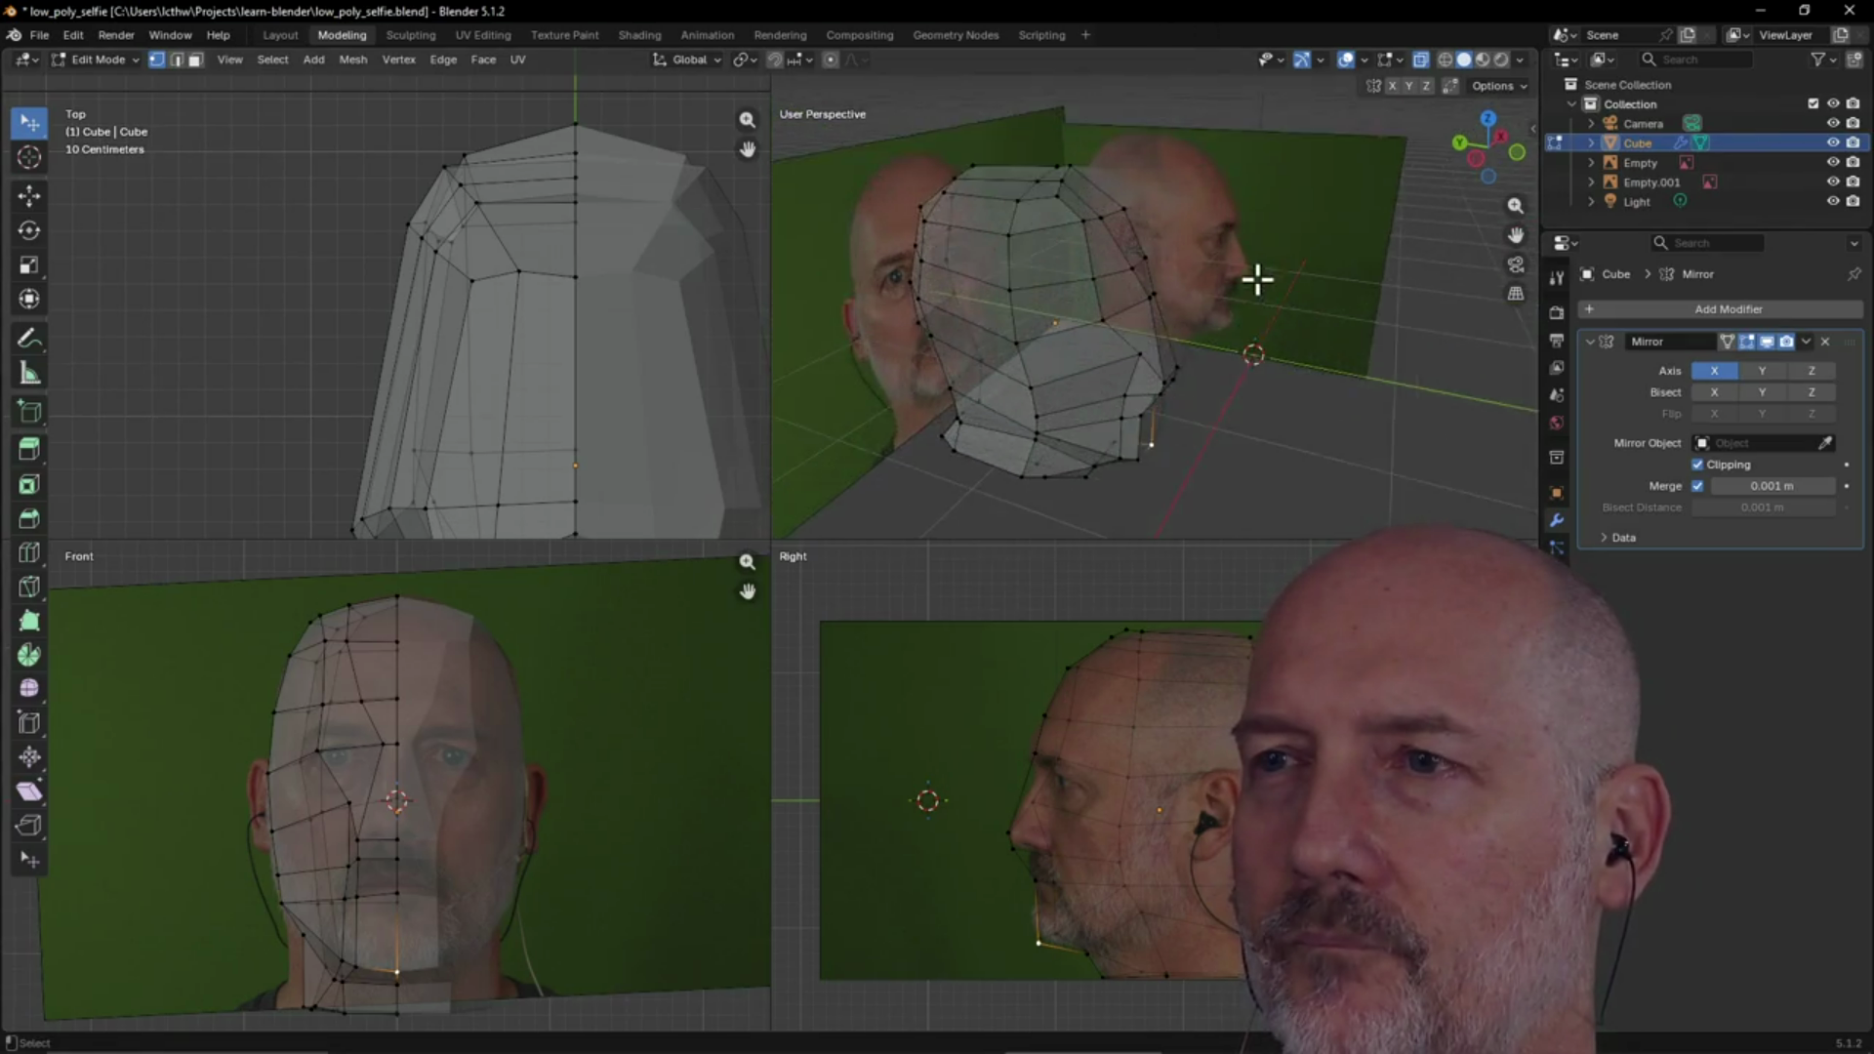
pyautogui.moveTo(1251, 280); pyautogui.dragTo(1146, 305, button='middle')
pyautogui.click(286, 37)
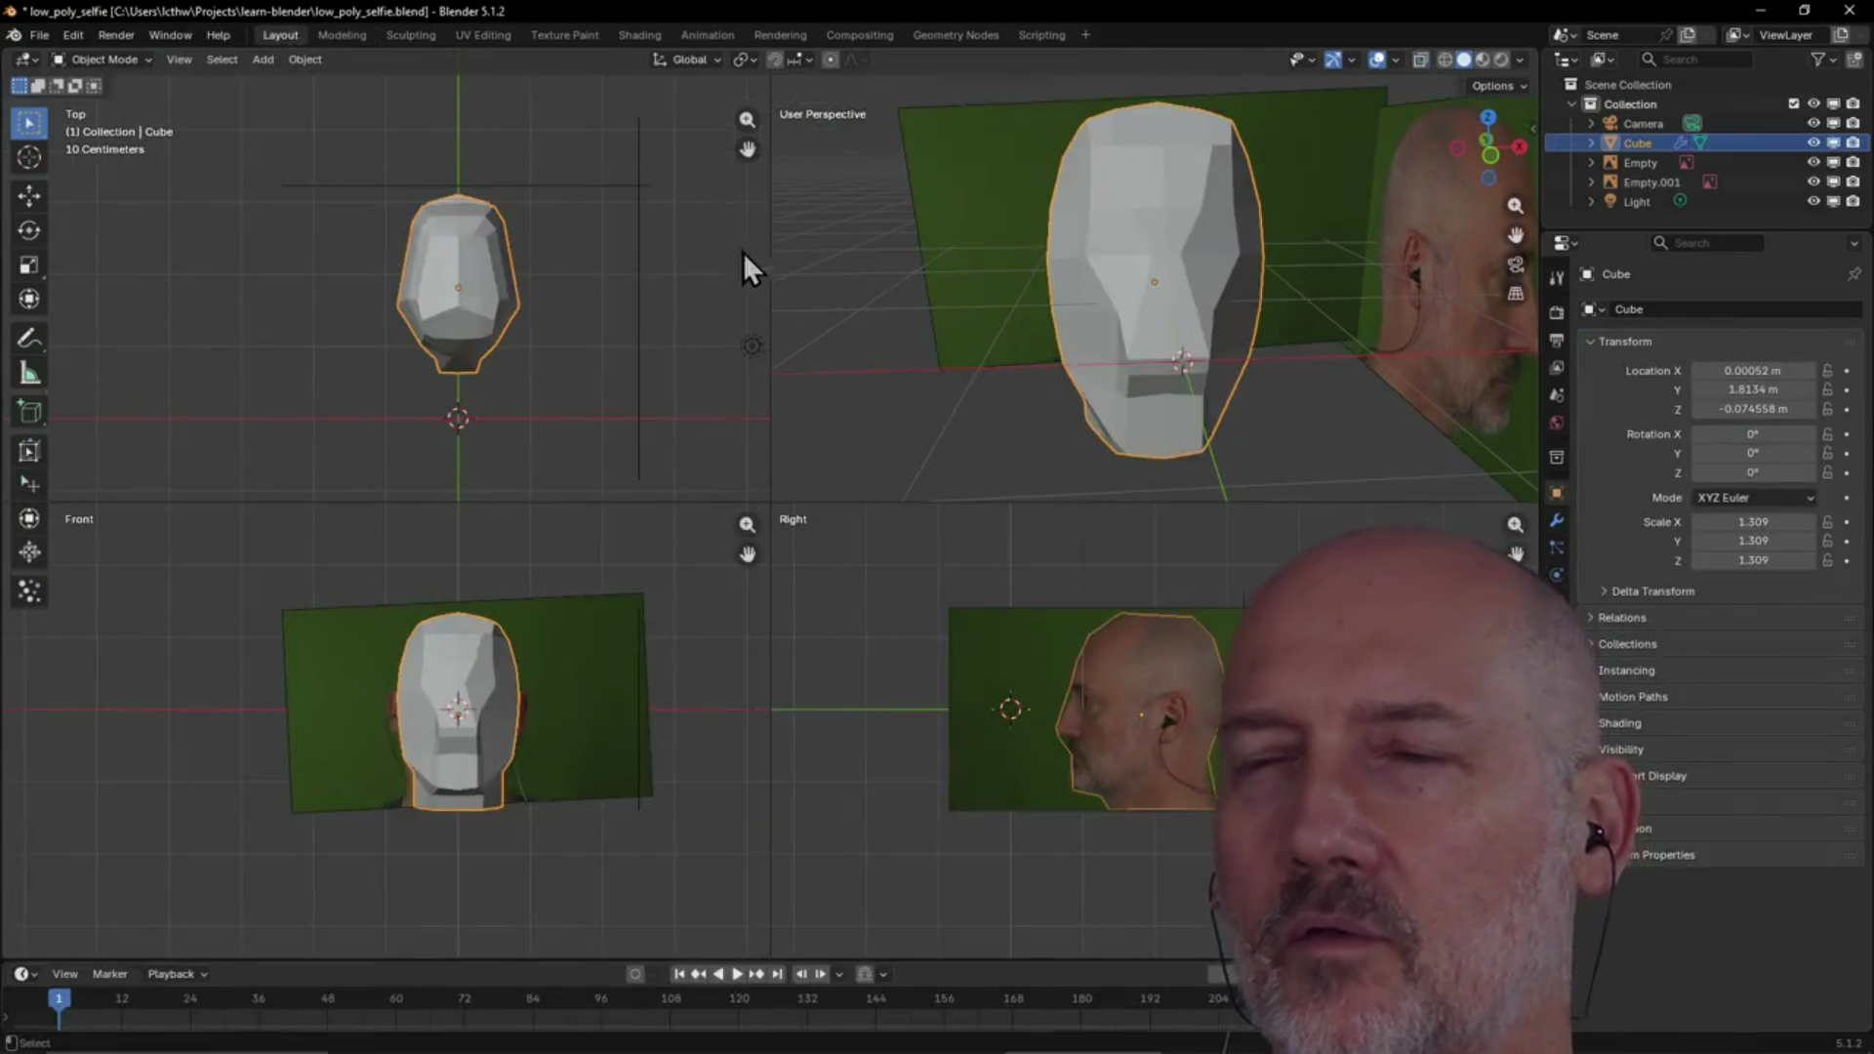
# Hide every object except the head mesh with Shift+H
pyautogui.scroll(-5, 833, 320)
pyautogui.moveTo(834, 320)
pyautogui.mouseDown(button='middle')
pyautogui.moveTo(1044, 352)
pyautogui.moveTo(994, 319)
pyautogui.mouseUp(button='middle')
pyautogui.hotkey('ctrl', 'h')
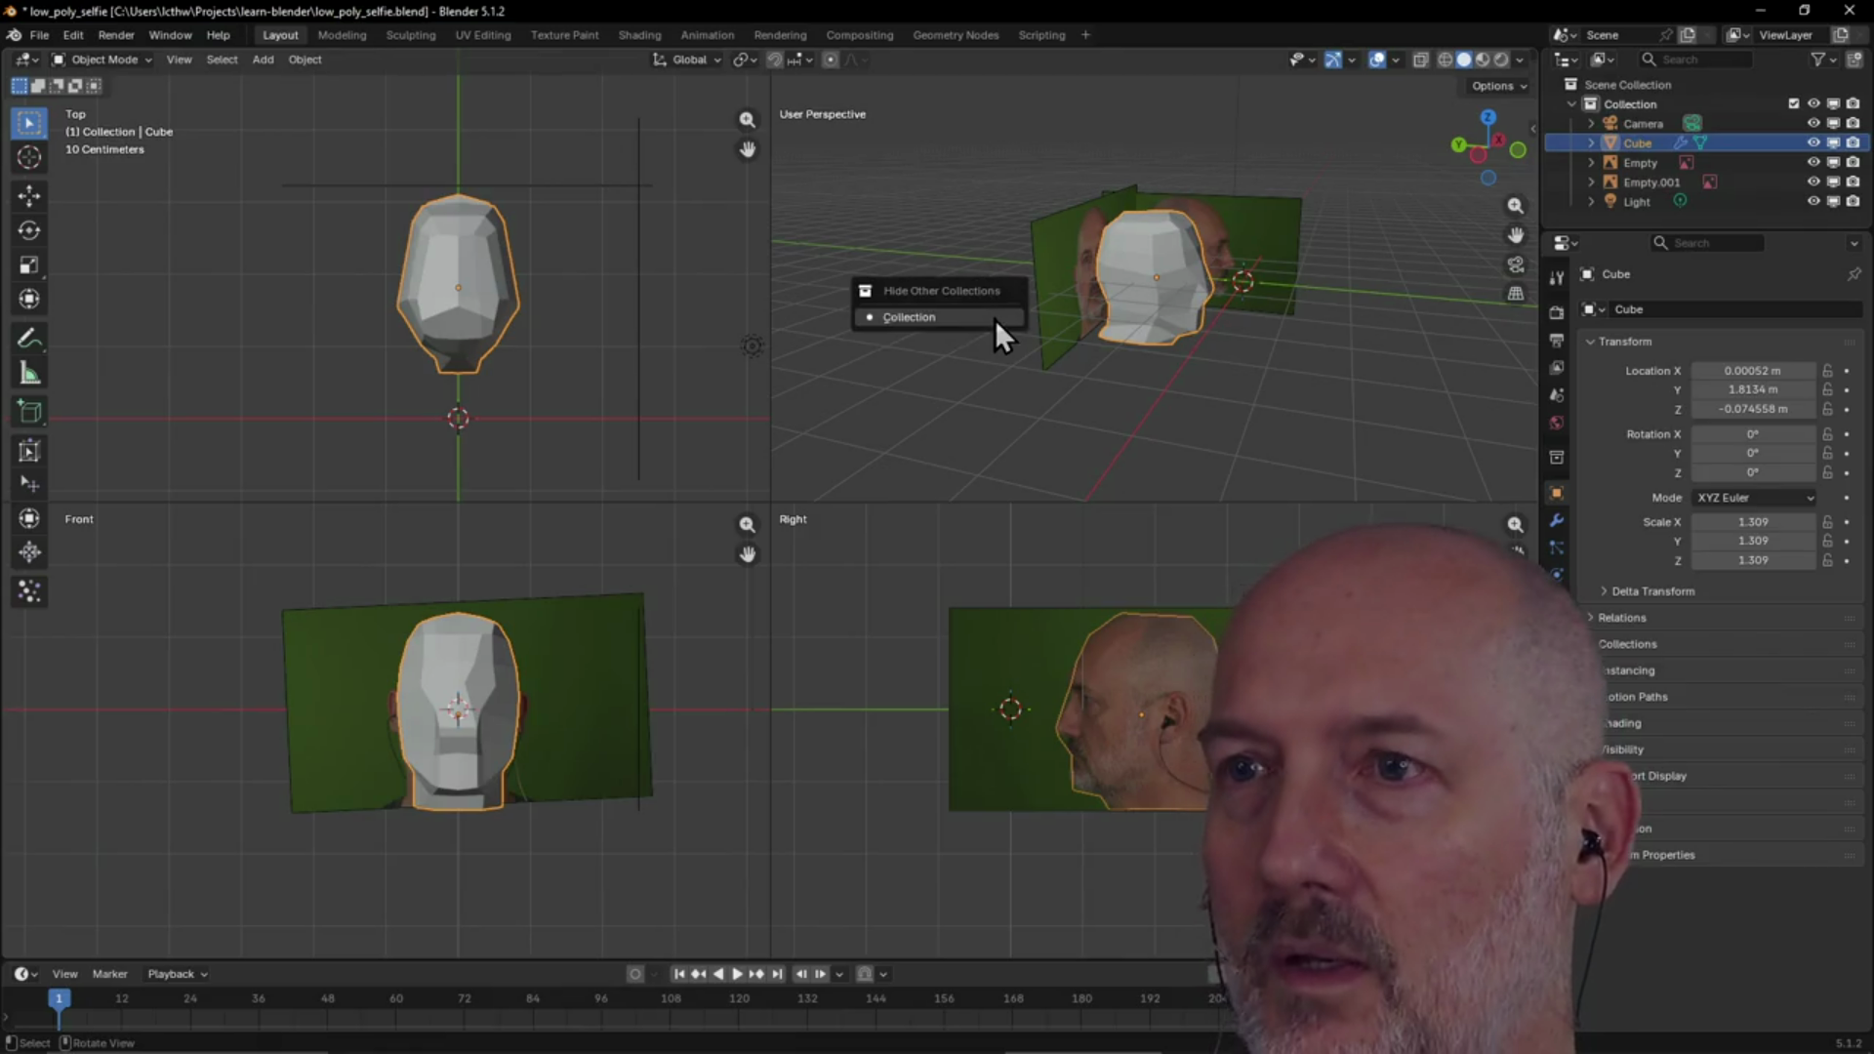
pyautogui.click(956, 314)
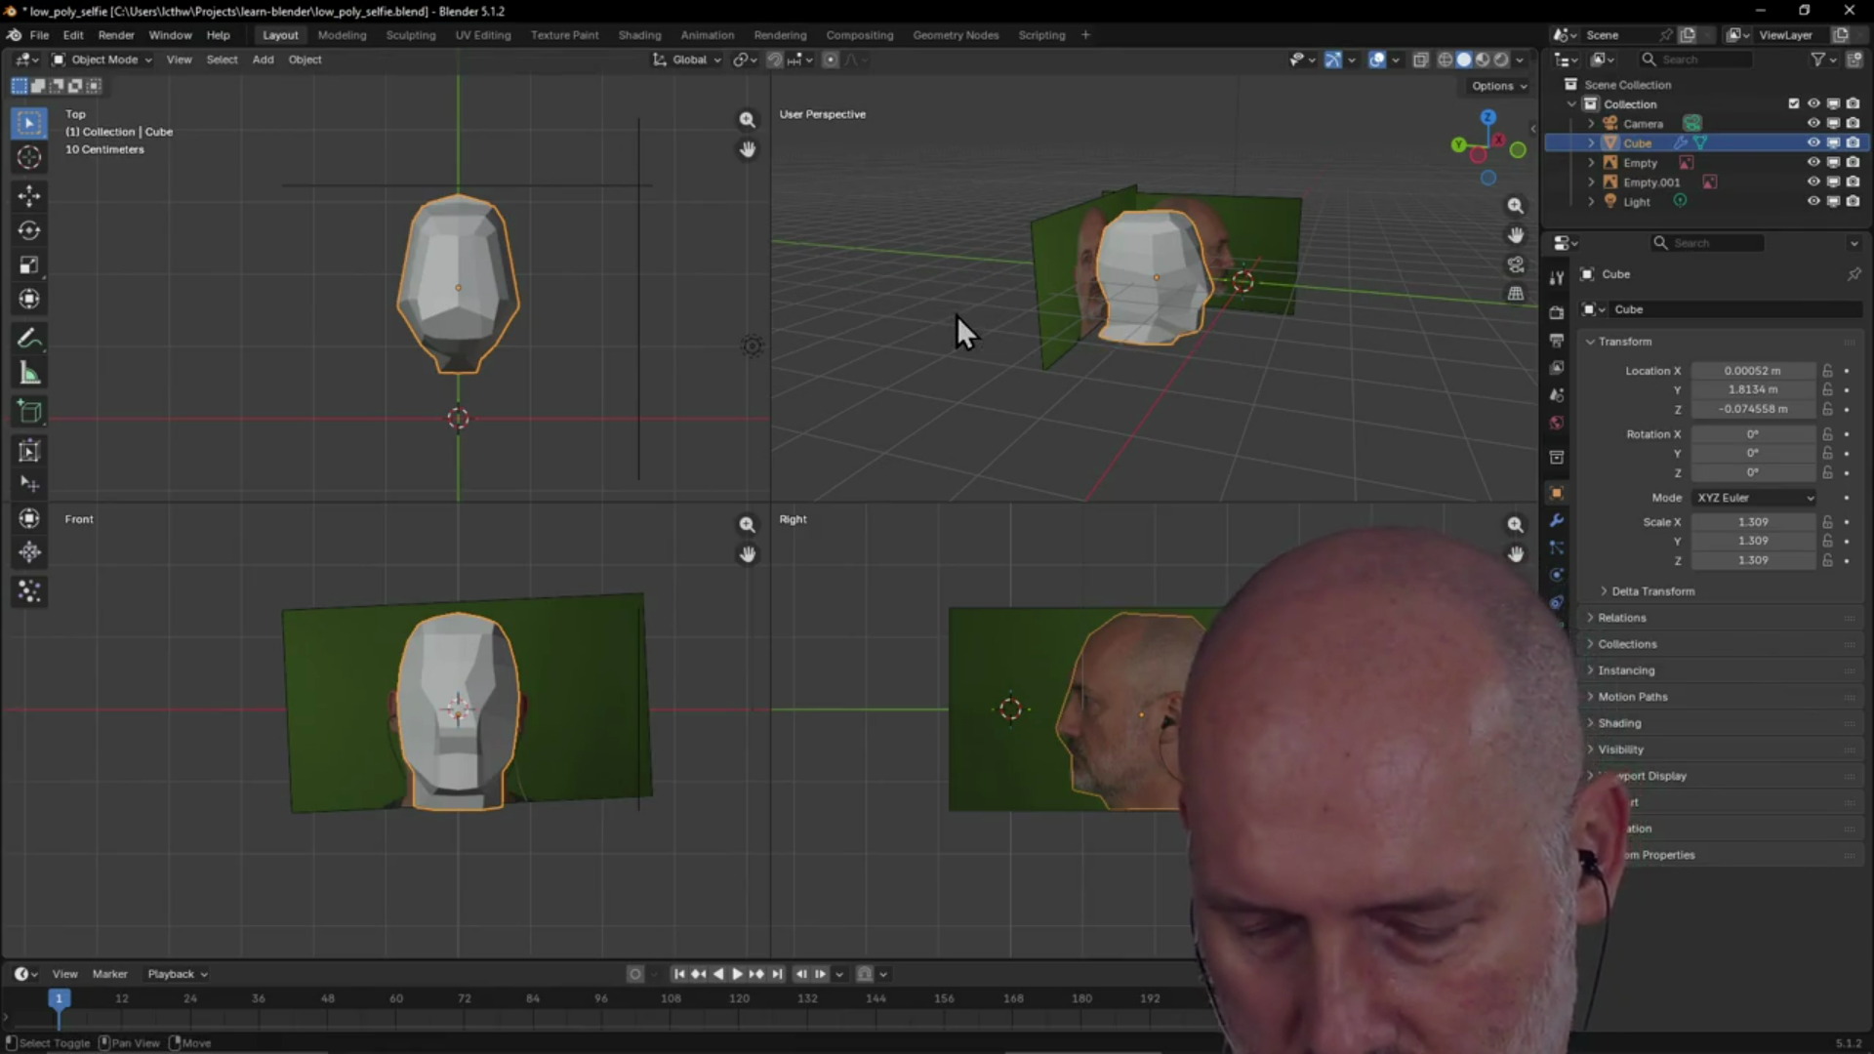
pyautogui.hotkey('shift', 'h')
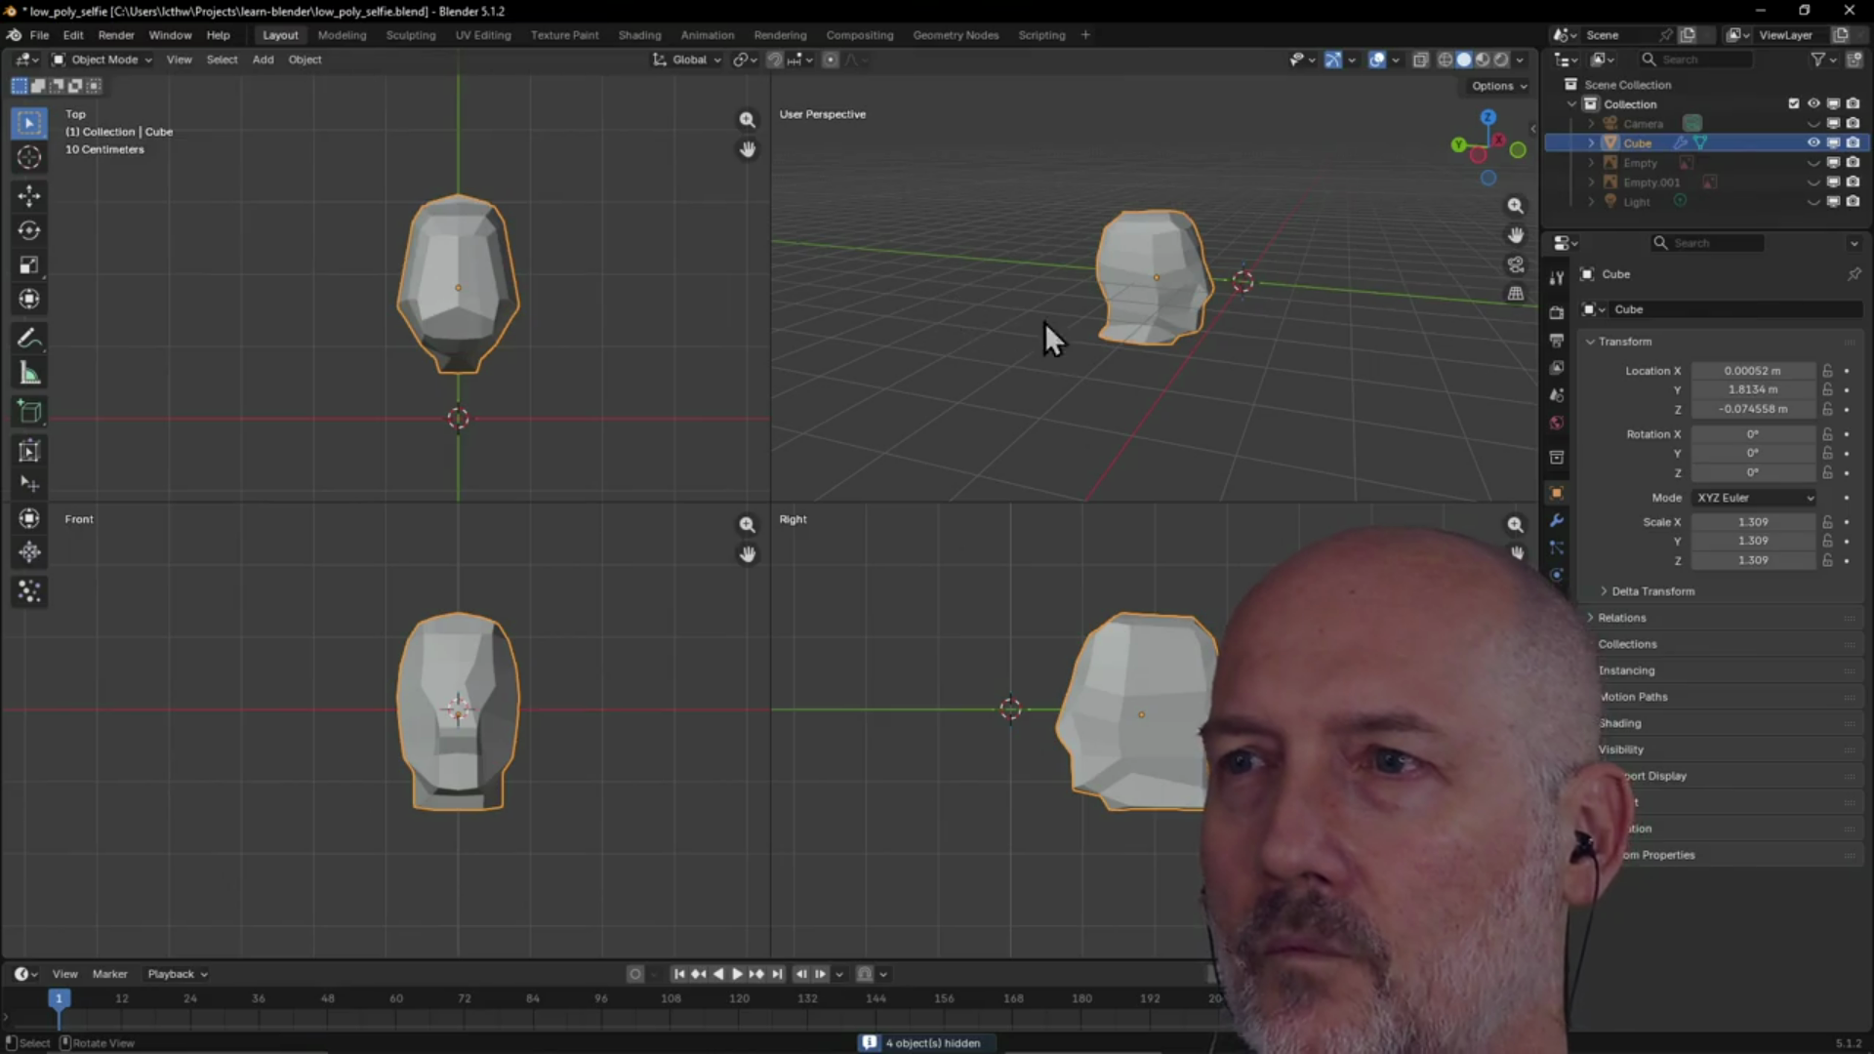
# Orbit around the isolated head from several angles, ending in the Modeling workspace
pyautogui.scroll(2, 1123, 317)
pyautogui.scroll(1, 1183, 310)
pyautogui.moveTo(1138, 301)
pyautogui.mouseDown(button='middle')
pyautogui.moveTo(962, 305)
pyautogui.moveTo(1226, 372)
pyautogui.moveTo(1052, 388)
pyautogui.moveTo(1204, 260)
pyautogui.moveTo(1355, 236)
pyautogui.moveTo(1197, 315)
pyautogui.moveTo(1222, 378)
pyautogui.moveTo(1271, 319)
pyautogui.moveTo(1131, 365)
pyautogui.moveTo(1315, 132)
pyautogui.moveTo(1151, 188)
pyautogui.mouseUp(button='middle')
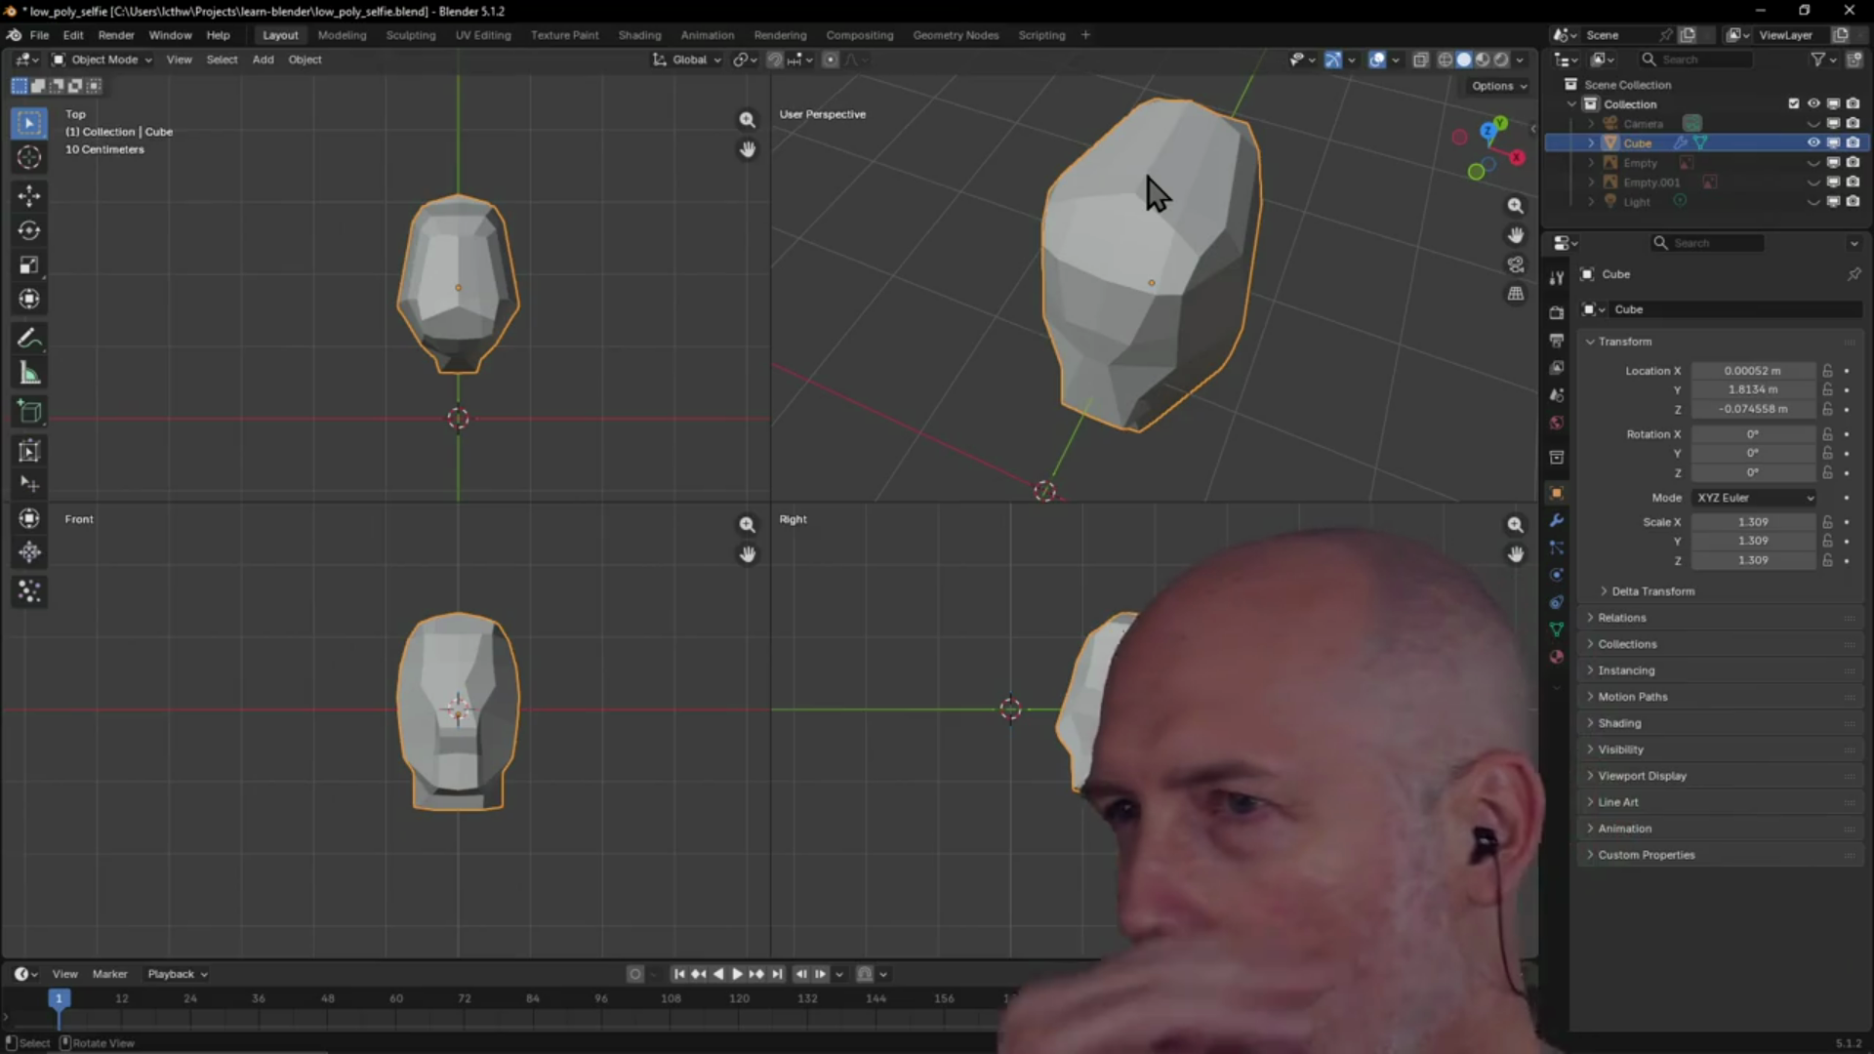
pyautogui.moveTo(1292, 160)
pyautogui.mouseDown(button='middle')
pyautogui.moveTo(1207, 248)
pyautogui.moveTo(1314, 168)
pyautogui.moveTo(1238, 196)
pyautogui.moveTo(1063, 189)
pyautogui.moveTo(1162, 181)
pyautogui.moveTo(1080, 330)
pyautogui.moveTo(1300, 291)
pyautogui.moveTo(1206, 348)
pyautogui.moveTo(1281, 339)
pyautogui.moveTo(1155, 356)
pyautogui.moveTo(1286, 273)
pyautogui.moveTo(1086, 301)
pyautogui.moveTo(1230, 271)
pyautogui.moveTo(1134, 283)
pyautogui.moveTo(1136, 310)
pyautogui.moveTo(1298, 270)
pyautogui.mouseUp(button='middle')
pyautogui.moveTo(1195, 324)
pyautogui.mouseDown(button='middle')
pyautogui.moveTo(1269, 285)
pyautogui.moveTo(1167, 296)
pyautogui.mouseUp(button='middle')
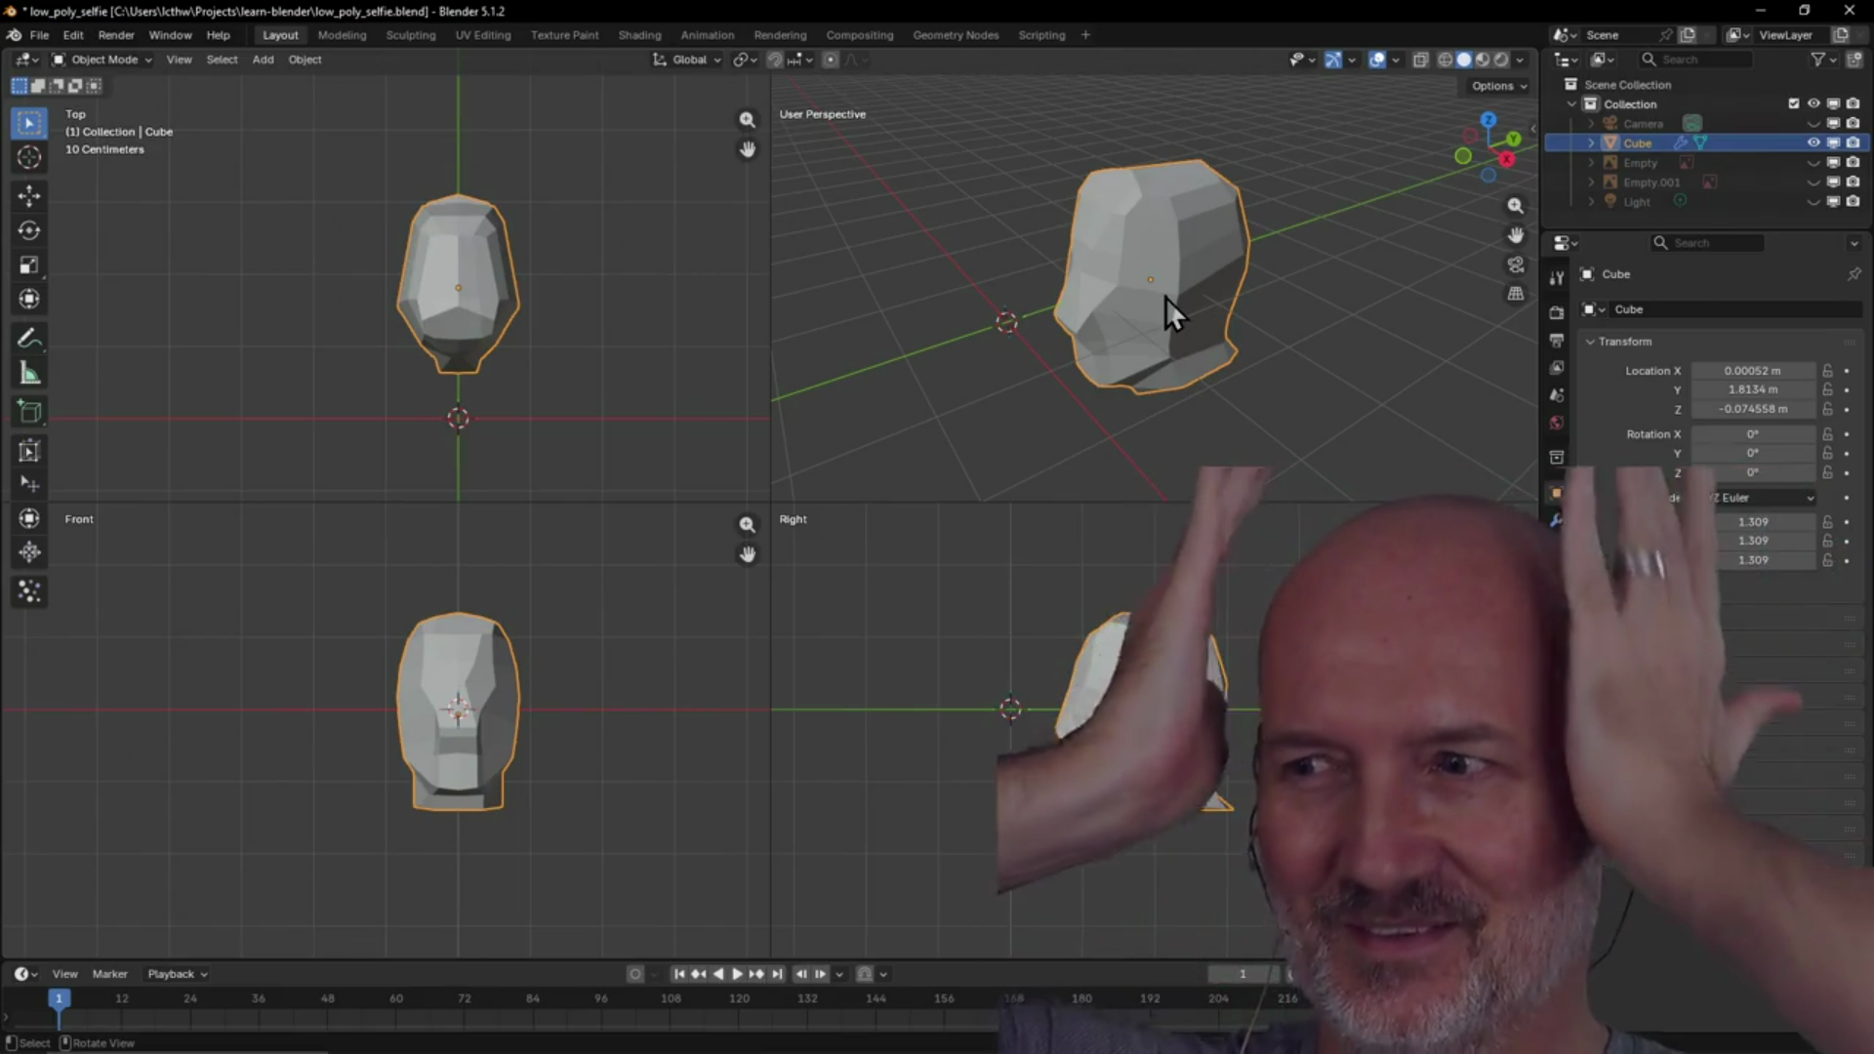
pyautogui.moveTo(1166, 297)
pyautogui.mouseDown(button='middle')
pyautogui.moveTo(1269, 237)
pyautogui.moveTo(1421, 220)
pyautogui.moveTo(1233, 246)
pyautogui.moveTo(1372, 242)
pyautogui.moveTo(1138, 283)
pyautogui.moveTo(1021, 224)
pyautogui.moveTo(1231, 273)
pyautogui.moveTo(1203, 244)
pyautogui.moveTo(1161, 256)
pyautogui.moveTo(1047, 214)
pyautogui.moveTo(1374, 214)
pyautogui.moveTo(1013, 196)
pyautogui.moveTo(1241, 205)
pyautogui.moveTo(1218, 195)
pyautogui.moveTo(1223, 270)
pyautogui.moveTo(1189, 289)
pyautogui.moveTo(1143, 273)
pyautogui.moveTo(1127, 210)
pyautogui.mouseUp(button='middle')
pyautogui.moveTo(1139, 320)
pyautogui.mouseDown(button='middle')
pyautogui.moveTo(1050, 305)
pyautogui.moveTo(1121, 331)
pyautogui.moveTo(1104, 371)
pyautogui.mouseUp(button='middle')
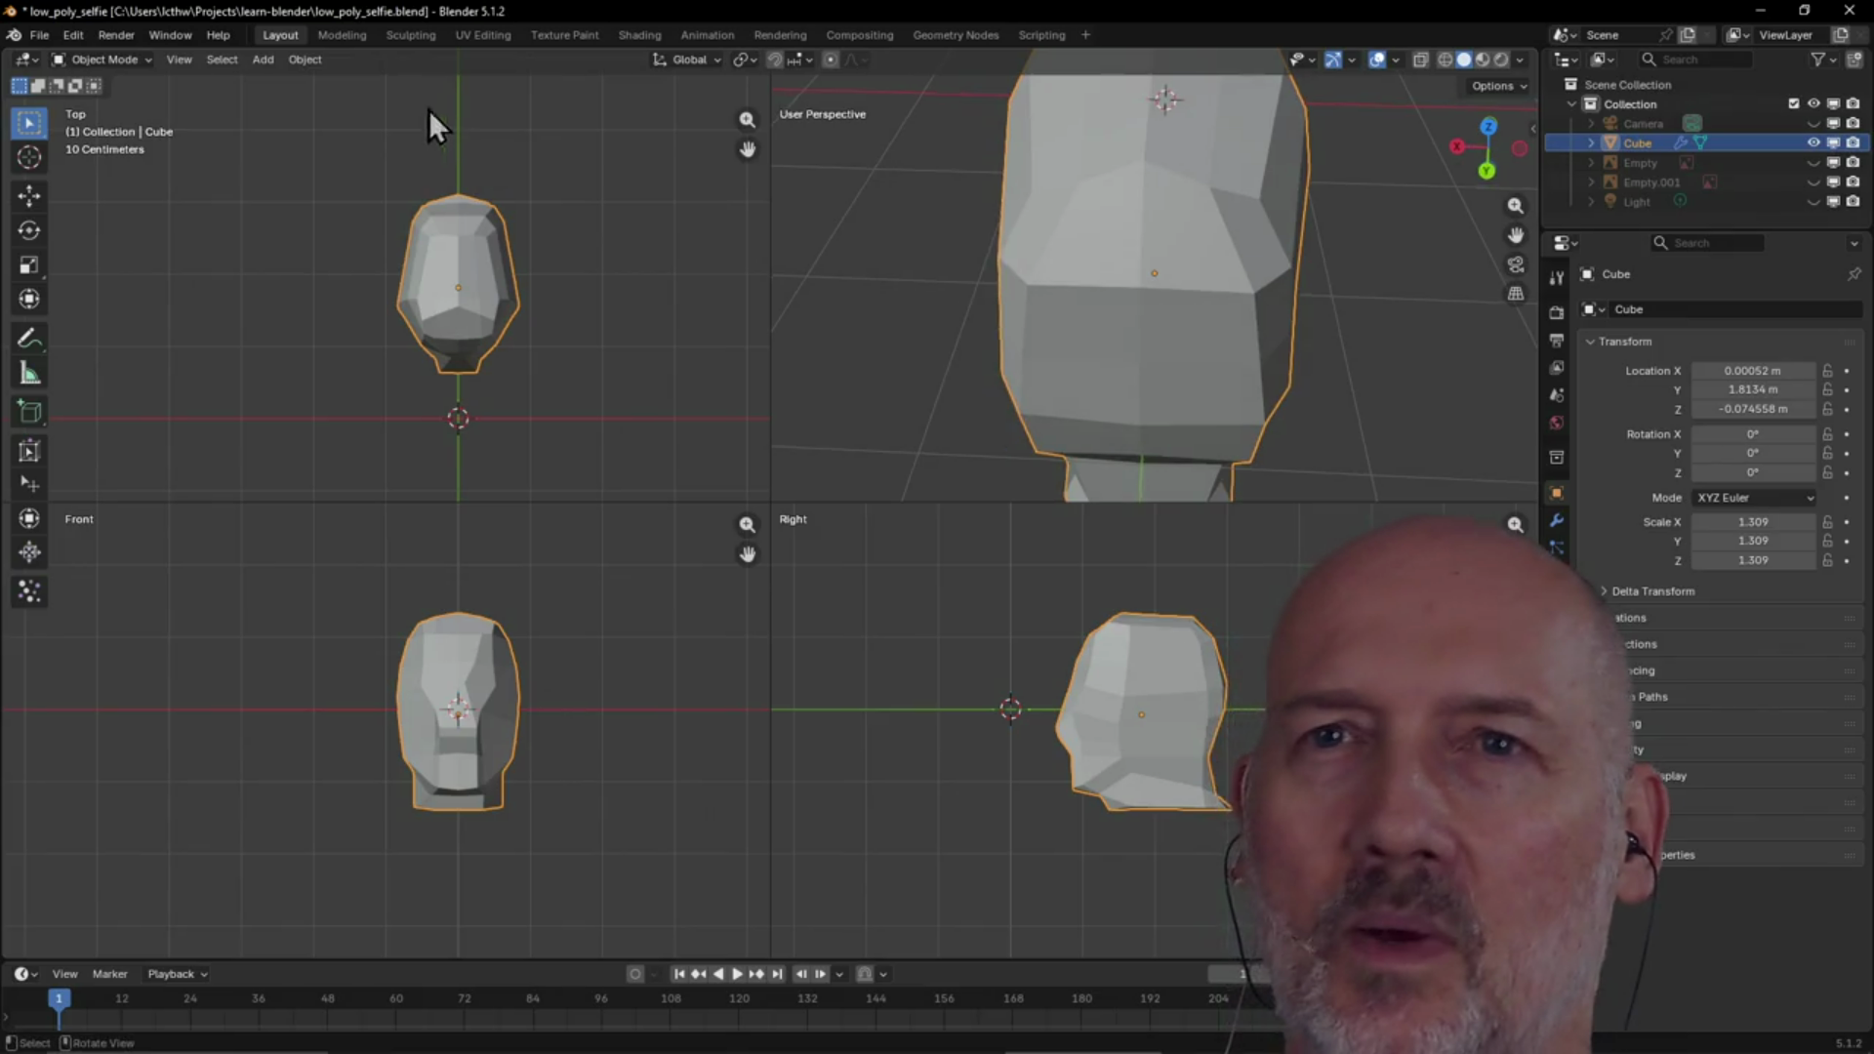
pyautogui.click(342, 35)
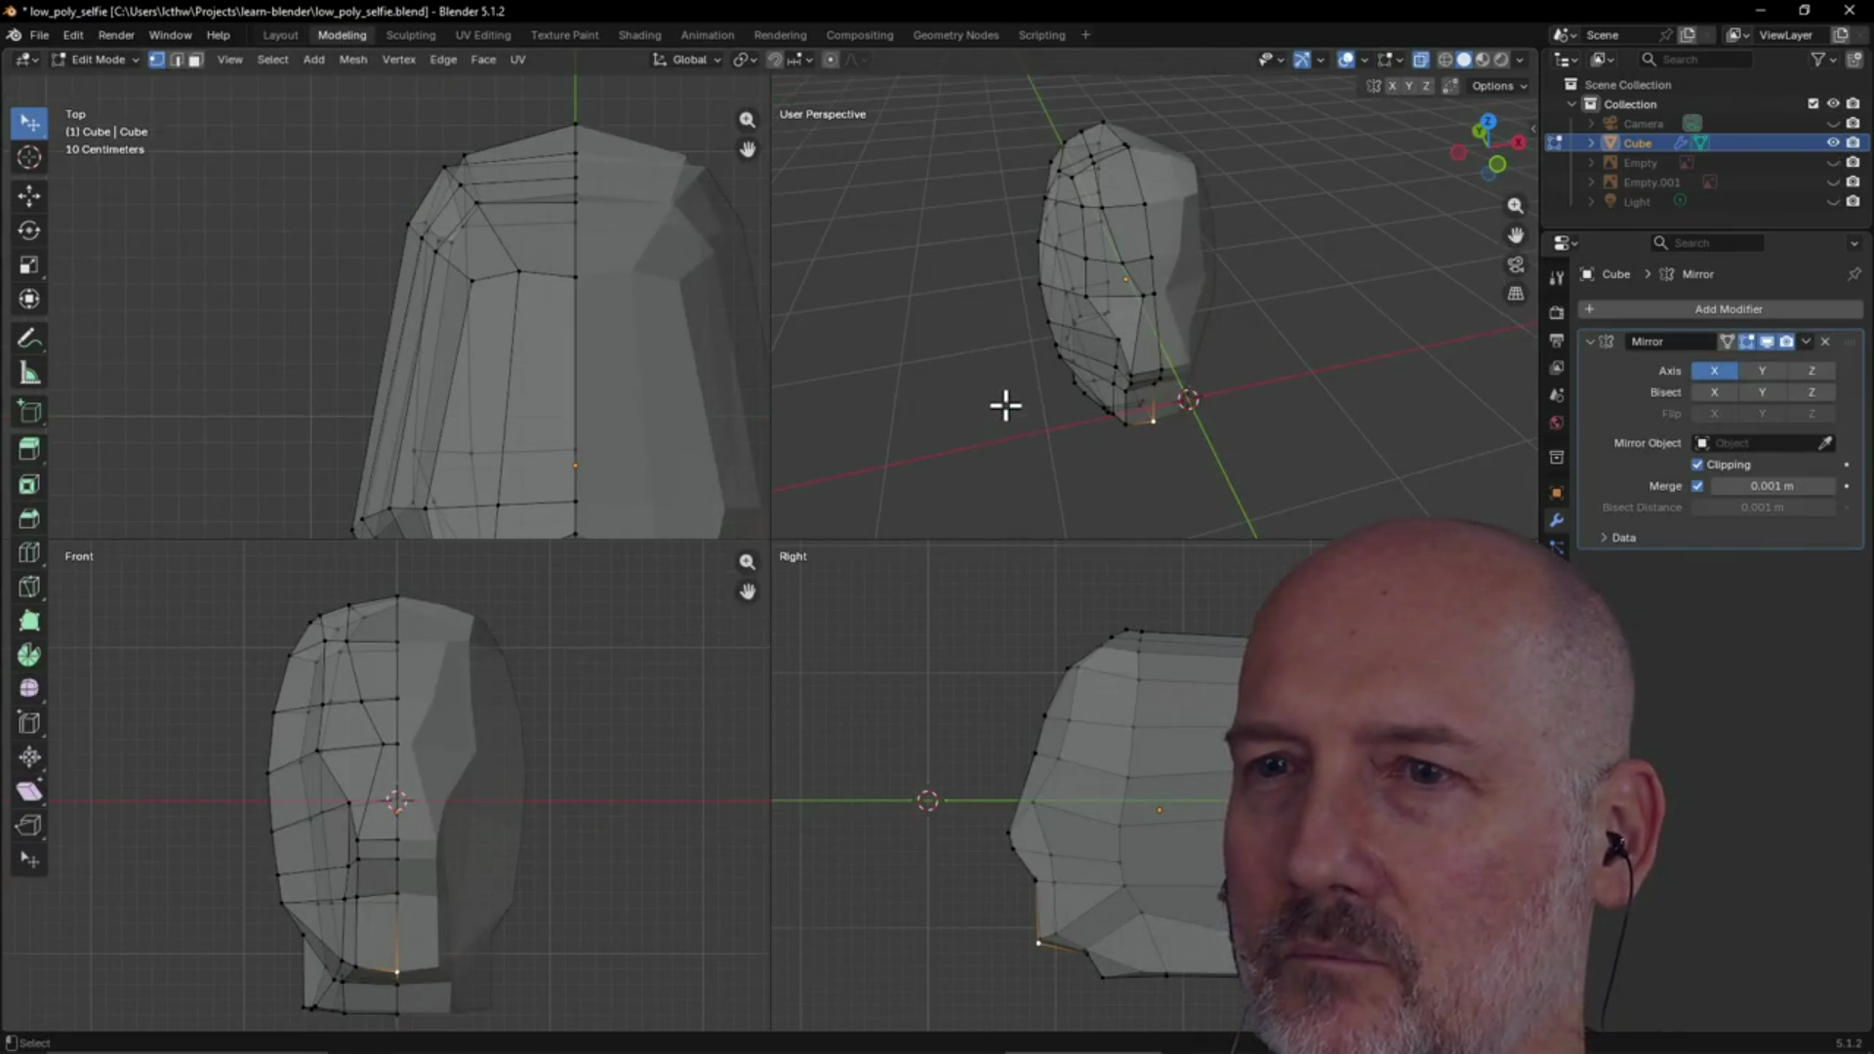
# Frame the head mesh in the top view from the View pie menu
pyautogui.scroll(-1, 1006, 404)
pyautogui.scroll(-6, 485, 318)
pyautogui.scroll(3, 485, 324)
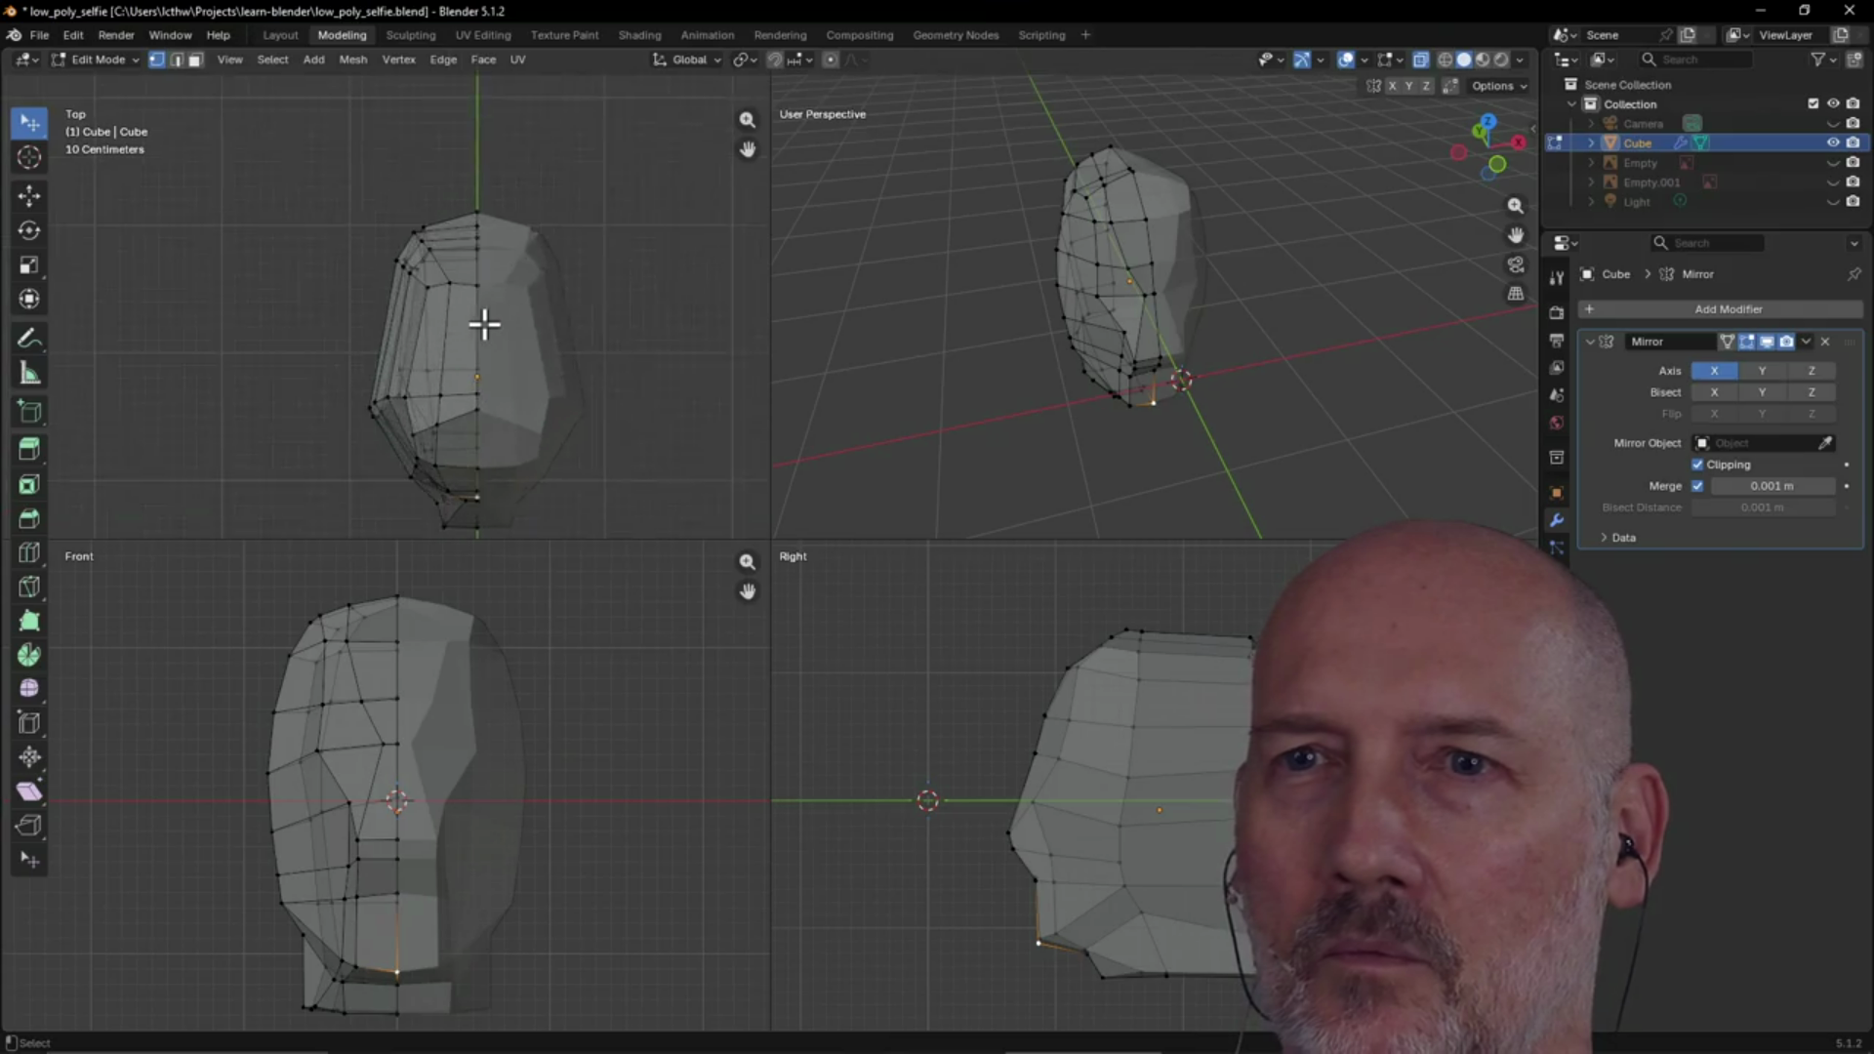
pyautogui.scroll(1, 484, 324)
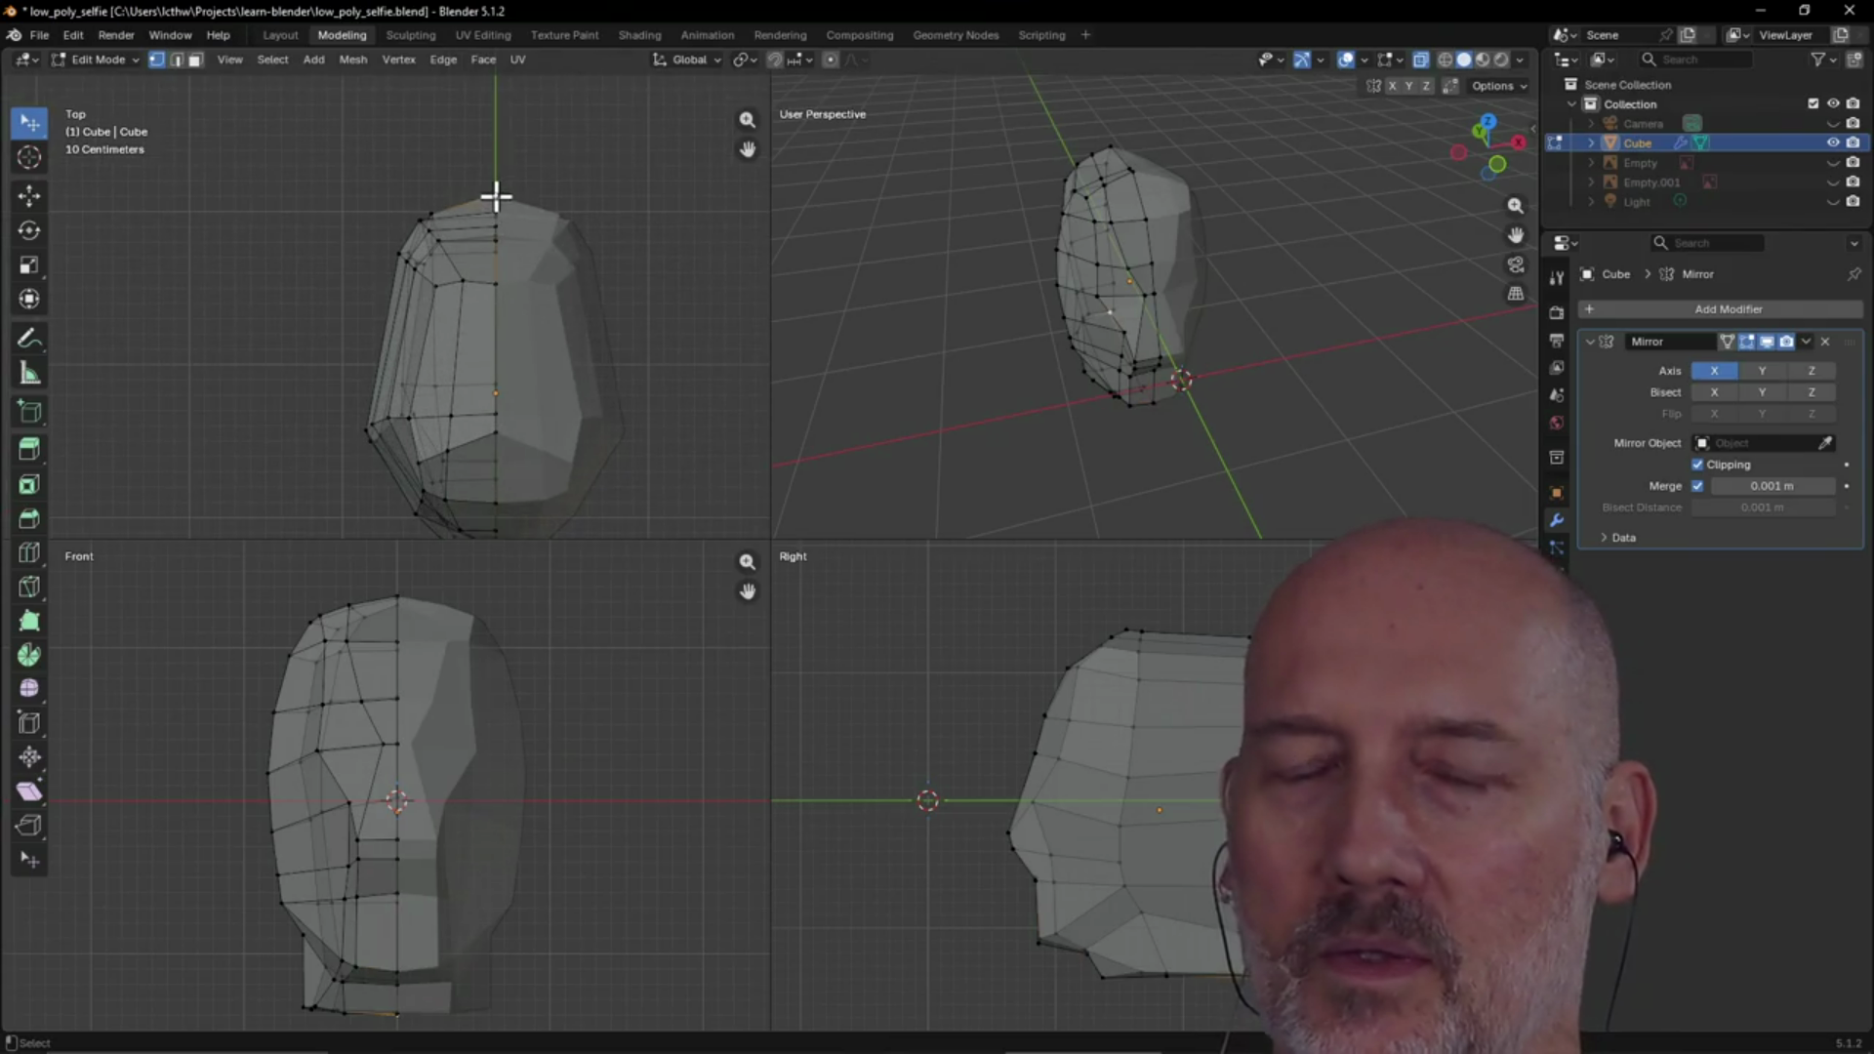
pyautogui.press('`')
pyautogui.click(619, 285)
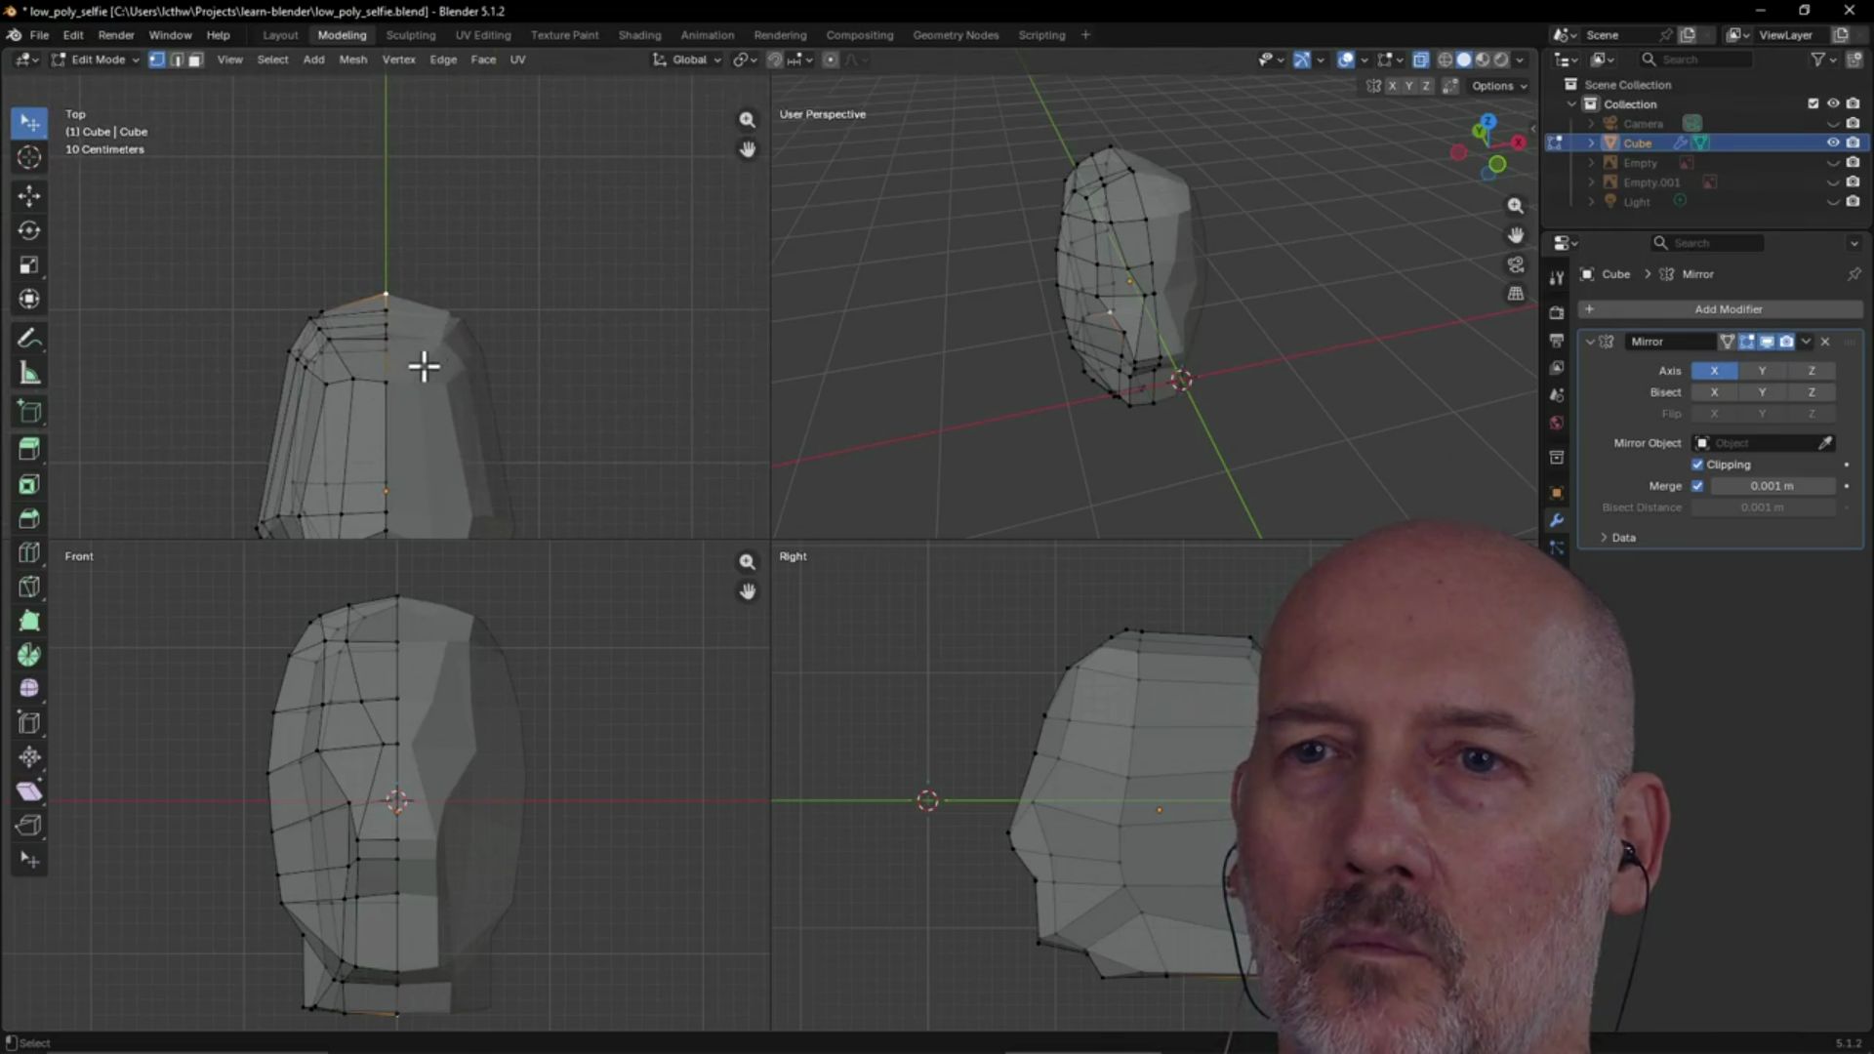
# Orbit to the side, then unhide the reference photos, camera and light in Layout
pyautogui.moveTo(751, 148)
pyautogui.mouseDown()
pyautogui.moveTo(741, 203)
pyautogui.moveTo(831, 35)
pyautogui.mouseUp()
pyautogui.scroll(2, 480, 222)
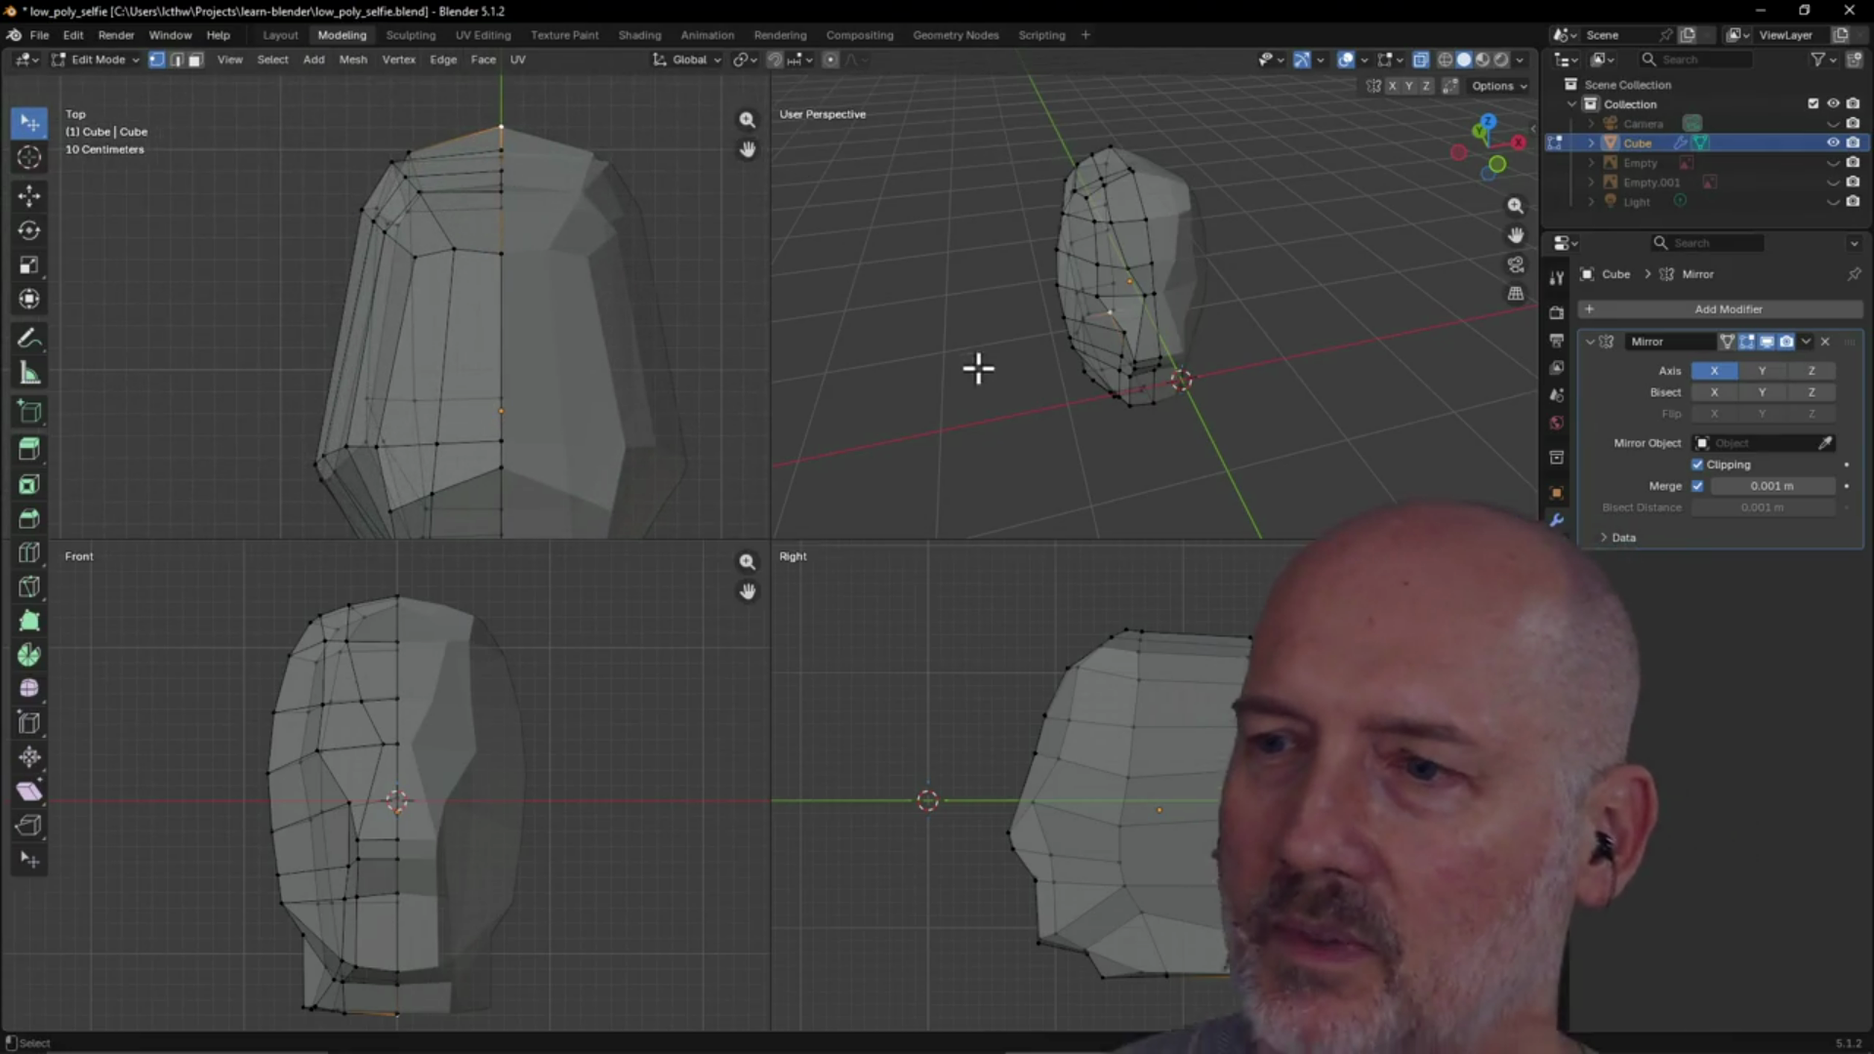
pyautogui.moveTo(1033, 334)
pyautogui.mouseDown(button='middle')
pyautogui.moveTo(1210, 303)
pyautogui.moveTo(1227, 275)
pyautogui.mouseUp(button='middle')
pyautogui.moveTo(984, 398)
pyautogui.mouseDown(button='middle')
pyautogui.moveTo(1151, 355)
pyautogui.moveTo(1000, 378)
pyautogui.mouseUp(button='middle')
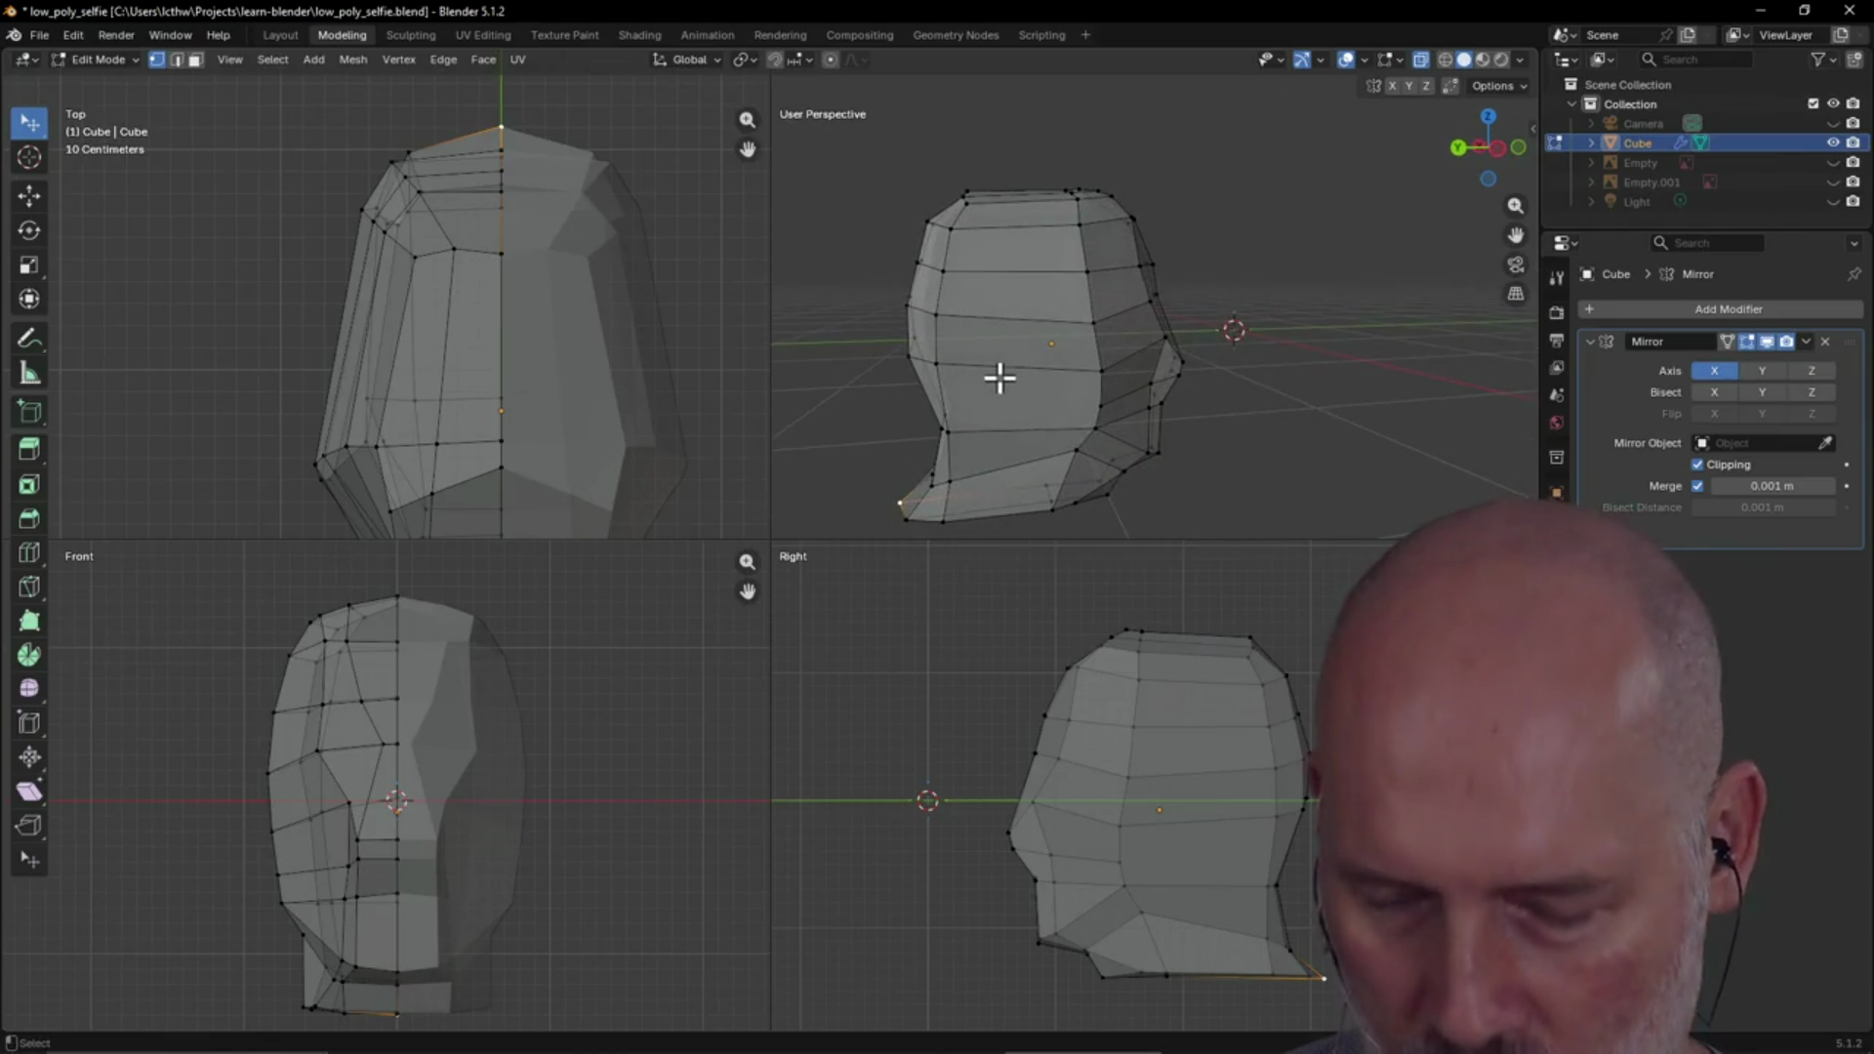
pyautogui.hotkey('alt', 'h')
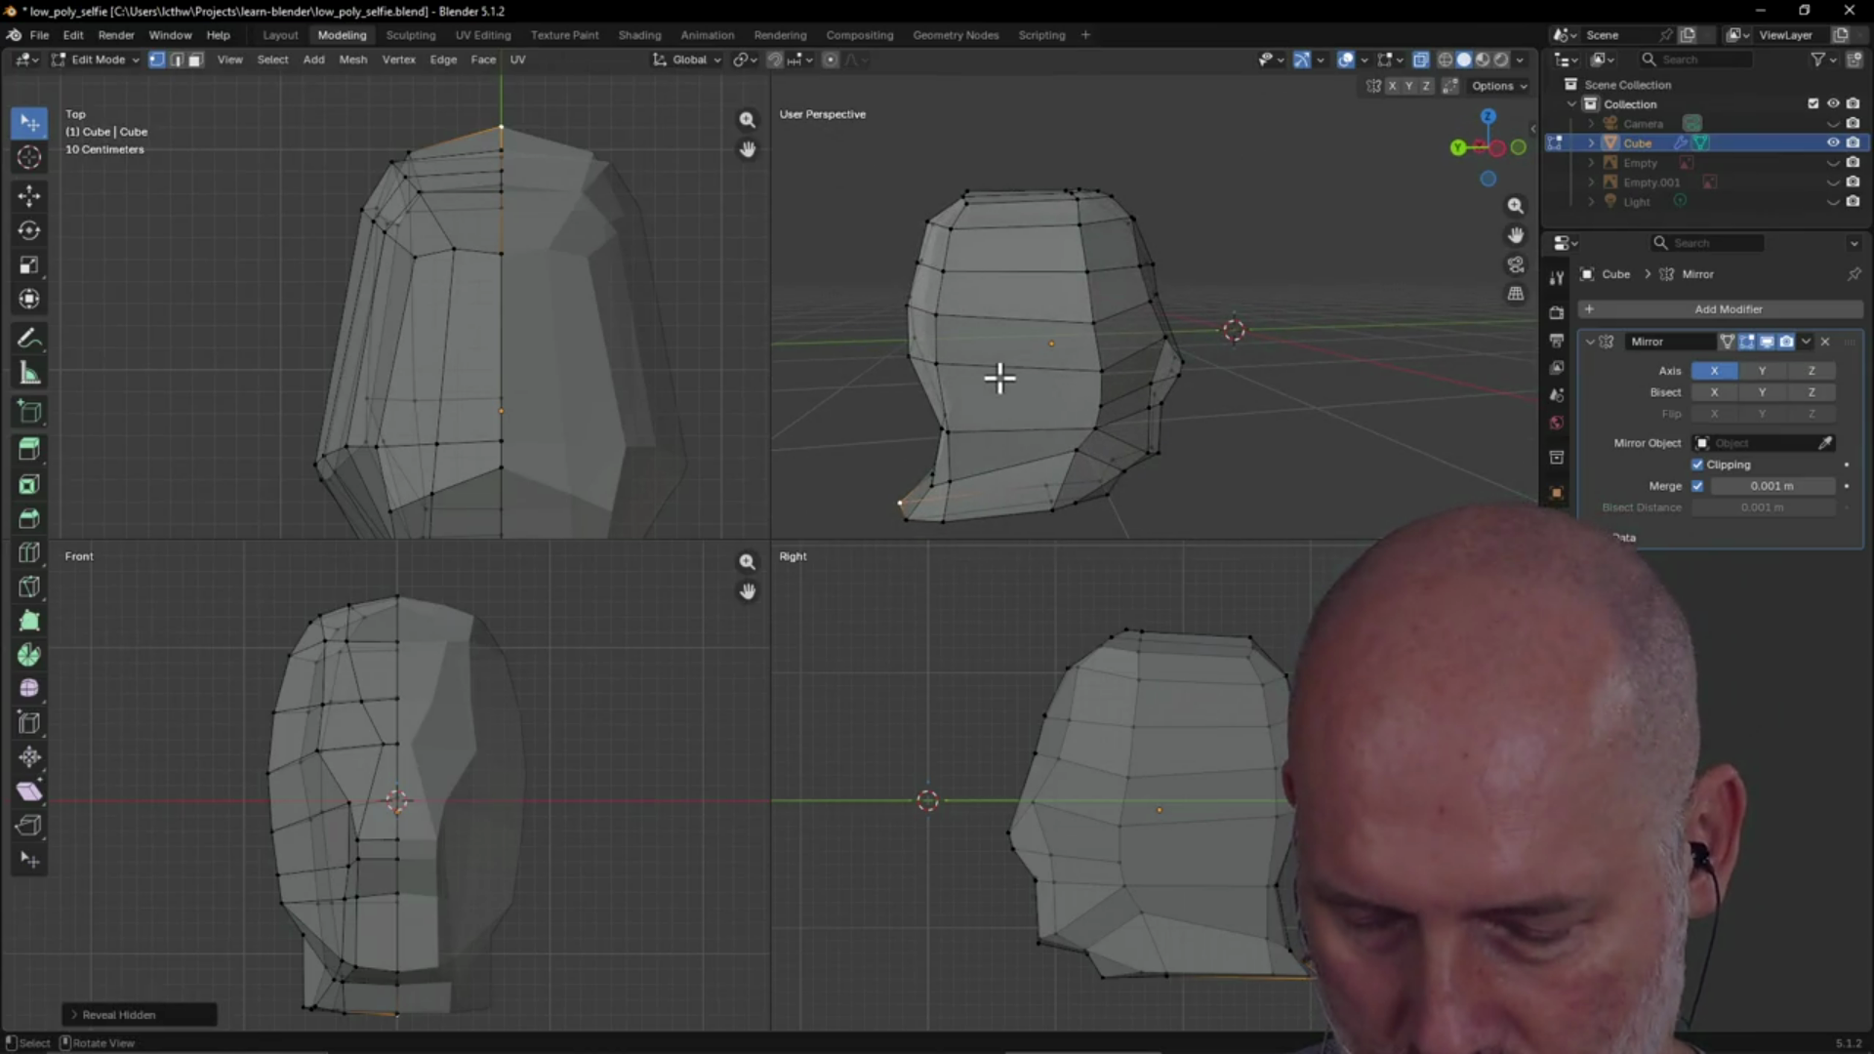
pyautogui.click(277, 36)
pyautogui.hotkey('alt', 'h')
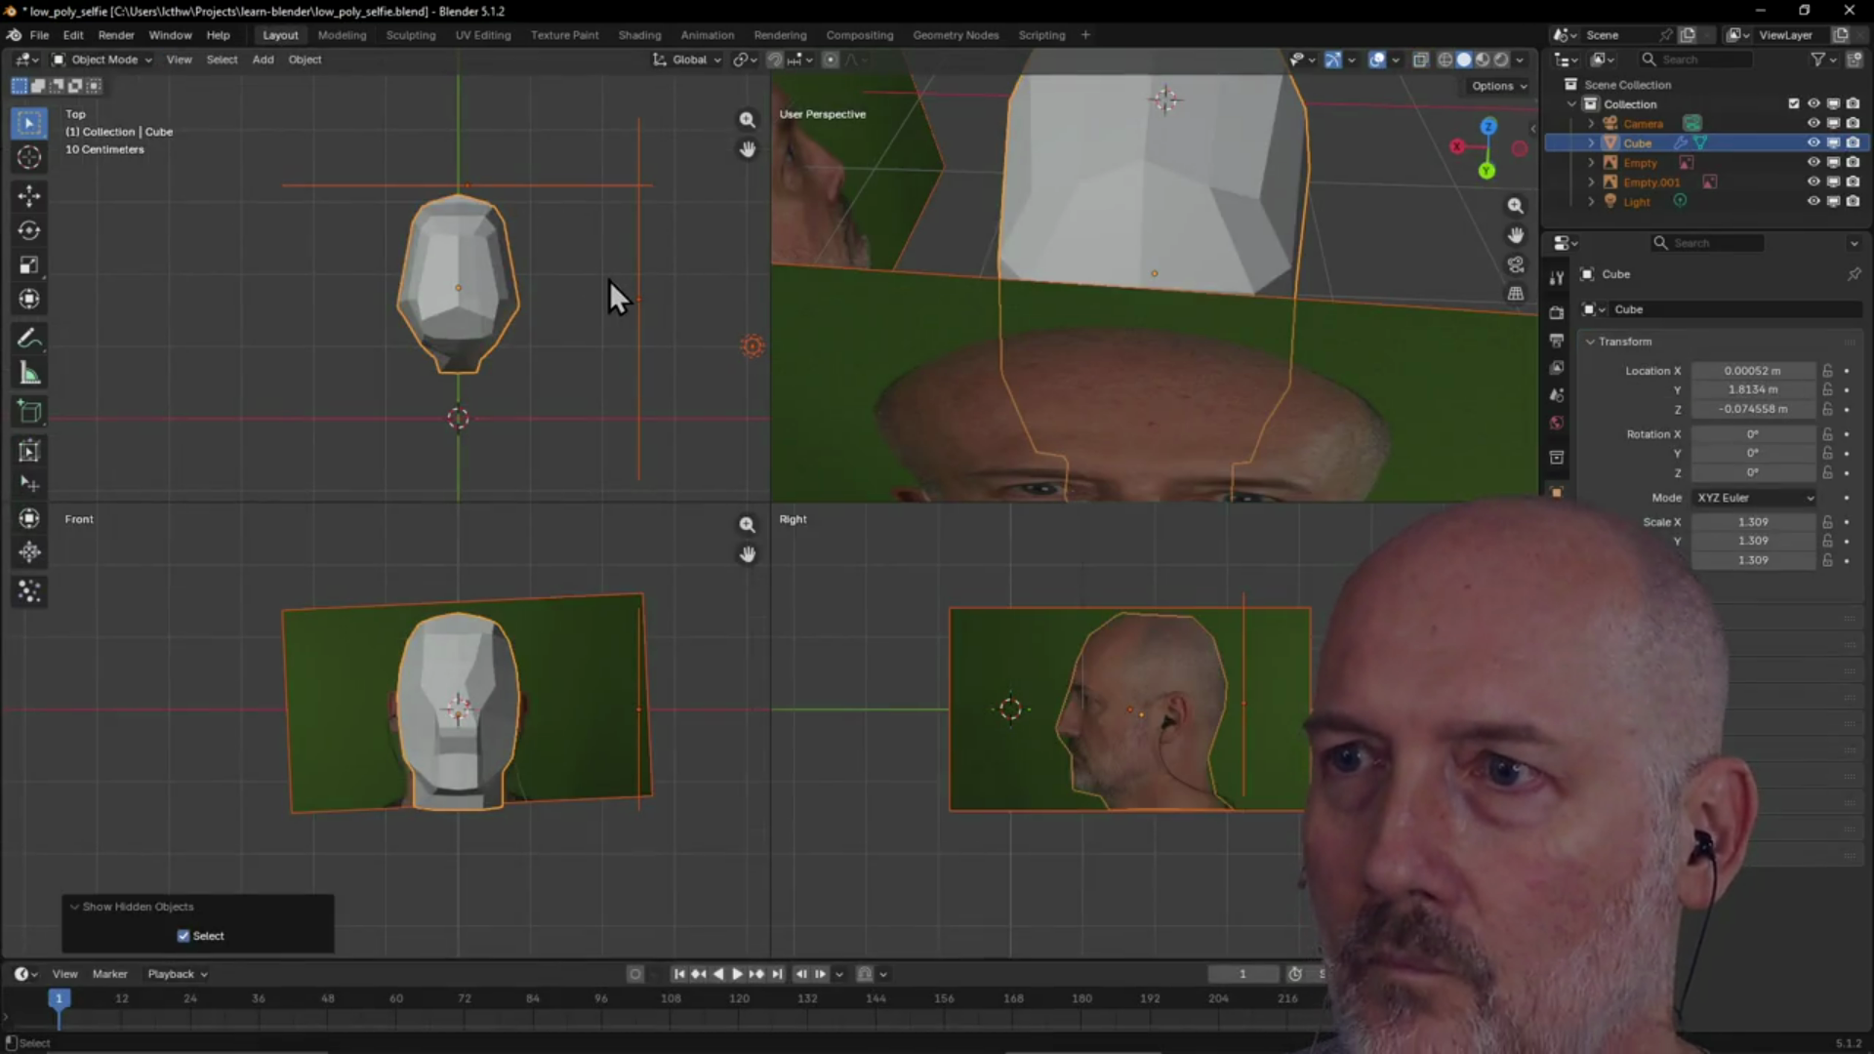
# Compare the head against the reference photos from a close frontal view of the eyes
pyautogui.click(346, 37)
pyautogui.moveTo(970, 393)
pyautogui.mouseDown(button='middle')
pyautogui.moveTo(887, 401)
pyautogui.moveTo(970, 385)
pyautogui.mouseUp(button='middle')
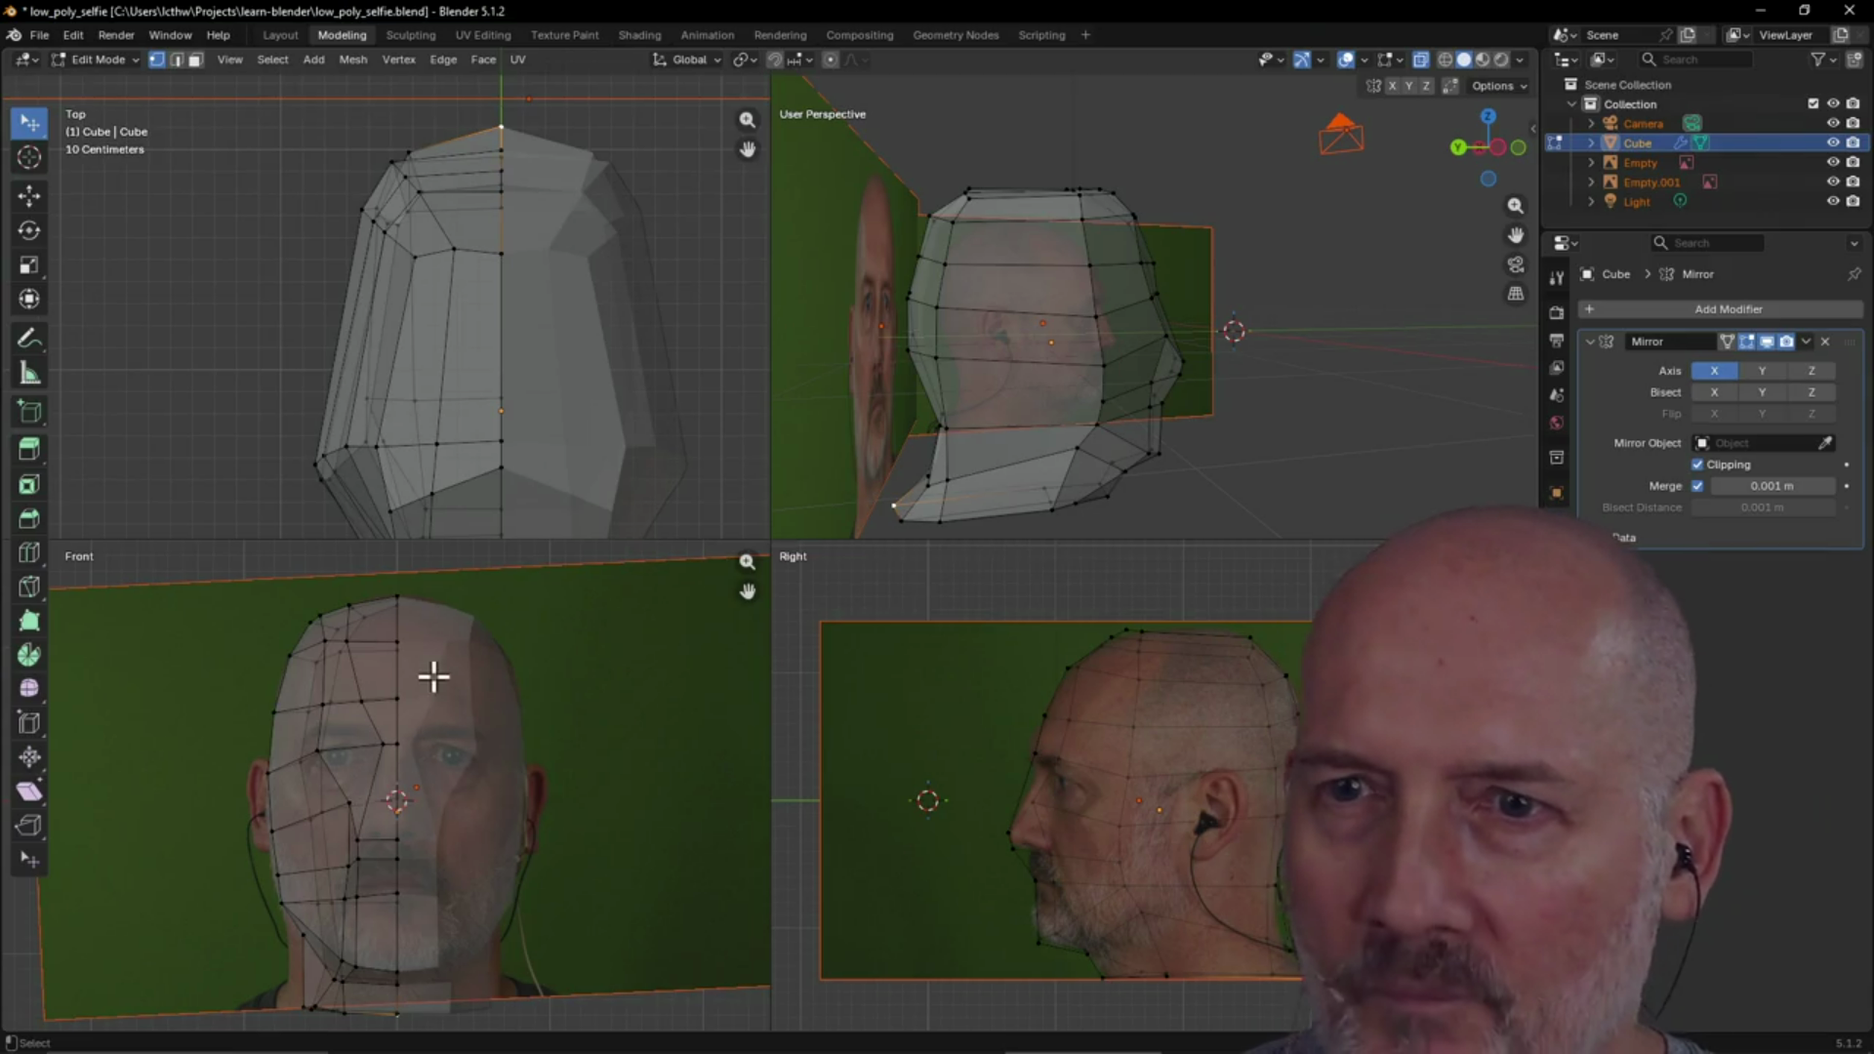
pyautogui.scroll(-2, 527, 433)
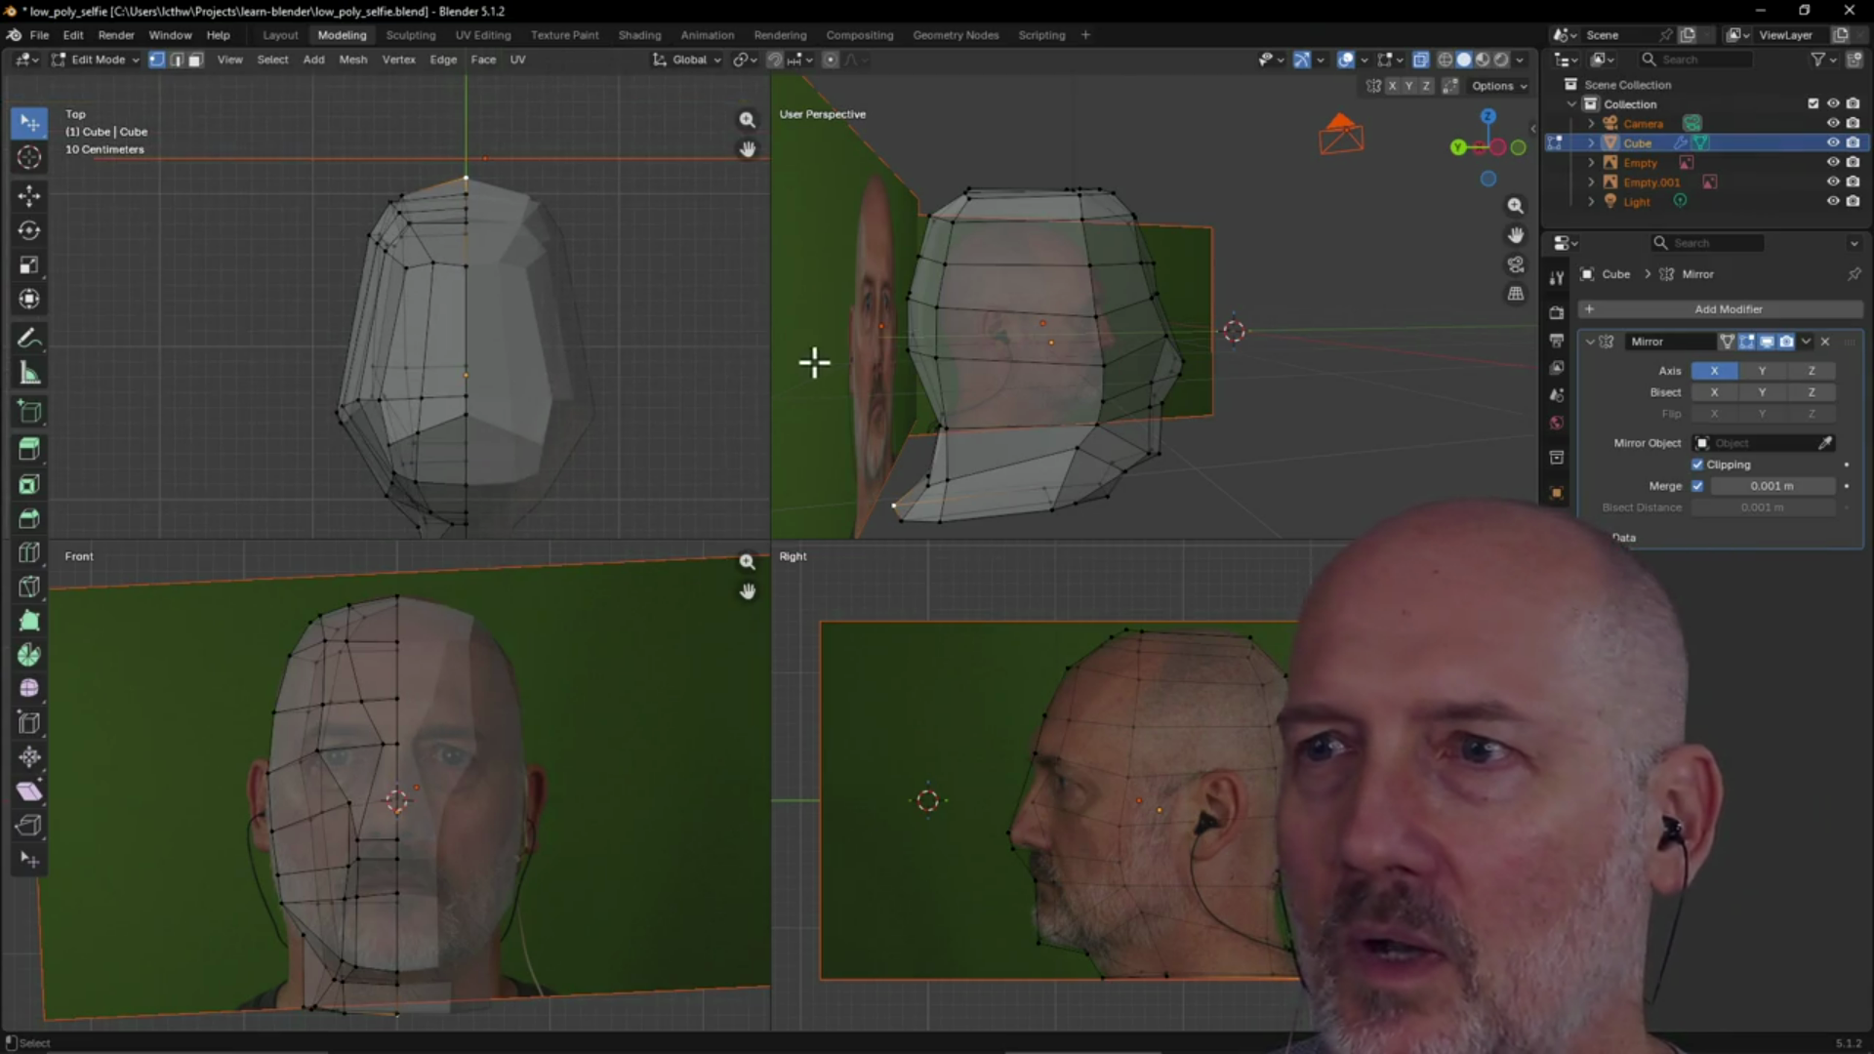
pyautogui.scroll(3, 820, 372)
pyautogui.moveTo(820, 371)
pyautogui.mouseDown(button='middle')
pyautogui.moveTo(1175, 390)
pyautogui.moveTo(891, 389)
pyautogui.moveTo(820, 430)
pyautogui.mouseUp(button='middle')
# Hide all but the head mesh in Layout and return to Modeling Edit Mode
pyautogui.hotkey('ctrl', 'pageup')
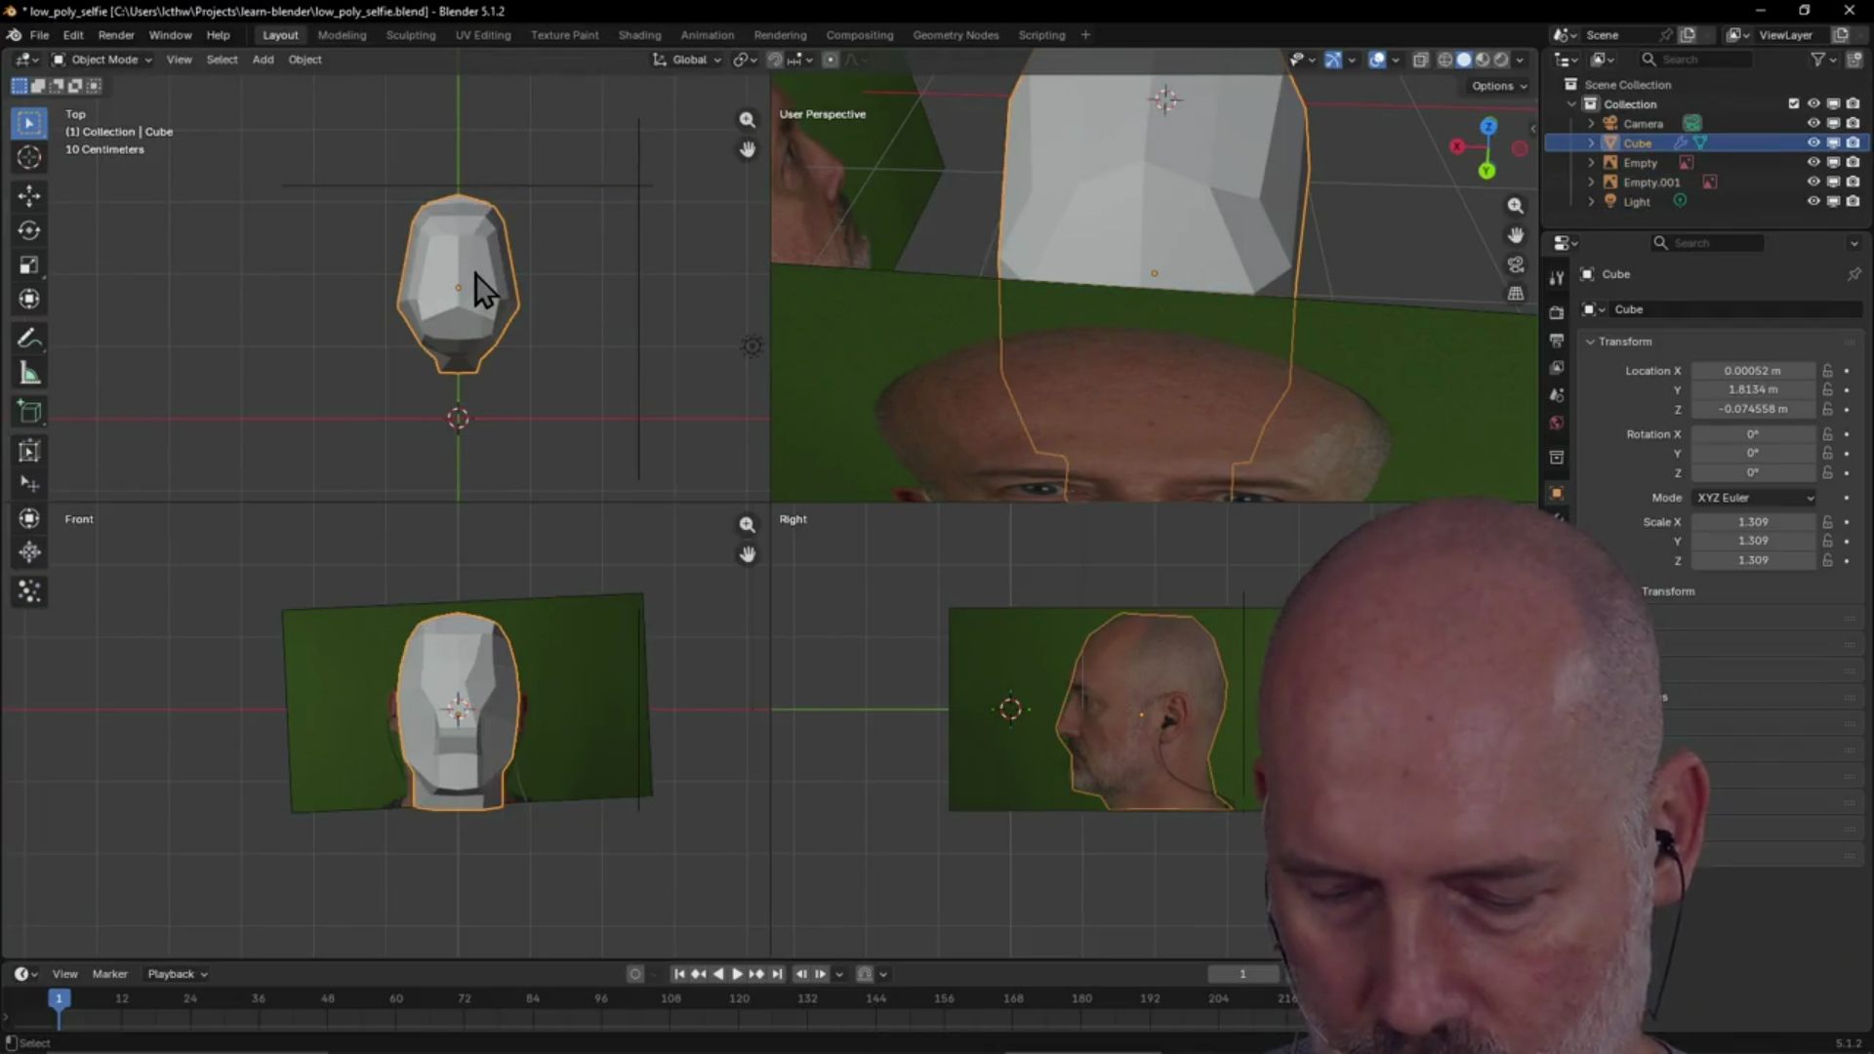
pyautogui.hotkey('shift', 'h')
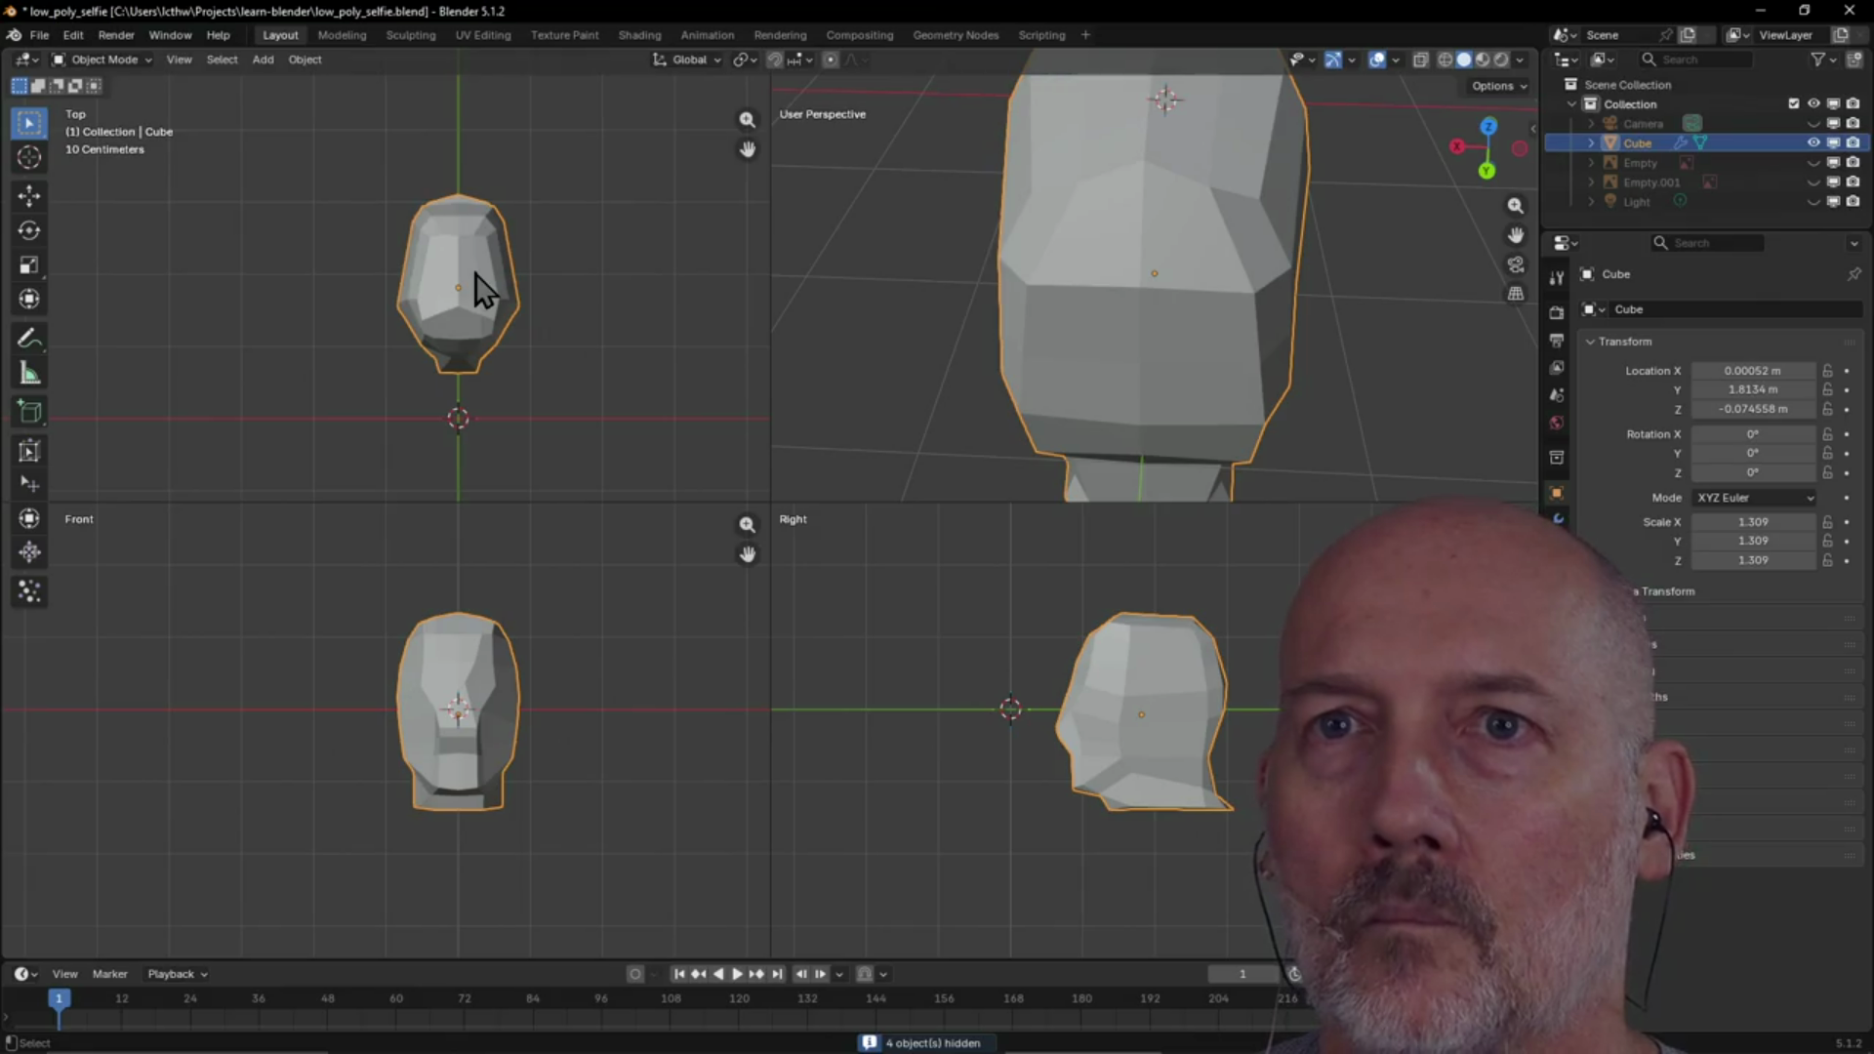
pyautogui.hotkey('ctrl', 'pagedown')
pyautogui.scroll(3, 1118, 406)
pyautogui.moveTo(1117, 406)
pyautogui.mouseDown(button='middle')
pyautogui.moveTo(1088, 361)
pyautogui.moveTo(1384, 372)
pyautogui.mouseUp(button='middle')
pyautogui.scroll(3, 1075, 423)
pyautogui.moveTo(1038, 440)
pyautogui.mouseDown(button='middle')
pyautogui.moveTo(1056, 451)
pyautogui.moveTo(1046, 439)
pyautogui.moveTo(1031, 472)
pyautogui.mouseUp(button='middle')
pyautogui.scroll(-4, 1056, 451)
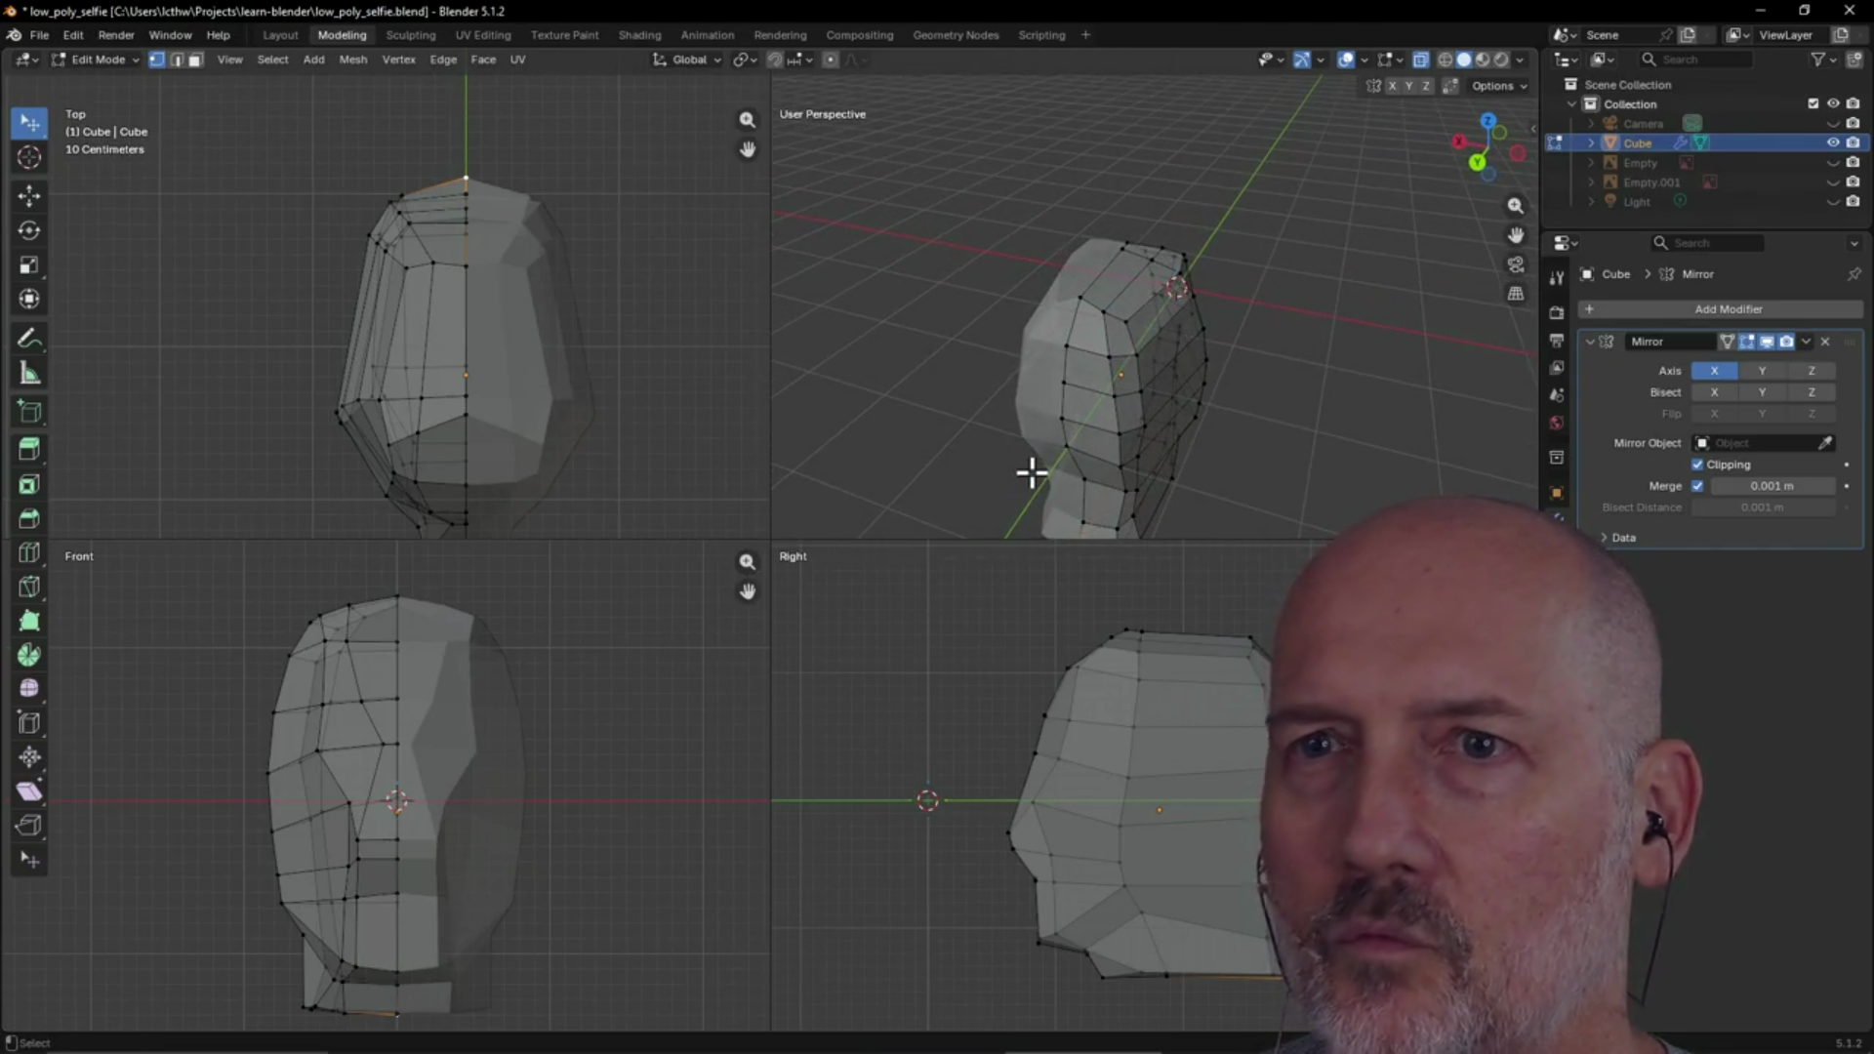
# Move a side-of-head vertex, then undo a stray back-of-head move
pyautogui.click(1068, 383)
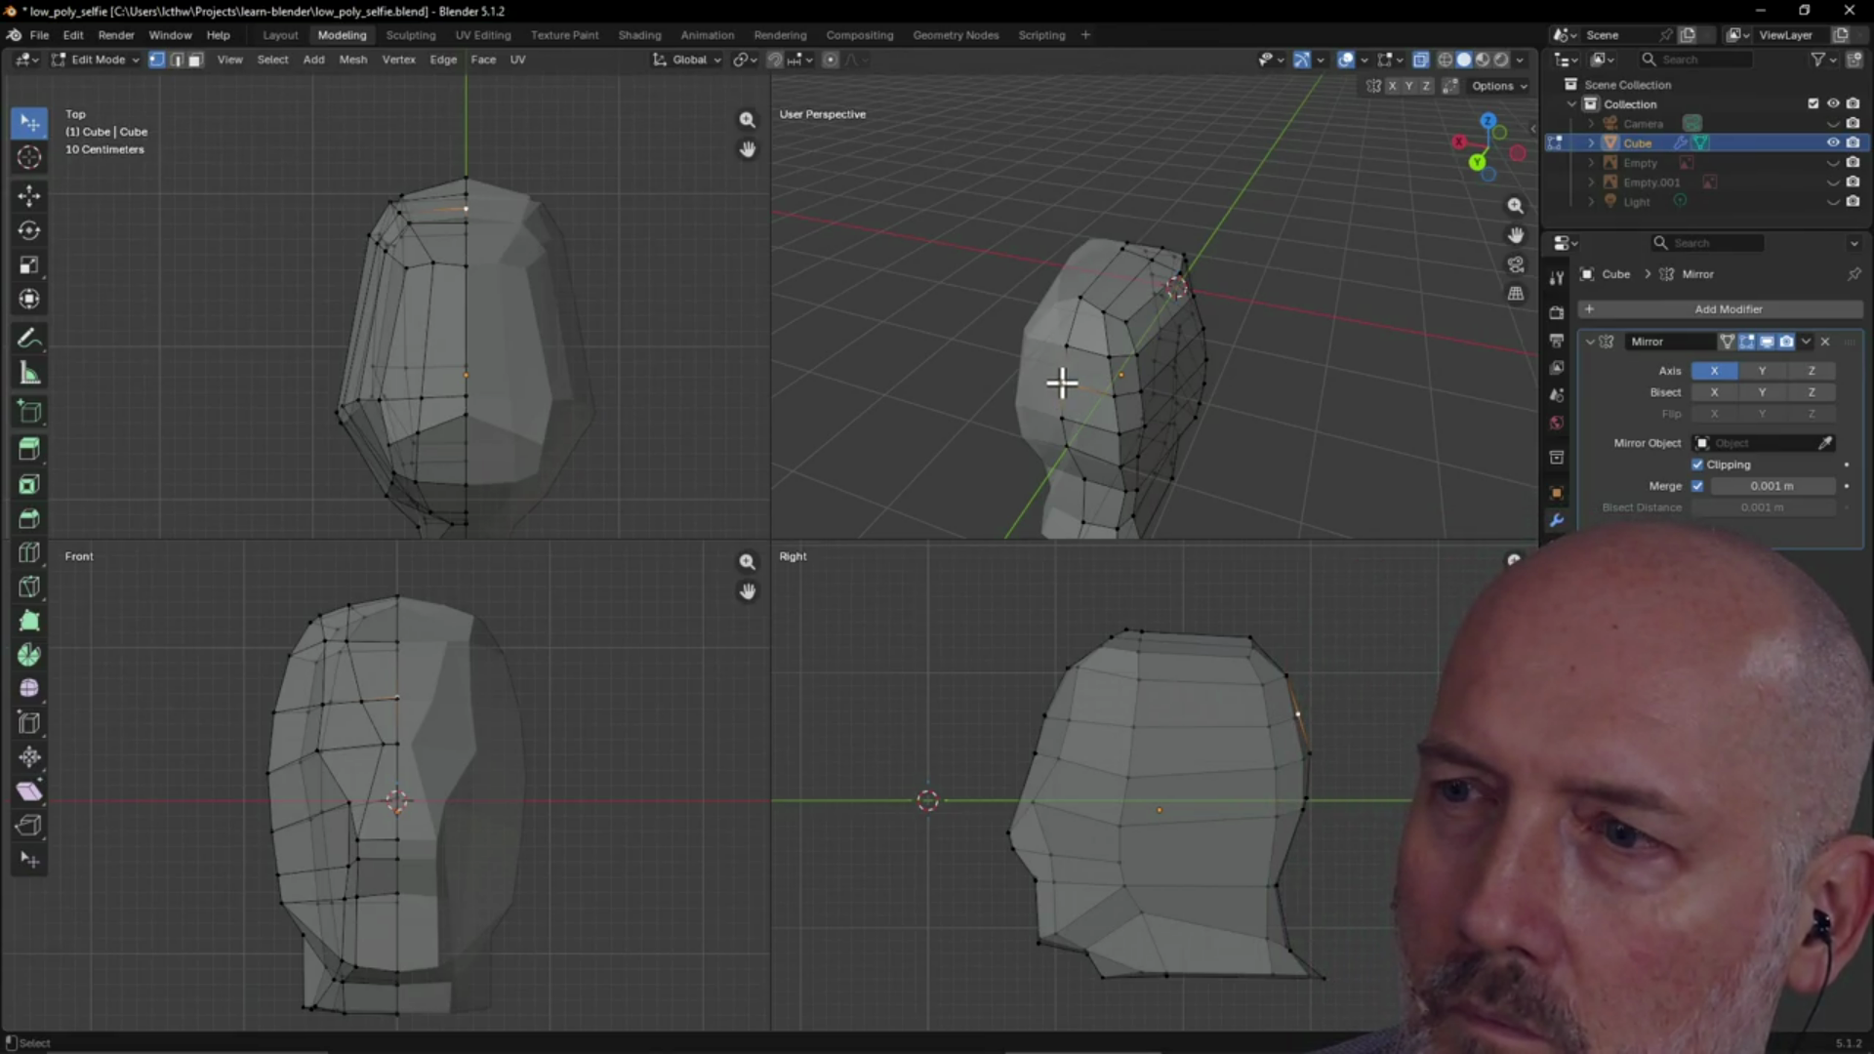
pyautogui.press('g')
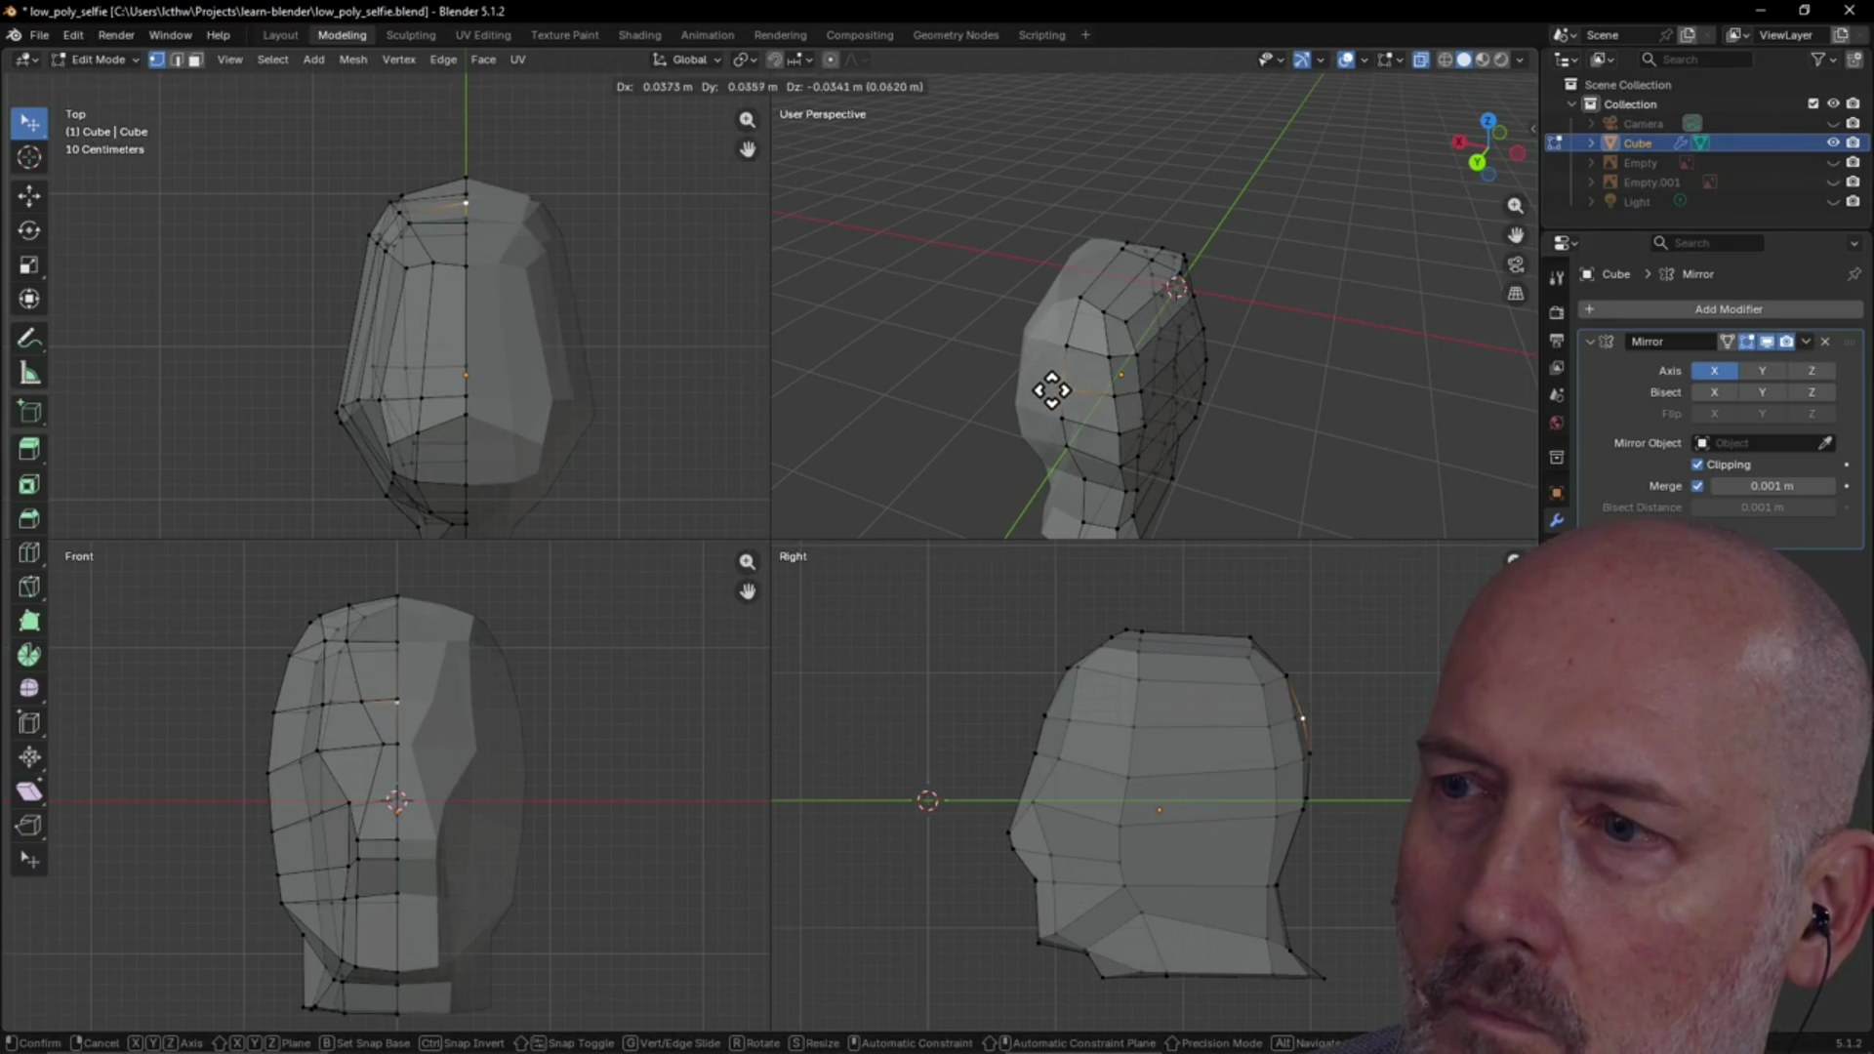
pyautogui.click(1052, 391)
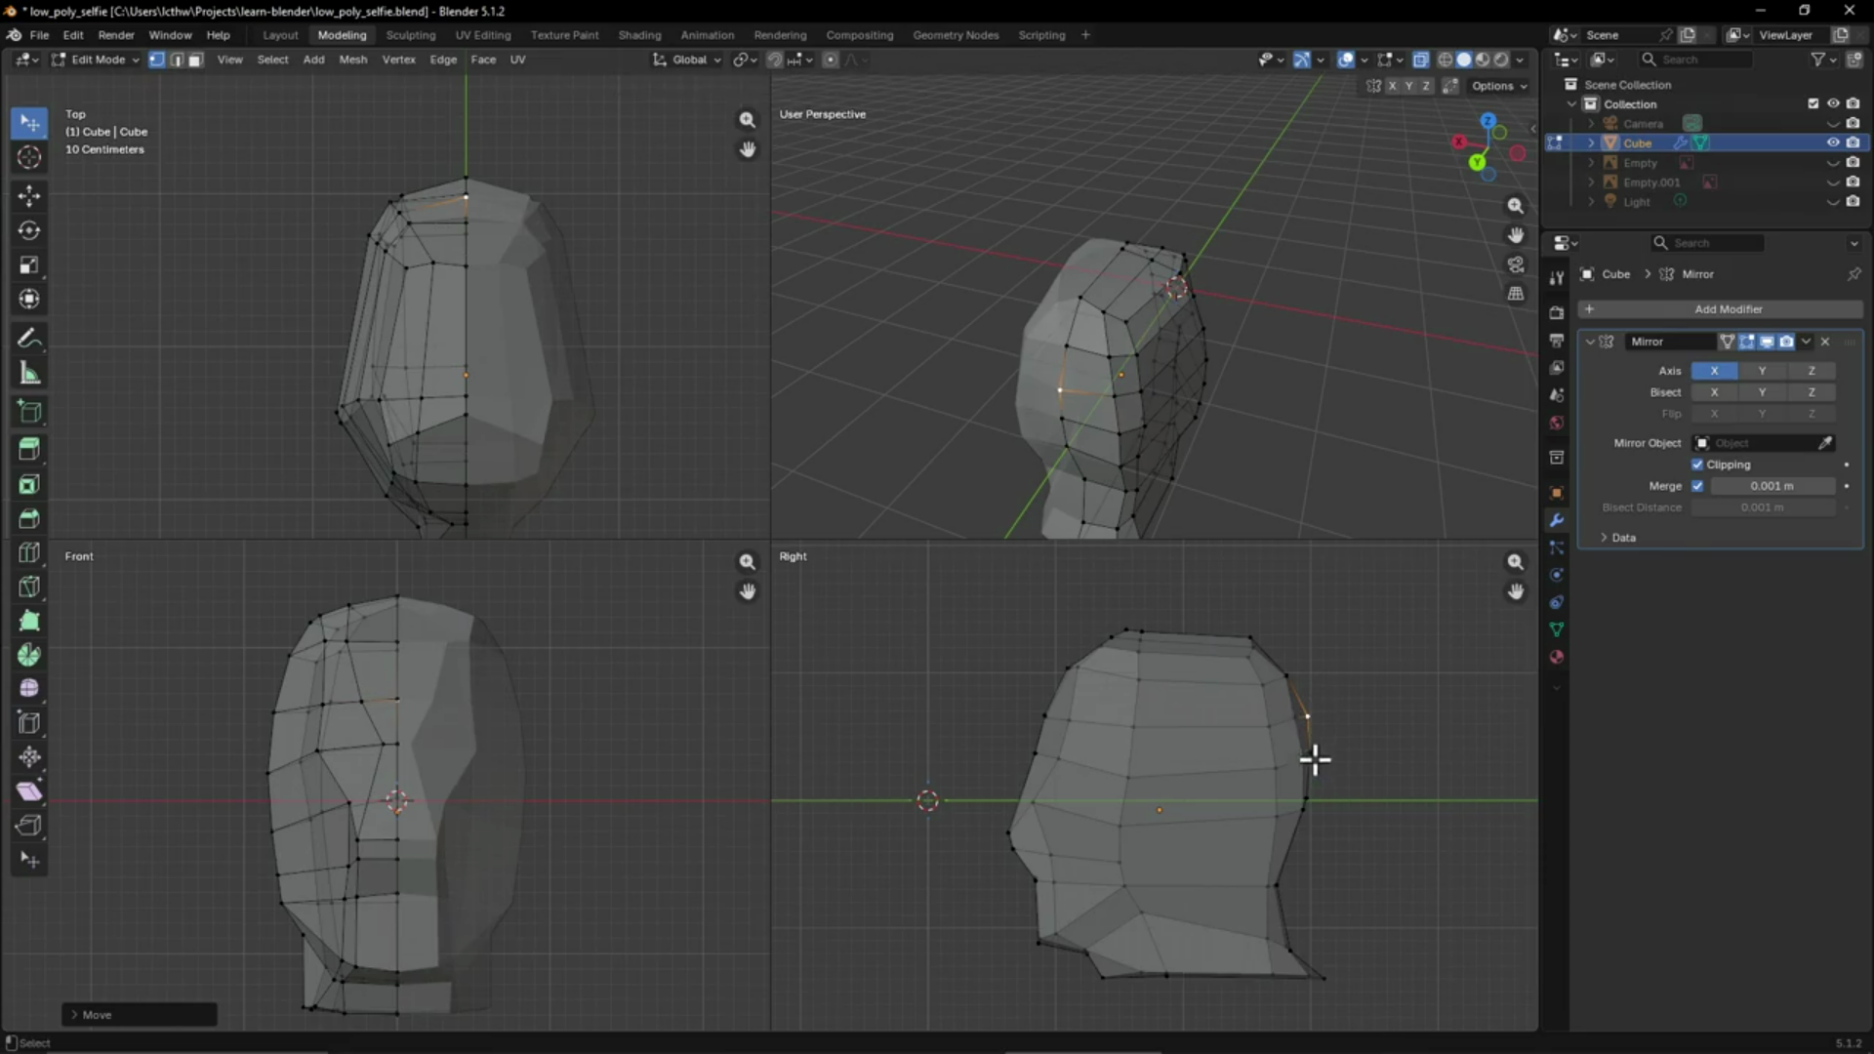
pyautogui.press('g')
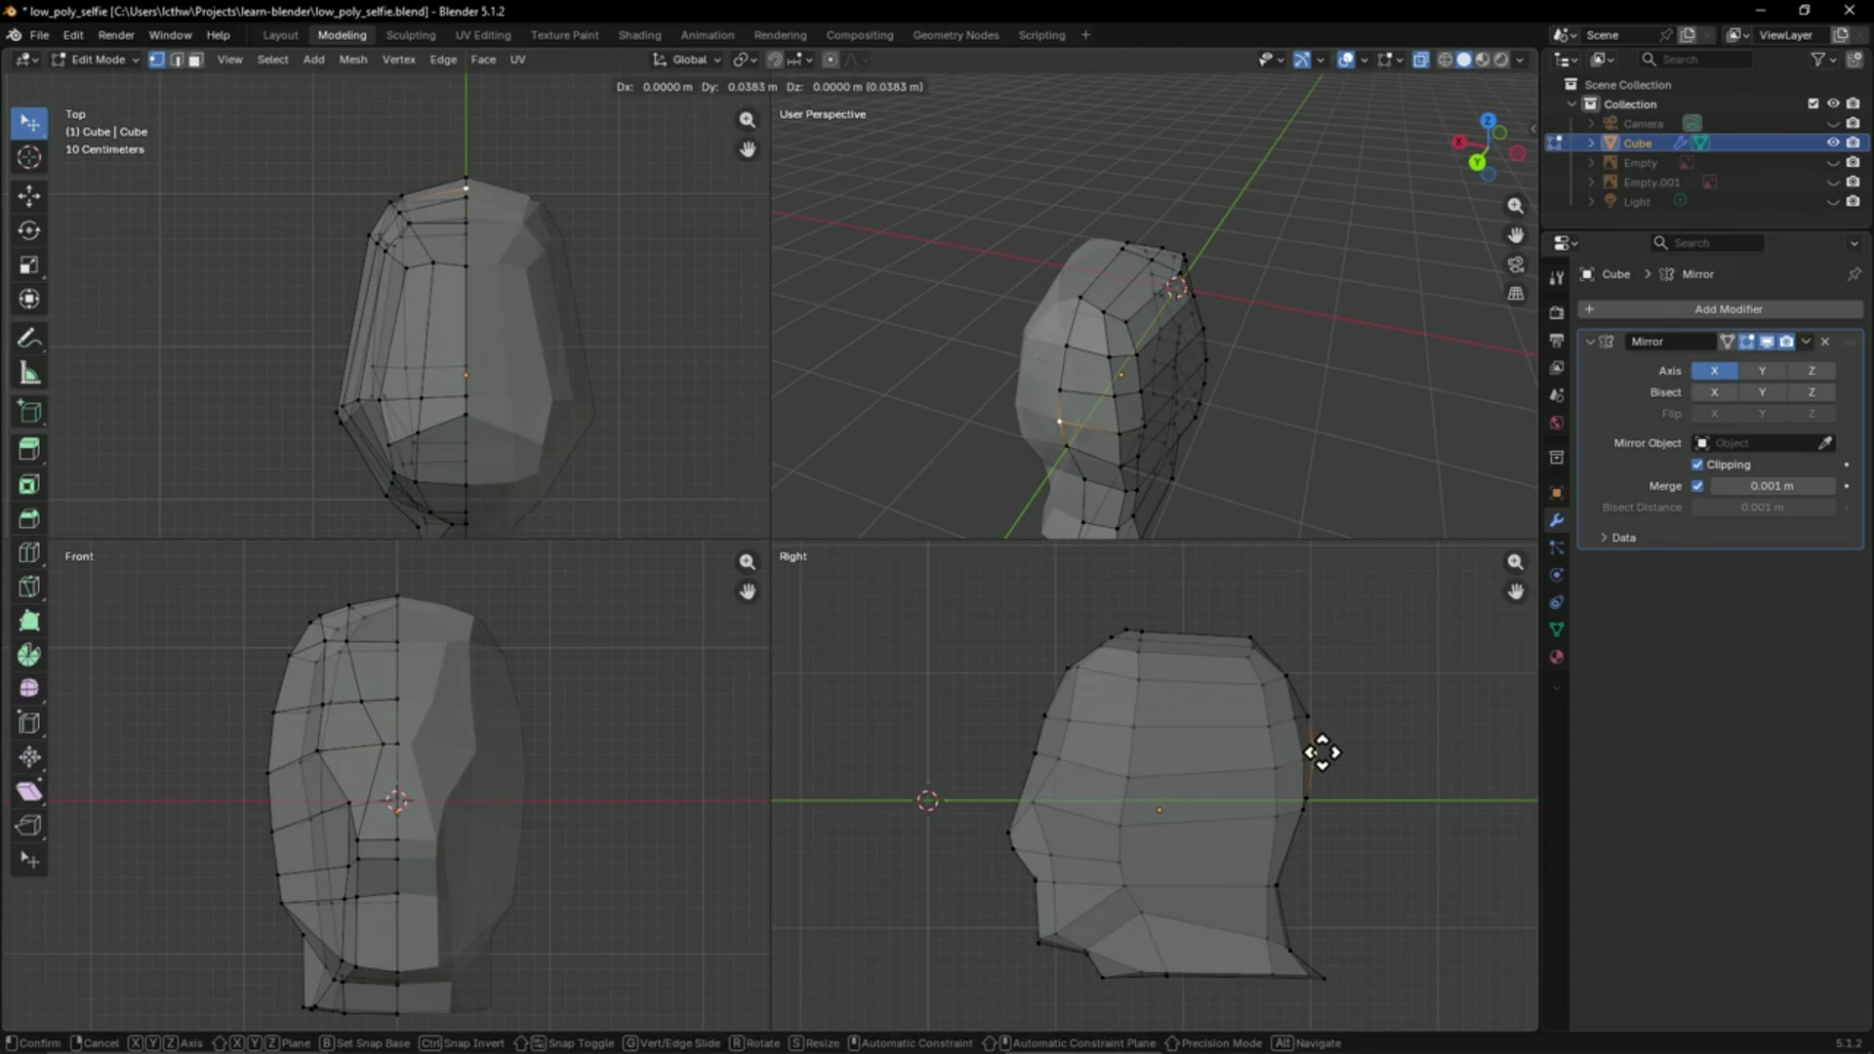
pyautogui.click(1322, 801)
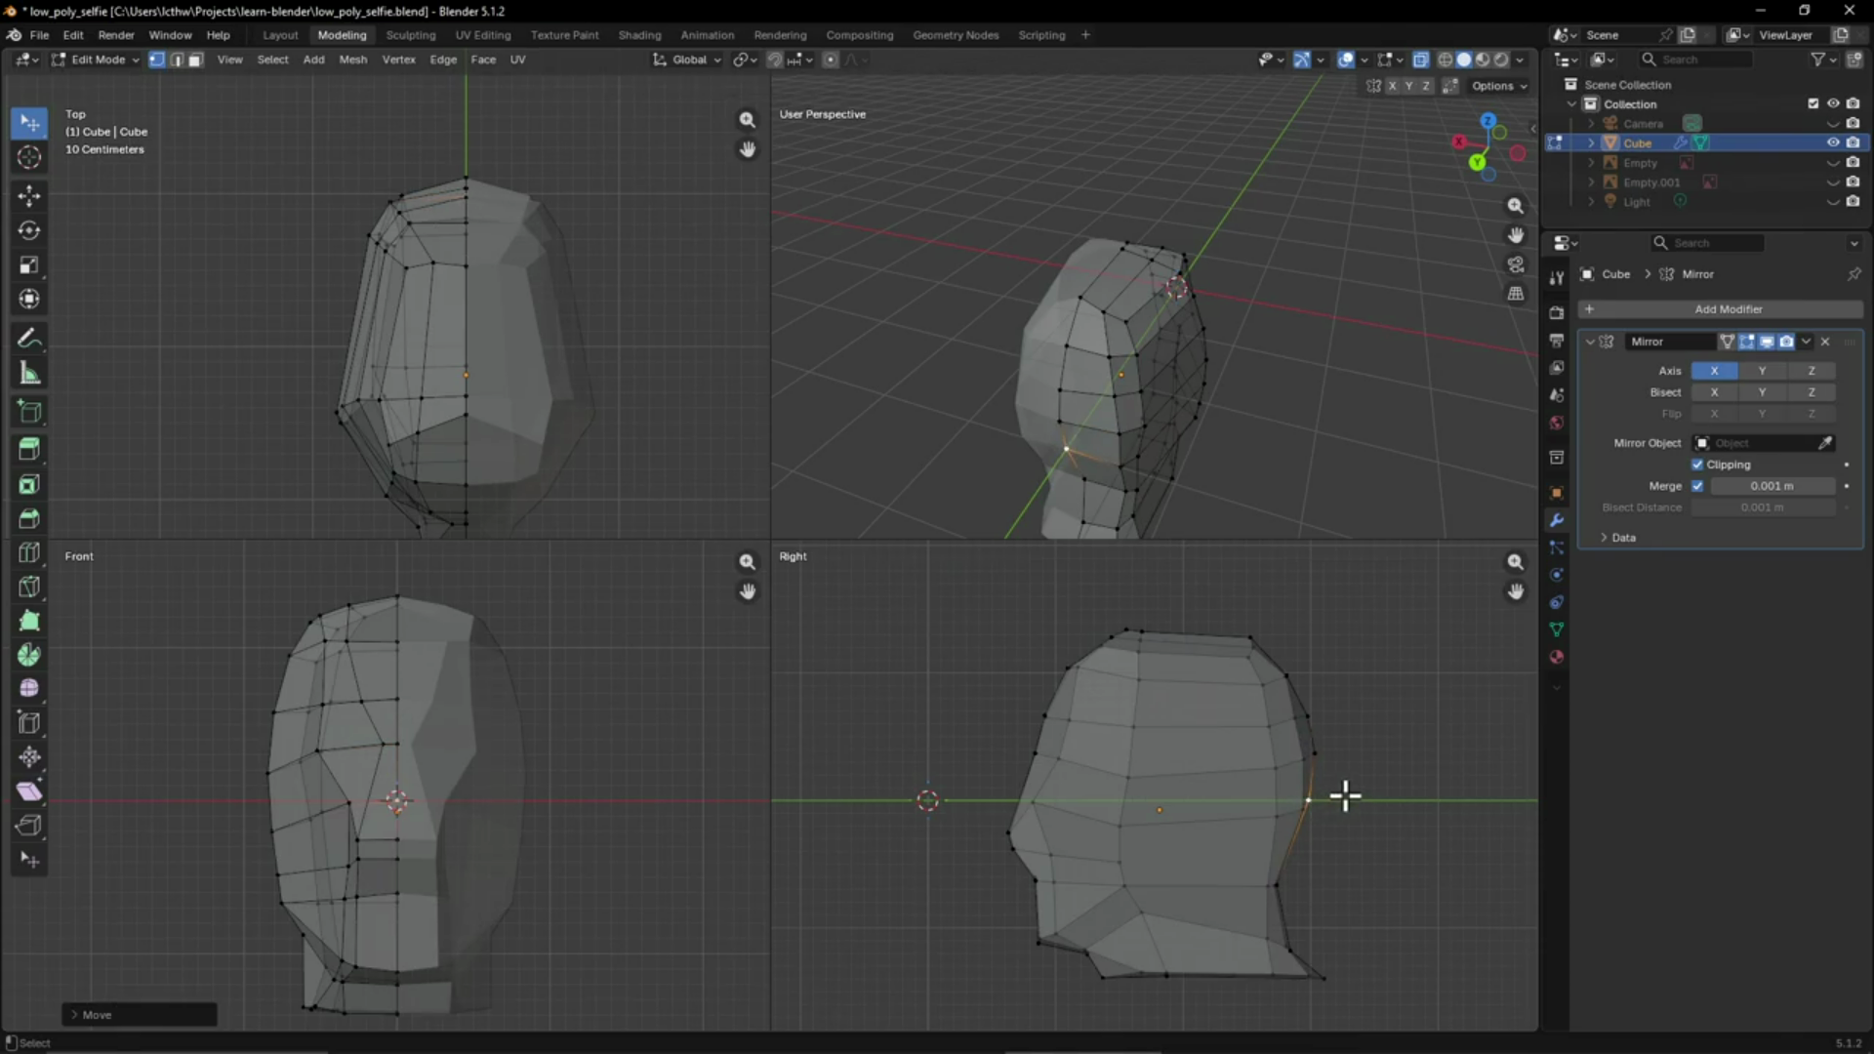
pyautogui.hotkey('ctrl', 'z')
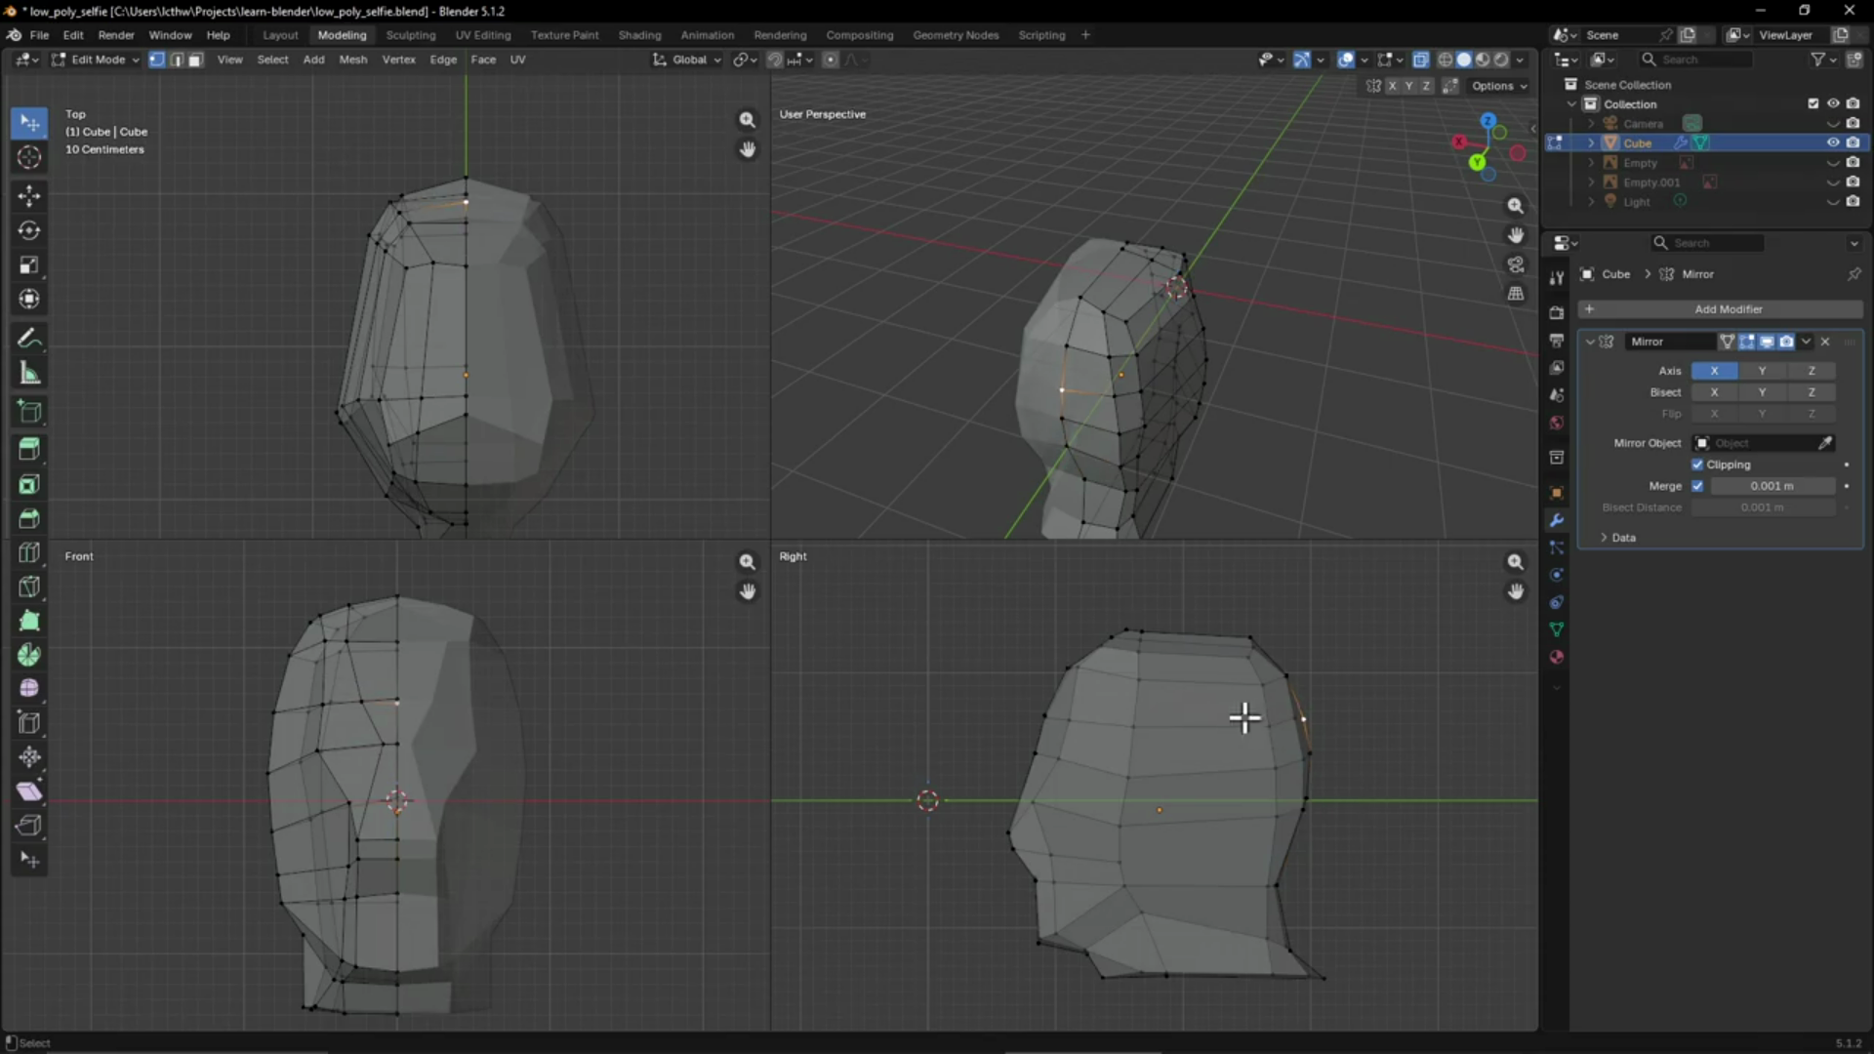
# Reposition a side vertex and a lower back-of-head vertex
pyautogui.click(1114, 395)
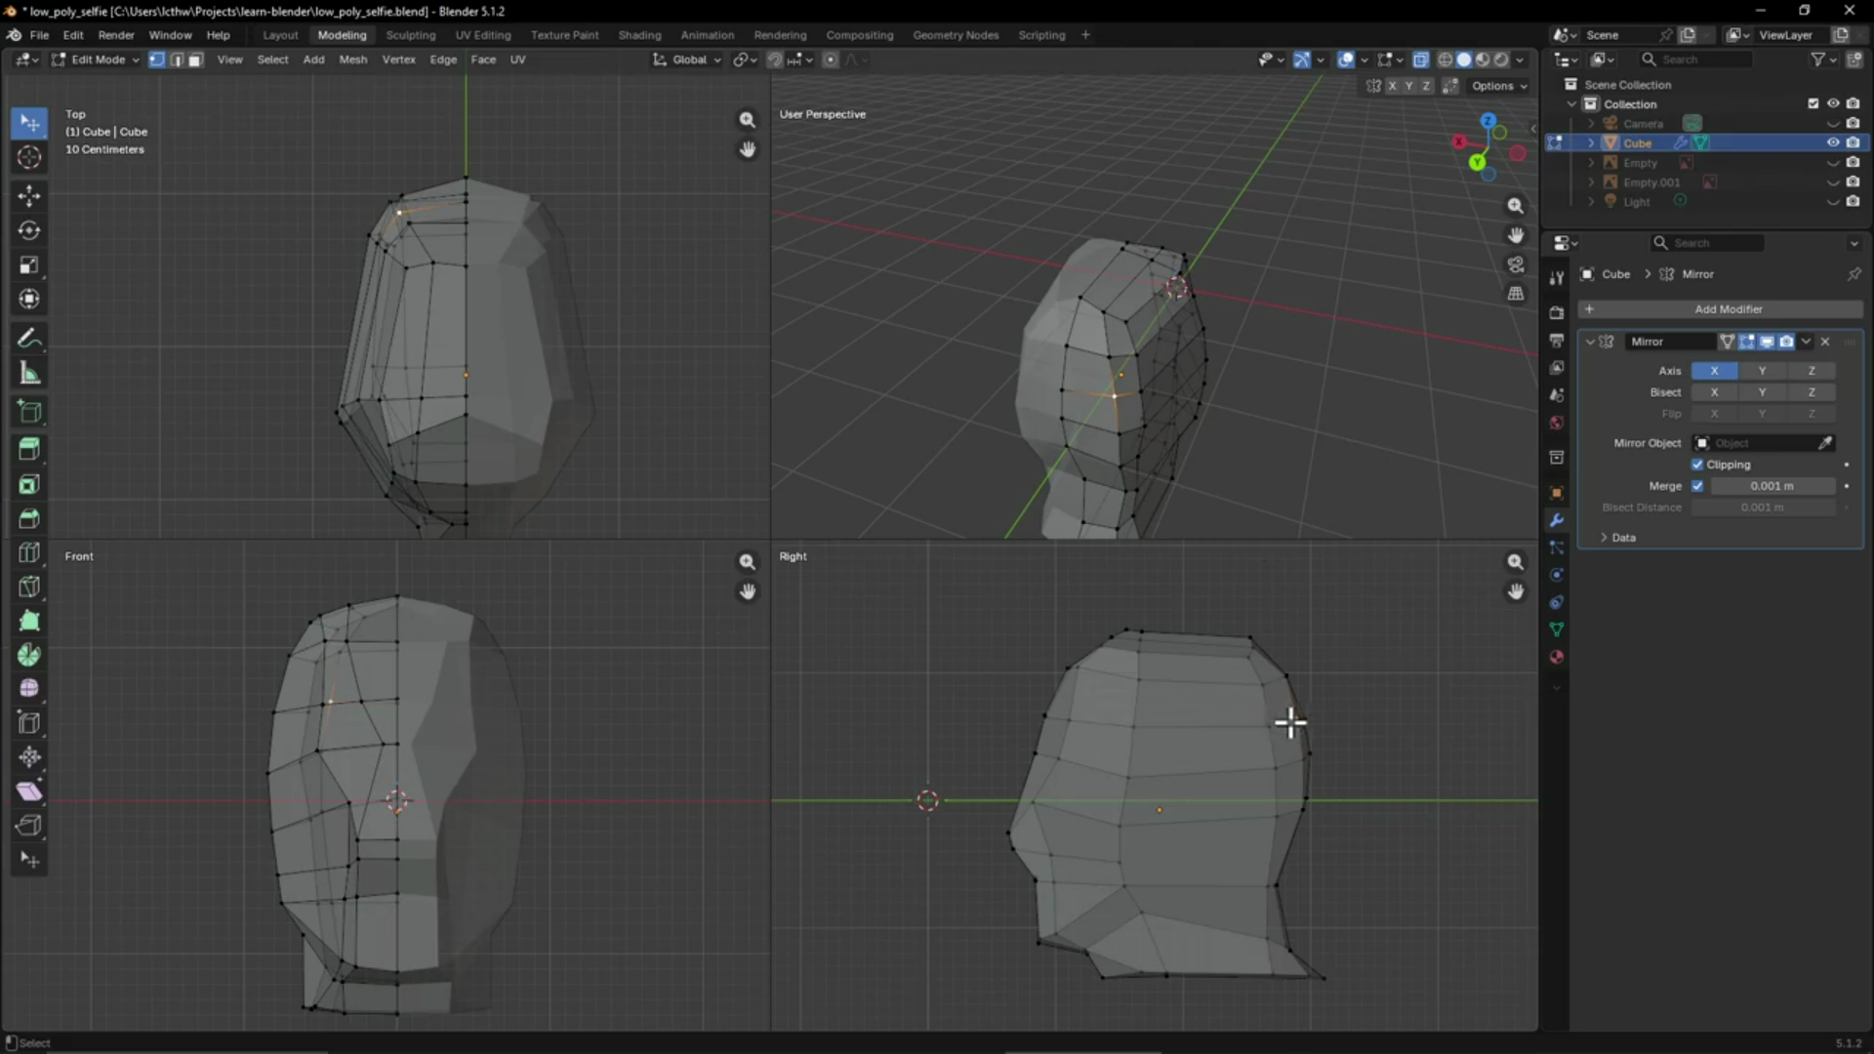
pyautogui.press('g')
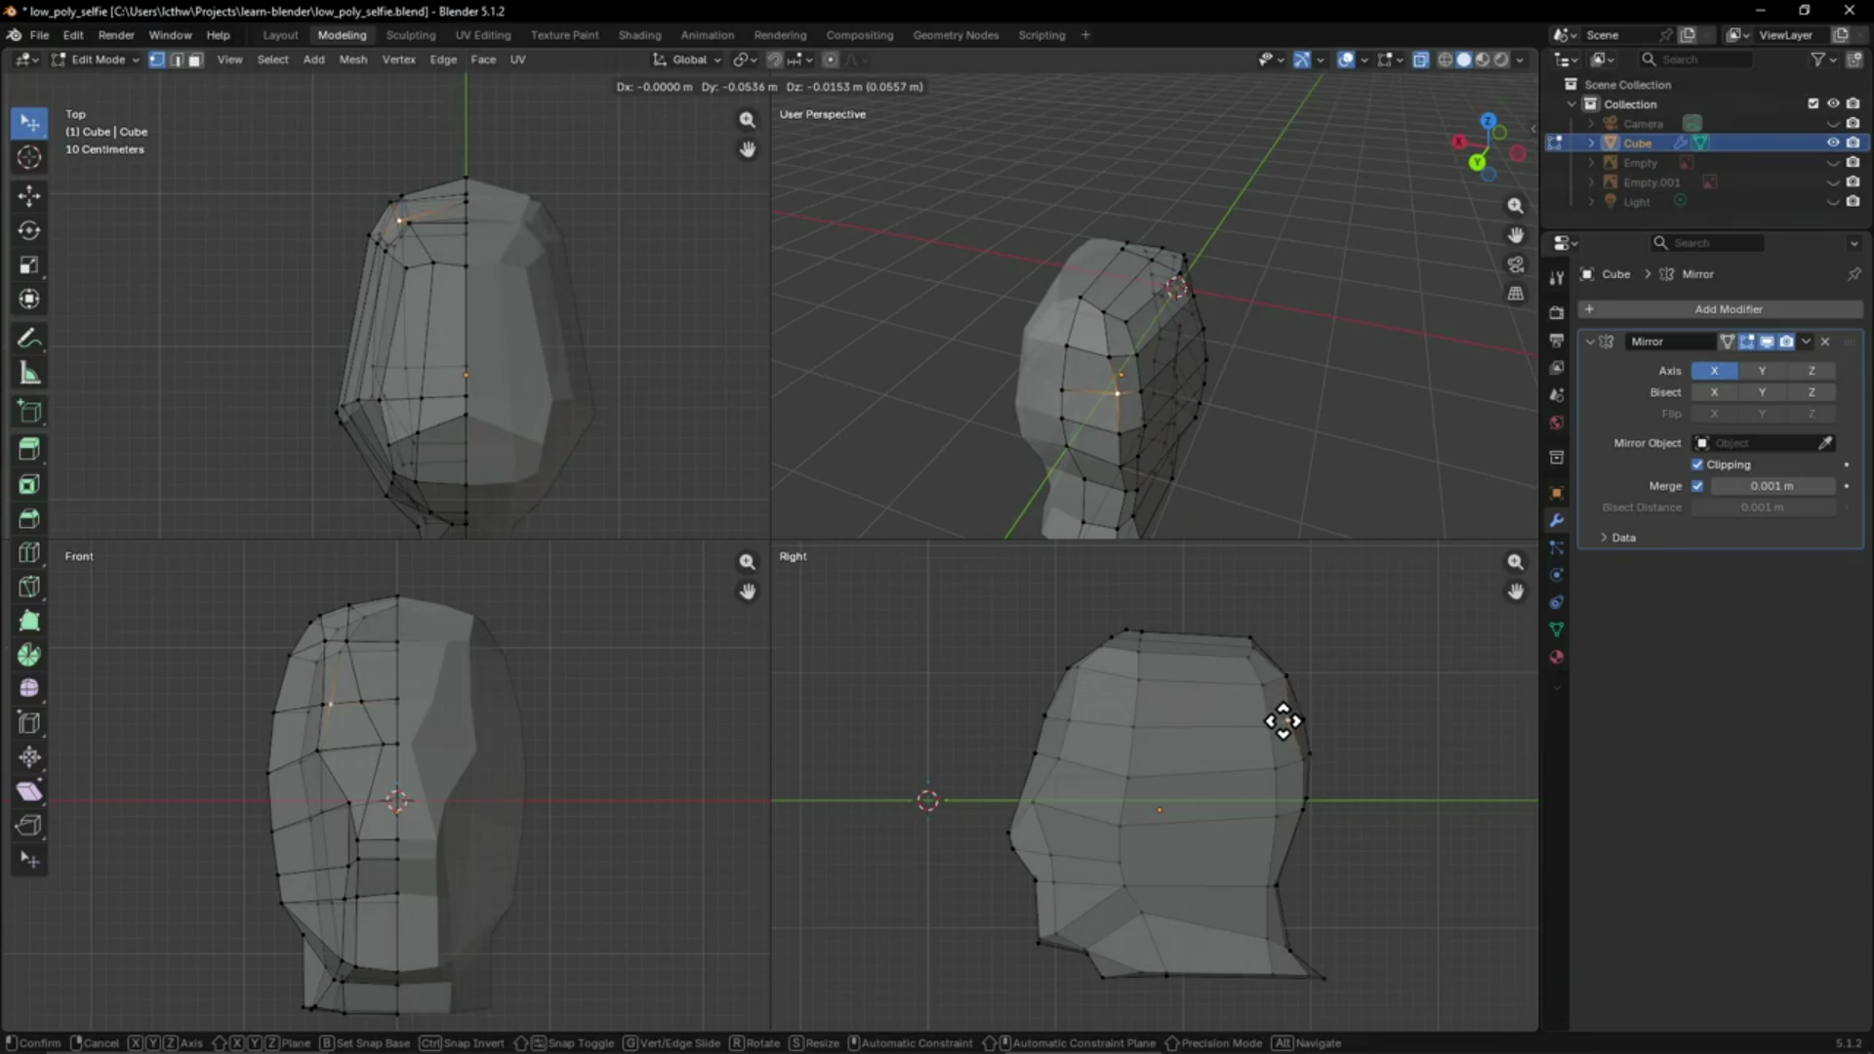
pyautogui.click(1283, 721)
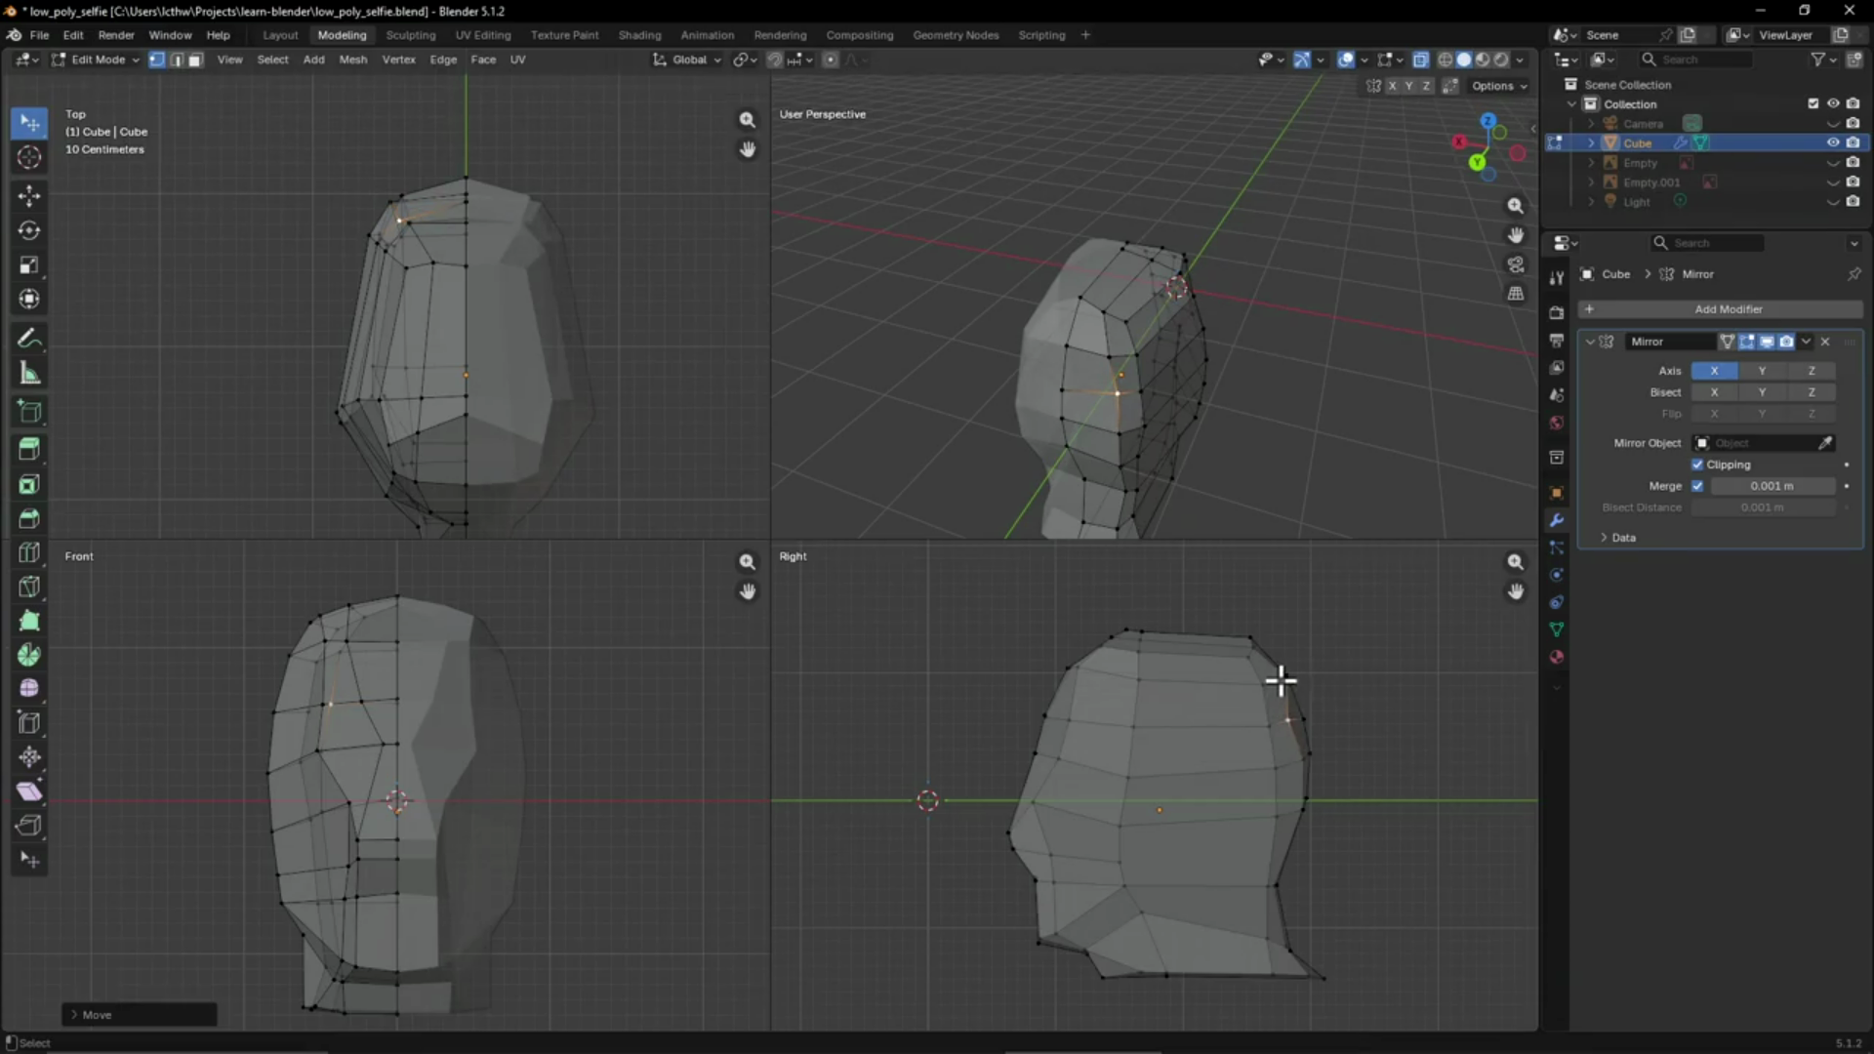
pyautogui.click(1288, 762)
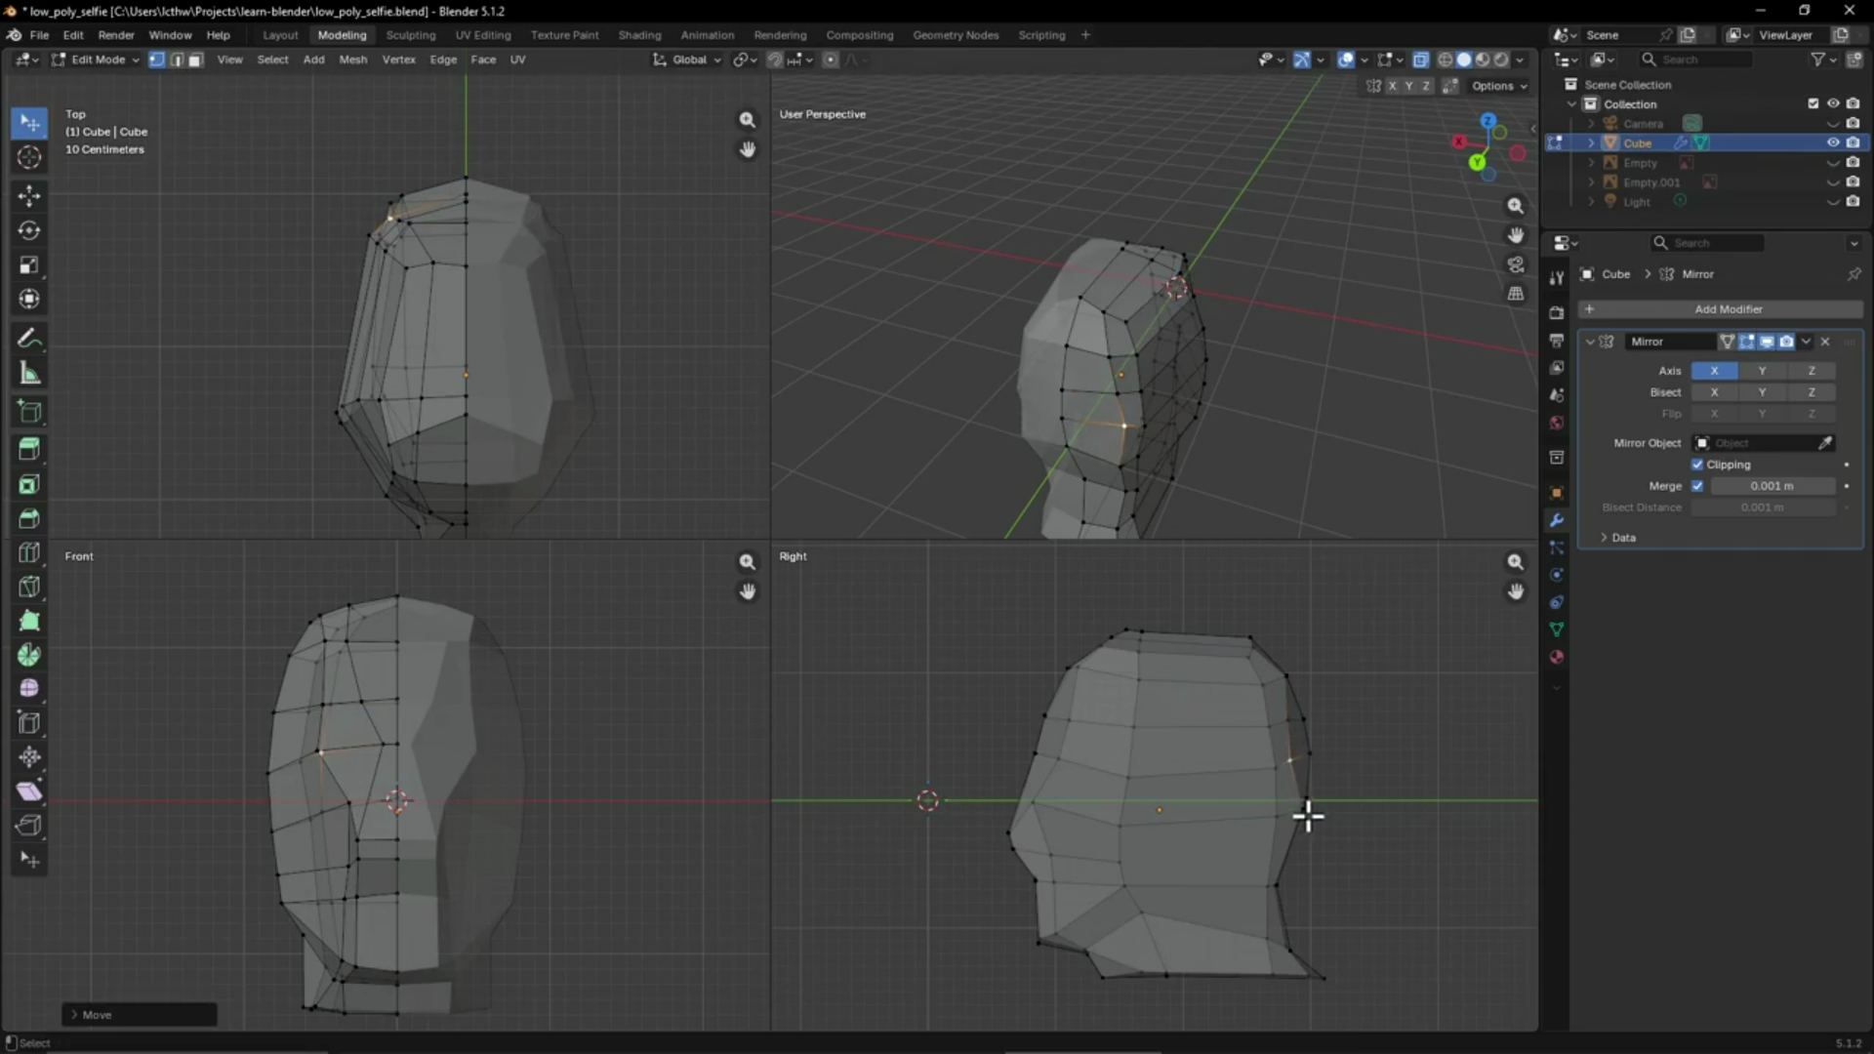
pyautogui.click(1300, 806)
pyautogui.press('g')
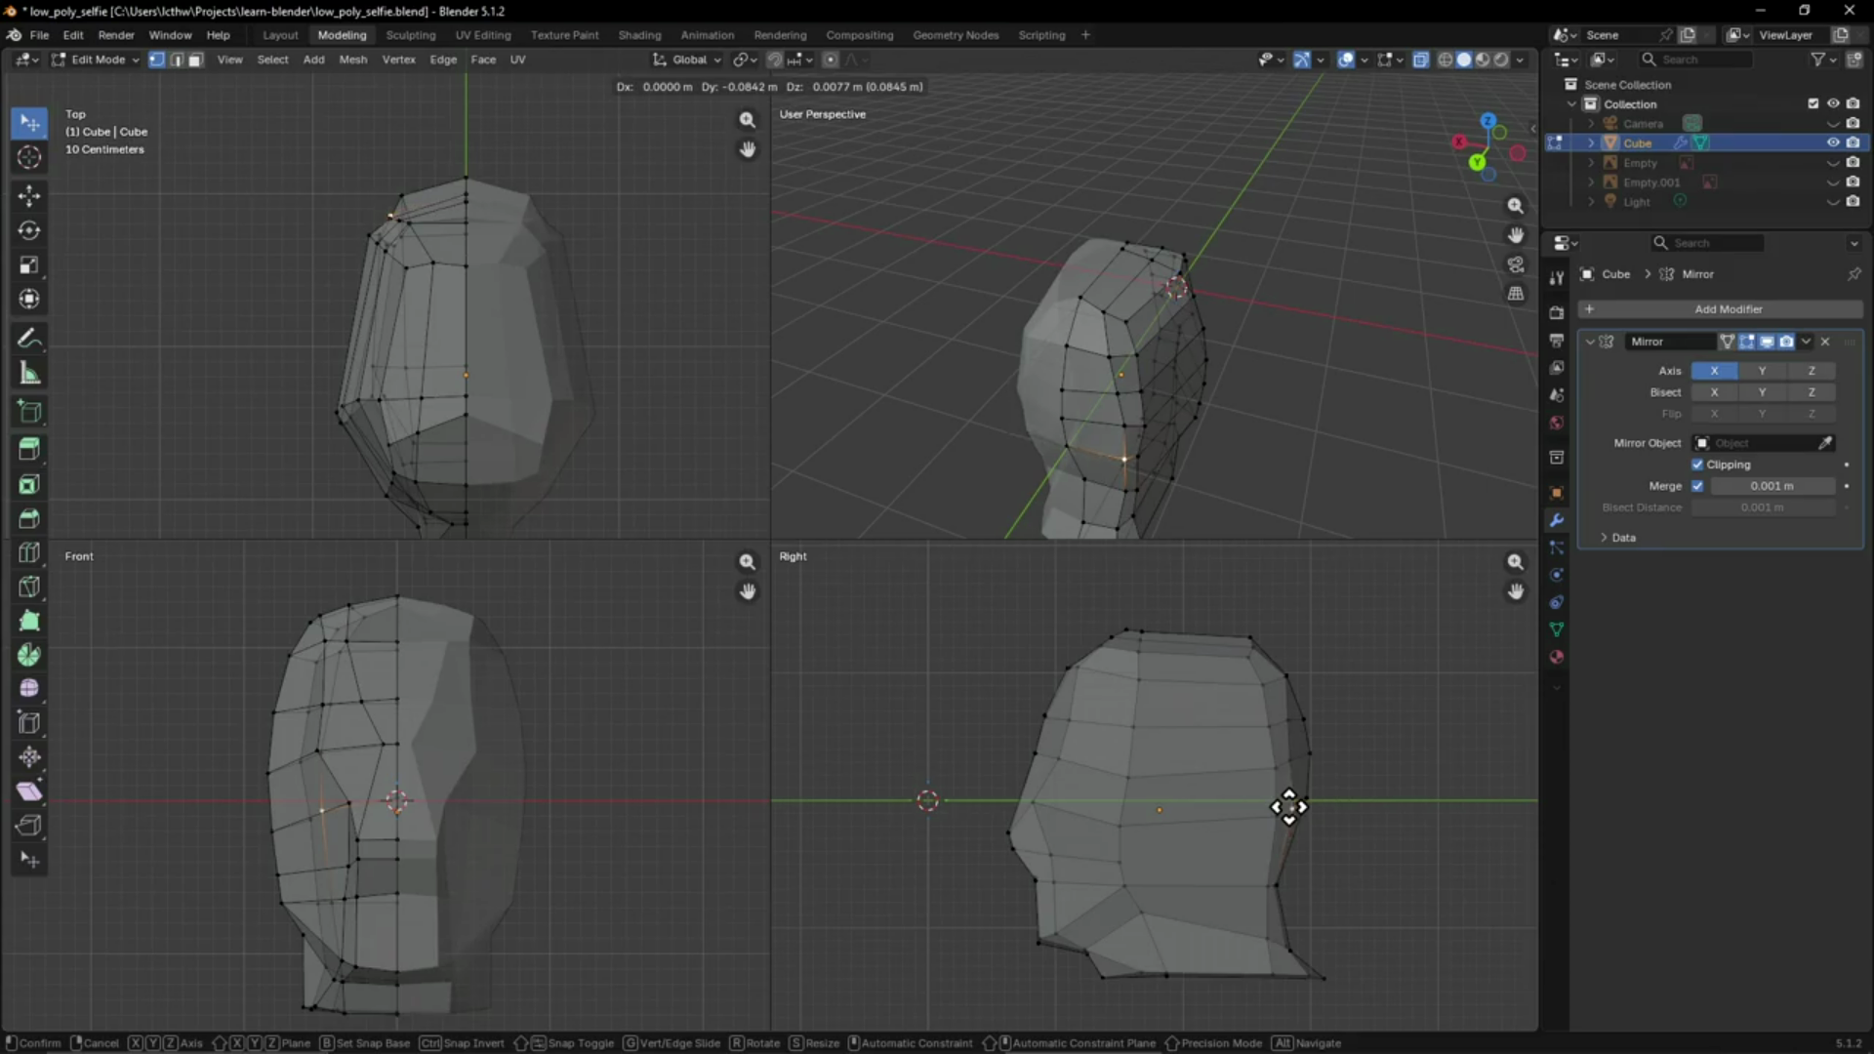
pyautogui.click(1283, 807)
# Nudge the top-back vertex and cycle through overlapping vertices near the crown
pyautogui.click(1281, 678)
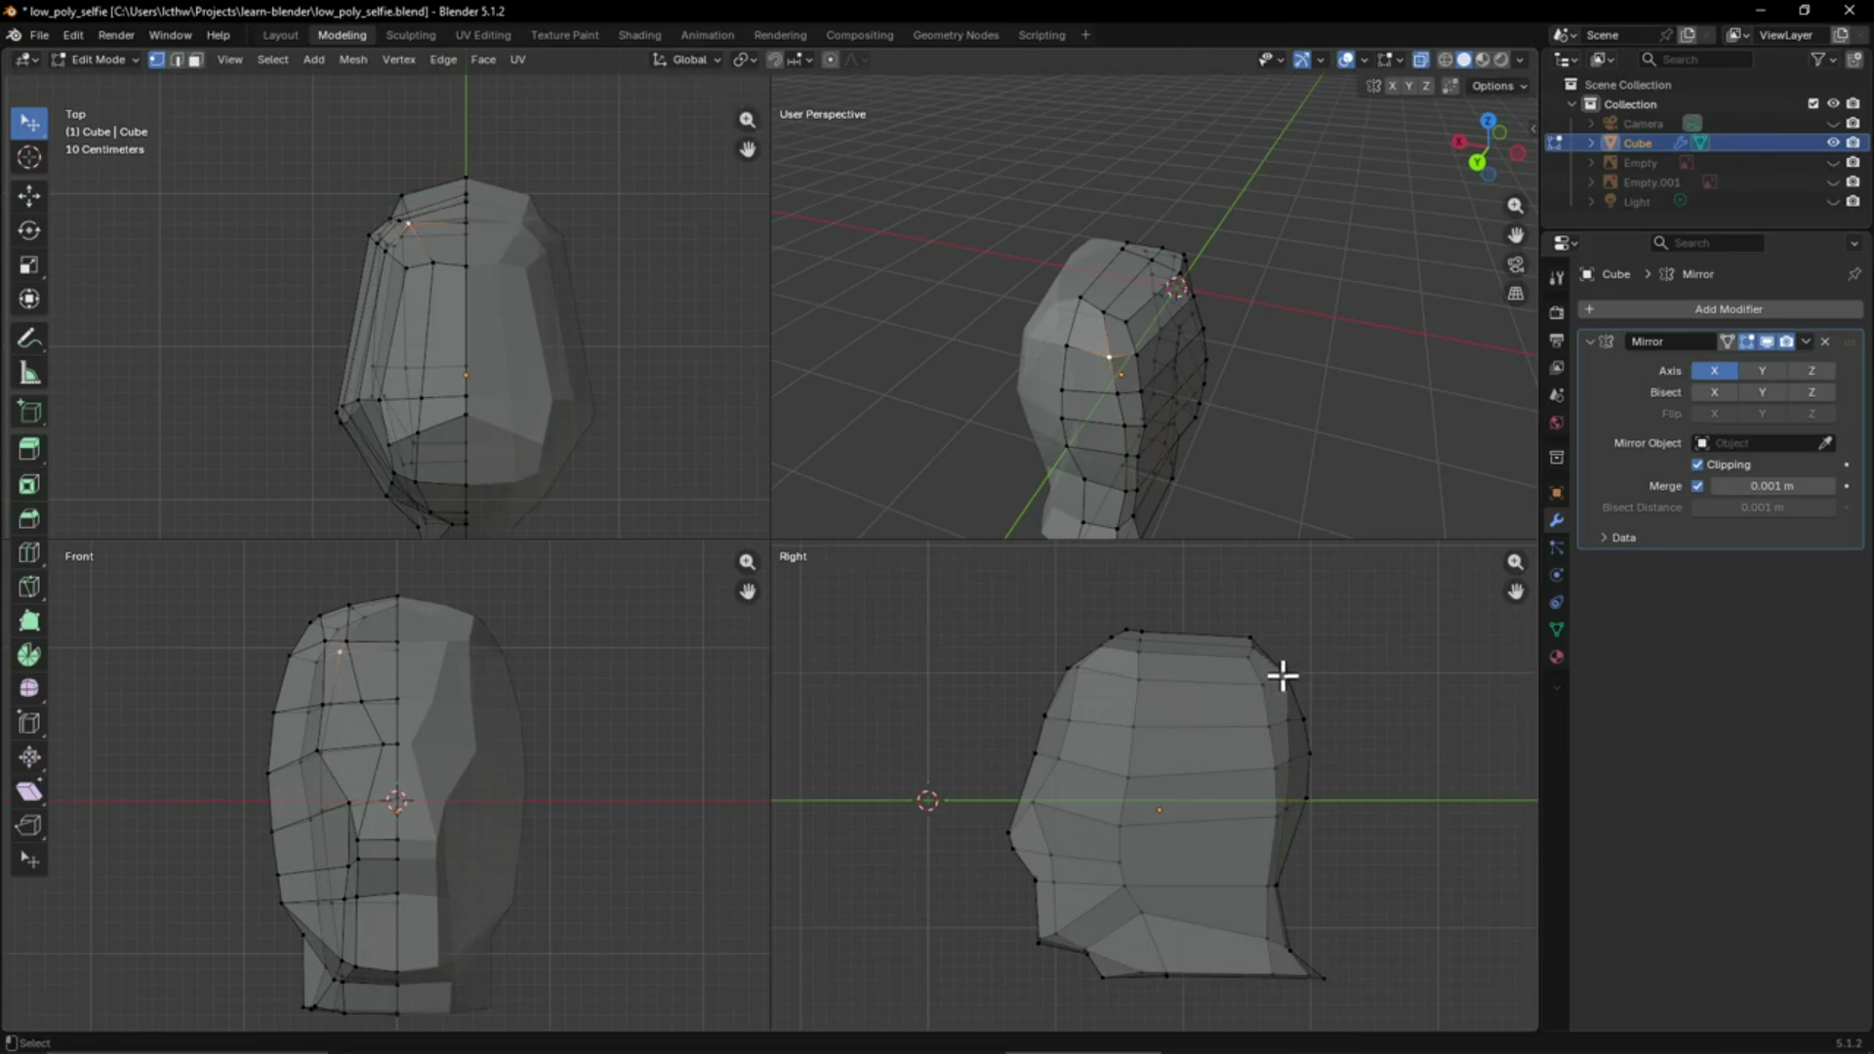
pyautogui.press('g')
pyautogui.click(1275, 677)
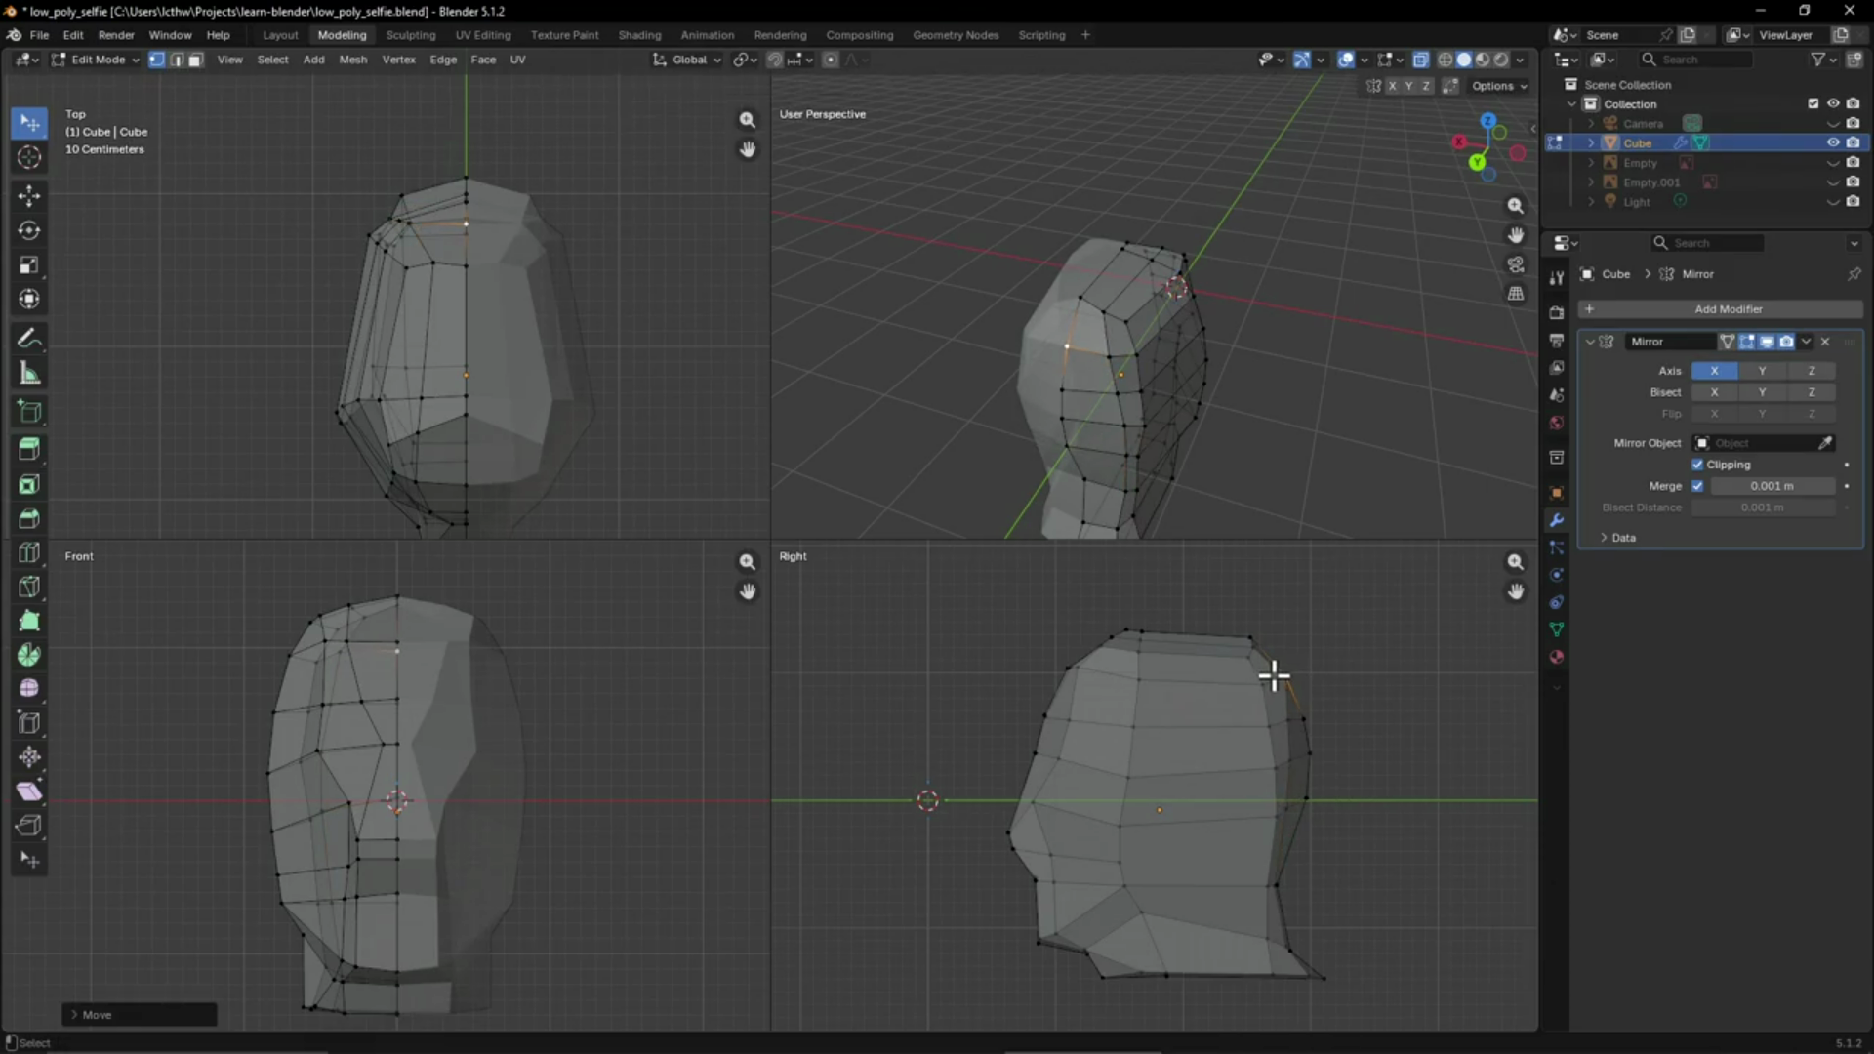
pyautogui.click(1289, 676)
pyautogui.click(1298, 684)
pyautogui.click(1284, 675)
pyautogui.click(1287, 677)
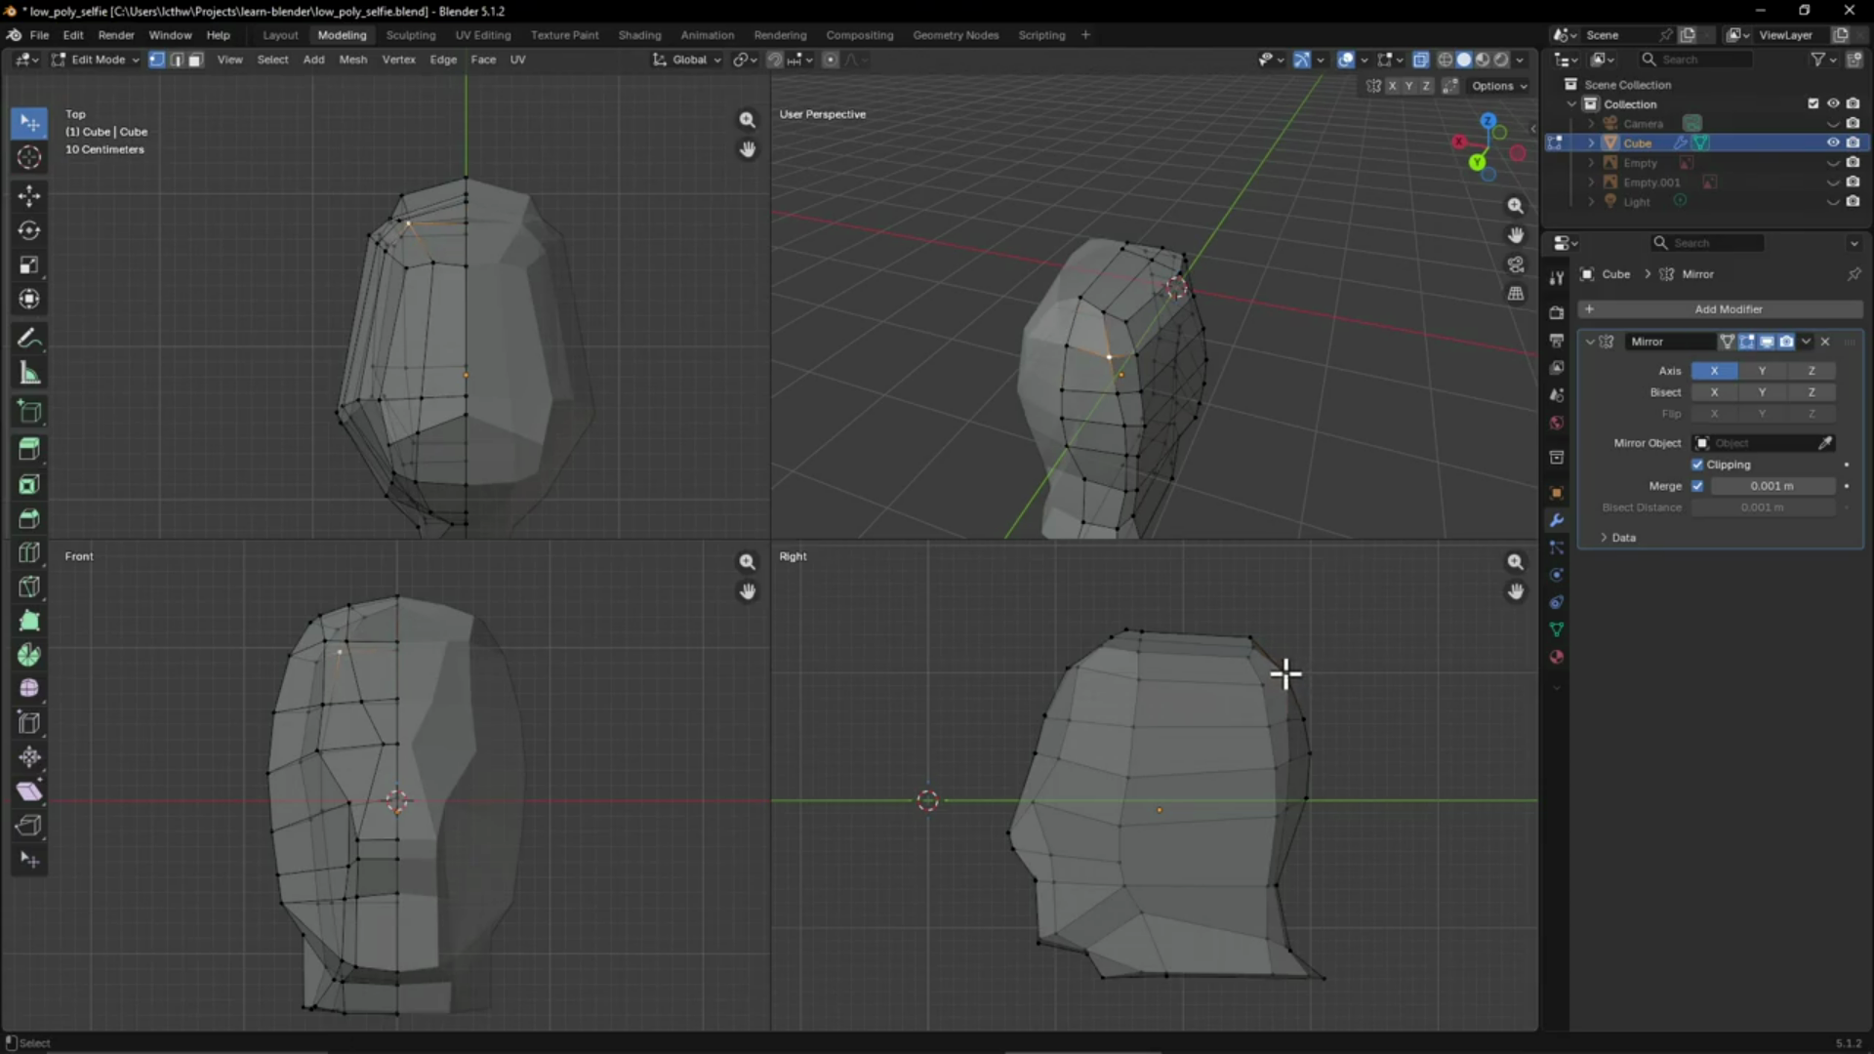
pyautogui.click(1284, 677)
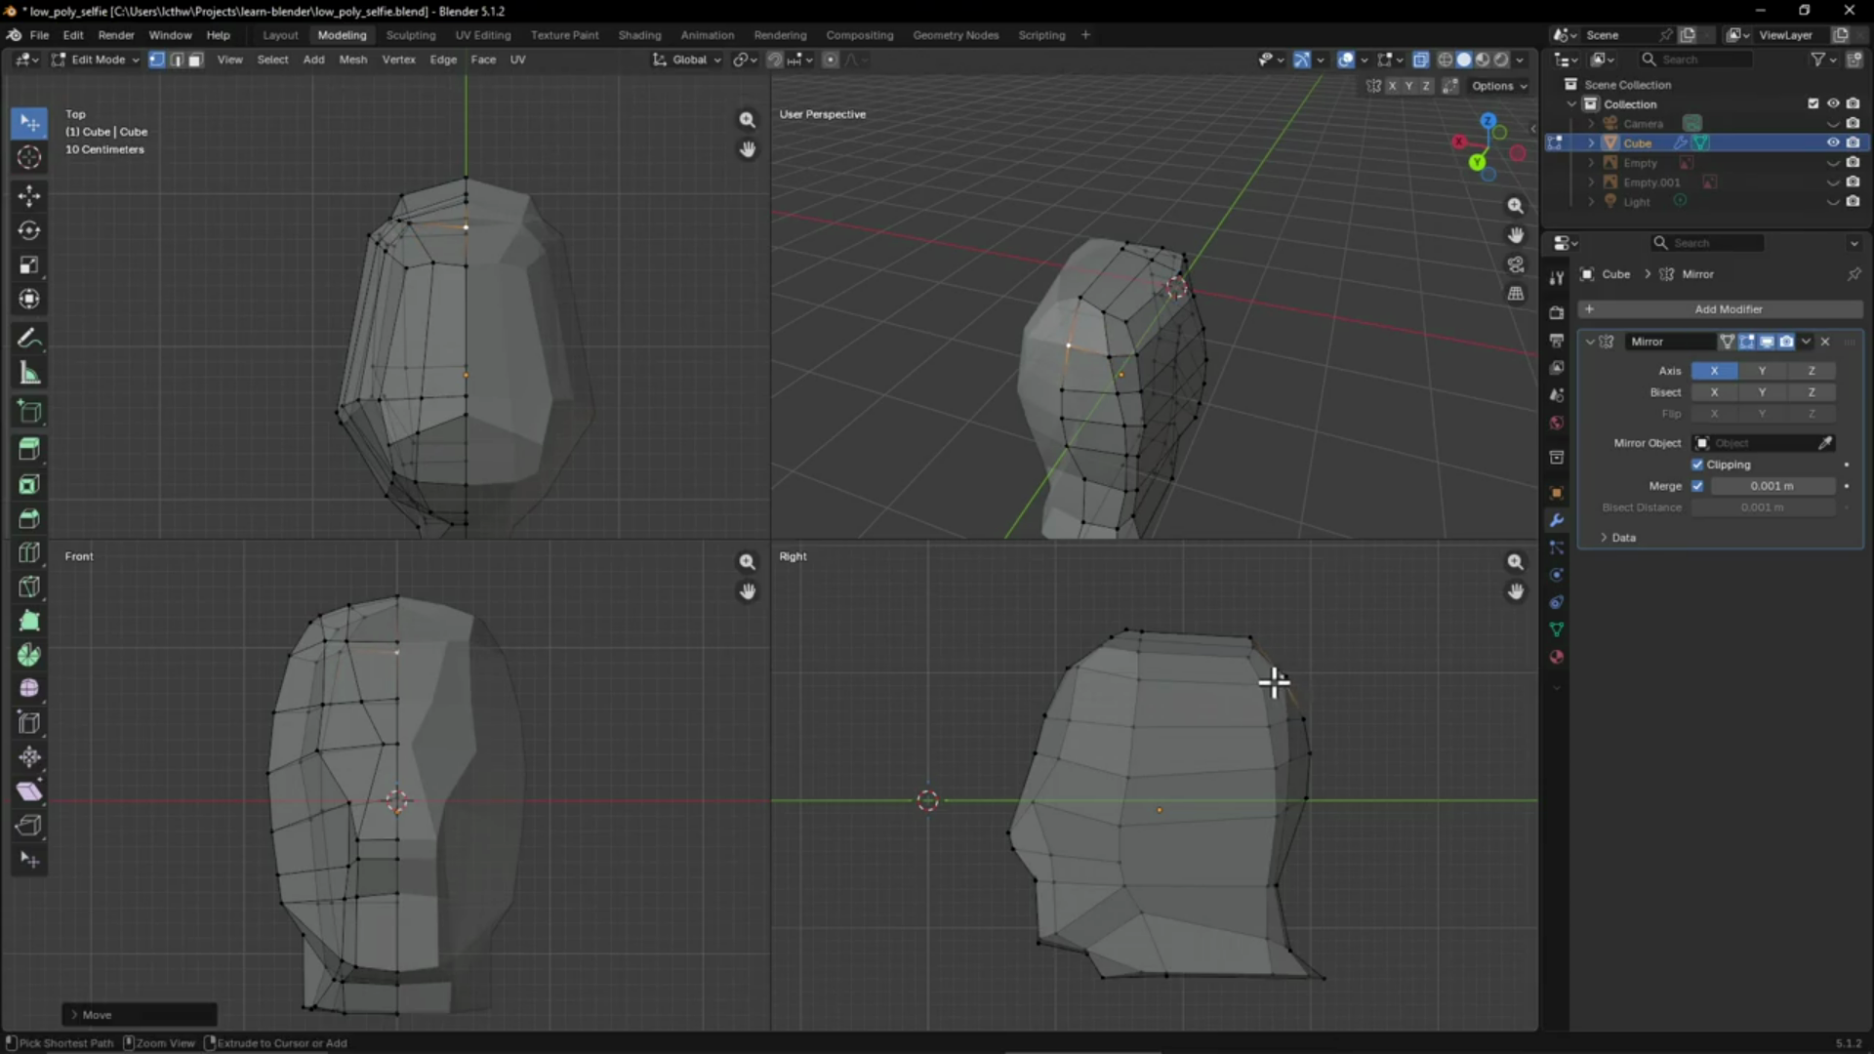
# Select the back-corner crown vertex and move it to round off the crown outline
pyautogui.scroll(5, 1287, 693)
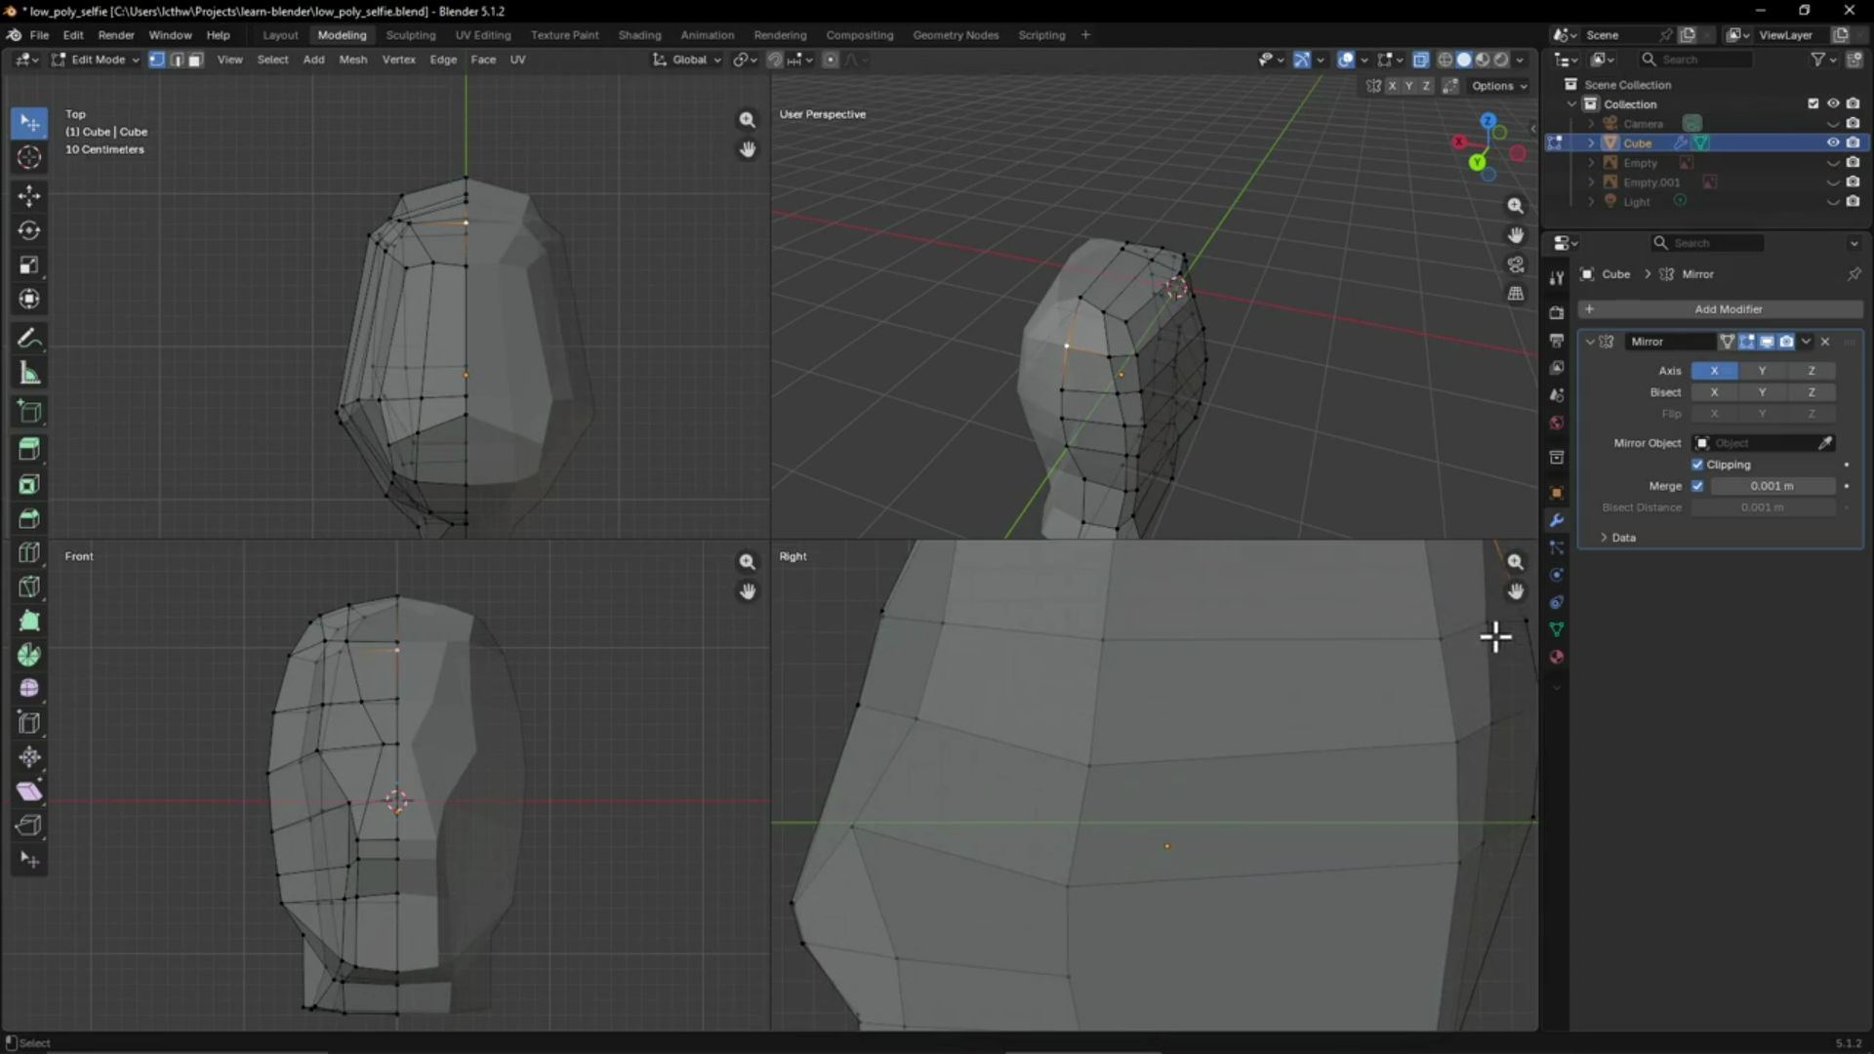
pyautogui.moveTo(1515, 591)
pyautogui.mouseDown()
pyautogui.moveTo(1474, 658)
pyautogui.moveTo(1514, 593)
pyautogui.mouseUp()
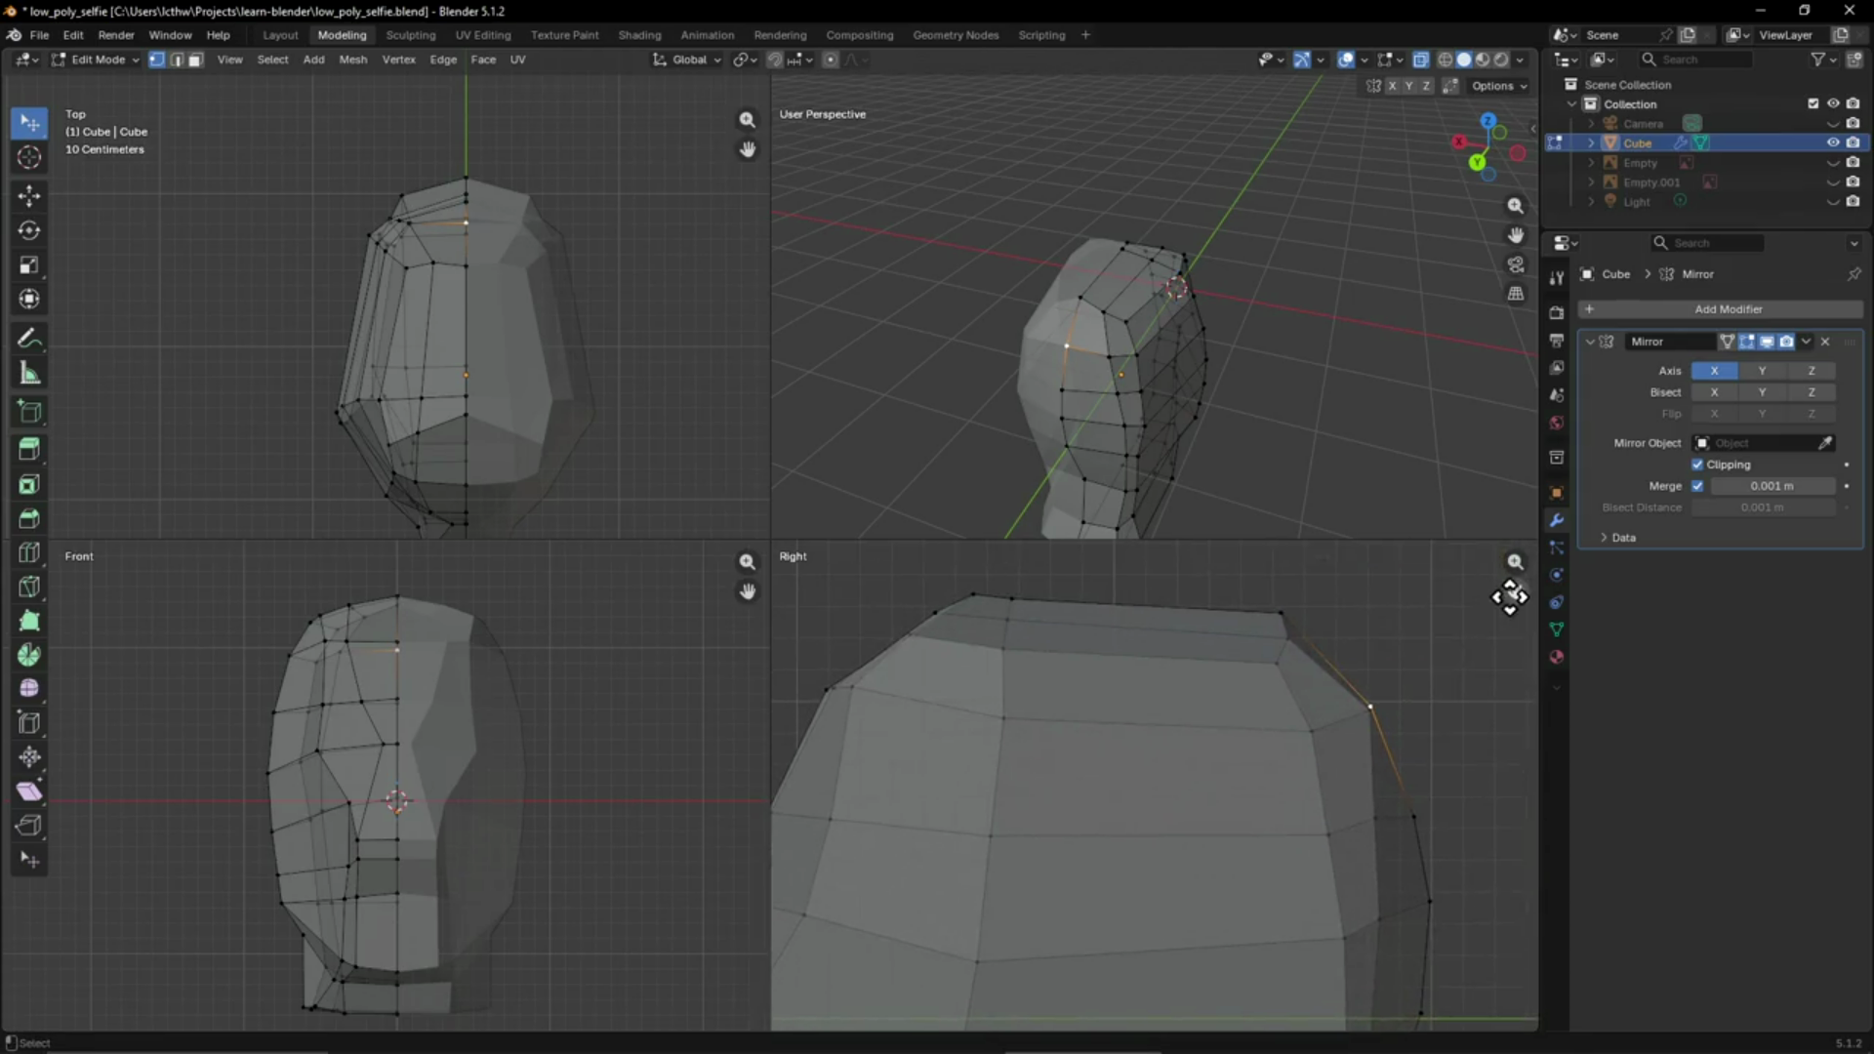
pyautogui.click(1371, 725)
pyautogui.click(1366, 718)
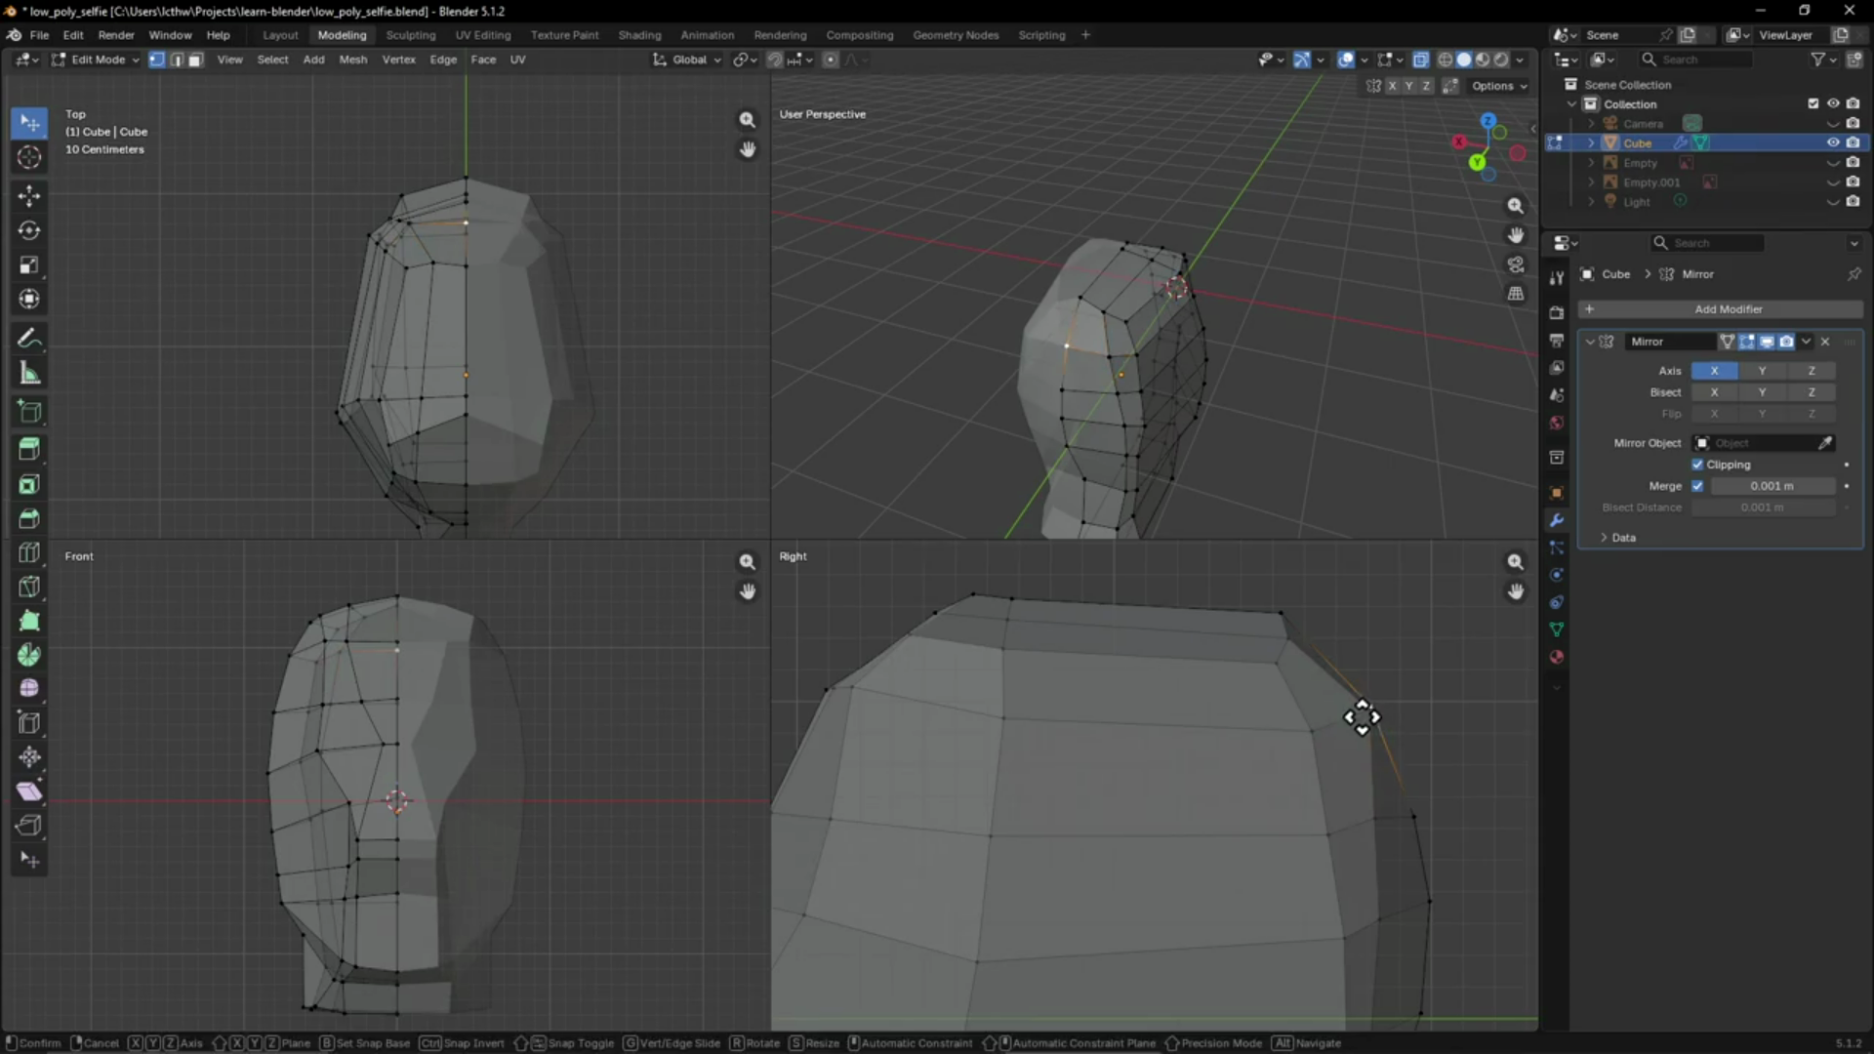
pyautogui.keyDown('ctrl'); pyautogui.click(1362, 731); pyautogui.keyUp('ctrl')
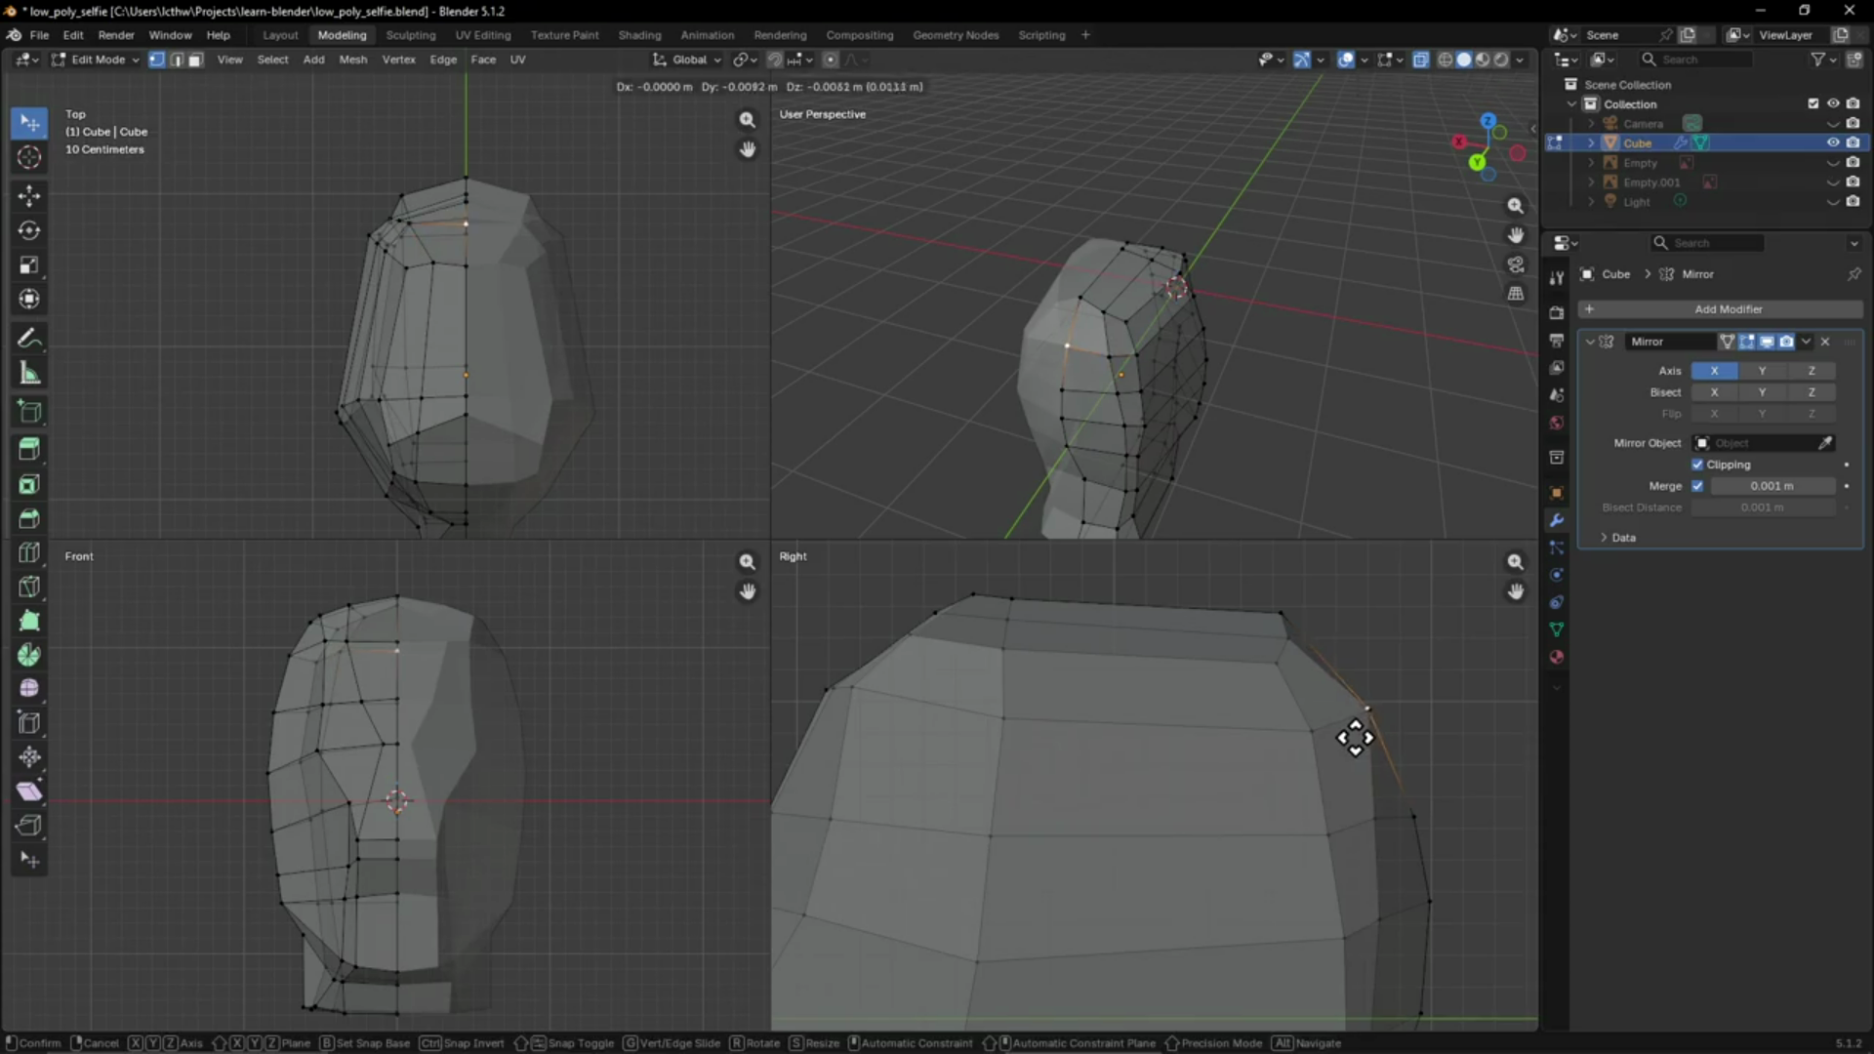
pyautogui.click(1362, 735)
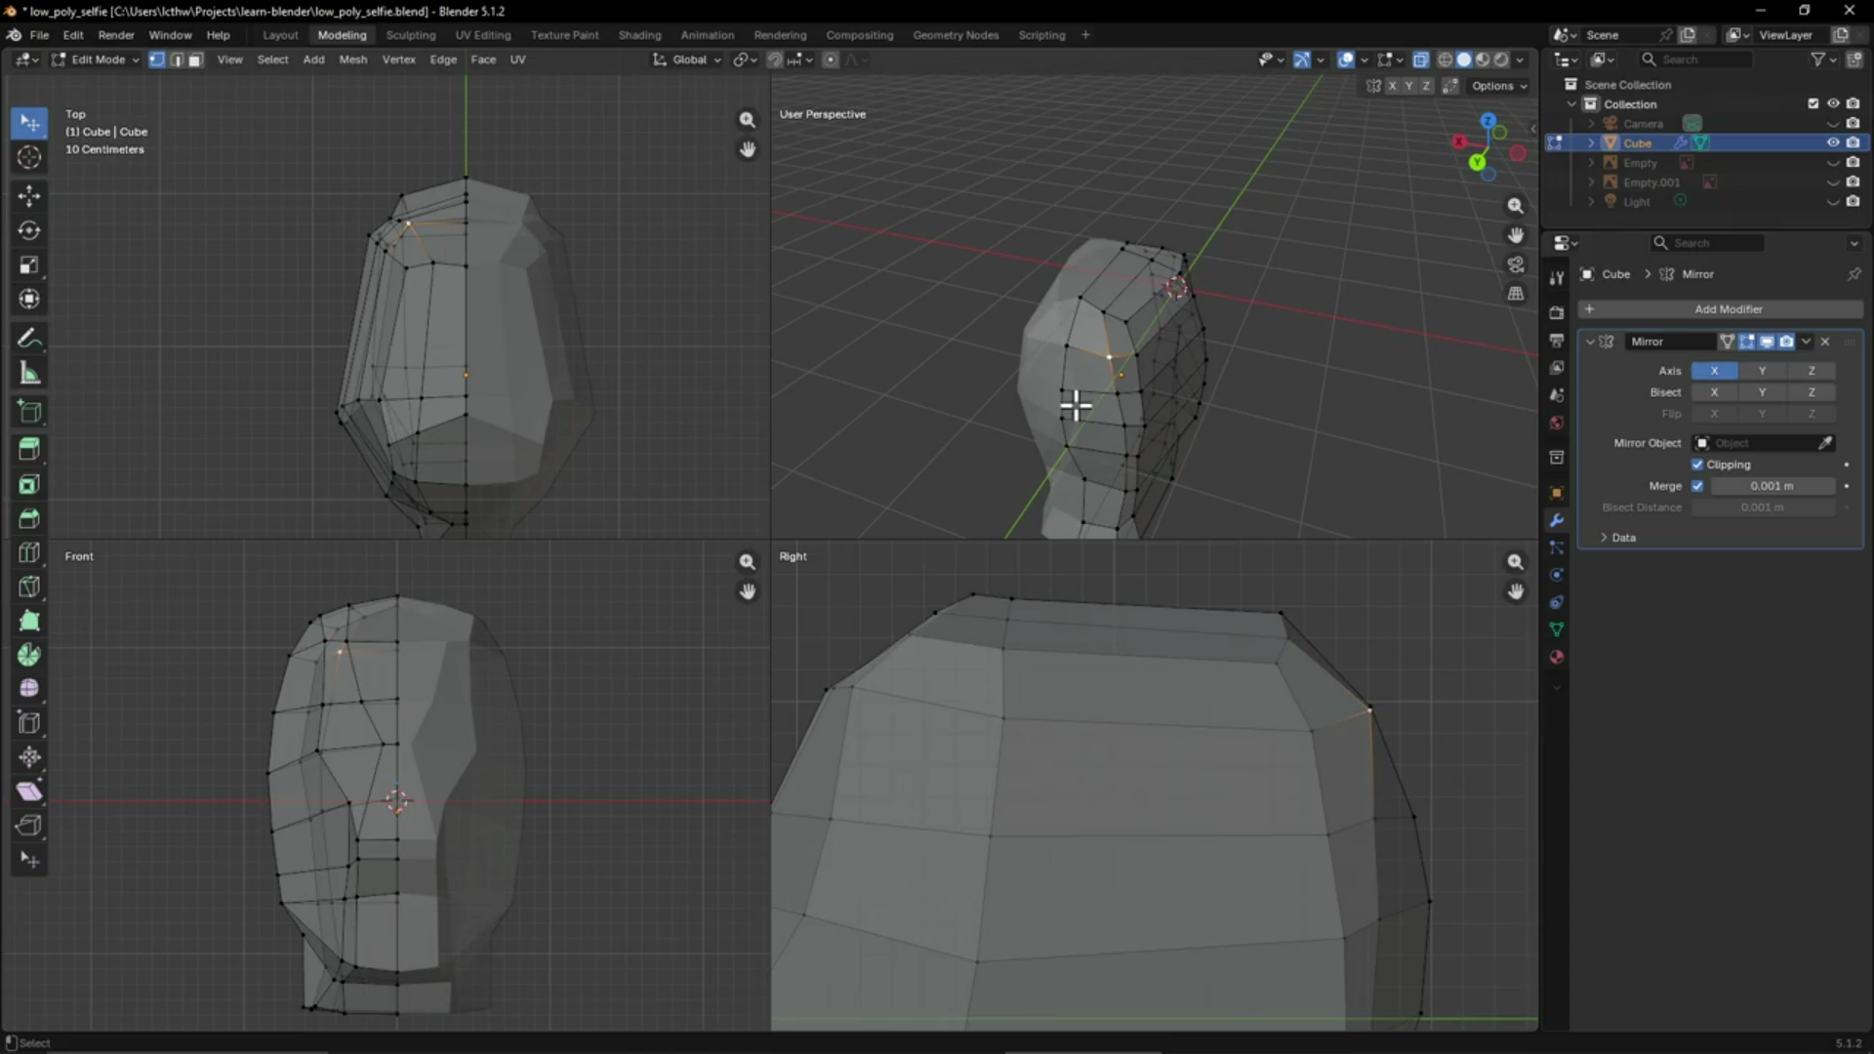
pyautogui.press('g')
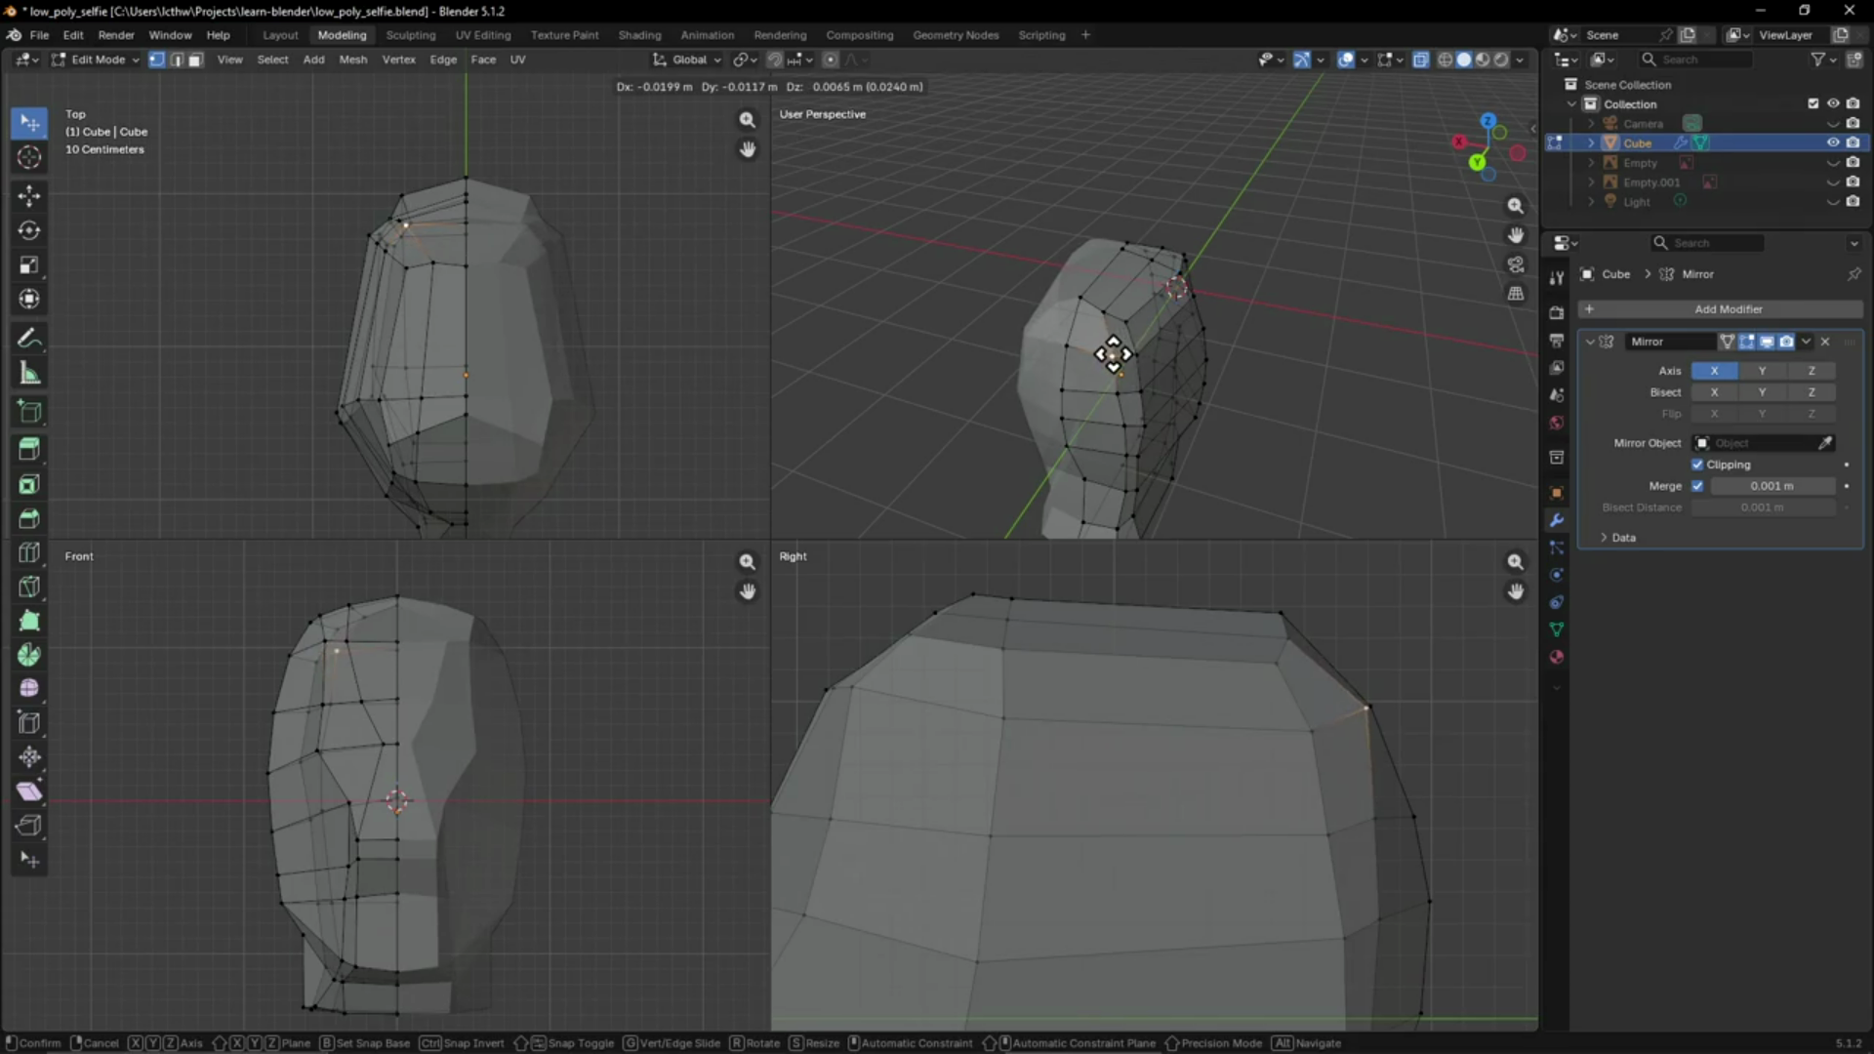
pyautogui.click(1109, 354)
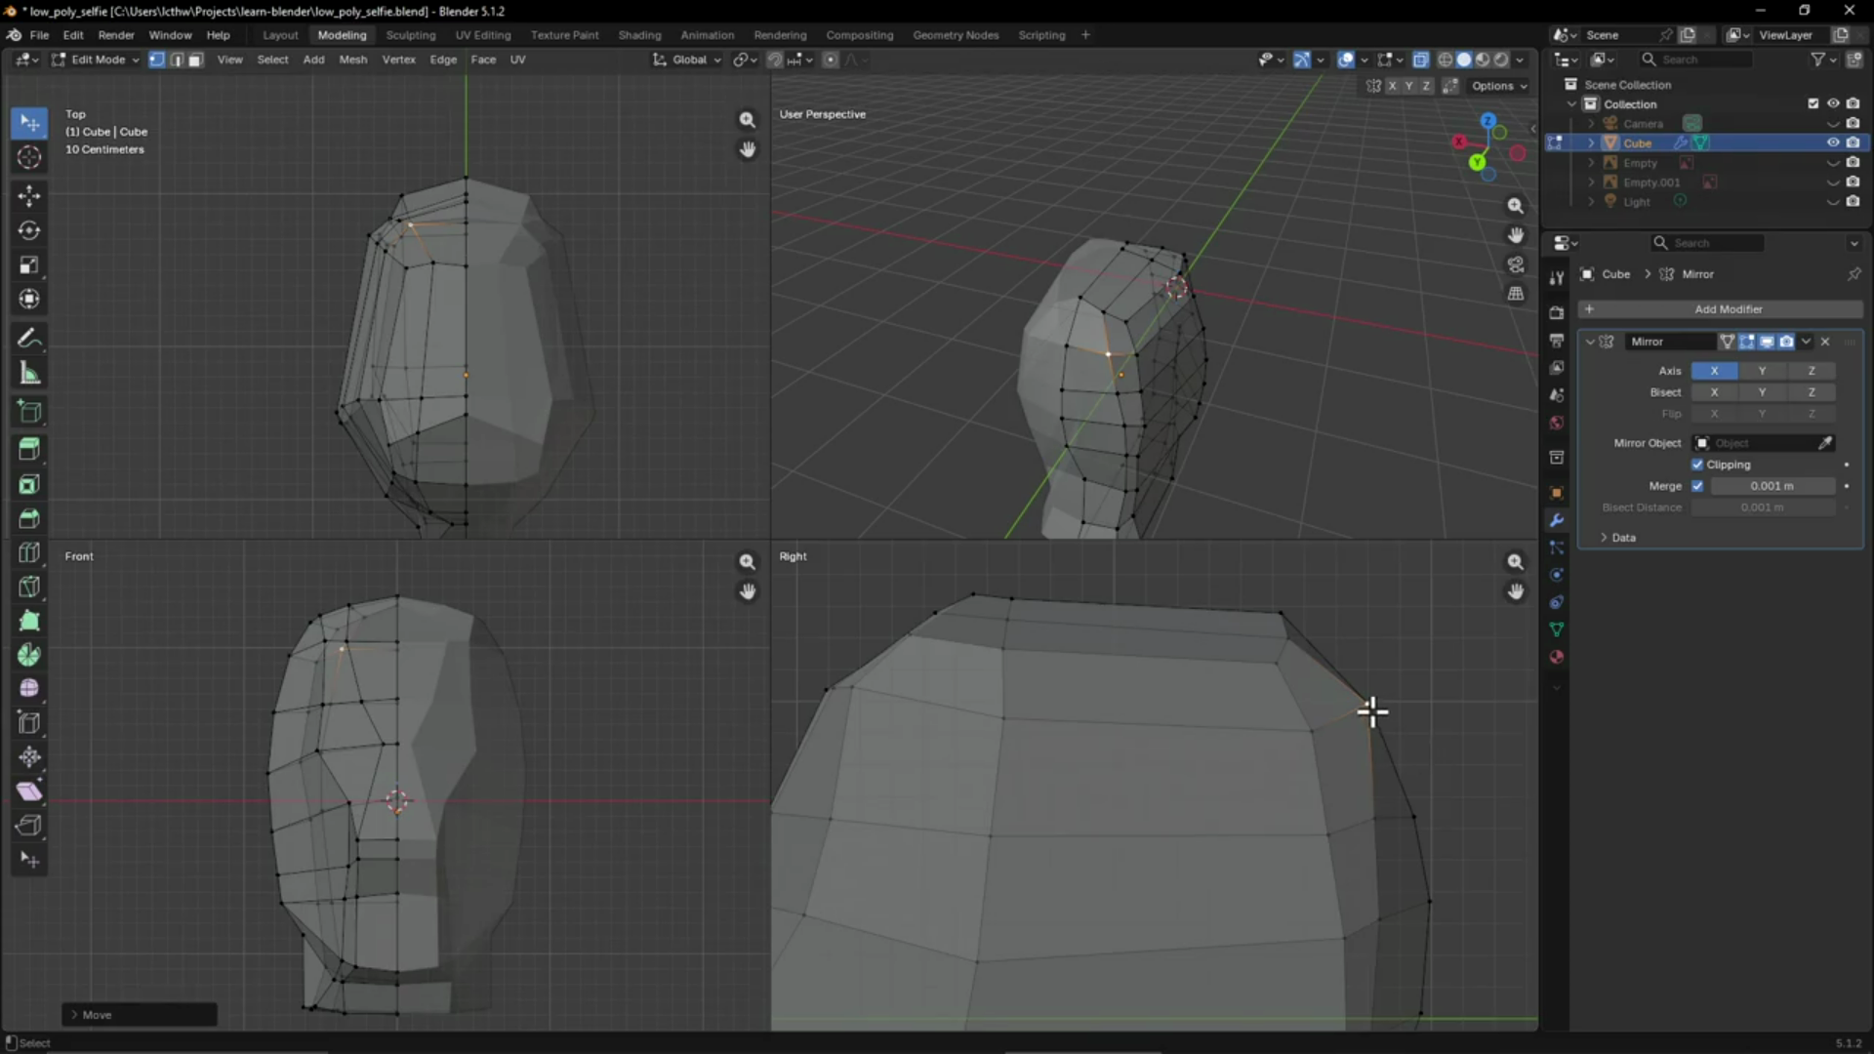
pyautogui.press('g')
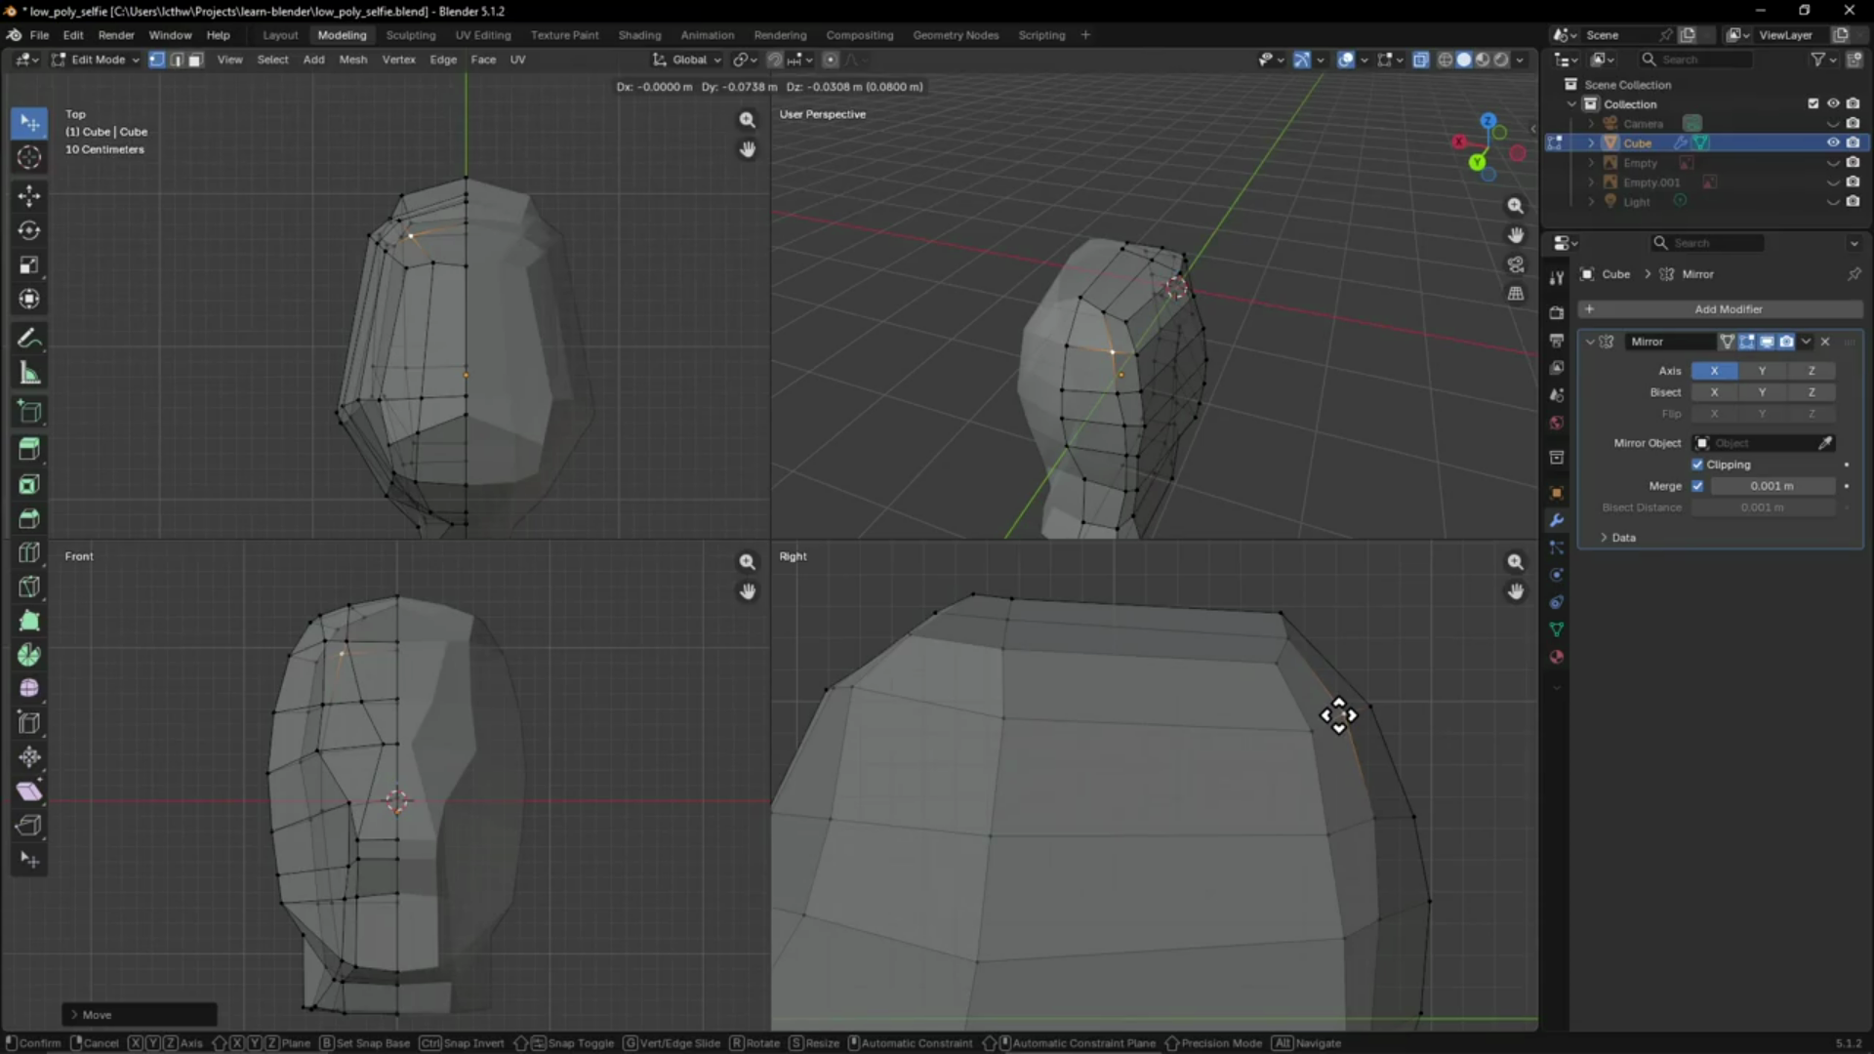
pyautogui.click(1338, 715)
pyautogui.scroll(-3, 1396, 781)
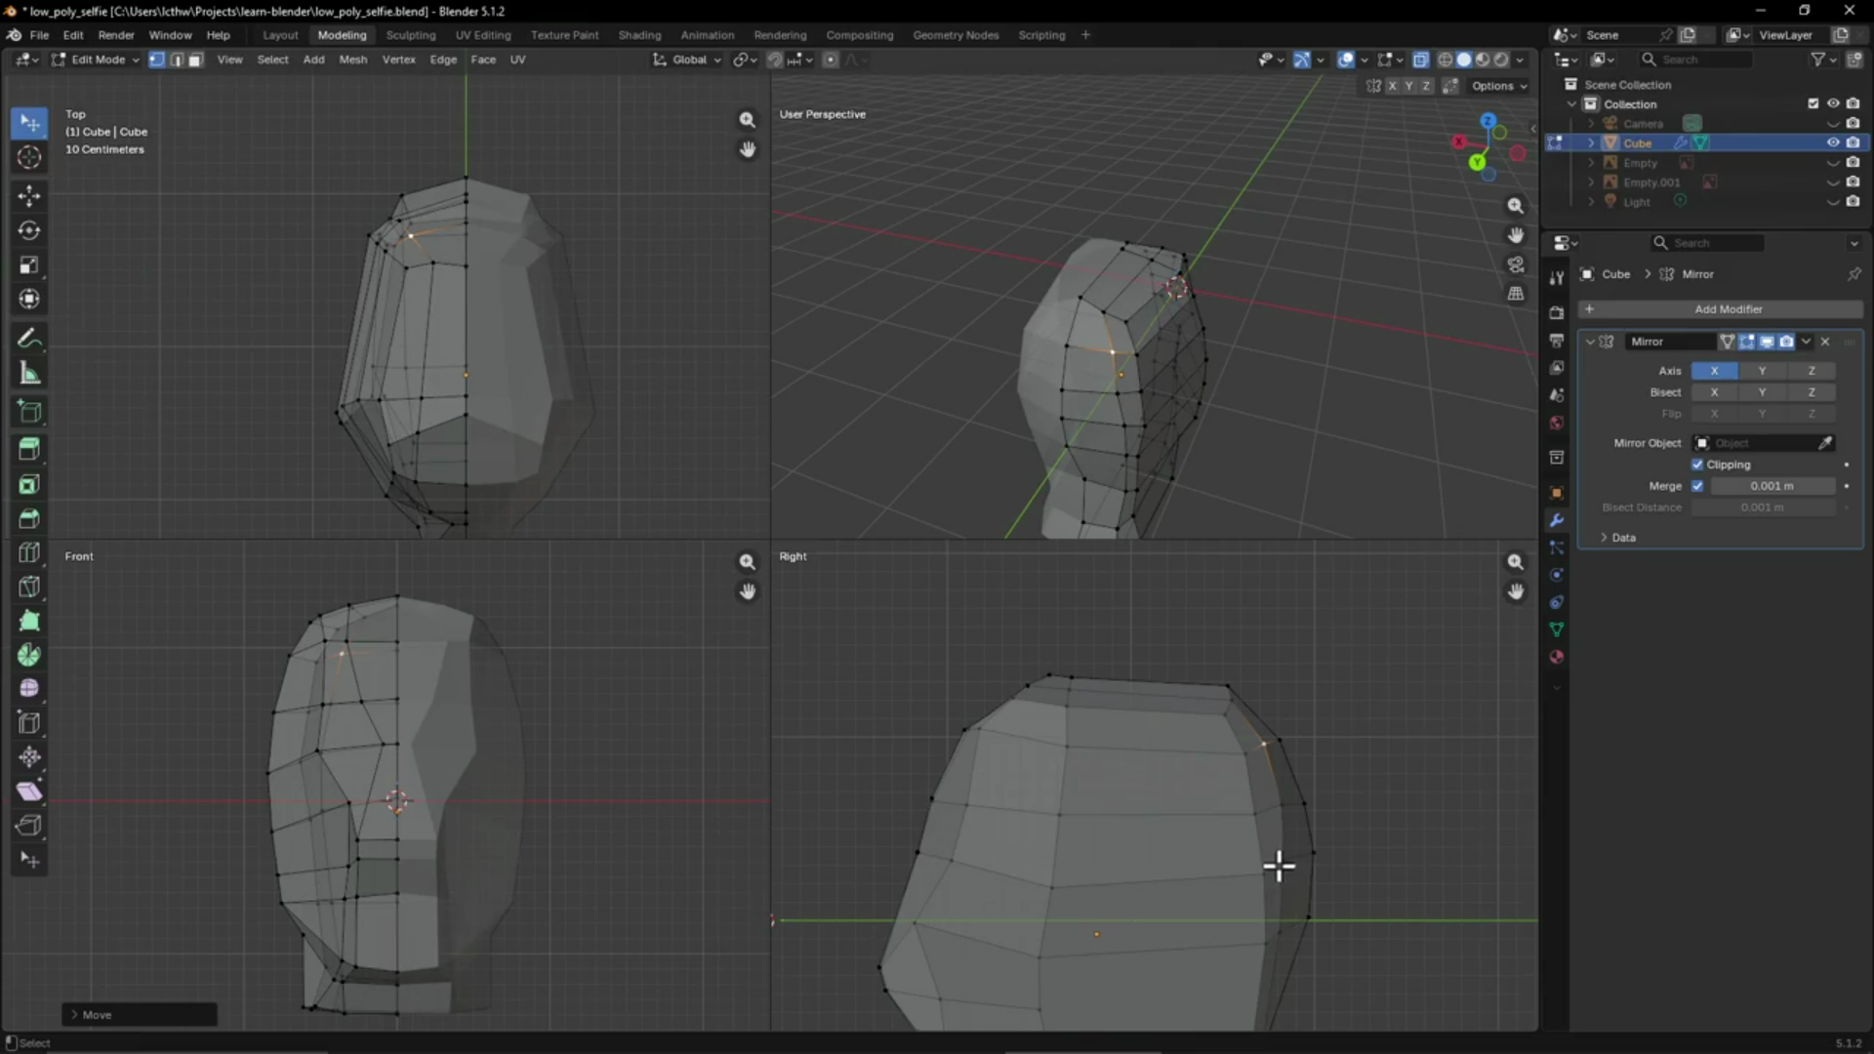
# Move the selected temple vertex up and down until it settles lower on the side
pyautogui.moveTo(1114, 506)
pyautogui.mouseDown(button='middle')
pyautogui.moveTo(1226, 401)
pyautogui.moveTo(1029, 398)
pyautogui.moveTo(1268, 425)
pyautogui.moveTo(1301, 389)
pyautogui.moveTo(1197, 390)
pyautogui.moveTo(1088, 422)
pyautogui.moveTo(1043, 322)
pyautogui.moveTo(1053, 338)
pyautogui.mouseUp(button='middle')
pyautogui.scroll(3, 1129, 406)
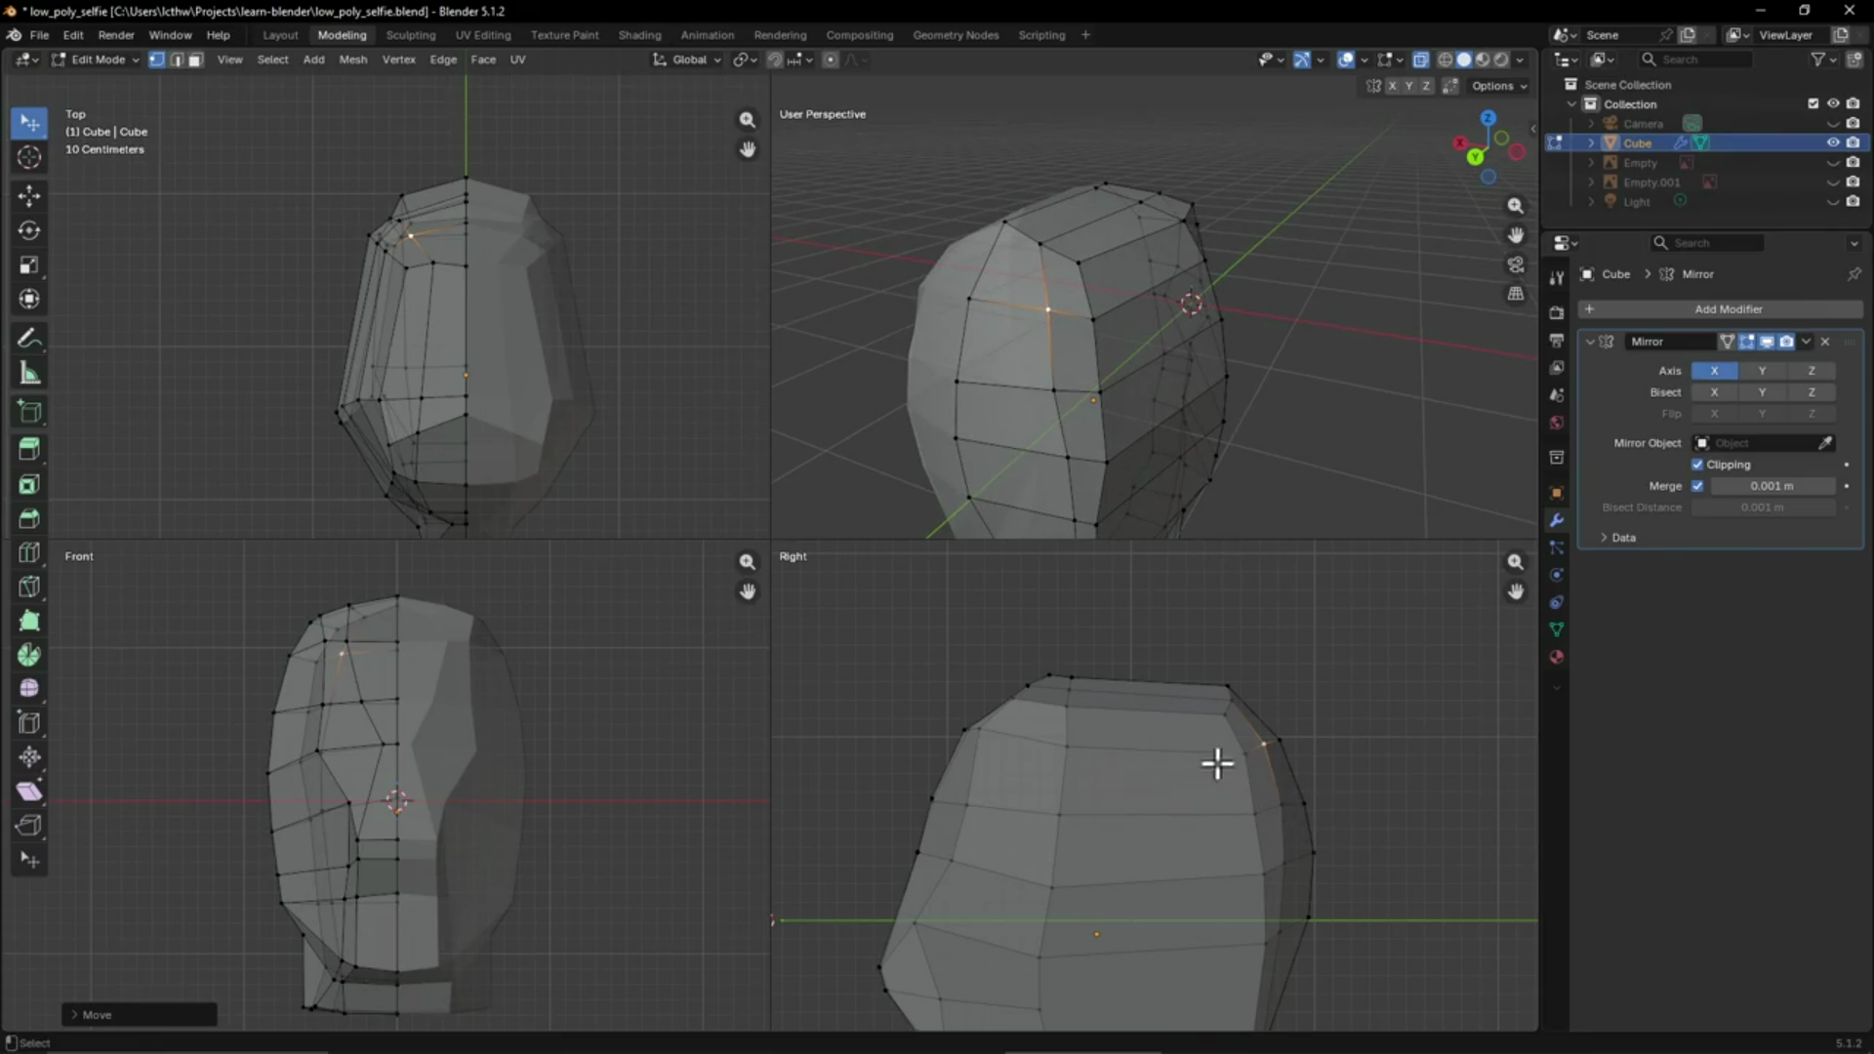
pyautogui.press('g')
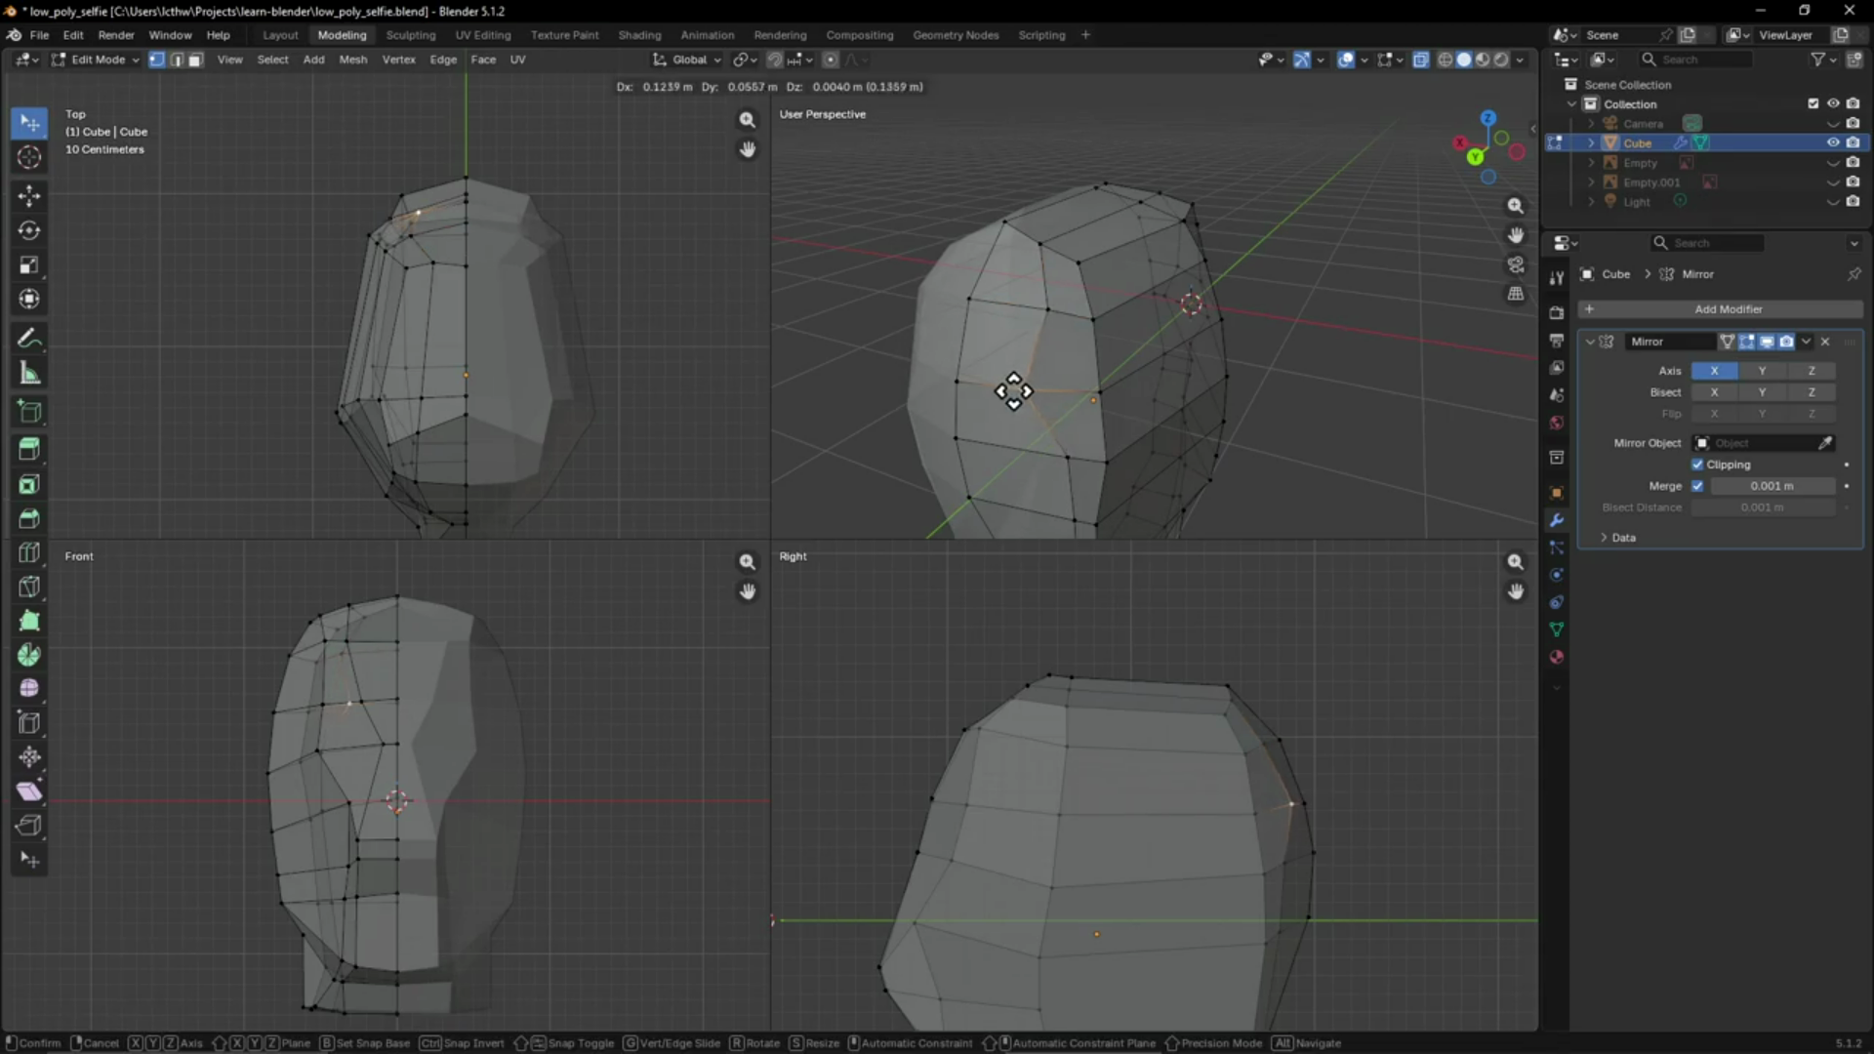
pyautogui.click(1015, 390)
pyautogui.press('g')
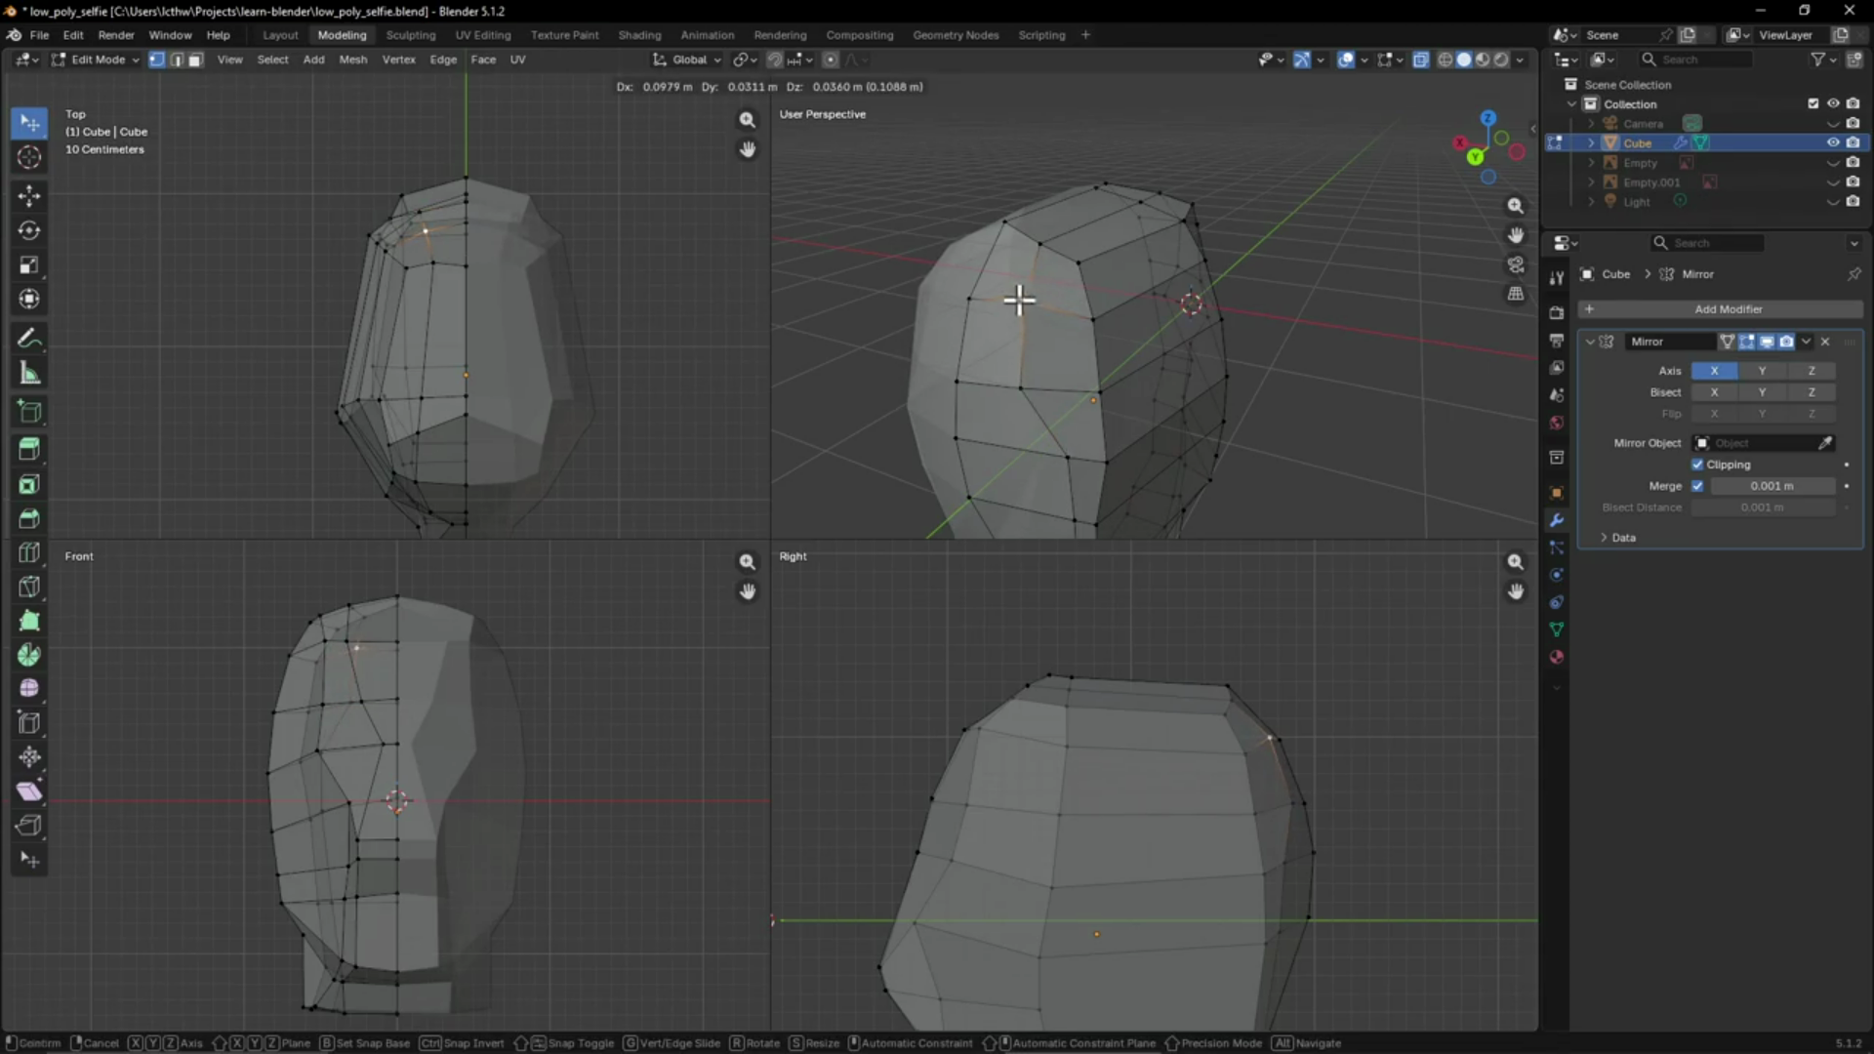
pyautogui.click(1018, 302)
pyautogui.press('g')
pyautogui.click(1020, 457)
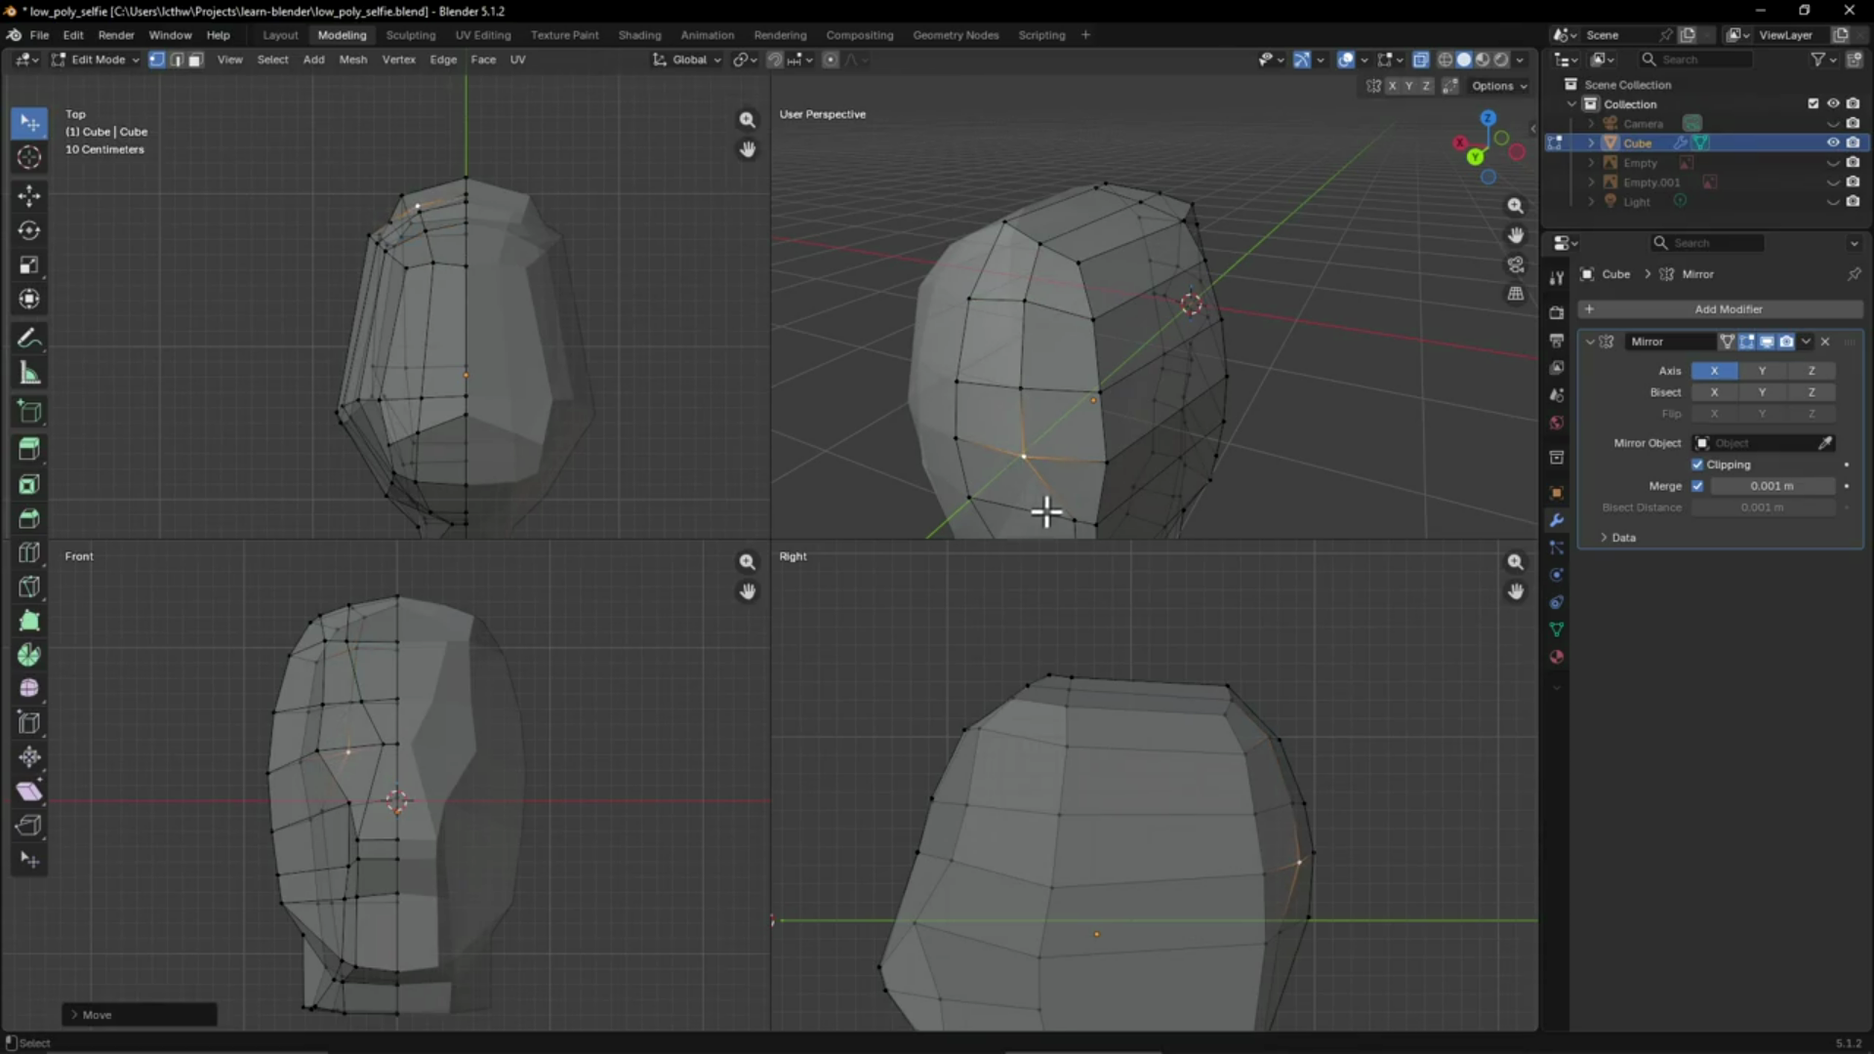
pyautogui.press('g')
pyautogui.click(1030, 517)
# Move a chain of side vertices, from the cheek up to the top of the head
pyautogui.moveTo(1016, 510)
pyautogui.mouseDown(button='middle')
pyautogui.moveTo(1122, 448)
pyautogui.moveTo(1117, 411)
pyautogui.mouseUp(button='middle')
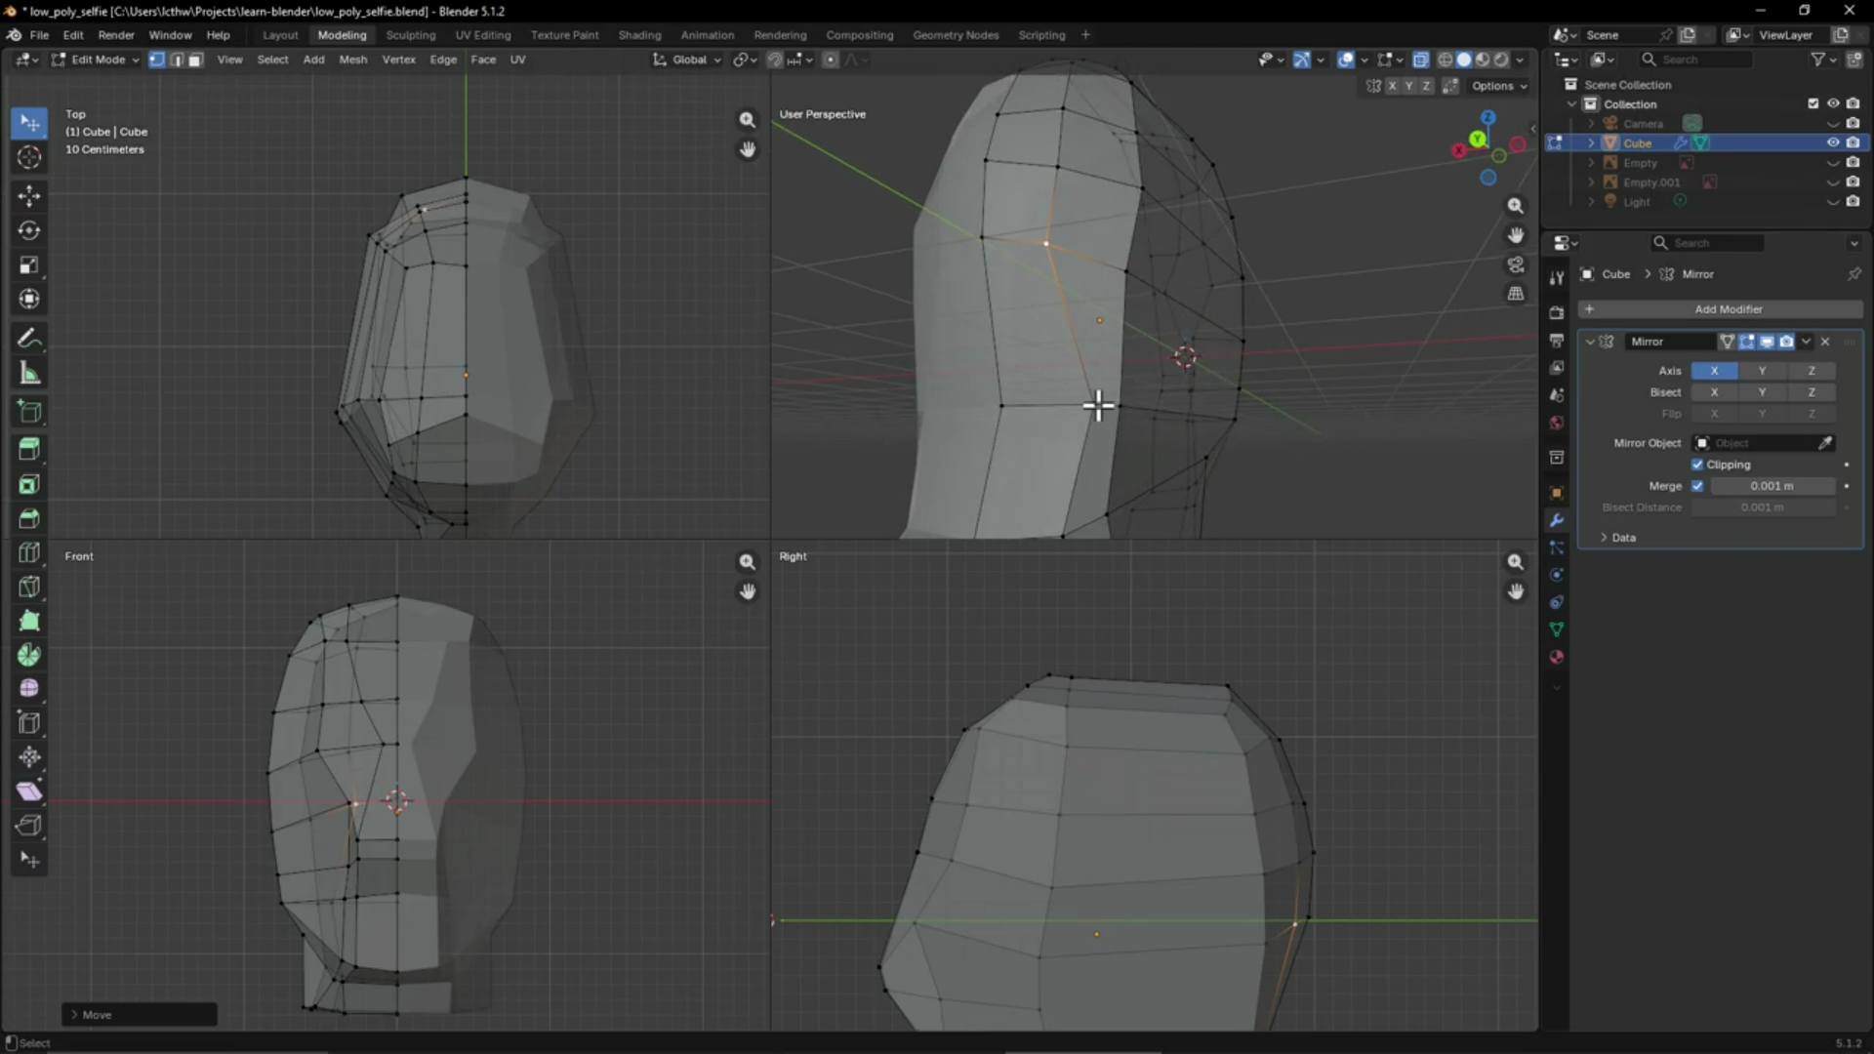
pyautogui.click(1090, 404)
pyautogui.press('g')
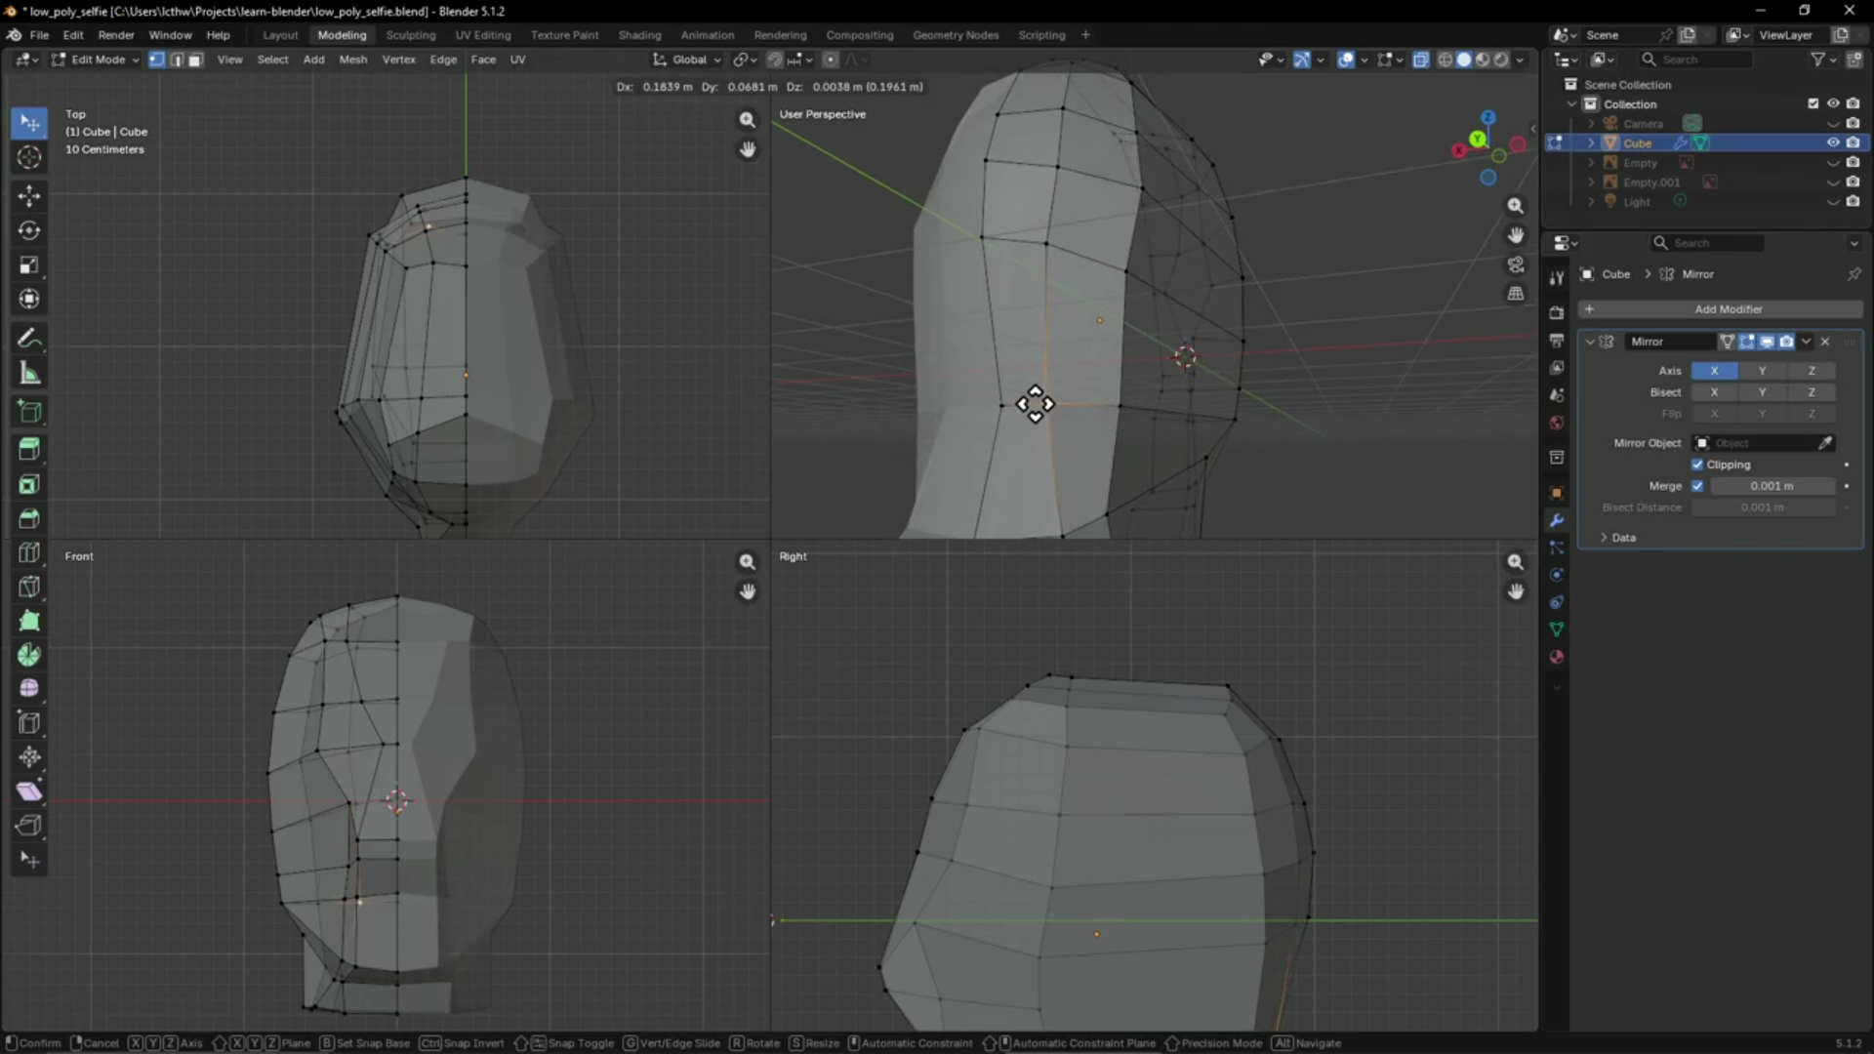
pyautogui.click(1037, 402)
pyautogui.click(1050, 243)
pyautogui.press('g')
pyautogui.click(1056, 244)
pyautogui.click(1059, 161)
pyautogui.press('g')
pyautogui.click(1060, 136)
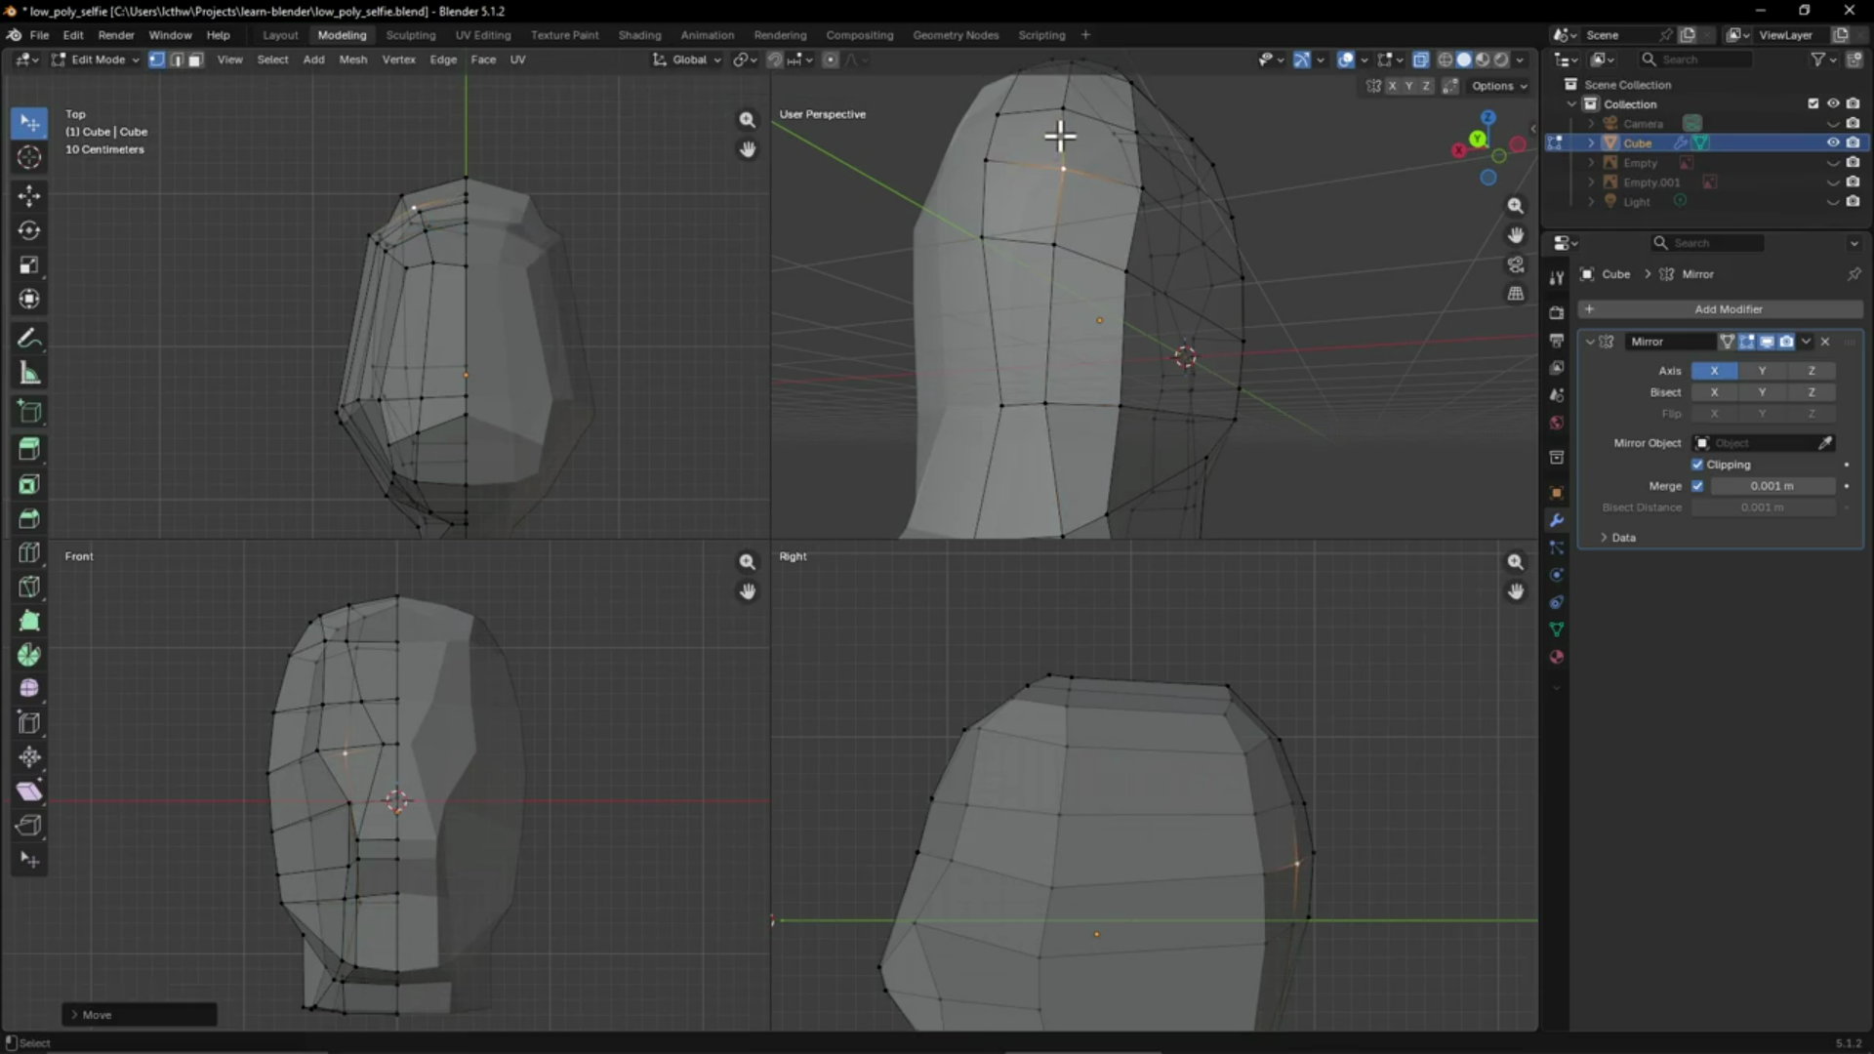
# Orbit to a top-down view and select another vertex on the head
pyautogui.moveTo(1075, 113)
pyautogui.mouseDown(button='middle')
pyautogui.moveTo(1075, 281)
pyautogui.moveTo(1105, 219)
pyautogui.moveTo(1071, 301)
pyautogui.moveTo(1146, 288)
pyautogui.moveTo(1197, 415)
pyautogui.moveTo(1141, 464)
pyautogui.mouseUp(button='middle')
pyautogui.click(1061, 287)
pyautogui.scroll(-5, 1195, 440)
pyautogui.scroll(1, 1141, 465)
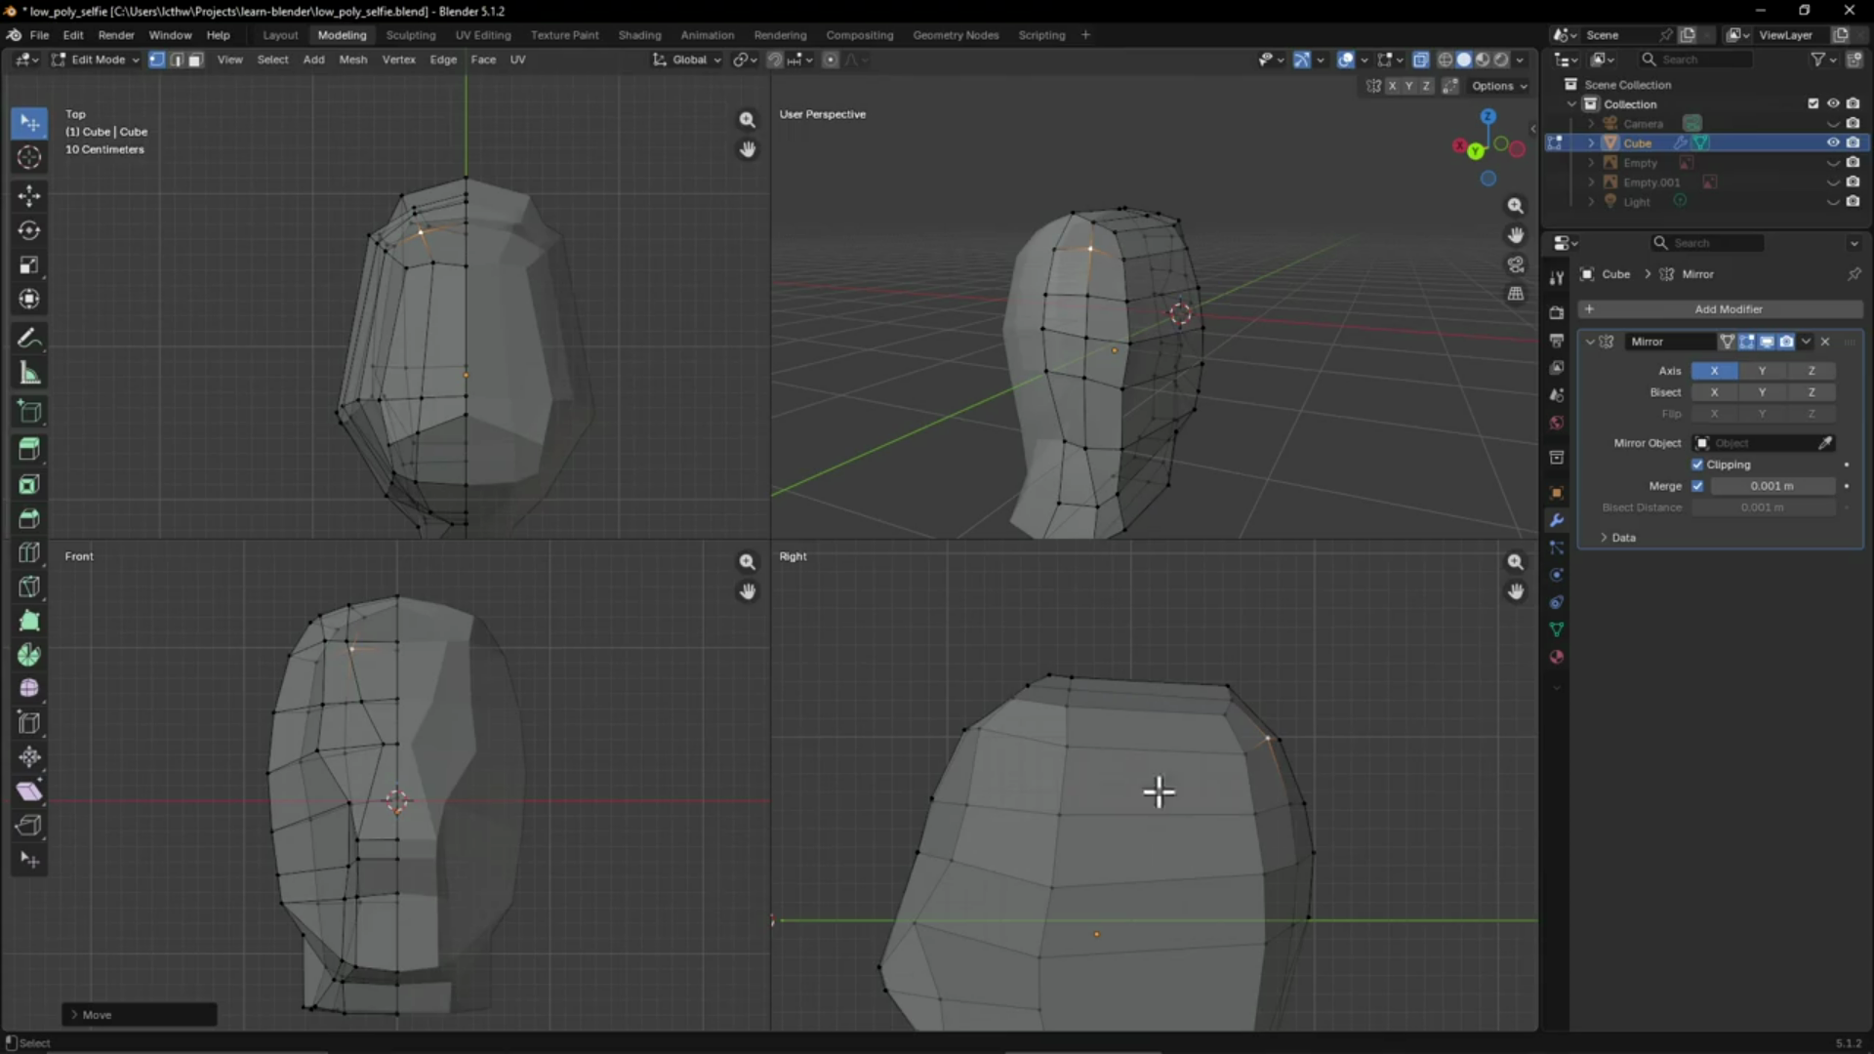
# Move the back-of-jaw vertex twice to refine the jawline
pyautogui.moveTo(1516, 591); pyautogui.dragTo(1516, 385)
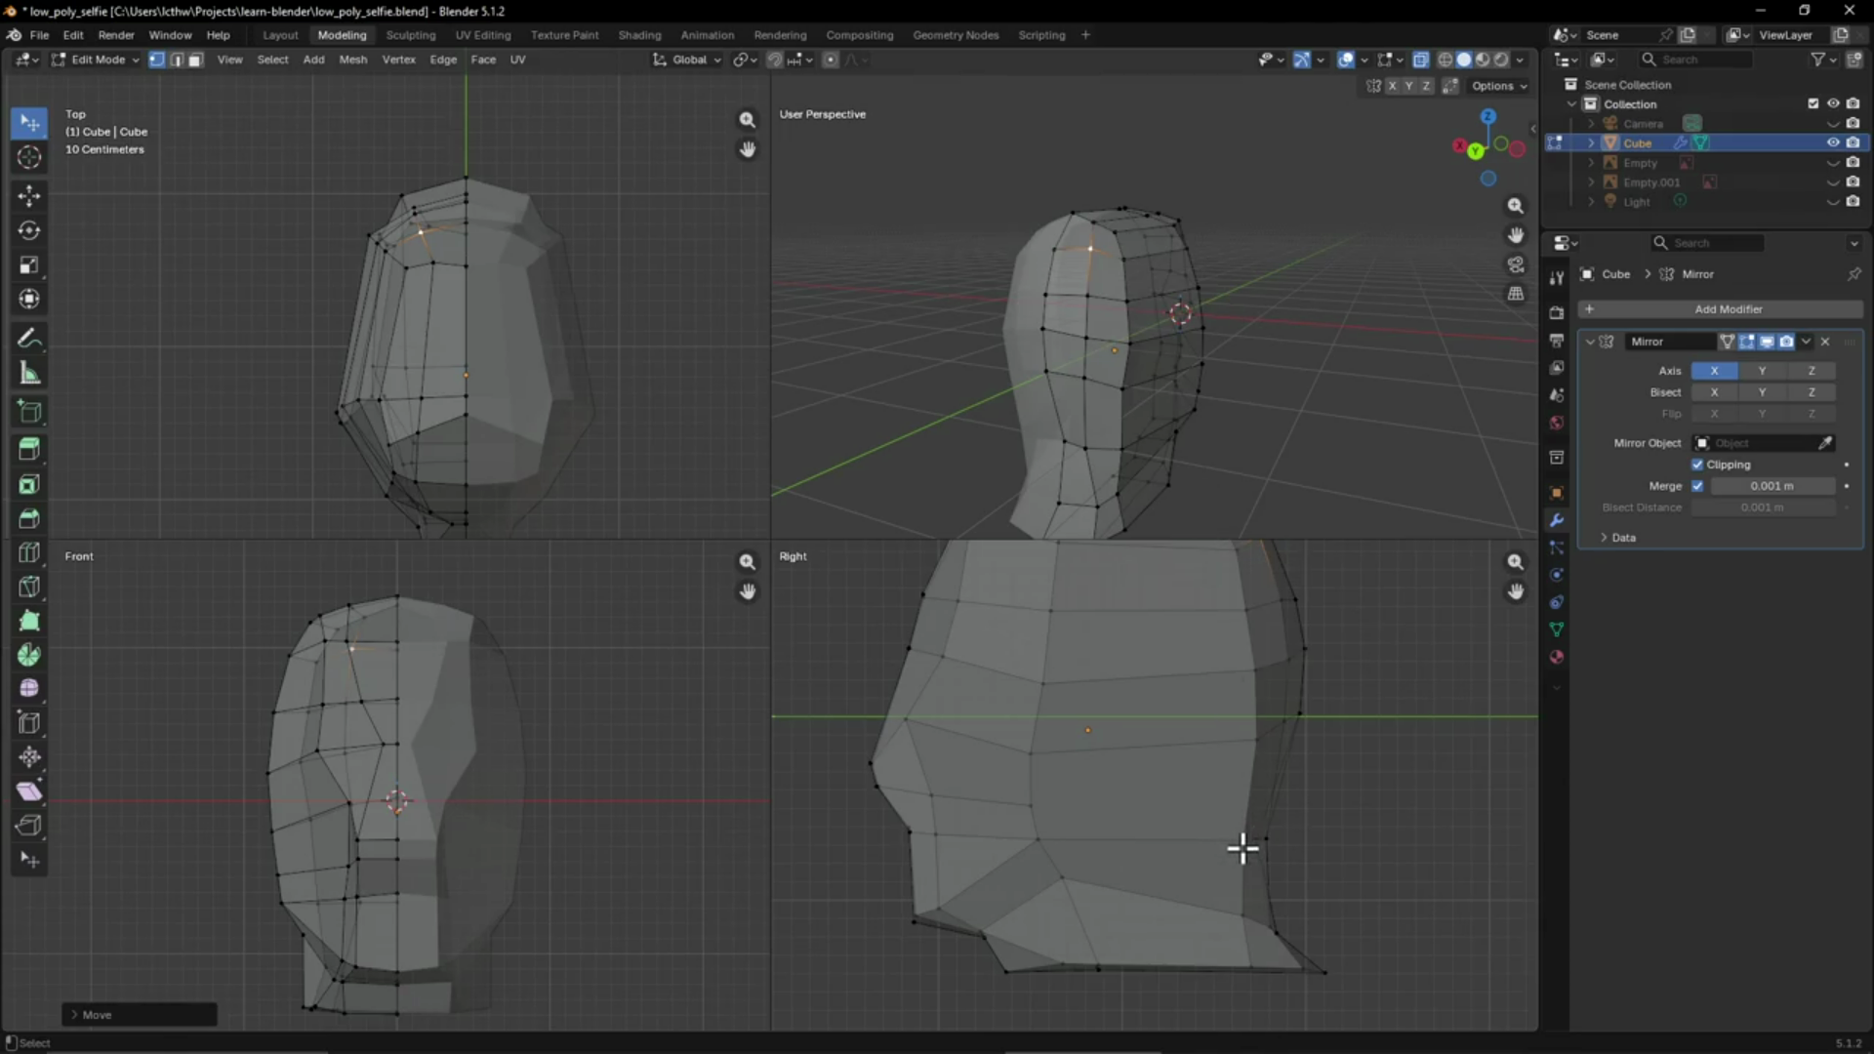
pyautogui.click(1242, 843)
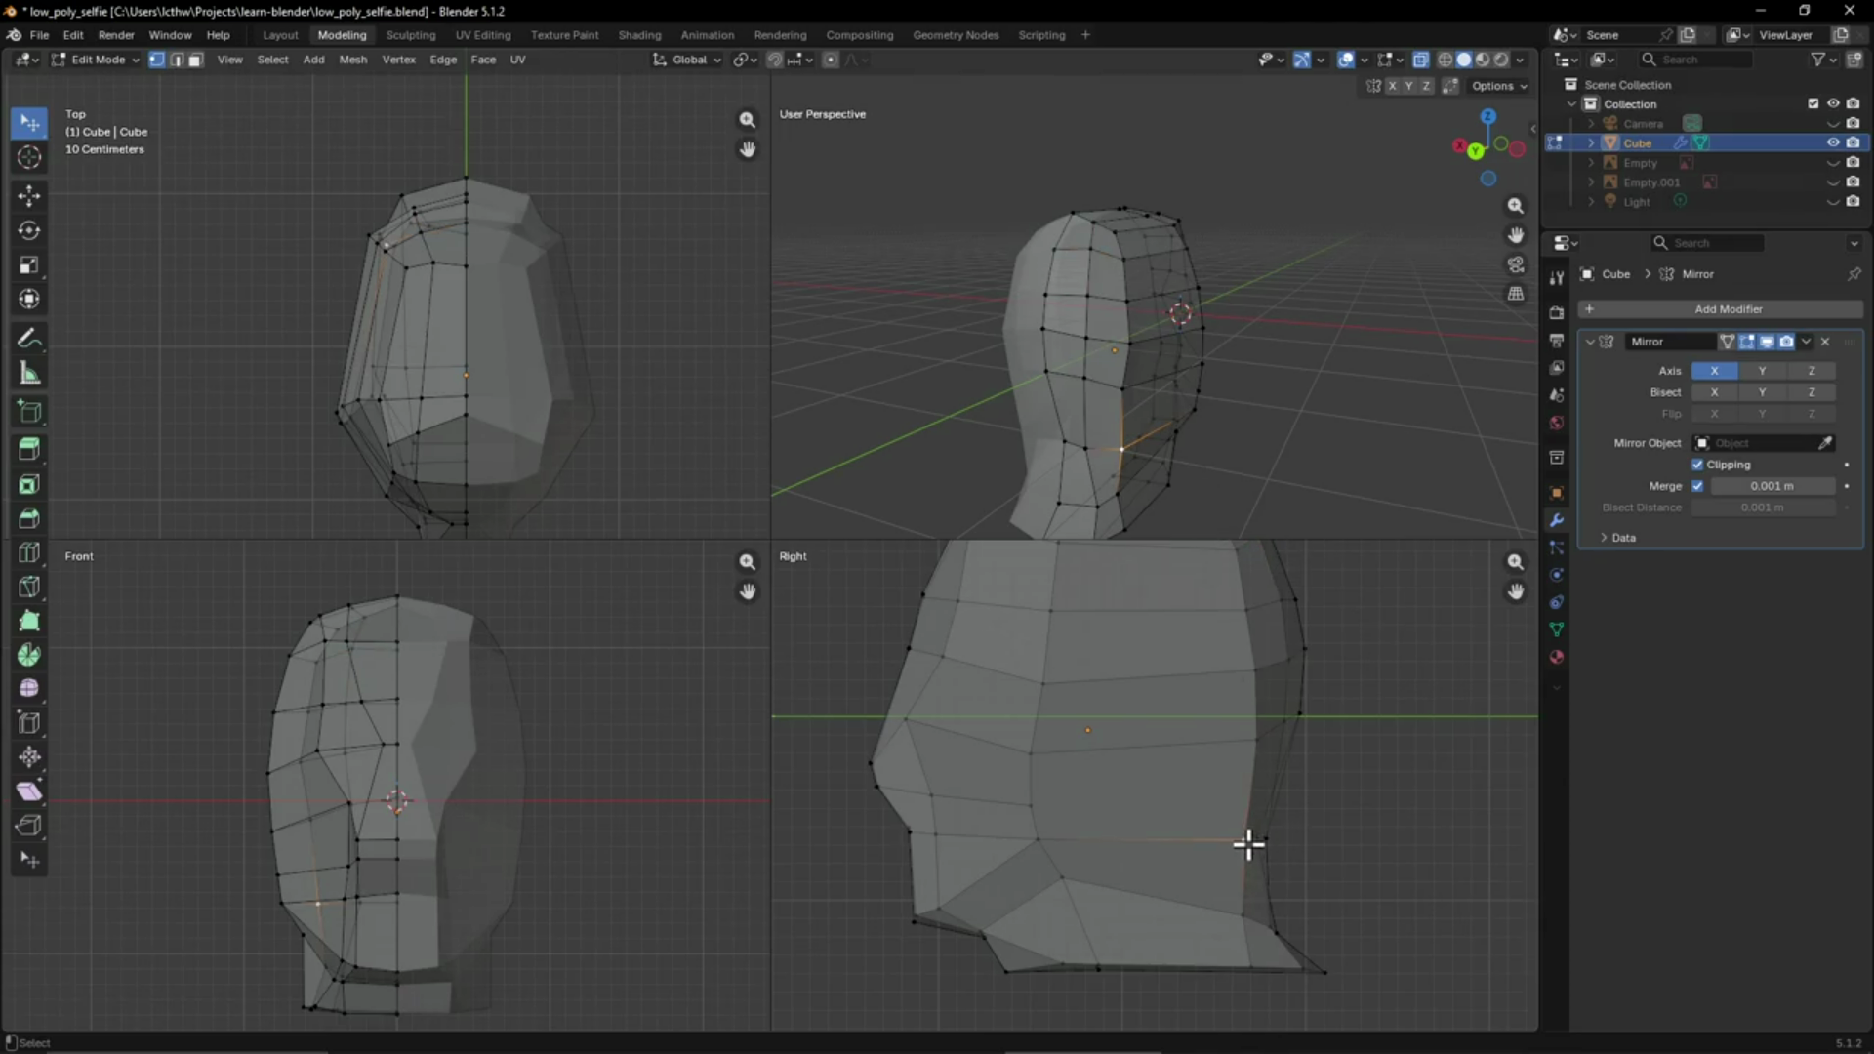
pyautogui.press('g')
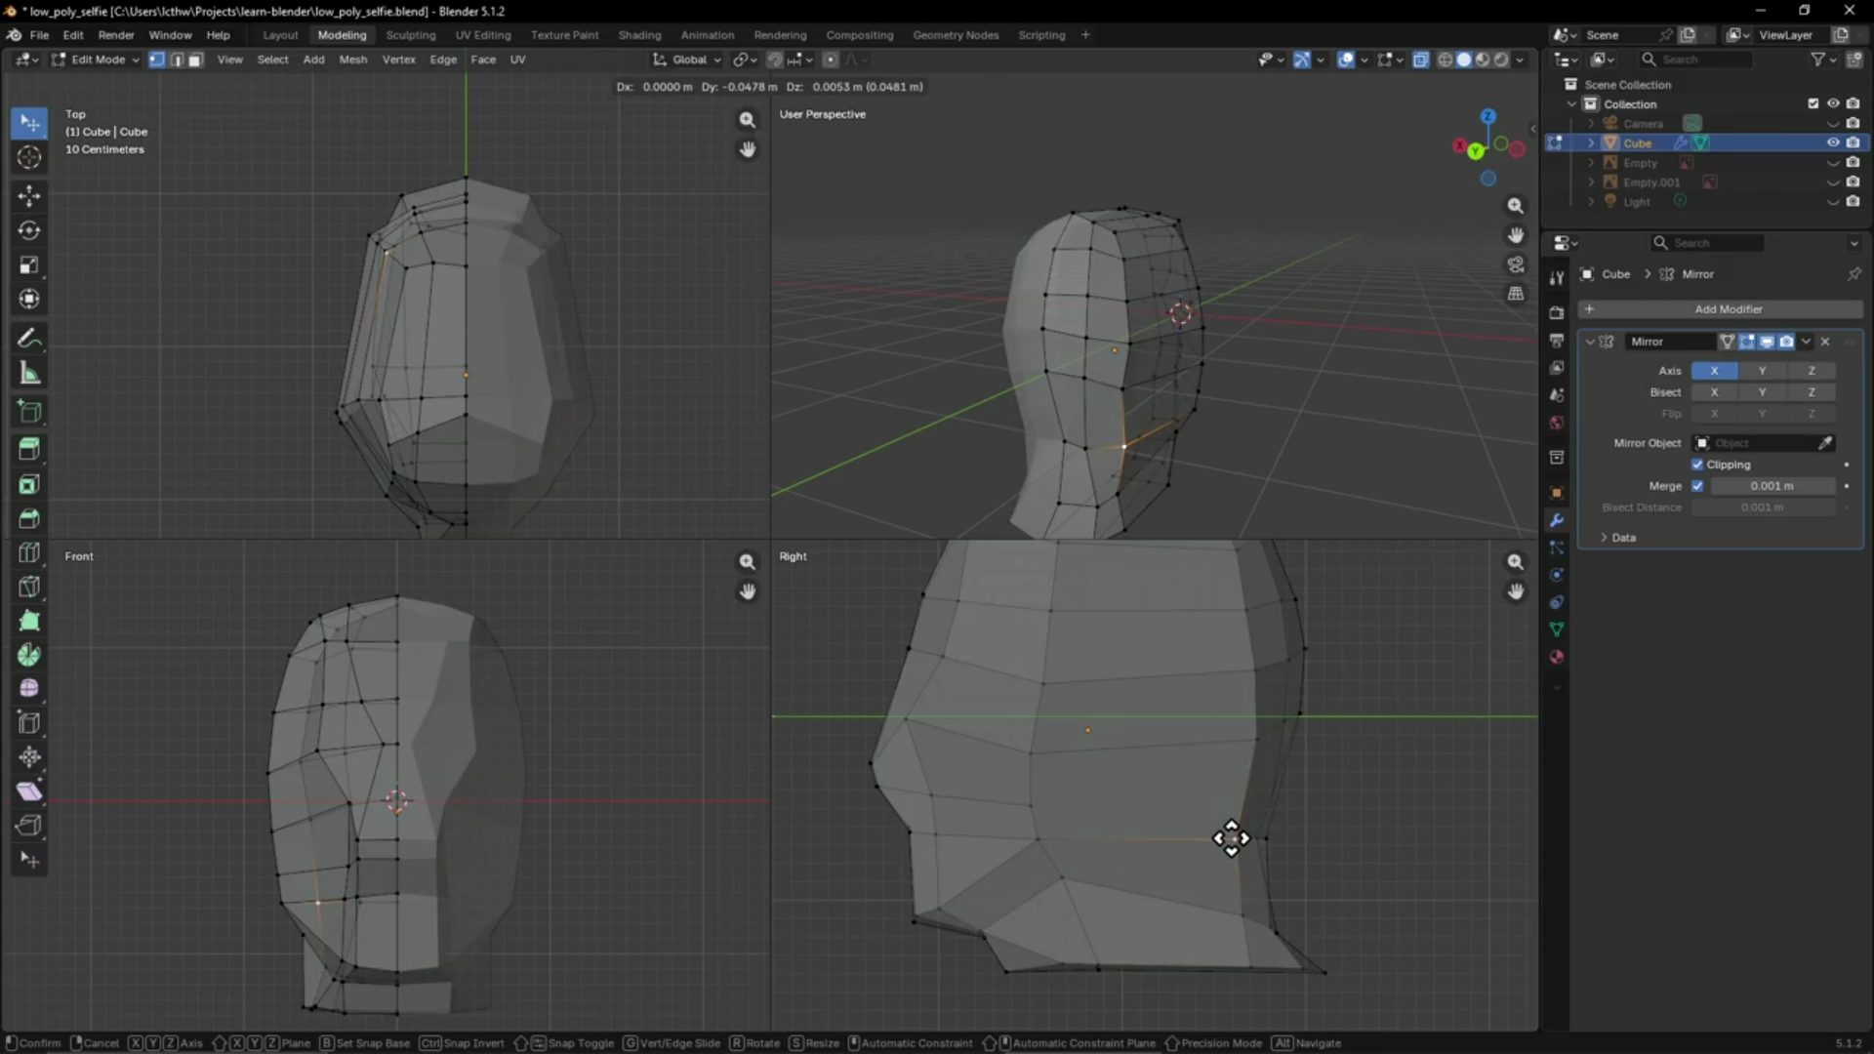
pyautogui.click(1230, 839)
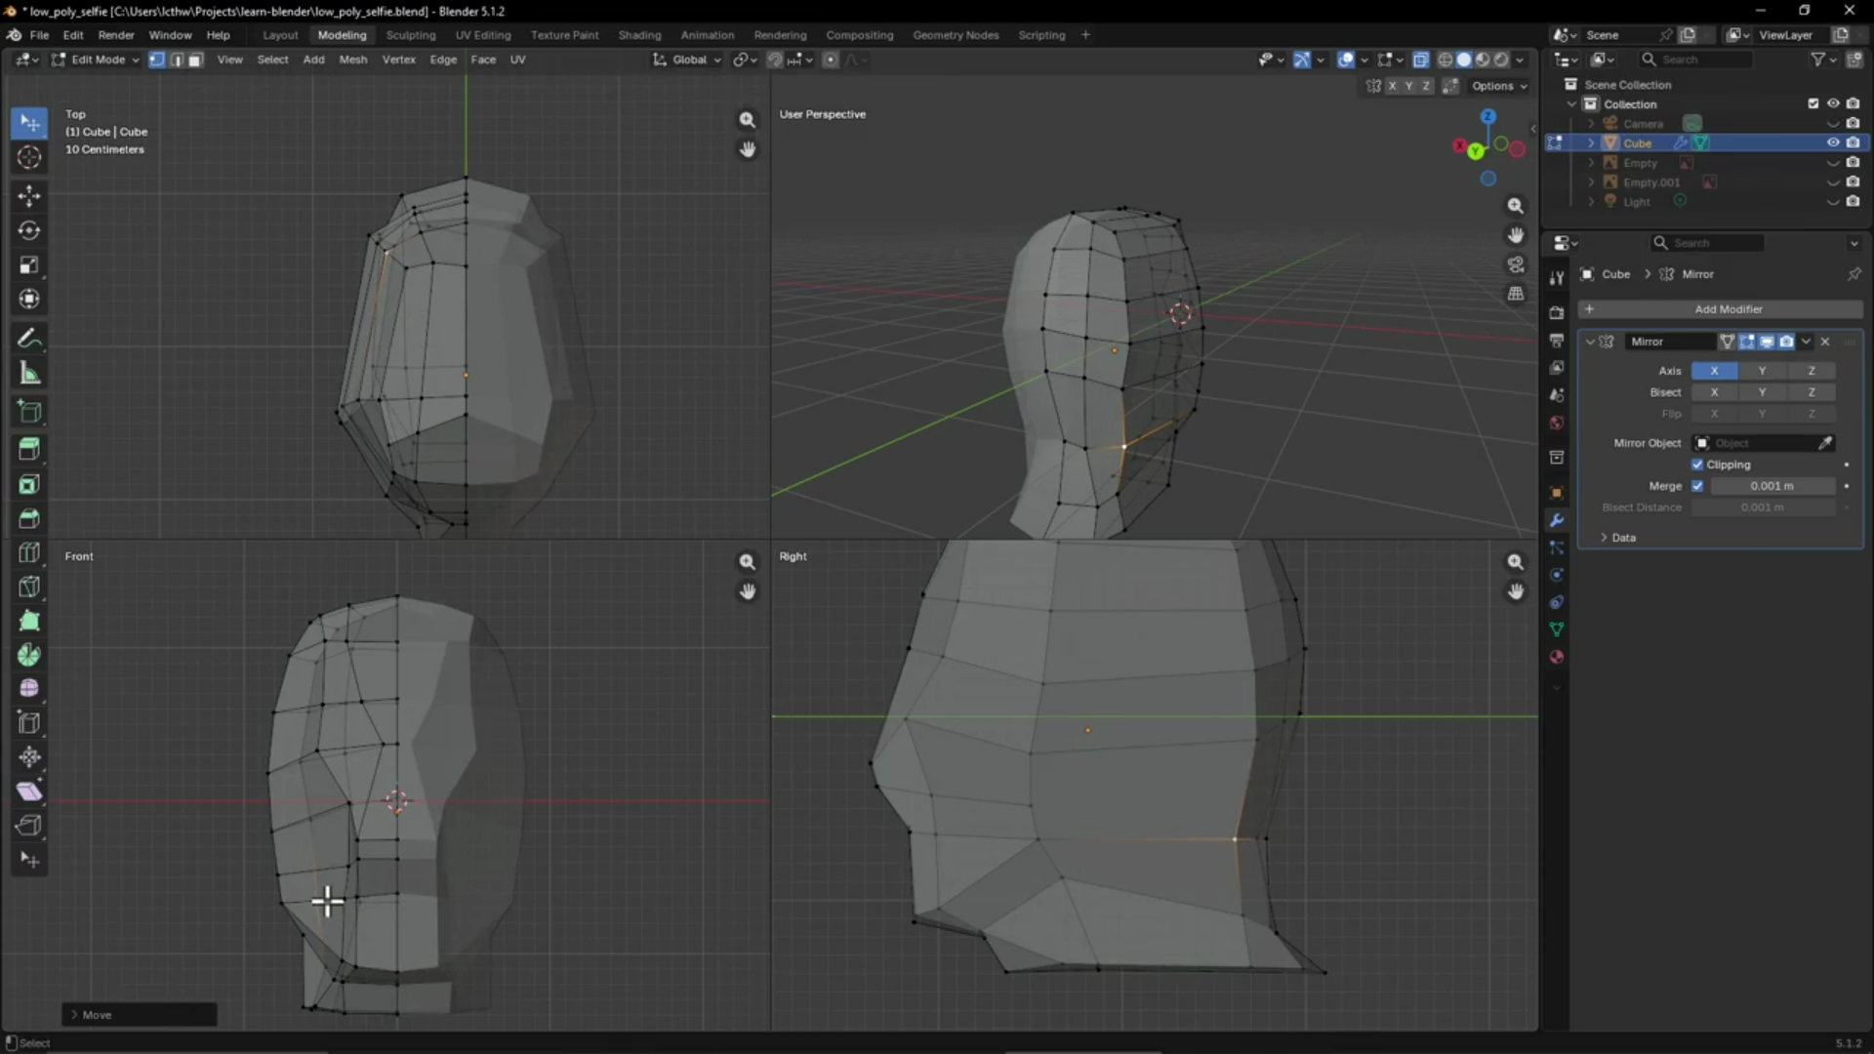
pyautogui.press('g')
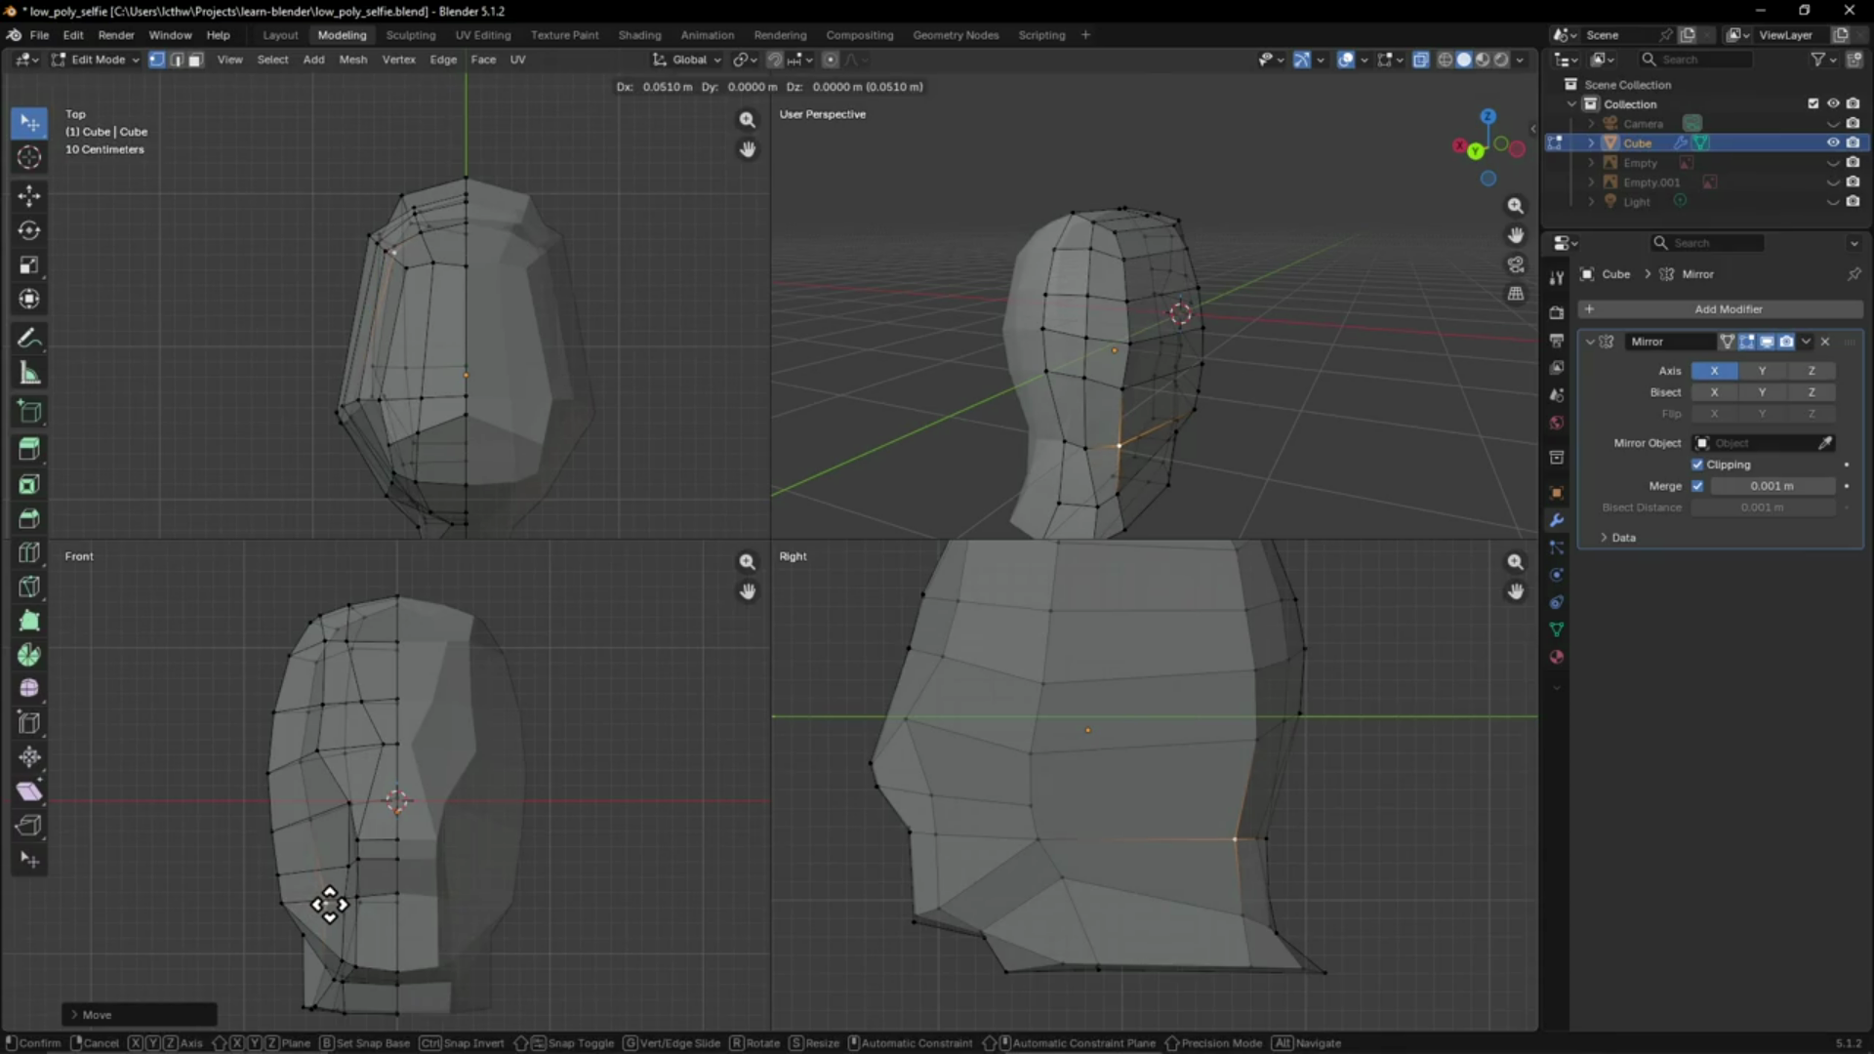
pyautogui.click(338, 904)
# Orbit around the head to inspect its side and back
pyautogui.moveTo(1093, 459)
pyautogui.mouseDown(button='middle')
pyautogui.moveTo(1163, 343)
pyautogui.moveTo(1097, 339)
pyautogui.moveTo(979, 381)
pyautogui.moveTo(1238, 372)
pyautogui.moveTo(1000, 406)
pyautogui.moveTo(1334, 401)
pyautogui.moveTo(1136, 444)
pyautogui.moveTo(1309, 406)
pyautogui.moveTo(1042, 410)
pyautogui.moveTo(1315, 263)
pyautogui.moveTo(1191, 563)
pyautogui.mouseUp(button='middle')
pyautogui.scroll(-4, 1193, 732)
pyautogui.scroll(2, 1193, 732)
pyautogui.moveTo(1259, 382)
pyautogui.mouseDown(button='middle')
pyautogui.moveTo(1041, 372)
pyautogui.moveTo(1205, 259)
pyautogui.moveTo(1042, 209)
pyautogui.moveTo(1250, 277)
pyautogui.moveTo(1092, 288)
pyautogui.moveTo(1230, 301)
pyautogui.moveTo(1122, 296)
pyautogui.moveTo(1201, 284)
pyautogui.mouseUp(button='middle')
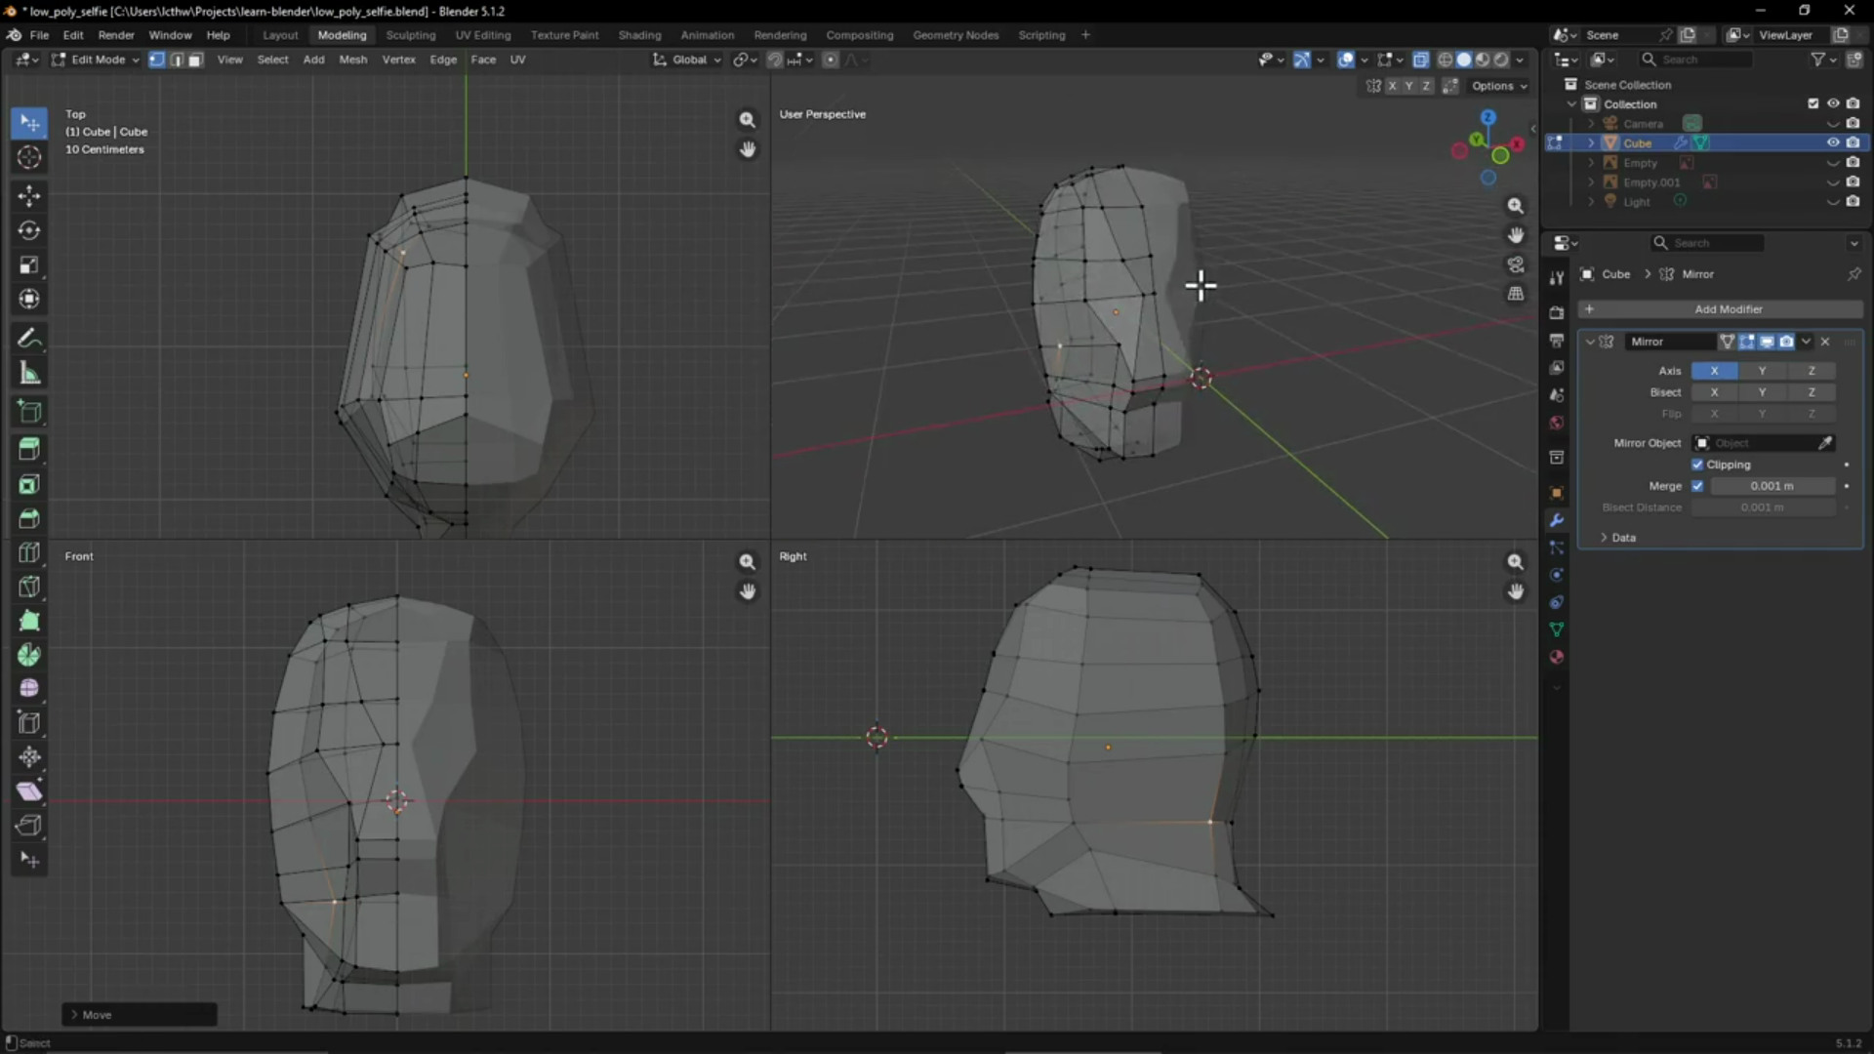
pyautogui.moveTo(1050, 318)
pyautogui.mouseDown(button='middle')
pyautogui.moveTo(1213, 322)
pyautogui.moveTo(1138, 306)
pyautogui.moveTo(1209, 272)
pyautogui.moveTo(1114, 264)
pyautogui.mouseUp(button='middle')
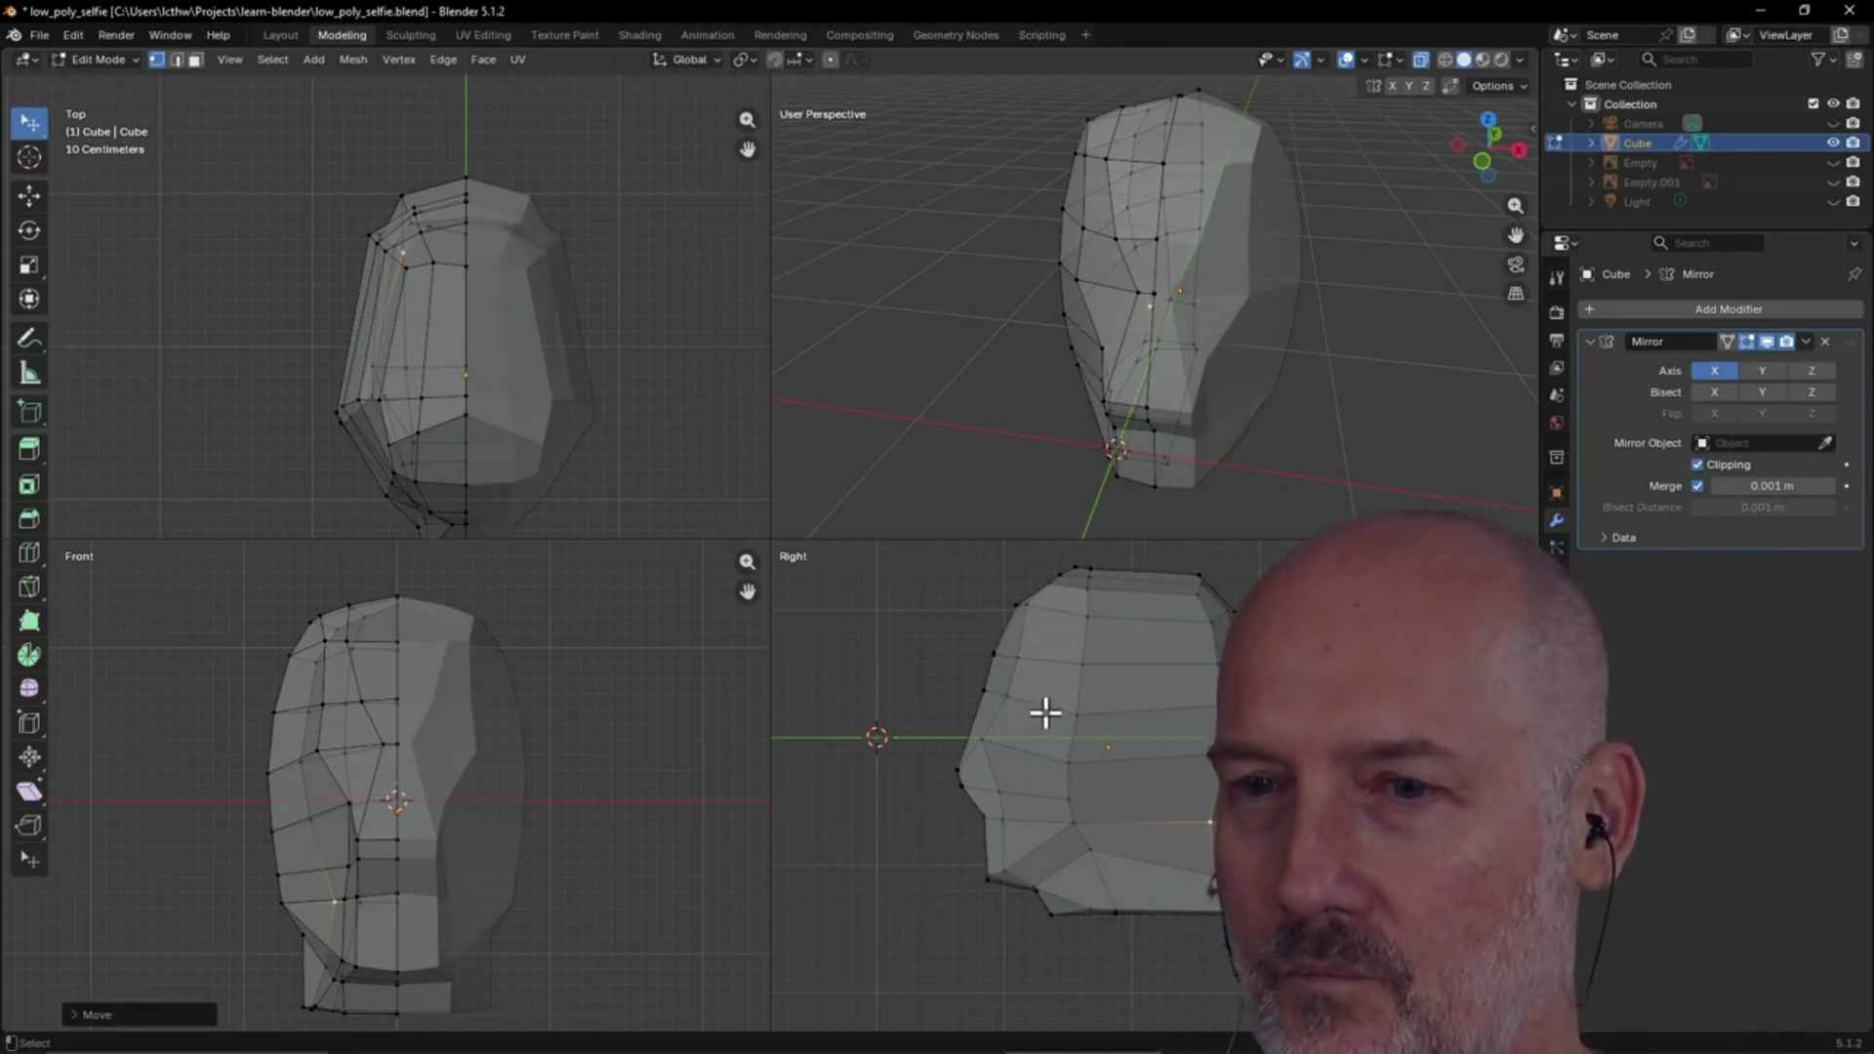
pyautogui.scroll(5, 1063, 342)
pyautogui.moveTo(1063, 343)
pyautogui.mouseDown(button='middle')
pyautogui.moveTo(1226, 313)
pyautogui.moveTo(1255, 289)
pyautogui.moveTo(1250, 311)
pyautogui.mouseUp(button='middle')
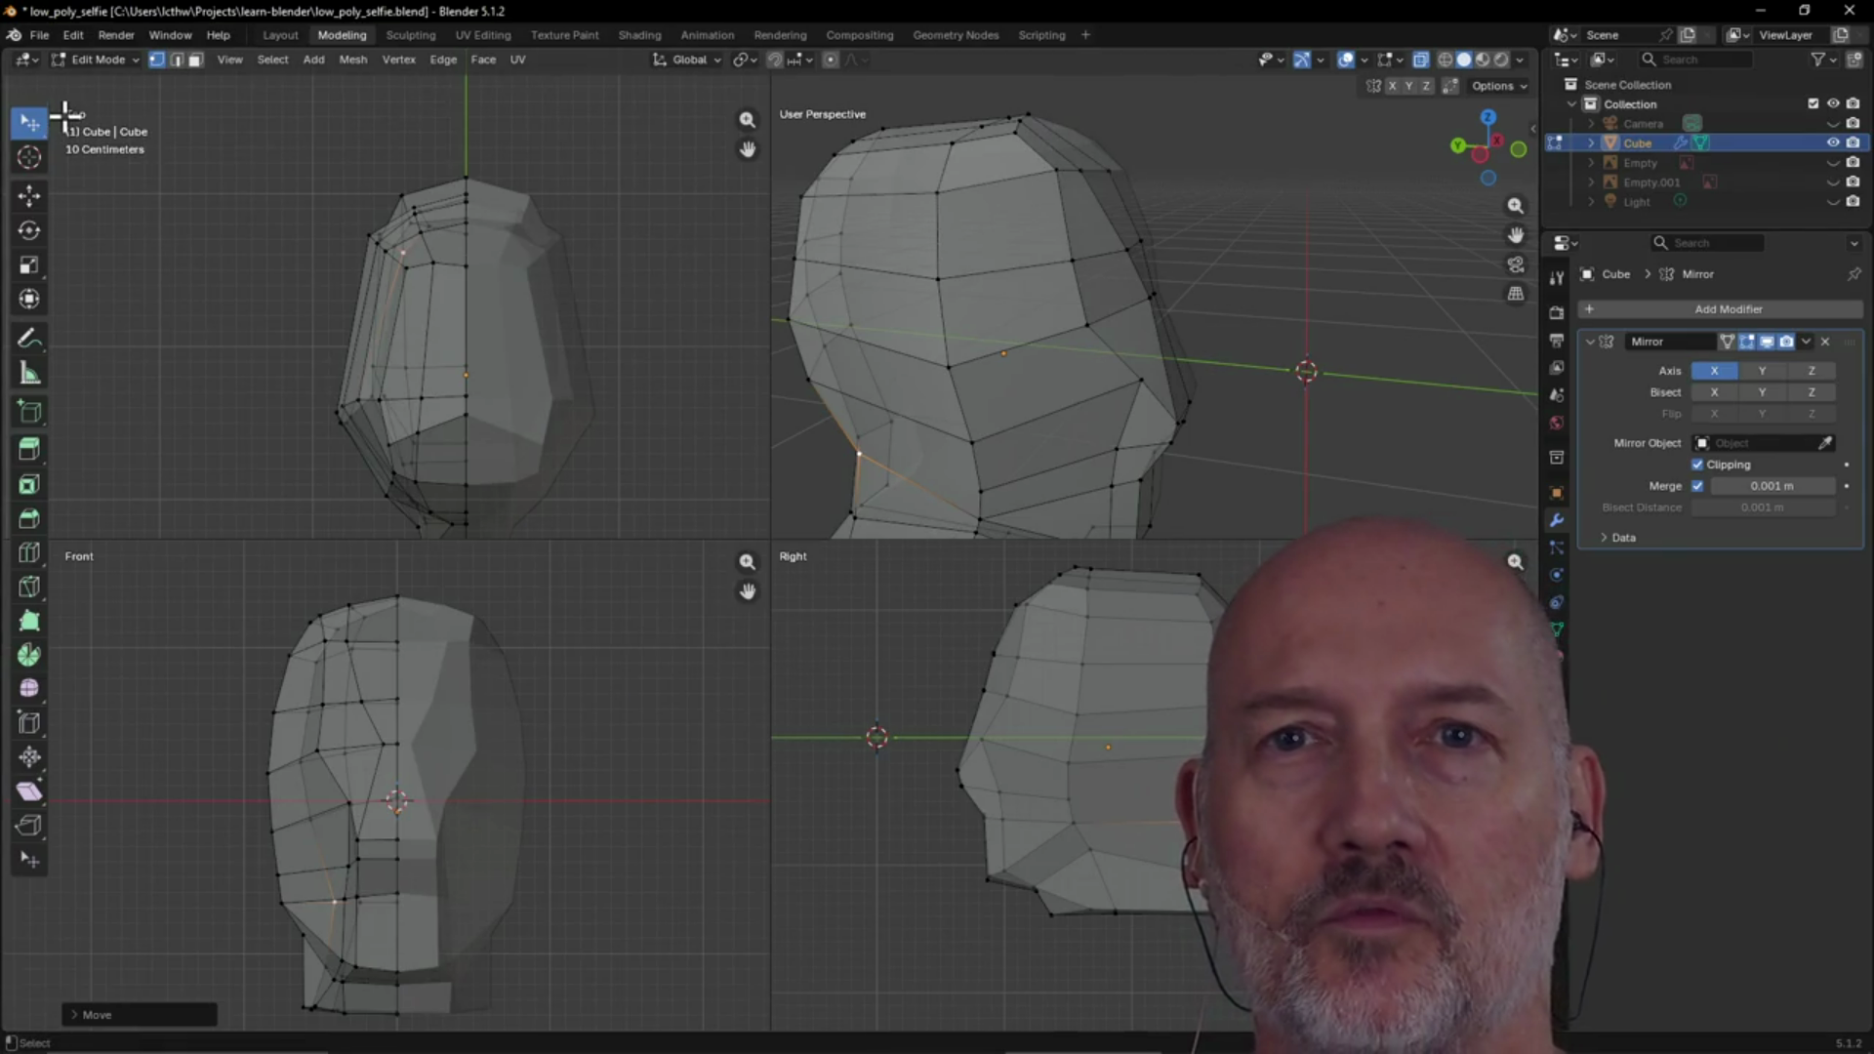
# Edge-slide the side edge strip, then move the upper head's vertical edge chain
pyautogui.moveTo(1047, 191)
pyautogui.mouseDown()
pyautogui.moveTo(1074, 316)
pyautogui.moveTo(1033, 253)
pyautogui.mouseUp()
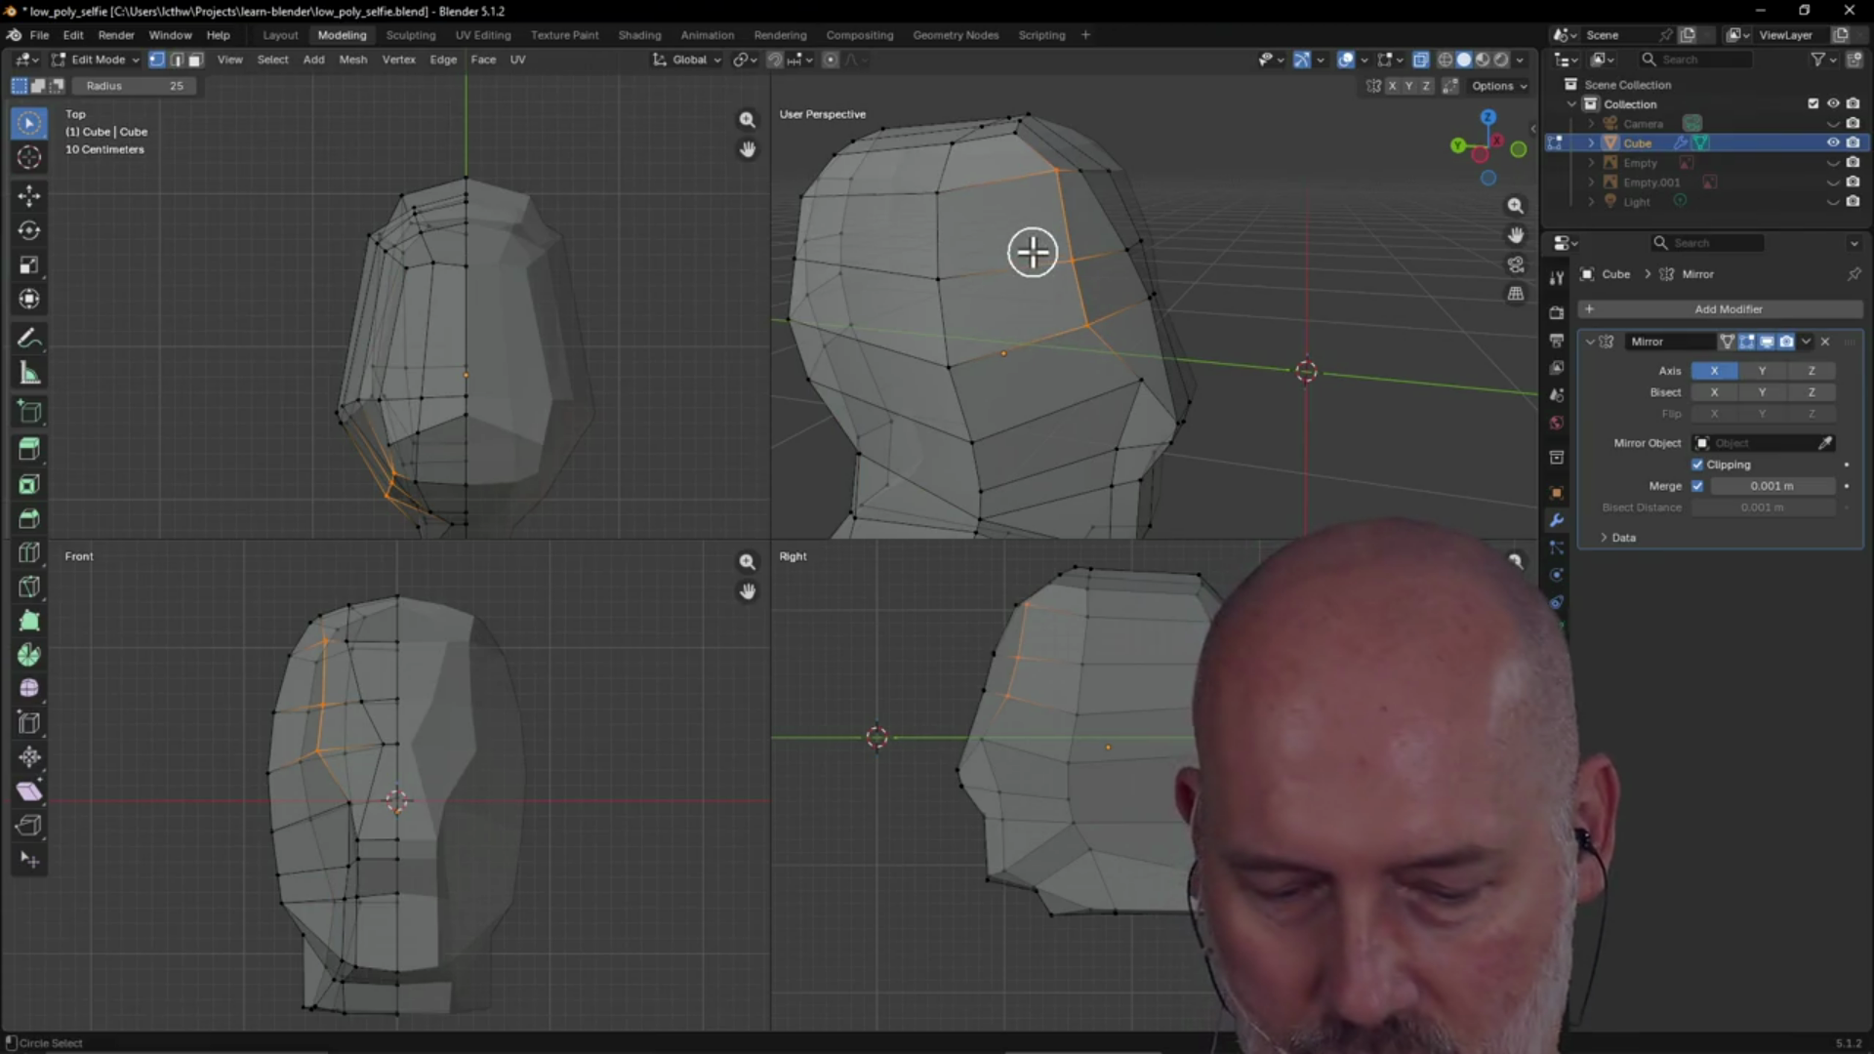
pyautogui.press('g')
pyautogui.press('g')
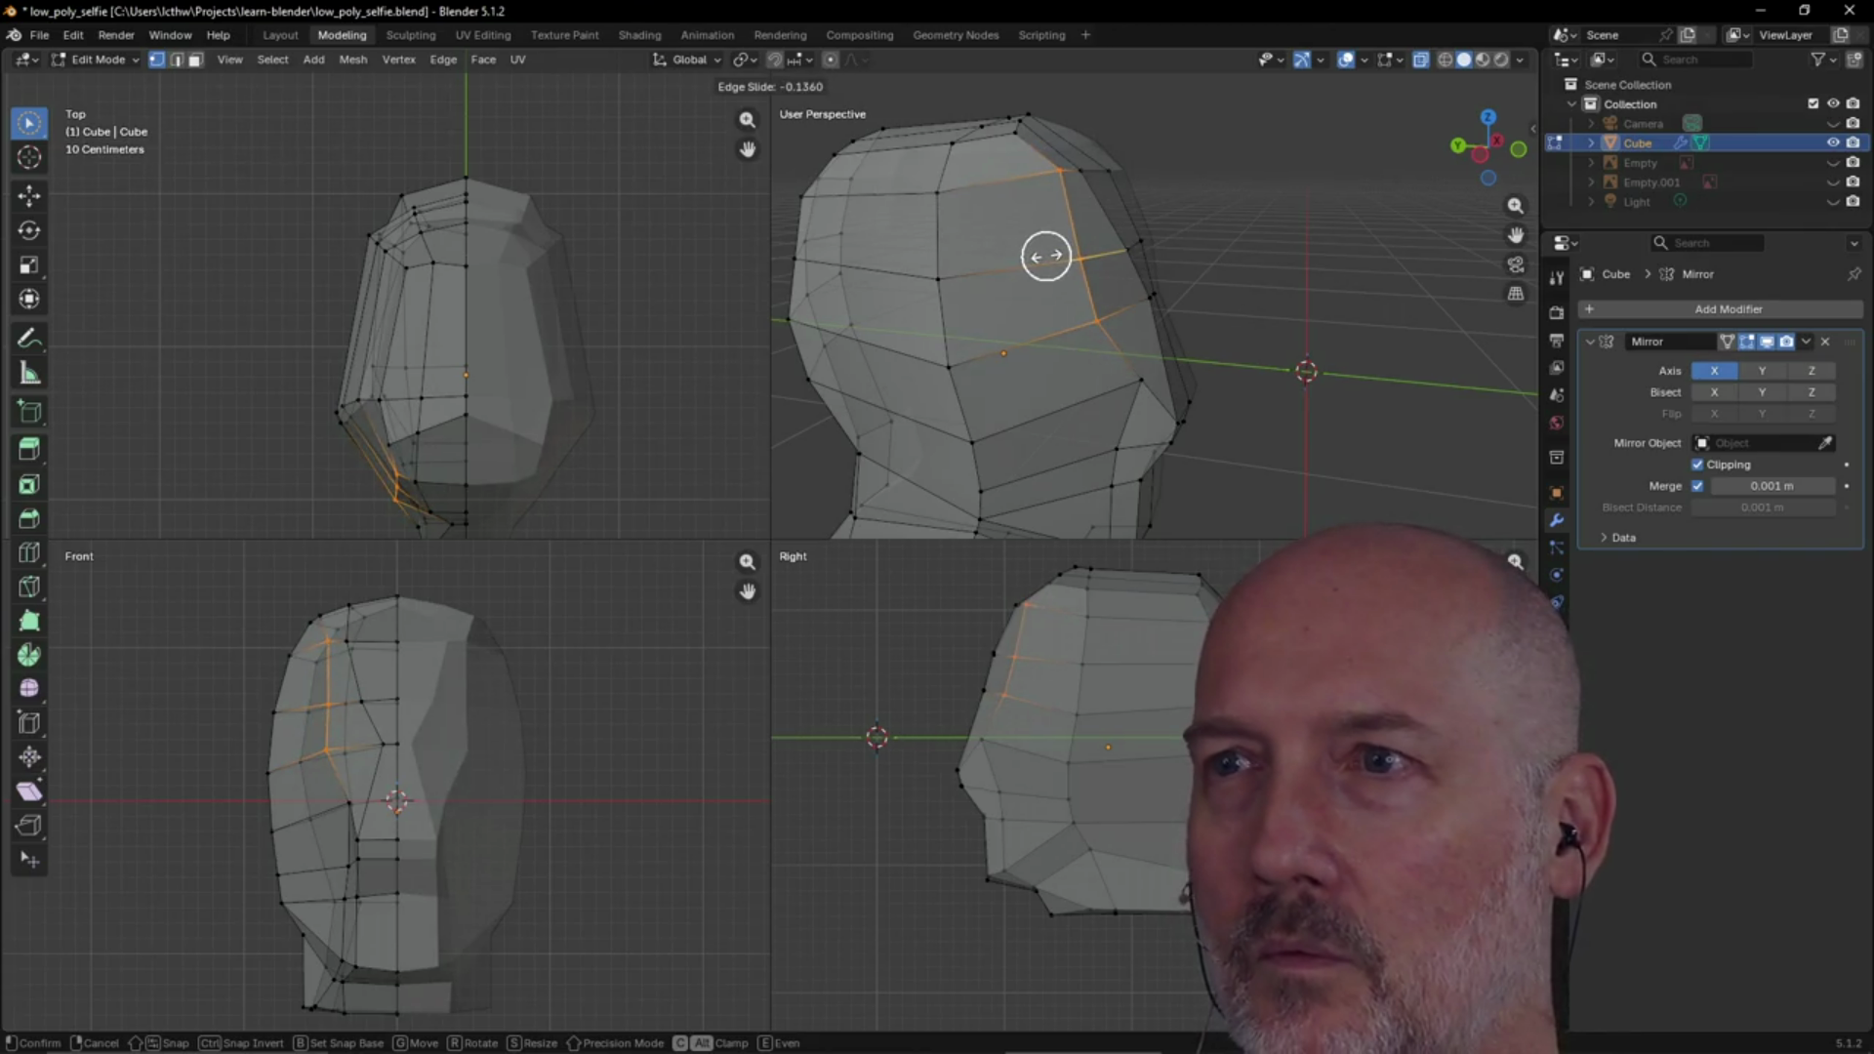
pyautogui.click(1045, 256)
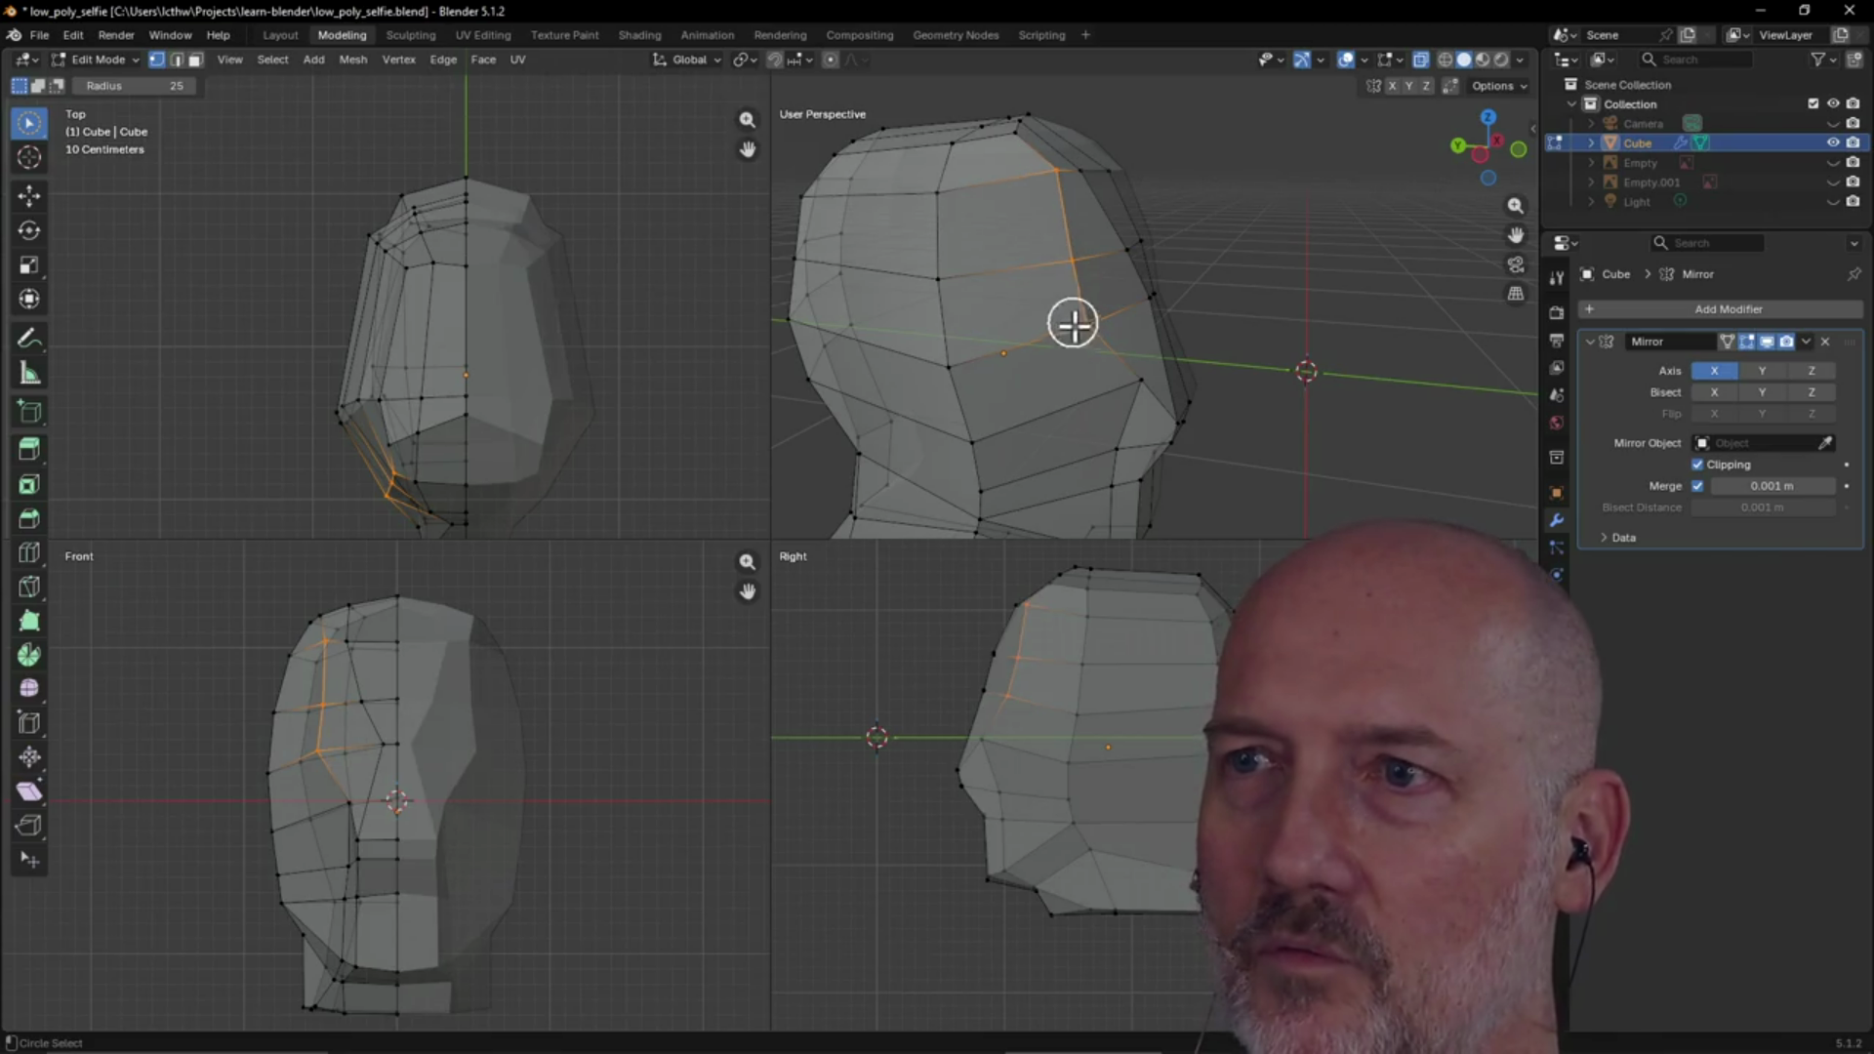
pyautogui.keyDown('alt'); pyautogui.click(325, 706); pyautogui.keyUp('alt')
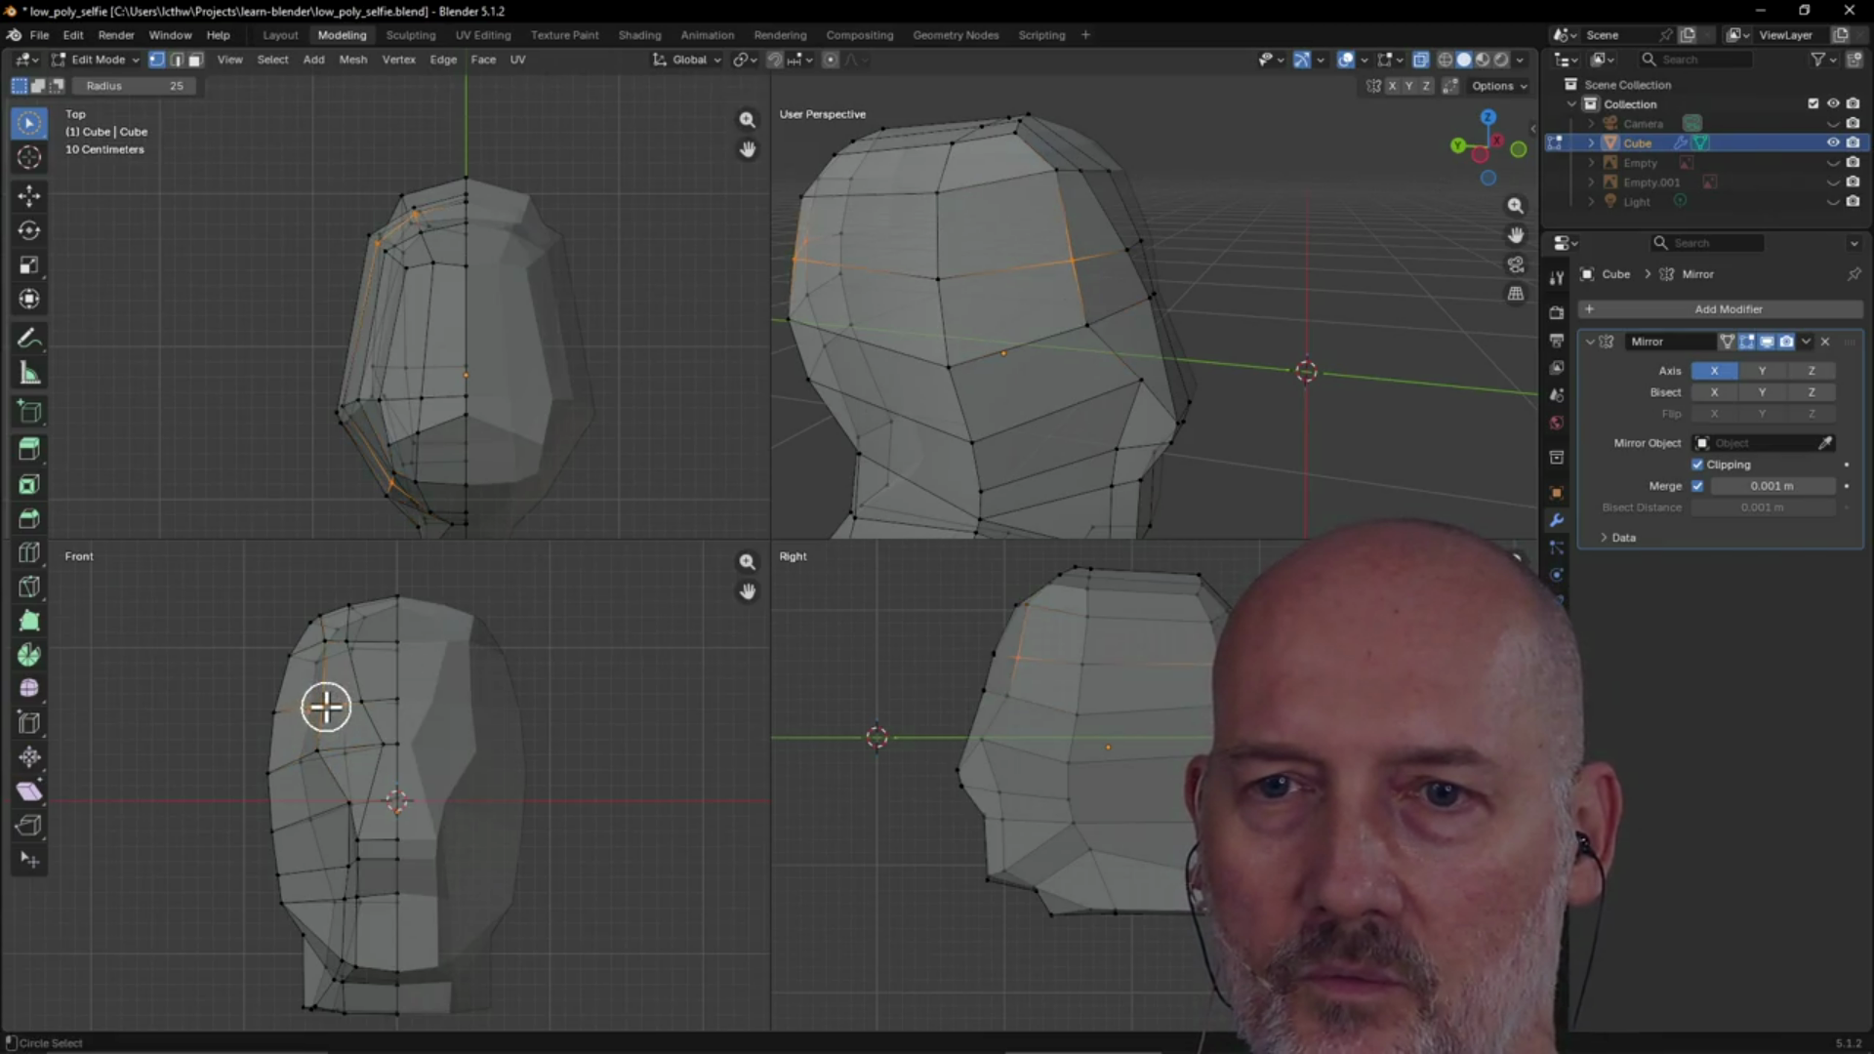
pyautogui.moveTo(325, 649); pyautogui.dragTo(327, 750)
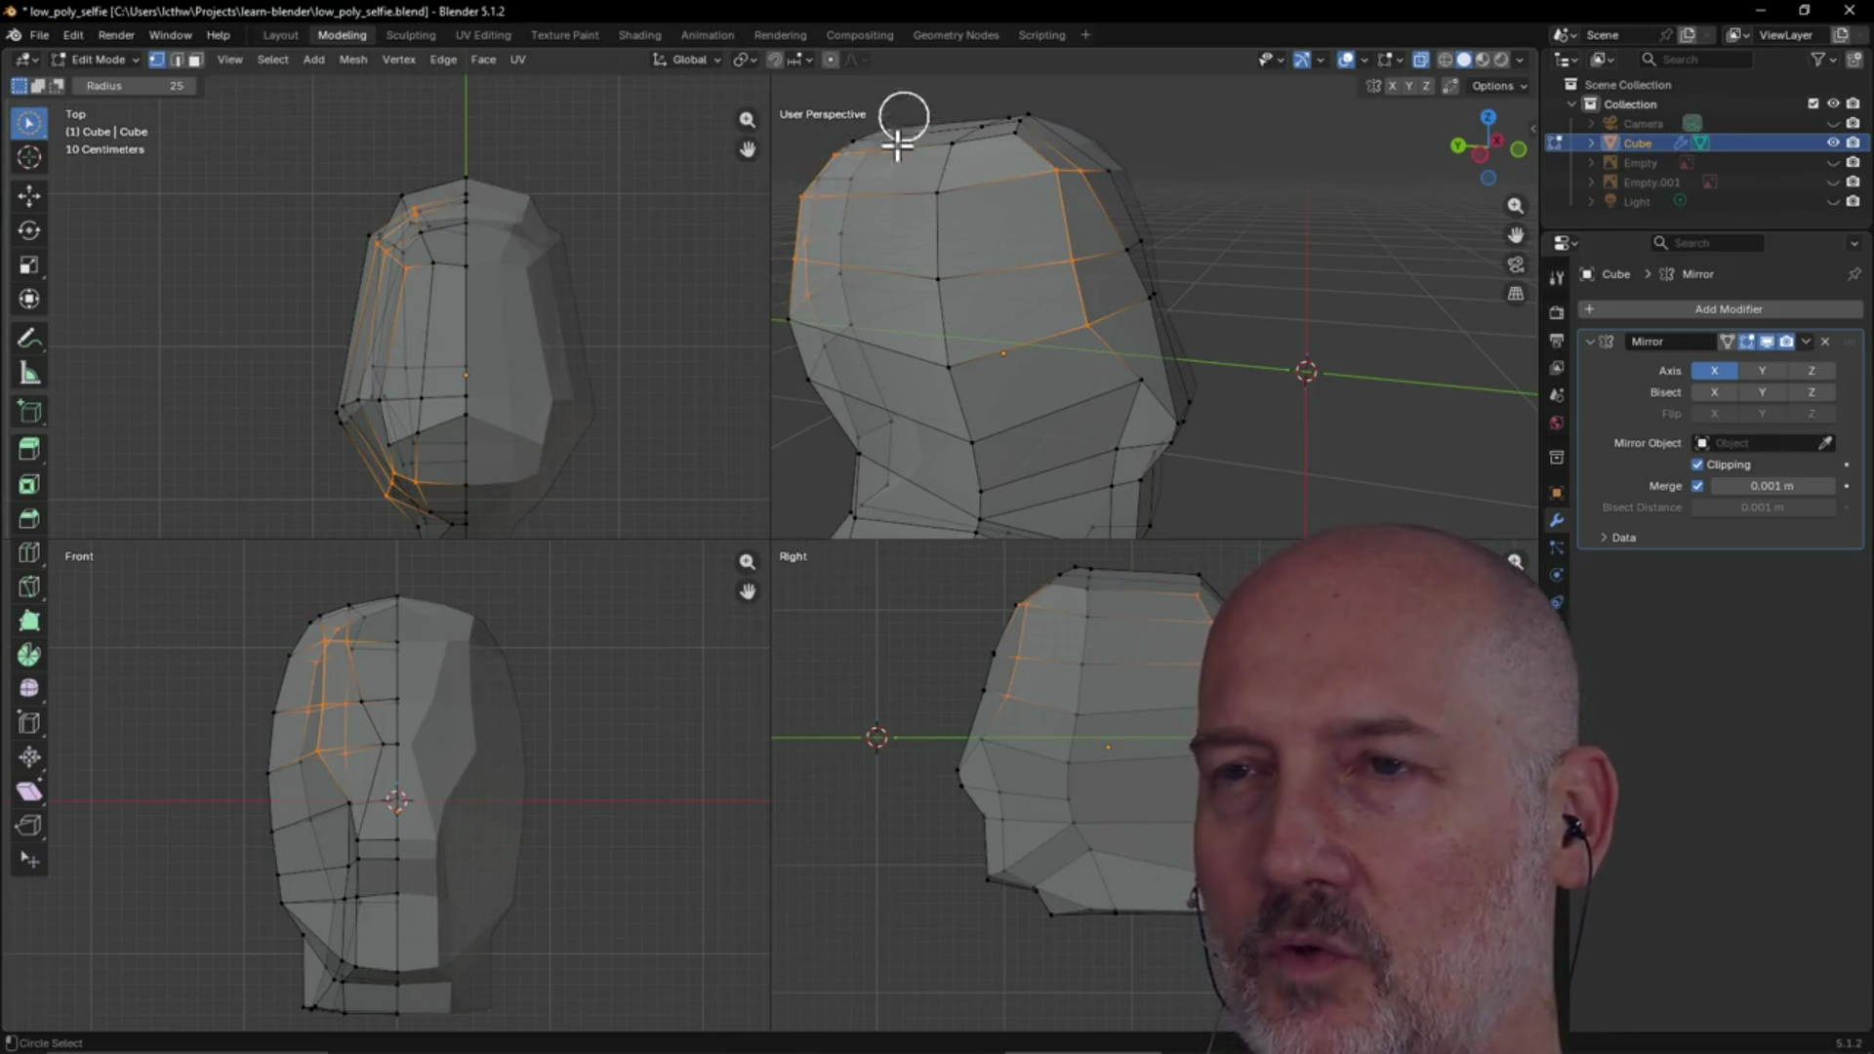
pyautogui.moveTo(1069, 259)
pyautogui.mouseDown()
pyautogui.moveTo(1054, 176)
pyautogui.moveTo(1075, 306)
pyautogui.moveTo(1049, 338)
pyautogui.mouseUp()
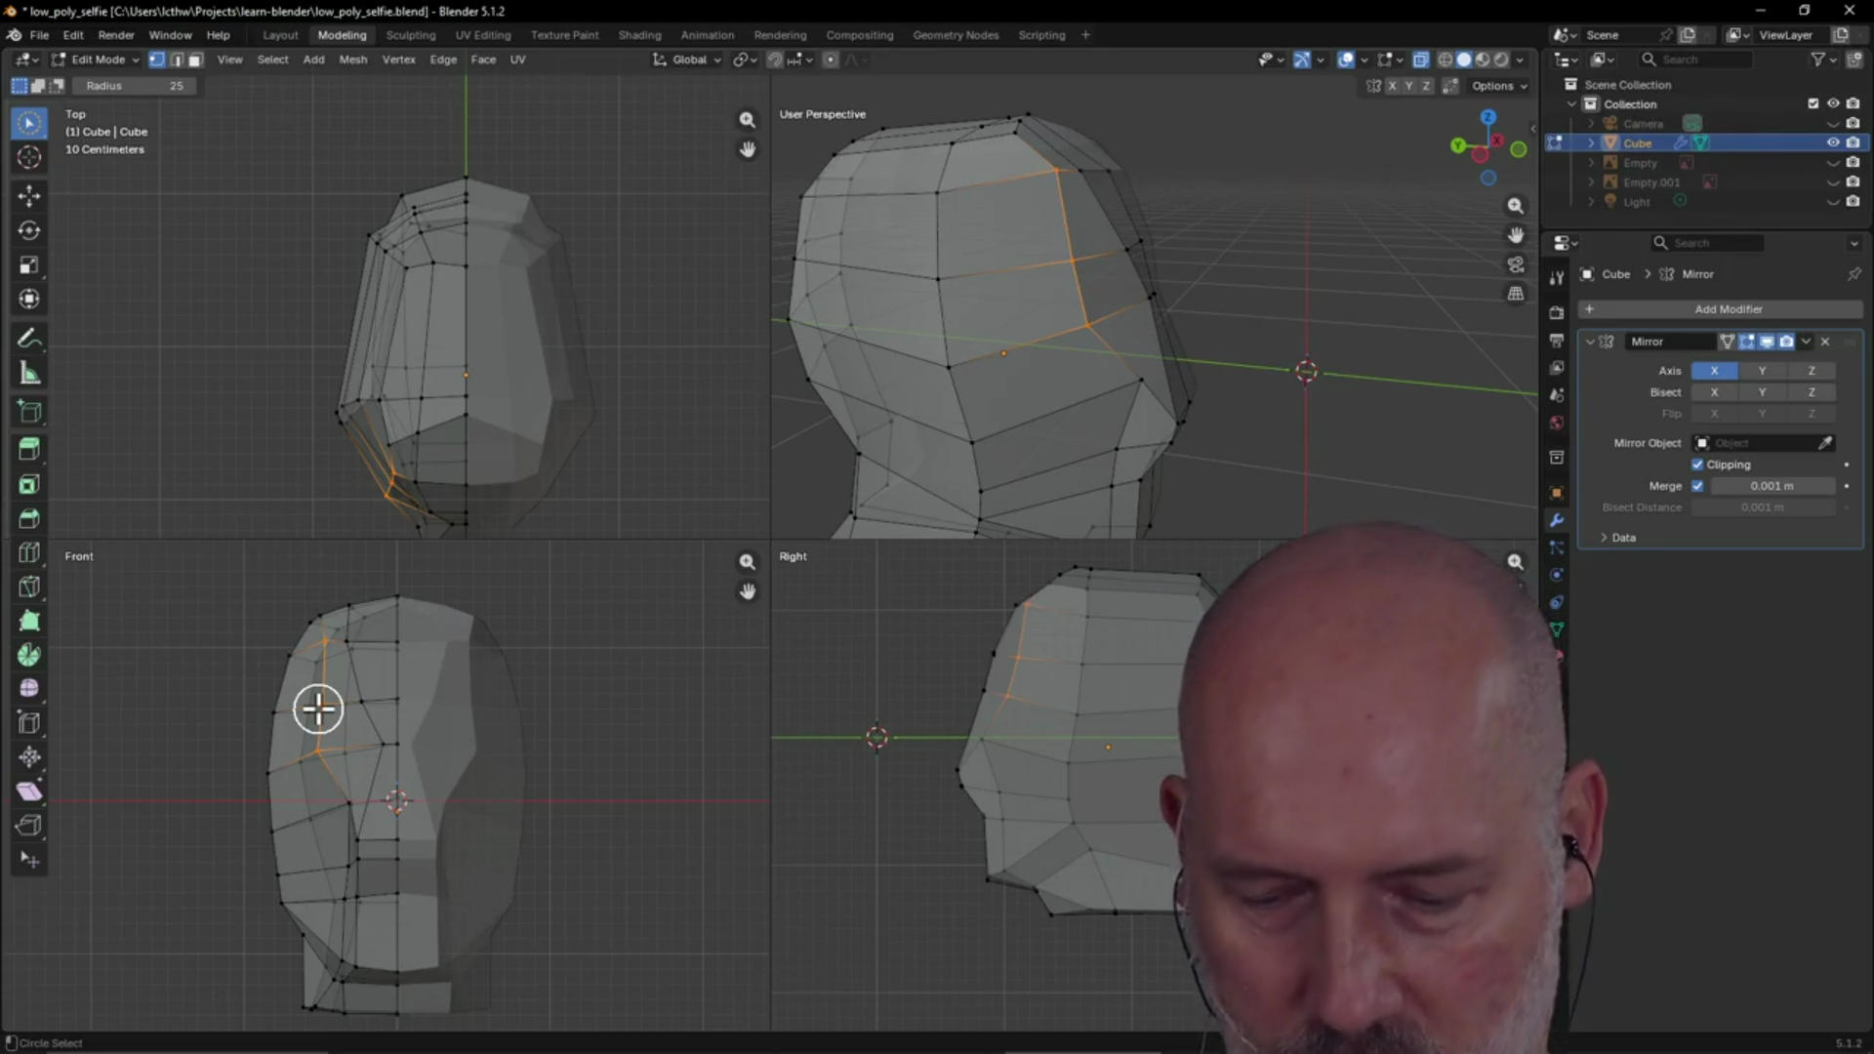
pyautogui.press('g')
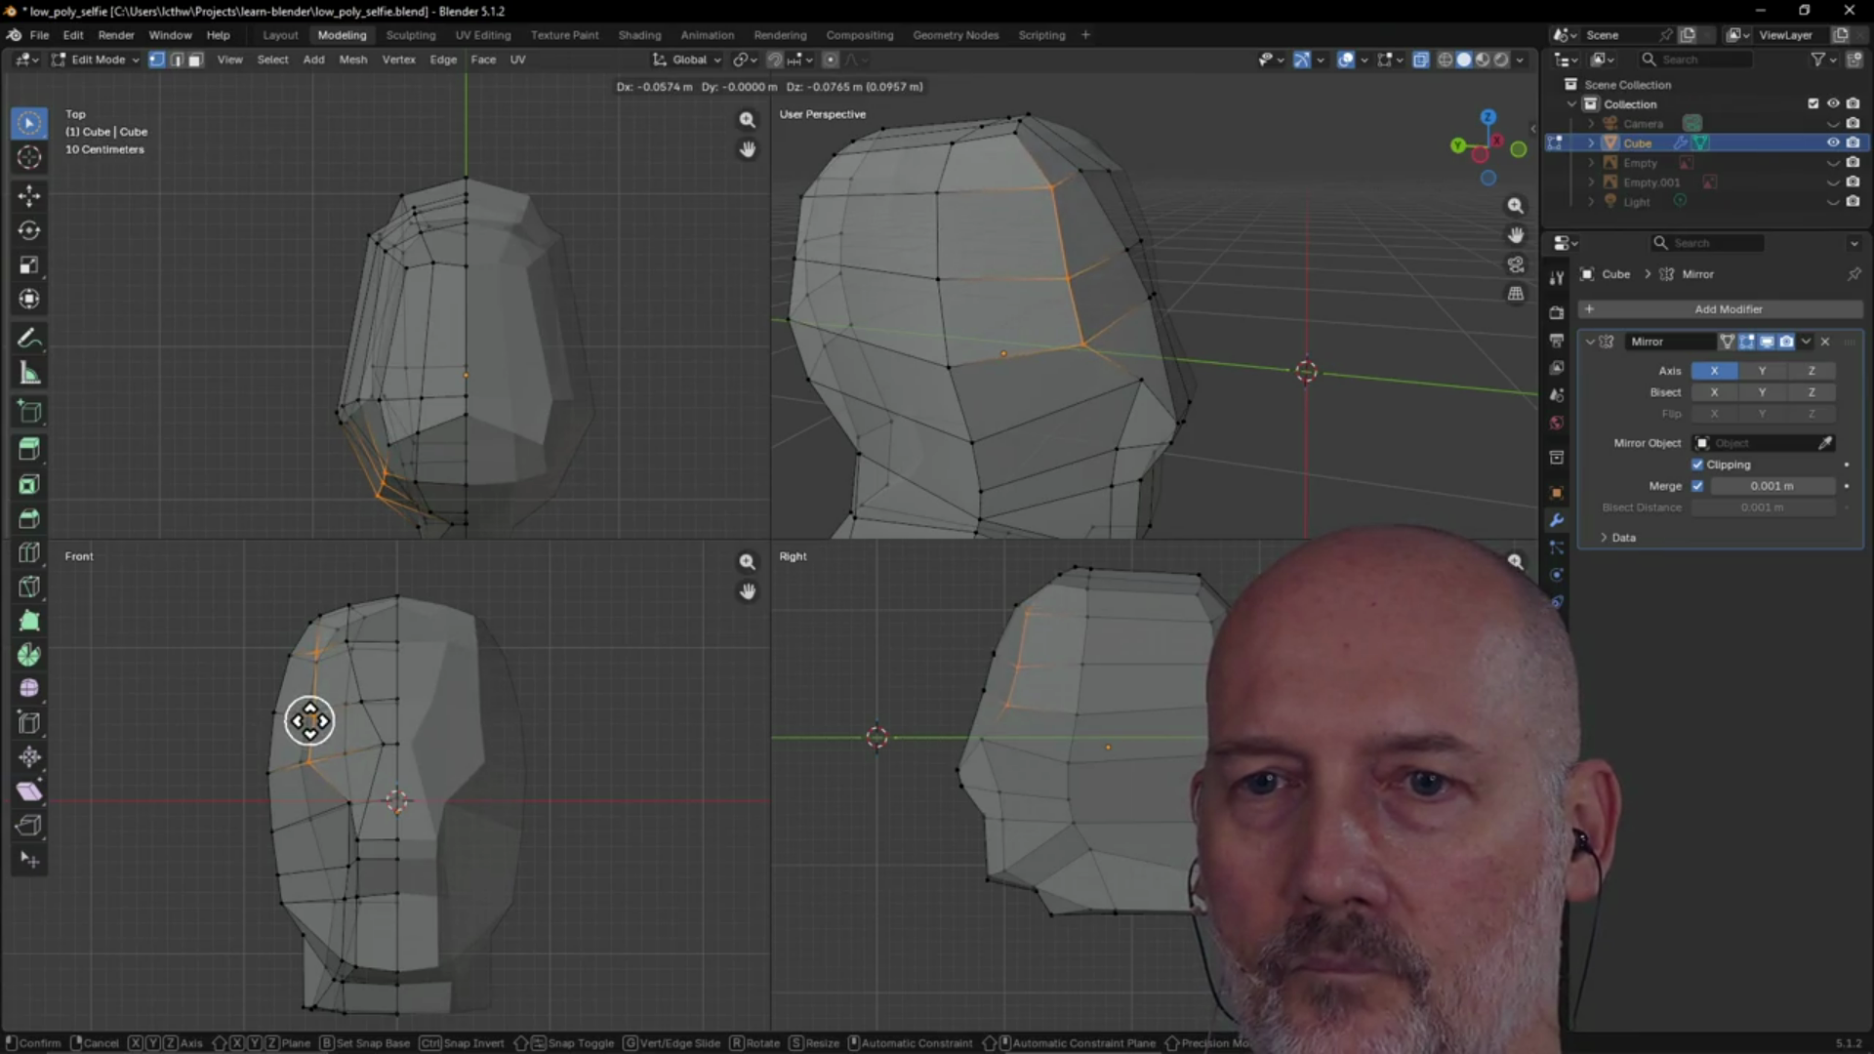
pyautogui.click(312, 714)
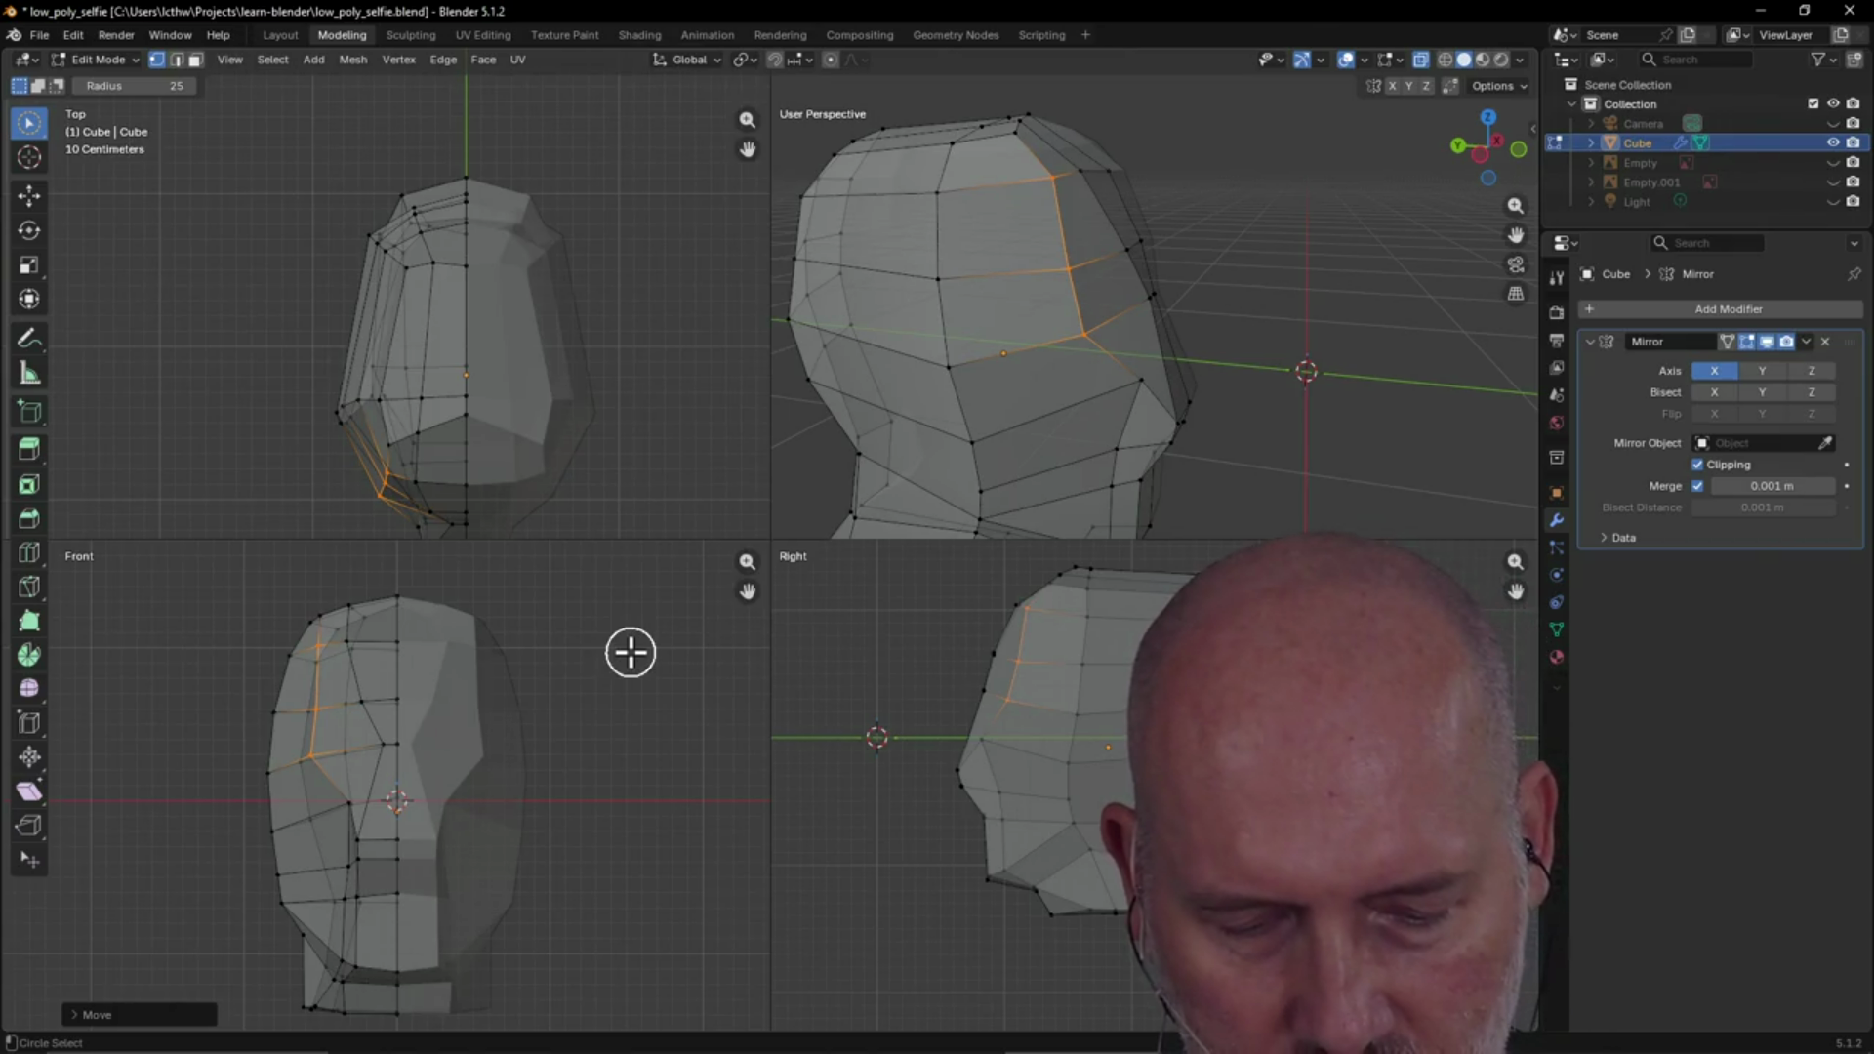
# Check the mesh in wireframe, select the left-side edges, then switch to the TourBox Console
pyautogui.hotkey('shift', 'z')
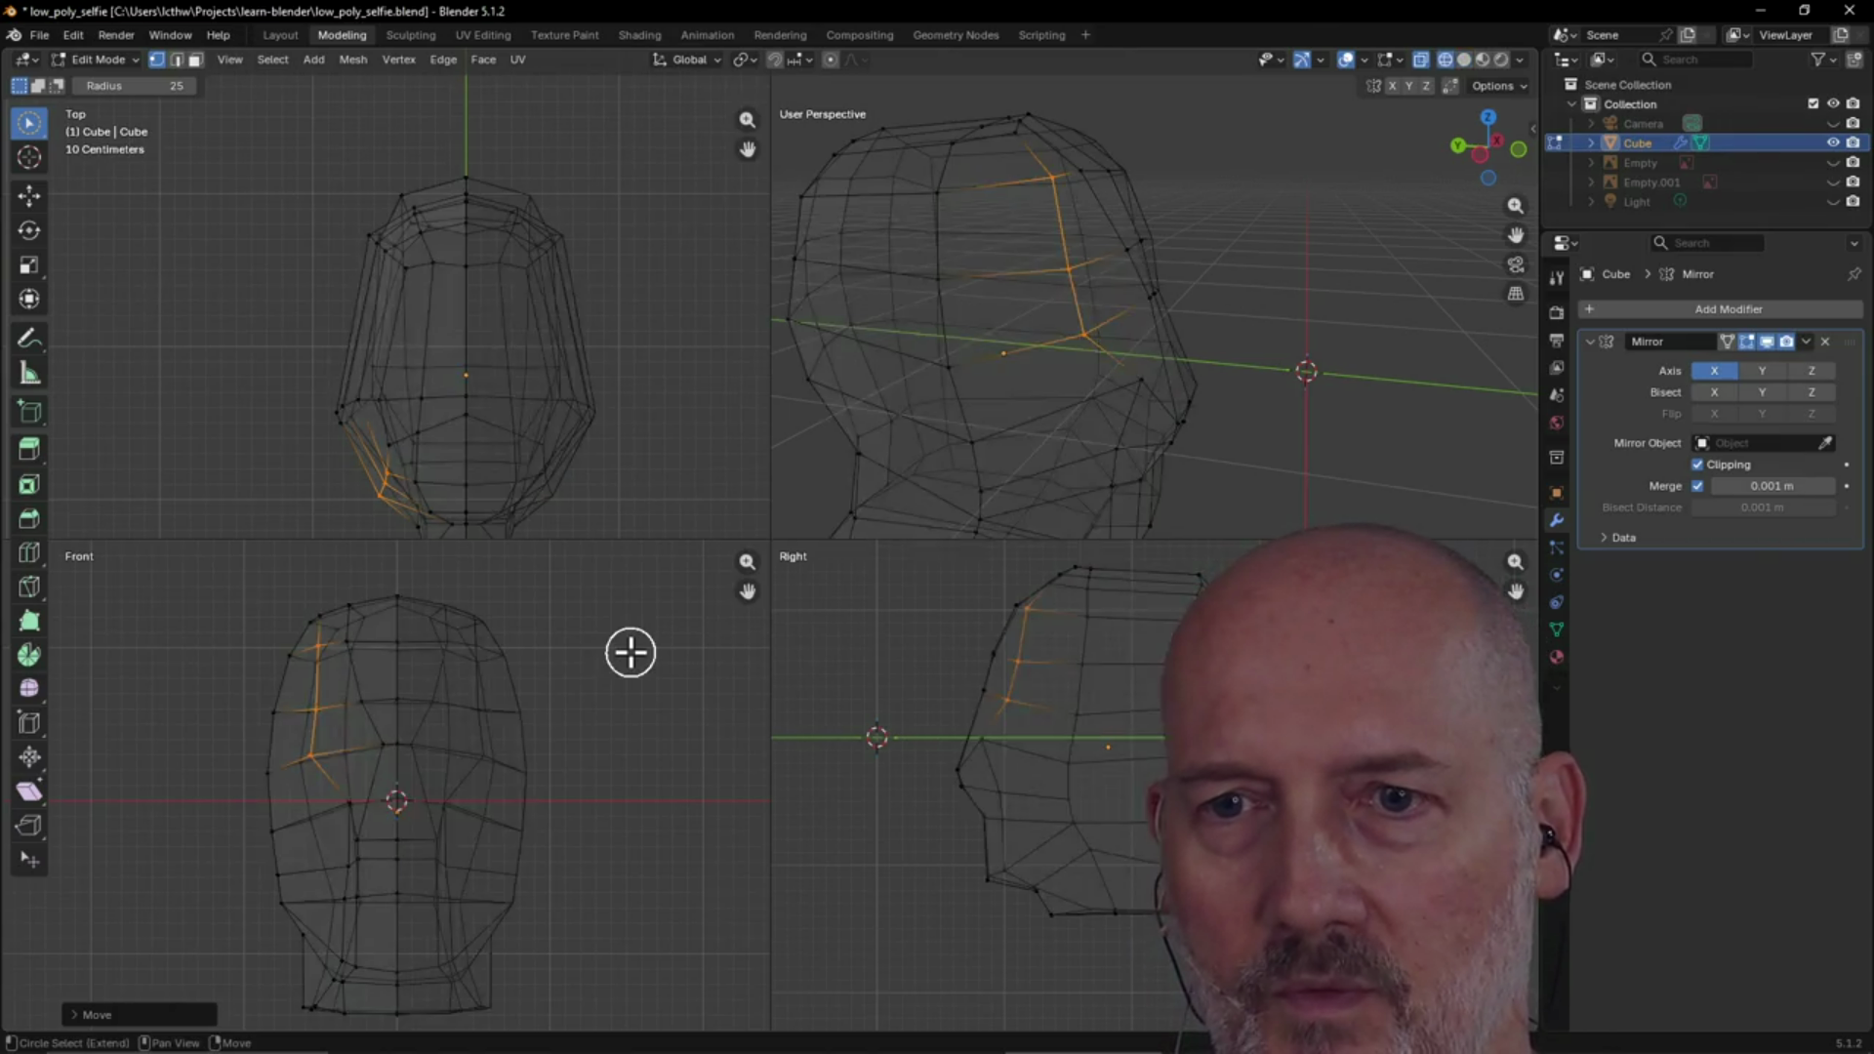
pyautogui.hotkey('shift', 'z')
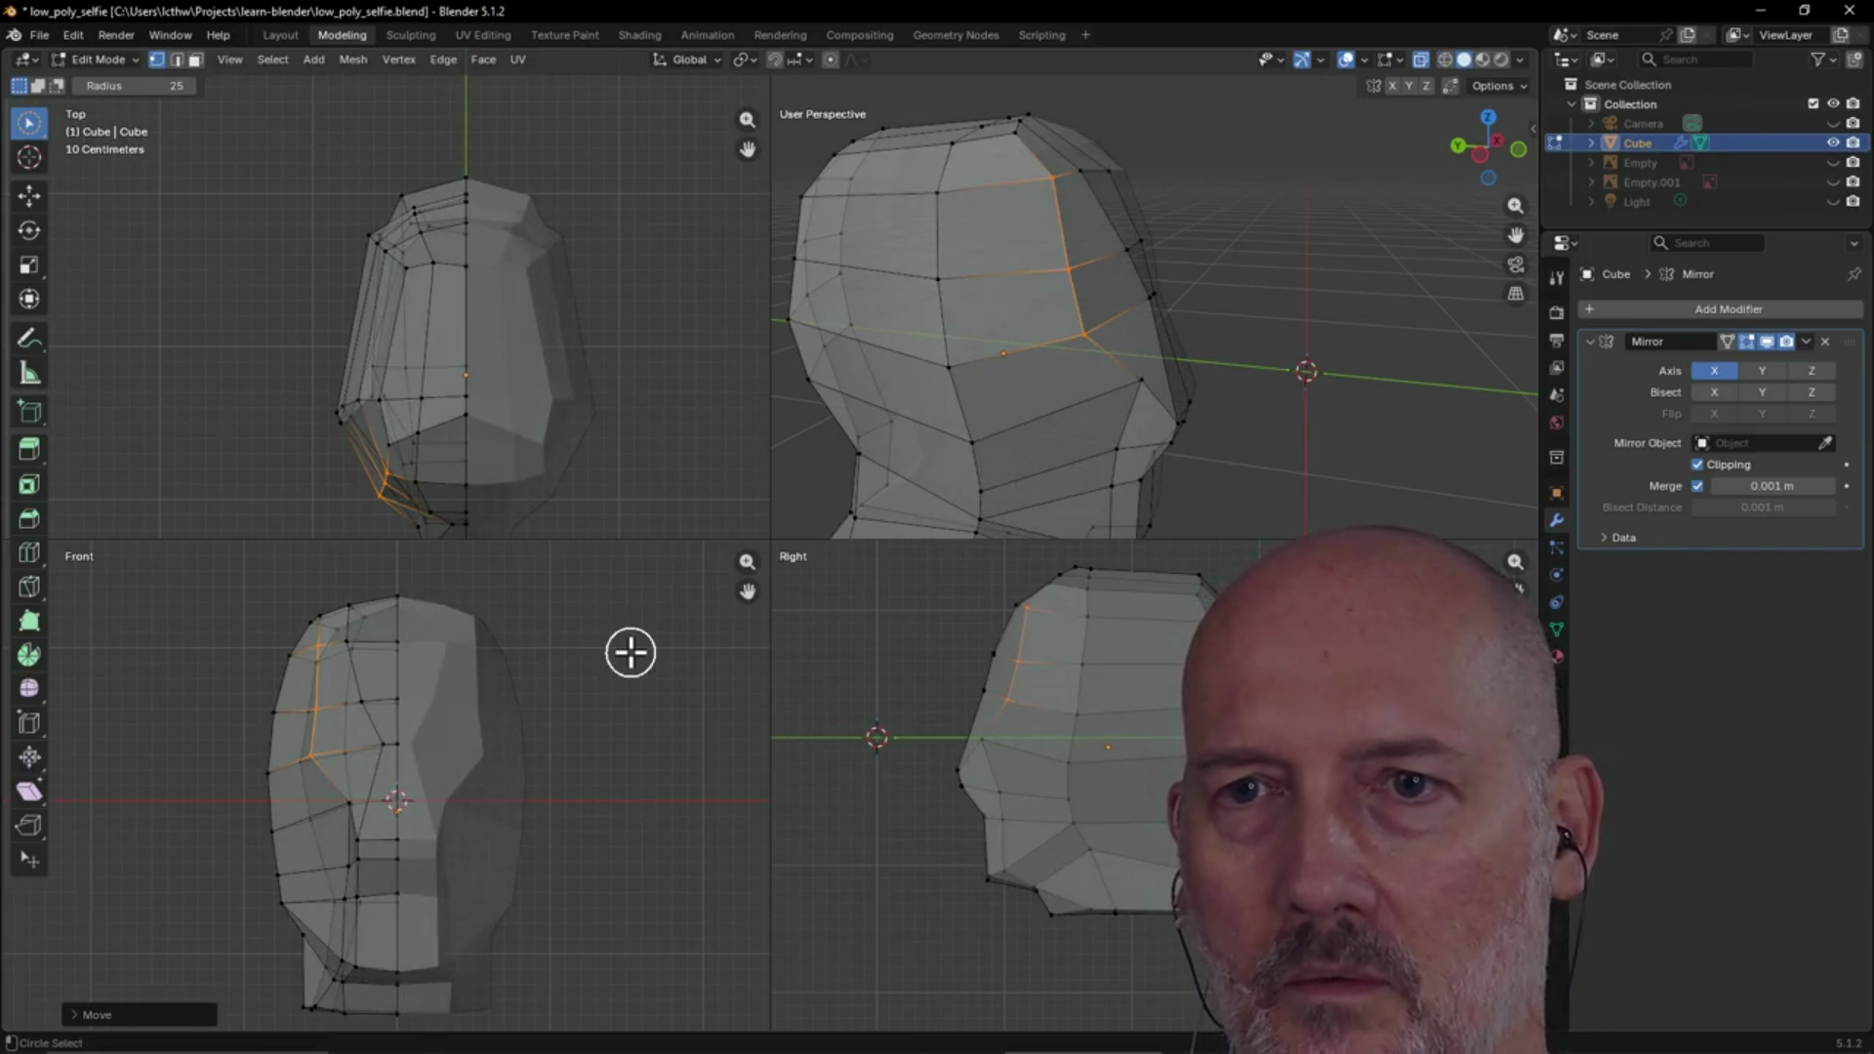
pyautogui.click(544, 430)
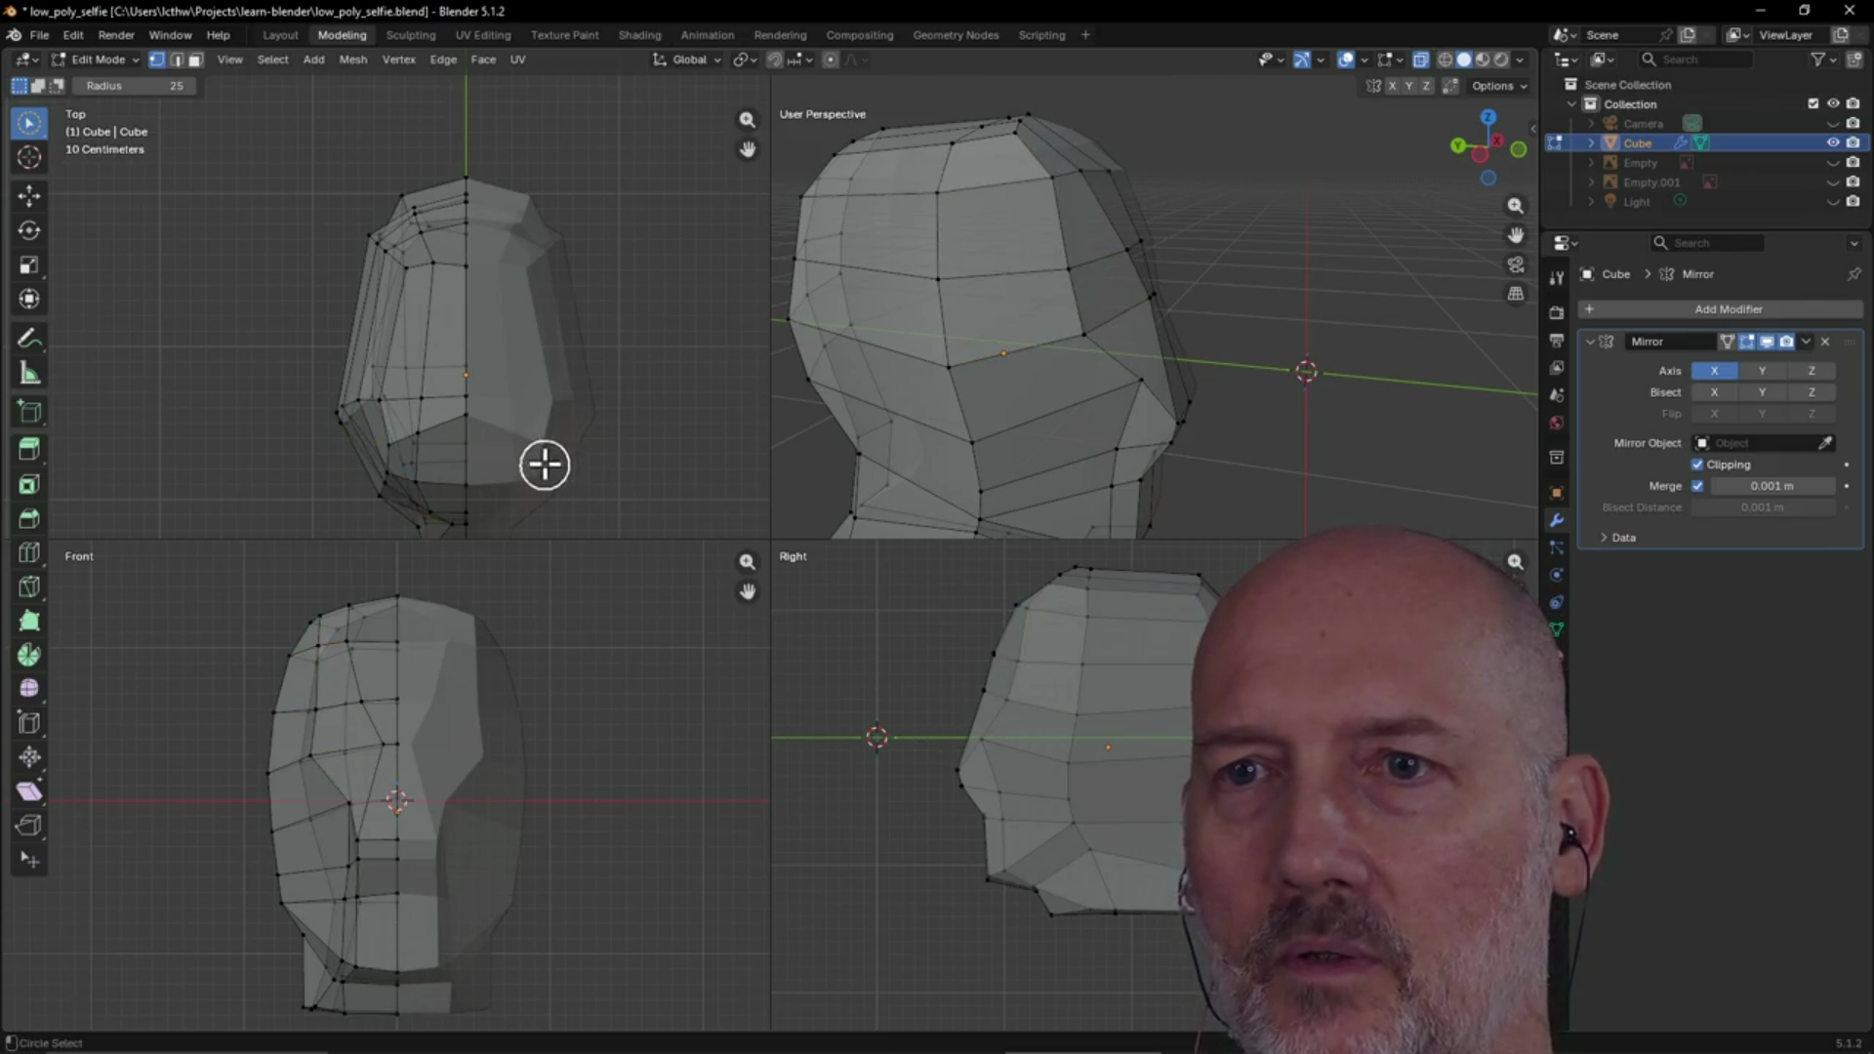
pyautogui.moveTo(382, 318)
pyautogui.mouseDown()
pyautogui.moveTo(377, 230)
pyautogui.moveTo(404, 330)
pyautogui.mouseUp()
pyautogui.press('z')
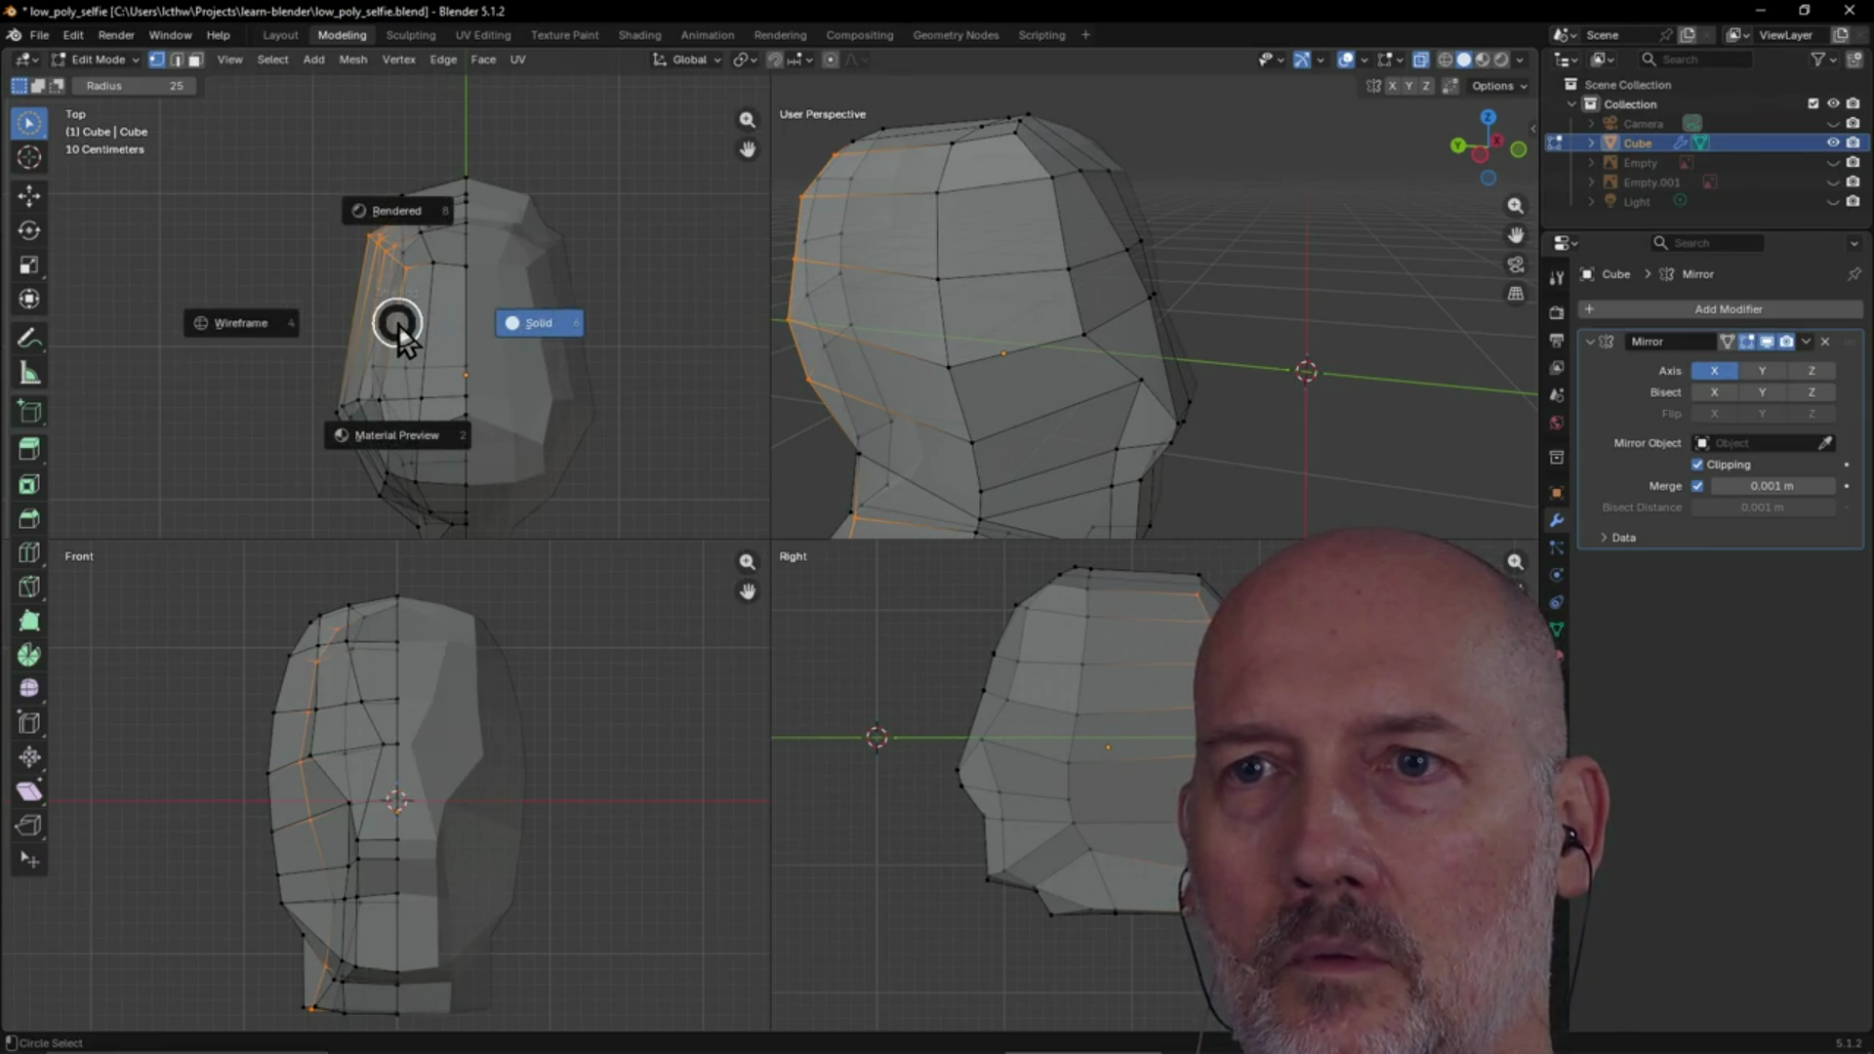
pyautogui.press('Escape')
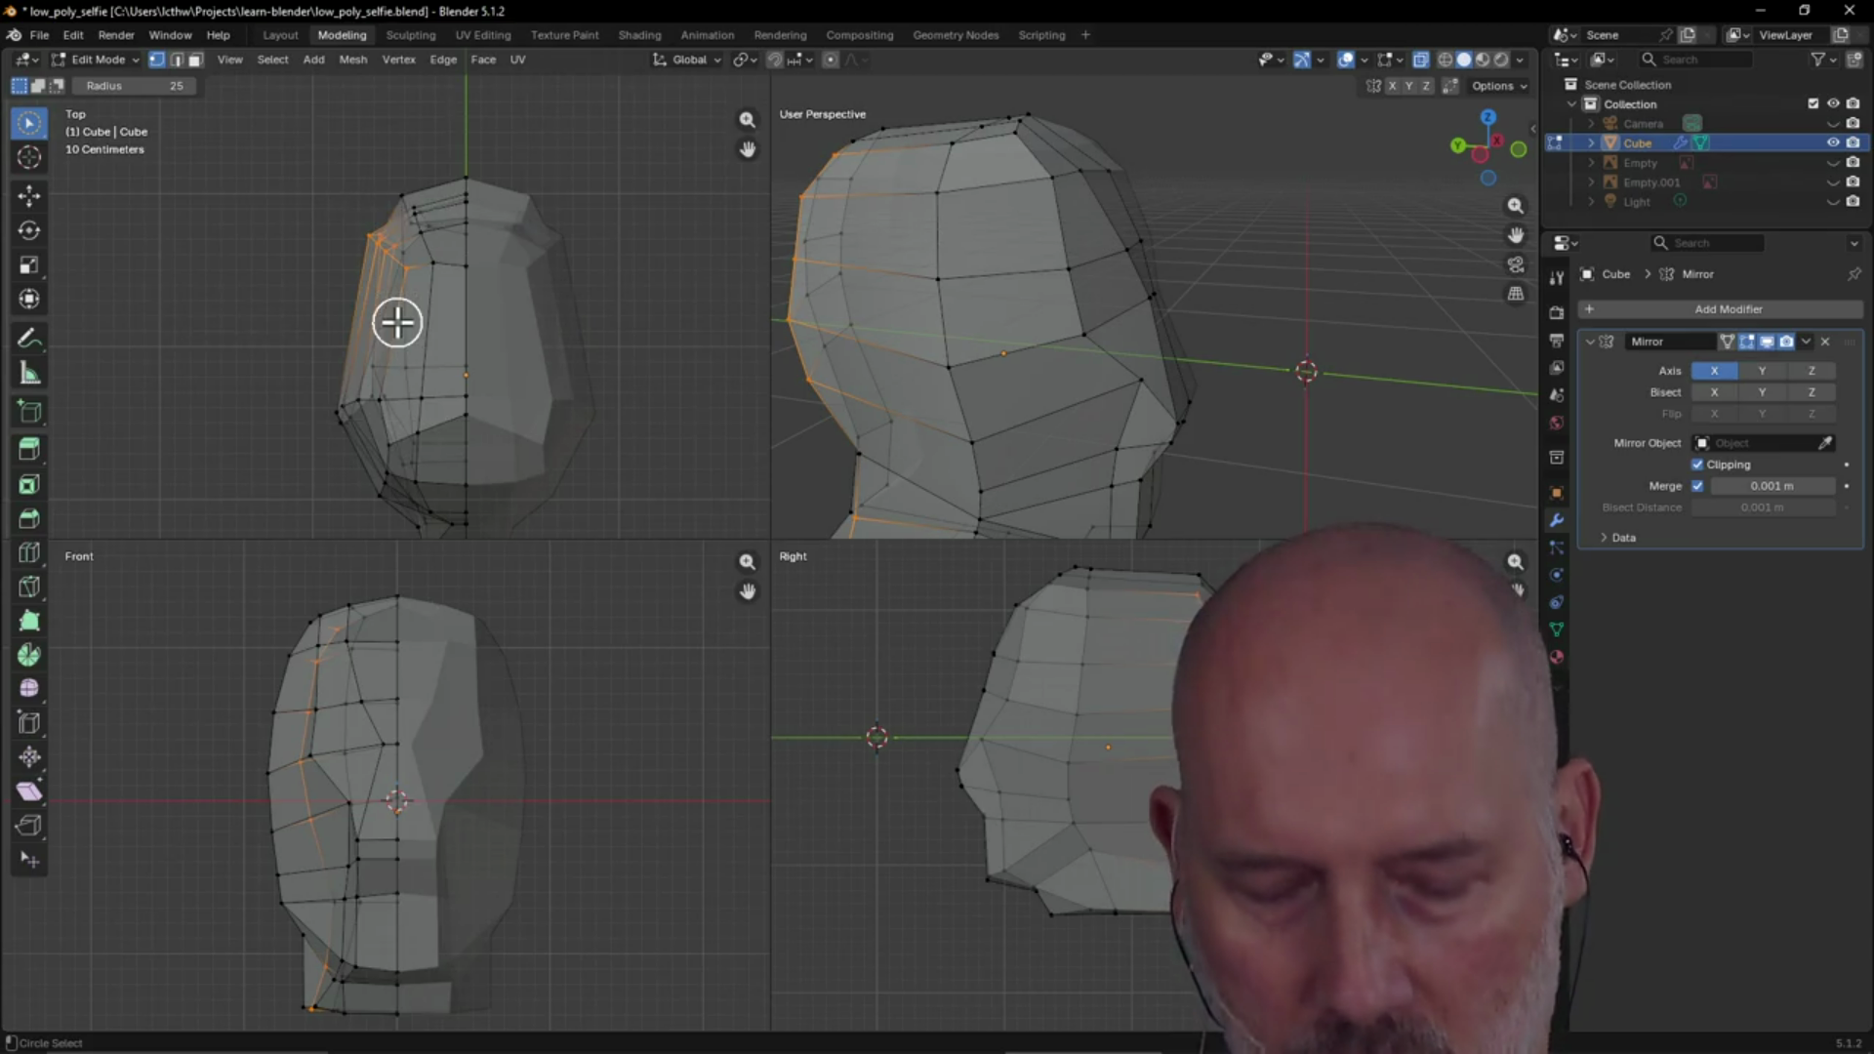
pyautogui.hotkey('alt', 'Tab')
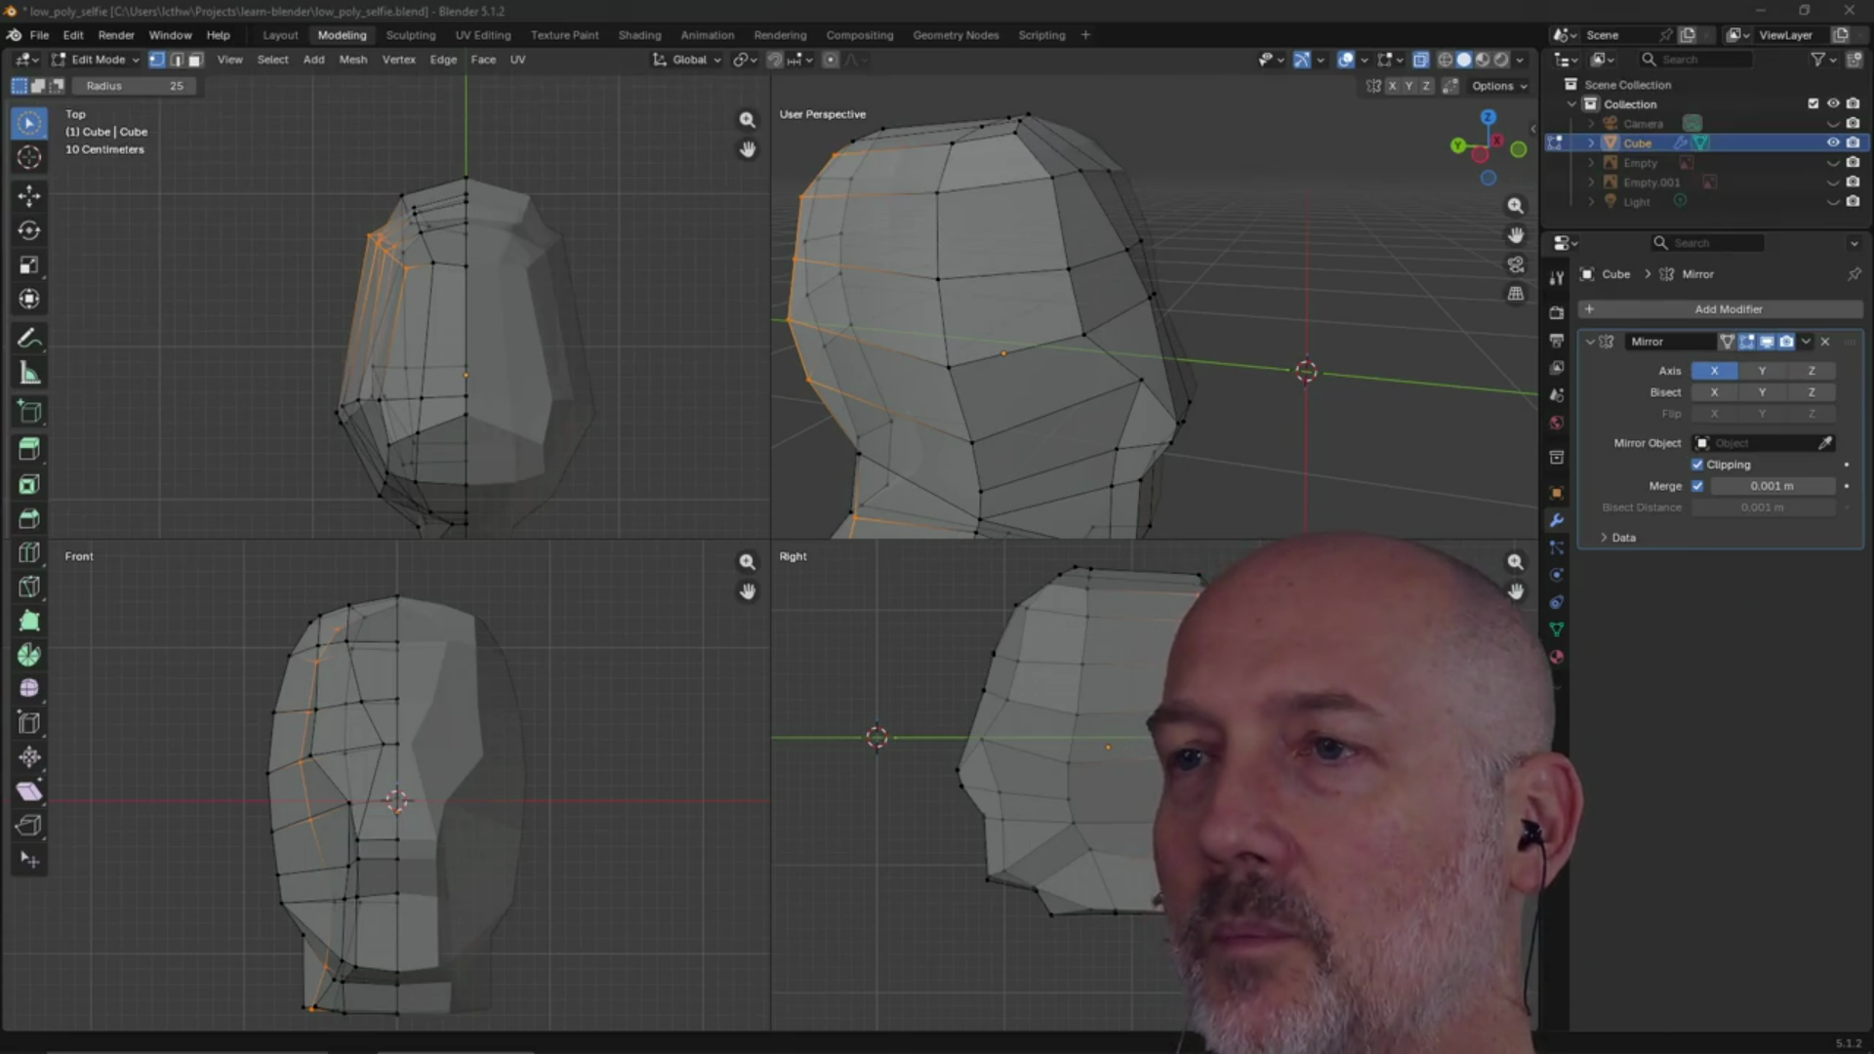
pyautogui.hotkey('alt', 'Tab')
pyautogui.hotkey('alt', 'Tab')
pyautogui.hotkey('alt', 'Tab')
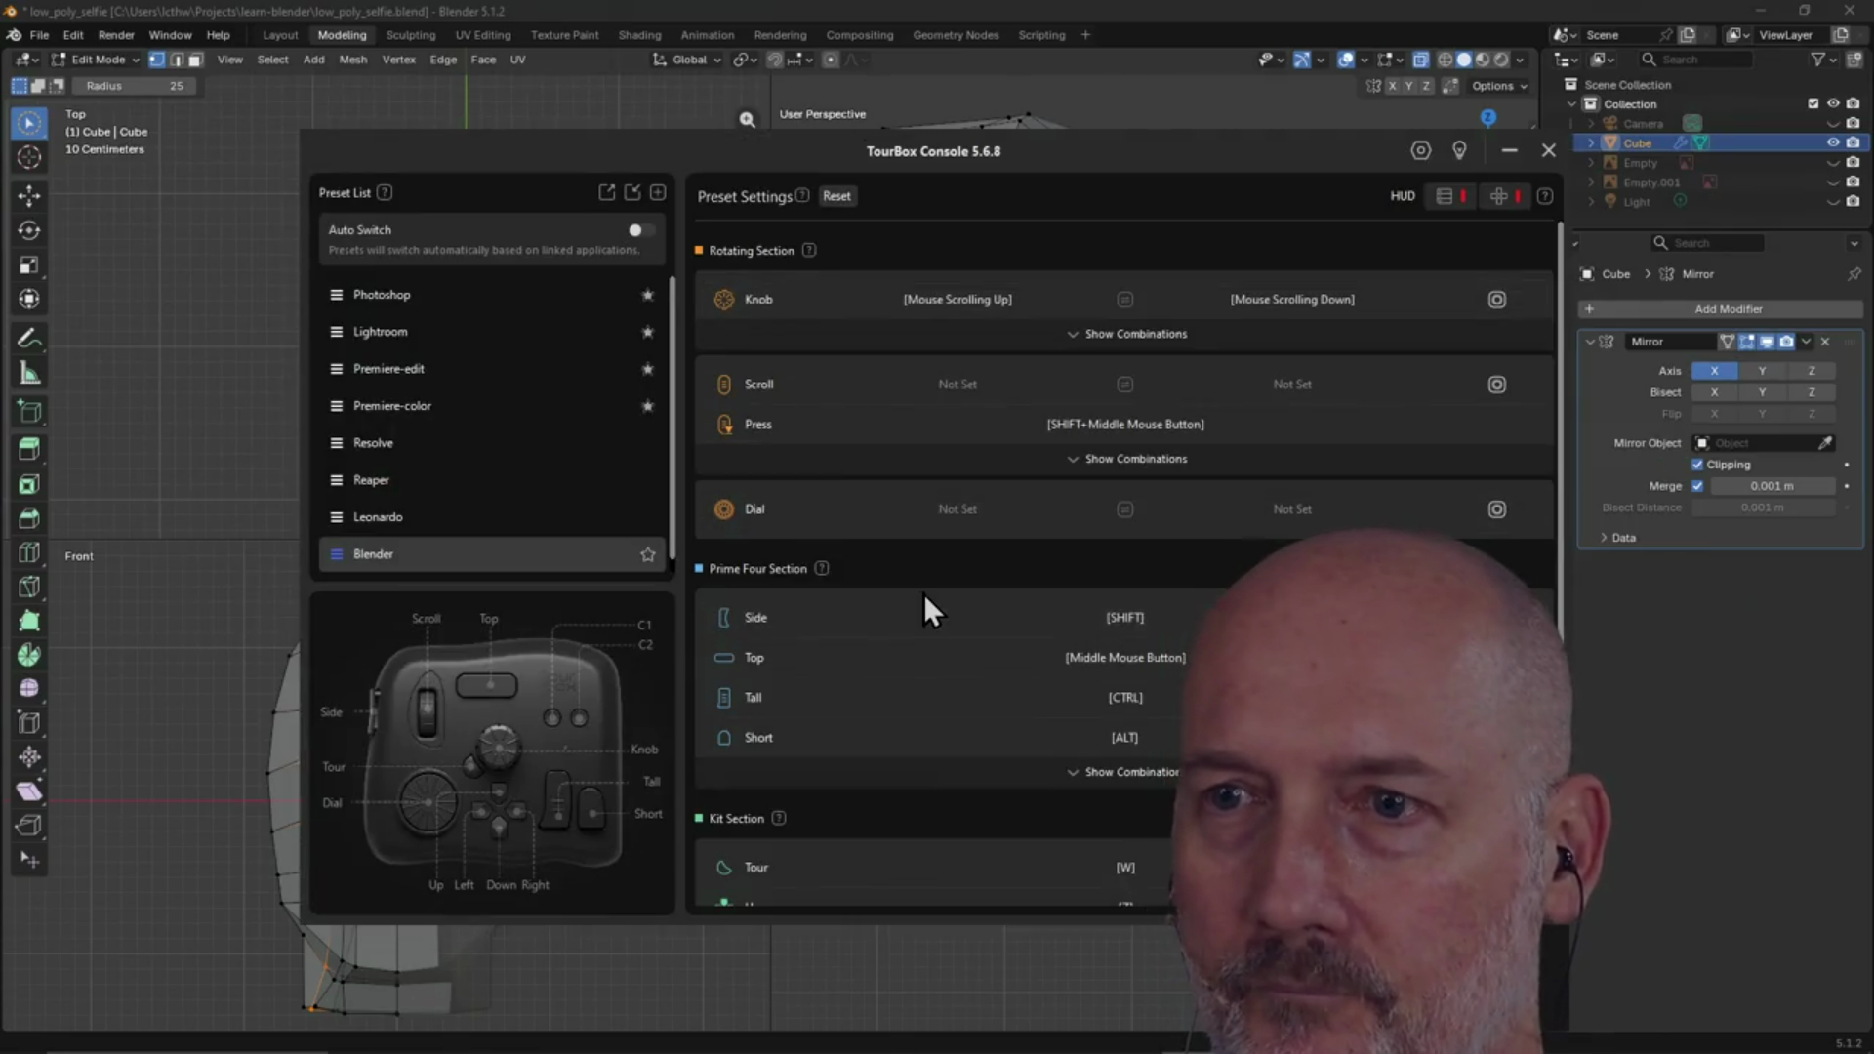
# Review the Blender preset's Prime Four and Kit Section button combinations, then return to Blender
pyautogui.scroll(-4, 952, 596)
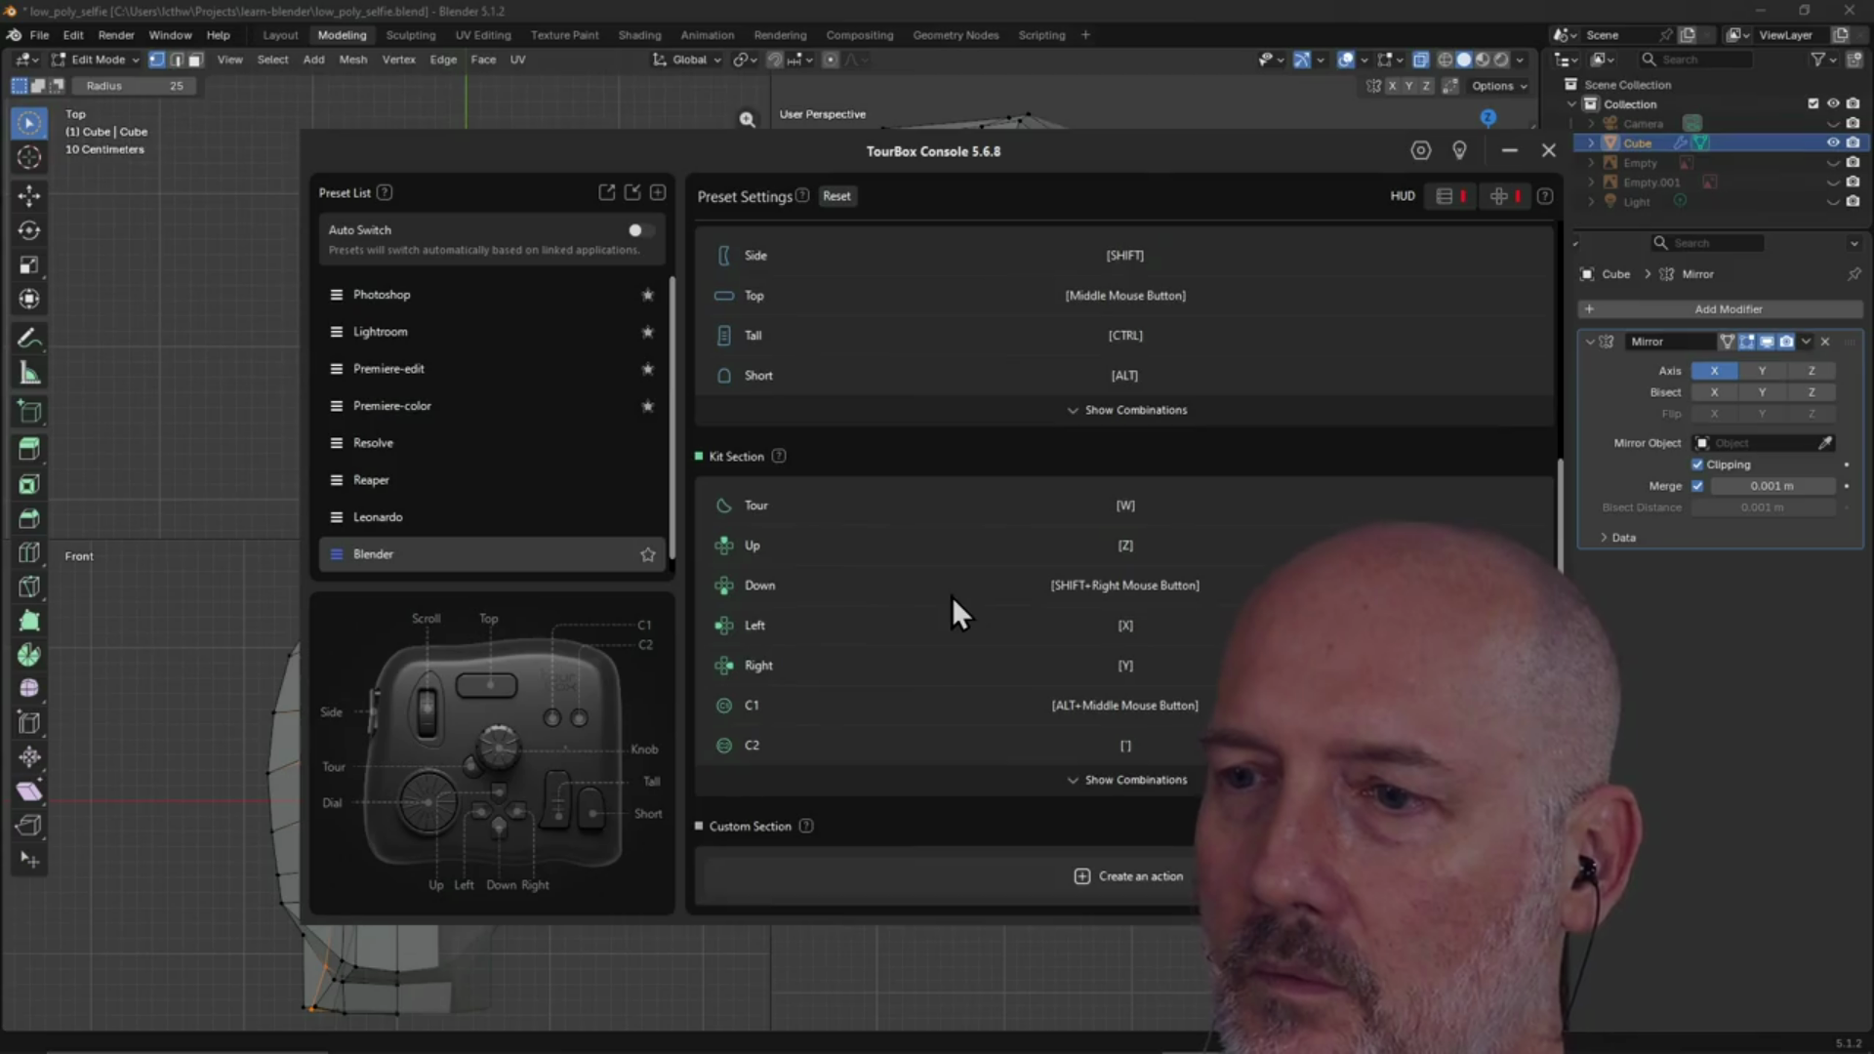
pyautogui.scroll(4, 952, 596)
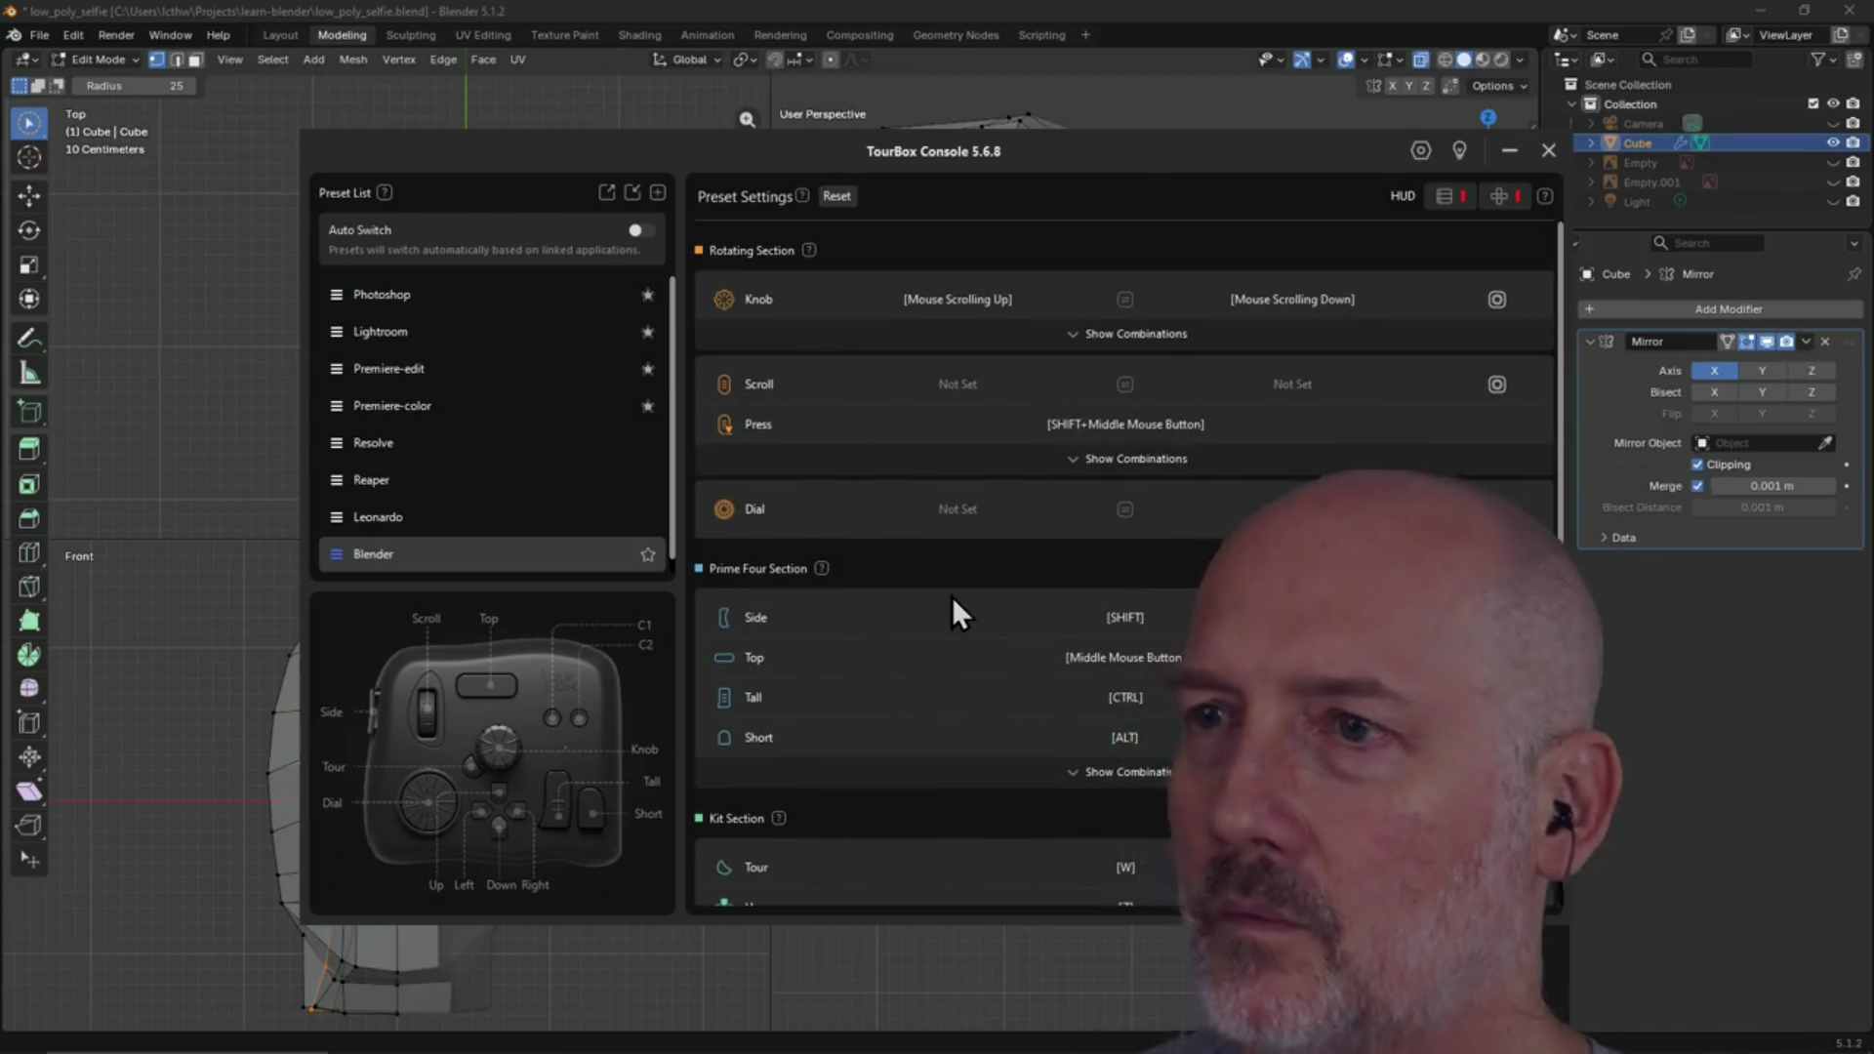
pyautogui.scroll(-3, 951, 595)
pyautogui.scroll(-3, 952, 595)
pyautogui.click(1175, 451)
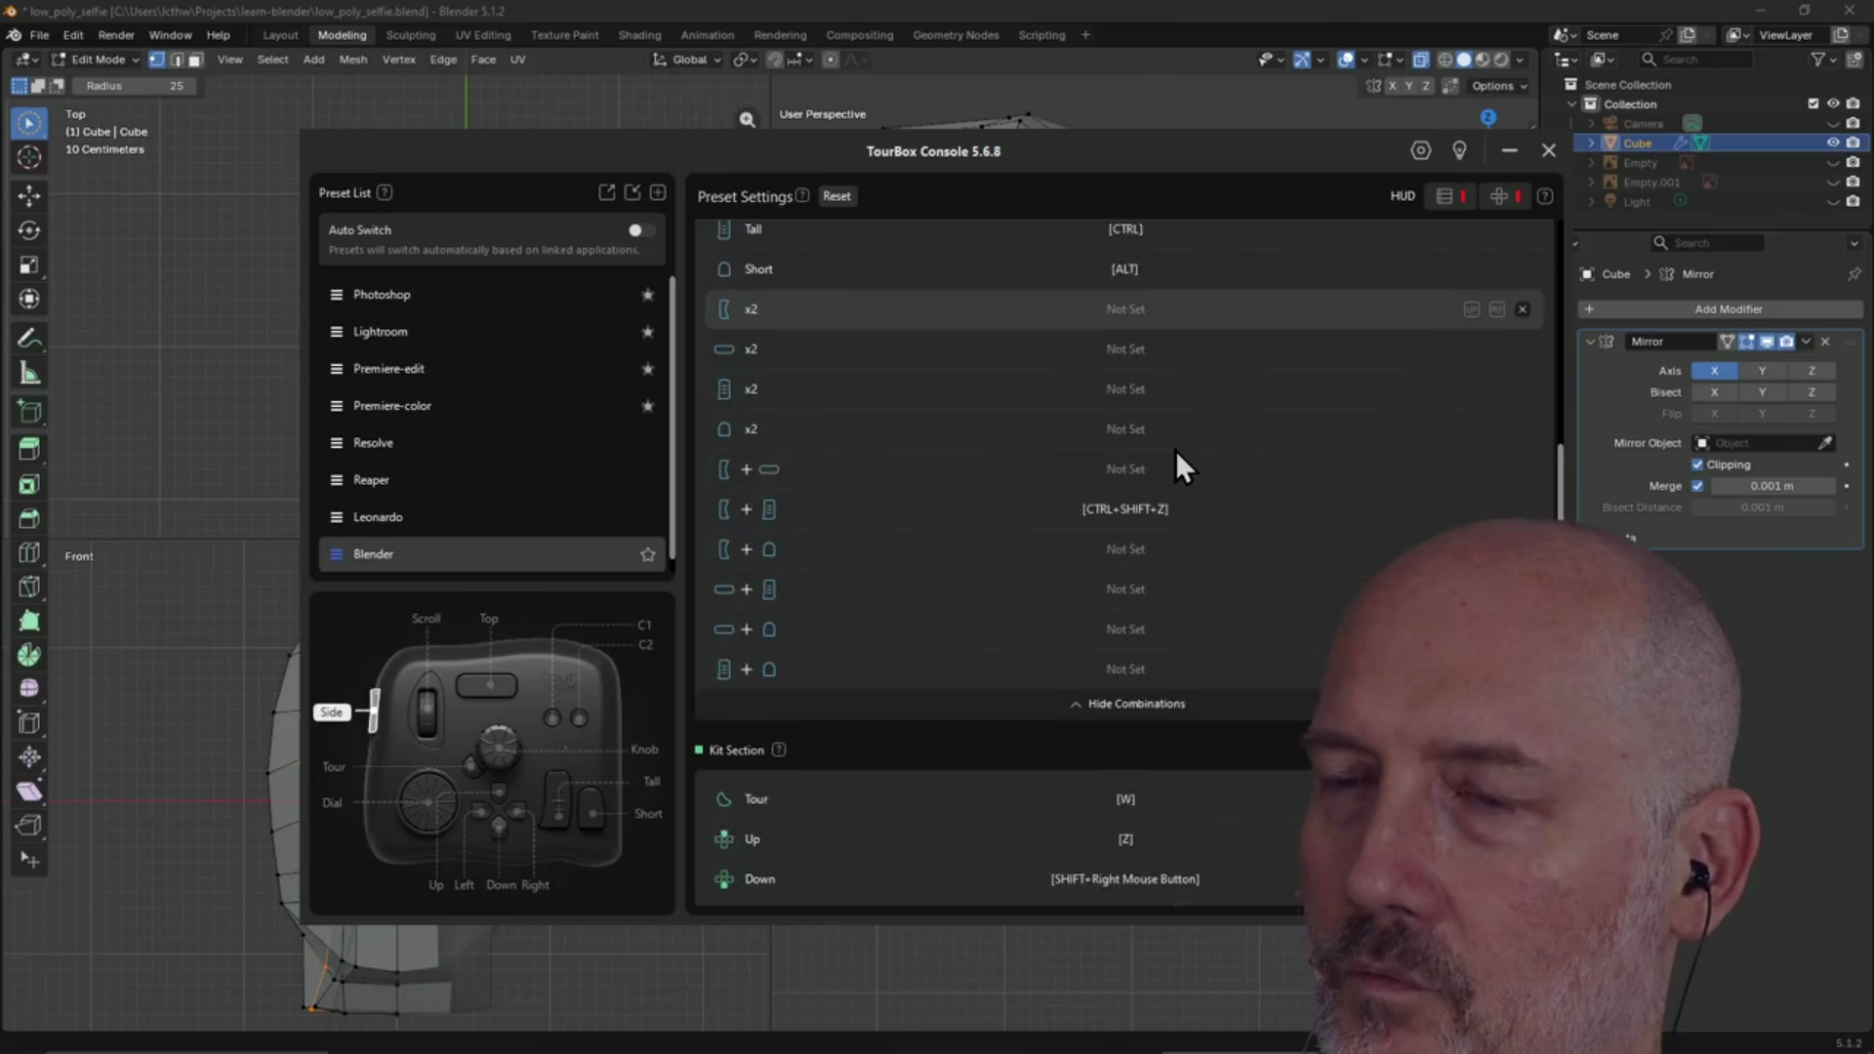
pyautogui.scroll(-5, 1175, 449)
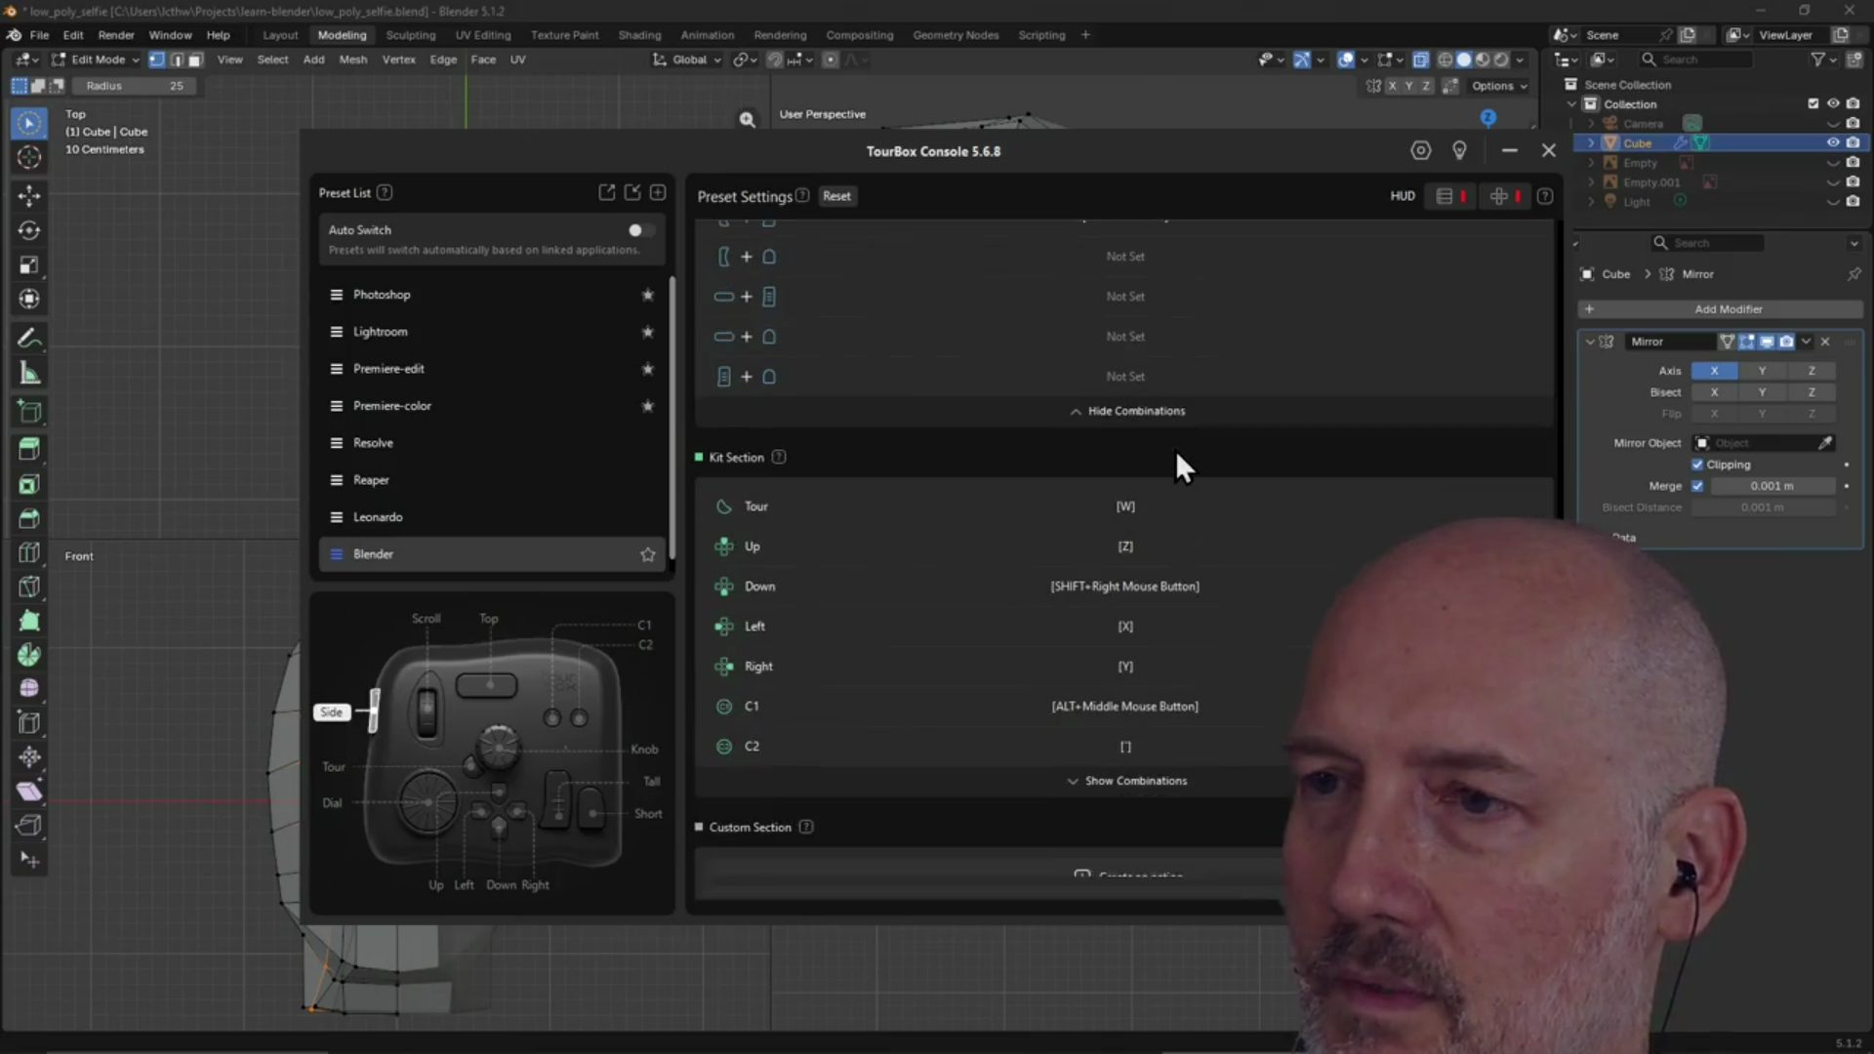
pyautogui.click(1150, 783)
pyautogui.scroll(-3, 1162, 722)
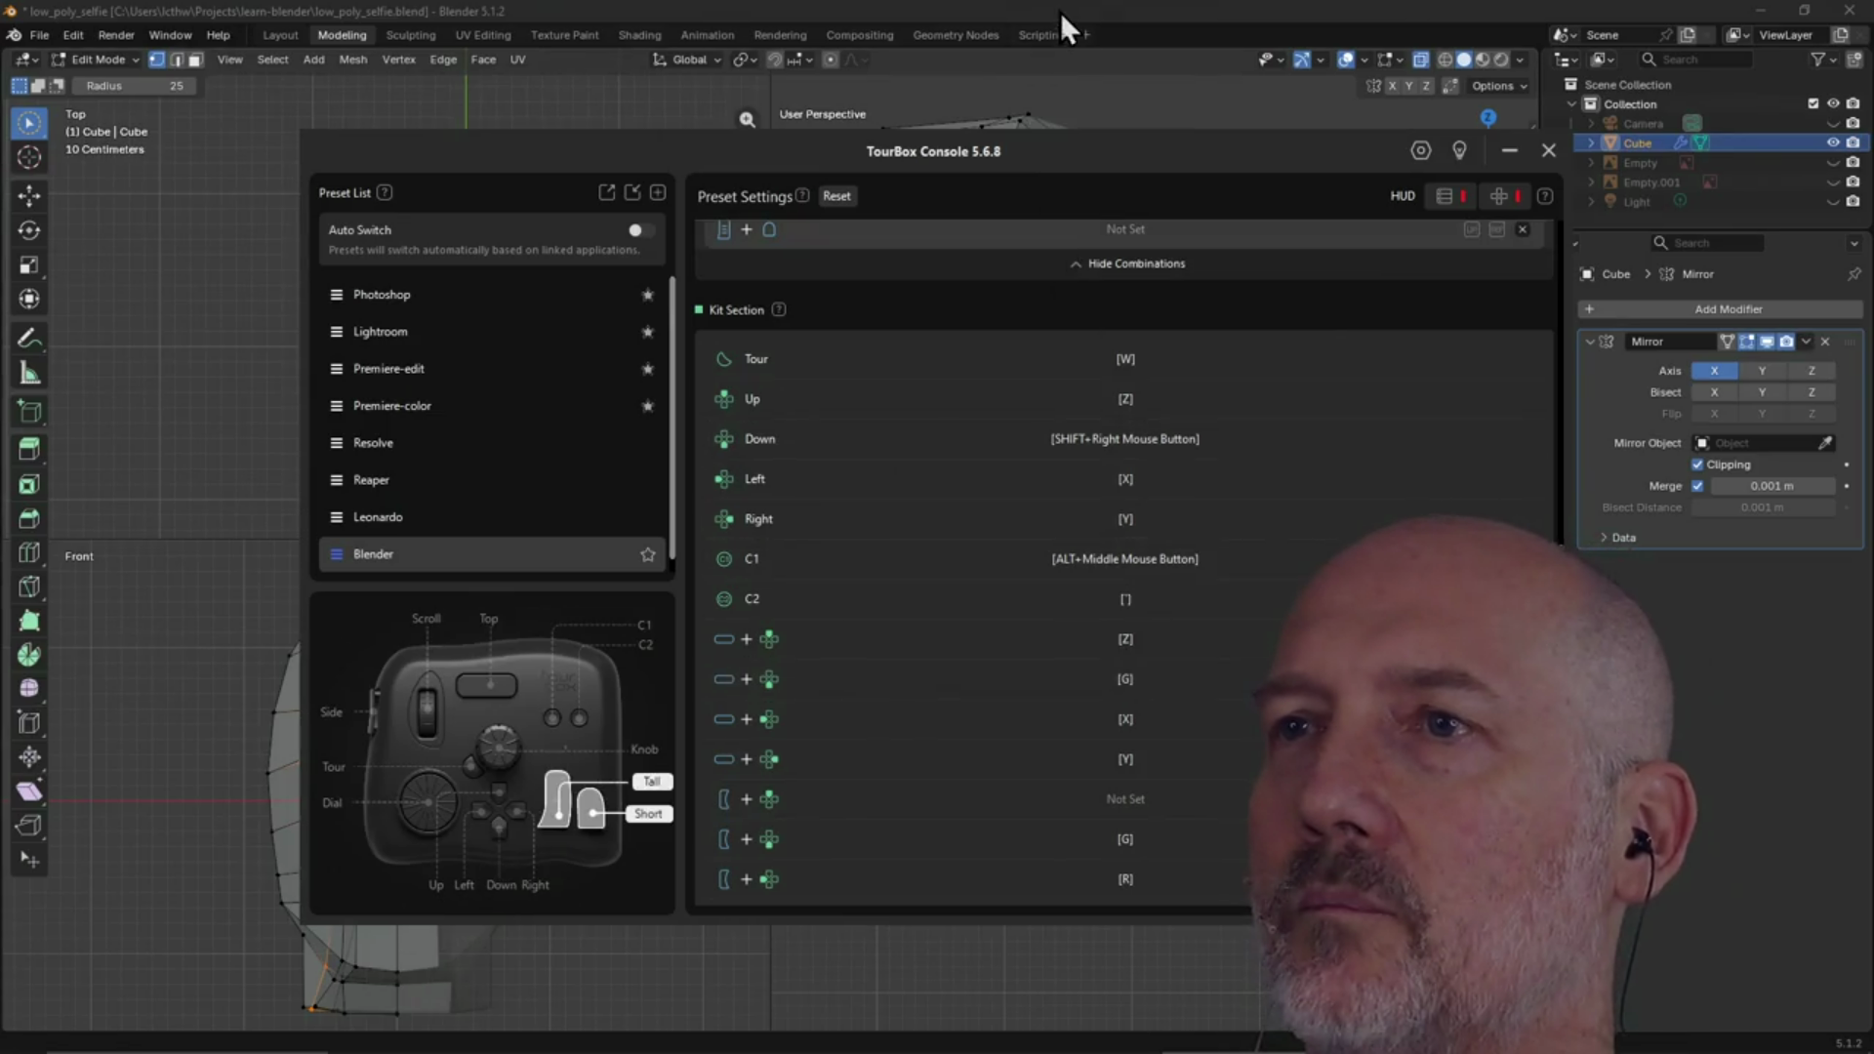
pyautogui.click(1059, 8)
pyautogui.scroll(-3, 765, 547)
pyautogui.scroll(2, 606, 680)
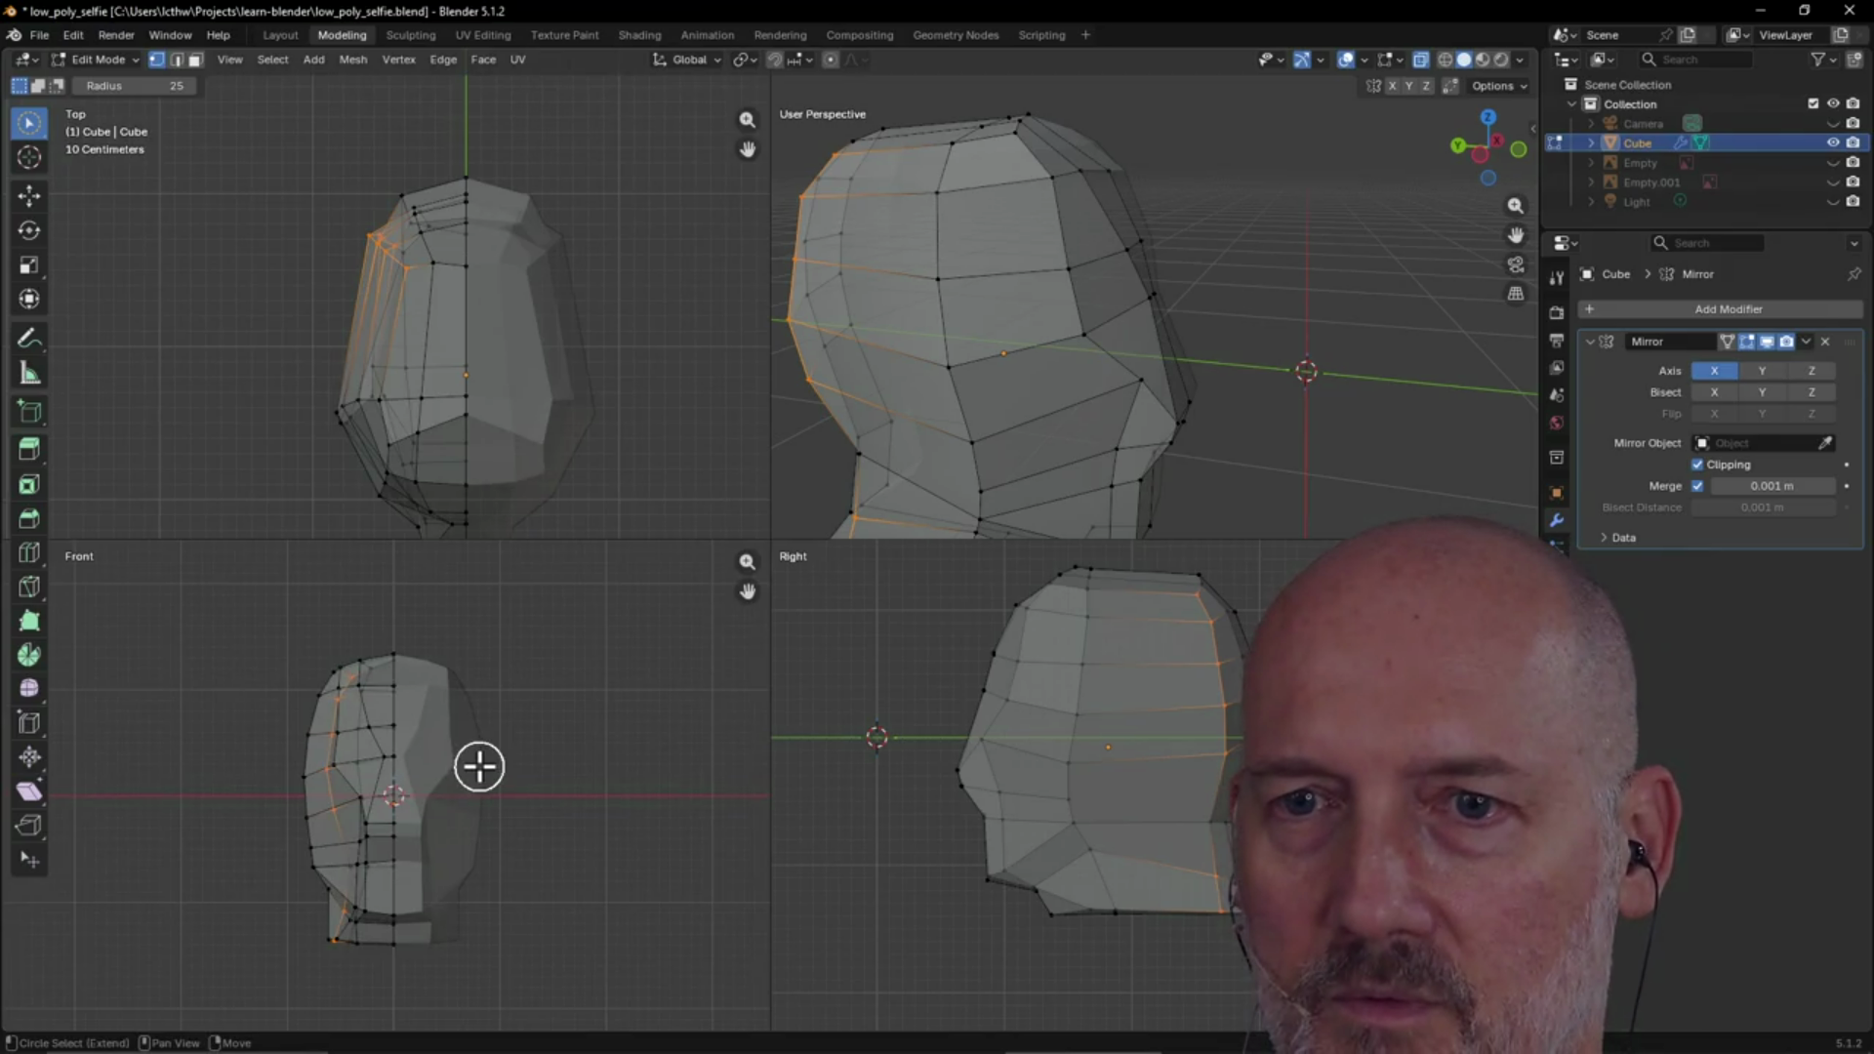
pyautogui.press('Escape')
pyautogui.press('g')
pyautogui.press('z')
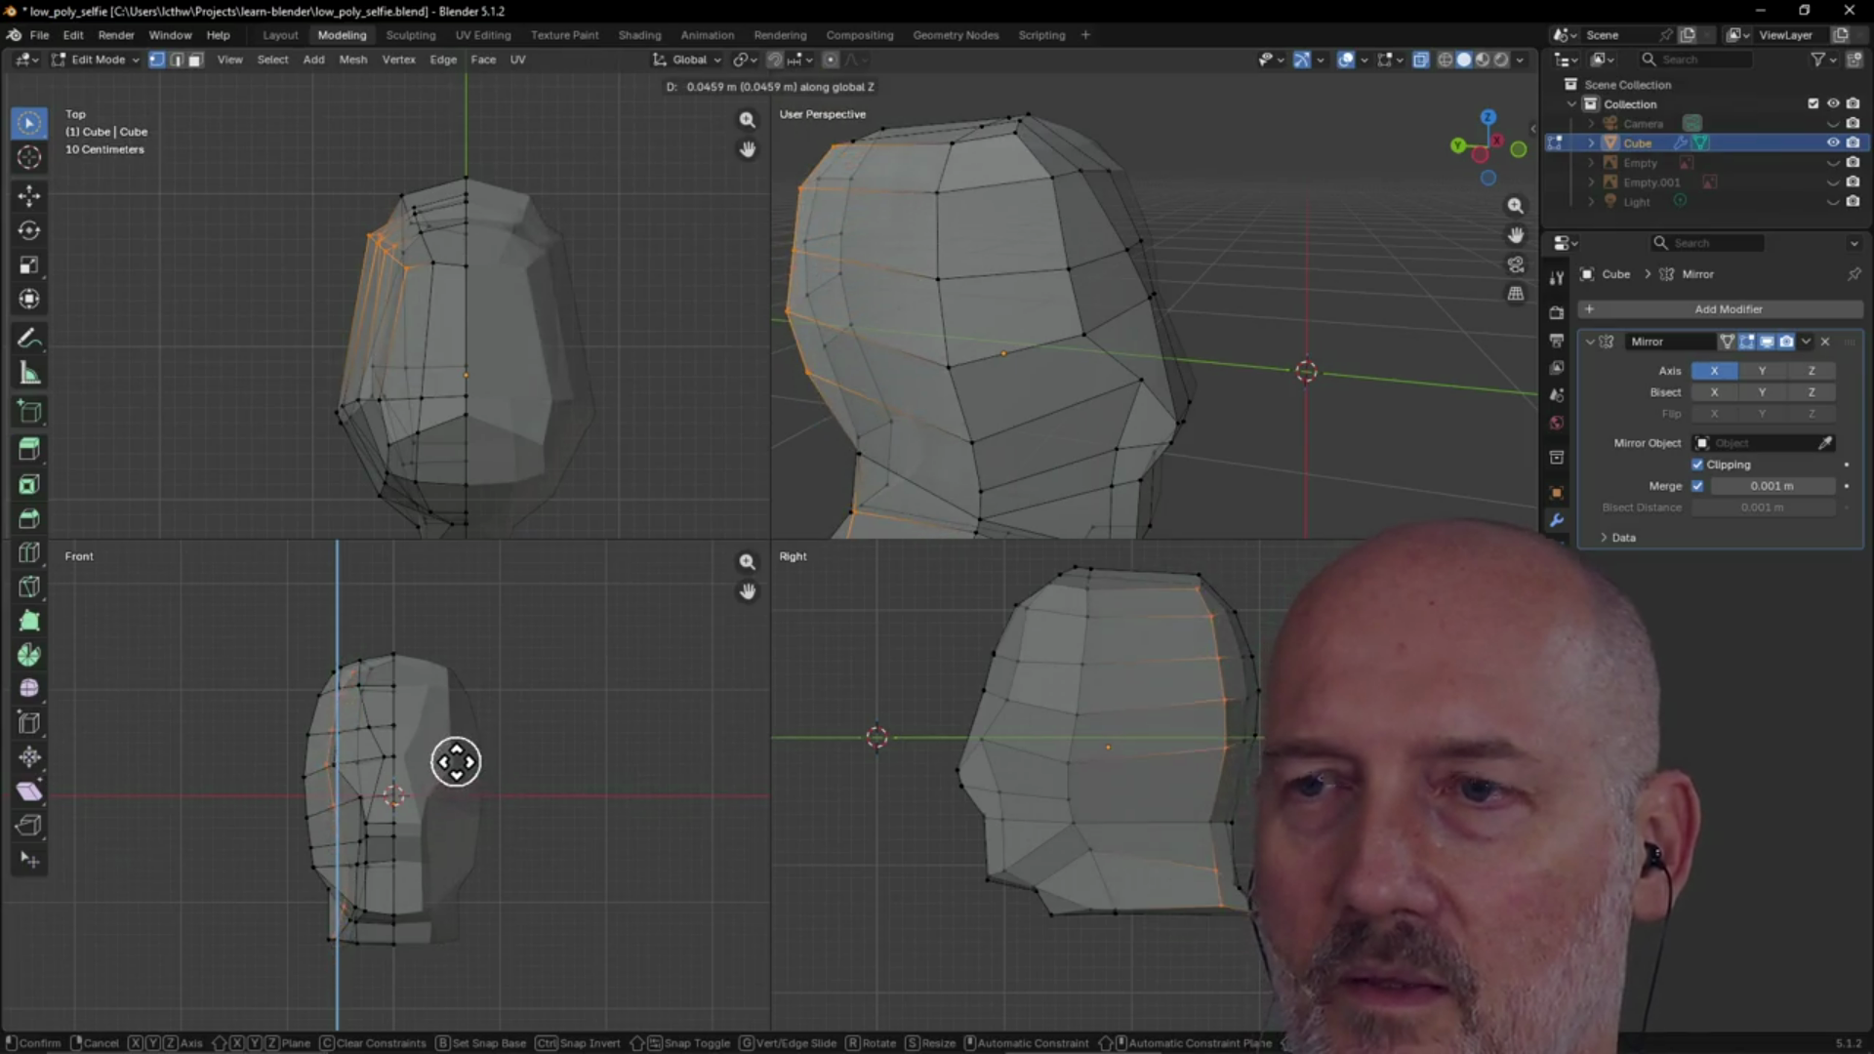
pyautogui.press('Escape')
pyautogui.press('c')
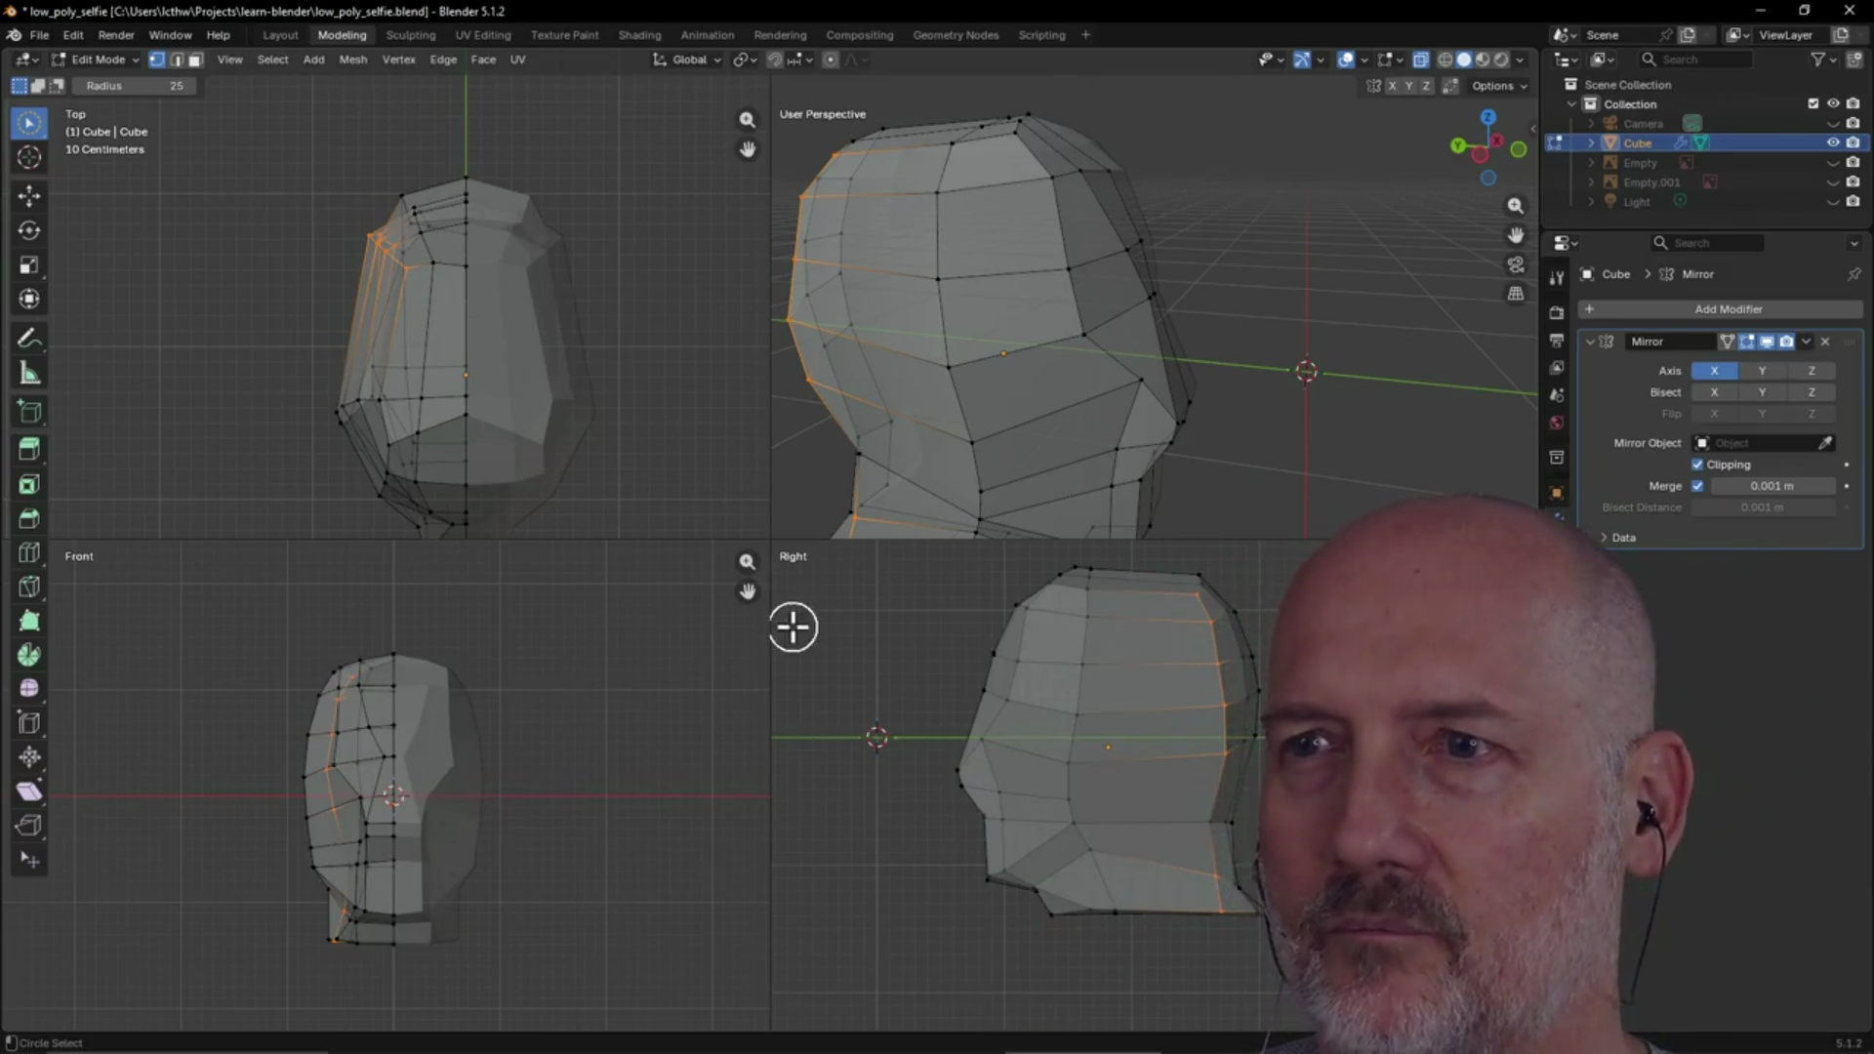
pyautogui.moveTo(825, 532)
pyautogui.mouseDown(button='middle')
pyautogui.moveTo(966, 448)
pyautogui.moveTo(1103, 423)
pyautogui.moveTo(1038, 460)
pyautogui.moveTo(928, 406)
pyautogui.moveTo(1063, 355)
pyautogui.moveTo(1010, 346)
pyautogui.moveTo(1288, 333)
pyautogui.mouseUp(button='middle')
pyautogui.click(1069, 418)
pyautogui.scroll(2, 1243, 423)
pyautogui.moveTo(1175, 472)
pyautogui.mouseDown(button='middle')
pyautogui.moveTo(1110, 435)
pyautogui.moveTo(1109, 456)
pyautogui.moveTo(1142, 460)
pyautogui.moveTo(1063, 460)
pyautogui.moveTo(1073, 446)
pyautogui.moveTo(1121, 449)
pyautogui.moveTo(1062, 494)
pyautogui.mouseUp(button='middle')
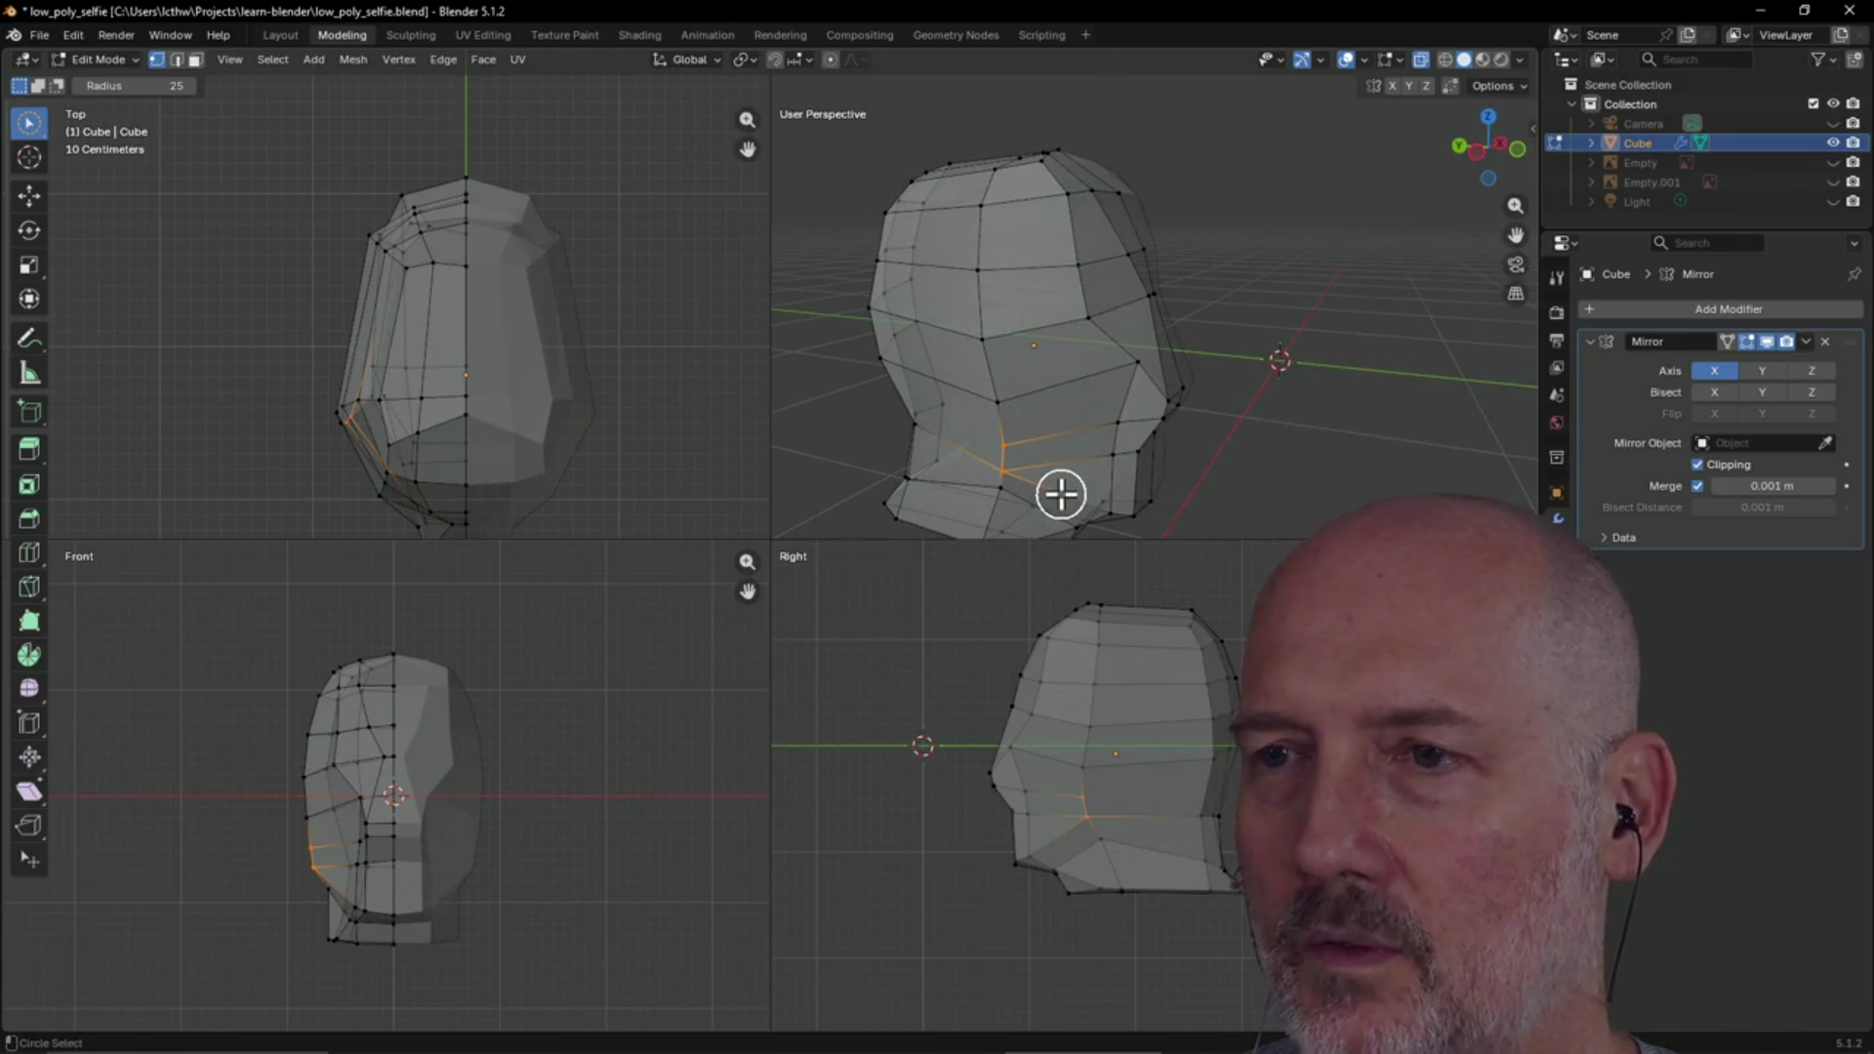
# Move the jaw edge outward, constrained to the X axis
pyautogui.moveTo(1060, 493); pyautogui.dragTo(1059, 493, button='middle')
pyautogui.press('g')
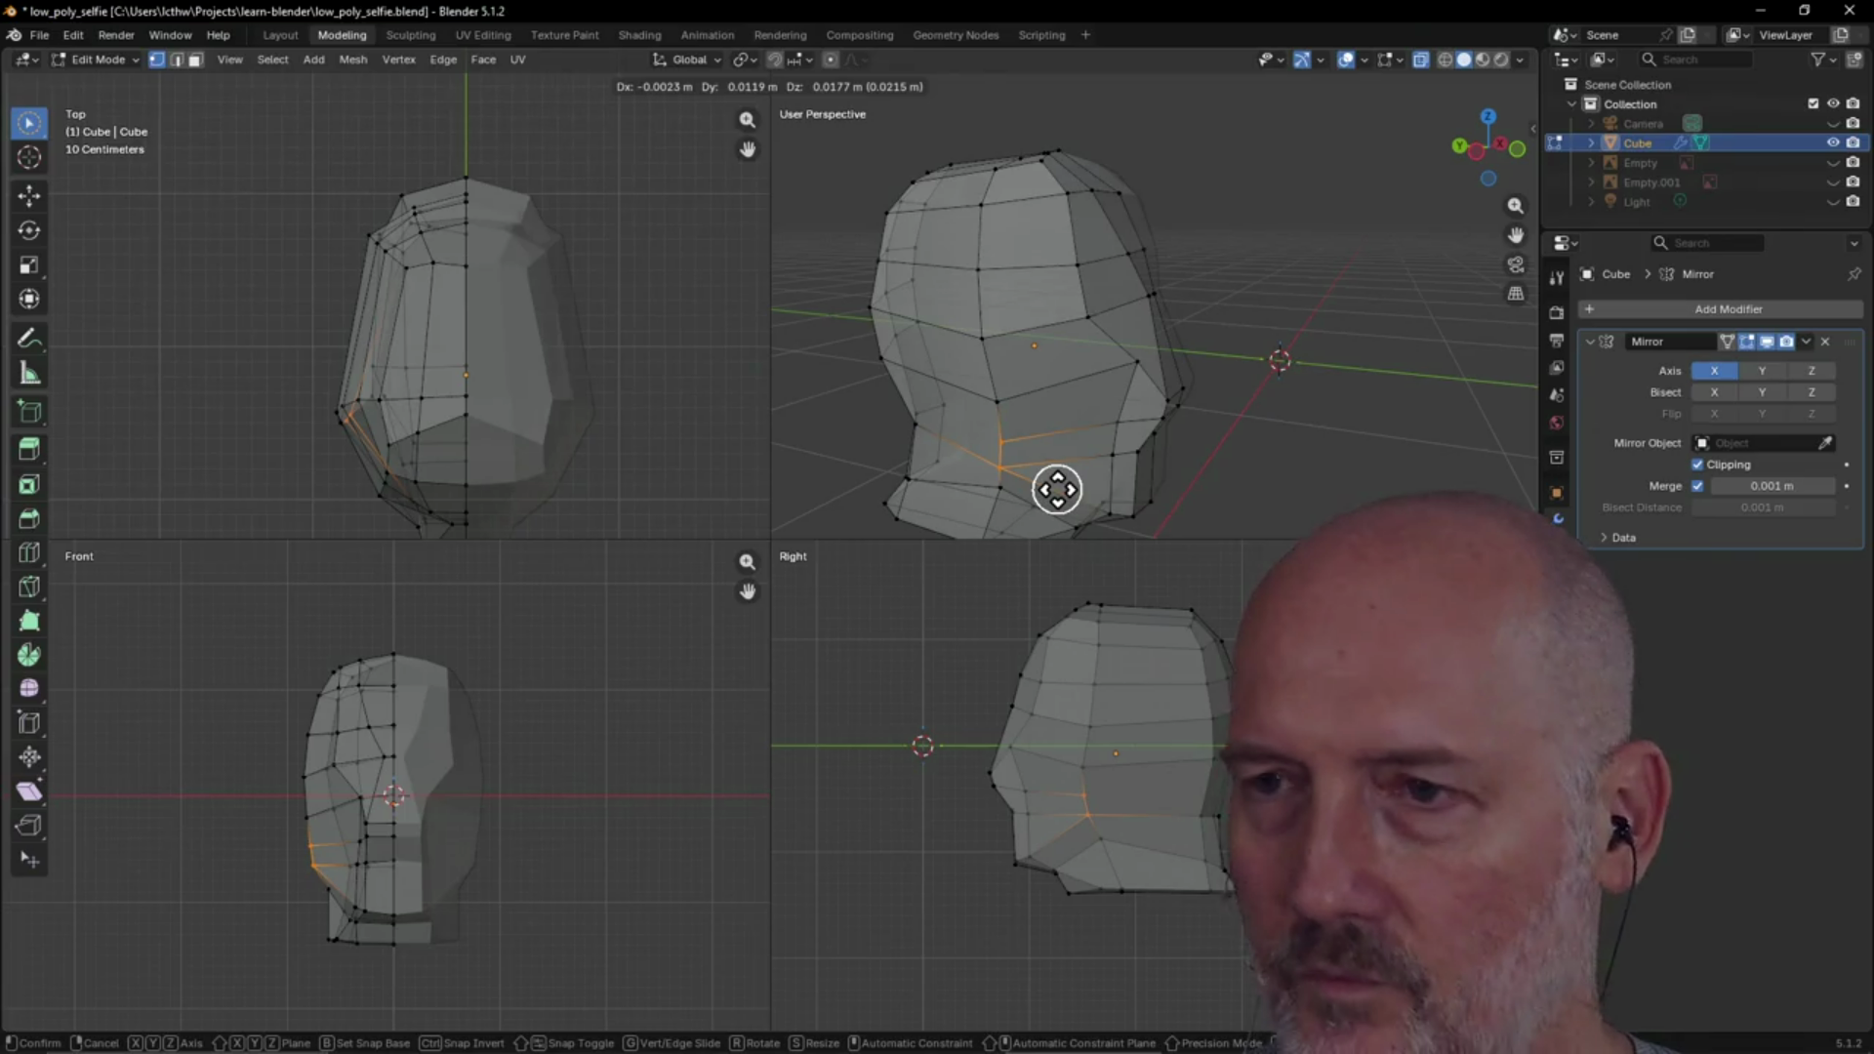
pyautogui.press('z')
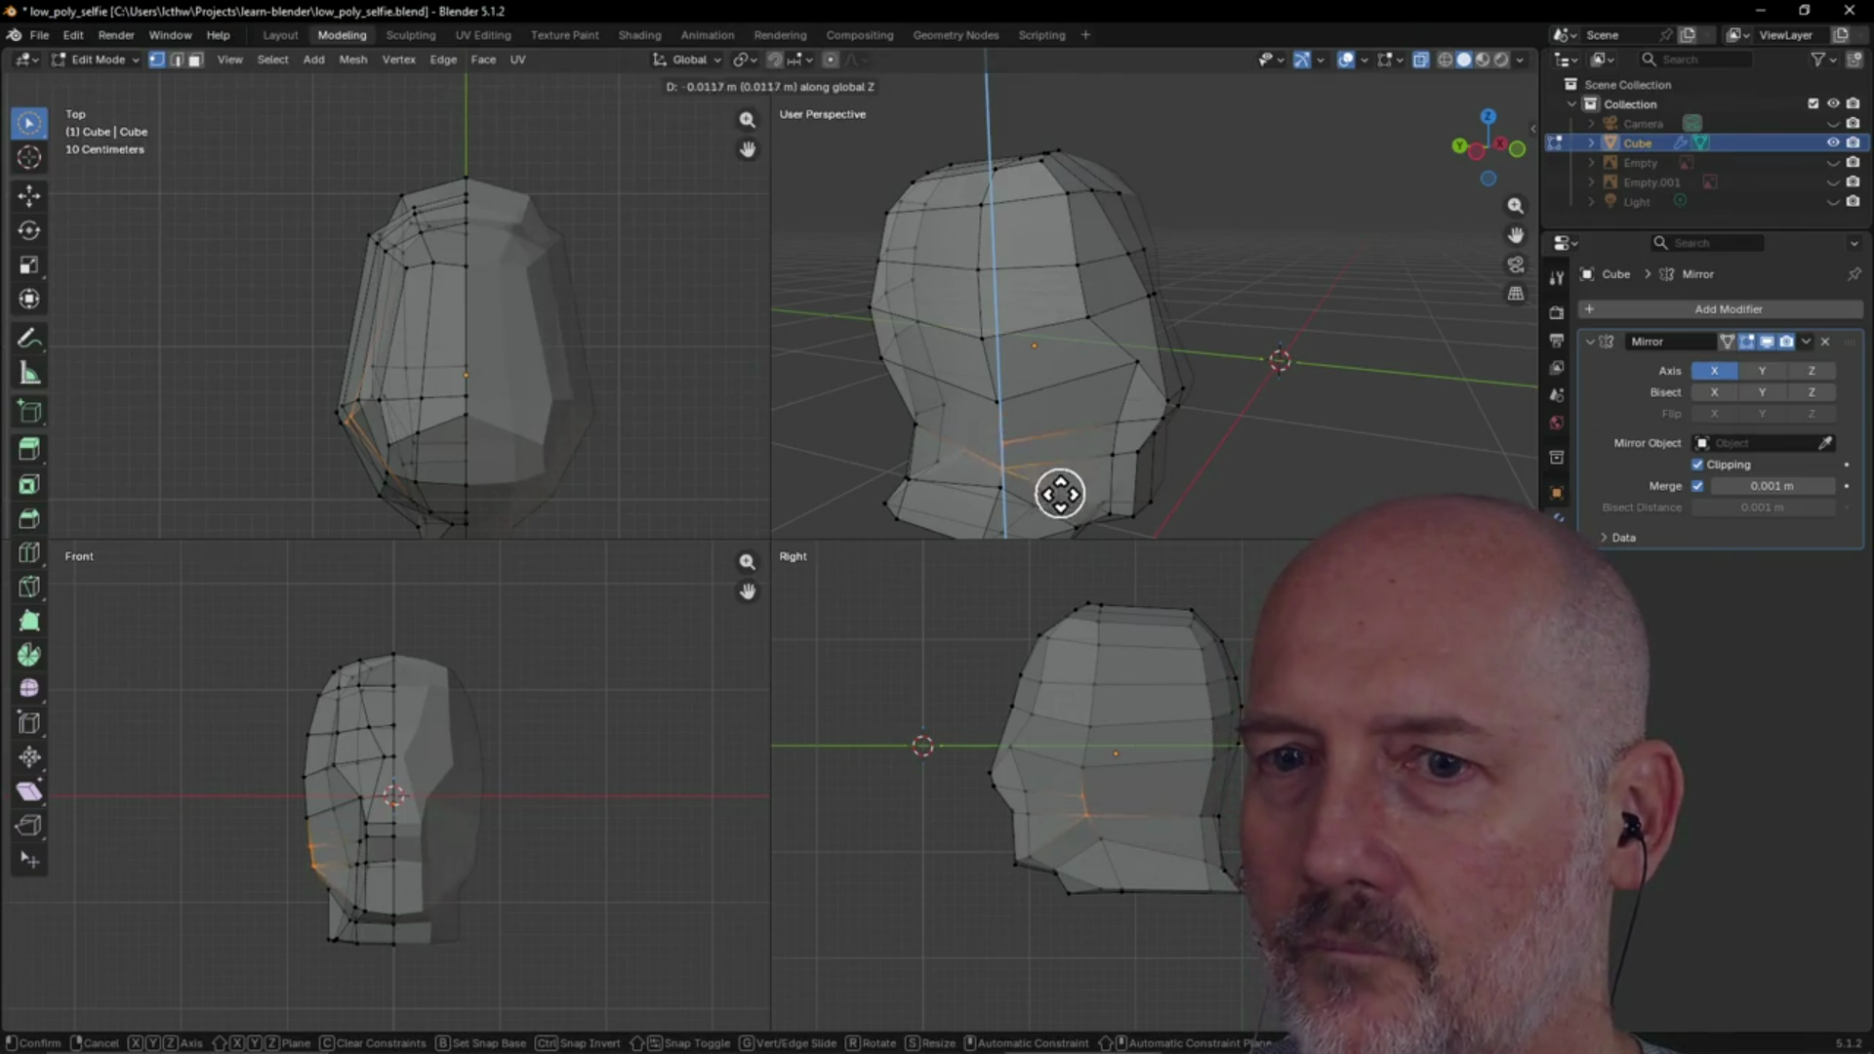
pyautogui.press('y')
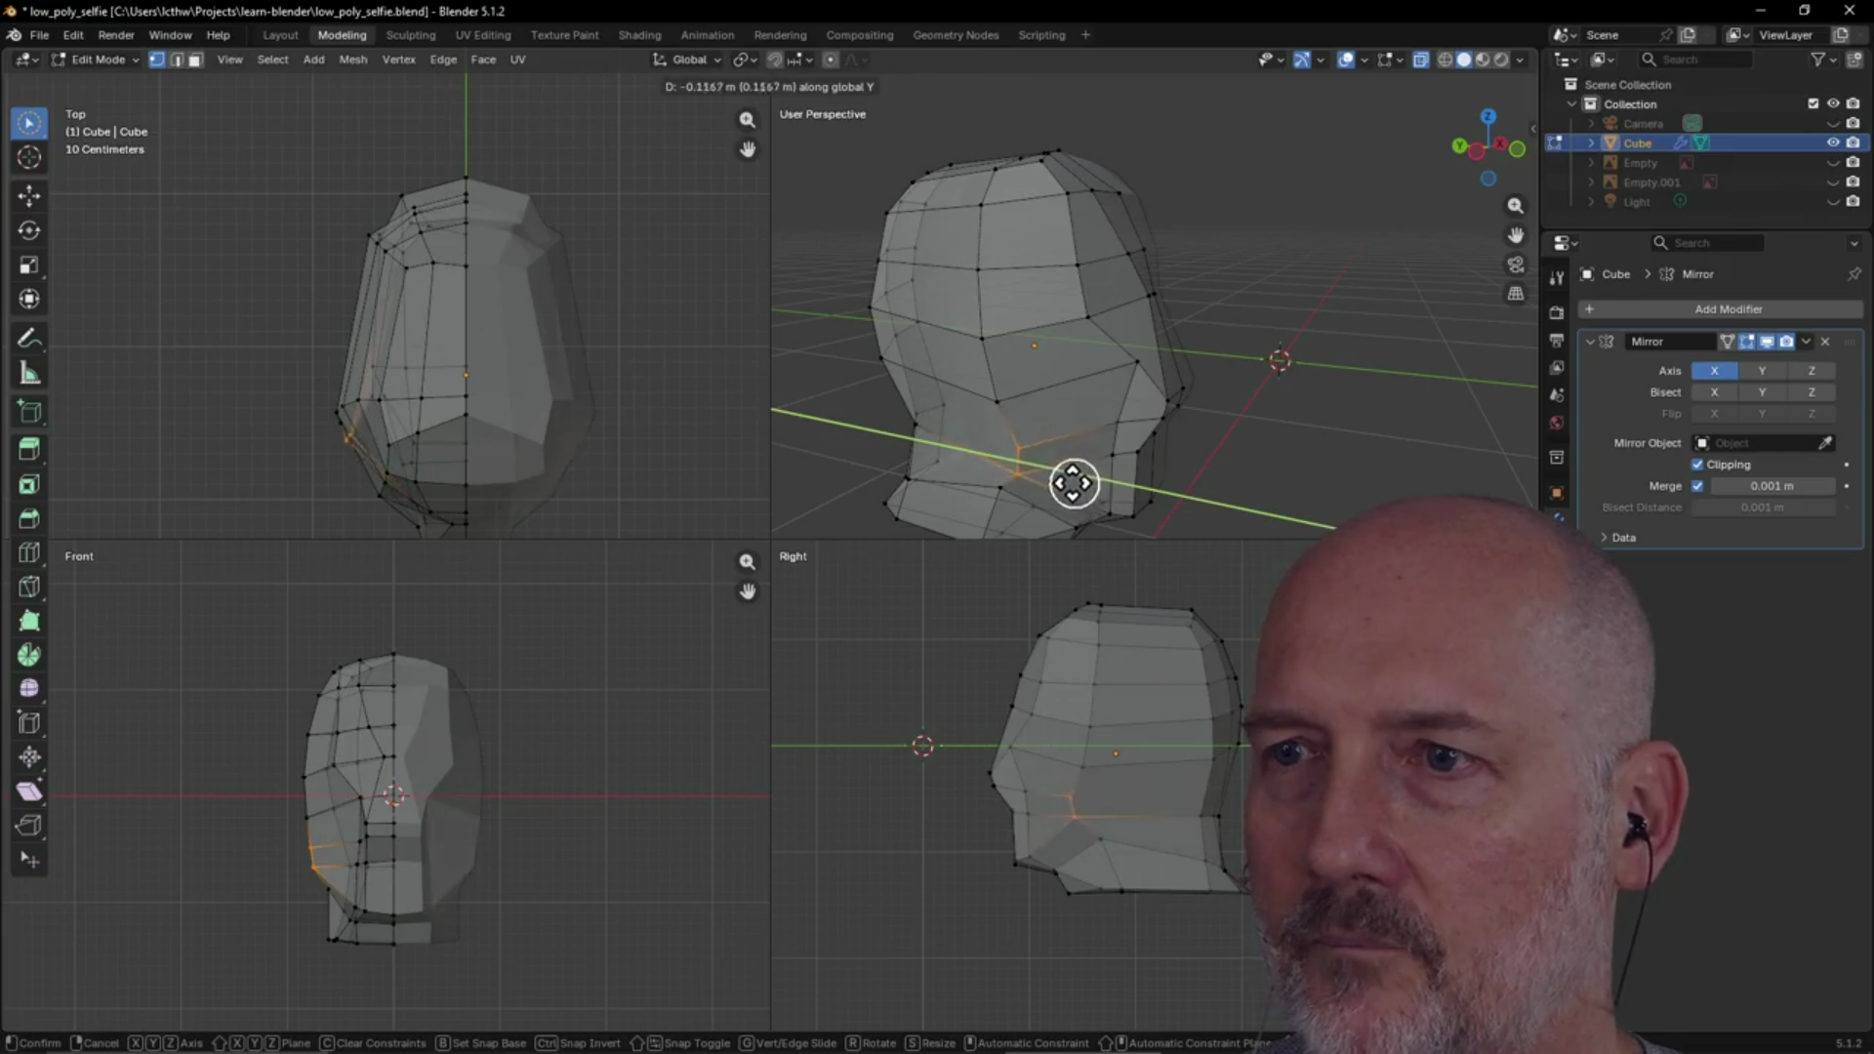
pyautogui.press('x')
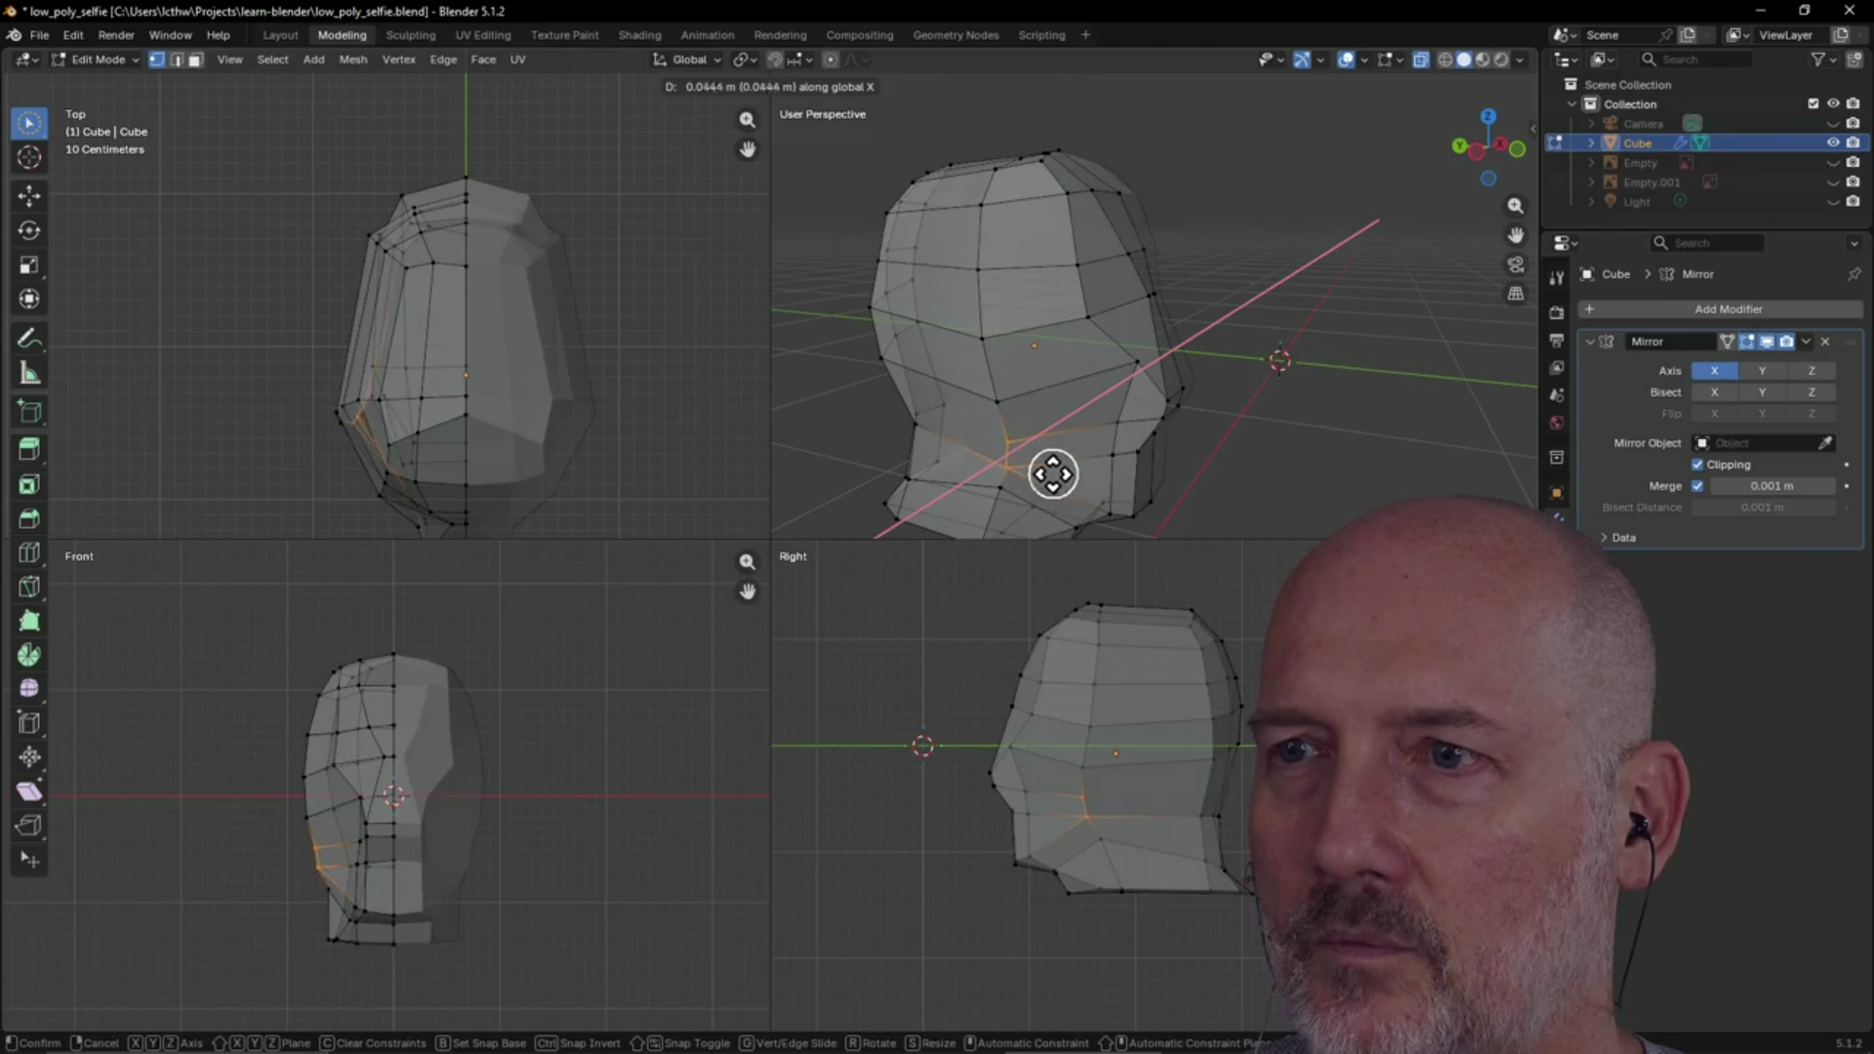
pyautogui.click(1057, 471)
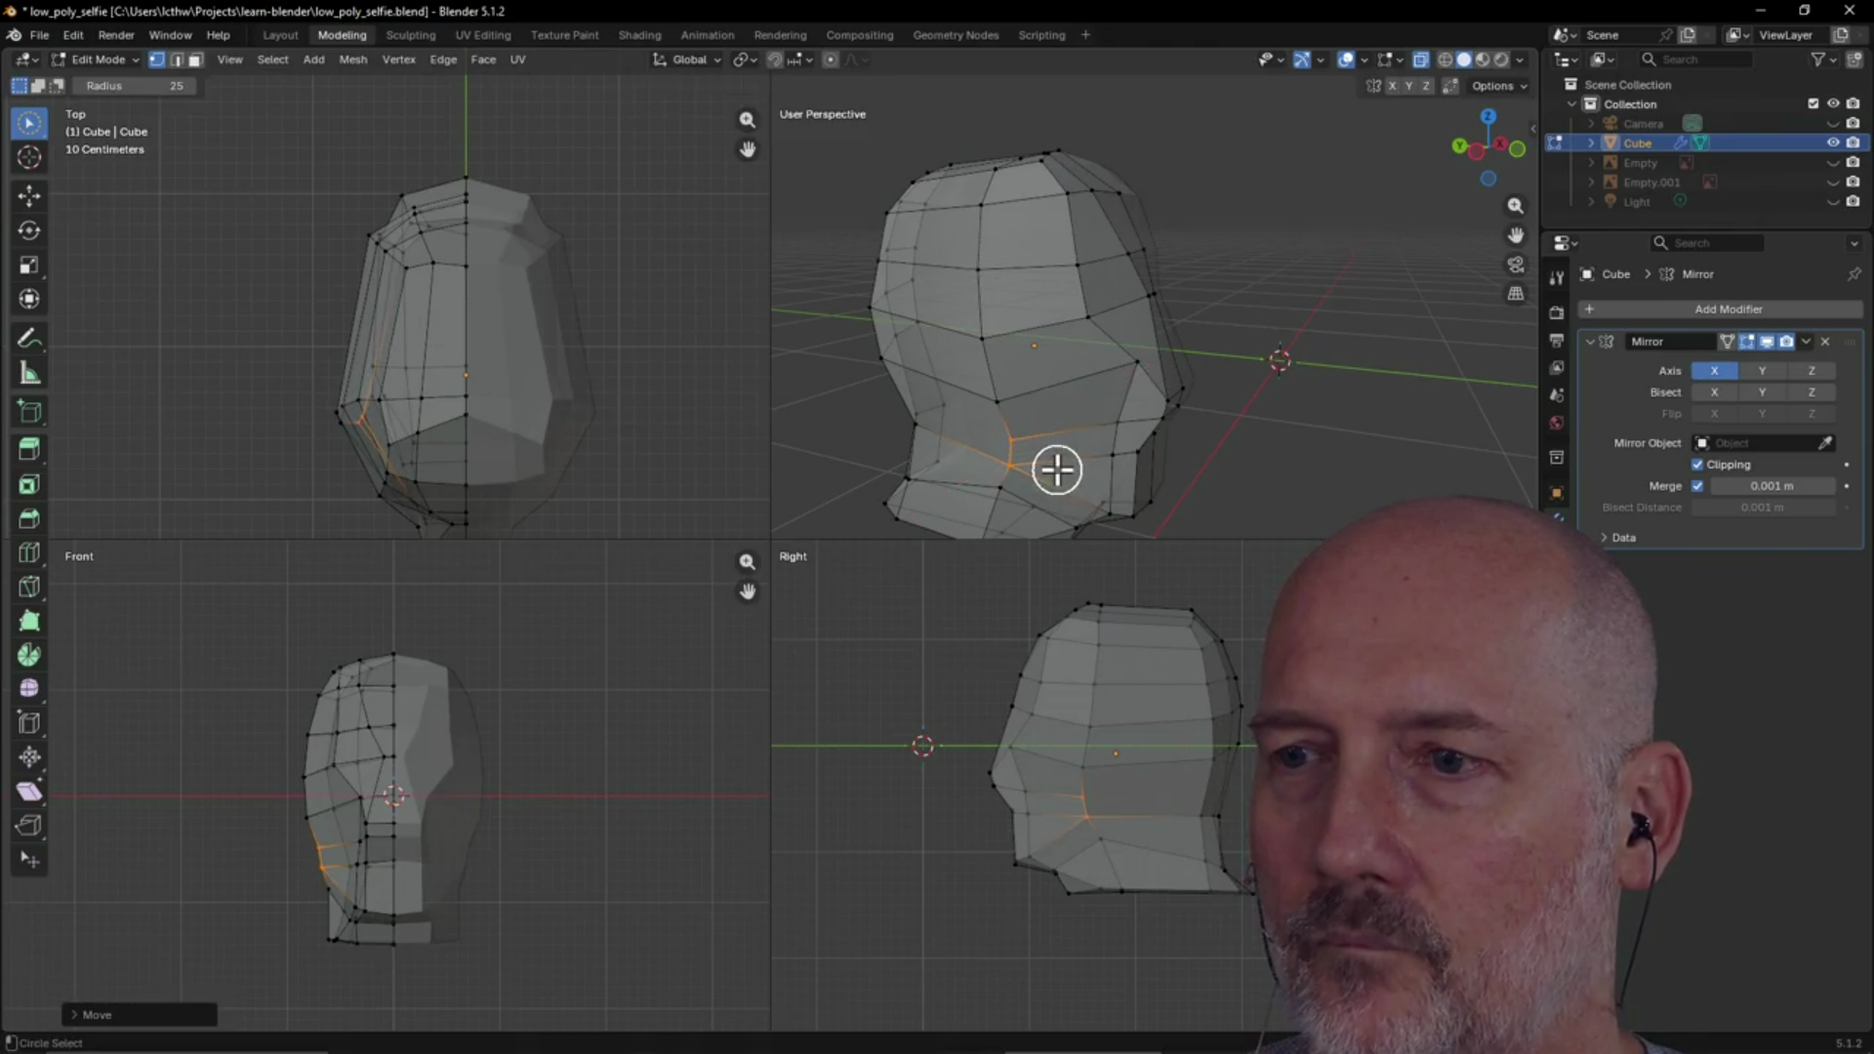
# Inspect the reshaped jaw from front, side and other angles, then select a crown vertex
pyautogui.moveTo(1185, 476)
pyautogui.mouseDown(button='middle')
pyautogui.moveTo(1025, 455)
pyautogui.moveTo(1301, 443)
pyautogui.moveTo(1275, 430)
pyautogui.moveTo(1163, 459)
pyautogui.moveTo(1215, 447)
pyautogui.moveTo(1087, 397)
pyautogui.moveTo(1076, 360)
pyautogui.mouseUp(button='middle')
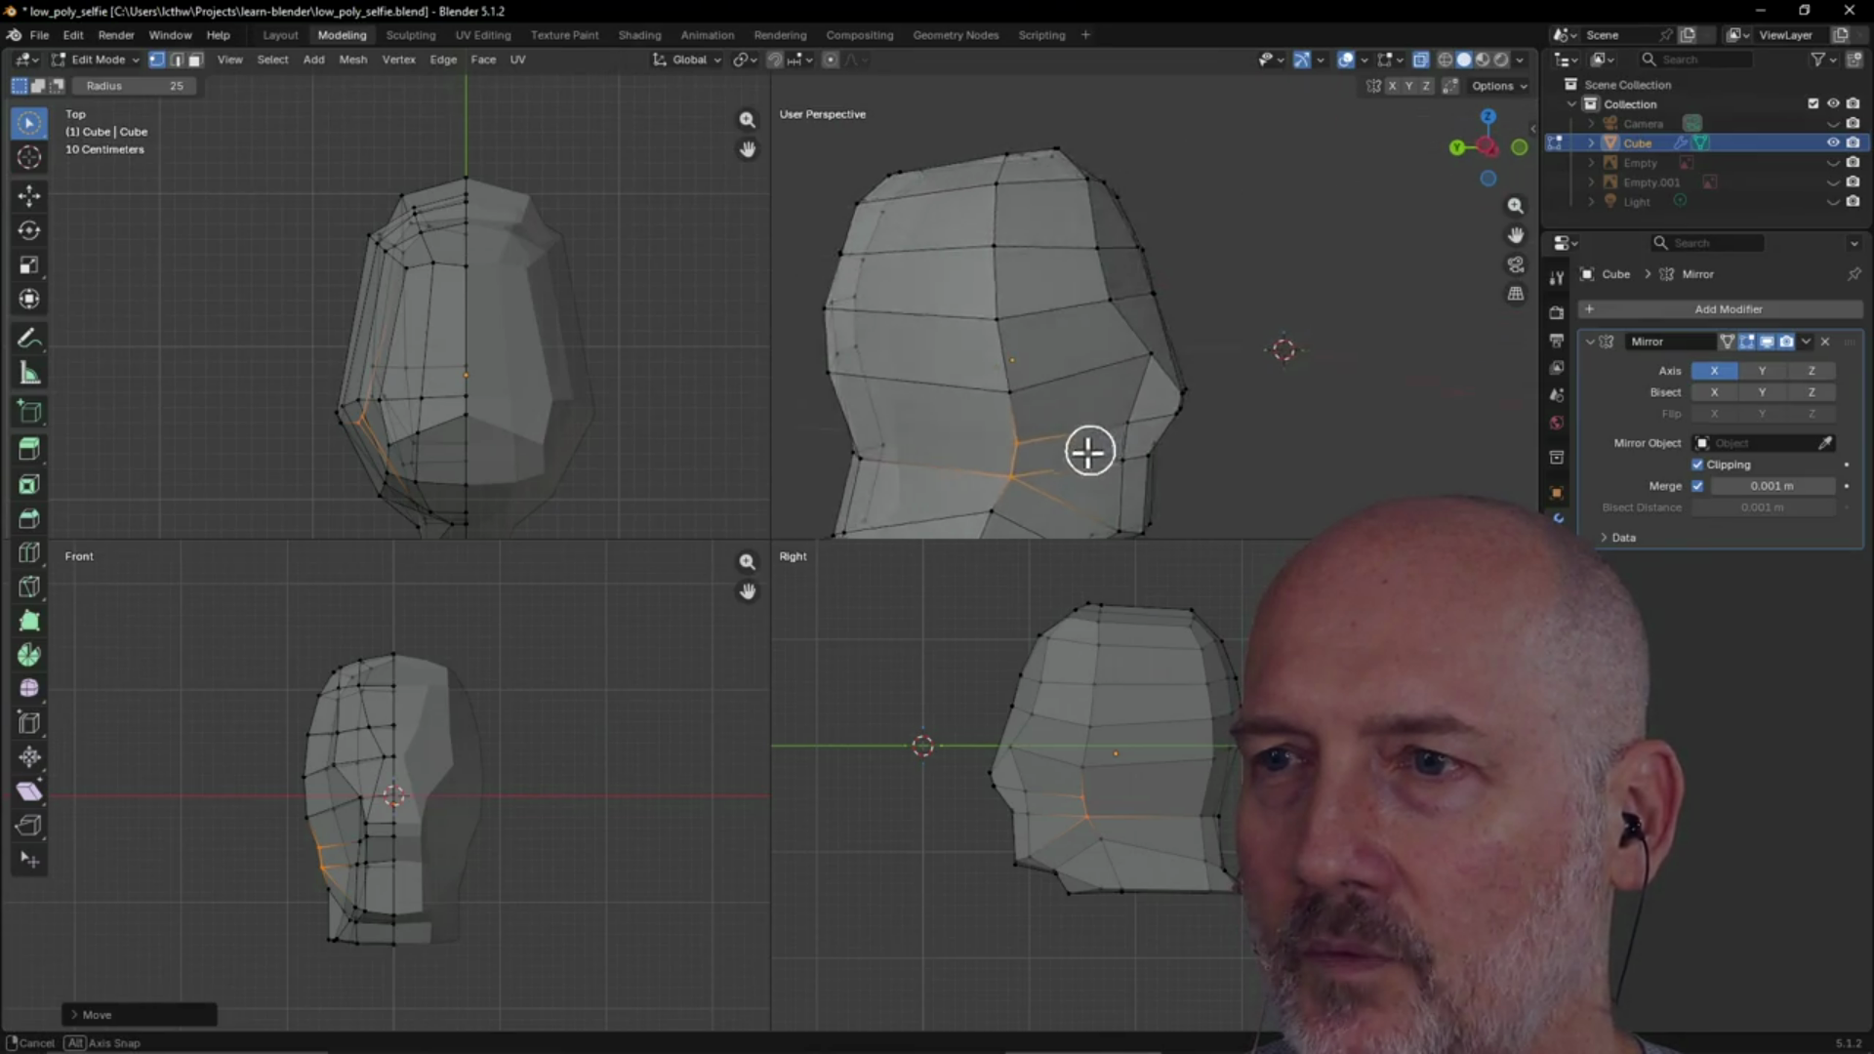
pyautogui.moveTo(1074, 458)
pyautogui.mouseDown(button='middle')
pyautogui.moveTo(1146, 448)
pyautogui.moveTo(1025, 452)
pyautogui.moveTo(1132, 391)
pyautogui.moveTo(1367, 384)
pyautogui.mouseUp(button='middle')
pyautogui.moveTo(1241, 395)
pyautogui.mouseDown(button='middle')
pyautogui.moveTo(1062, 441)
pyautogui.moveTo(1063, 469)
pyautogui.moveTo(1122, 443)
pyautogui.moveTo(1154, 460)
pyautogui.moveTo(1210, 448)
pyautogui.moveTo(975, 439)
pyautogui.moveTo(1067, 452)
pyautogui.moveTo(987, 452)
pyautogui.moveTo(1122, 364)
pyautogui.moveTo(1007, 366)
pyautogui.moveTo(1071, 376)
pyautogui.mouseUp(button='middle')
pyautogui.scroll(3, 1069, 377)
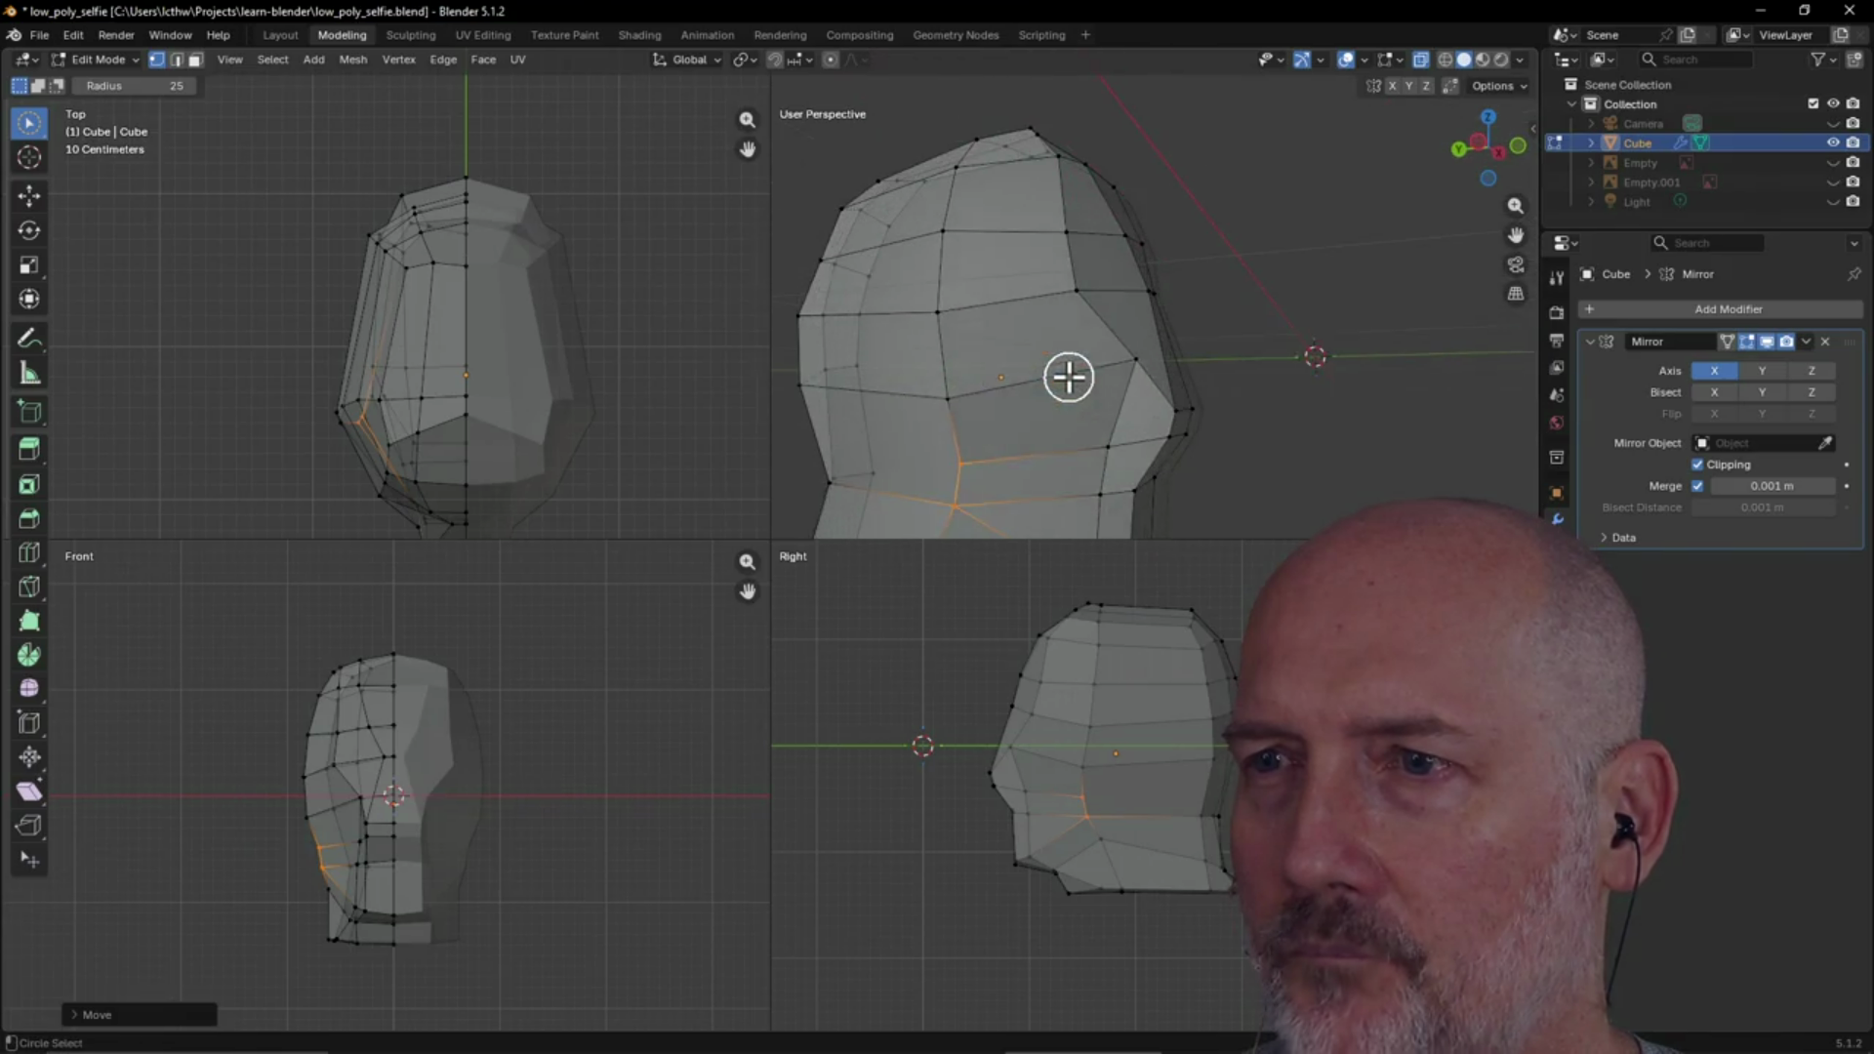
pyautogui.moveTo(1003, 487)
pyautogui.mouseDown(button='middle')
pyautogui.moveTo(1034, 414)
pyautogui.moveTo(1058, 426)
pyautogui.mouseUp(button='middle')
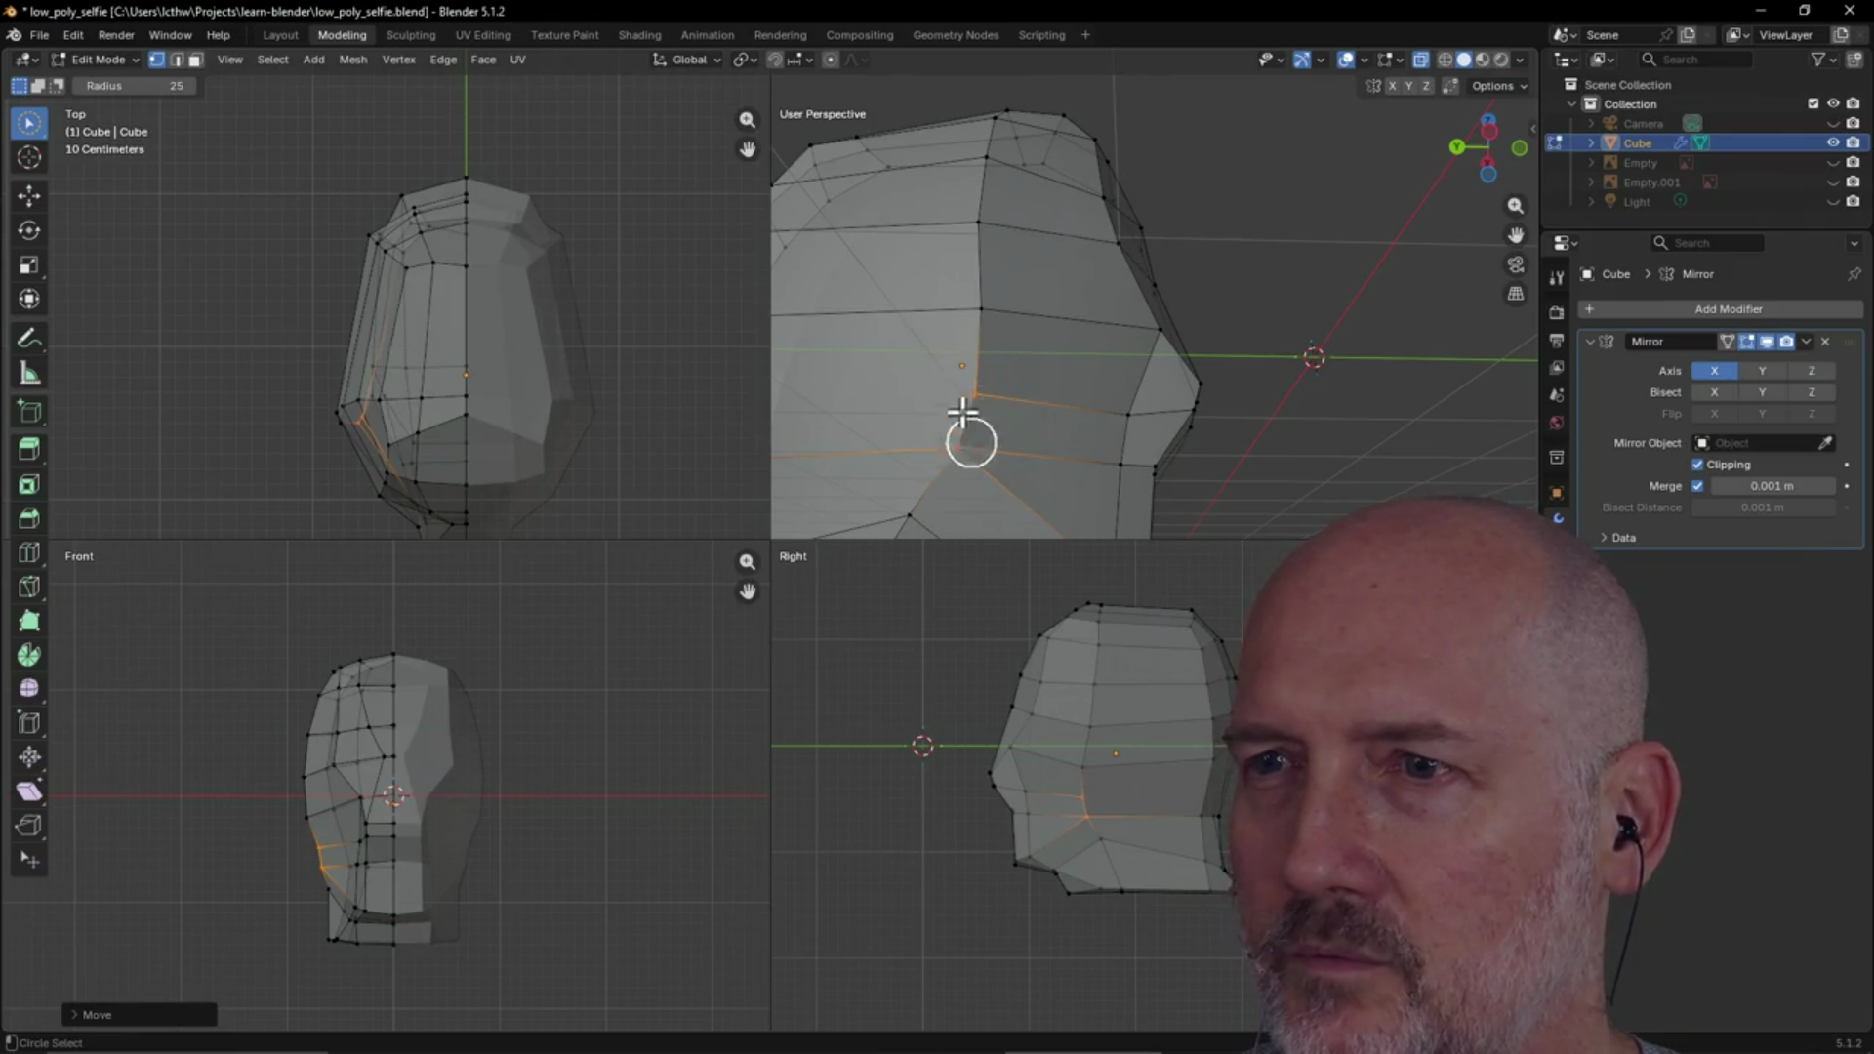
pyautogui.scroll(-3, 1021, 434)
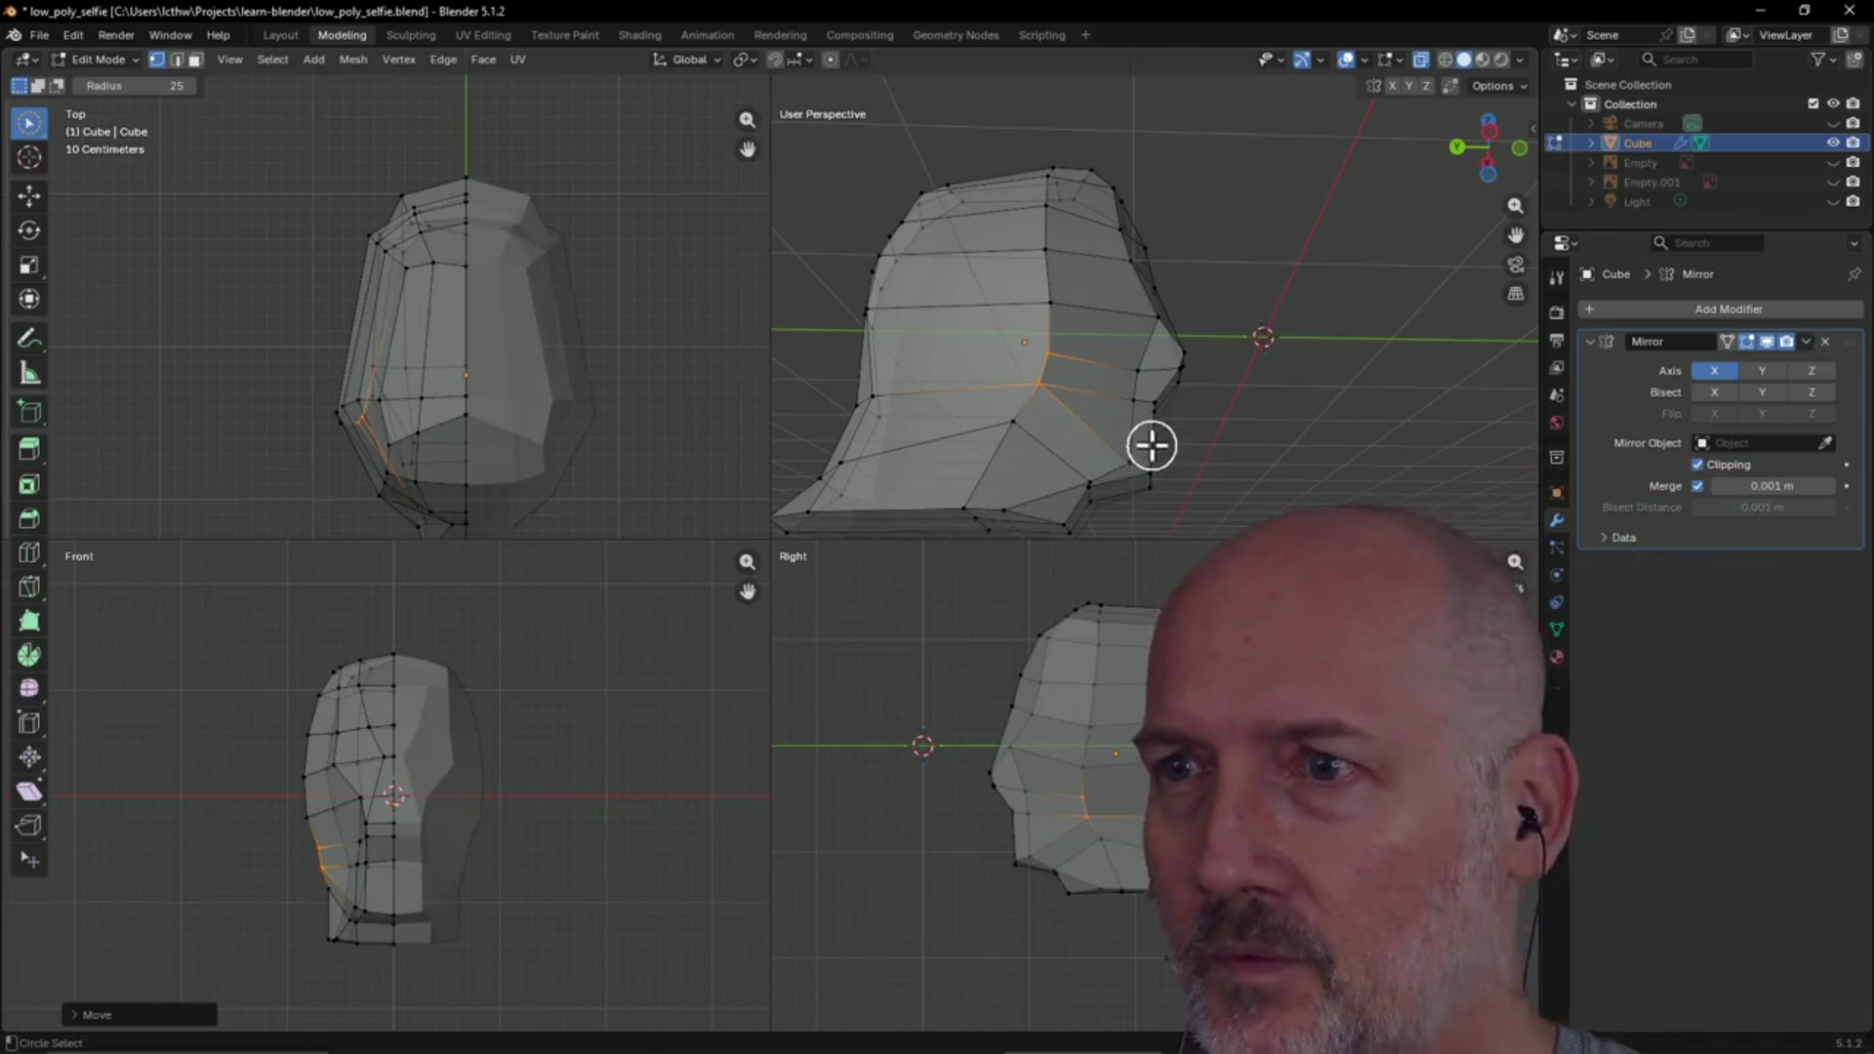
pyautogui.moveTo(1190, 451)
pyautogui.mouseDown(button='middle')
pyautogui.moveTo(1092, 510)
pyautogui.moveTo(1205, 389)
pyautogui.moveTo(1080, 385)
pyautogui.moveTo(1112, 364)
pyautogui.moveTo(1050, 360)
pyautogui.moveTo(1247, 343)
pyautogui.moveTo(1200, 419)
pyautogui.moveTo(1085, 328)
pyautogui.moveTo(1218, 154)
pyautogui.mouseUp(button='middle')
pyautogui.moveTo(1264, 132)
pyautogui.mouseDown(button='middle')
pyautogui.moveTo(1159, 171)
pyautogui.moveTo(1188, 150)
pyautogui.mouseUp(button='middle')
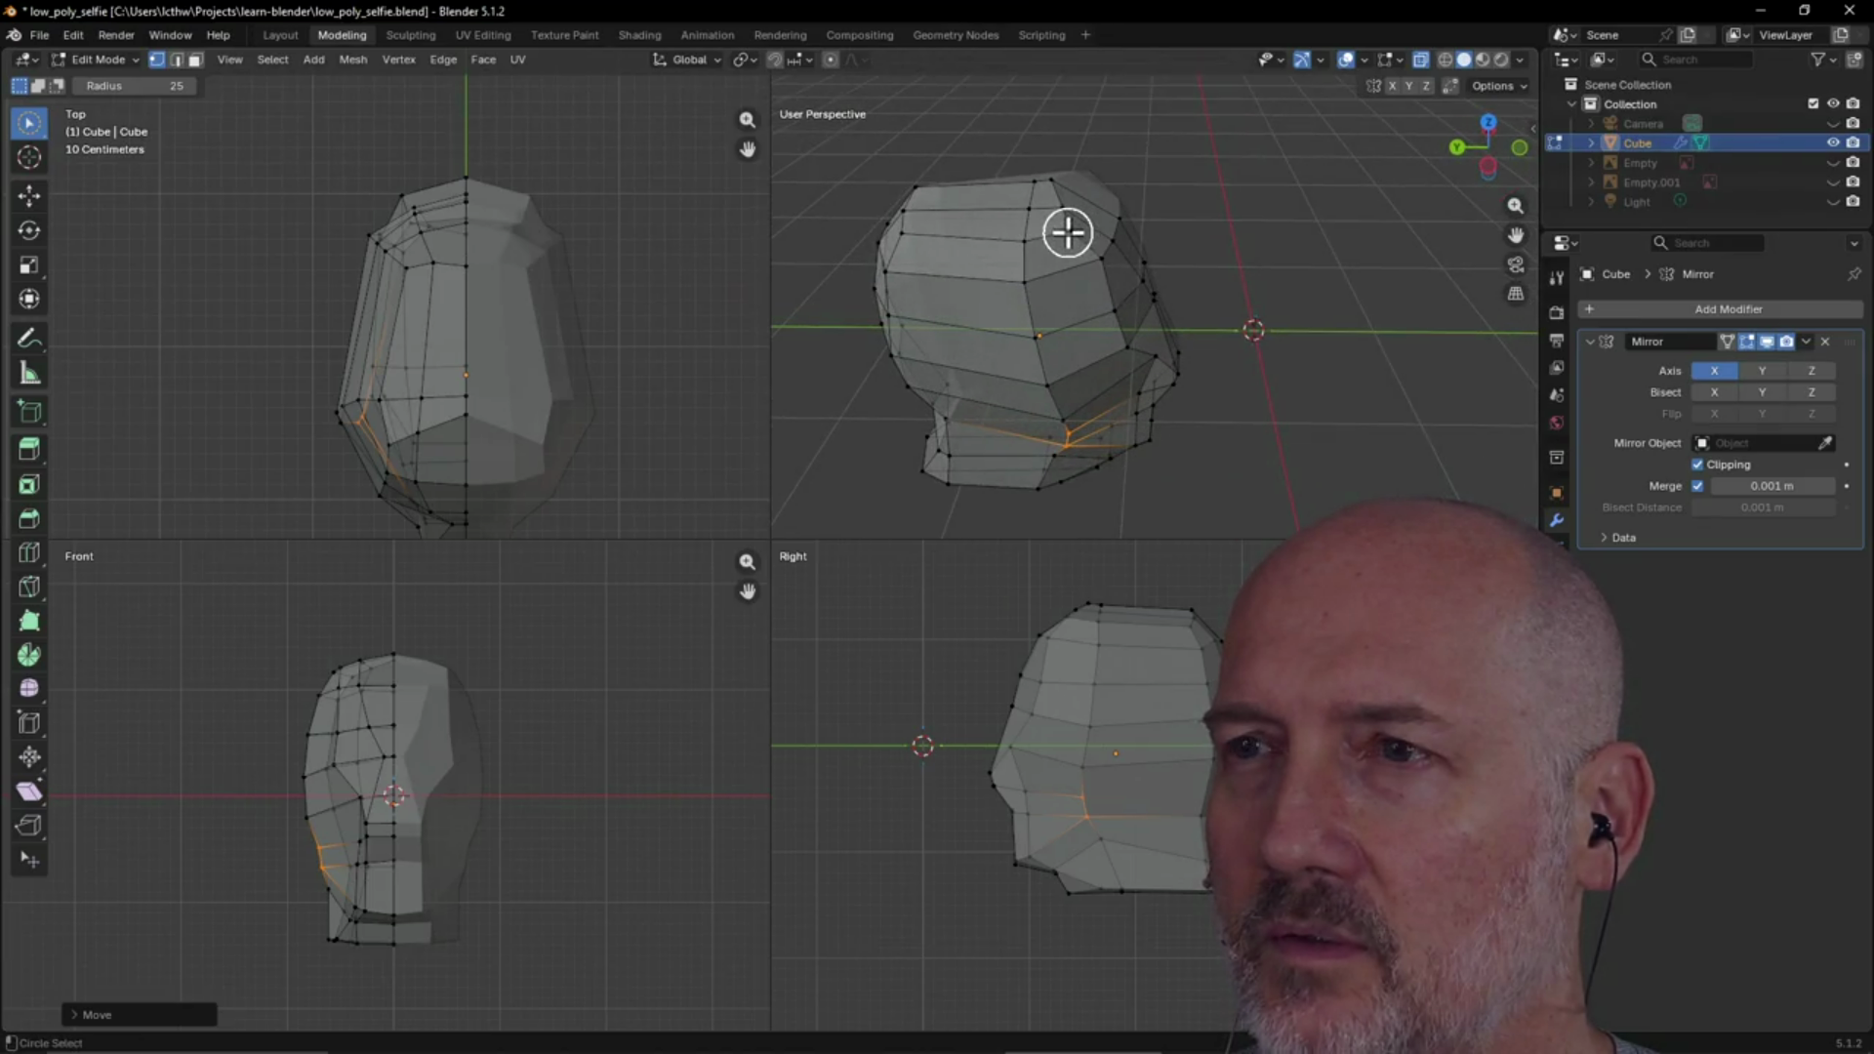
pyautogui.click(1068, 232)
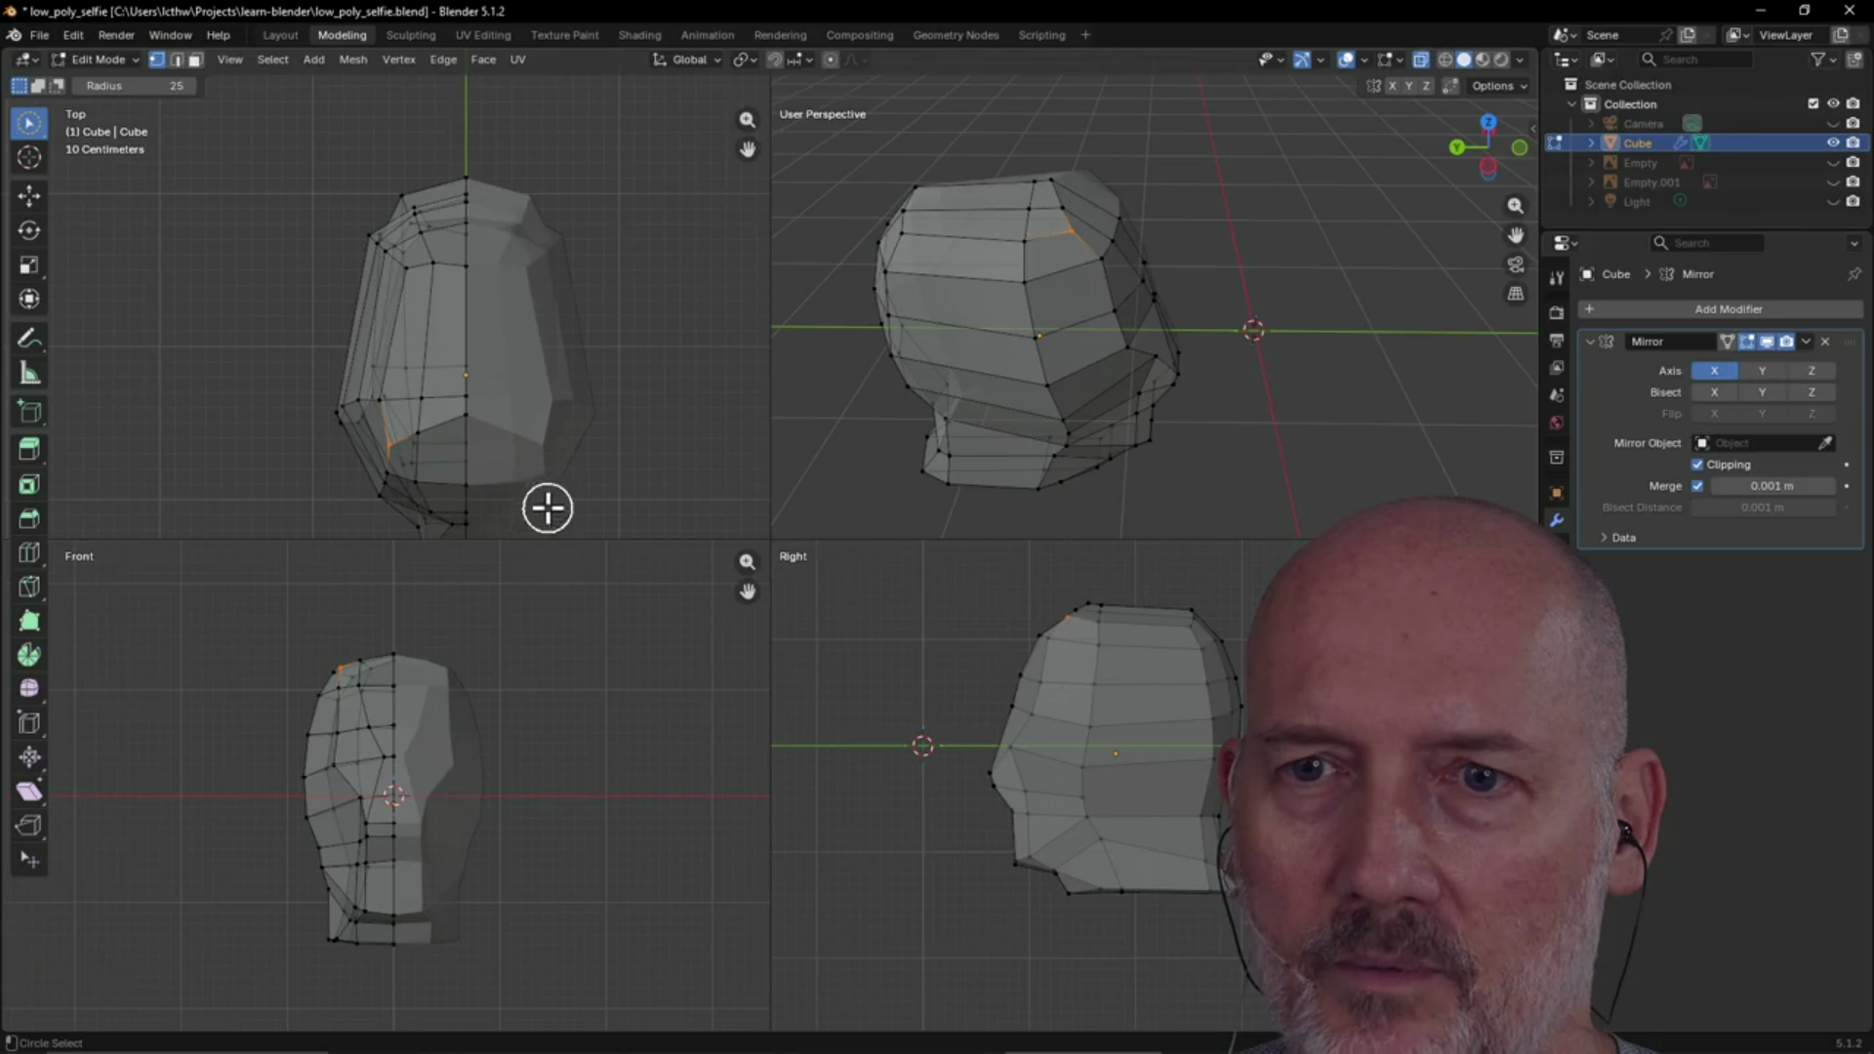
# Frame the selected crown vertex in Front view and move it to a new position
pyautogui.scroll(5, 317, 694)
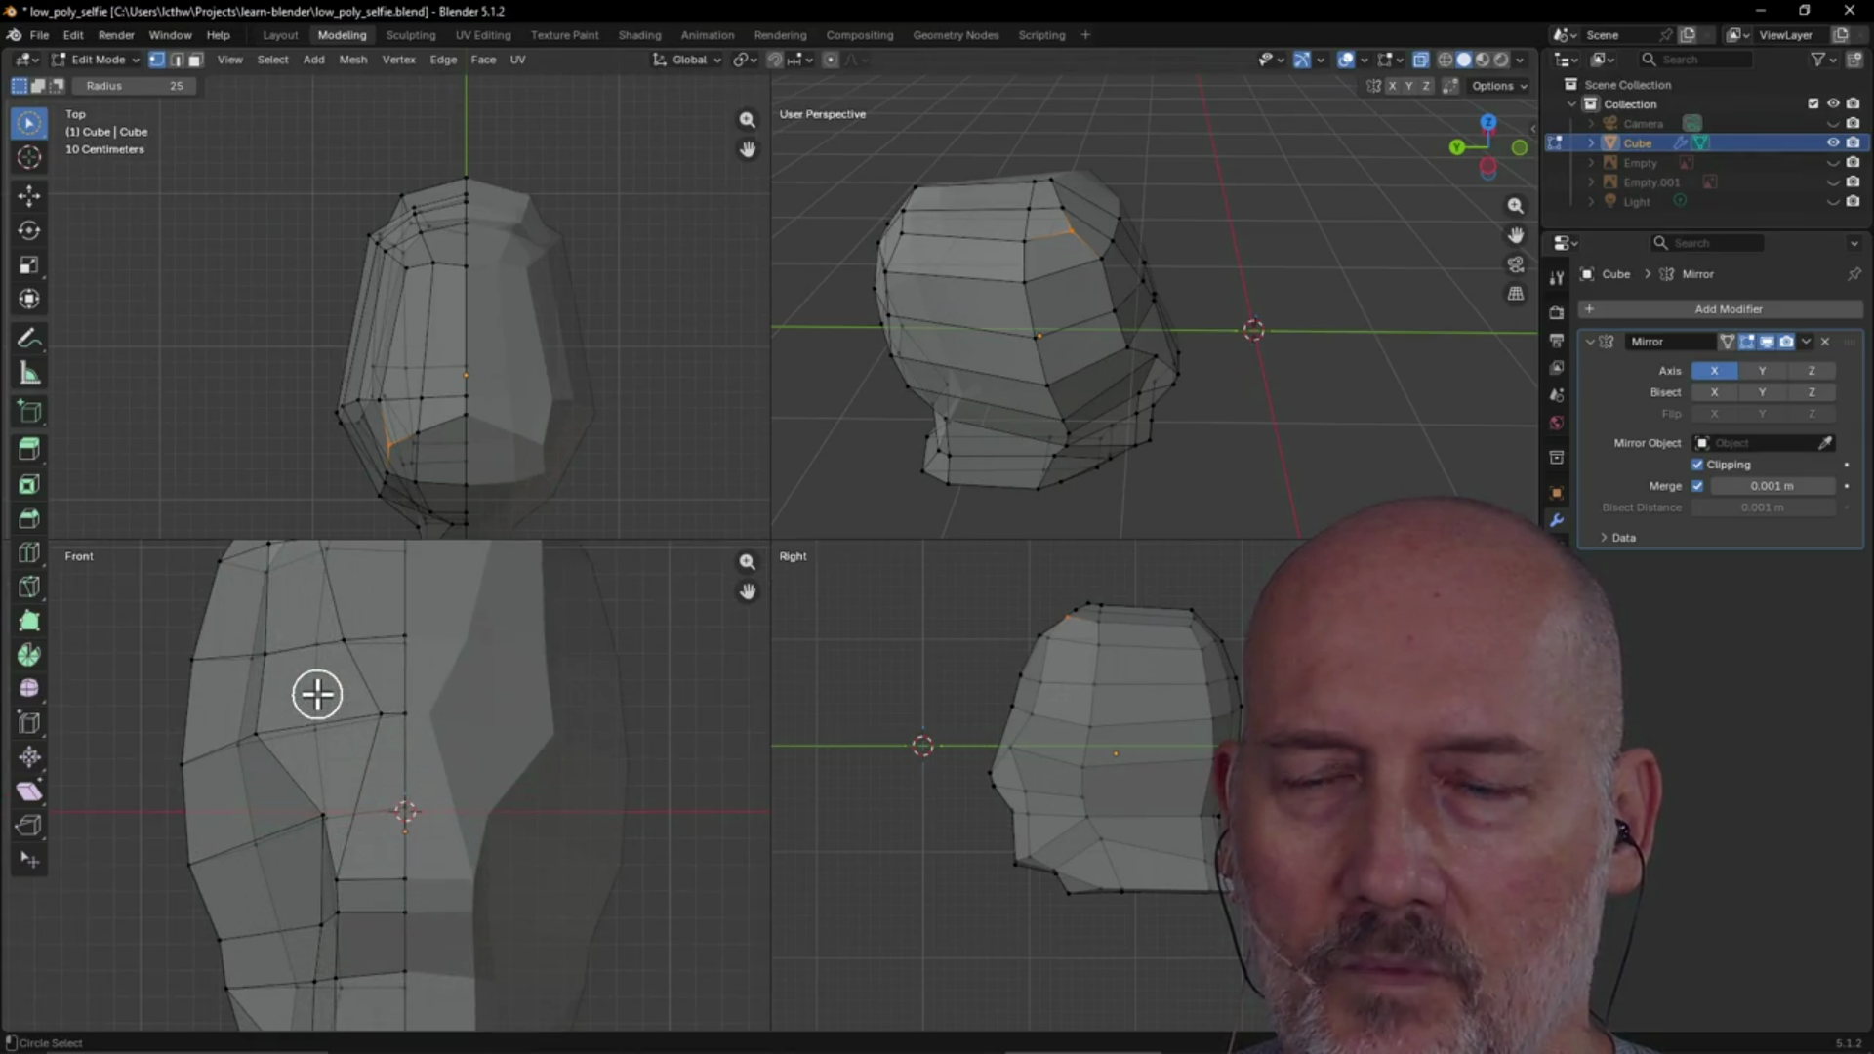
pyautogui.press('`')
pyautogui.click(459, 791)
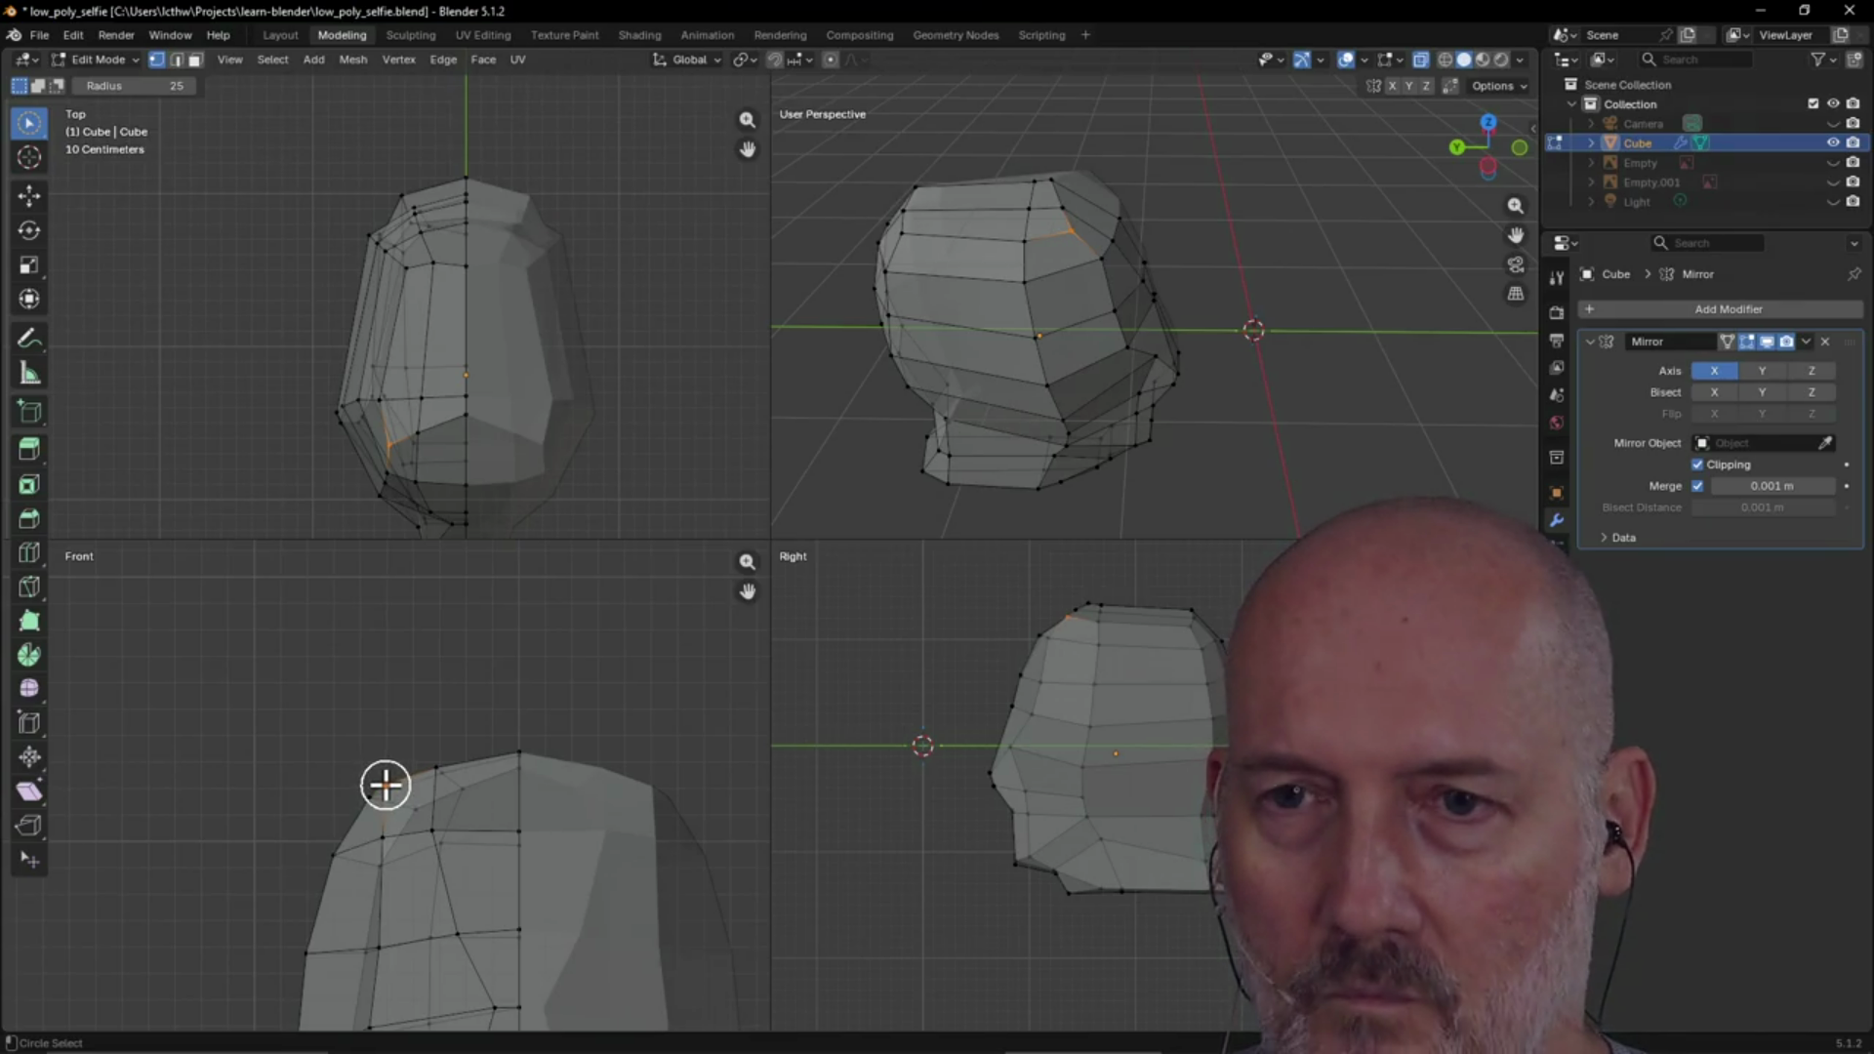
pyautogui.press('g')
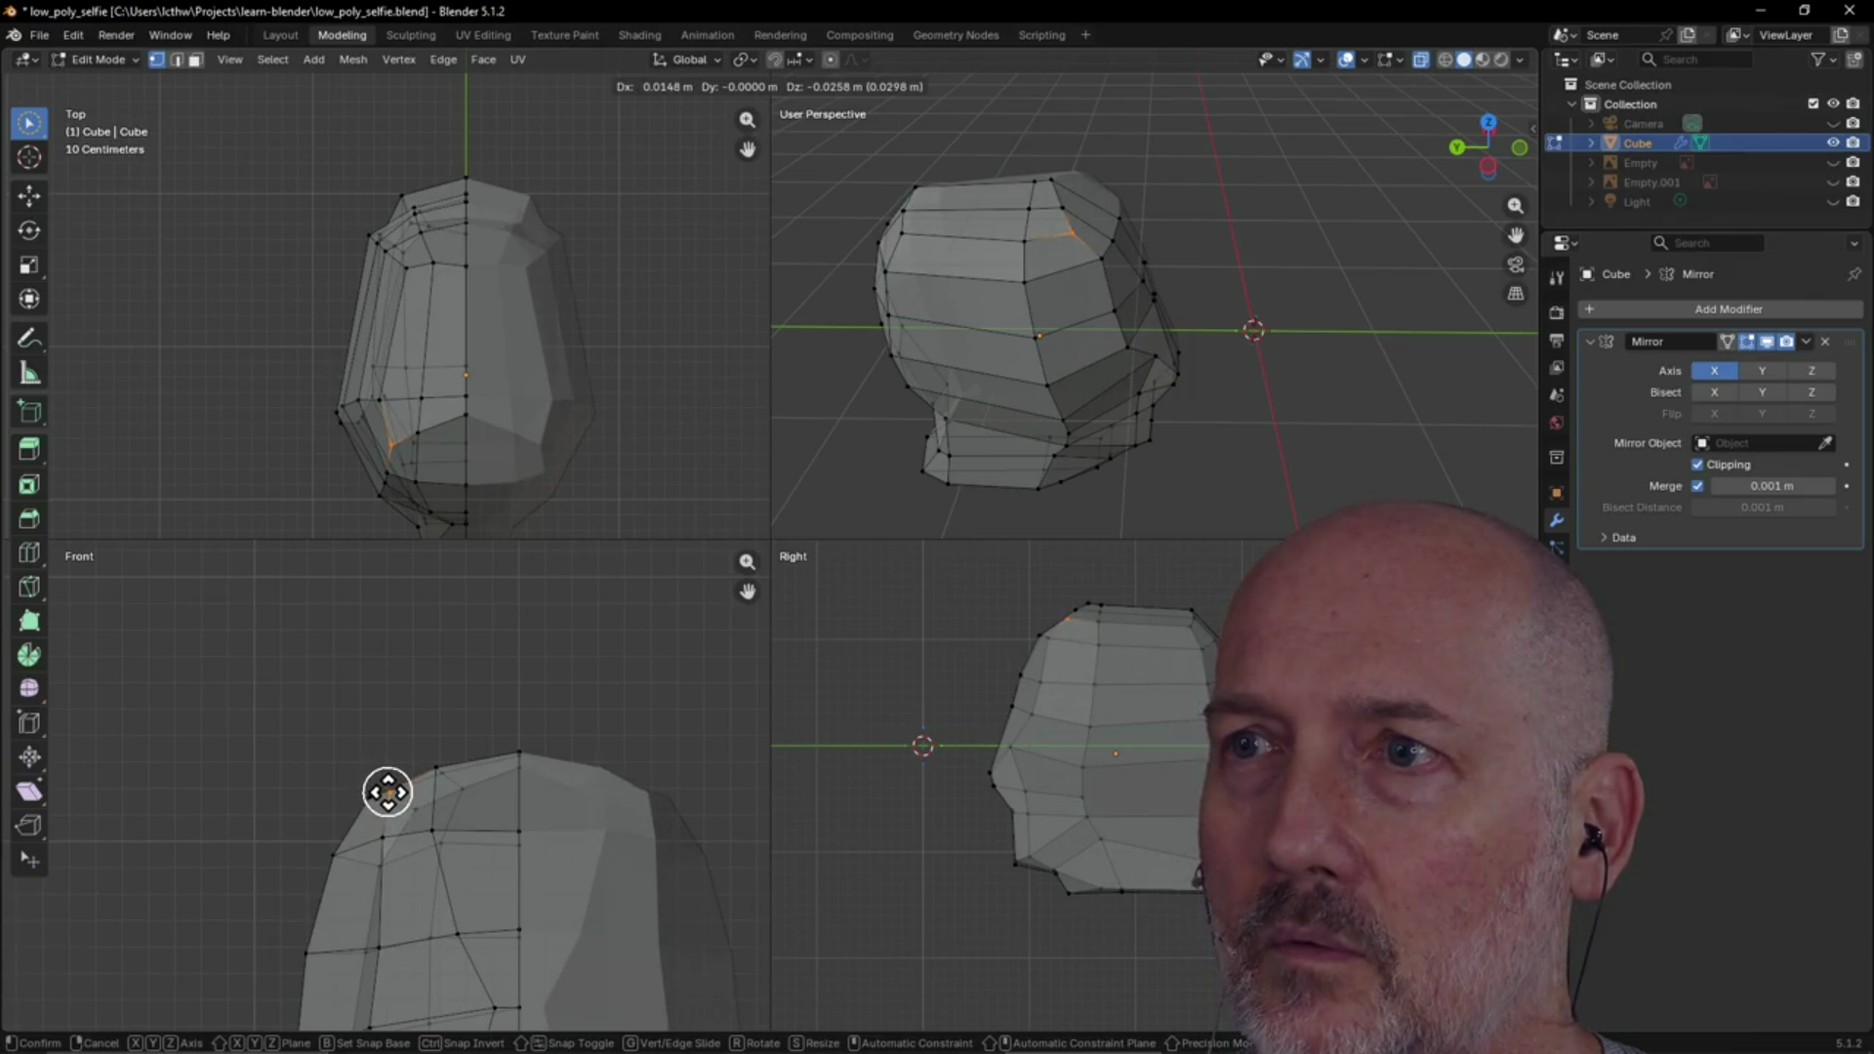
pyautogui.click(388, 791)
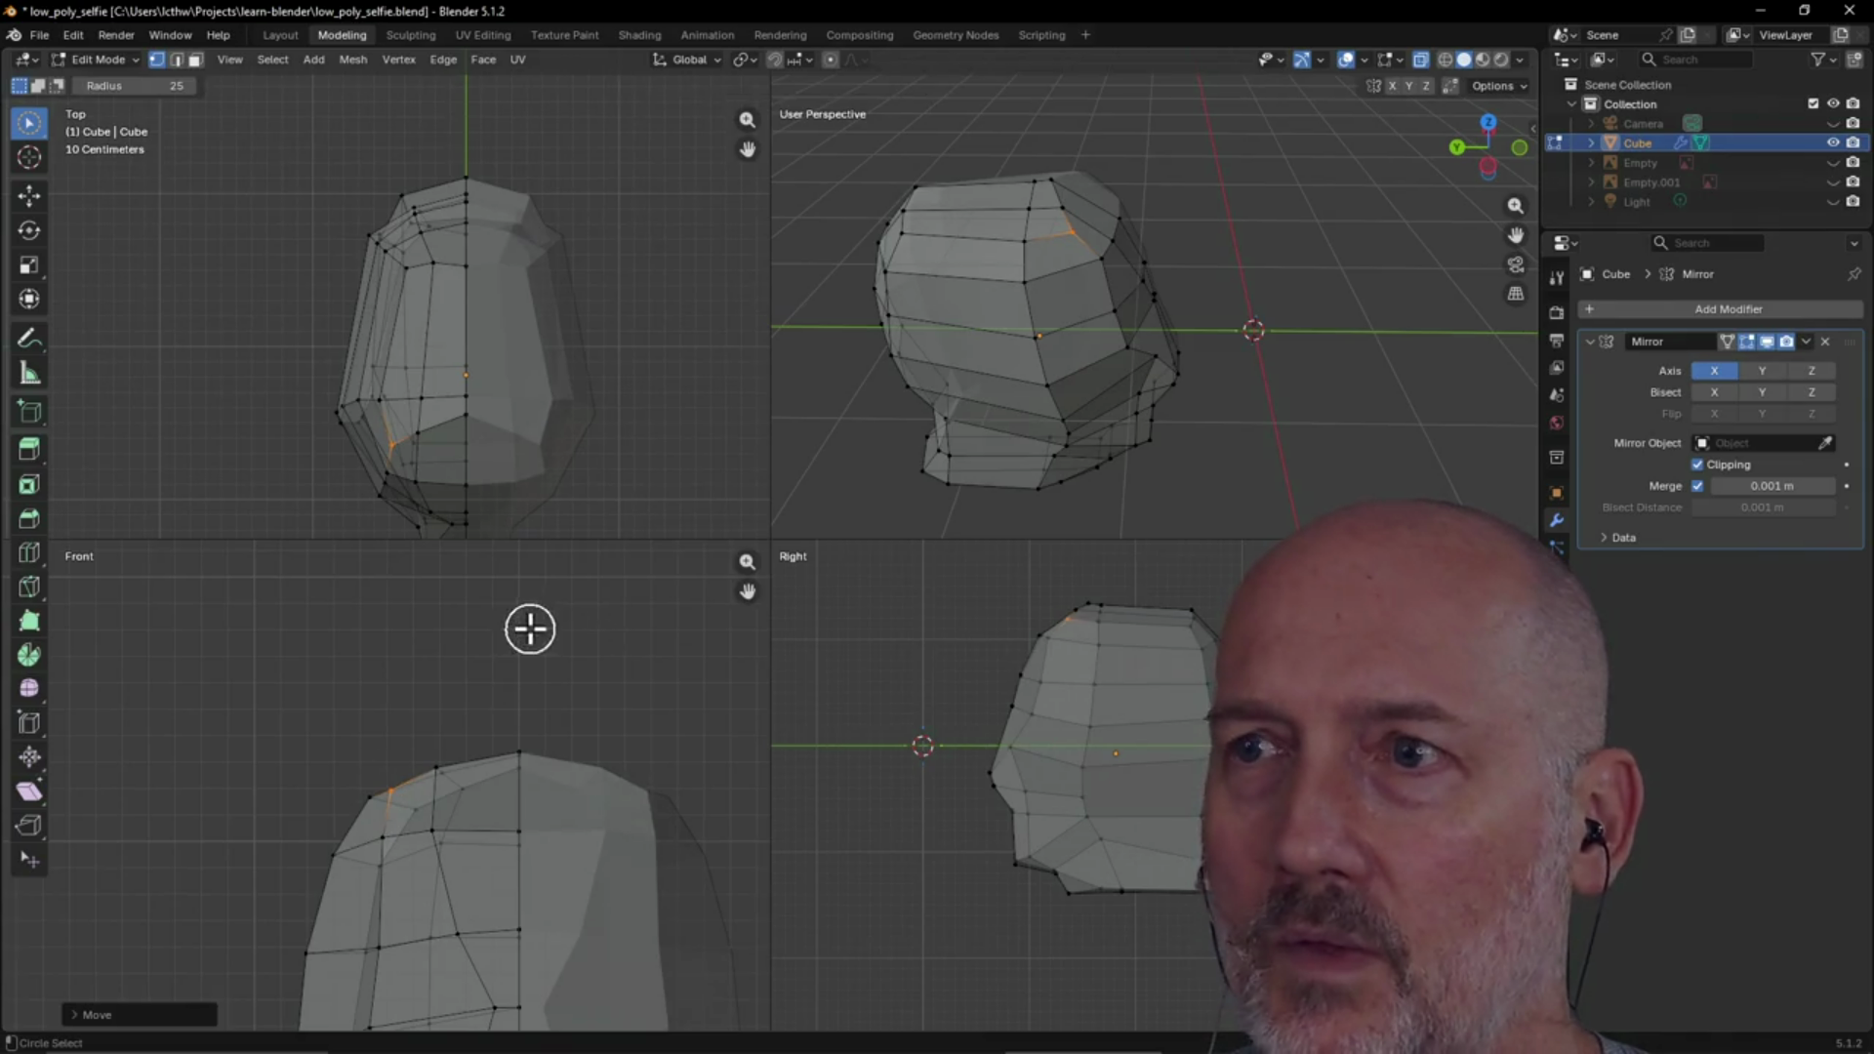
# Move another vertex on the head's upper side to a new position
pyautogui.moveTo(1086, 334)
pyautogui.mouseDown(button='middle')
pyautogui.moveTo(929, 263)
pyautogui.moveTo(1092, 217)
pyautogui.moveTo(1147, 235)
pyautogui.moveTo(1243, 209)
pyautogui.moveTo(1208, 305)
pyautogui.mouseUp(button='middle')
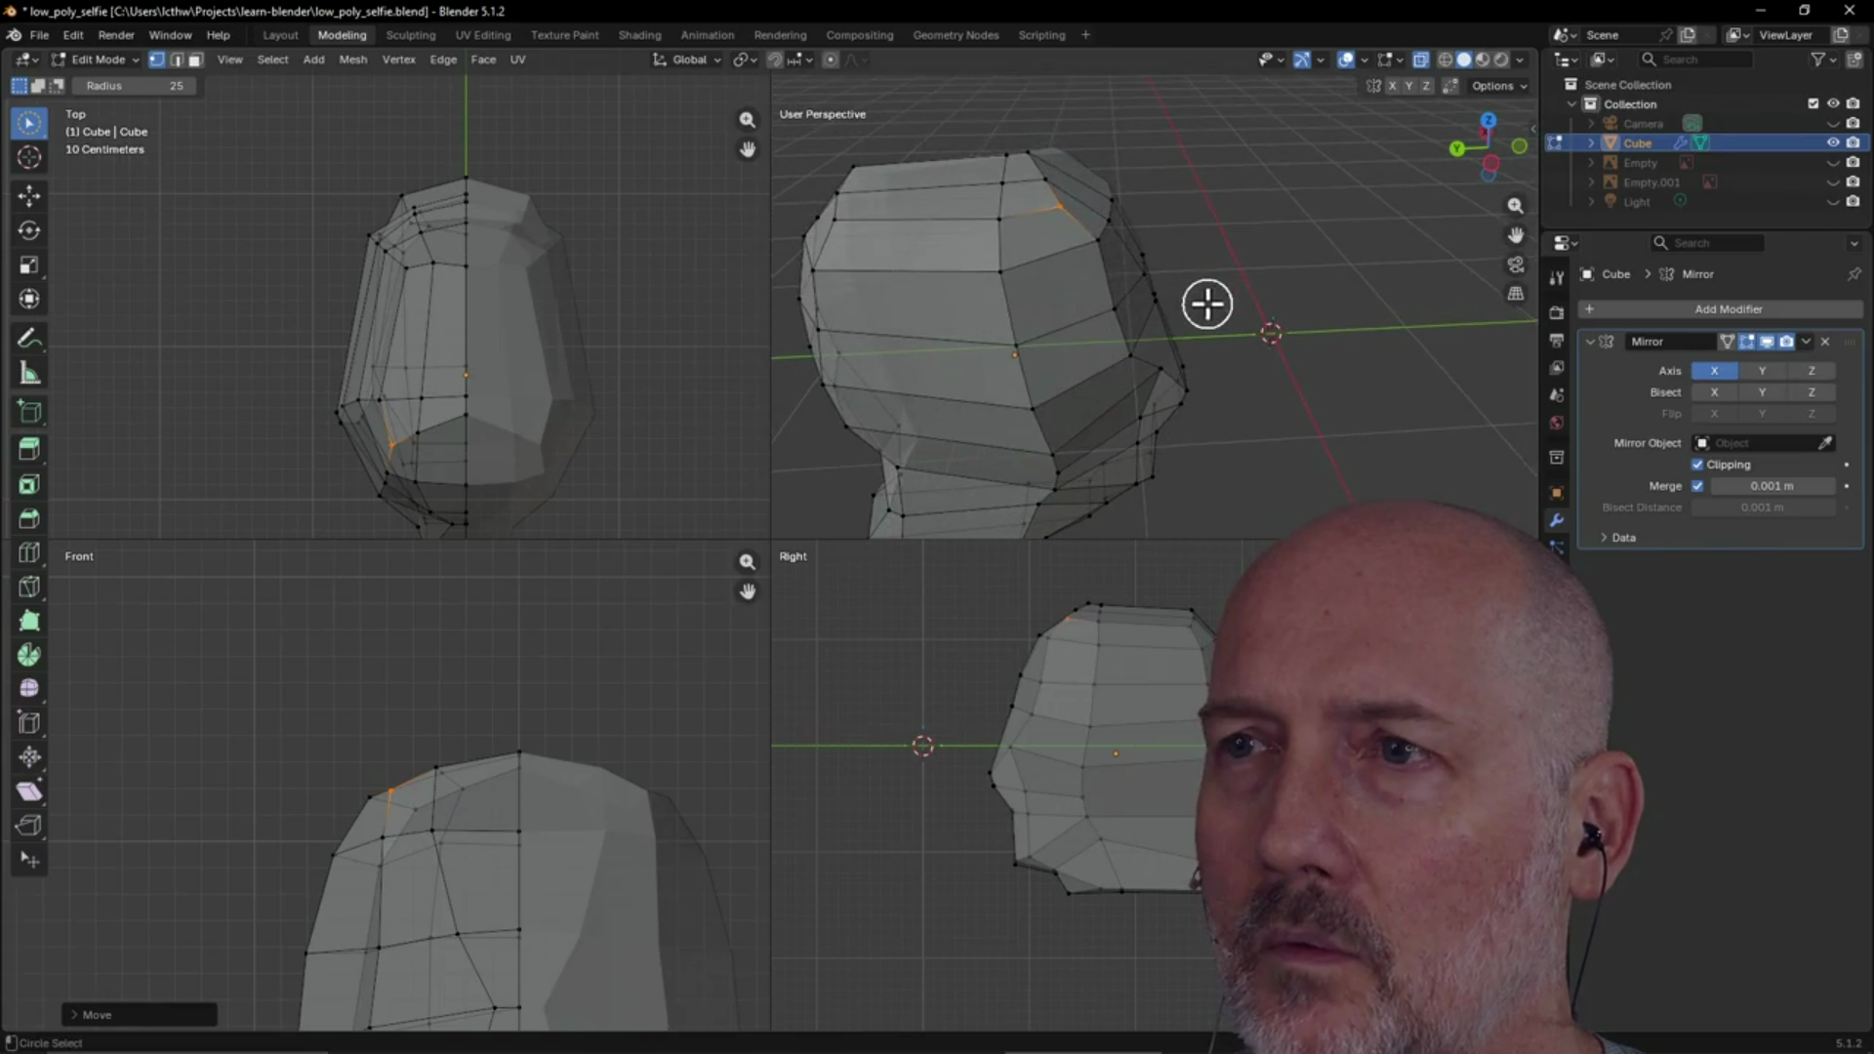
pyautogui.click(1099, 246)
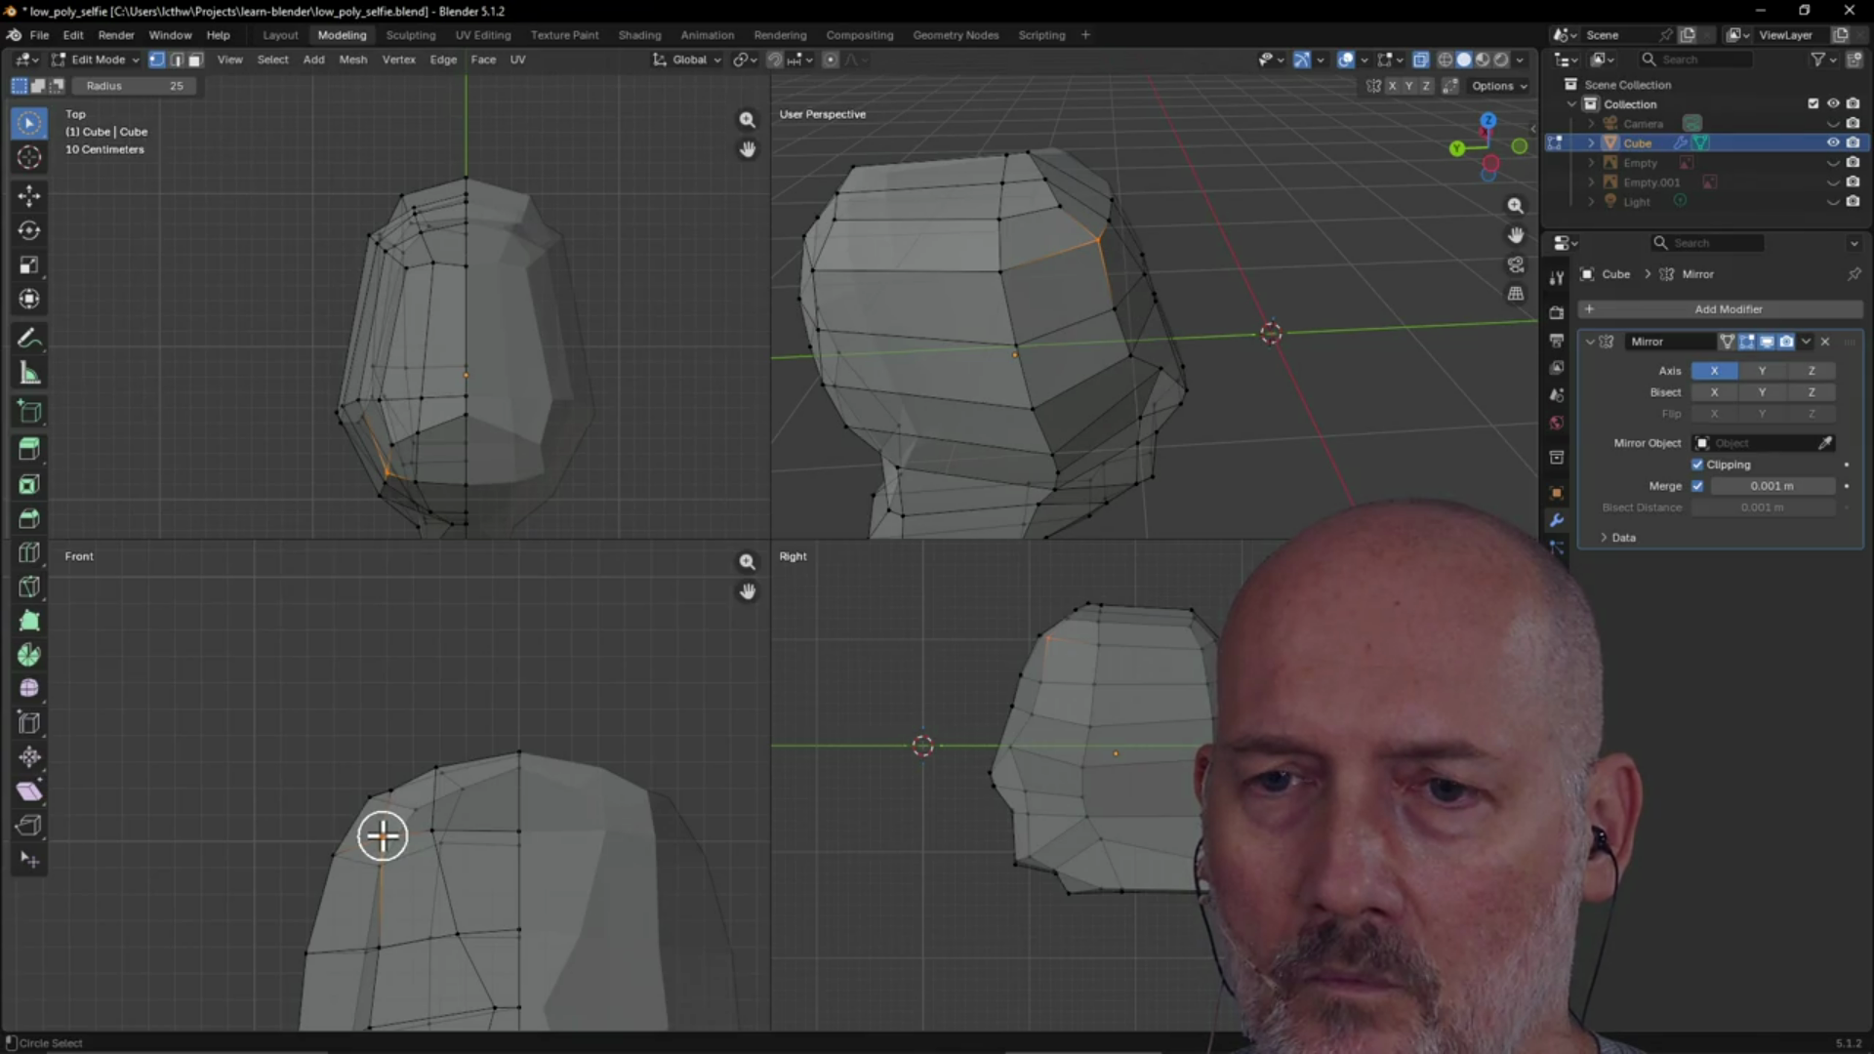
pyautogui.press('g')
pyautogui.click(388, 840)
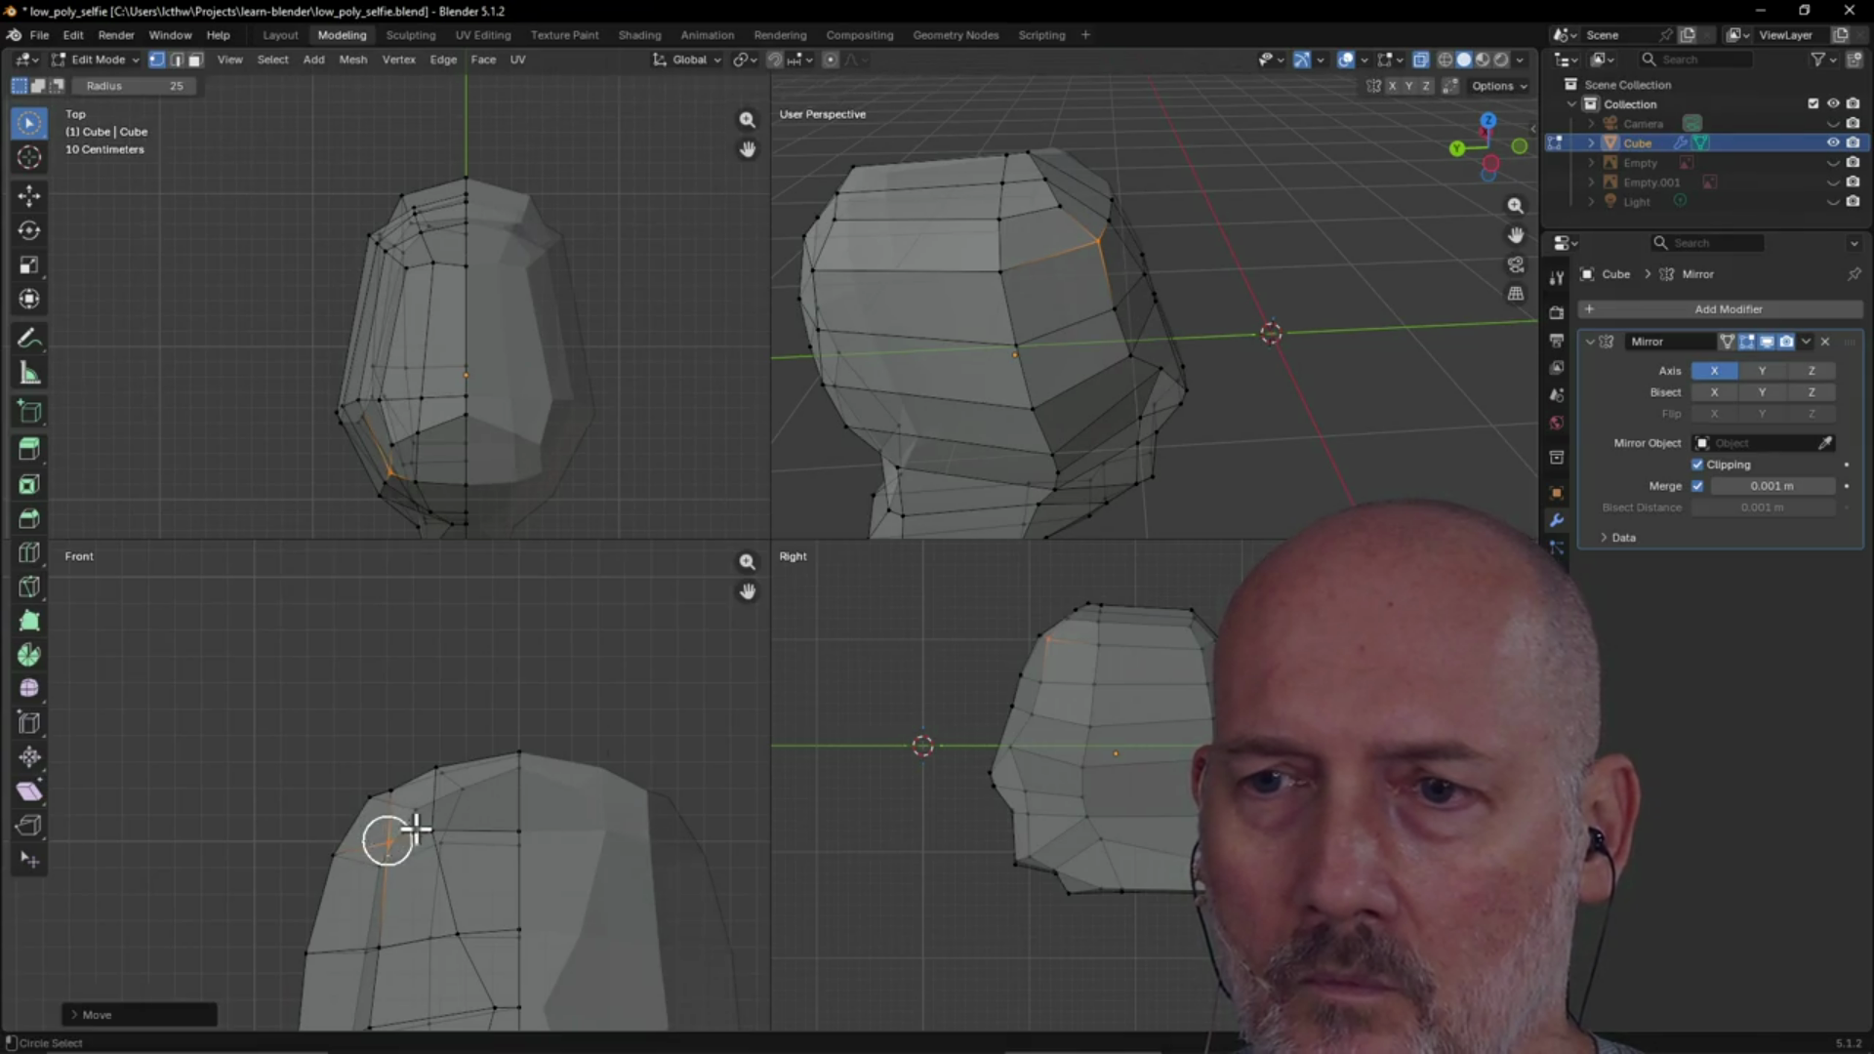
# Inspect the head up close from the side, then switch to the Layout workspace
pyautogui.scroll(-2, 715, 605)
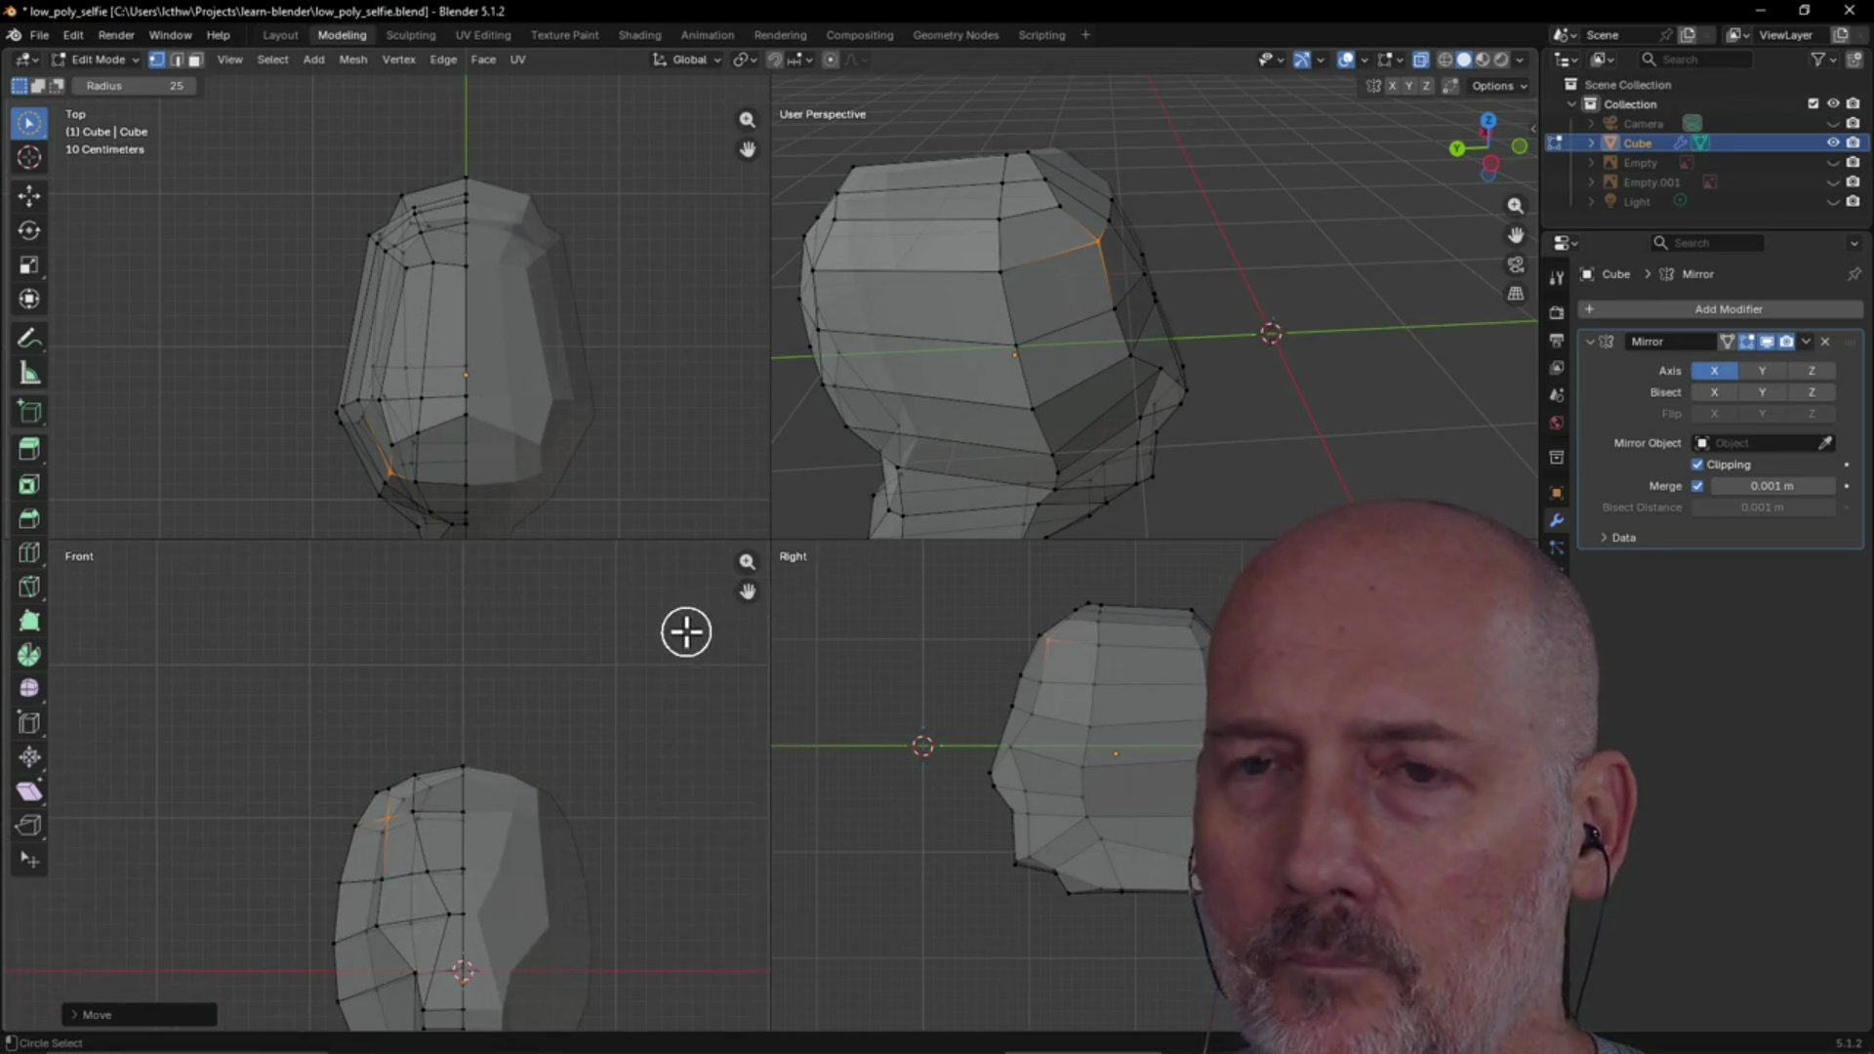
pyautogui.moveTo(1030, 422)
pyautogui.mouseDown(button='middle')
pyautogui.moveTo(941, 364)
pyautogui.moveTo(1387, 236)
pyautogui.mouseUp(button='middle')
pyautogui.scroll(-2, 967, 305)
pyautogui.scroll(4, 1252, 276)
pyautogui.scroll(3, 1044, 228)
pyautogui.moveTo(1044, 228); pyautogui.dragTo(1139, 239, button='middle')
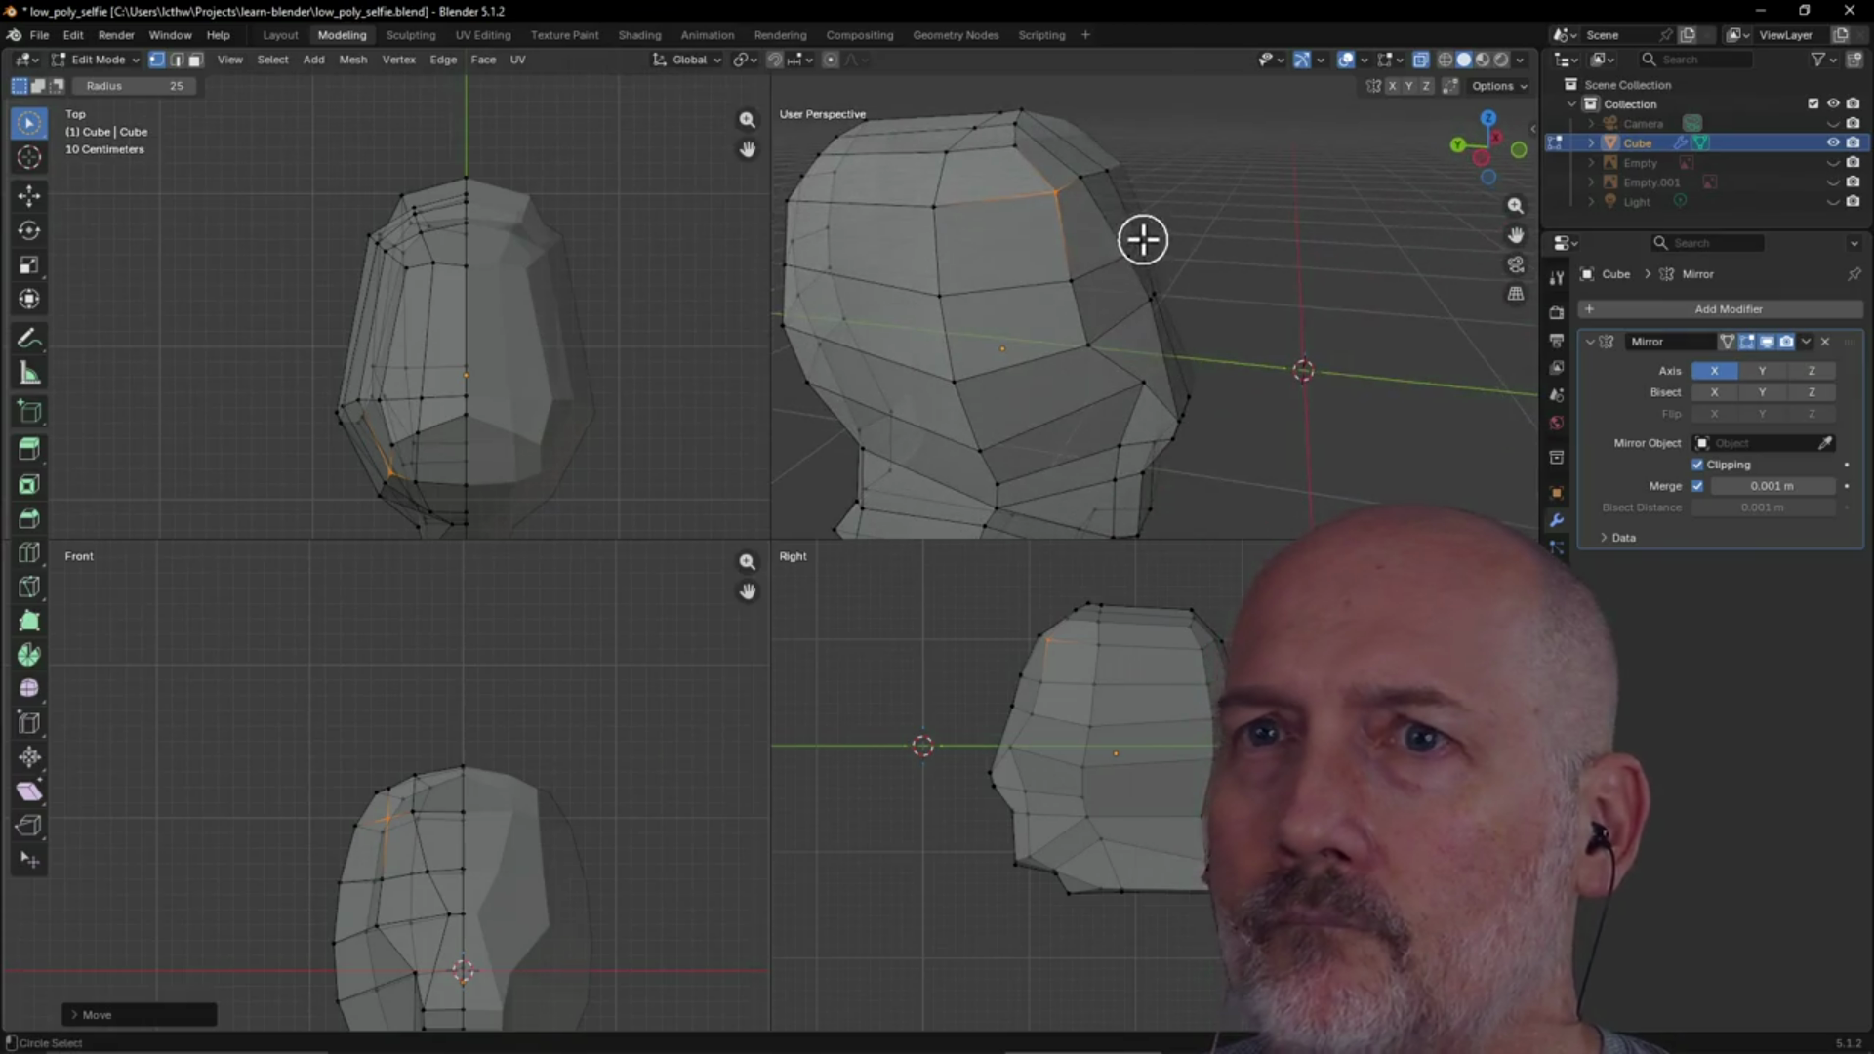
pyautogui.hotkey('ctrl', 'pageup')
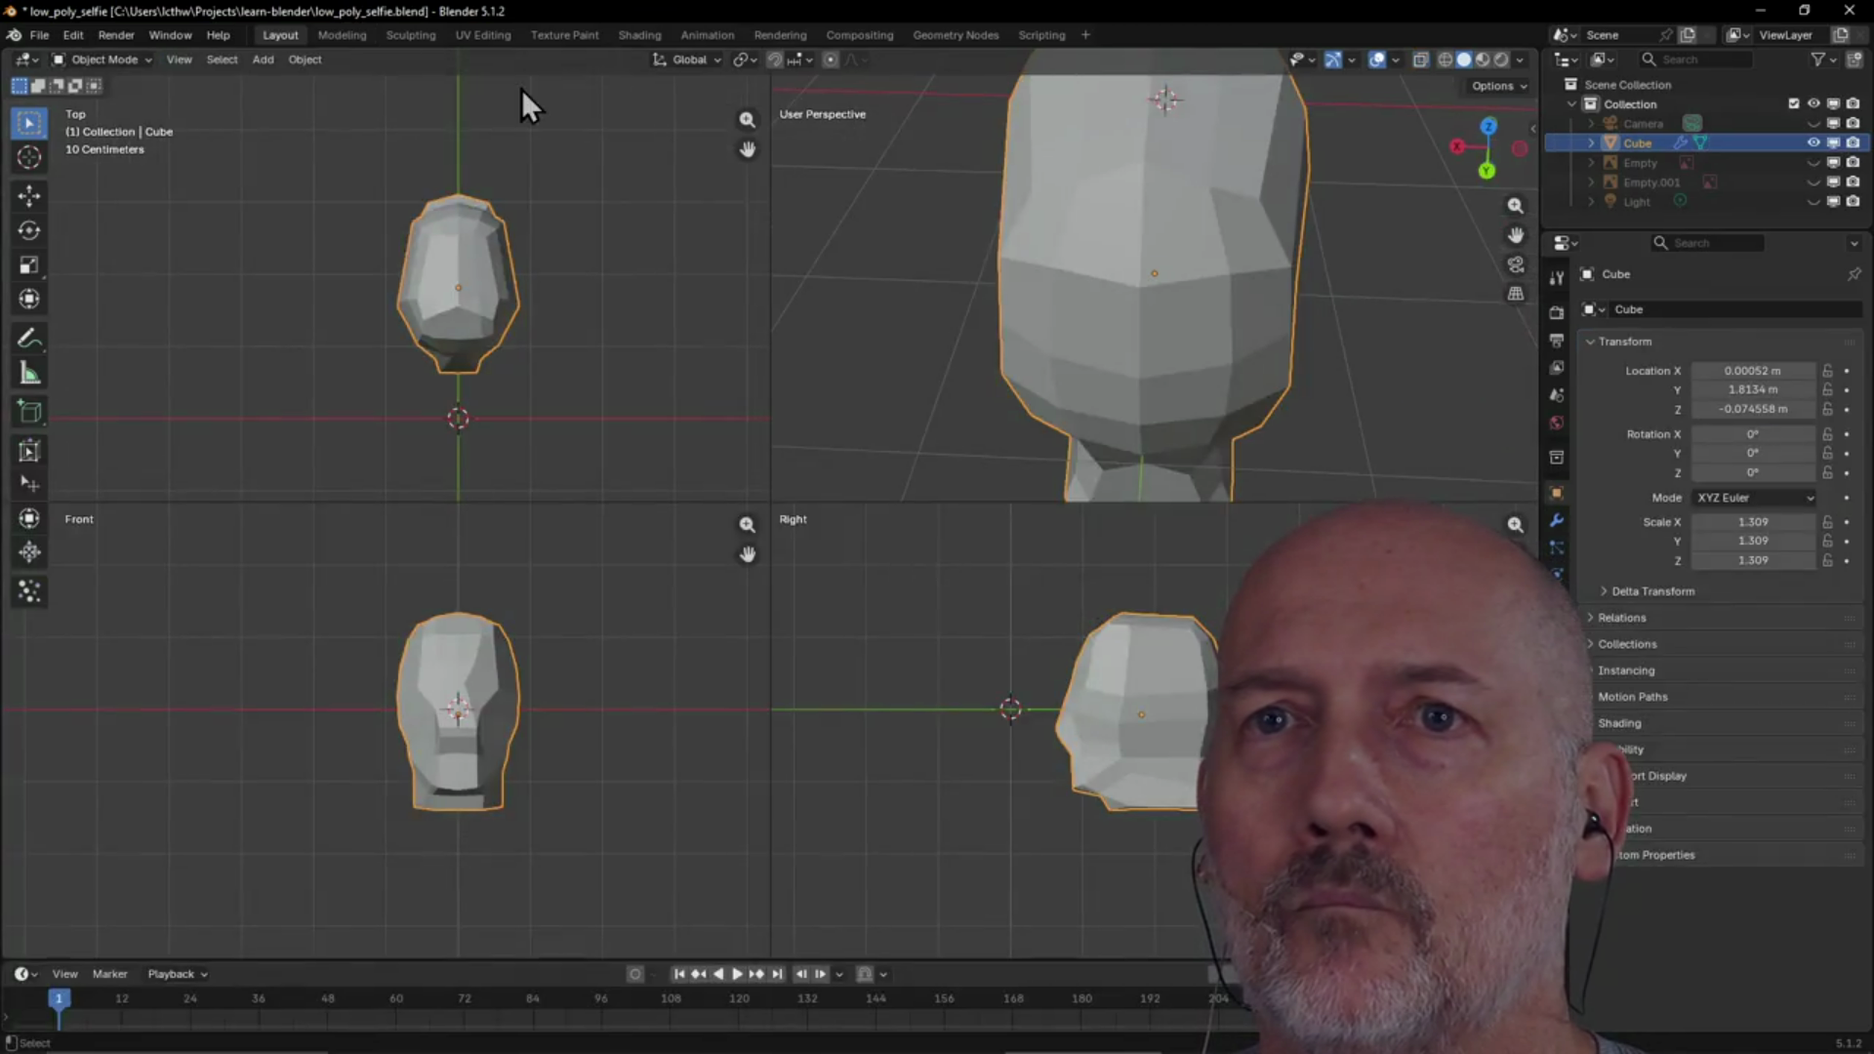
# Maximize the perspective view to review the head face-on, then go back to the Modeling workspace
pyautogui.scroll(-3, 521, 89)
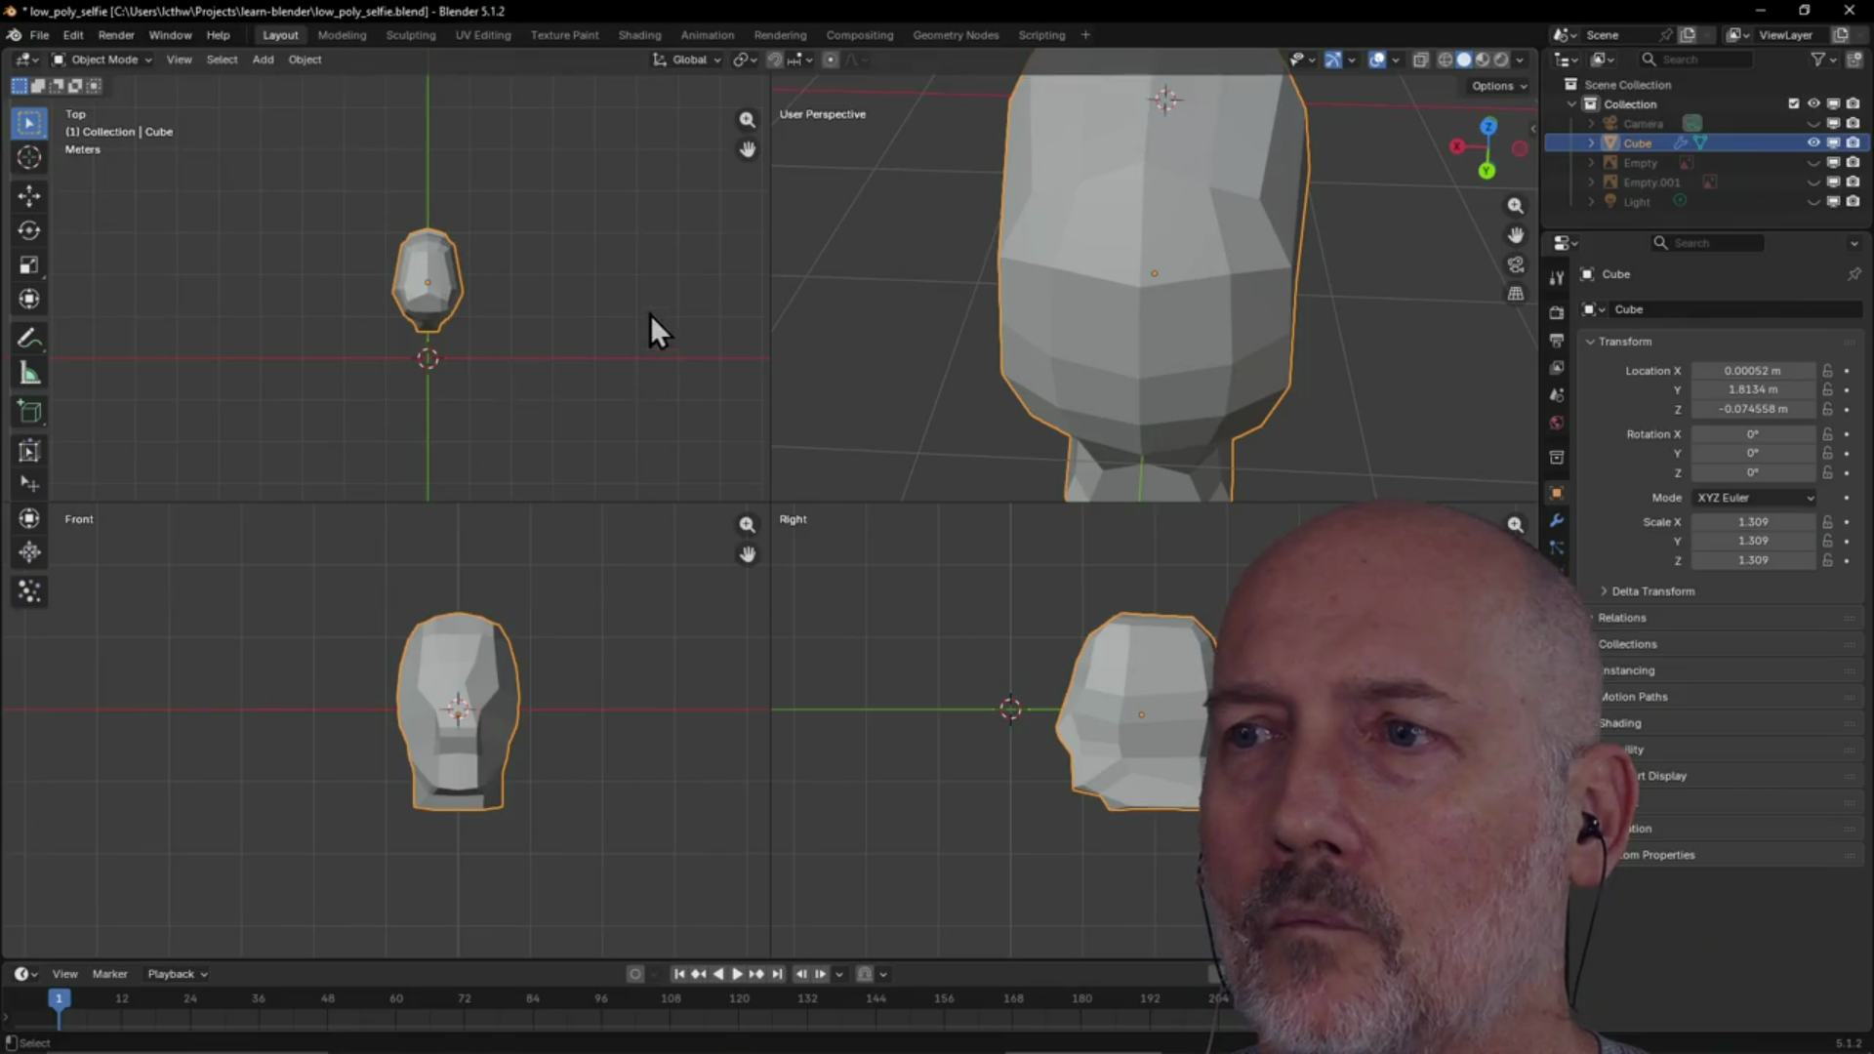
pyautogui.scroll(-1, 649, 324)
pyautogui.scroll(-3, 971, 303)
pyautogui.scroll(1, 992, 295)
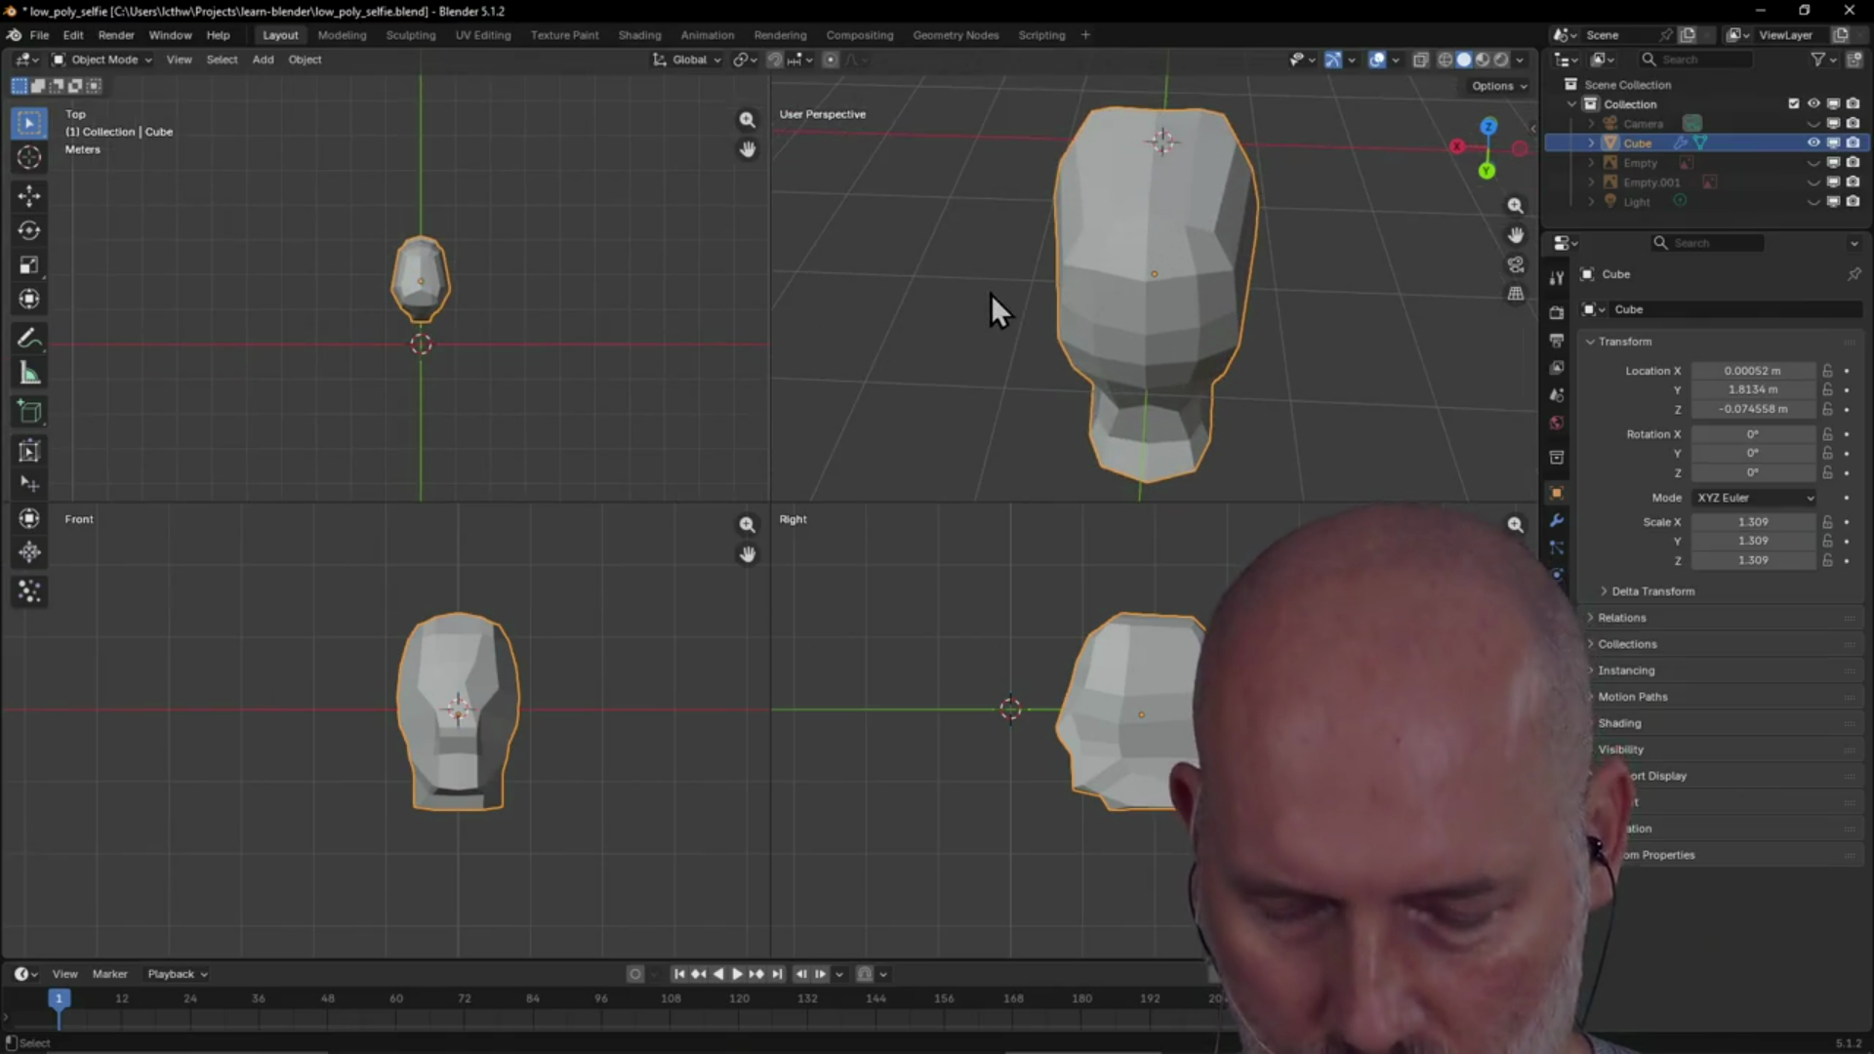
pyautogui.hotkey('ctrl', 'space')
pyautogui.scroll(-4, 992, 303)
pyautogui.moveTo(966, 390)
pyautogui.mouseDown(button='middle')
pyautogui.moveTo(615, 339)
pyautogui.moveTo(752, 381)
pyautogui.moveTo(970, 373)
pyautogui.mouseUp(button='middle')
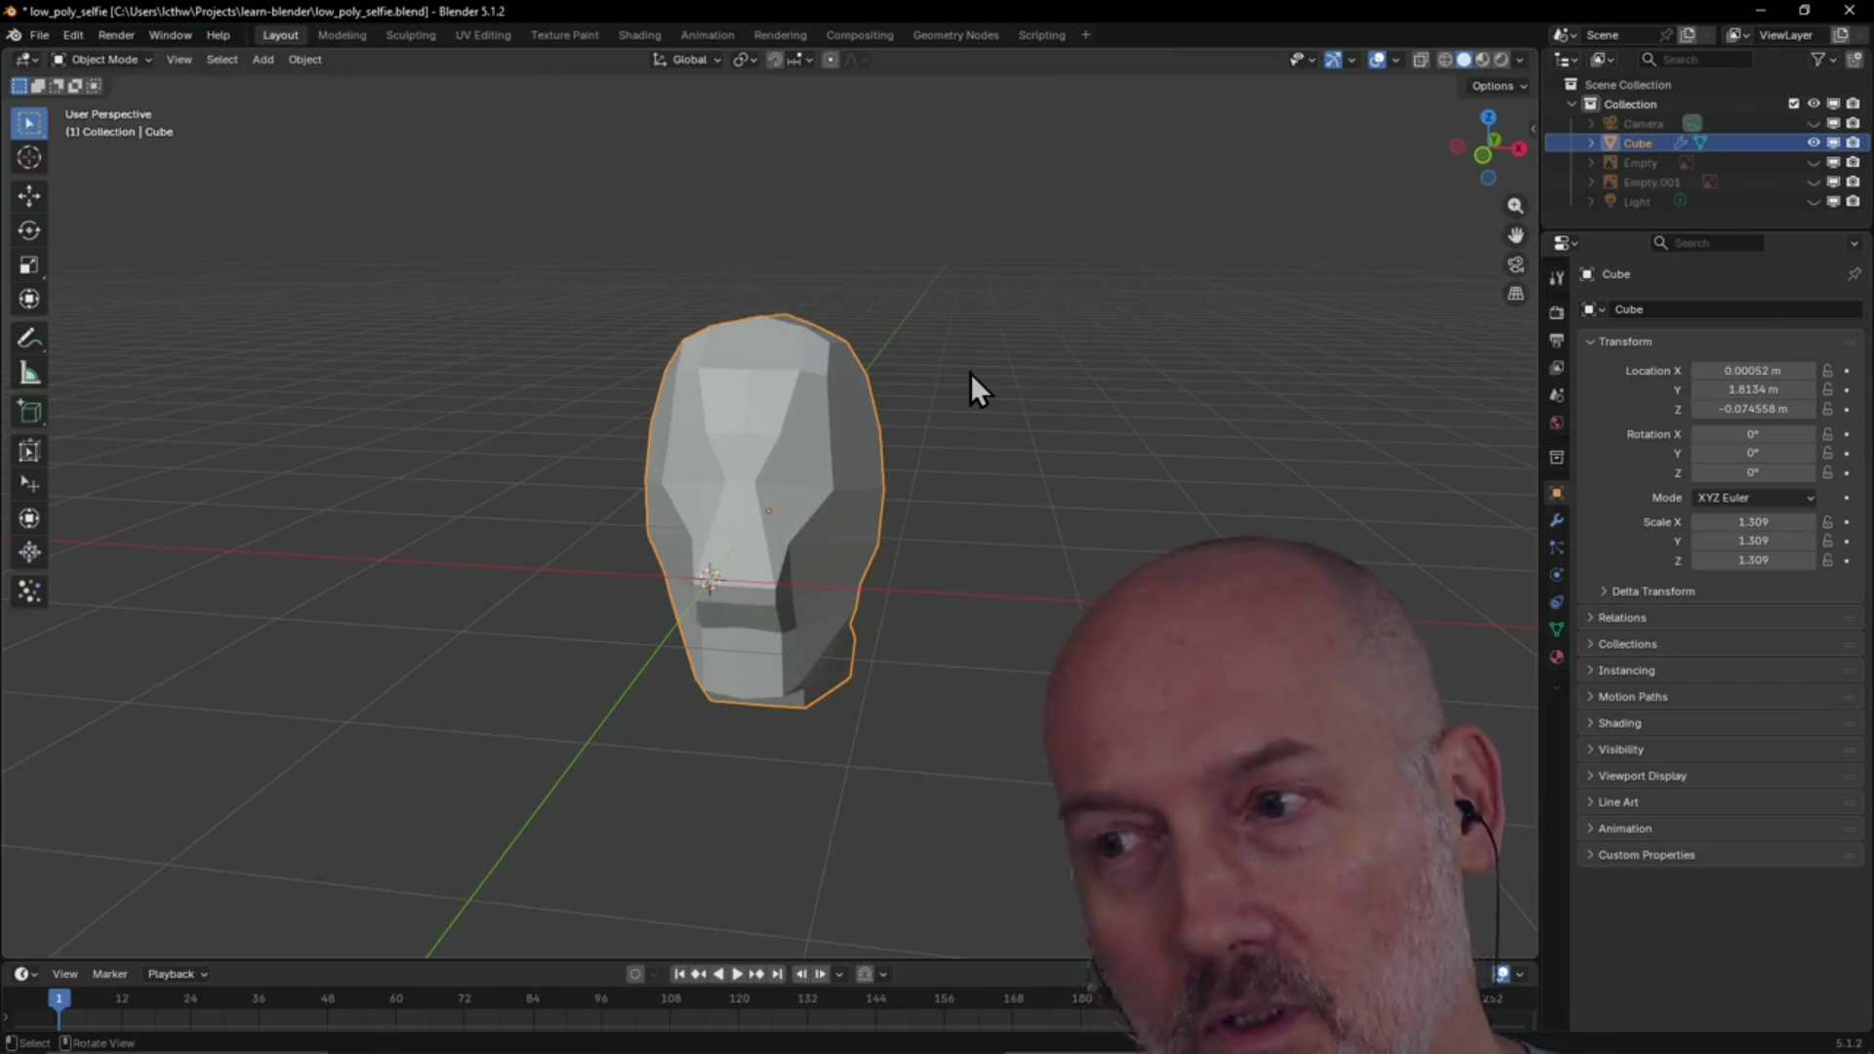
pyautogui.scroll(1, 785, 518)
pyautogui.moveTo(782, 518); pyautogui.dragTo(802, 516, button='middle')
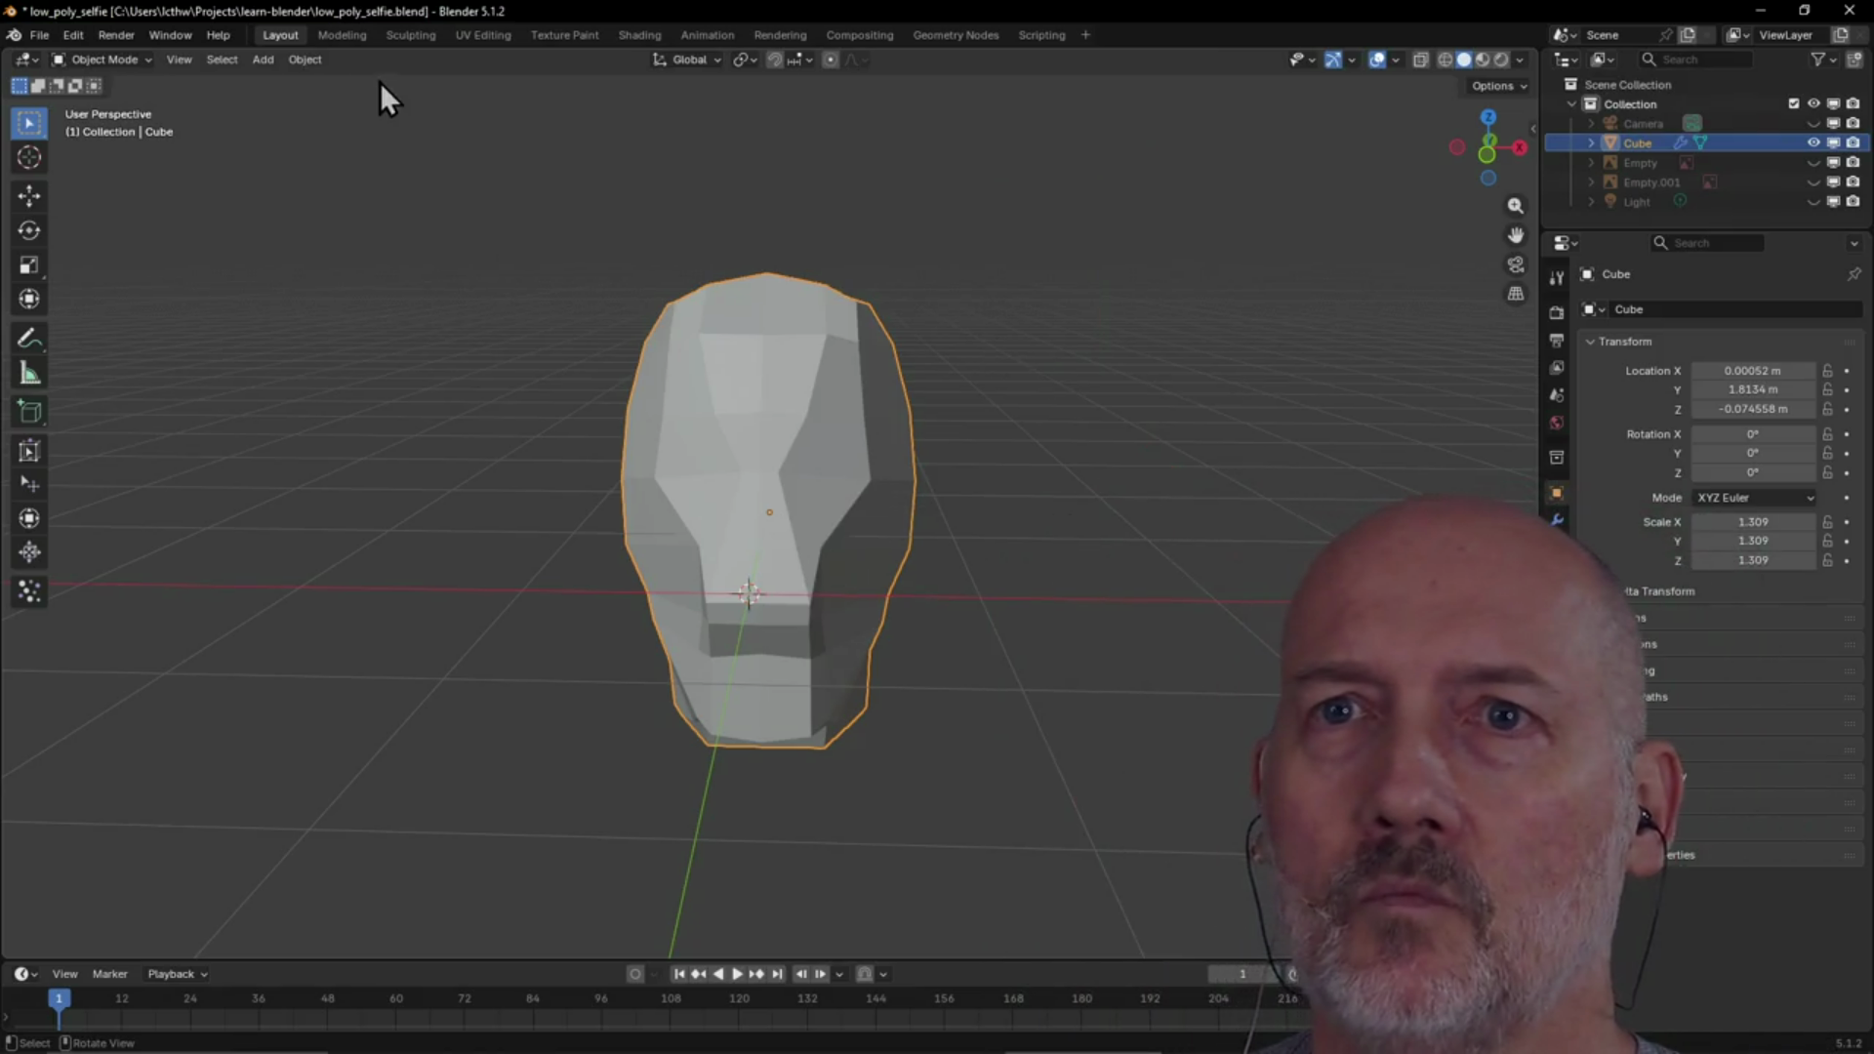
pyautogui.click(342, 37)
pyautogui.moveTo(951, 414)
pyautogui.mouseDown(button='middle')
pyautogui.moveTo(1025, 364)
pyautogui.moveTo(1217, 326)
pyautogui.moveTo(951, 344)
pyautogui.mouseUp(button='middle')
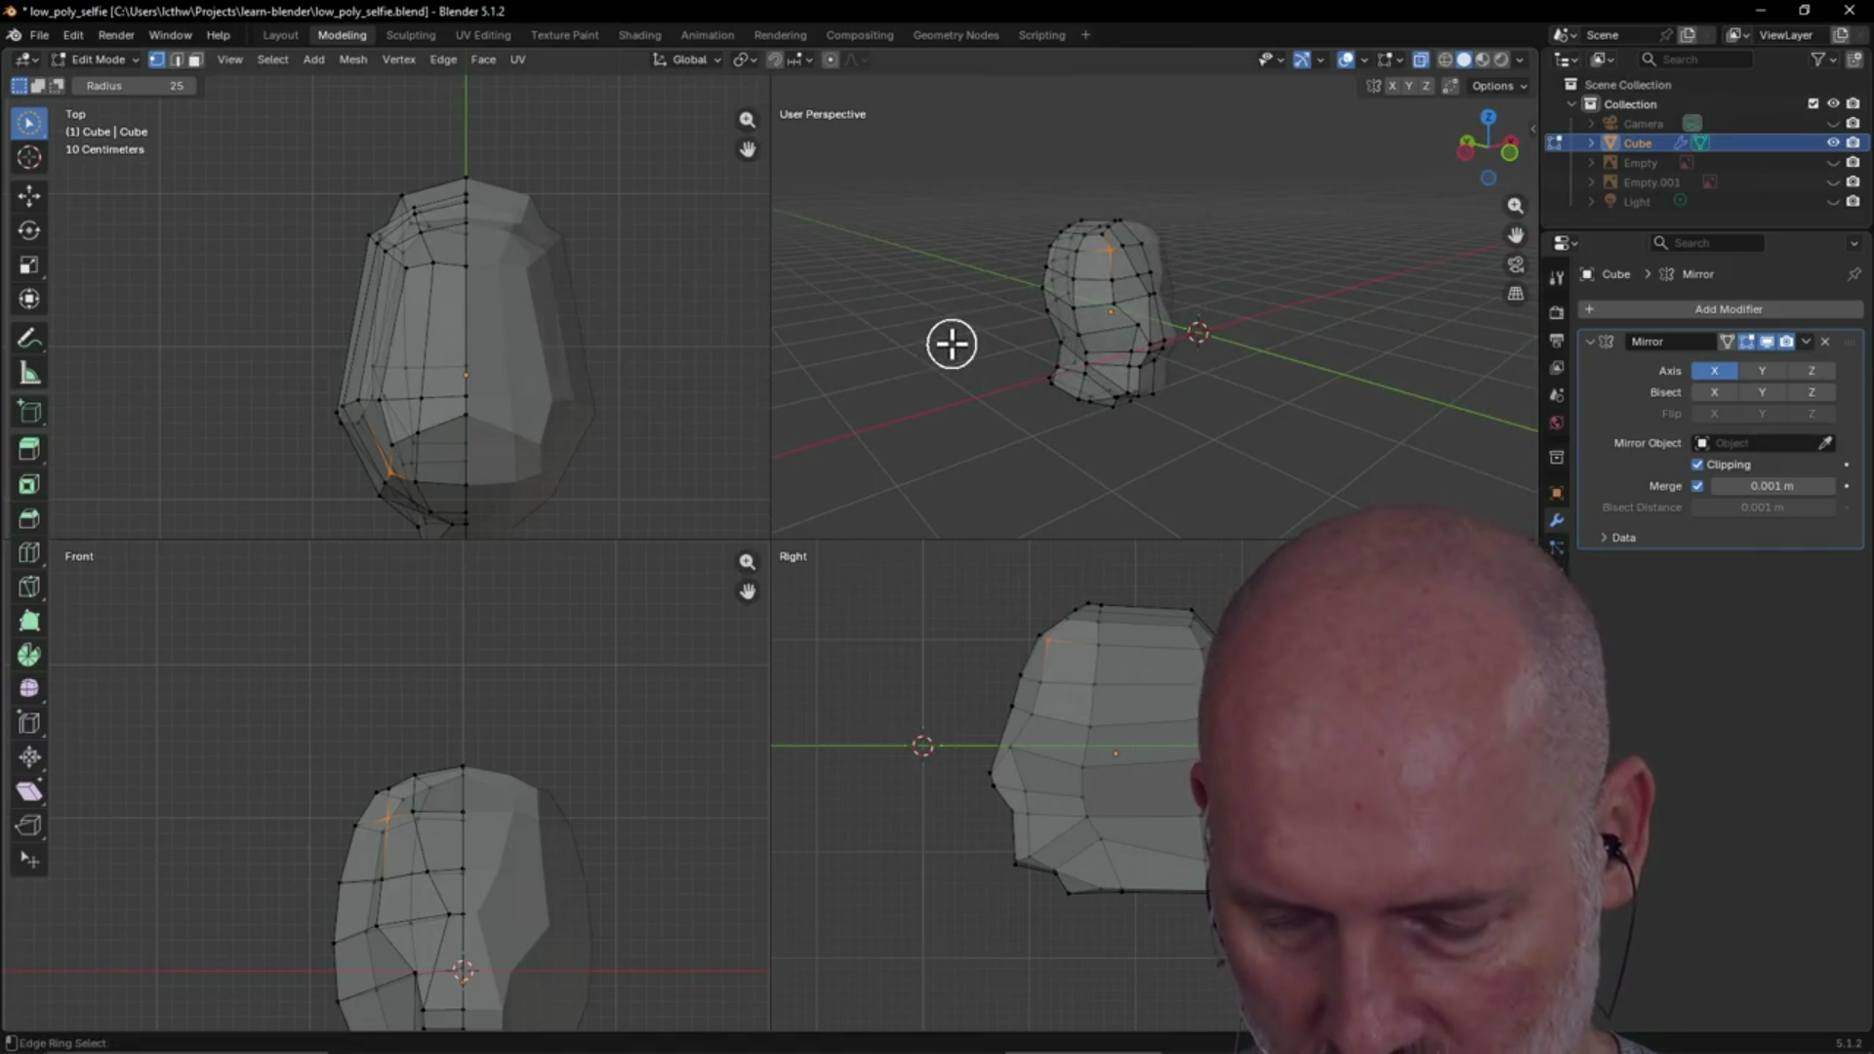
# Select edges on the head's upper side and edge-slide them to a new position
pyautogui.hotkey('ctrl', 'alt', 'q')
pyautogui.scroll(2, 739, 552)
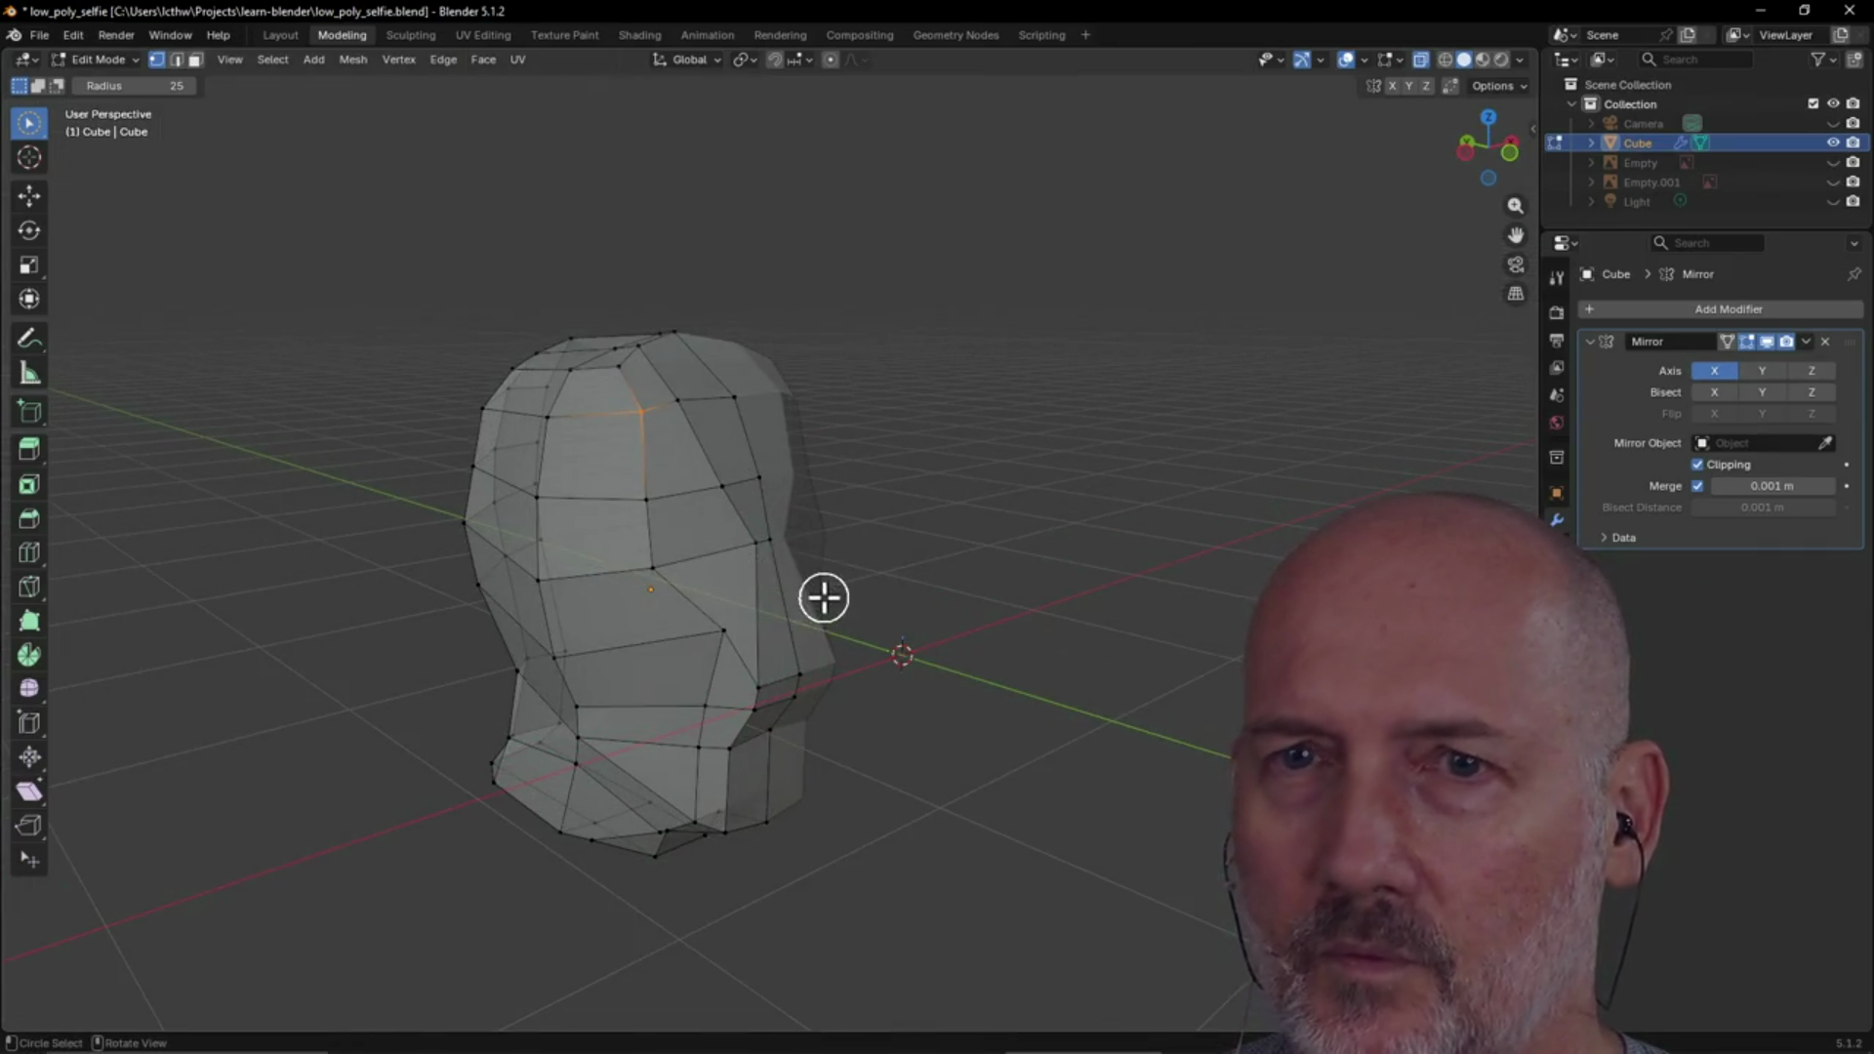
pyautogui.moveTo(656, 506)
pyautogui.mouseDown()
pyautogui.moveTo(645, 416)
pyautogui.moveTo(624, 586)
pyautogui.mouseUp()
pyautogui.press('g')
pyautogui.press('g')
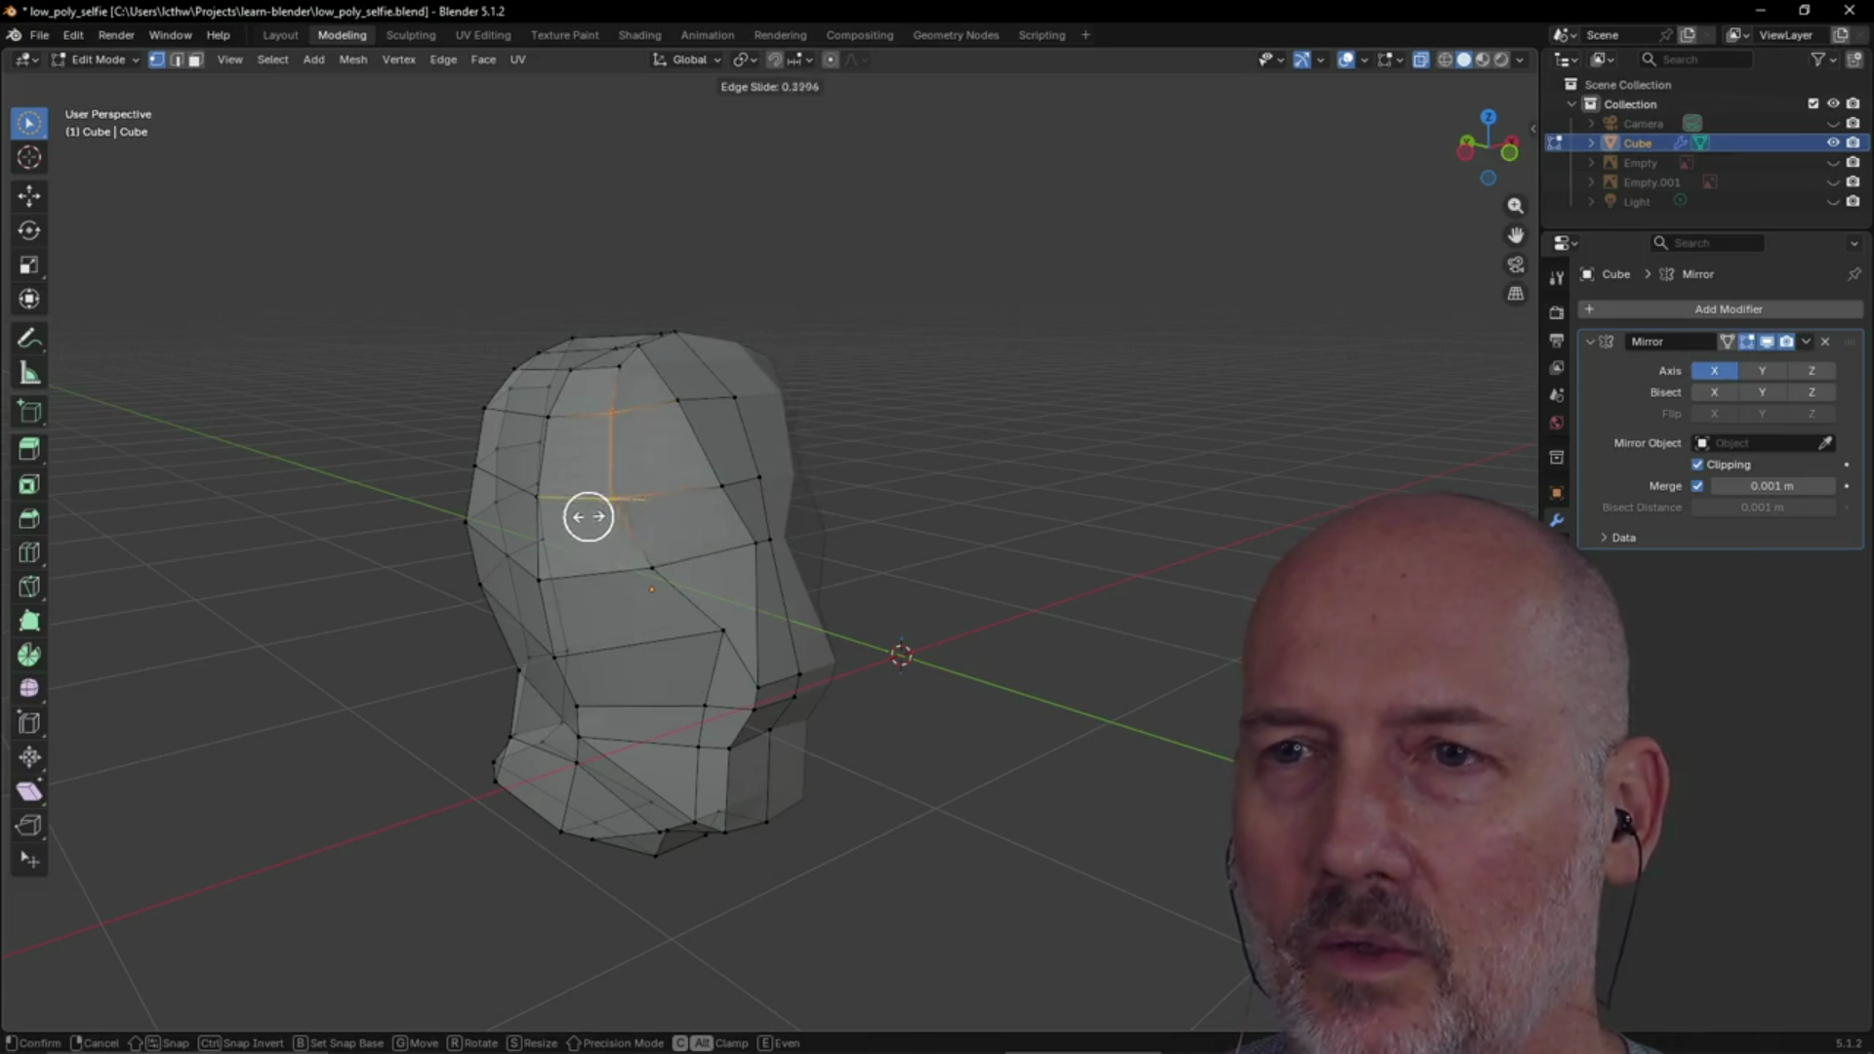
pyautogui.click(613, 511)
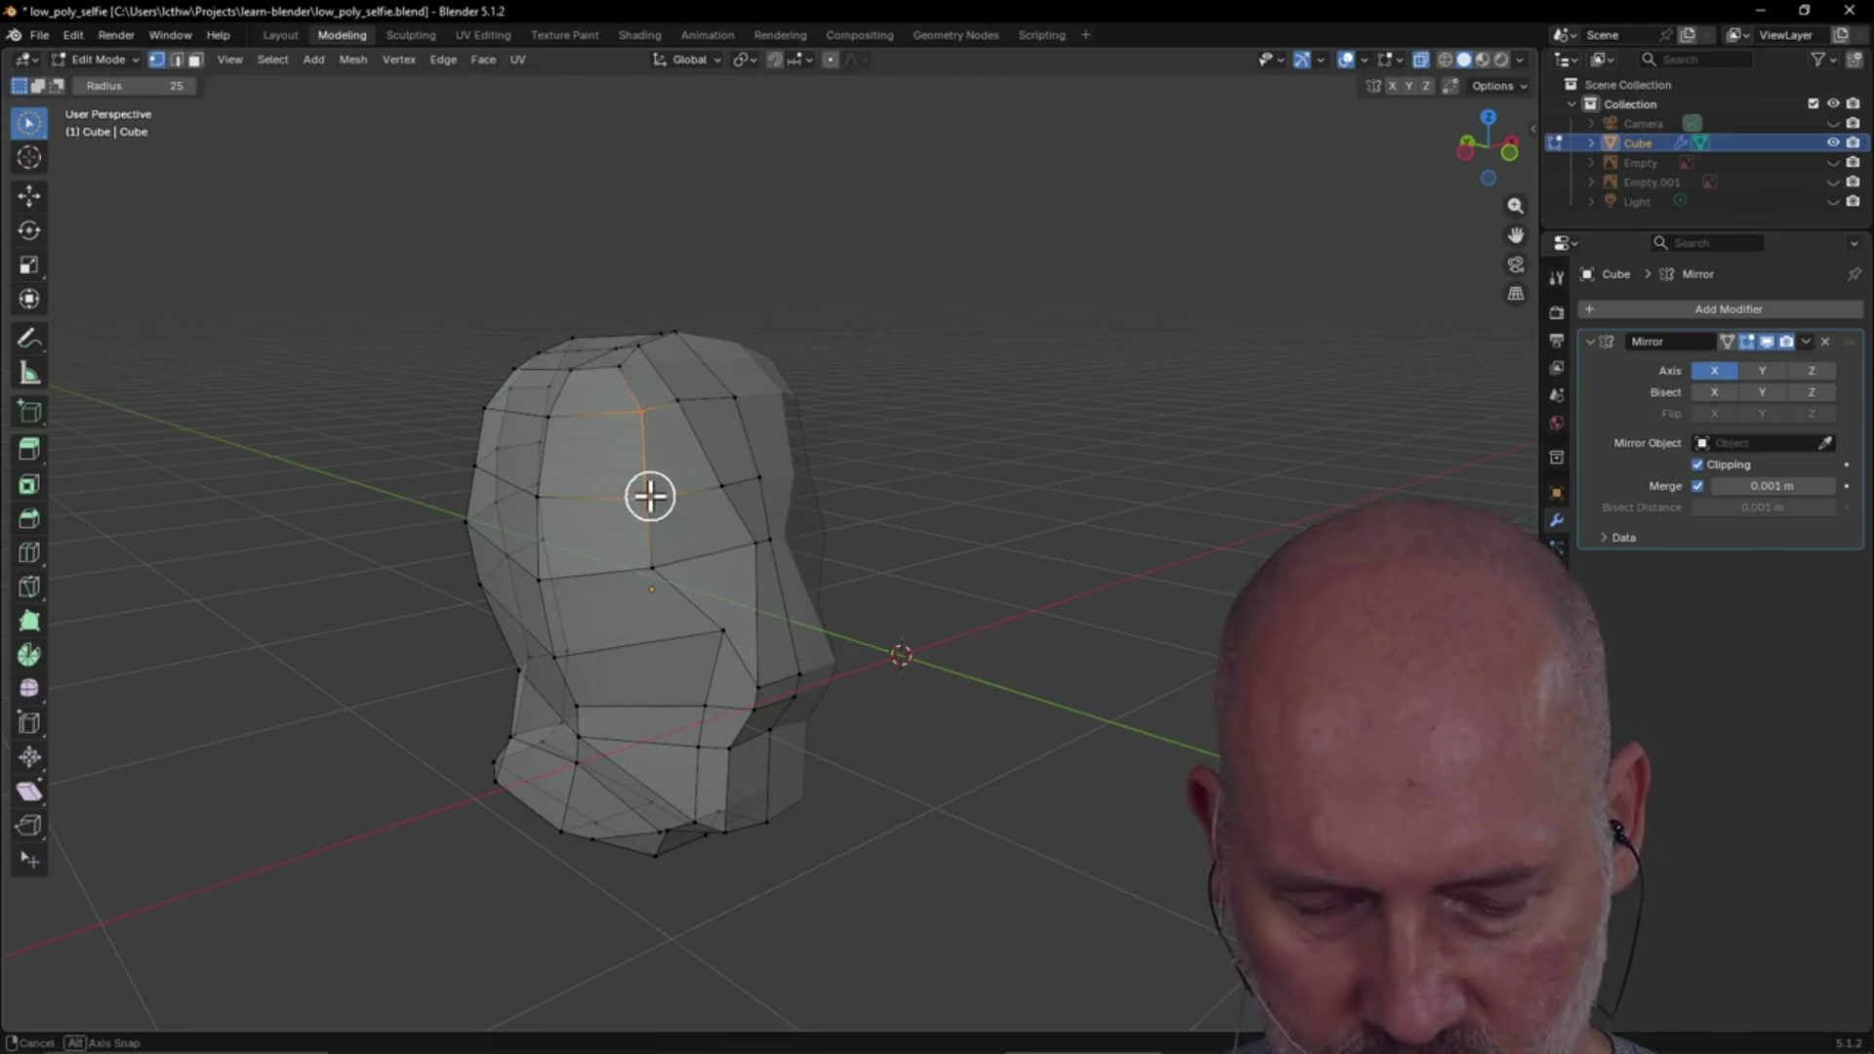
# Slide the edge loop again, then begin moving the jaw vertices
pyautogui.press('g')
pyautogui.press('g')
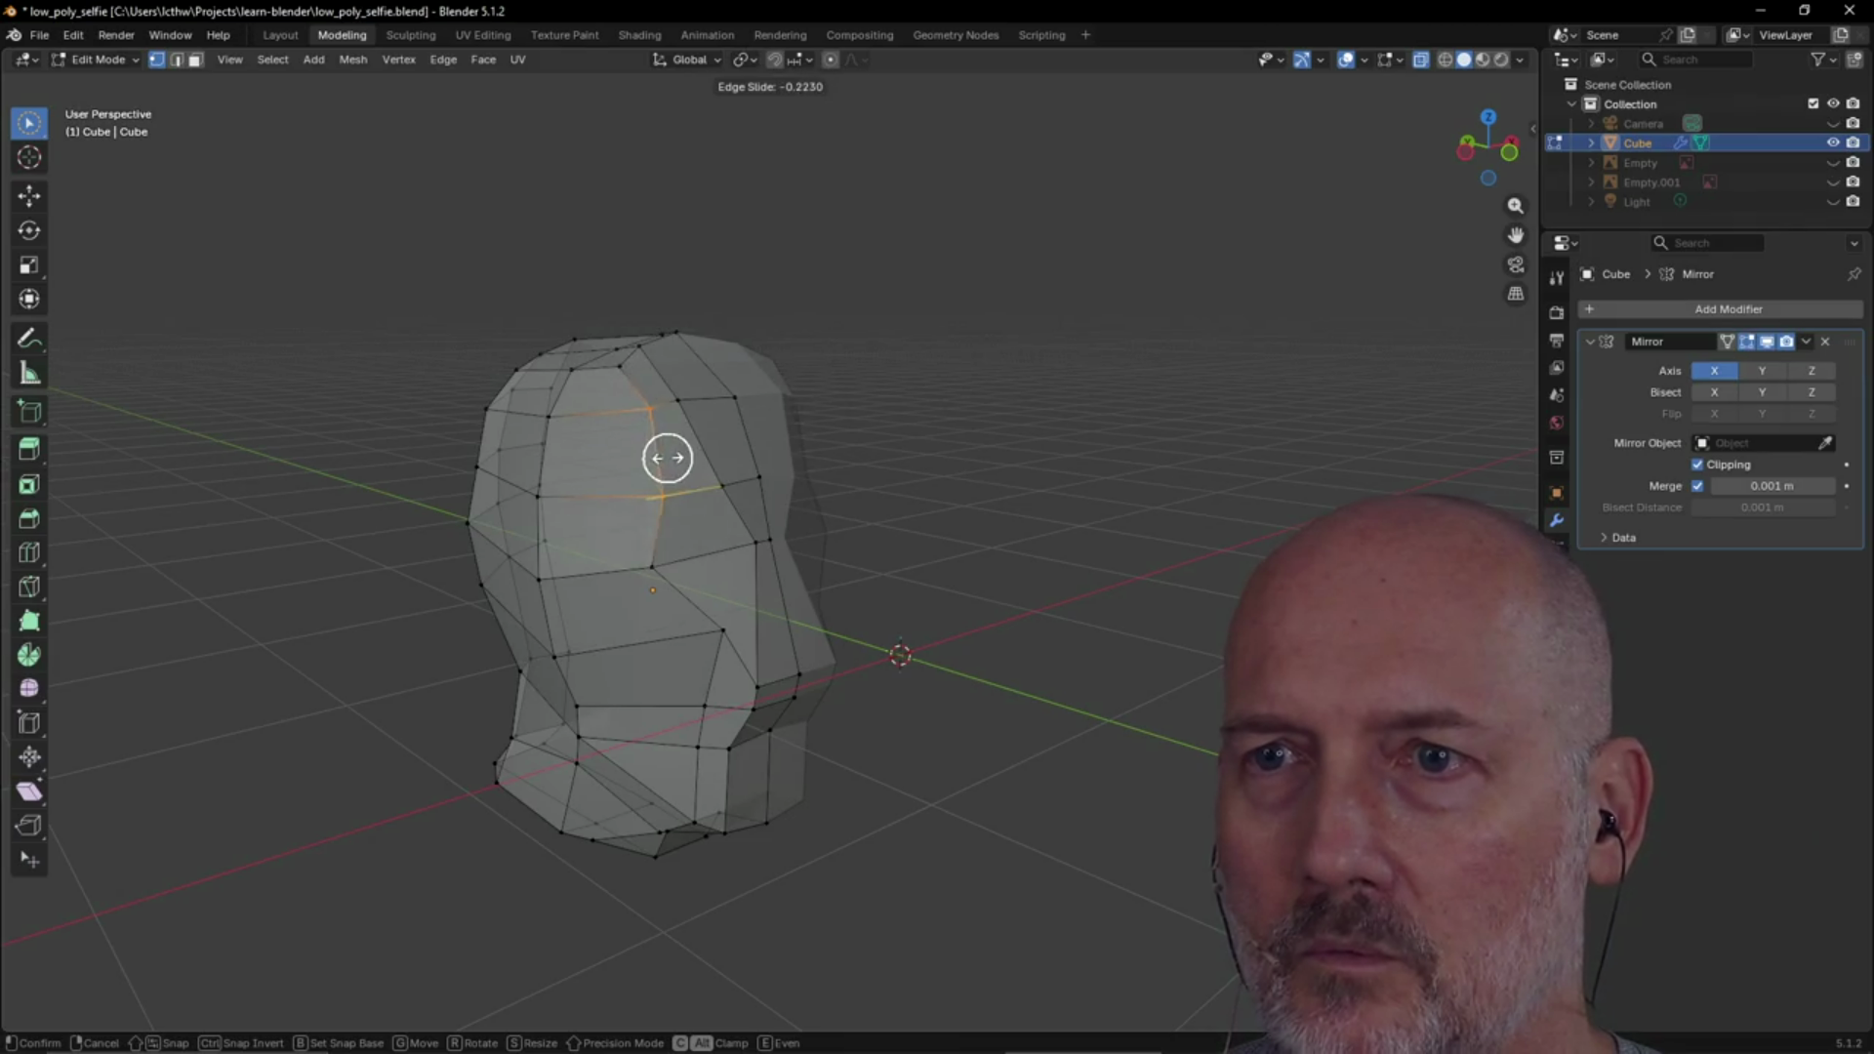
pyautogui.click(647, 463)
pyautogui.moveTo(670, 435)
pyautogui.mouseDown(button='middle')
pyautogui.moveTo(699, 615)
pyautogui.moveTo(740, 611)
pyautogui.moveTo(693, 654)
pyautogui.mouseUp(button='middle')
pyautogui.press('g')
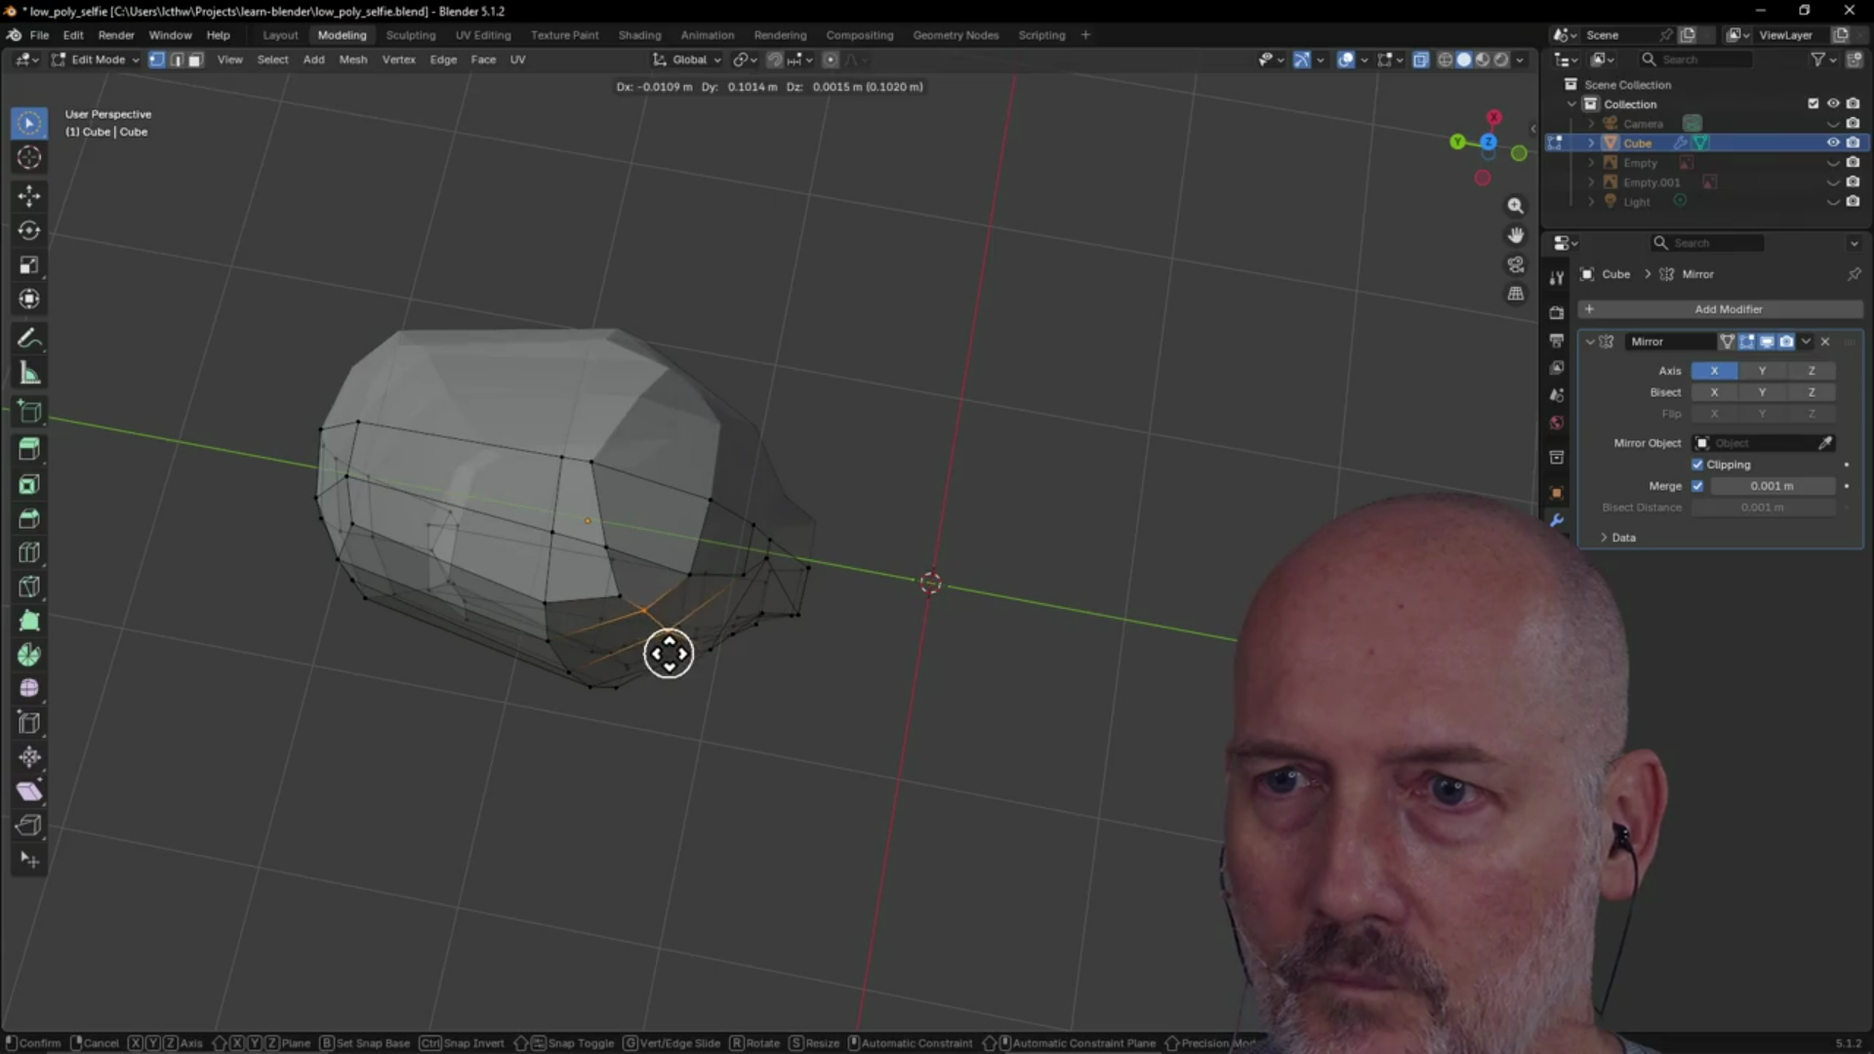
# Place the jaw vertices, then move a side vertex of the head along Y
pyautogui.click(672, 655)
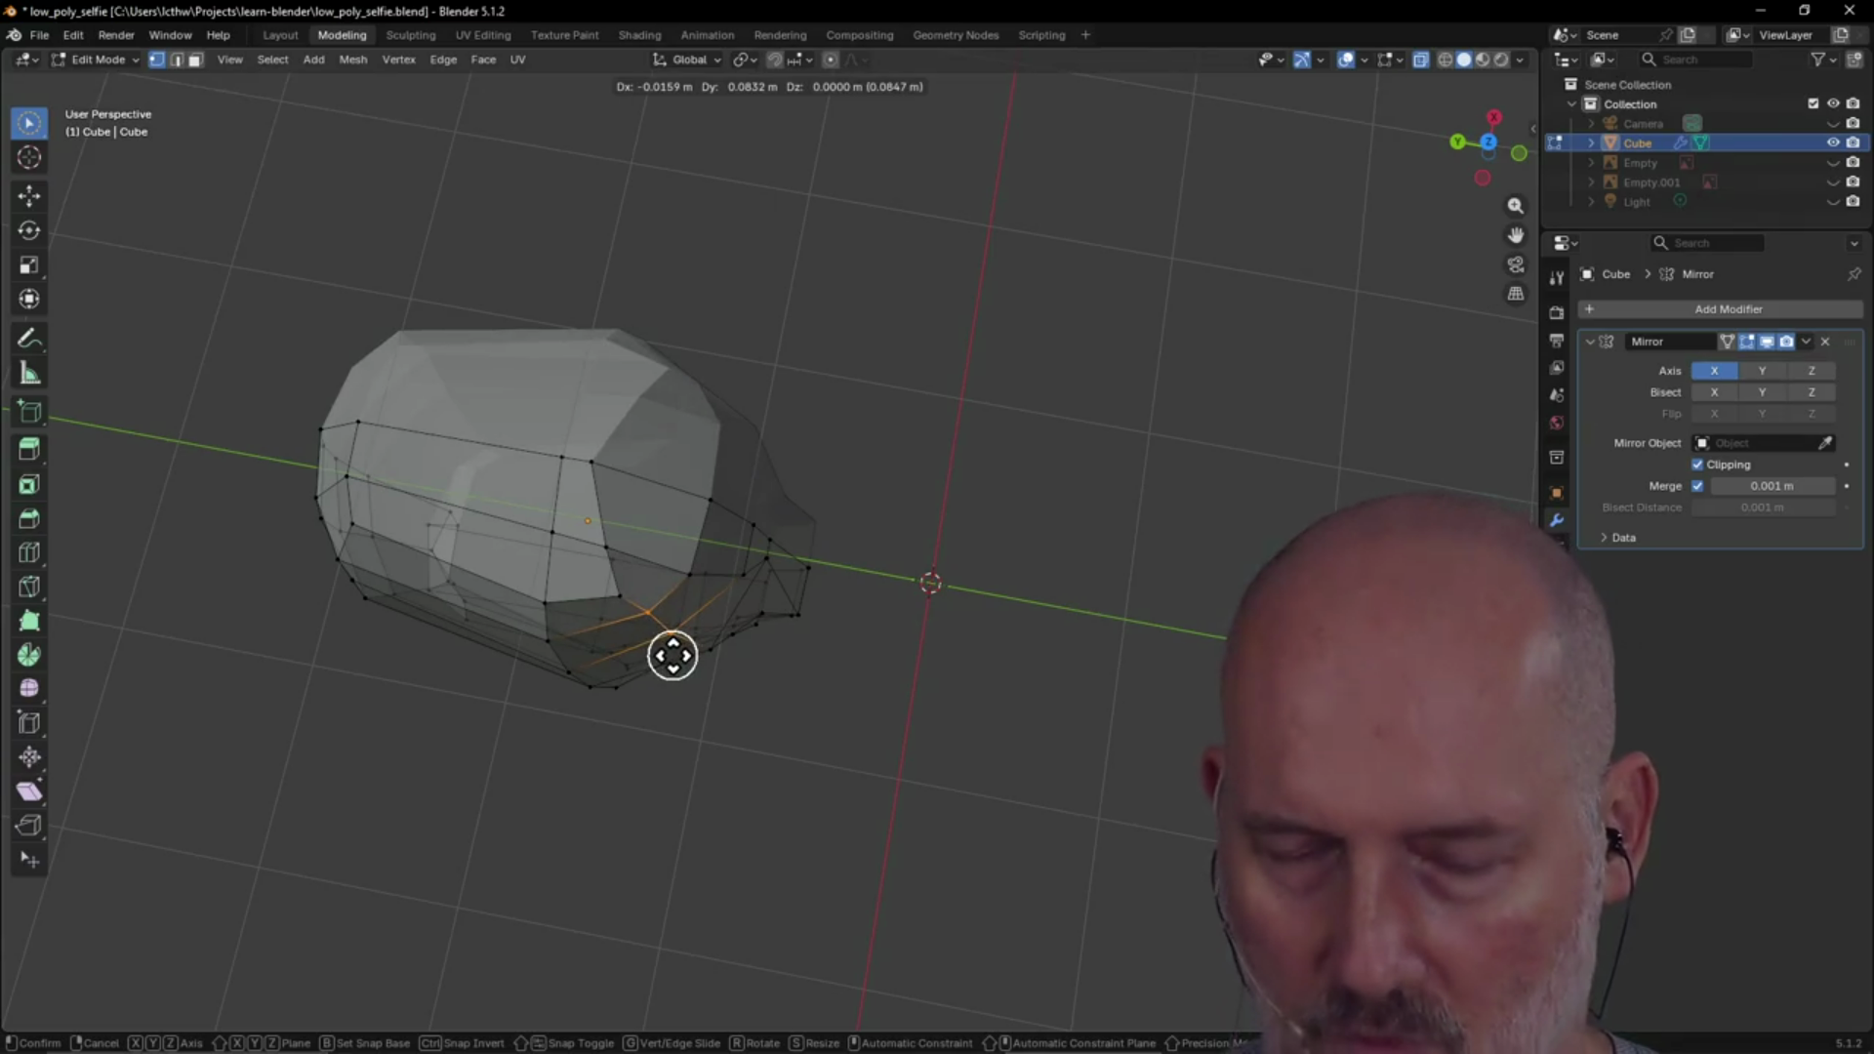
pyautogui.moveTo(689, 663)
pyautogui.mouseDown(button='middle')
pyautogui.moveTo(586, 564)
pyautogui.moveTo(459, 565)
pyautogui.moveTo(377, 540)
pyautogui.moveTo(807, 502)
pyautogui.moveTo(786, 536)
pyautogui.mouseUp(button='middle')
pyautogui.moveTo(816, 434)
pyautogui.mouseDown(button='middle')
pyautogui.moveTo(858, 390)
pyautogui.moveTo(720, 494)
pyautogui.mouseUp(button='middle')
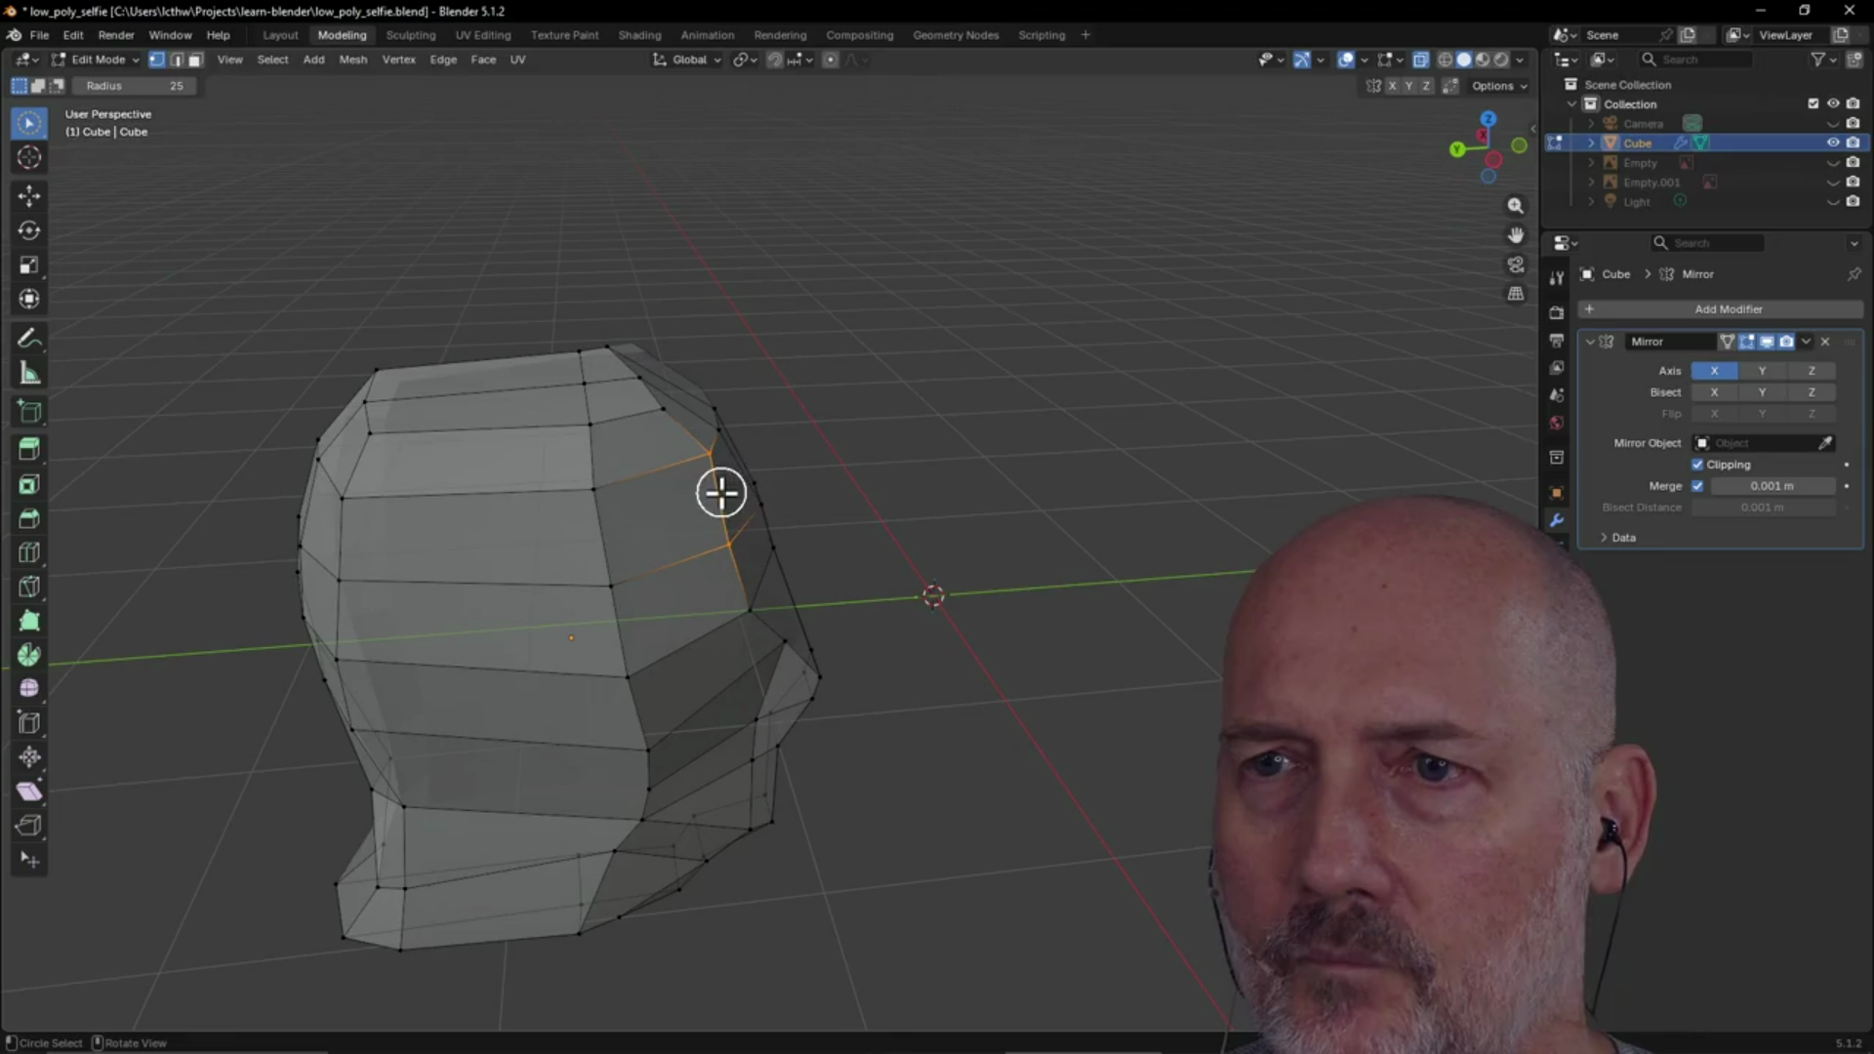
pyautogui.click(716, 453)
pyautogui.moveTo(717, 453); pyautogui.dragTo(705, 463)
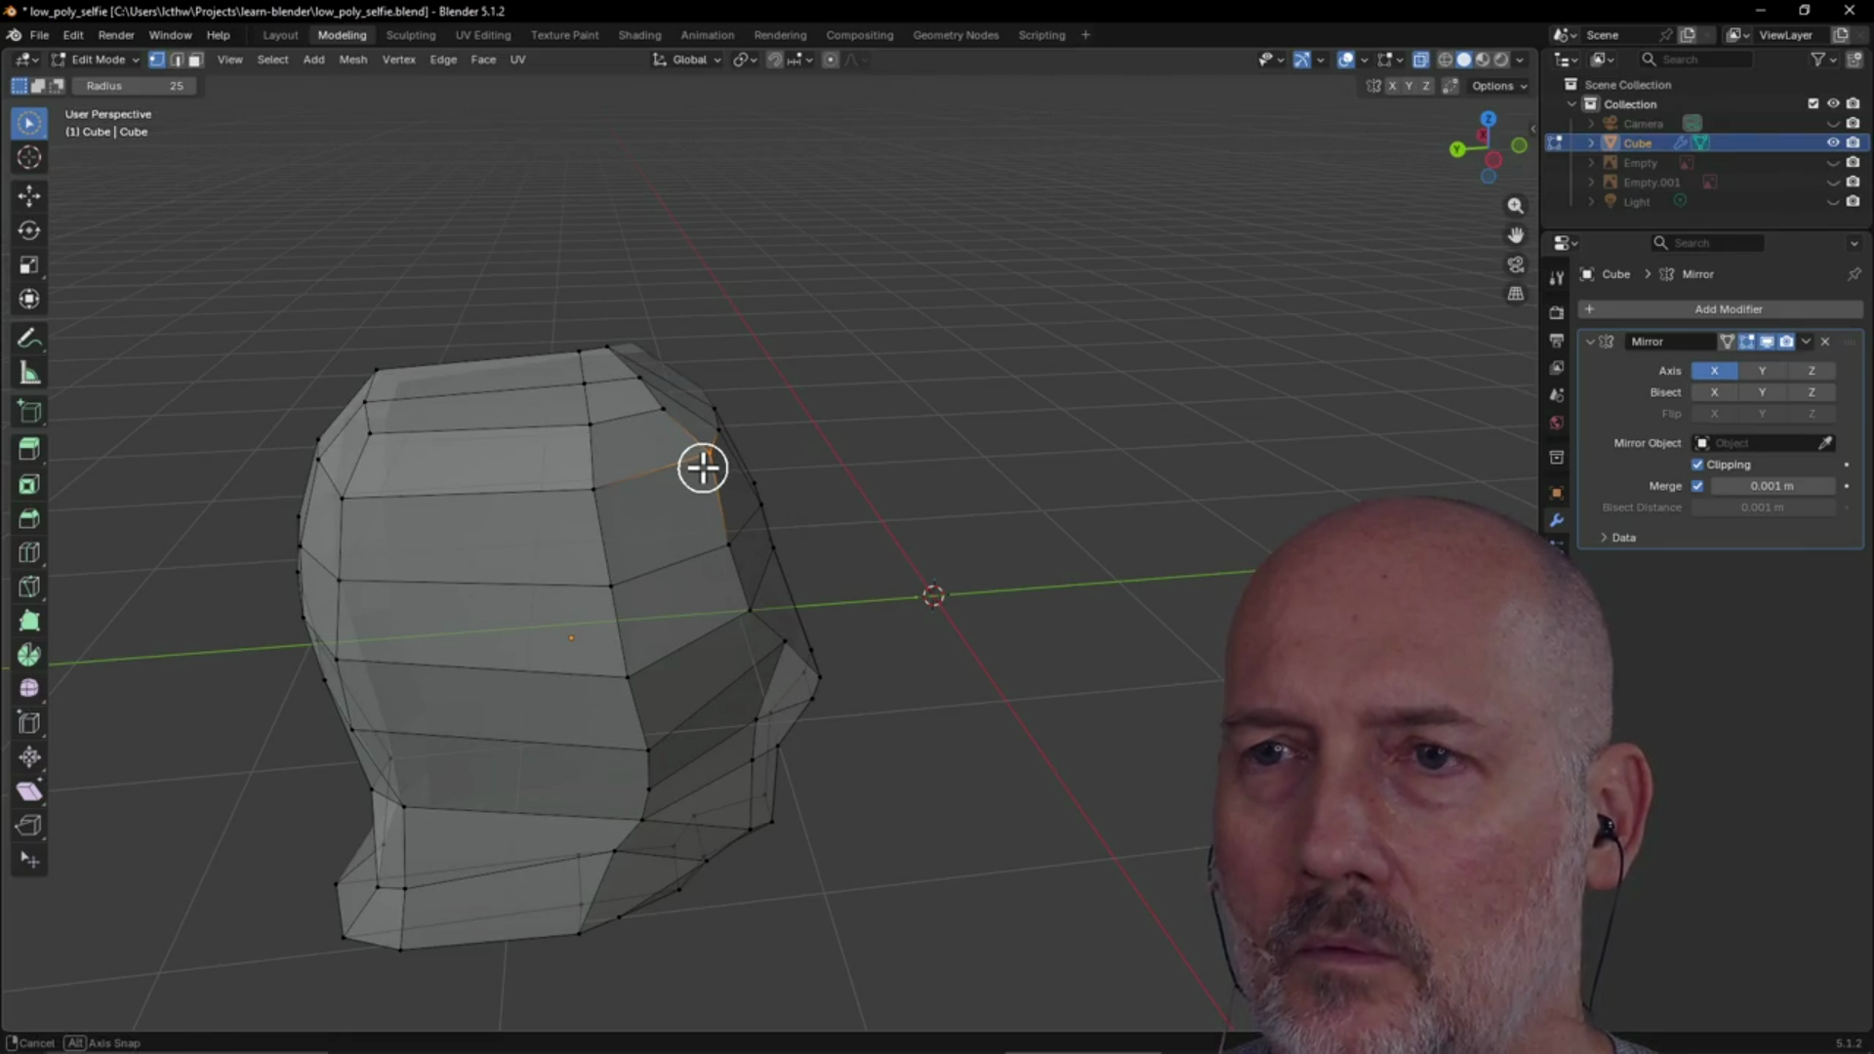
pyautogui.press('g')
pyautogui.press('x')
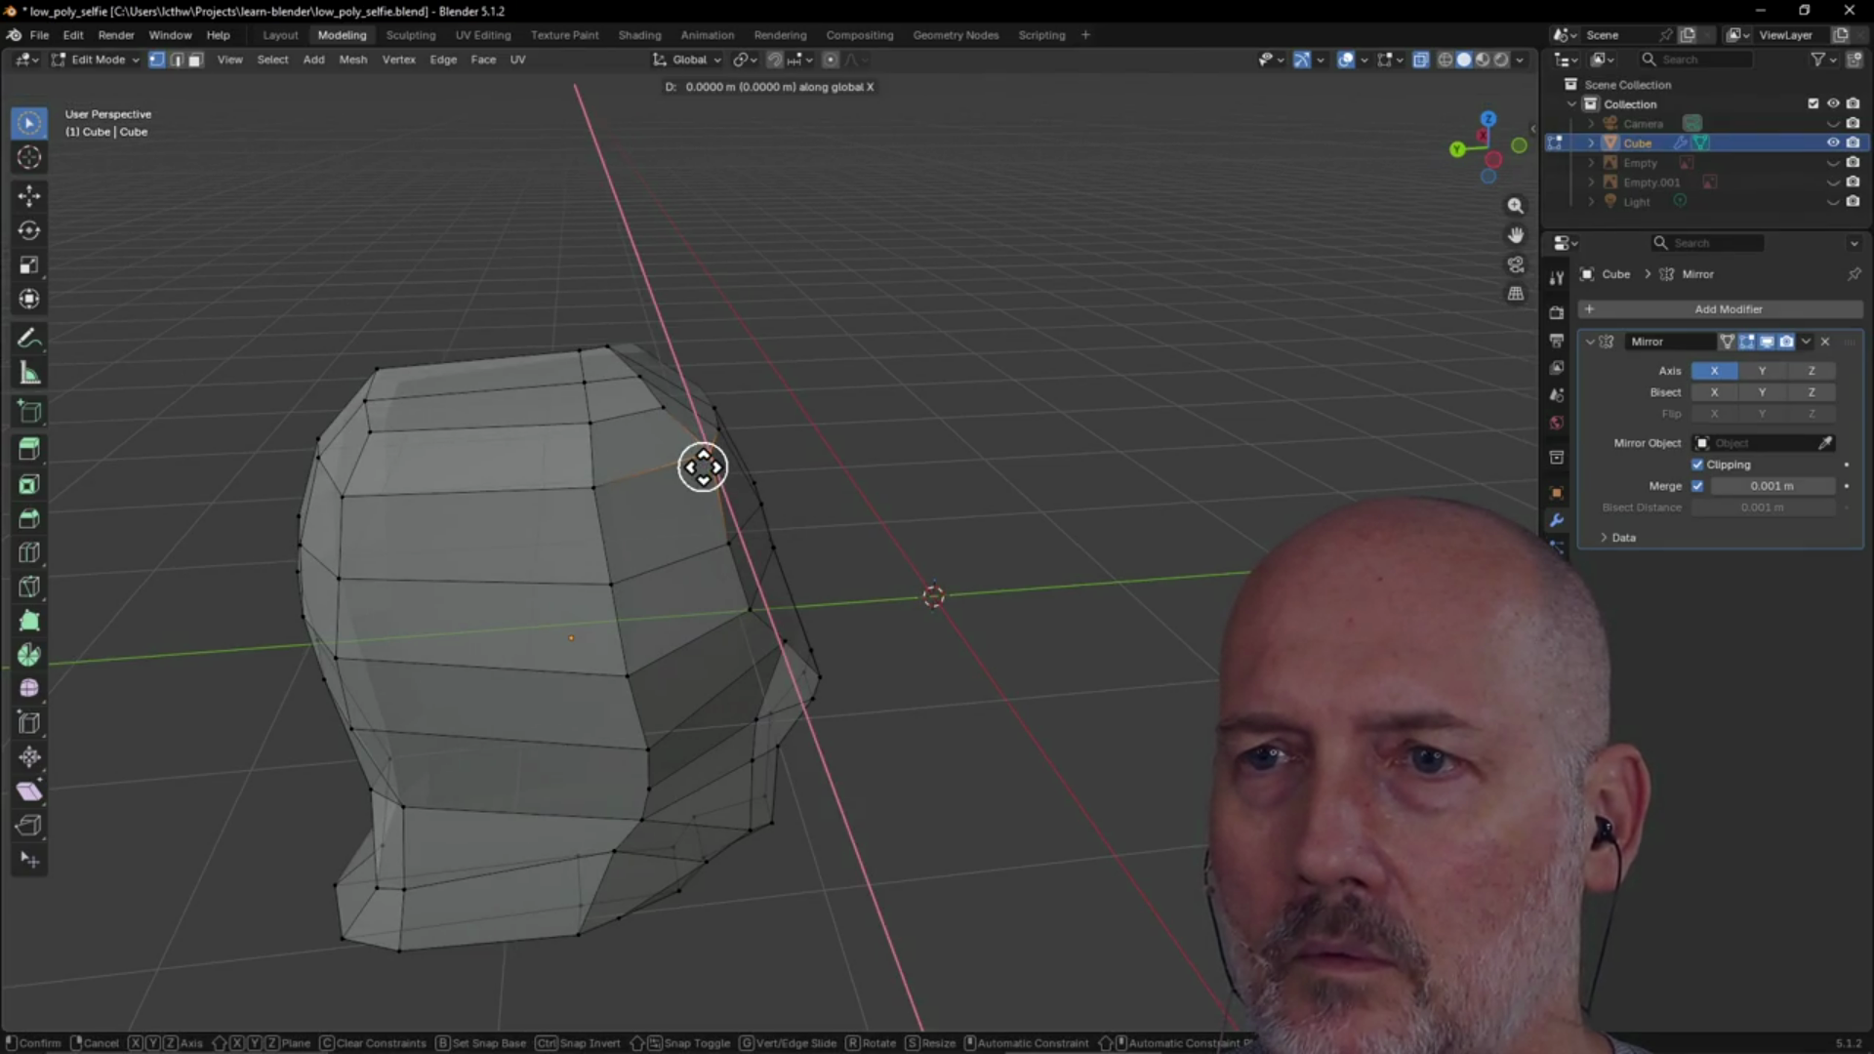
pyautogui.press('y')
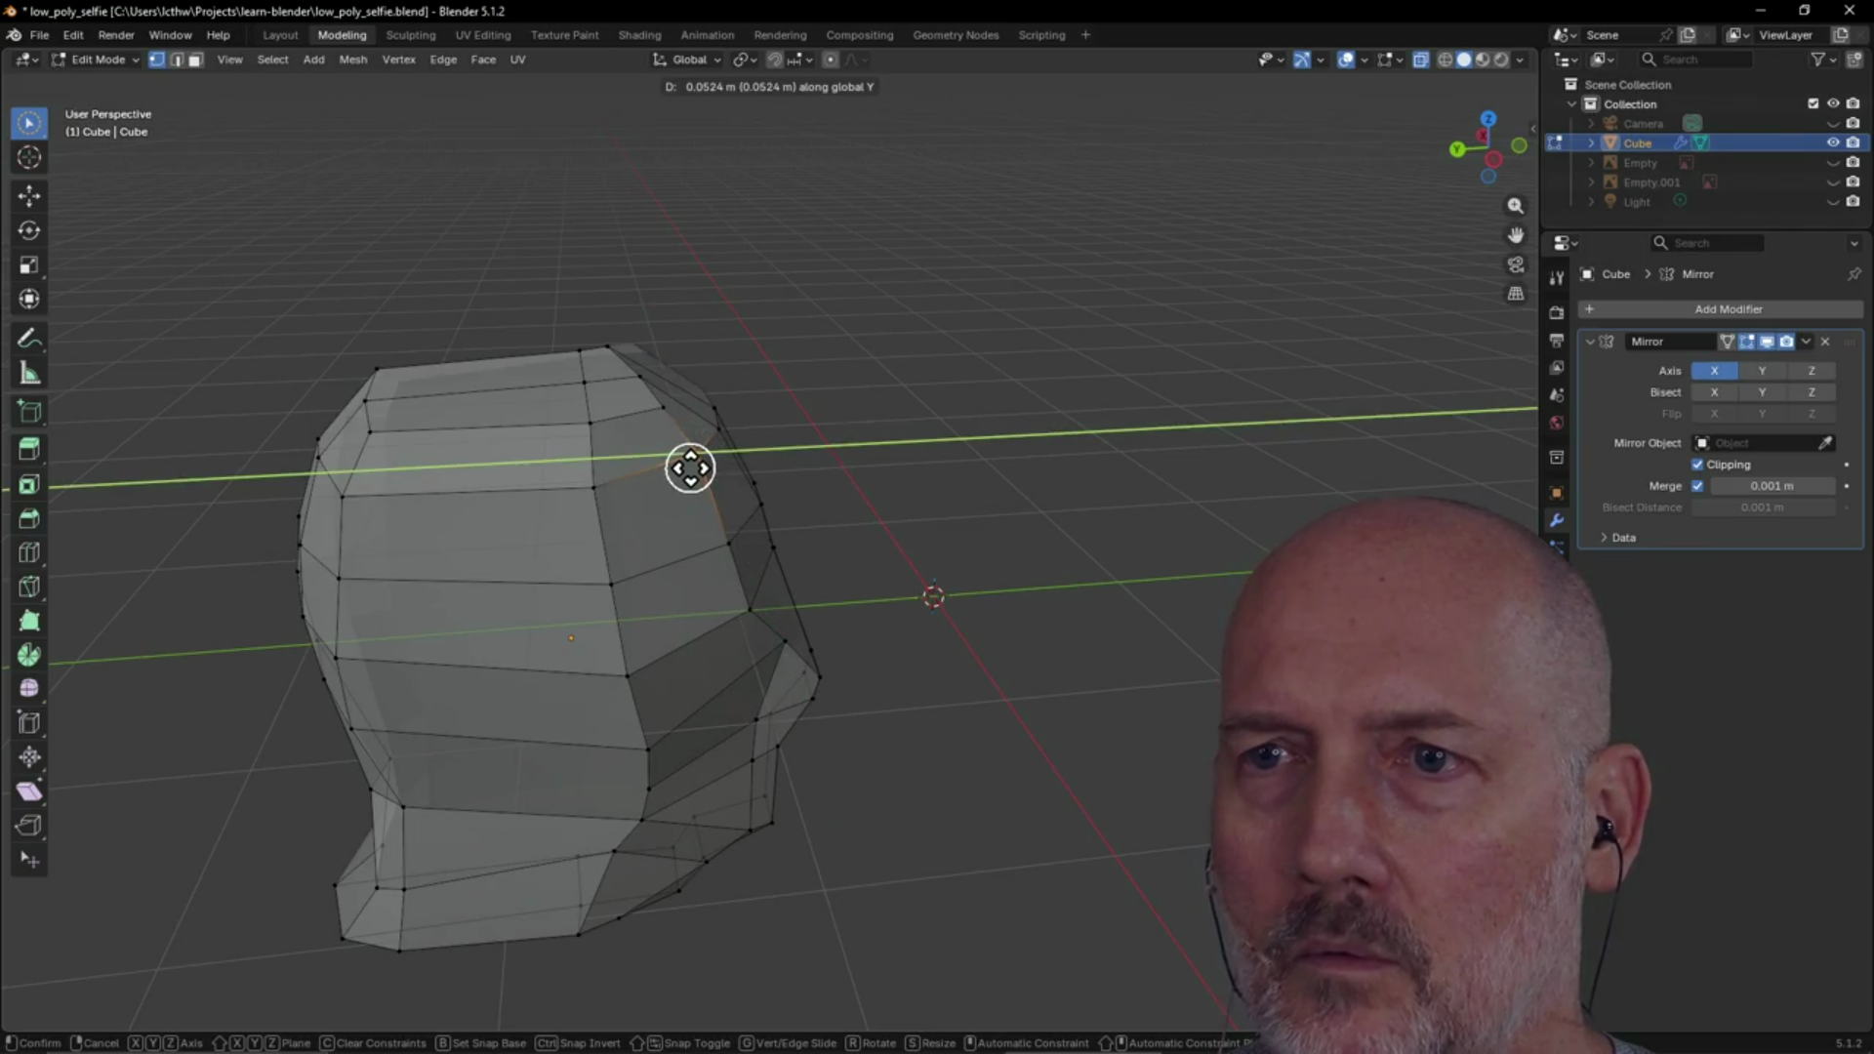
pyautogui.click(695, 465)
pyautogui.moveTo(899, 414)
pyautogui.mouseDown(button='middle')
pyautogui.moveTo(624, 448)
pyautogui.moveTo(774, 342)
pyautogui.moveTo(841, 440)
pyautogui.moveTo(957, 538)
pyautogui.mouseUp(button='middle')
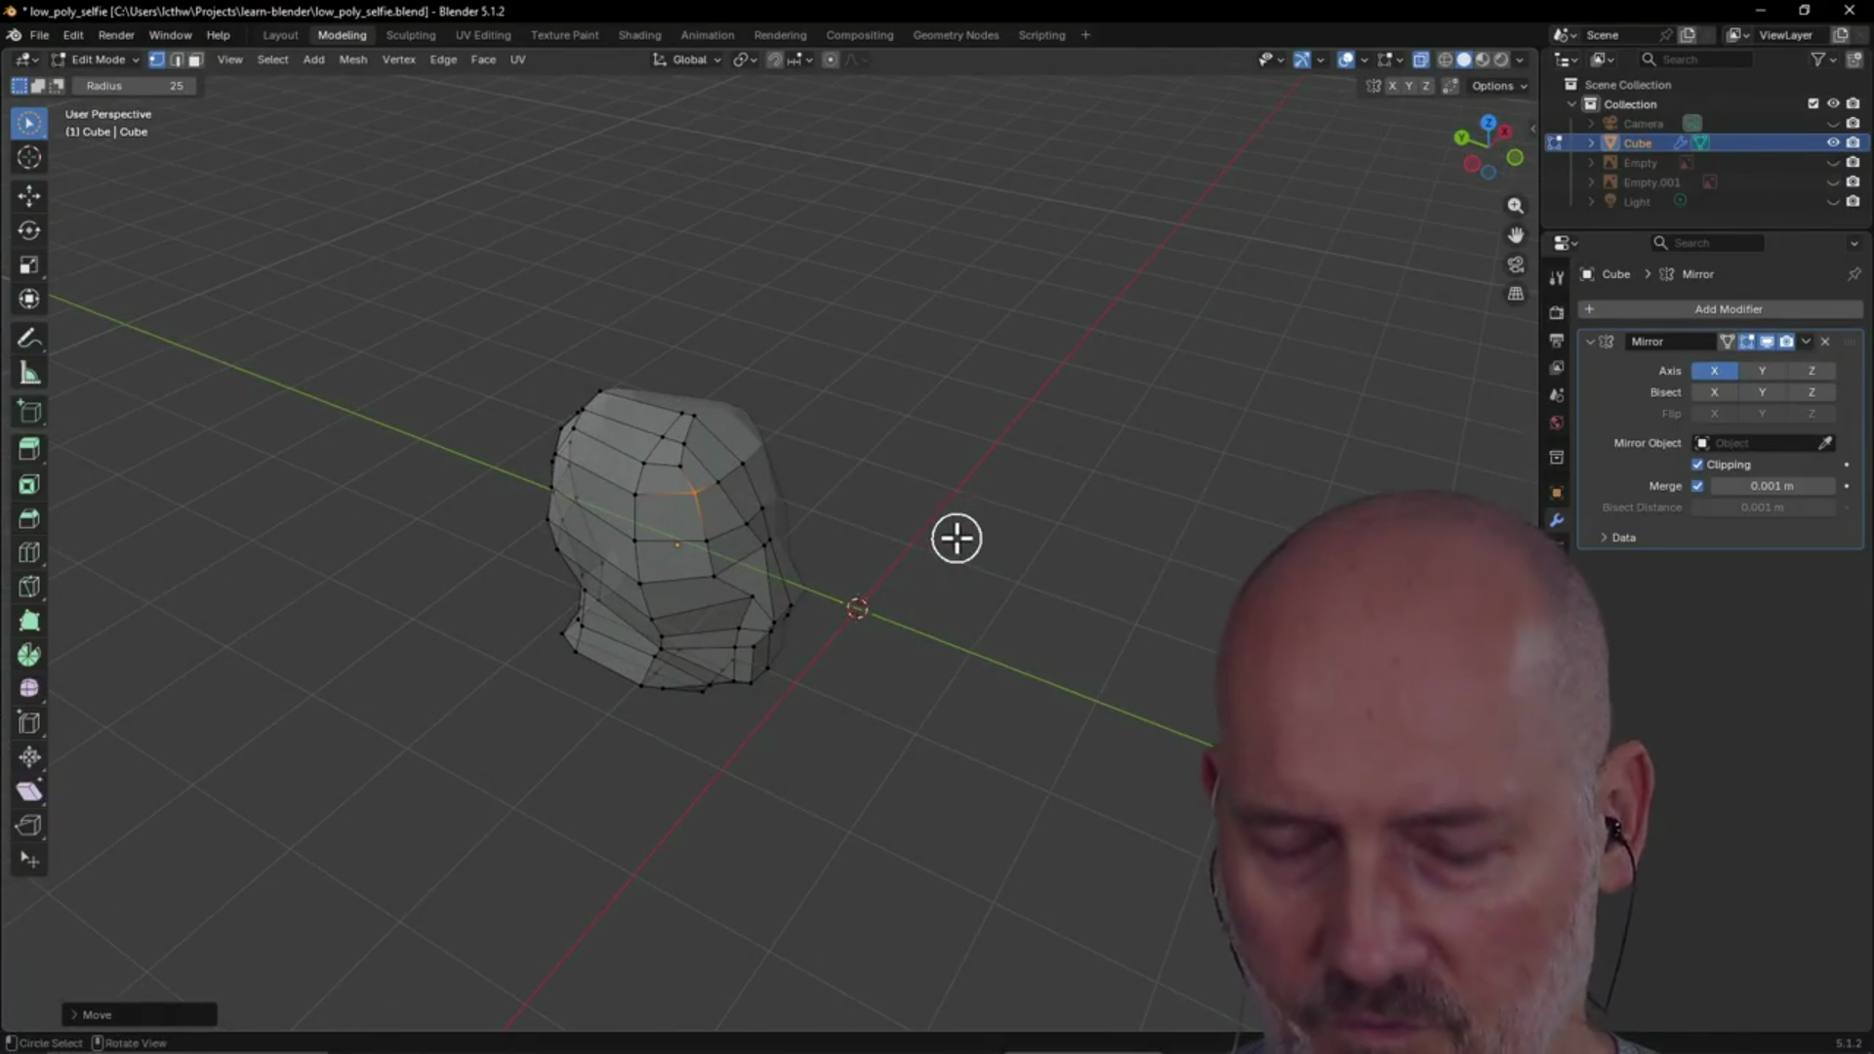
# Save the file and check the head from several angles in the Layout workspace
pyautogui.hotkey('ctrl', 's')
pyautogui.scroll(2, 757, 564)
pyautogui.moveTo(752, 560)
pyautogui.mouseDown(button='middle')
pyautogui.moveTo(590, 531)
pyautogui.moveTo(778, 469)
pyautogui.moveTo(387, 203)
pyautogui.mouseUp(button='middle')
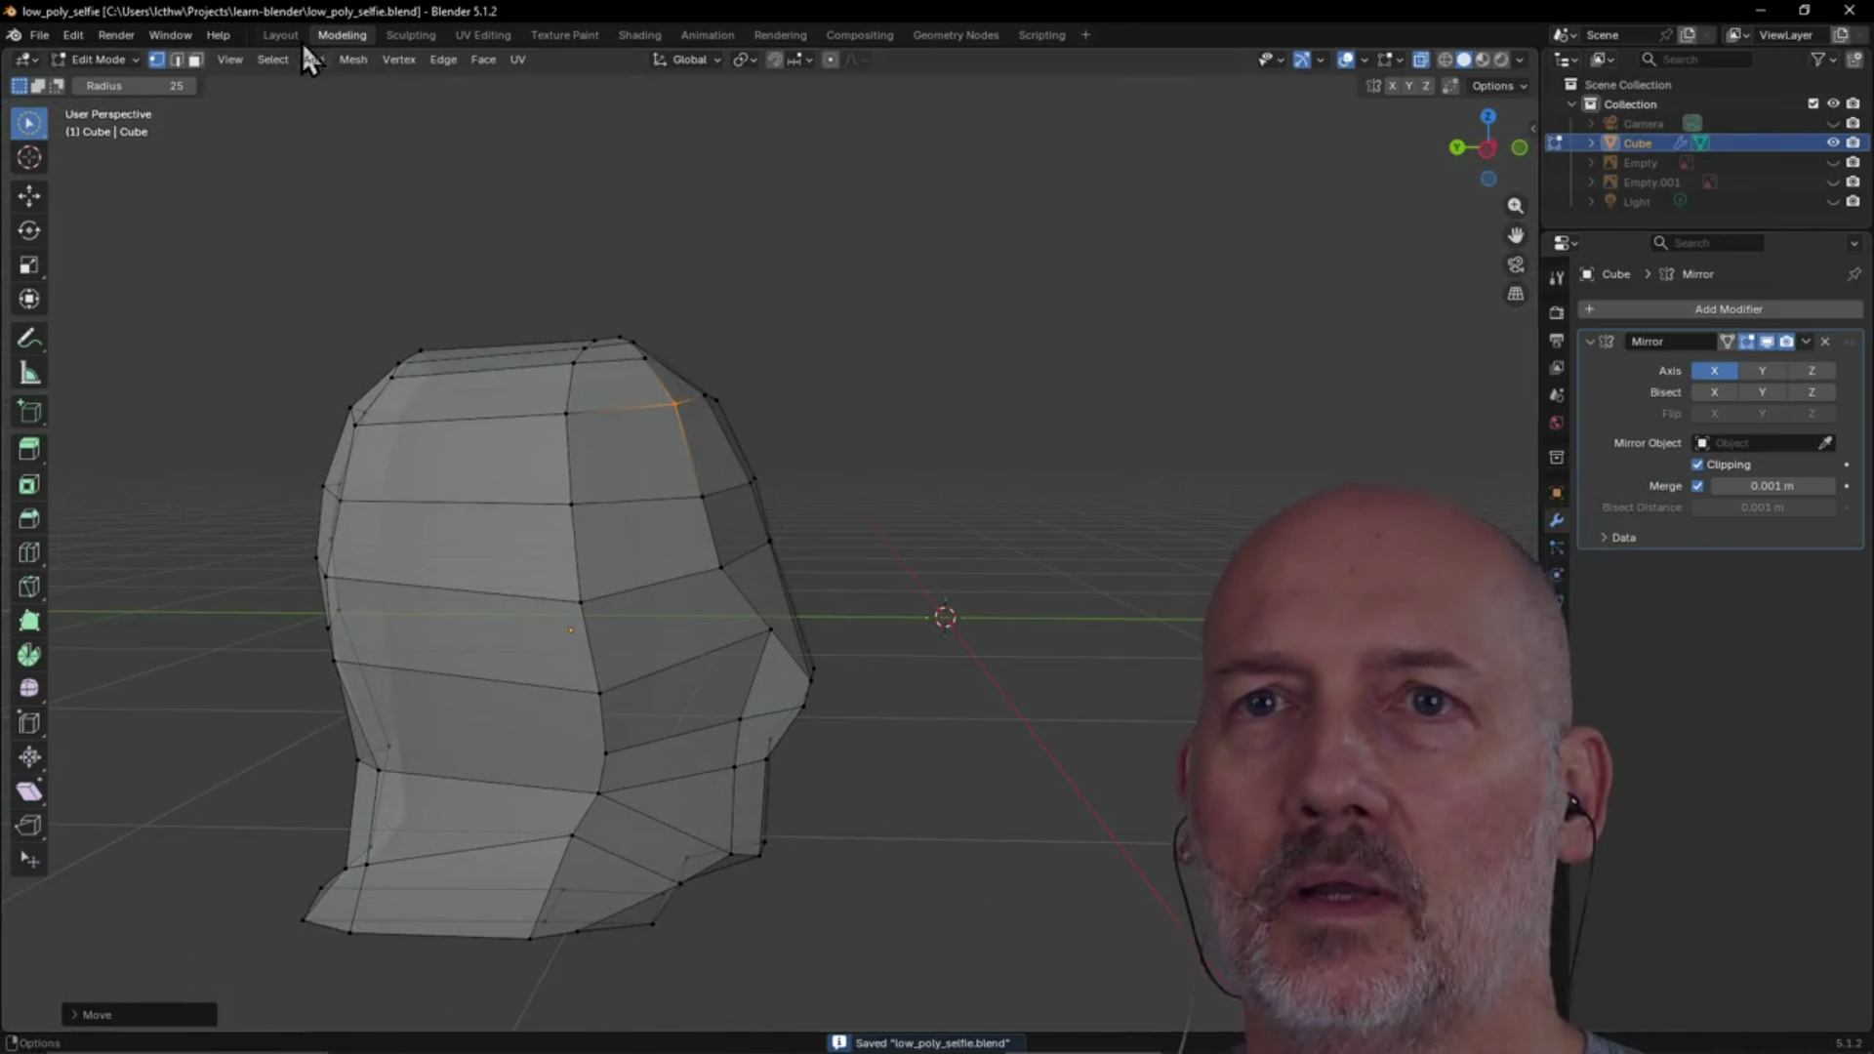
pyautogui.click(278, 36)
pyautogui.moveTo(720, 388)
pyautogui.mouseDown(button='middle')
pyautogui.moveTo(477, 410)
pyautogui.moveTo(736, 397)
pyautogui.mouseUp(button='middle')
pyautogui.scroll(2, 783, 436)
pyautogui.moveTo(792, 452)
pyautogui.mouseDown(button='middle')
pyautogui.moveTo(917, 452)
pyautogui.moveTo(752, 469)
pyautogui.mouseUp(button='middle')
# Save a copy of the file as low_poly_head.blend
pyautogui.click(43, 33)
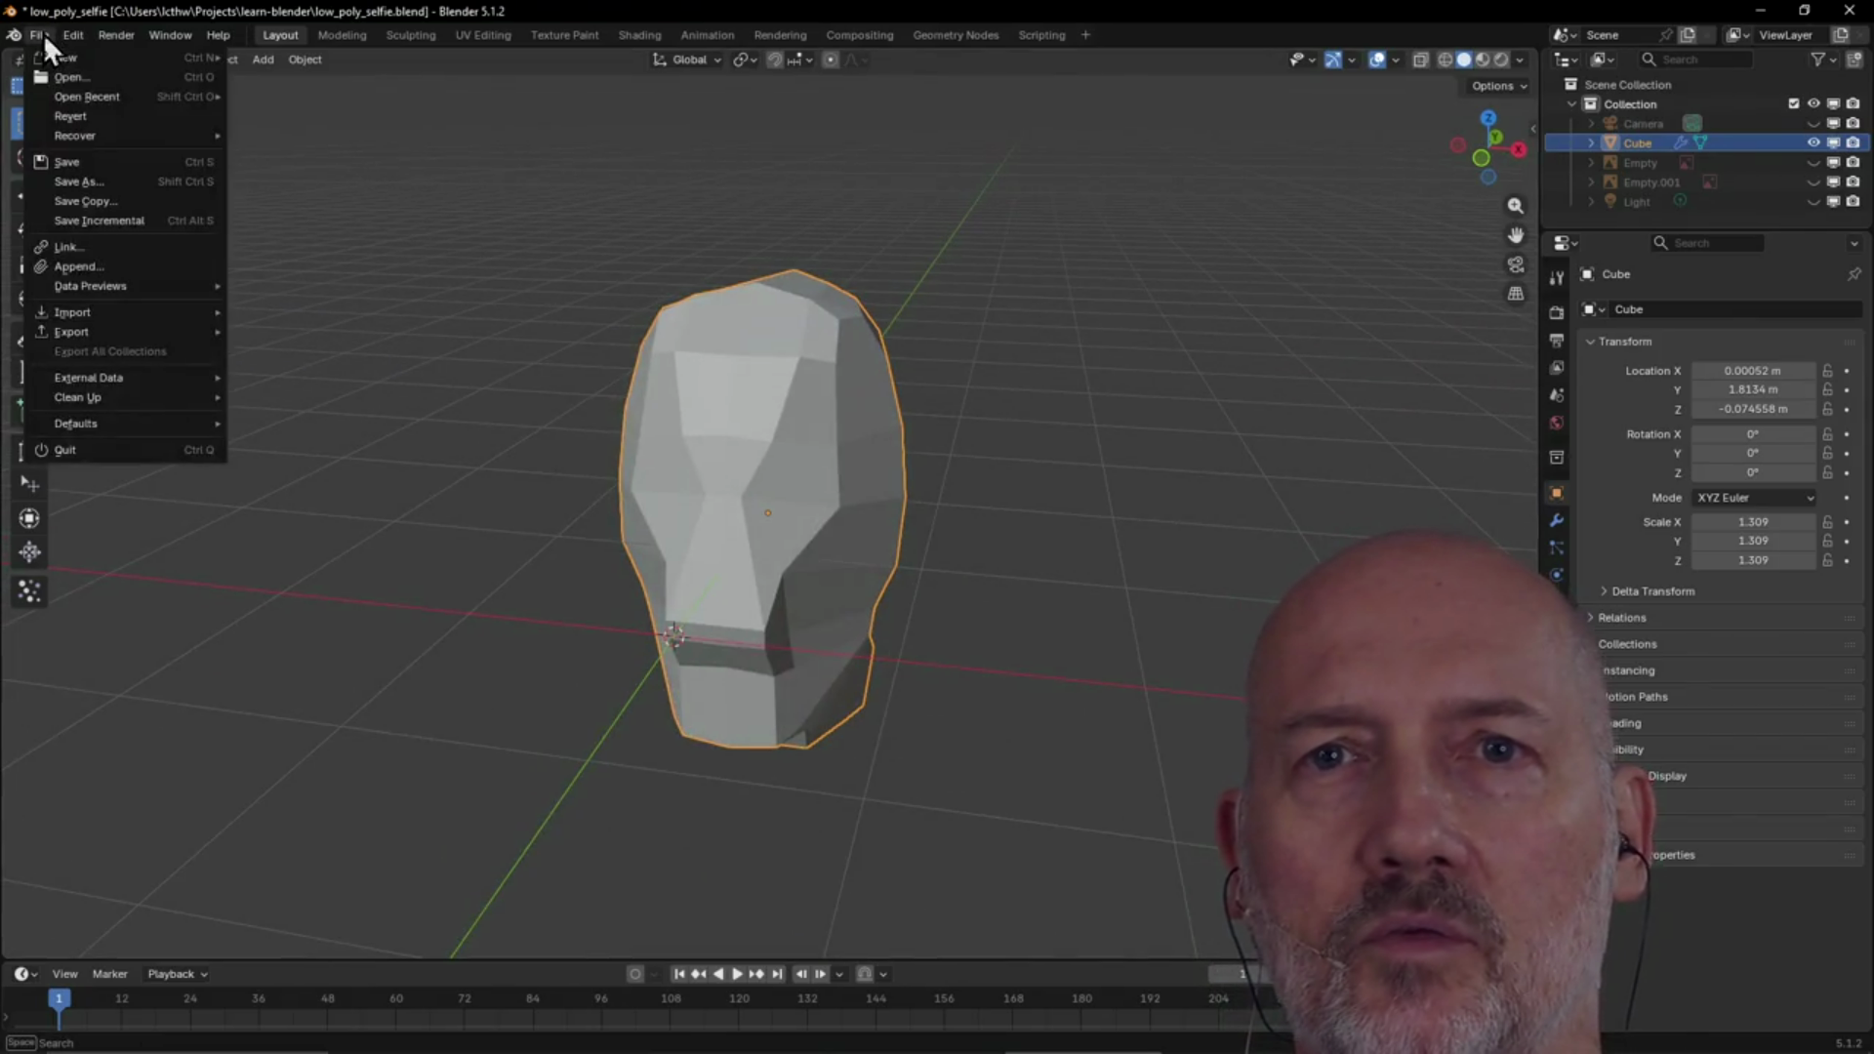
pyautogui.click(131, 186)
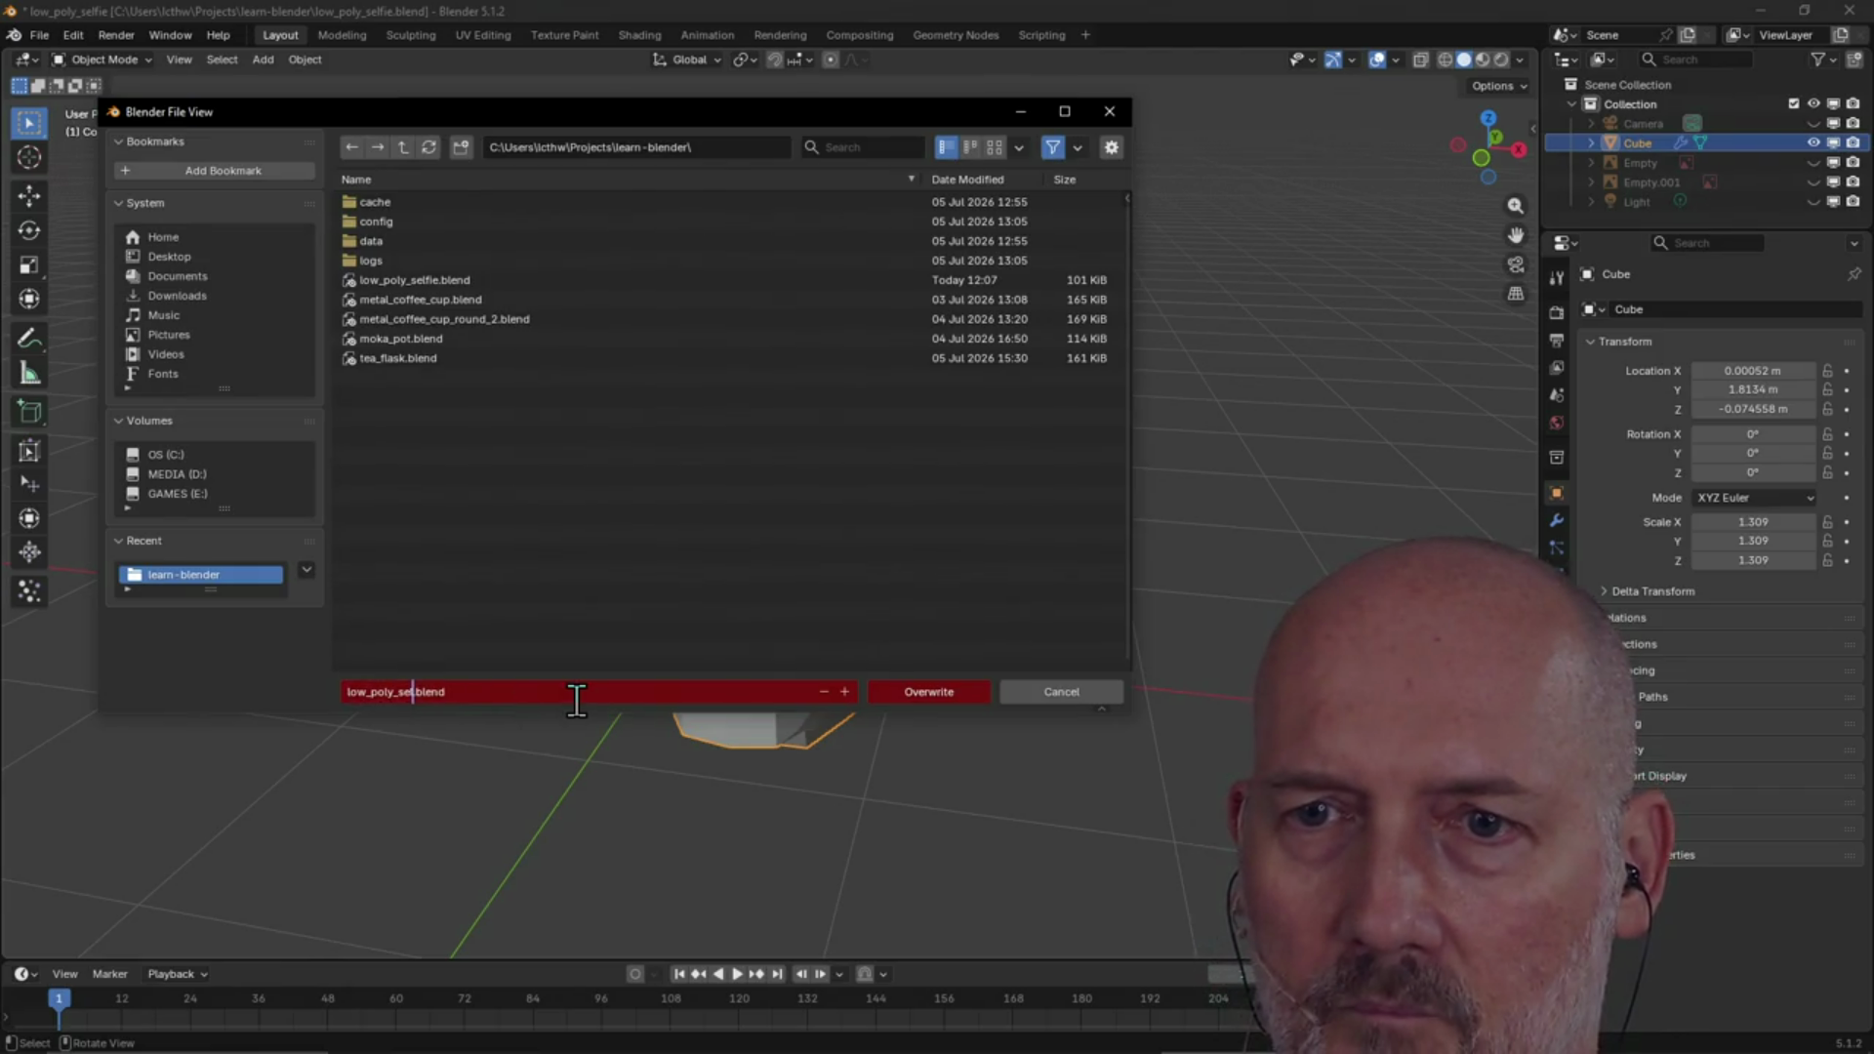
pyautogui.write('head')
pyautogui.press('Return')
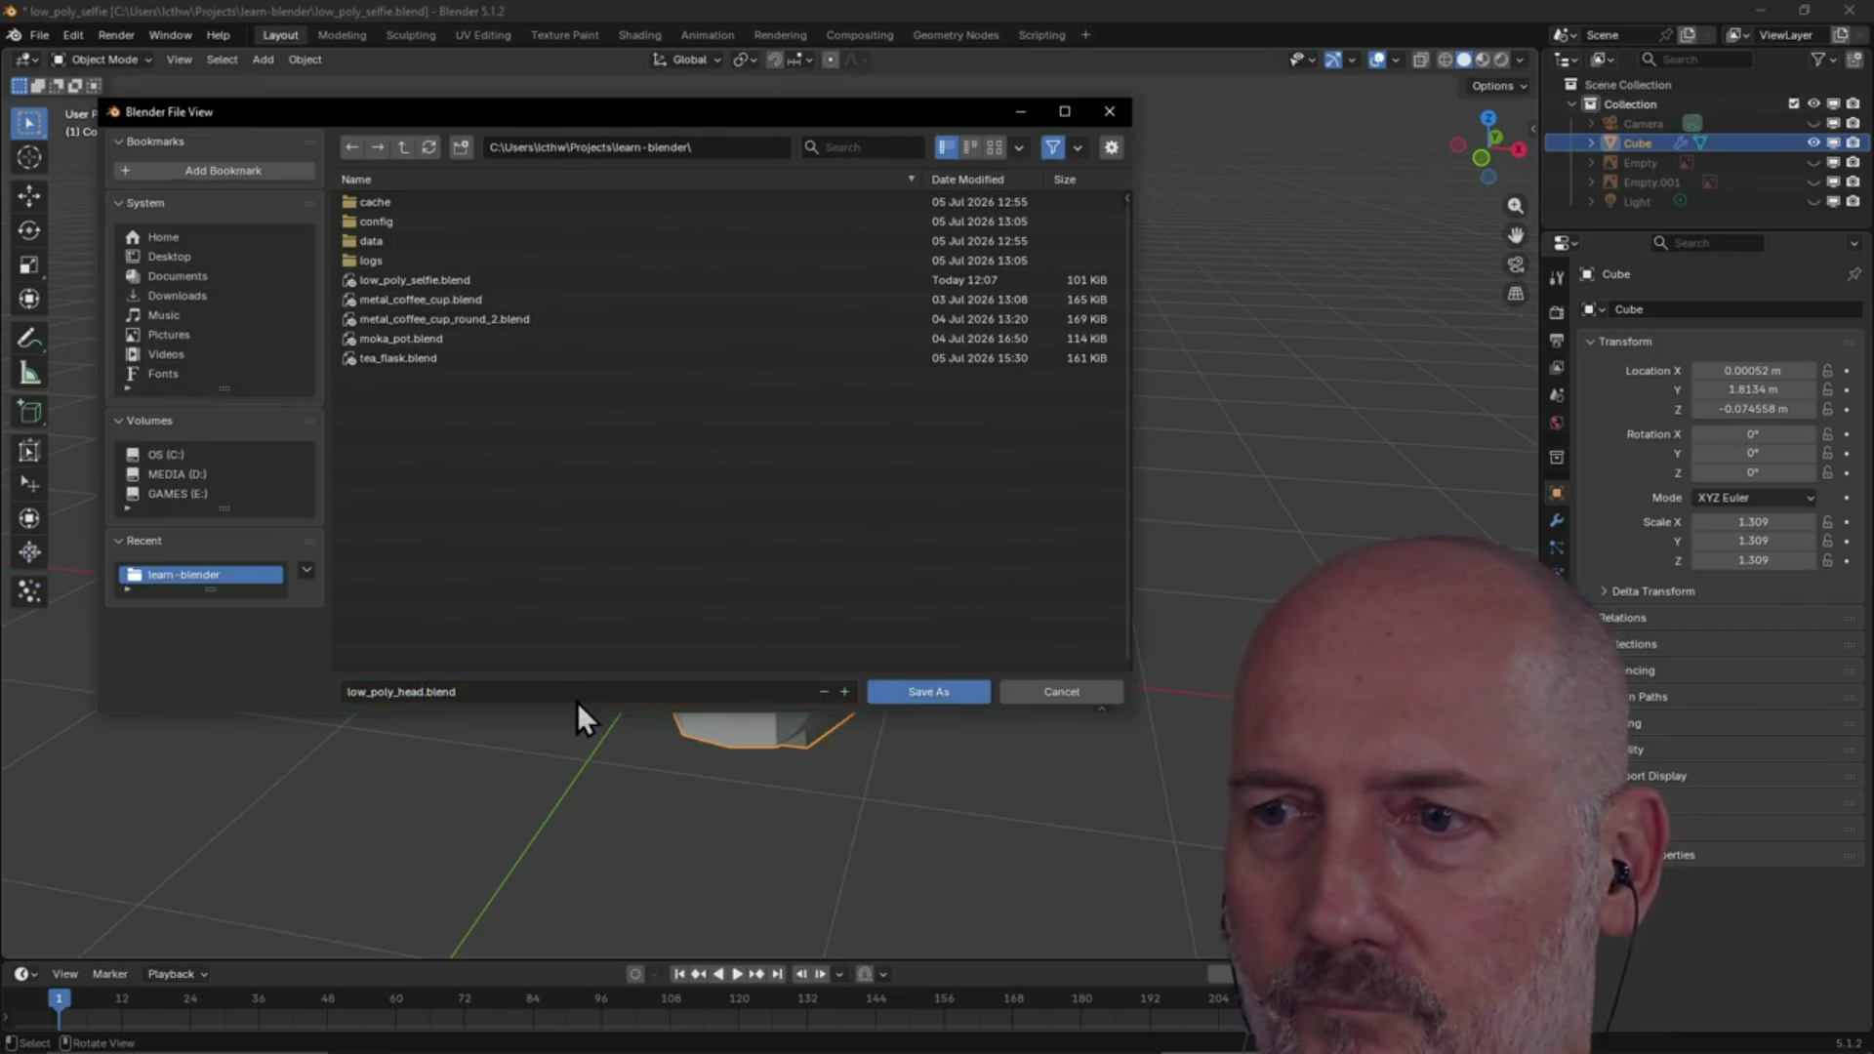
pyautogui.click(937, 690)
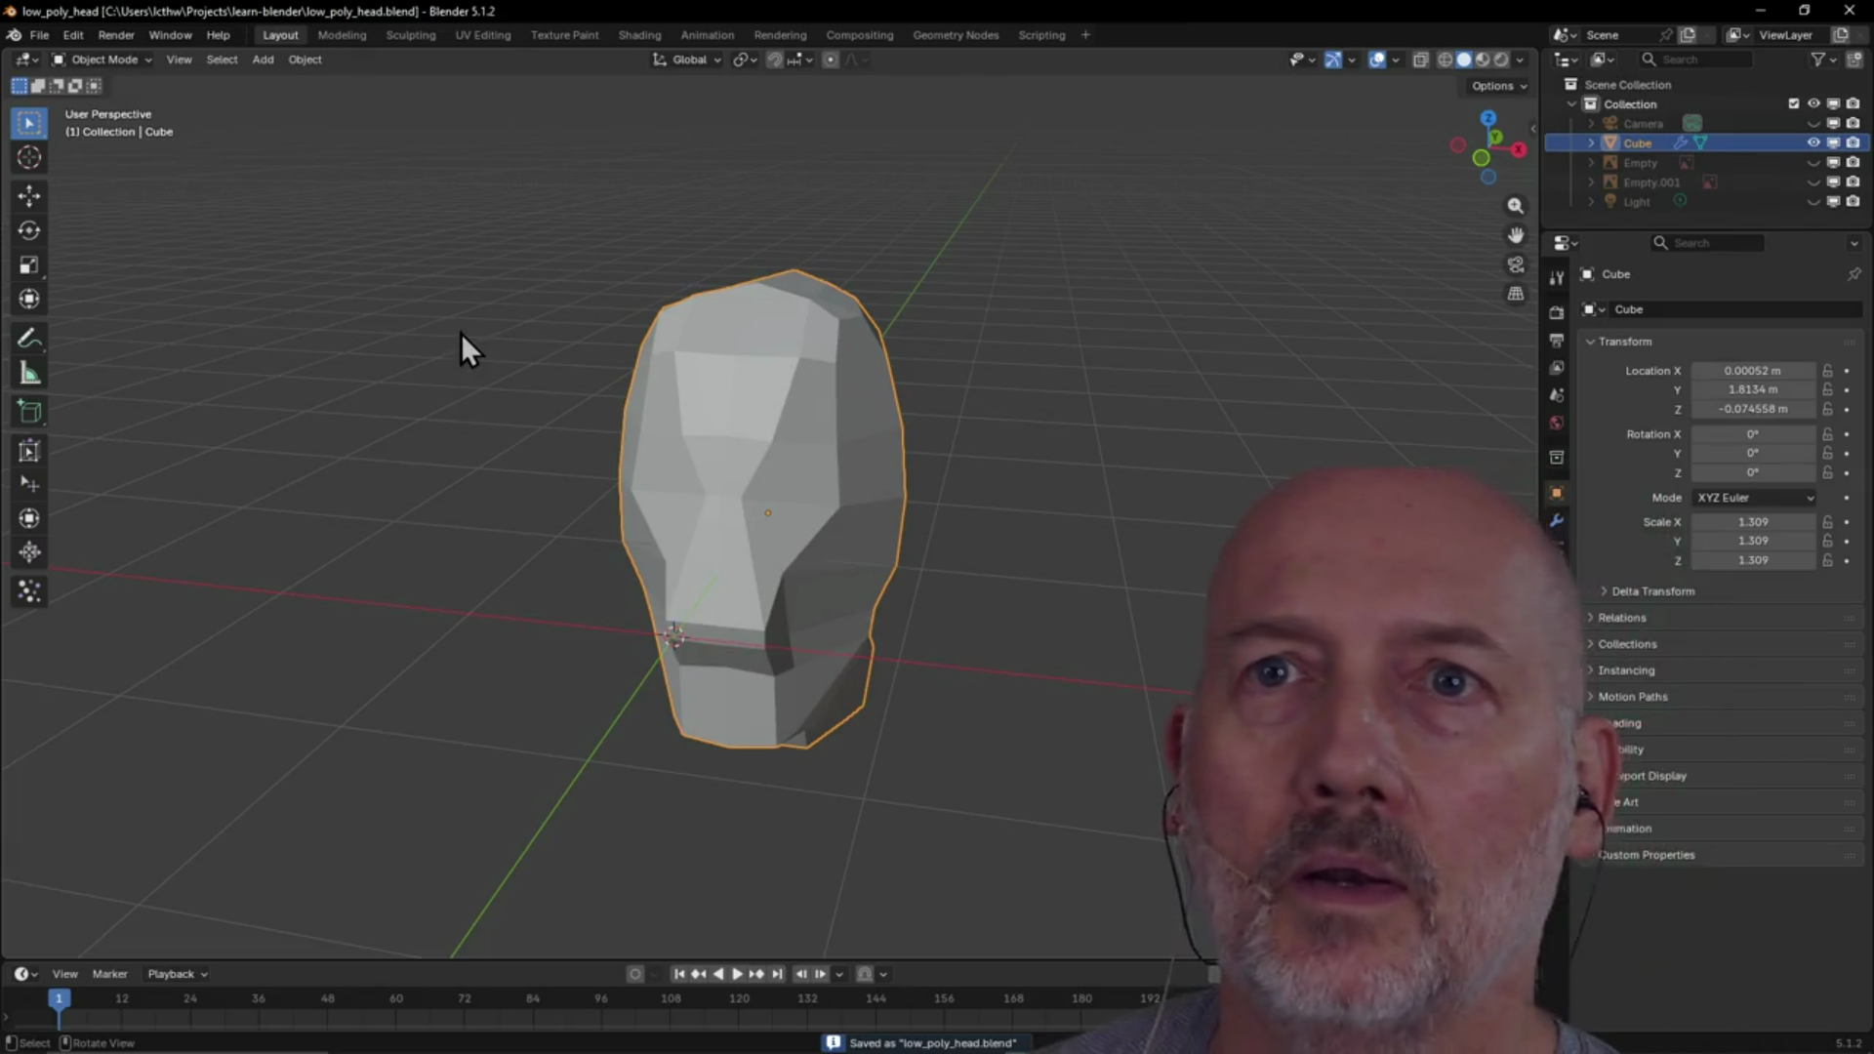
# Reopen low_poly_selfie.blend from the recent files
pyautogui.click(49, 38)
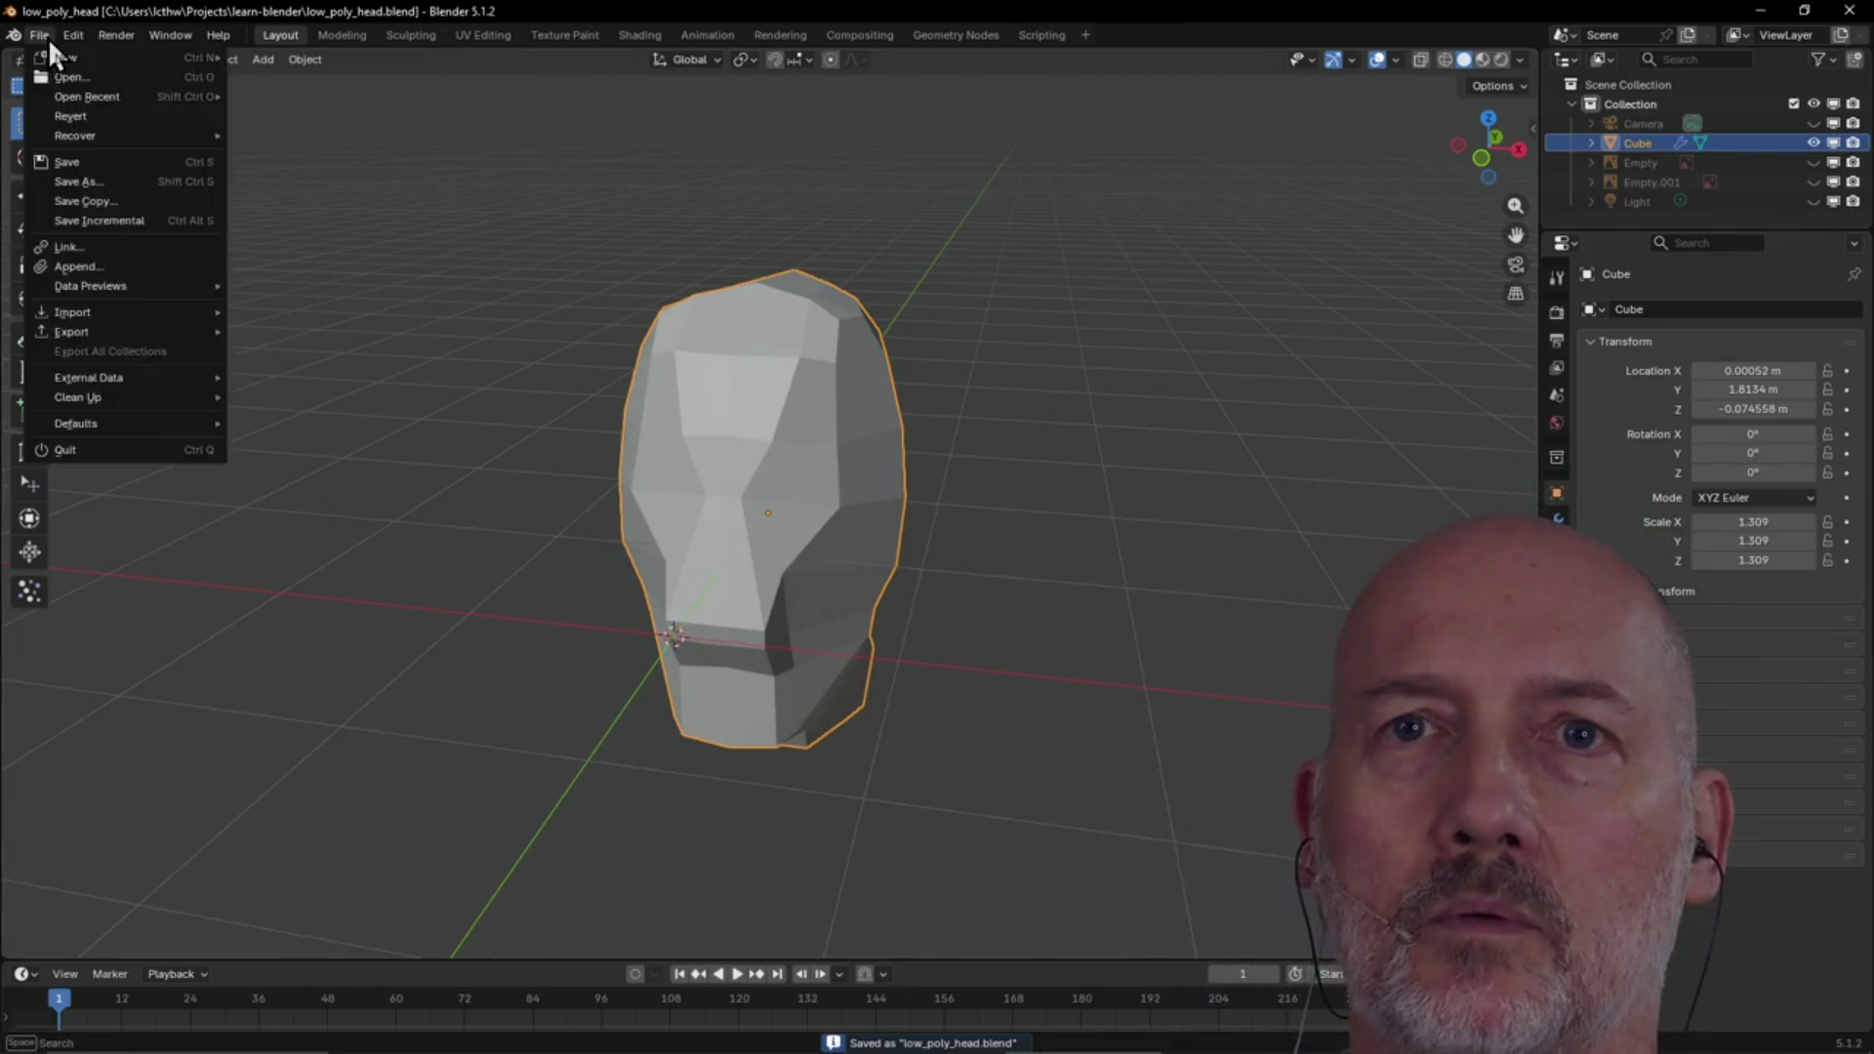
pyautogui.moveTo(102, 96)
pyautogui.click(338, 123)
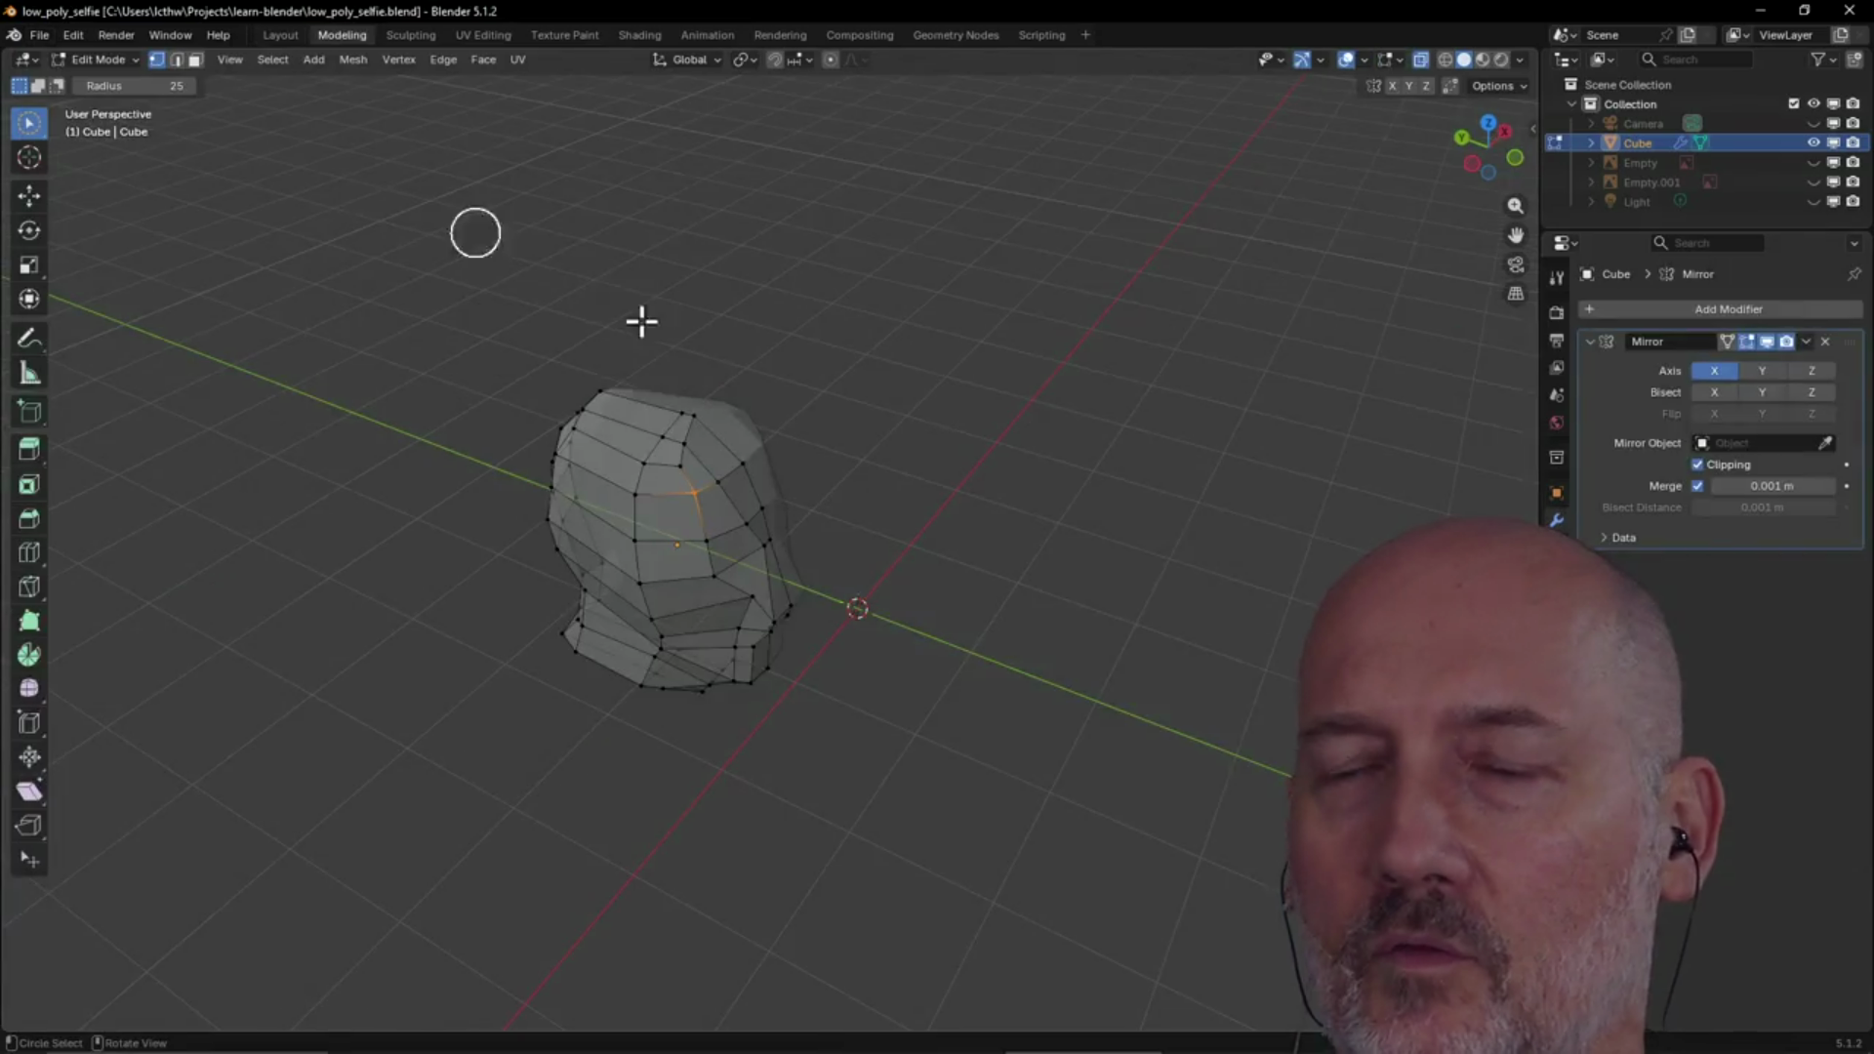
# Switch to quad view and centre the head in the Top, Front and Right views
pyautogui.moveTo(782, 494)
pyautogui.mouseDown(button='middle')
pyautogui.moveTo(575, 403)
pyautogui.moveTo(807, 519)
pyautogui.moveTo(575, 469)
pyautogui.mouseUp(button='middle')
pyautogui.moveTo(573, 470)
pyautogui.mouseDown(button='middle')
pyautogui.moveTo(770, 448)
pyautogui.moveTo(679, 448)
pyautogui.mouseUp(button='middle')
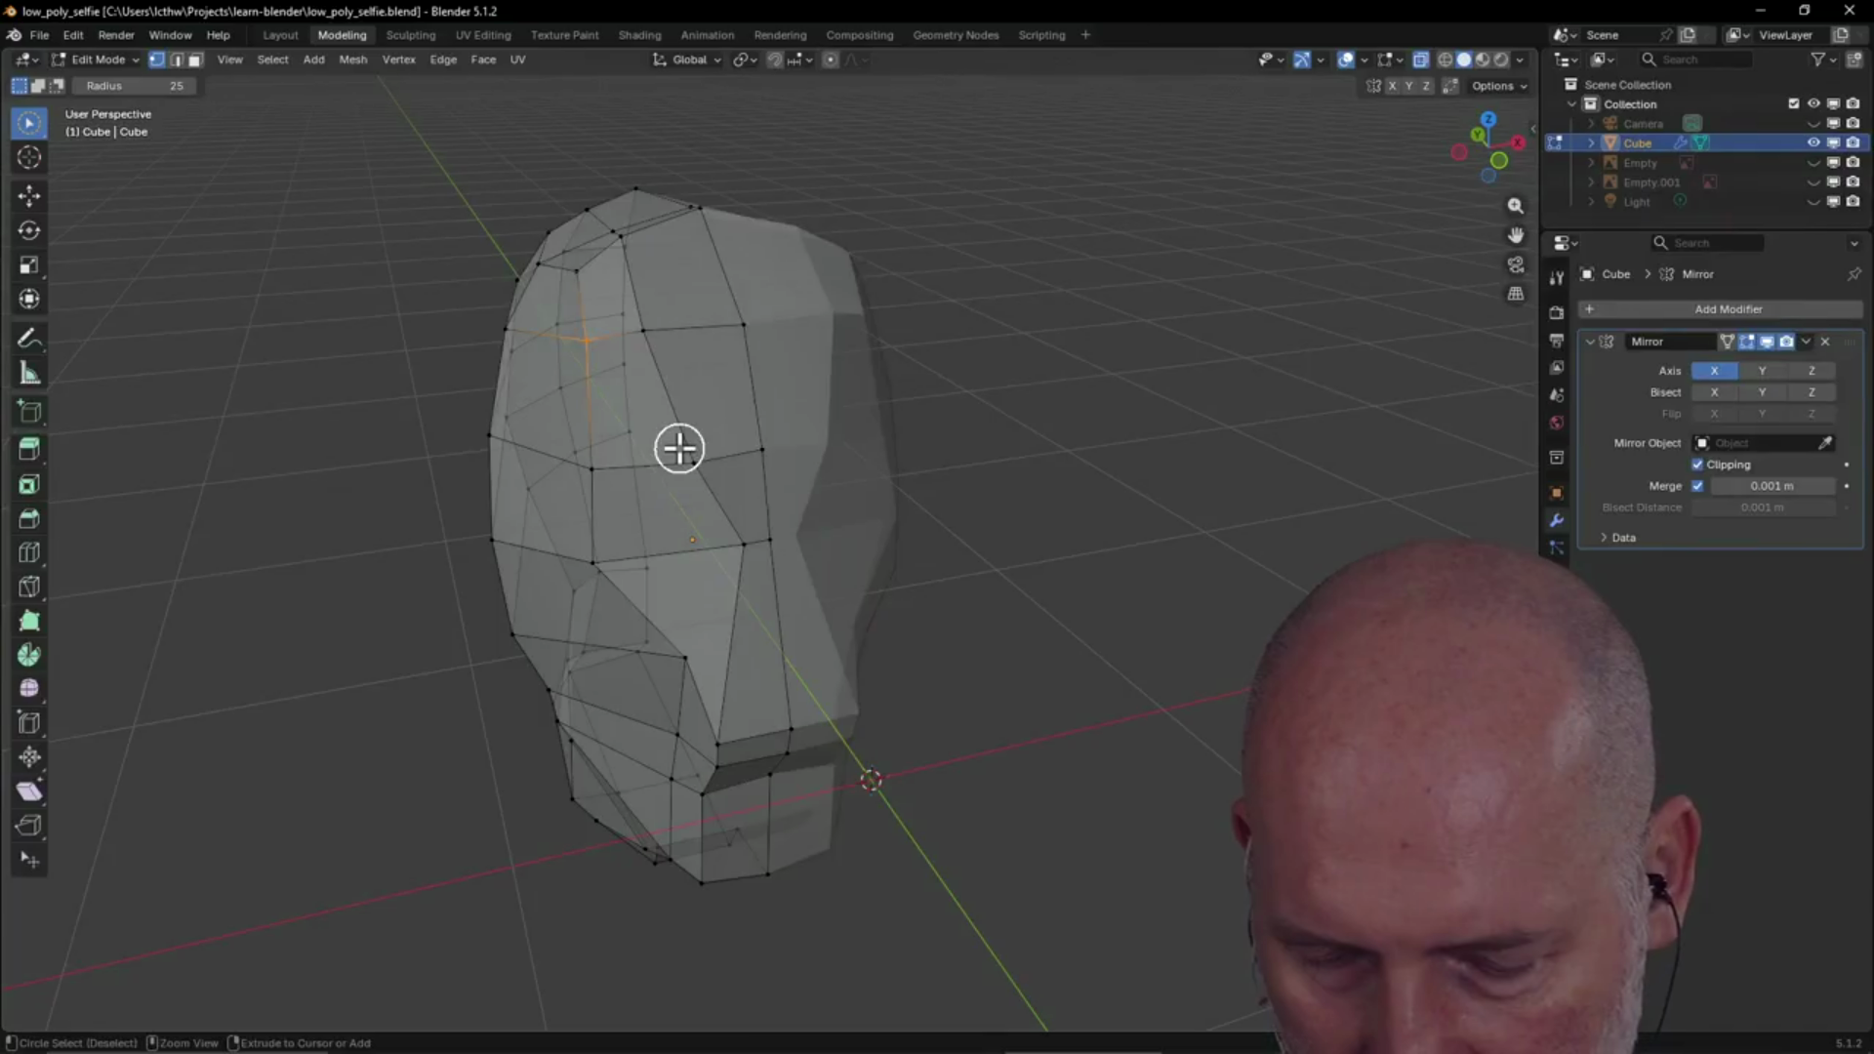
pyautogui.hotkey('ctrl', 'alt', 'q')
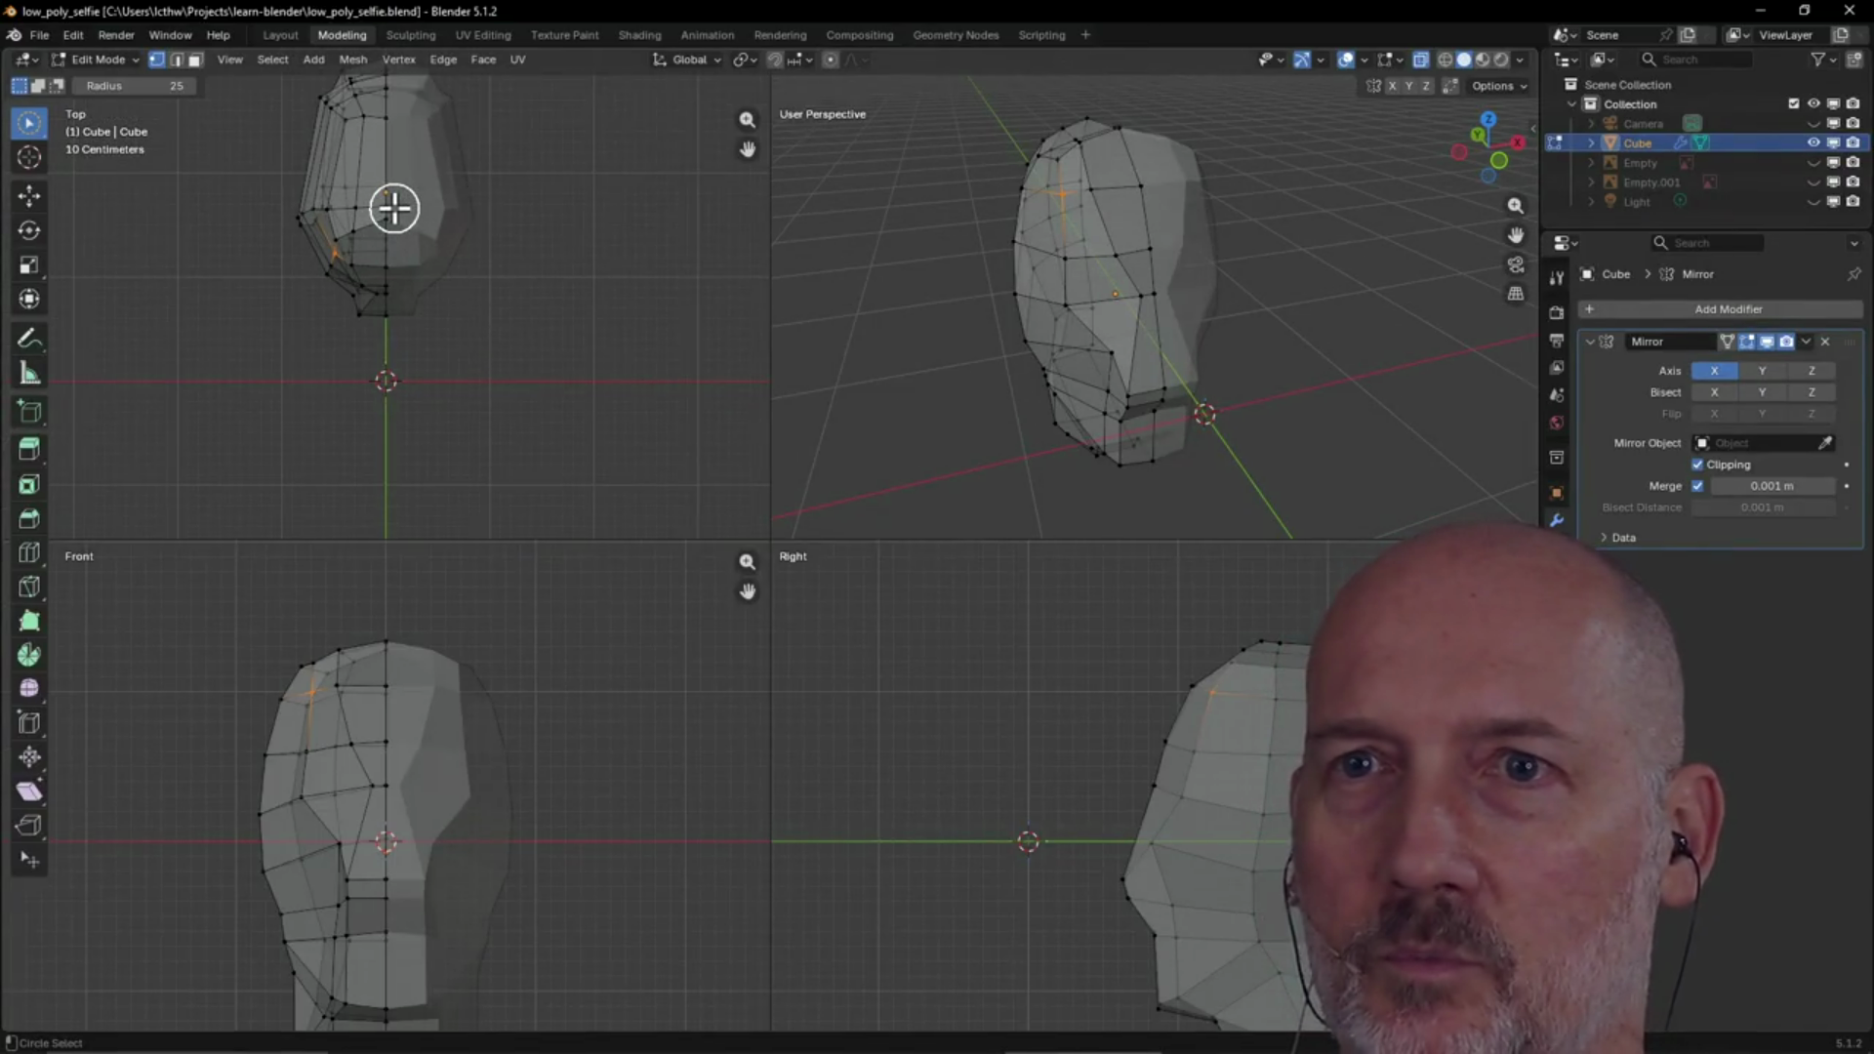
pyautogui.scroll(-2, 394, 207)
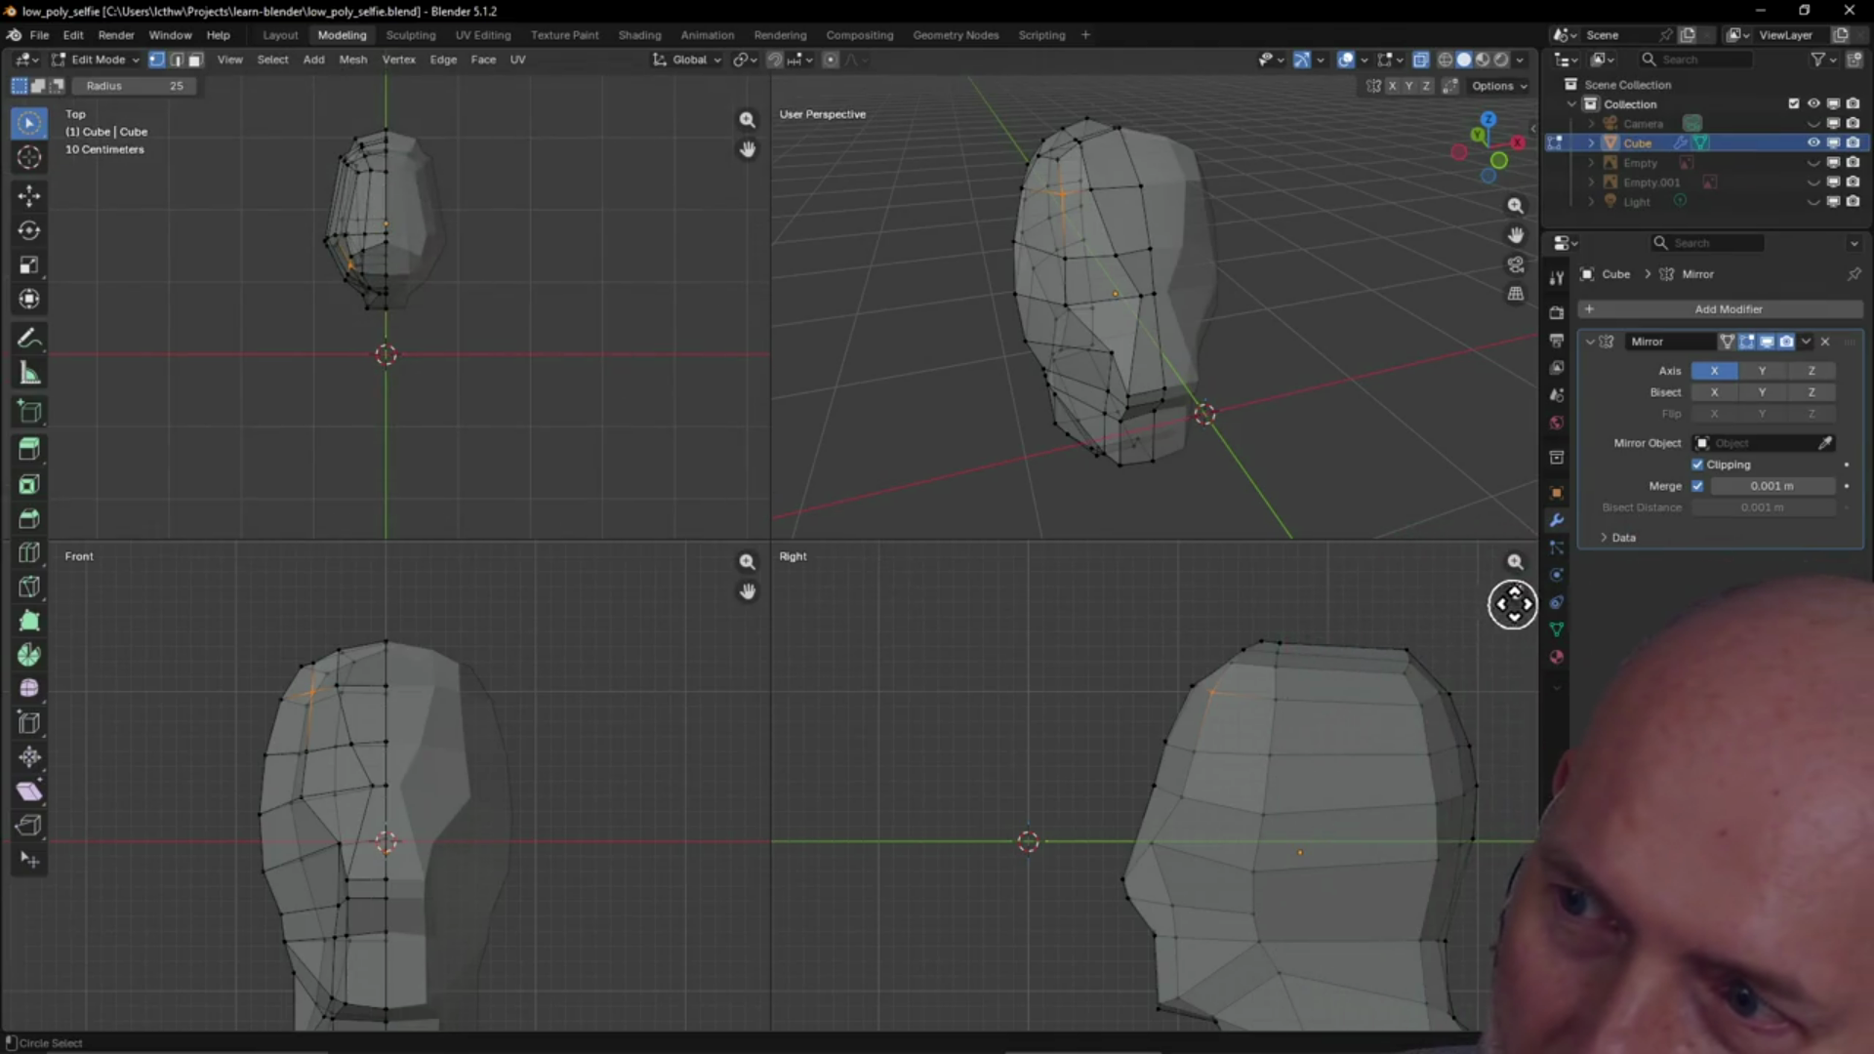
pyautogui.moveTo(1514, 599)
pyautogui.keyDown('shift'); pyautogui.mouseDown(button='middle')
pyautogui.moveTo(1419, 563)
pyautogui.moveTo(1404, 534)
pyautogui.mouseUp(button='middle'); pyautogui.keyUp('shift')
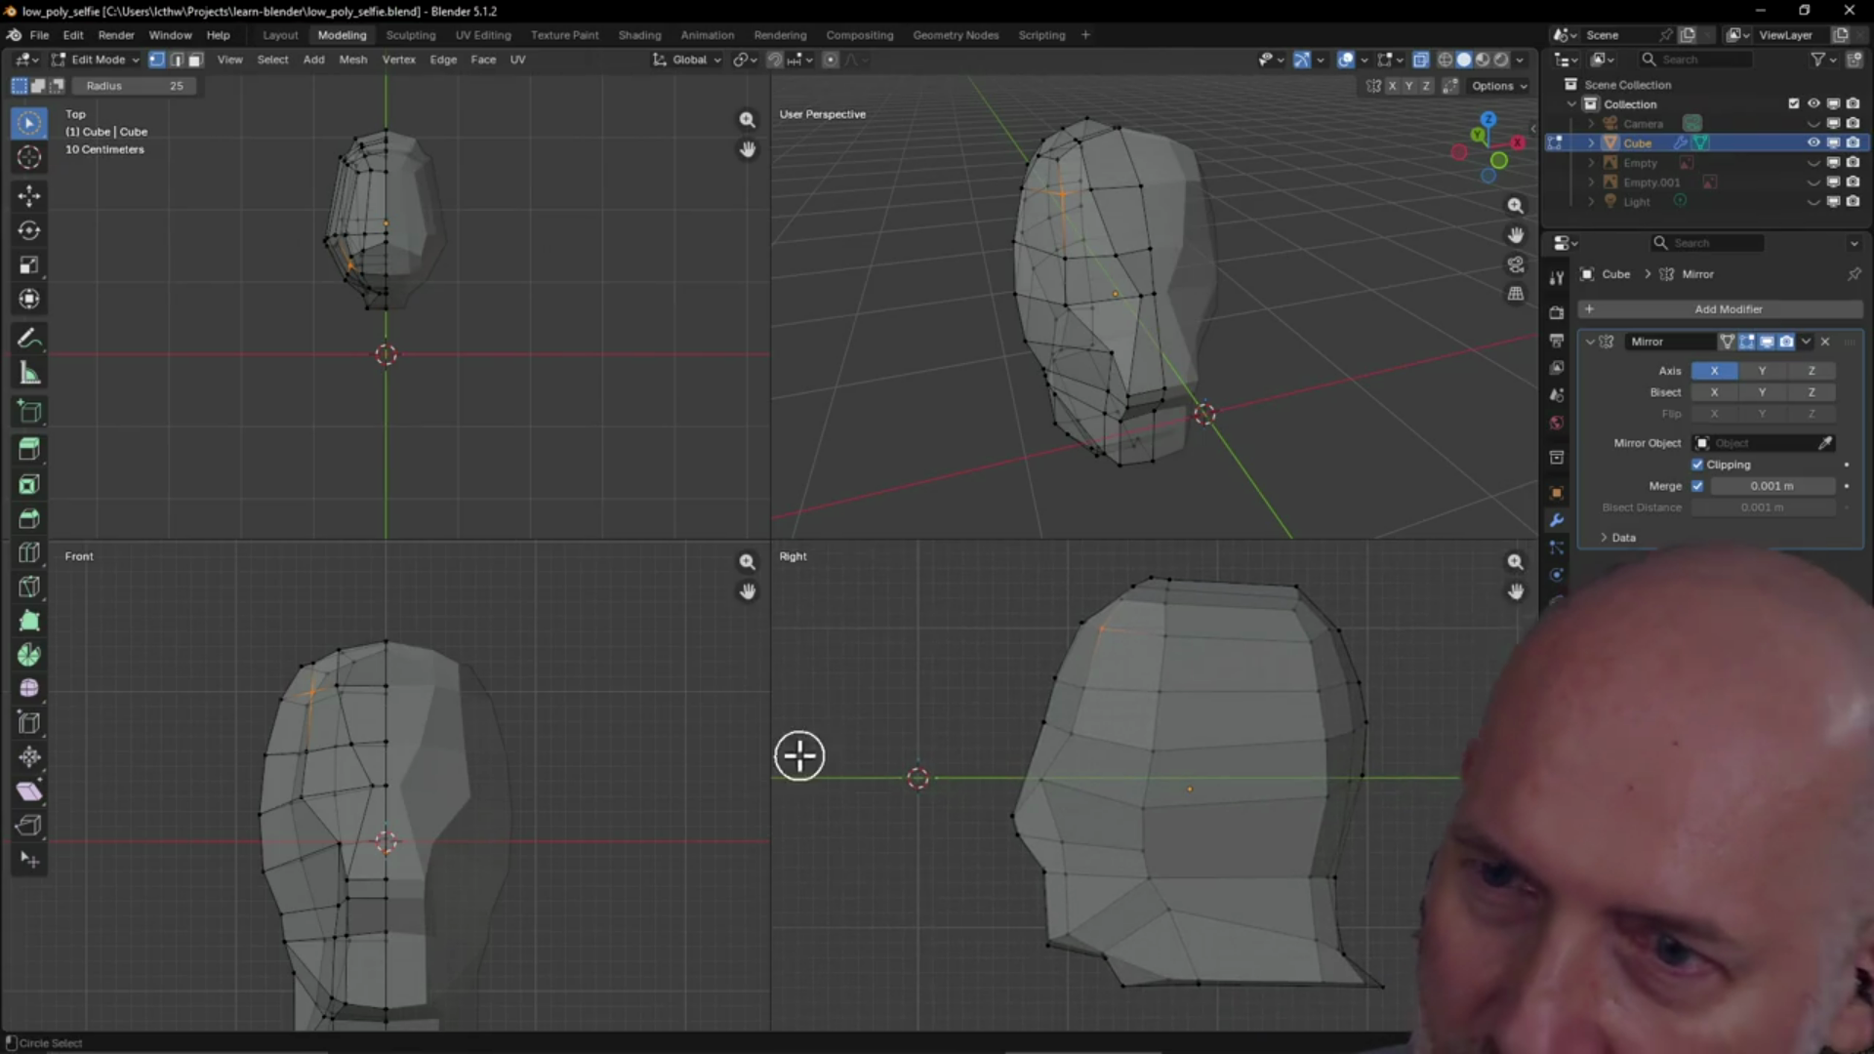
pyautogui.keyDown('shift'); pyautogui.moveTo(732, 582); pyautogui.dragTo(703, 584, button='middle'); pyautogui.keyUp('shift')
pyautogui.moveTo(747, 590)
pyautogui.mouseDown()
pyautogui.moveTo(728, 996)
pyautogui.moveTo(745, 581)
pyautogui.mouseUp()
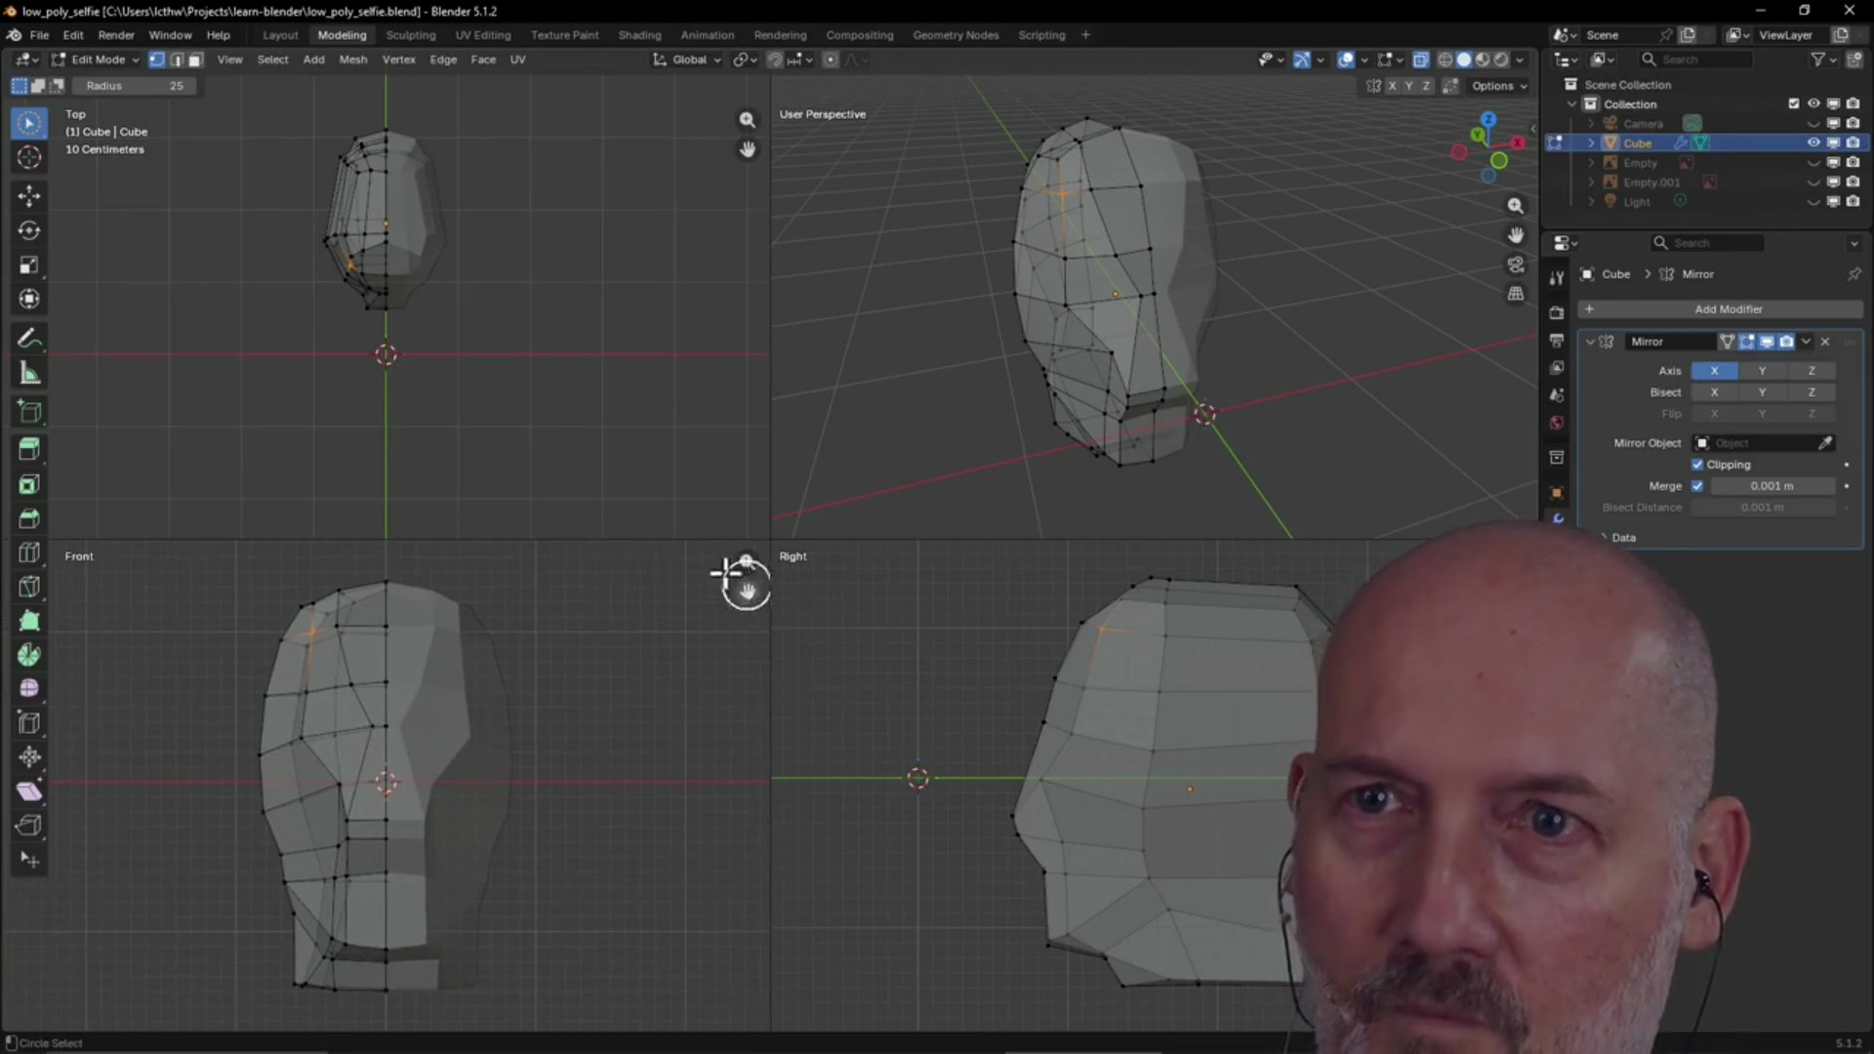
pyautogui.moveTo(747, 148); pyautogui.dragTo(657, 188)
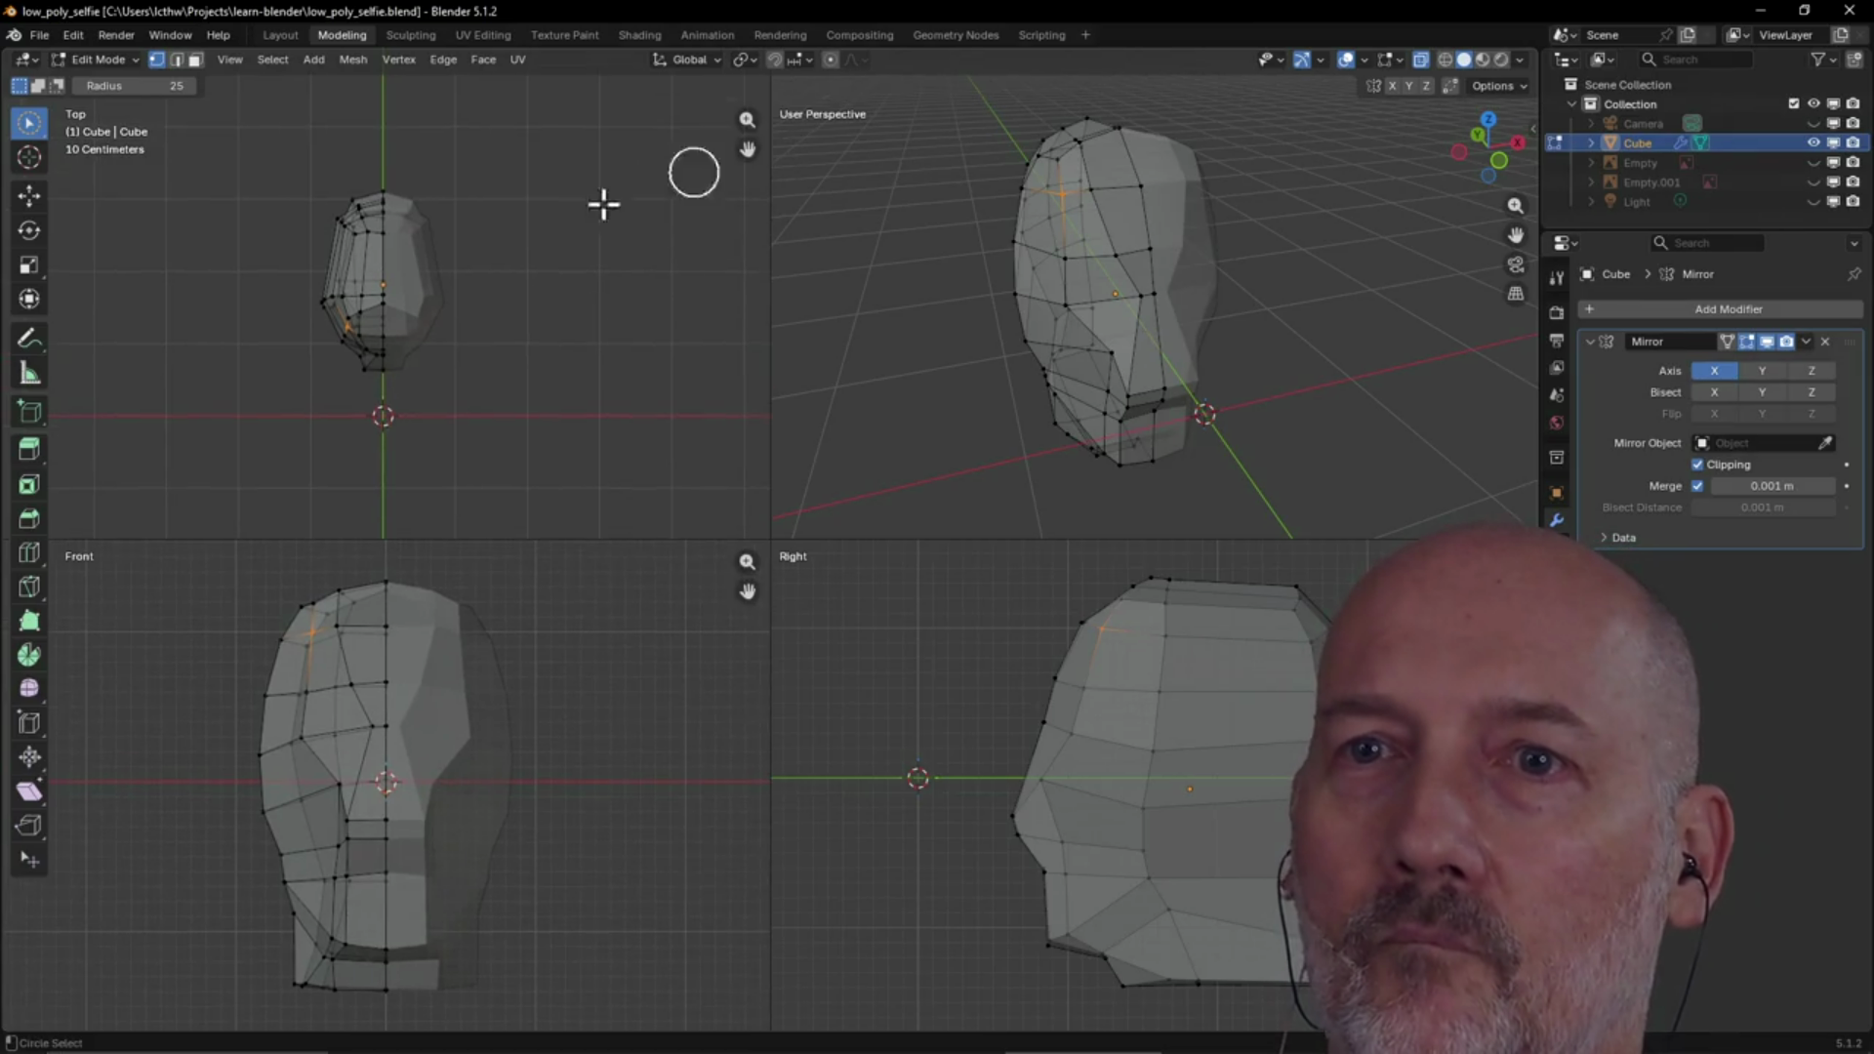
pyautogui.scroll(8, 386, 291)
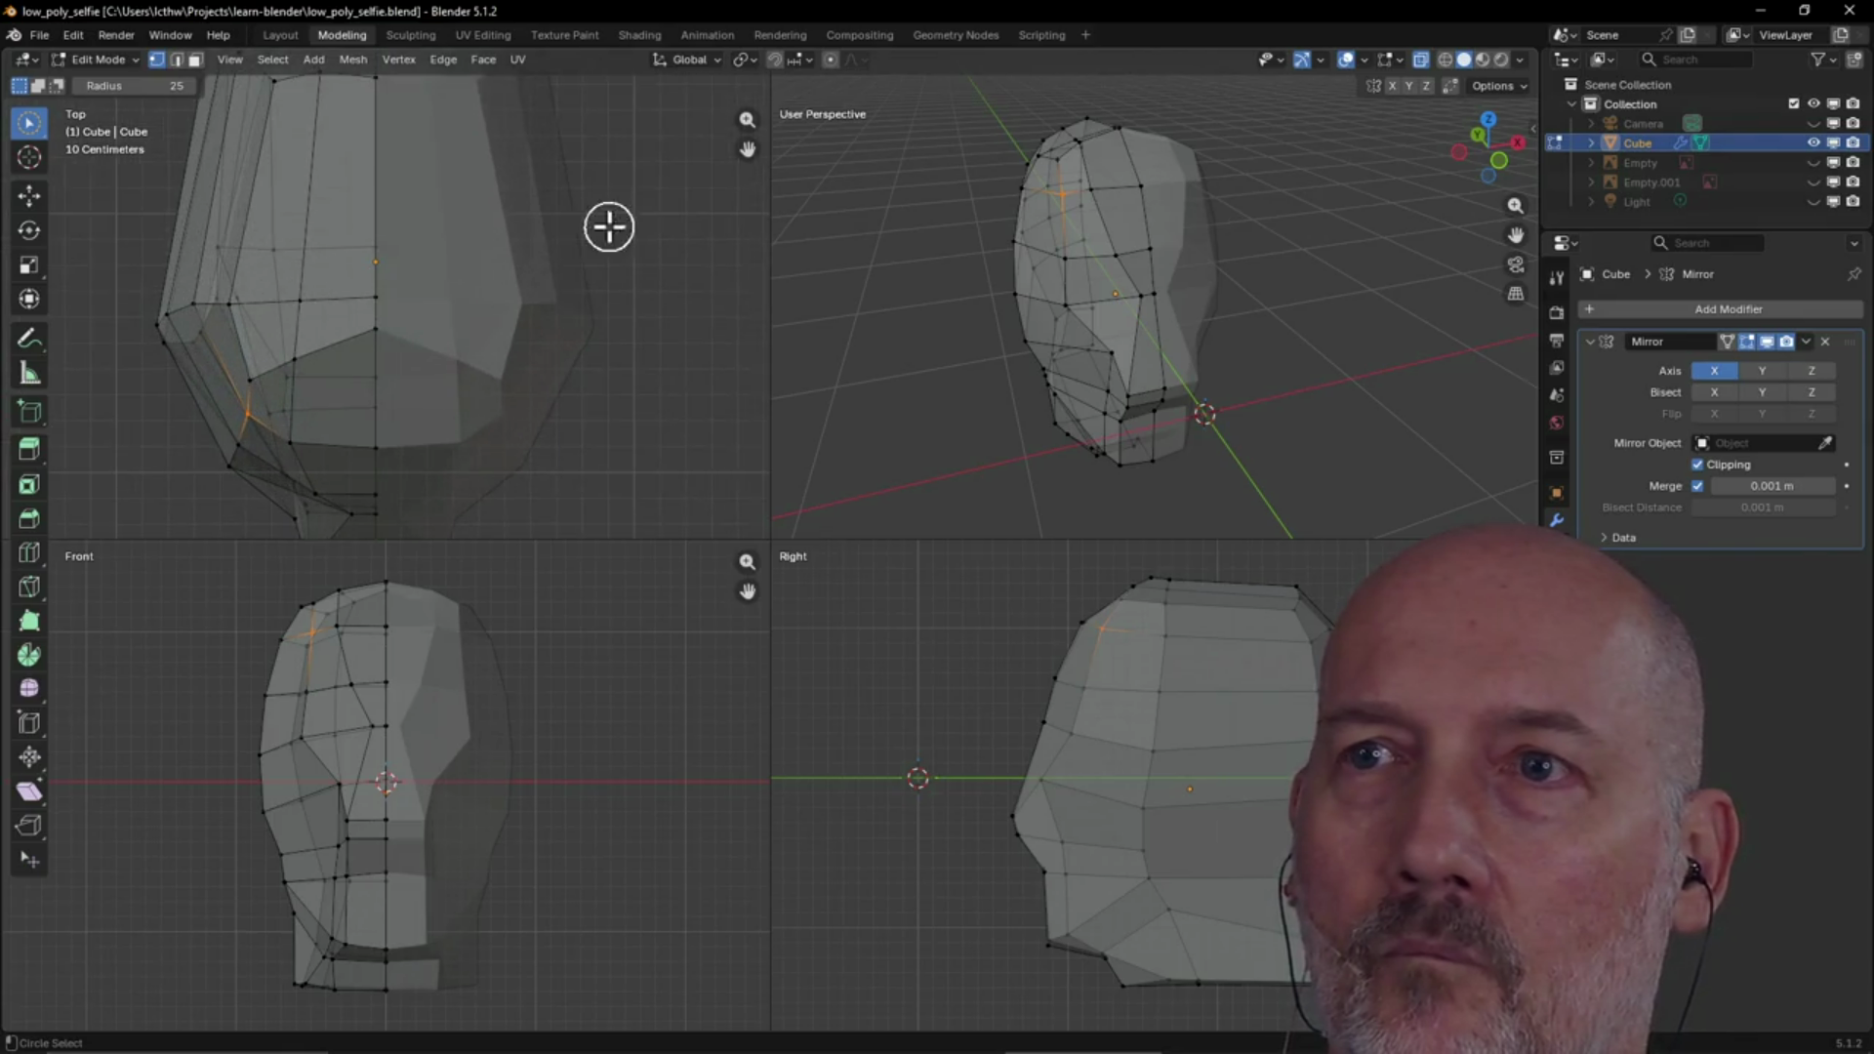
pyautogui.moveTo(741, 149)
pyautogui.mouseDown()
pyautogui.moveTo(744, 176)
pyautogui.moveTo(749, 159)
pyautogui.mouseUp()
pyautogui.scroll(-2, 739, 150)
pyautogui.scroll(-1, 695, 172)
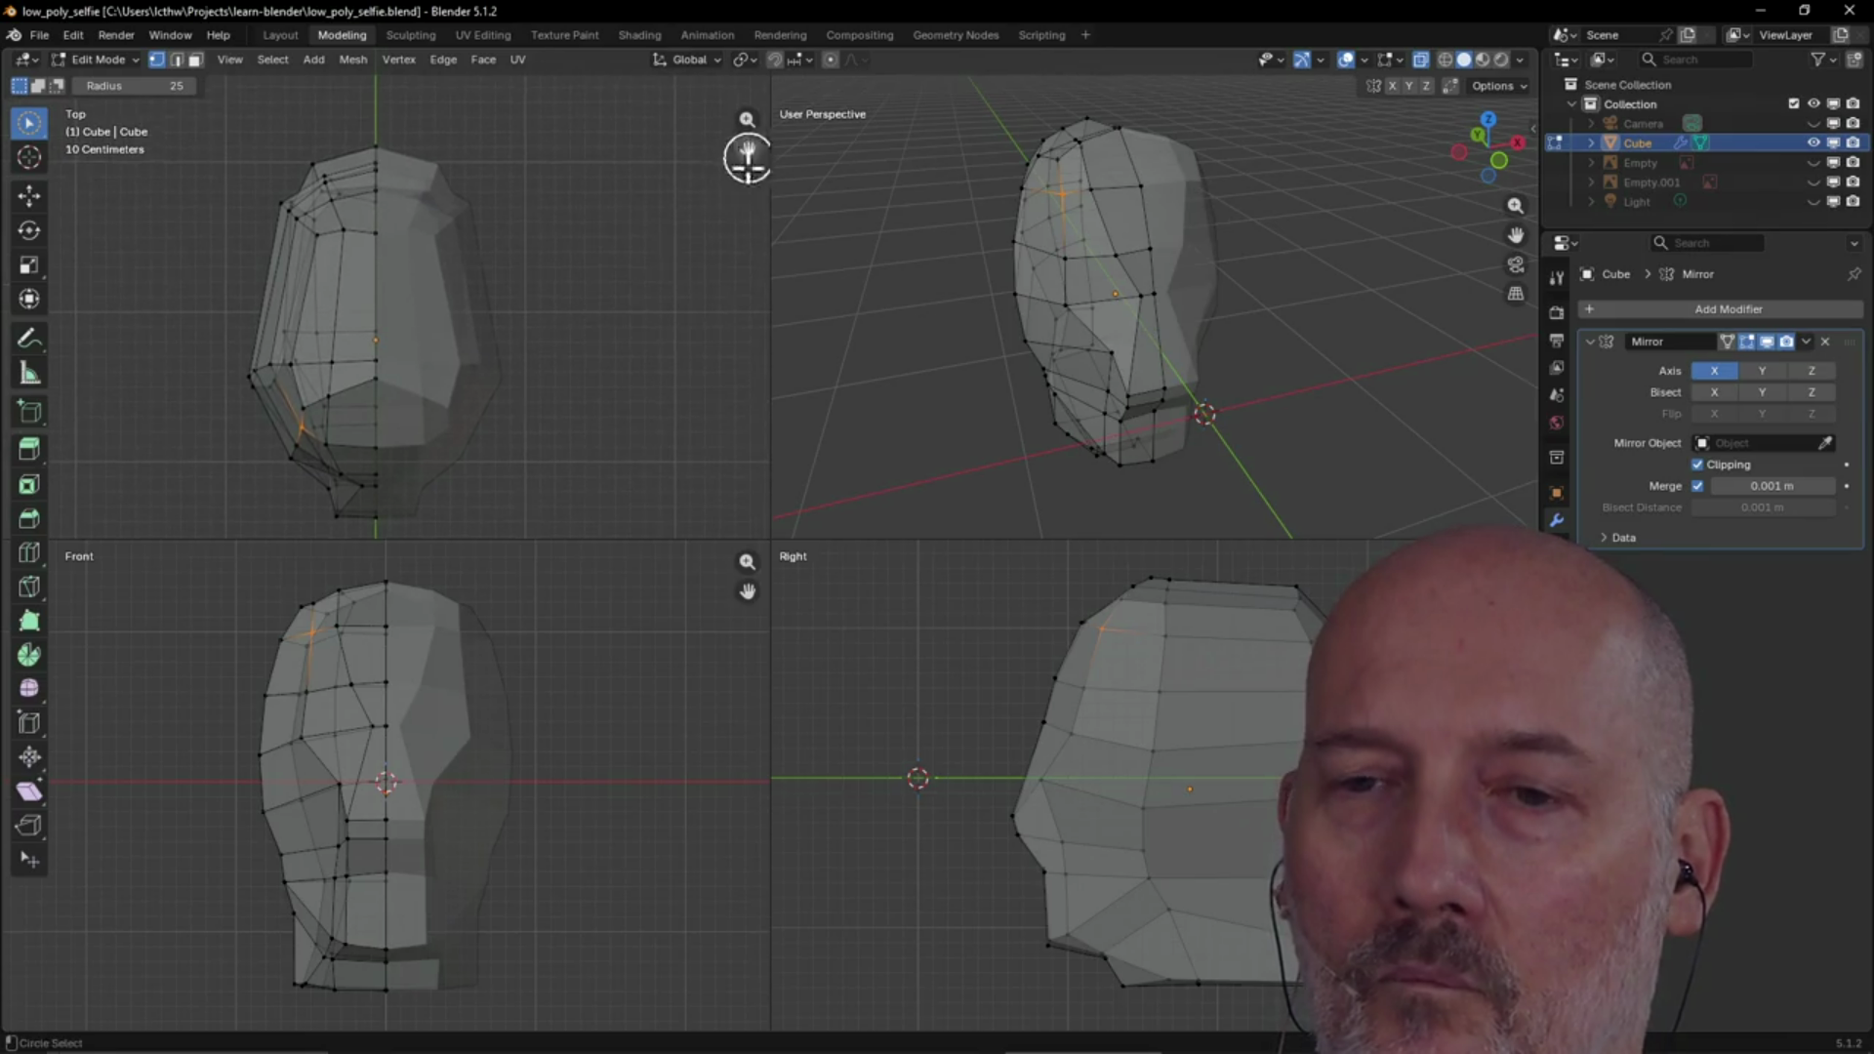
# Orbit the perspective view to the head's side and save low_poly_selfie.blend
pyautogui.moveTo(1292, 284)
pyautogui.mouseDown(button='middle')
pyautogui.moveTo(1422, 260)
pyautogui.moveTo(1064, 422)
pyautogui.moveTo(1134, 218)
pyautogui.moveTo(1184, 201)
pyautogui.moveTo(1012, 155)
pyautogui.moveTo(1243, 175)
pyautogui.moveTo(1239, 314)
pyautogui.mouseUp(button='middle')
pyautogui.press('c')
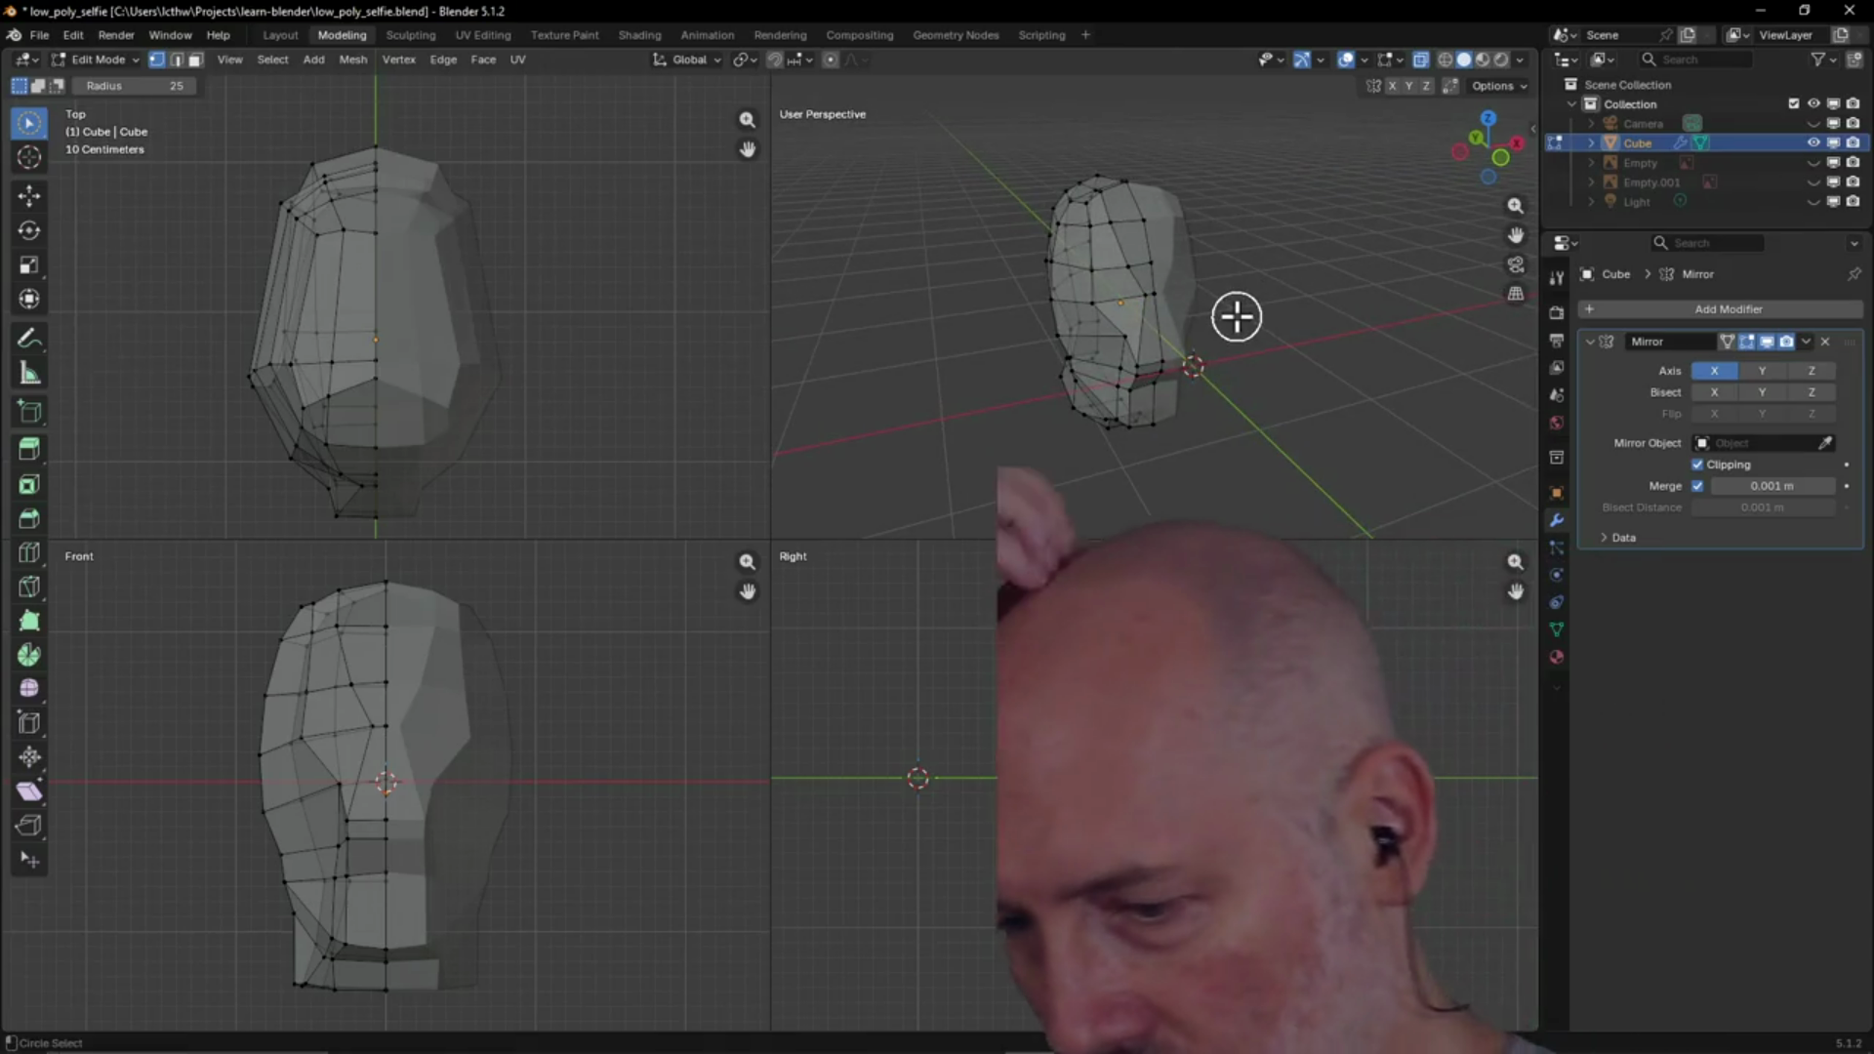
pyautogui.hotkey('ctrl', 's')
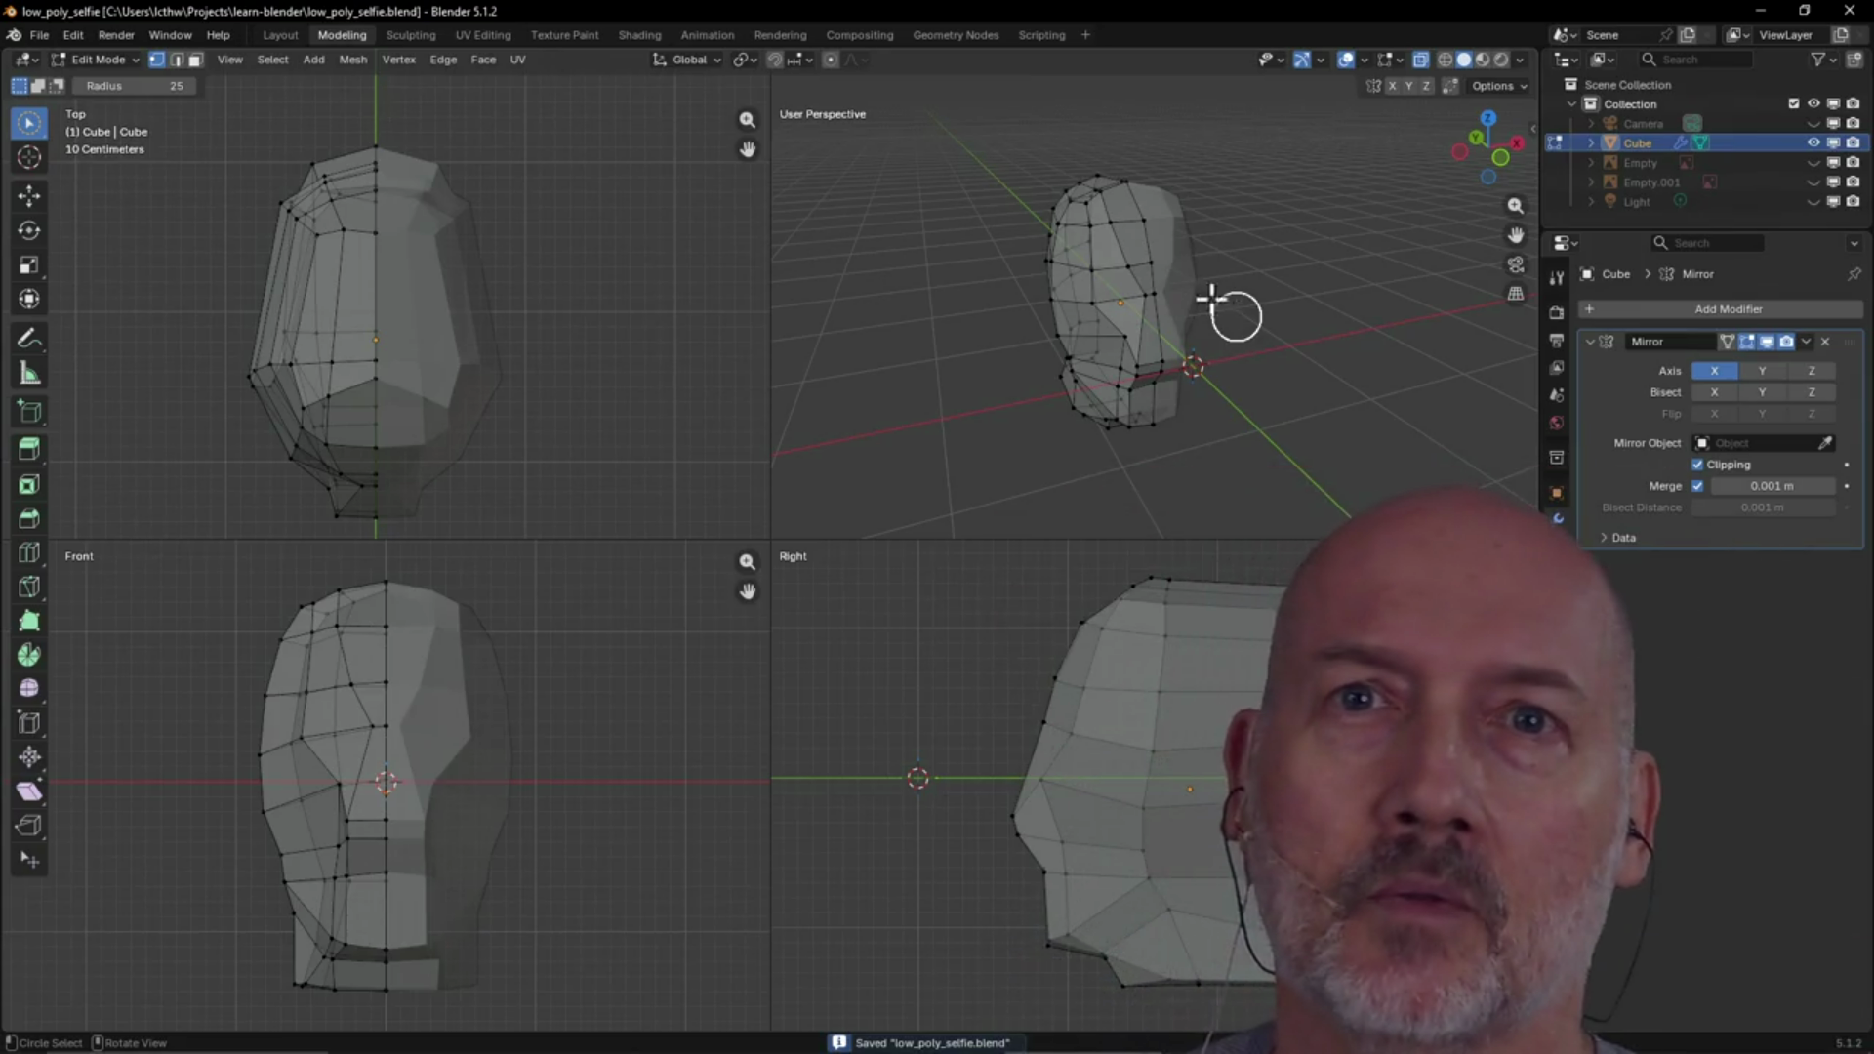
pyautogui.click(49, 35)
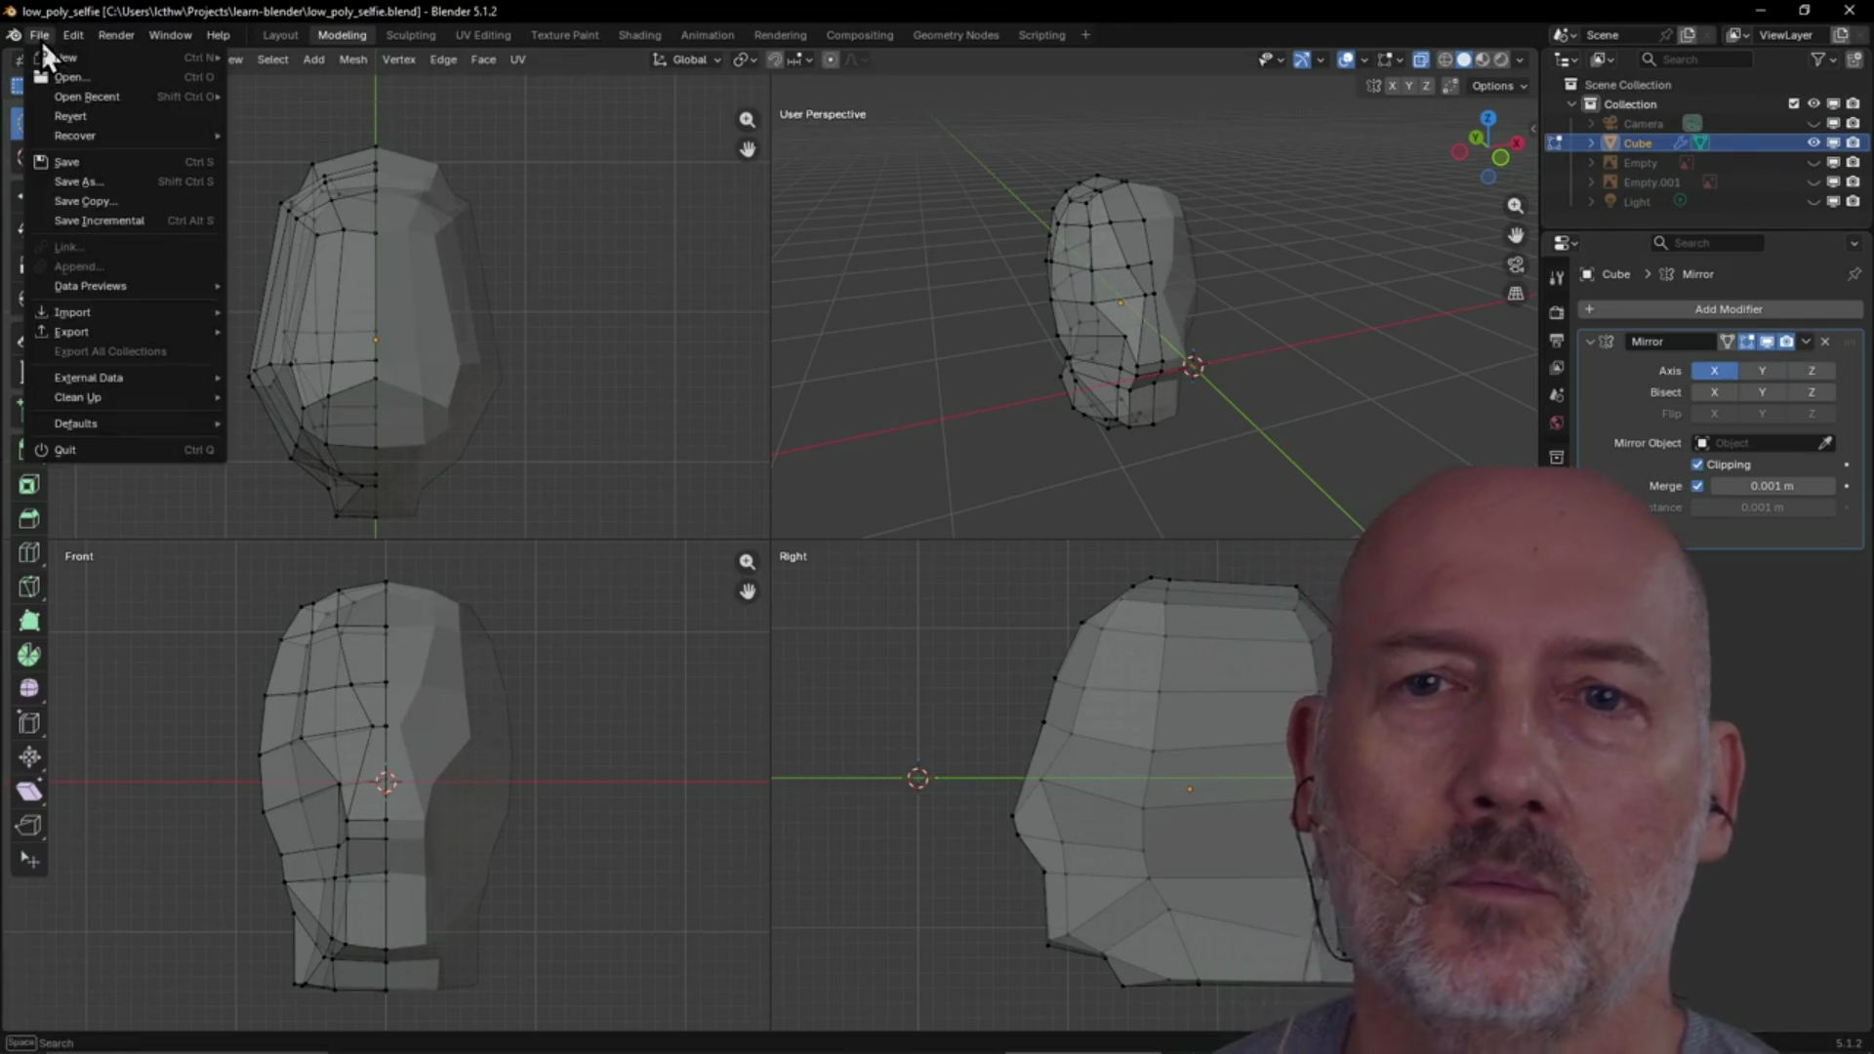
# Enable Ucupaint in Preferences > Add-ons by searching 'ucu', then close Blender
pyautogui.moveTo(78, 33)
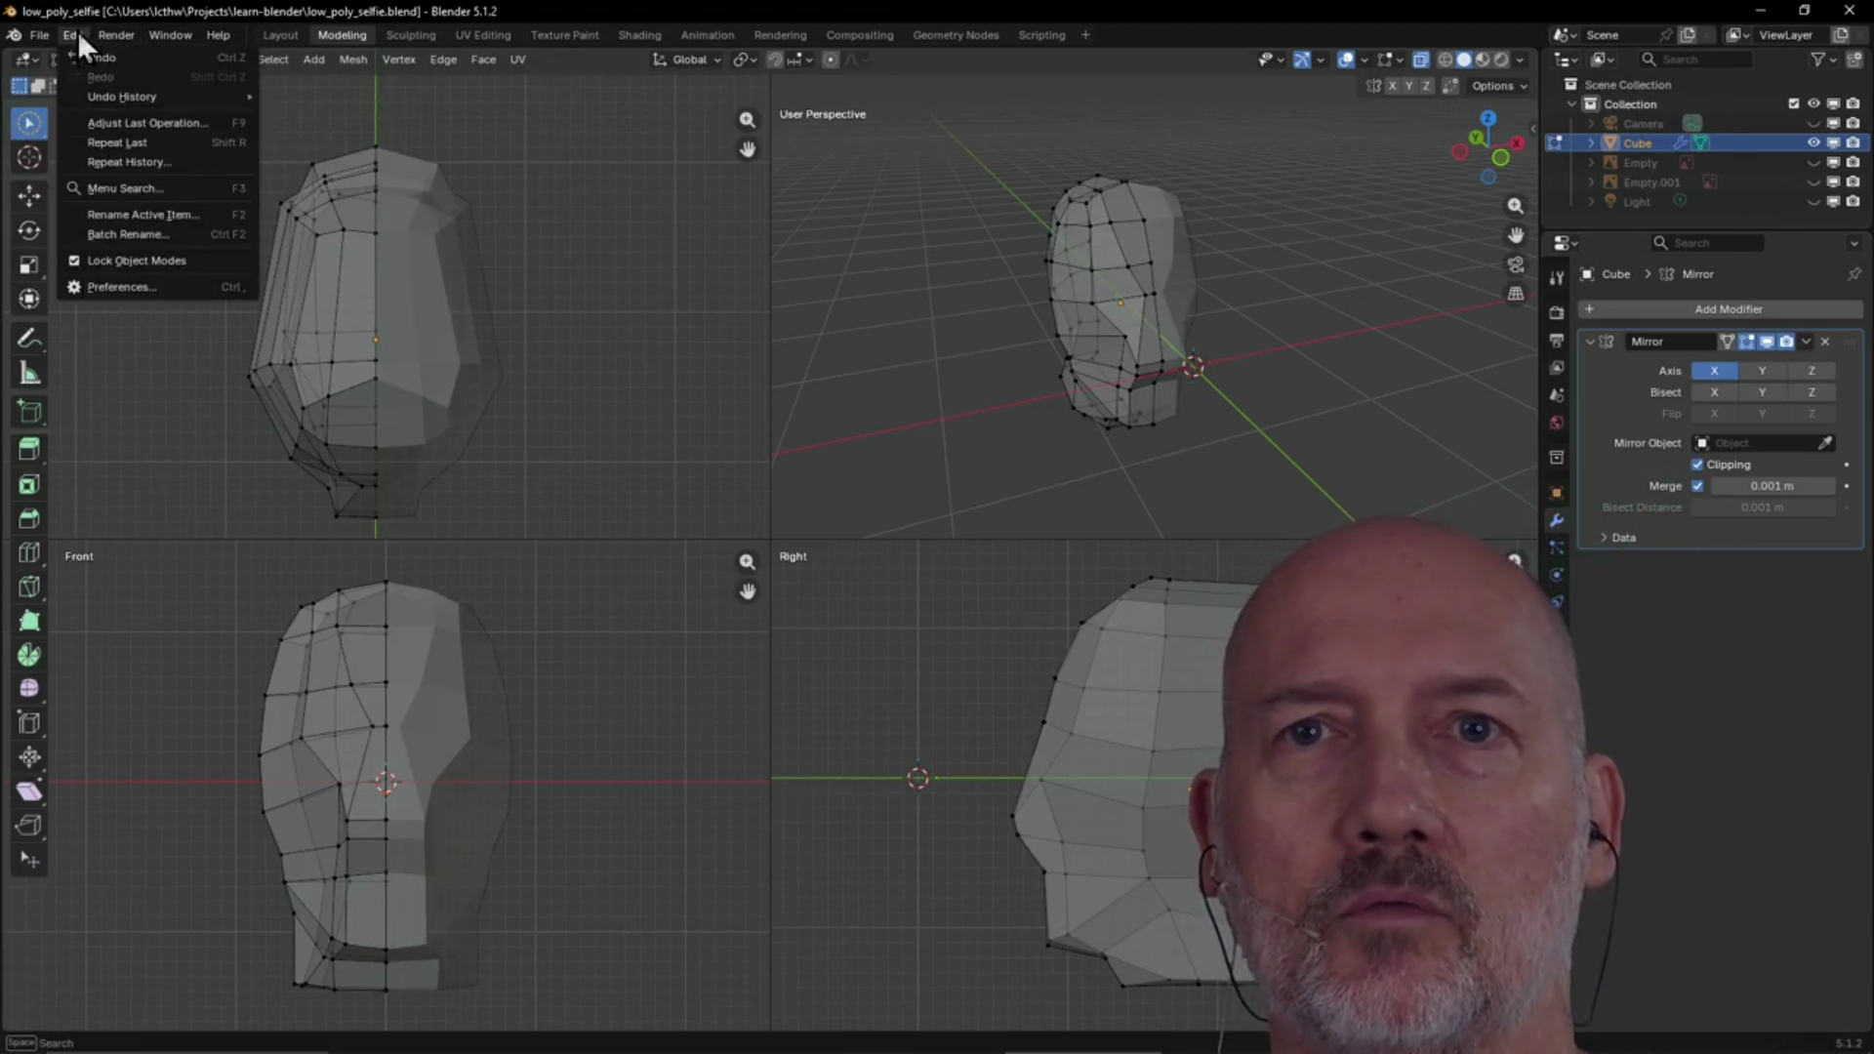
pyautogui.click(135, 290)
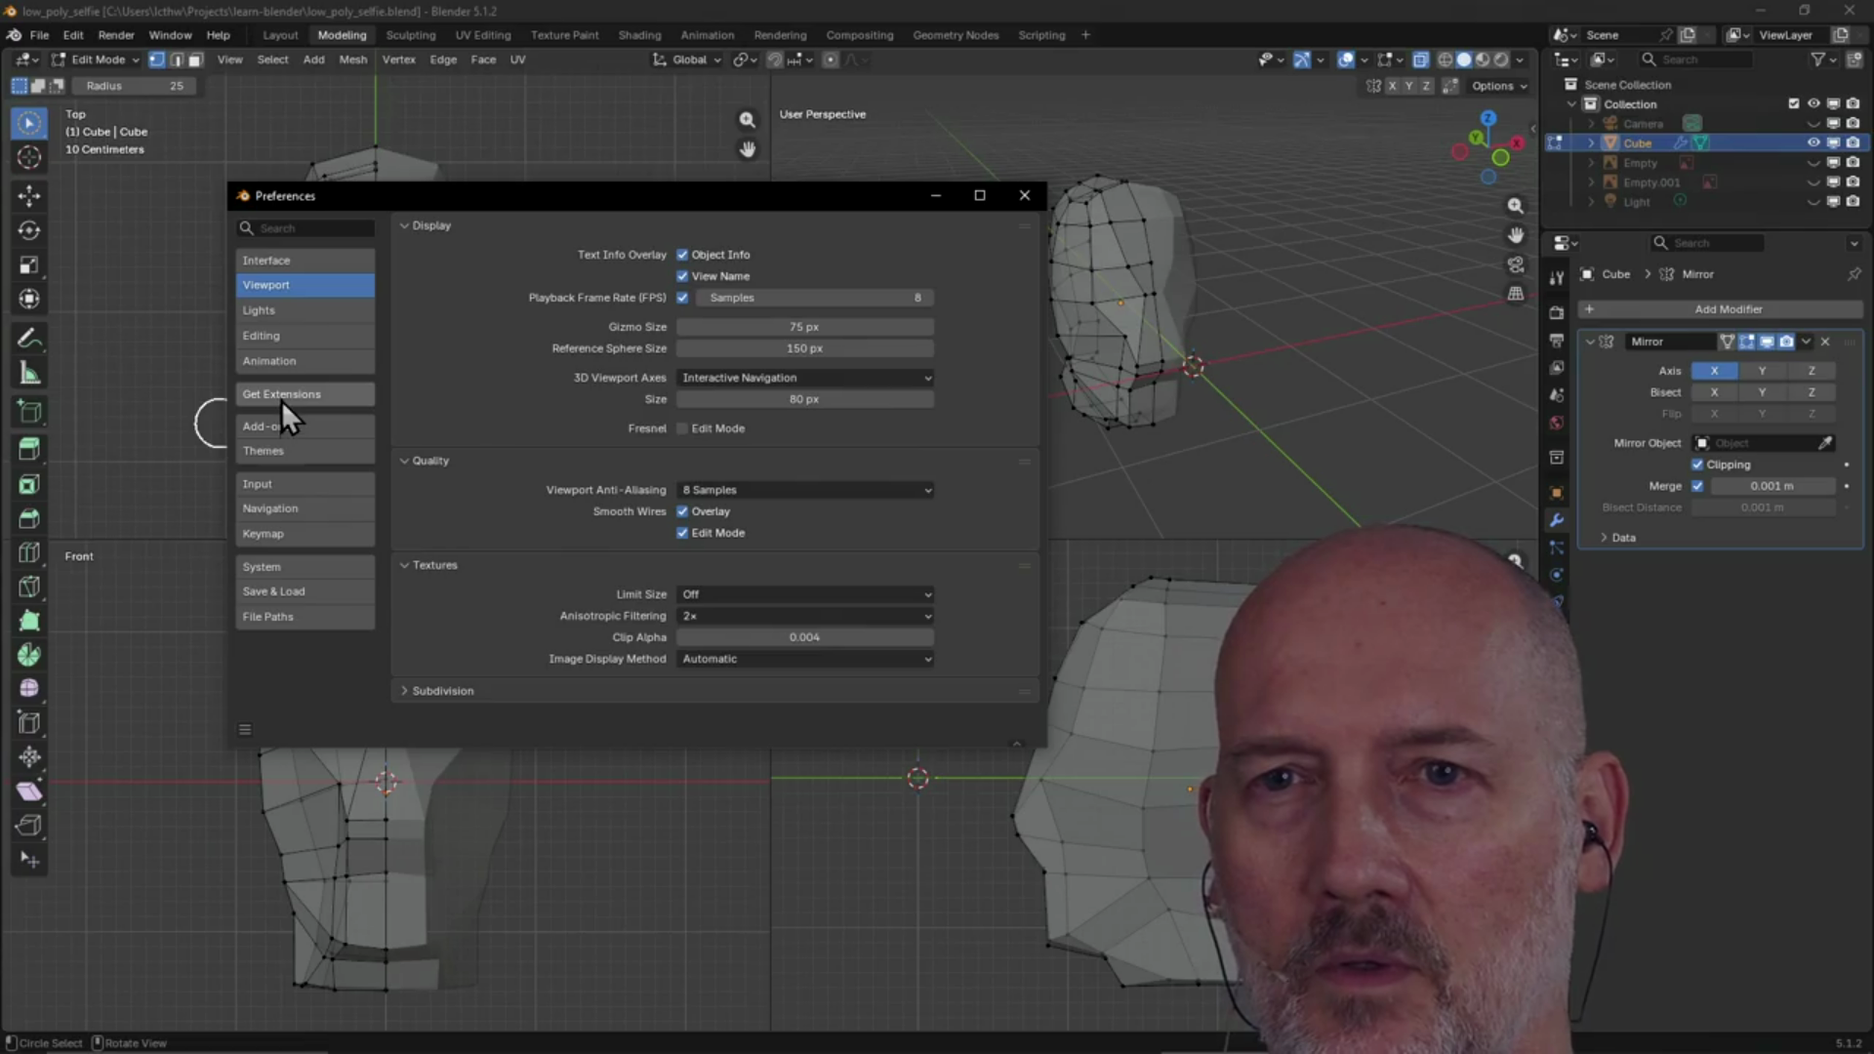
pyautogui.click(283, 429)
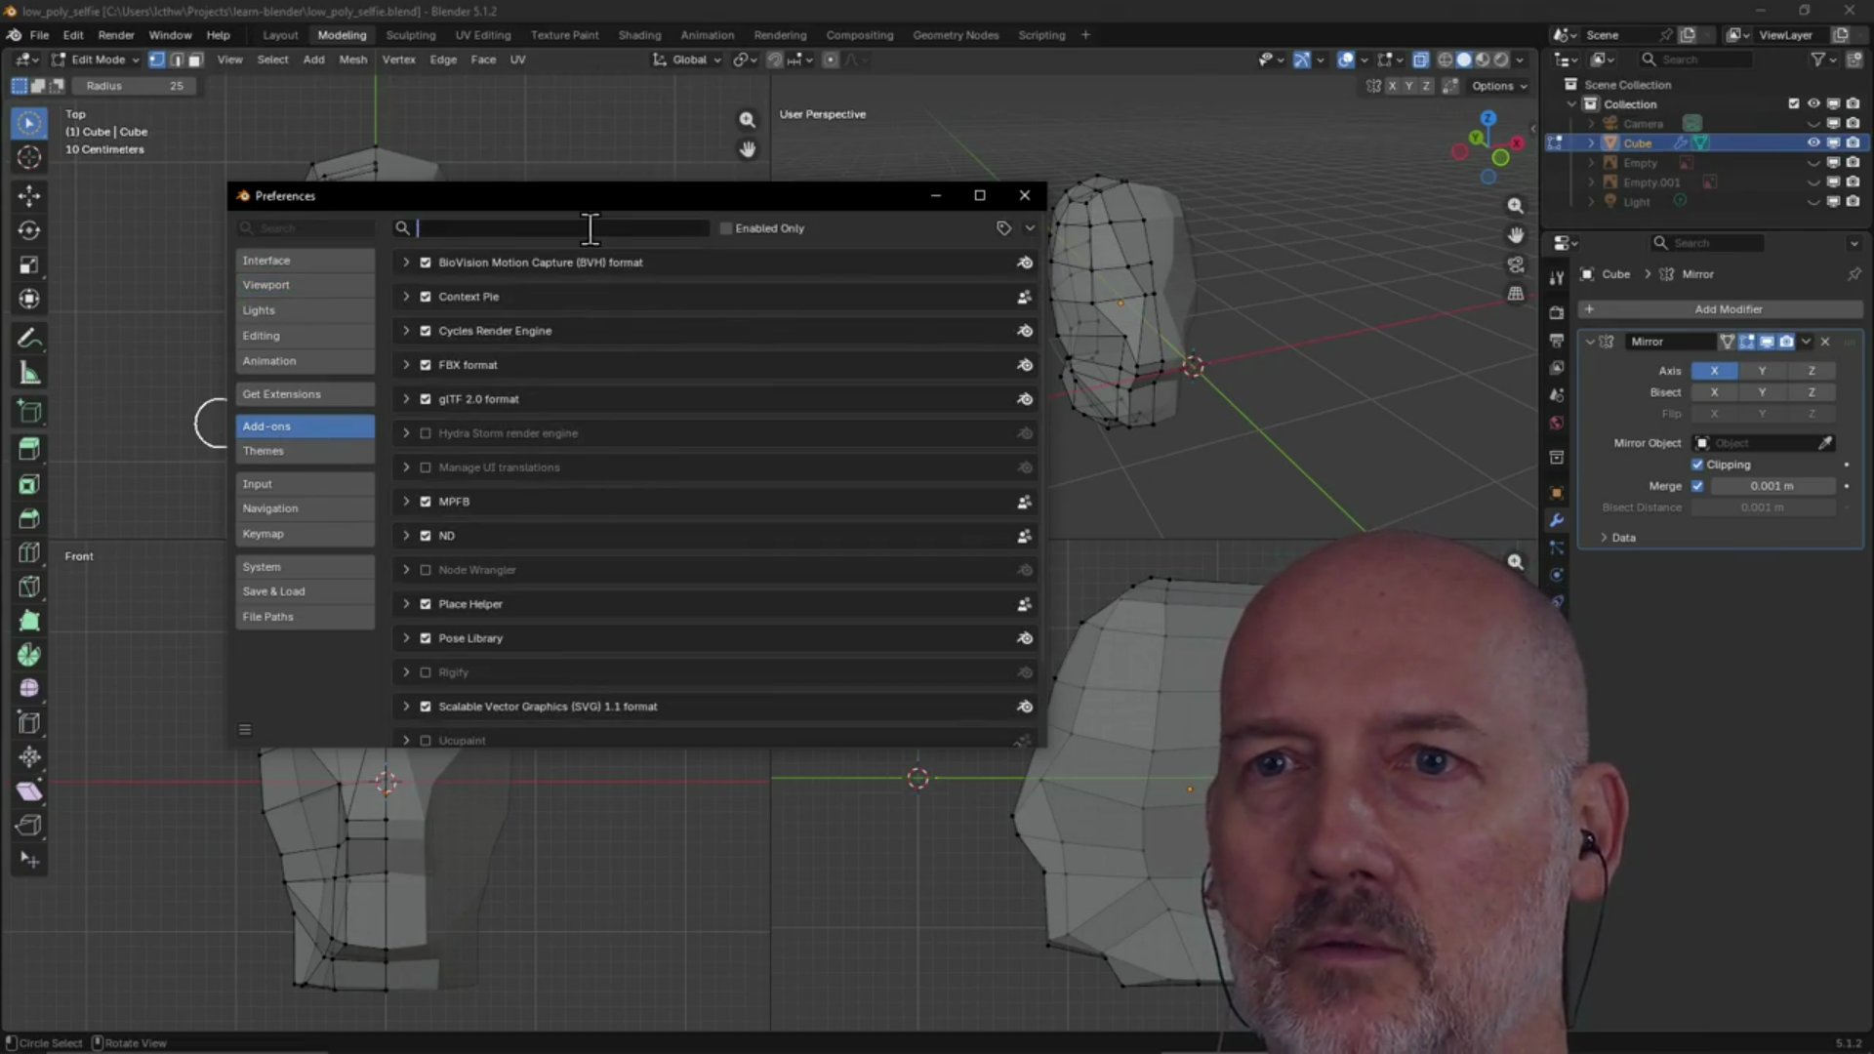
pyautogui.write('ucu')
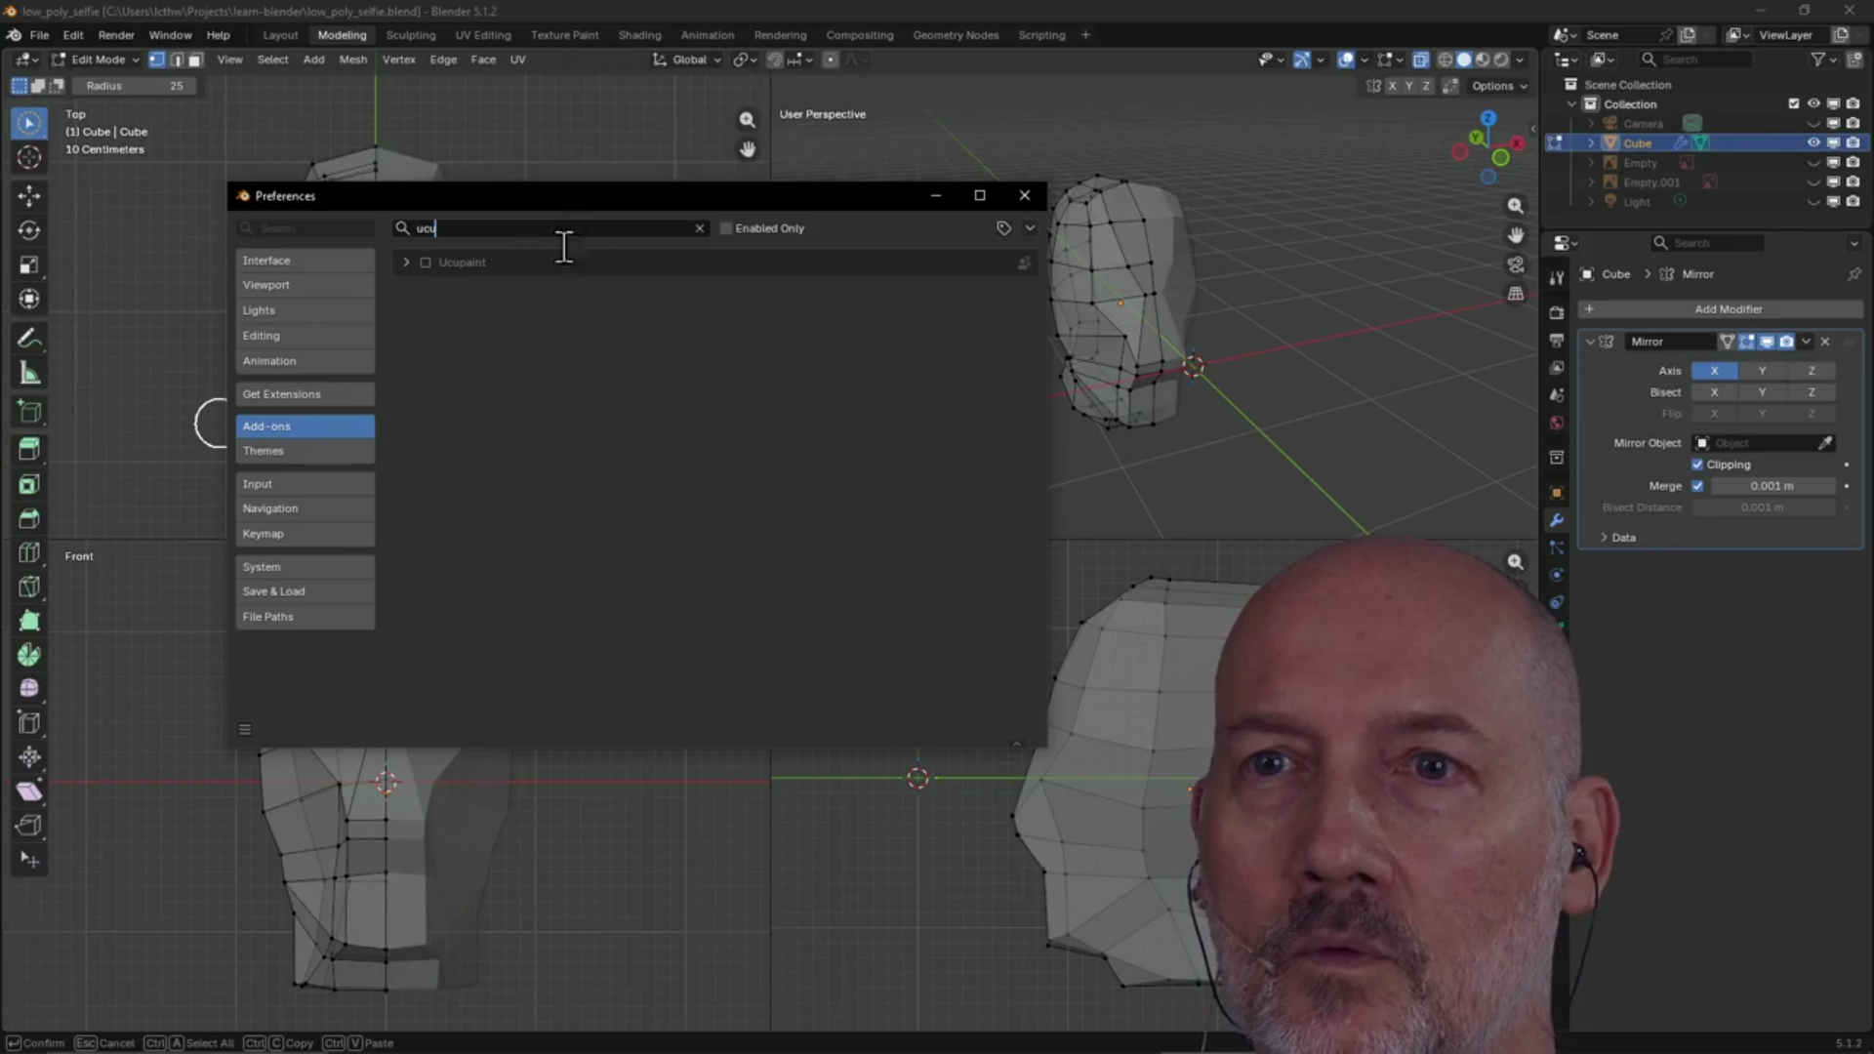
pyautogui.click(425, 262)
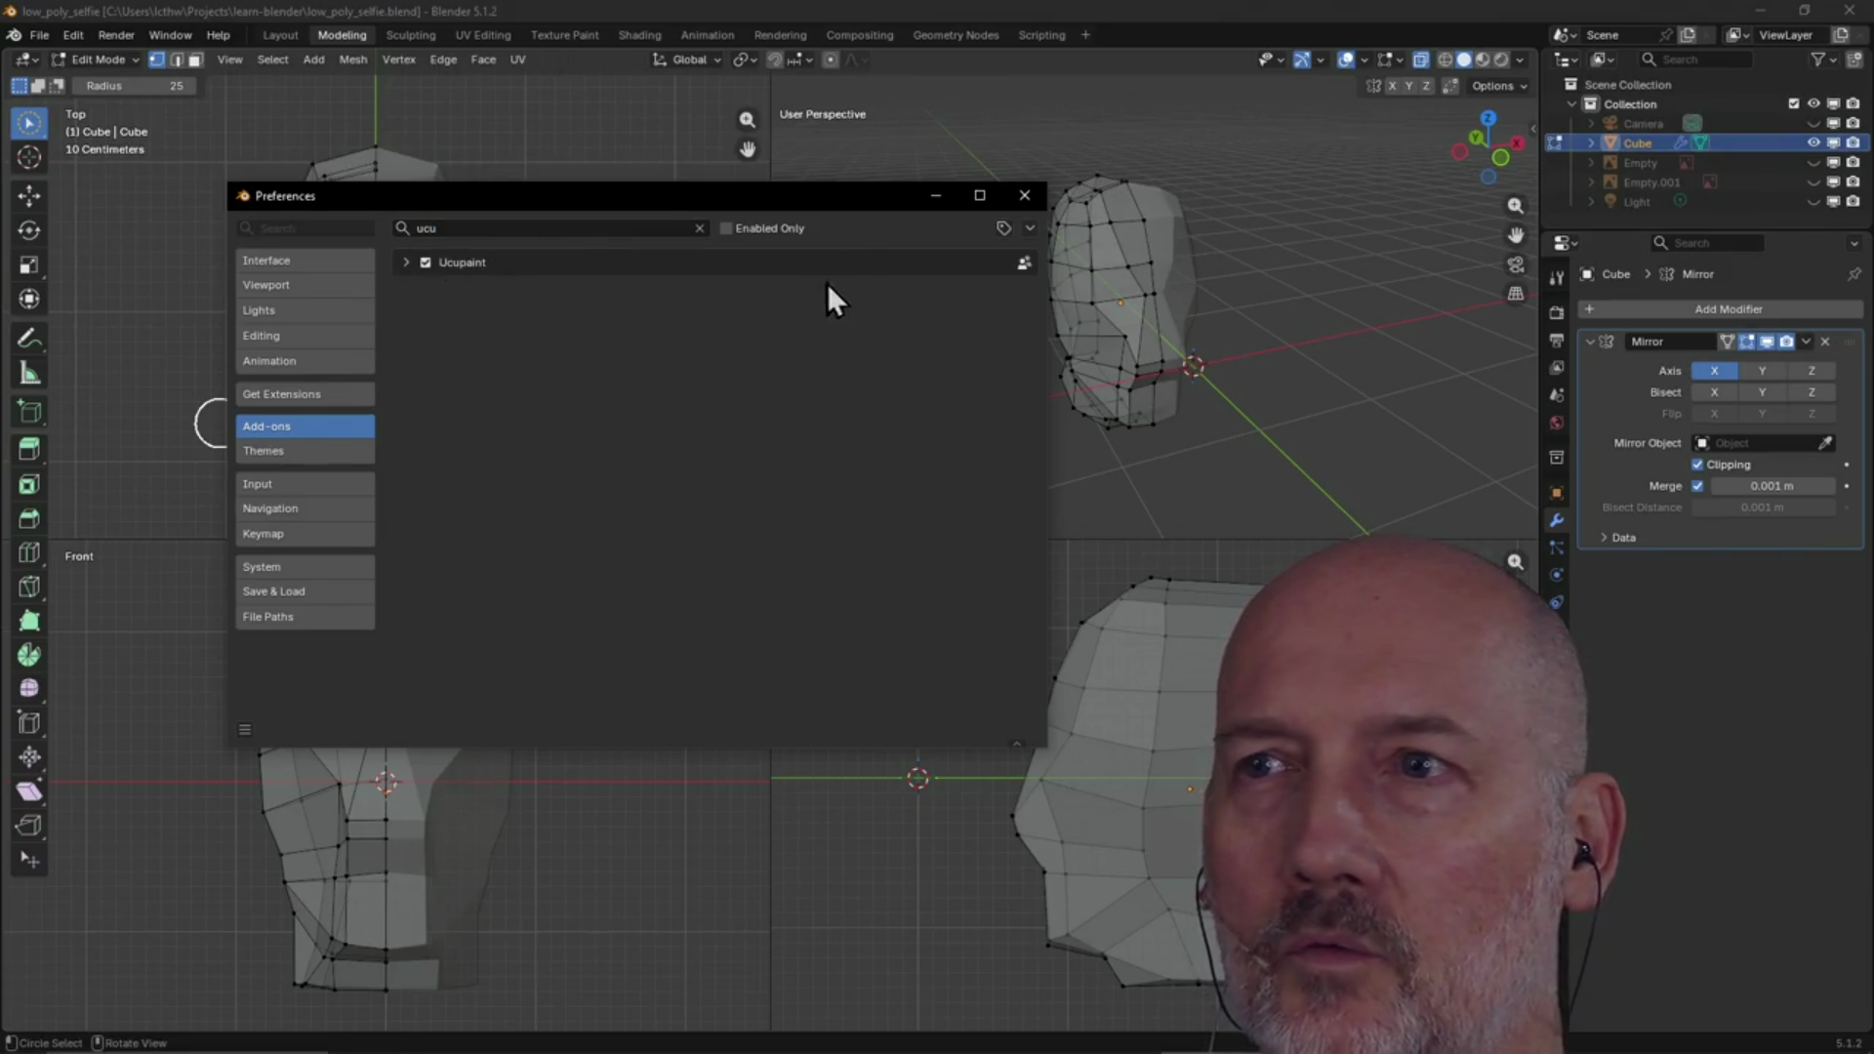
pyautogui.click(1024, 195)
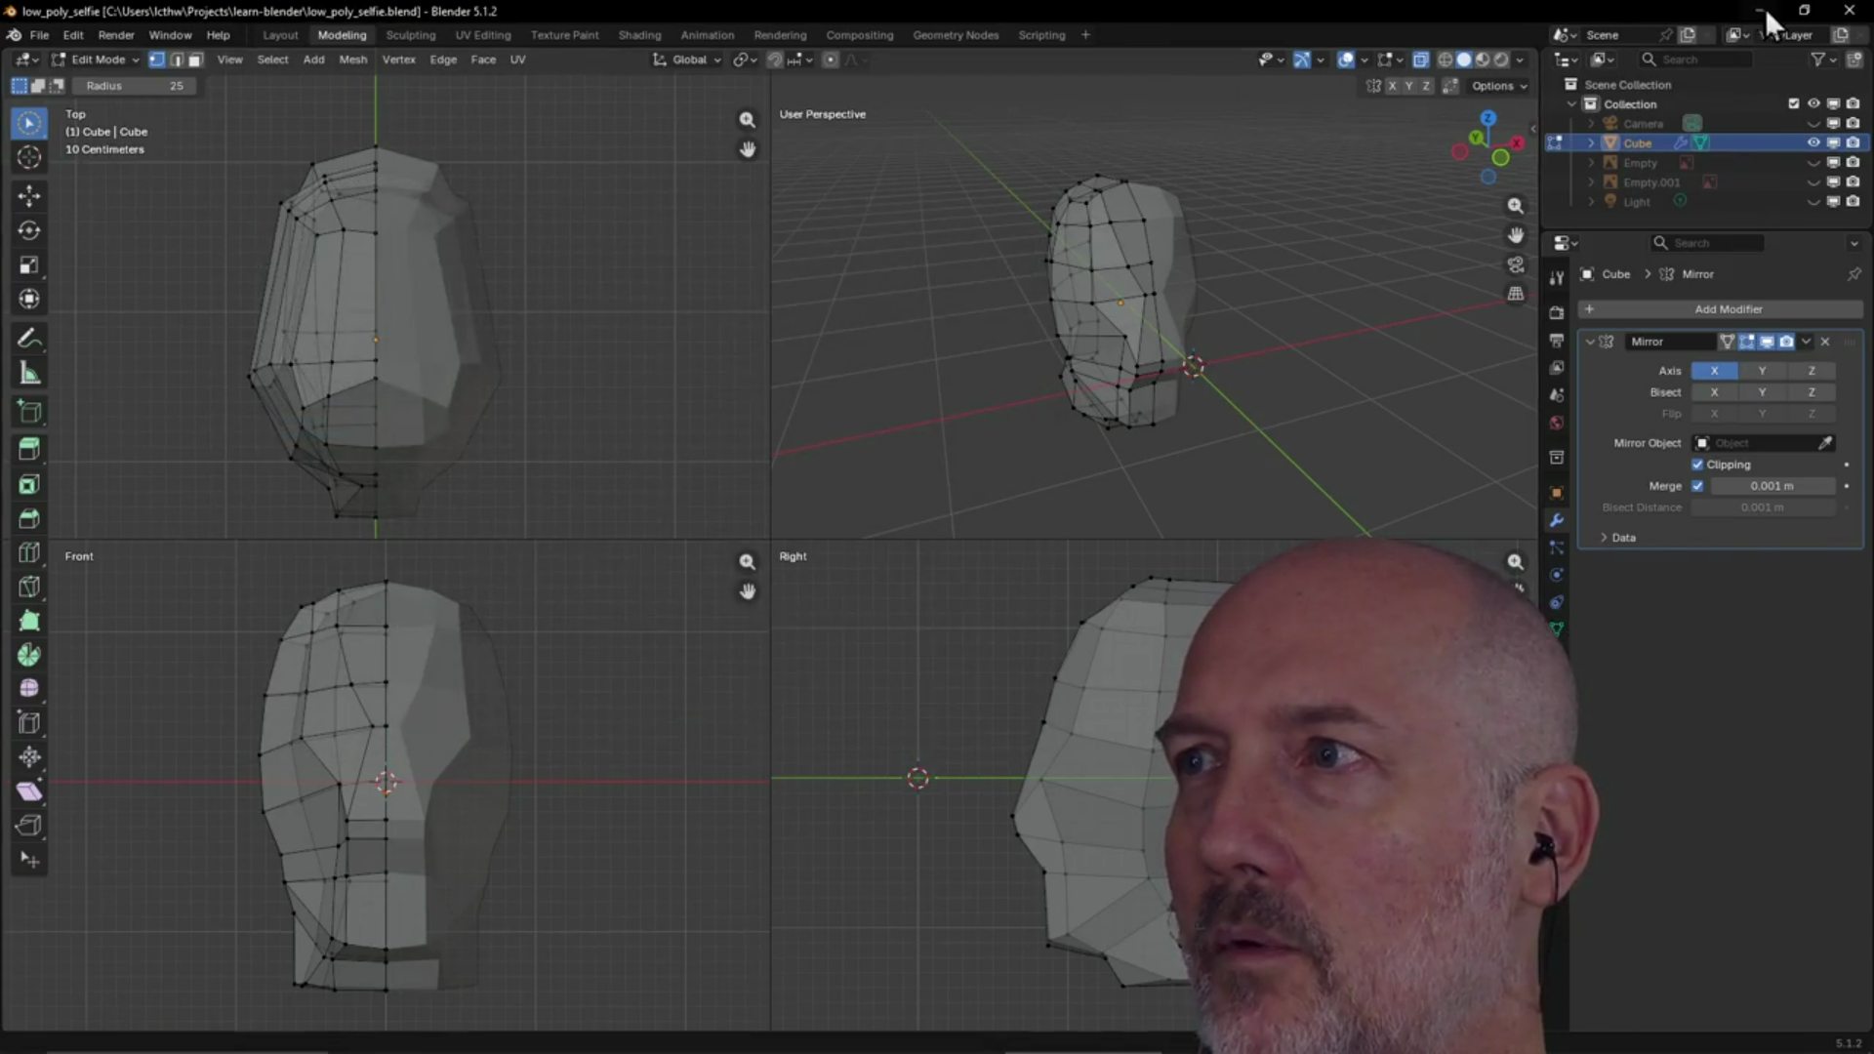
pyautogui.click(1851, 12)
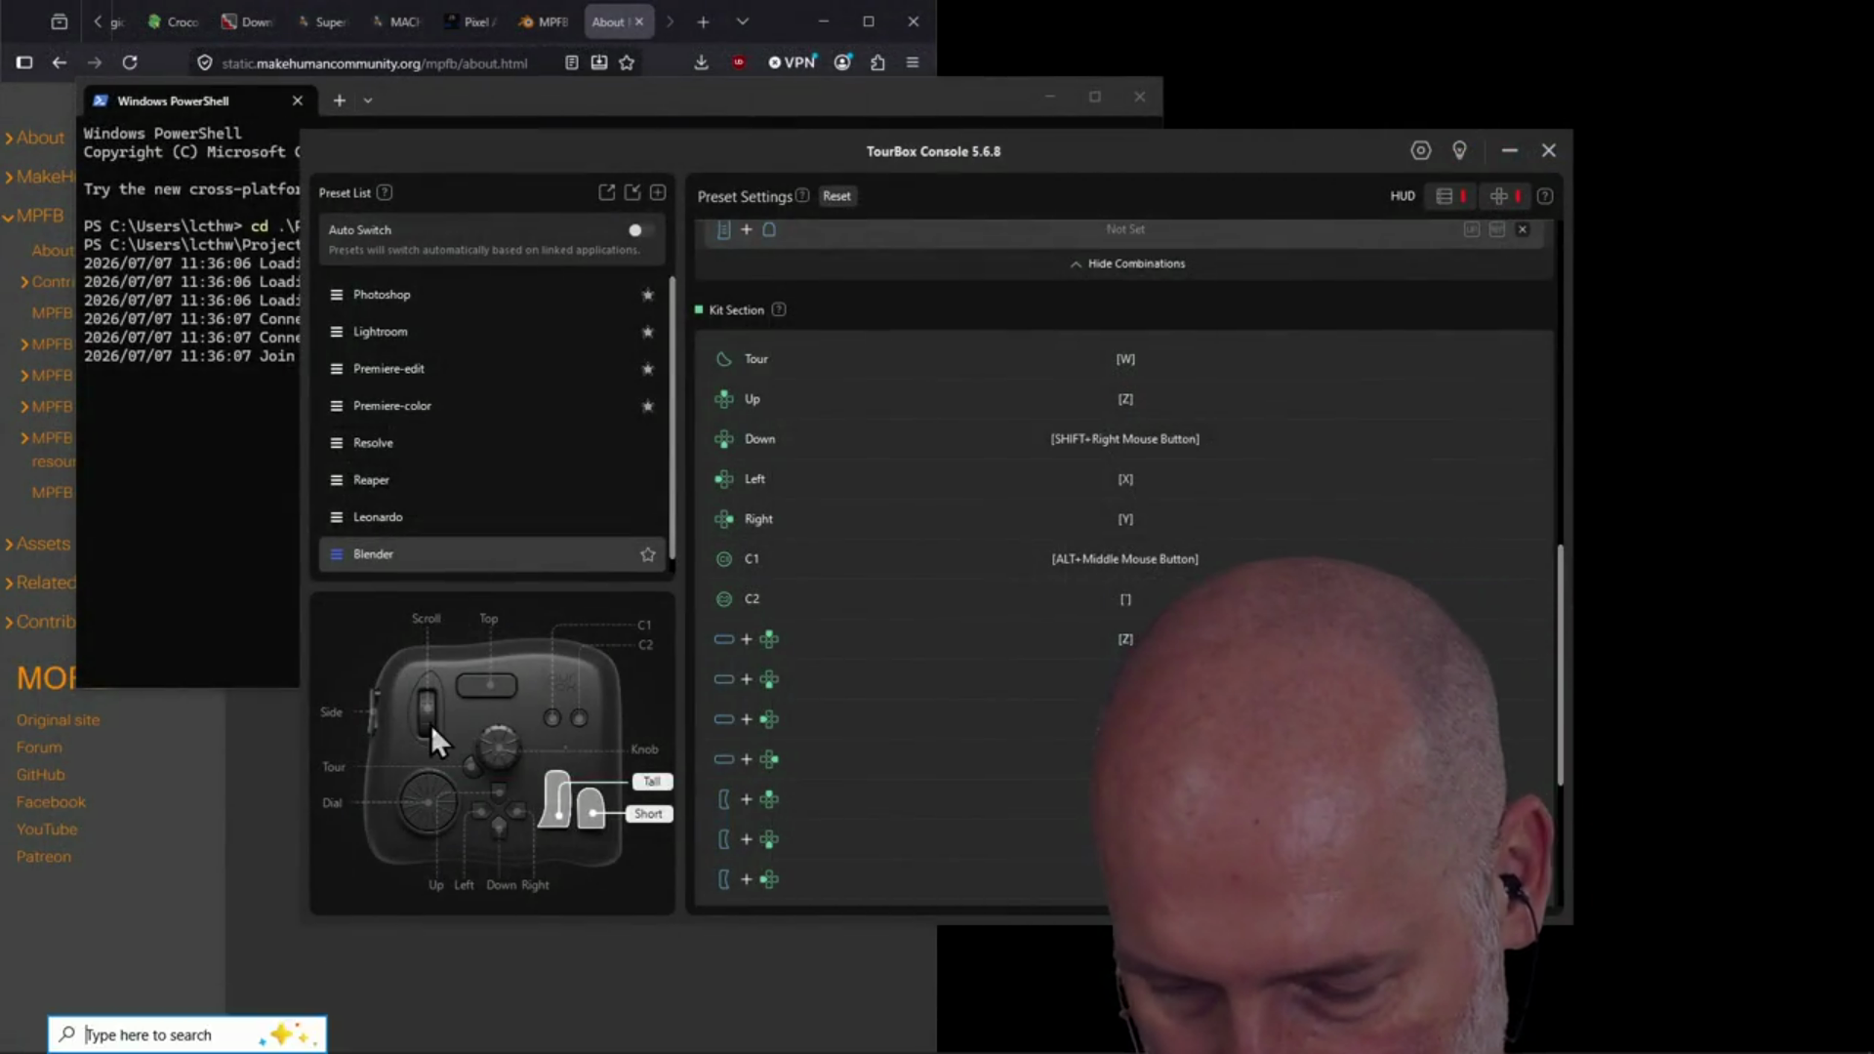
# Launch Blender from the Windows search by typing 'blender'
pyautogui.press('super')
pyautogui.write('blender')
pyautogui.press('Return')
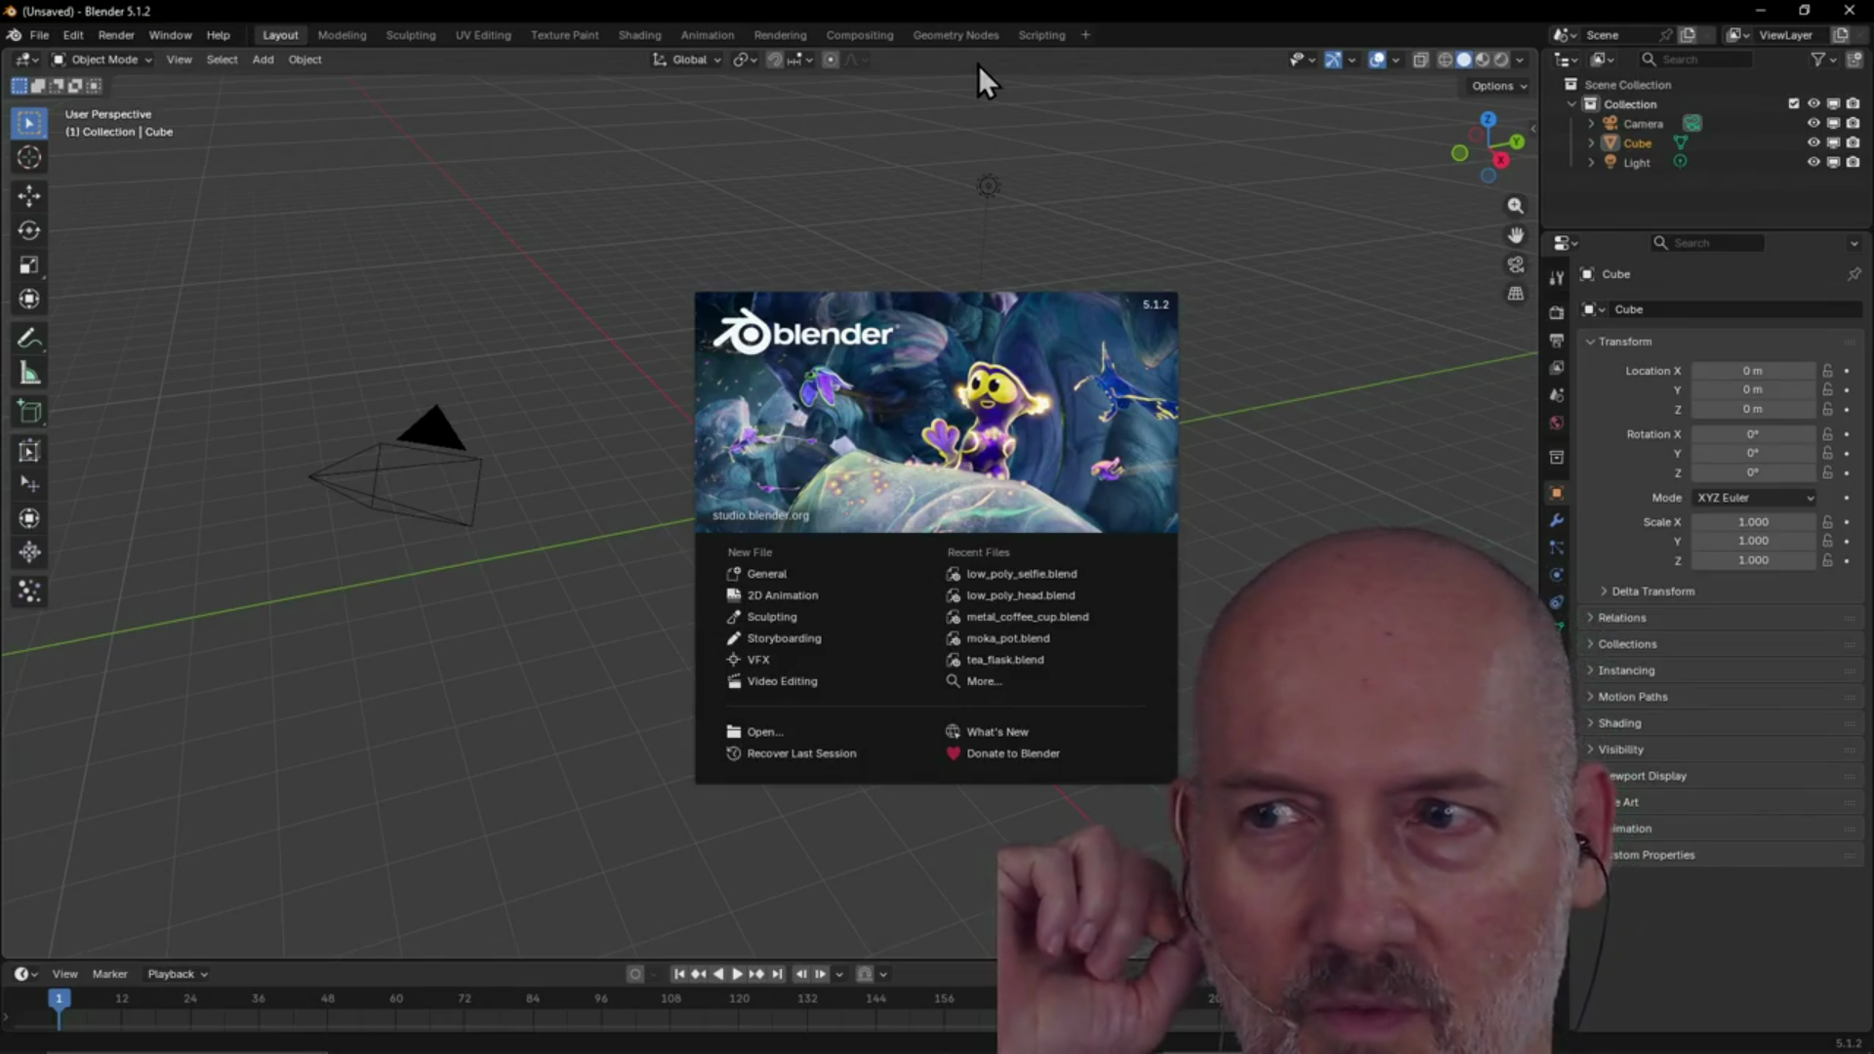
# Dismiss the splash screen and reopen low_poly_selfie.blend from the recent files
pyautogui.click(33, 37)
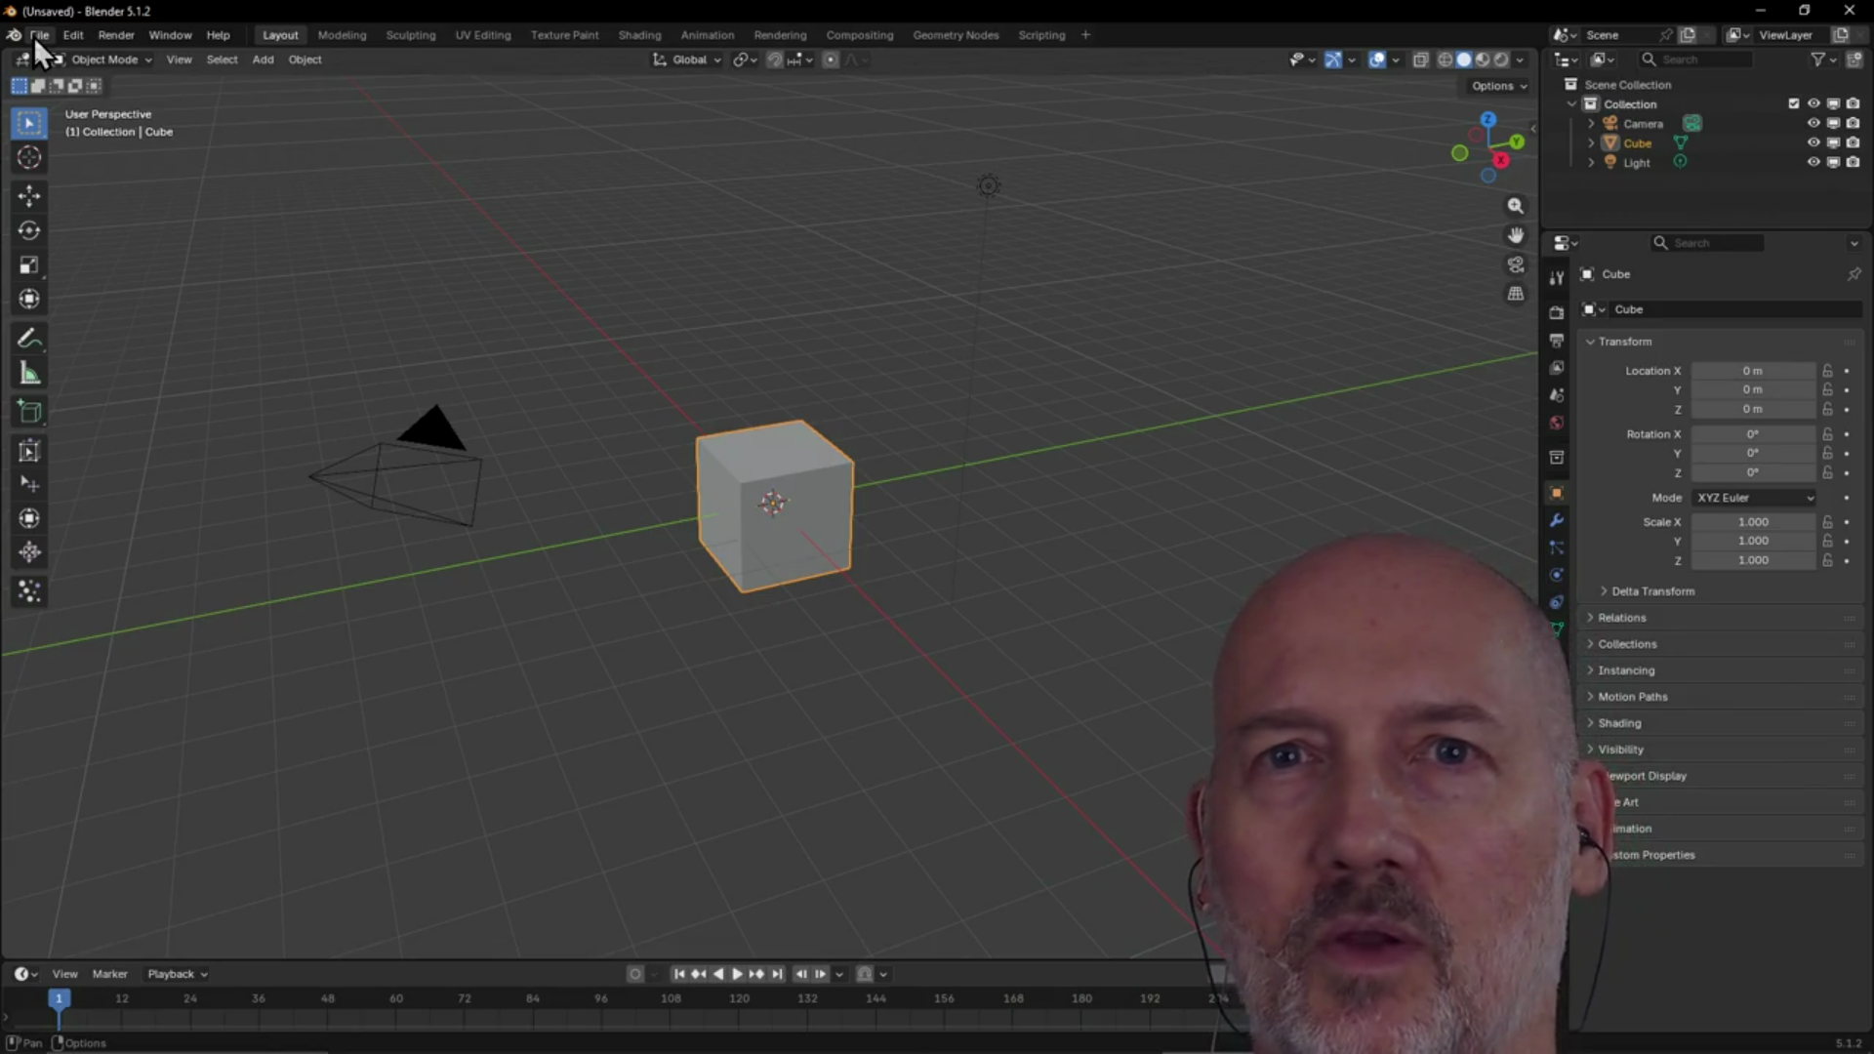
pyautogui.click(35, 38)
pyautogui.moveTo(76, 95)
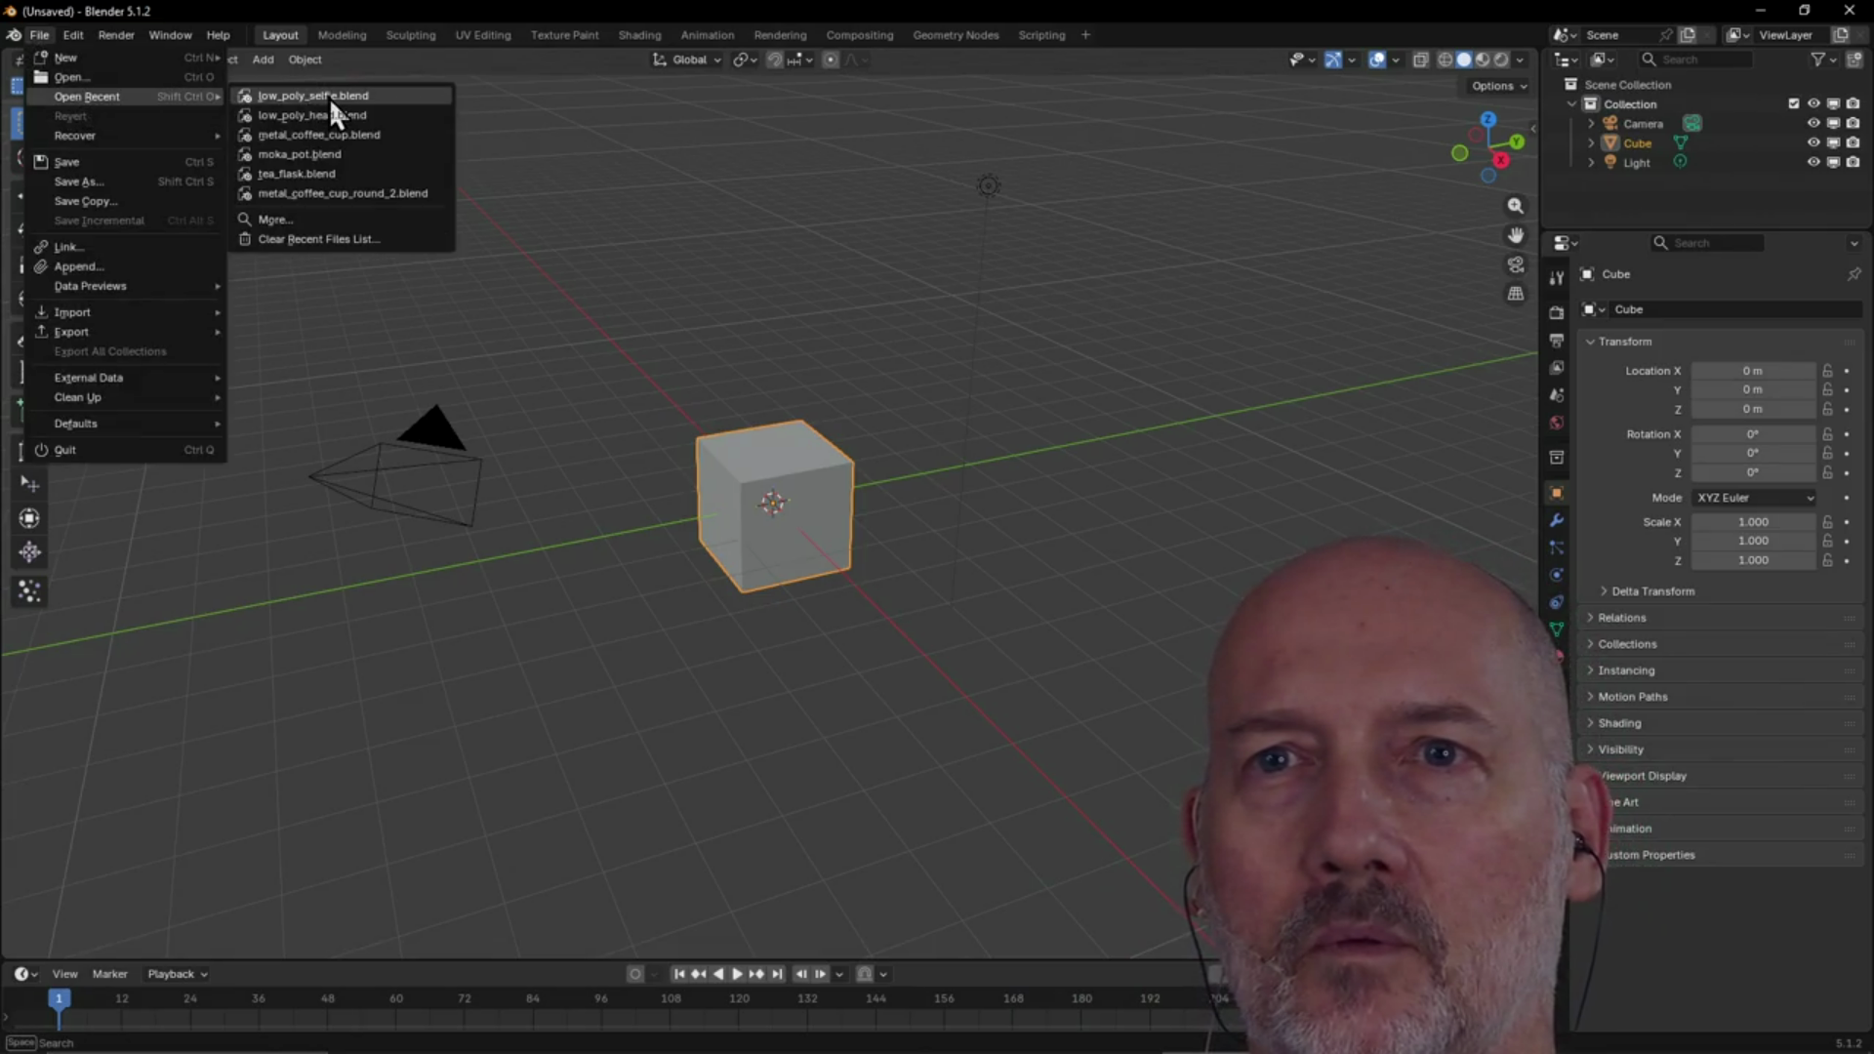
pyautogui.click(330, 98)
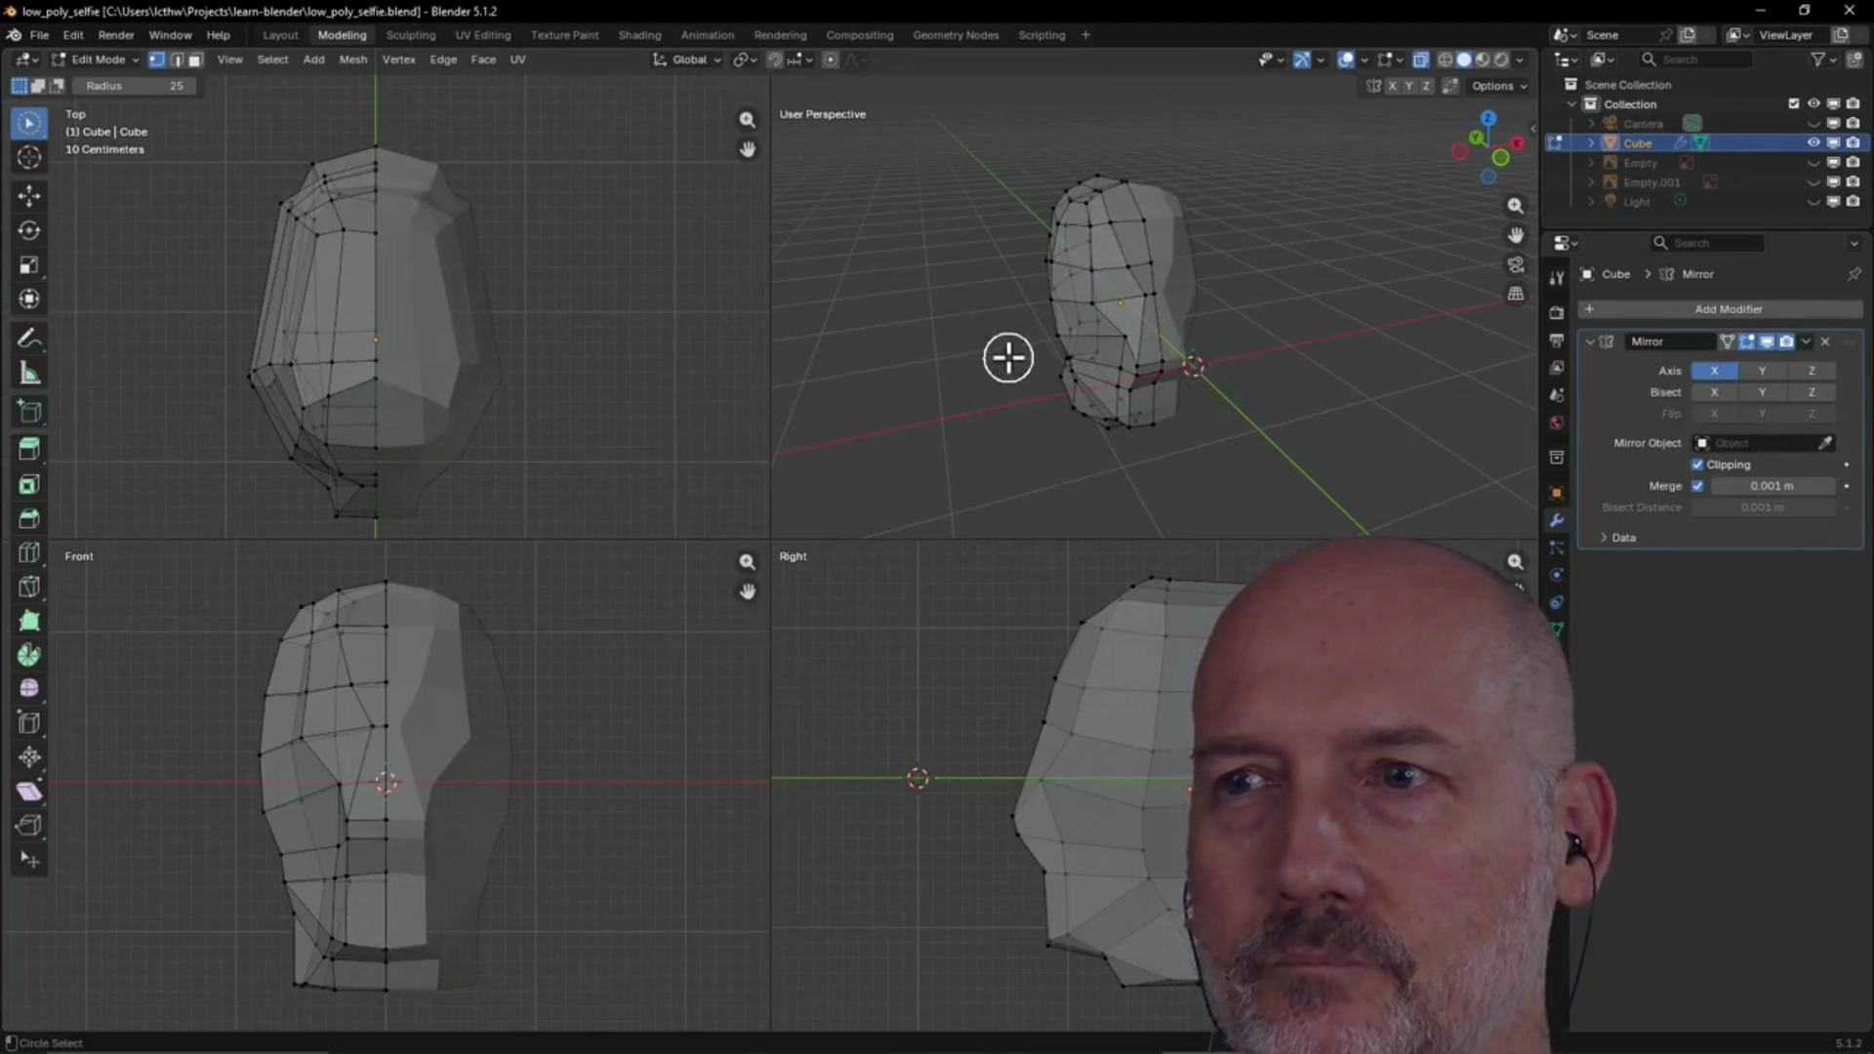
# In the Layout workspace, unhide all objects with Alt+H and show the head's transform sidebar
pyautogui.click(282, 36)
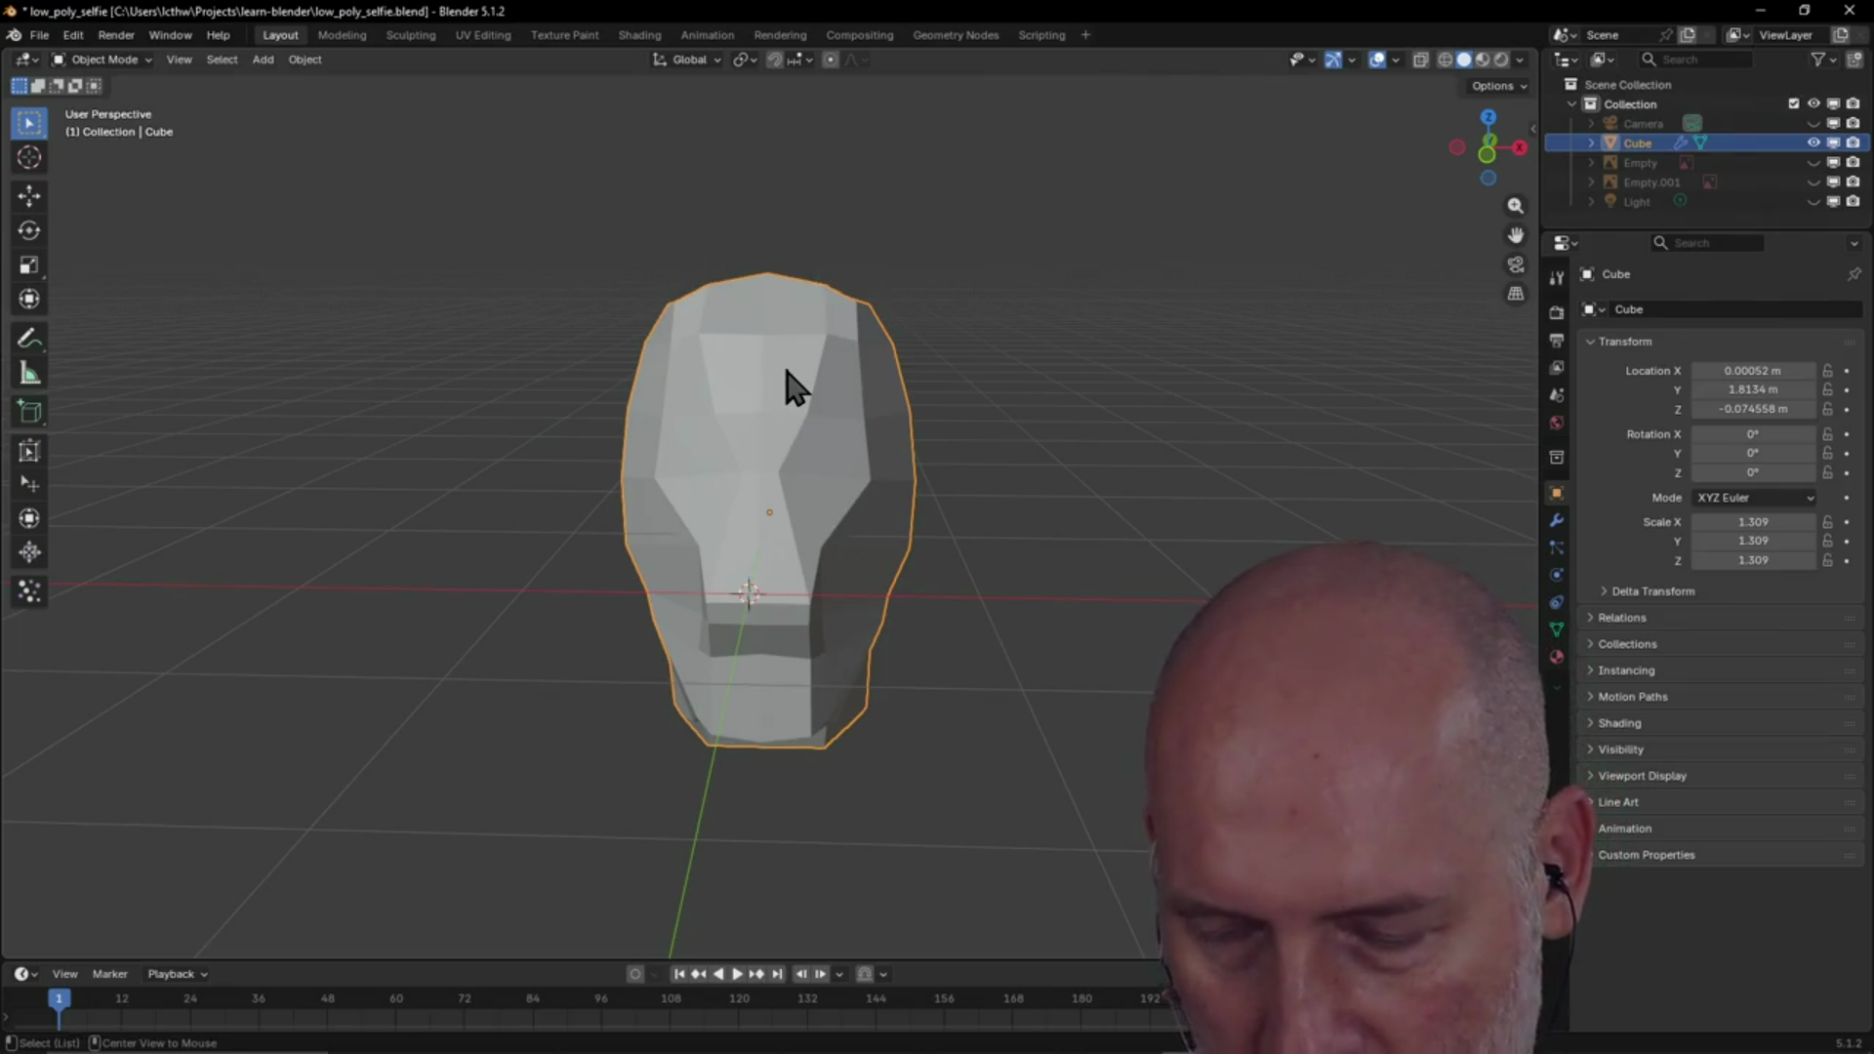
pyautogui.hotkey('alt', 'h')
pyautogui.moveTo(1011, 478)
pyautogui.mouseDown(button='middle')
pyautogui.moveTo(1192, 433)
pyautogui.moveTo(884, 453)
pyautogui.moveTo(1064, 417)
pyautogui.moveTo(1128, 454)
pyautogui.moveTo(838, 404)
pyautogui.mouseUp(button='middle')
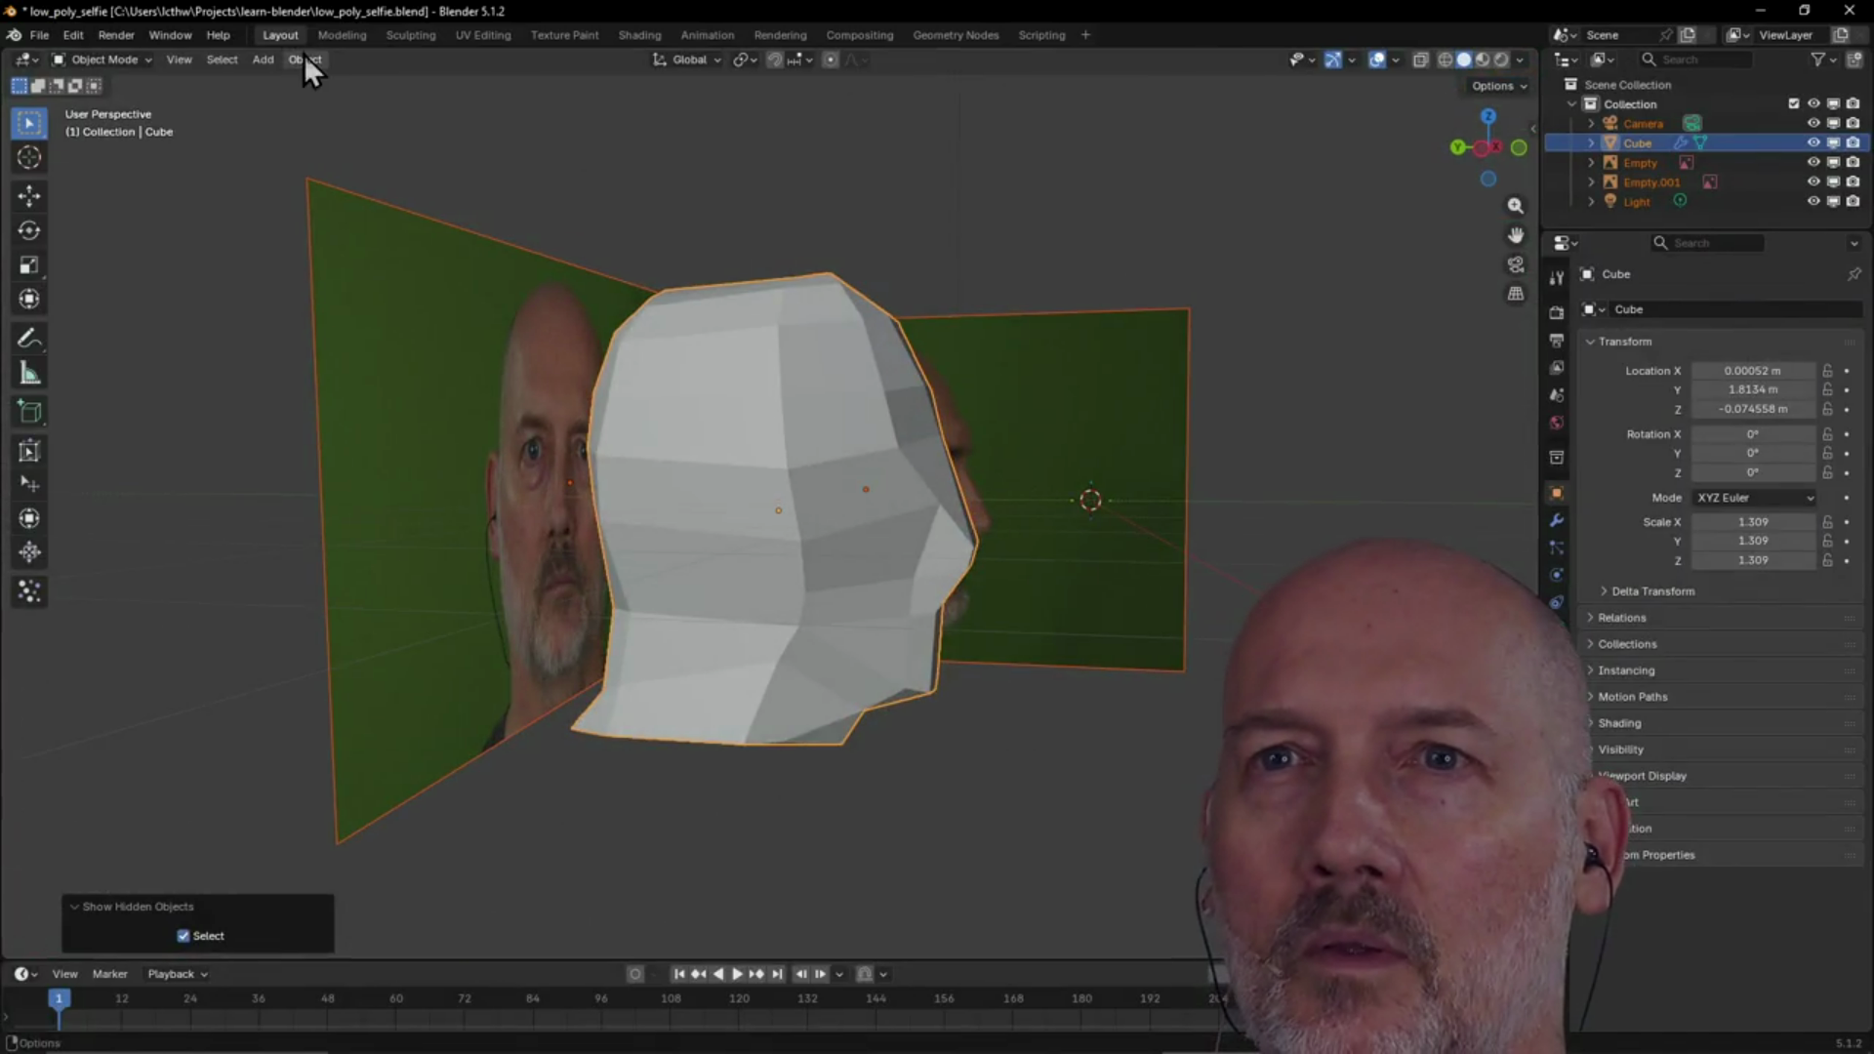
pyautogui.click(340, 36)
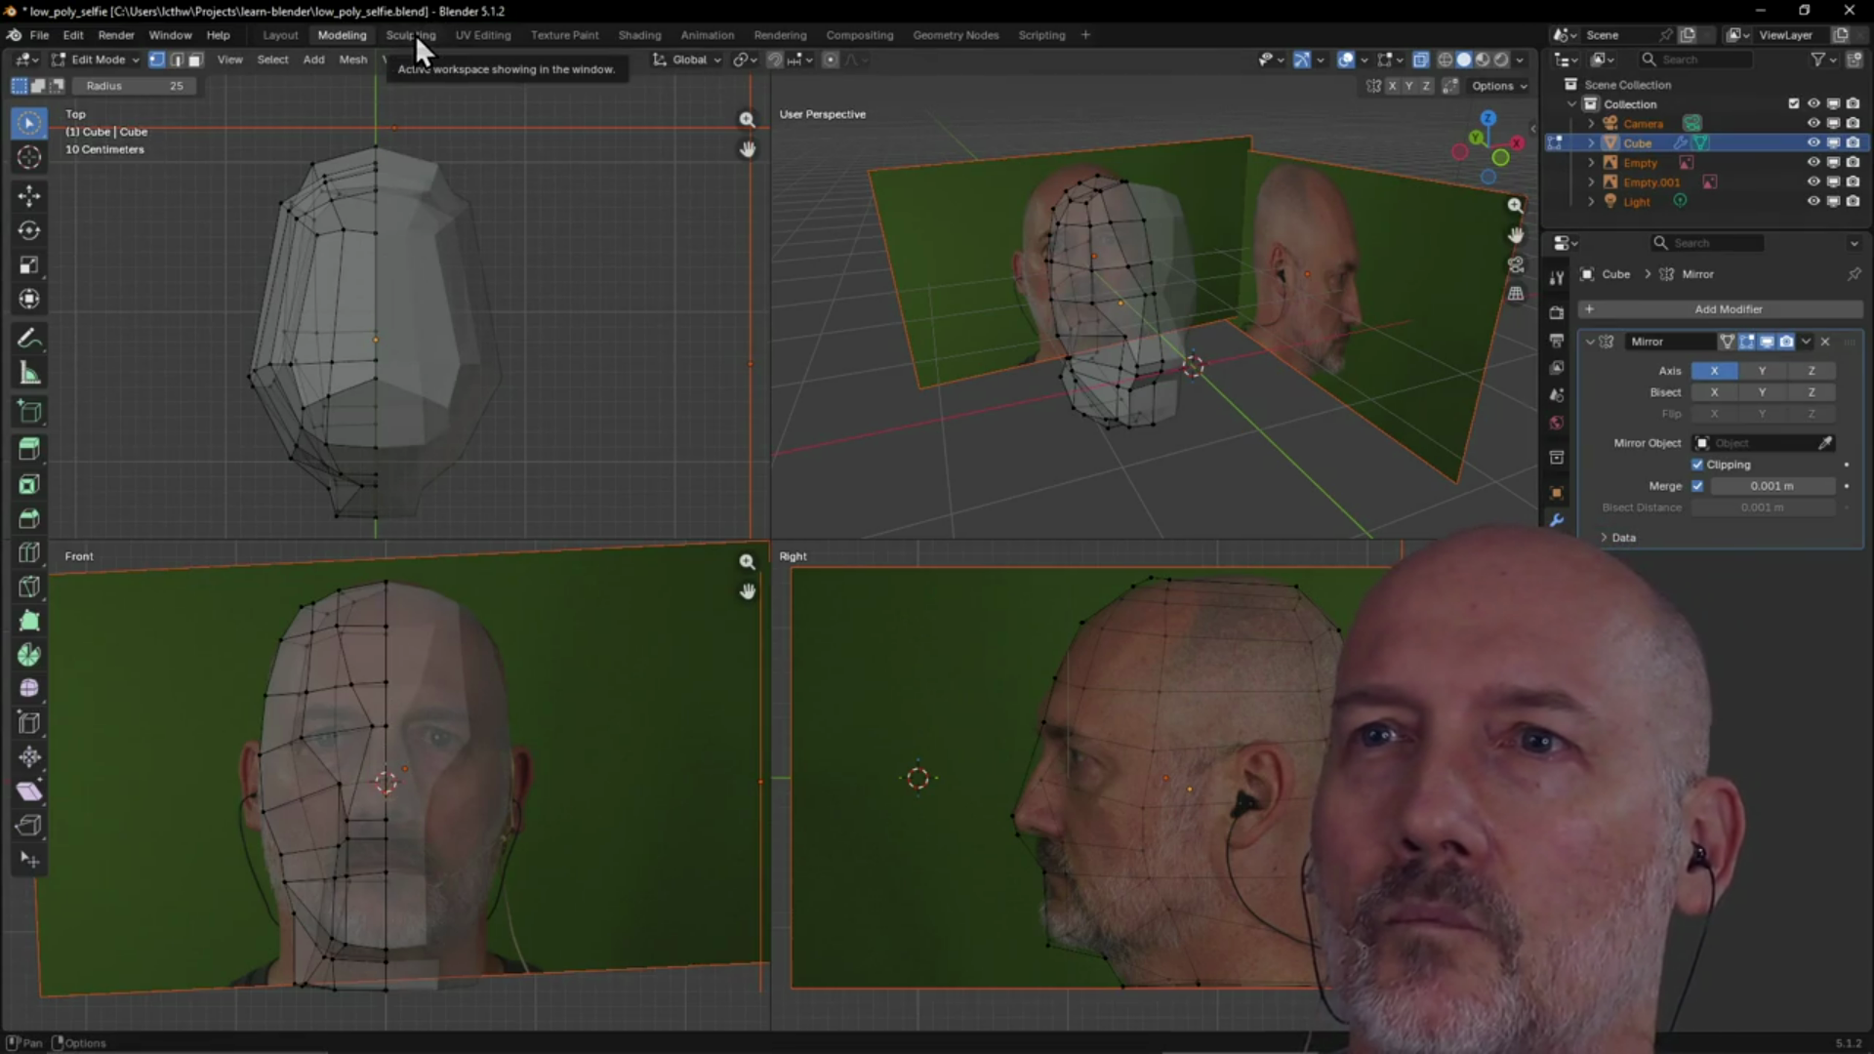
pyautogui.click(283, 39)
pyautogui.press('n')
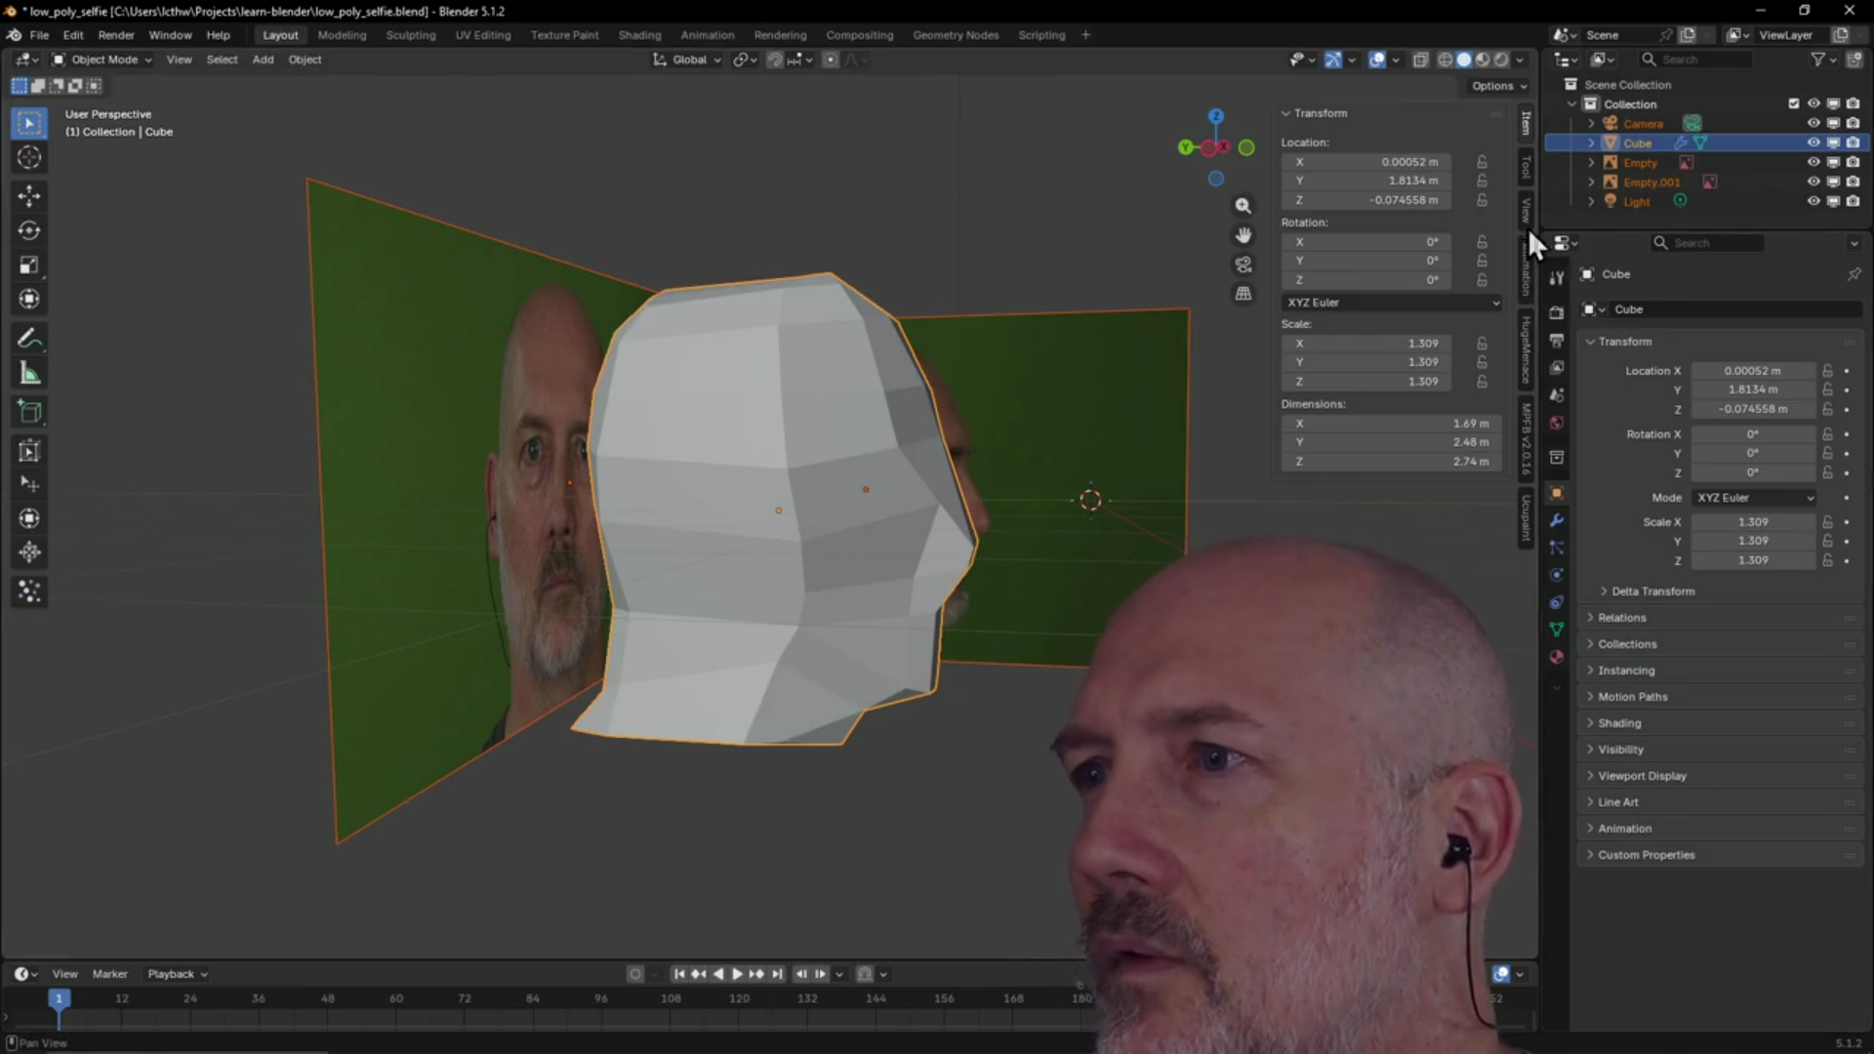
# Cancel a trial Quick Ucupaint setup, then delete the head's Glass BSDF material slot
pyautogui.click(1523, 522)
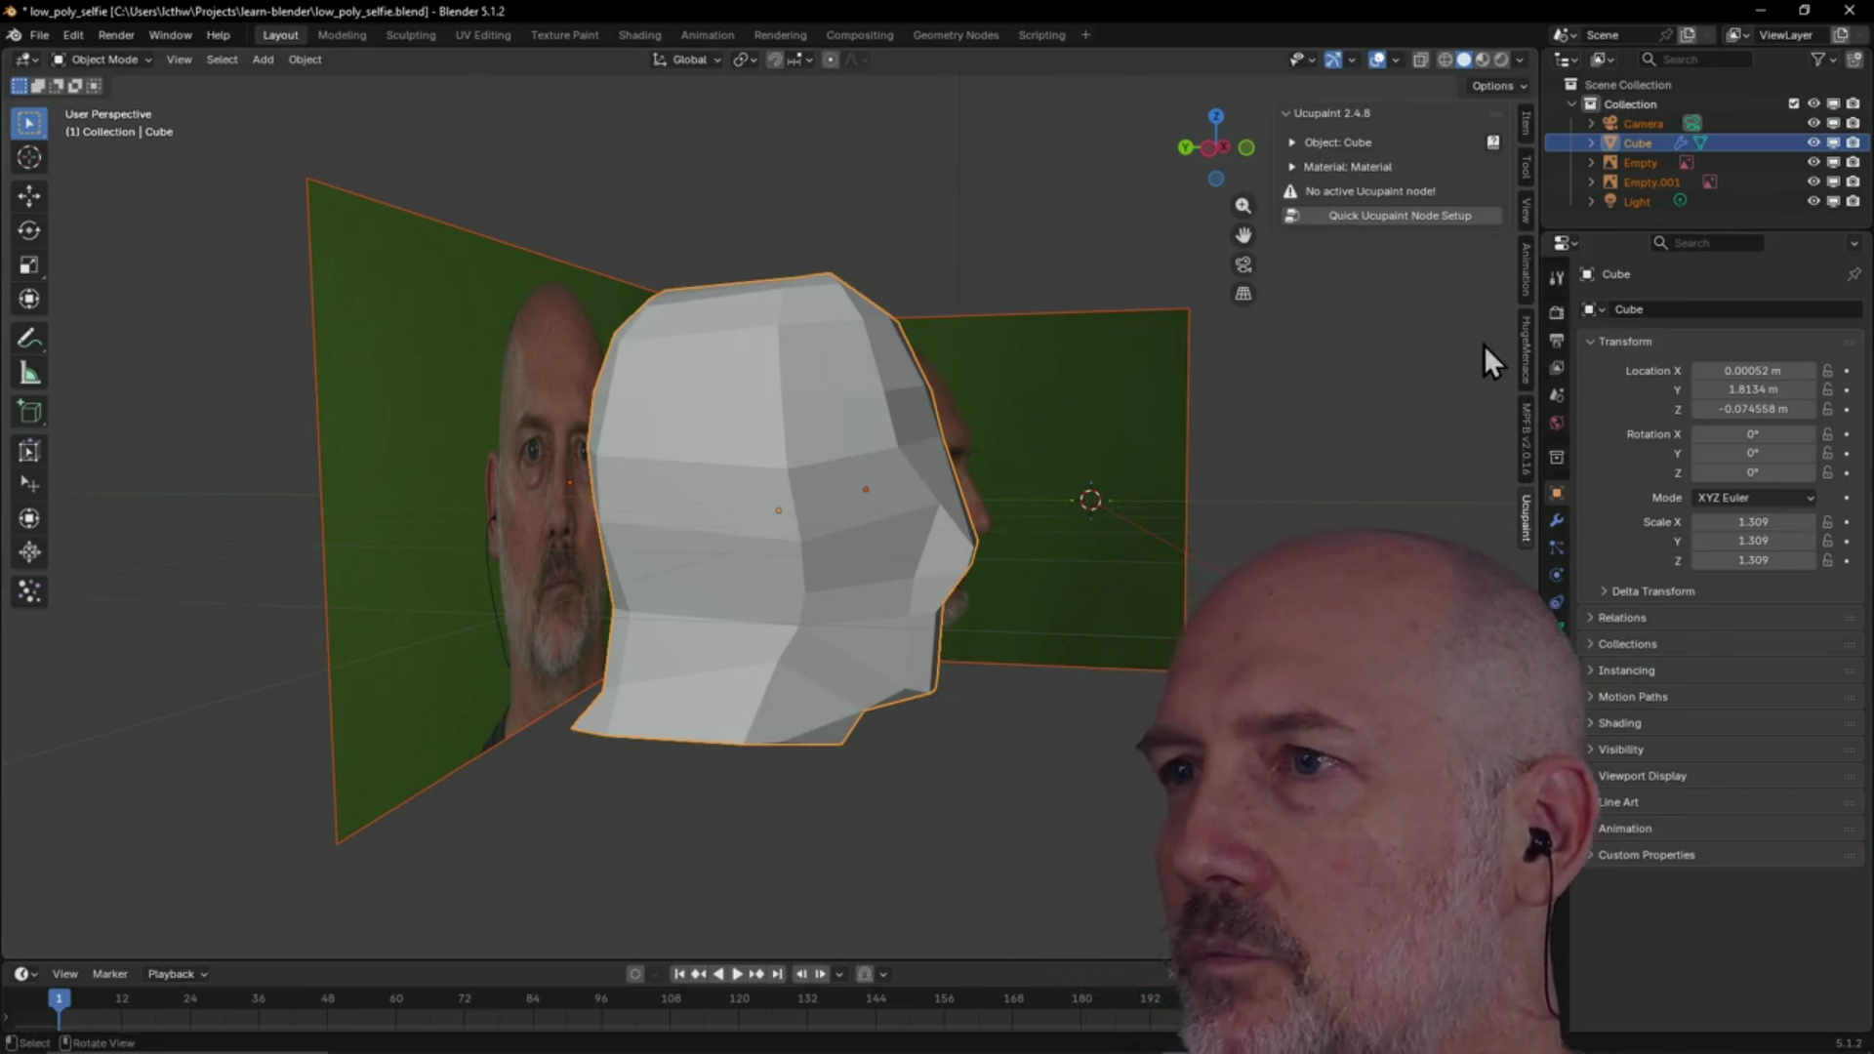
pyautogui.click(1390, 221)
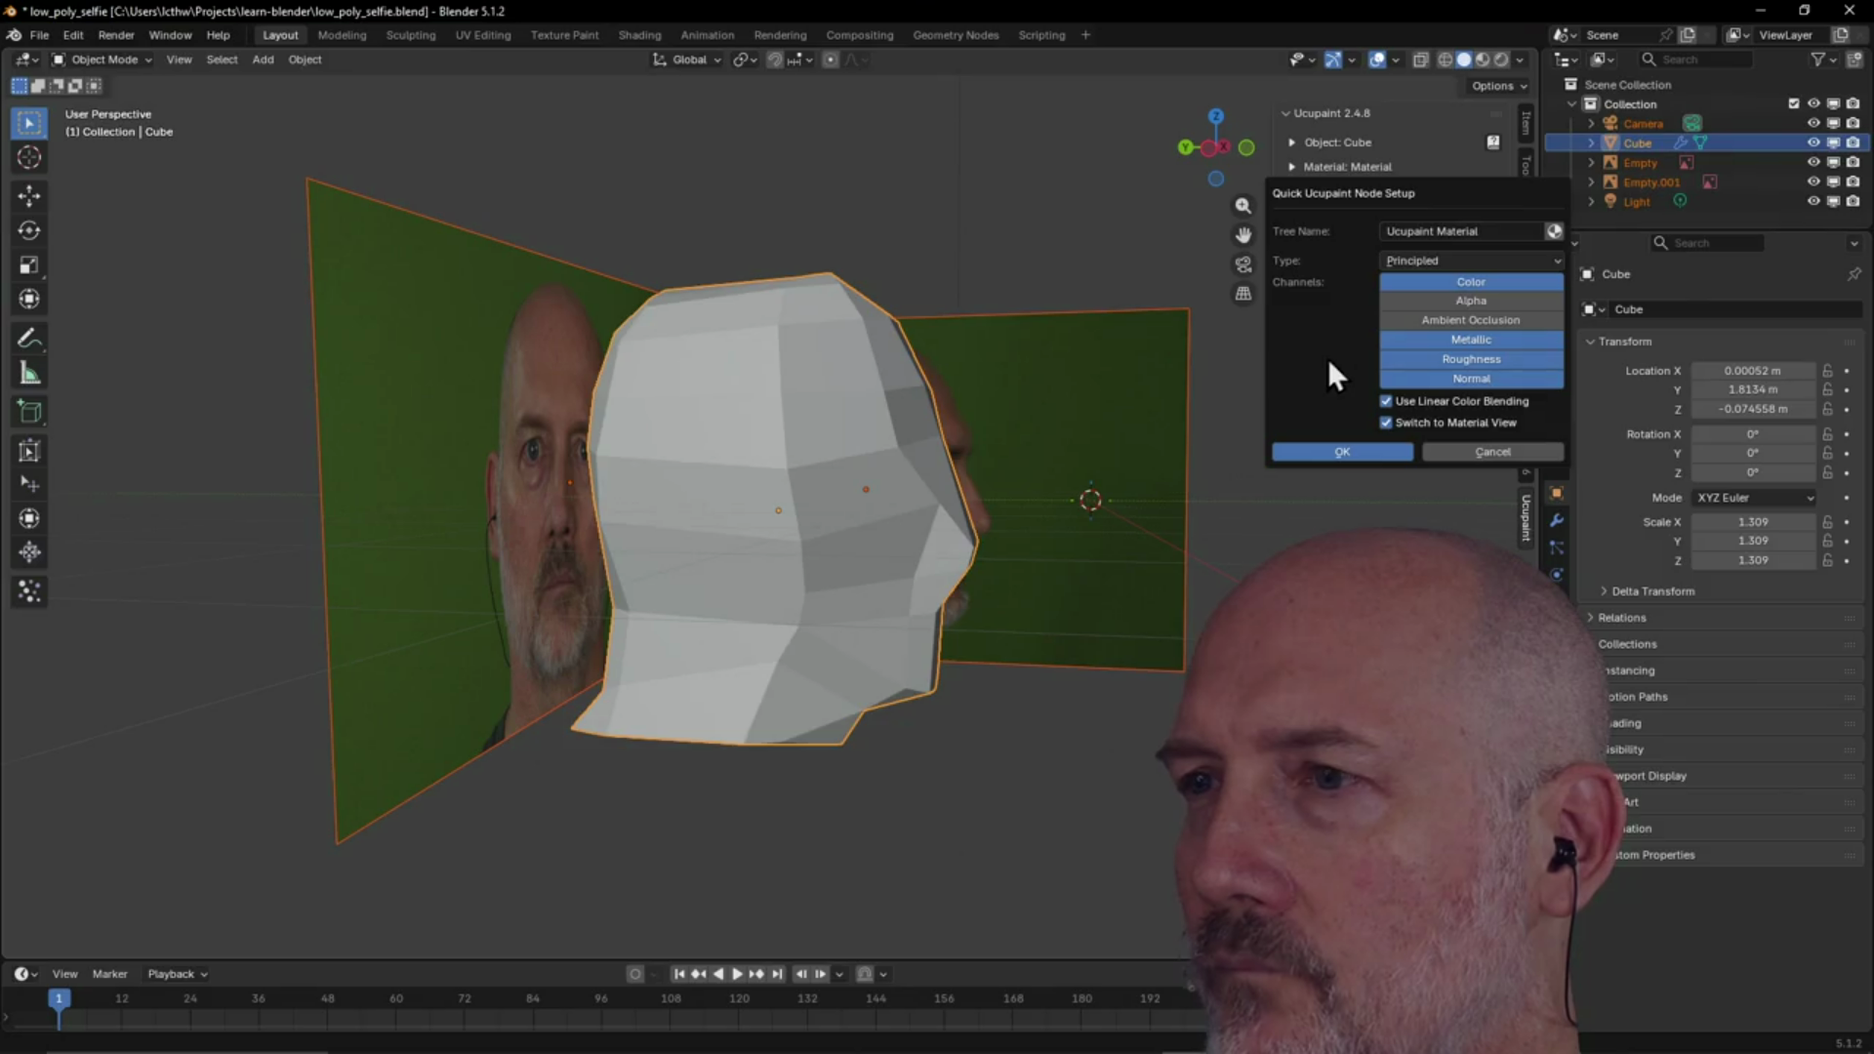
pyautogui.click(1494, 453)
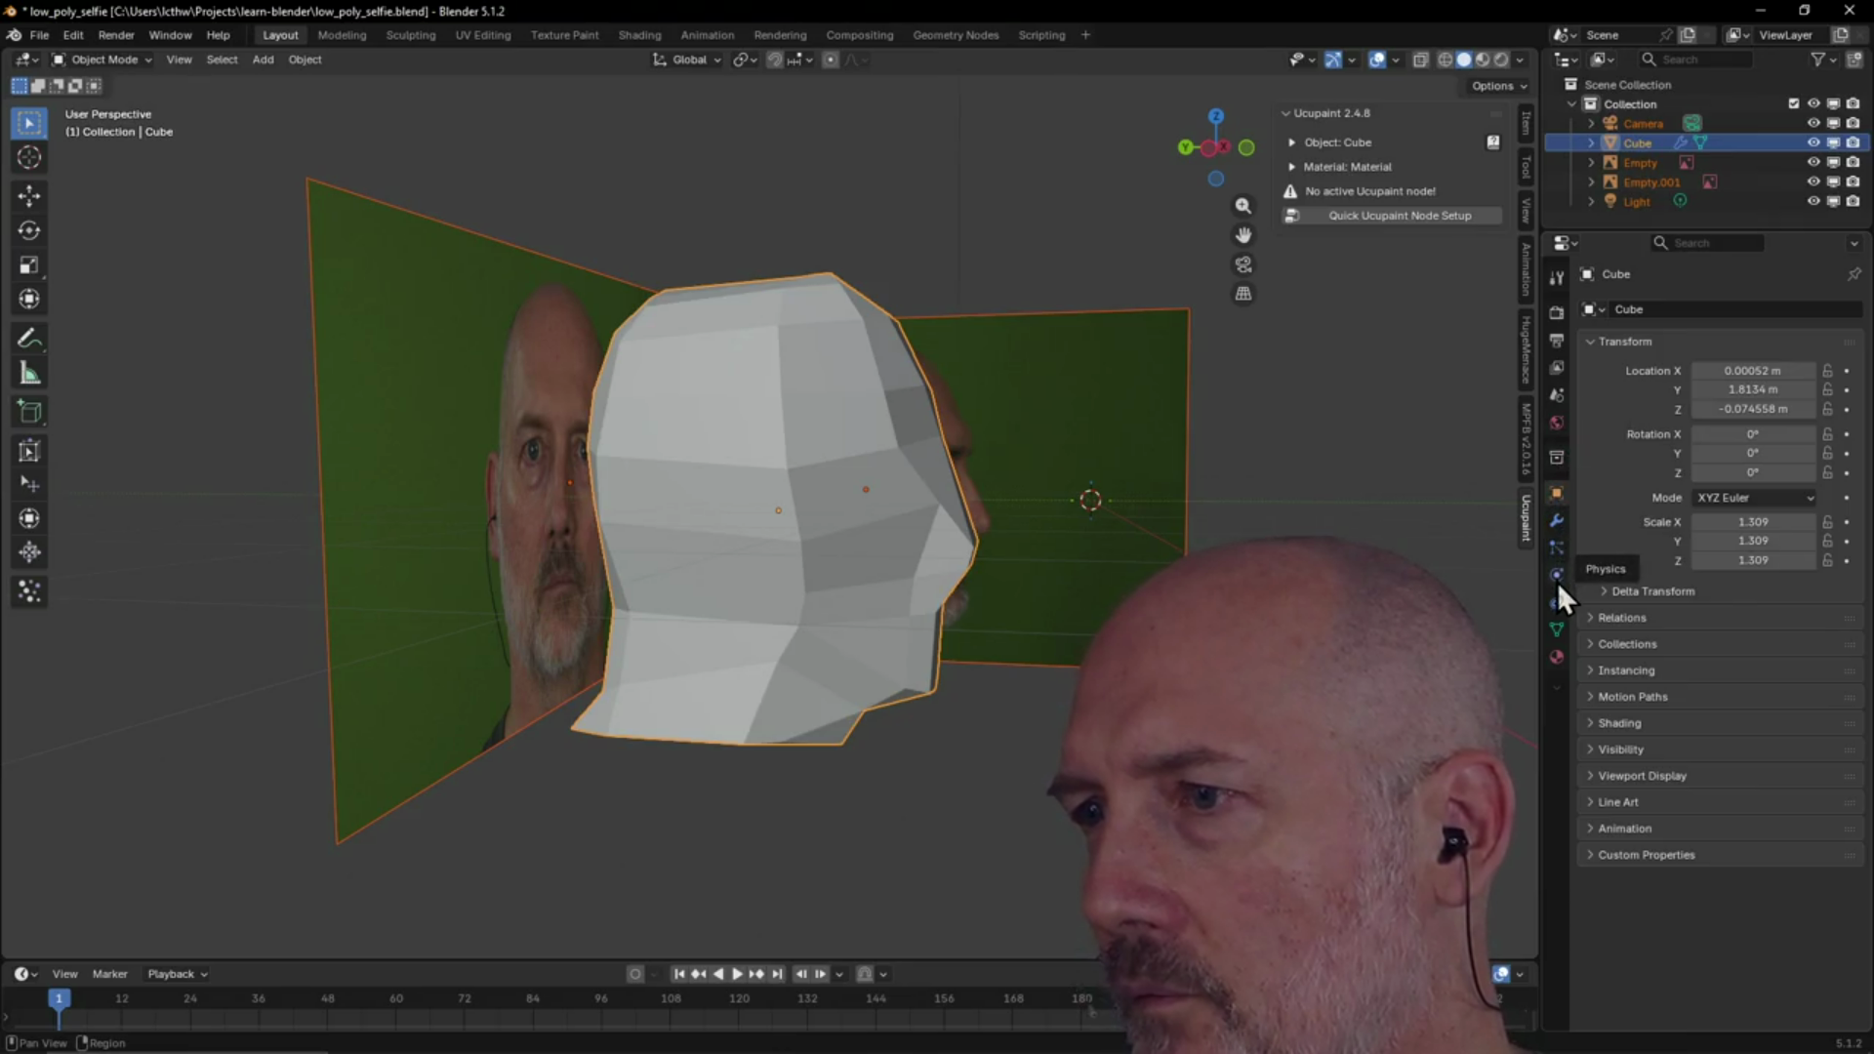
pyautogui.click(1556, 659)
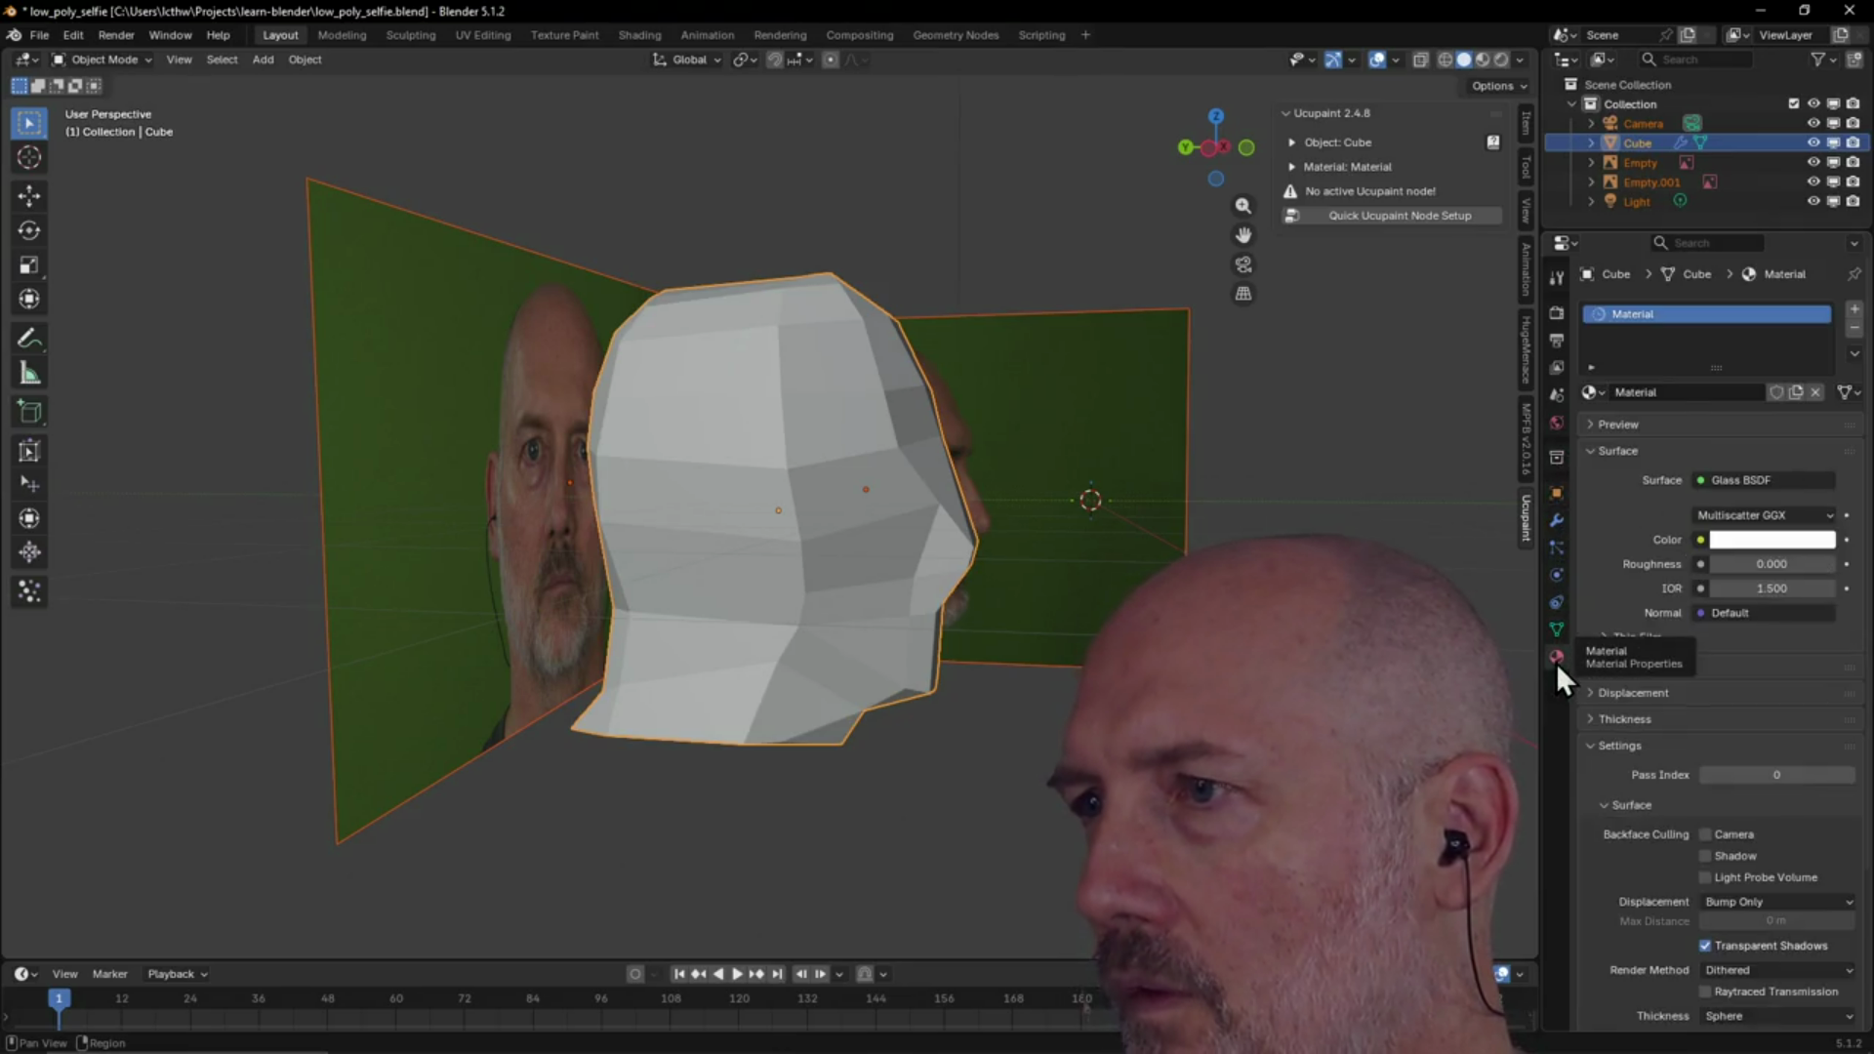
pyautogui.rightClick(1697, 322)
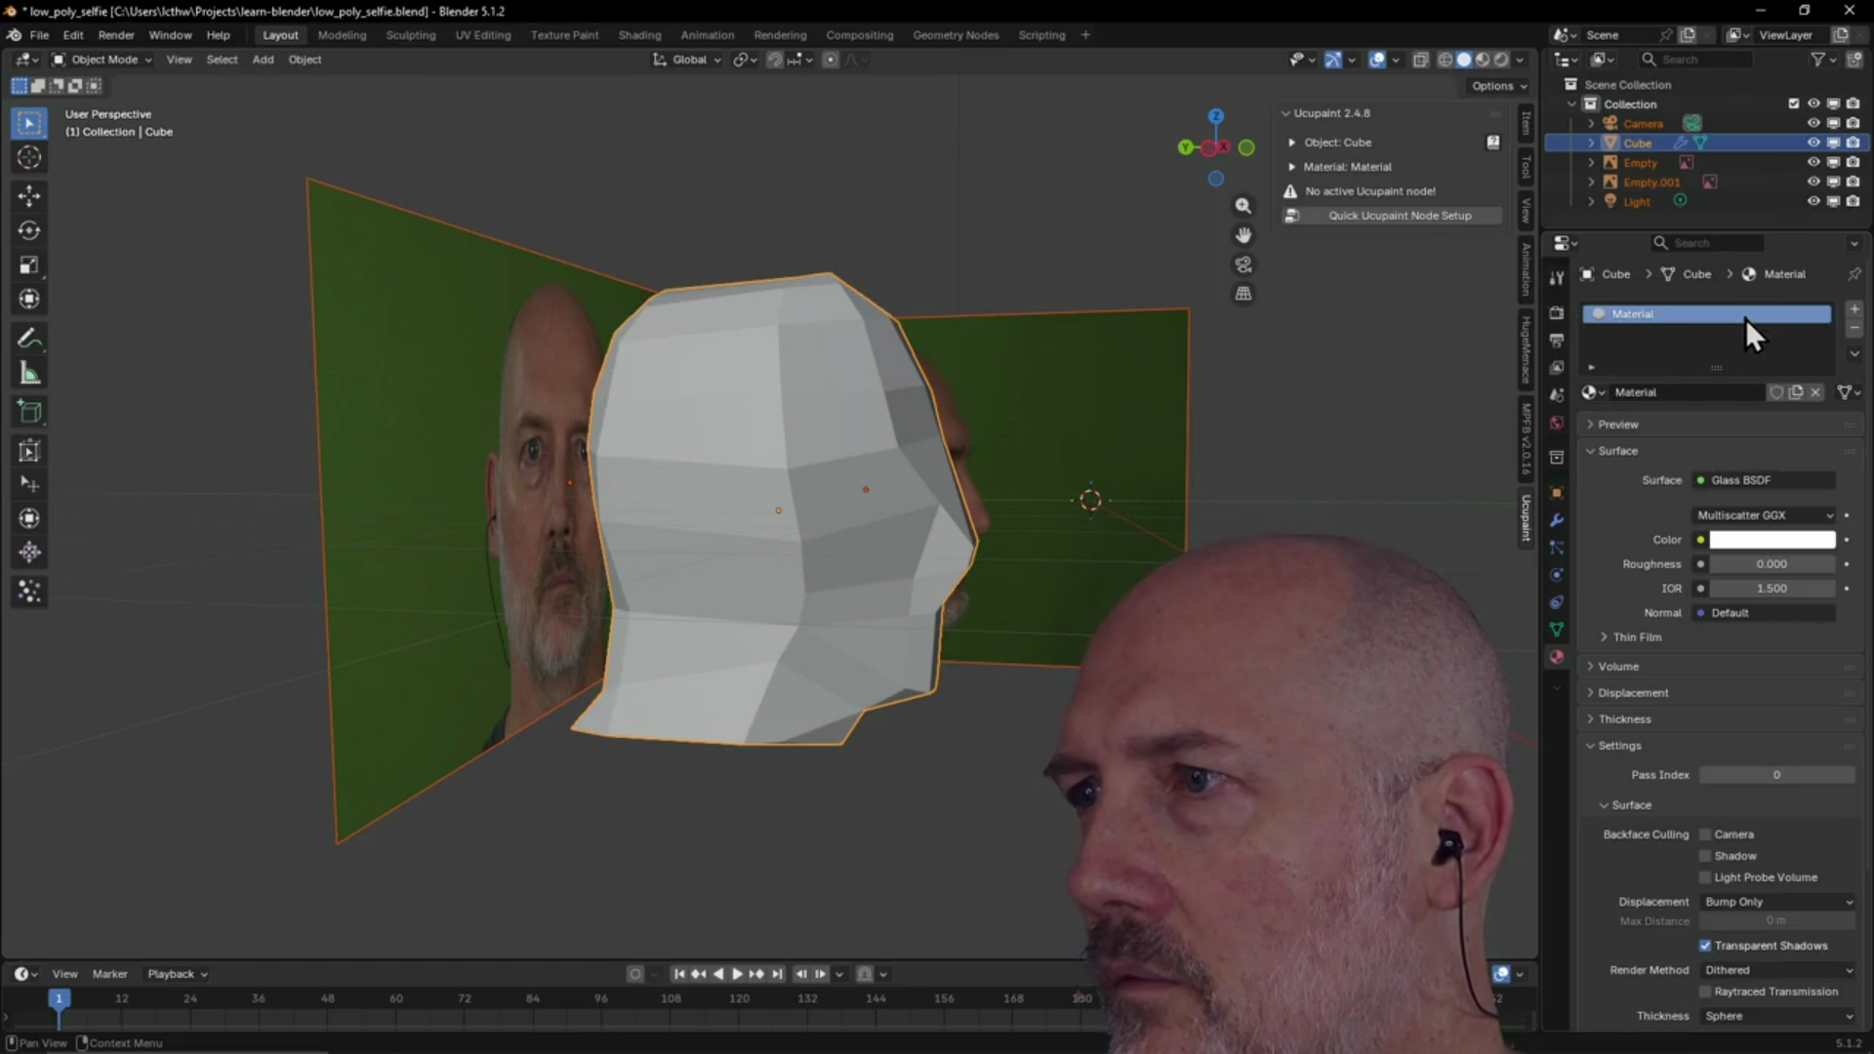
pyautogui.click(1856, 331)
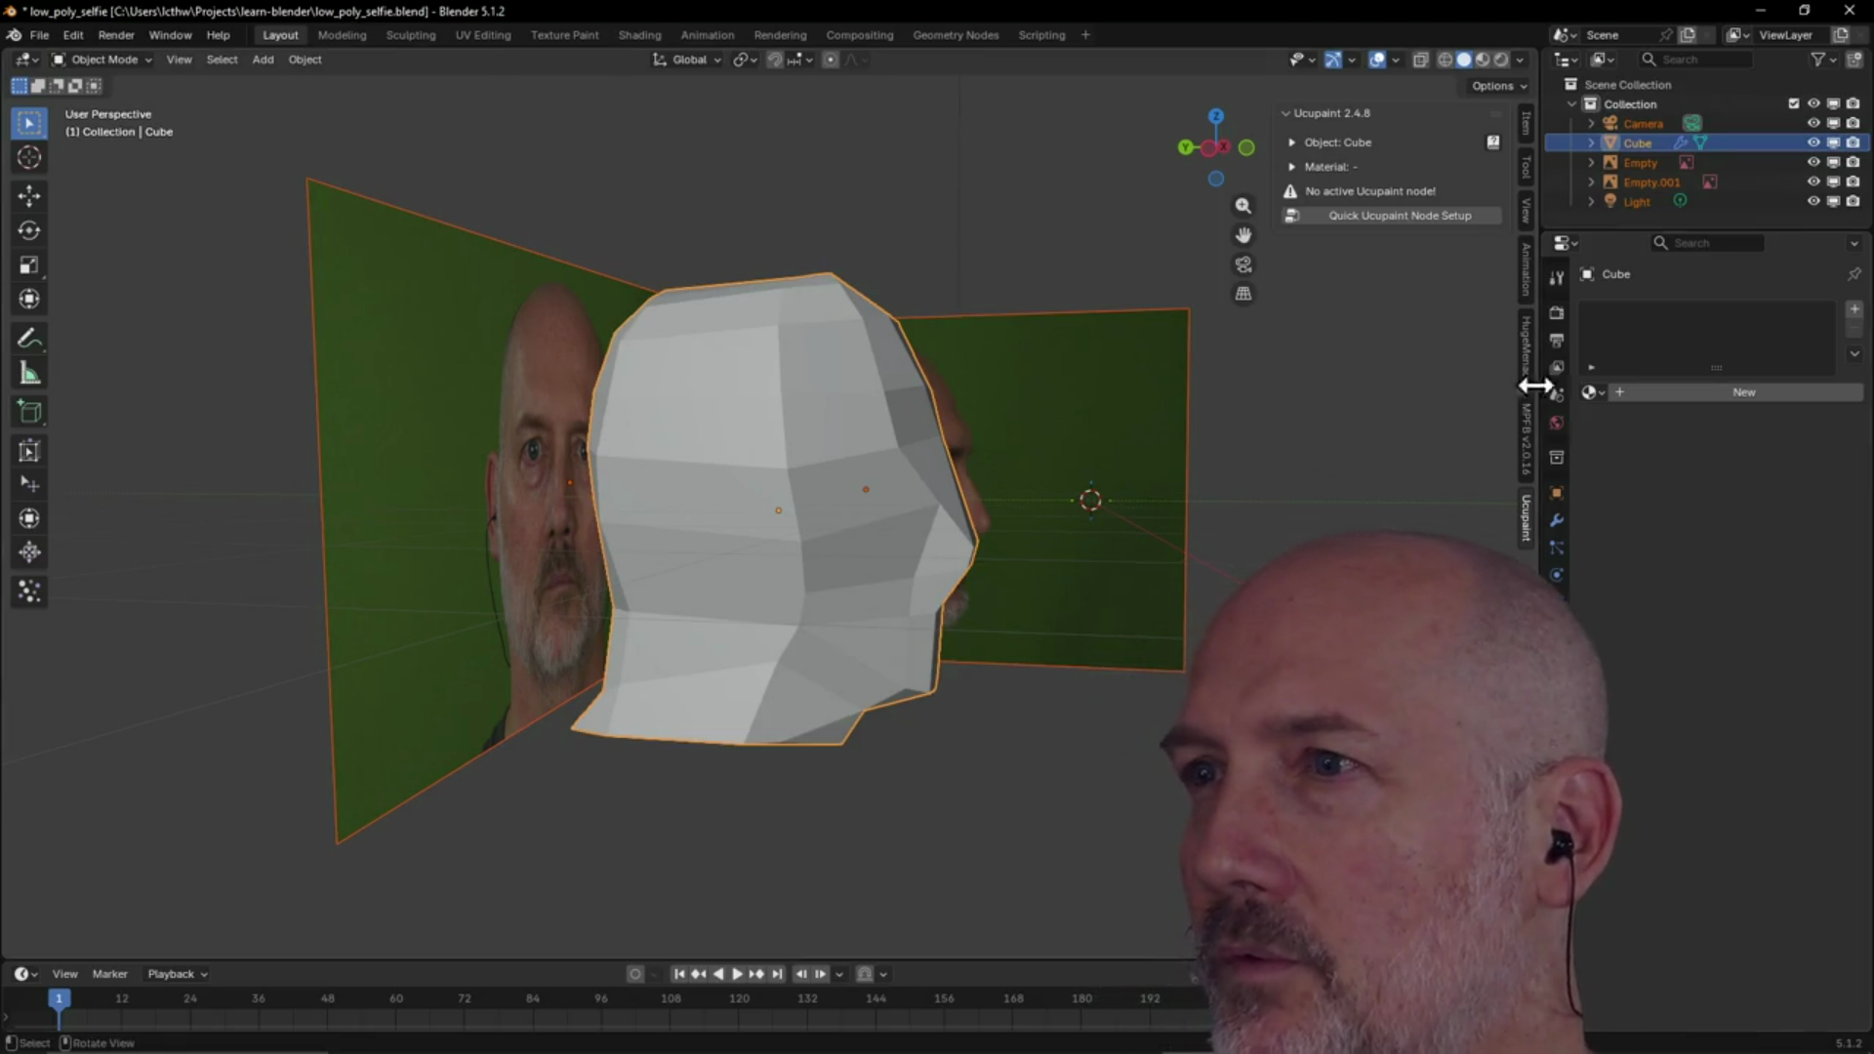
pyautogui.click(1439, 220)
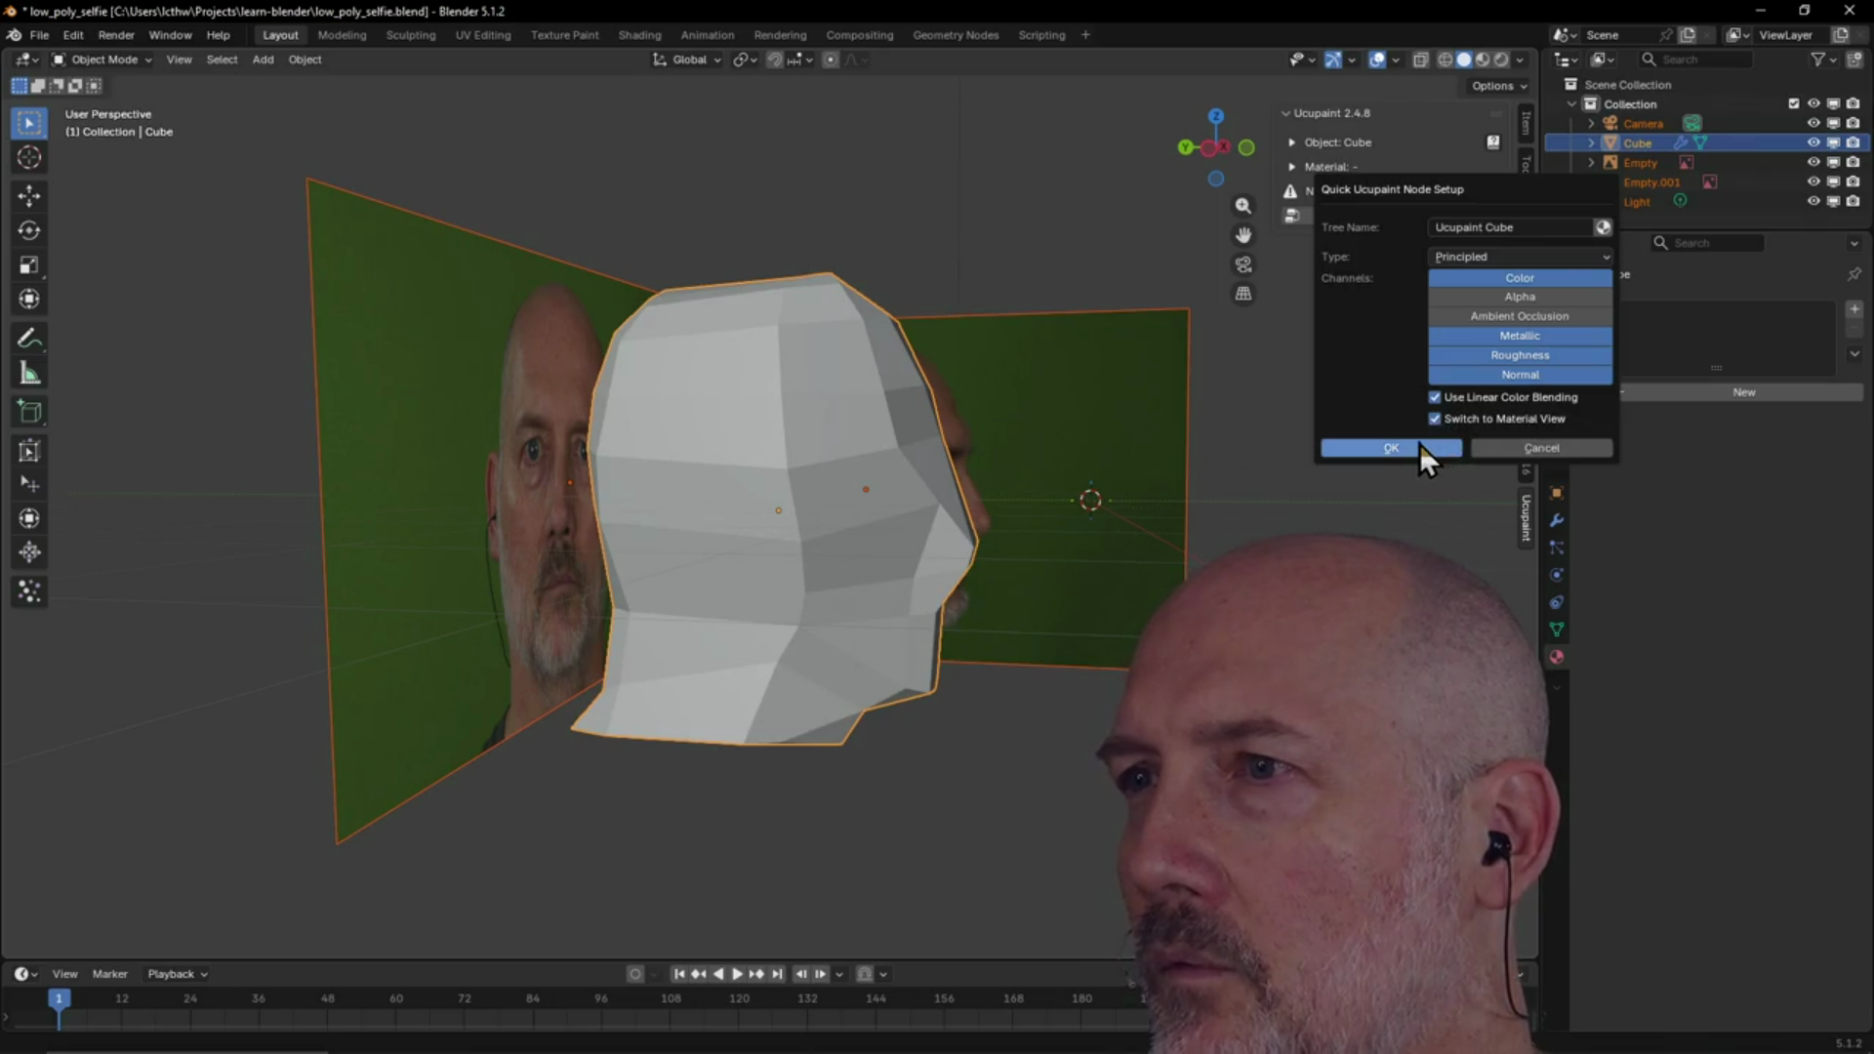
# Create a Quick Ucupaint material with tree name 'Painting' and make the Layers list taller
pyautogui.click(1548, 222)
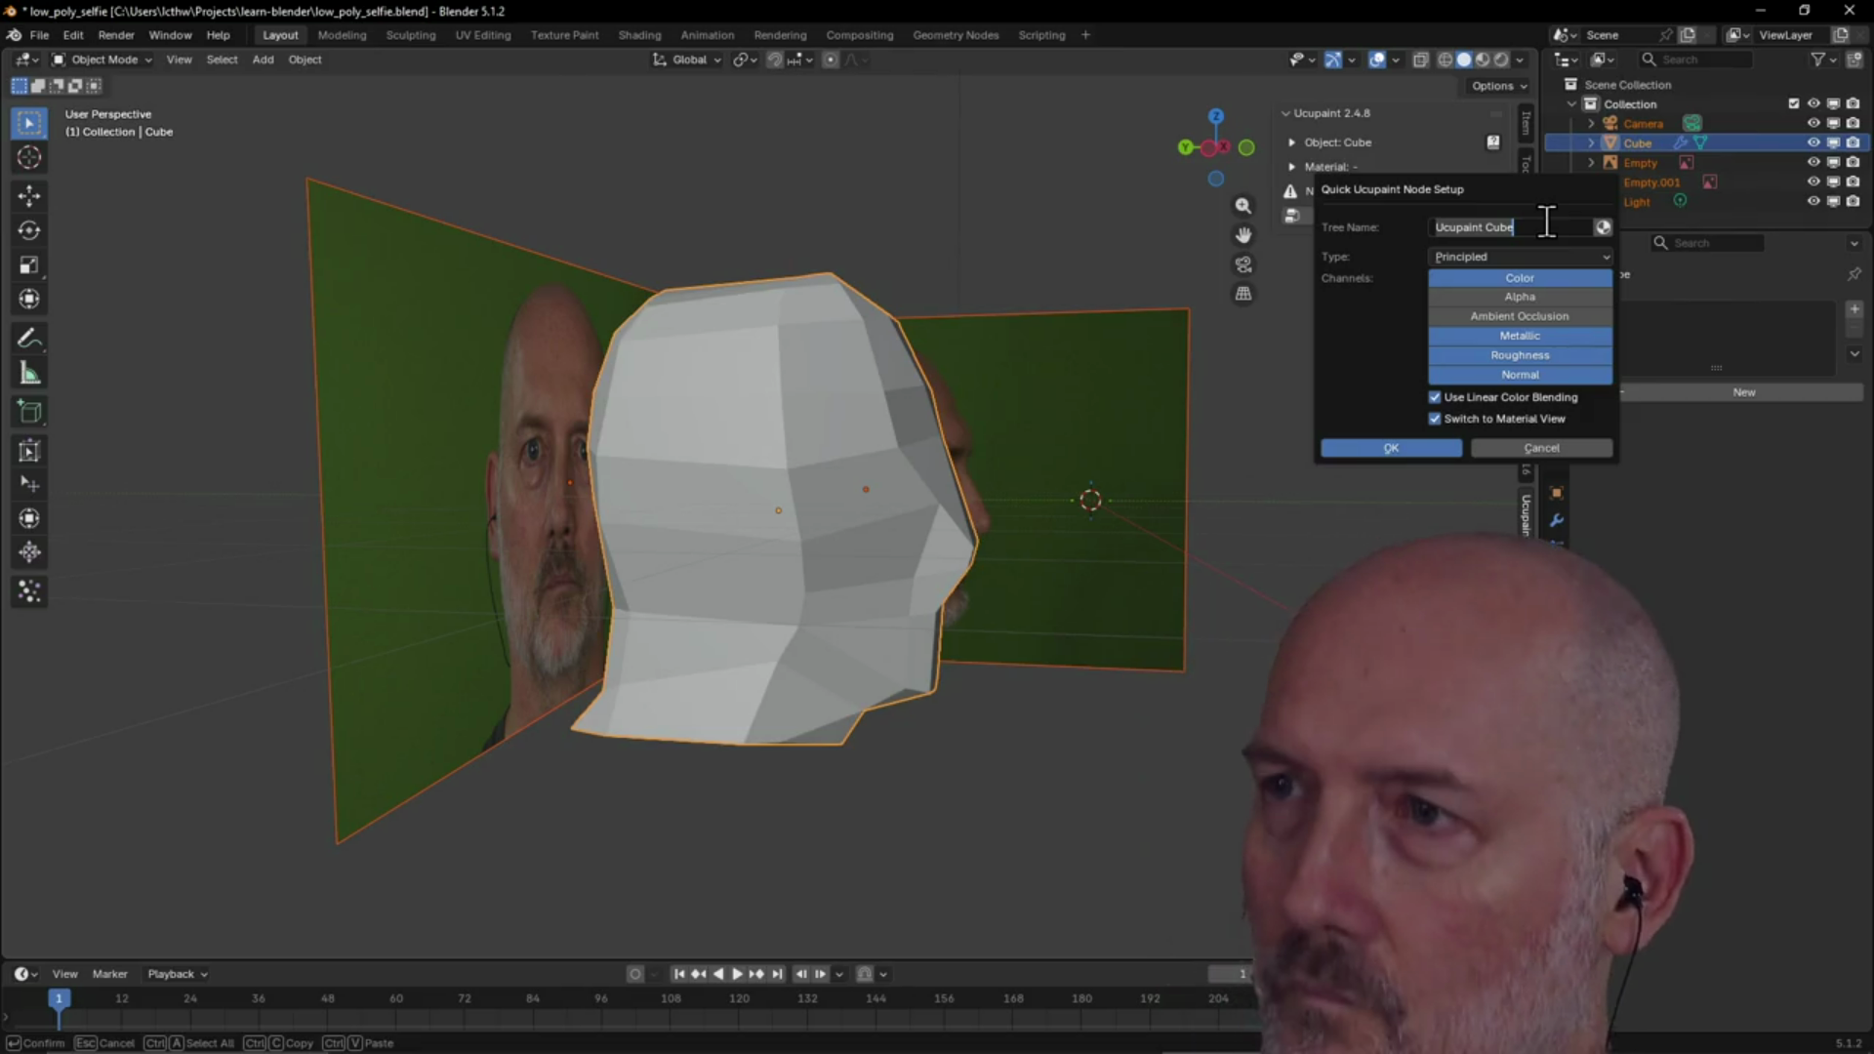
pyautogui.write('Pai')
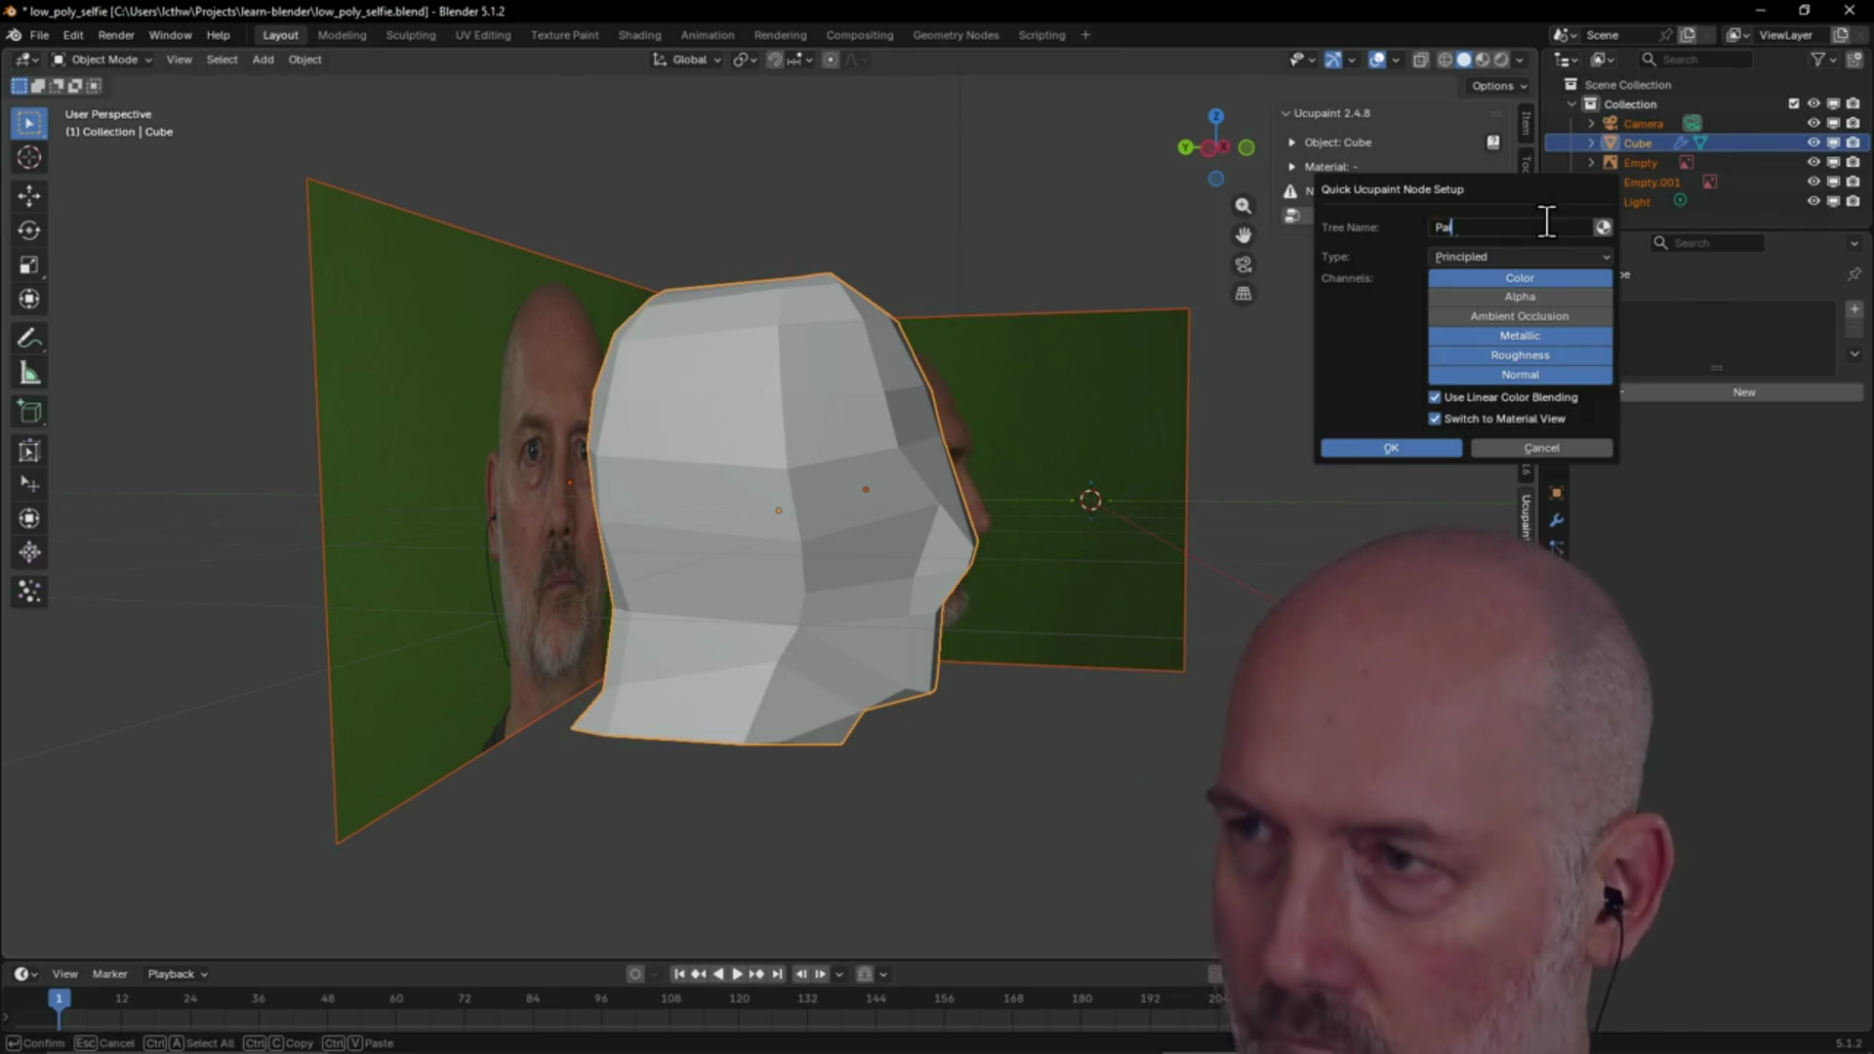
pyautogui.write('nting')
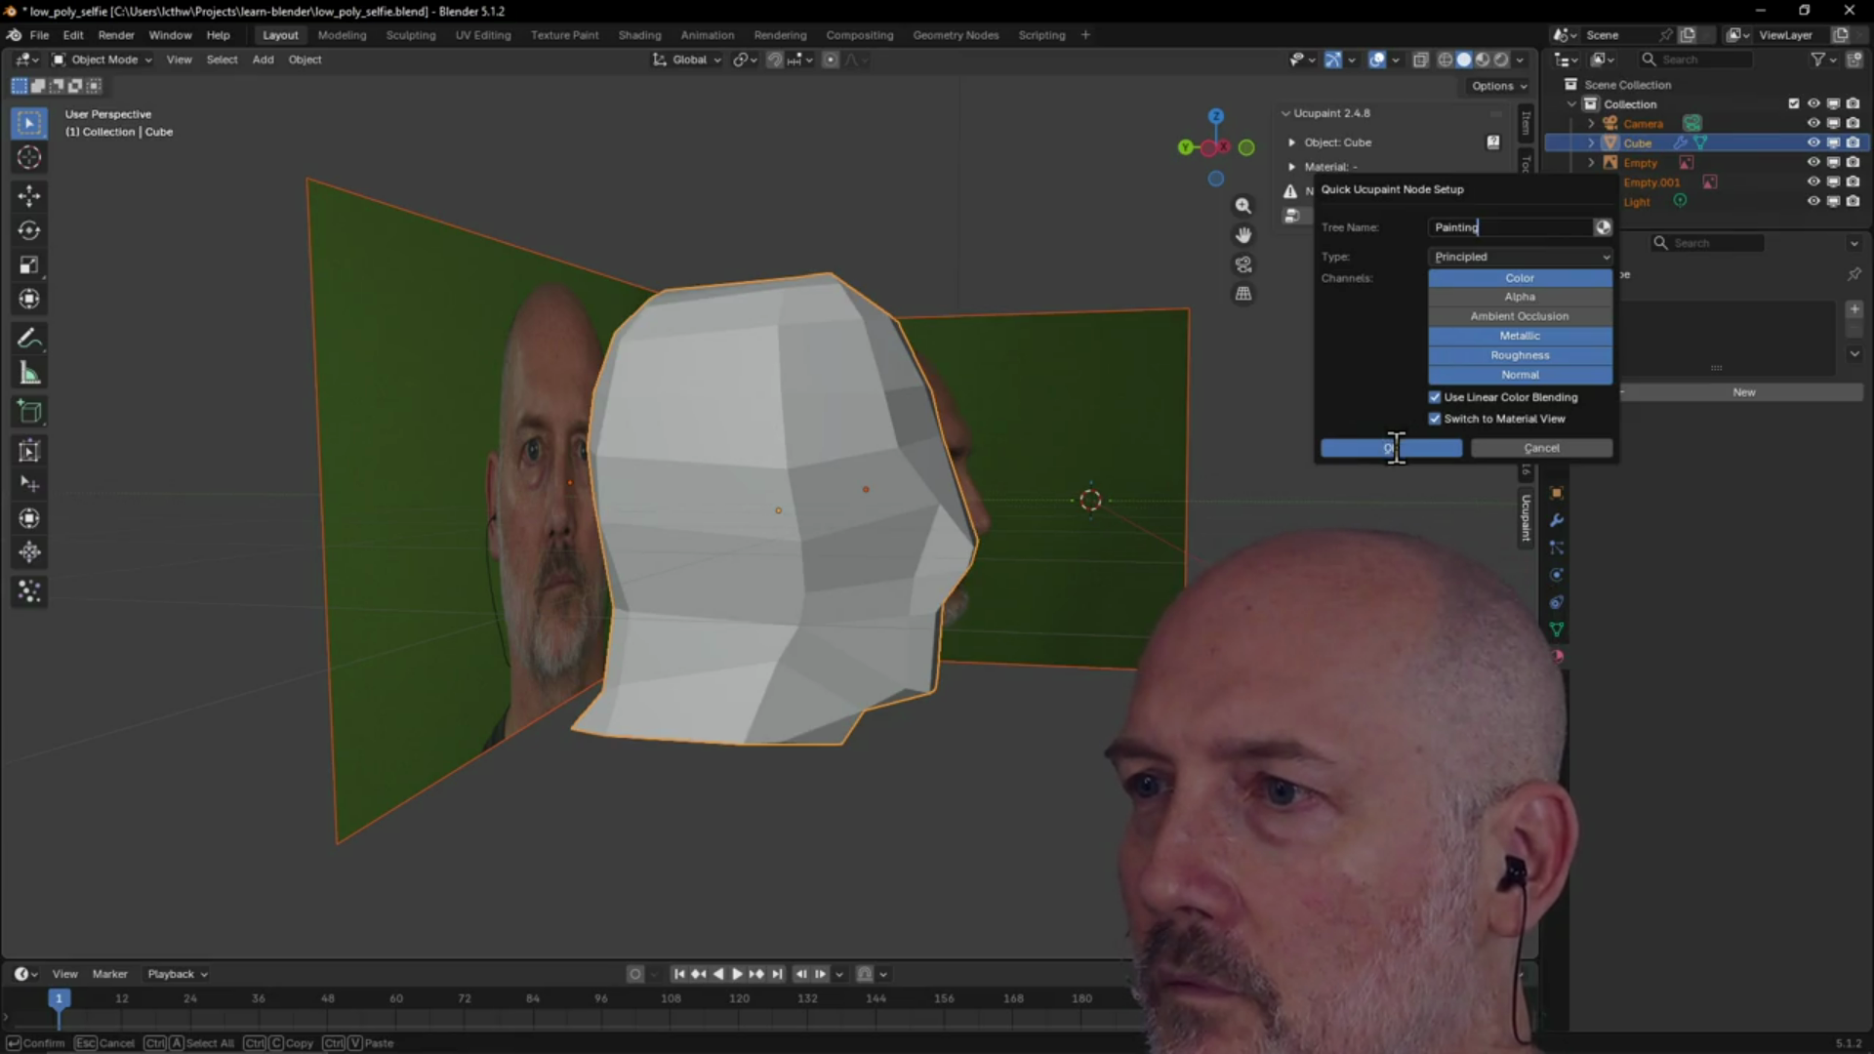
pyautogui.click(1396, 449)
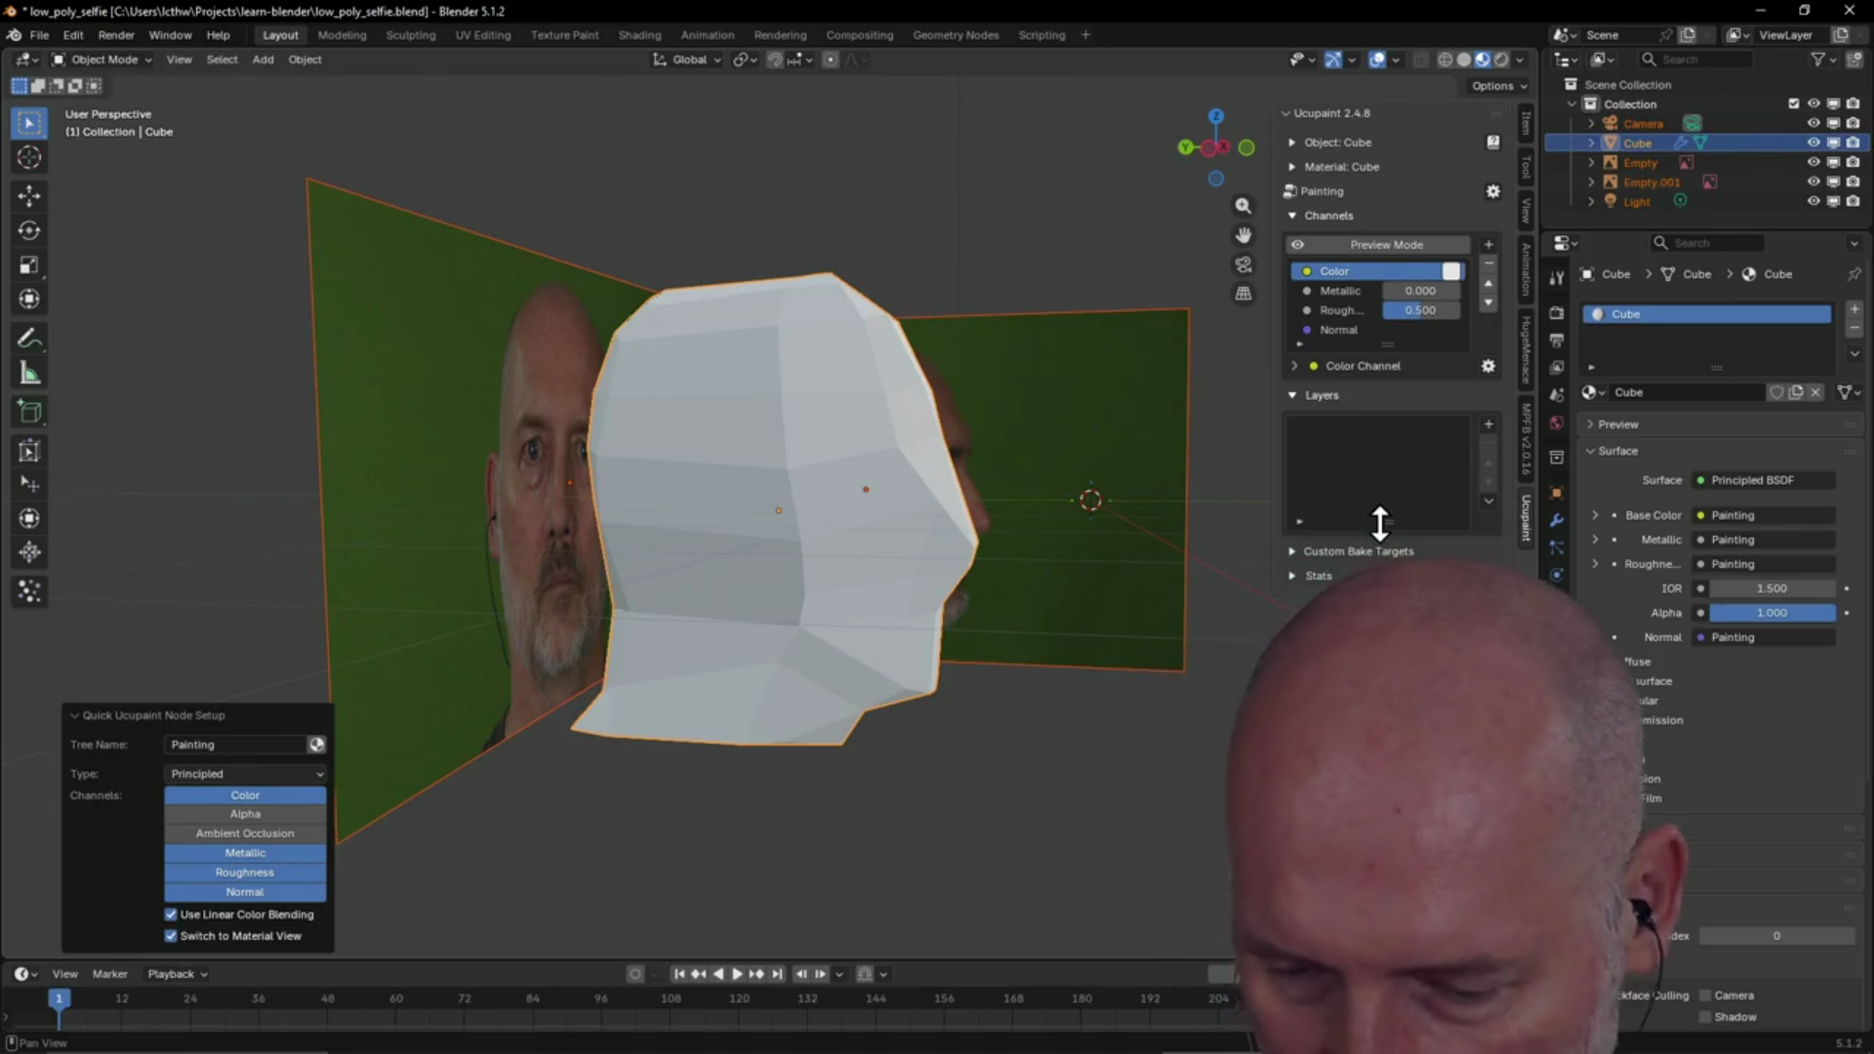
pyautogui.moveTo(1379, 524); pyautogui.dragTo(1380, 636)
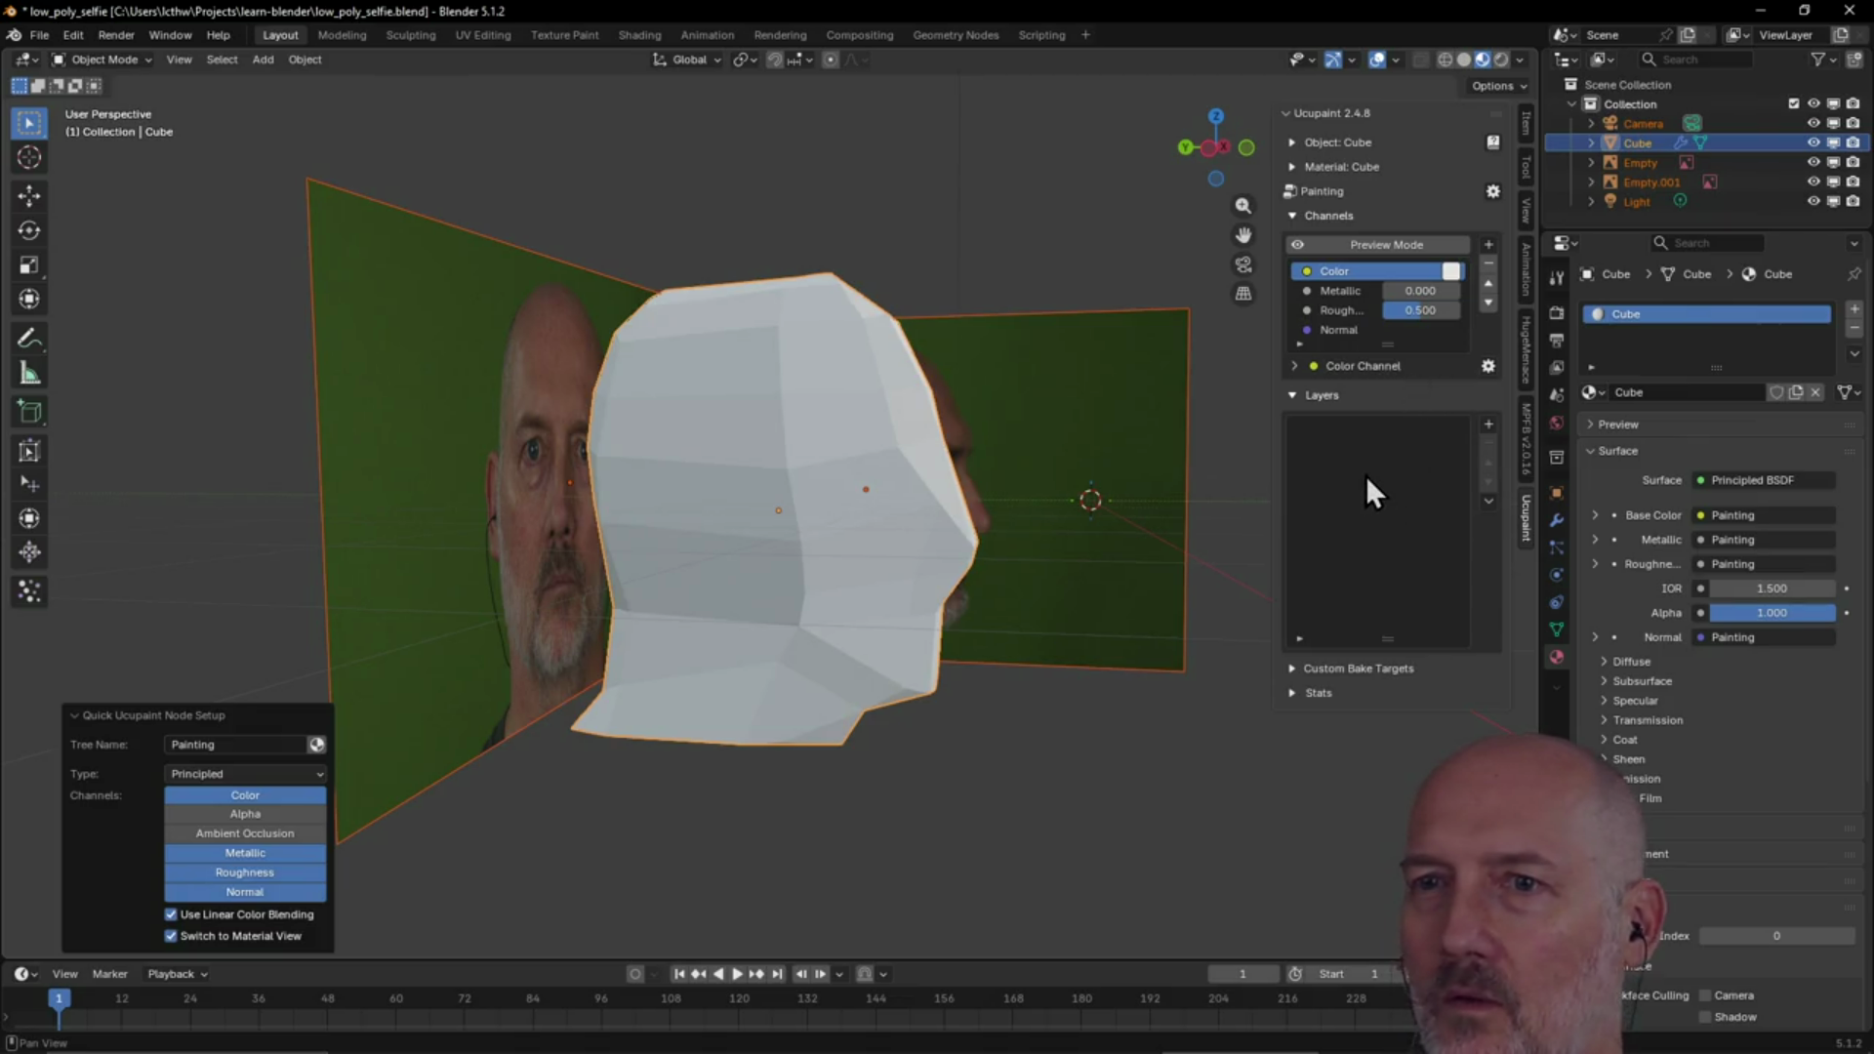
pyautogui.moveTo(917, 520)
pyautogui.mouseDown(button='middle')
pyautogui.moveTo(975, 523)
pyautogui.moveTo(941, 566)
pyautogui.moveTo(736, 482)
pyautogui.moveTo(953, 527)
pyautogui.moveTo(757, 569)
pyautogui.moveTo(863, 516)
pyautogui.moveTo(727, 563)
pyautogui.mouseUp(button='middle')
pyautogui.moveTo(729, 539)
pyautogui.mouseDown(button='middle')
pyautogui.moveTo(807, 510)
pyautogui.moveTo(734, 586)
pyautogui.moveTo(736, 494)
pyautogui.moveTo(716, 531)
pyautogui.moveTo(783, 520)
pyautogui.moveTo(833, 548)
pyautogui.moveTo(691, 542)
pyautogui.moveTo(765, 503)
pyautogui.moveTo(888, 551)
pyautogui.moveTo(863, 578)
pyautogui.moveTo(806, 557)
pyautogui.mouseUp(button='middle')
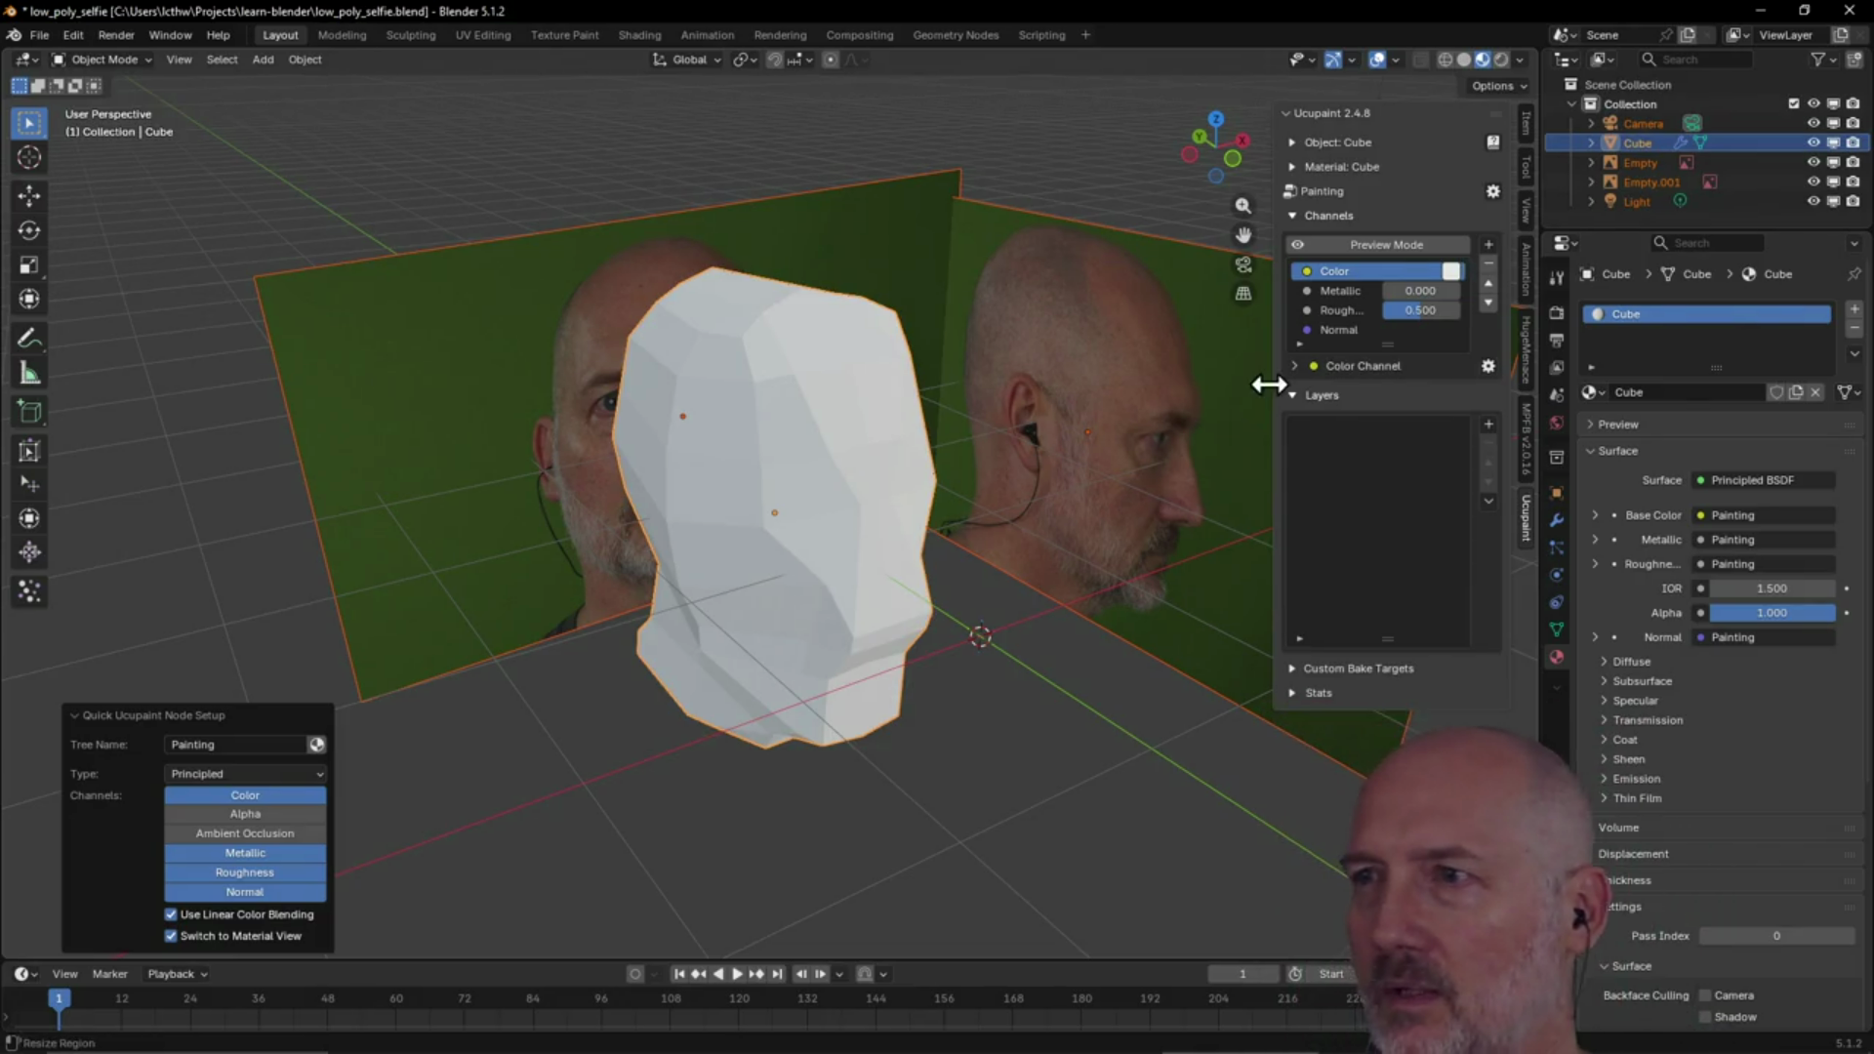
# Set the Color channel to skin tone #6E4D40 sampled from the face photo, and Roughness to 0.722
pyautogui.click(1451, 276)
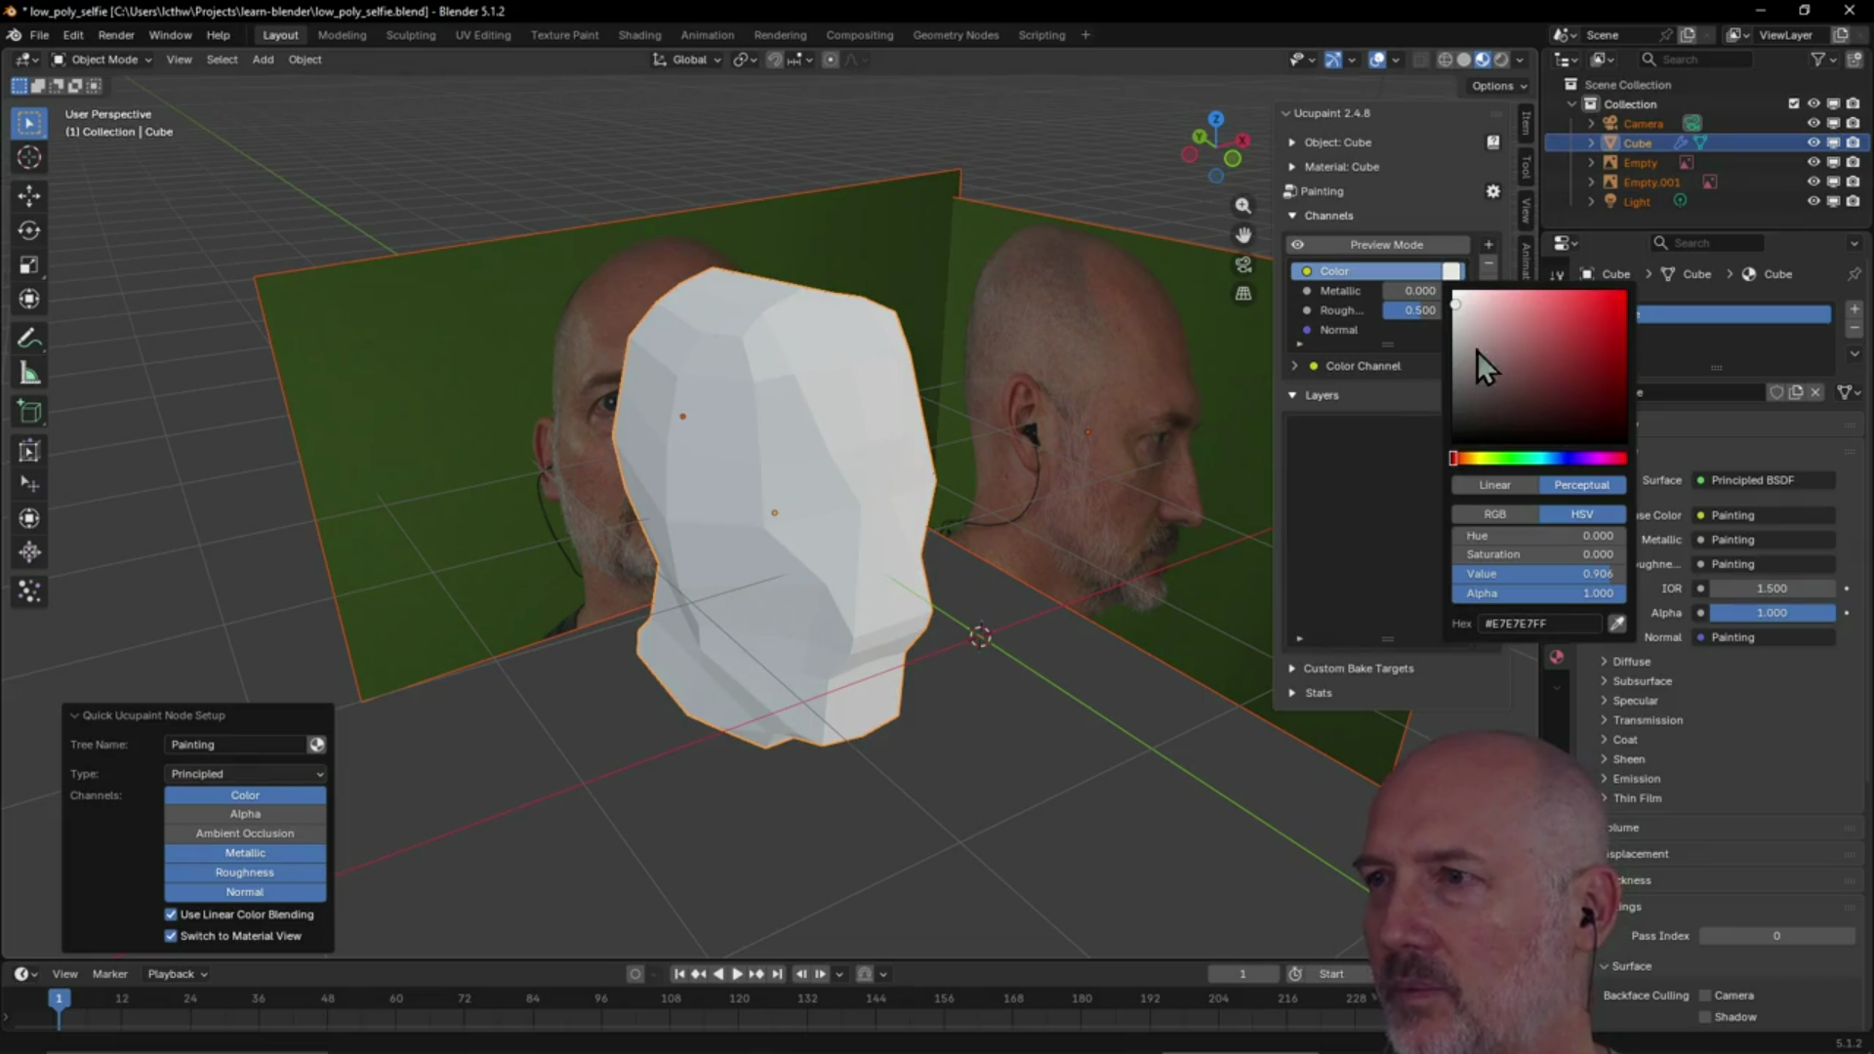
pyautogui.moveTo(1460, 457); pyautogui.dragTo(1475, 457)
pyautogui.click(1616, 630)
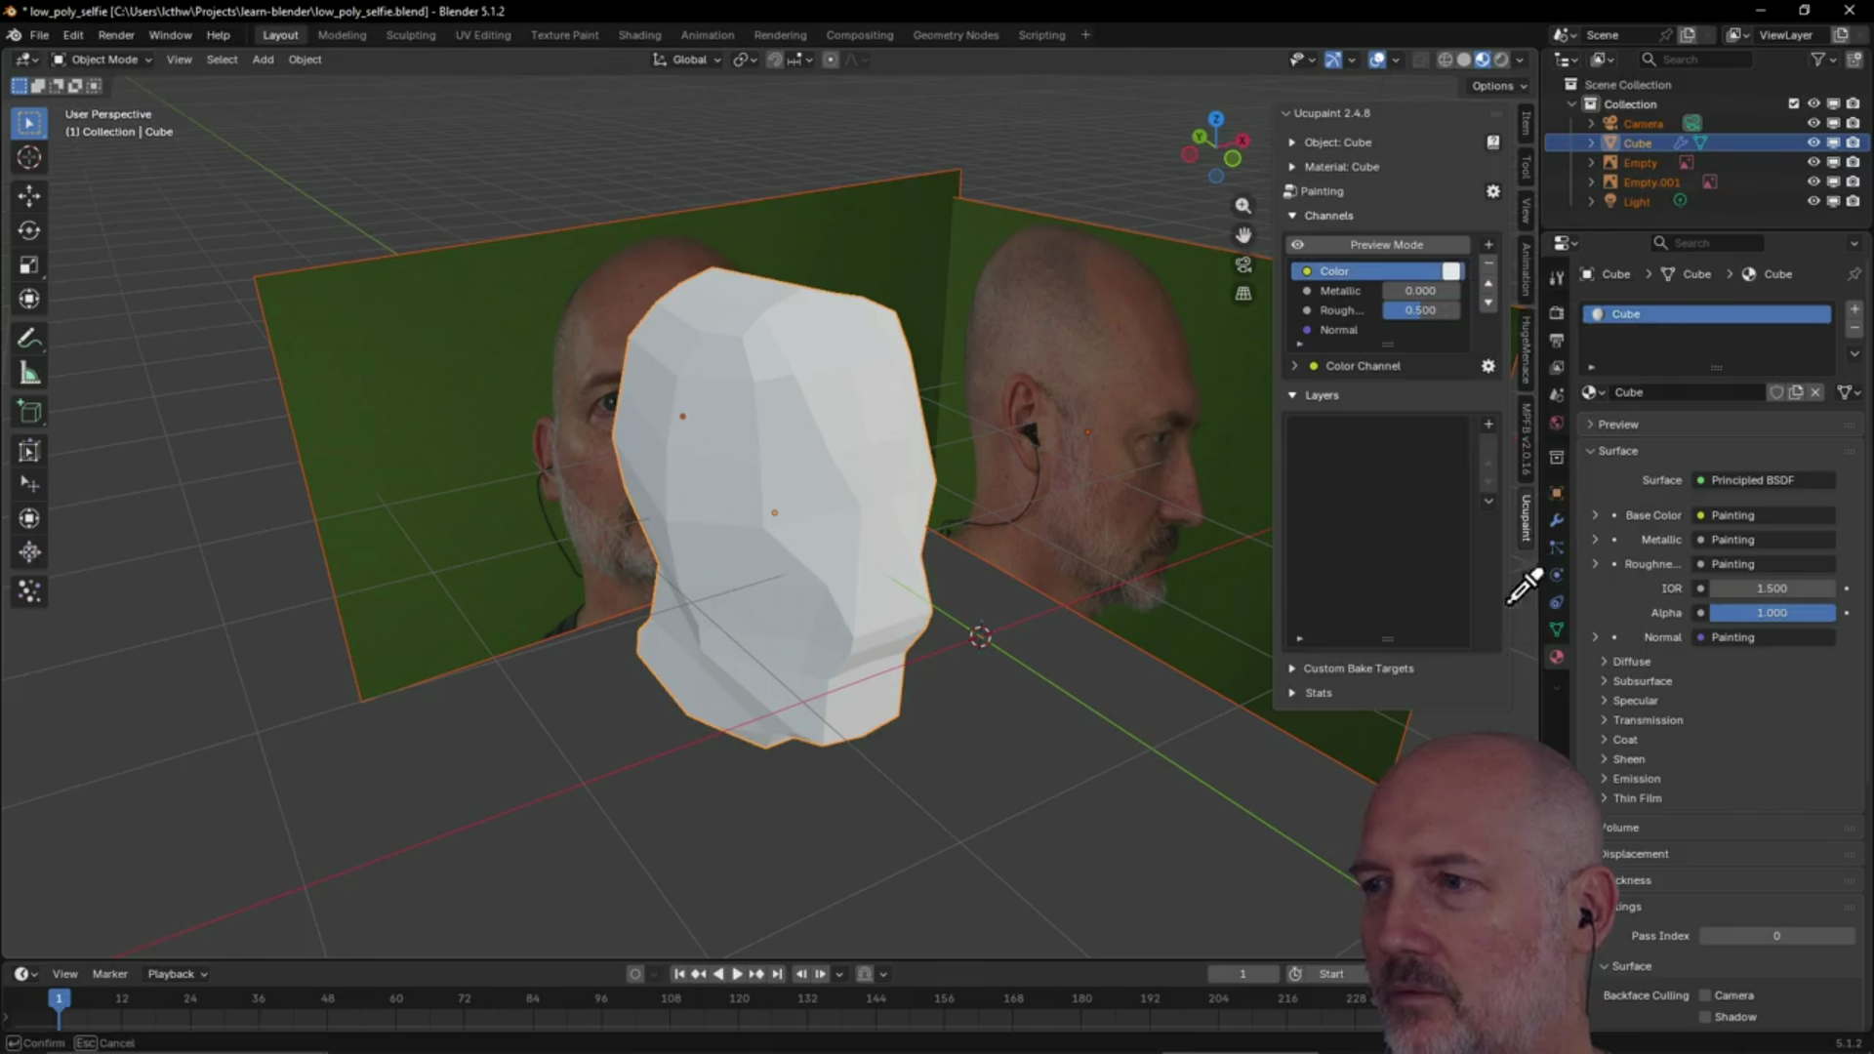
pyautogui.click(1129, 391)
pyautogui.moveTo(996, 624)
pyautogui.mouseDown(button='middle')
pyautogui.moveTo(1091, 443)
pyautogui.moveTo(967, 572)
pyautogui.moveTo(924, 525)
pyautogui.moveTo(1074, 356)
pyautogui.moveTo(1177, 378)
pyautogui.moveTo(902, 453)
pyautogui.moveTo(890, 400)
pyautogui.moveTo(1058, 369)
pyautogui.moveTo(928, 507)
pyautogui.moveTo(1002, 437)
pyautogui.moveTo(830, 421)
pyautogui.moveTo(1199, 360)
pyautogui.mouseUp(button='middle')
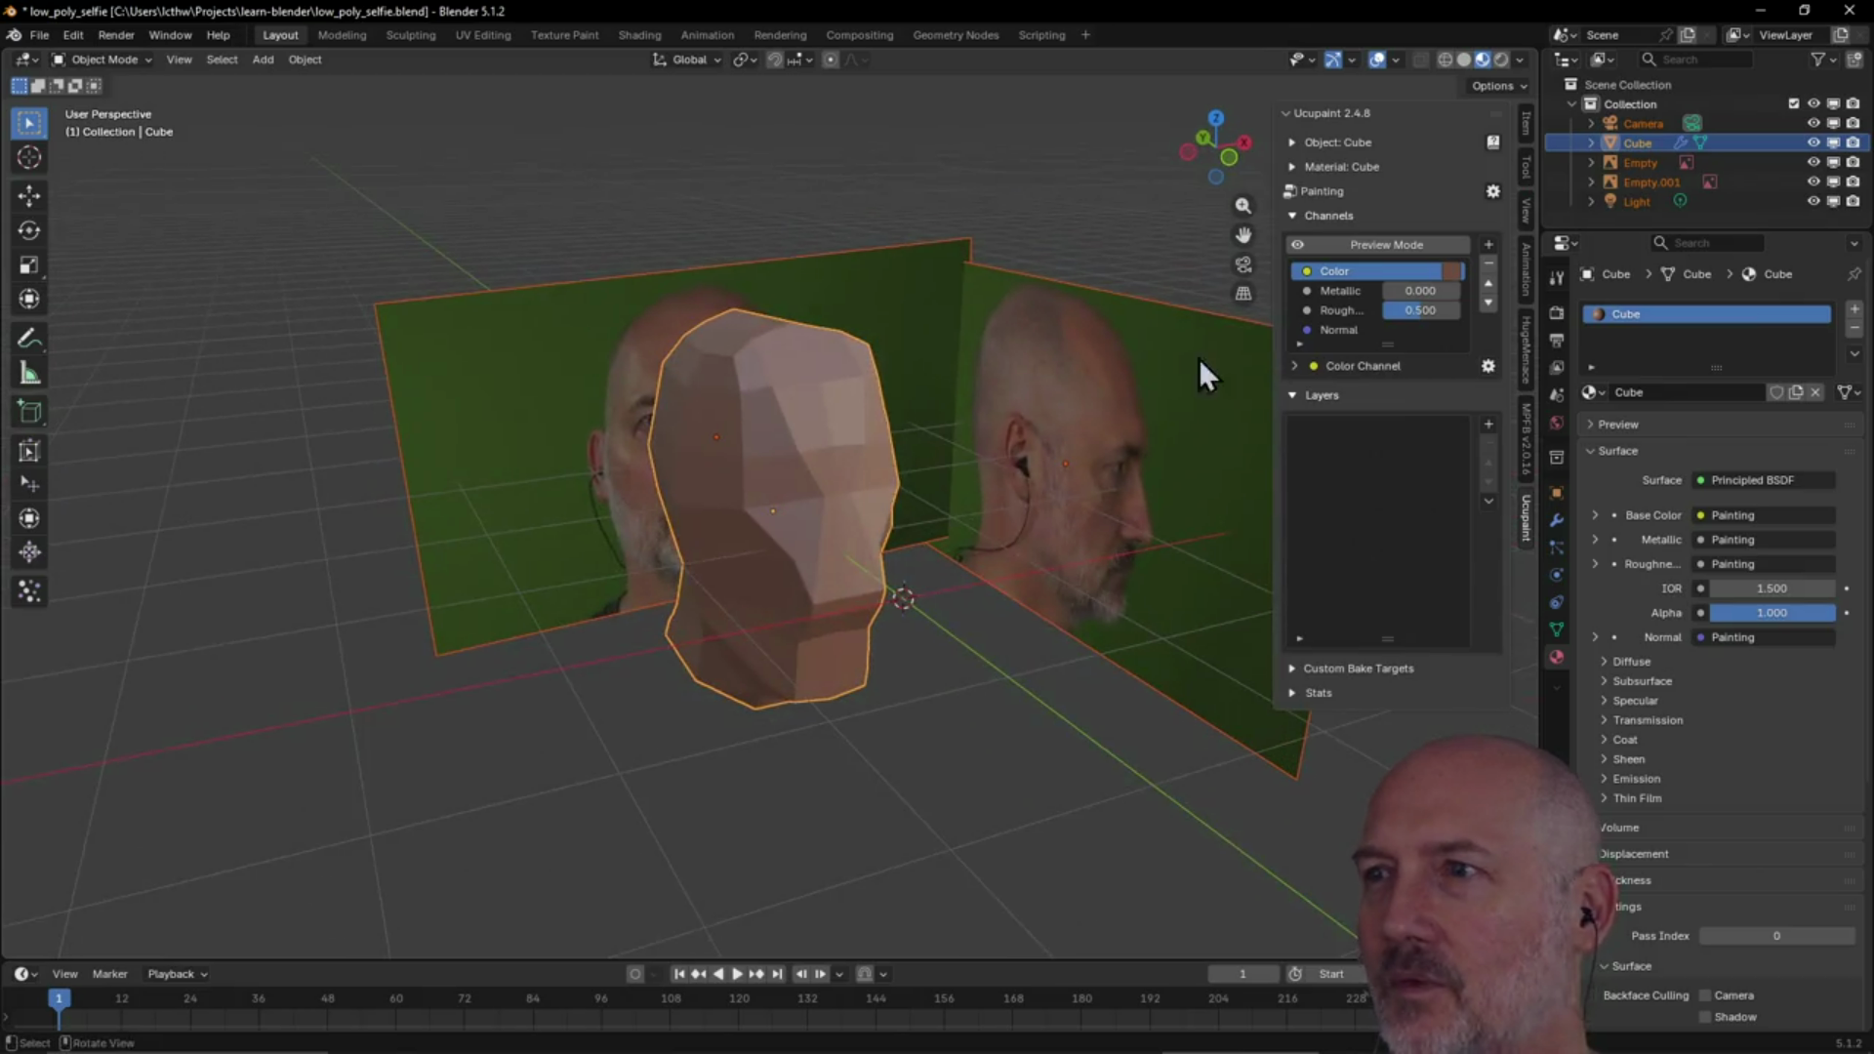
pyautogui.click(1452, 273)
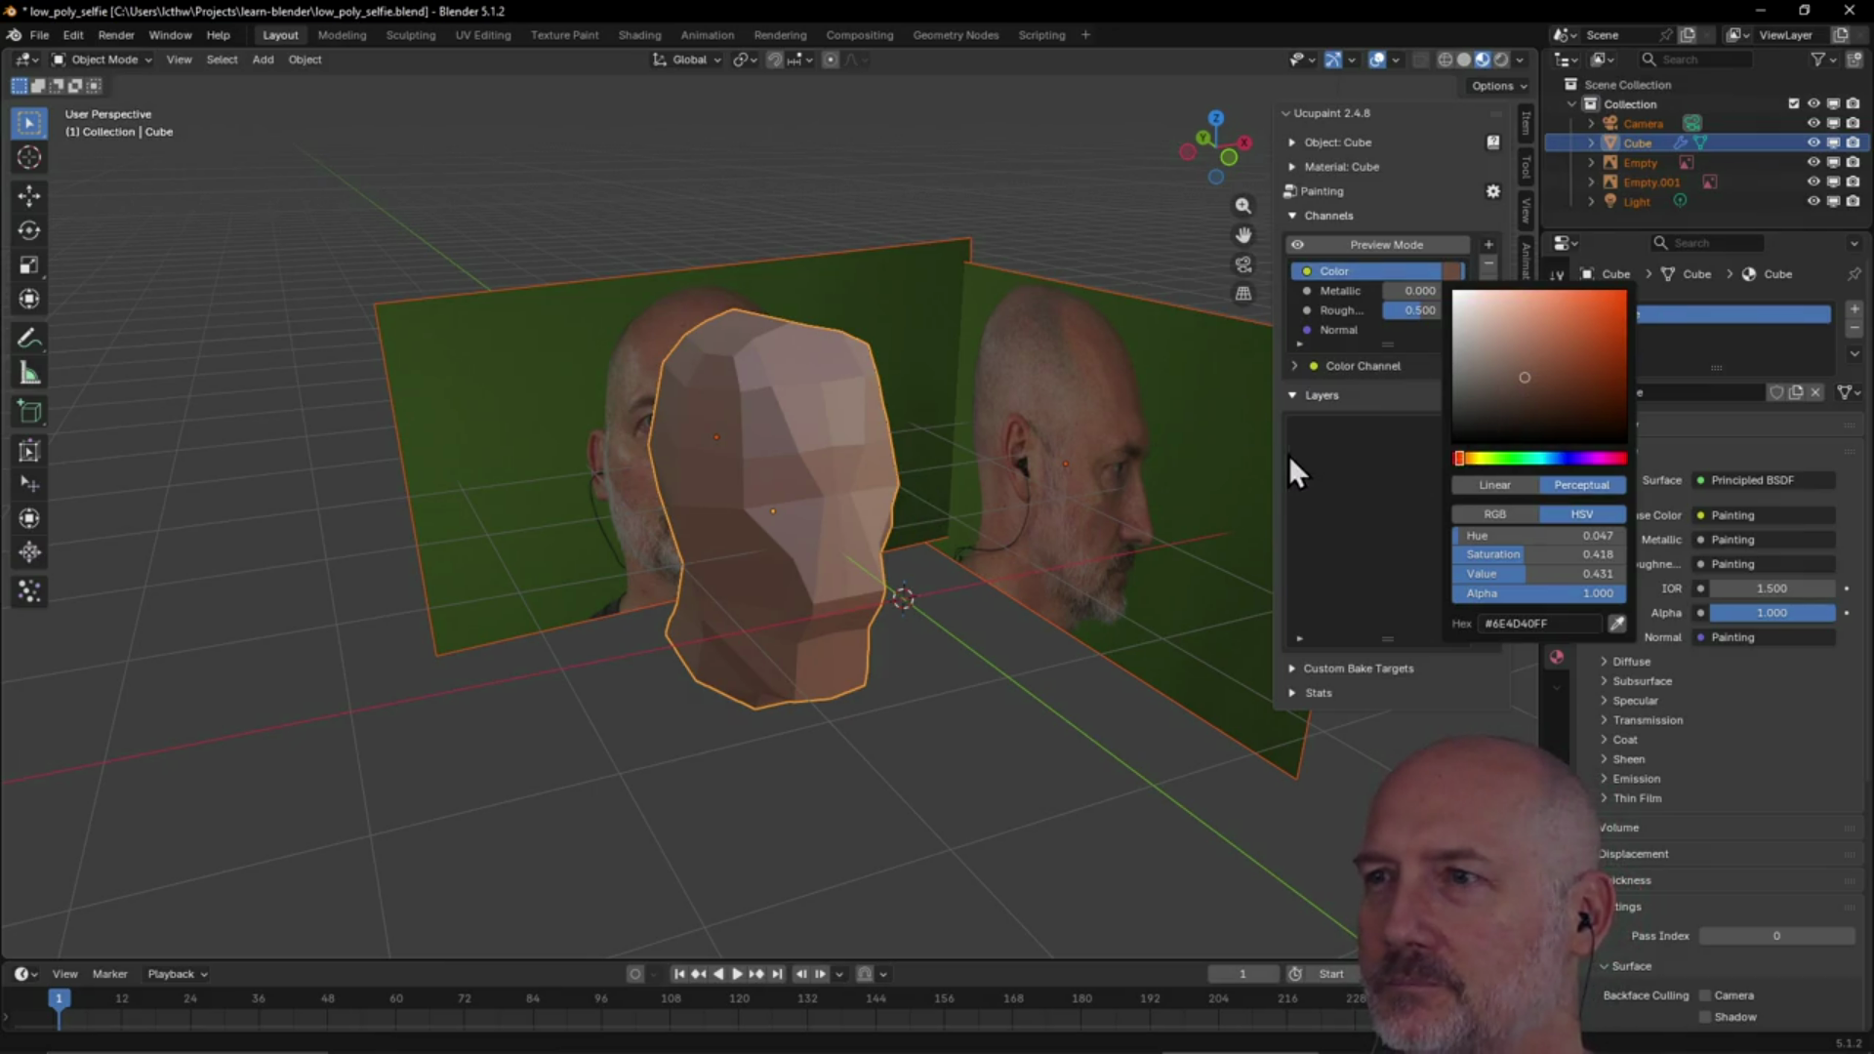
pyautogui.click(1372, 477)
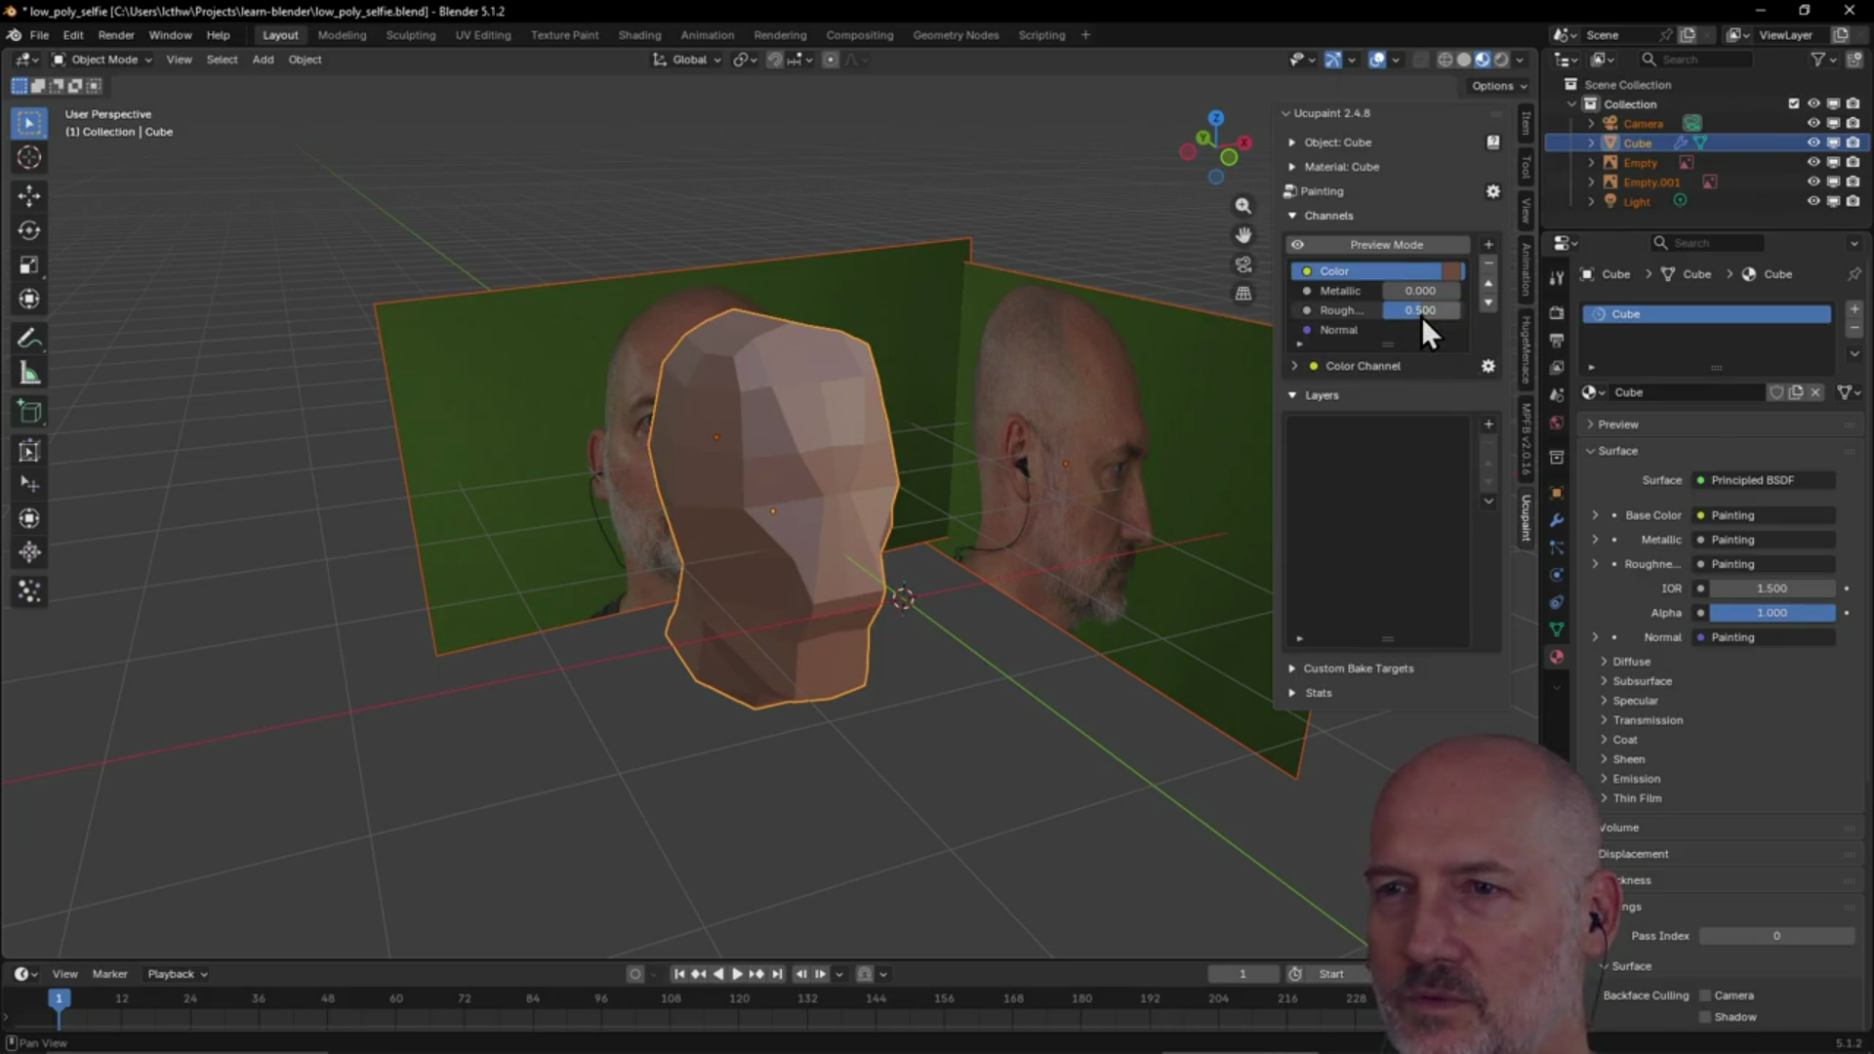
pyautogui.moveTo(1423, 315)
pyautogui.mouseDown()
pyautogui.moveTo(1448, 316)
pyautogui.moveTo(1403, 310)
pyautogui.moveTo(1438, 310)
pyautogui.mouseUp()
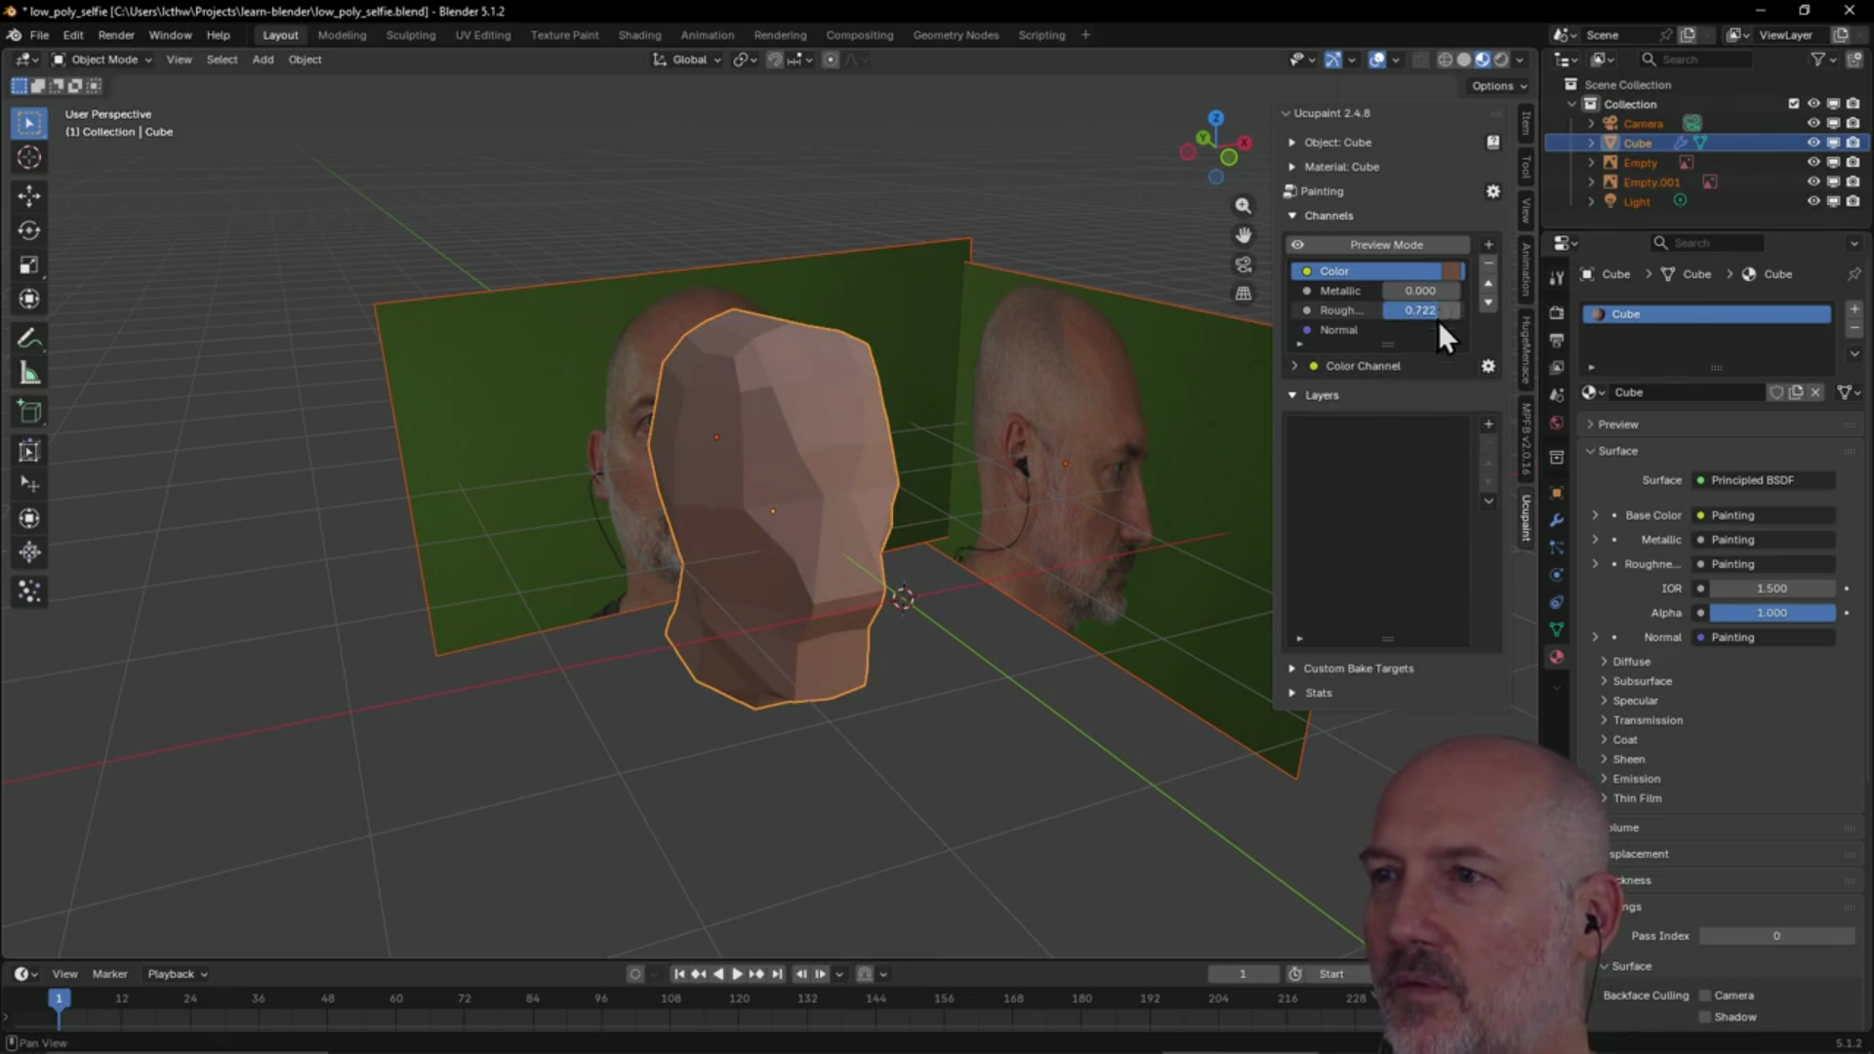
# Select the Normal channel, collapse the timeline, and orbit to a front view of the head
pyautogui.click(1310, 330)
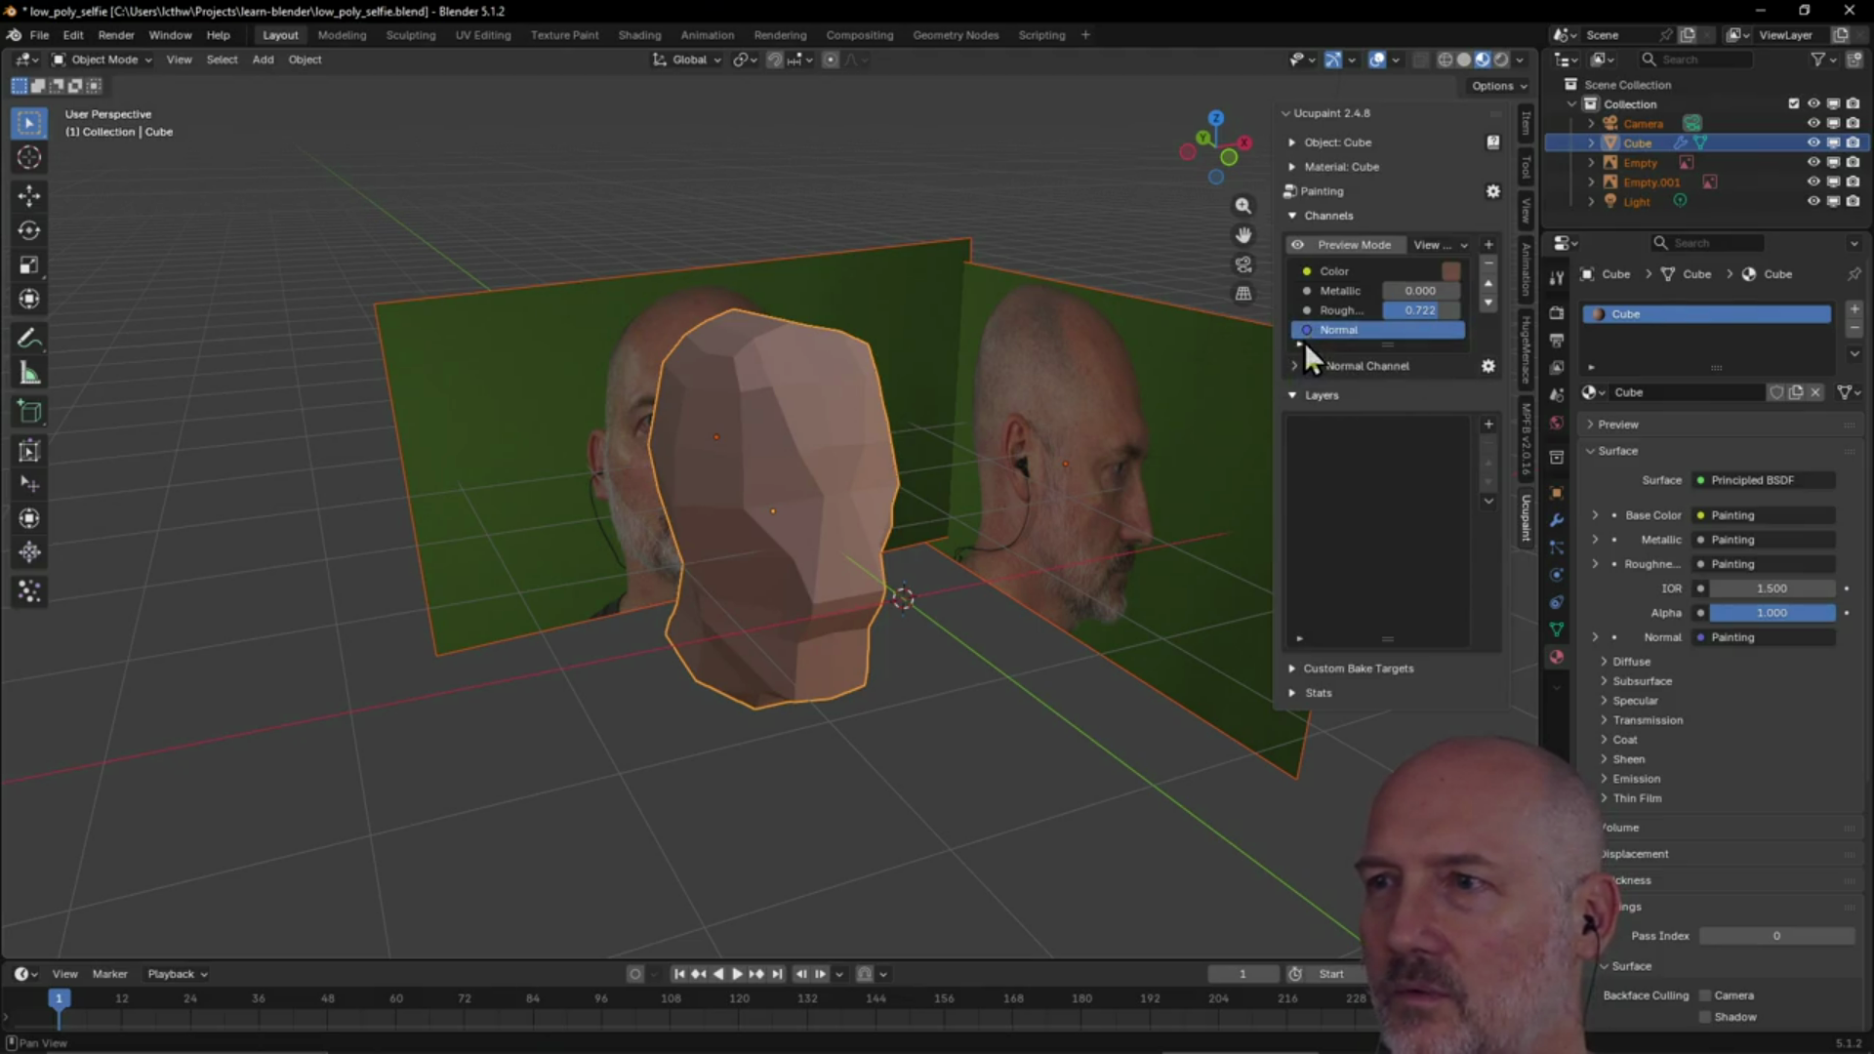
pyautogui.click(1303, 344)
pyautogui.moveTo(823, 511)
pyautogui.mouseDown(button='middle')
pyautogui.moveTo(976, 476)
pyautogui.moveTo(773, 536)
pyautogui.moveTo(763, 498)
pyautogui.moveTo(845, 502)
pyautogui.moveTo(750, 496)
pyautogui.moveTo(1062, 494)
pyautogui.moveTo(1171, 535)
pyautogui.moveTo(757, 590)
pyautogui.moveTo(771, 489)
pyautogui.moveTo(805, 499)
pyautogui.moveTo(781, 513)
pyautogui.moveTo(764, 490)
pyautogui.moveTo(781, 490)
pyautogui.mouseUp(button='middle')
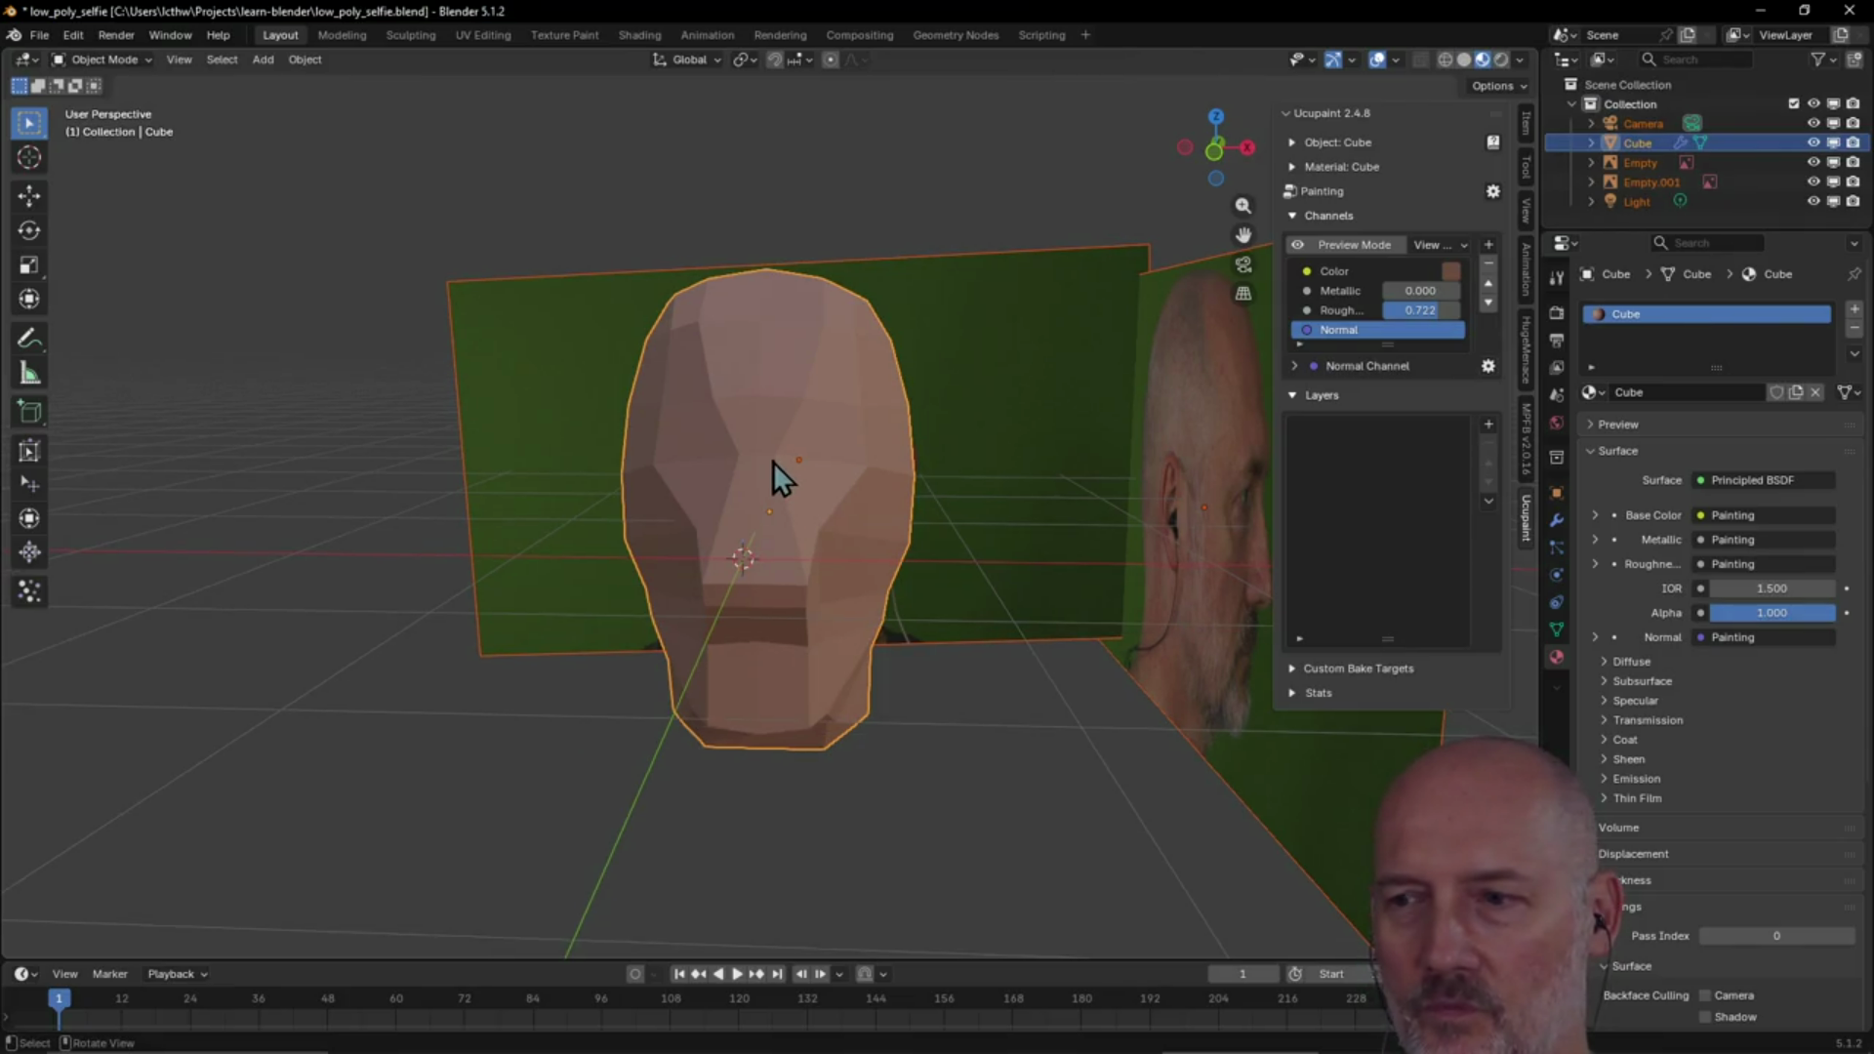
pyautogui.moveTo(992, 962); pyautogui.dragTo(985, 1020)
pyautogui.moveTo(842, 690)
pyautogui.mouseDown(button='middle')
pyautogui.moveTo(964, 630)
pyautogui.moveTo(820, 629)
pyautogui.moveTo(833, 595)
pyautogui.moveTo(824, 624)
pyautogui.moveTo(957, 593)
pyautogui.moveTo(986, 607)
pyautogui.moveTo(882, 634)
pyautogui.mouseUp(button='middle')
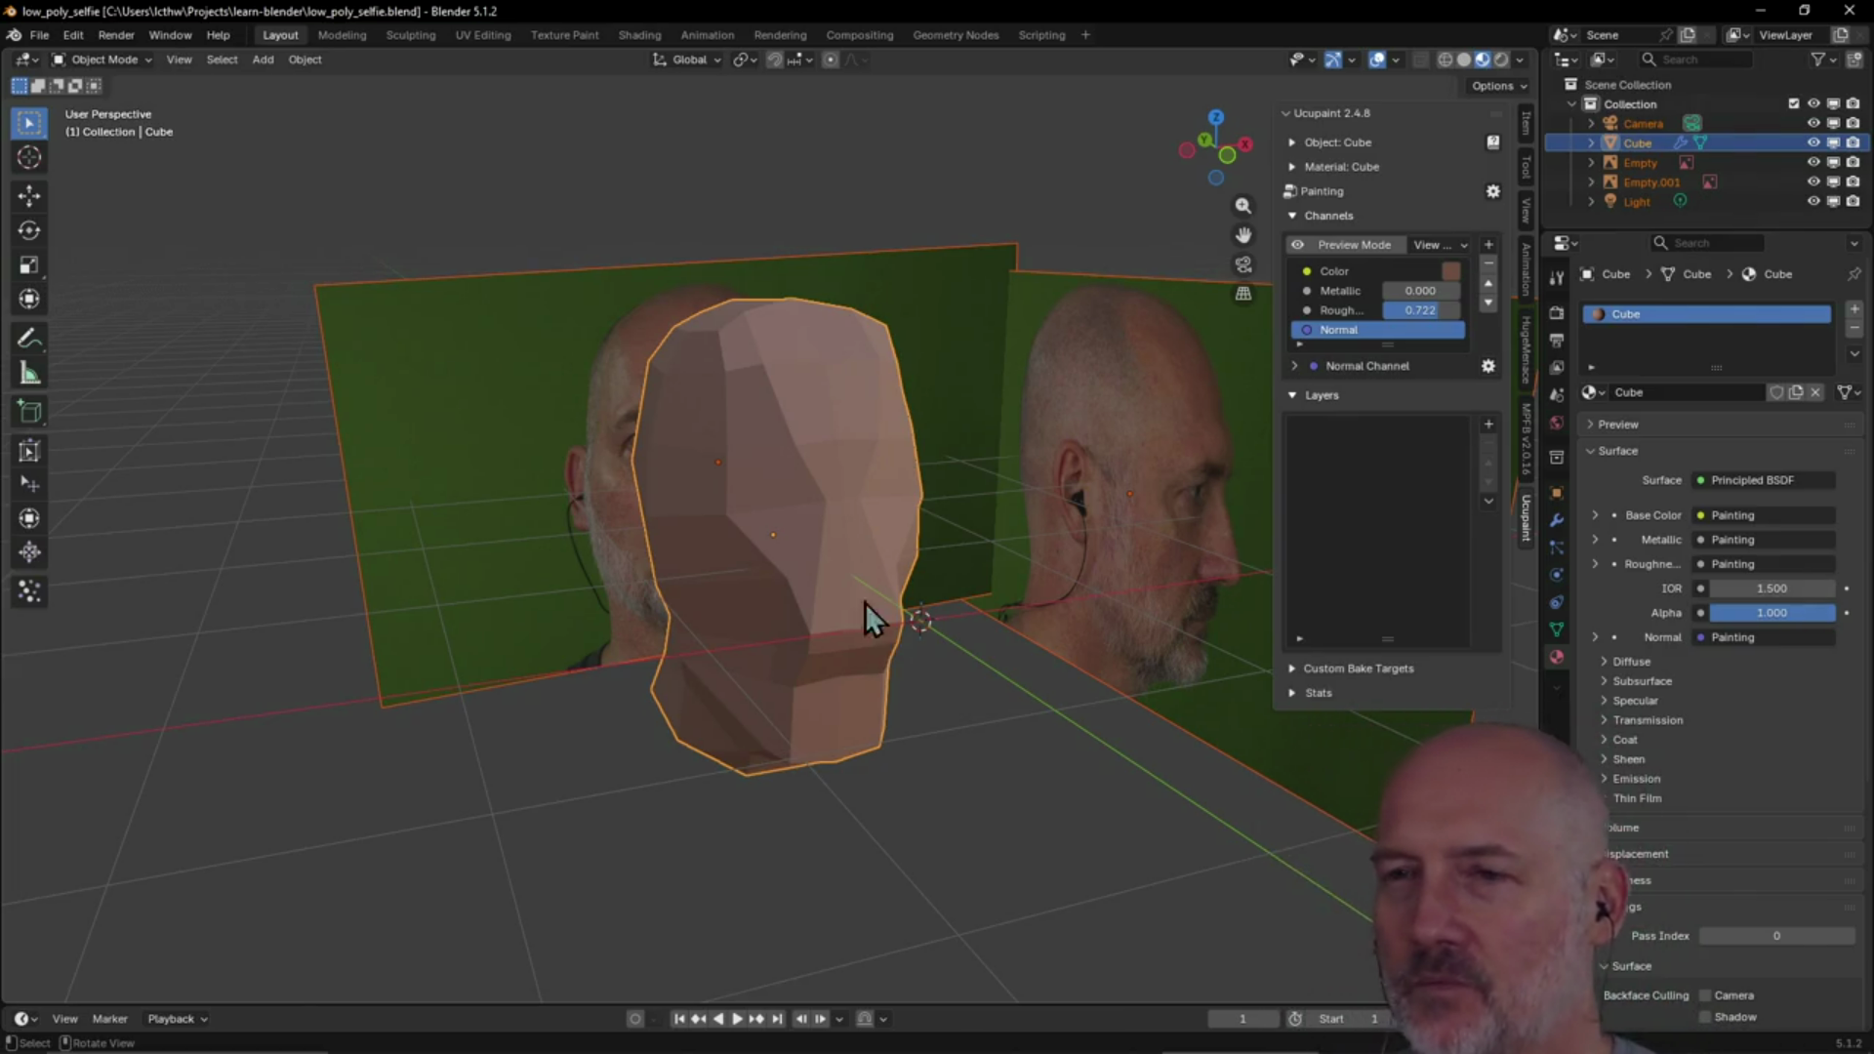
pyautogui.moveTo(793, 531)
pyautogui.mouseDown(button='middle')
pyautogui.moveTo(841, 525)
pyautogui.moveTo(675, 499)
pyautogui.moveTo(958, 507)
pyautogui.moveTo(898, 574)
pyautogui.moveTo(741, 491)
pyautogui.moveTo(734, 453)
pyautogui.moveTo(798, 464)
pyautogui.moveTo(721, 454)
pyautogui.moveTo(854, 424)
pyautogui.moveTo(853, 442)
pyautogui.moveTo(777, 414)
pyautogui.moveTo(902, 494)
pyautogui.moveTo(822, 445)
pyautogui.mouseUp(button='middle')
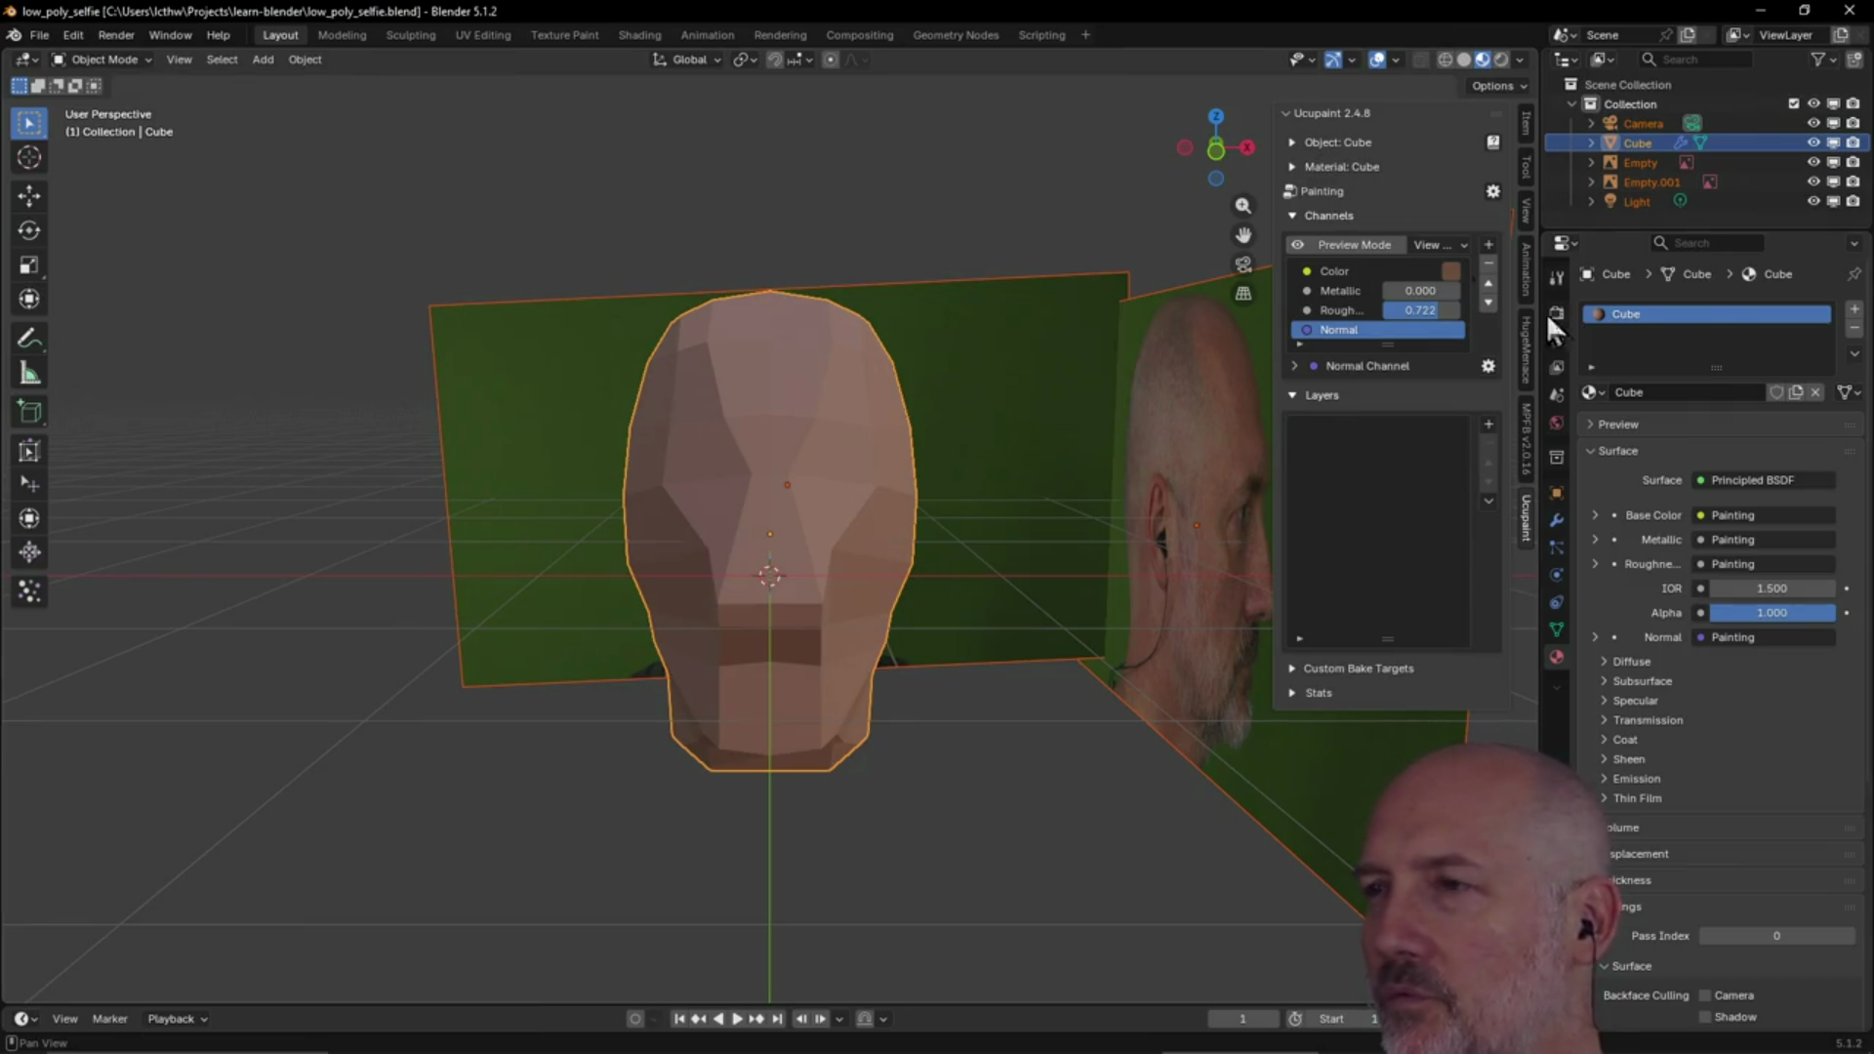
pyautogui.click(1634, 316)
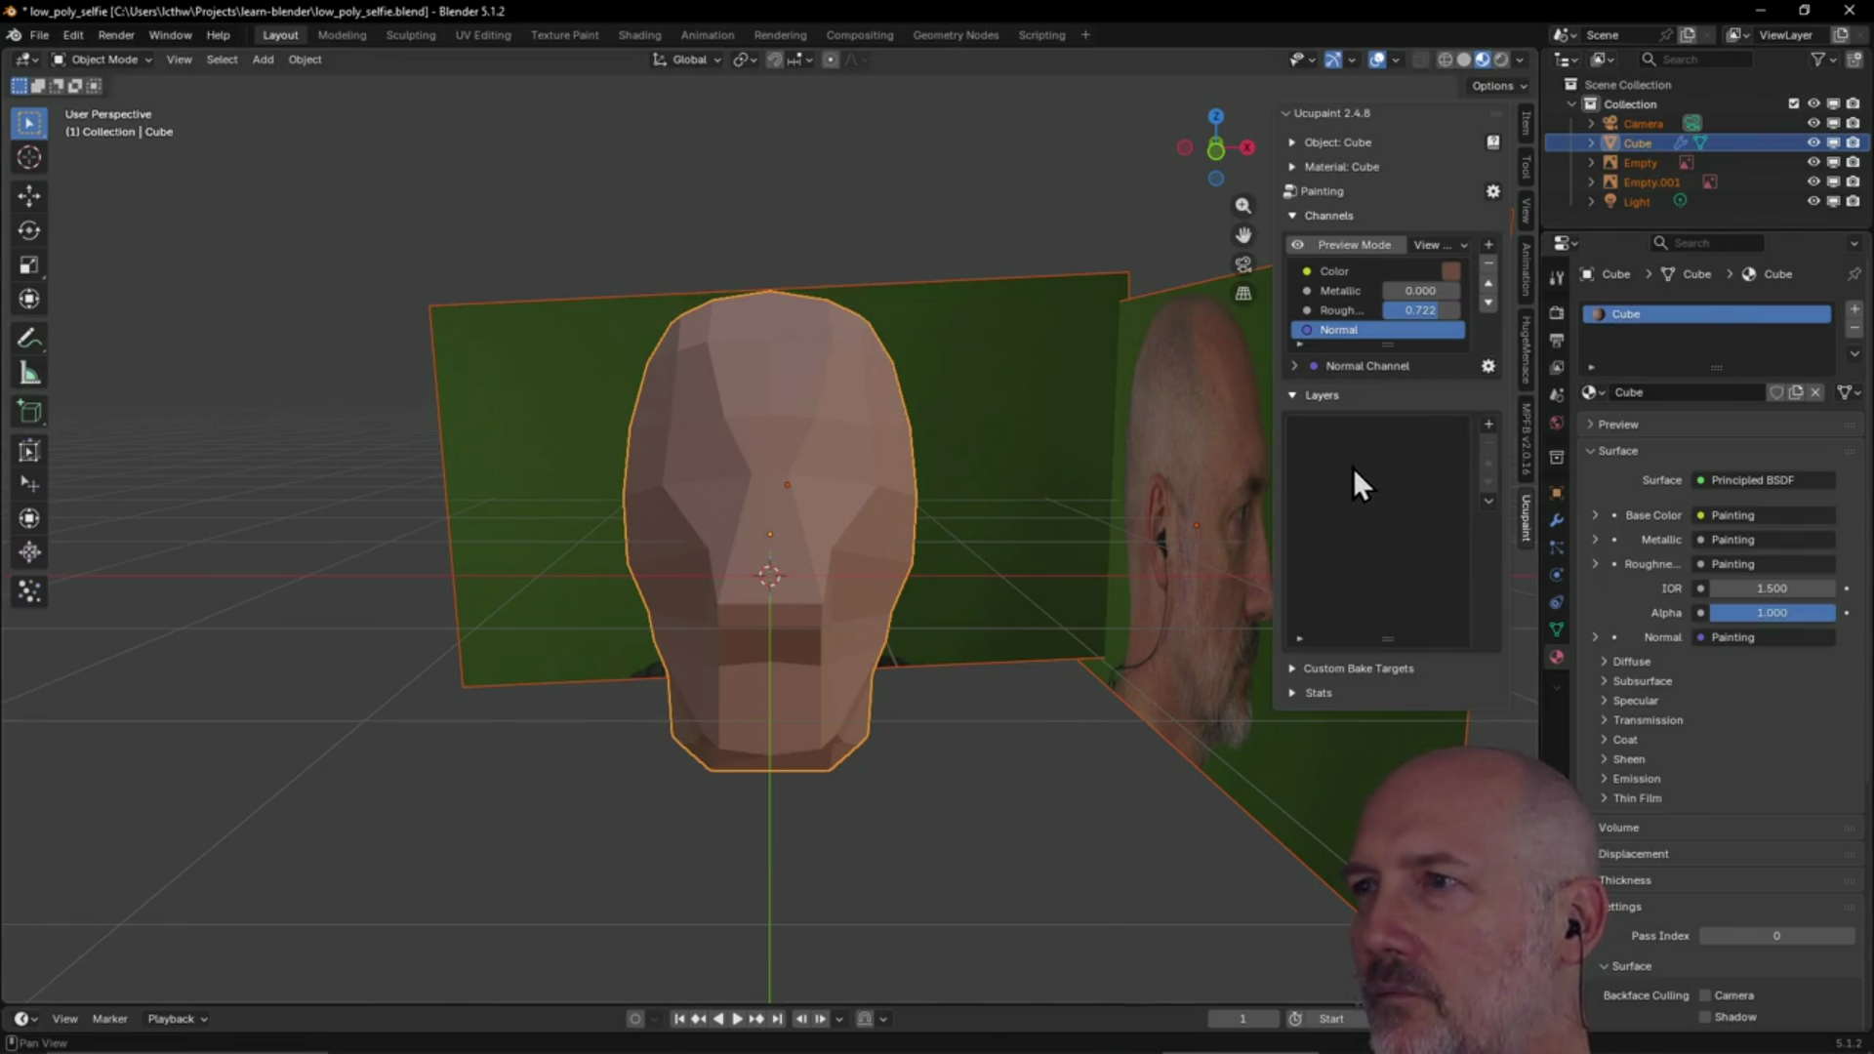
# Rename both the Cube object and its Cube material to 'Head'
pyautogui.doubleClick(1644, 143)
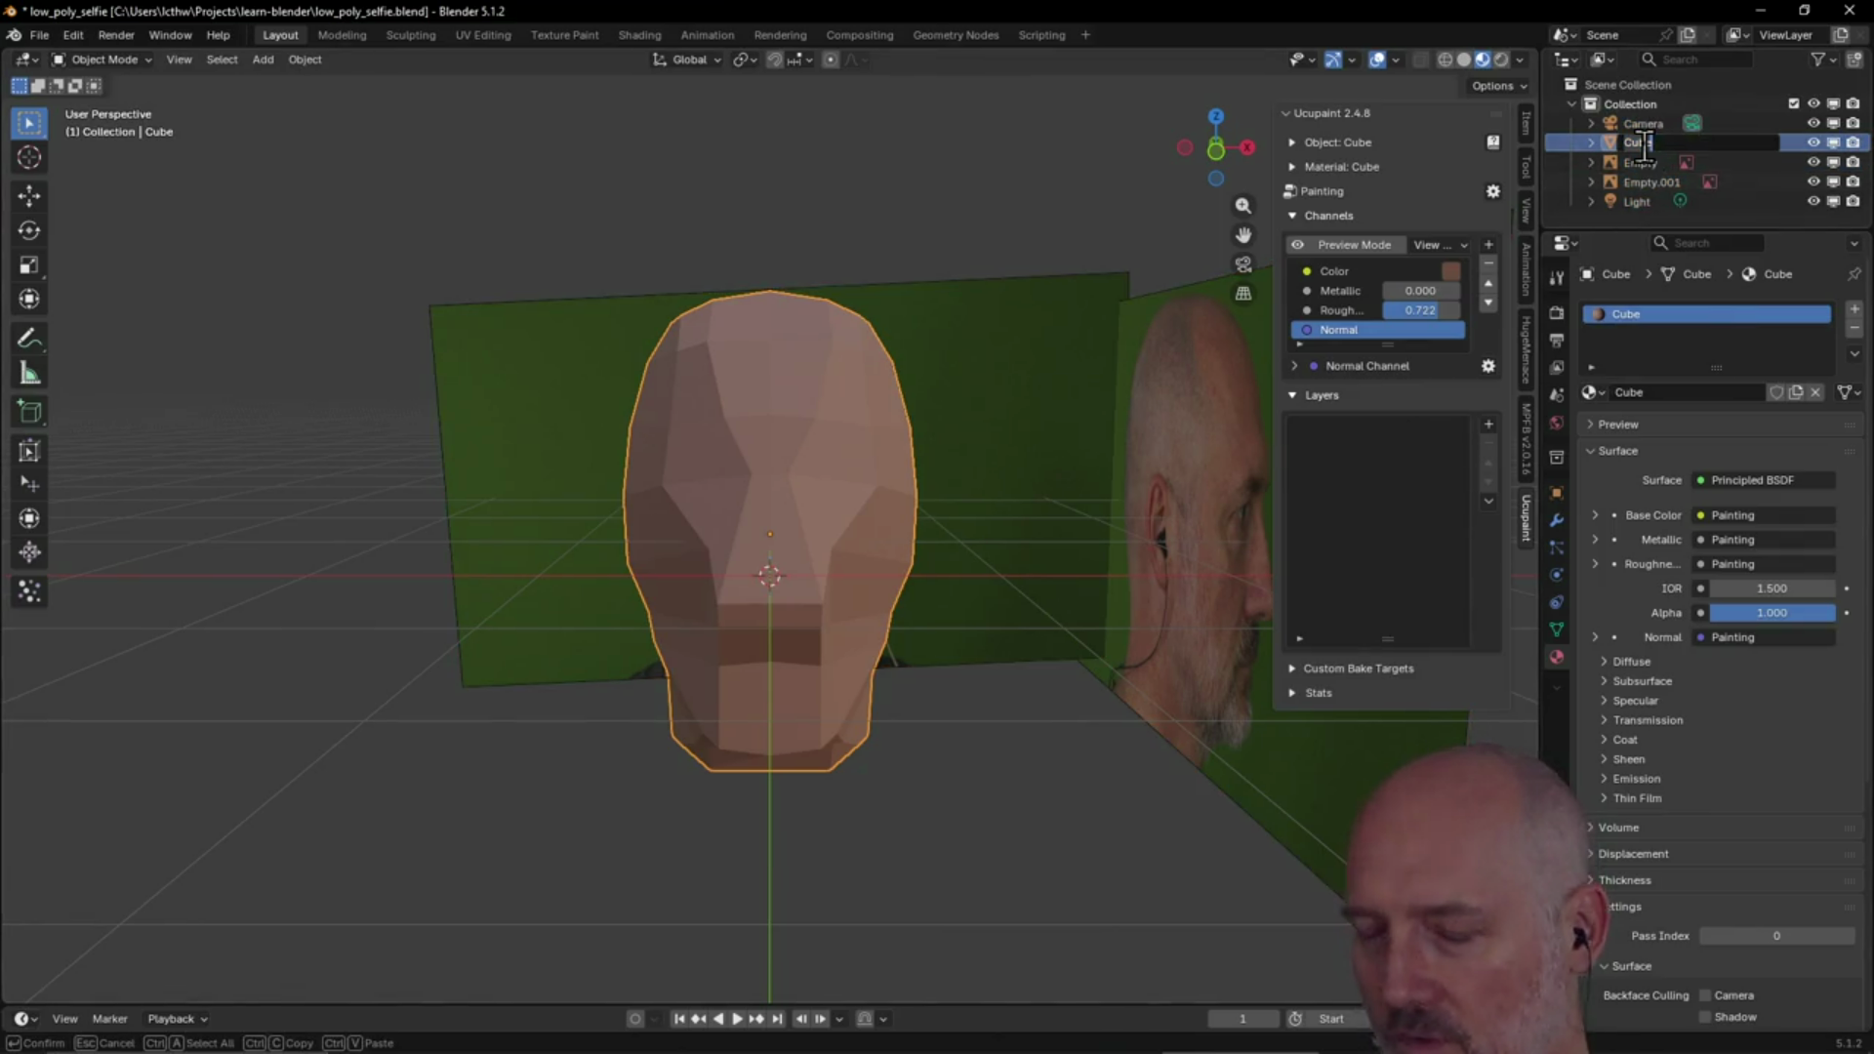
pyautogui.write('Head')
pyautogui.press('Return')
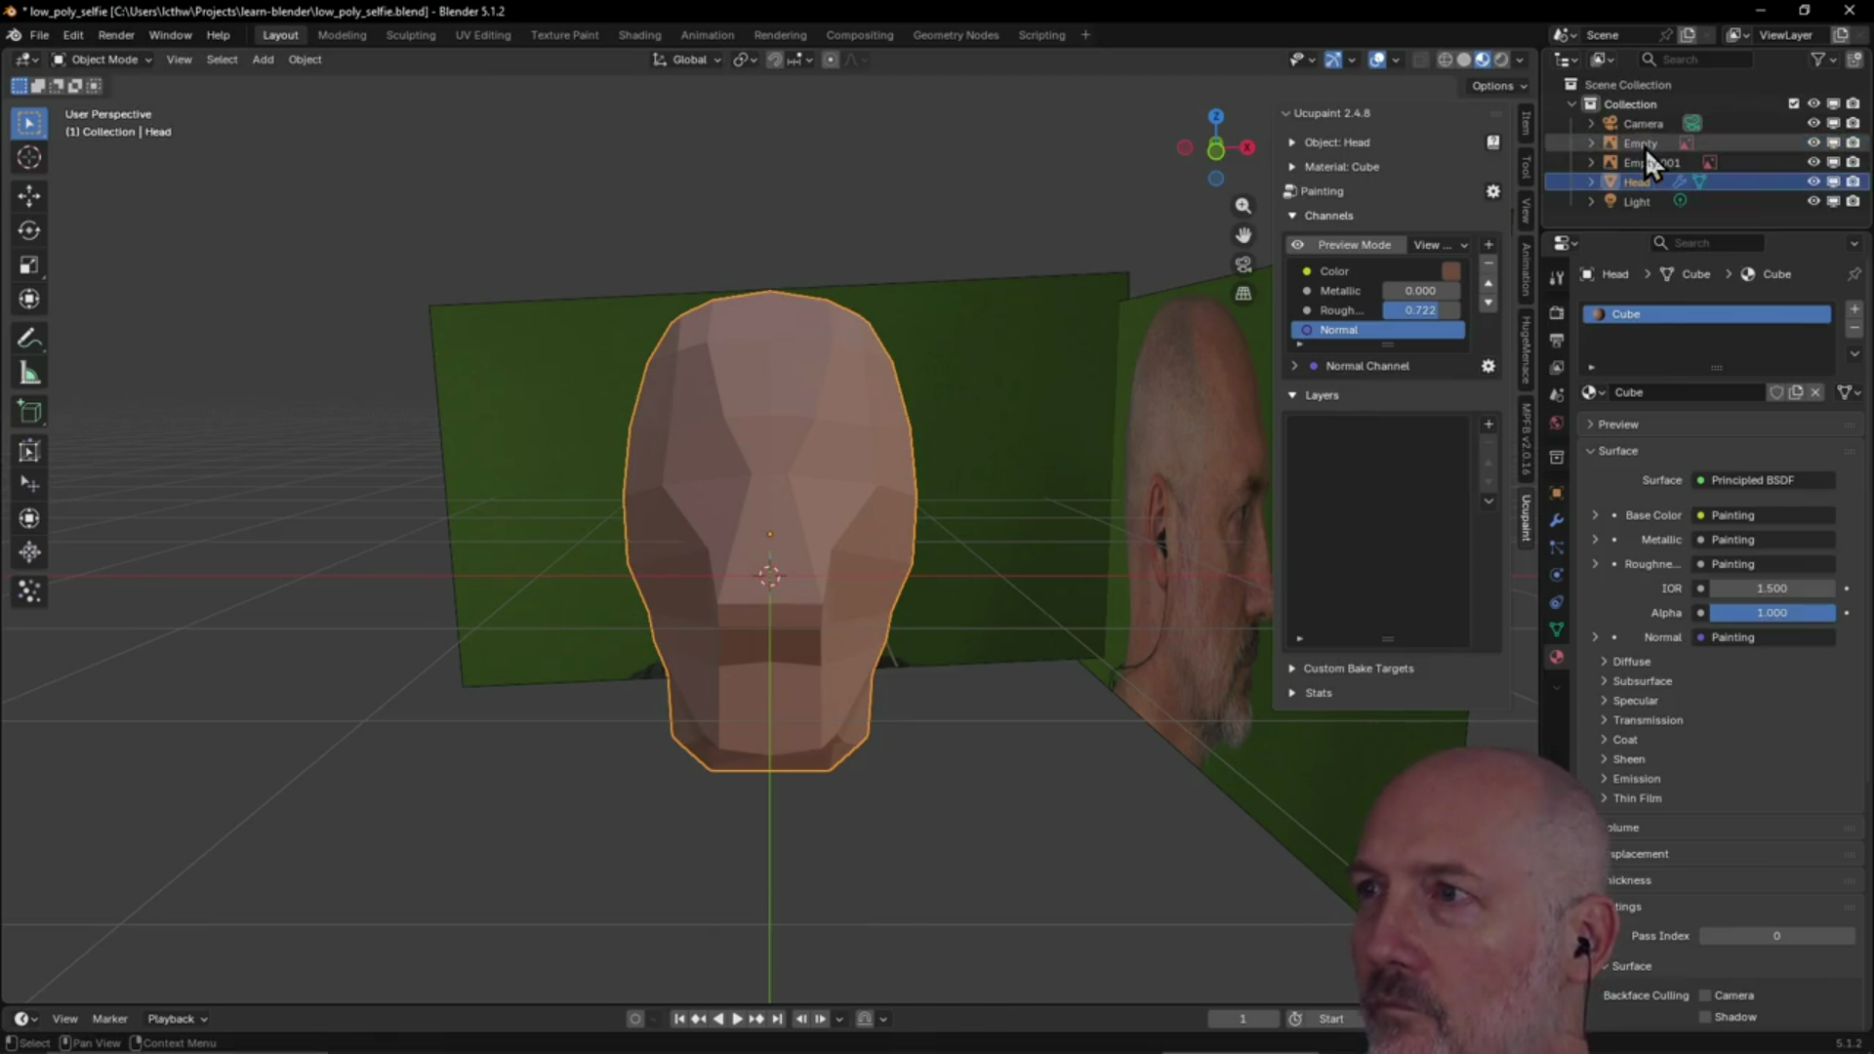
pyautogui.doubleClick(1615, 314)
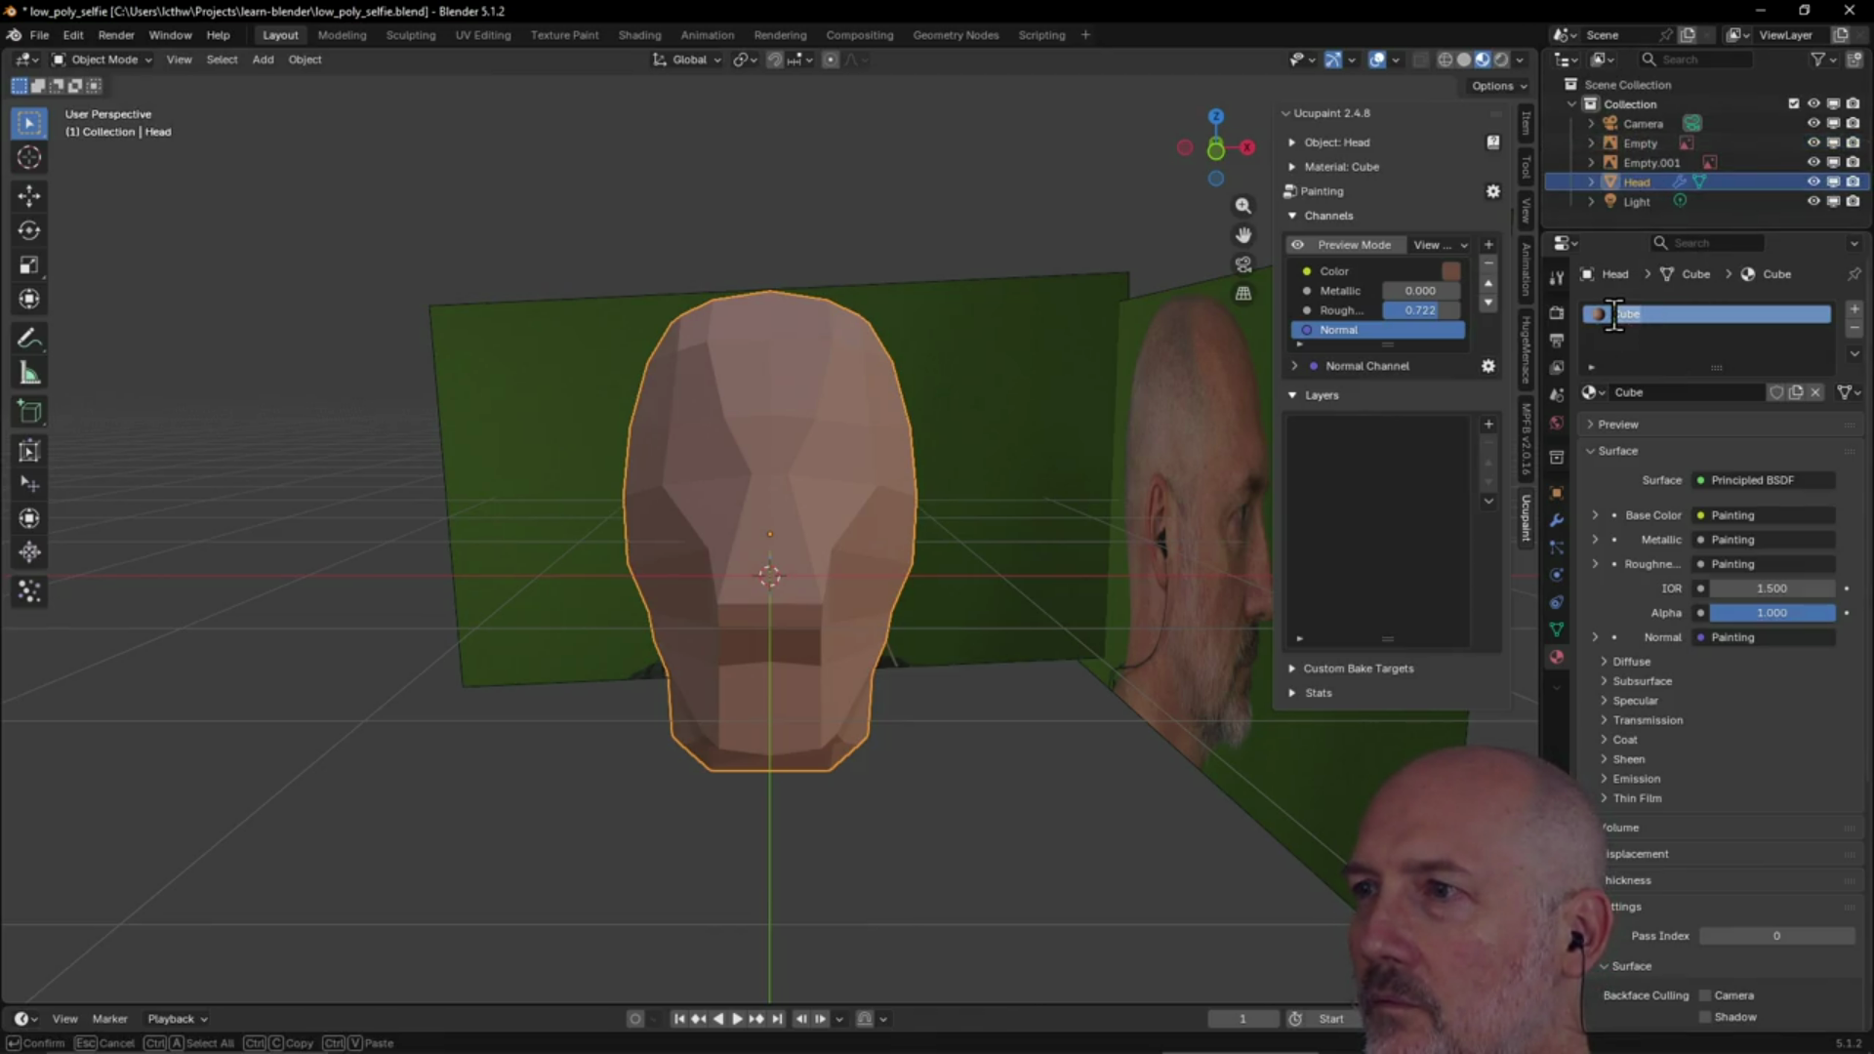
pyautogui.write('Head')
pyautogui.press('Return')
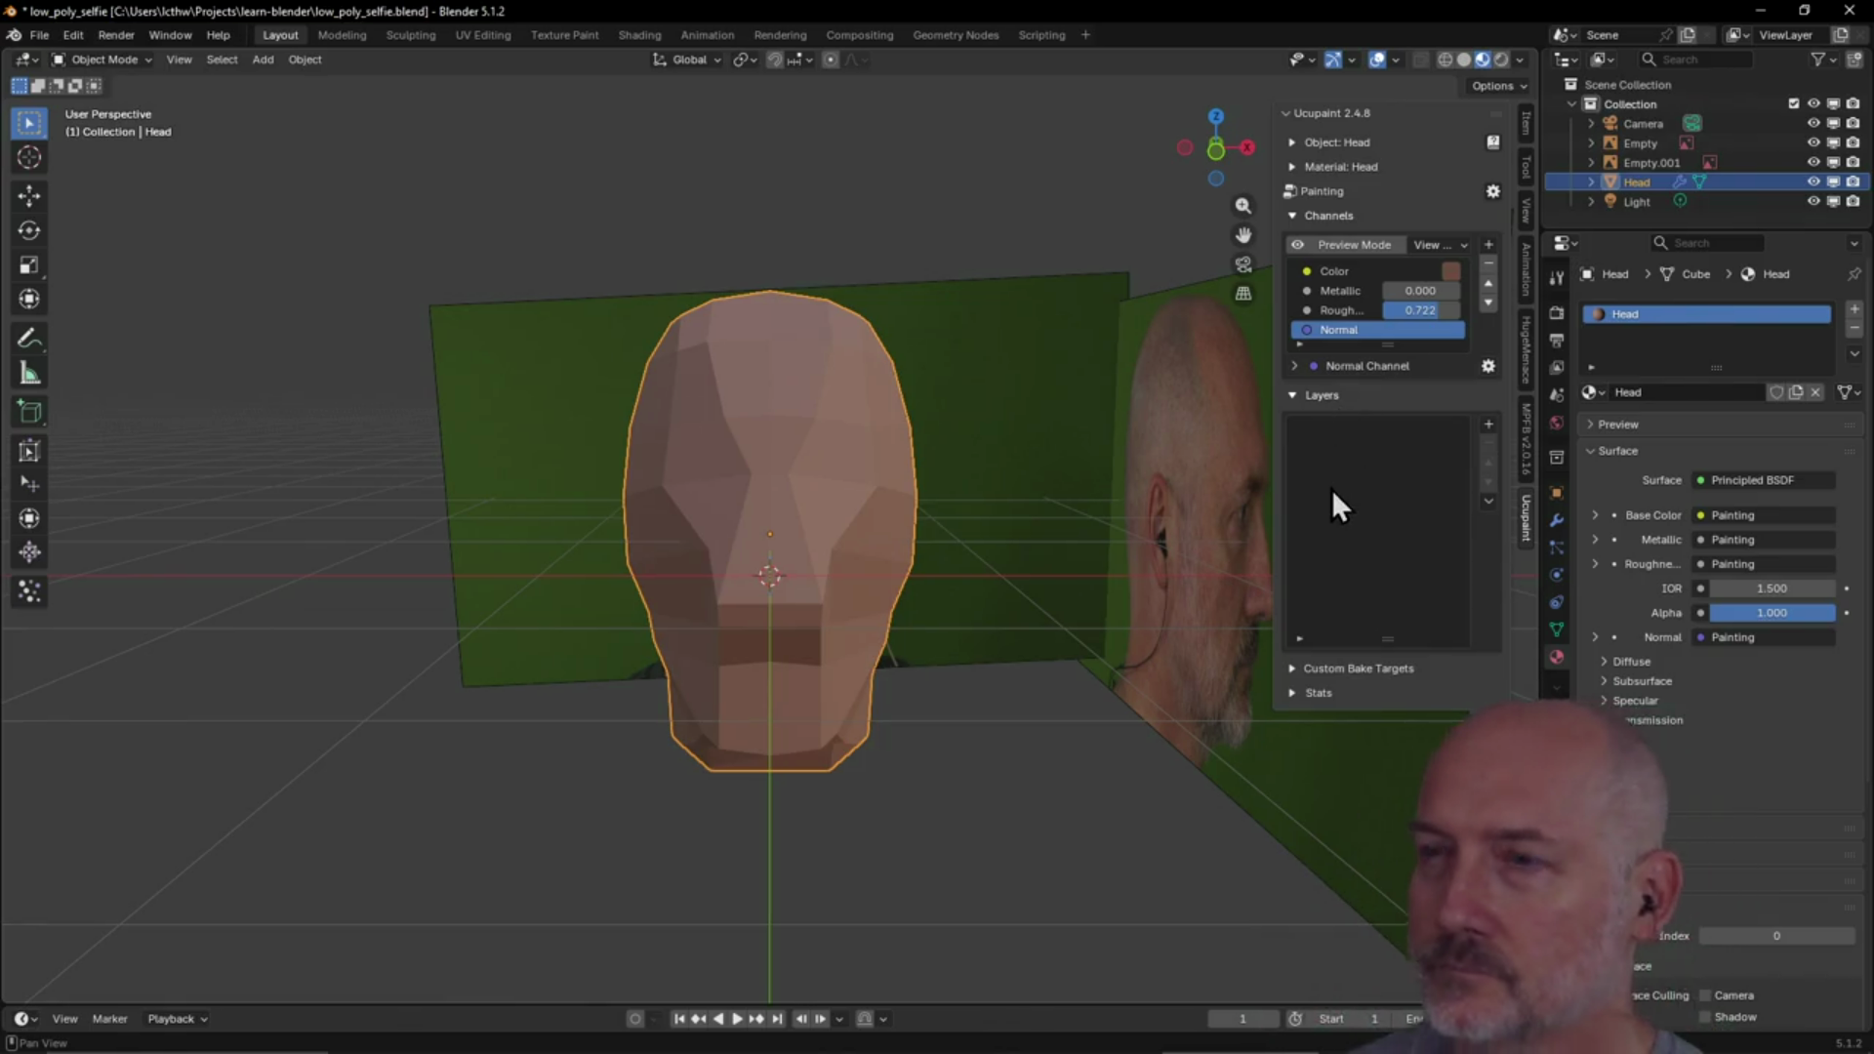
# Move the light to the left of the head and raise it to about Z 5.3125 m
pyautogui.moveTo(1207, 500)
pyautogui.mouseDown(button='middle')
pyautogui.moveTo(1258, 649)
pyautogui.moveTo(1222, 595)
pyautogui.moveTo(1082, 594)
pyautogui.moveTo(1034, 560)
pyautogui.moveTo(826, 576)
pyautogui.moveTo(921, 580)
pyautogui.mouseUp(button='middle')
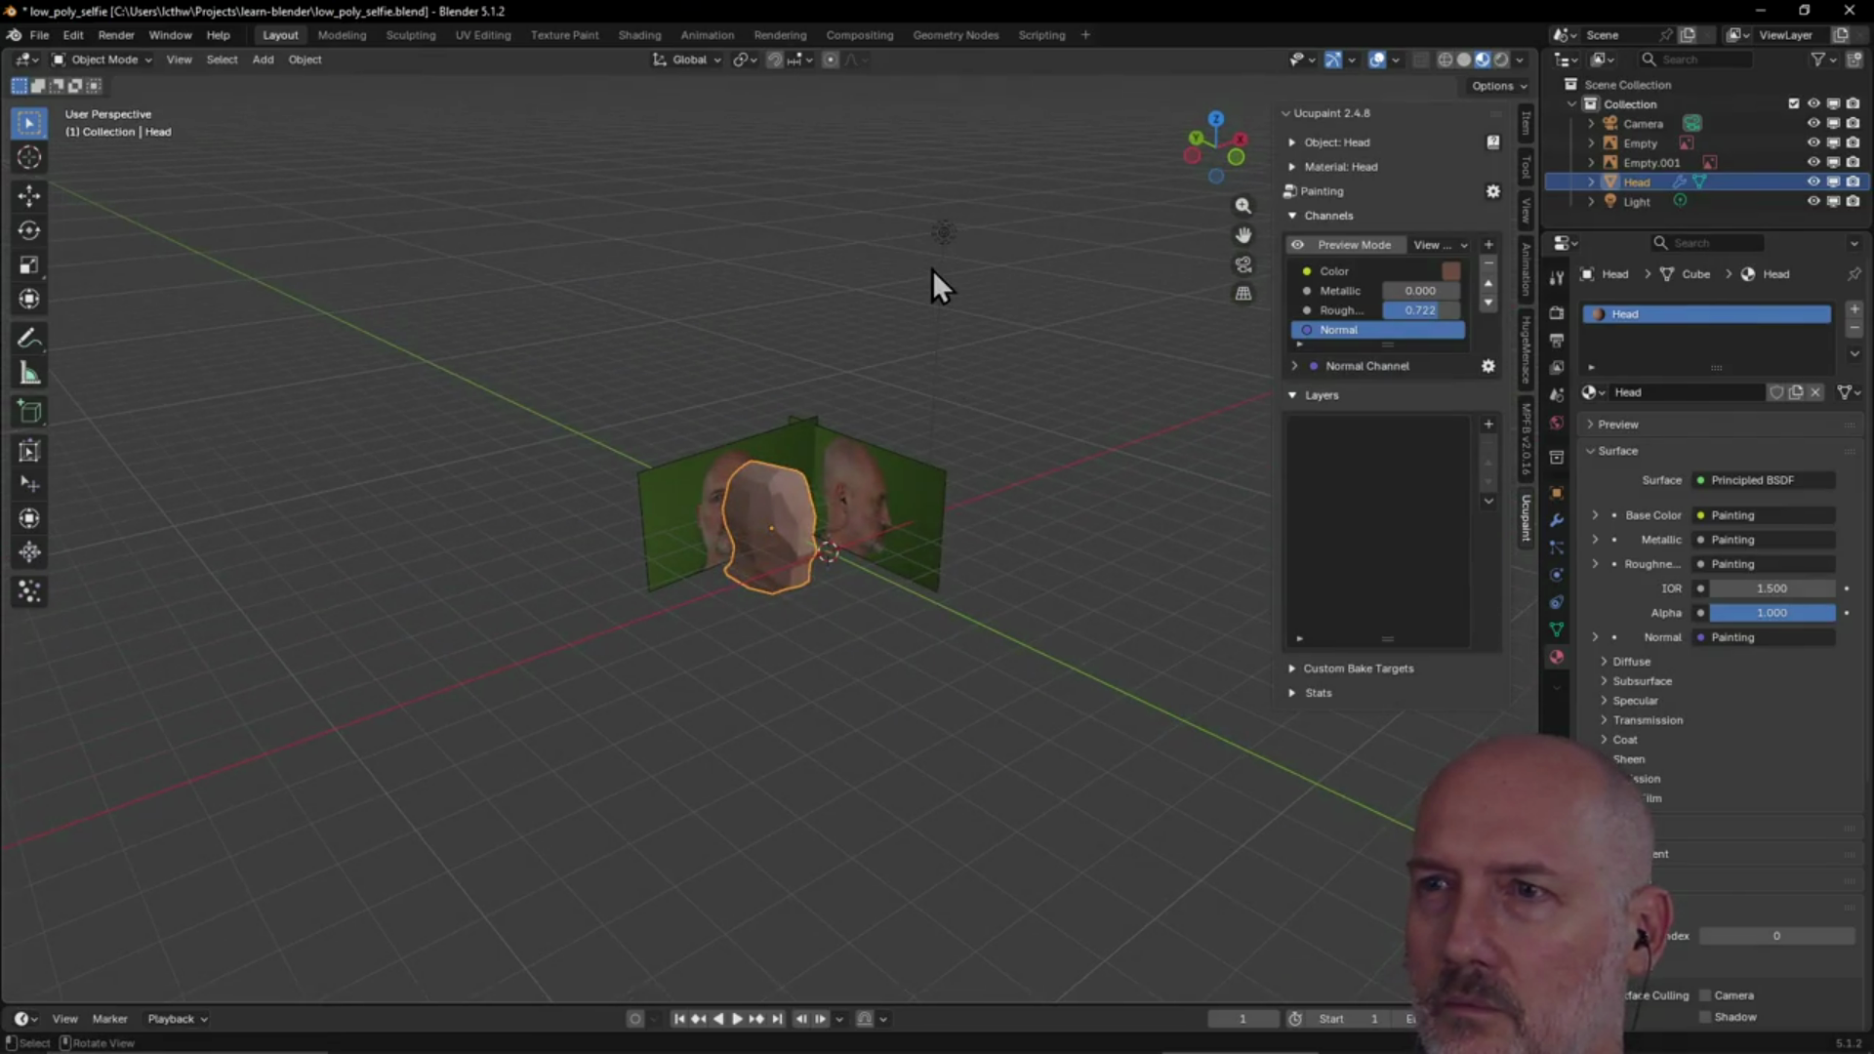
pyautogui.click(940, 244)
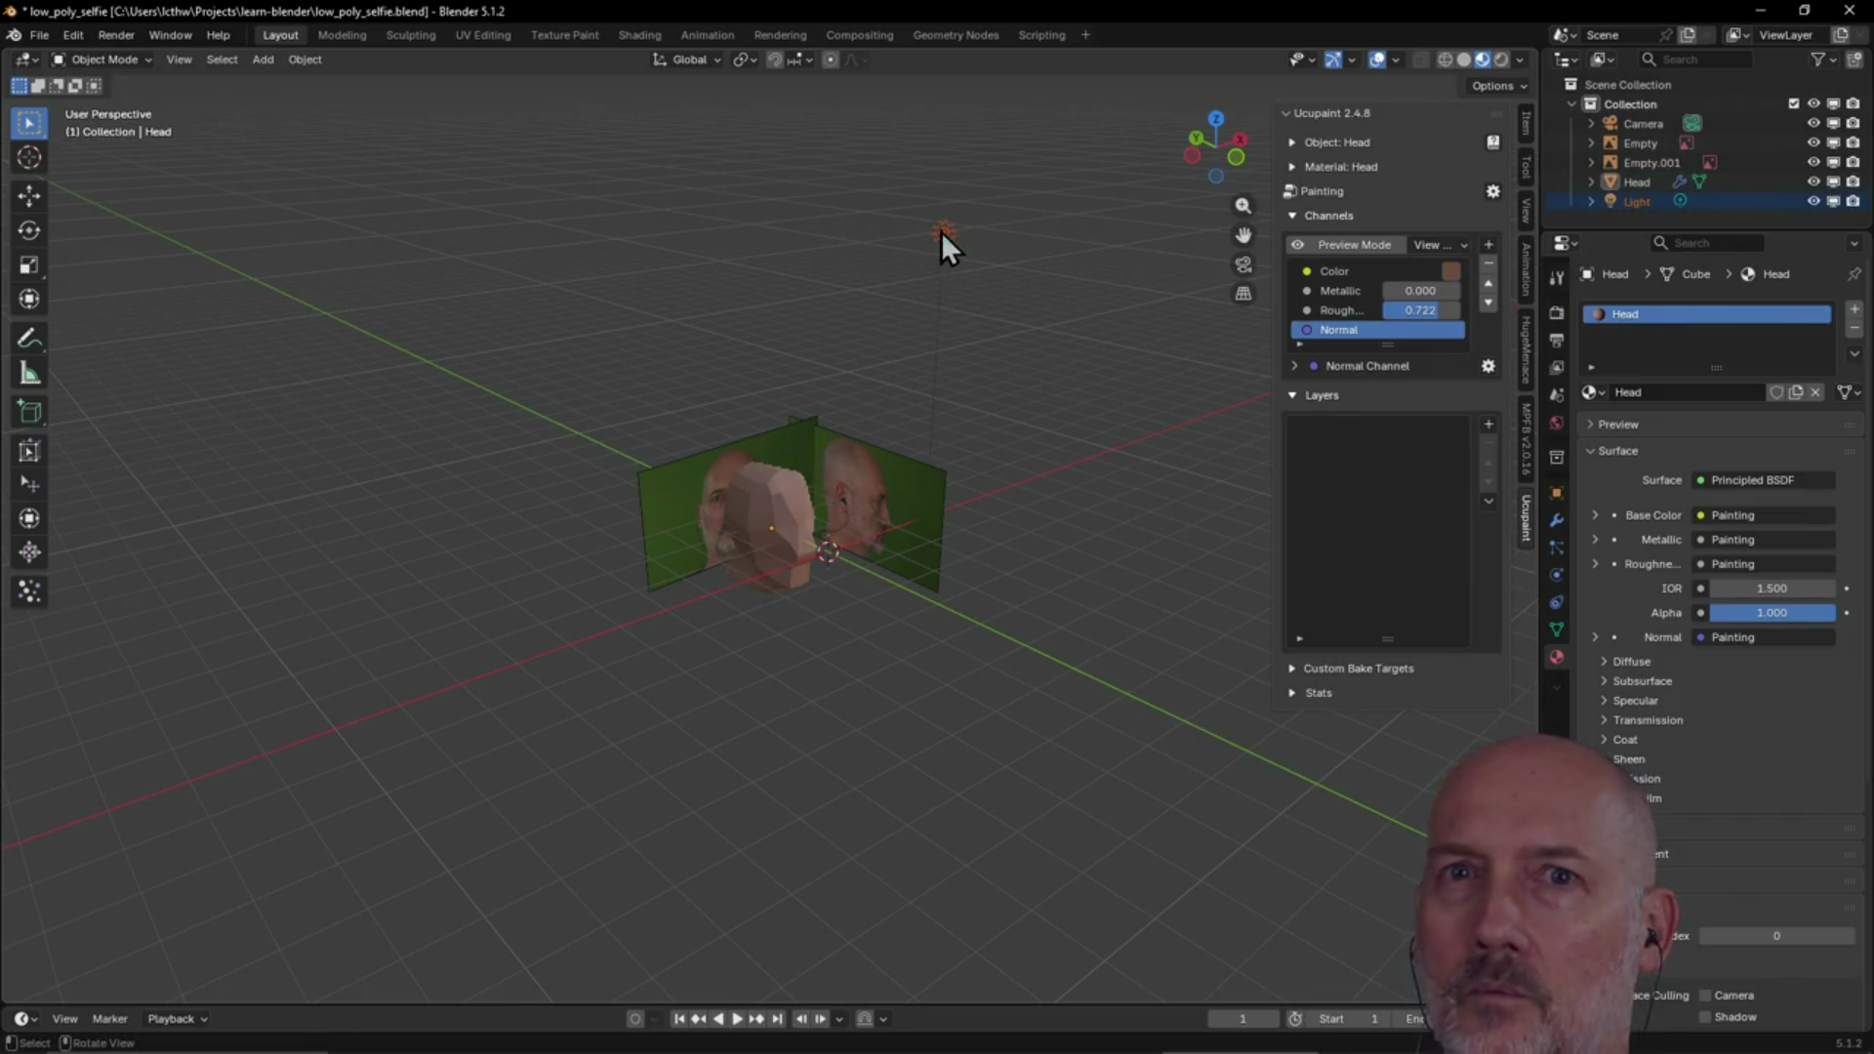
pyautogui.press('g')
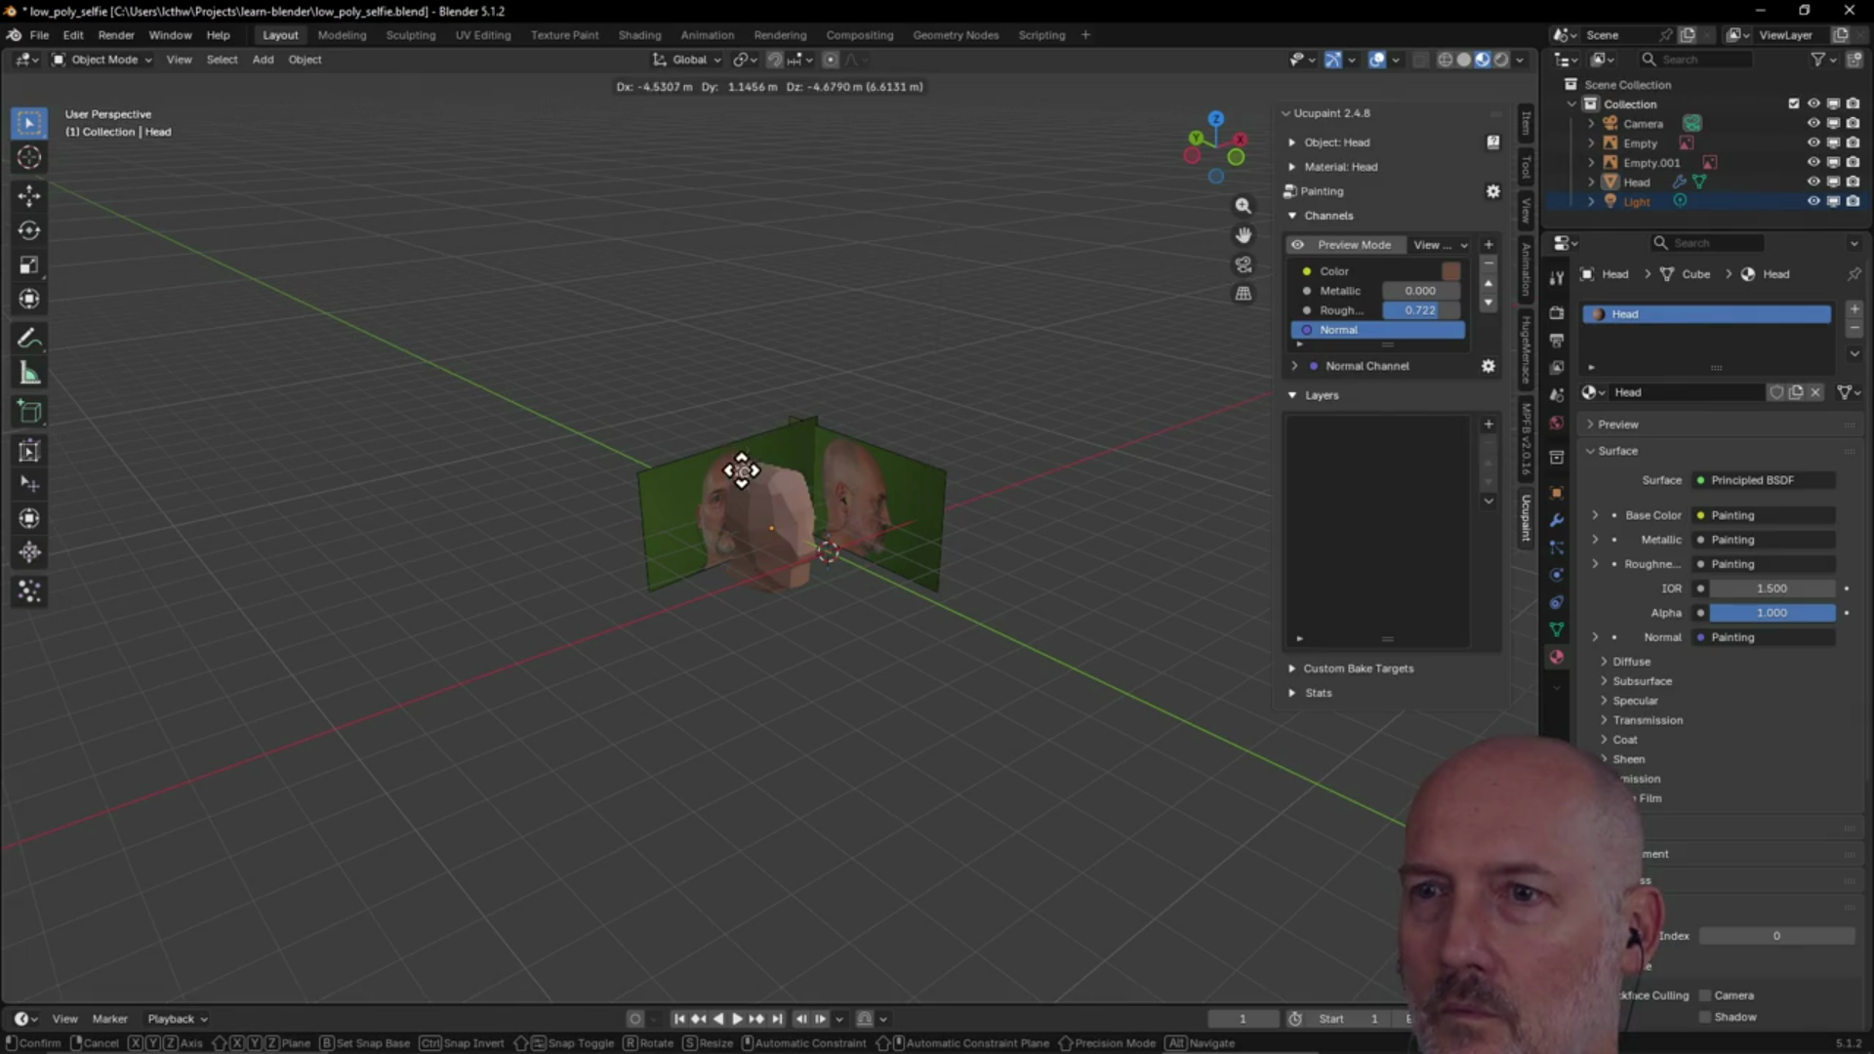
pyautogui.click(611, 561)
pyautogui.moveTo(611, 562)
pyautogui.mouseDown(button='middle')
pyautogui.moveTo(541, 504)
pyautogui.moveTo(560, 624)
pyautogui.moveTo(570, 594)
pyautogui.mouseUp(button='middle')
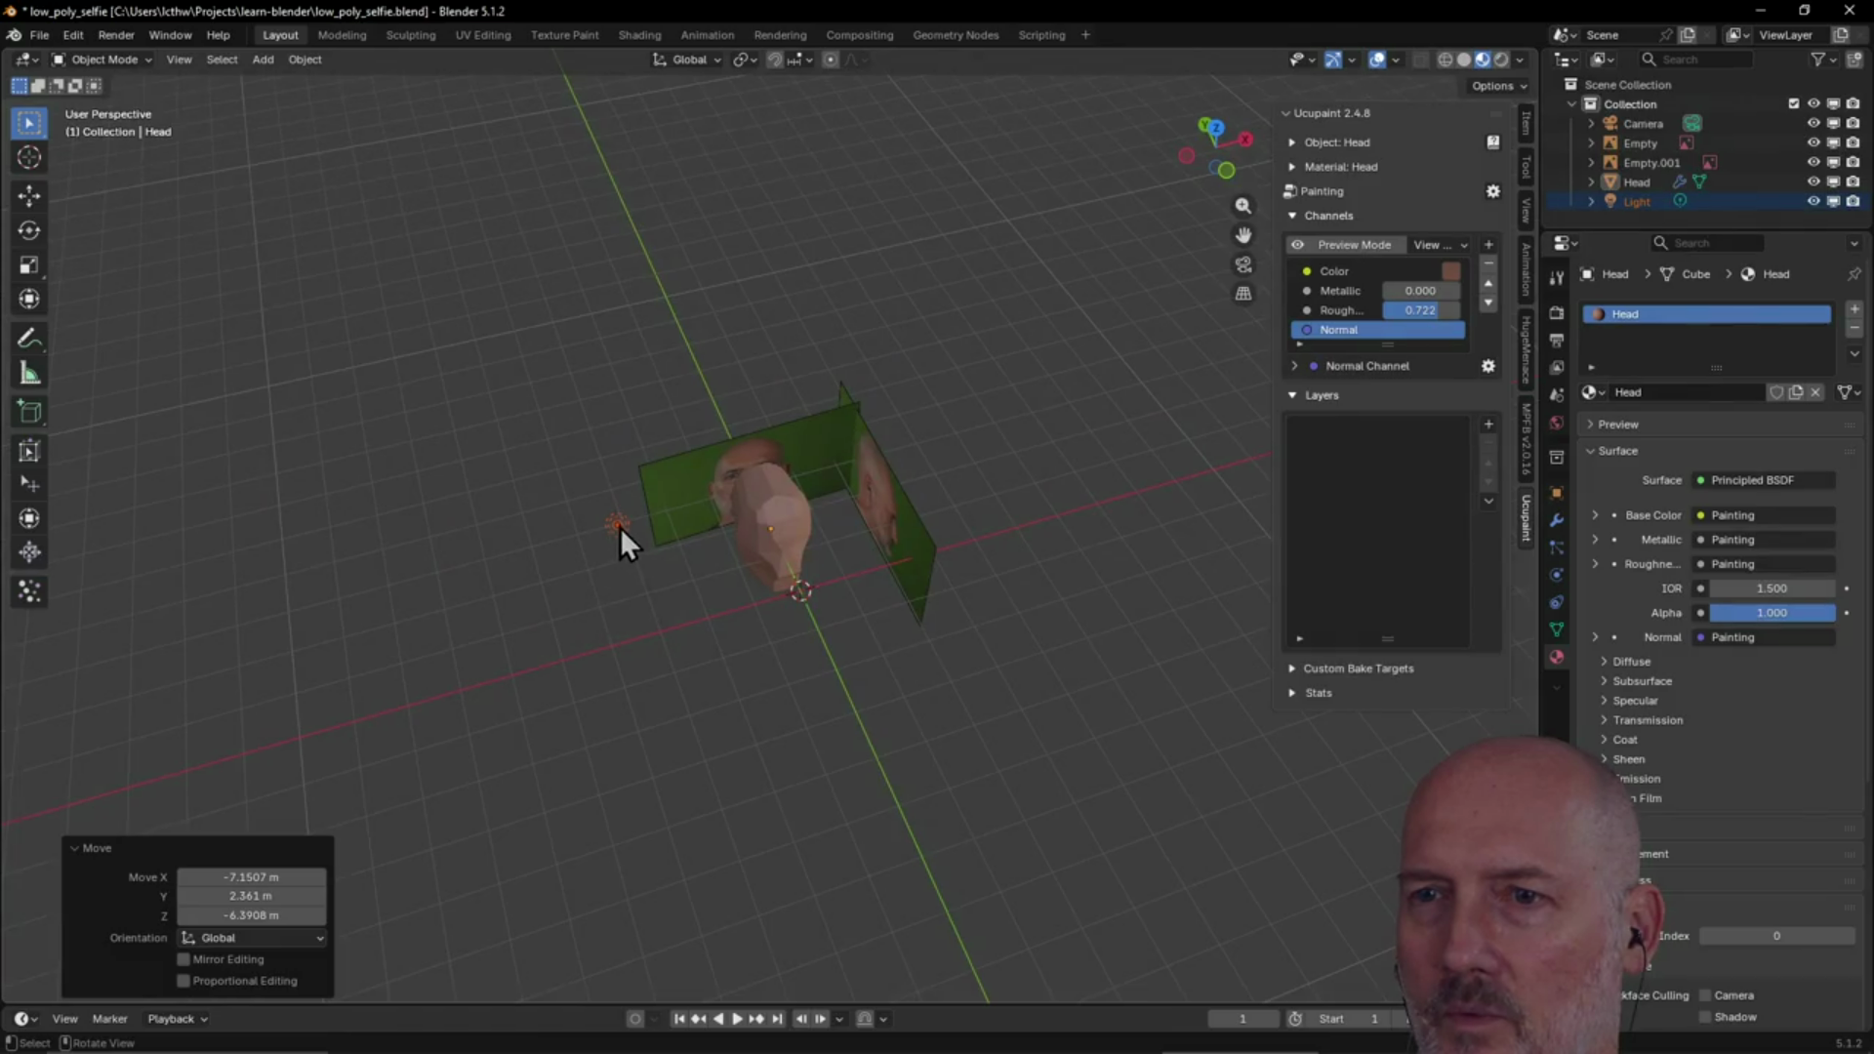
pyautogui.press('g')
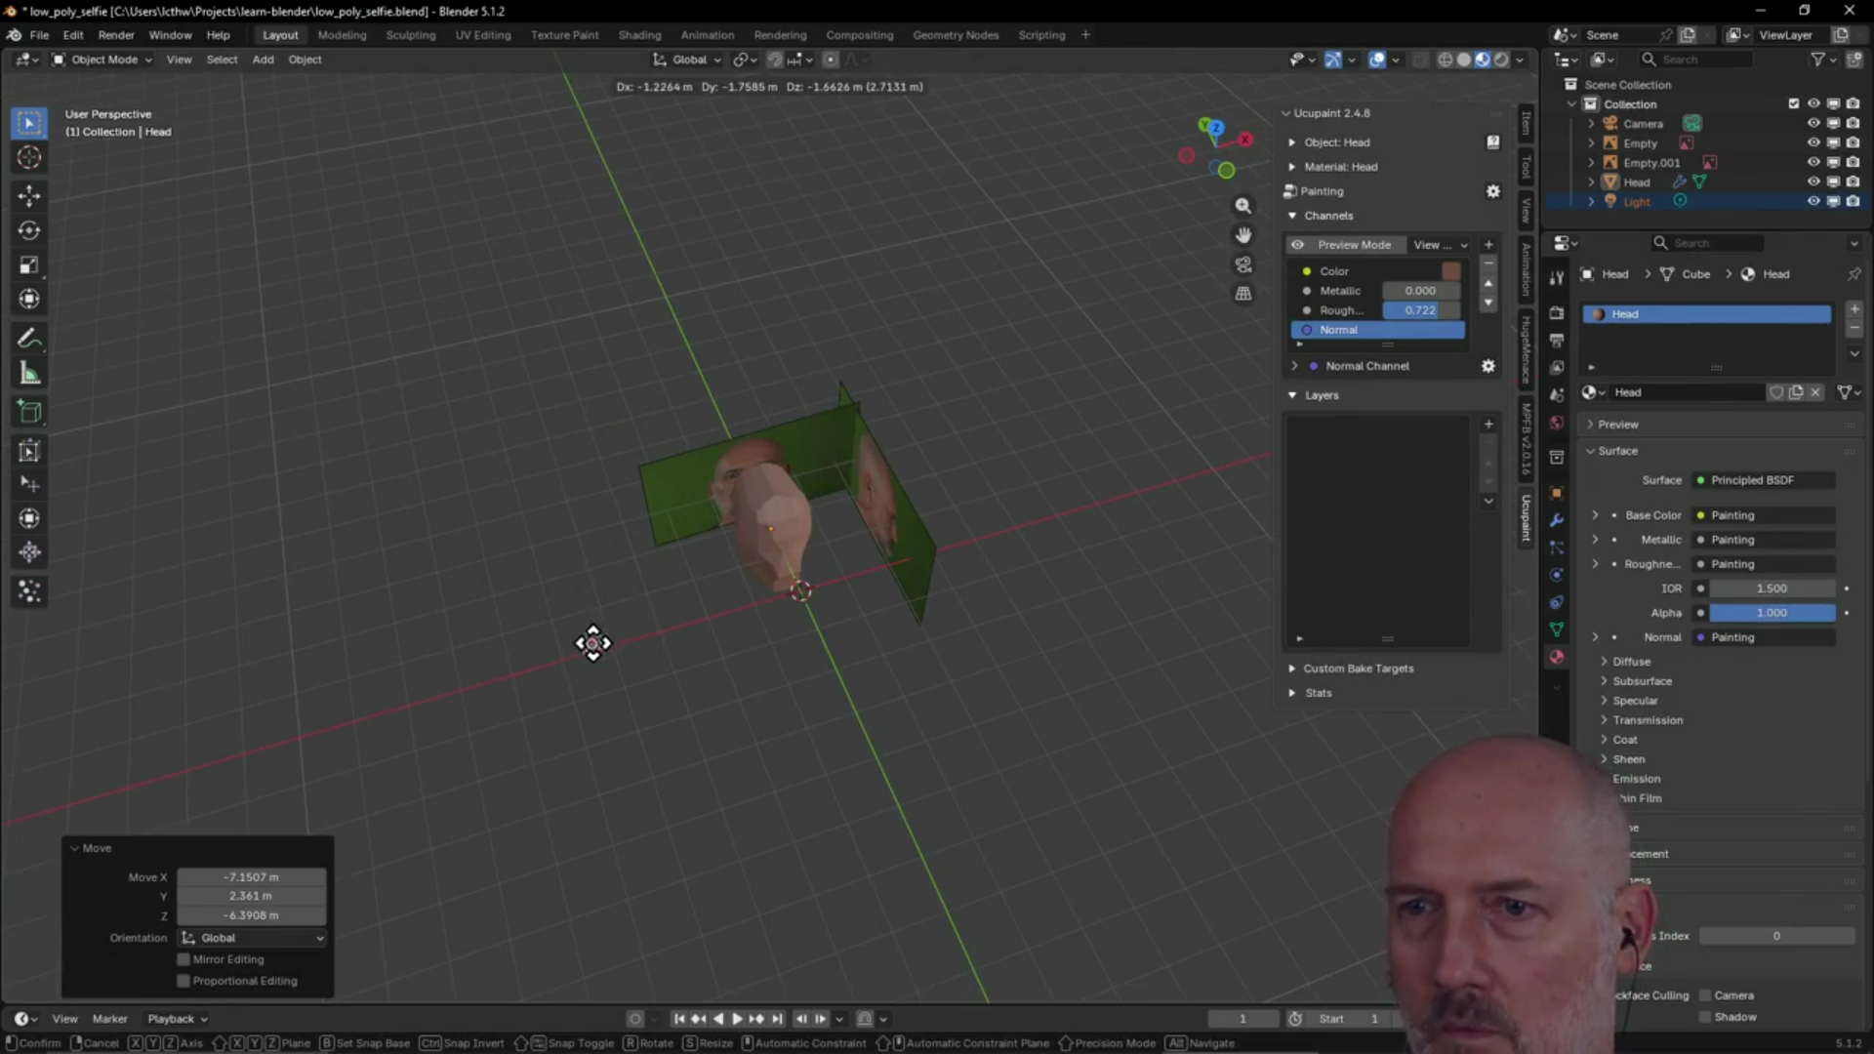
pyautogui.click(609, 654)
pyautogui.moveTo(611, 654)
pyautogui.mouseDown(button='middle')
pyautogui.moveTo(599, 532)
pyautogui.moveTo(589, 627)
pyautogui.mouseUp(button='middle')
pyautogui.press('g')
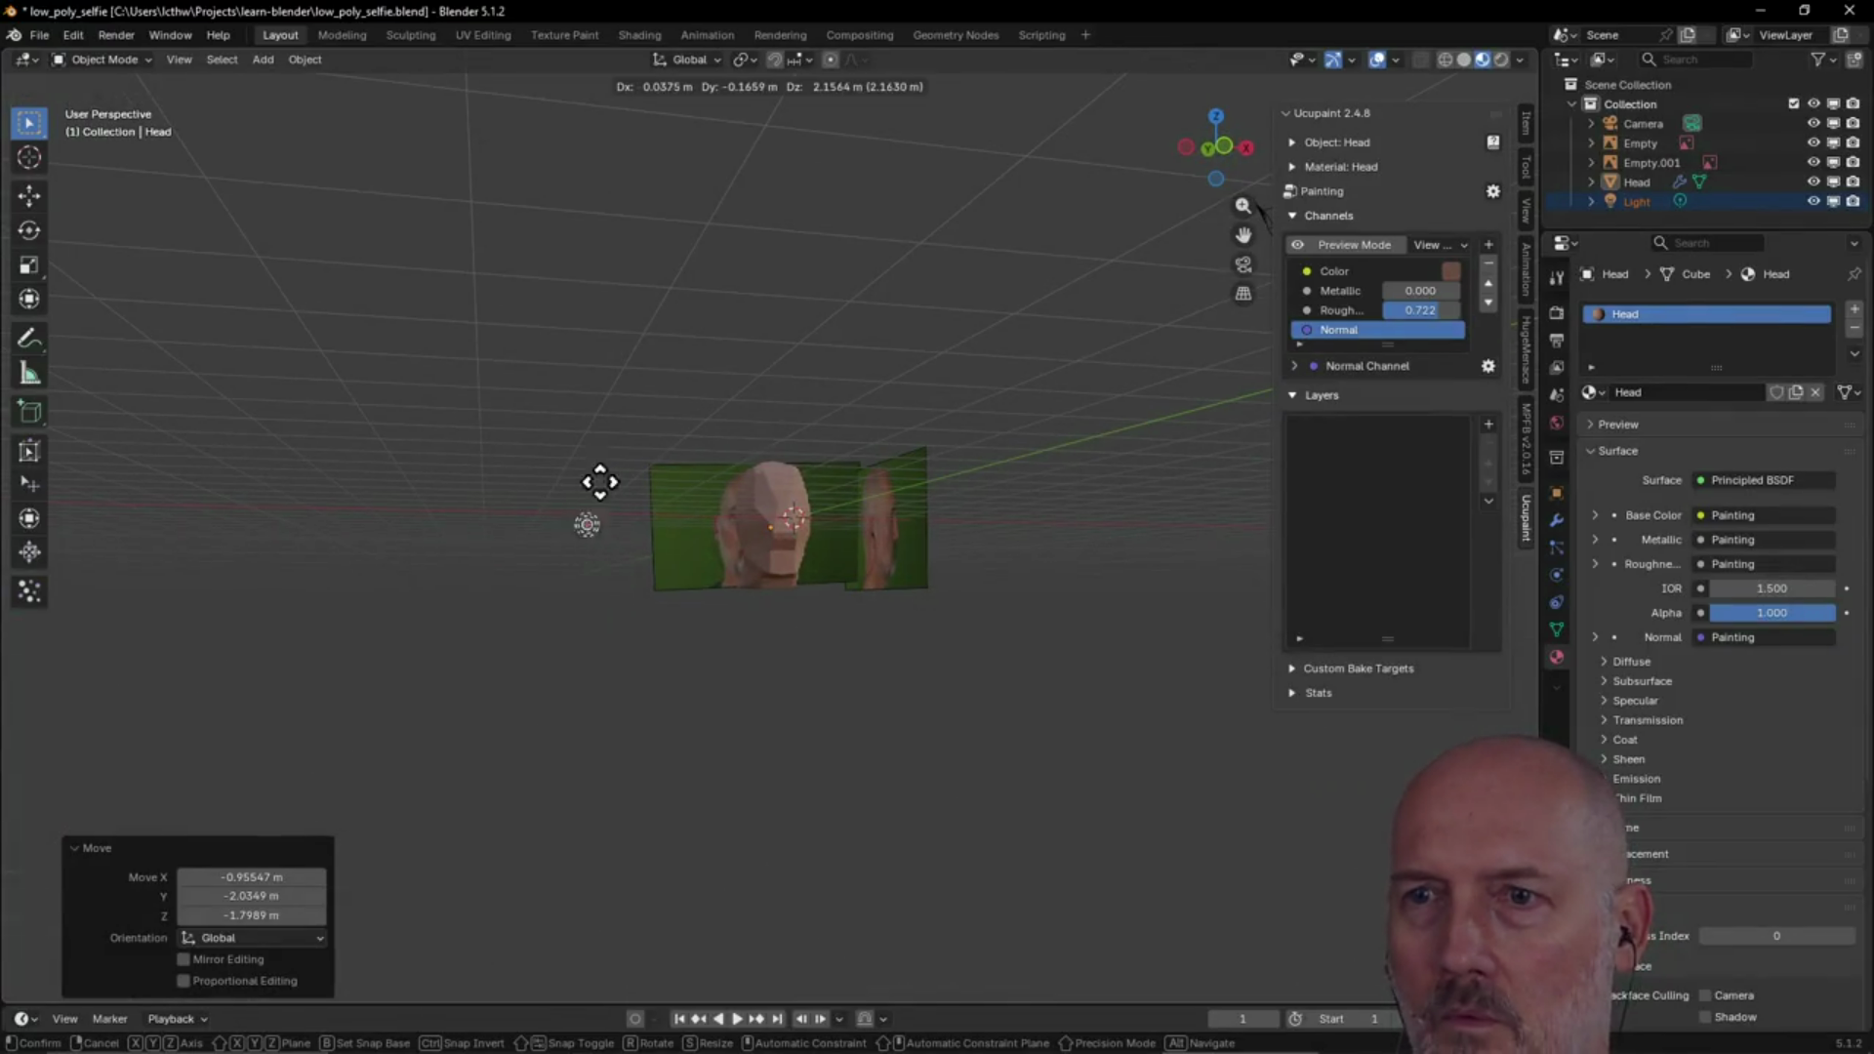
pyautogui.click(577, 373)
pyautogui.moveTo(577, 371)
pyautogui.mouseDown(button='middle')
pyautogui.moveTo(564, 416)
pyautogui.moveTo(615, 414)
pyautogui.moveTo(656, 364)
pyautogui.moveTo(635, 352)
pyautogui.moveTo(733, 369)
pyautogui.moveTo(619, 360)
pyautogui.mouseUp(button='middle')
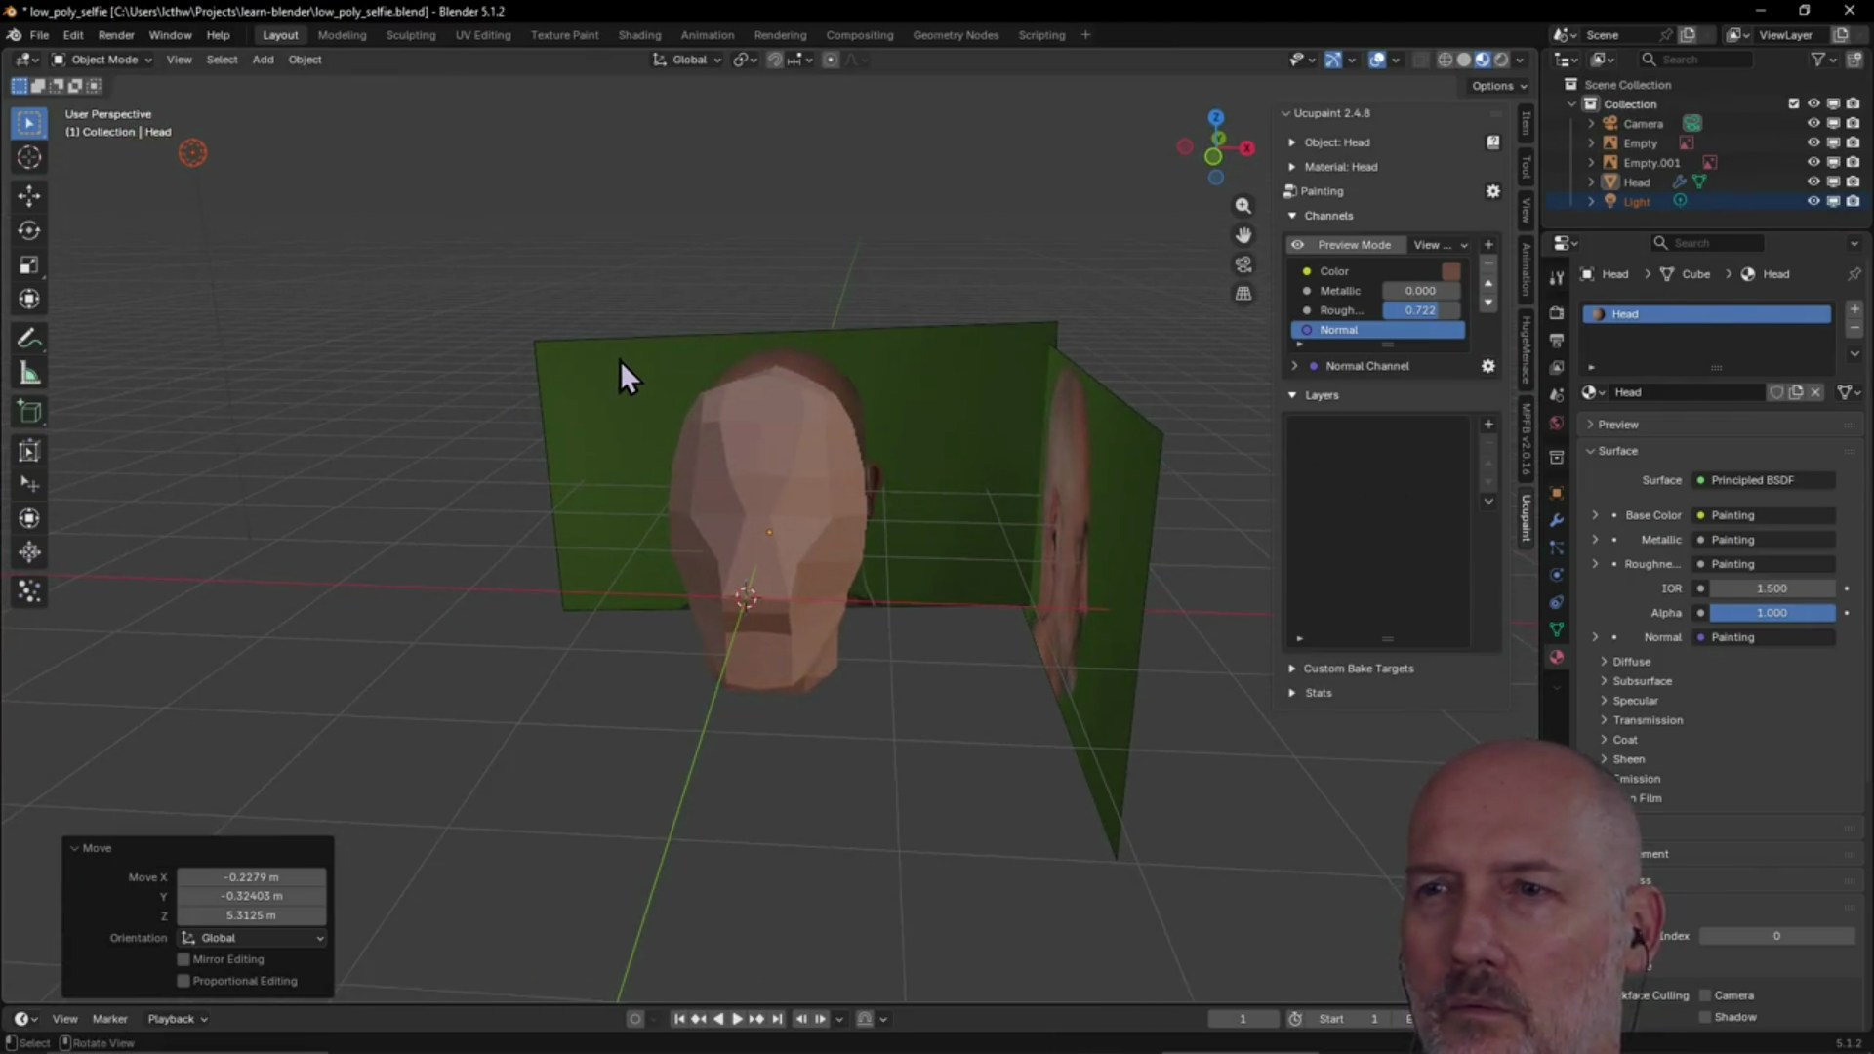
pyautogui.scroll(-1, 619, 361)
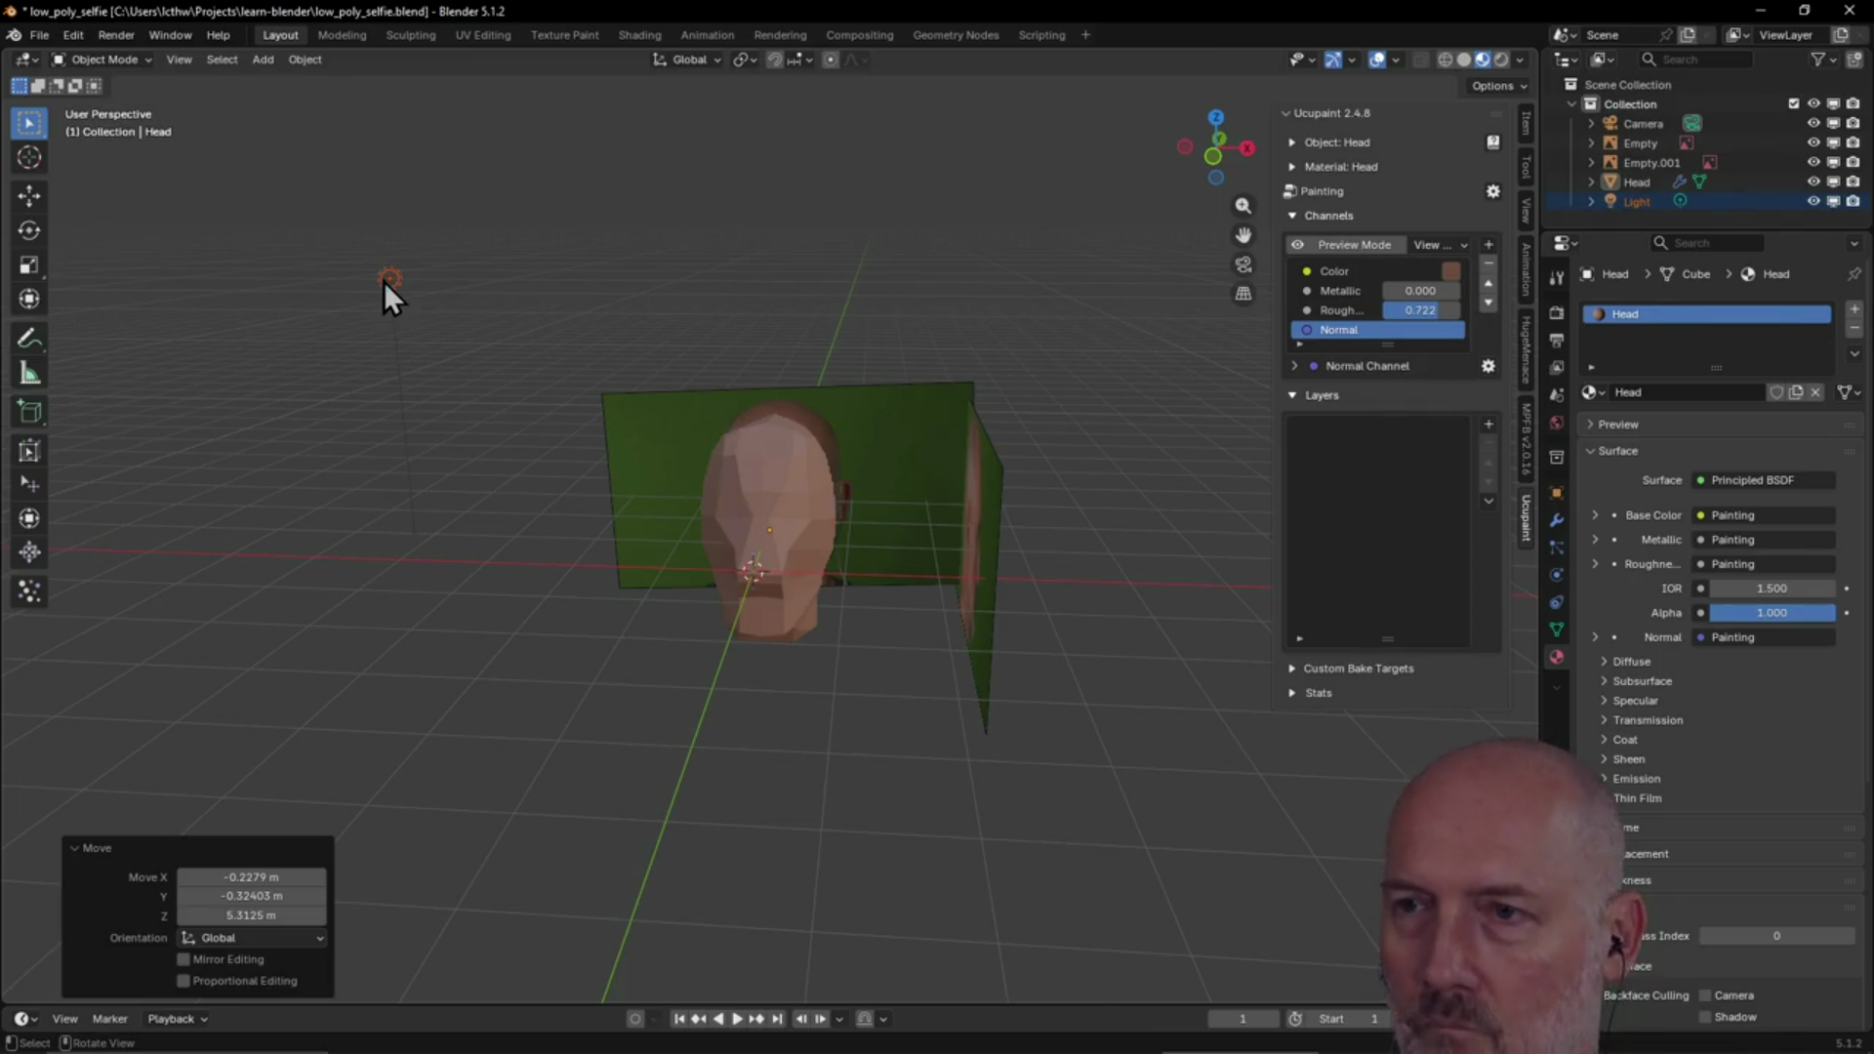
# From Top view, shift the light -1.184 m along Y toward the head's front
pyautogui.press('`')
pyautogui.click(379, 179)
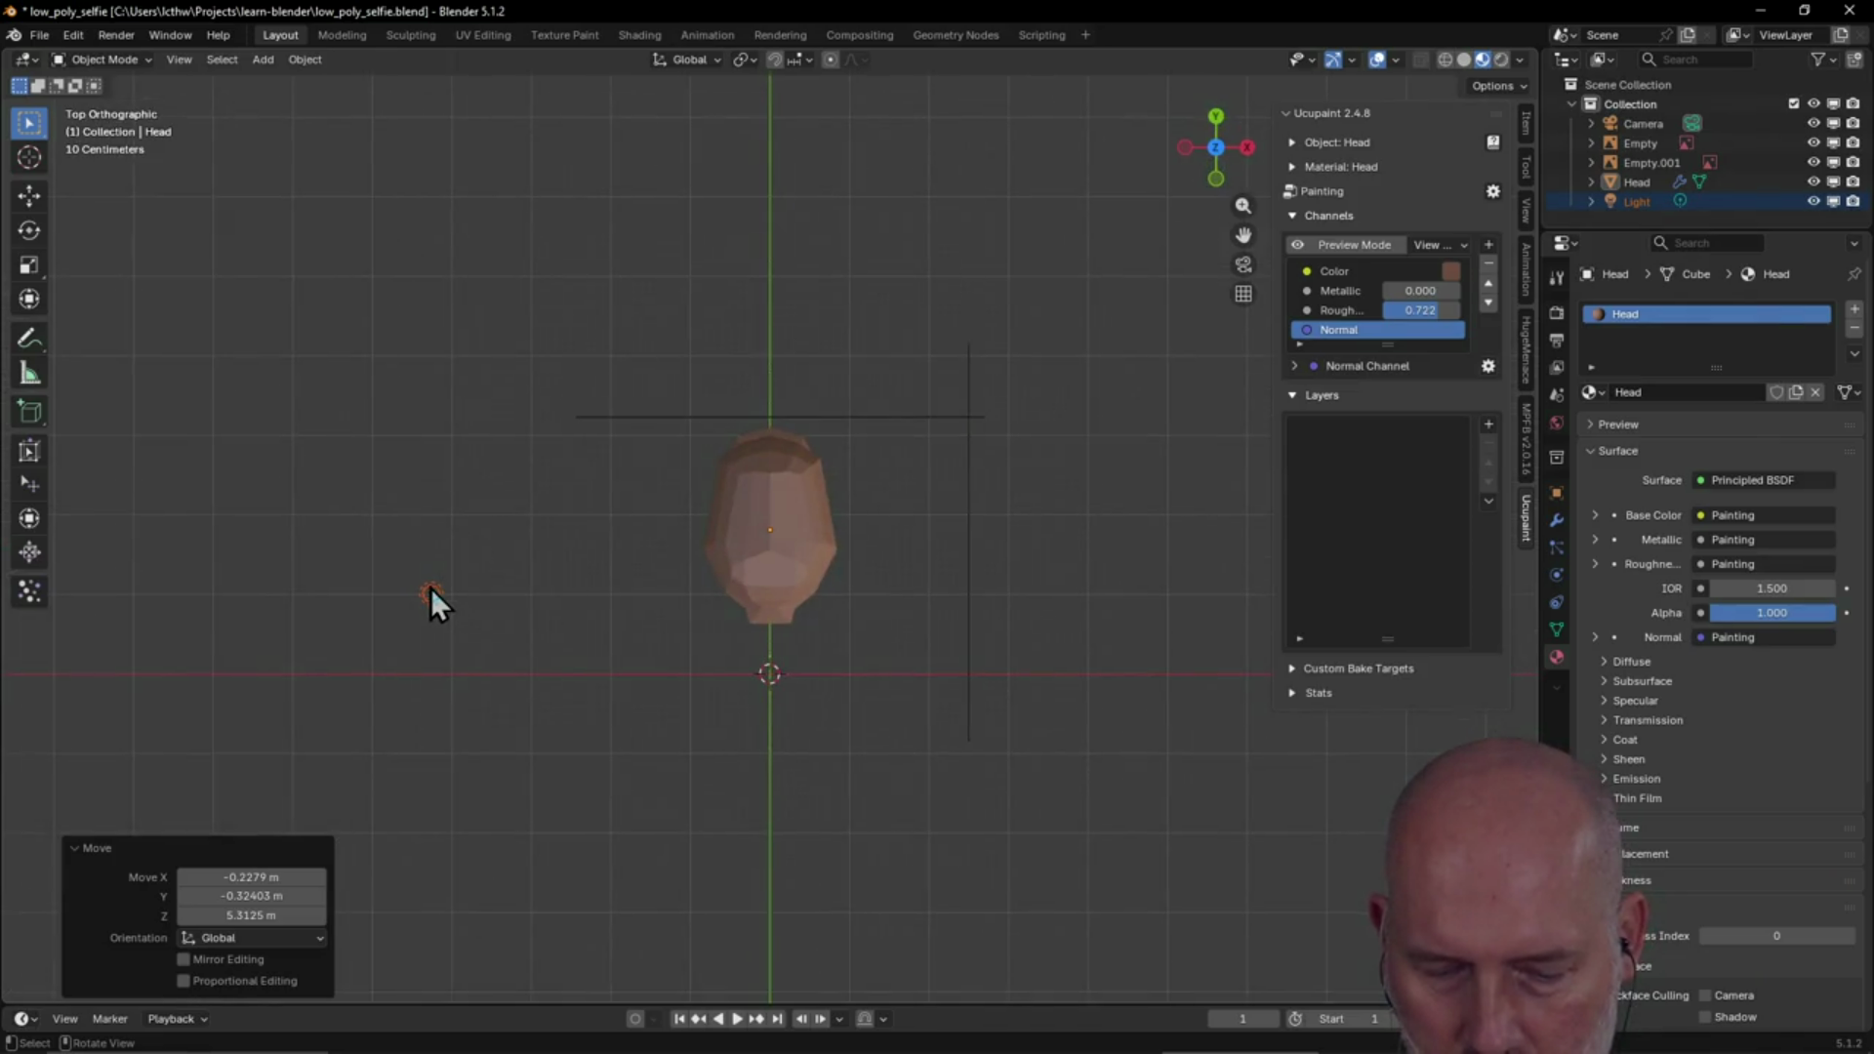
pyautogui.moveTo(430, 590); pyautogui.dragTo(430, 589, button='middle')
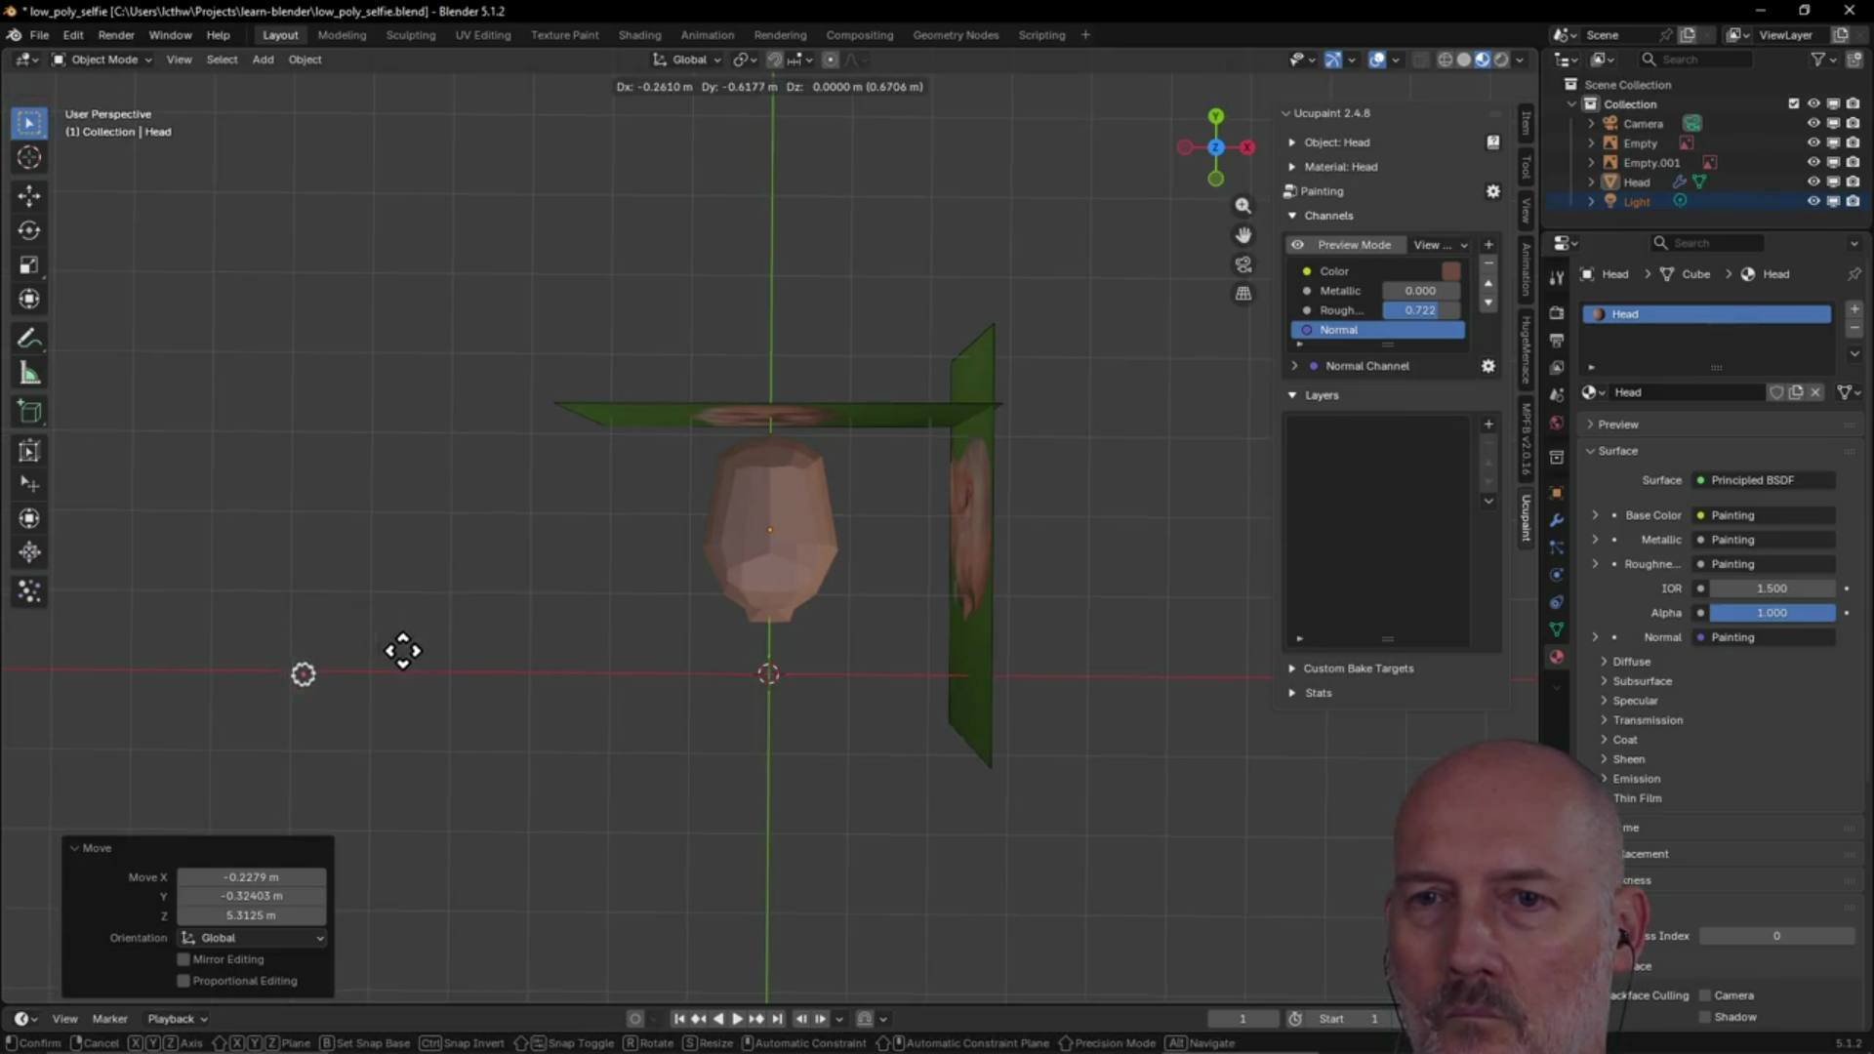
pyautogui.click(431, 711)
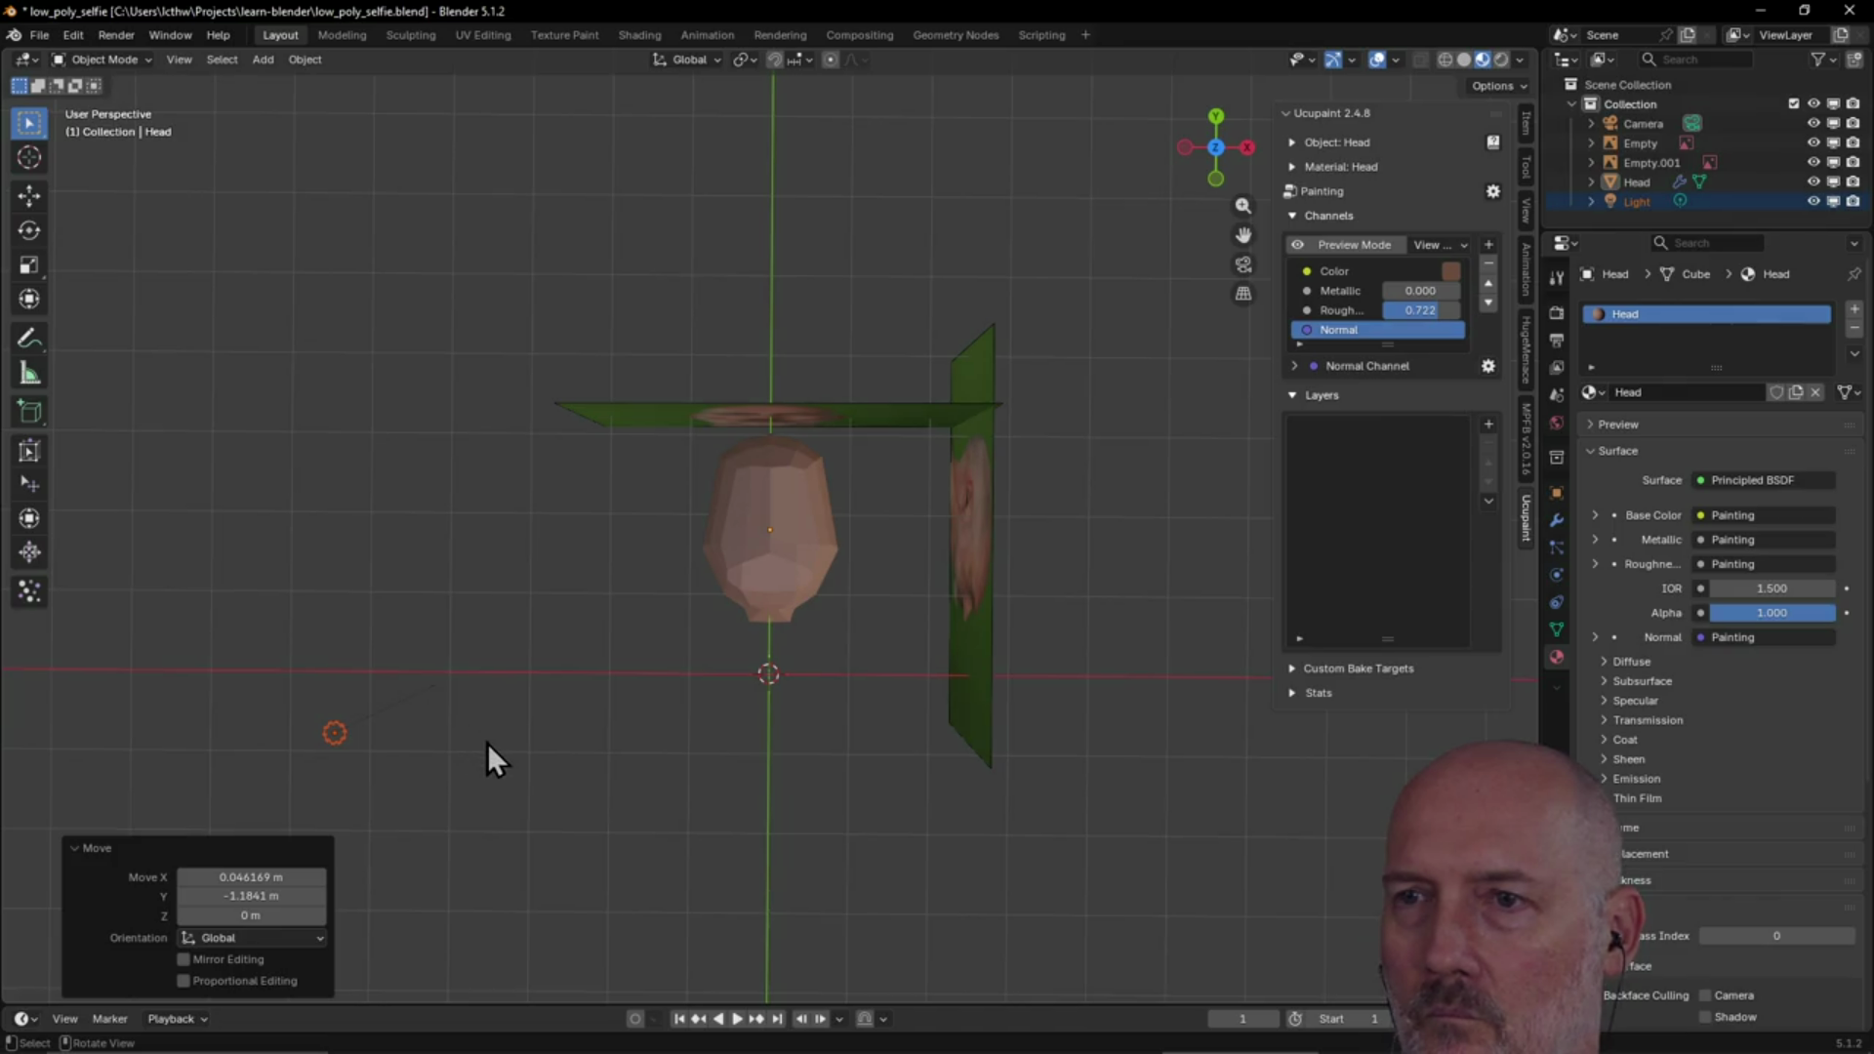
pyautogui.moveTo(488, 742)
pyautogui.mouseDown(button='middle')
pyautogui.moveTo(543, 524)
pyautogui.moveTo(436, 552)
pyautogui.moveTo(665, 562)
pyautogui.moveTo(350, 577)
pyautogui.moveTo(529, 566)
pyautogui.moveTo(502, 534)
pyautogui.mouseUp(button='middle')
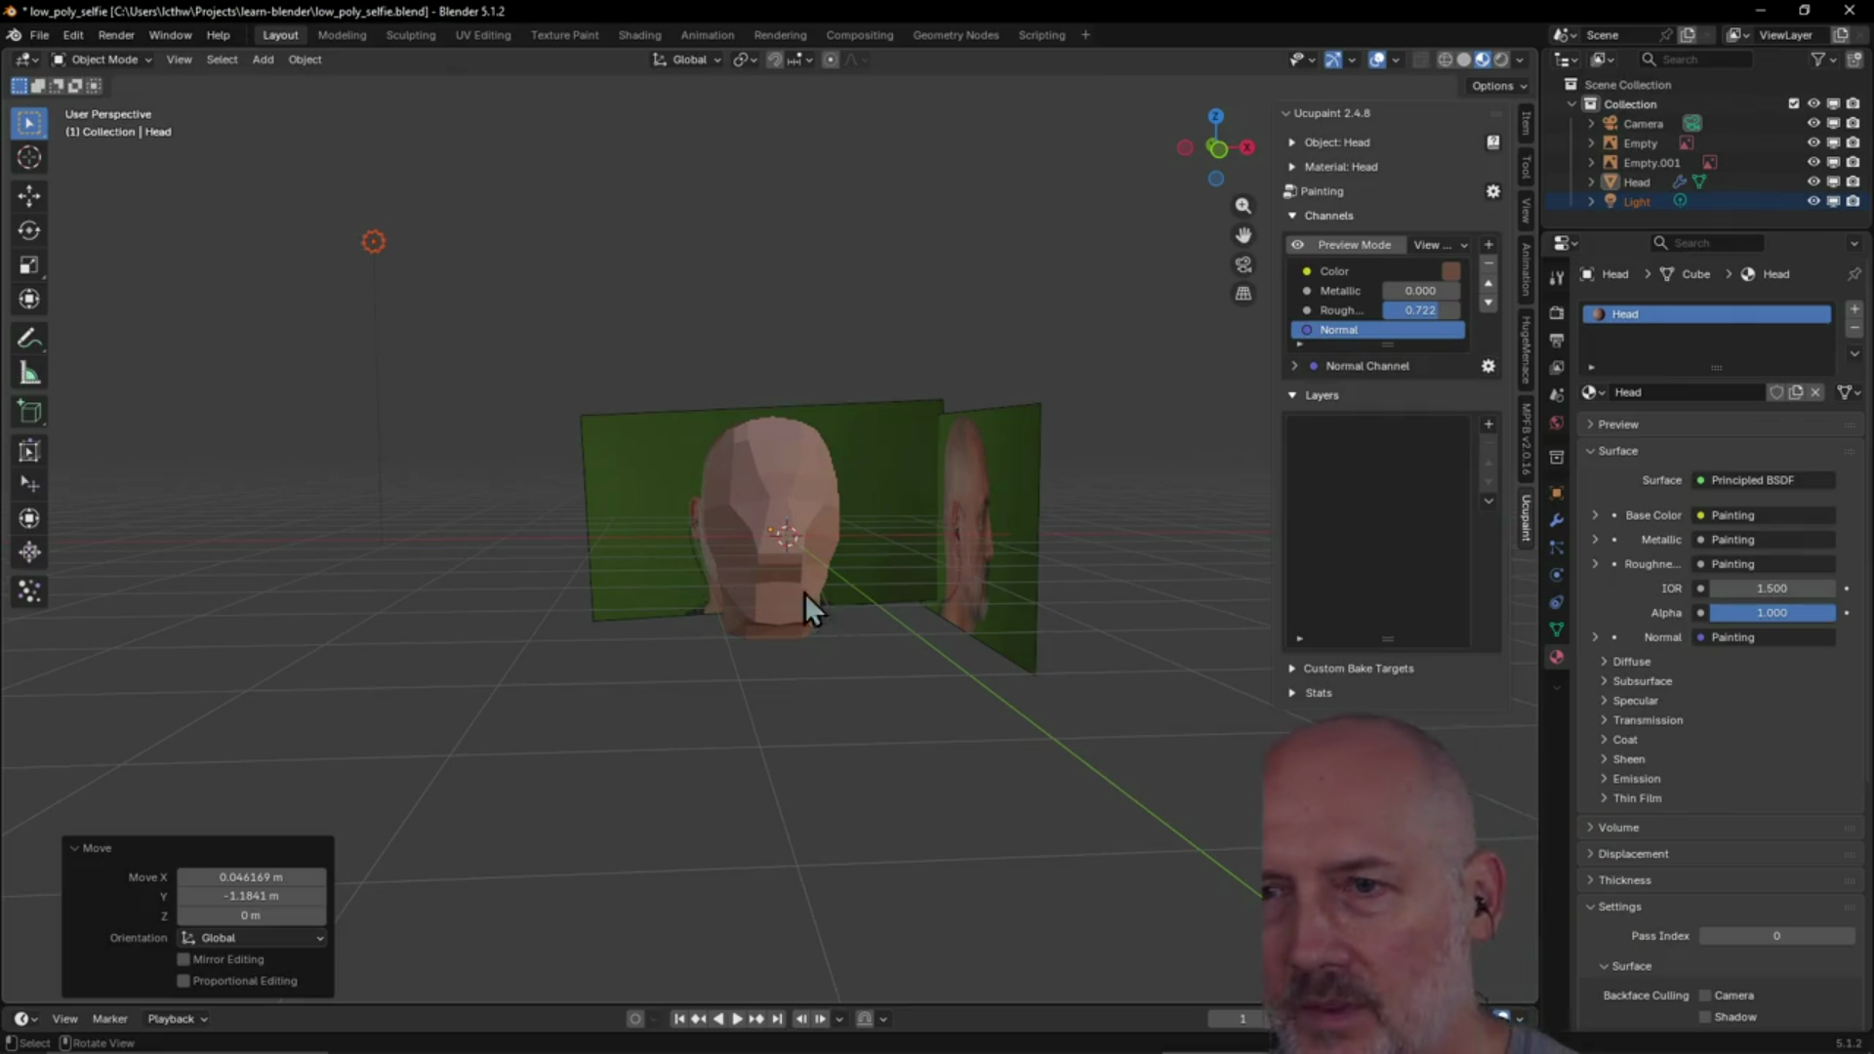
pyautogui.scroll(4, 823, 511)
# Zoom to a close front view of the head, then select the front reference image
pyautogui.moveTo(822, 513)
pyautogui.mouseDown(button='middle')
pyautogui.moveTo(805, 550)
pyautogui.moveTo(809, 523)
pyautogui.mouseUp(button='middle')
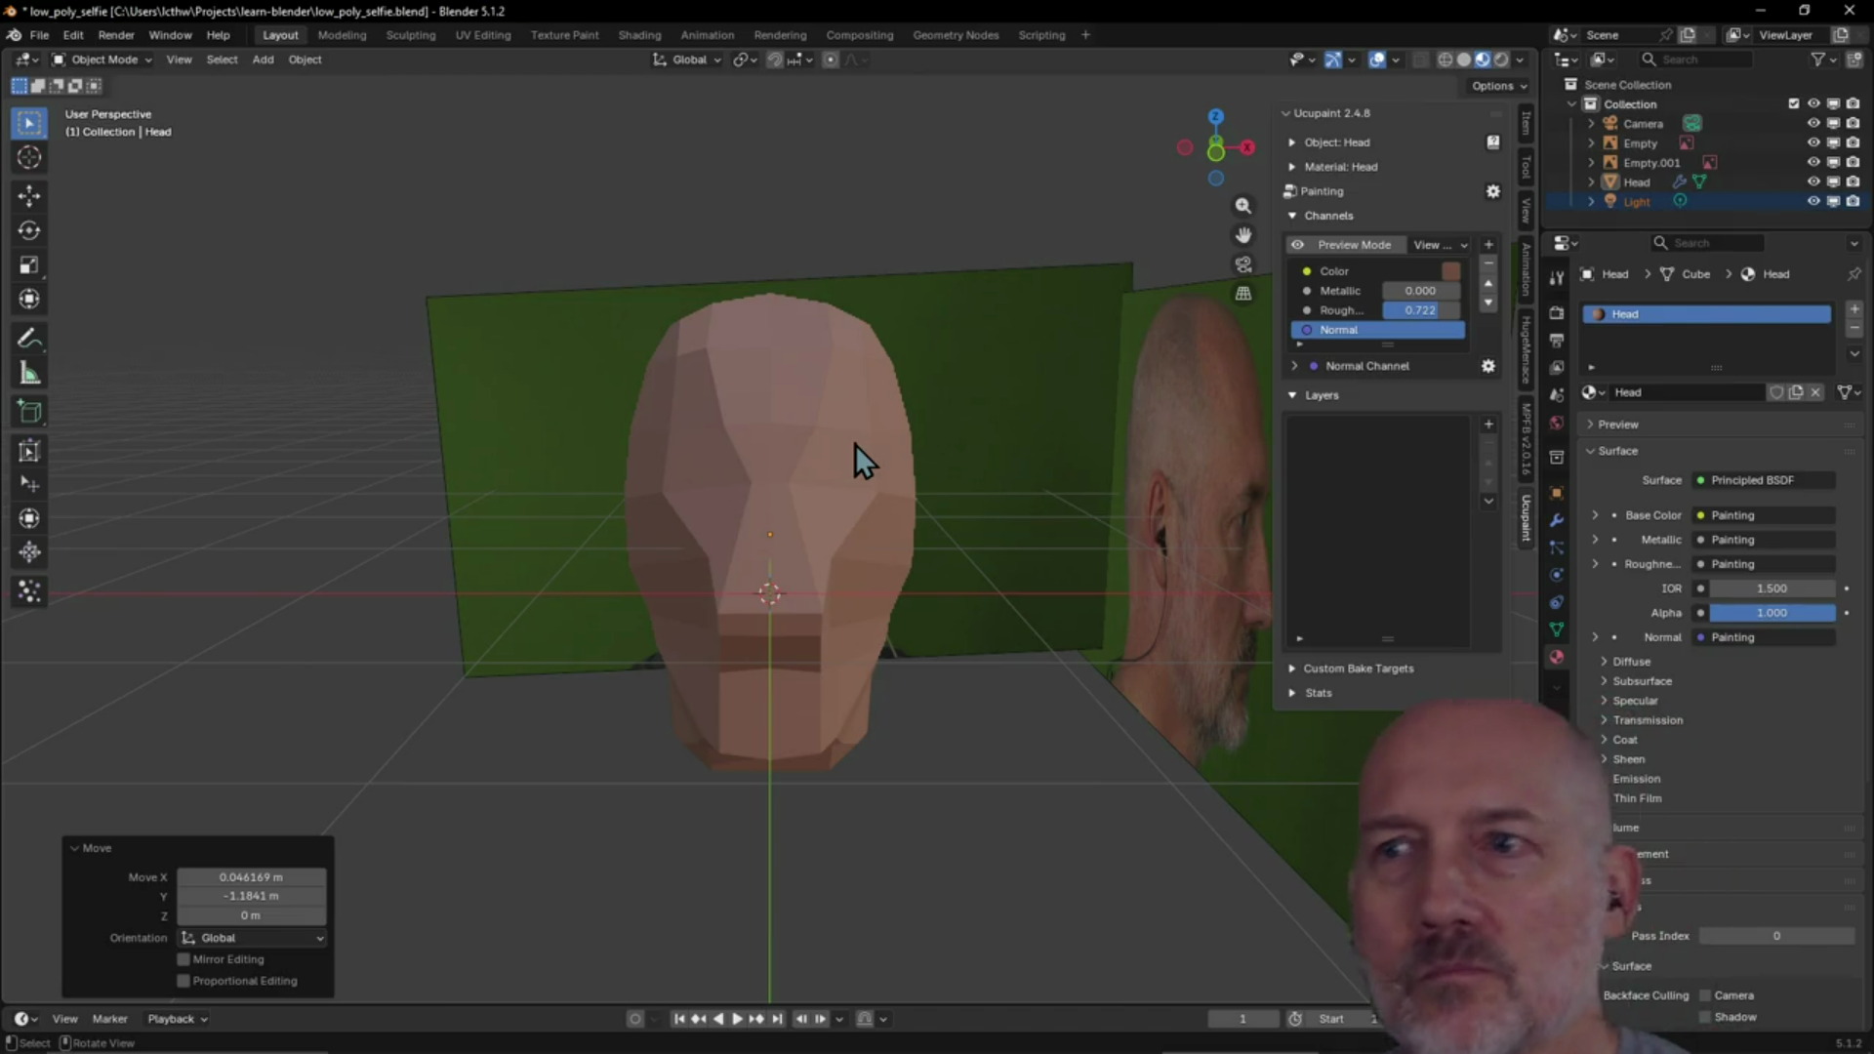
pyautogui.click(1003, 380)
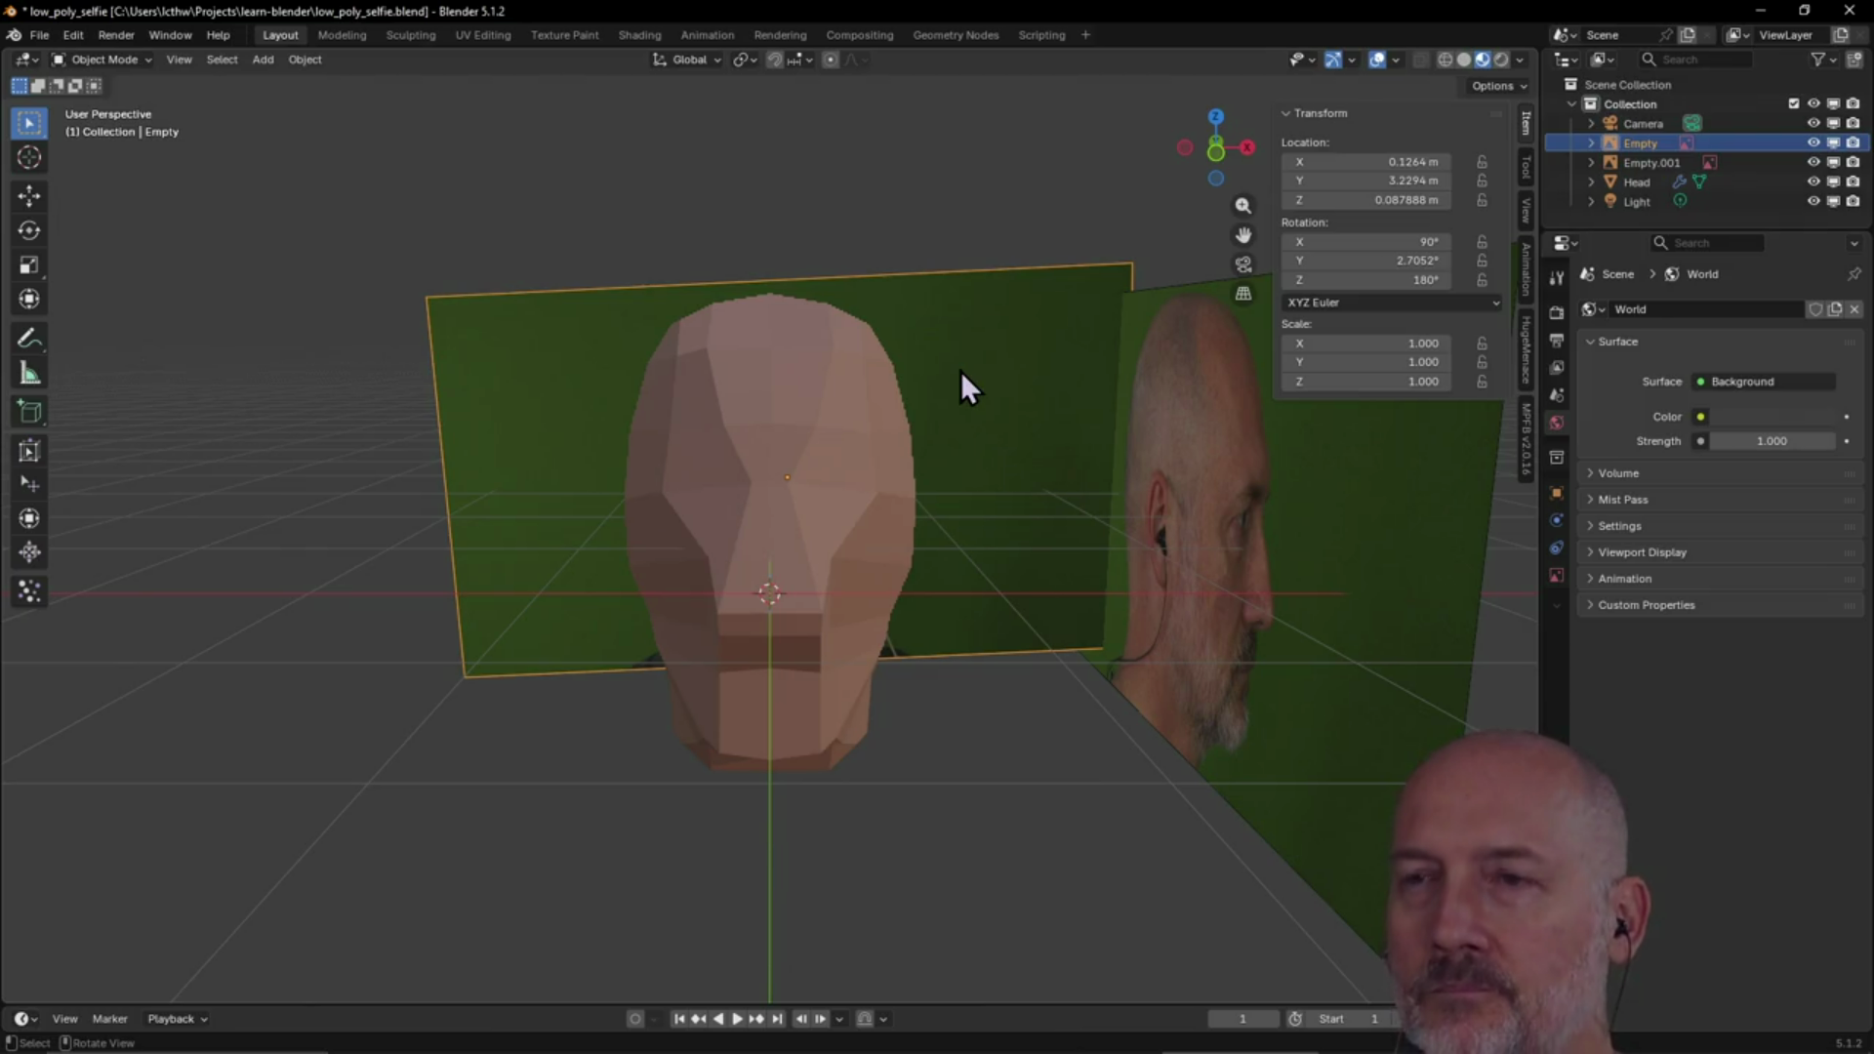
pyautogui.press('`')
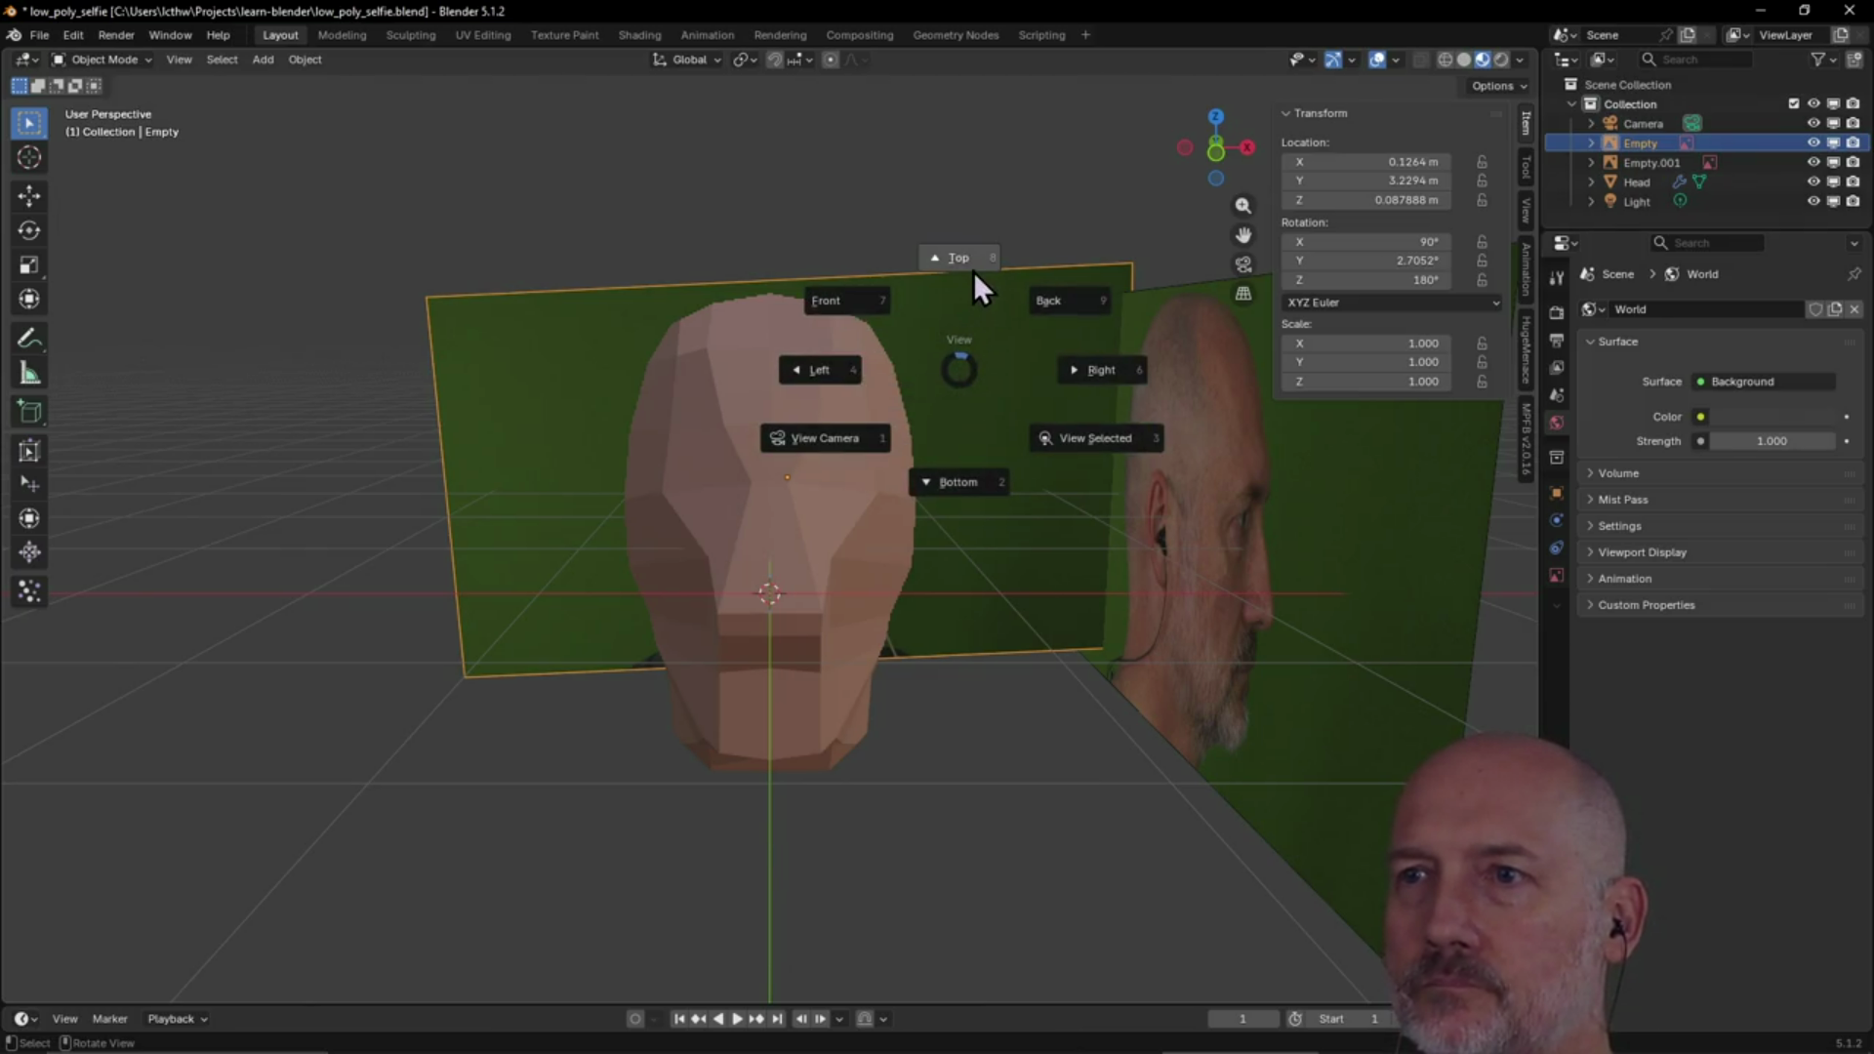
pyautogui.click(974, 273)
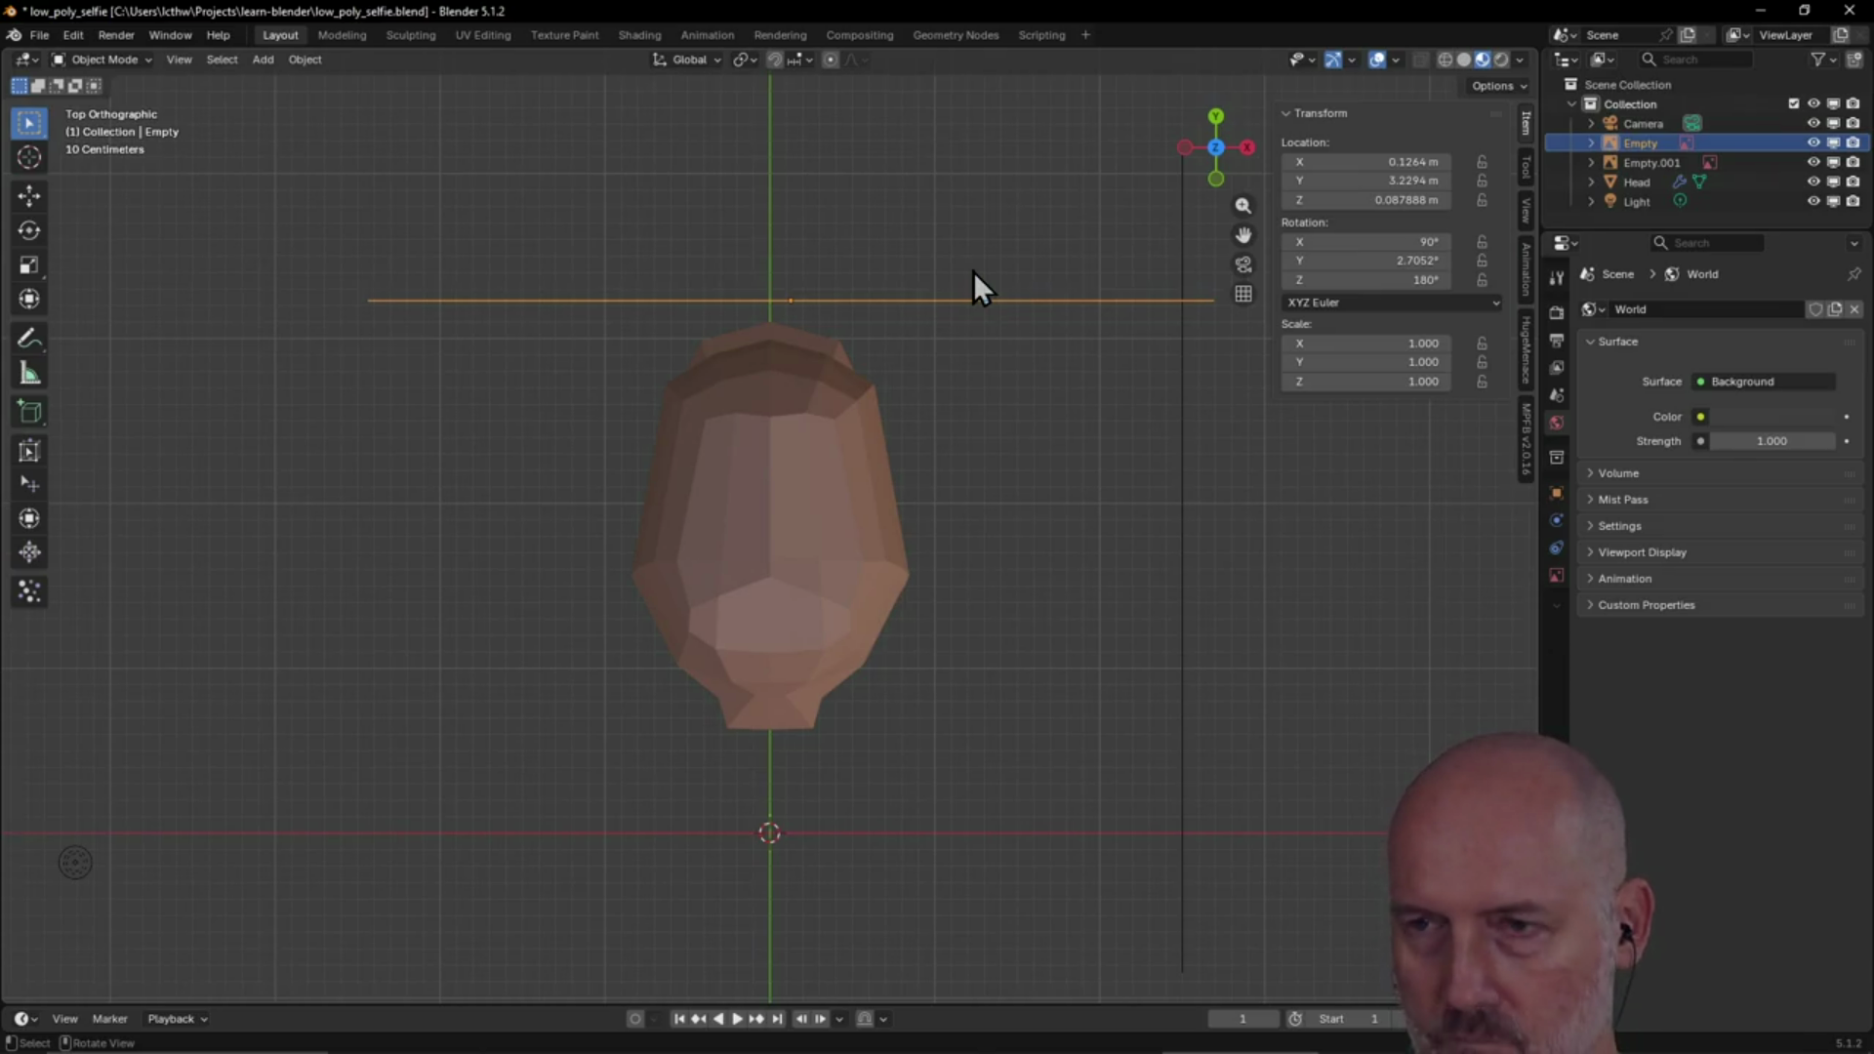
pyautogui.press('g')
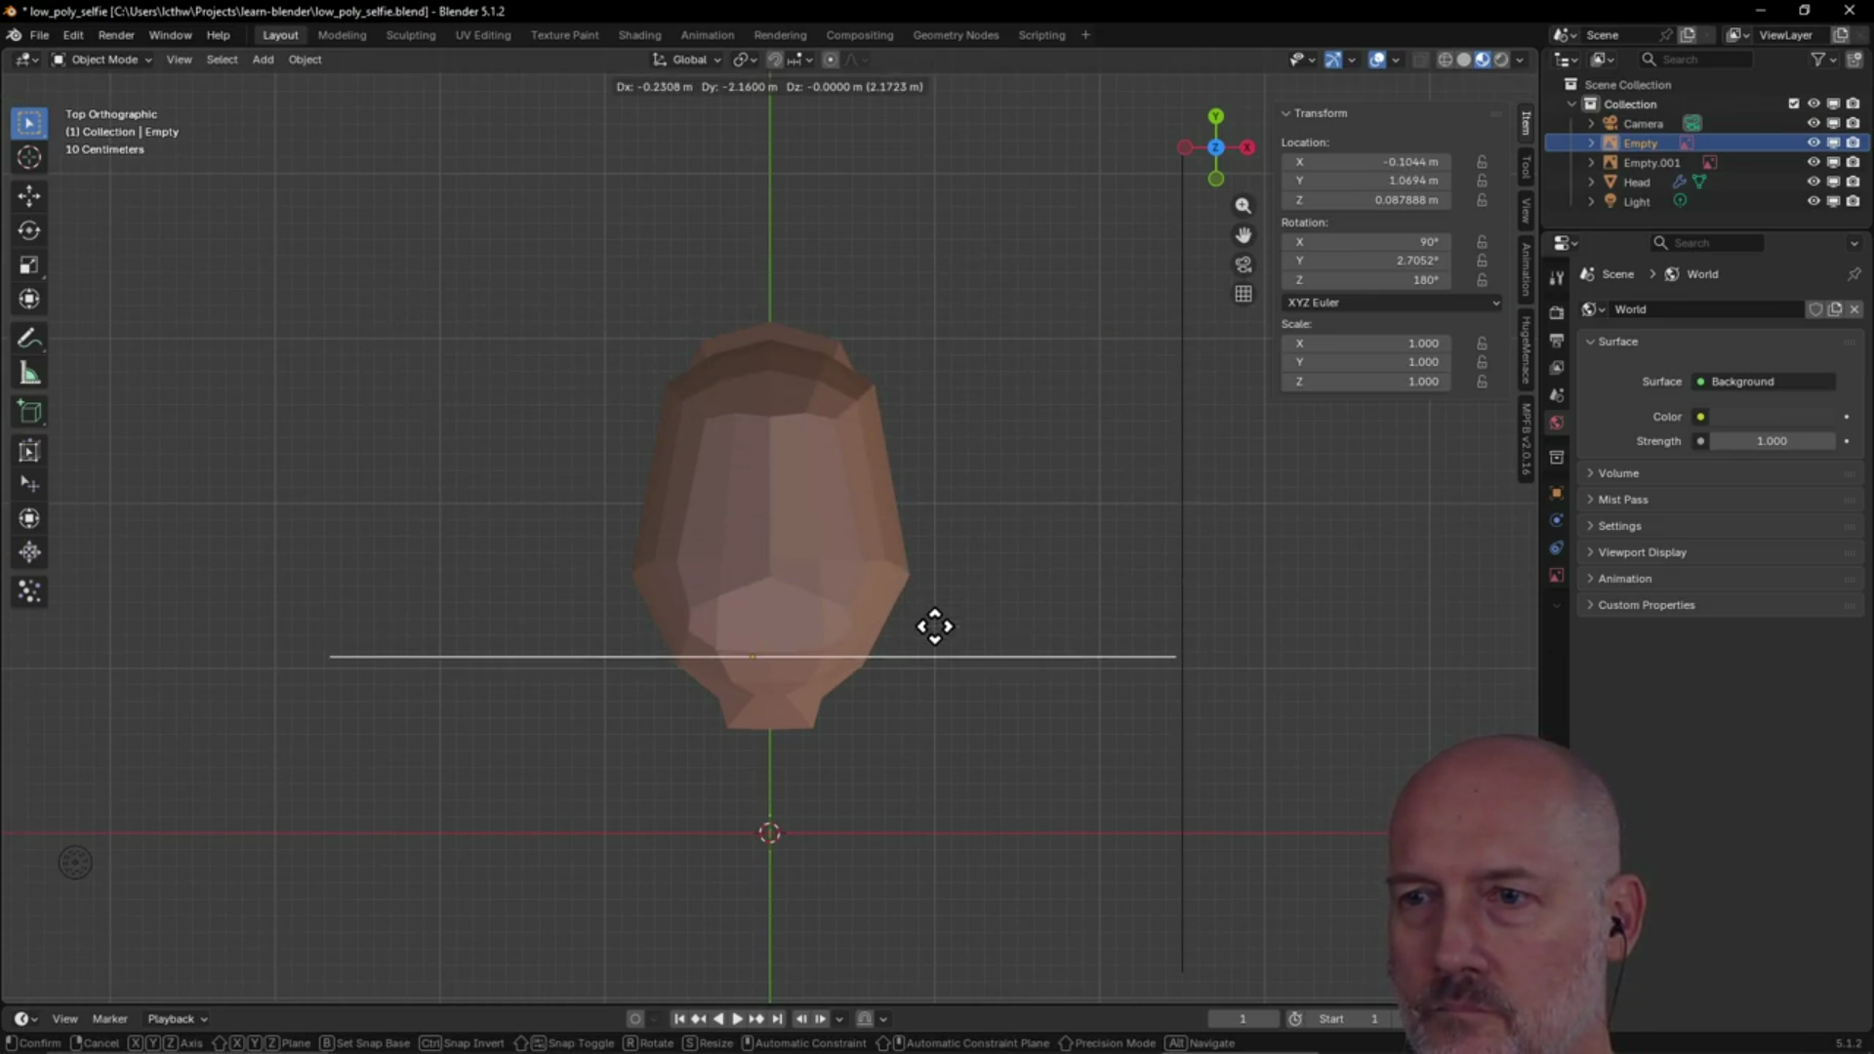
pyautogui.click(951, 729)
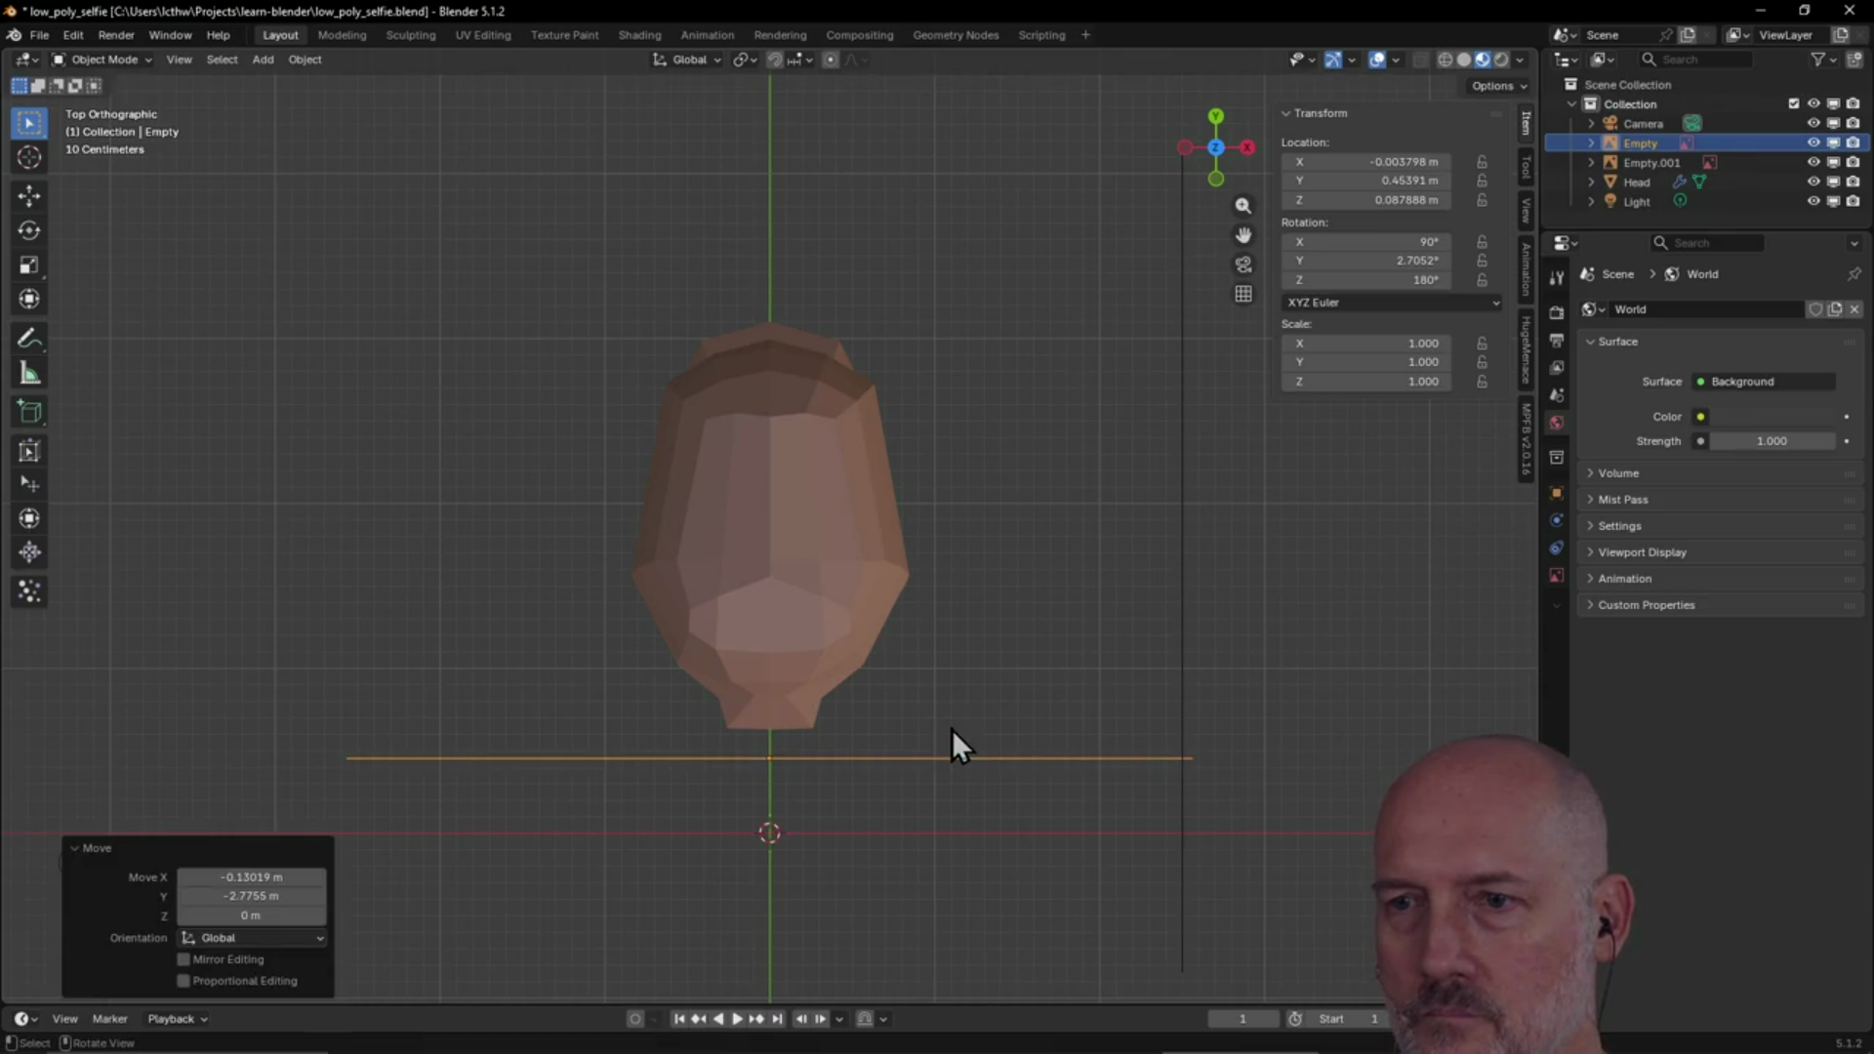
pyautogui.moveTo(933, 776)
pyautogui.mouseDown(button='middle')
pyautogui.moveTo(919, 587)
pyautogui.moveTo(933, 558)
pyautogui.moveTo(919, 654)
pyautogui.moveTo(926, 578)
pyautogui.moveTo(1017, 595)
pyautogui.moveTo(939, 576)
pyautogui.mouseUp(button='middle')
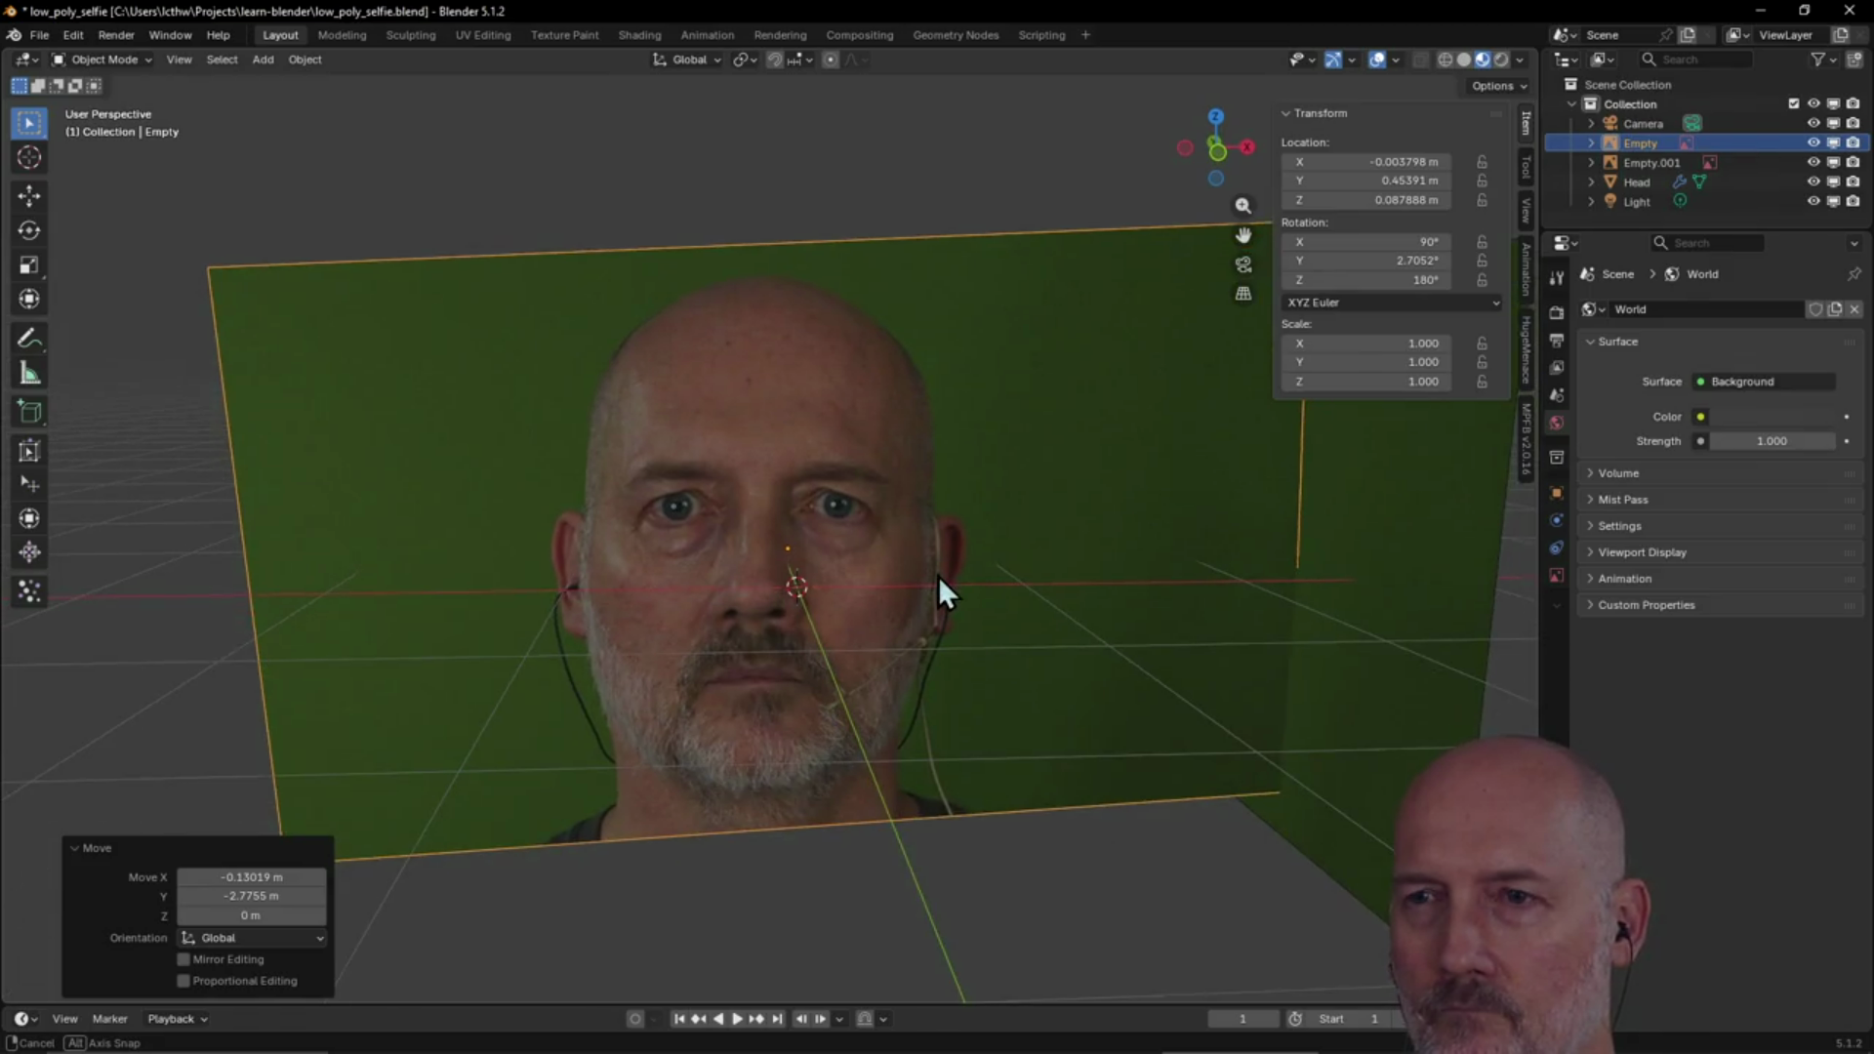
pyautogui.click(611, 476)
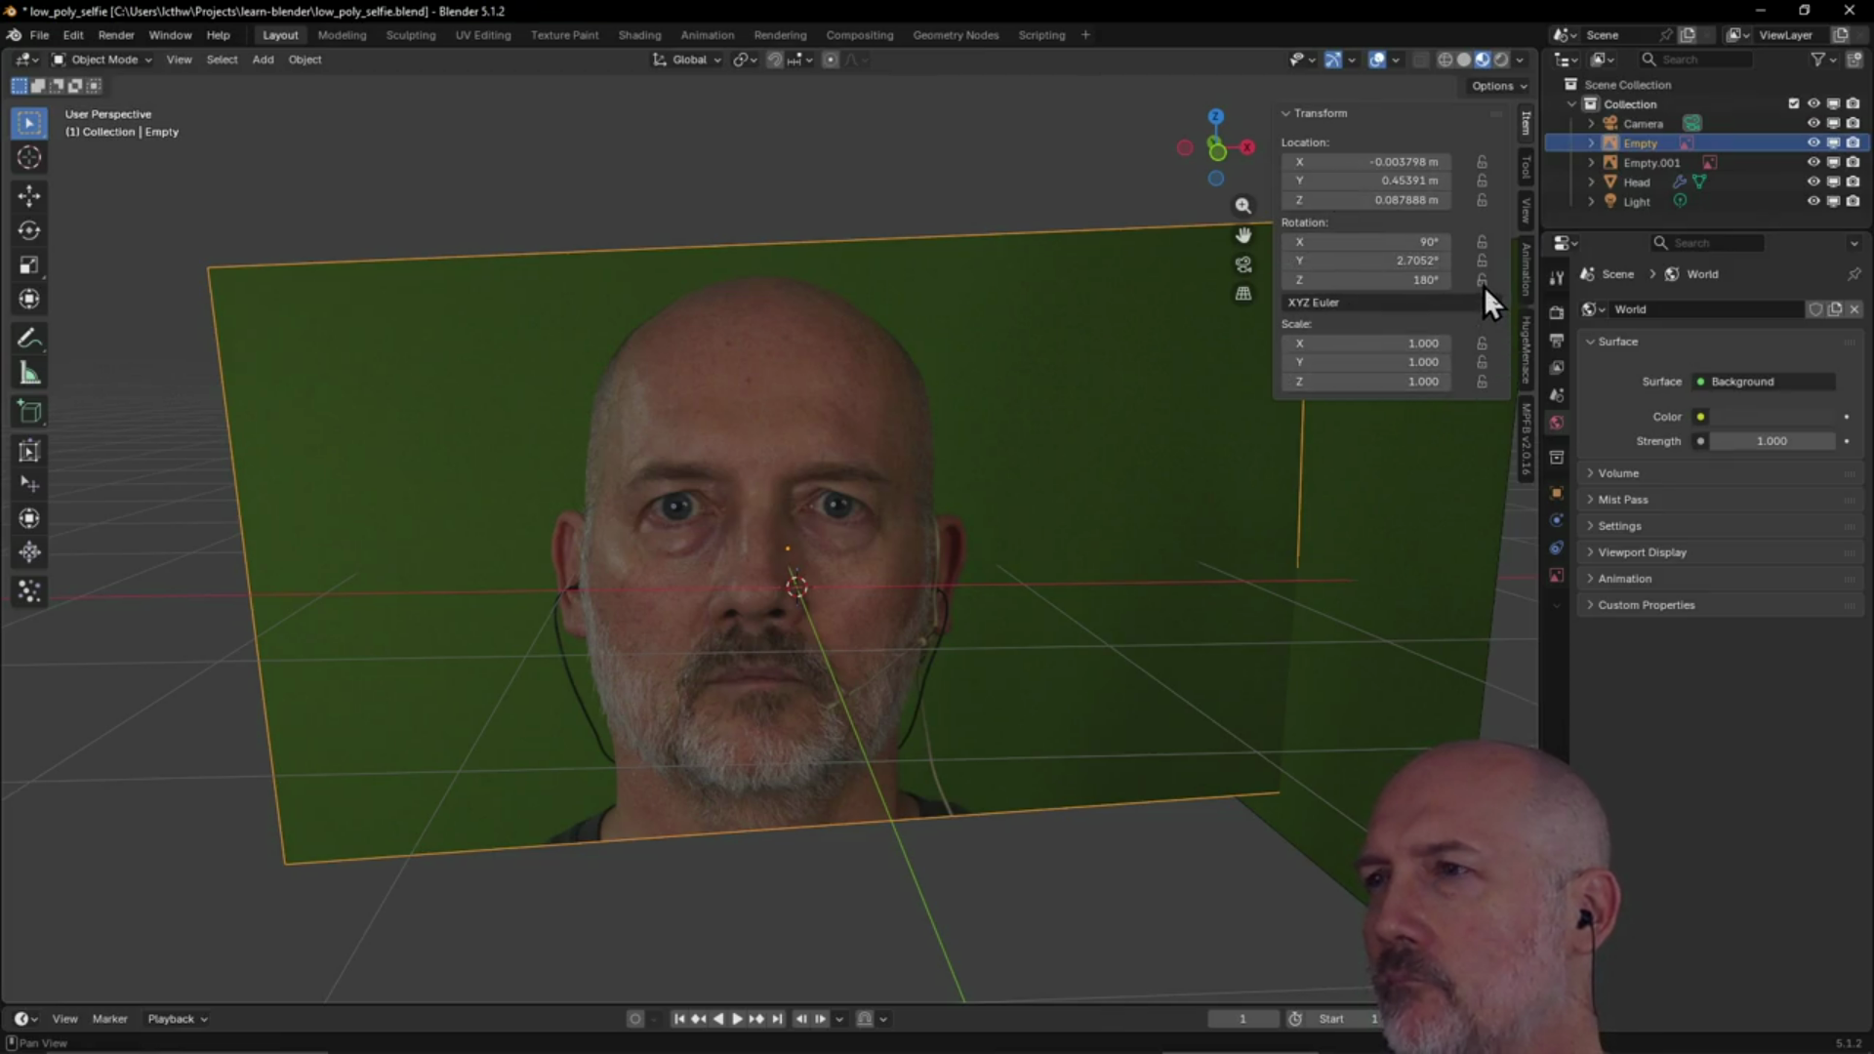
pyautogui.click(1814, 144)
pyautogui.click(1813, 144)
pyautogui.click(1814, 143)
pyautogui.click(1814, 143)
pyautogui.click(1813, 144)
pyautogui.click(1813, 144)
pyautogui.moveTo(1045, 420)
pyautogui.mouseDown(button='middle')
pyautogui.moveTo(1012, 630)
pyautogui.moveTo(1019, 771)
pyautogui.moveTo(1031, 698)
pyautogui.mouseUp(button='middle')
pyautogui.click(947, 781)
pyautogui.press('r')
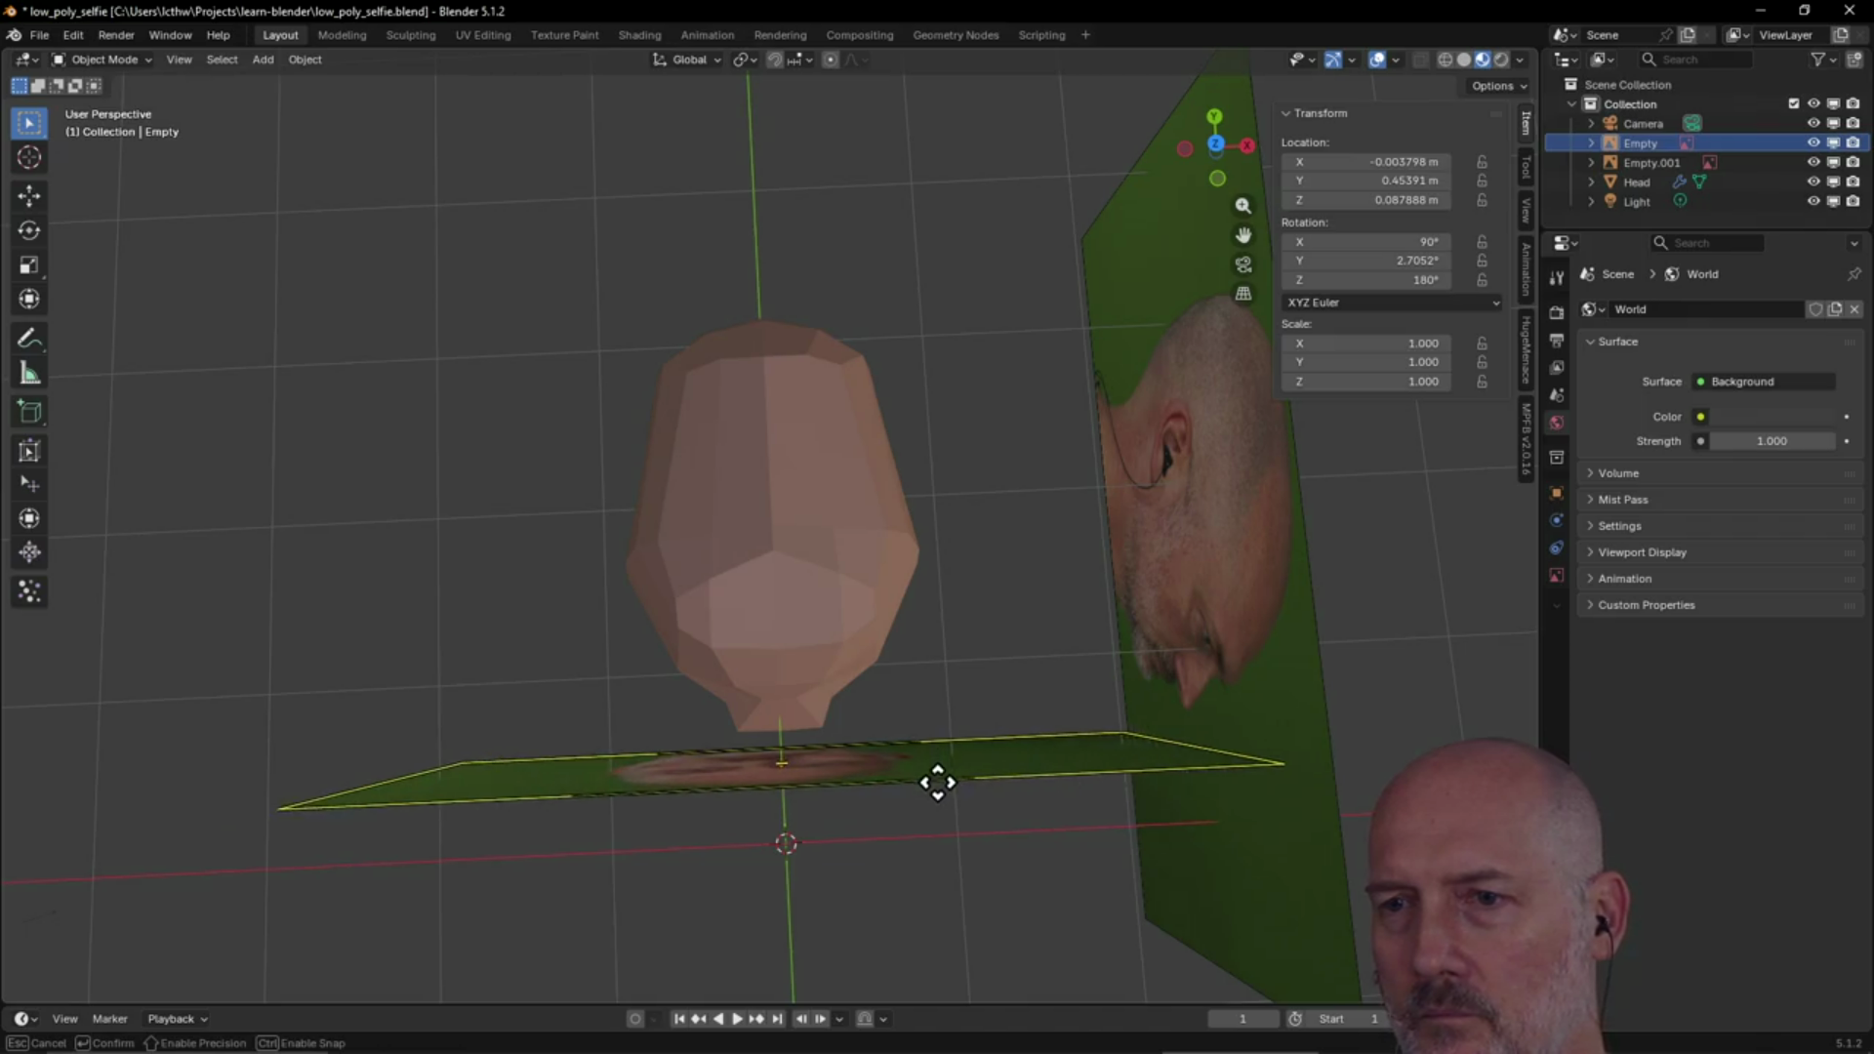
pyautogui.click(937, 778)
pyautogui.moveTo(933, 793); pyautogui.dragTo(922, 631, button='middle')
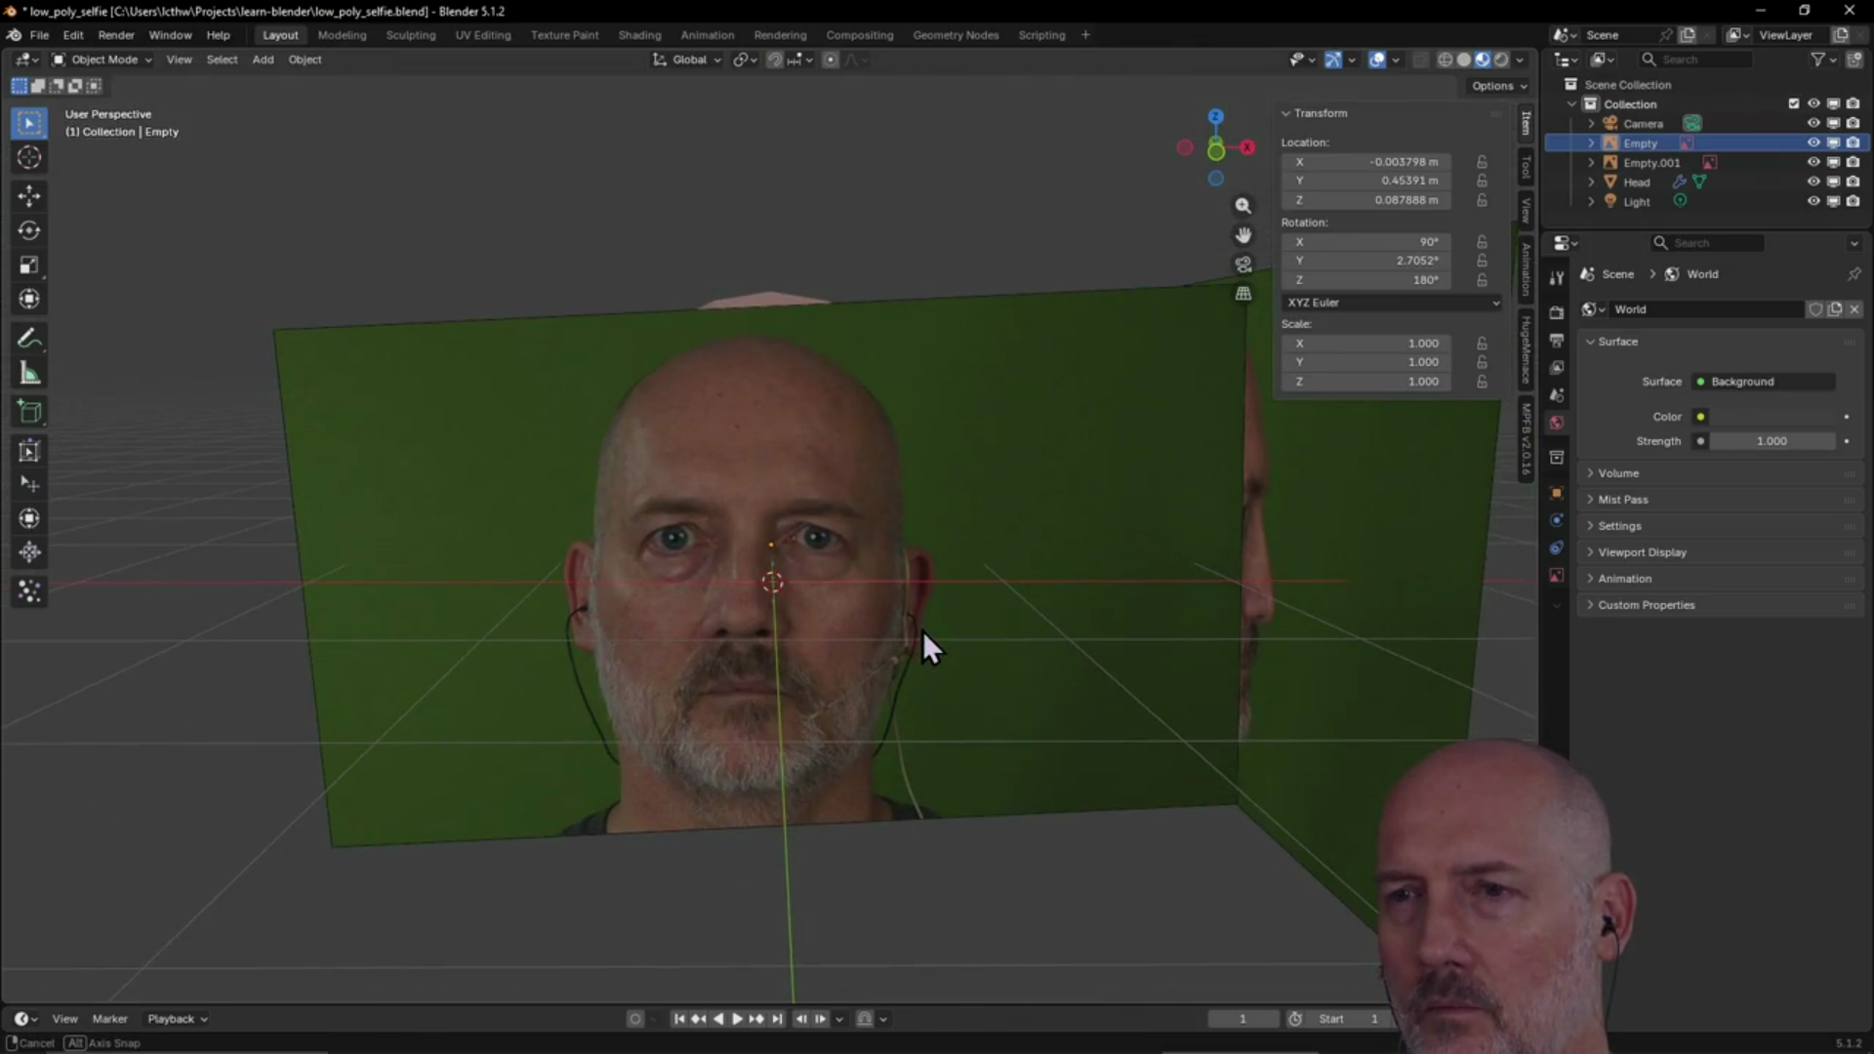
pyautogui.click(943, 381)
pyautogui.press('g')
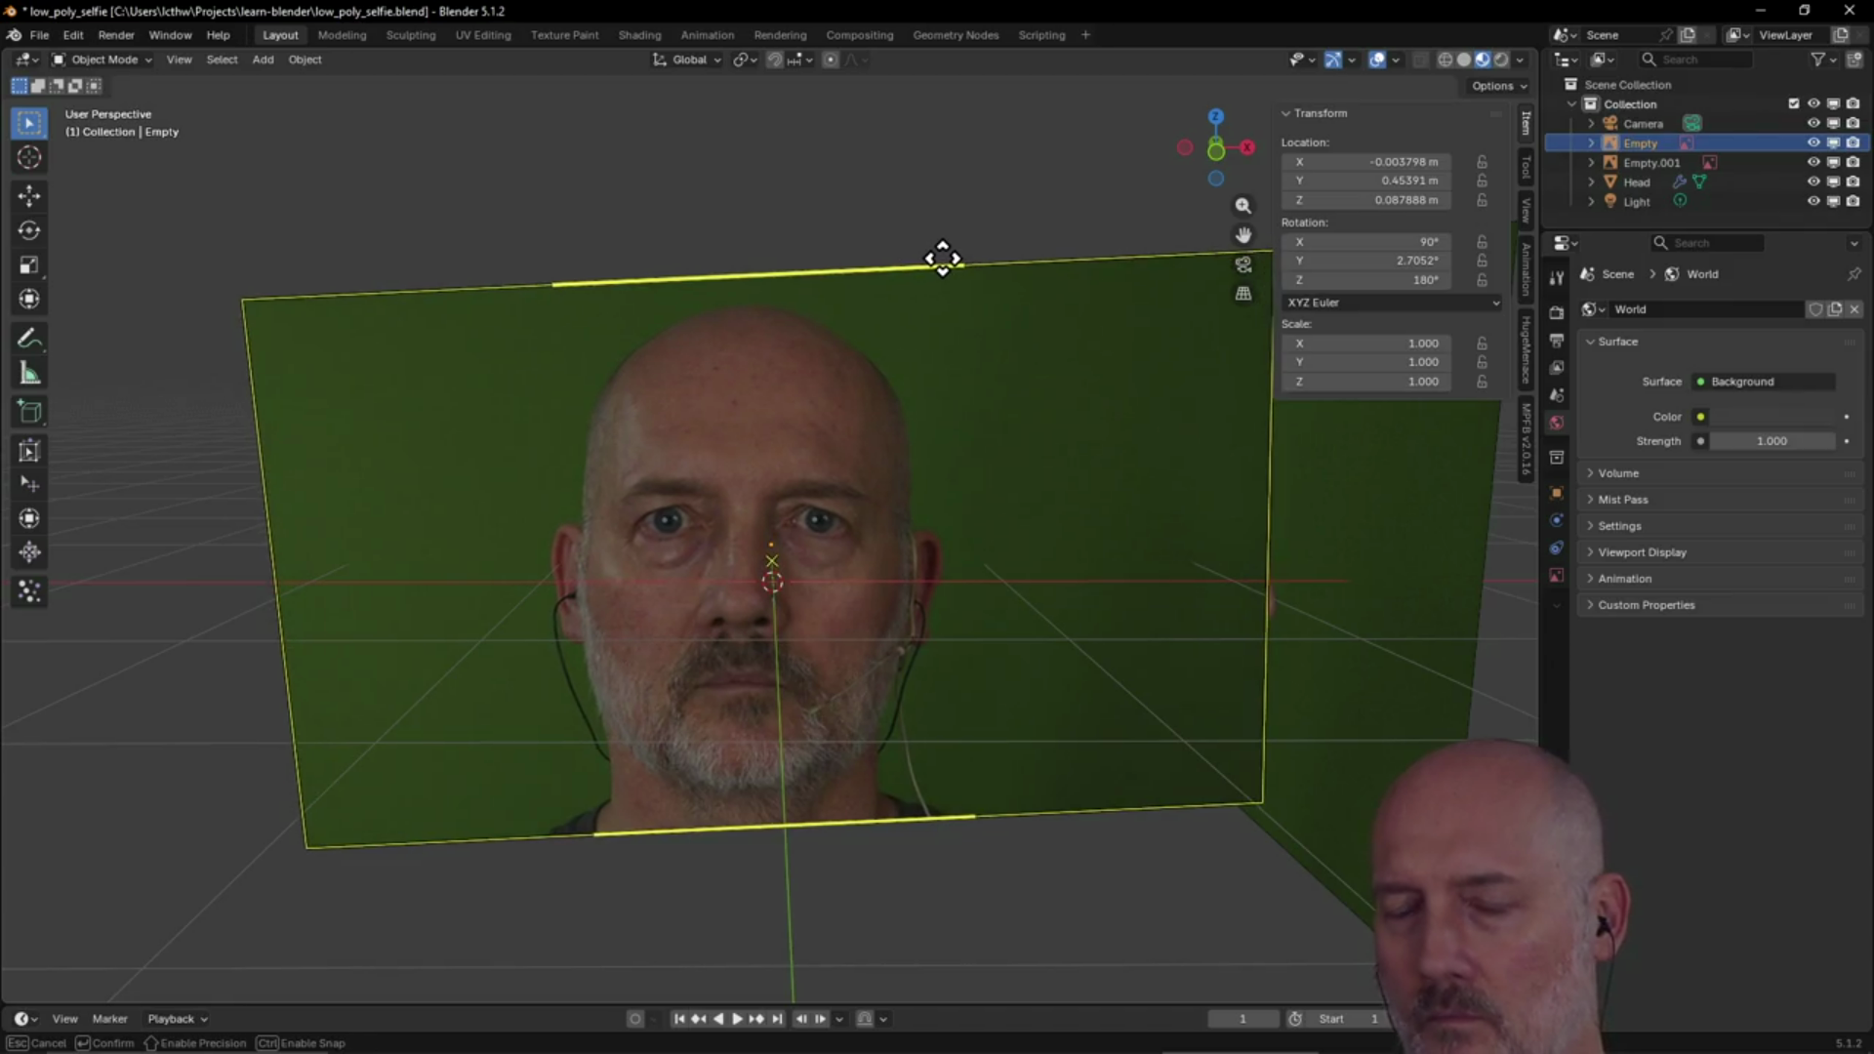
pyautogui.press('Escape')
pyautogui.press('h')
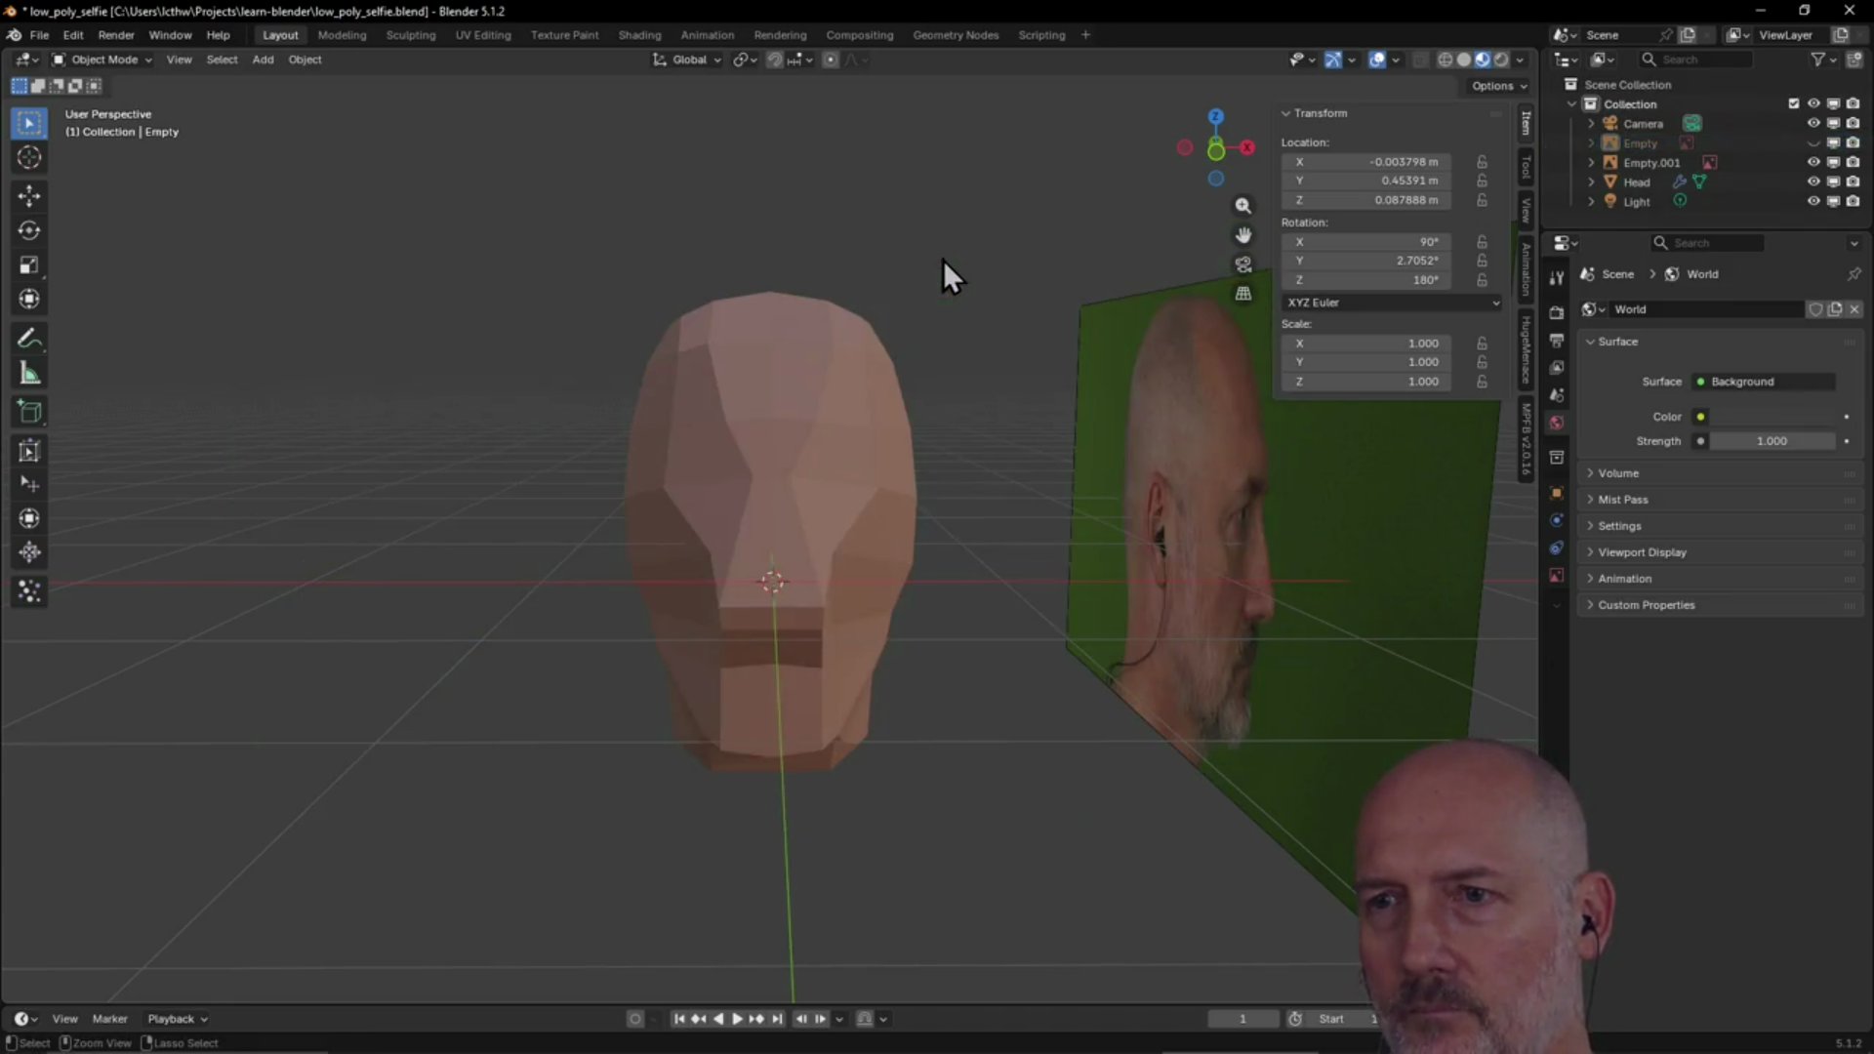
pyautogui.hotkey('alt', 'h')
pyautogui.press('h')
pyautogui.hotkey('alt', 'h')
pyautogui.press('h')
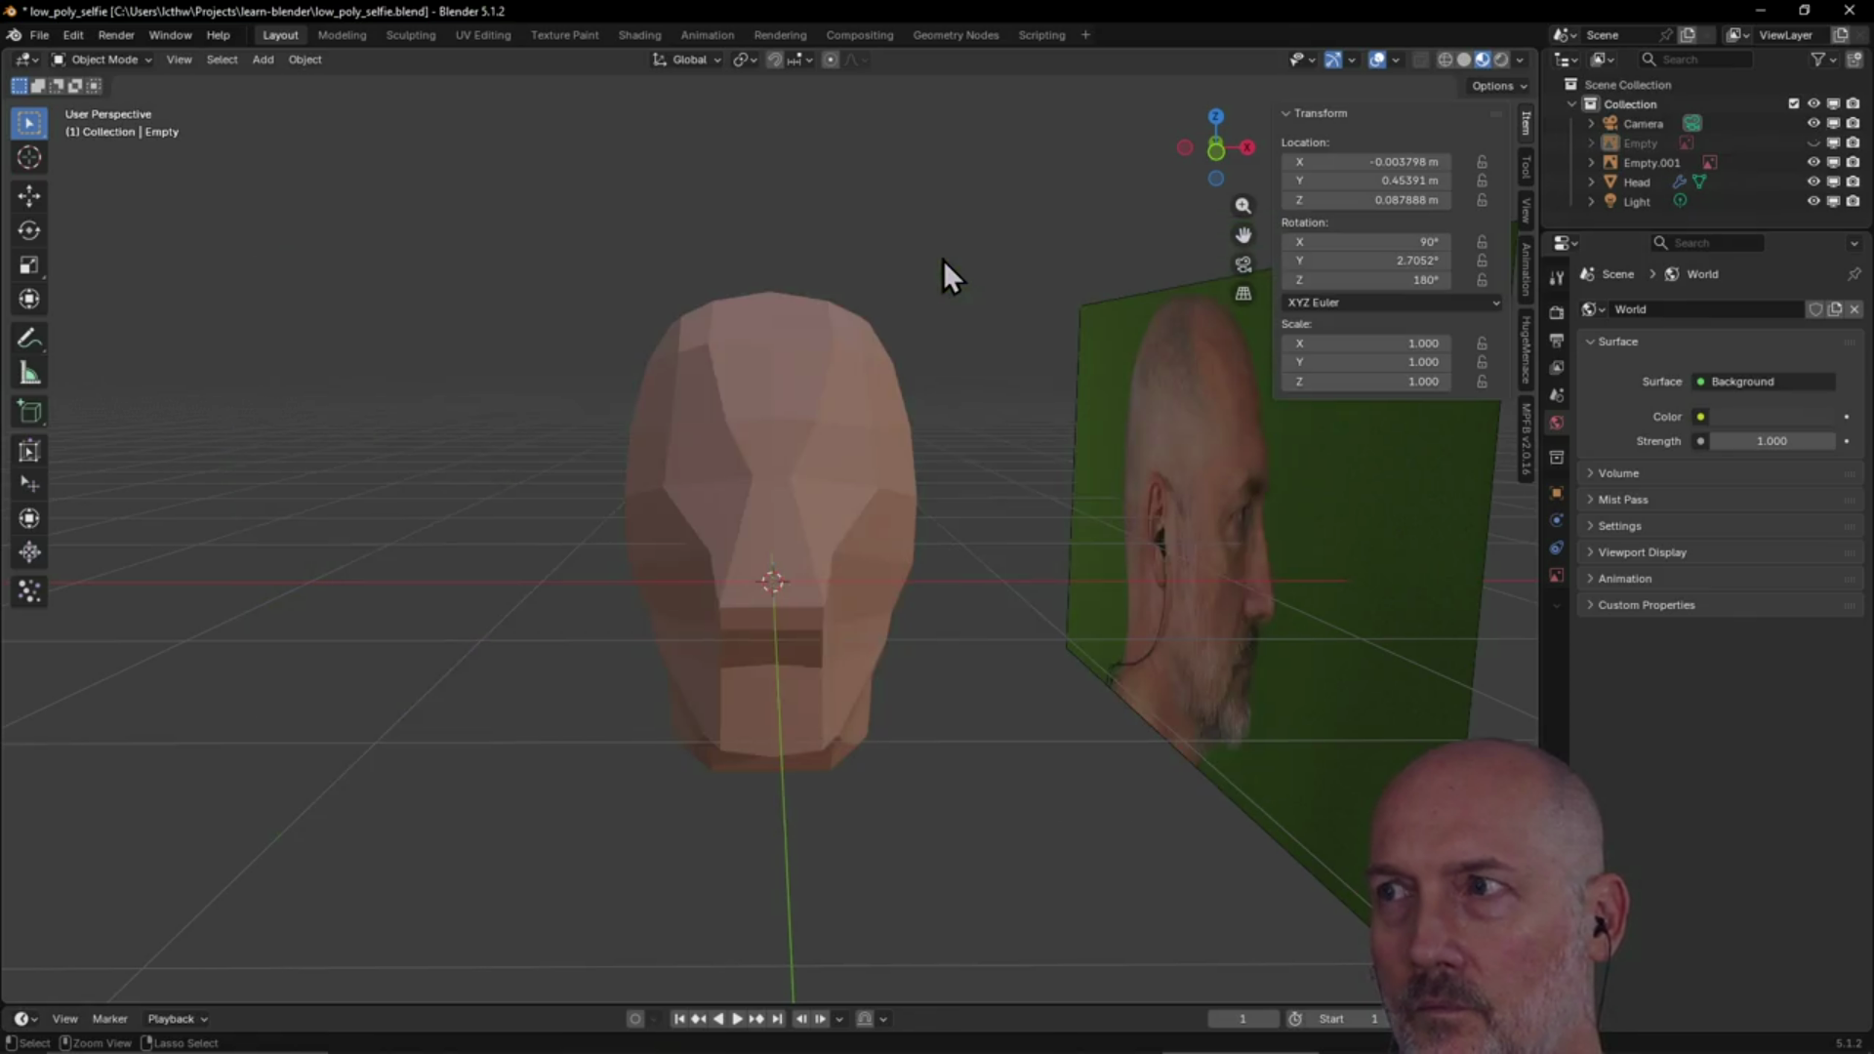
pyautogui.hotkey('alt', 'h')
pyautogui.hotkey('ctrl', 'z')
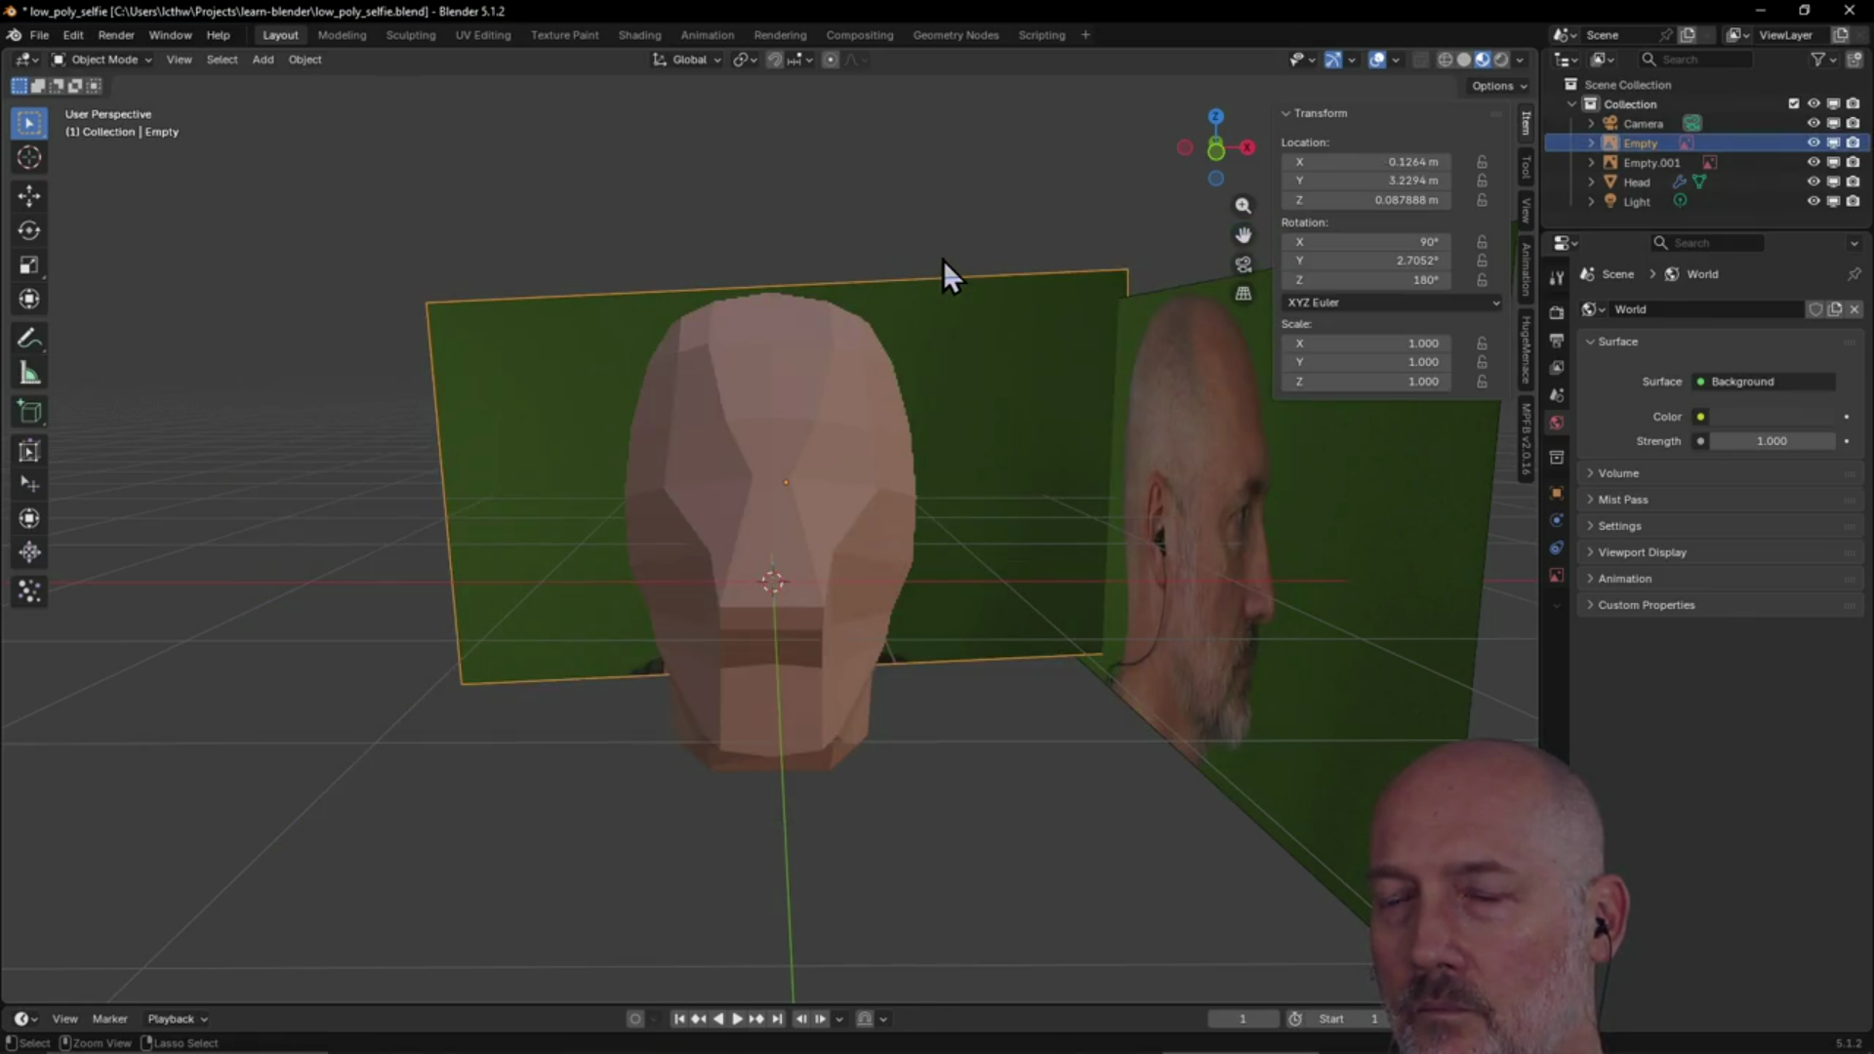